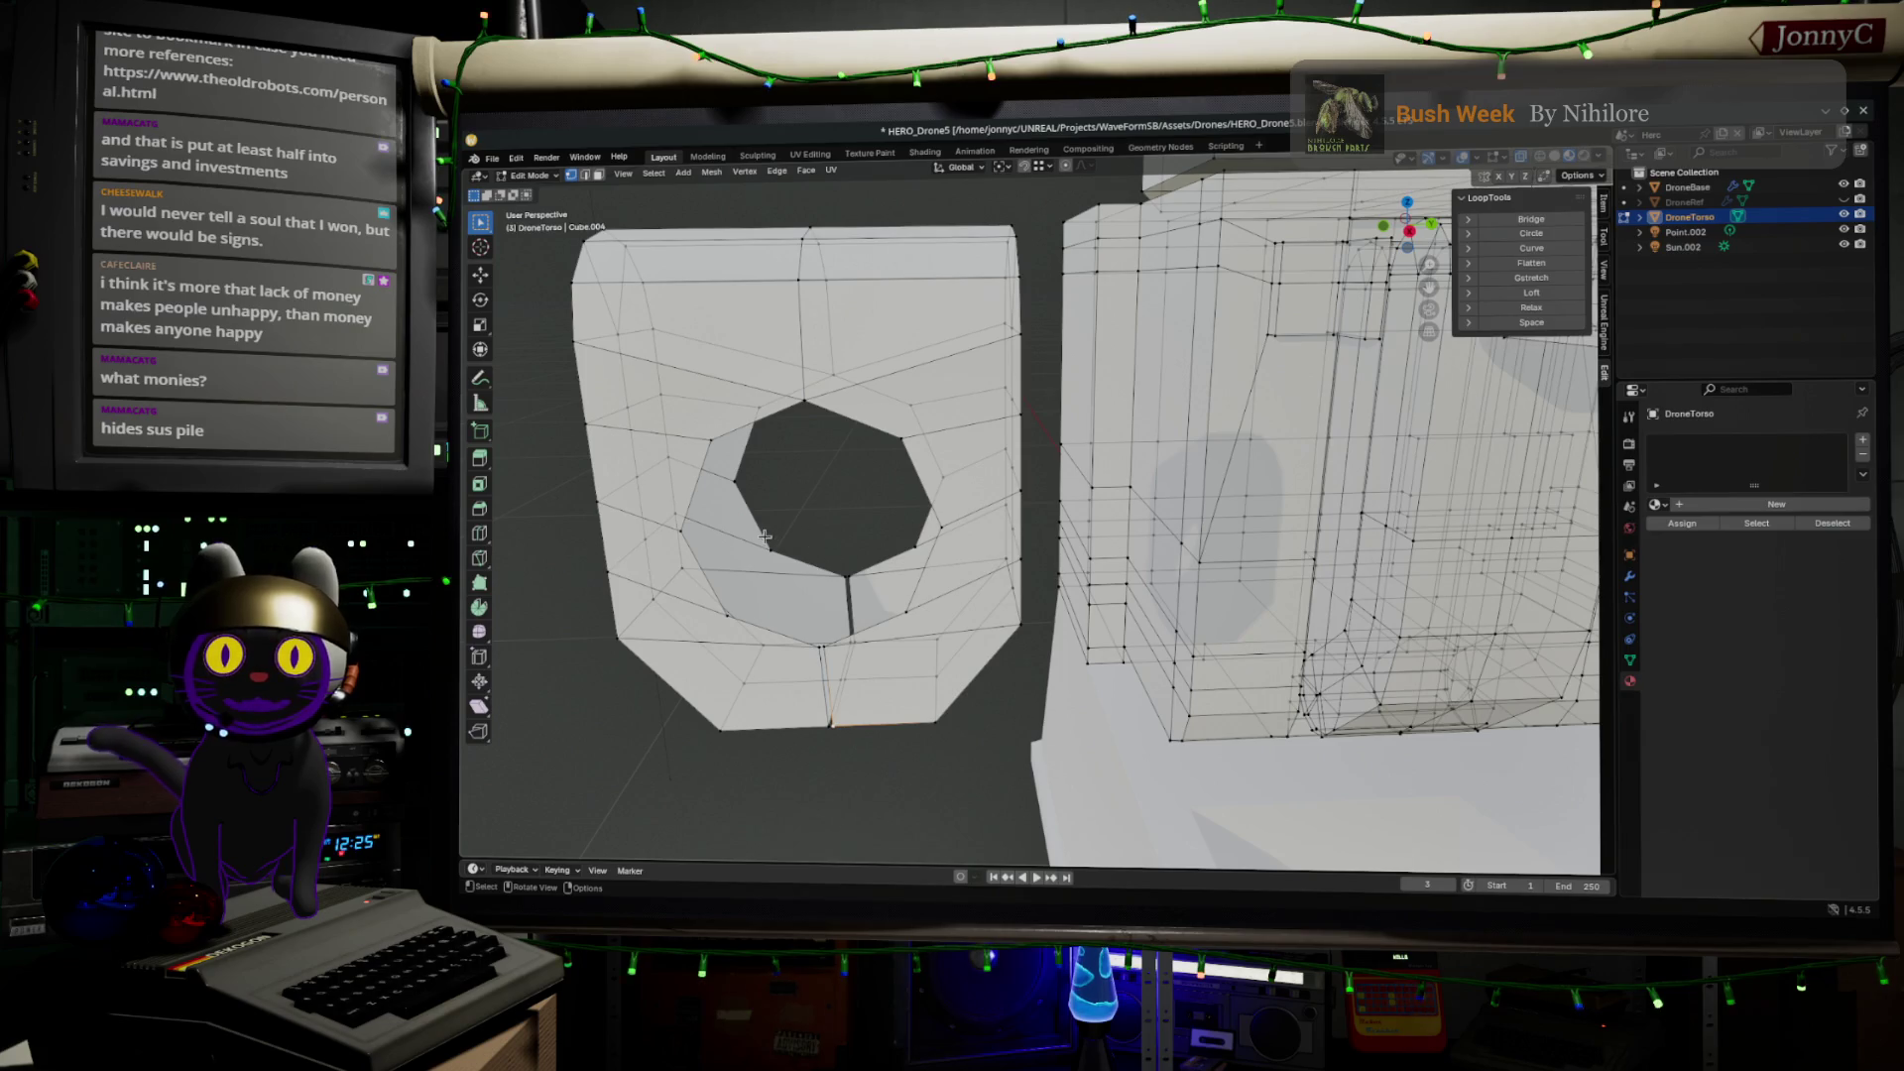
Clear the face selection, then zoom out and pan to recentre the side block
drag(589, 486, 1103, 719)
key(alt+a)
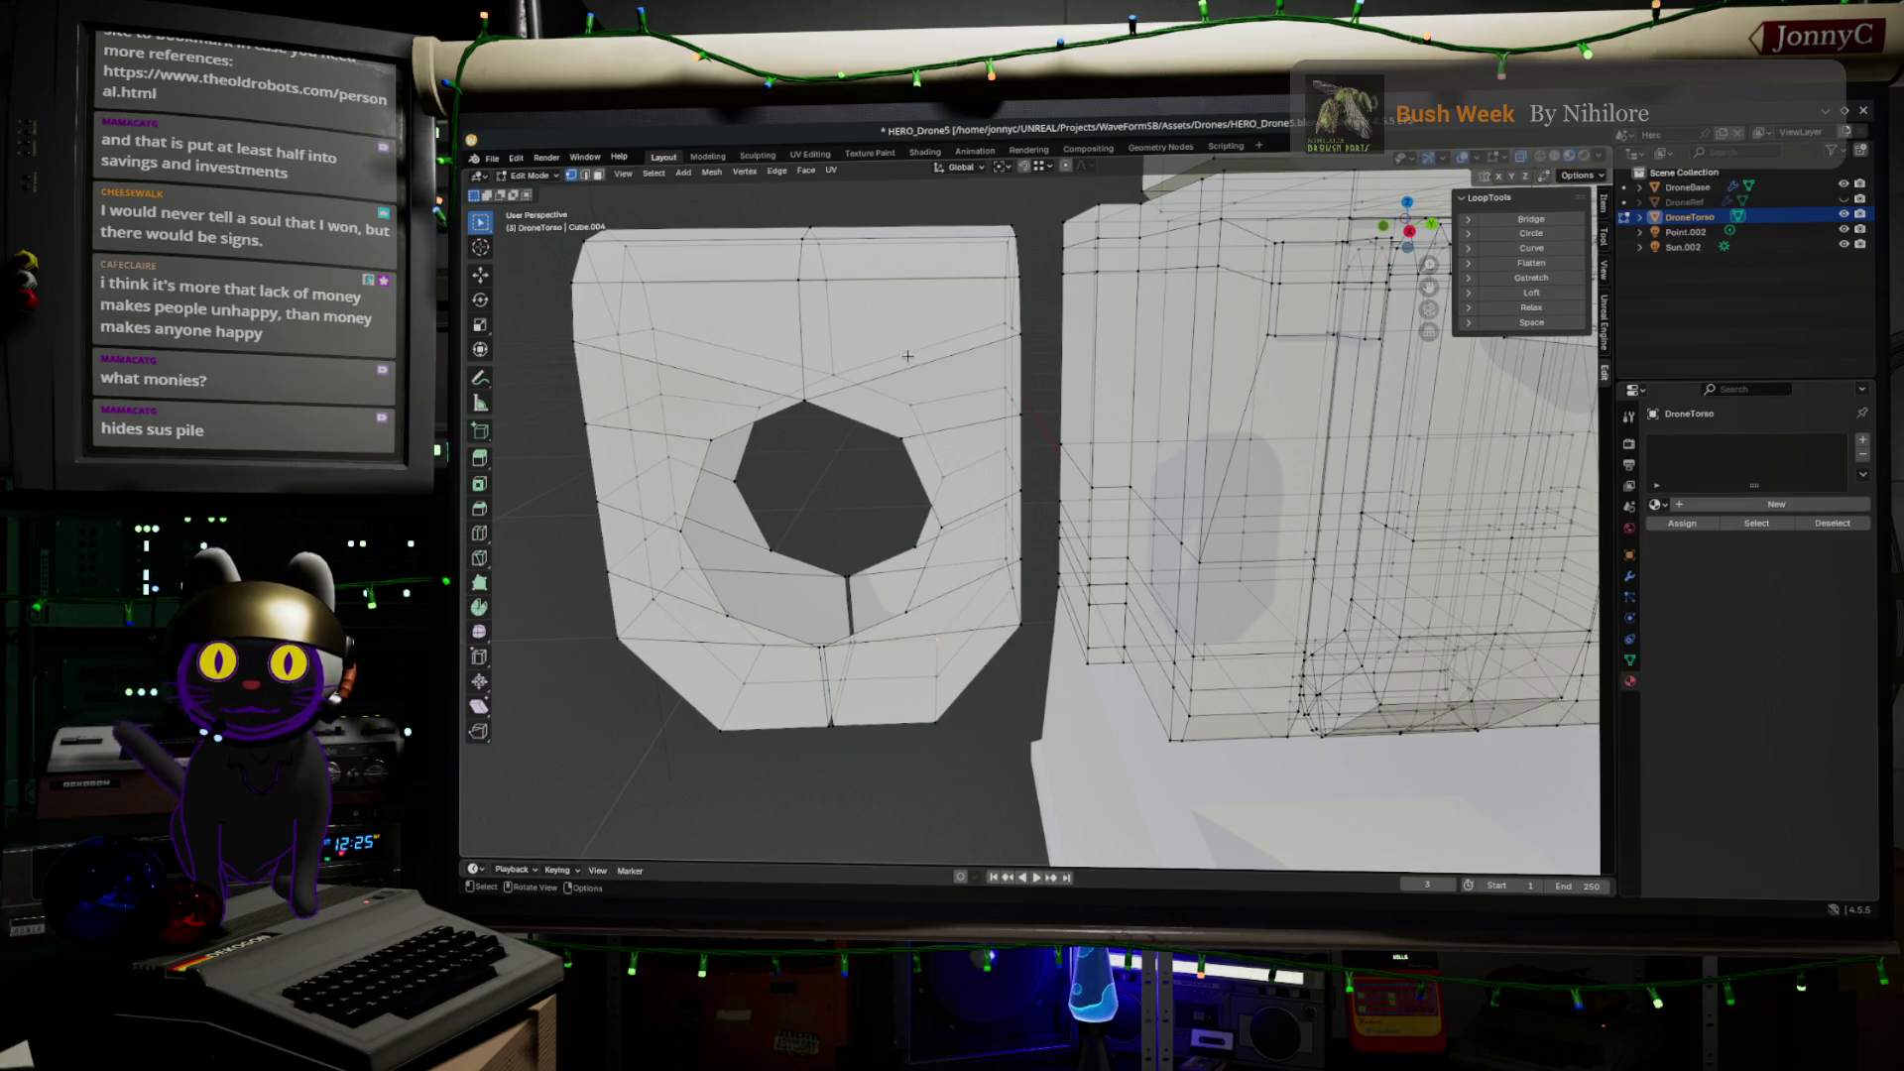
scroll(841, 363, up, 3)
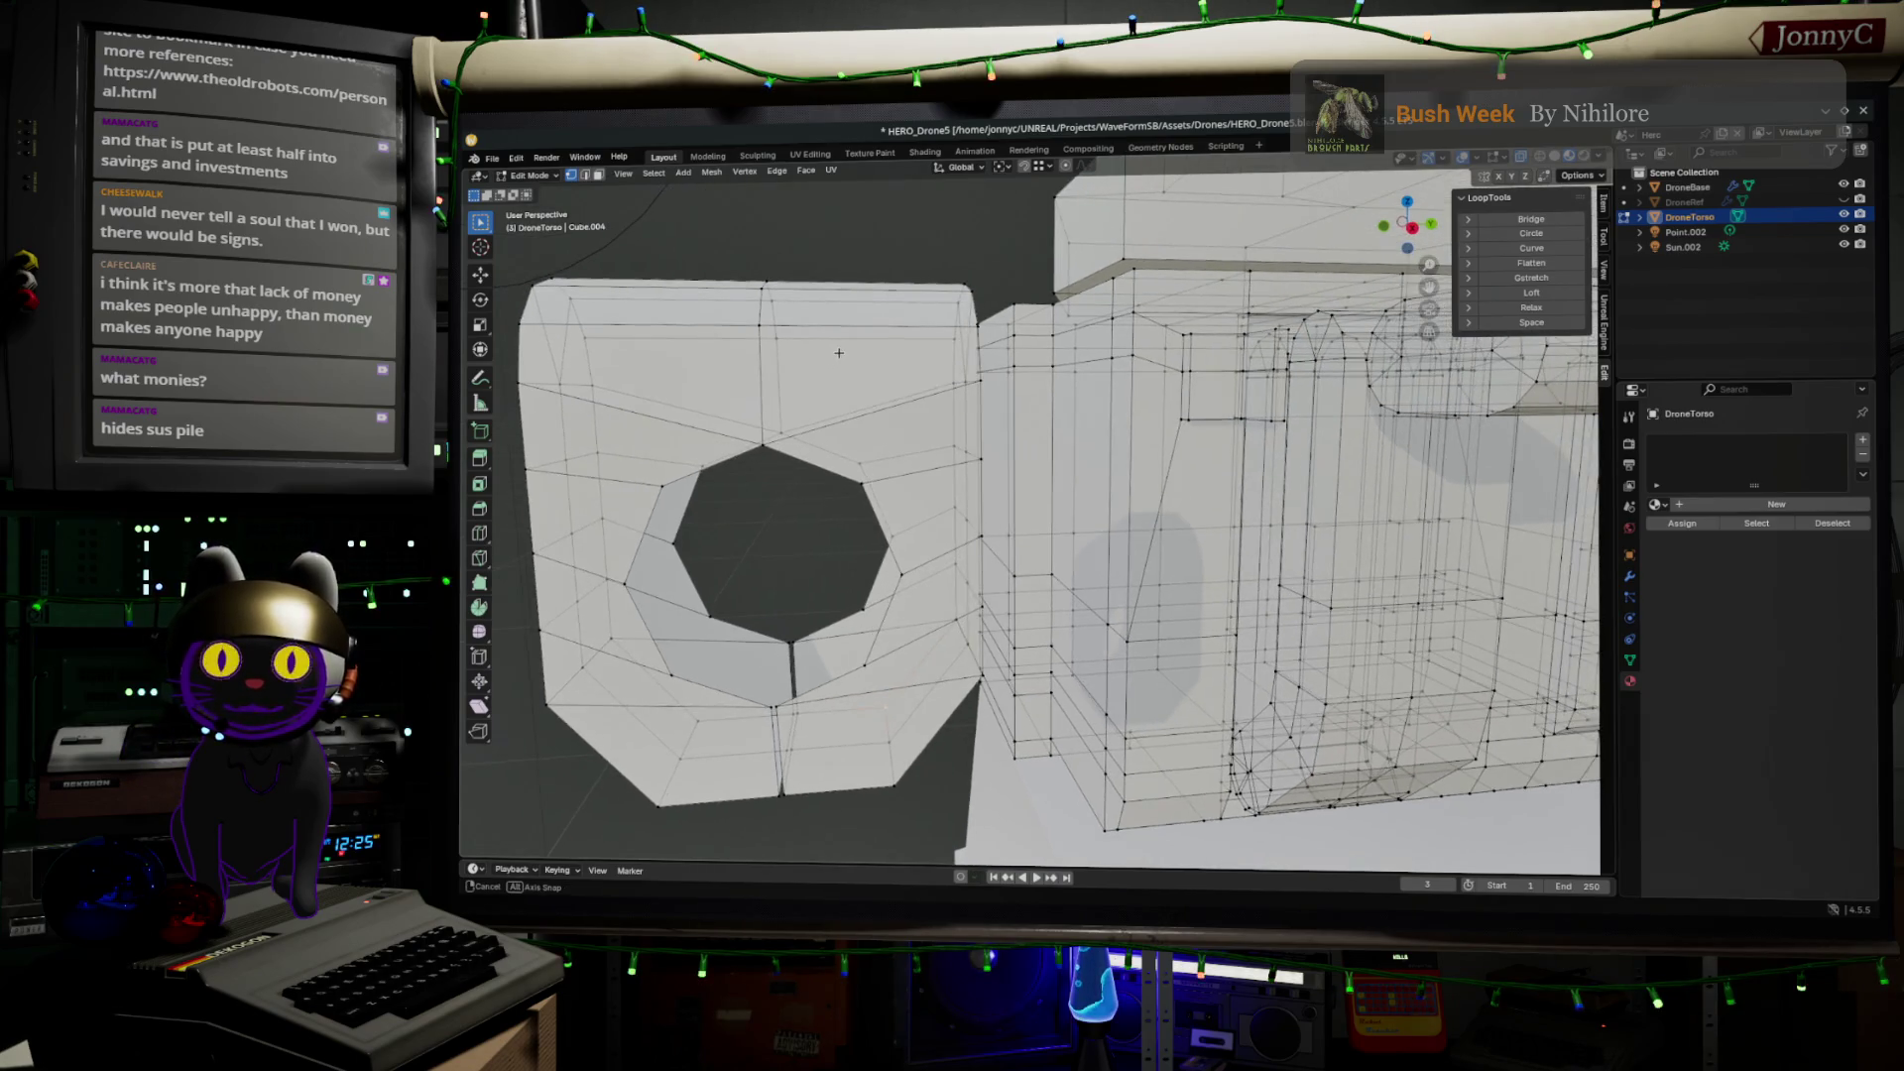
scroll(836, 360, down, 2)
mouse_move(835, 360)
ctrl+middle_down()
mouse_move(880, 427)
mouse_move(907, 431)
ctrl+middle_up()
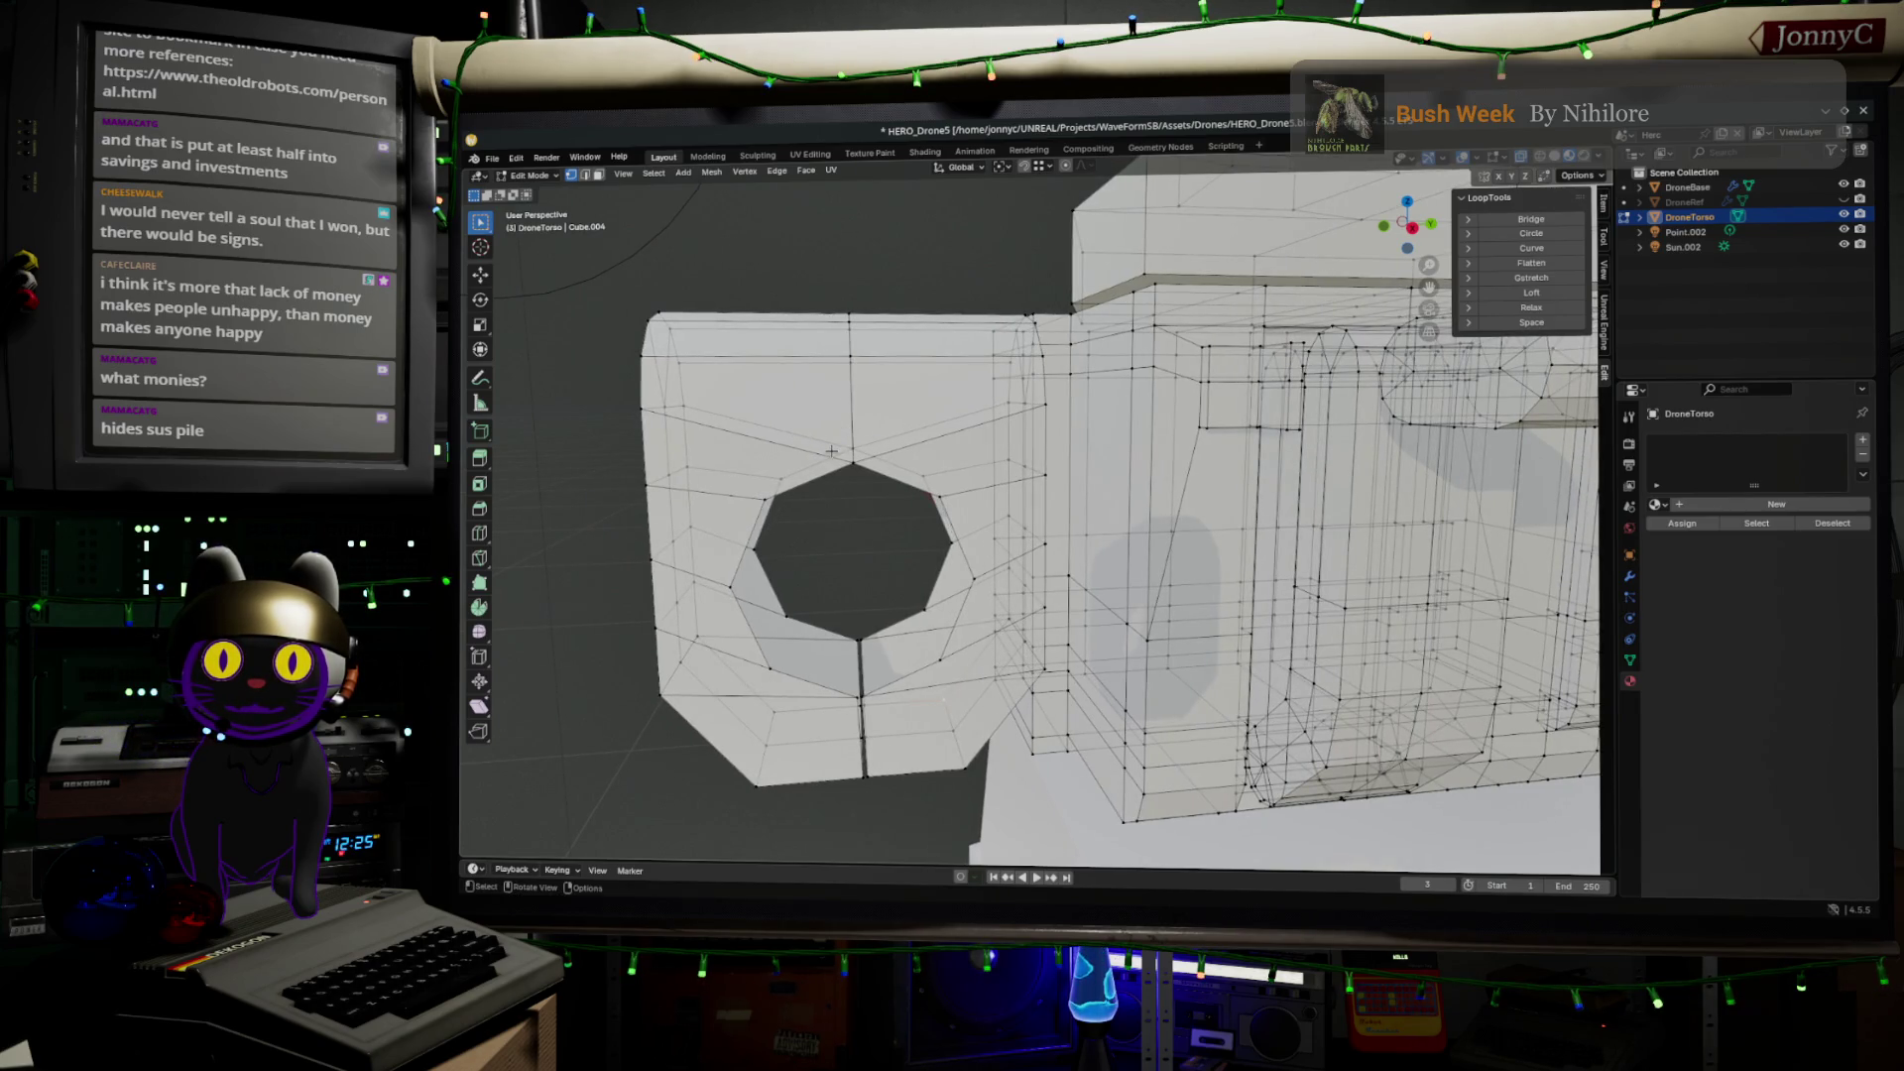
key(shift)
mouse_move(887, 477)
shift+middle_down()
mouse_move(872, 506)
mouse_move(902, 496)
shift+middle_up()
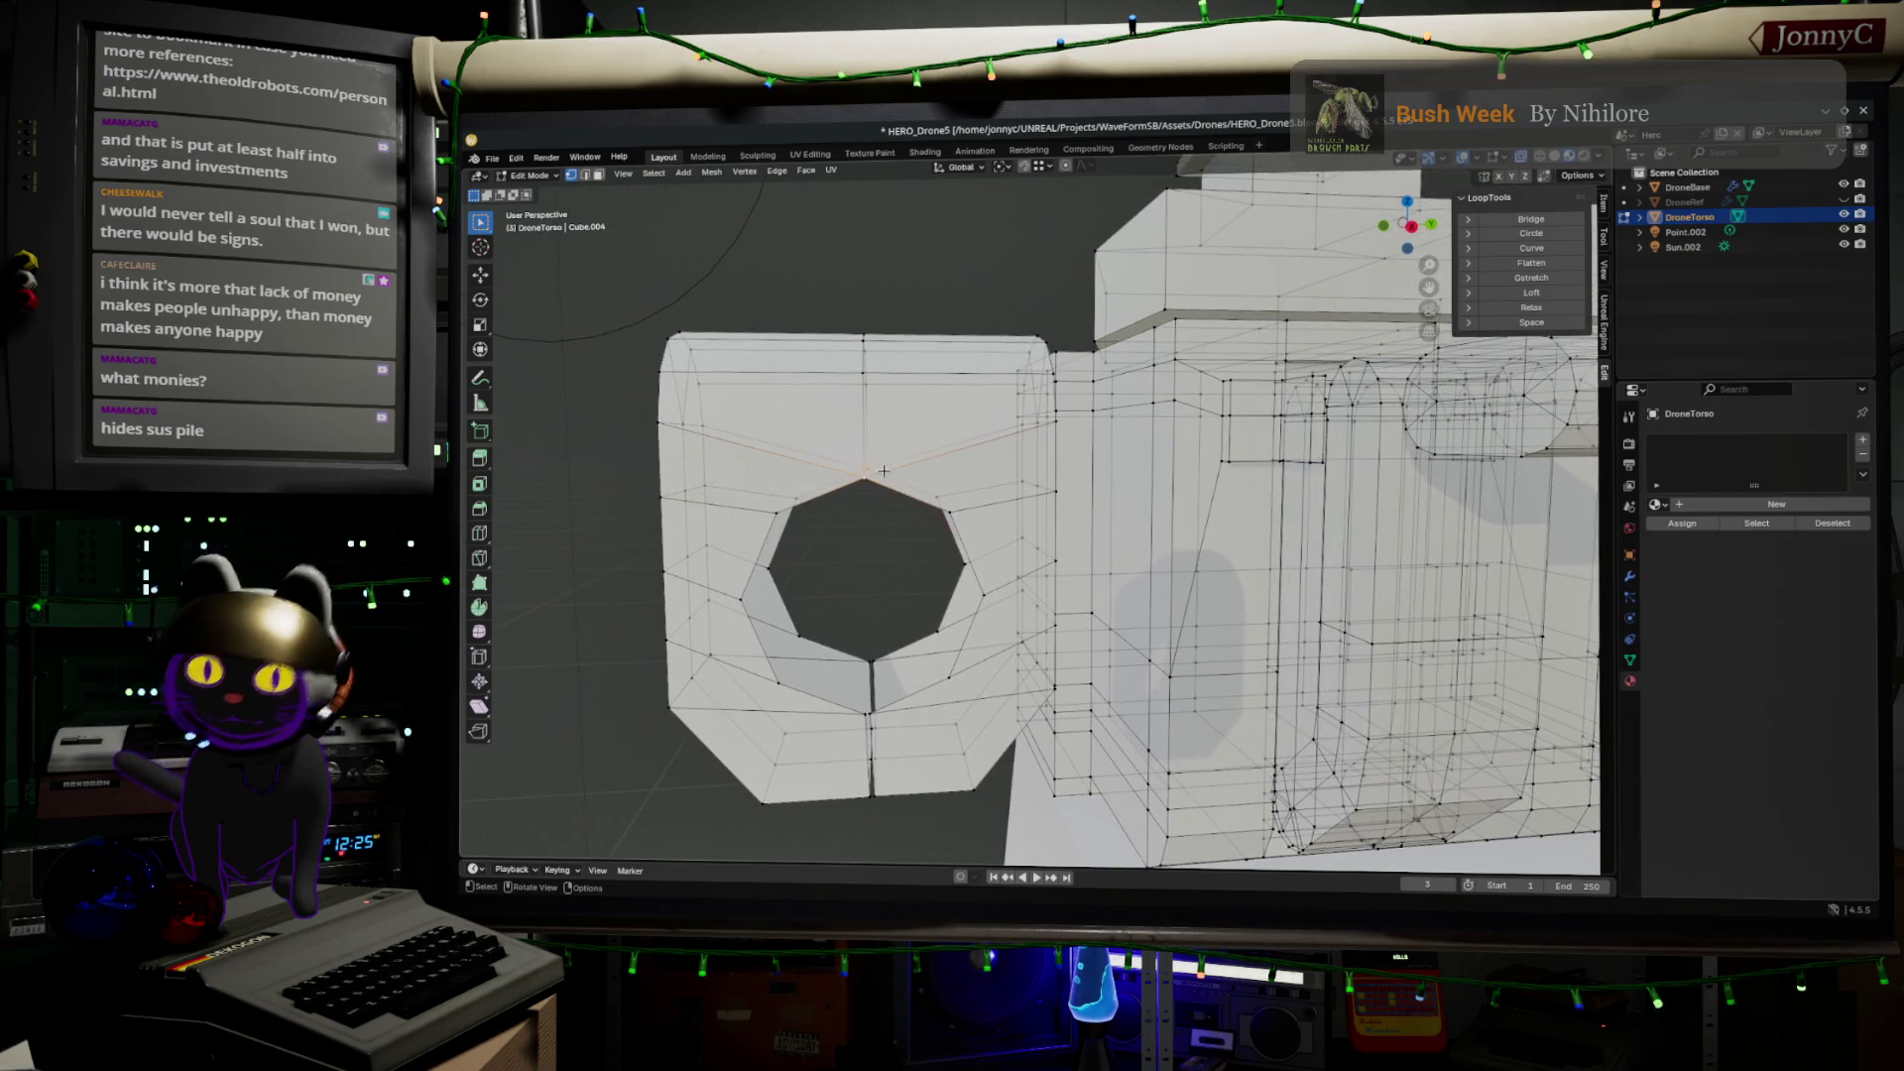
Switch to Right Ortho view and try ripping the selected edges with V
click(1412, 226)
scroll(831, 455, up, 2)
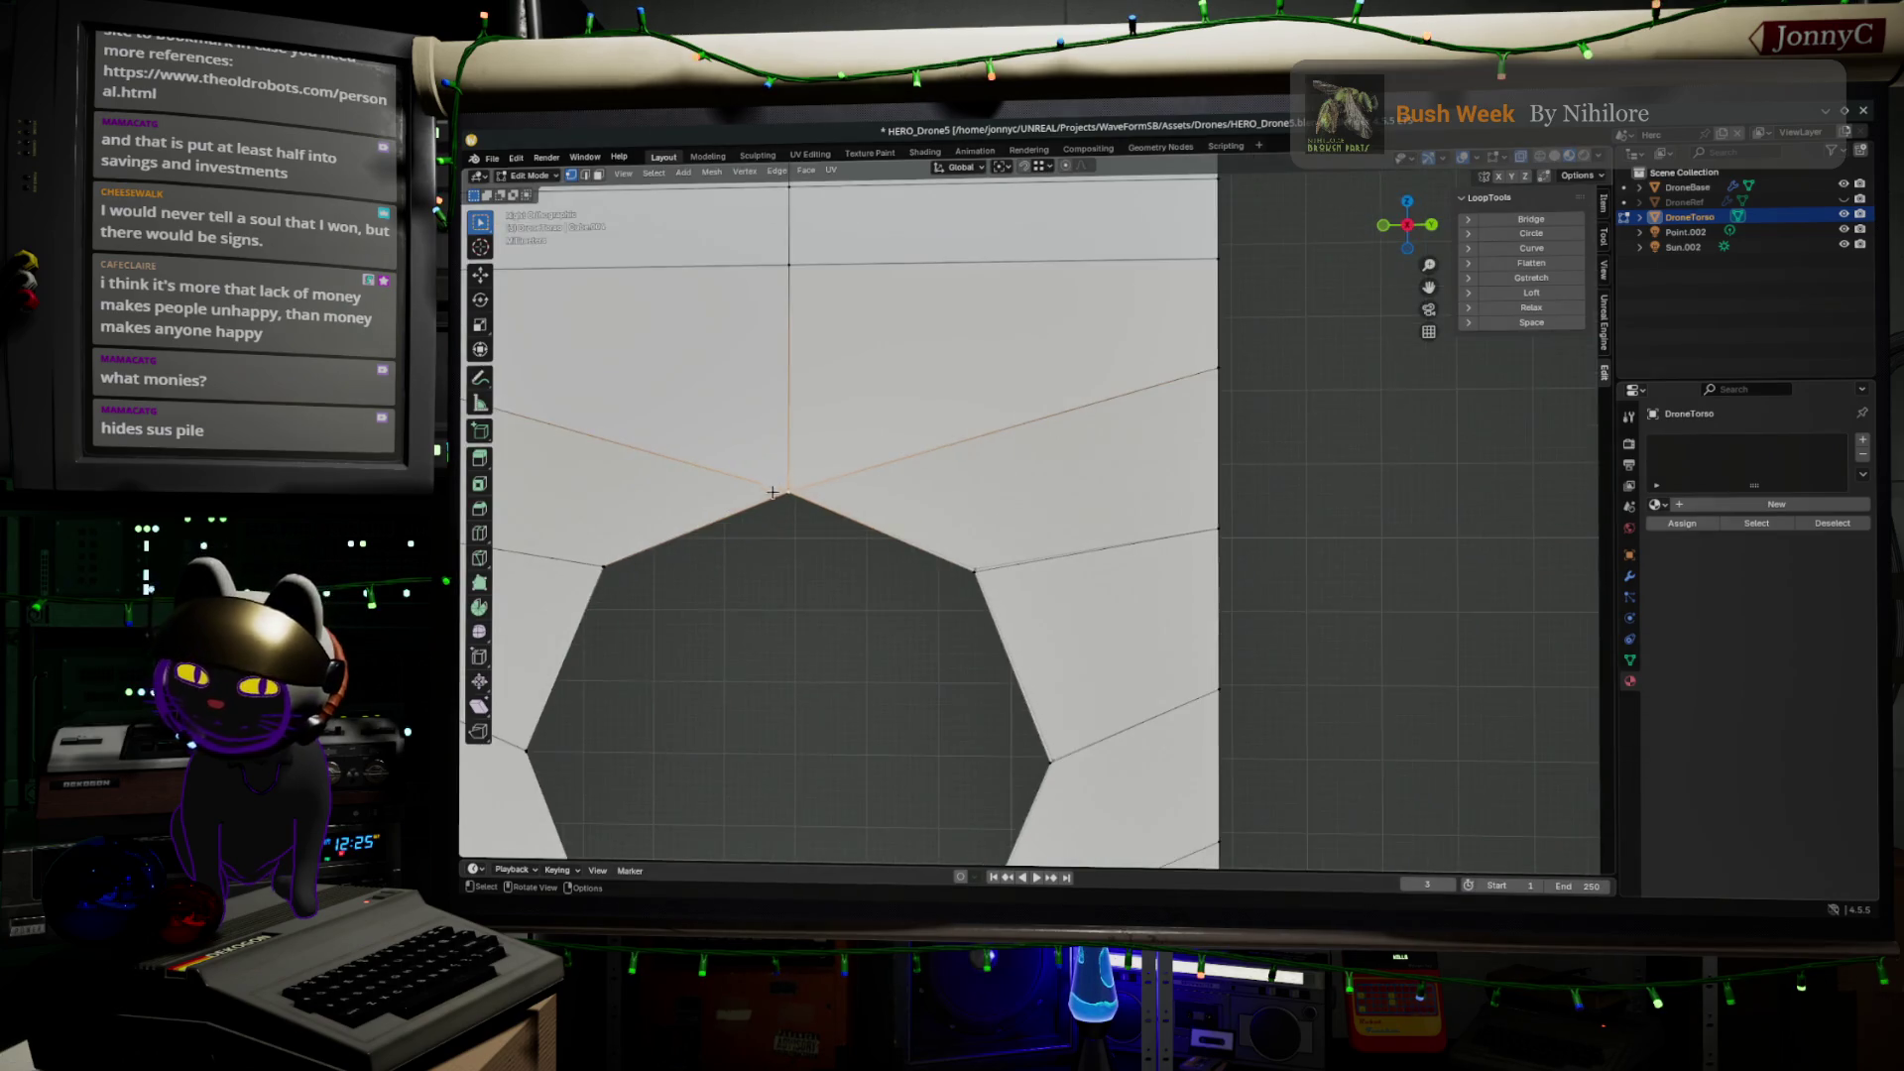
scroll(719, 494, down, 3)
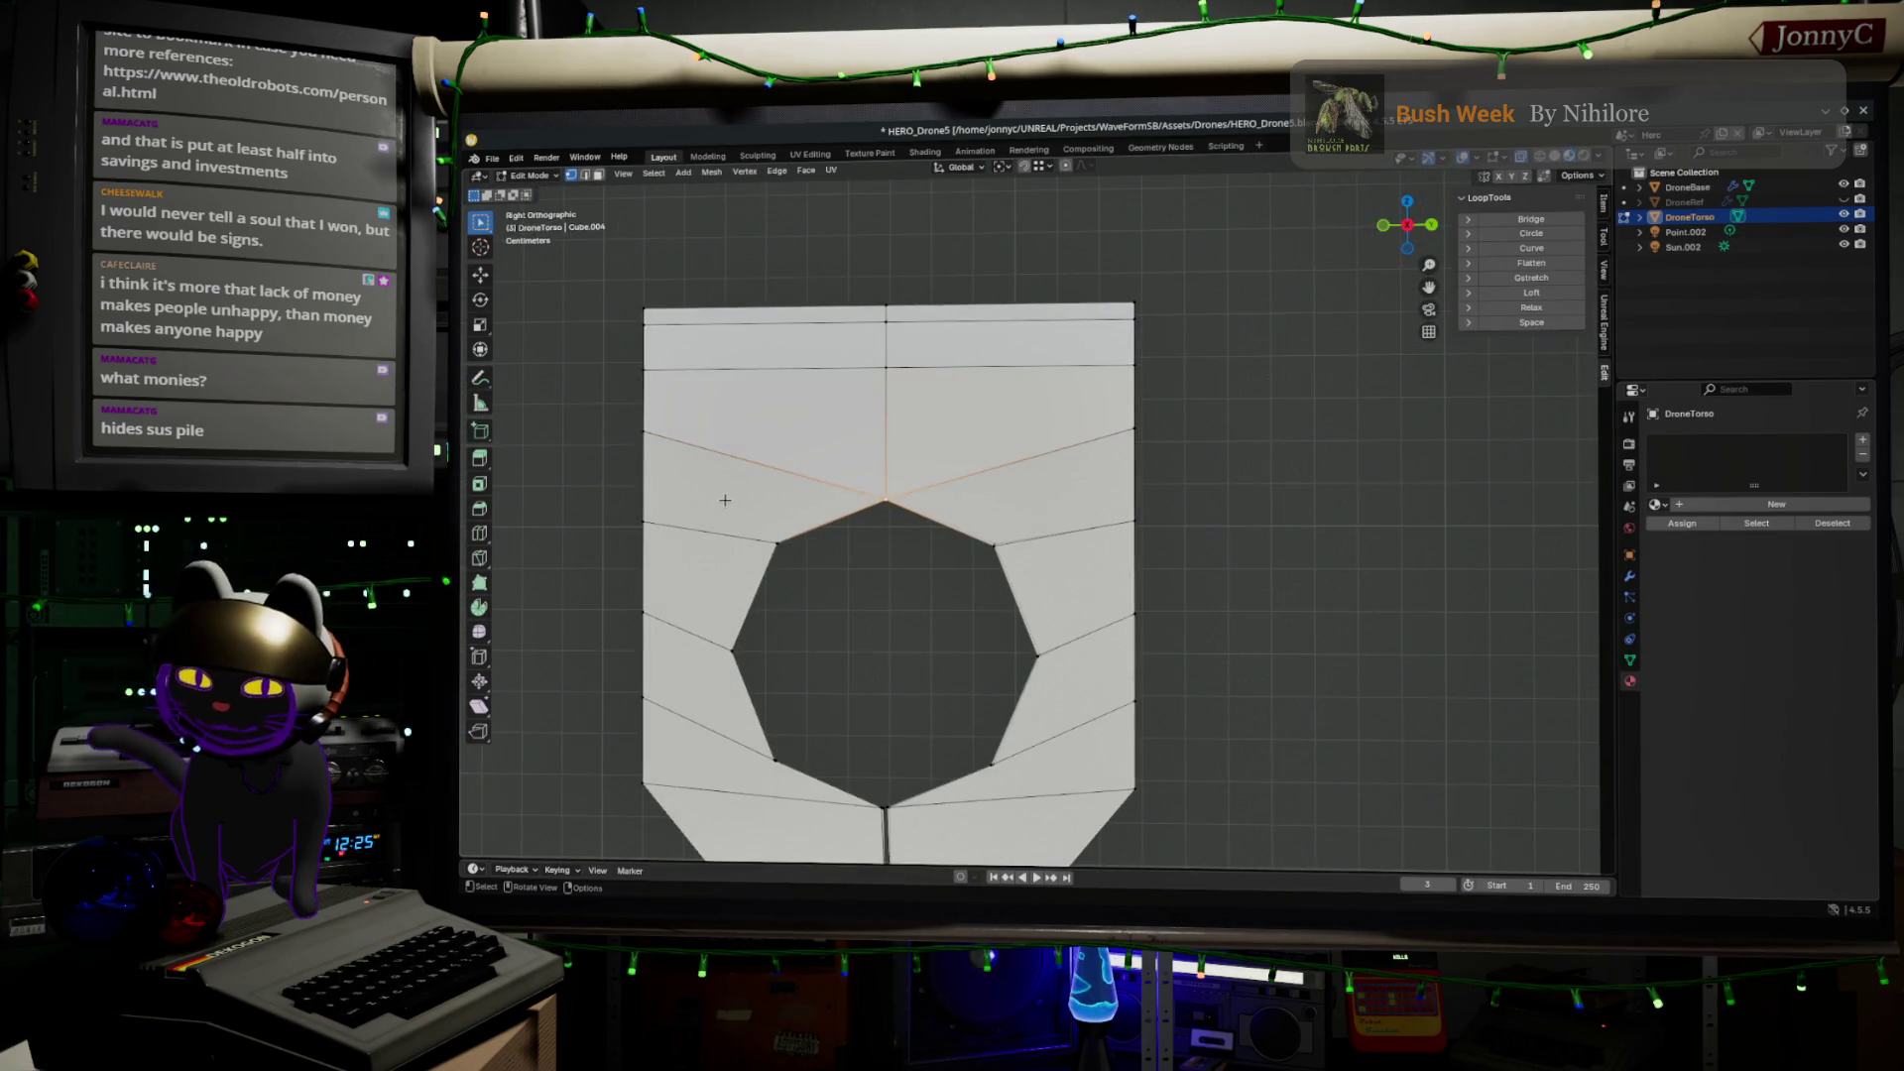
key(v)
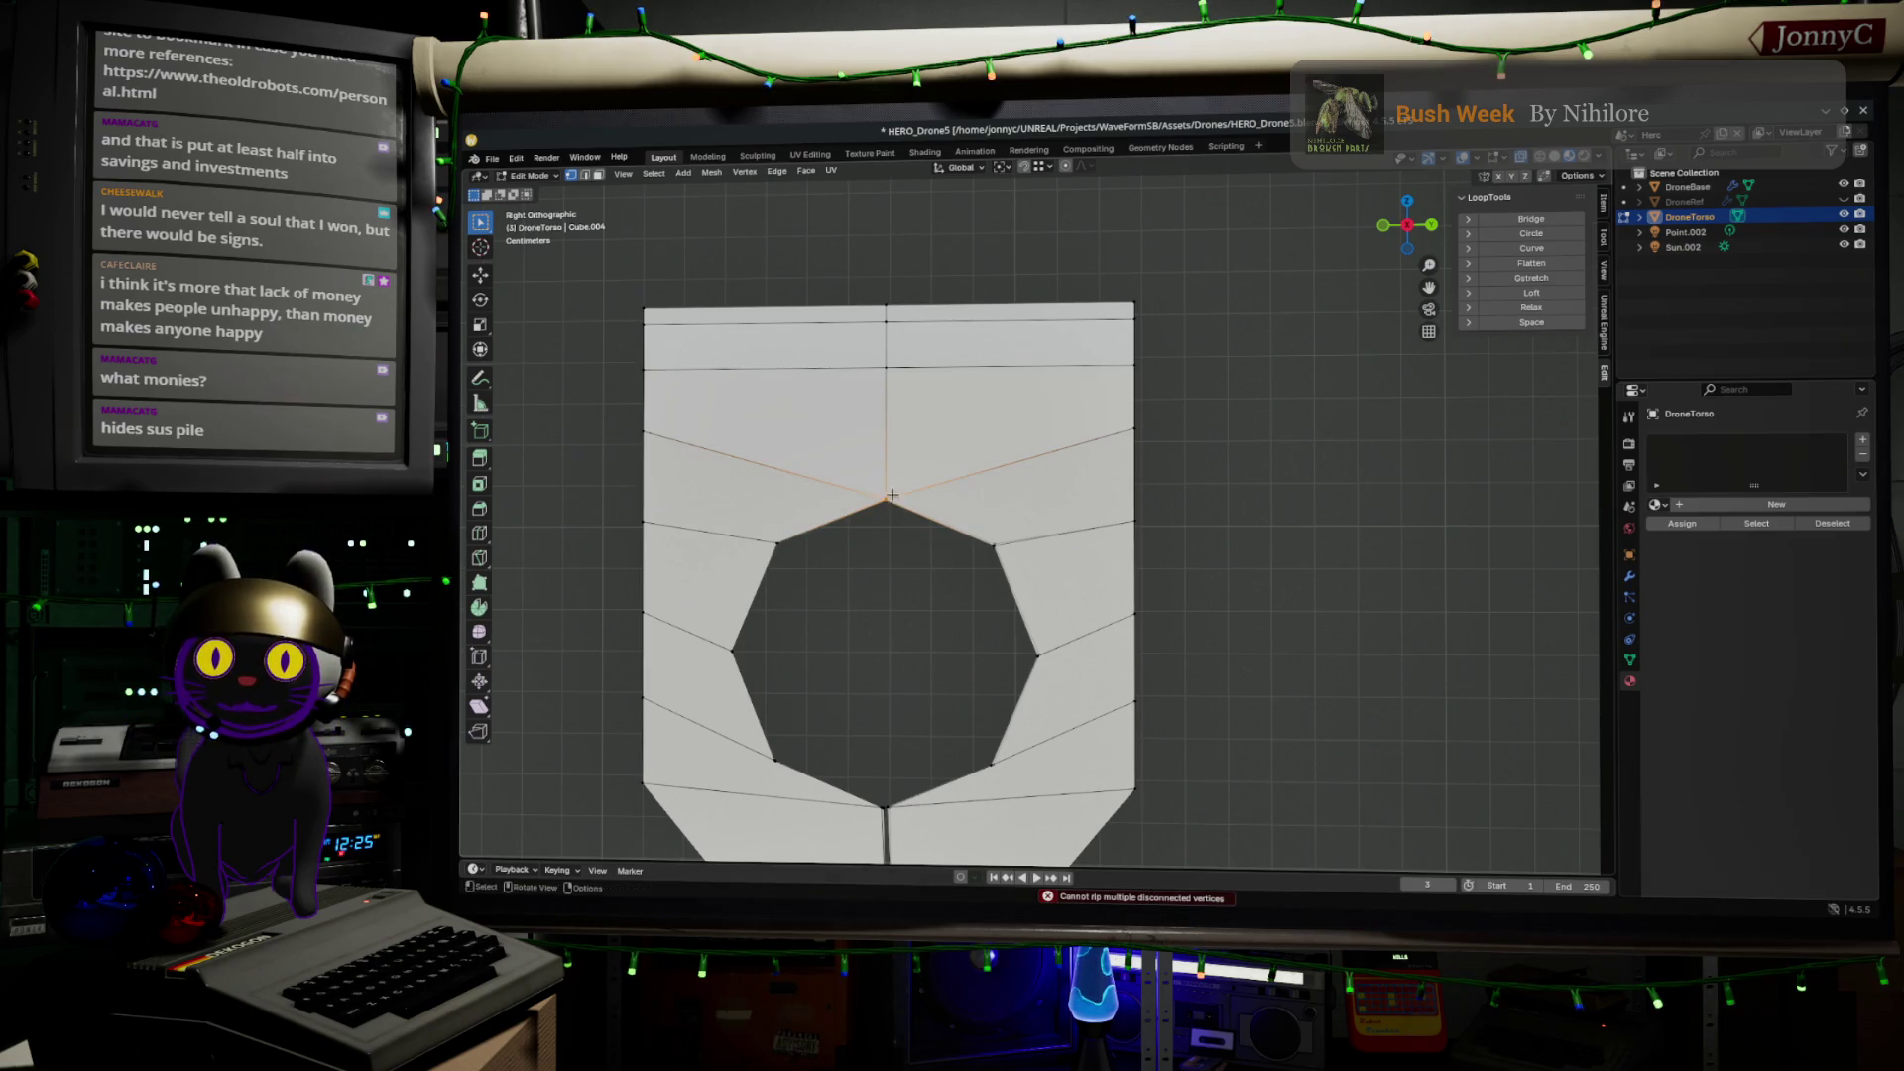
In face select mode, select the two faces on each side of the top vertex
click(598, 174)
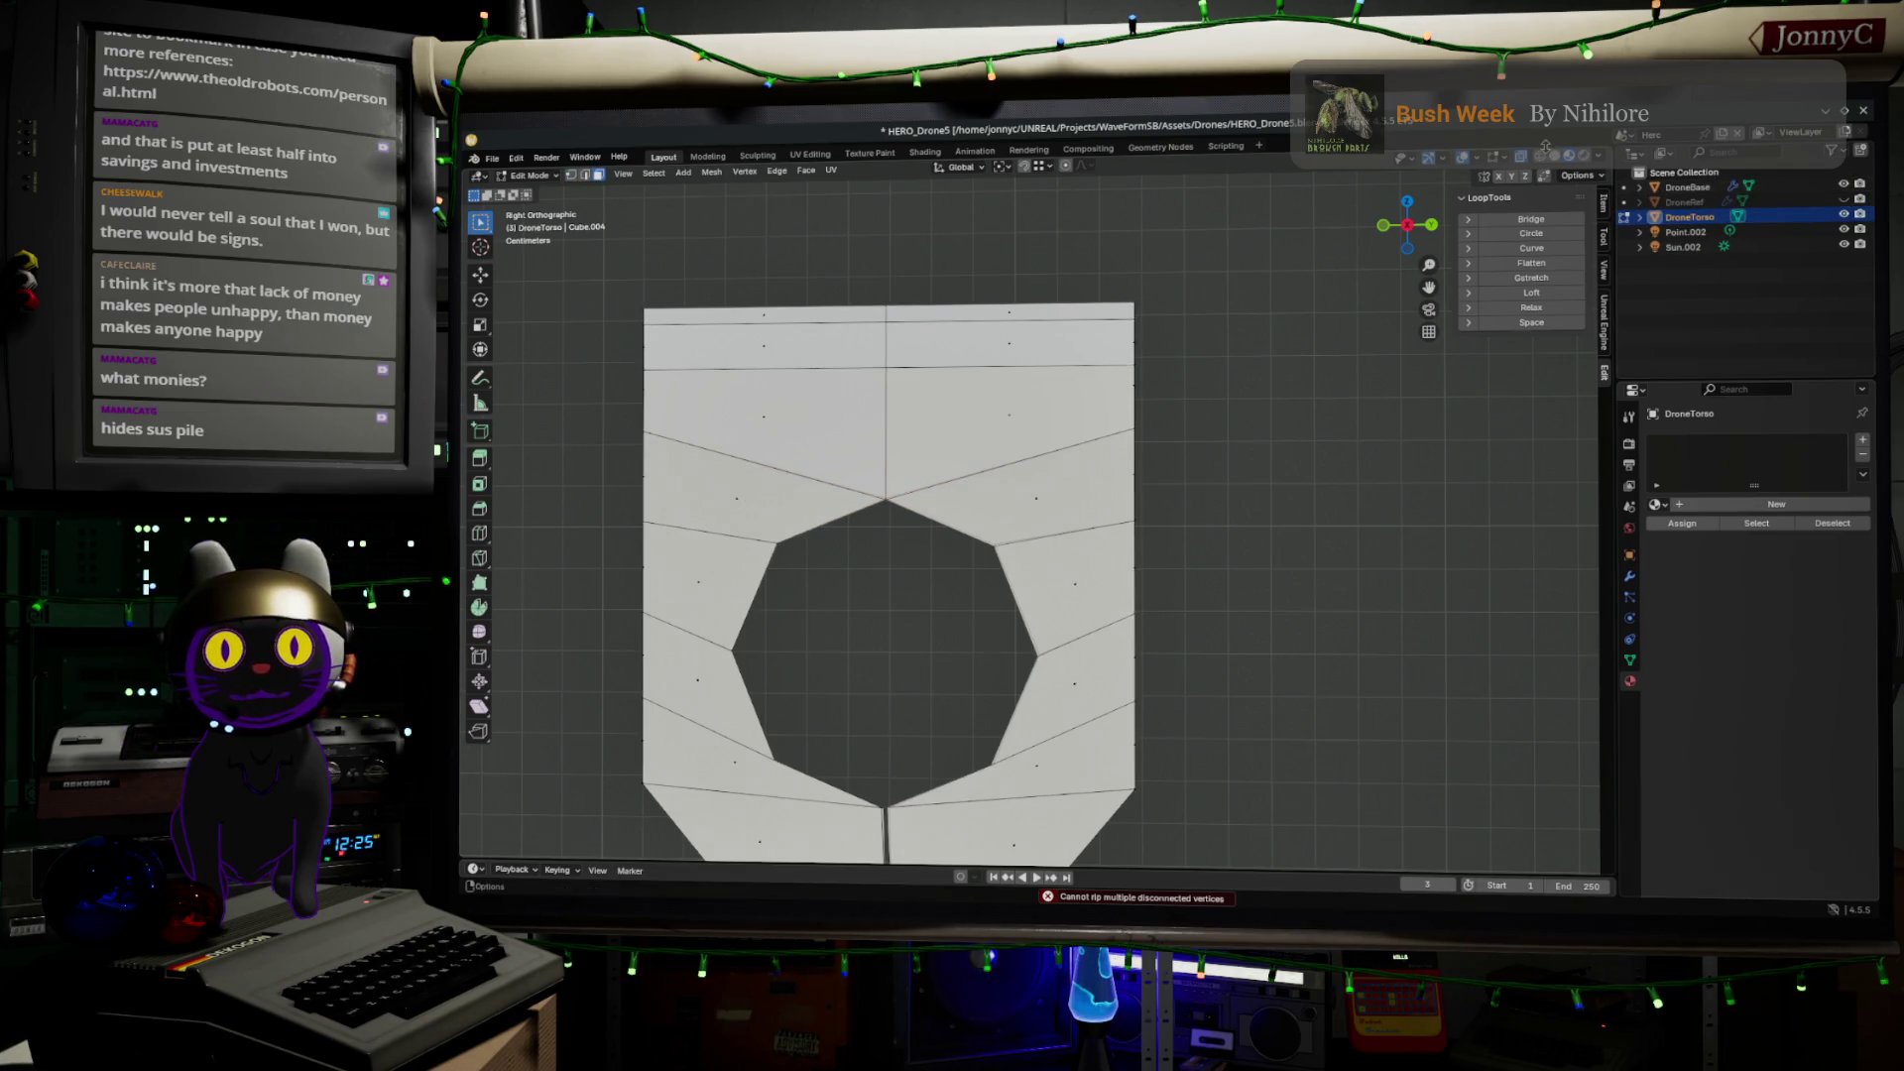
key(alt+a)
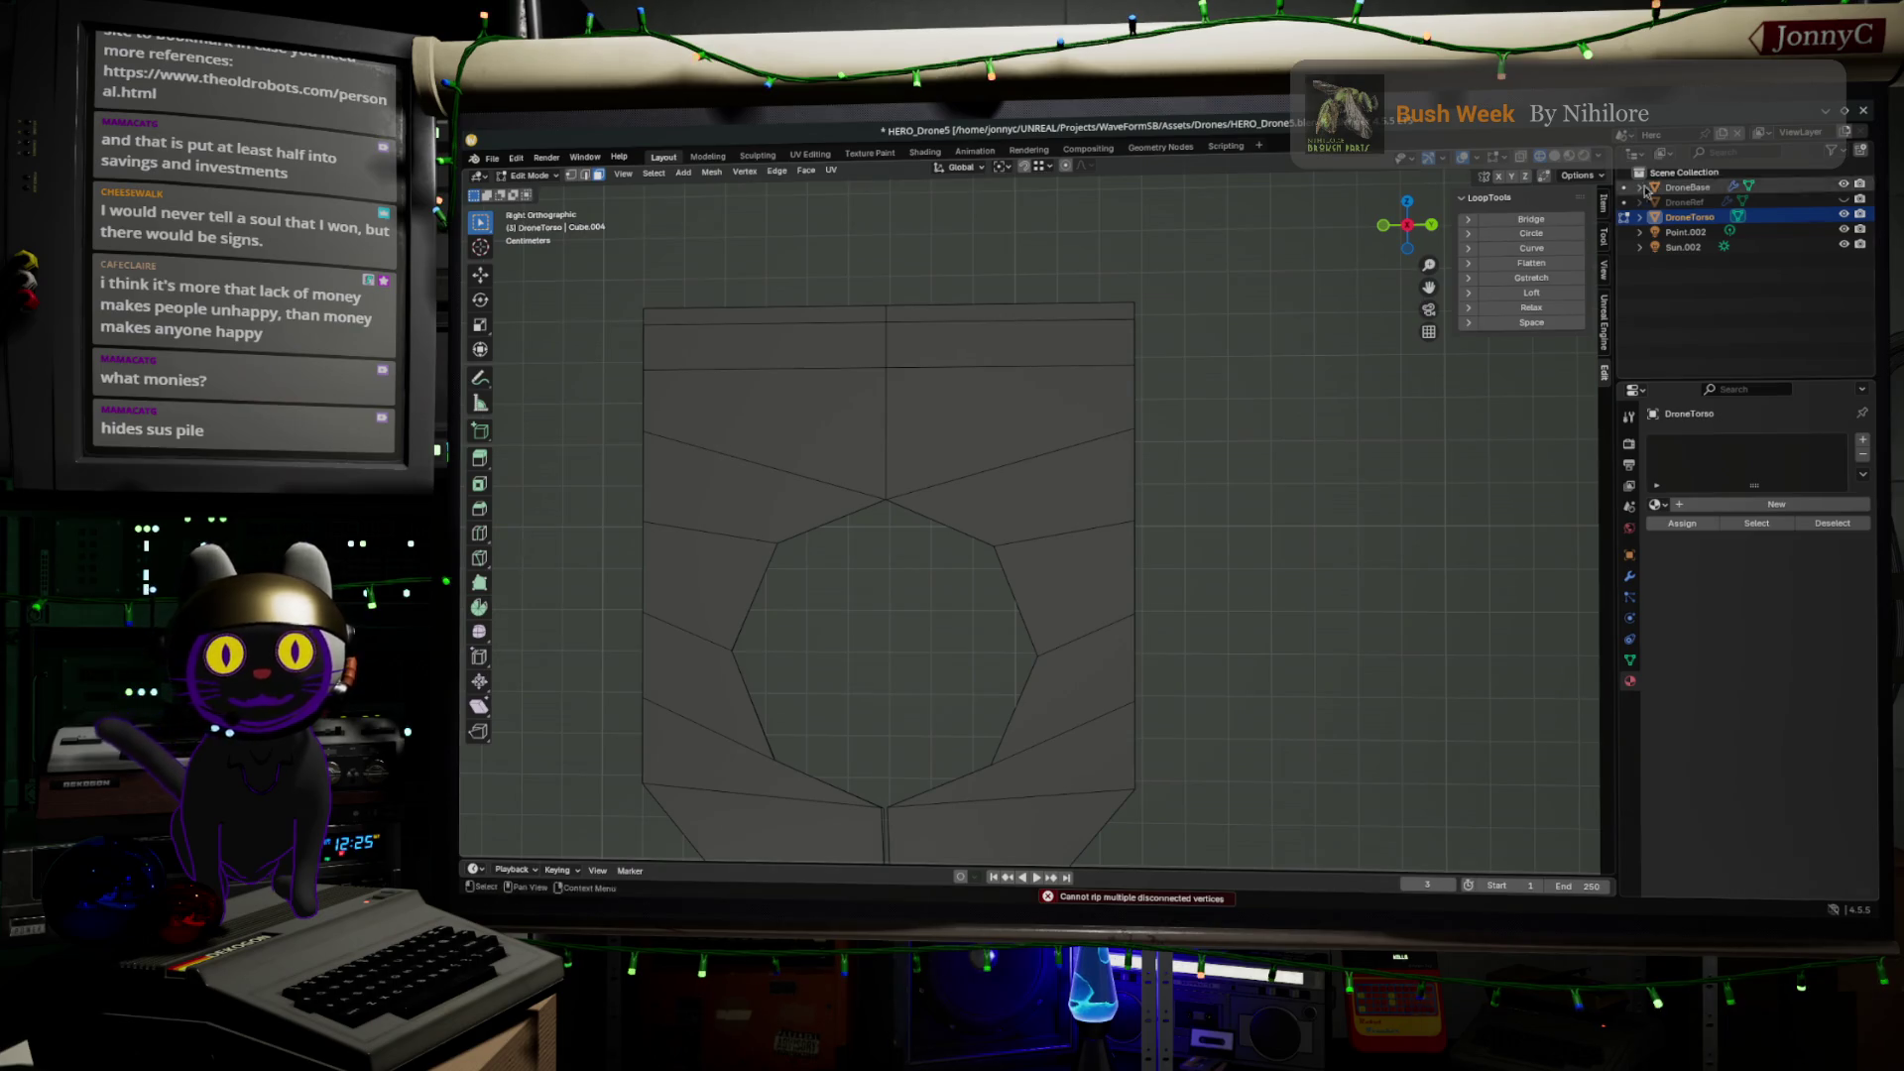
drag(761, 422, 769, 496)
drag(1009, 429, 1050, 476)
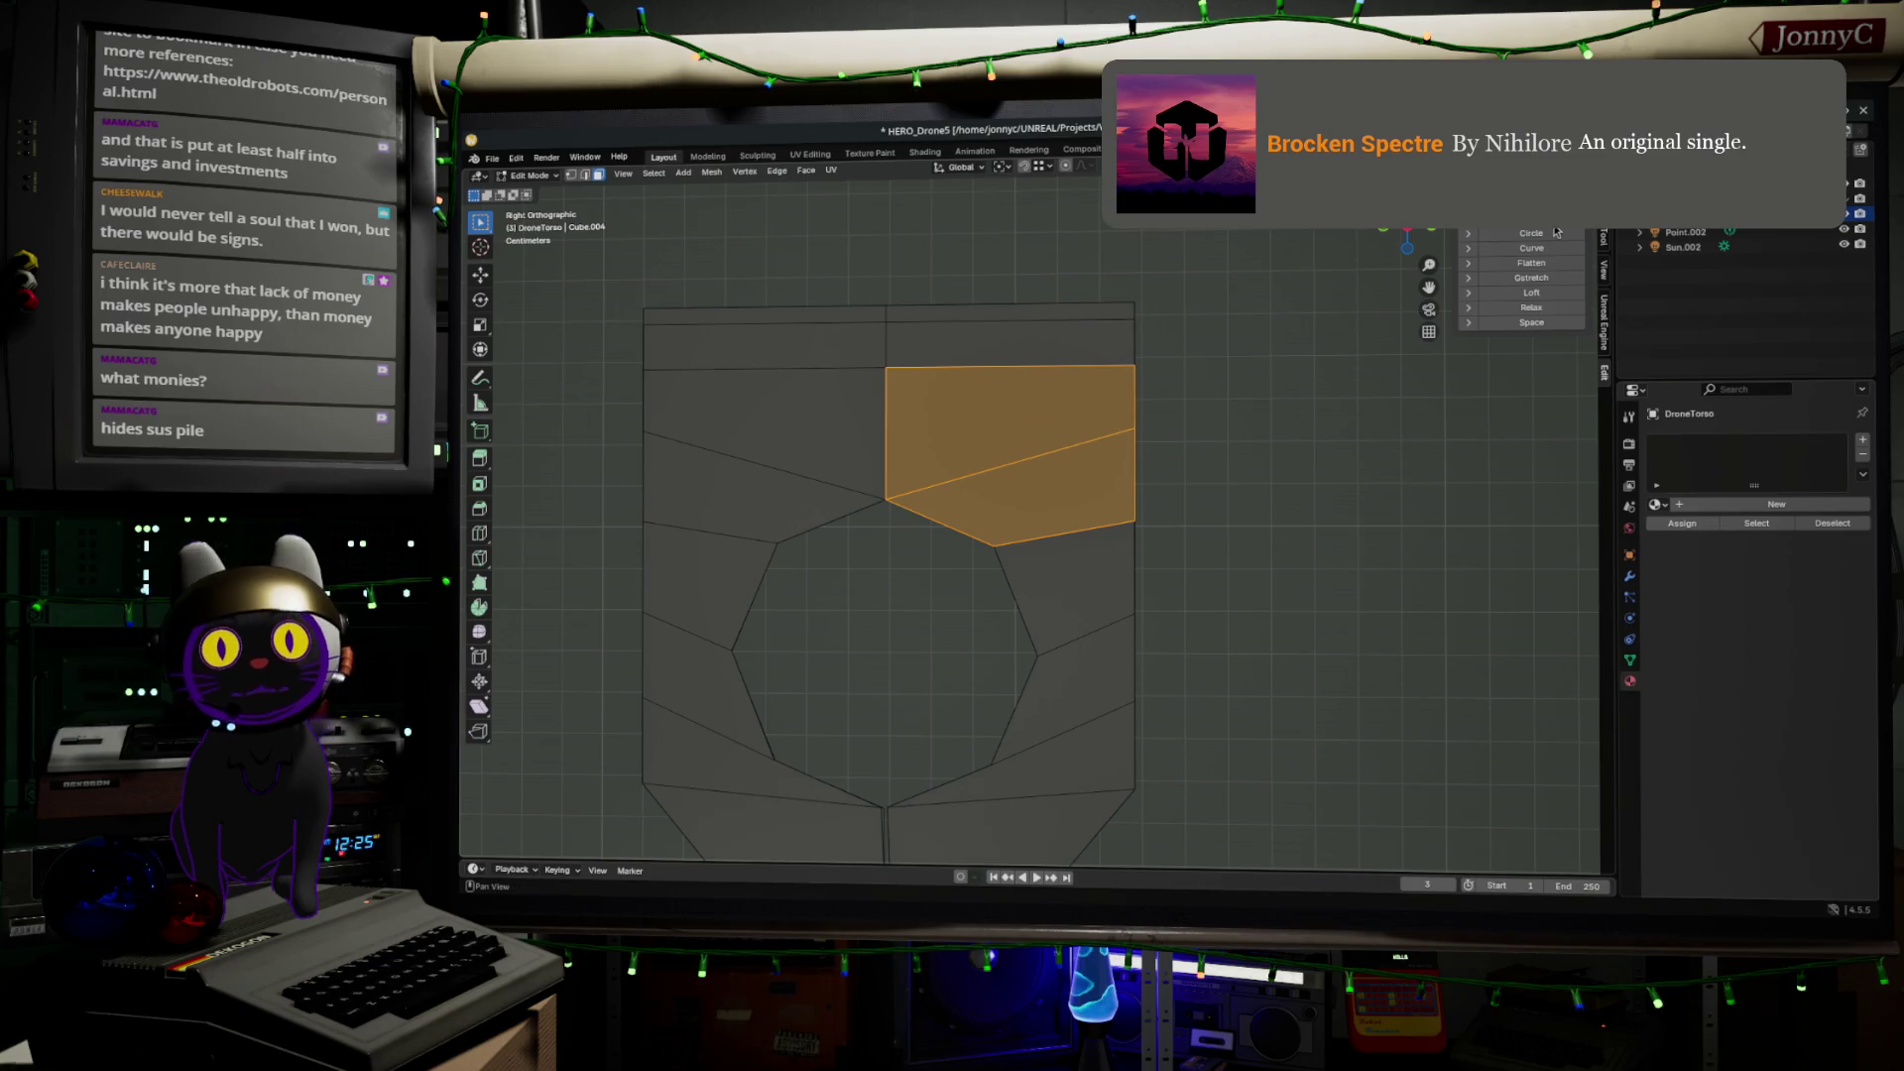
Orbit out to see the whole drone, then frame the view on the side block
scroll(1291, 447, down, 5)
mouse_move(1190, 565)
middle_down()
mouse_move(1308, 616)
mouse_move(1257, 605)
mouse_move(1284, 585)
middle_up()
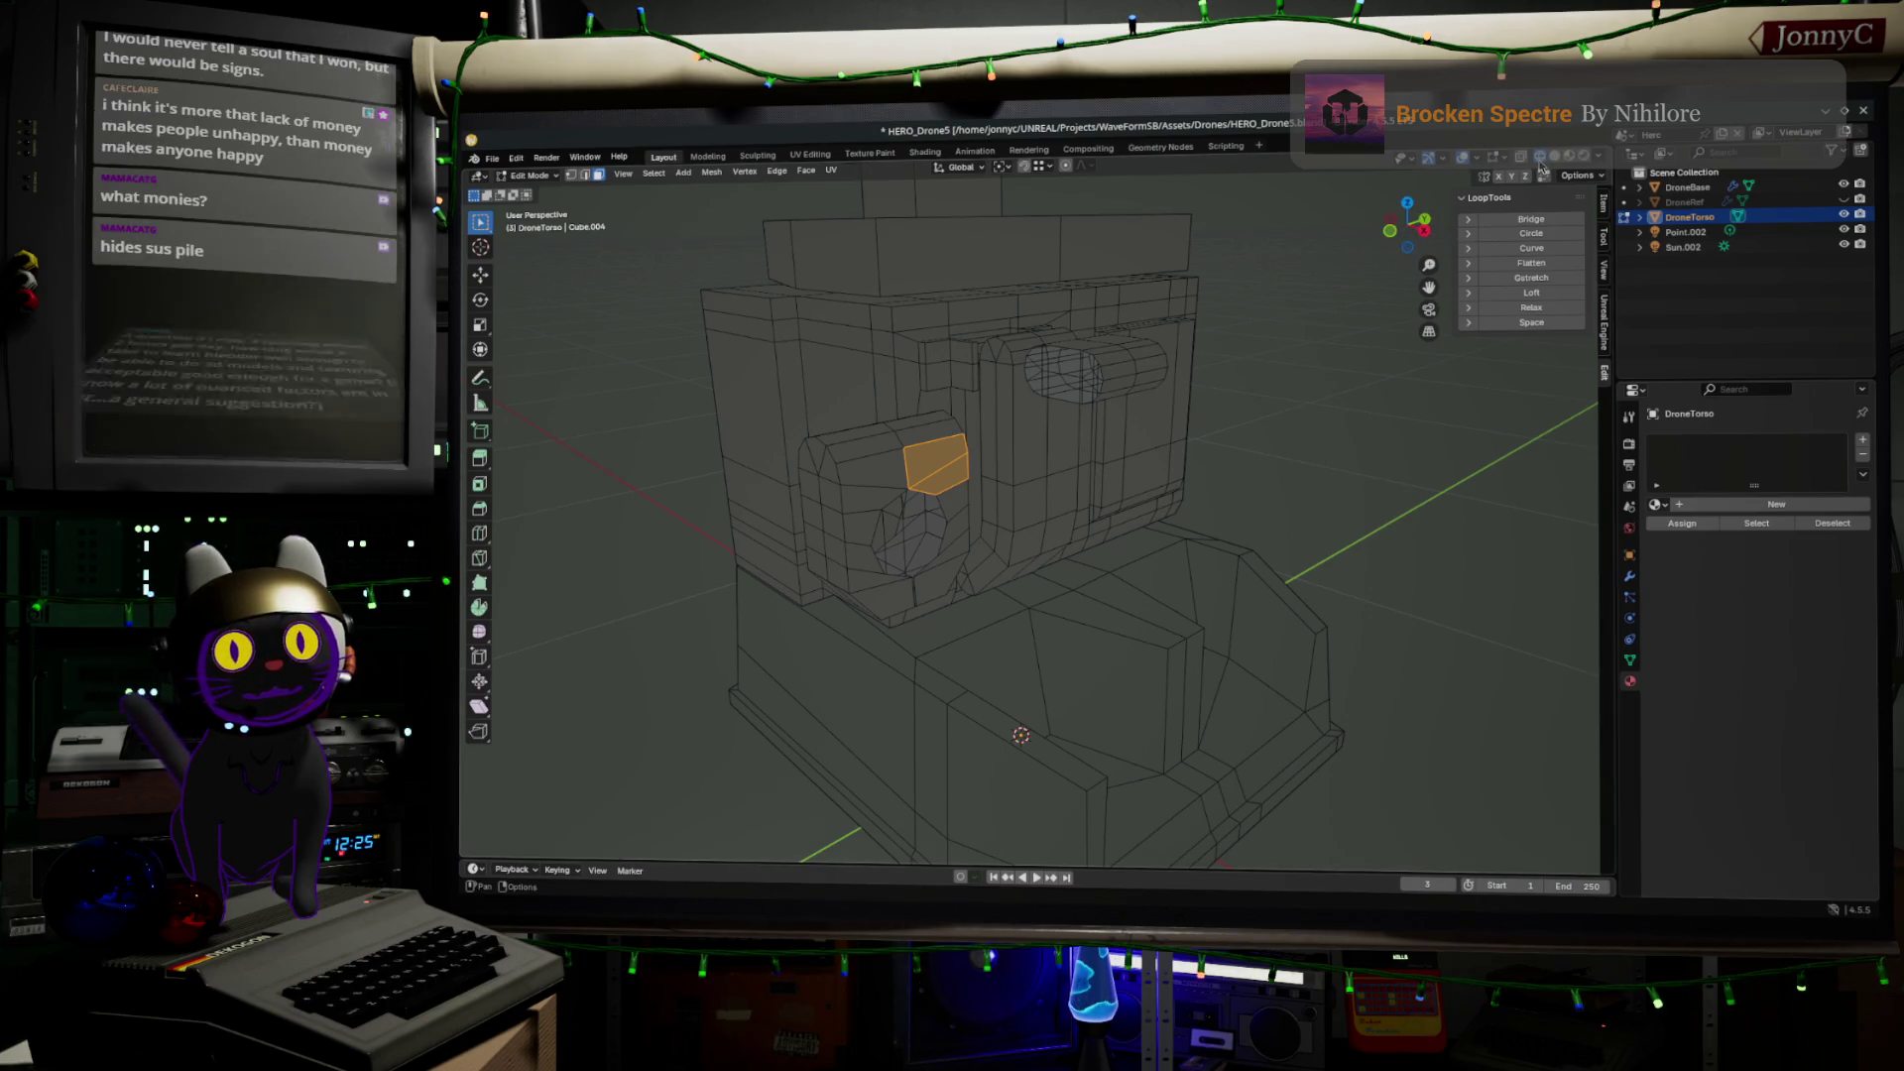
click(1465, 160)
key(KP_Decimal)
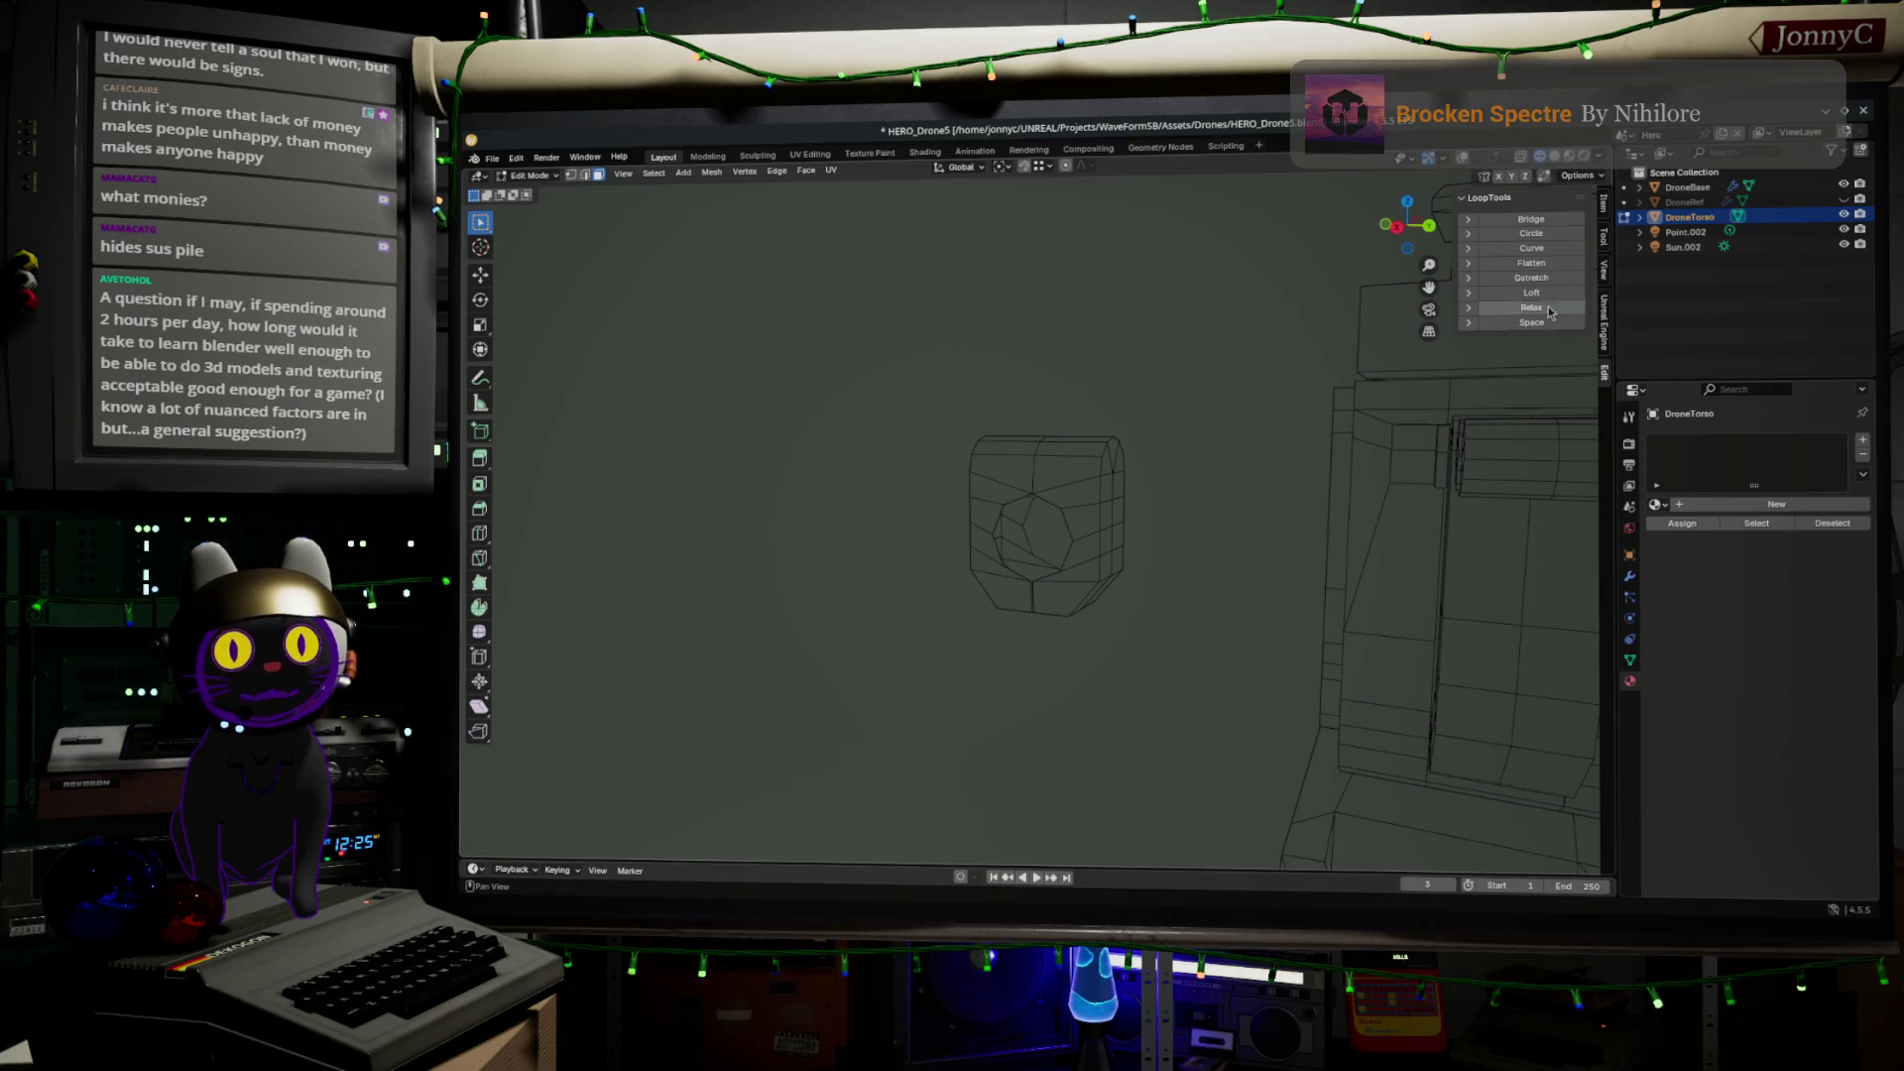
Enable X-Ray shading, orbit around the see-through side block, then switch to Firefox
click(1601, 158)
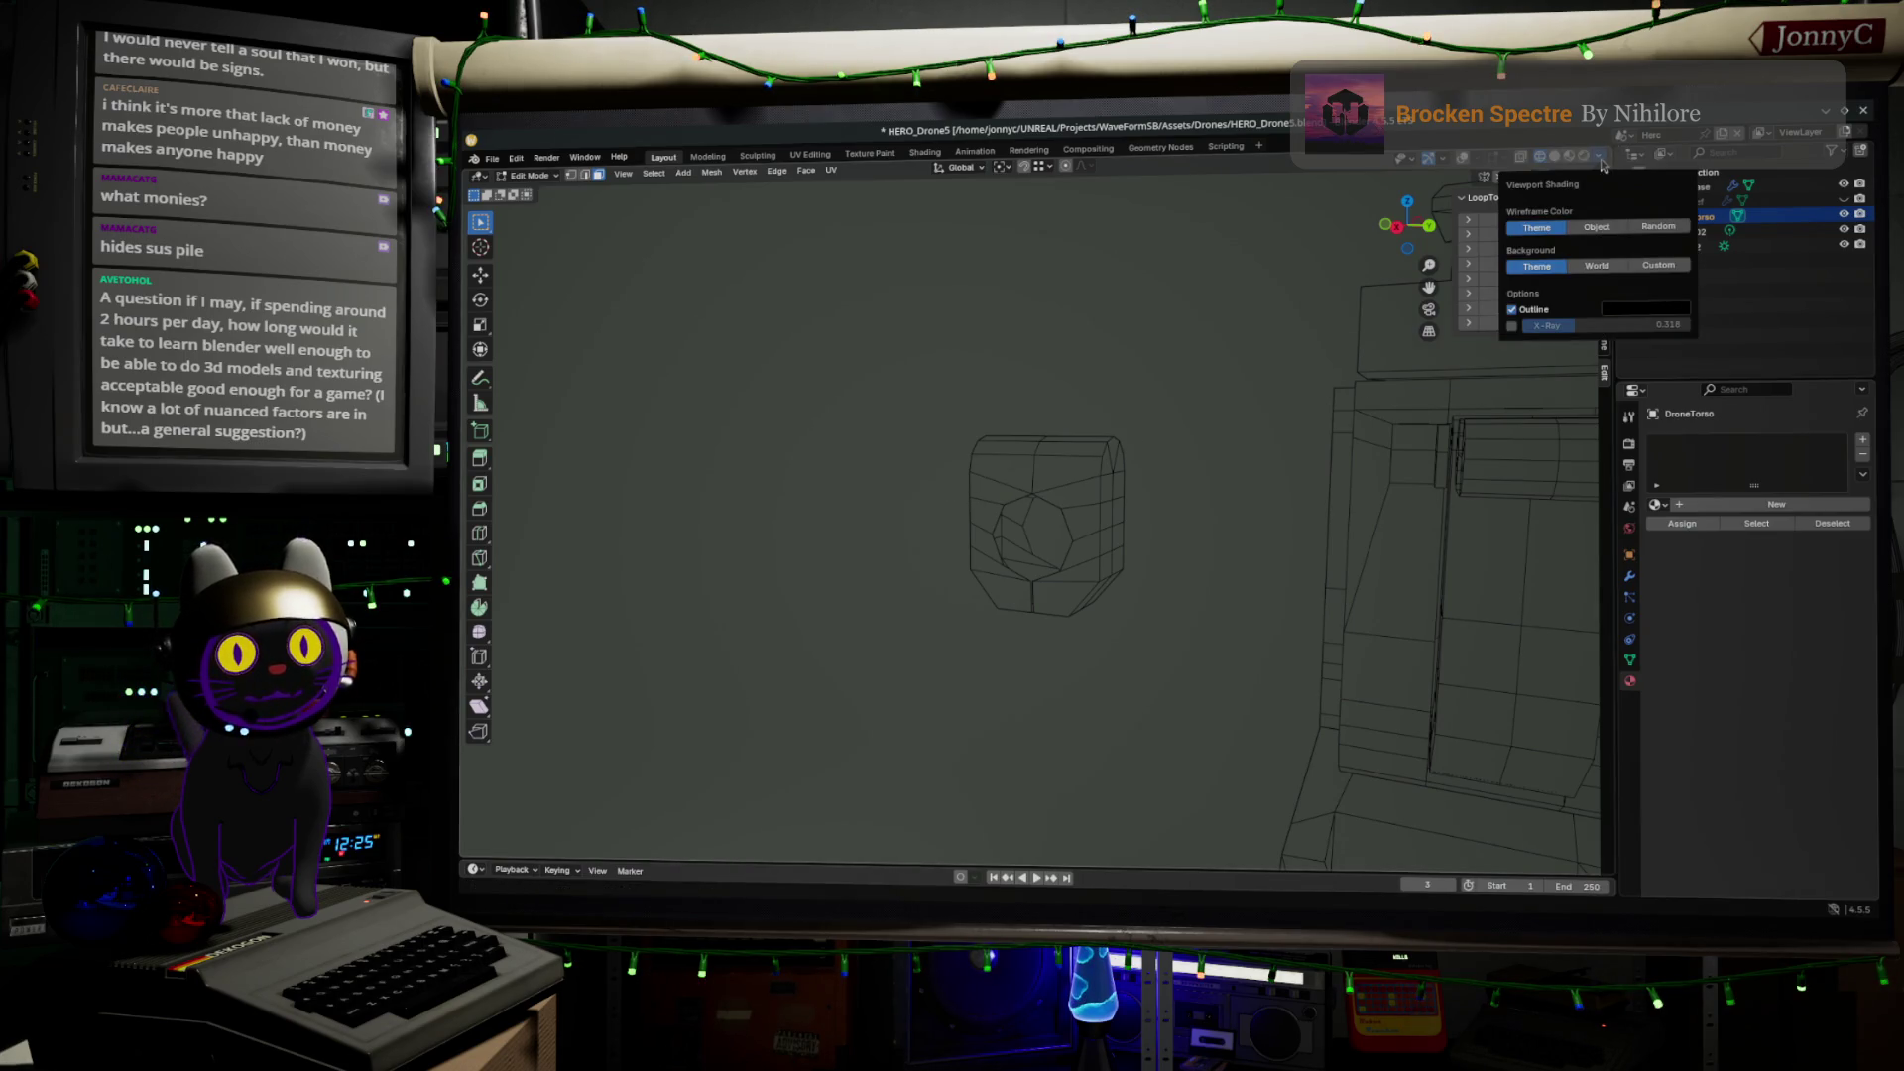
click(1511, 326)
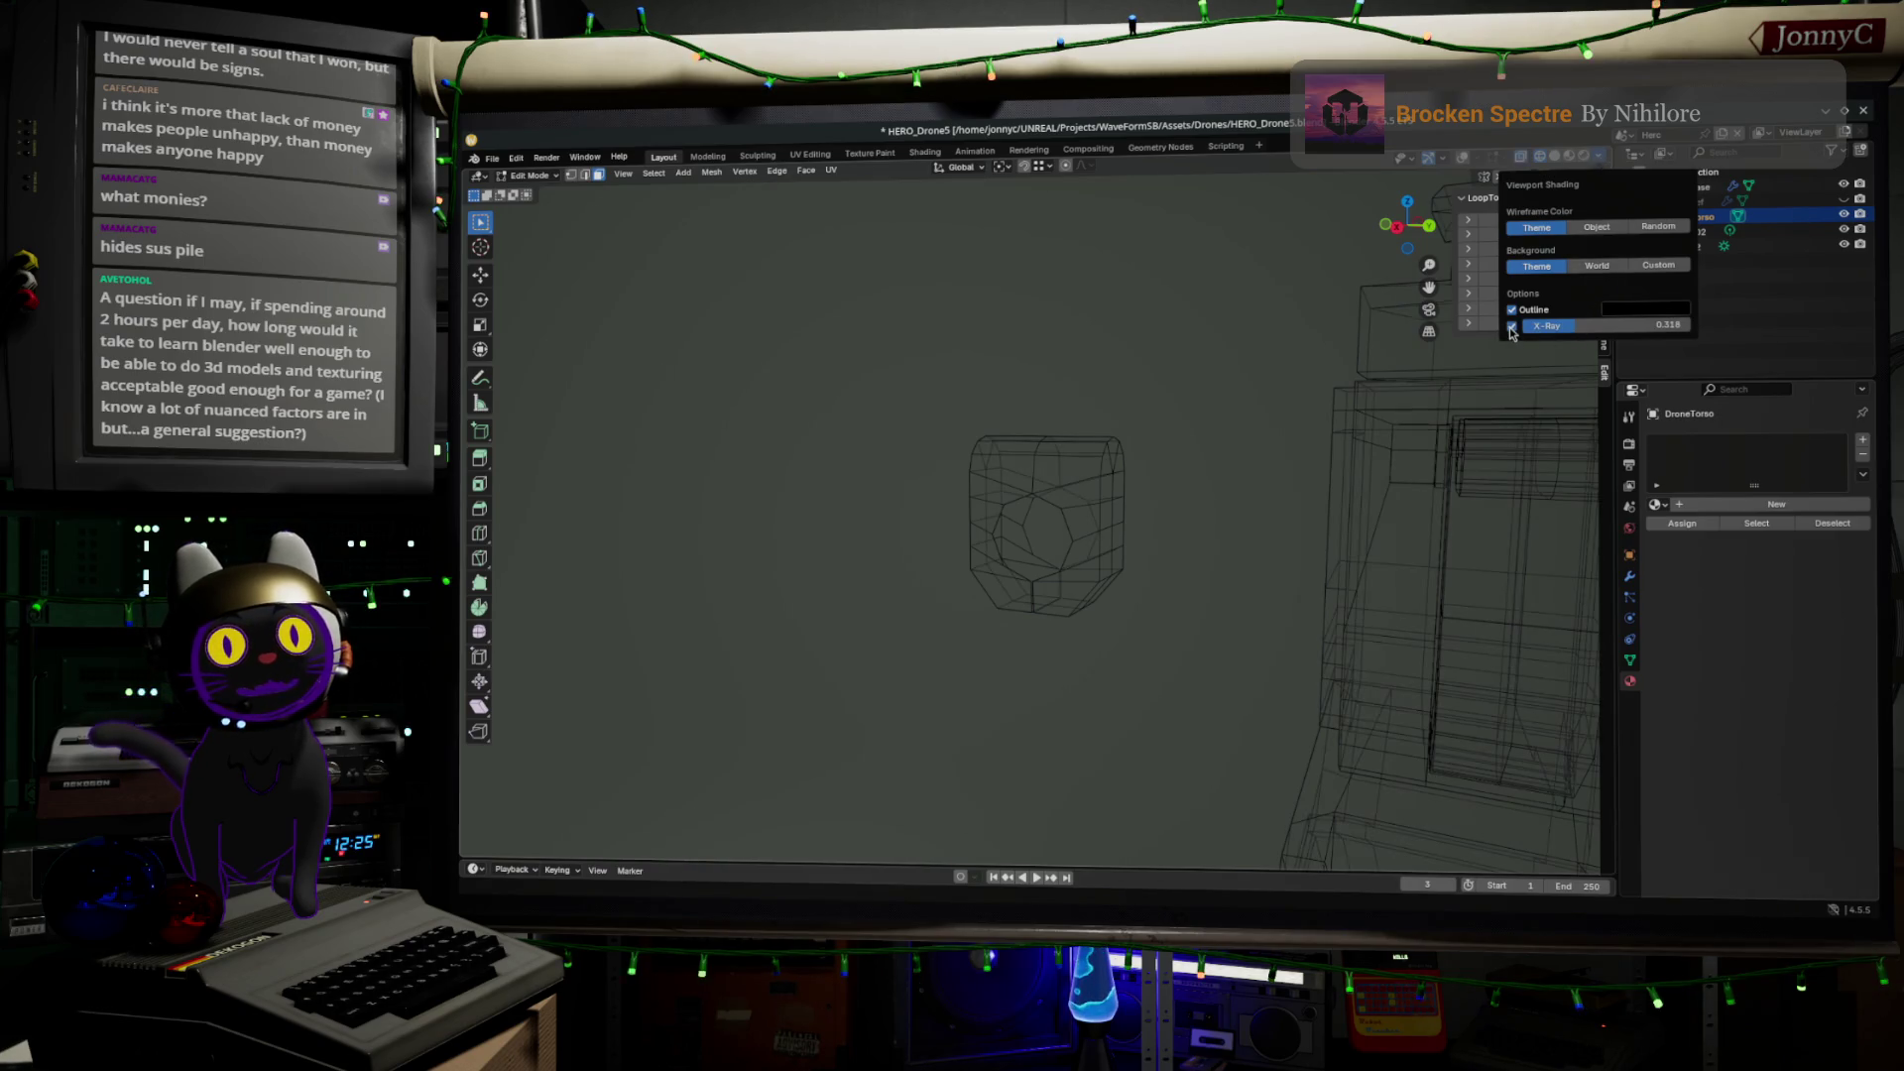
middle_drag(1136, 477, 1158, 491)
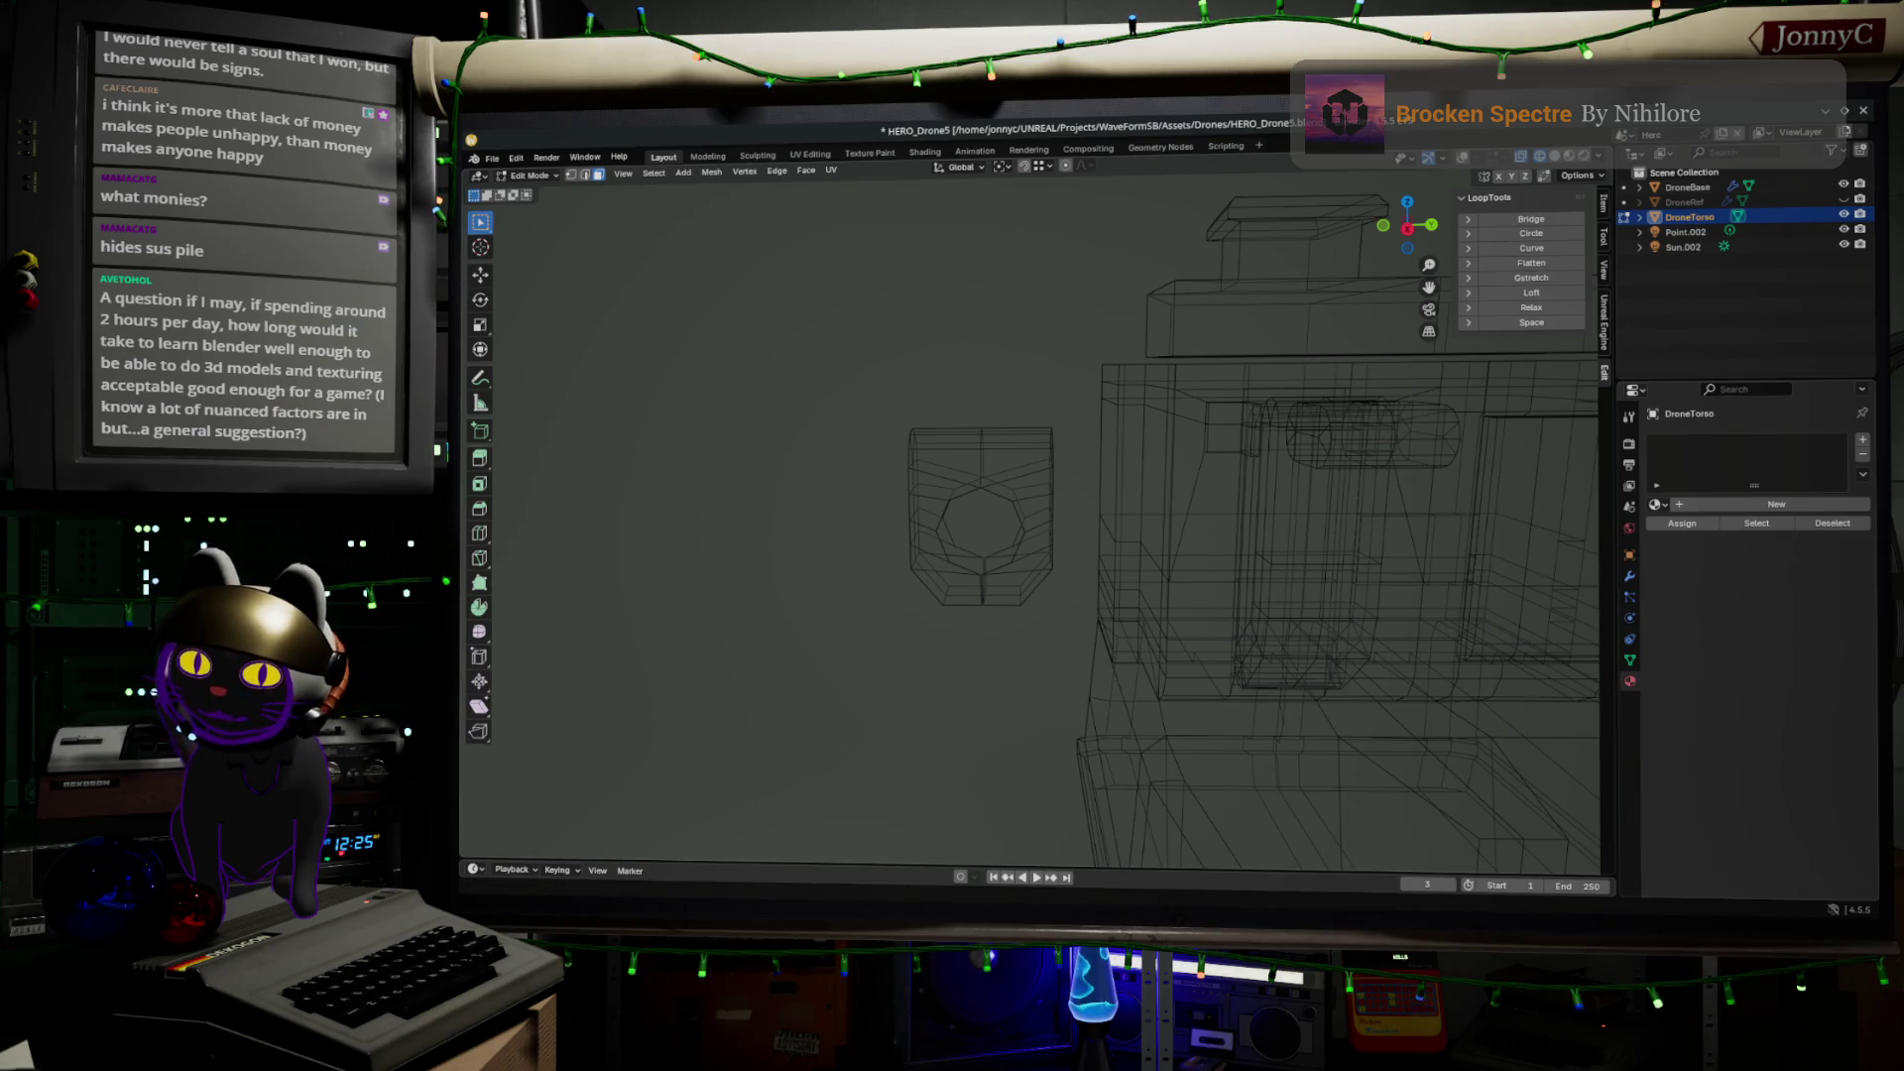
key(alt+Tab)
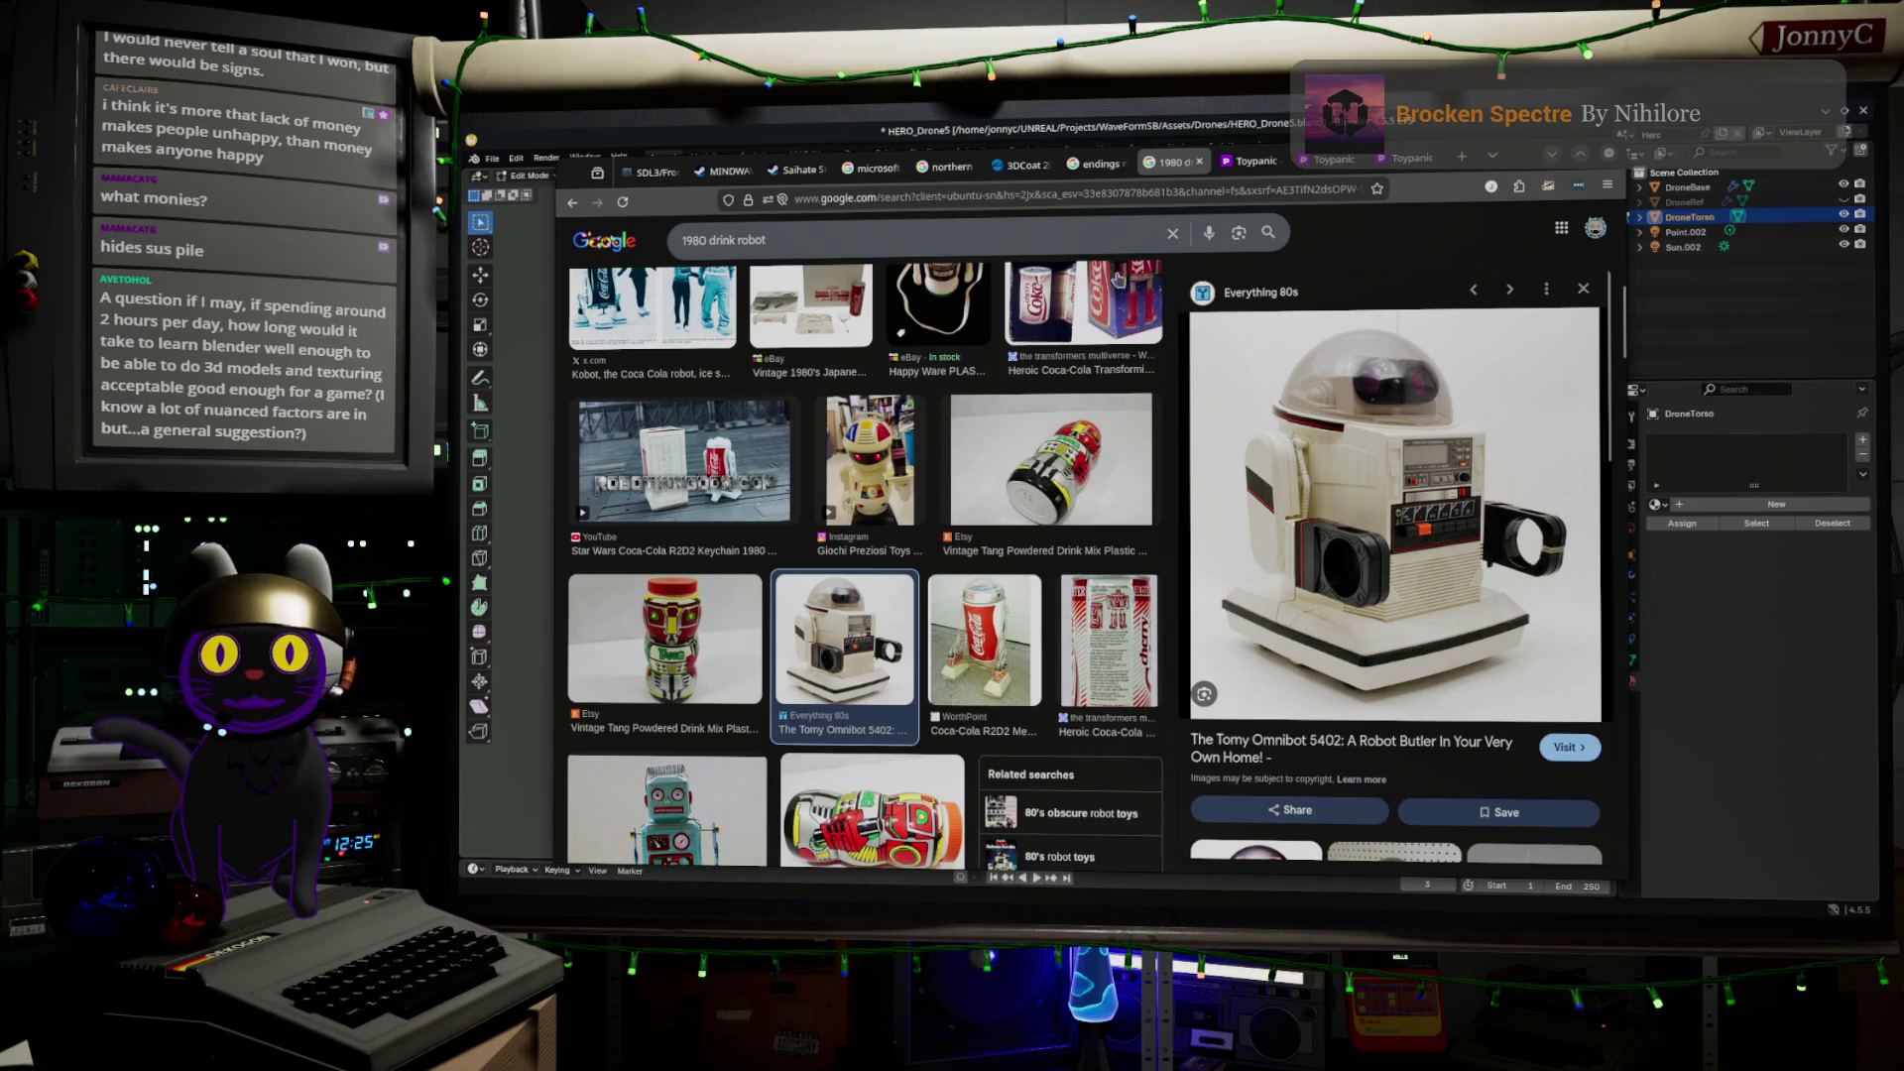
Replace the image search query with 'low poly animals' and run it
click(1100, 230)
triple_click(1101, 230)
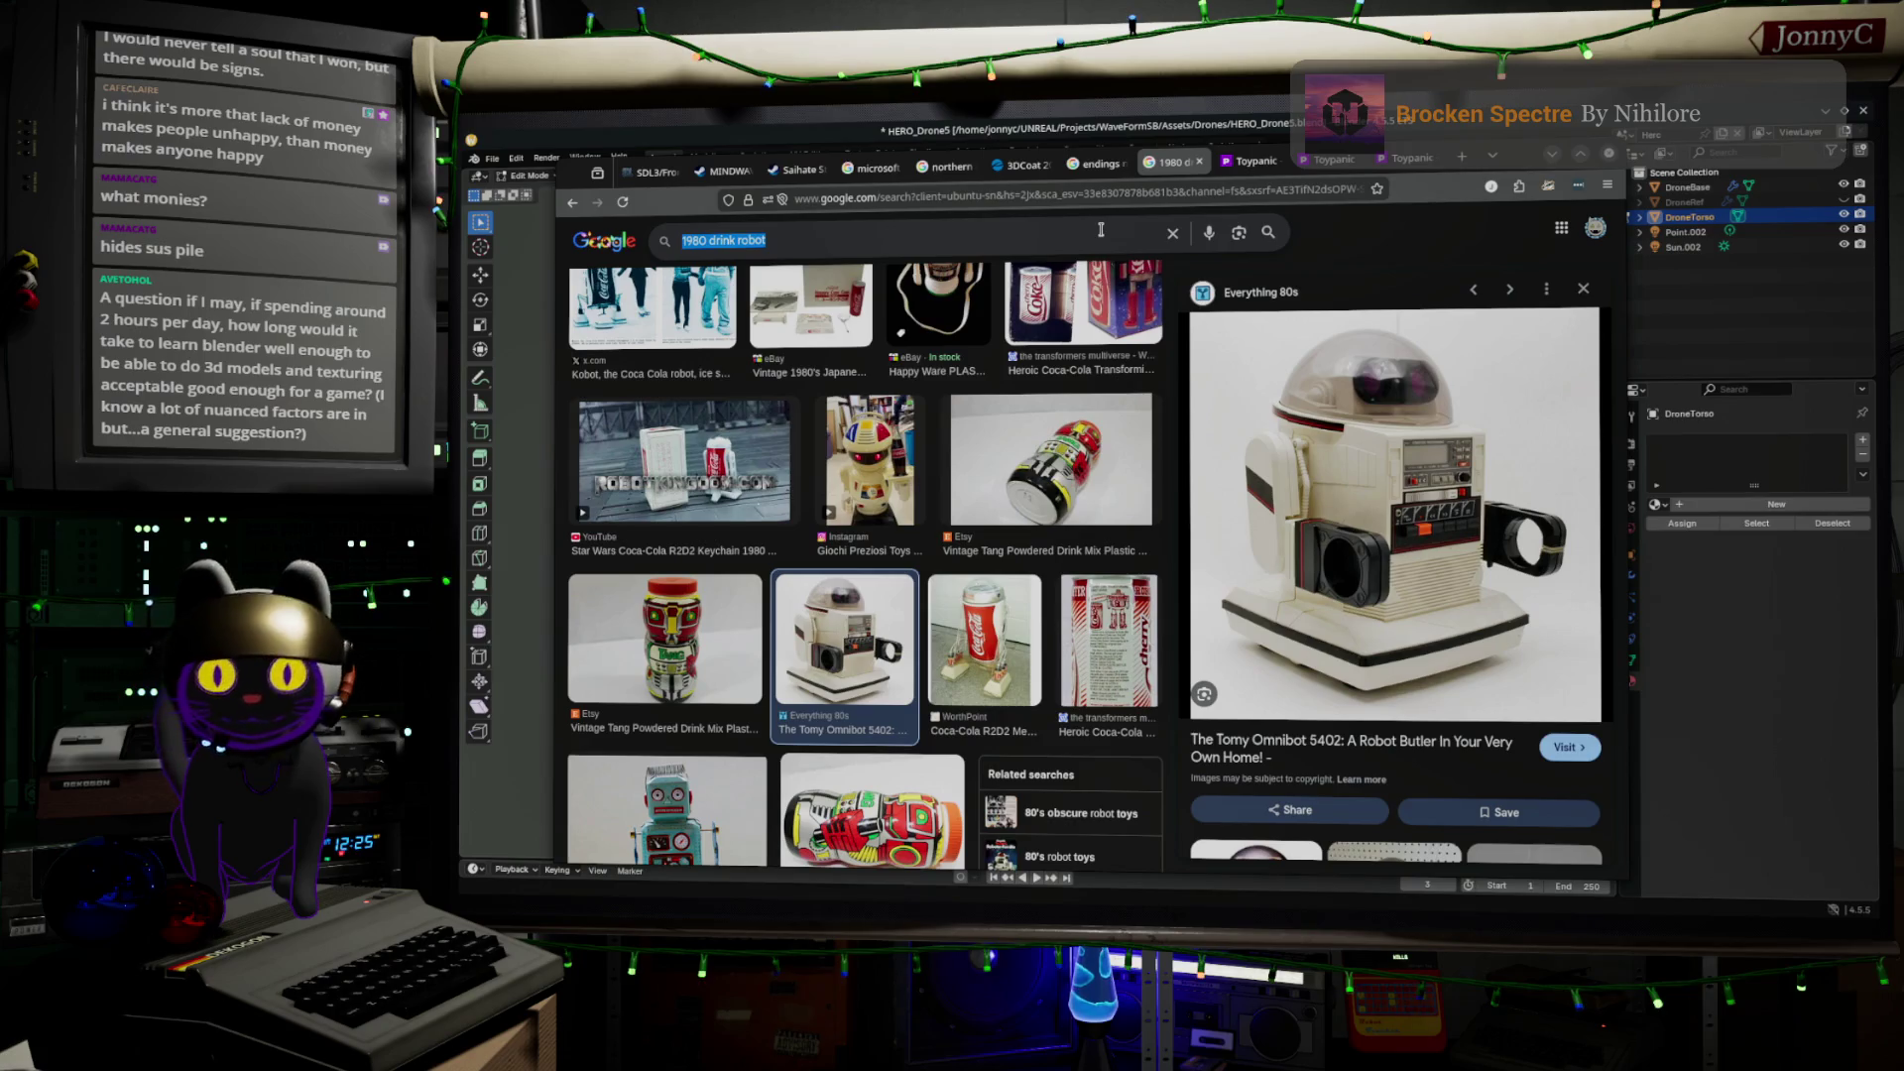
text(low)
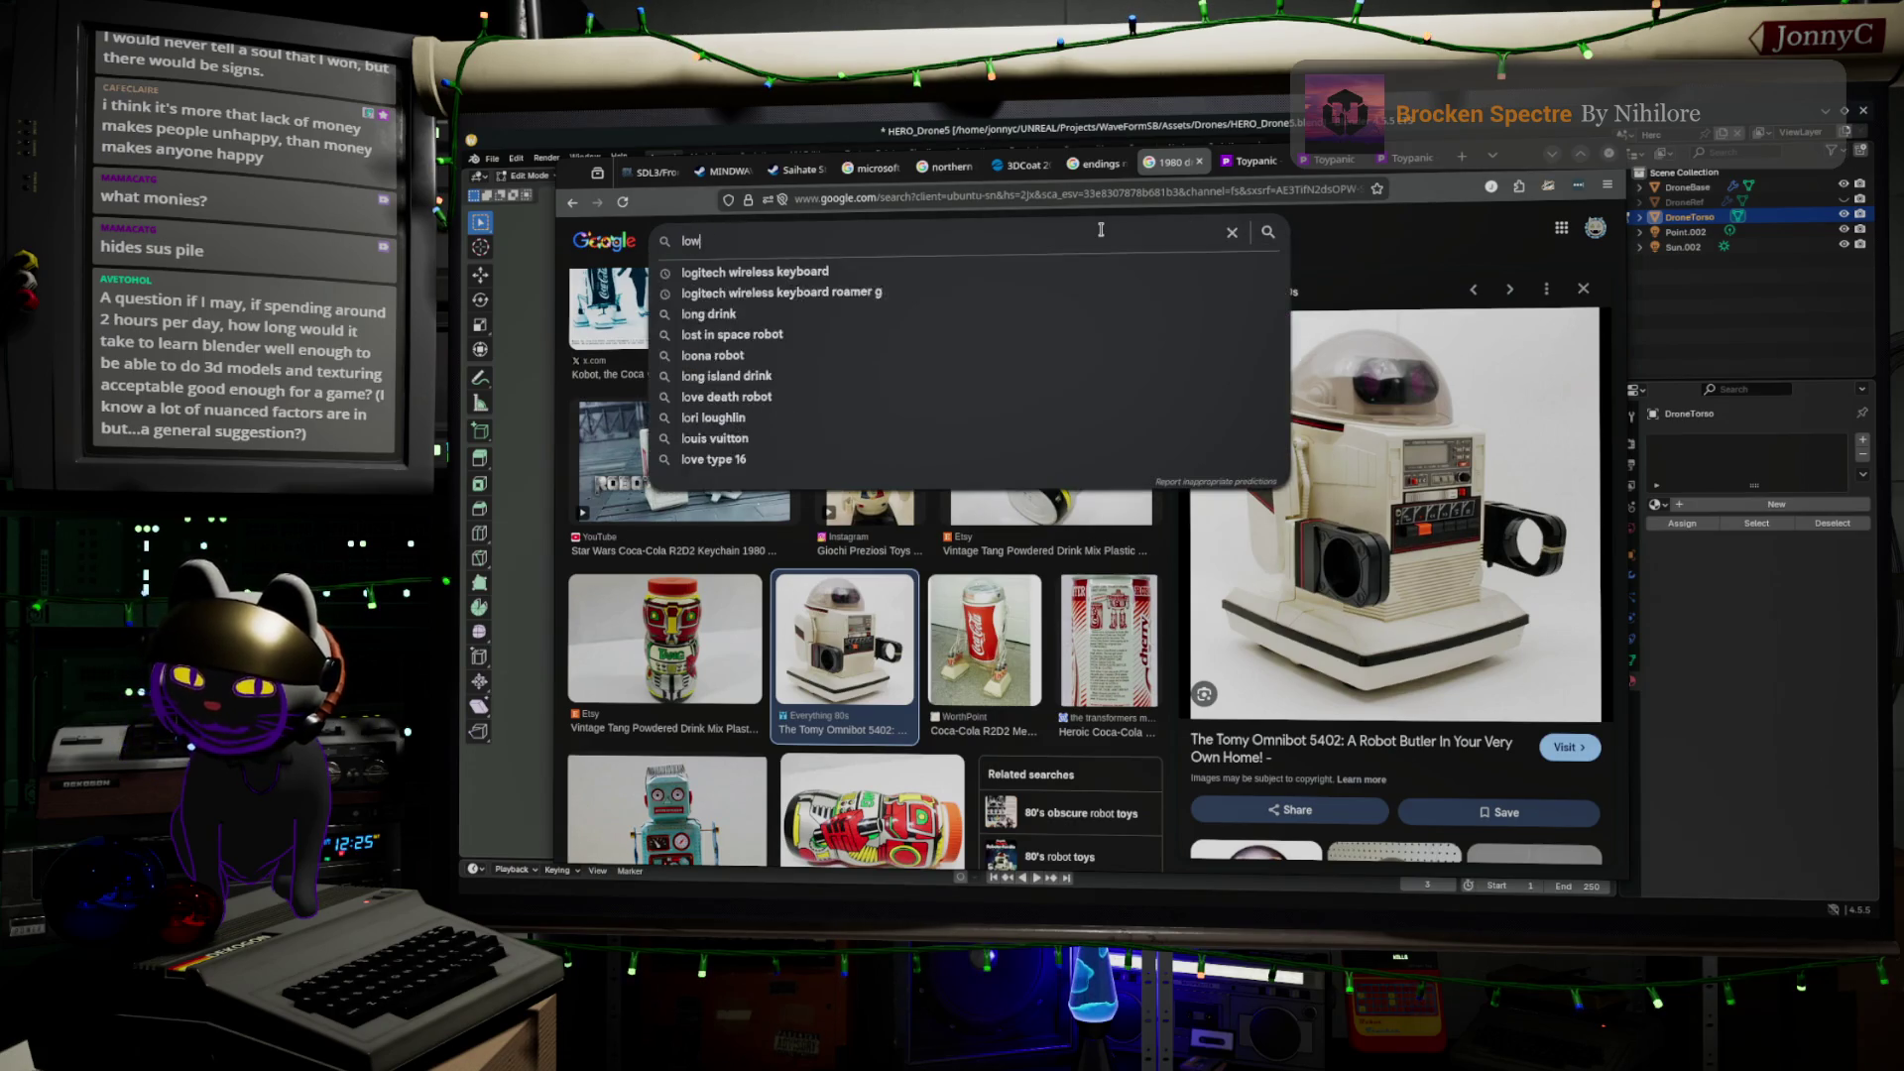
text( poly animals)
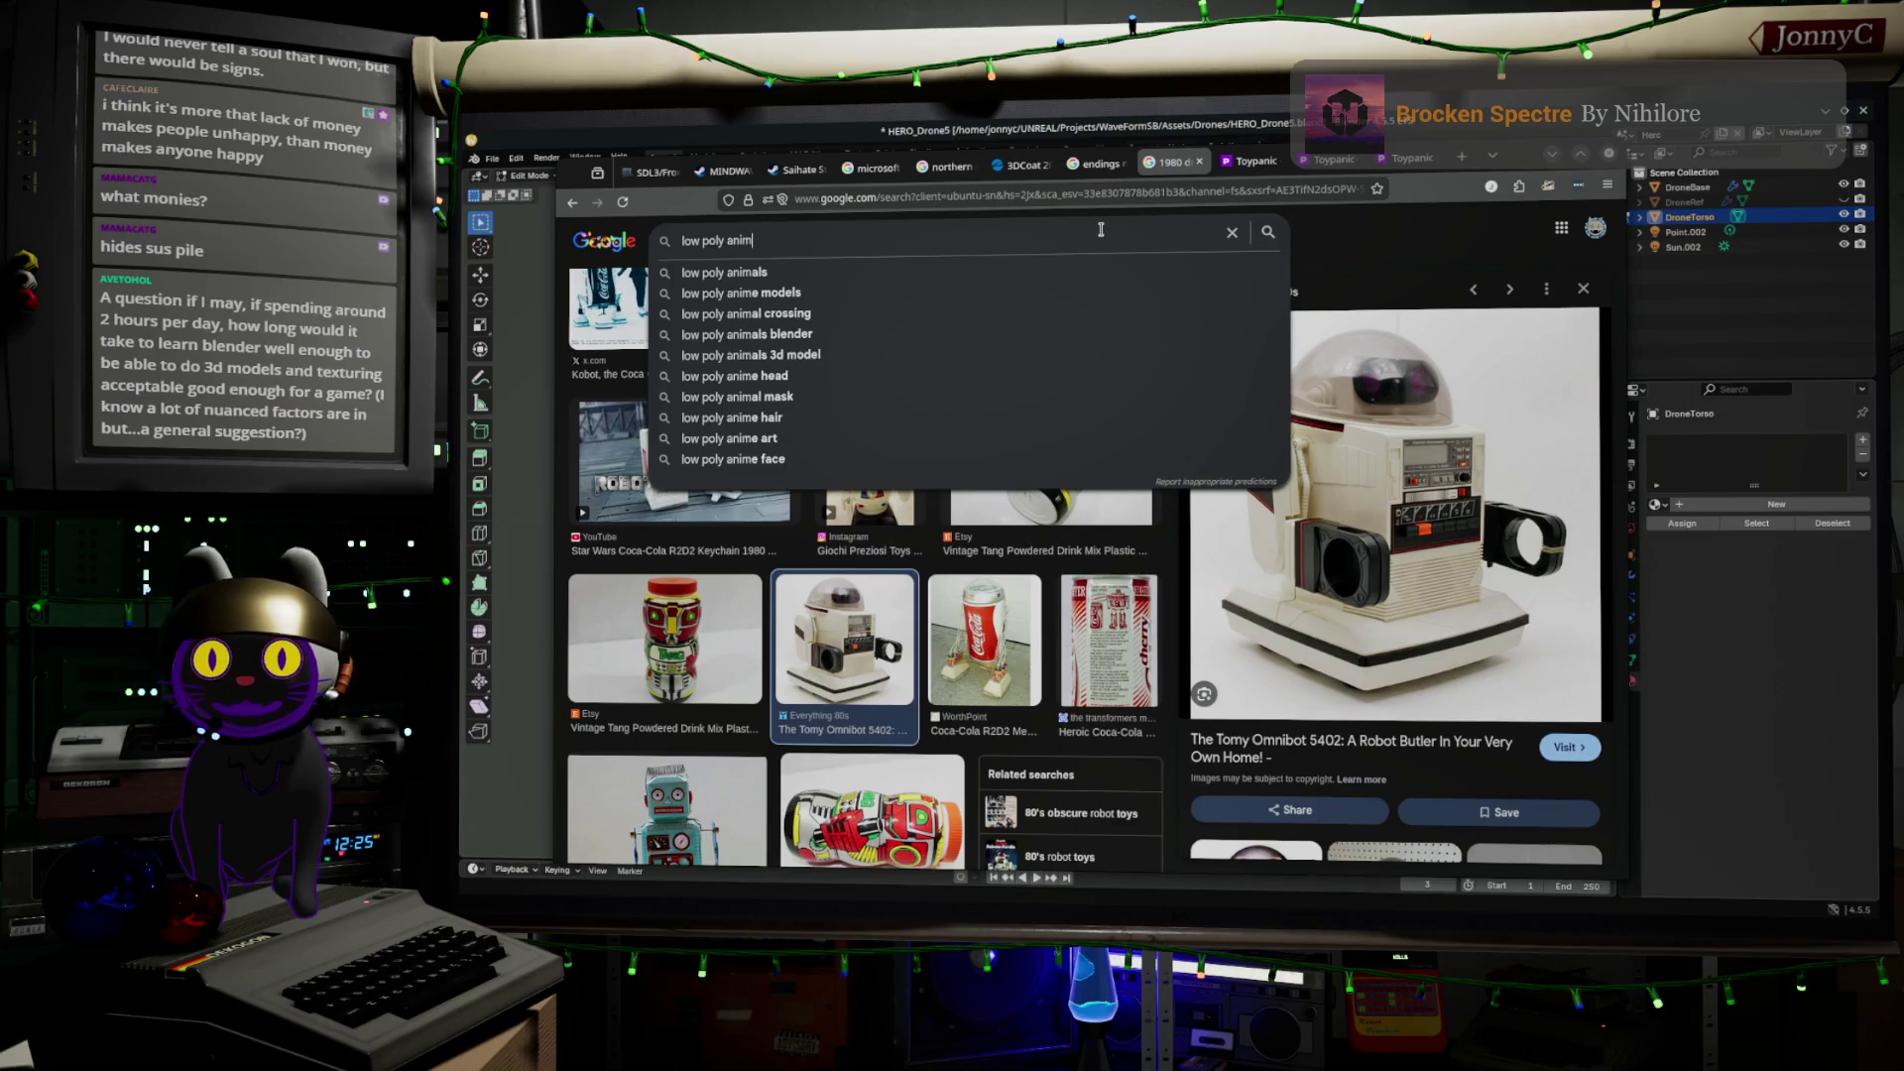
key(Return)
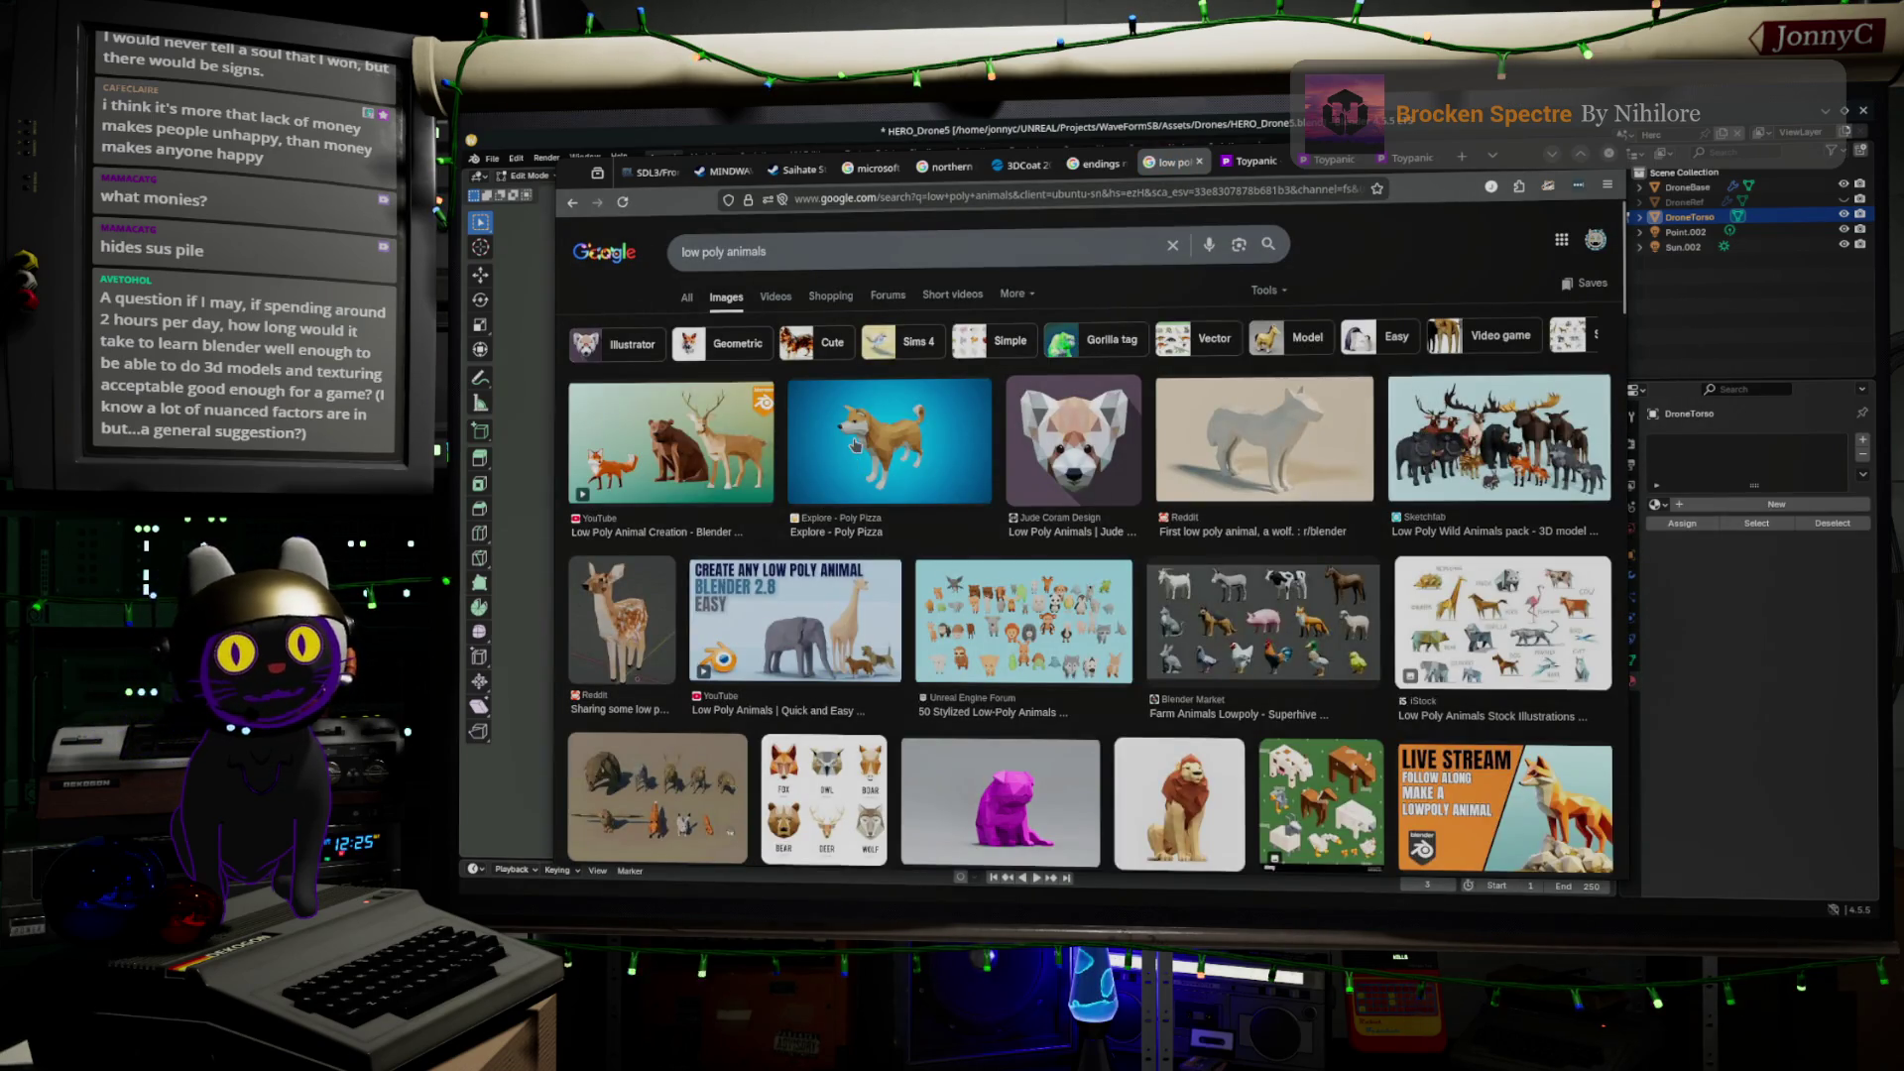
Preview the low-poly dog, fox and red panda images, then select the query
click(851, 458)
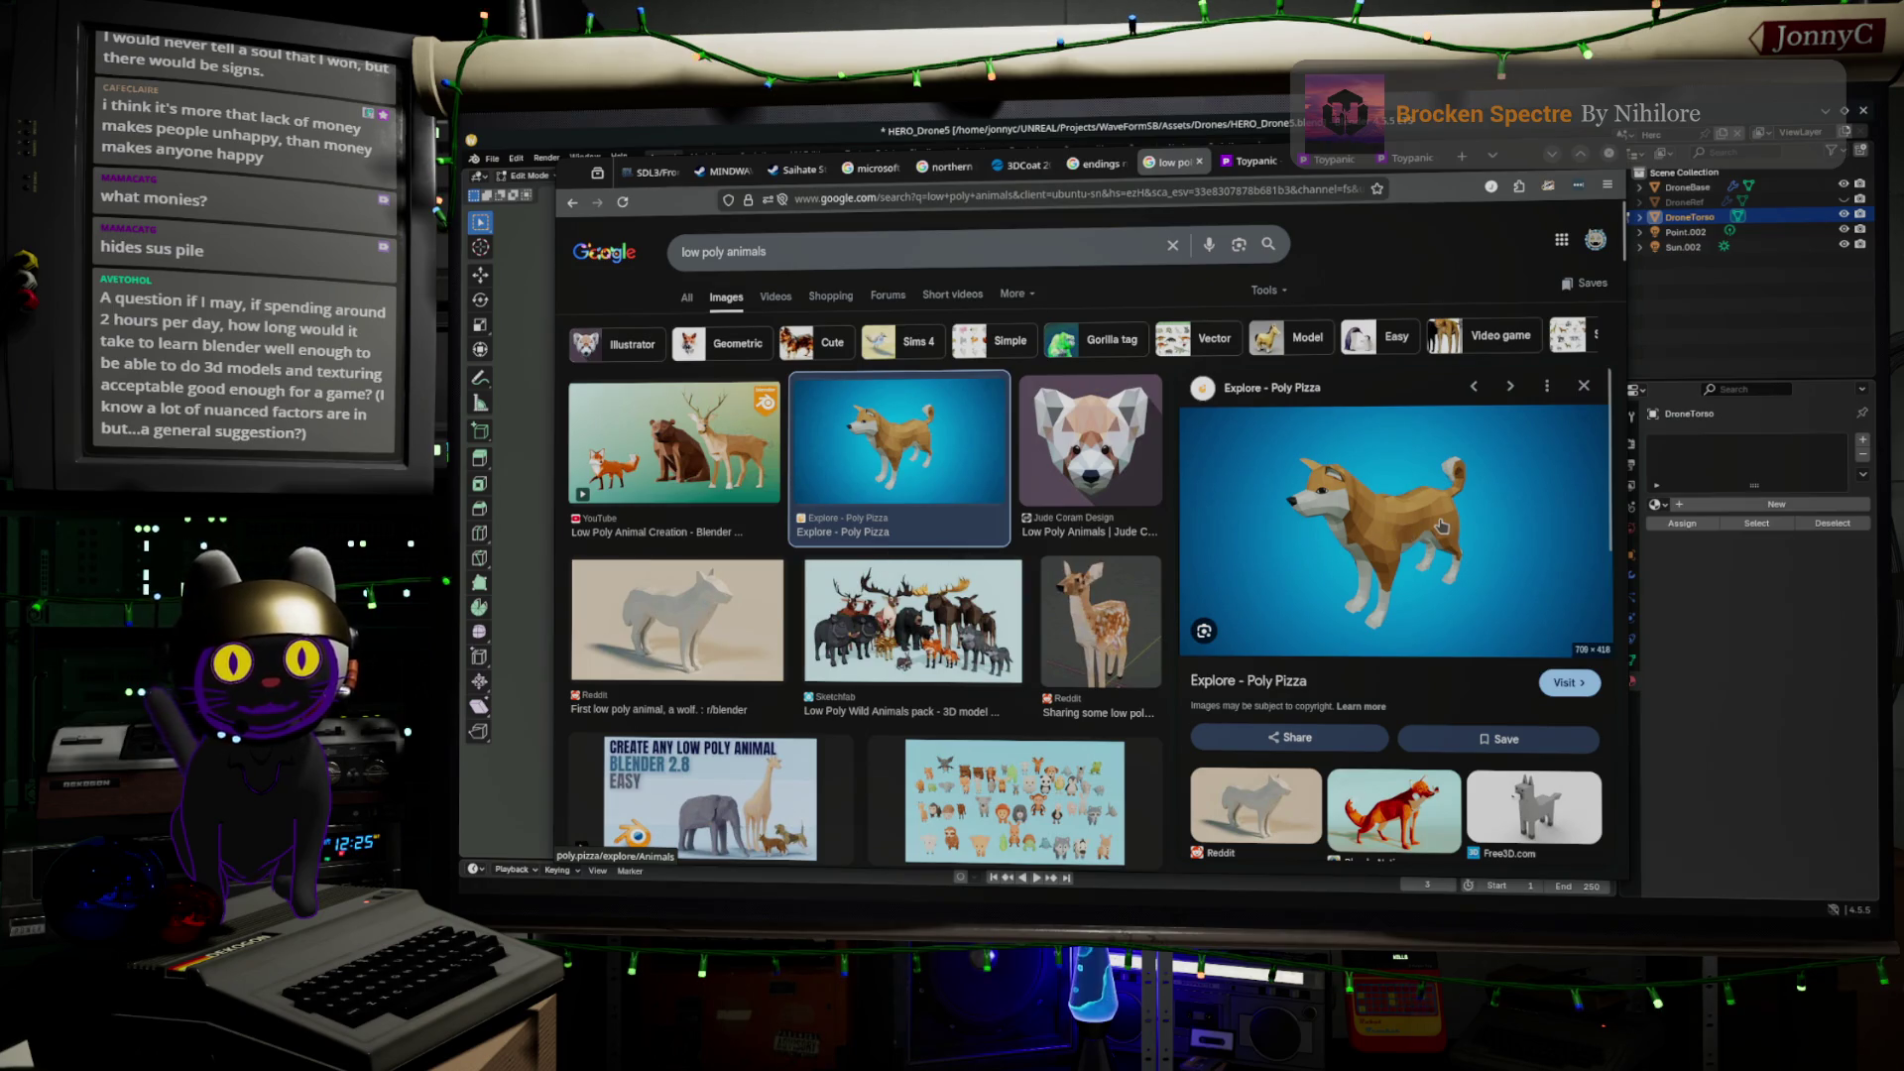
scroll(1438, 595, down, 1)
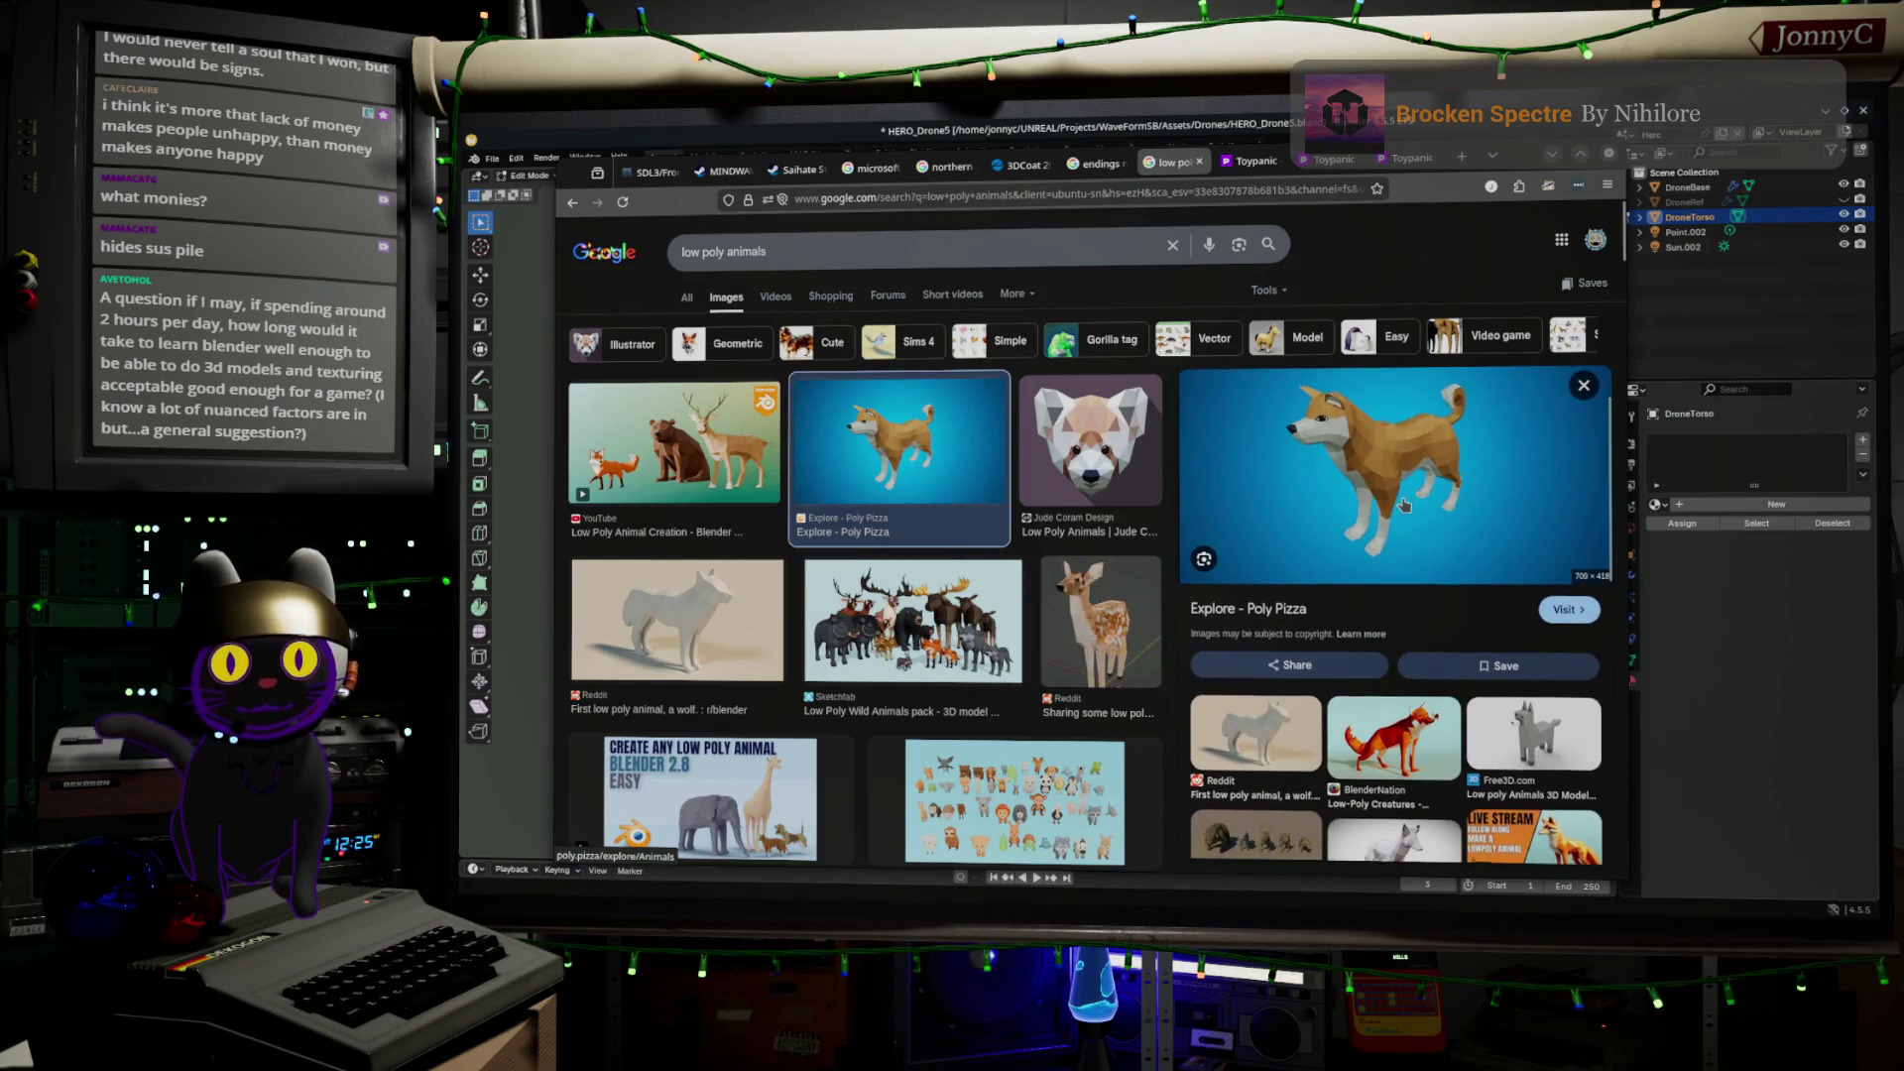
scroll(1433, 760, down, 1)
click(1393, 680)
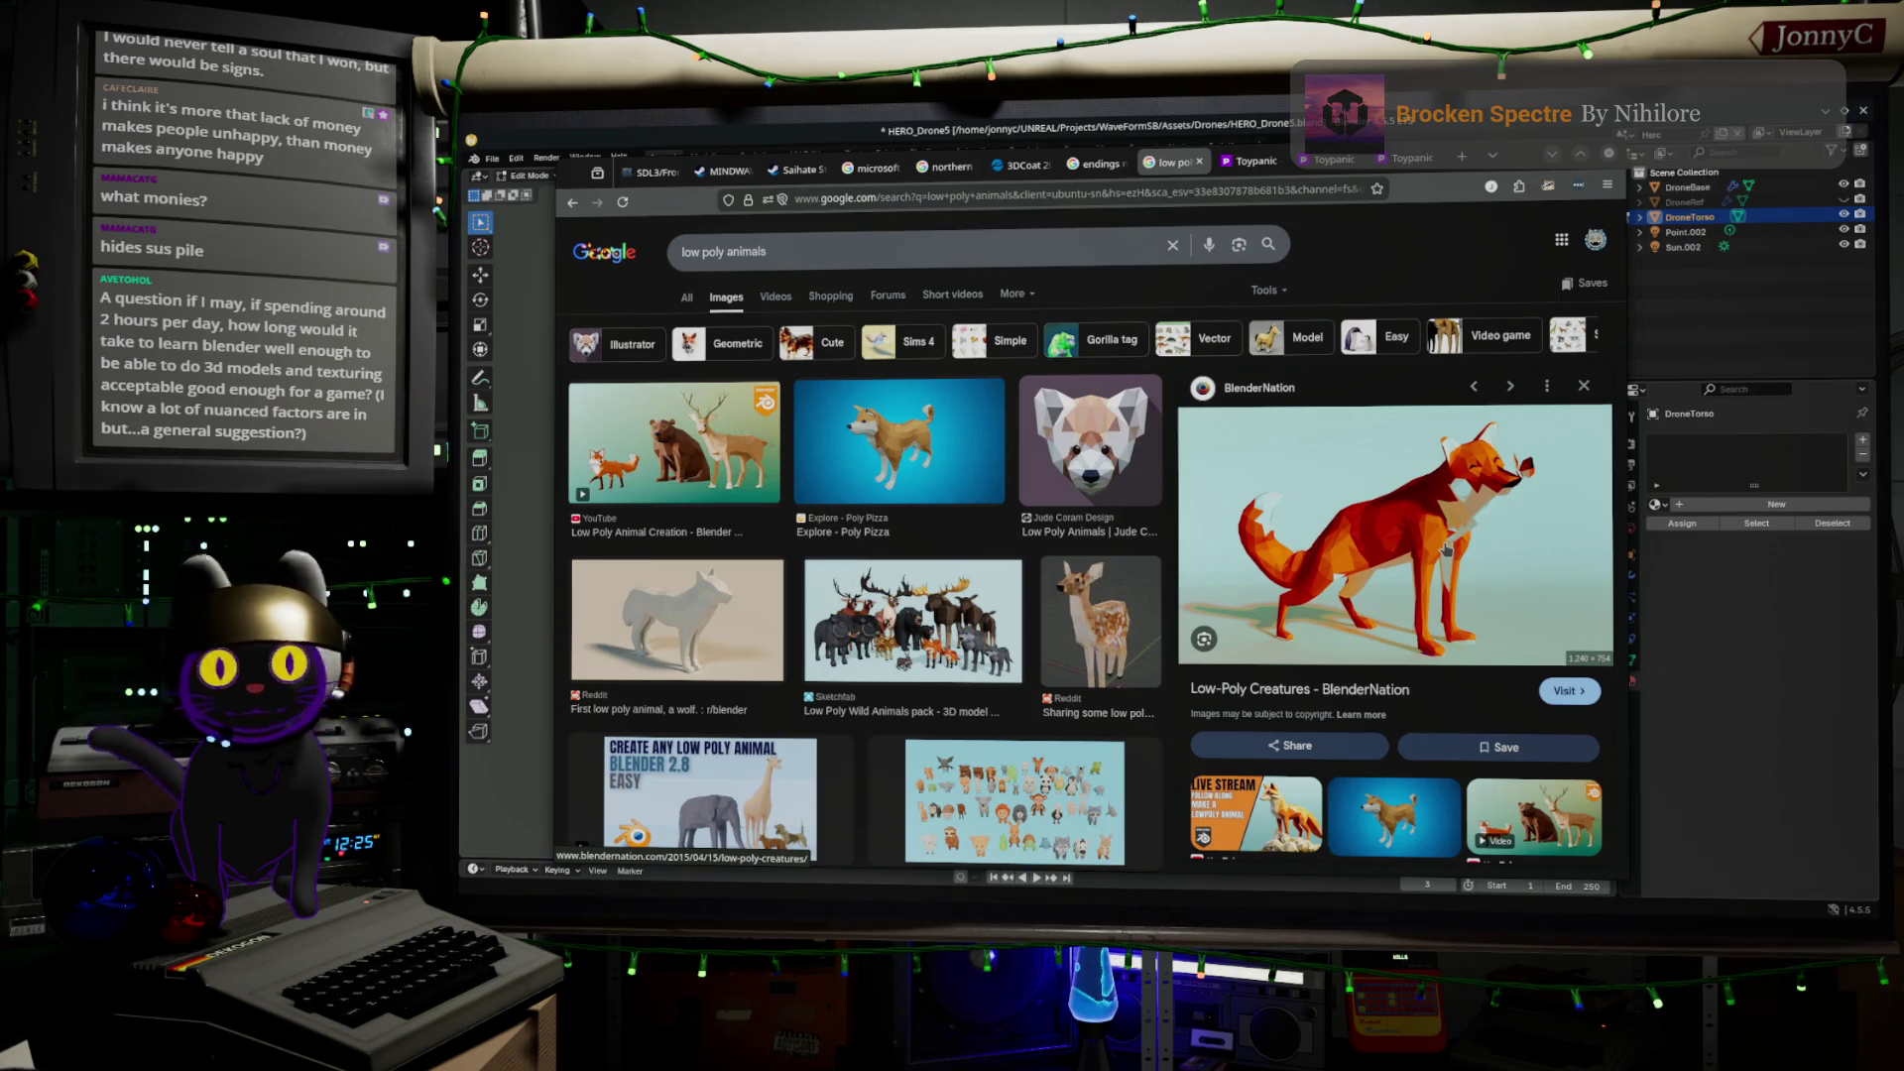
click(1091, 479)
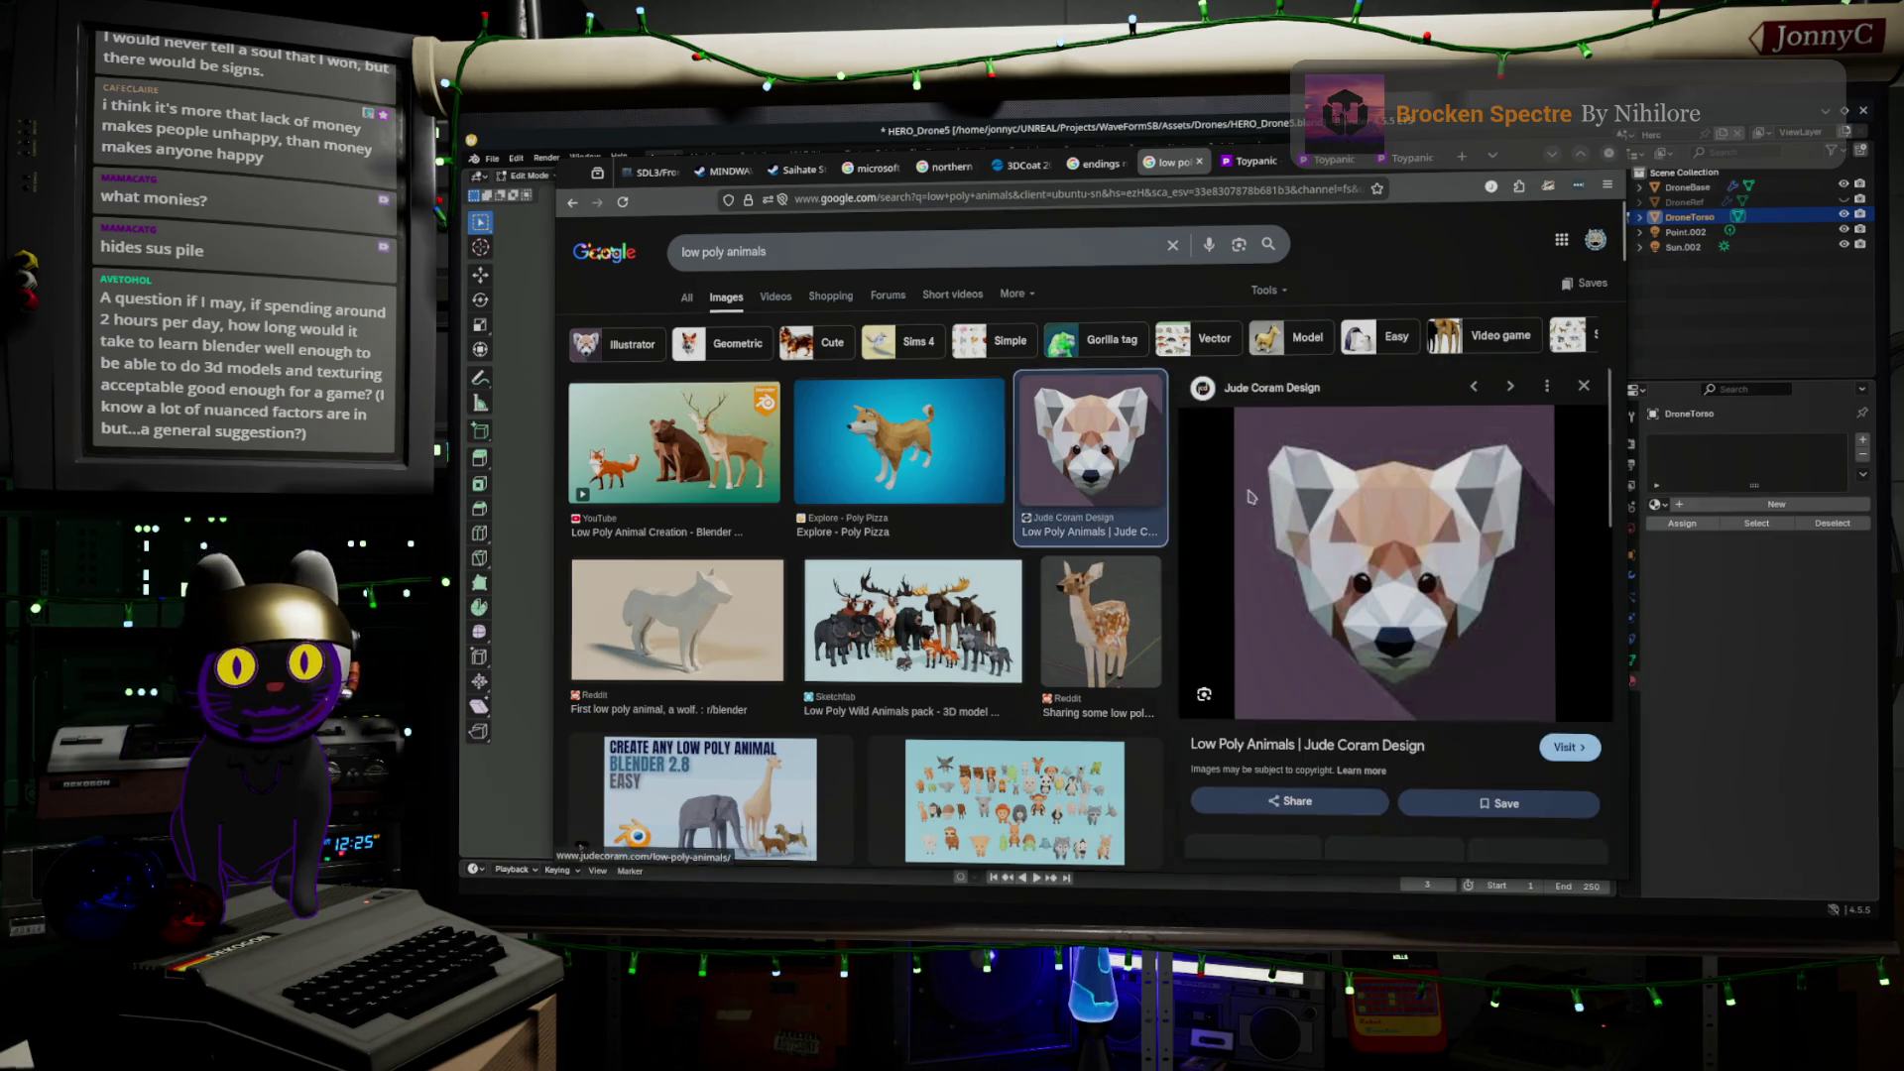
triple_click(907, 254)
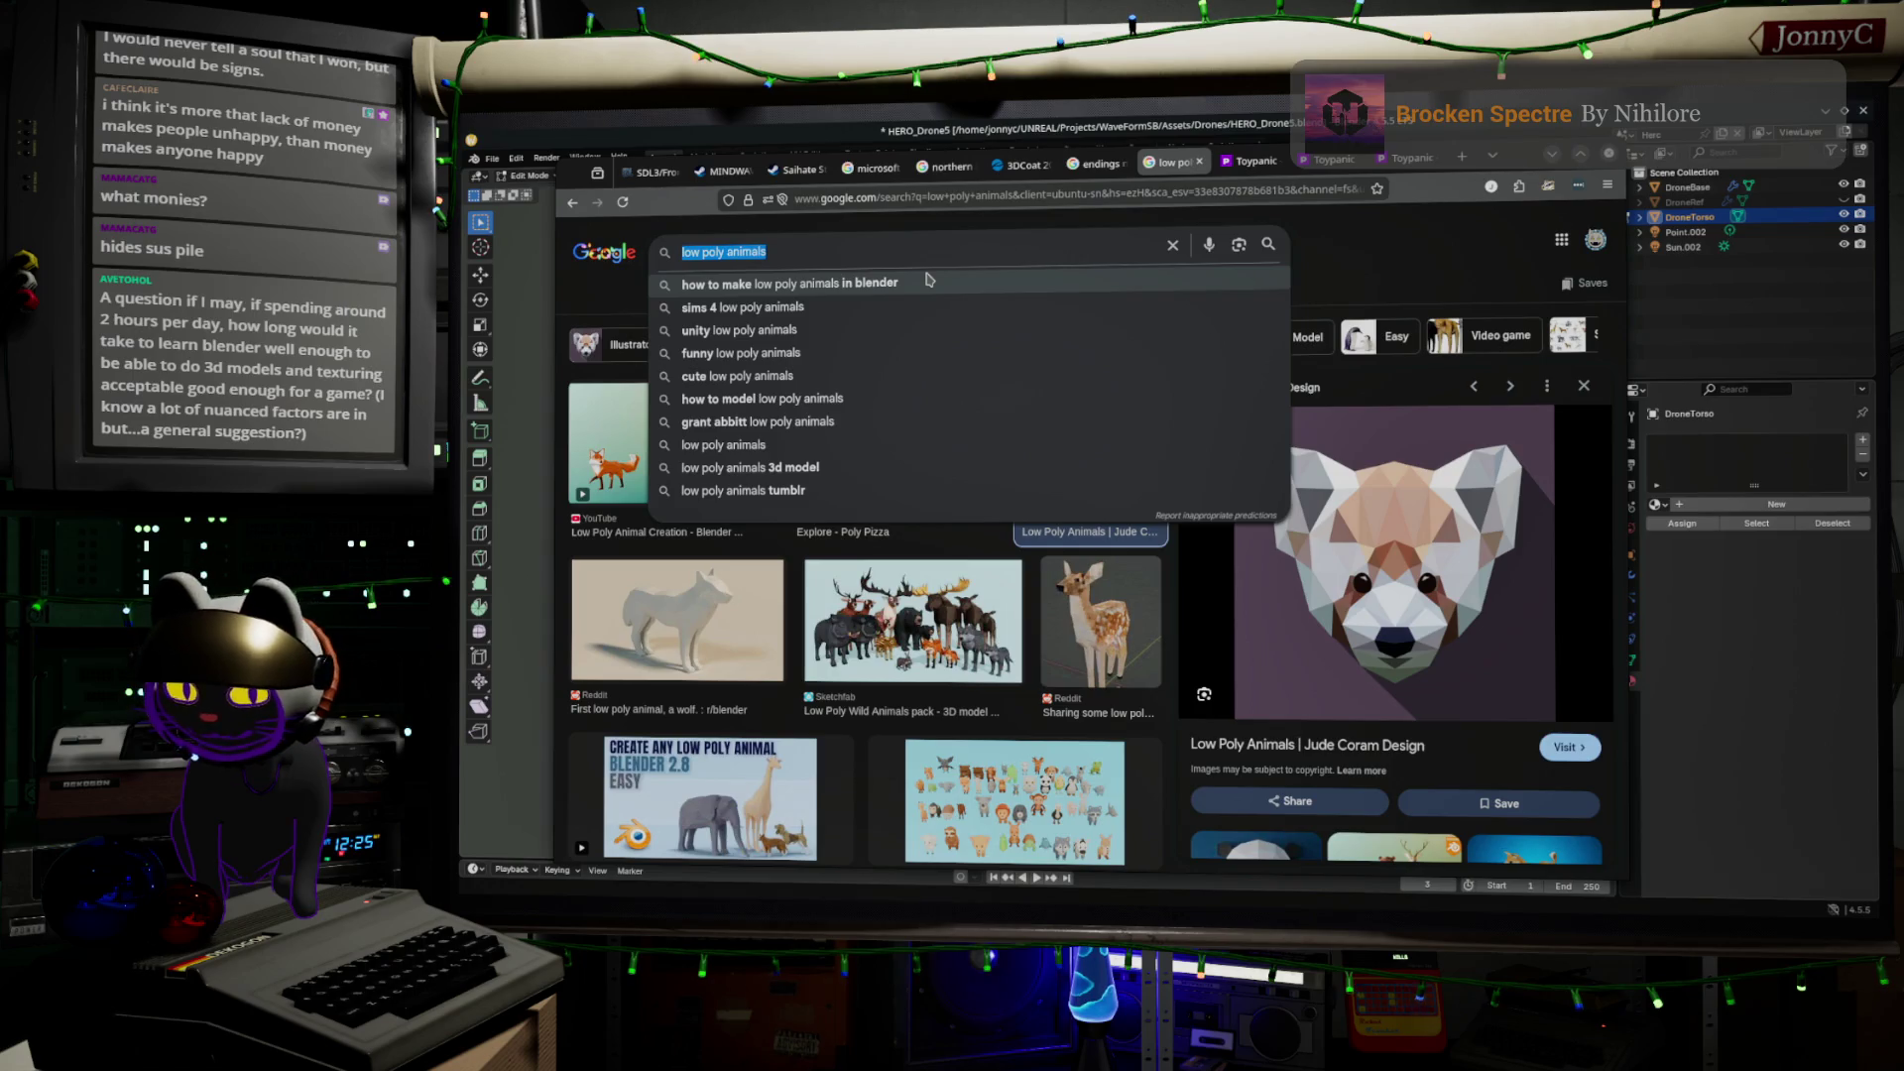
Search Google Images for 'god of war 3d models'
text(g)
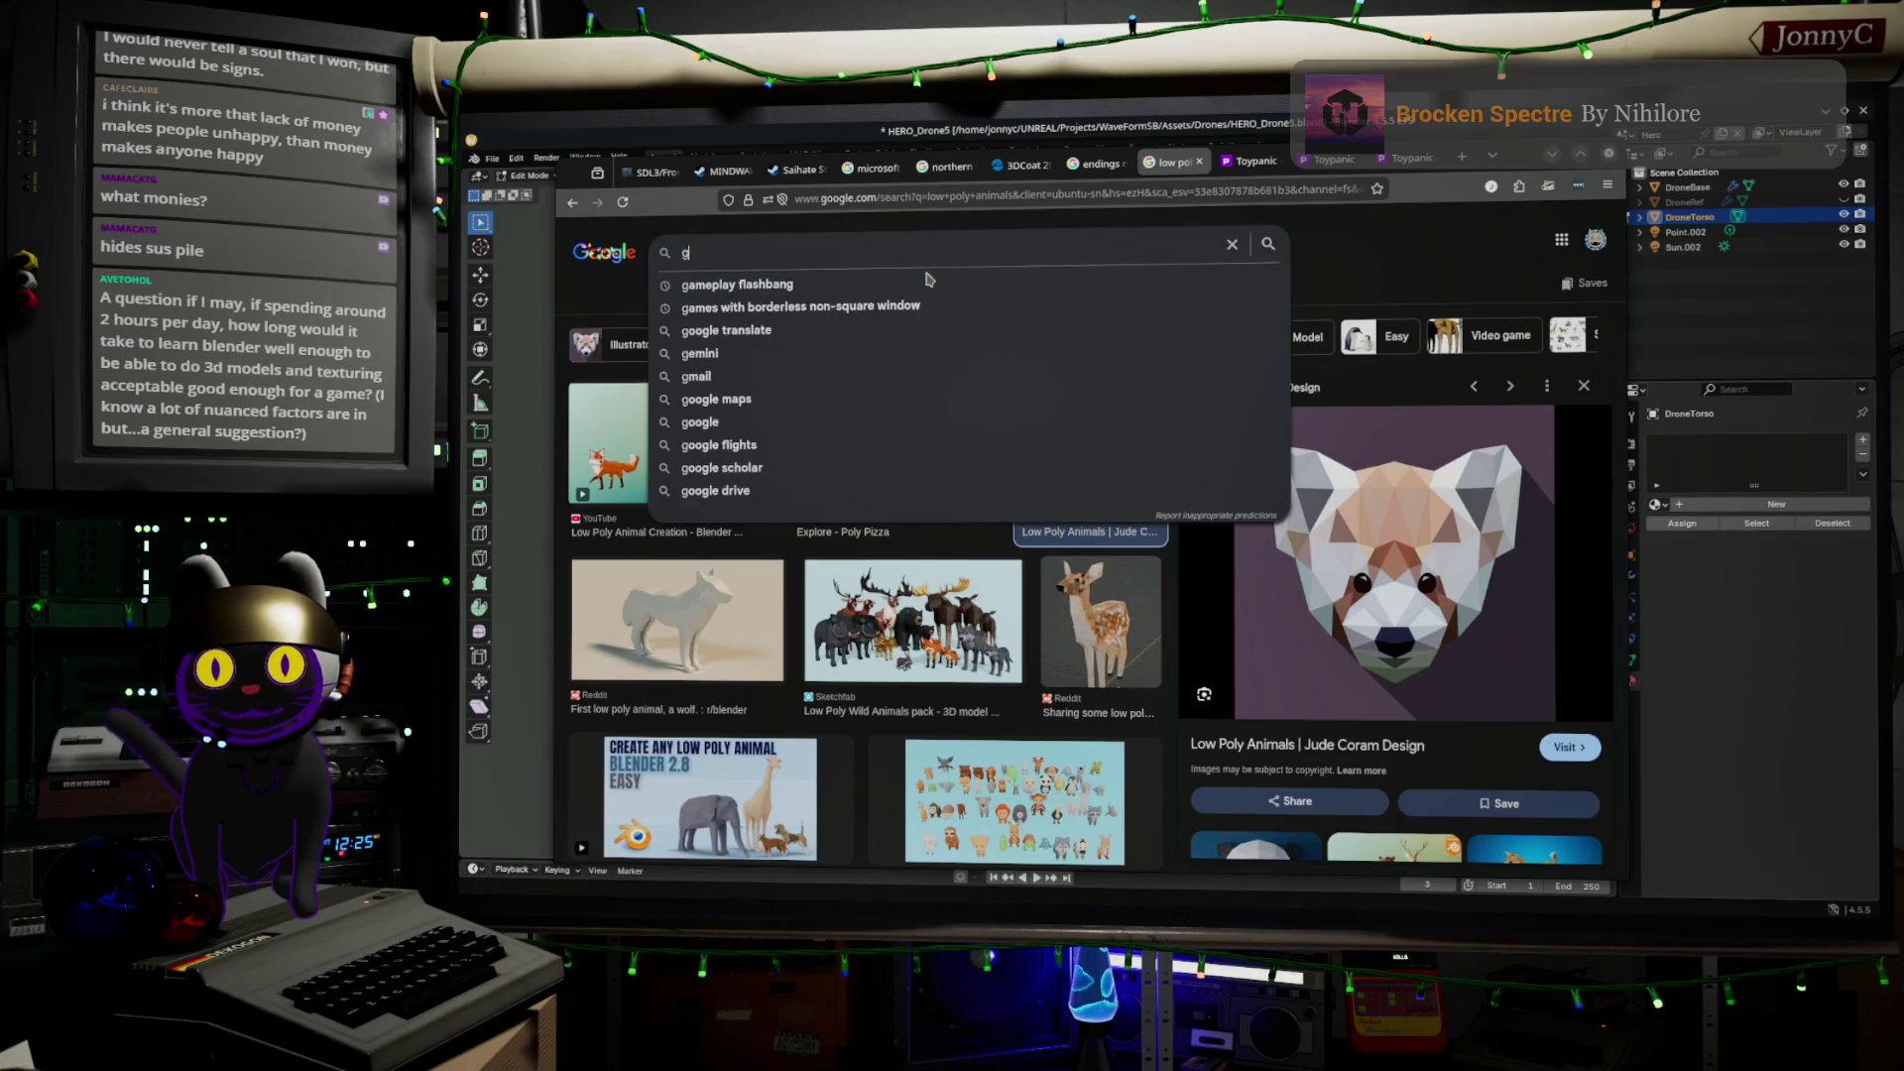
key(BackSpace)
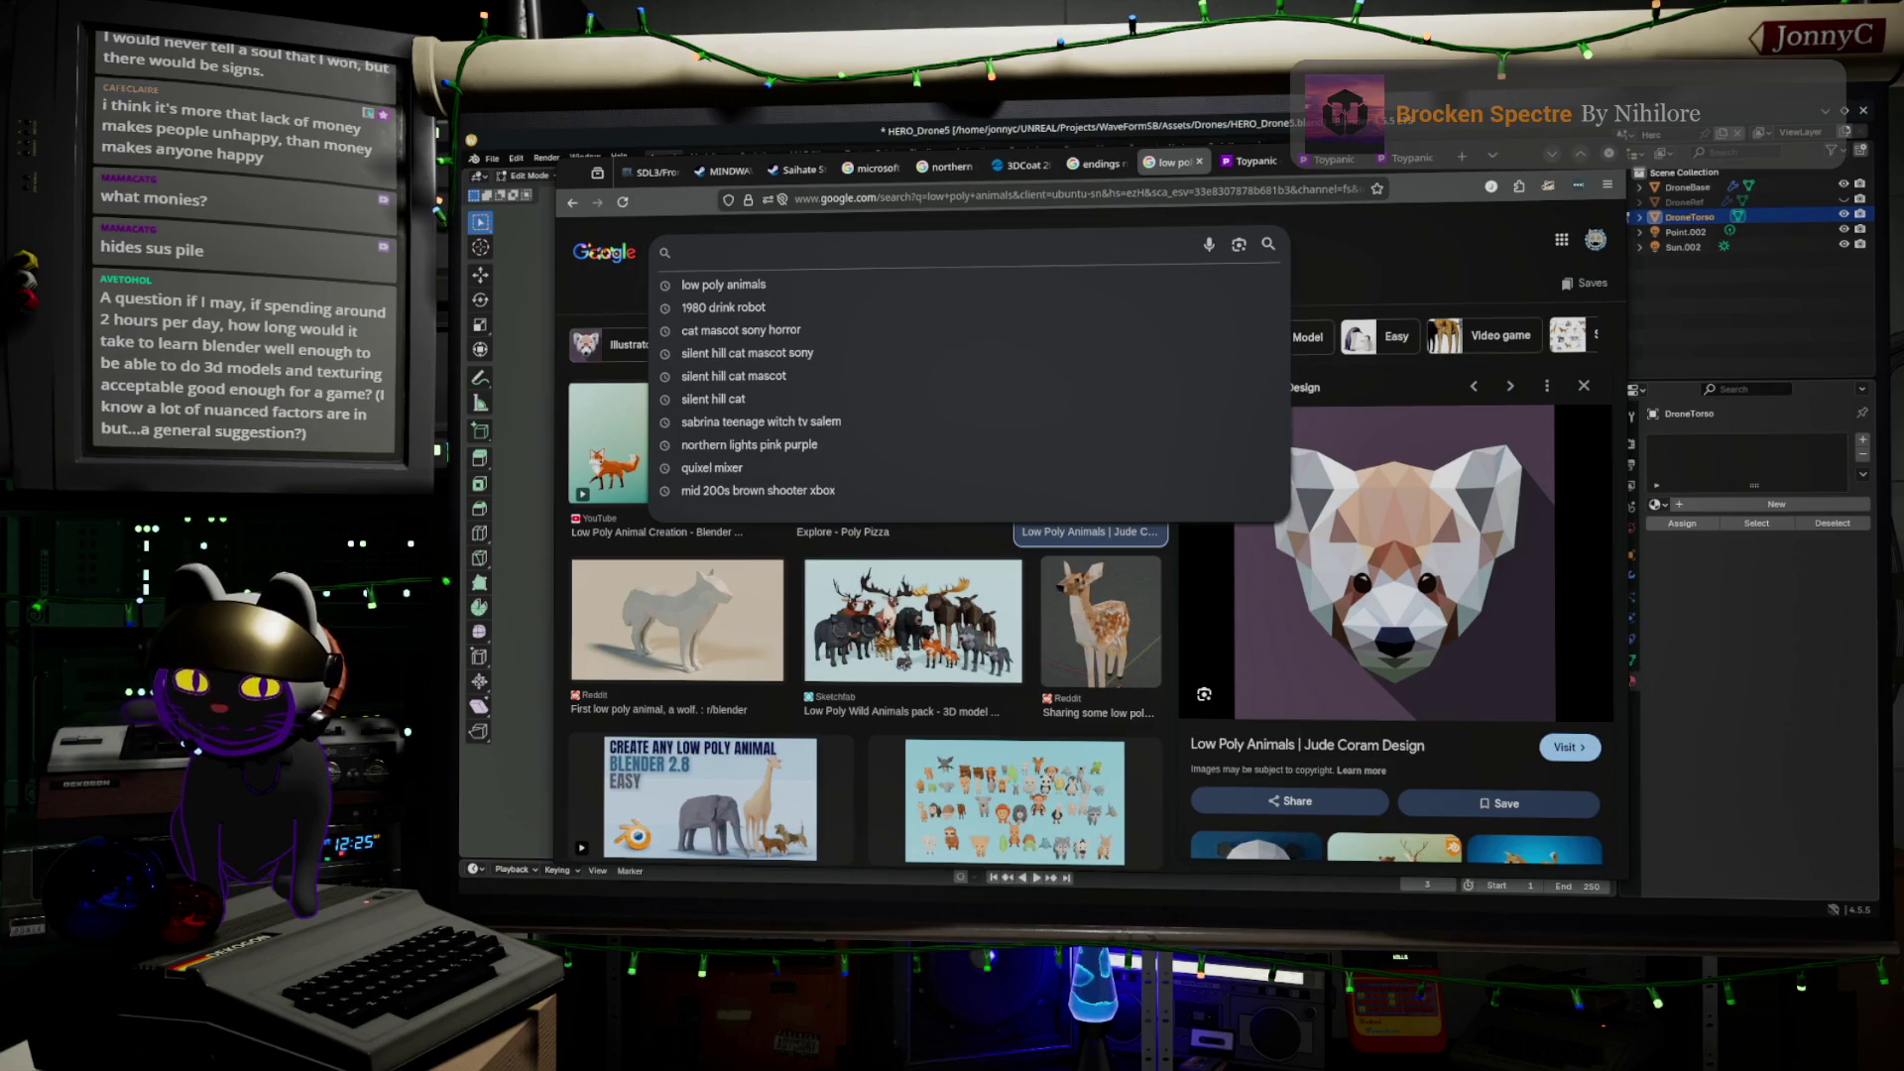
text(god ofw)
key(BackSpace)
text(war 3d Mo)
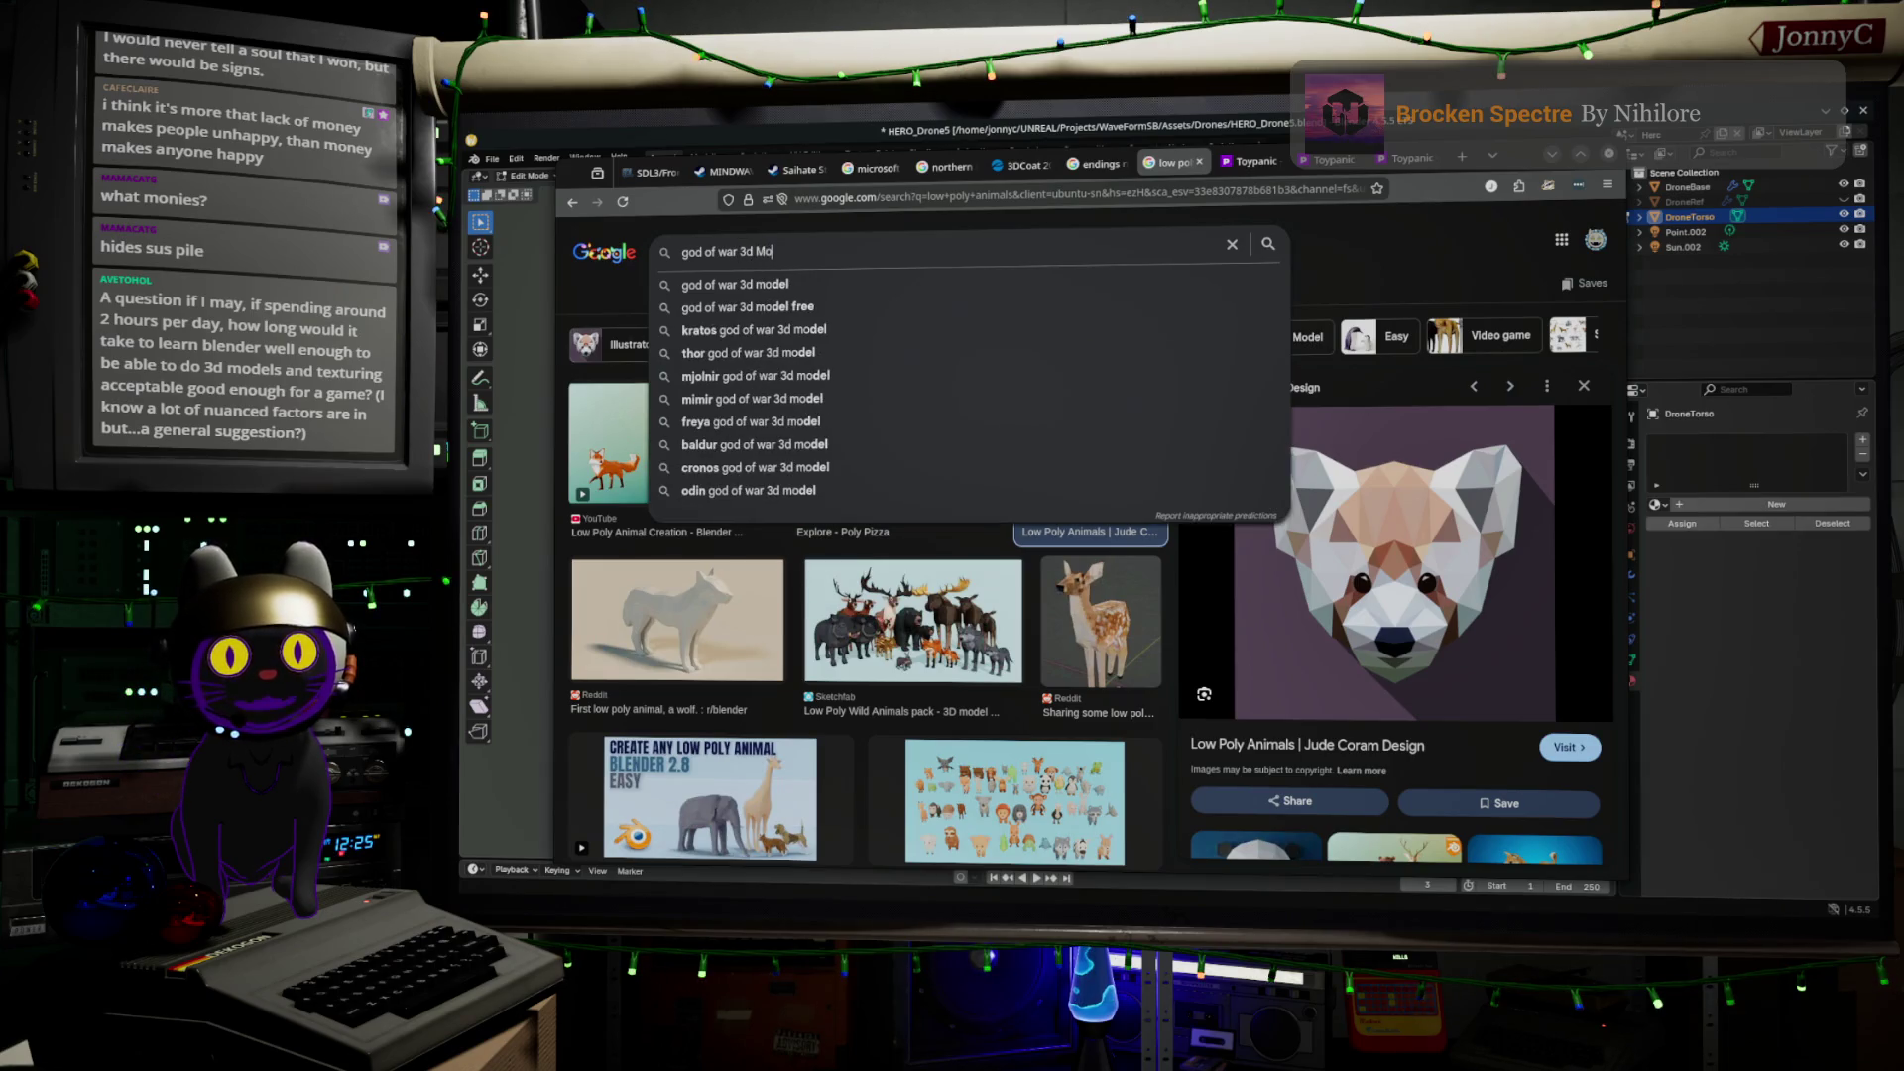
text(els)
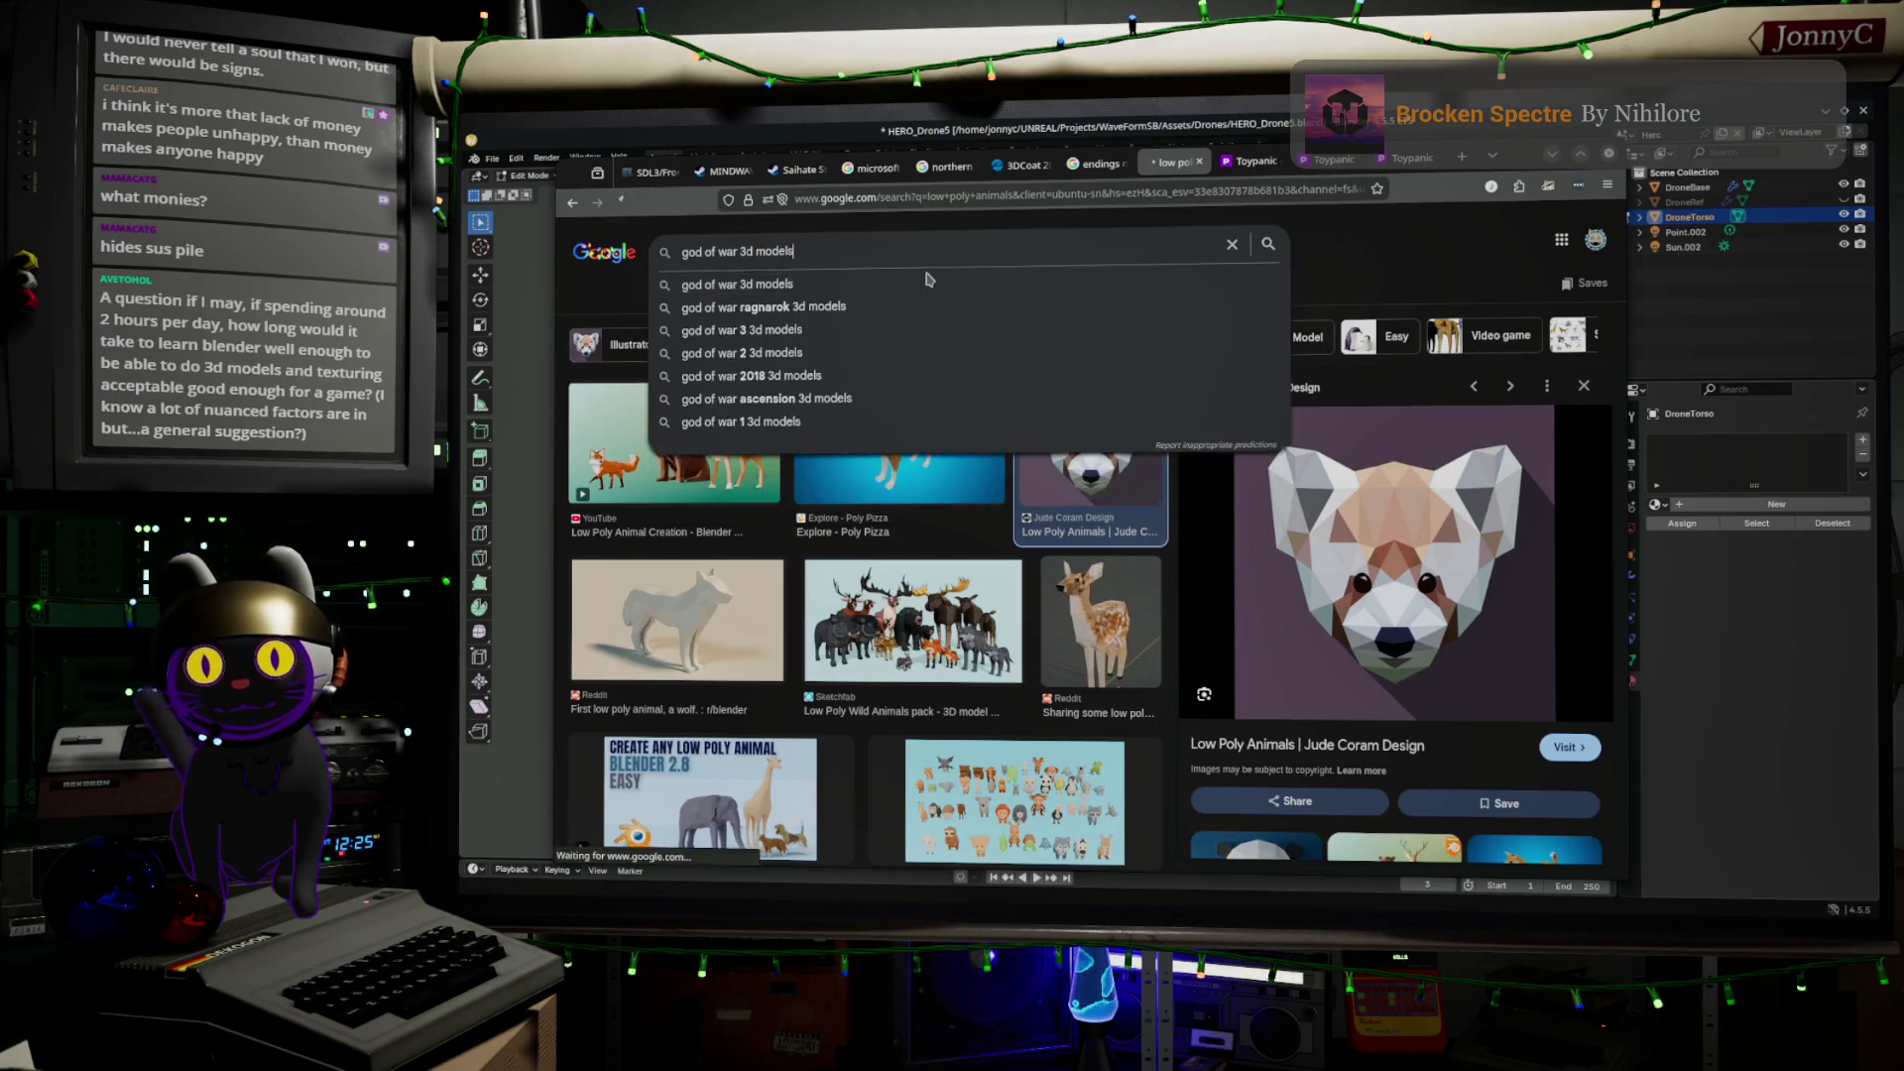
key(Return)
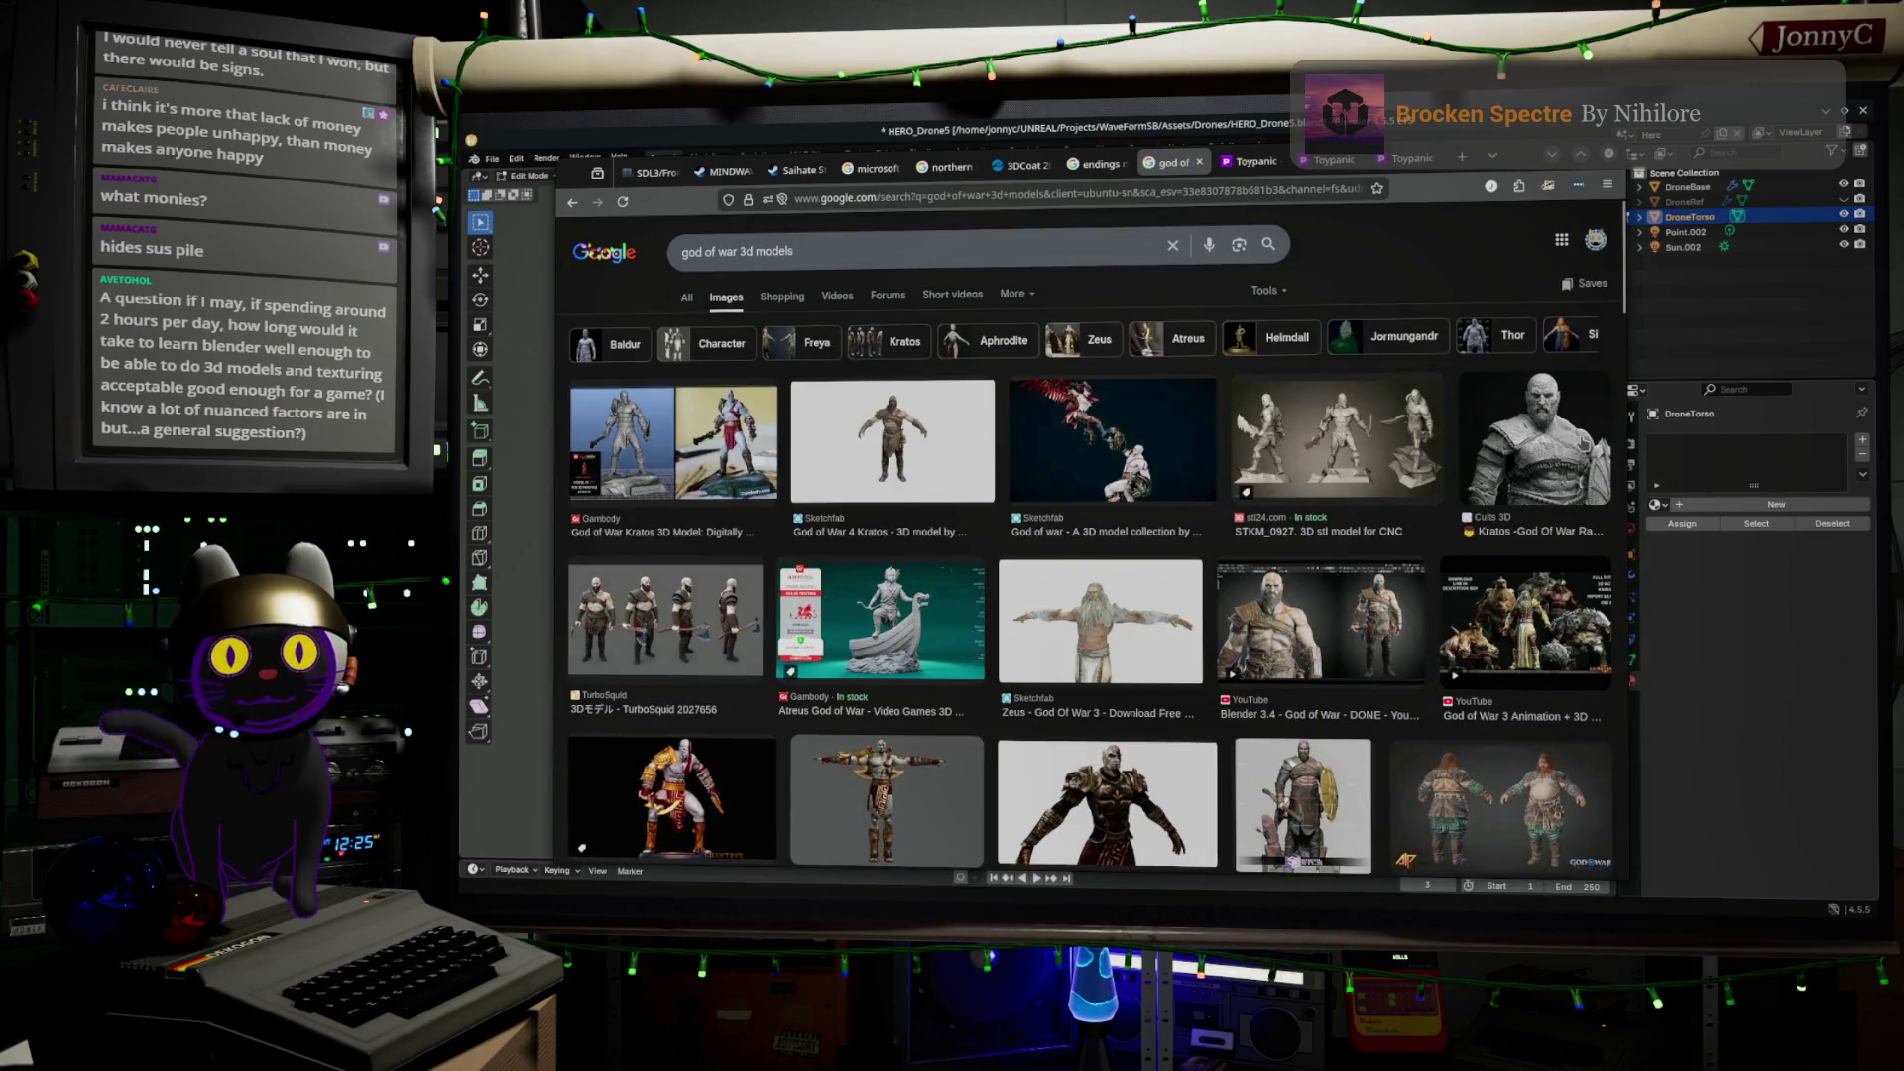
Open the Kratos model's Cults3D page, then return to the image results
click(1535, 442)
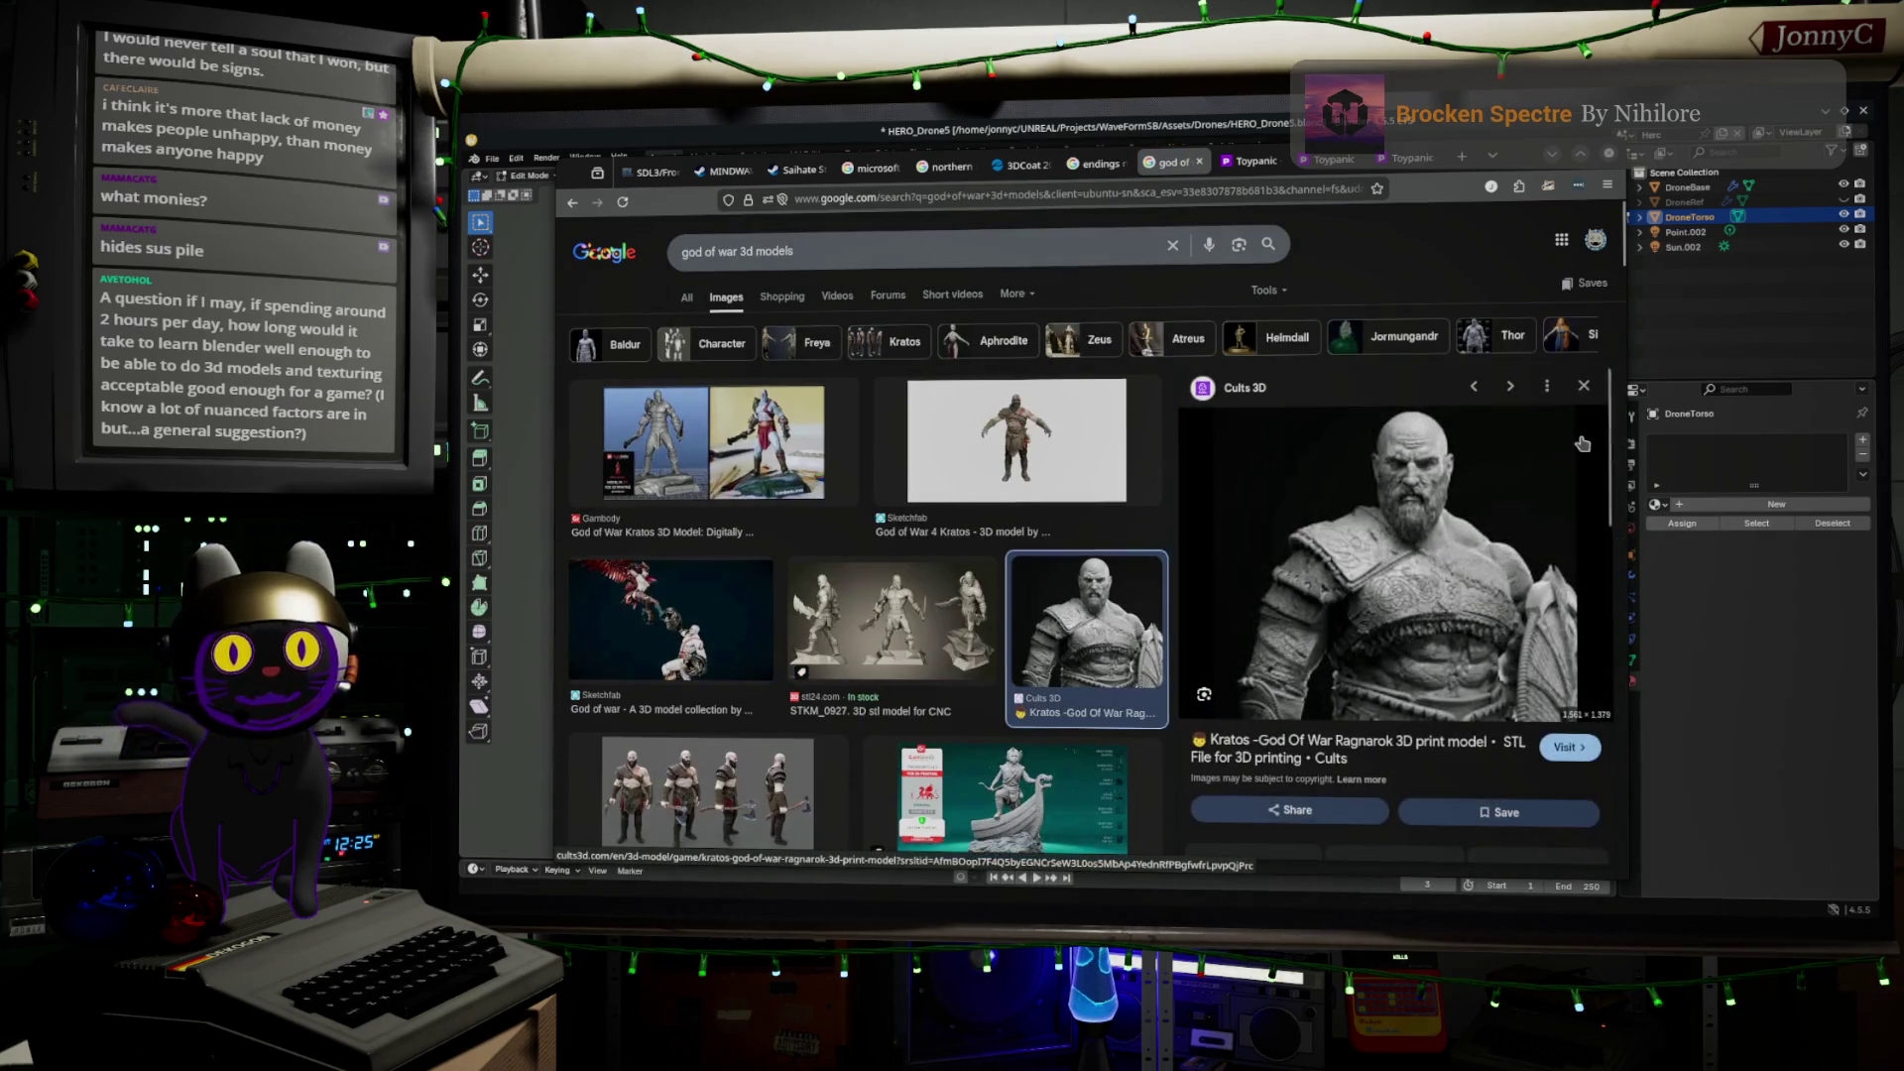
click(1391, 615)
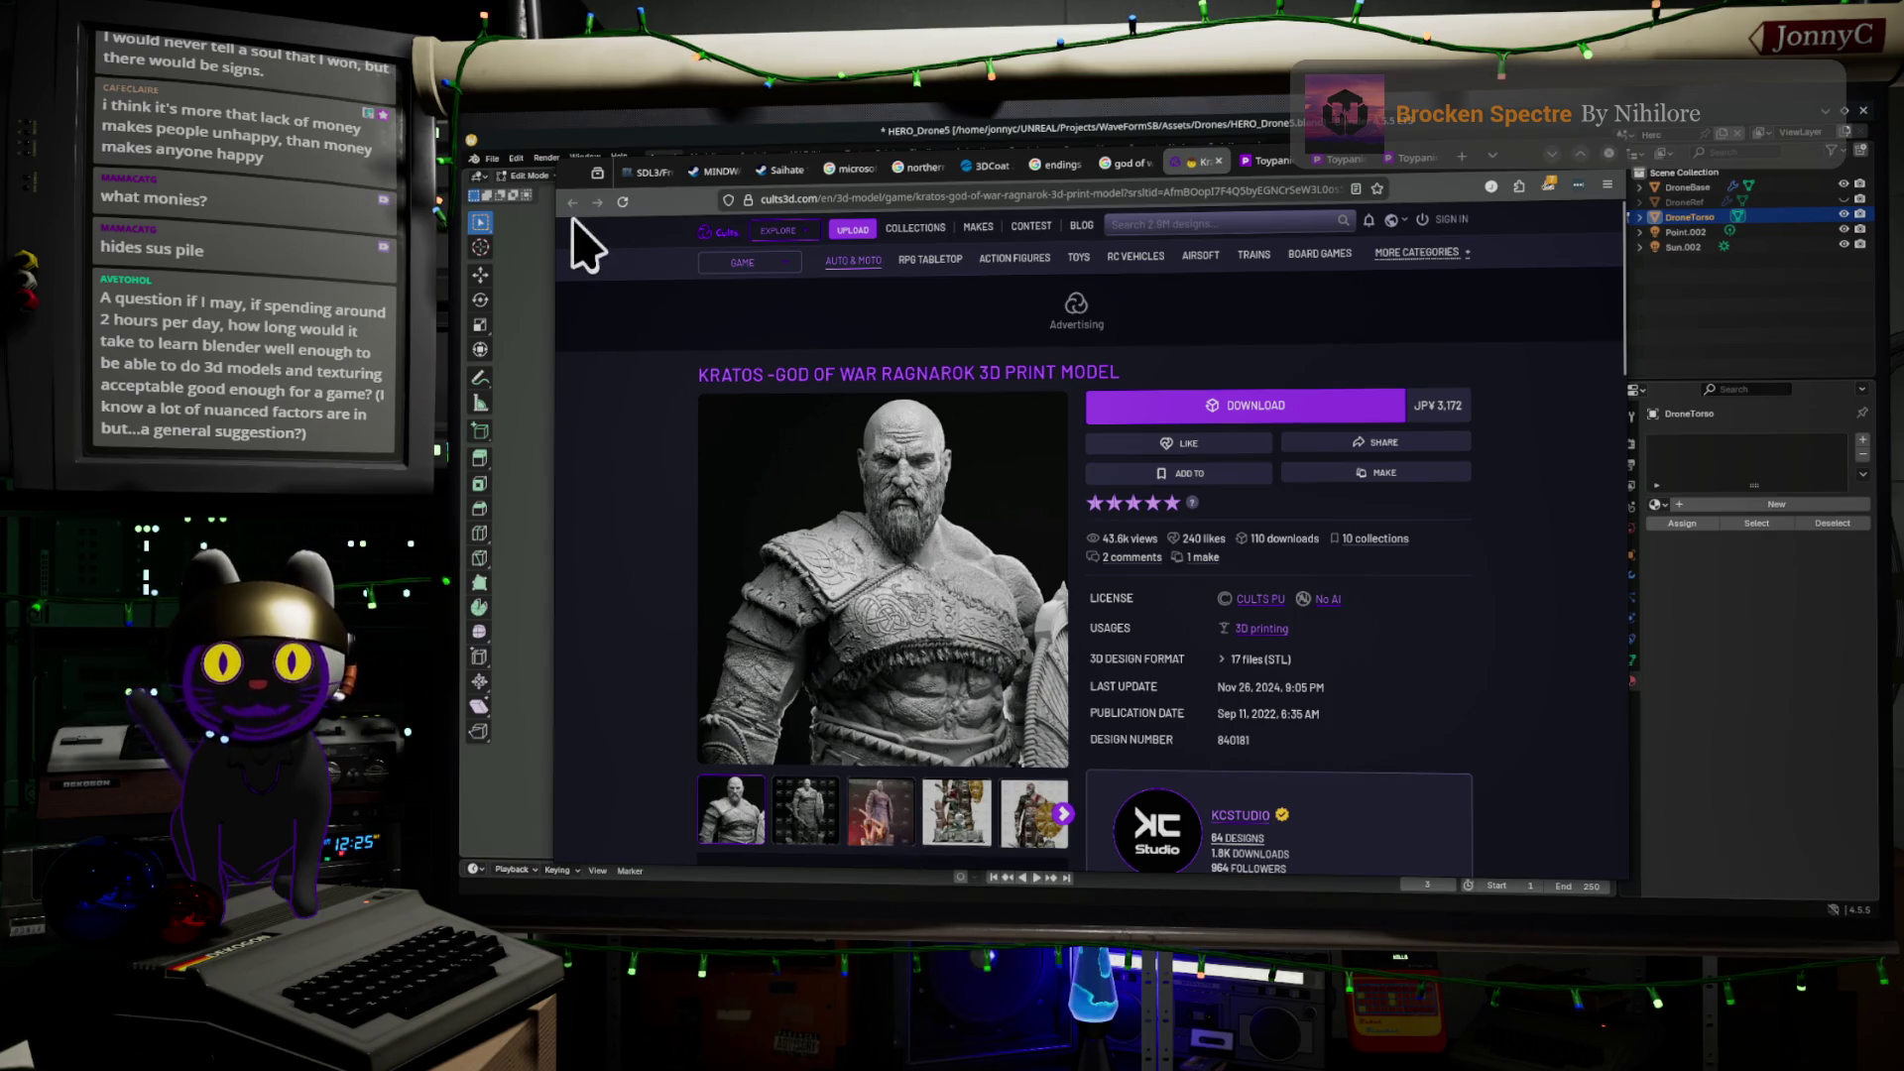
click(1118, 163)
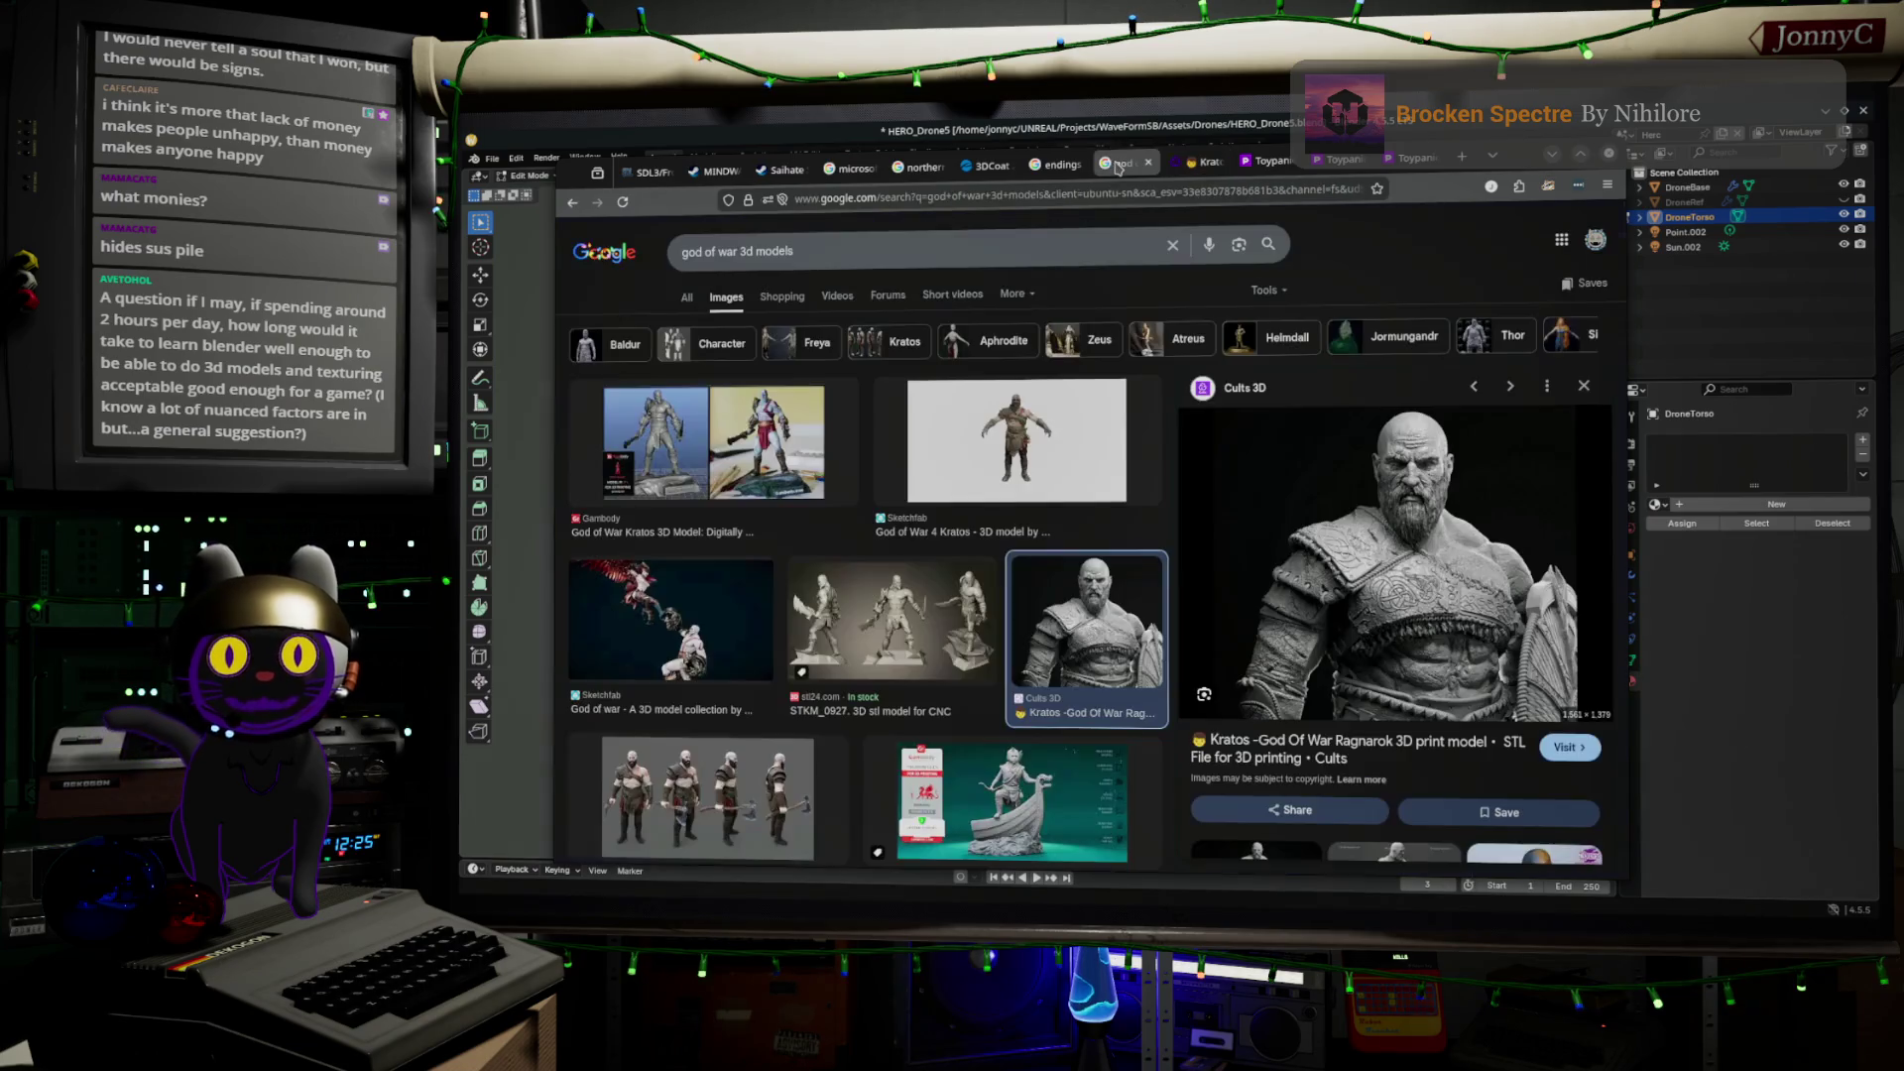
Preview the Blender 3.4 God of War video, then search images for 'substance painter'
scroll(1021, 448, down, 2)
scroll(1022, 448, down, 3)
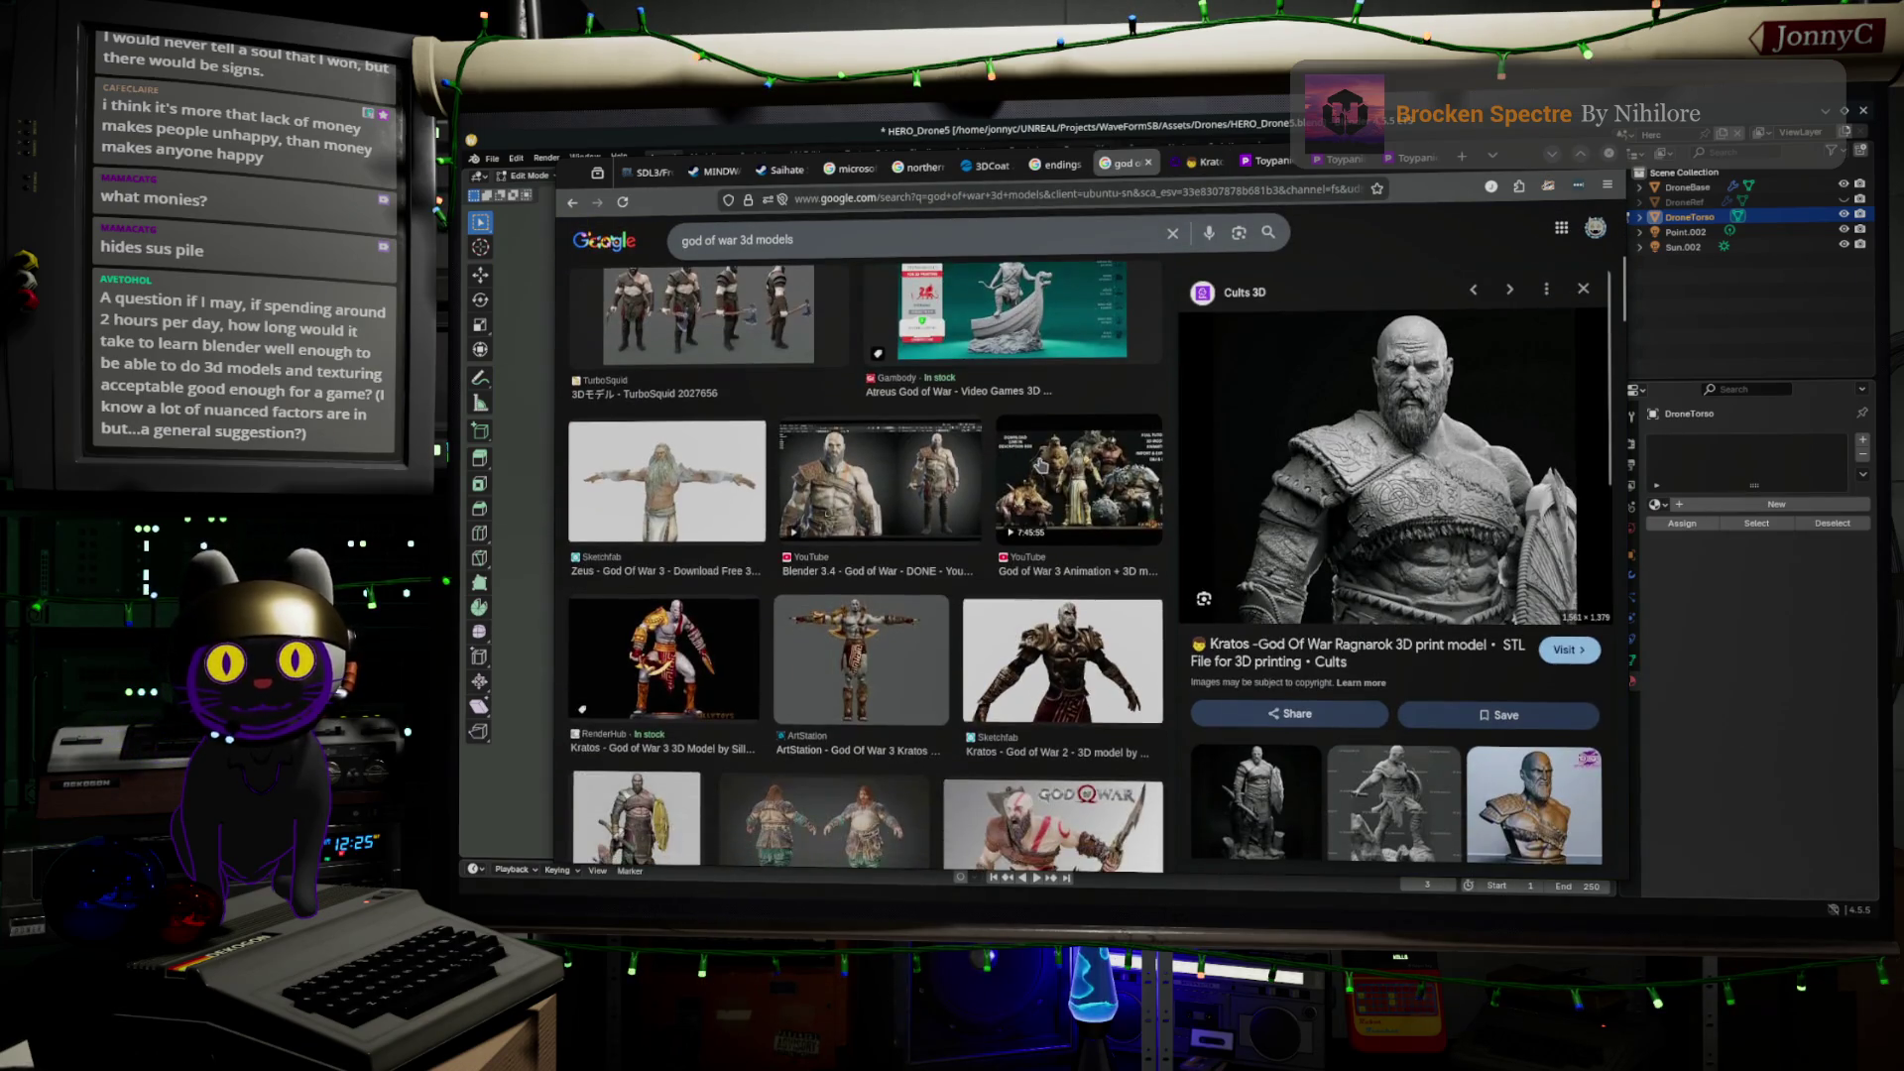
click(833, 493)
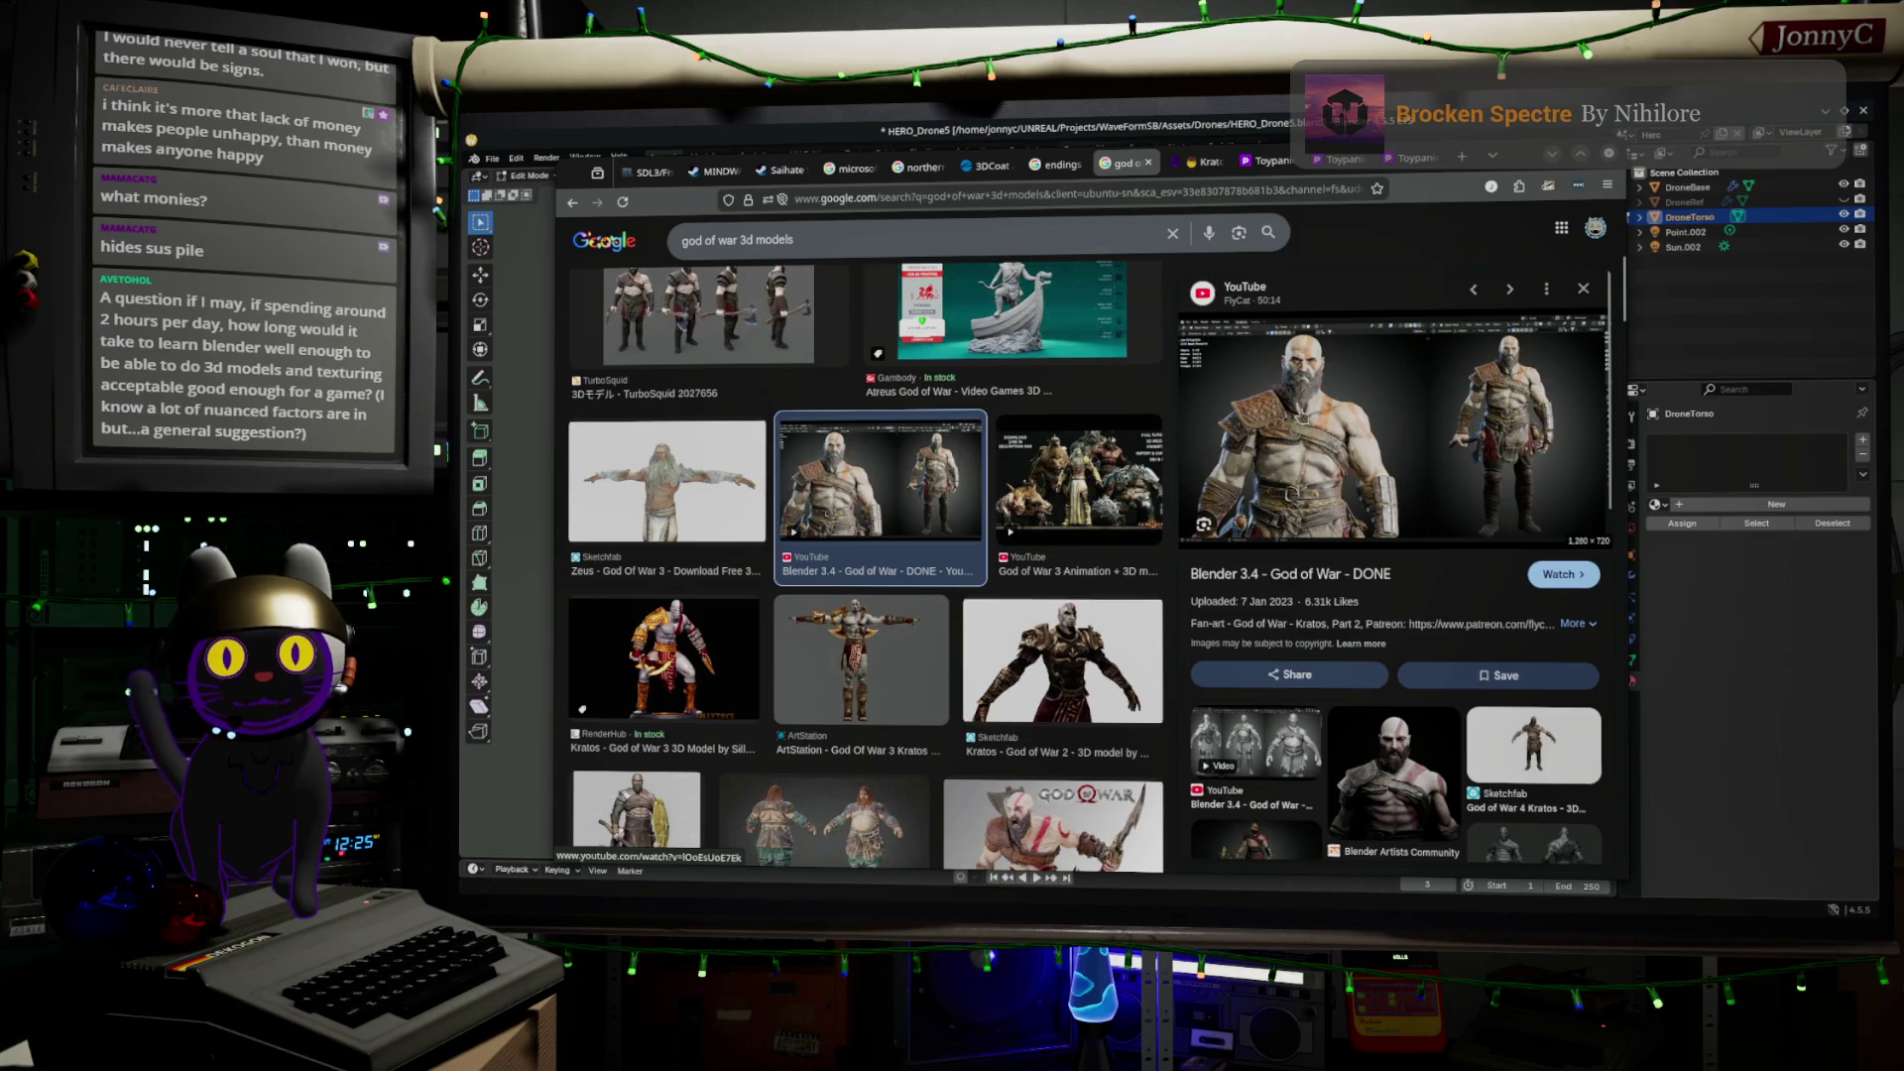
click(852, 228)
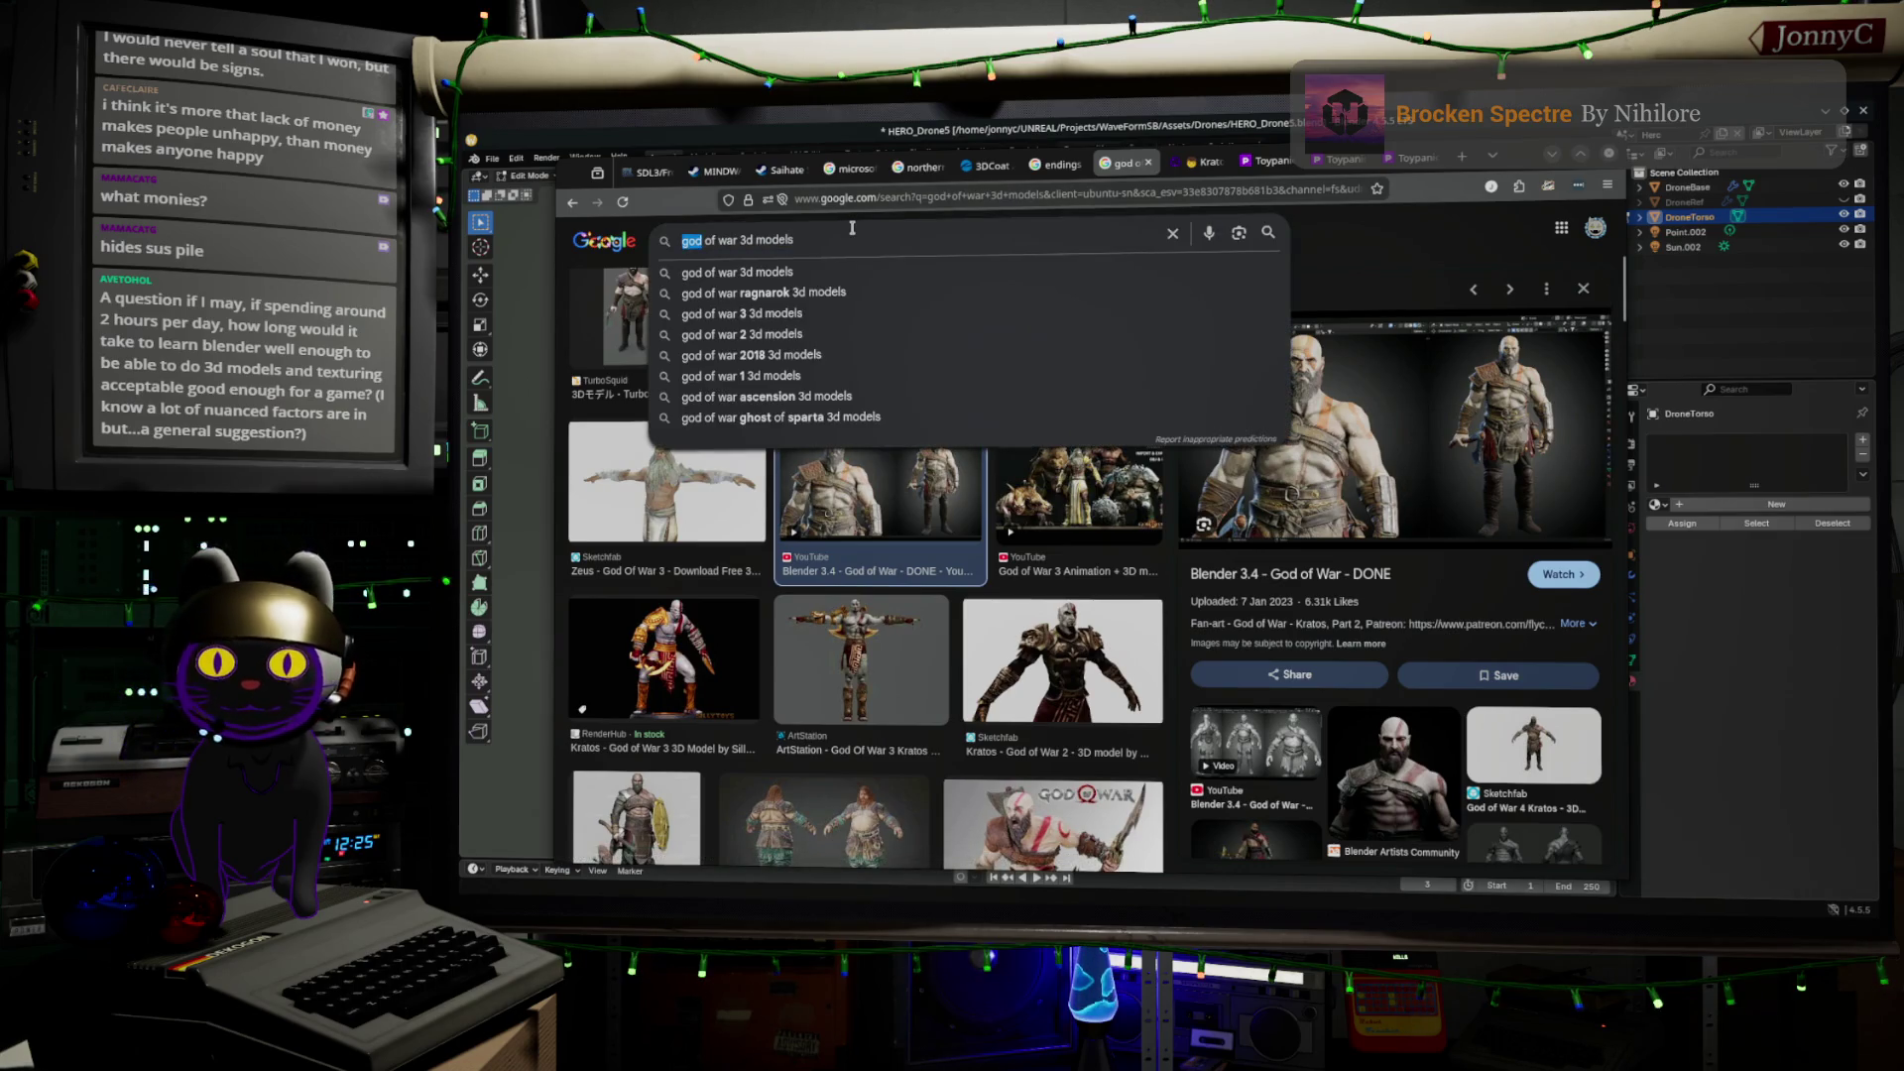
key(ctrl+shift+Right)
key(ctrl+shift+Right)
key(ctrl+shift+Right)
text(sub)
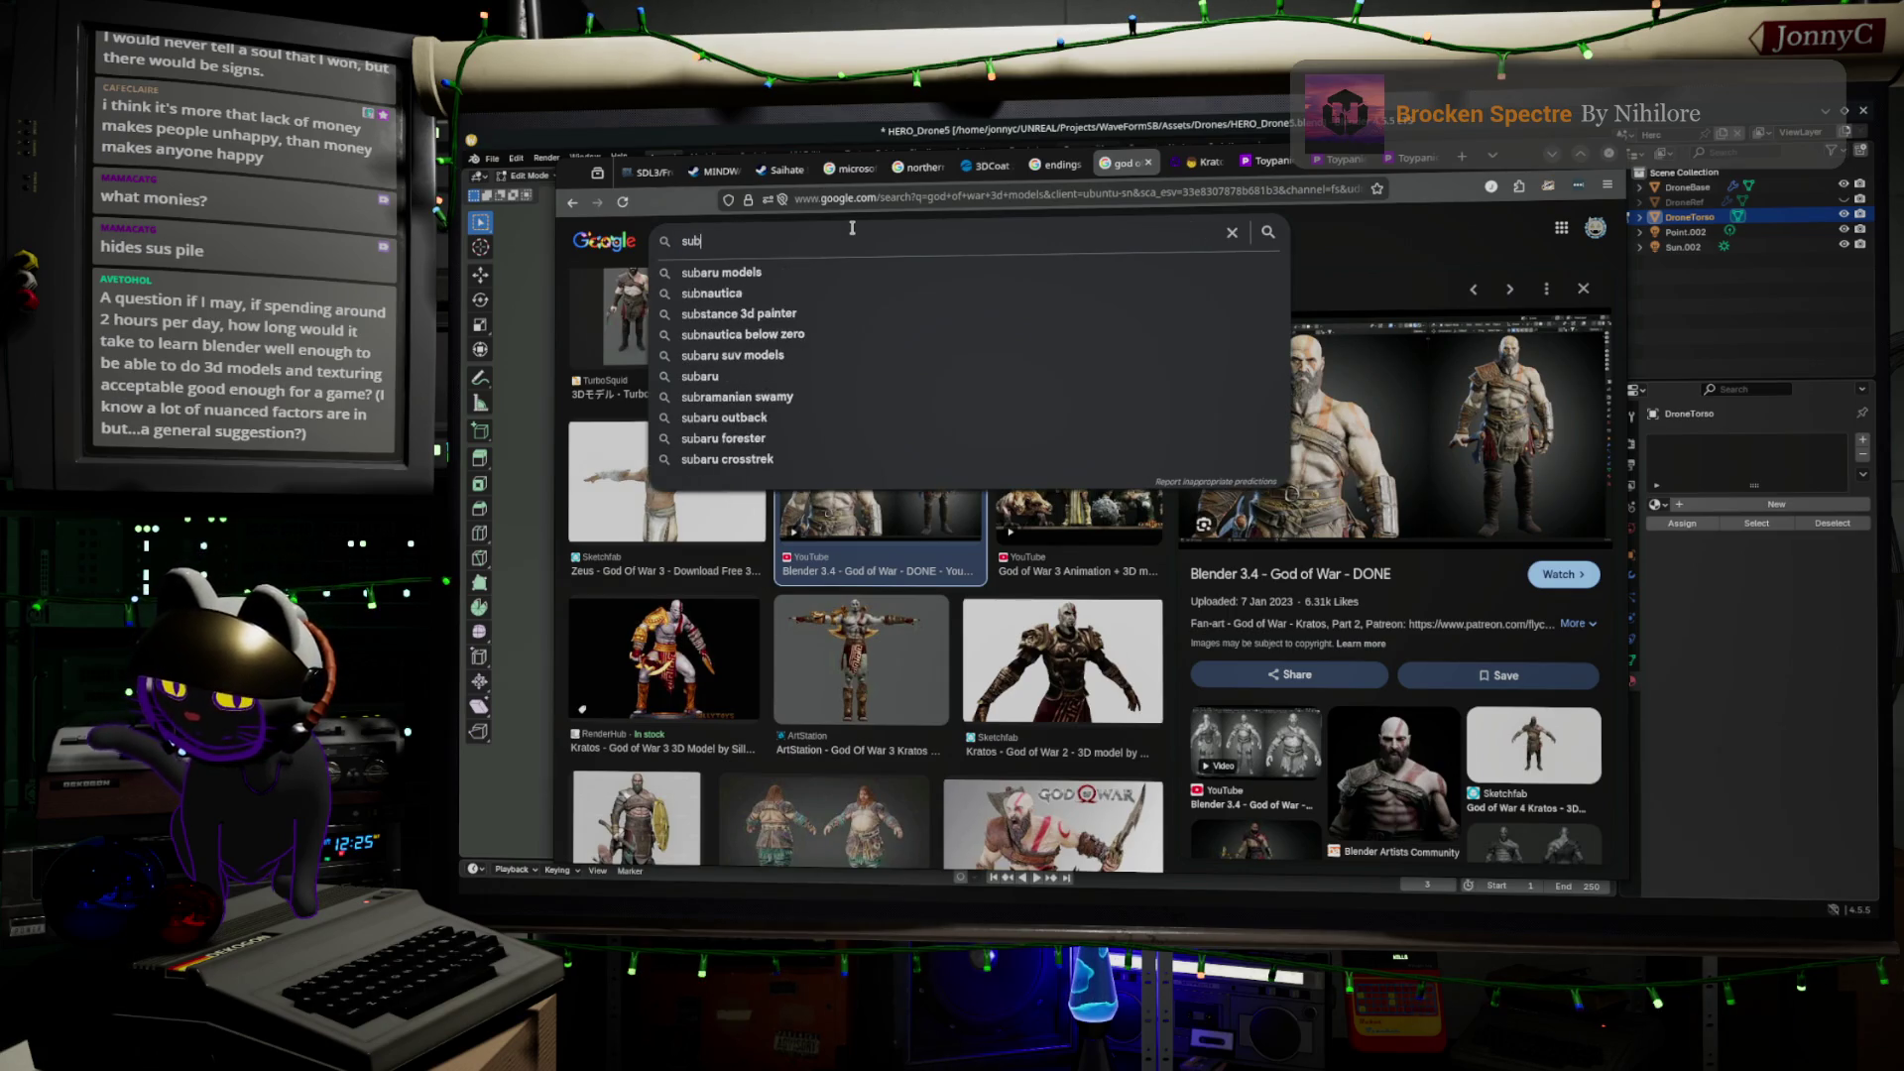
text(stance pa)
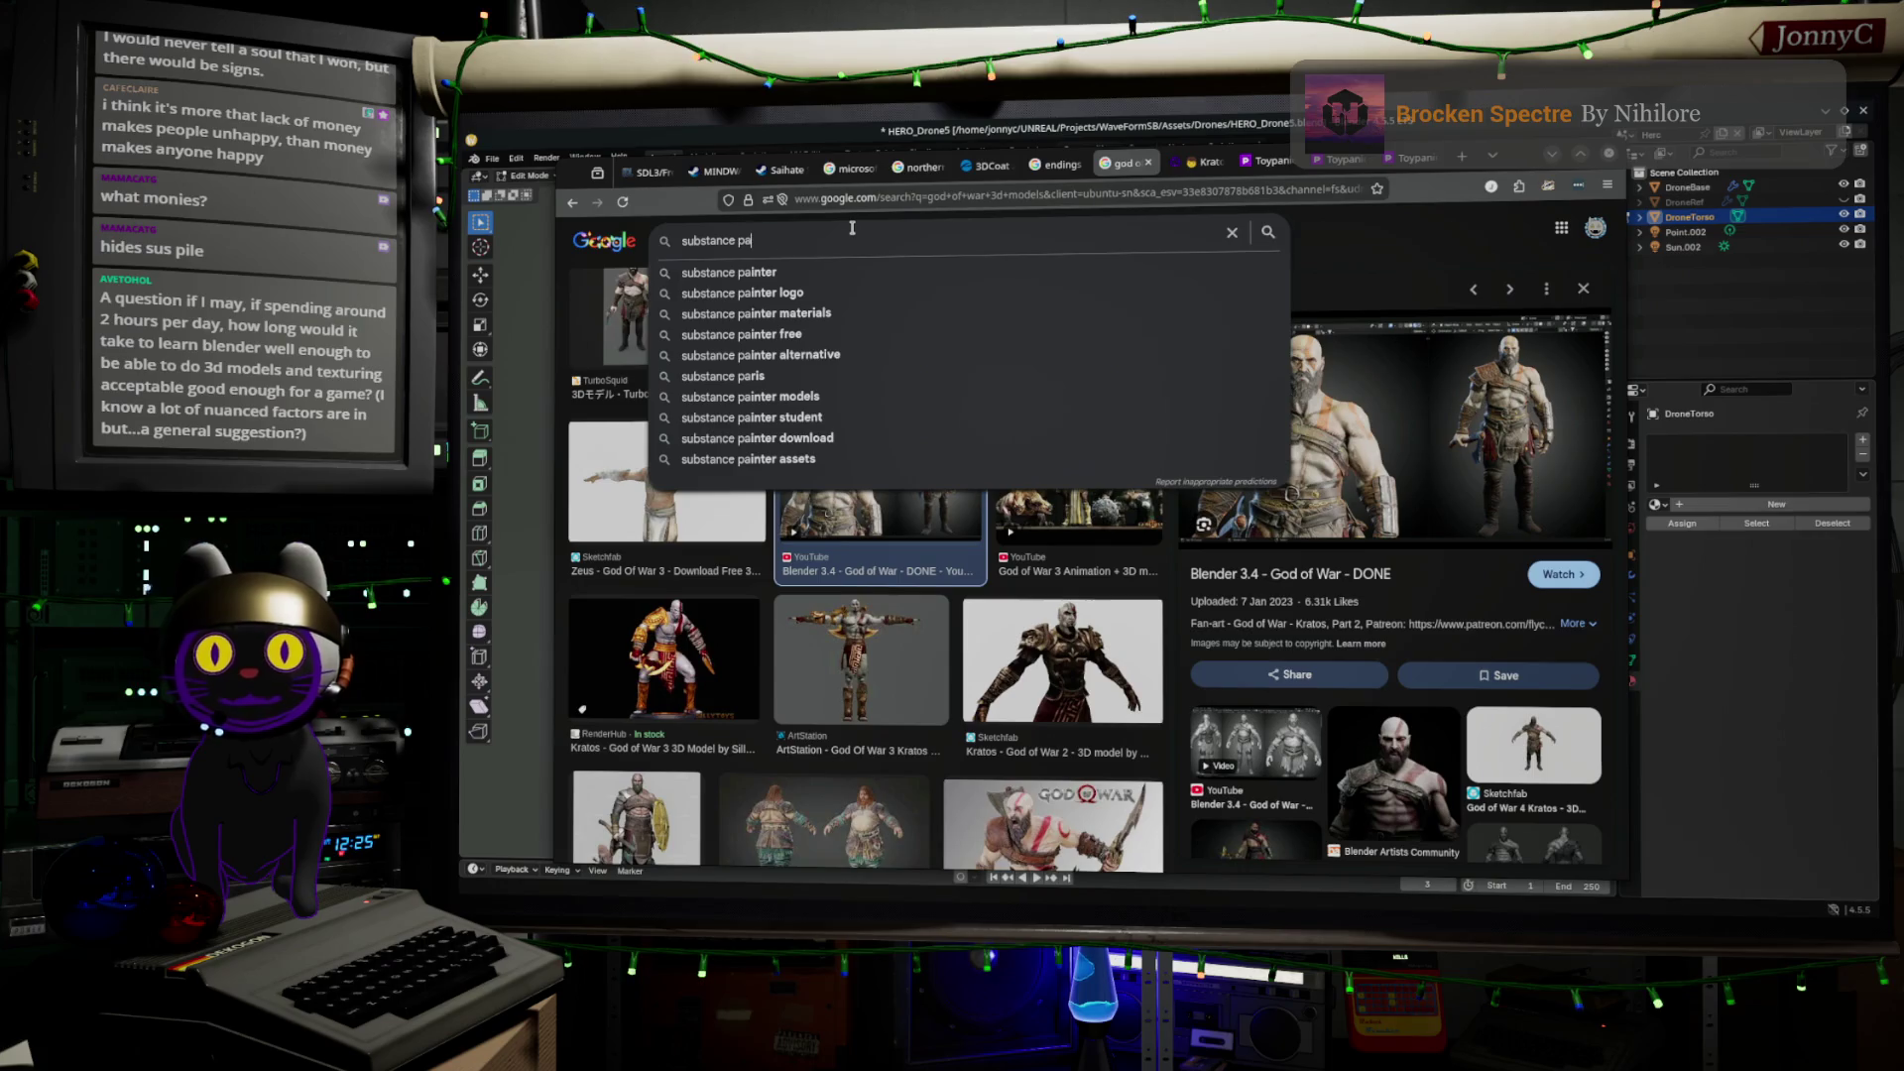
text(inter)
key(Return)
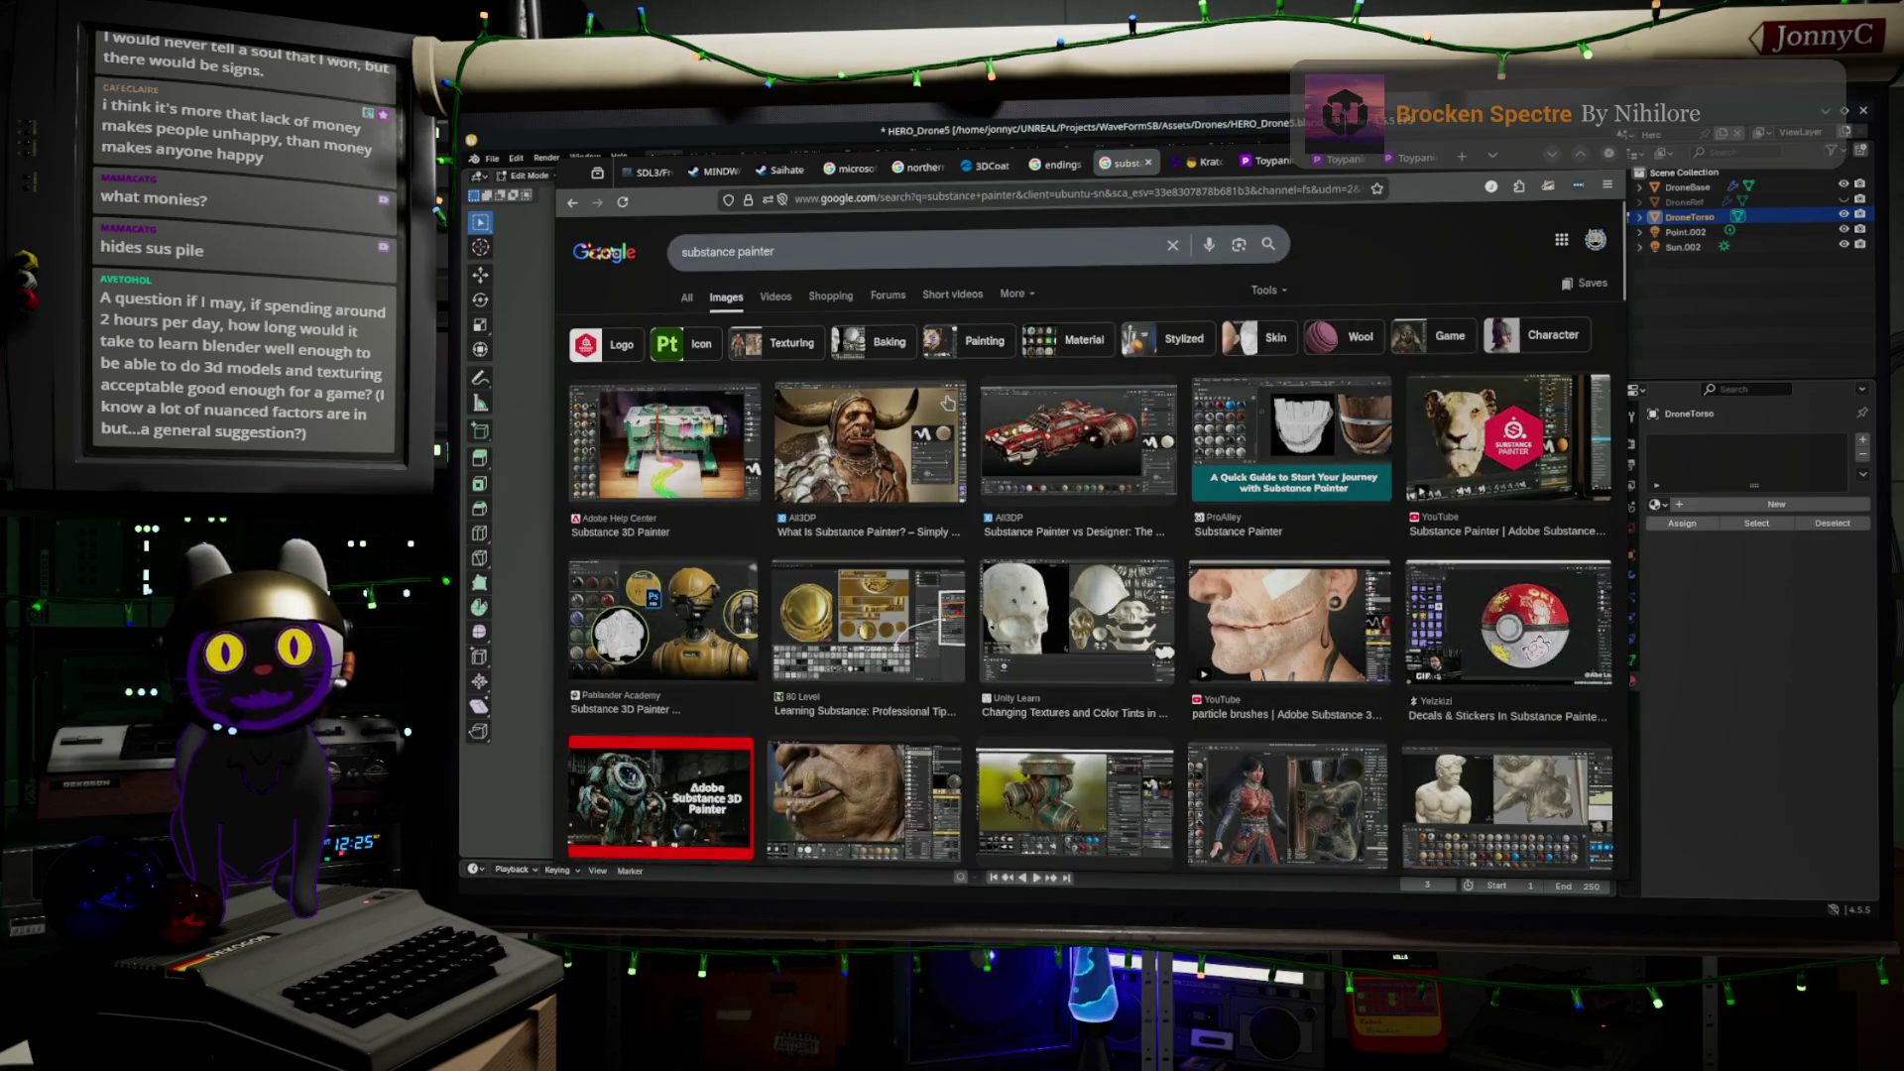
Preview the quick guide, Pablander Academy, All3DP and Adobe Blog Substance Painter images
click(1329, 417)
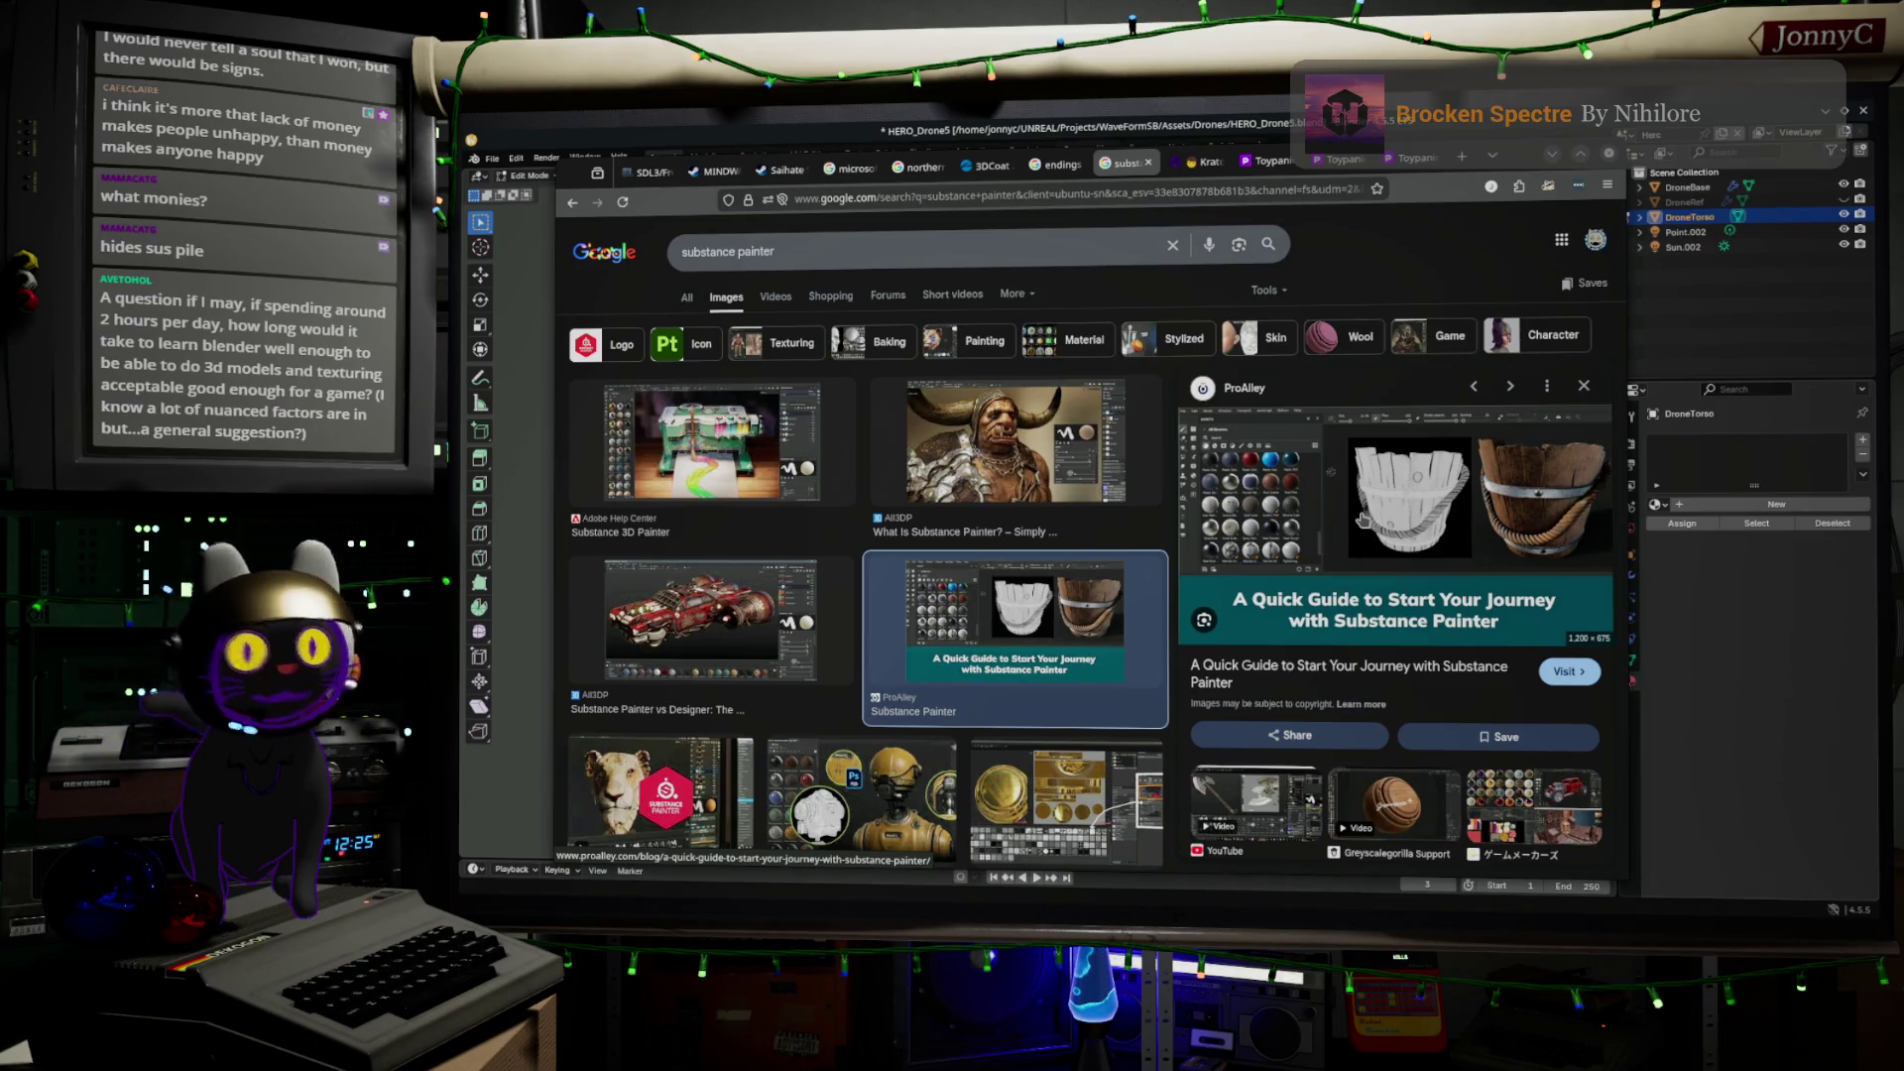
click(859, 801)
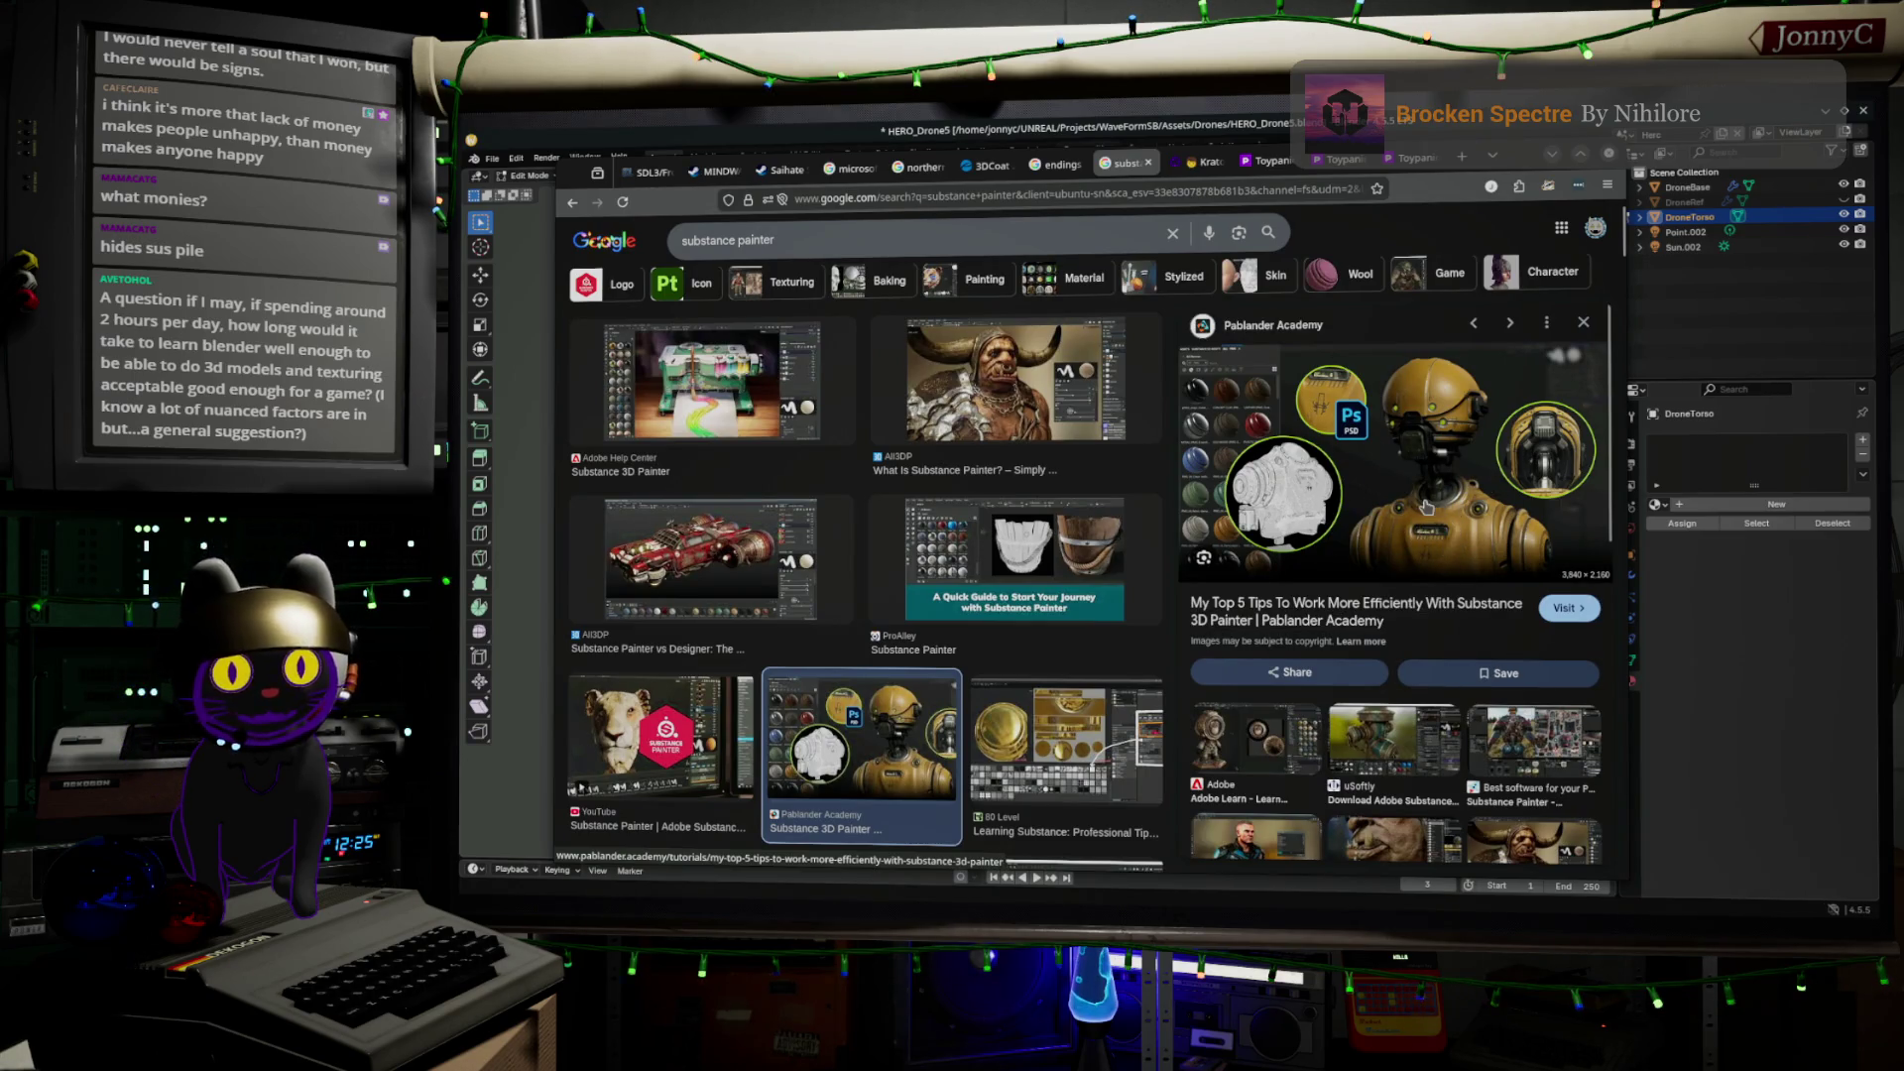
click(947, 403)
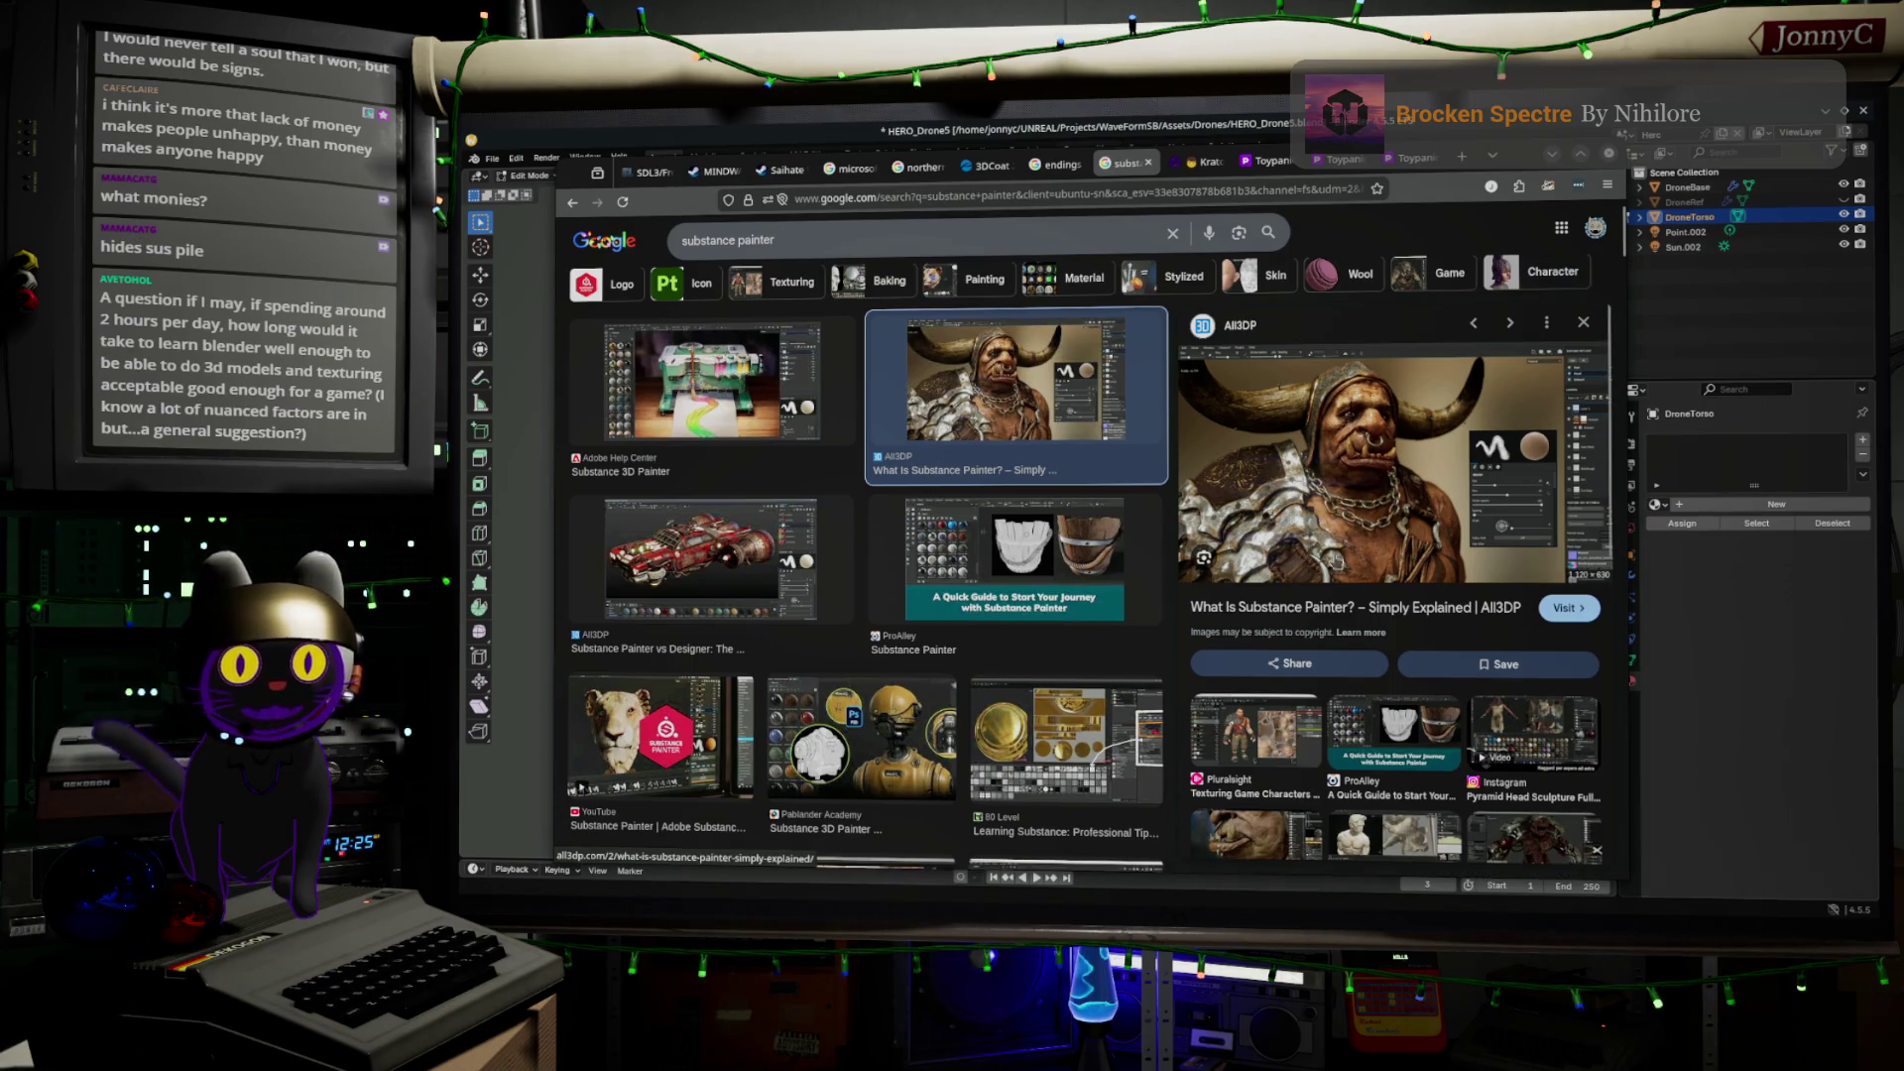
scroll(1363, 685, down, 1)
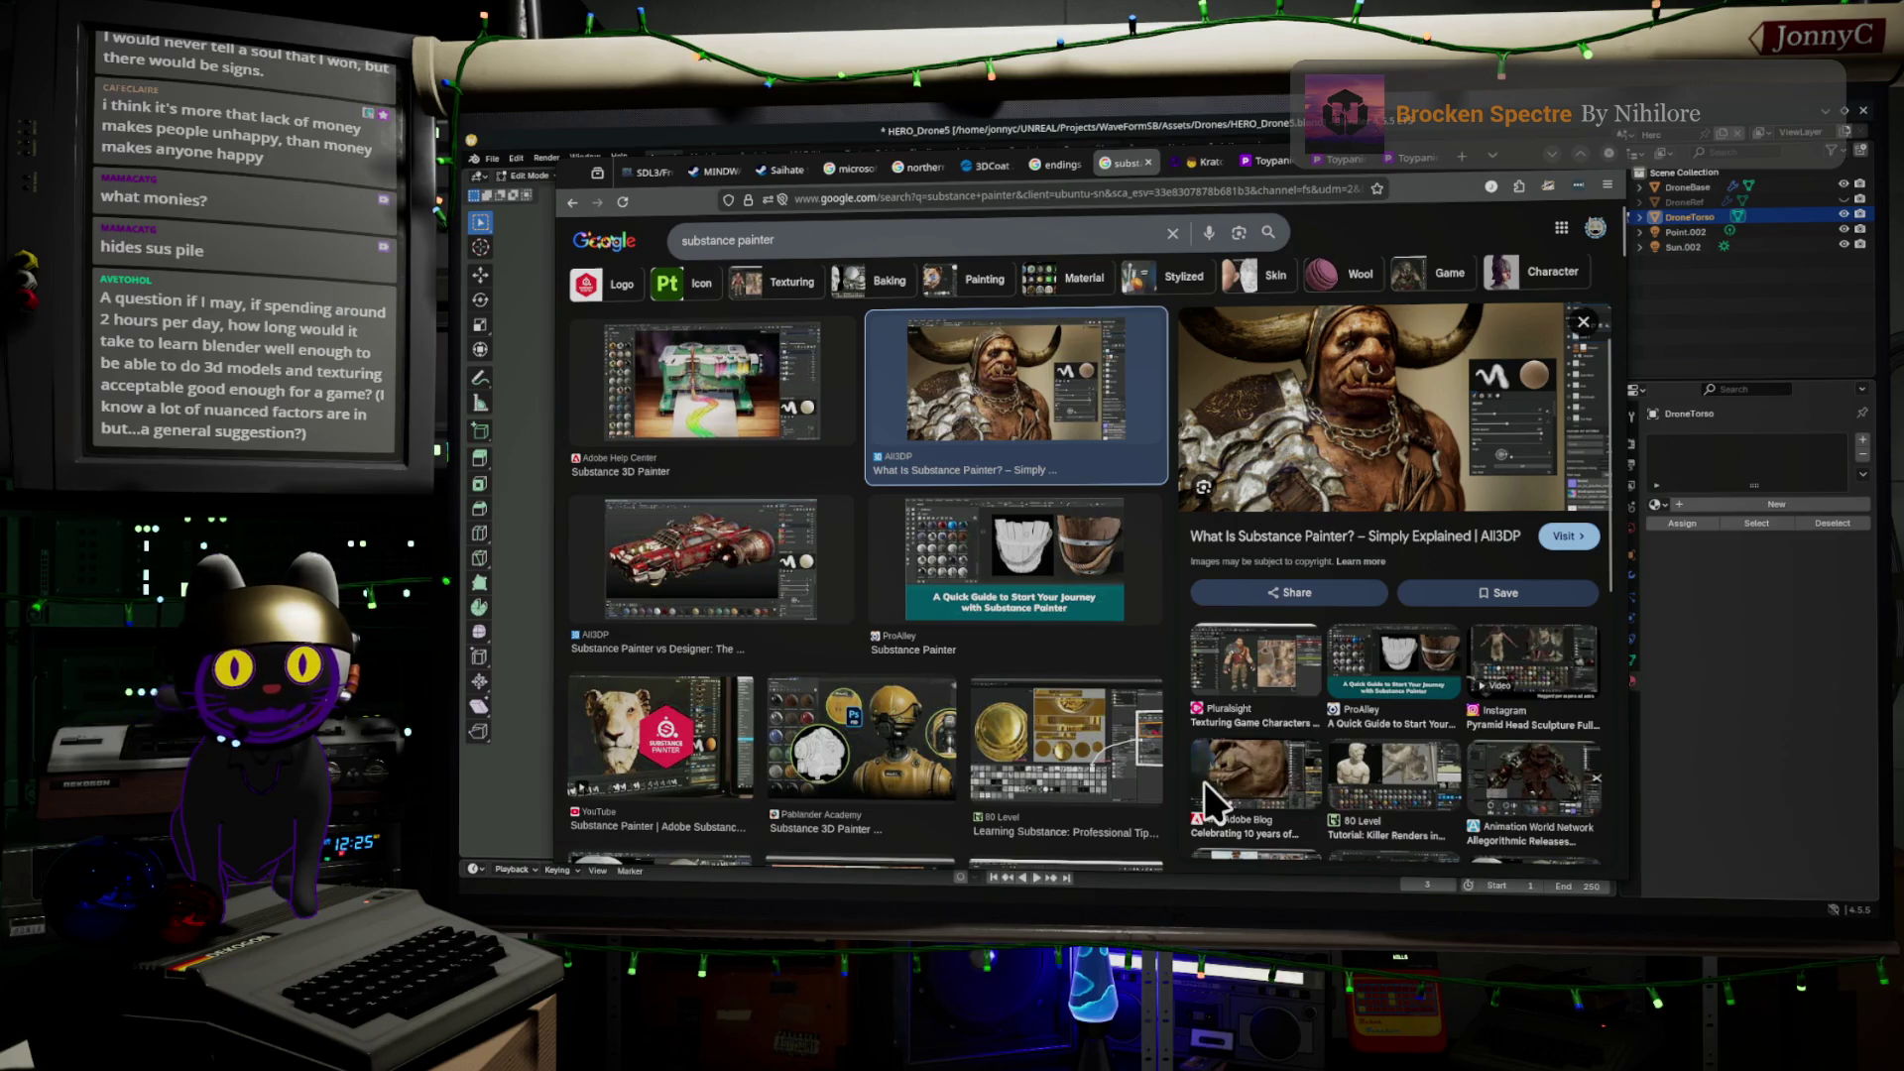
click(1204, 782)
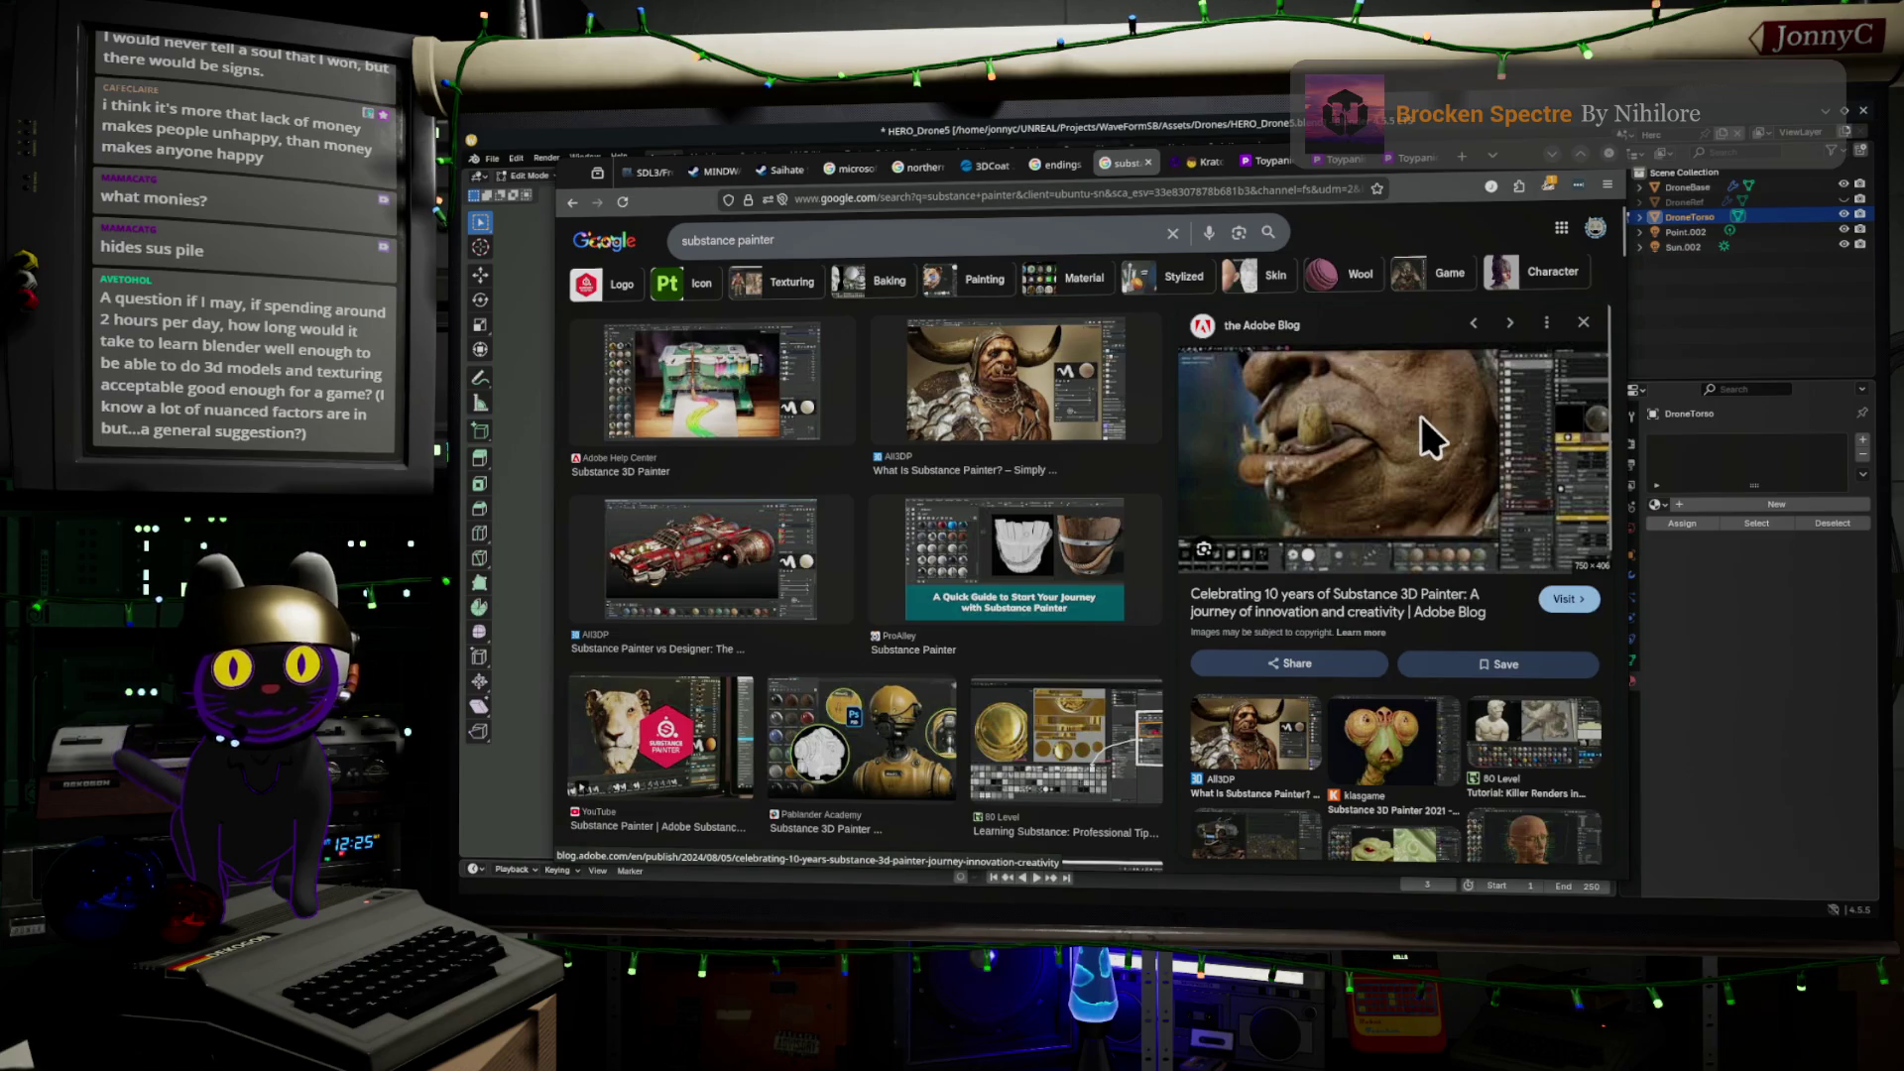
Scroll down through the rest of the substance painter image results
scroll(908, 616, down, 2)
scroll(960, 592, down, 5)
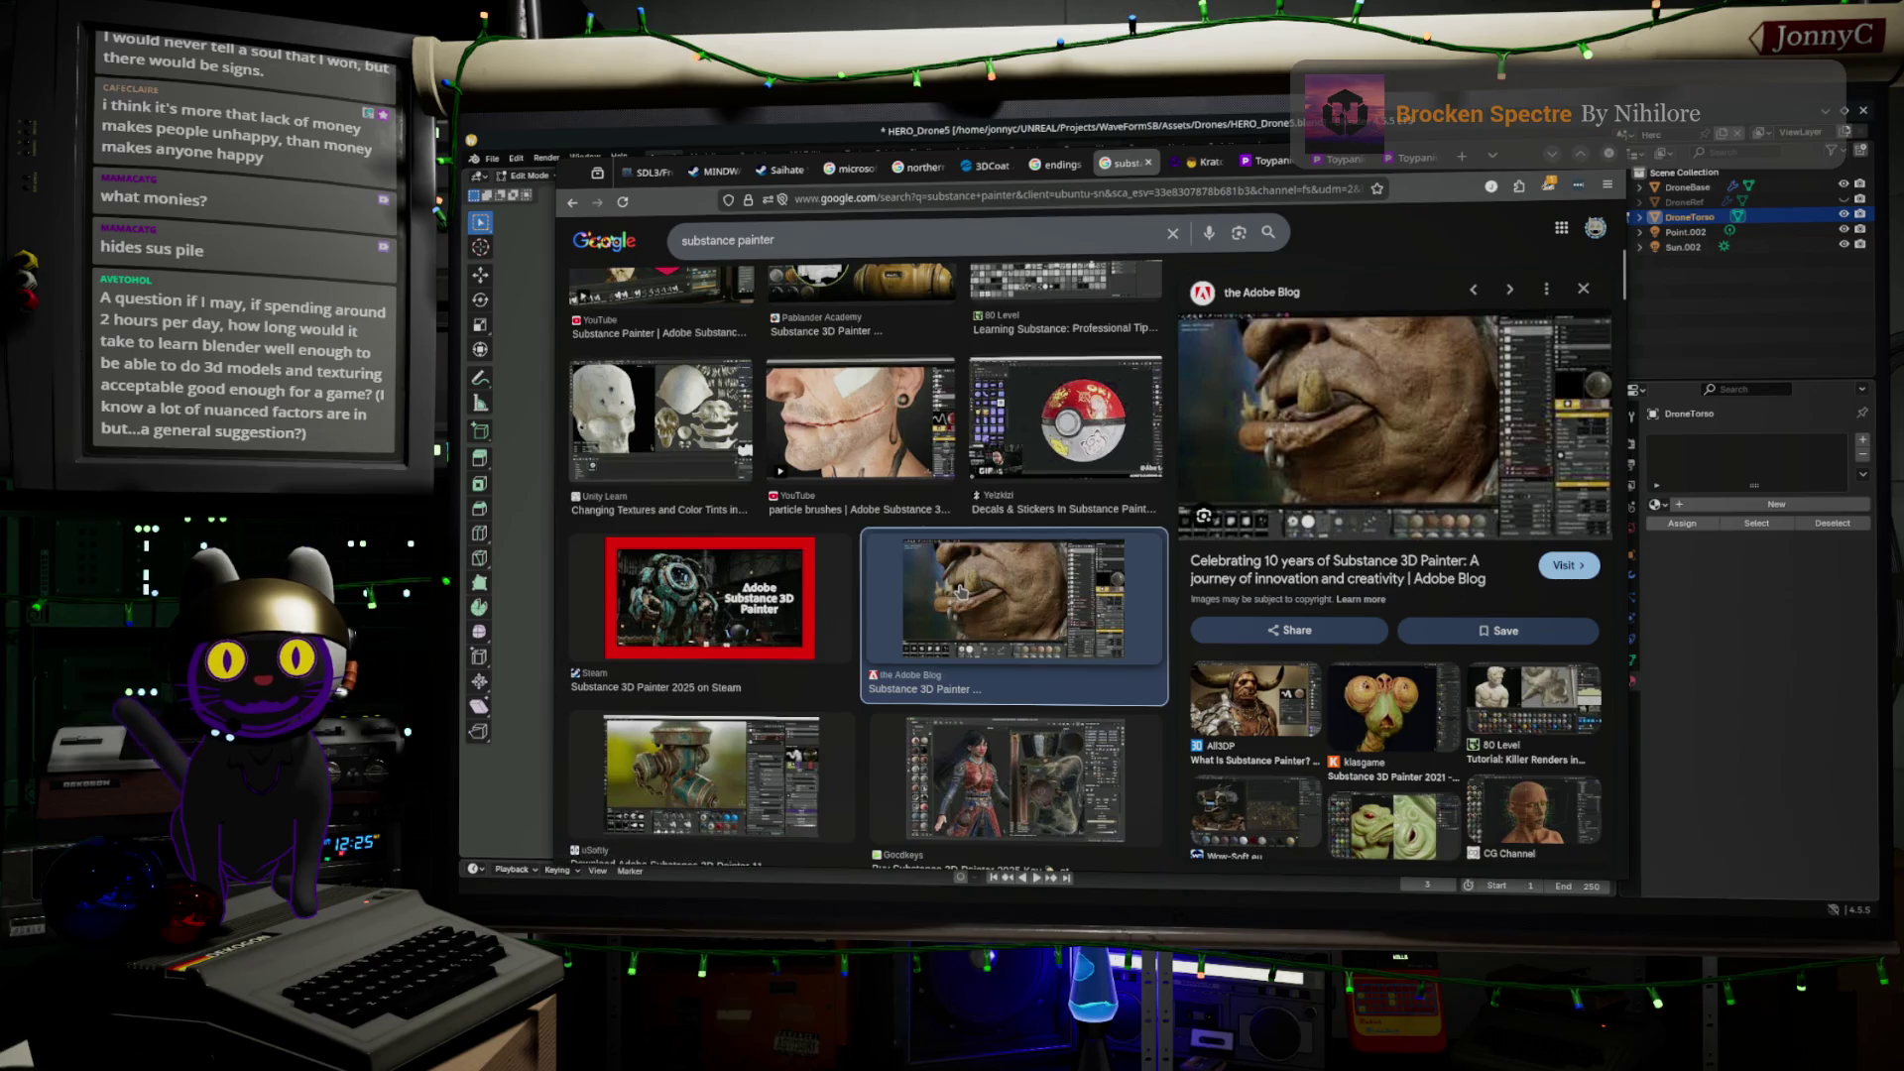
scroll(960, 592, down, 4)
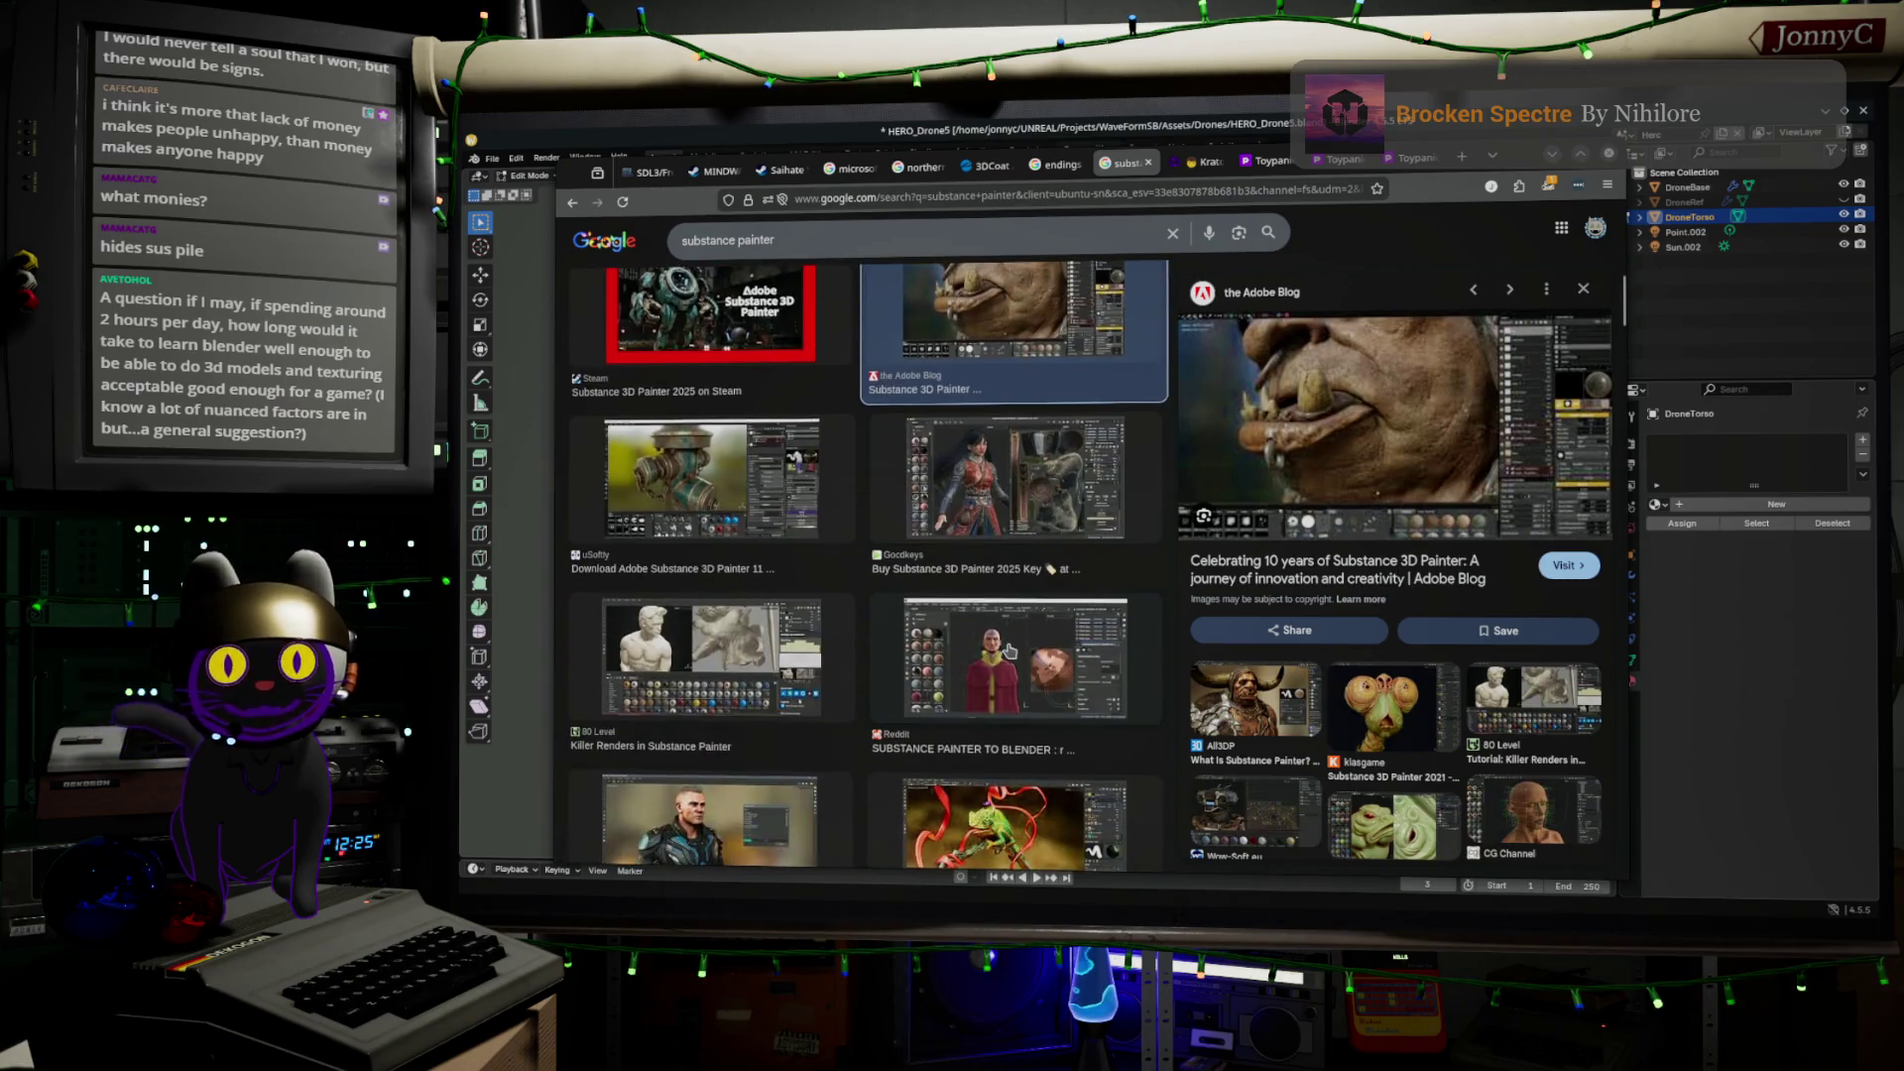
scroll(1009, 650, down, 2)
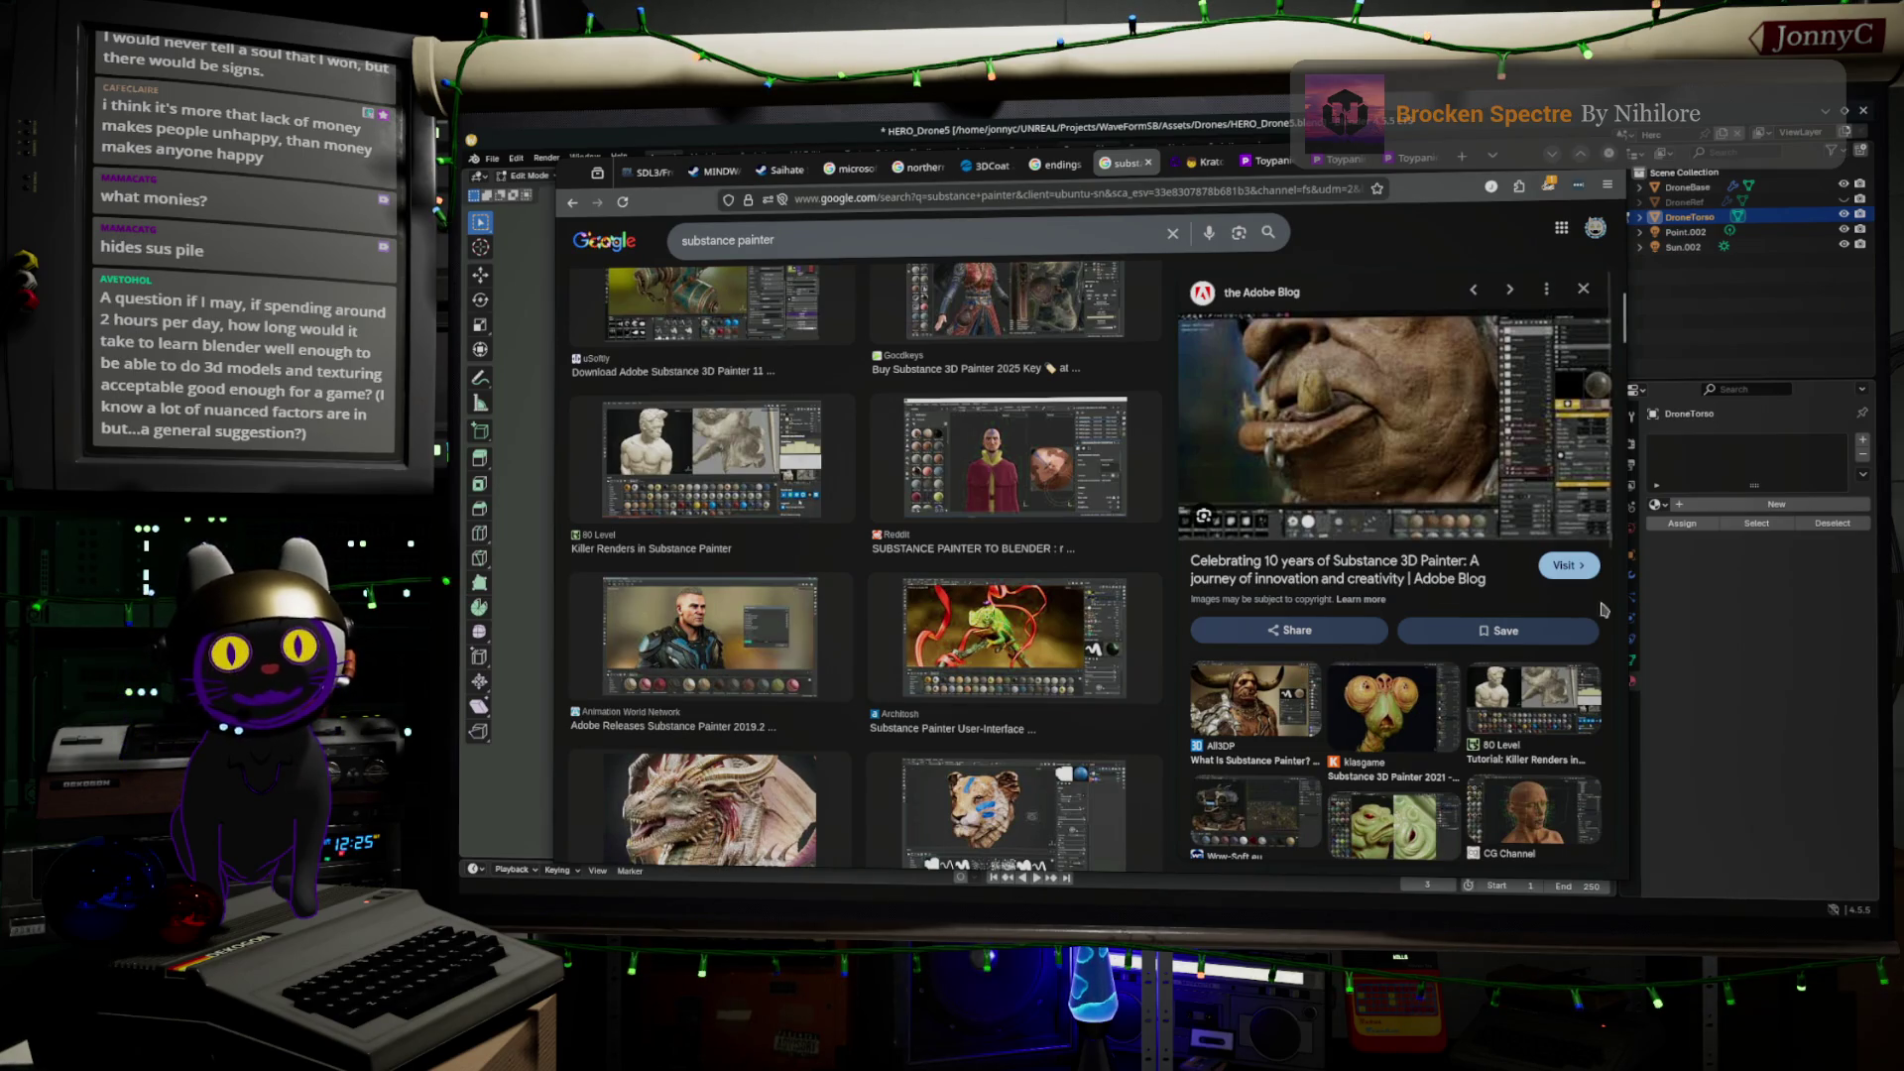
scroll(1371, 480, down, 3)
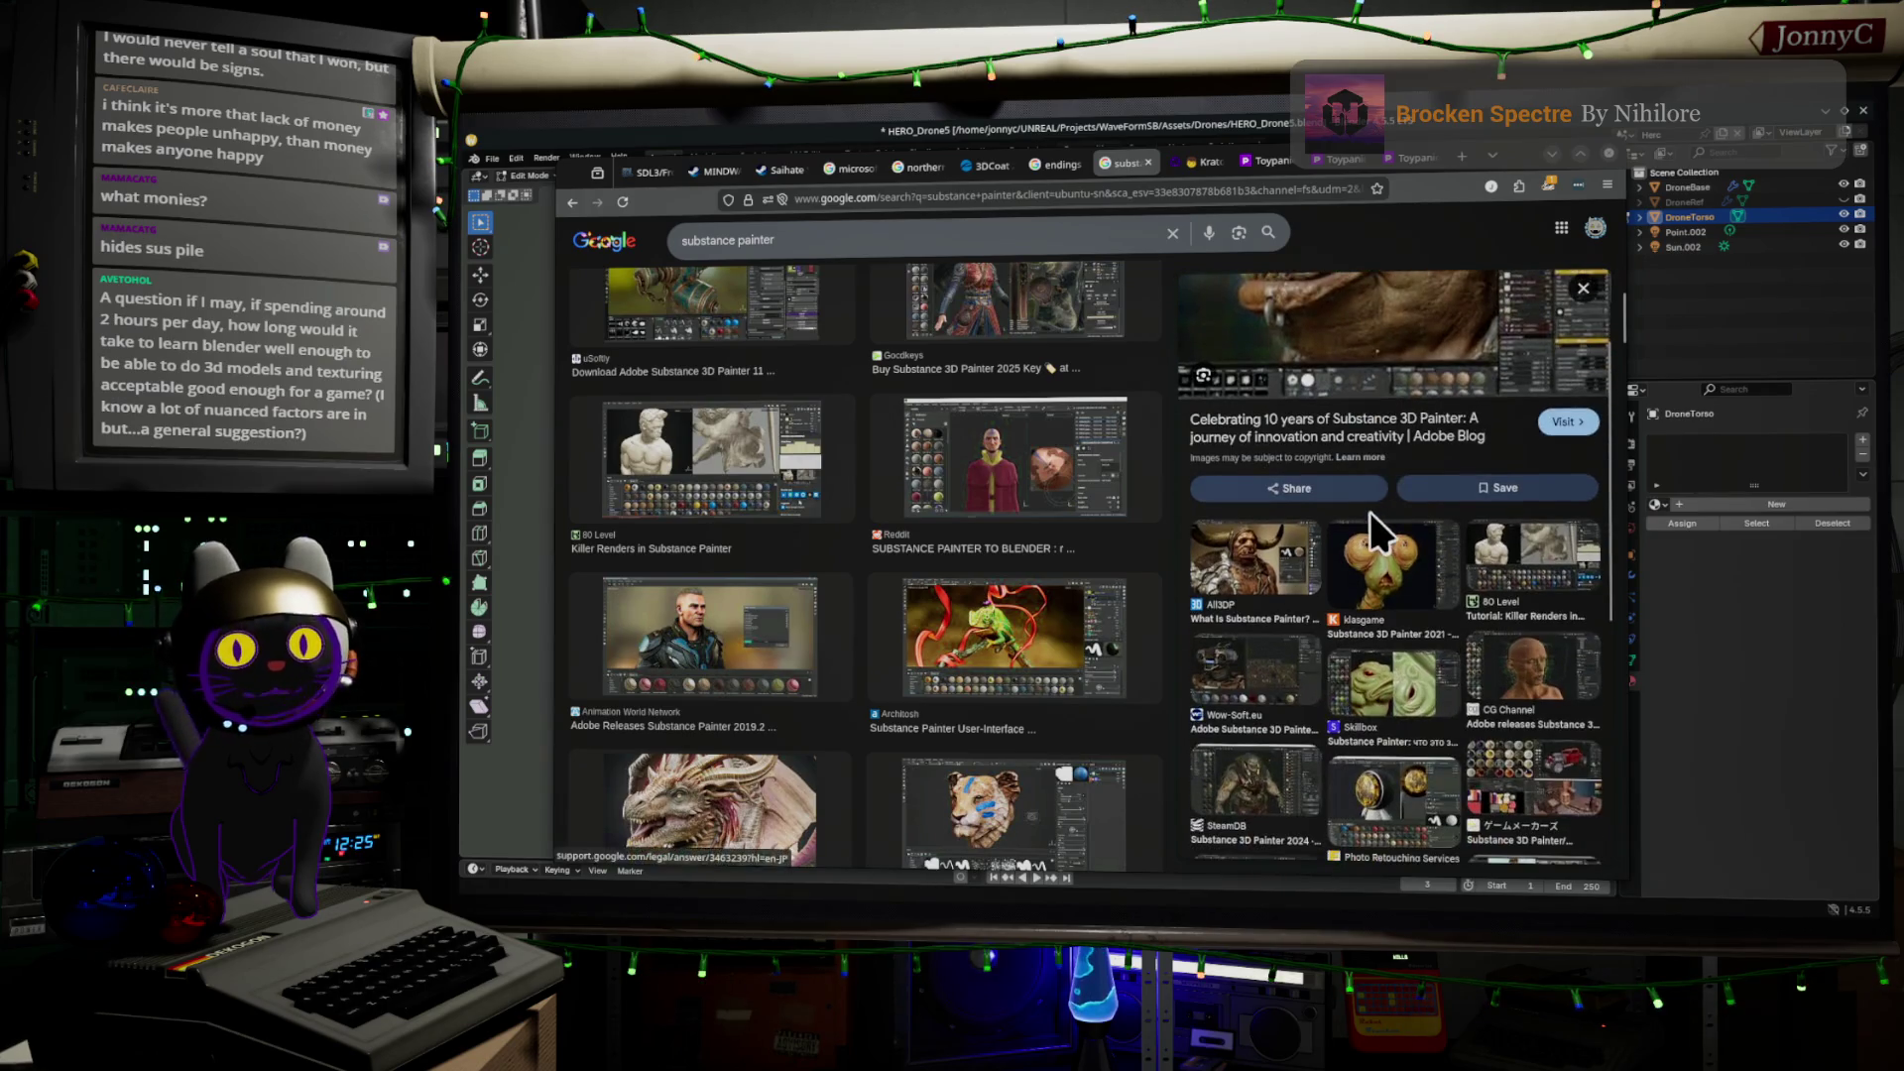
scroll(1448, 501, down, 5)
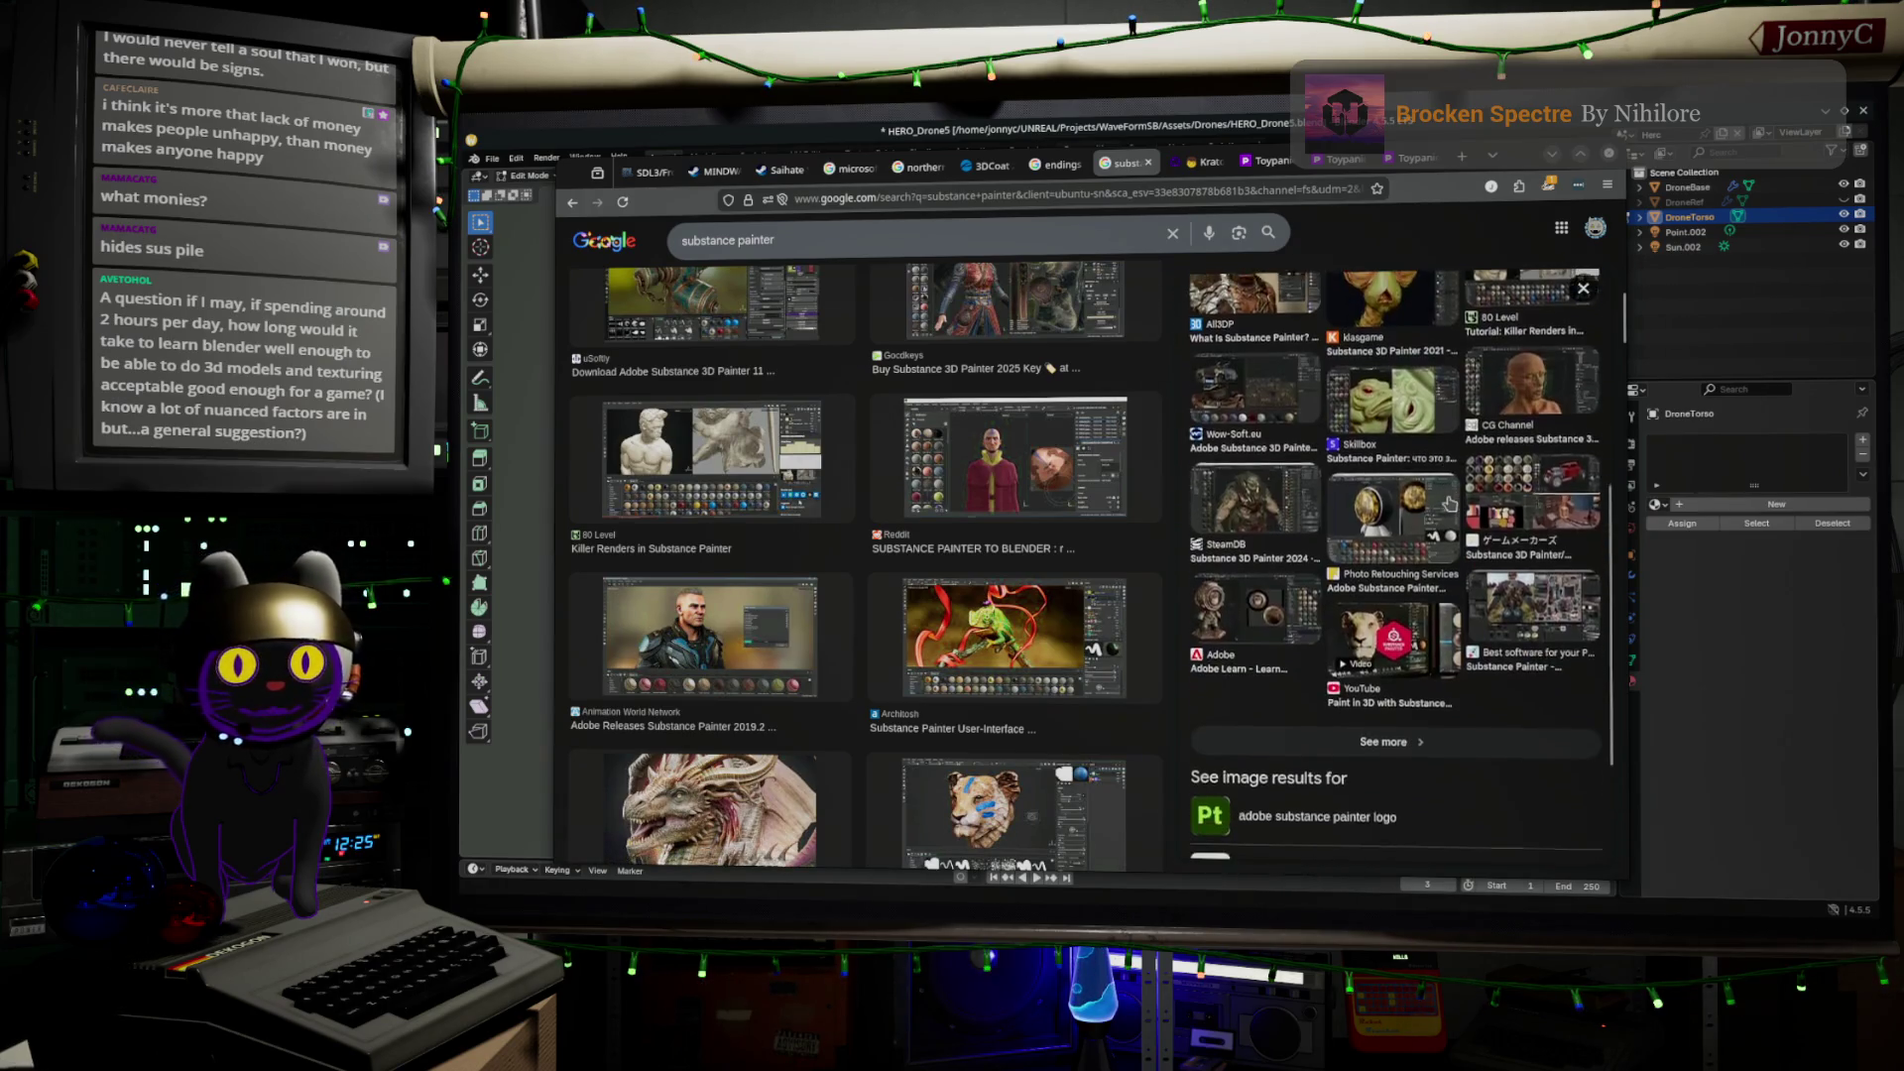
scroll(960, 533, down, 5)
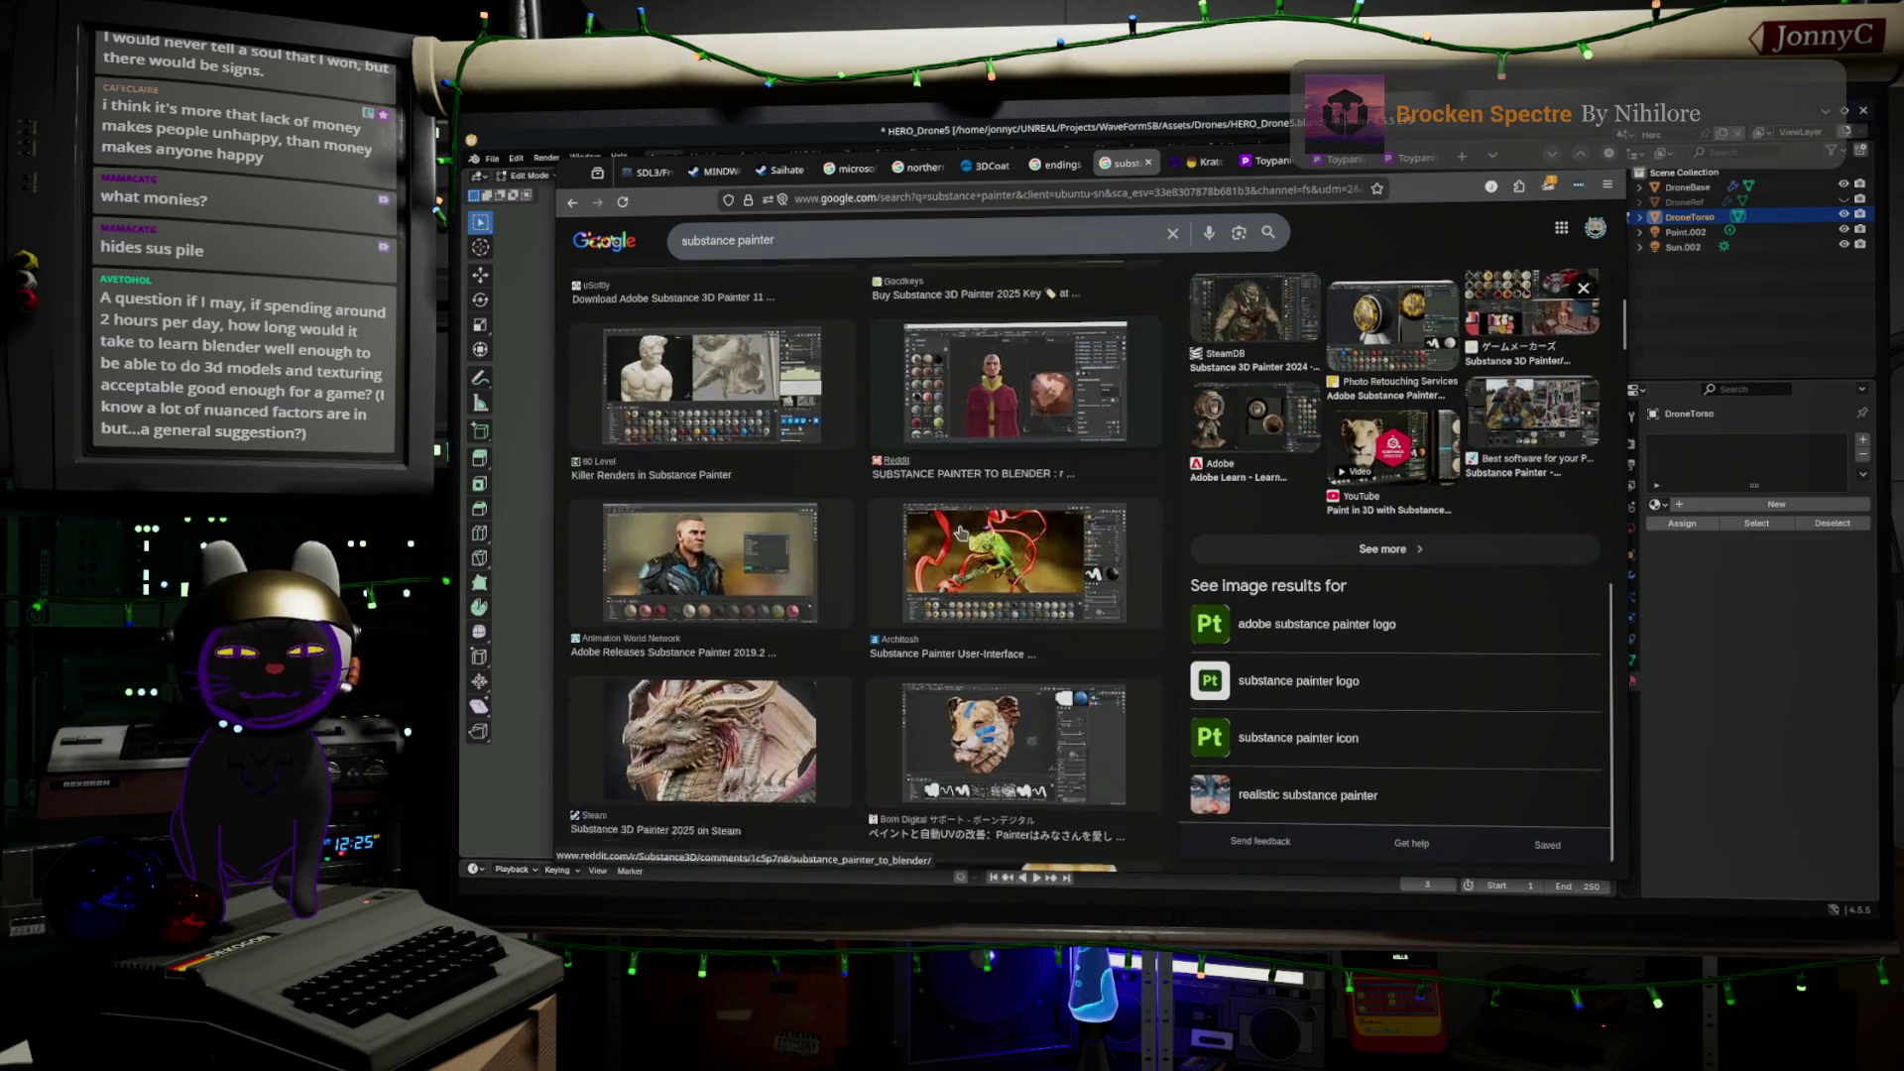
scroll(960, 533, down, 8)
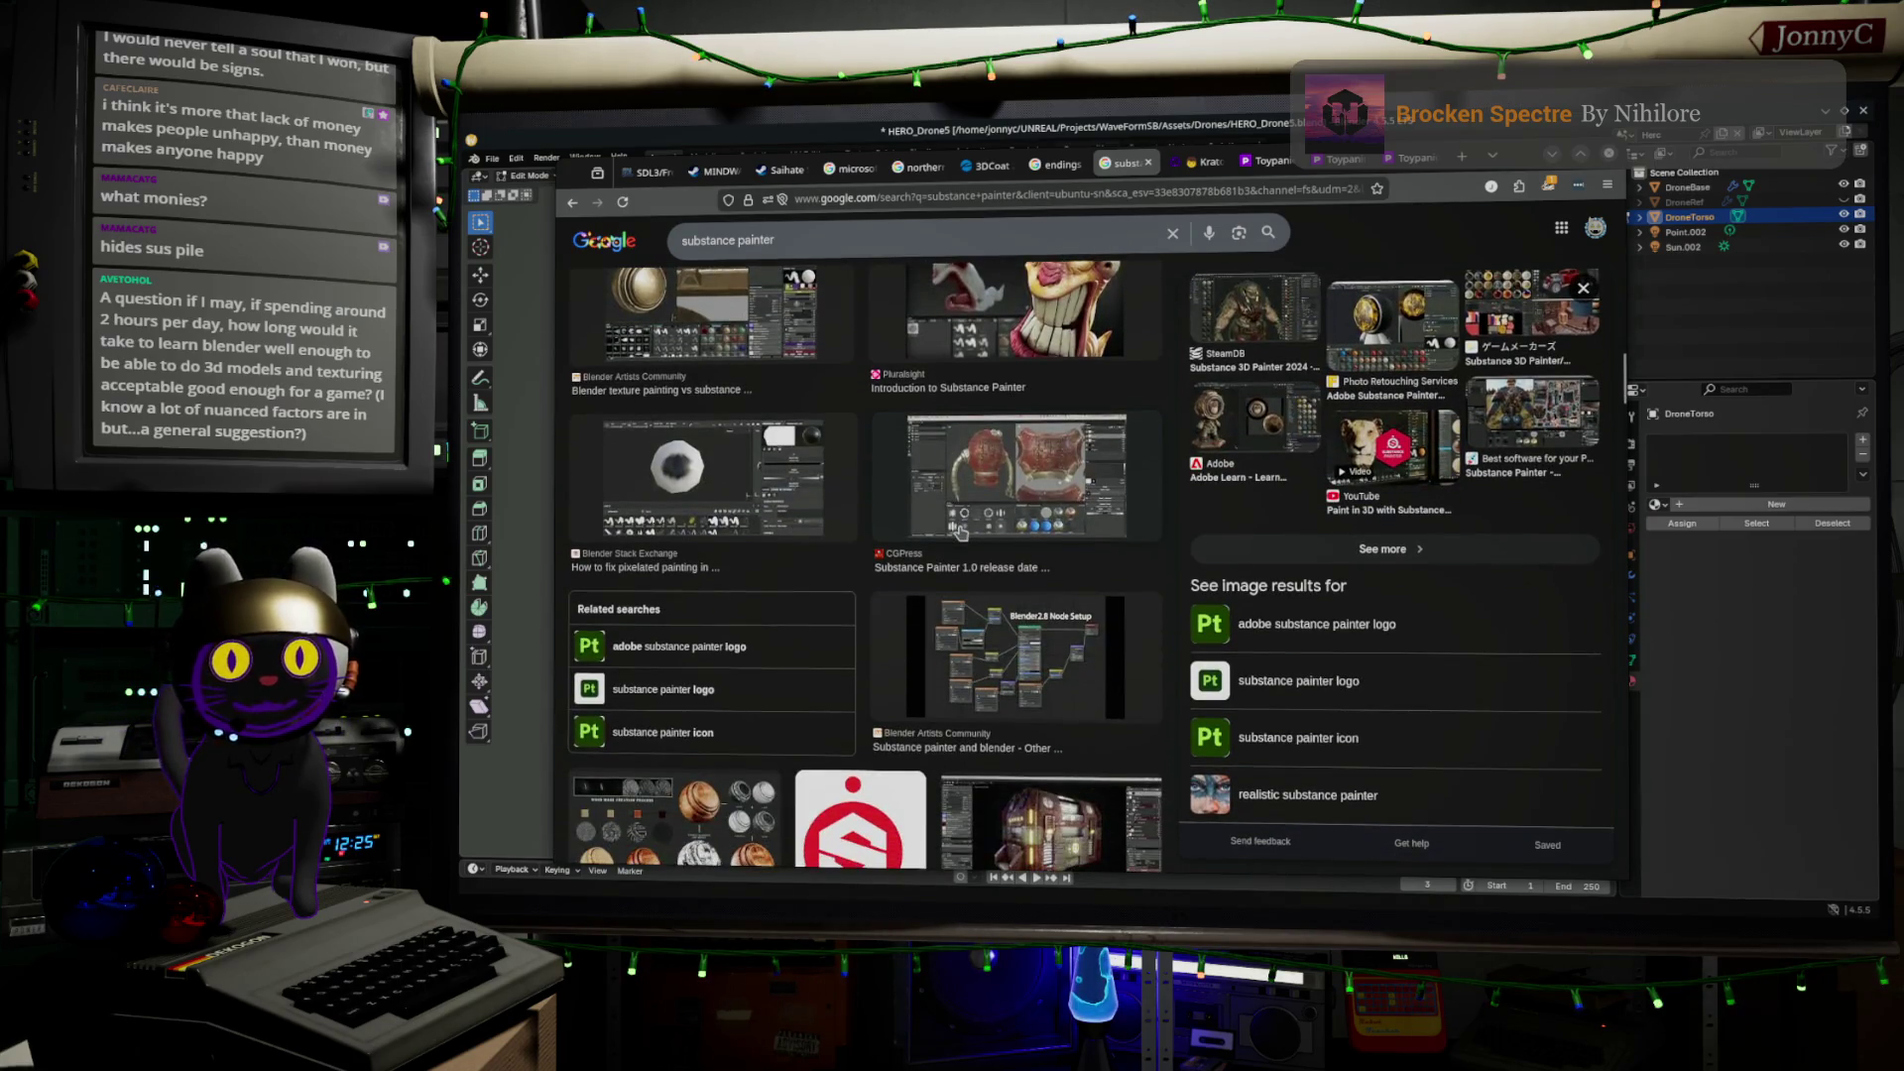
scroll(960, 533, down, 3)
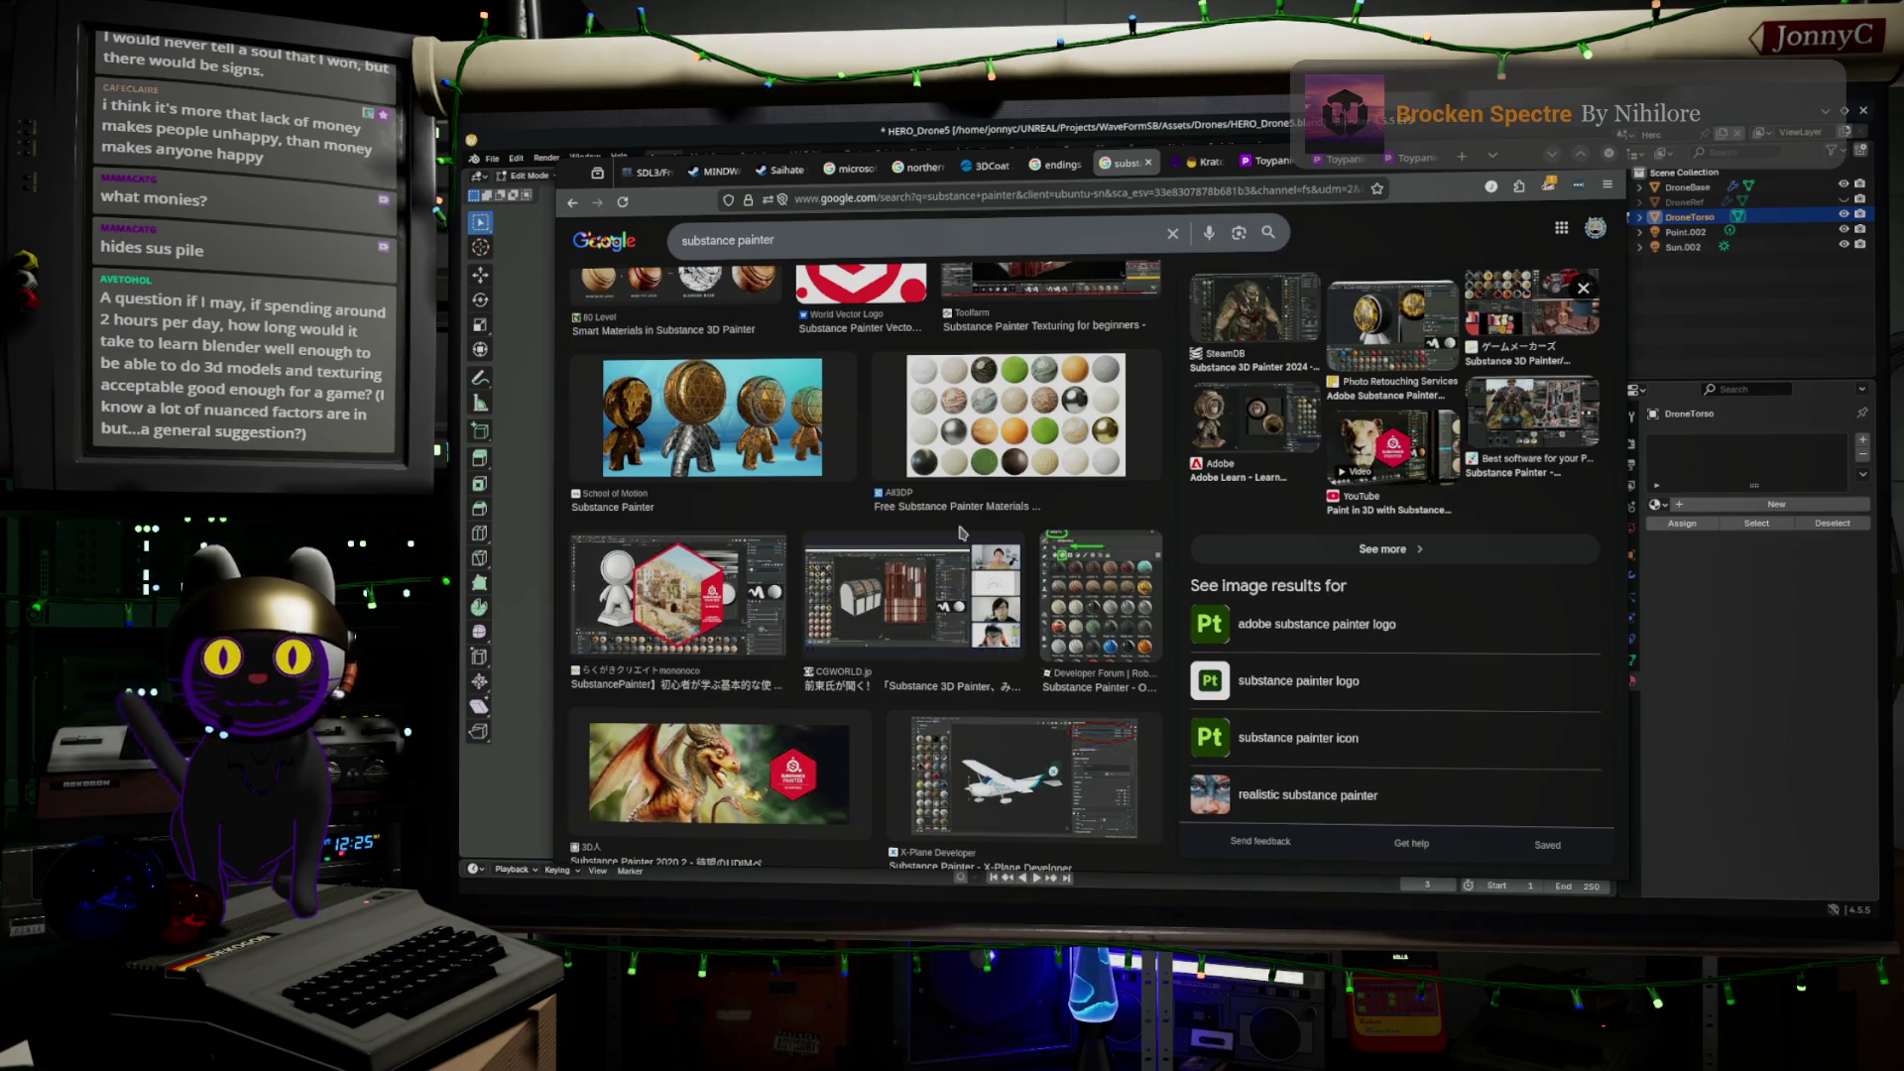
scroll(960, 532, down, 10)
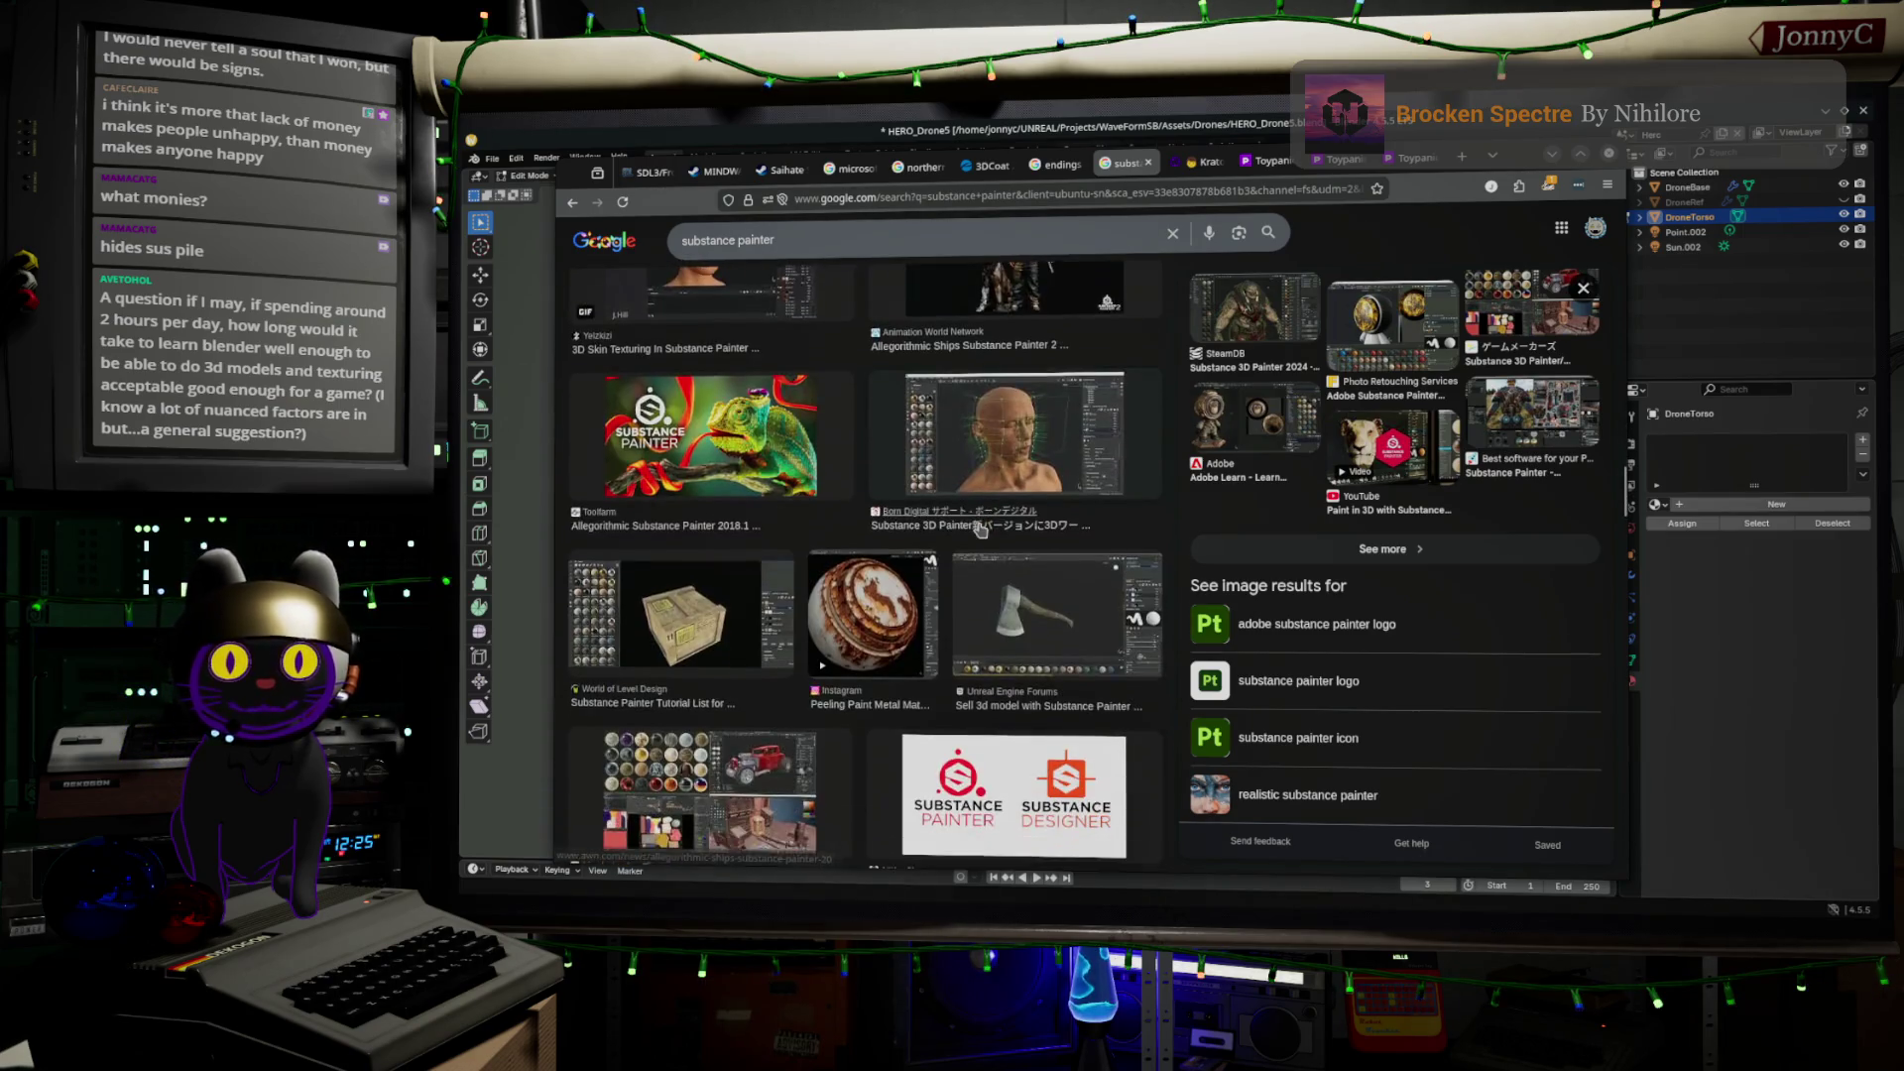
scroll(979, 529, down, 10)
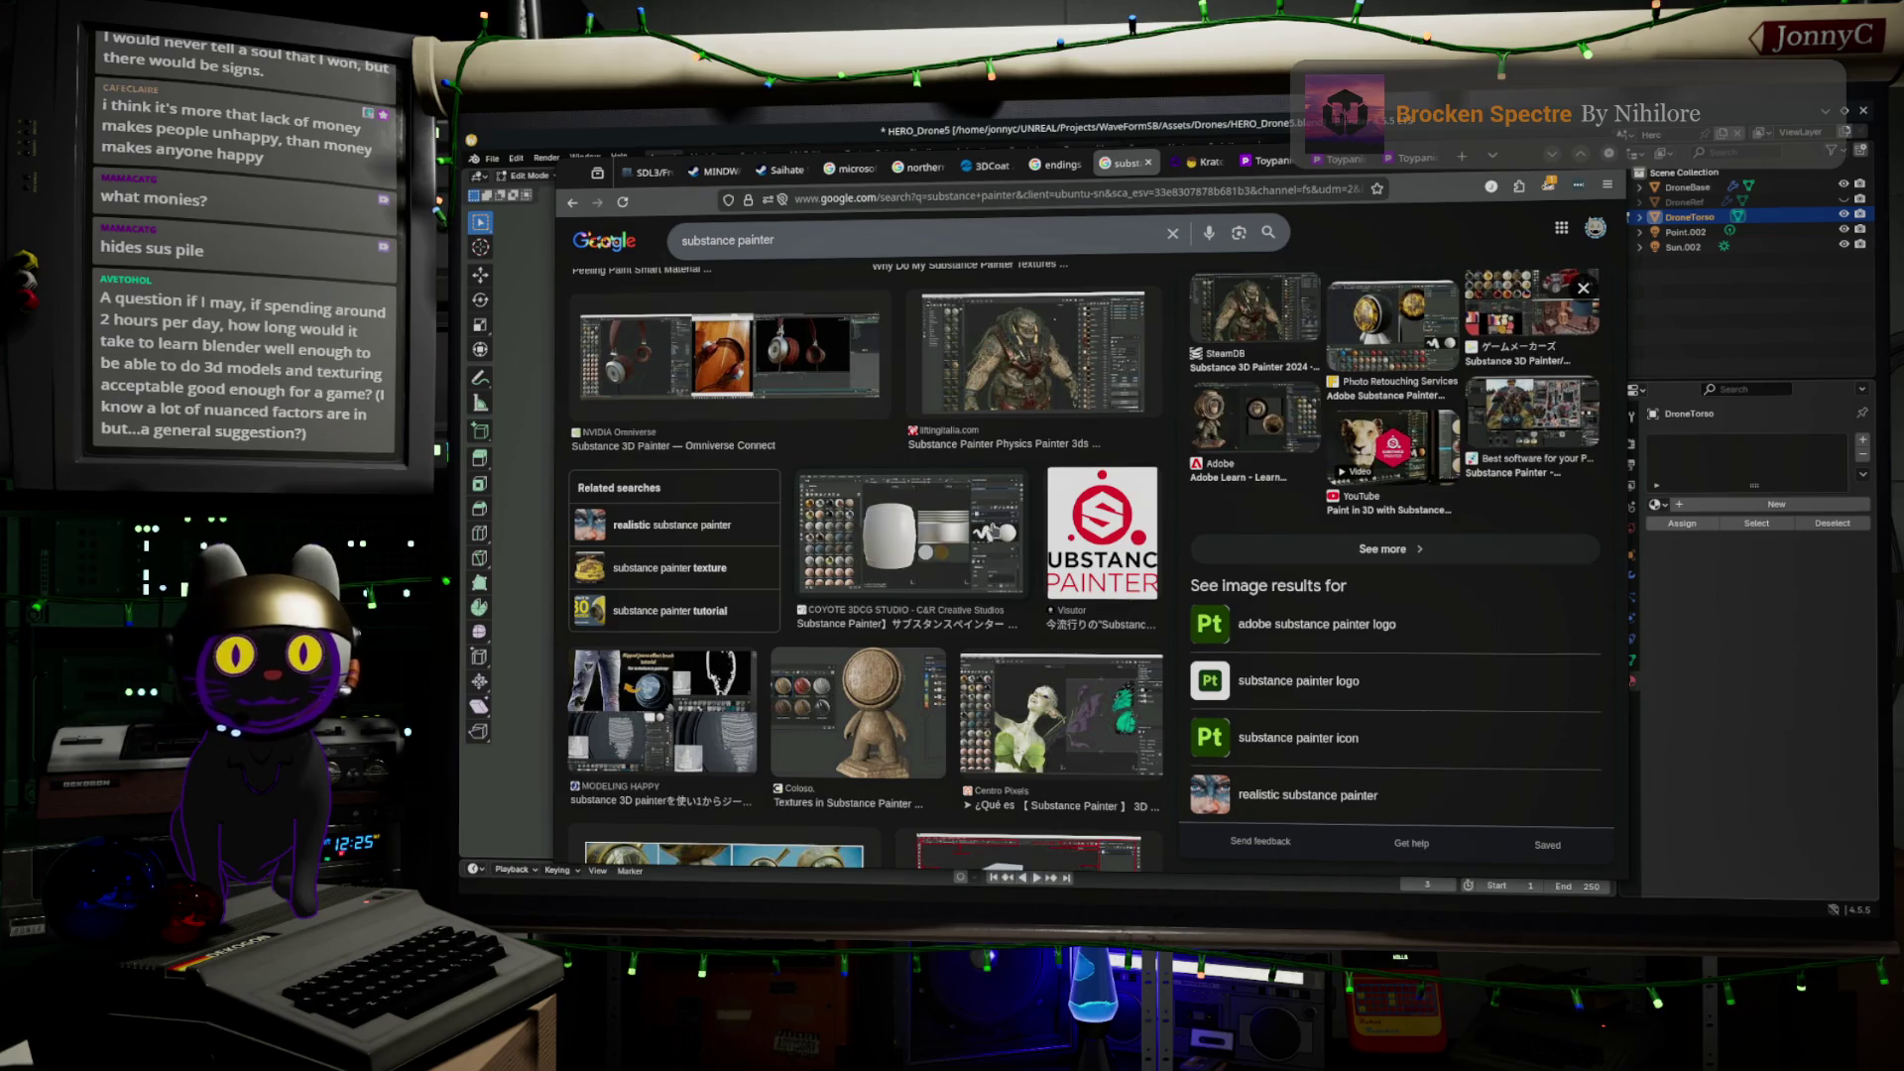
scroll(1016, 528, down, 3)
scroll(1017, 529, down, 2)
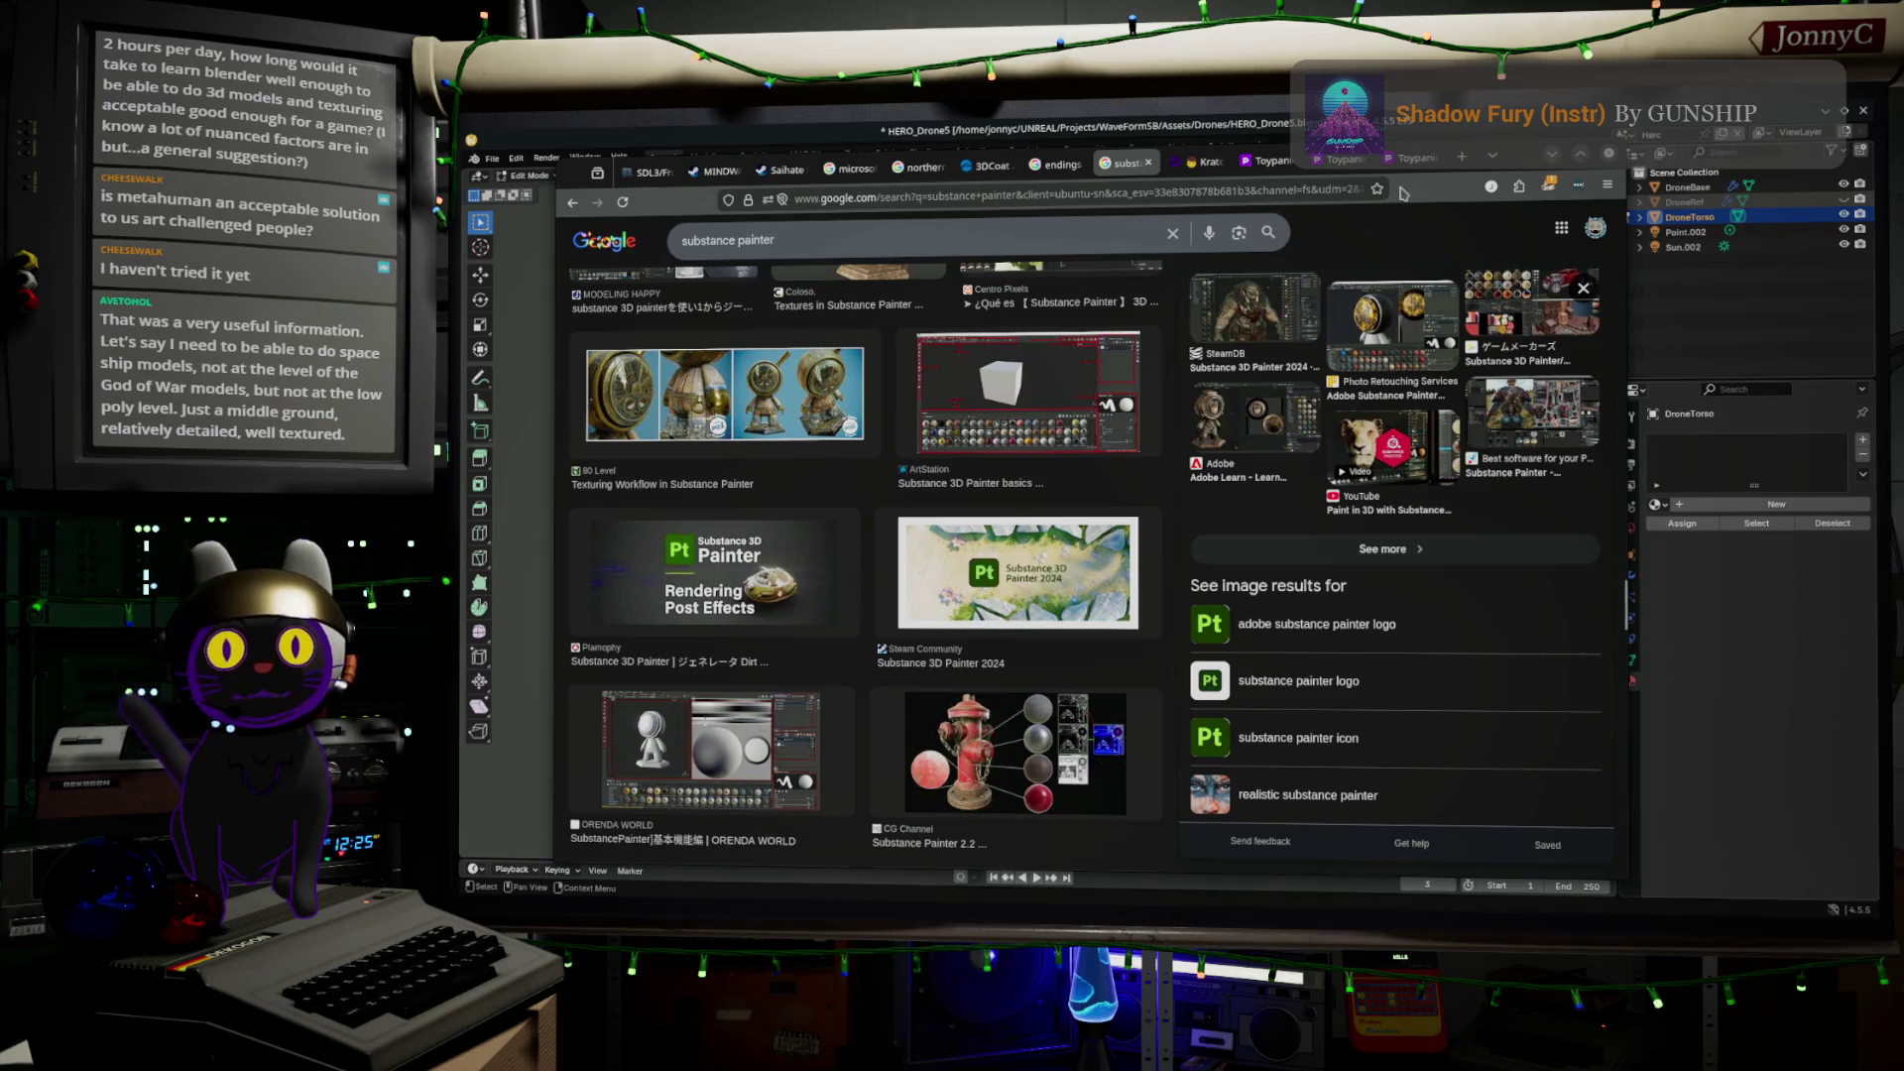
click(1490, 161)
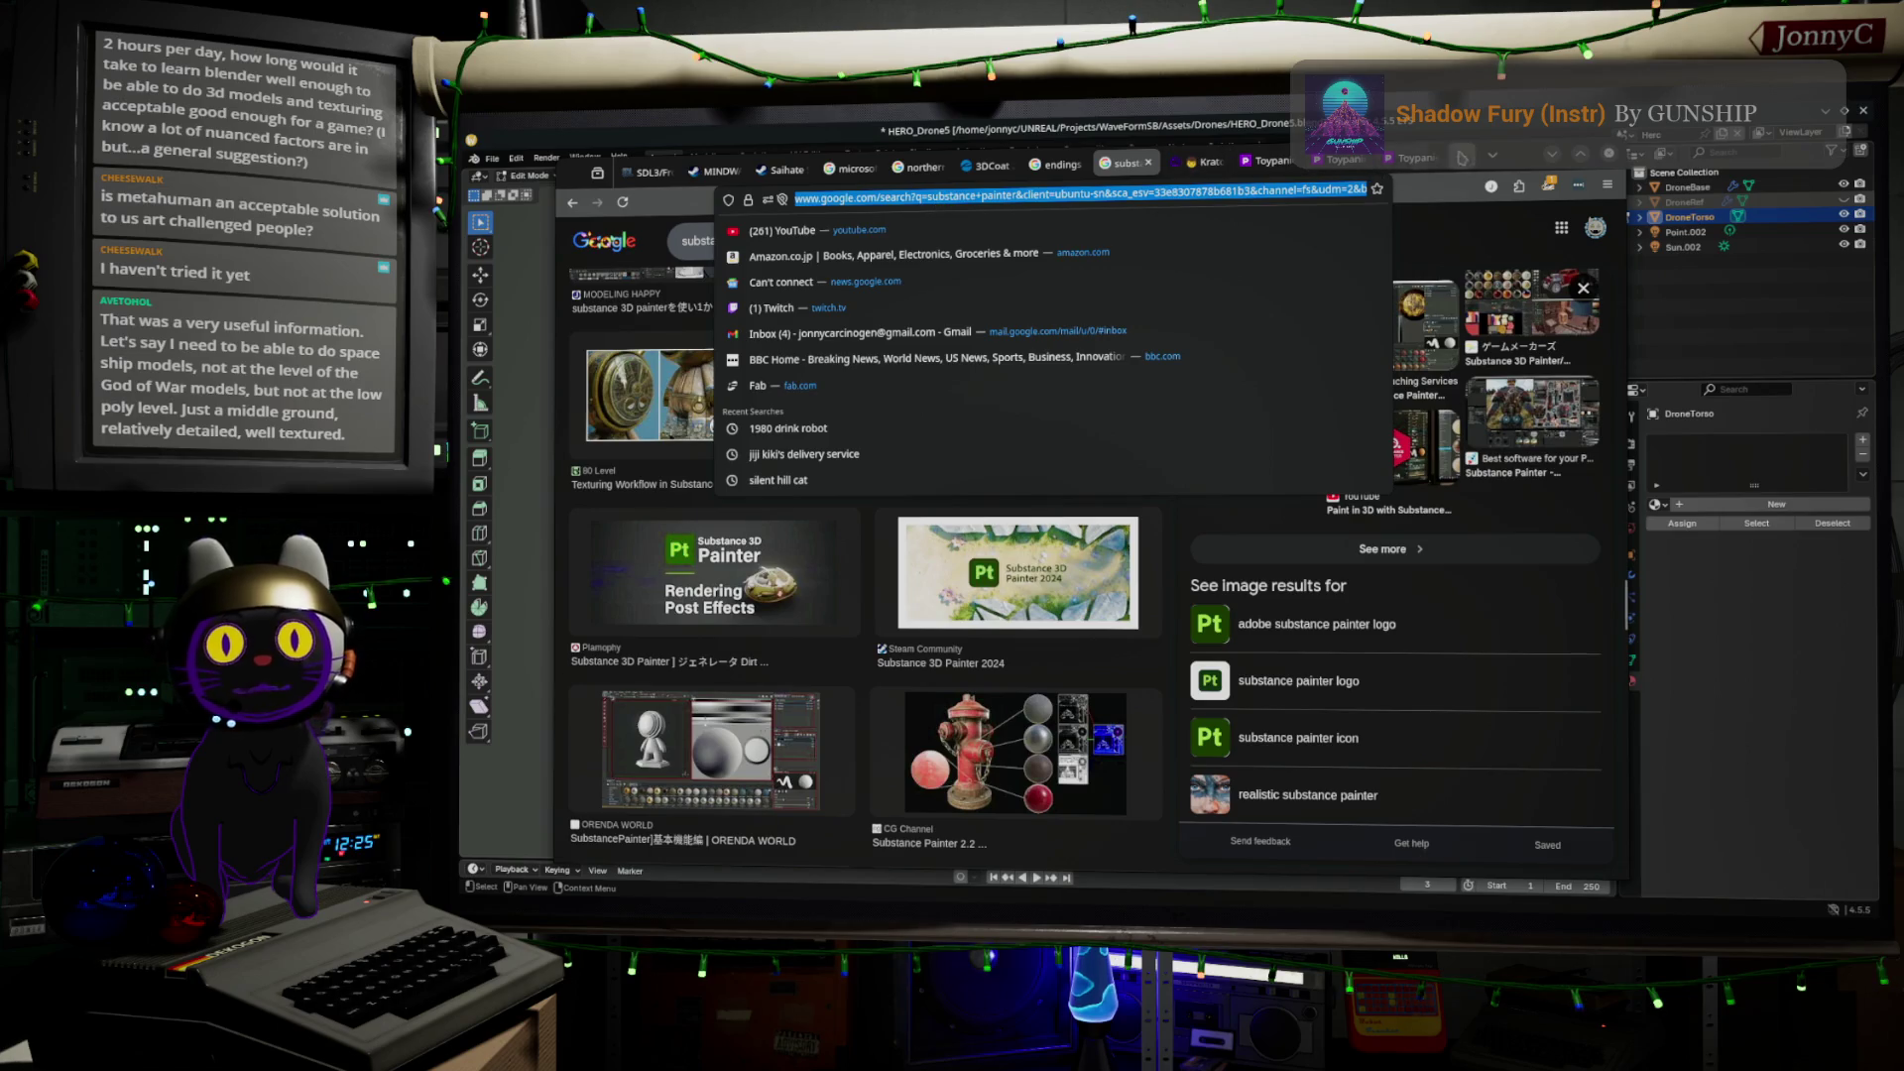
In a new tab, go to the Unreal Engine 5.5 Public Roadmap via 'unreal road'
click(1461, 157)
click(1319, 186)
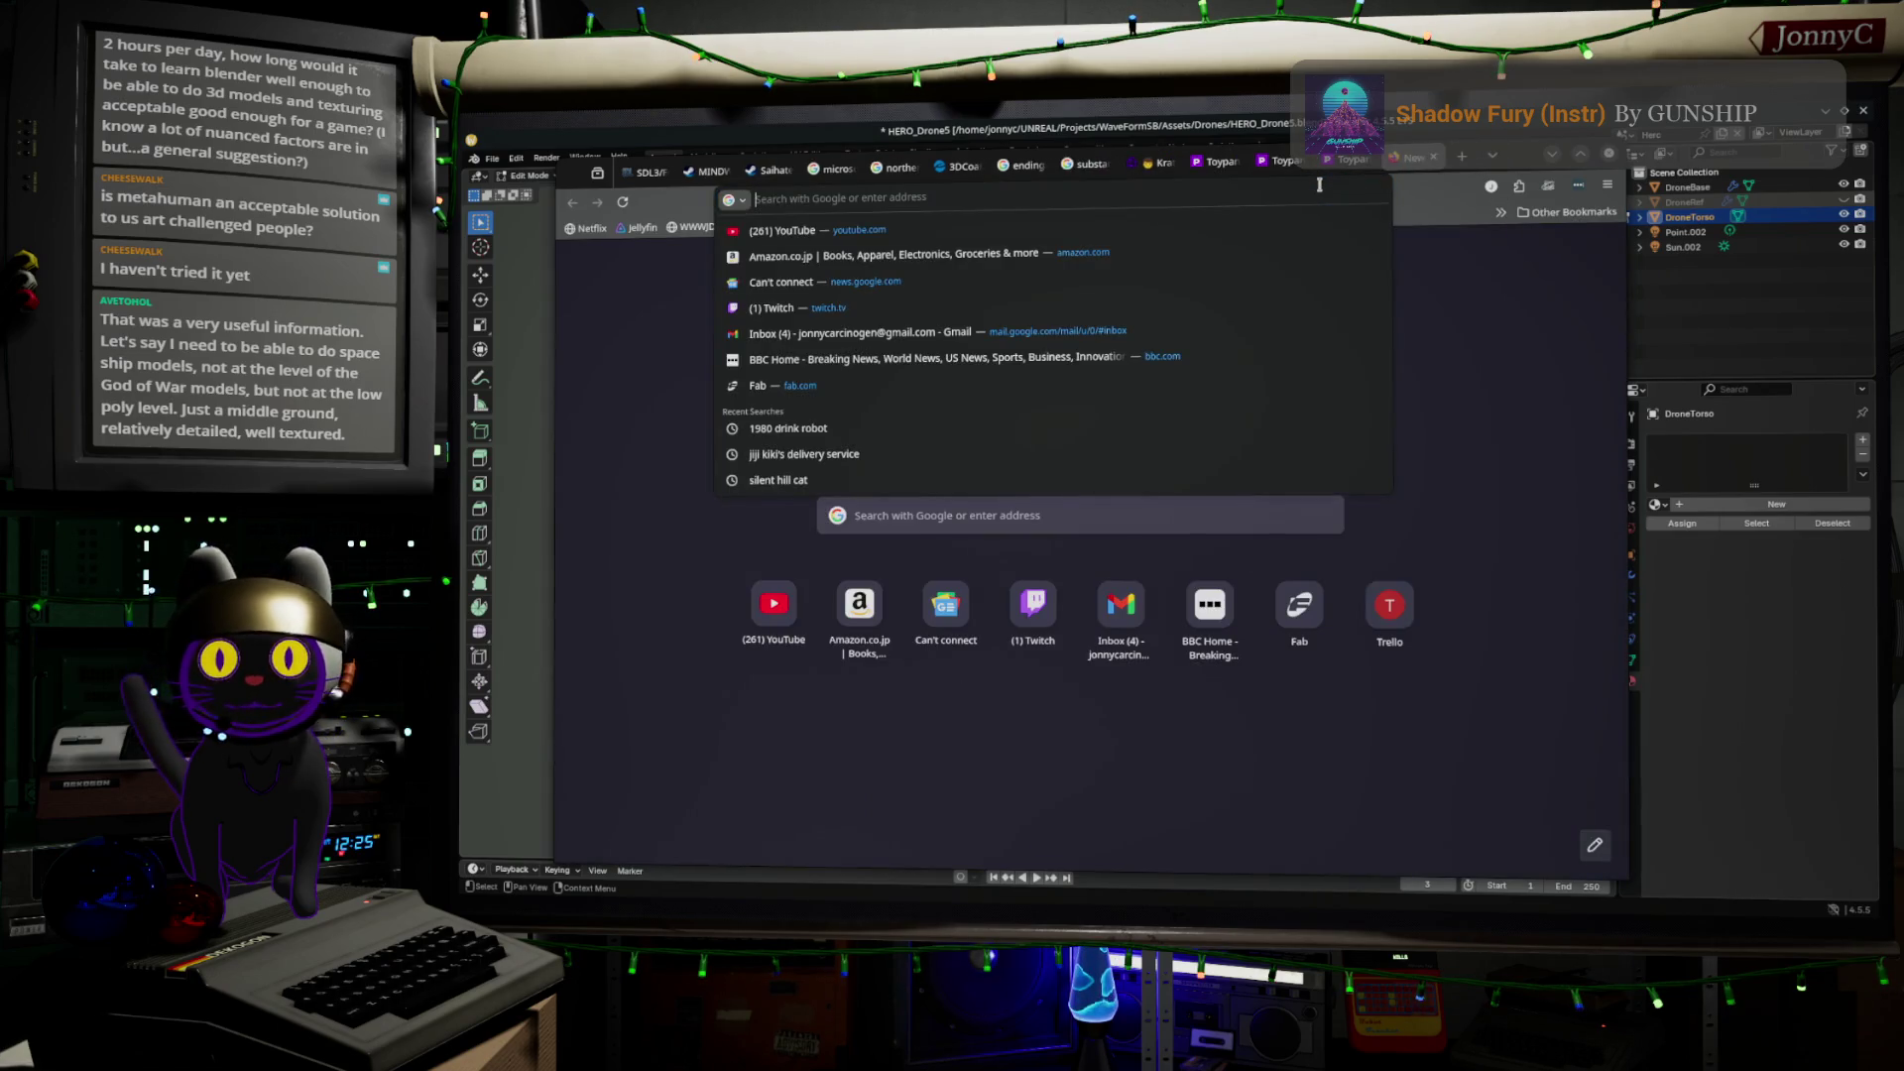
text(unreal re)
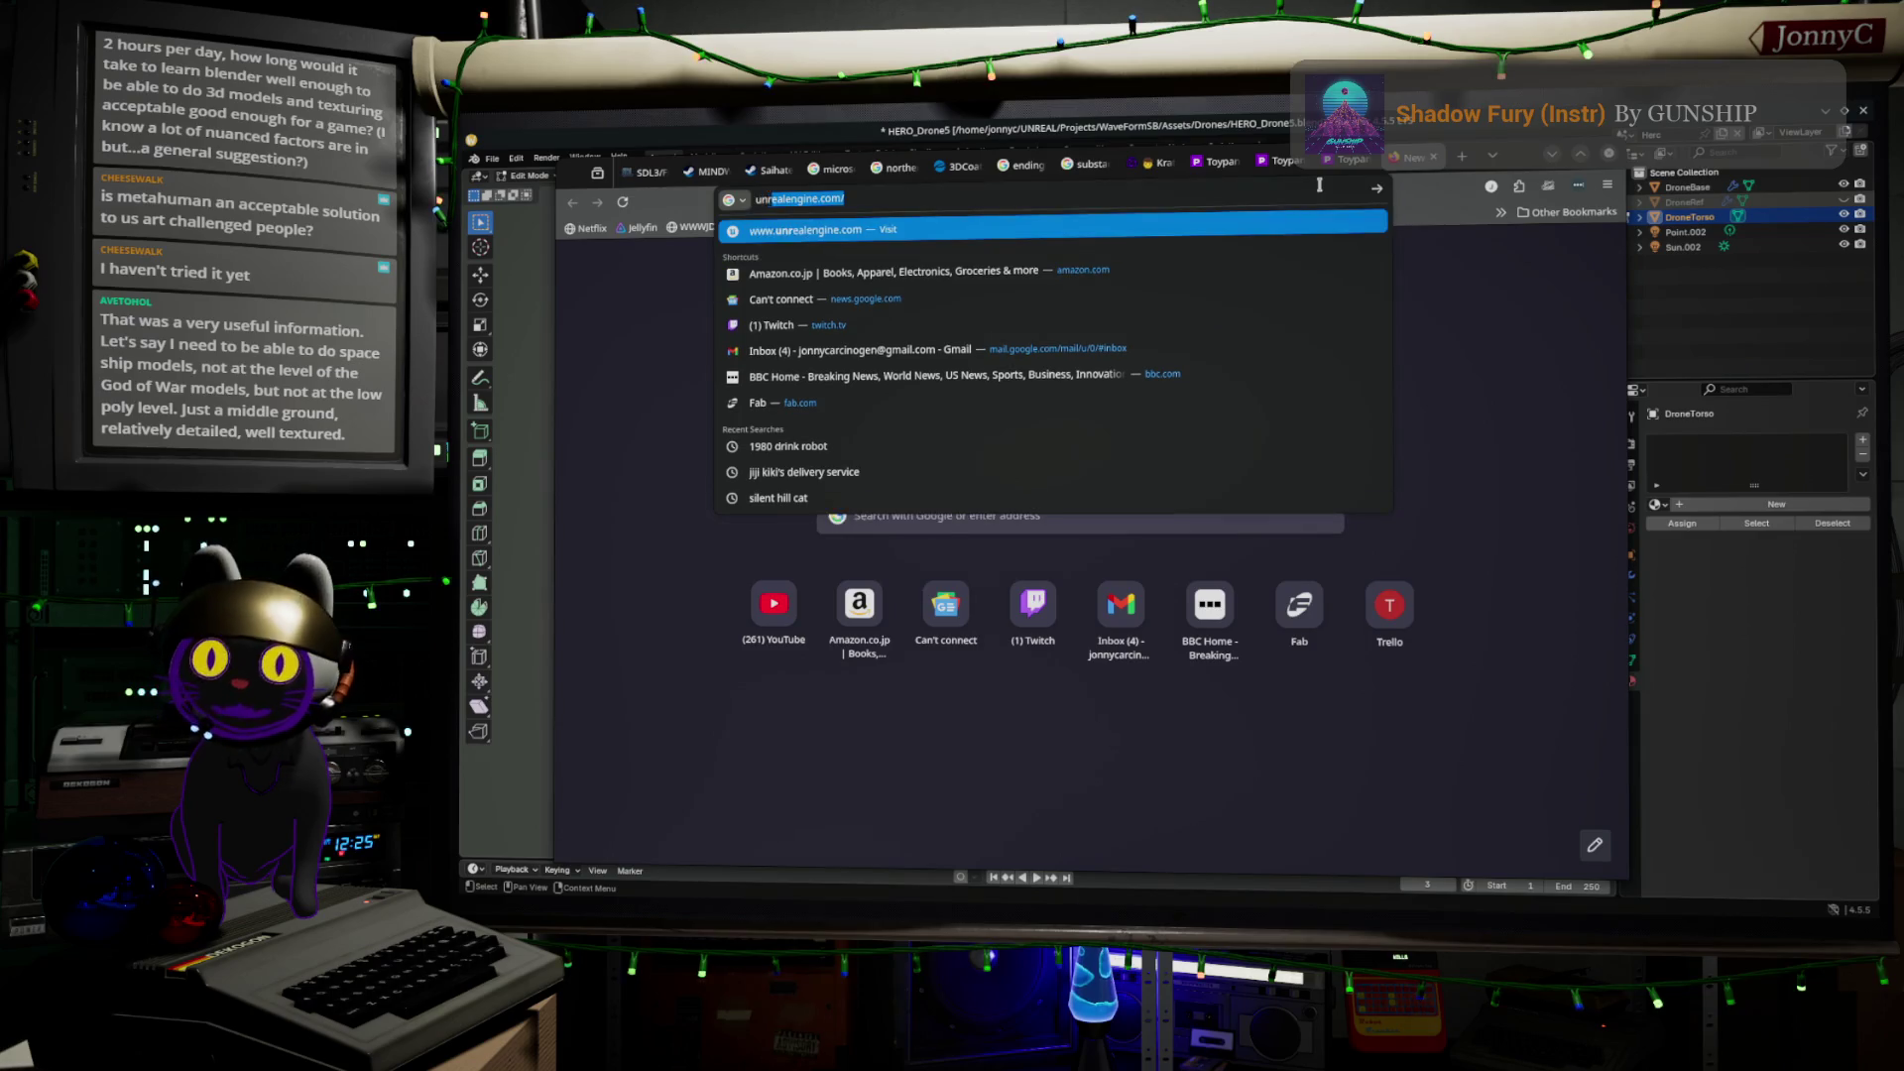
key(BackSpace)
key(BackSpace)
text(oad)
key(Down)
key(Down)
key(Down)
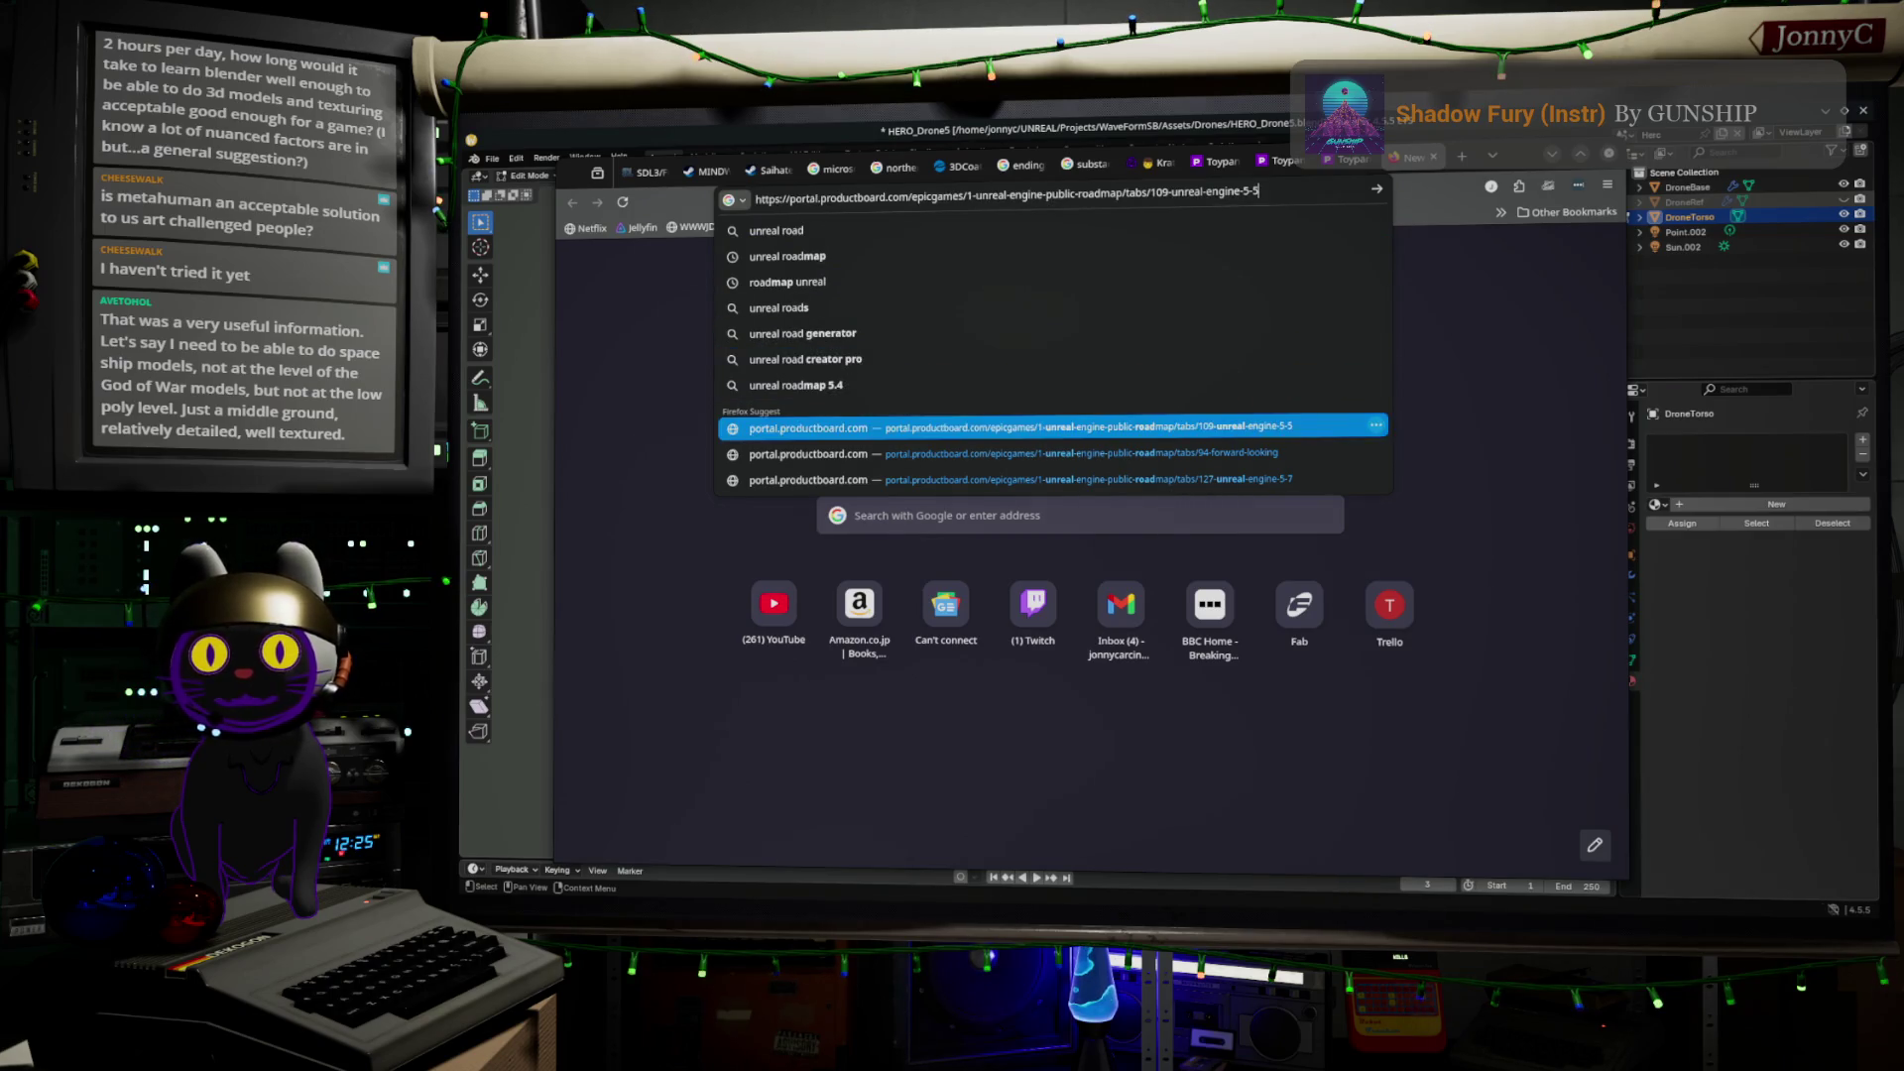
key(Return)
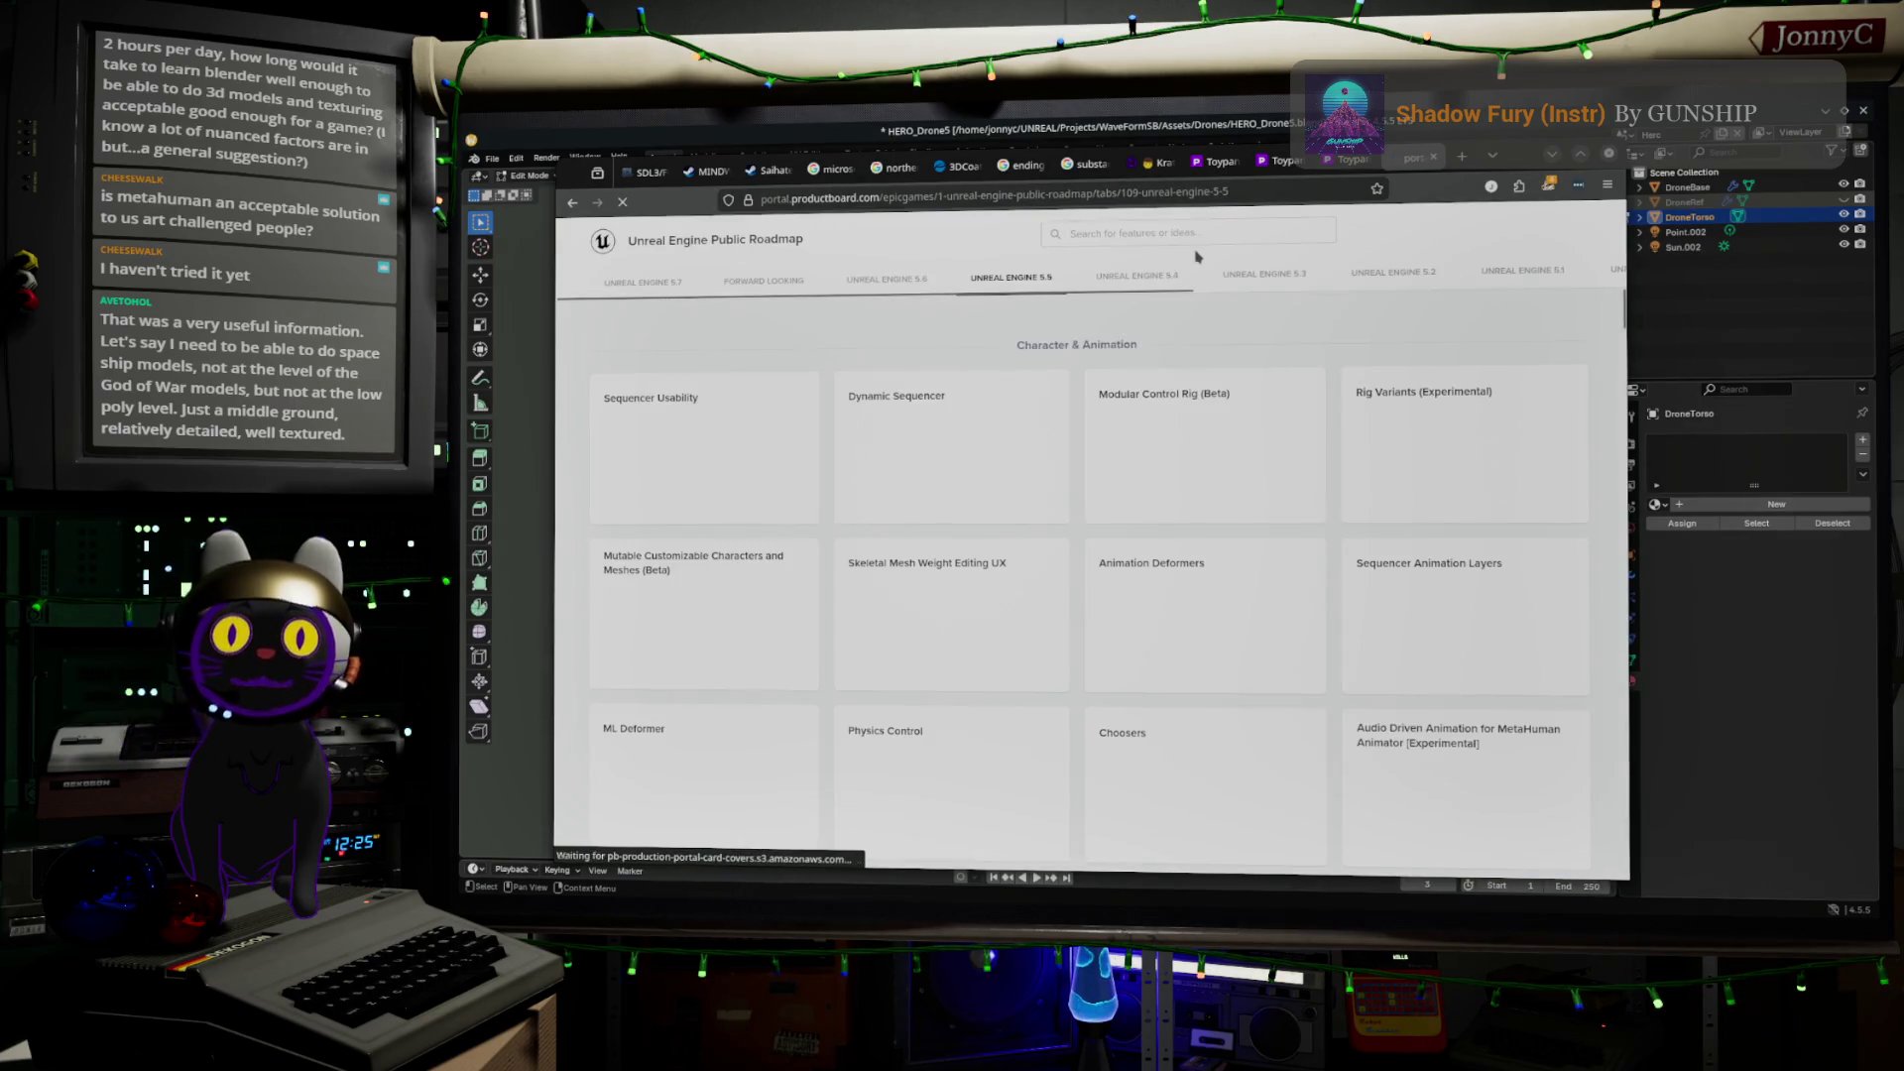
Check the 5.7 and Forward Looking tabs, ending on the Unreal Engine 5.7 roadmap
click(637, 288)
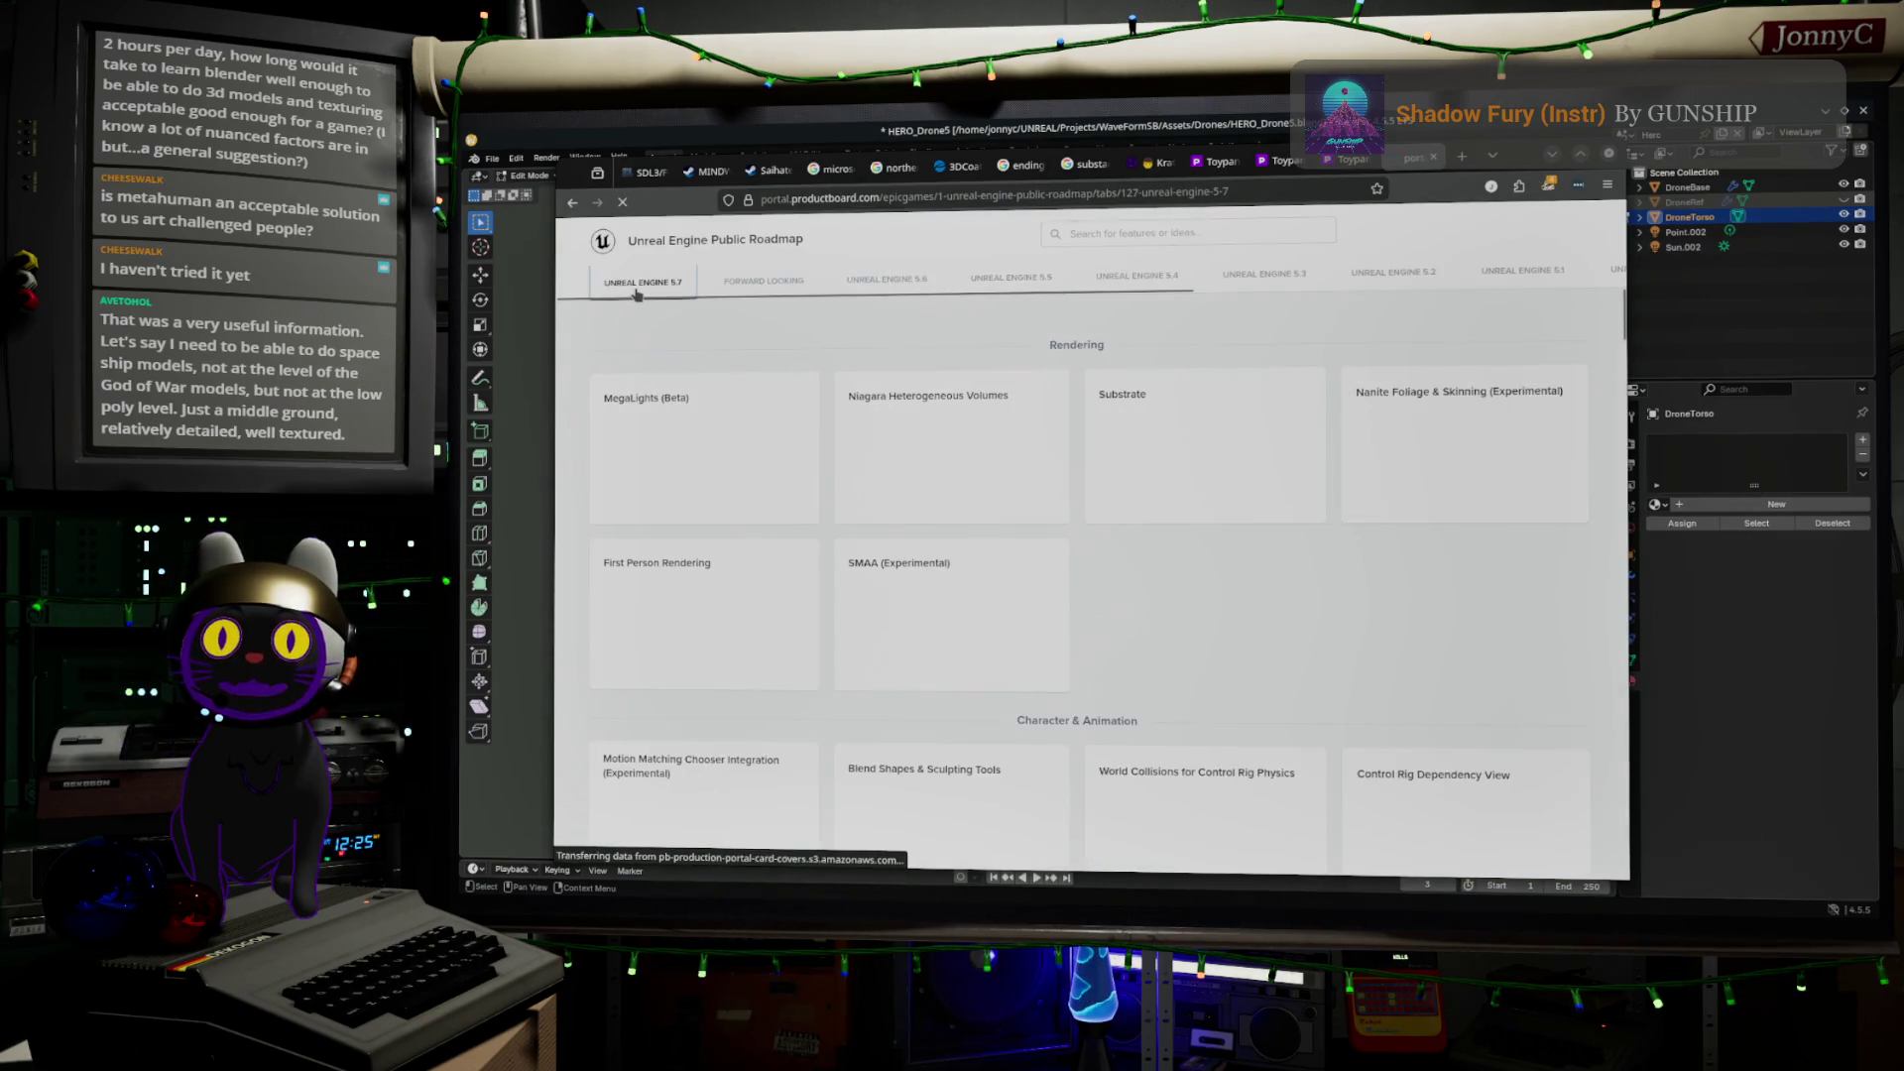
click(782, 282)
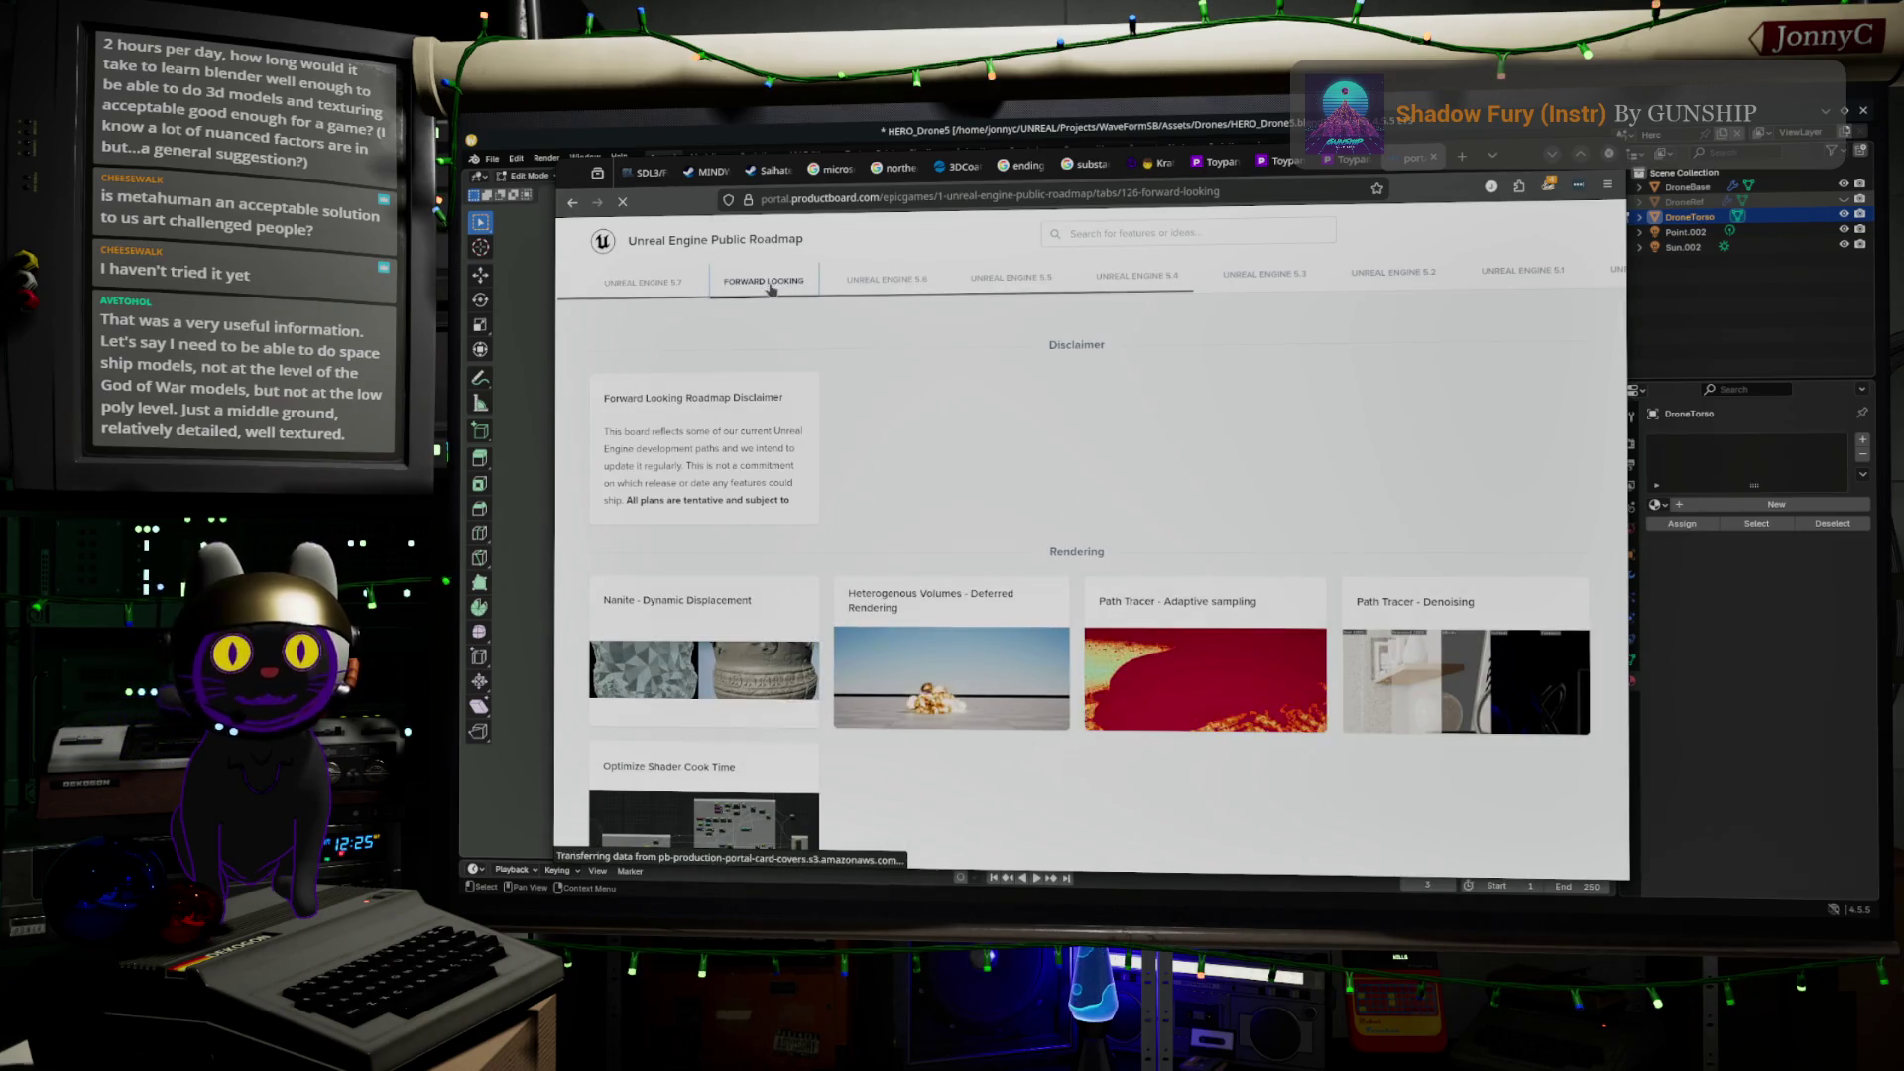
click(672, 287)
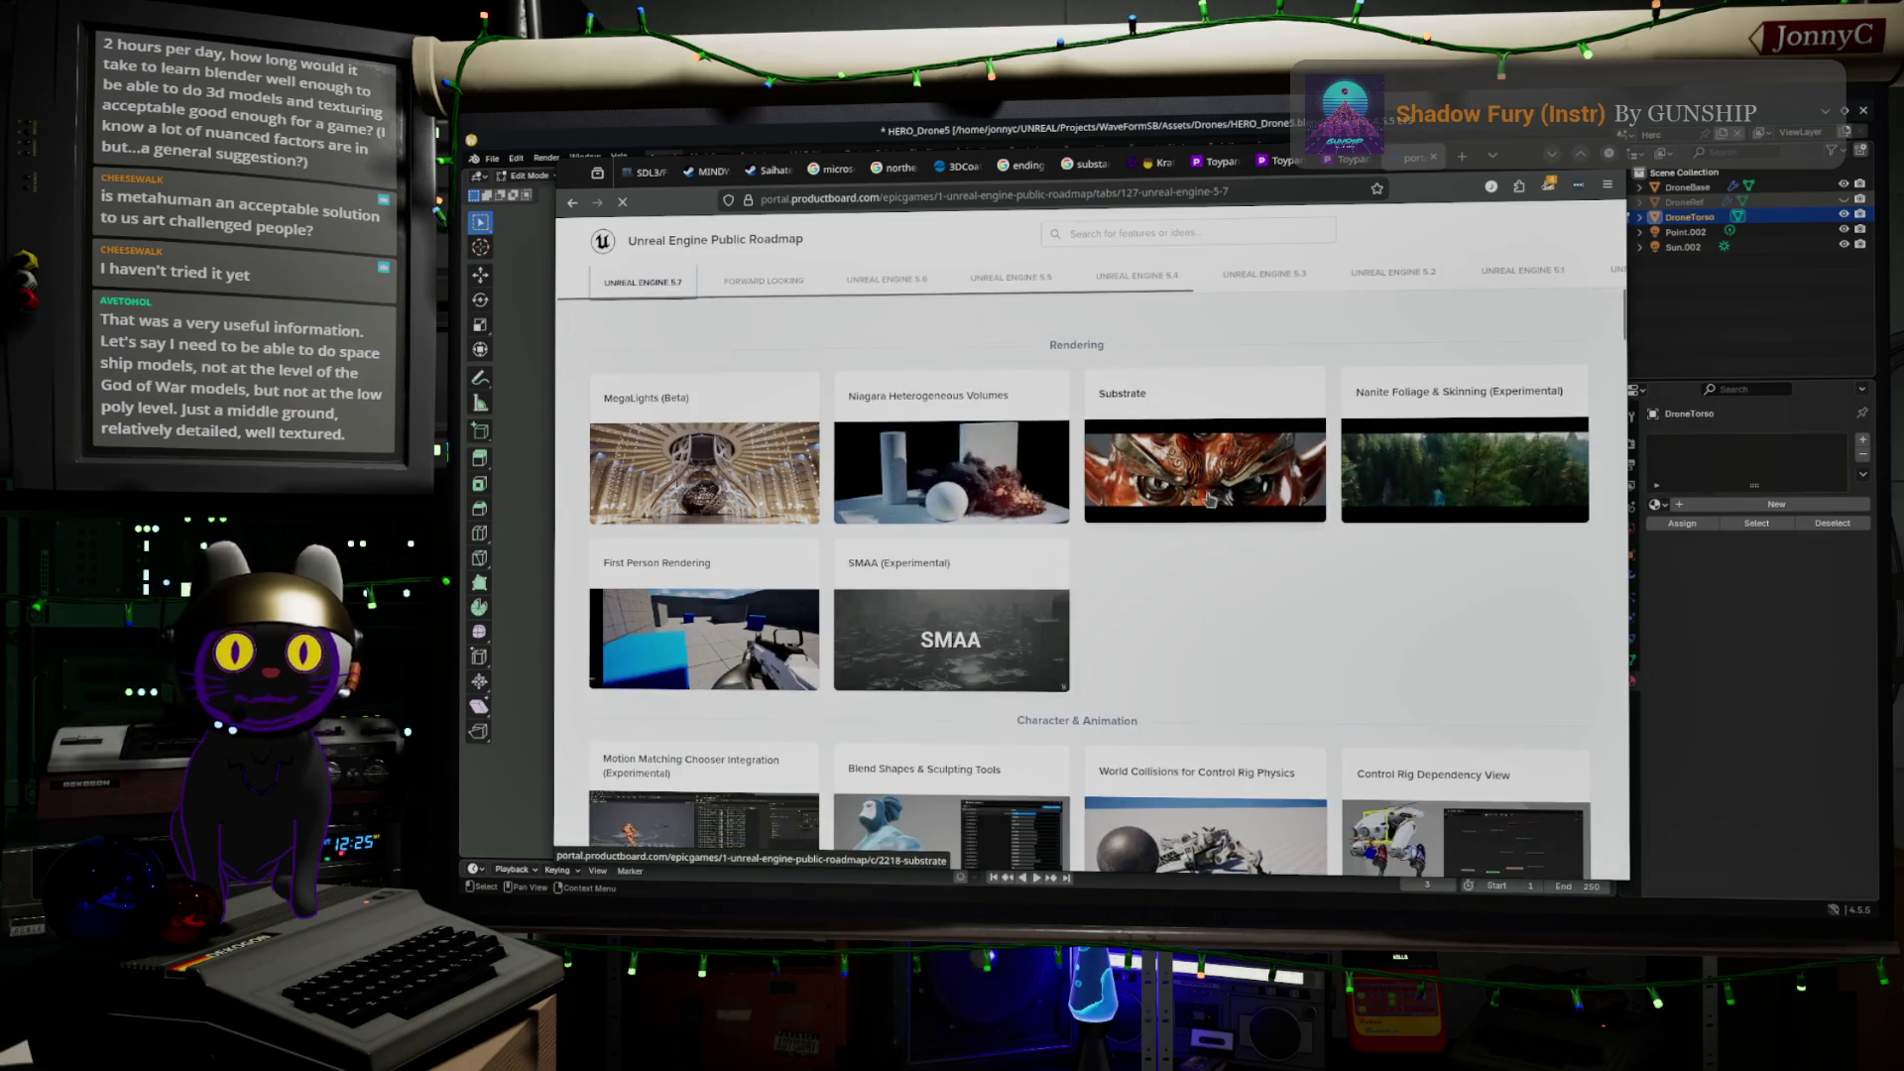
Scroll down to the Editor section and search the page for 'metahum'
scroll(1369, 575, down, 3)
scroll(1369, 575, down, 5)
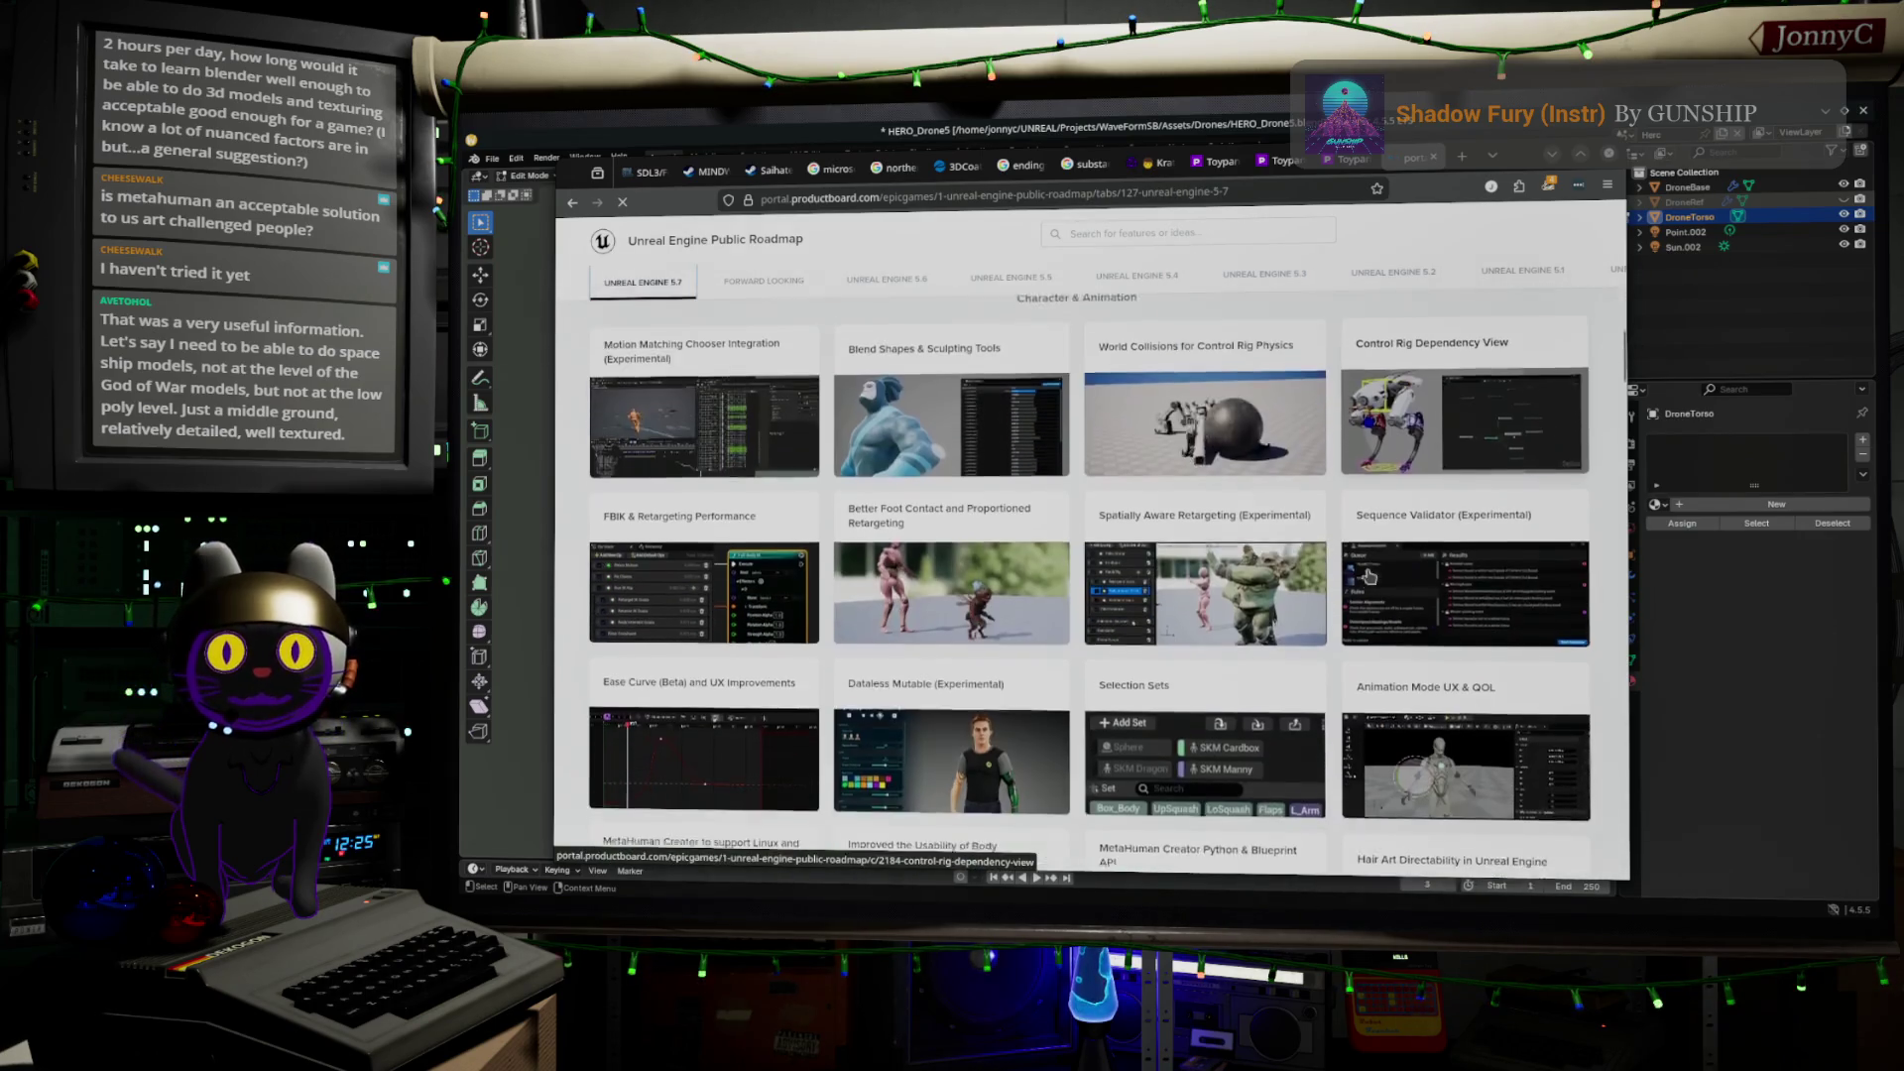
scroll(1368, 577, down, 3)
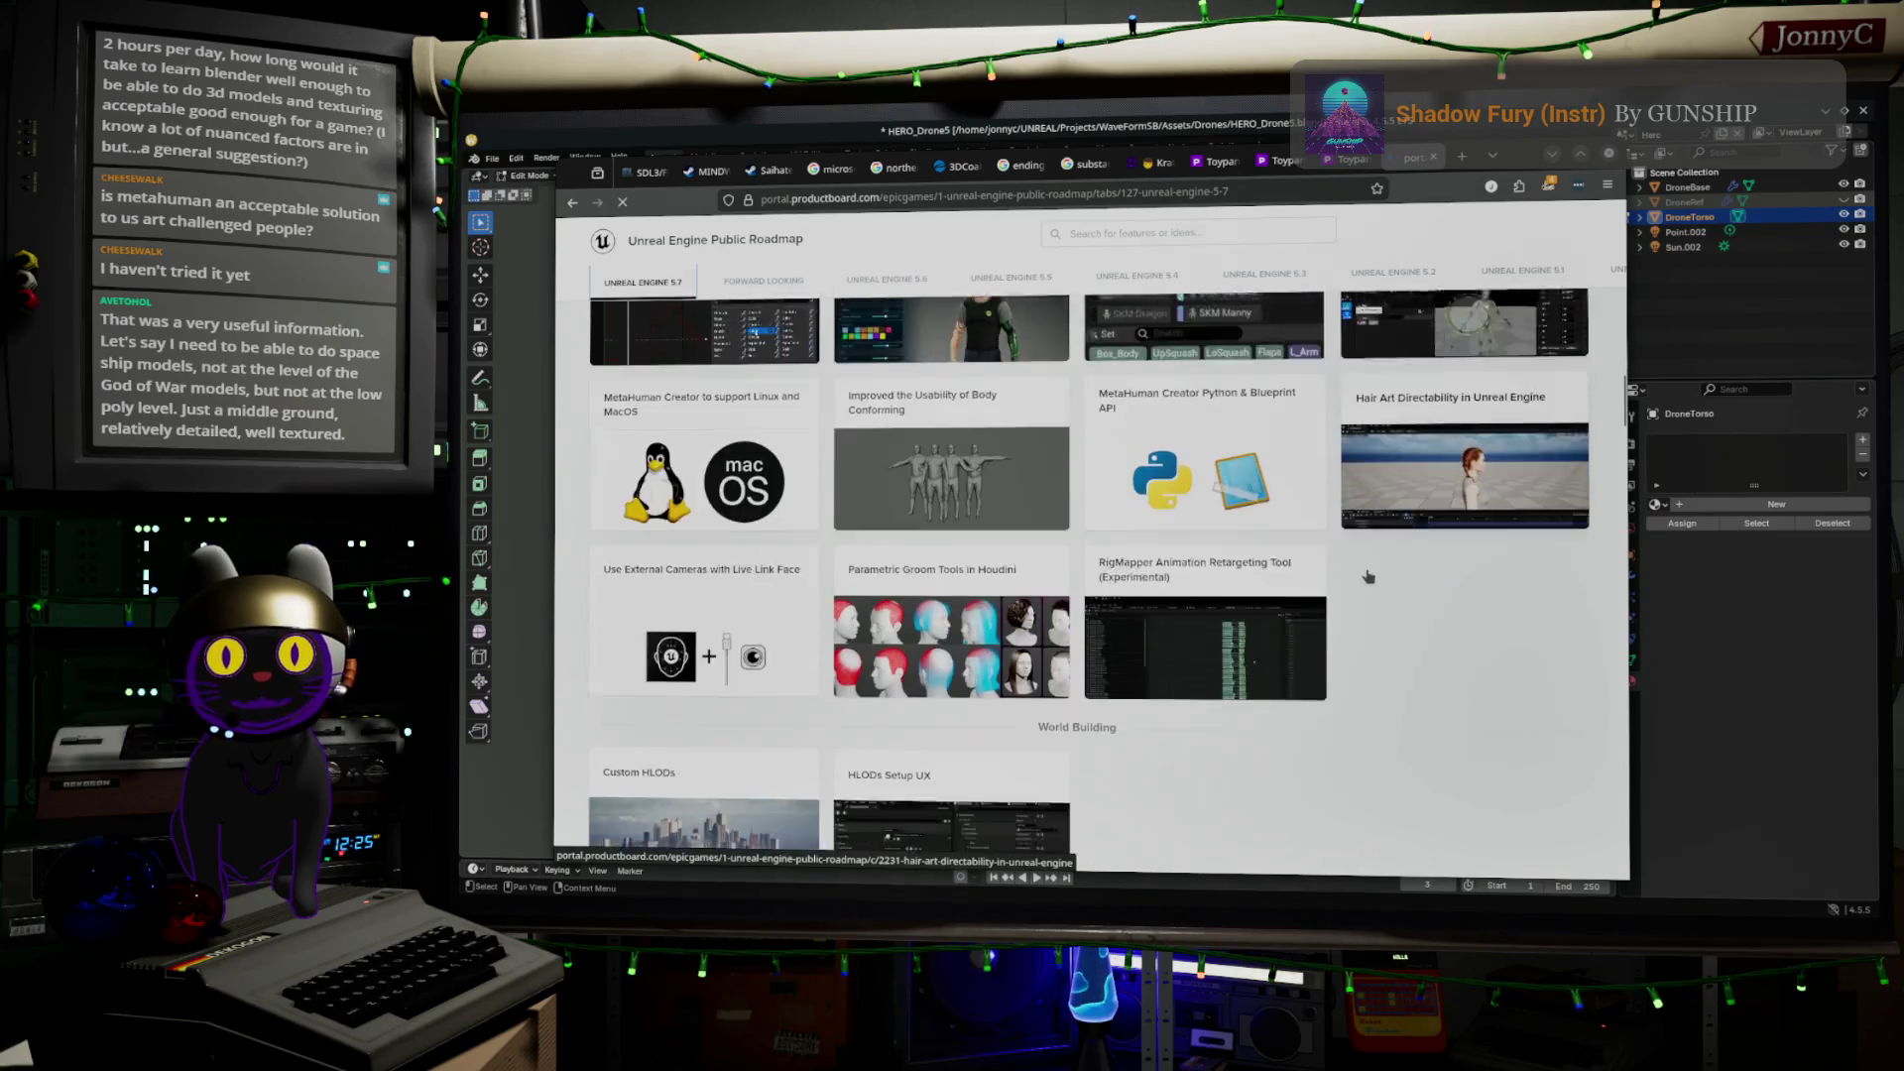
scroll(1369, 577, down, 10)
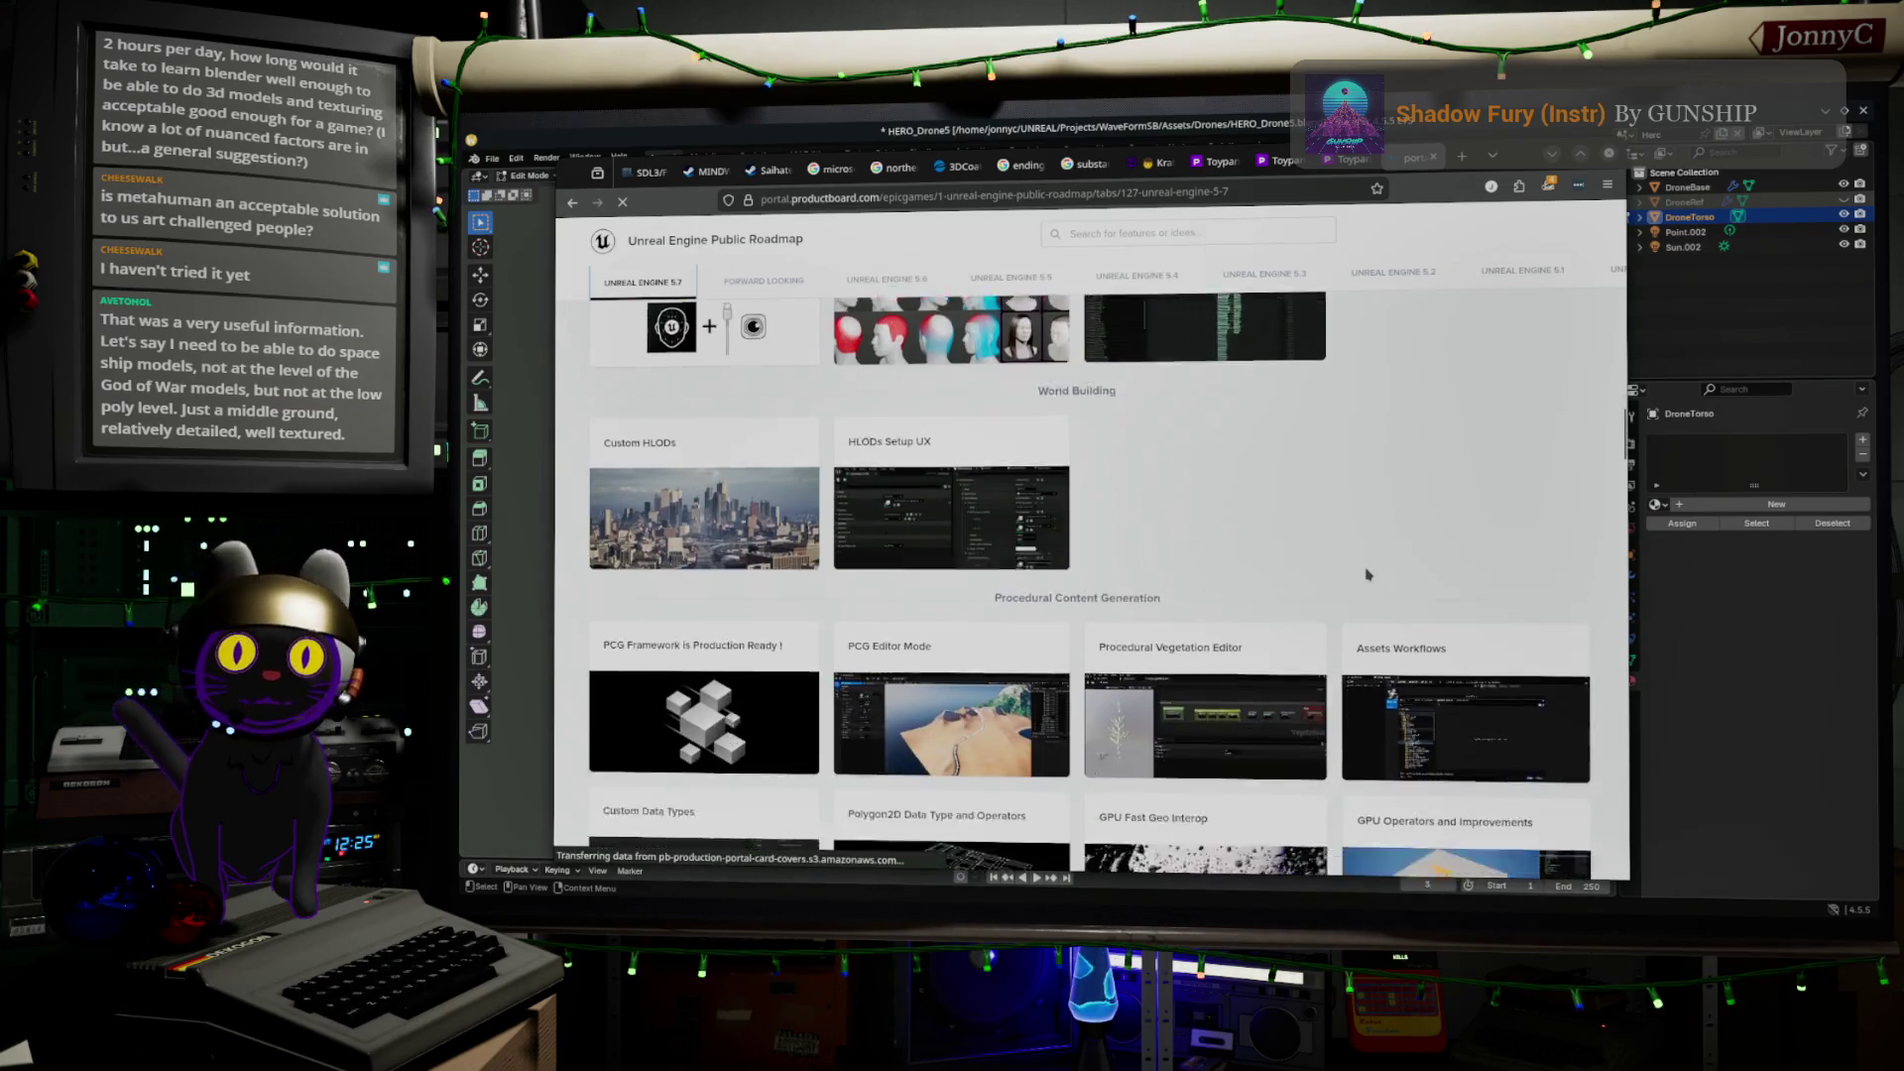
scroll(1368, 575, down, 8)
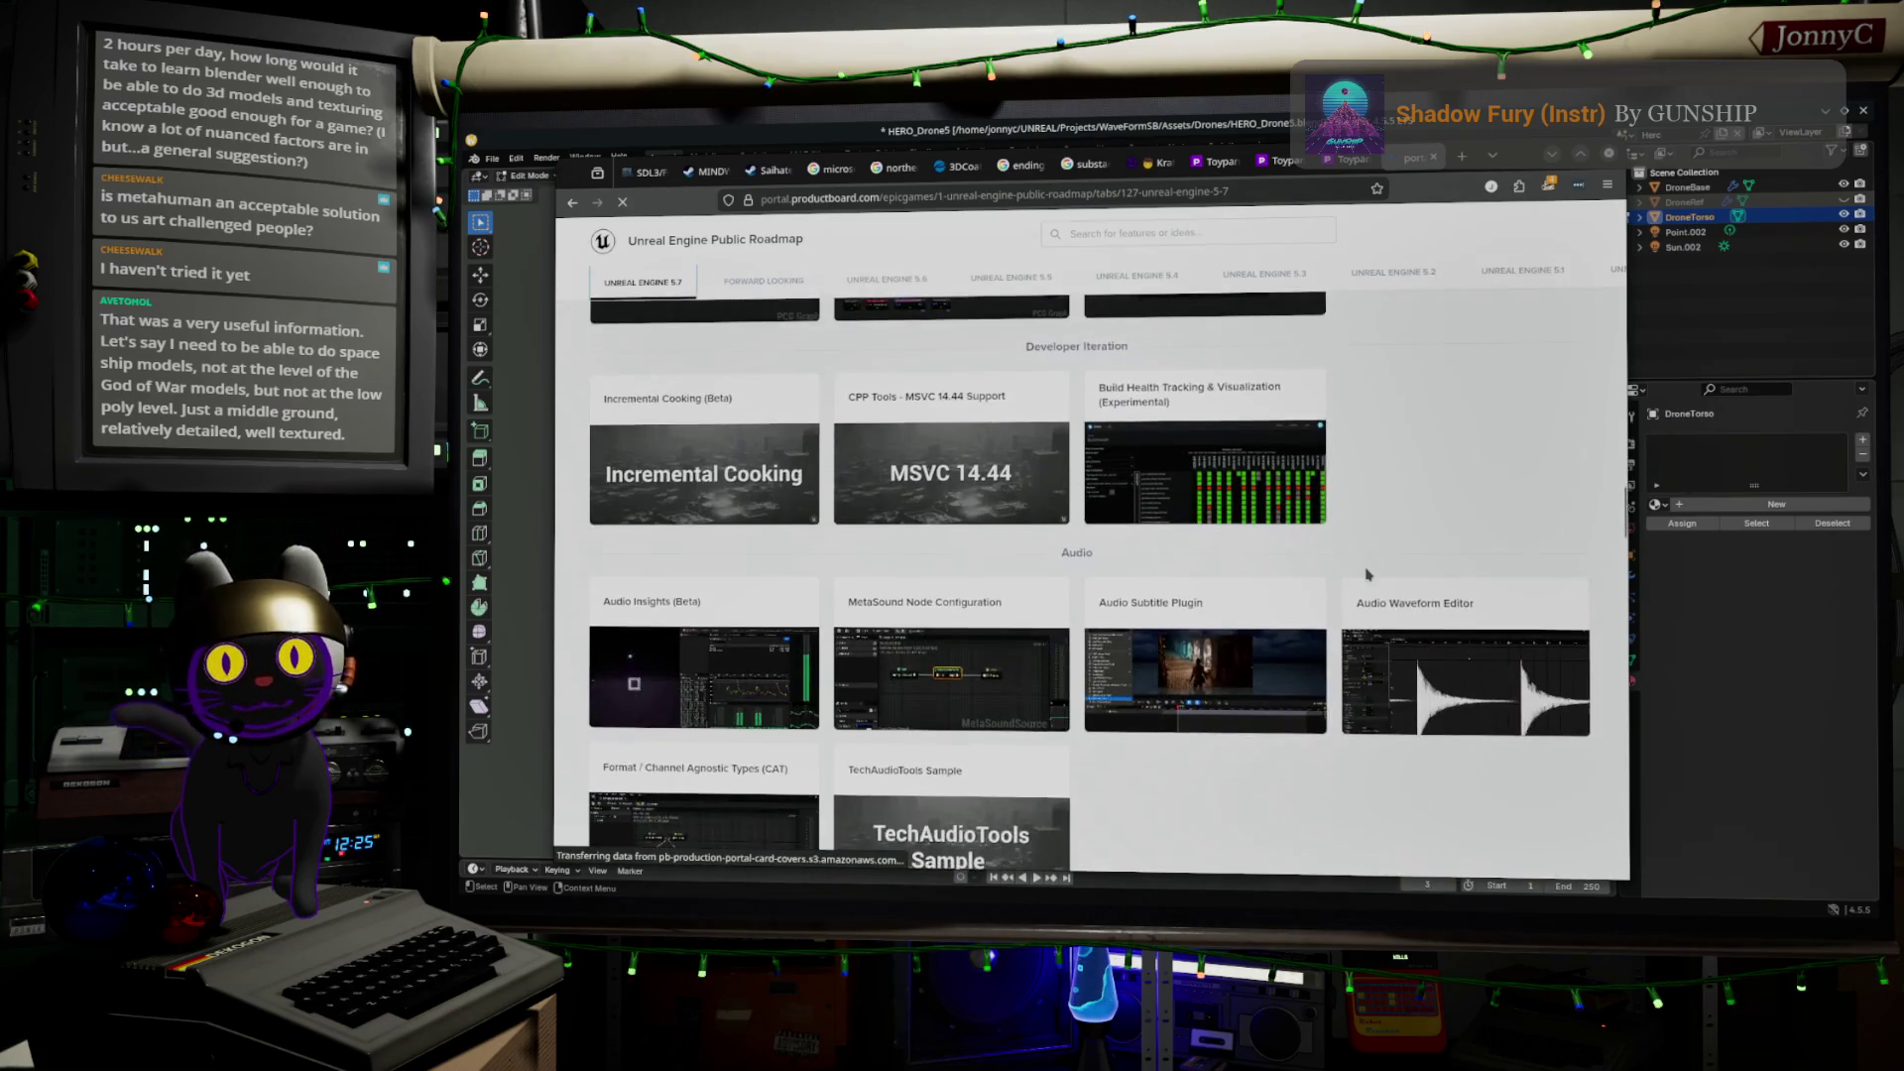
scroll(1363, 575, down, 6)
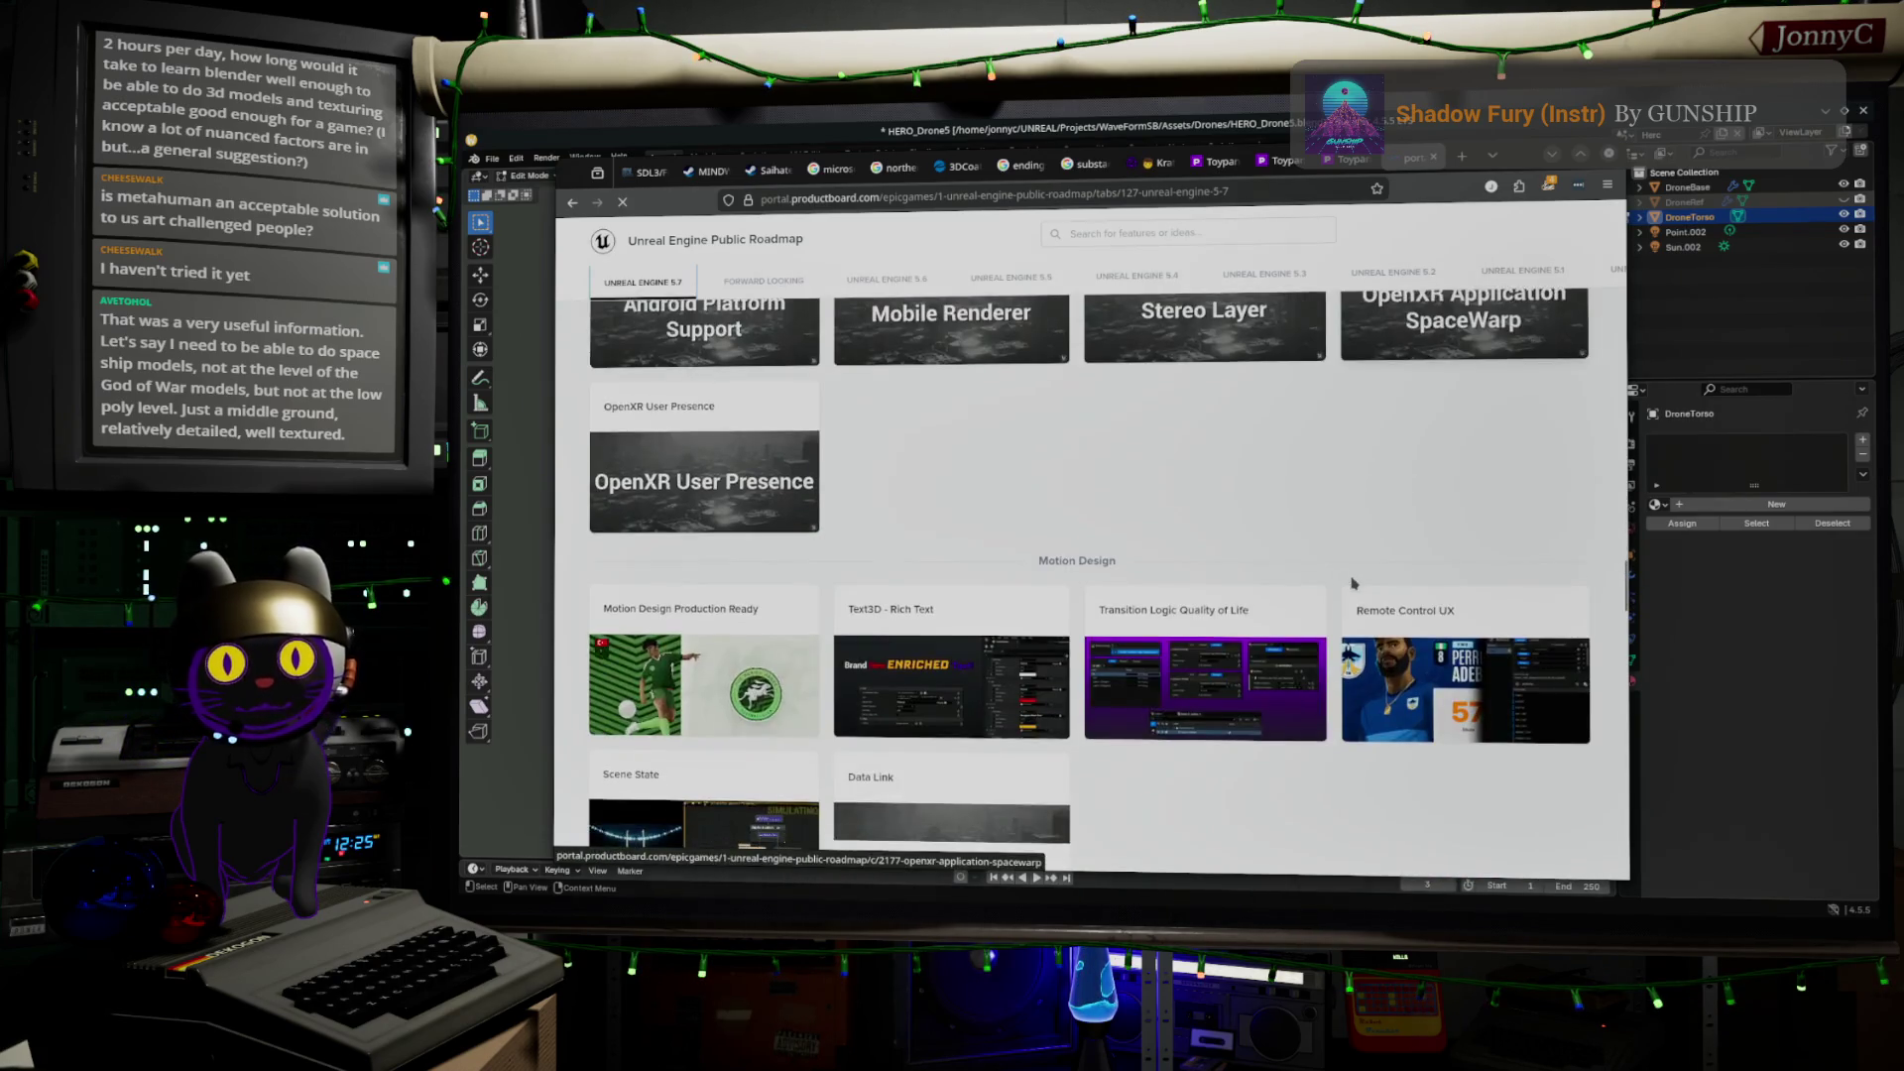
scroll(1354, 583, down, 4)
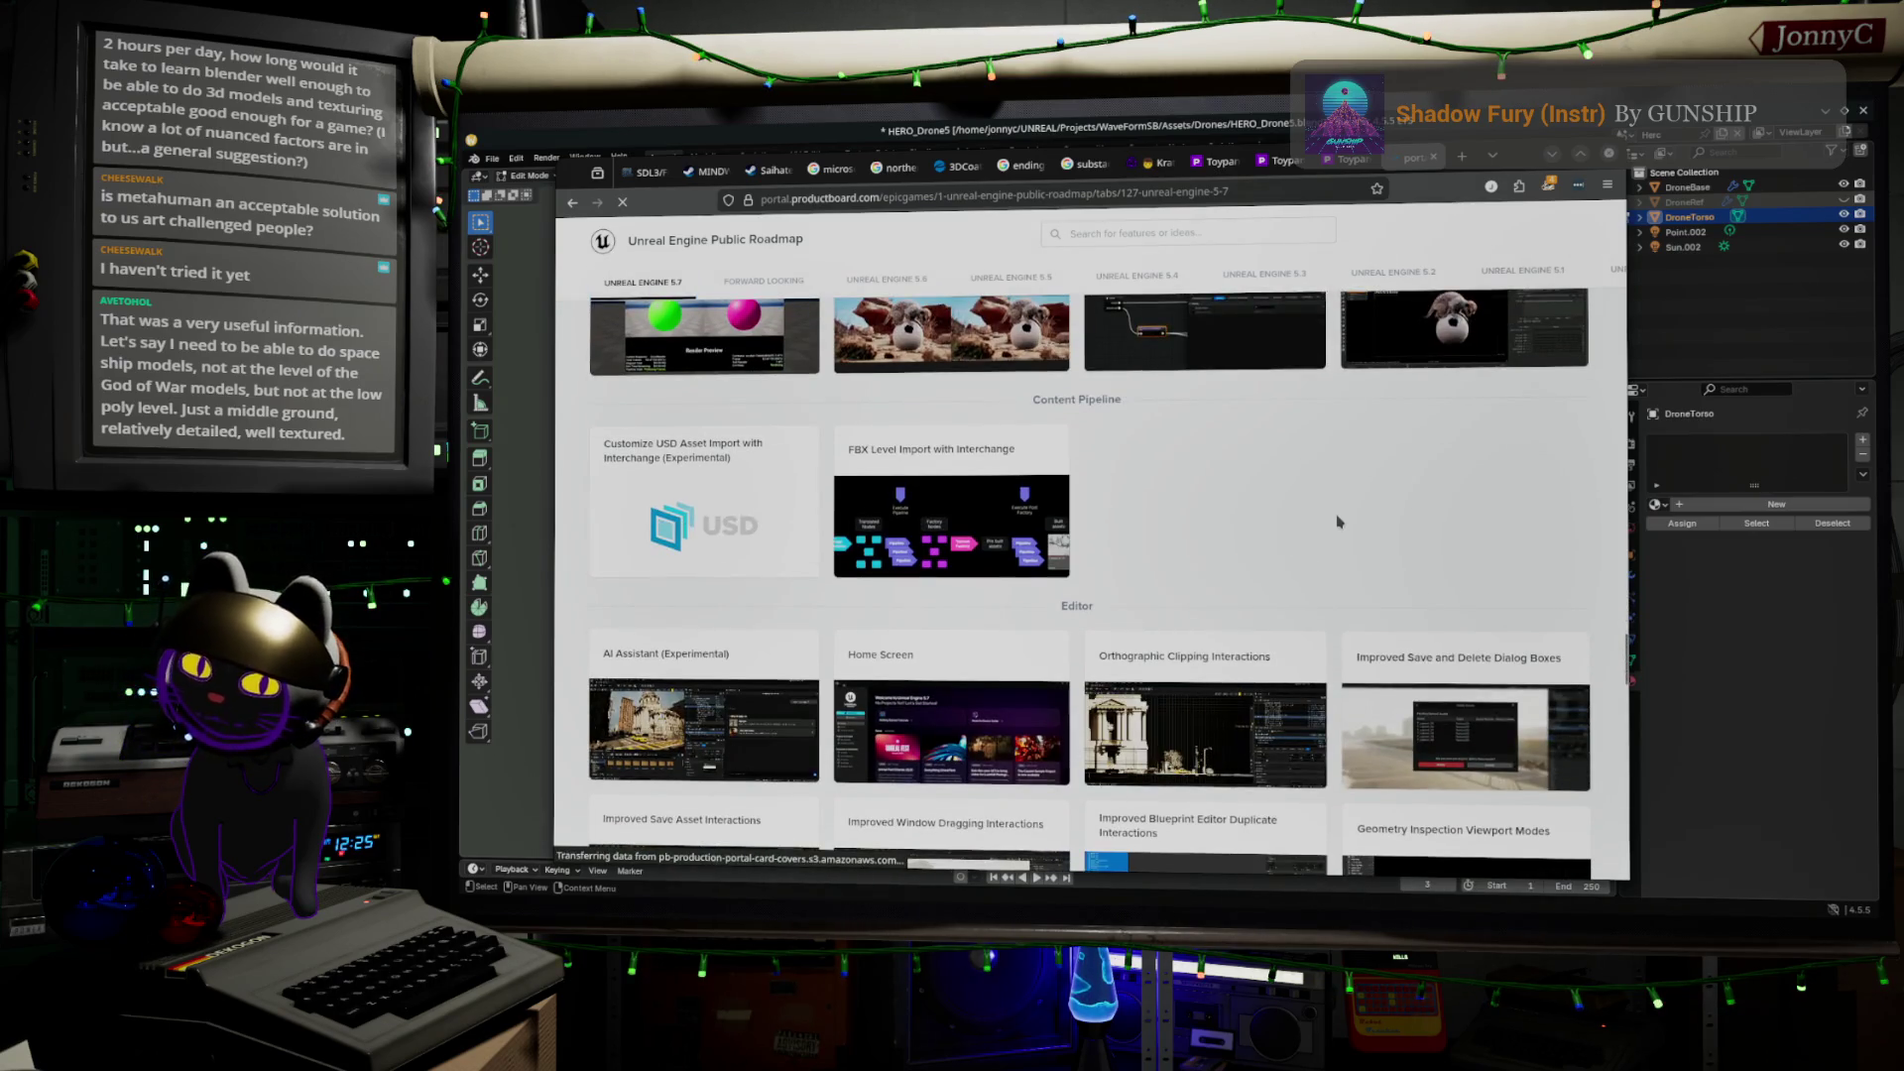
key(ctrl+f)
text(metahum)
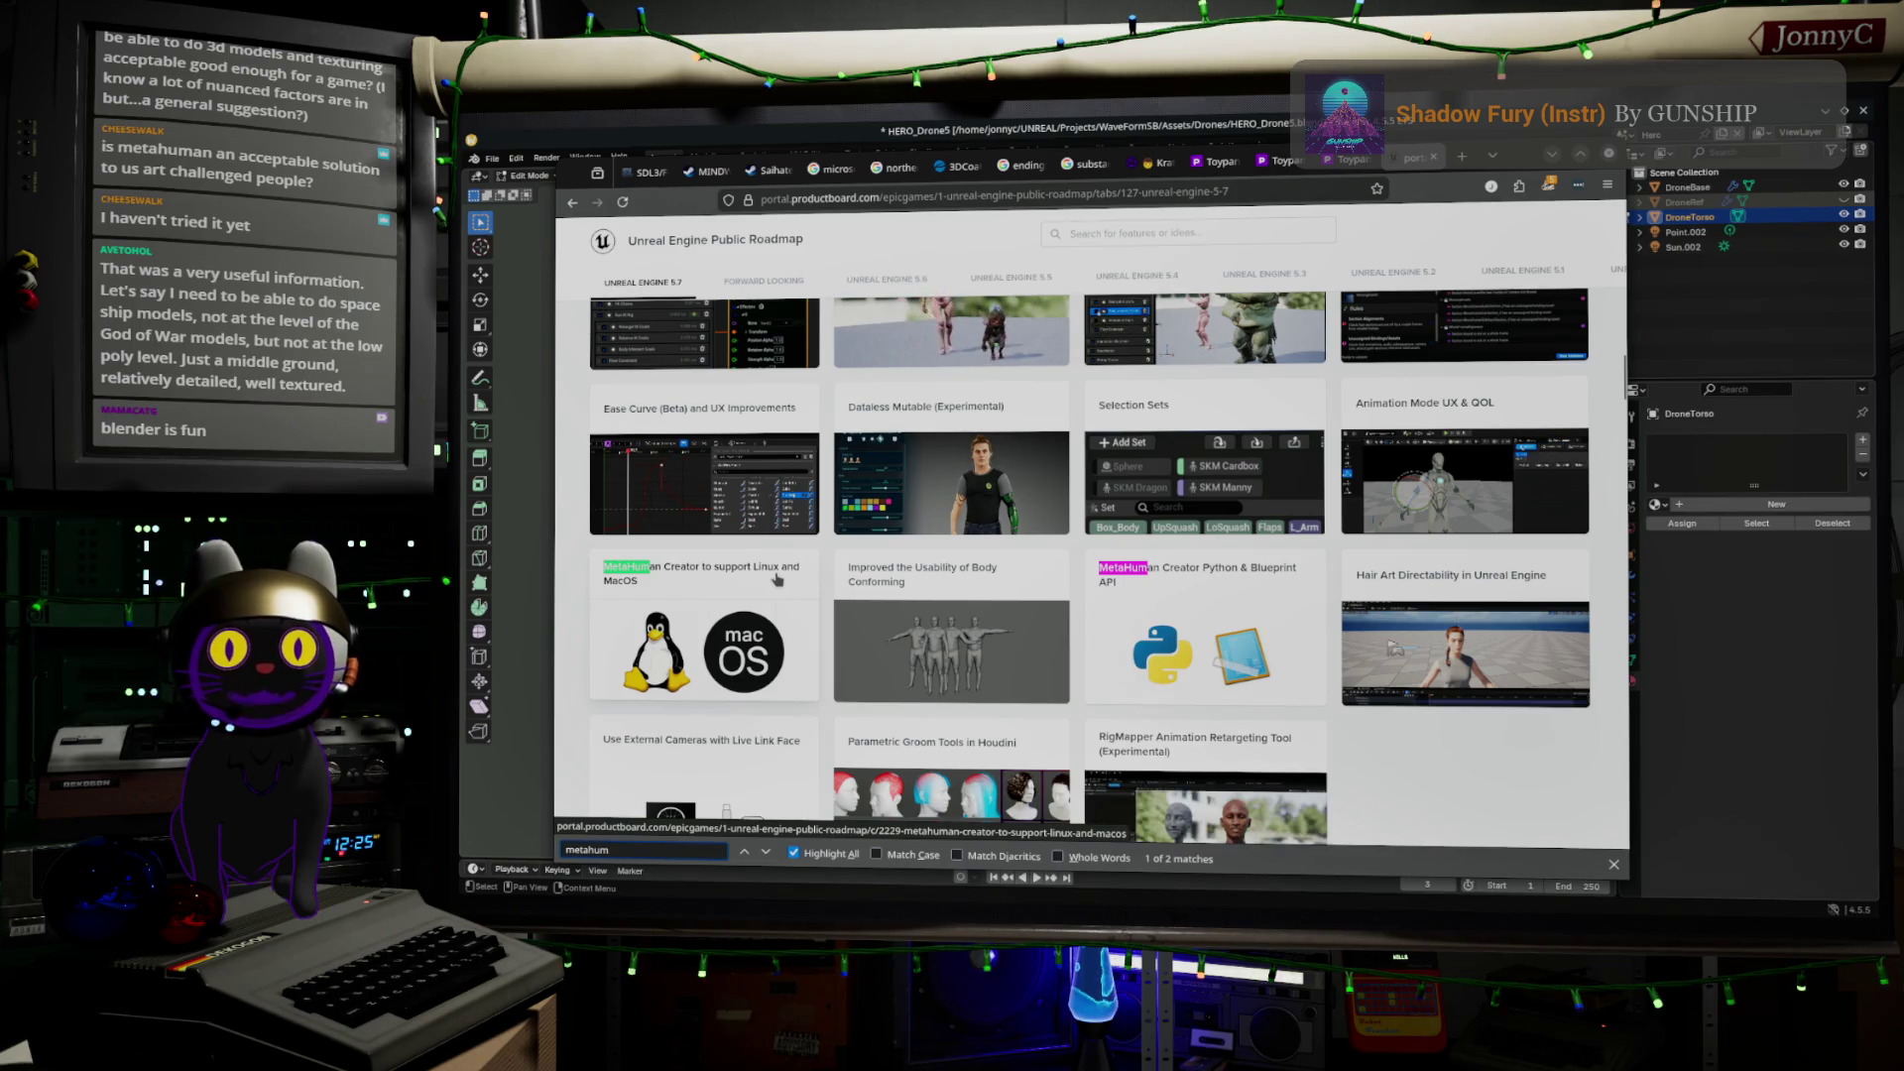
Step through the two 'metahum' matches on 5.7, then open the Unreal Engine 5.6 tab
scroll(764, 585, down, 2)
scroll(777, 579, down, 3)
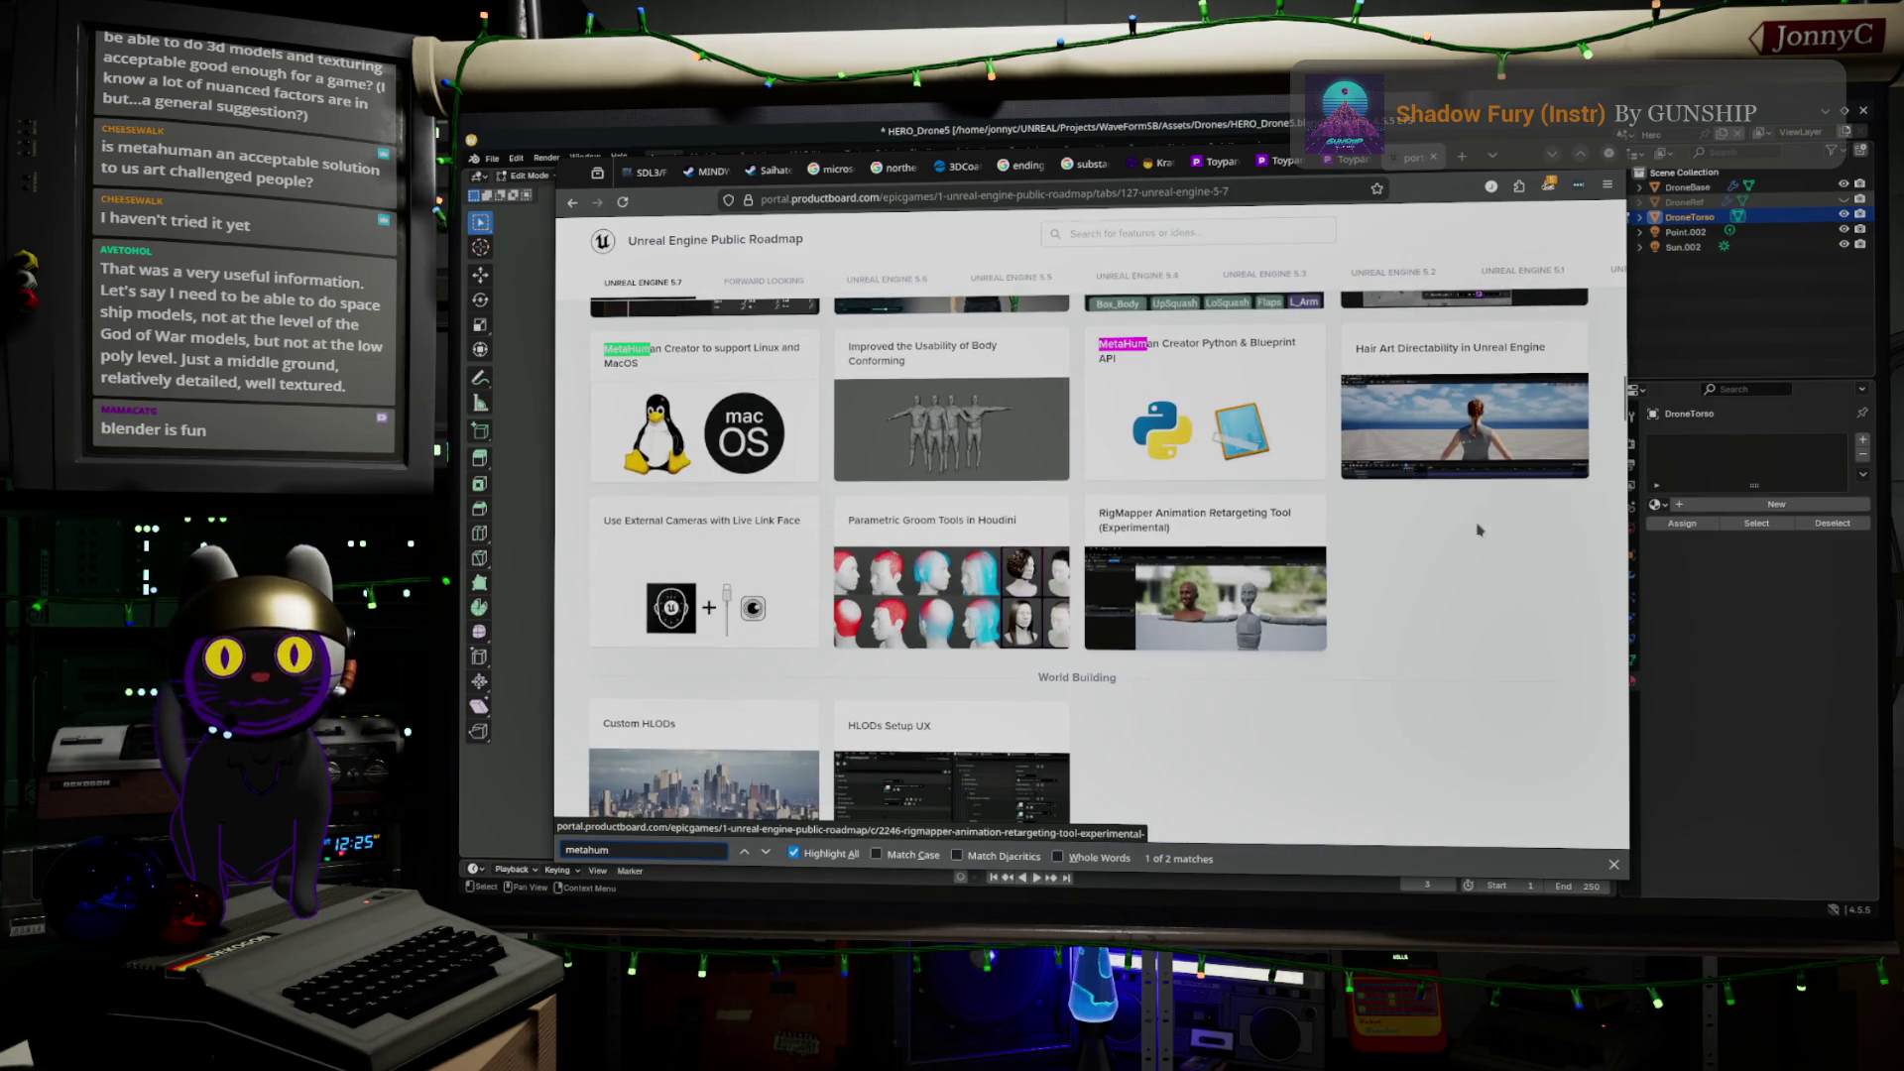
scroll(1394, 555, down, 6)
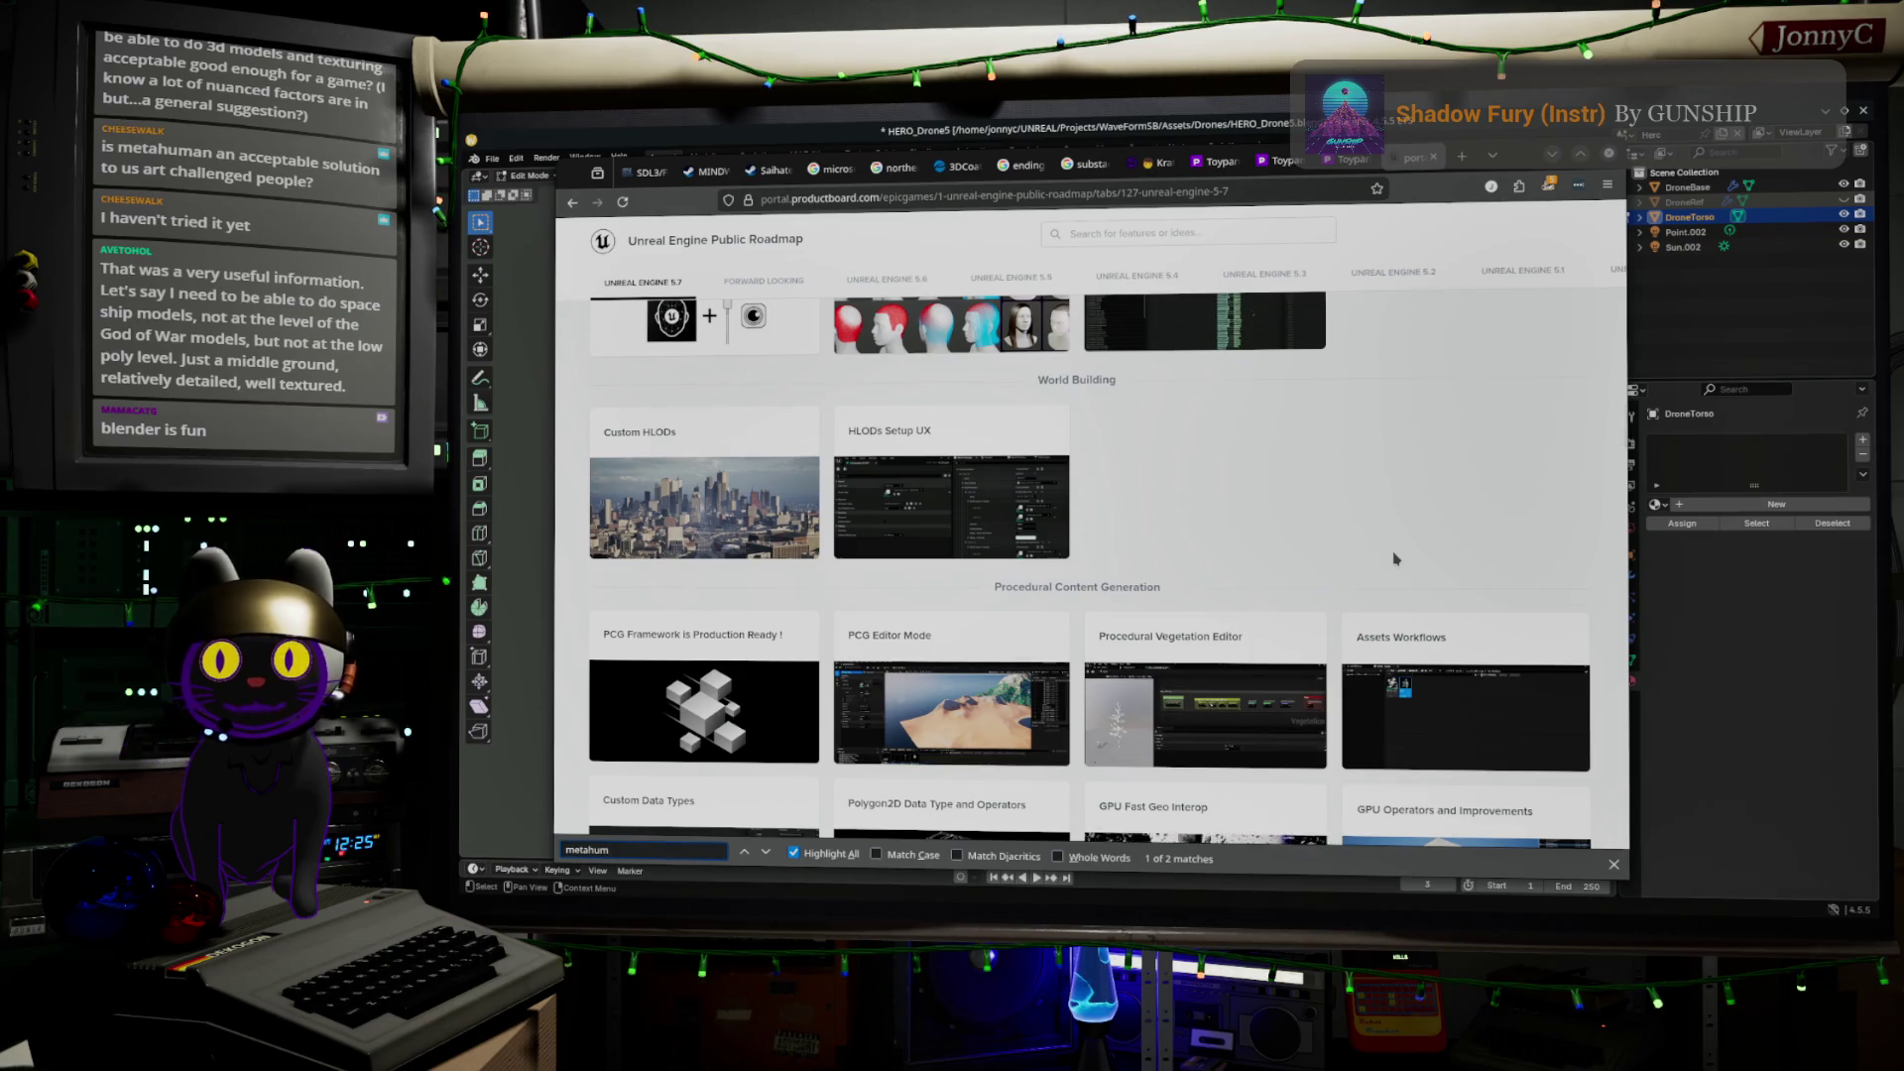
scroll(1395, 559, down, 5)
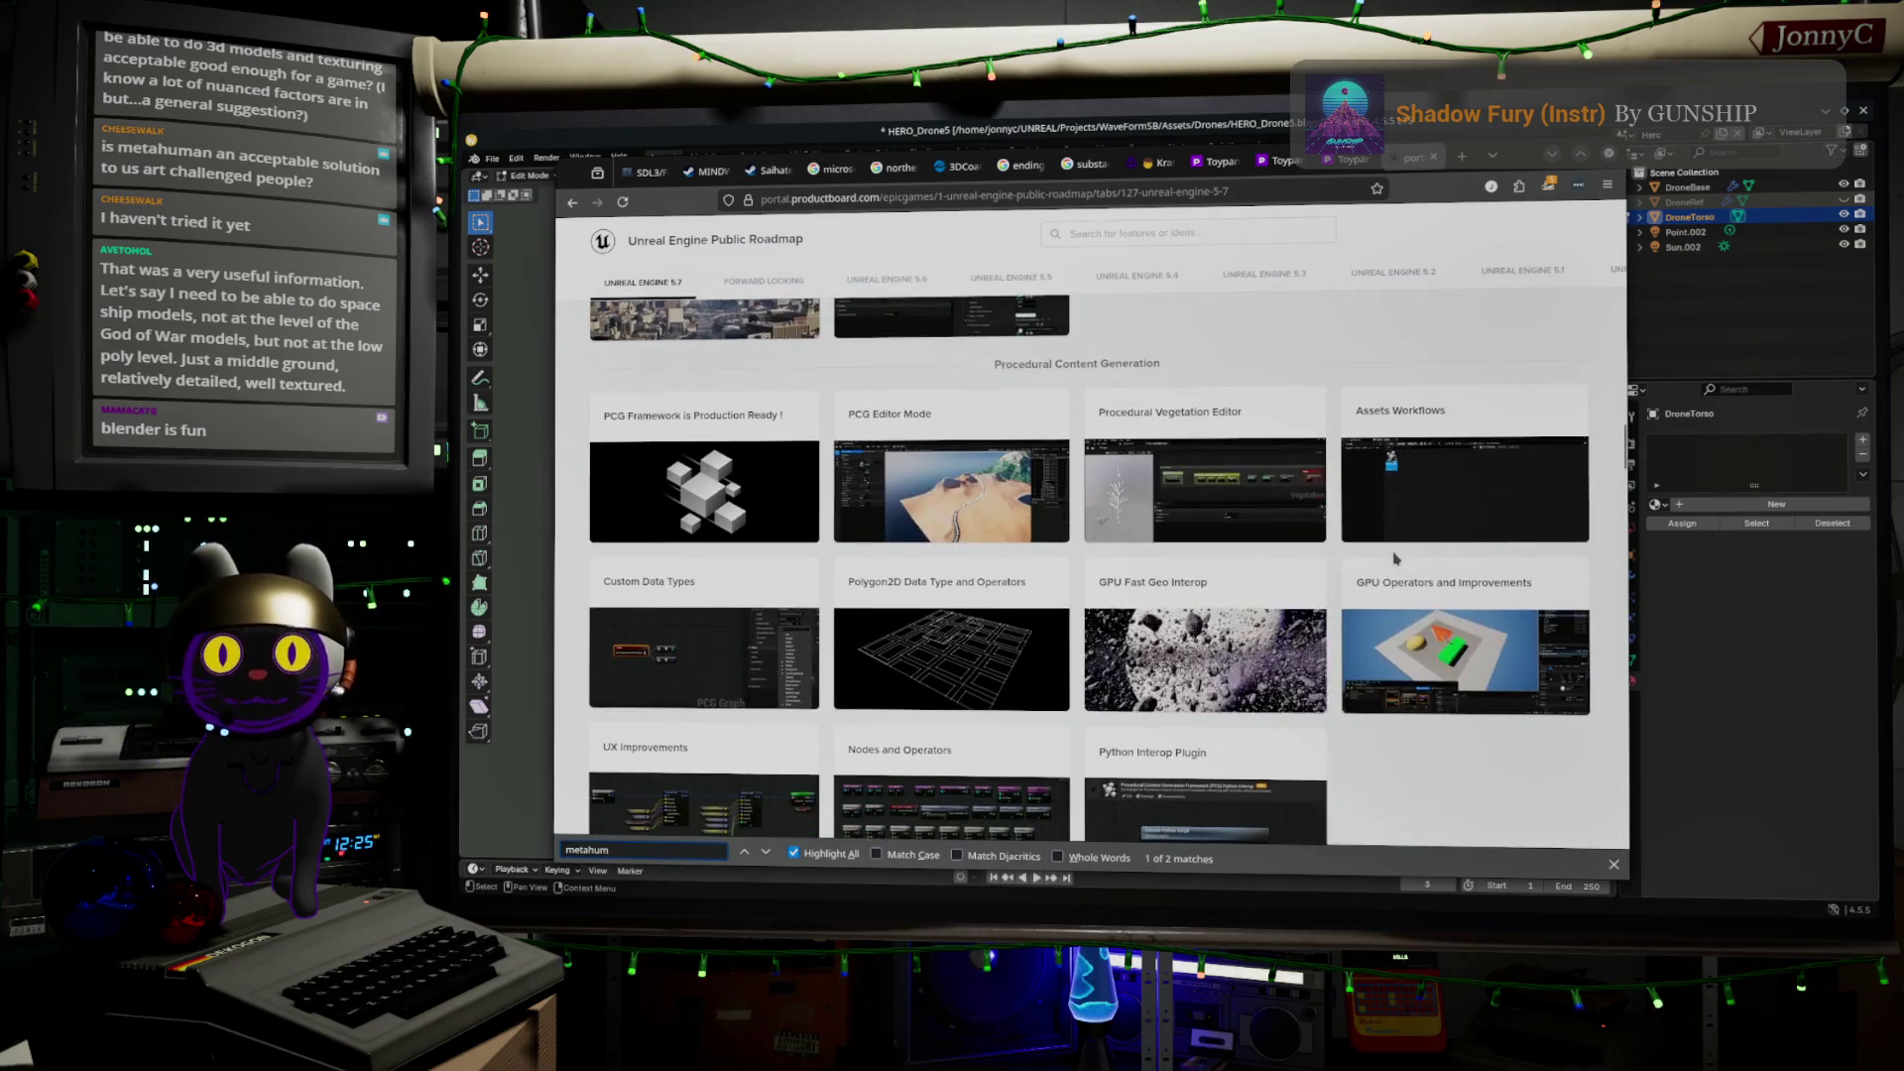
click(767, 855)
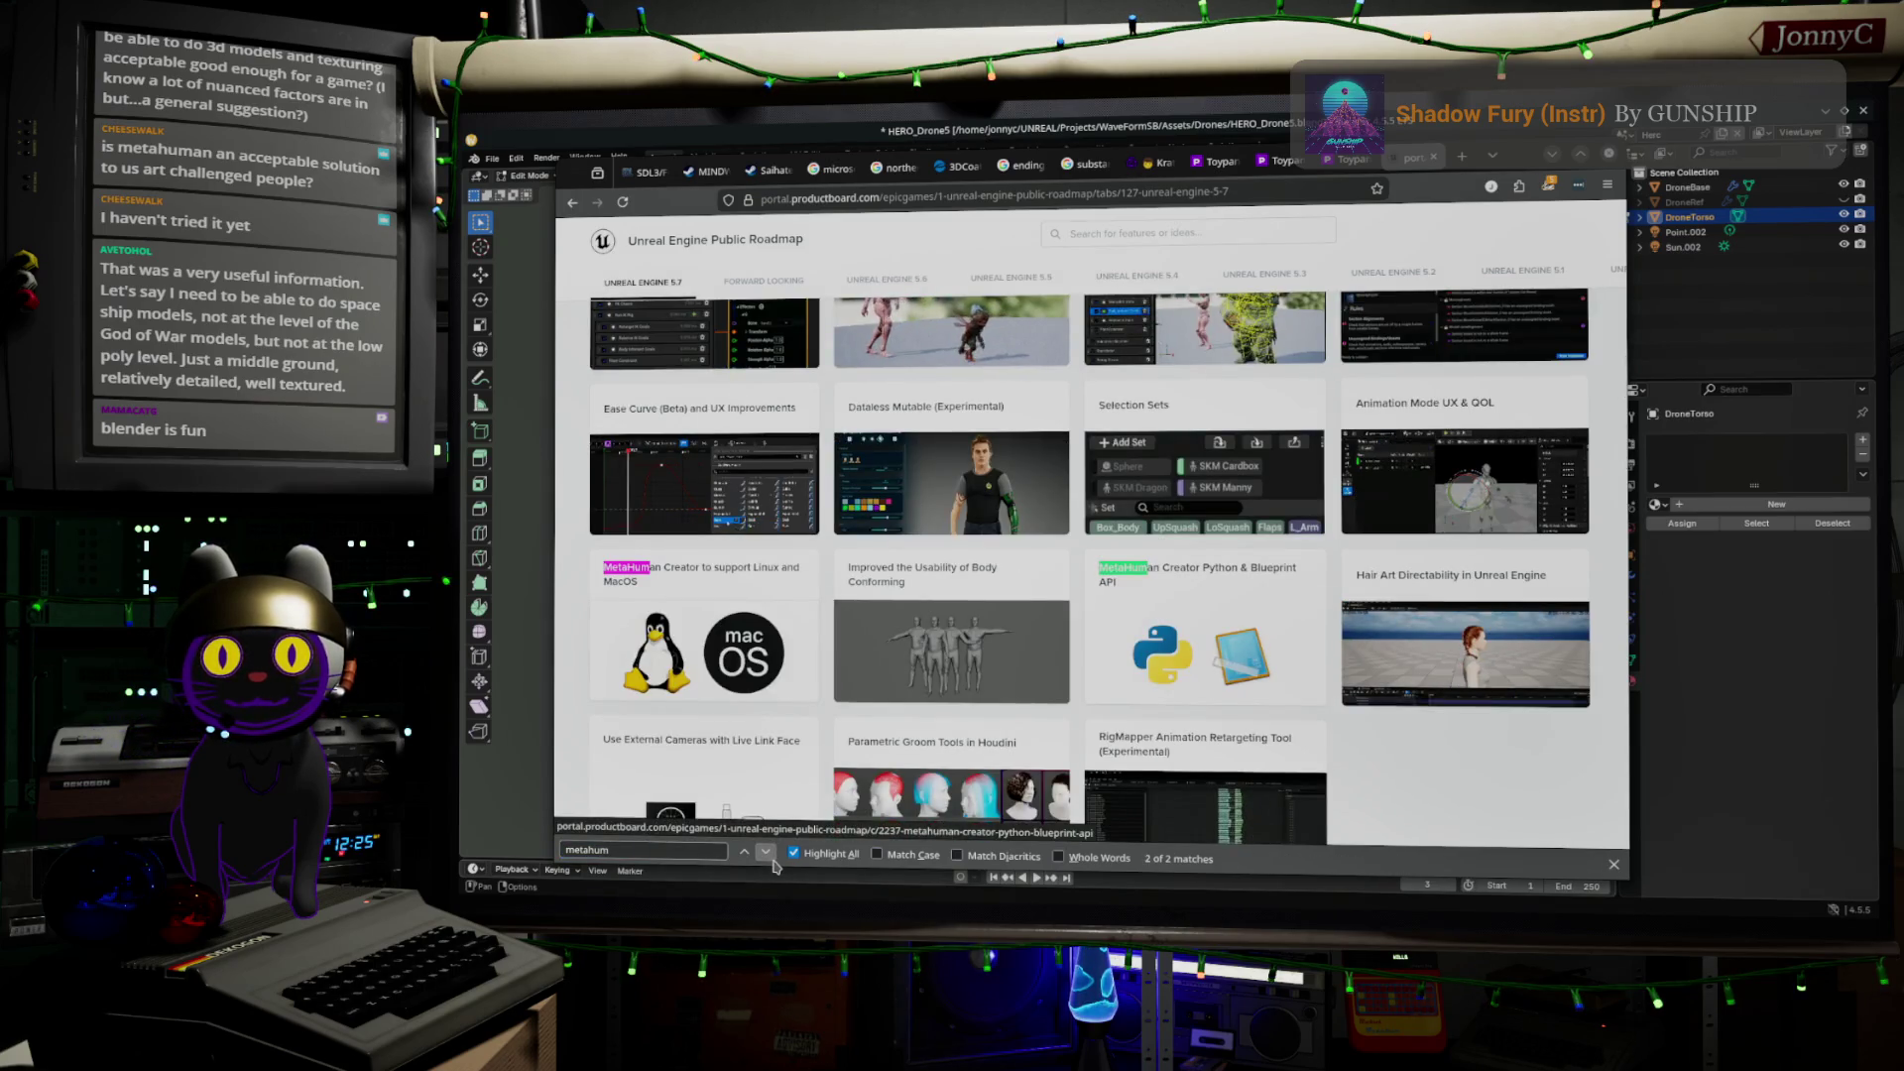
click(771, 859)
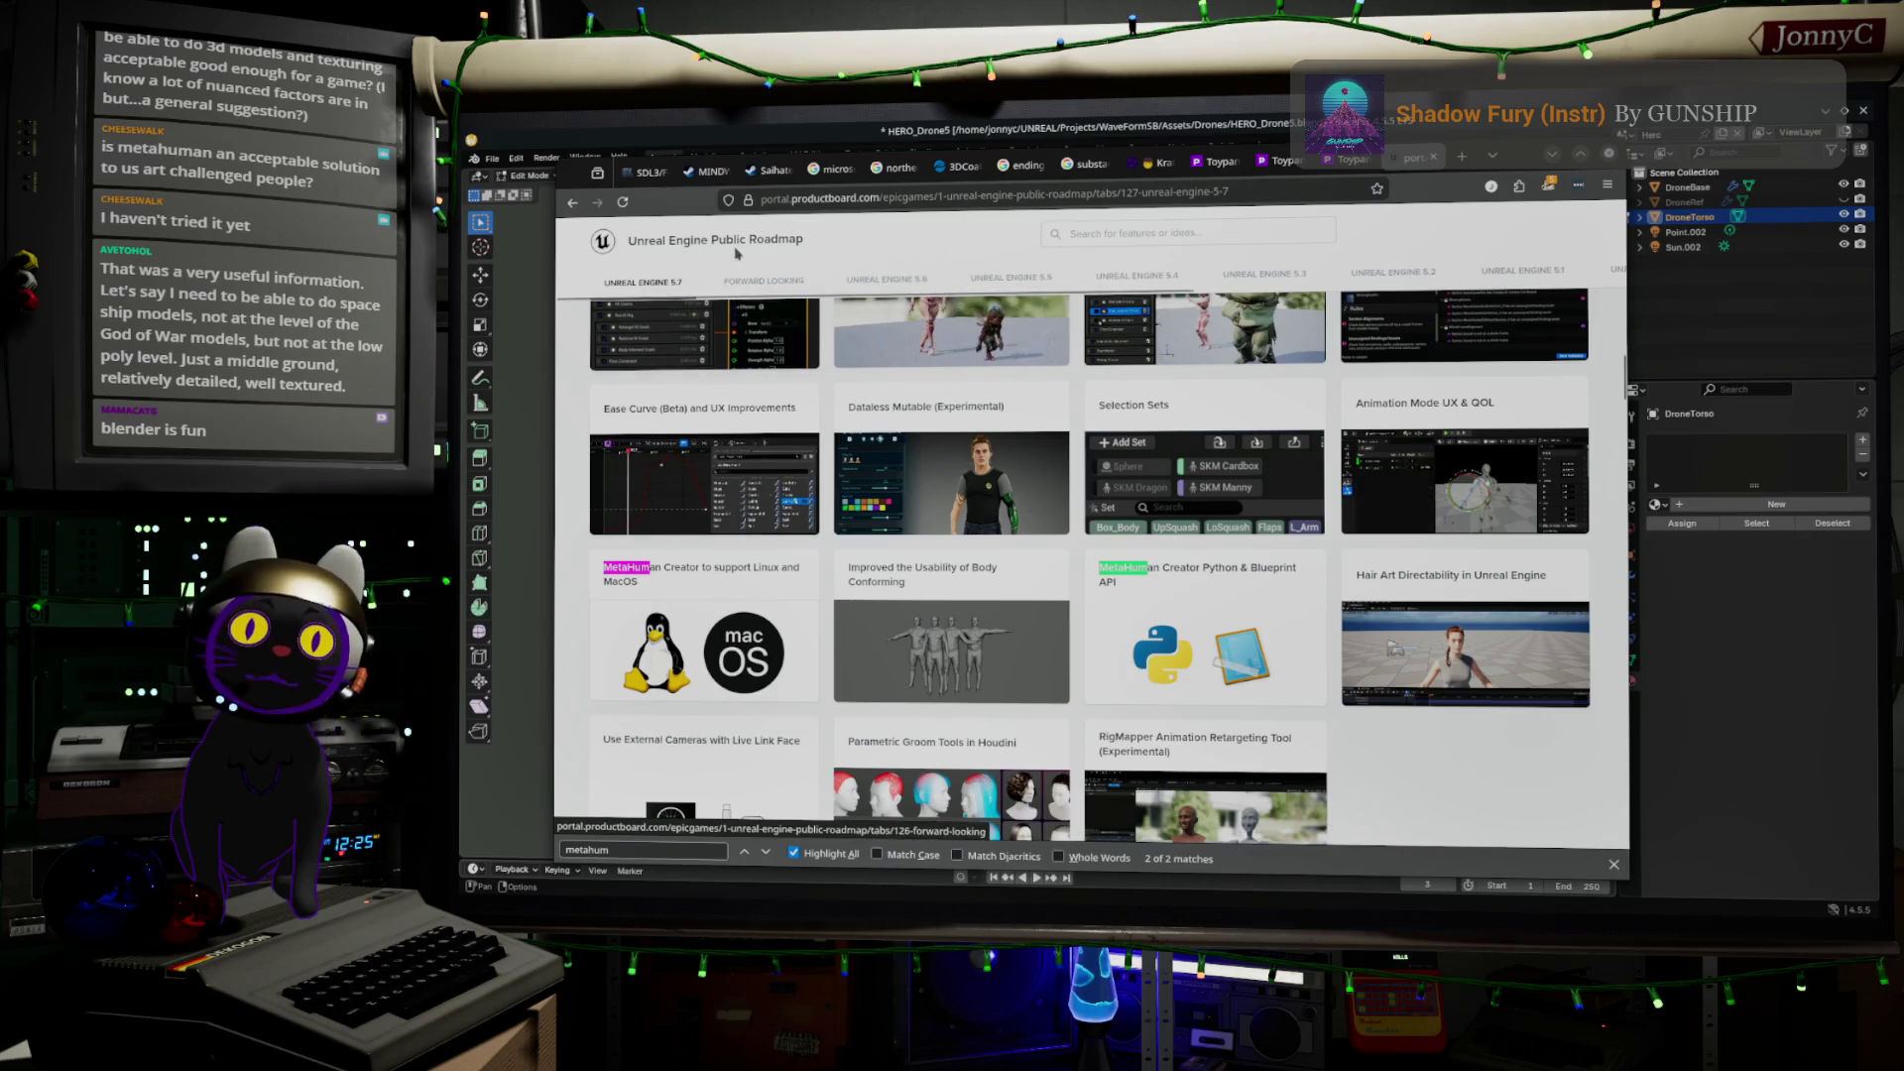
click(860, 282)
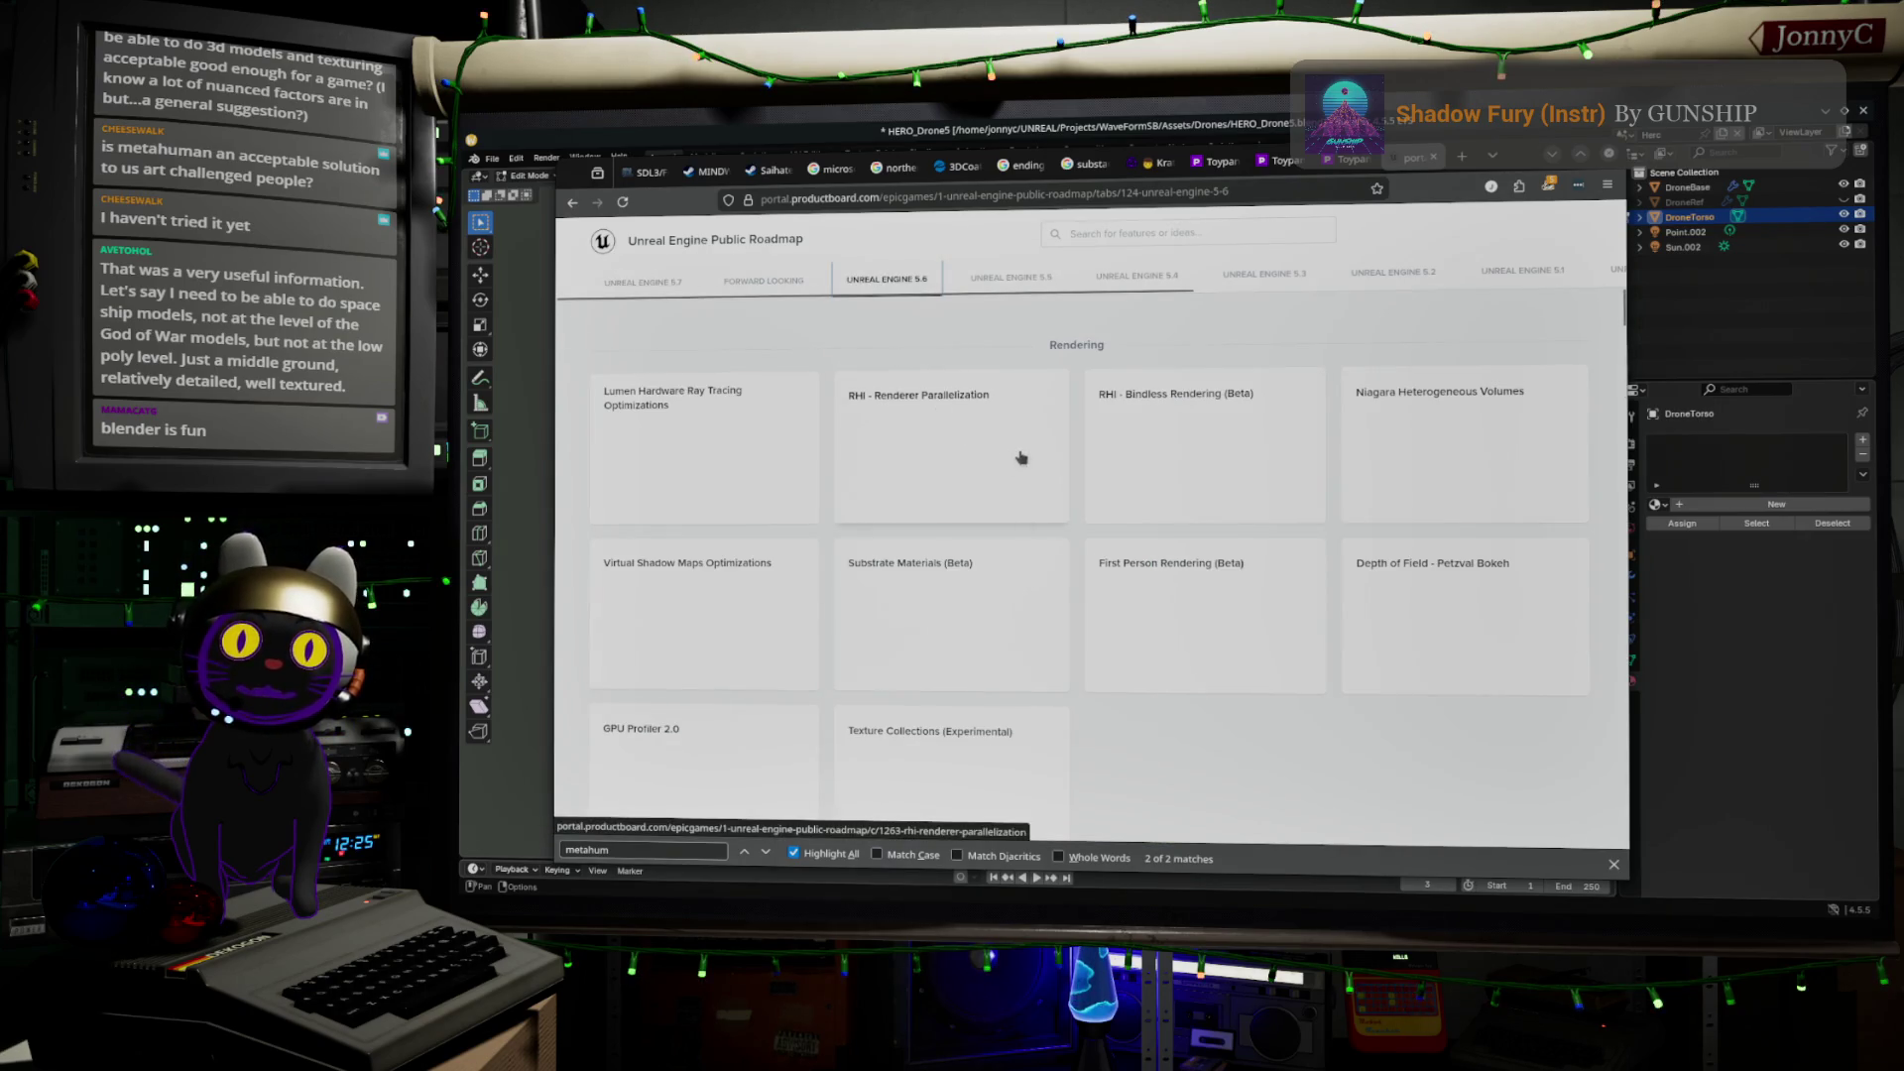
Cycle through the three MetaHuman matches, including Parametric Body and facial animation
click(767, 852)
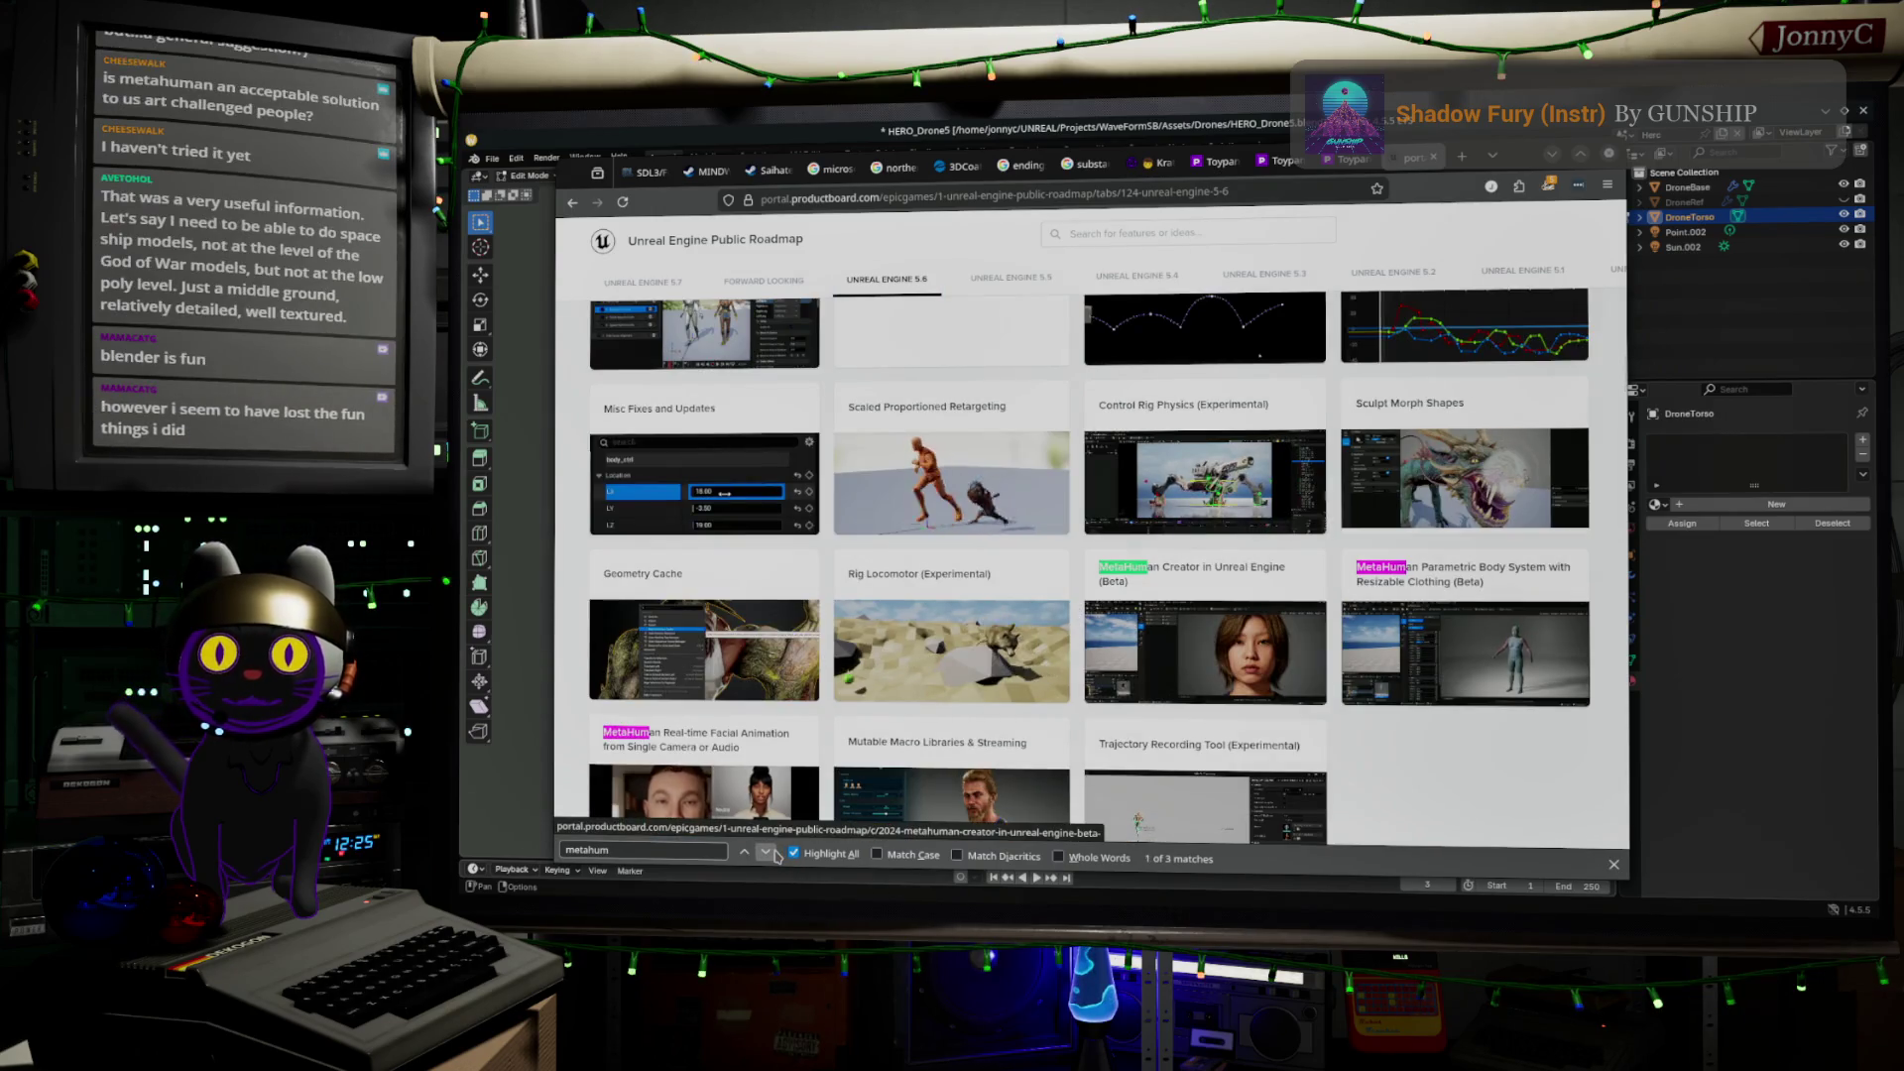
scroll(821, 726, down, 2)
scroll(849, 802, up, 1)
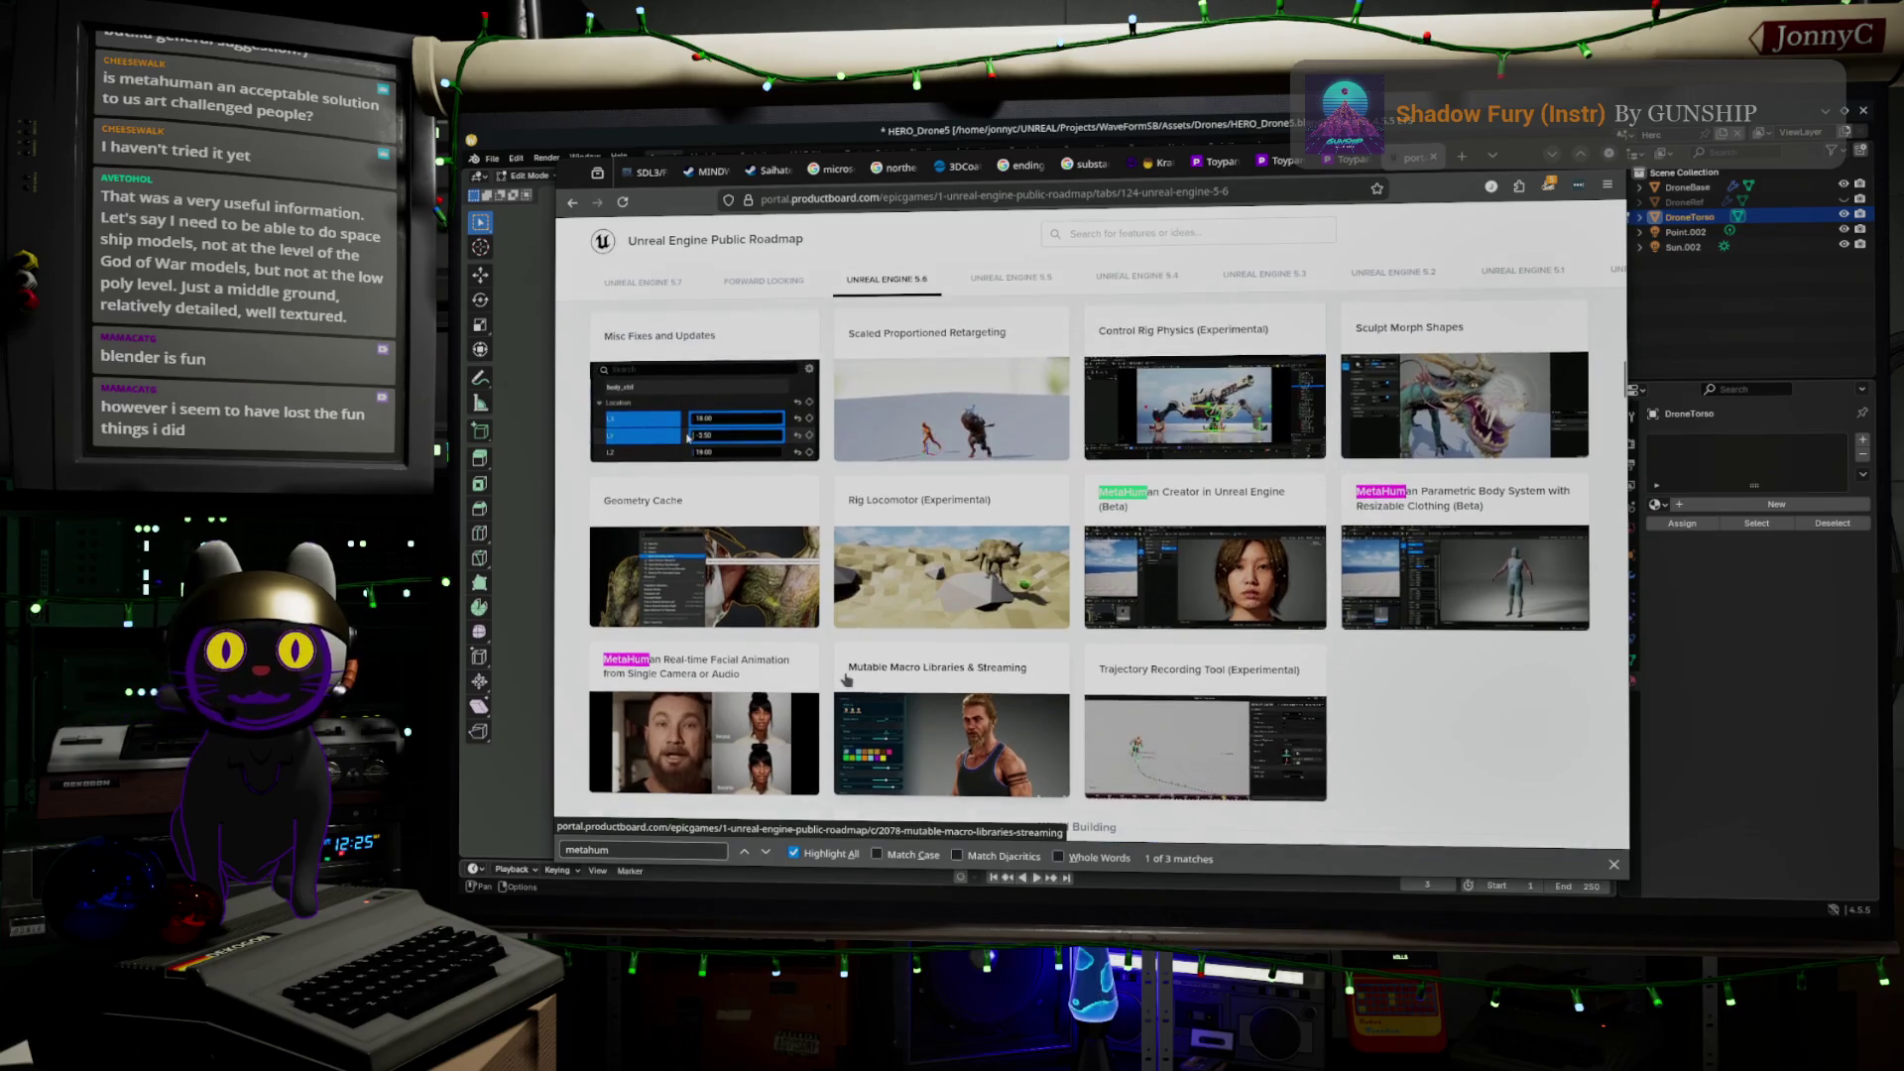
click(766, 853)
click(767, 853)
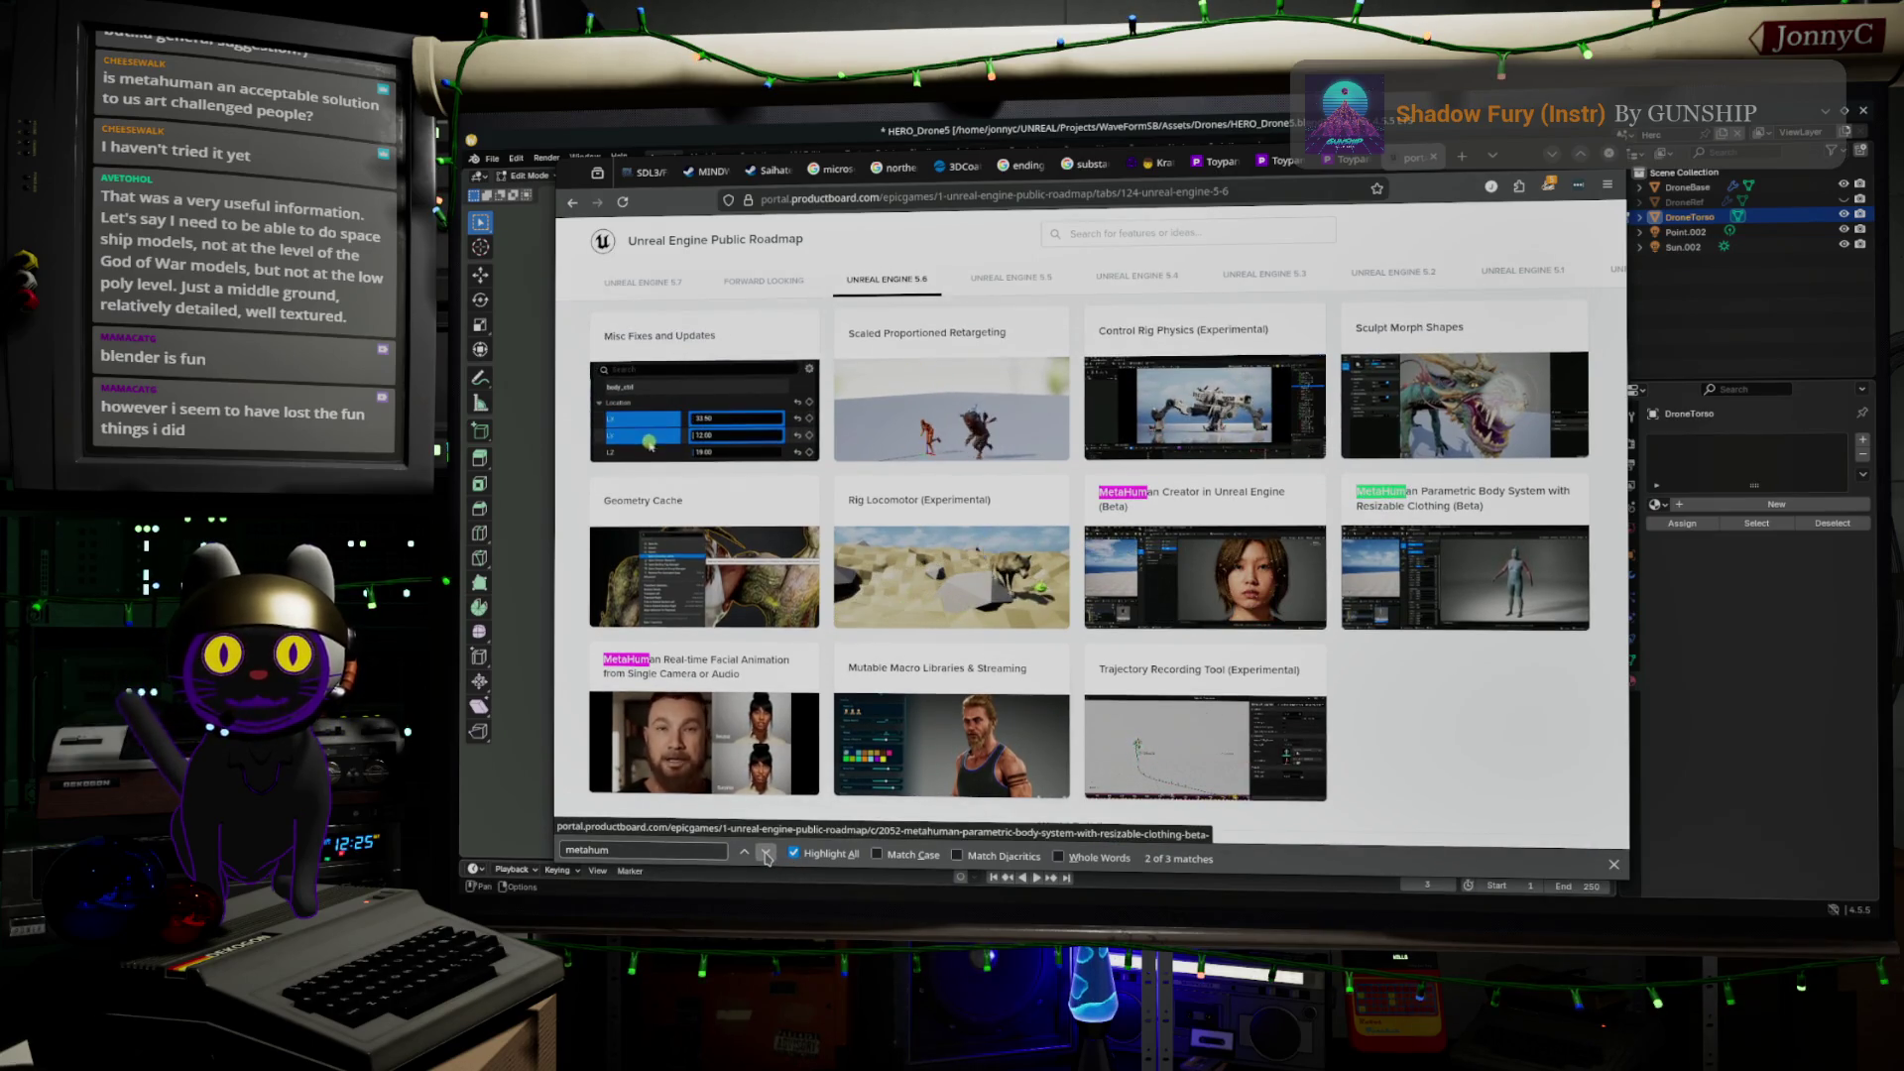
click(766, 853)
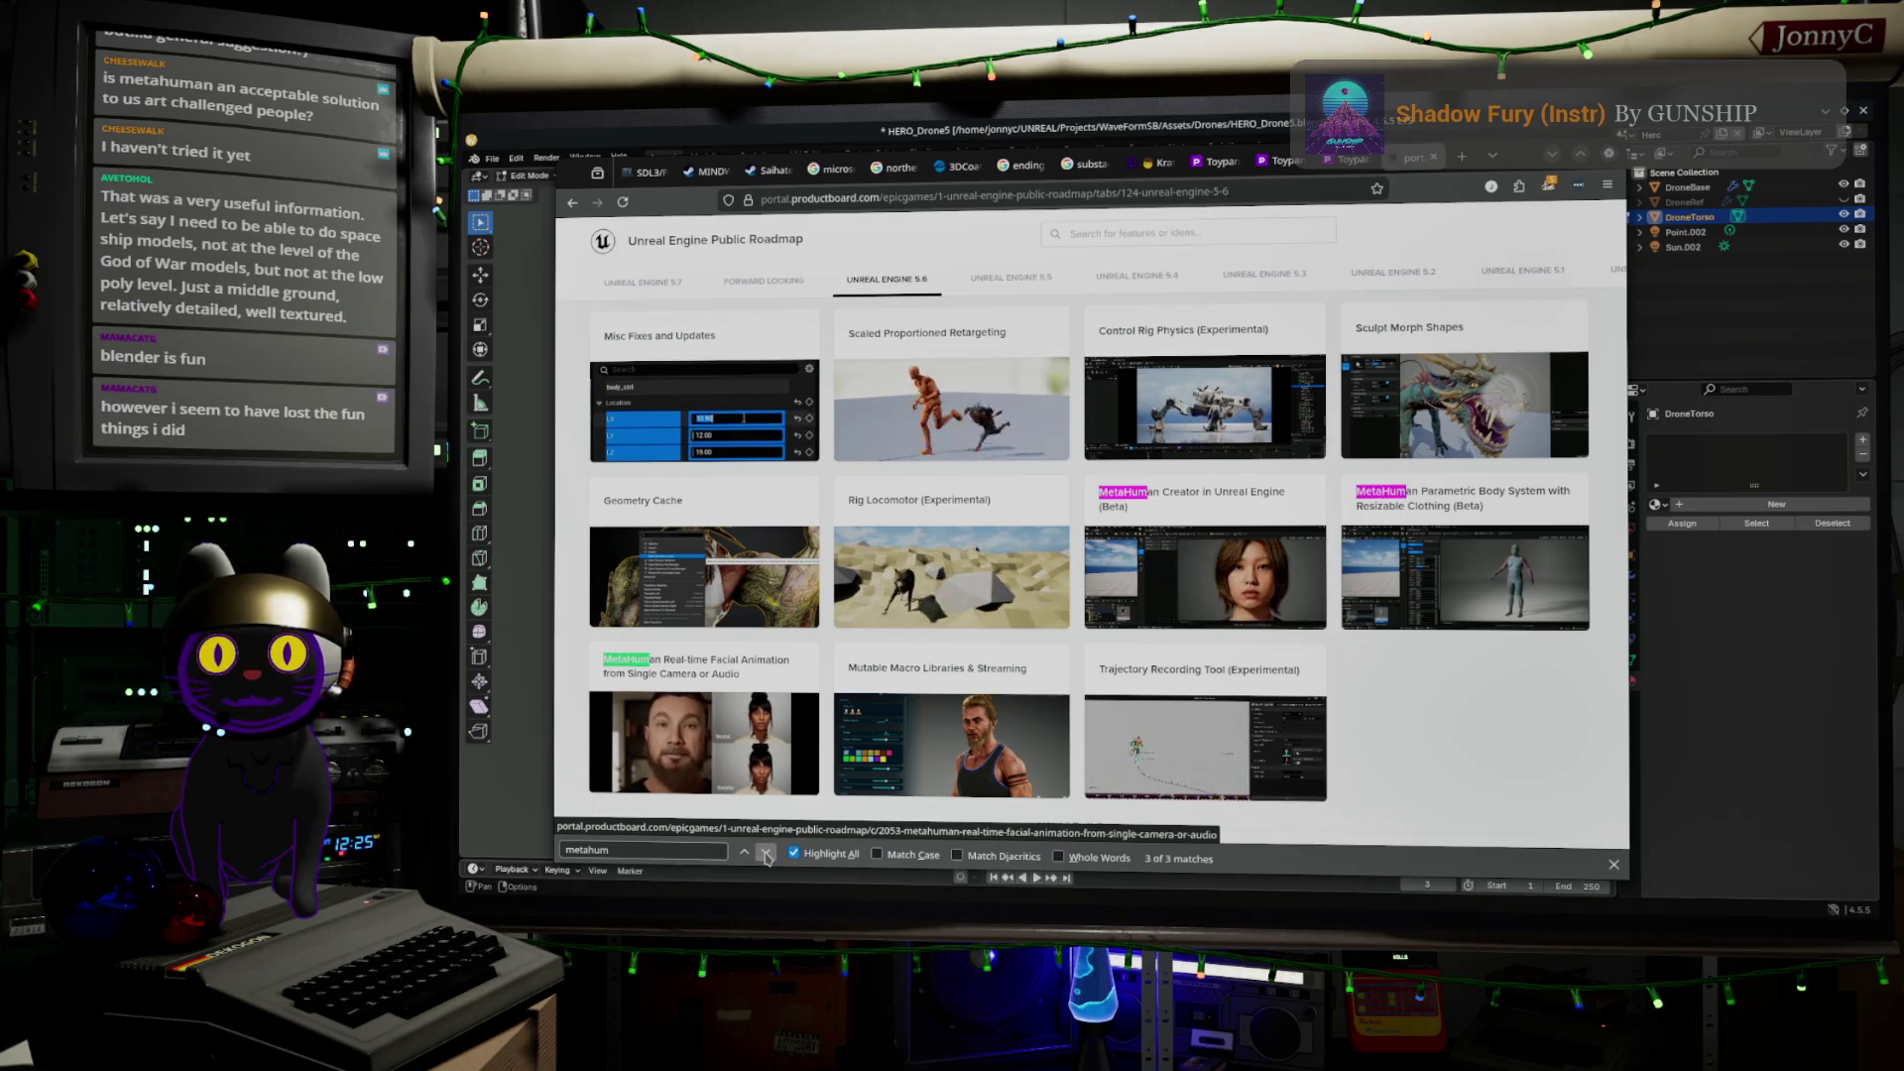
click(766, 853)
click(766, 853)
click(767, 853)
Scroll through the 5.6 roadmap features, then minimize Firefox to reveal Blender
scroll(898, 620, down, 5)
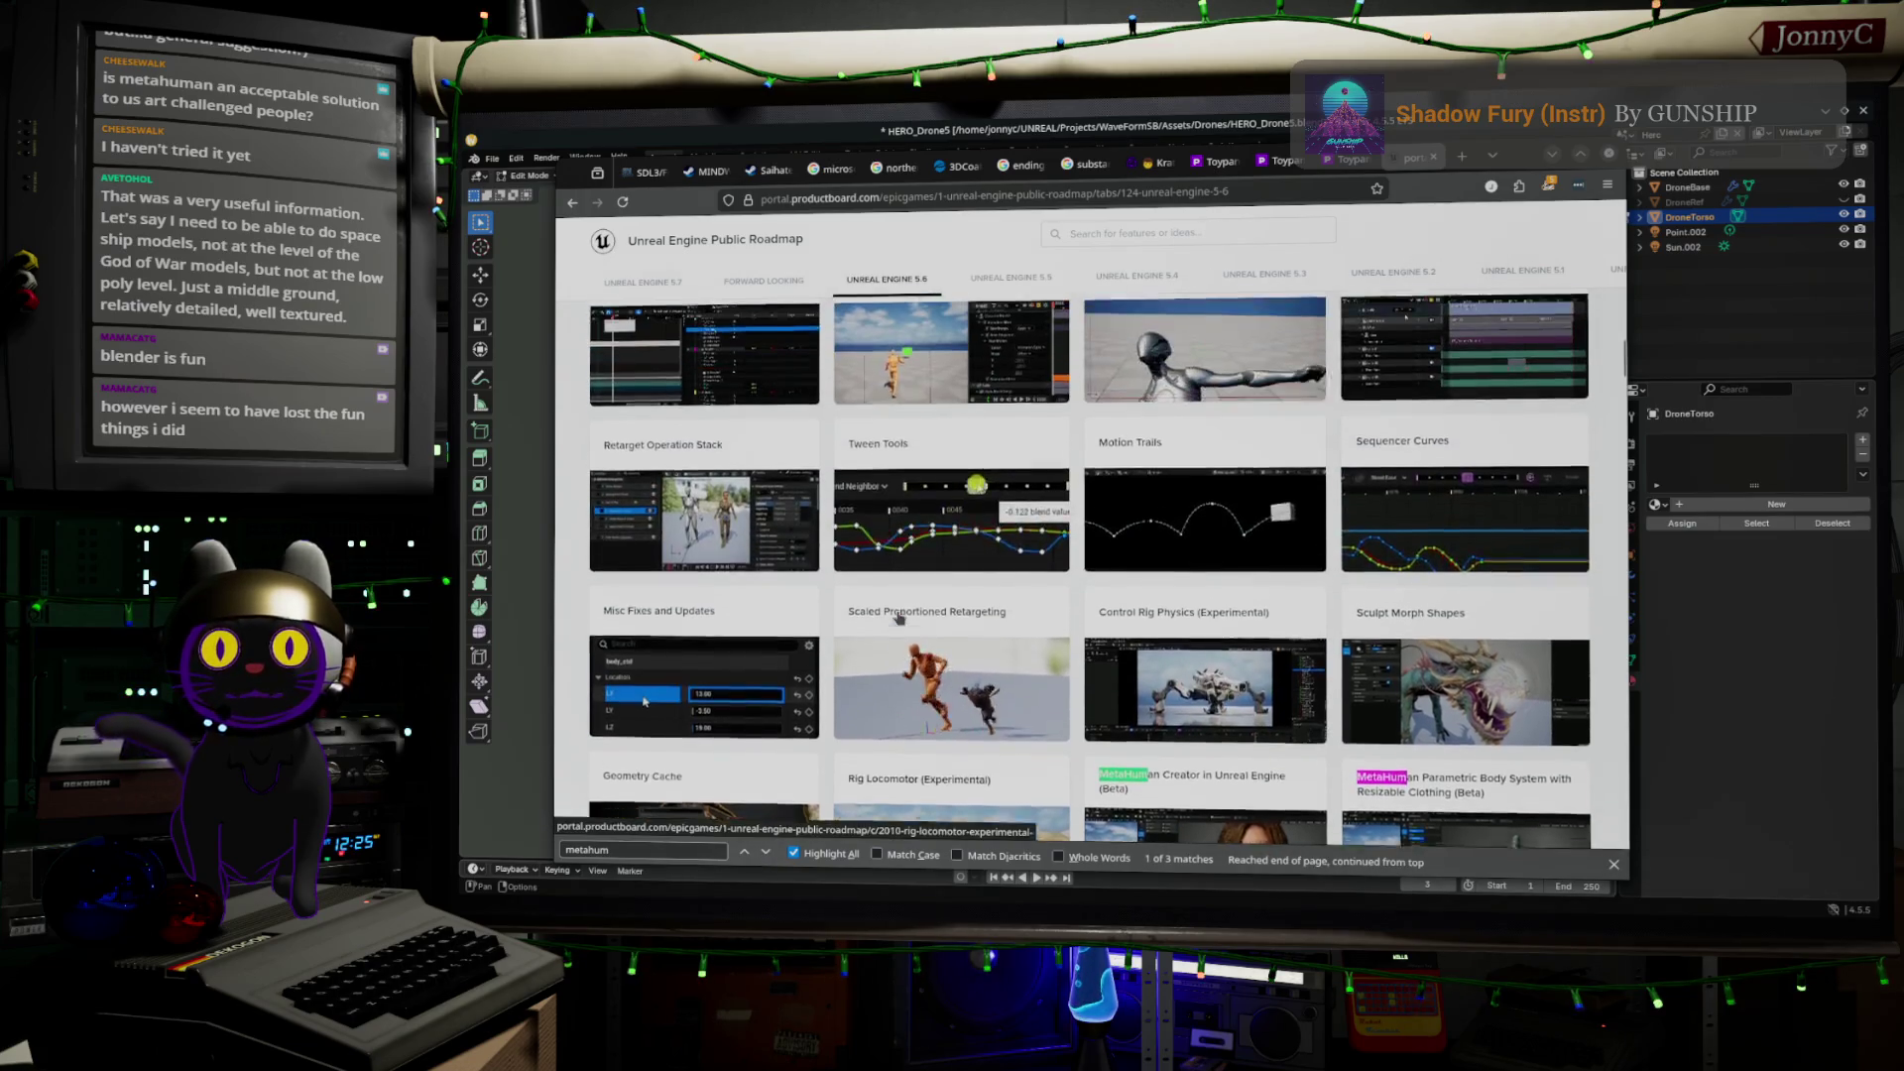
scroll(897, 620, up, 5)
scroll(897, 619, down, 8)
scroll(899, 619, down, 15)
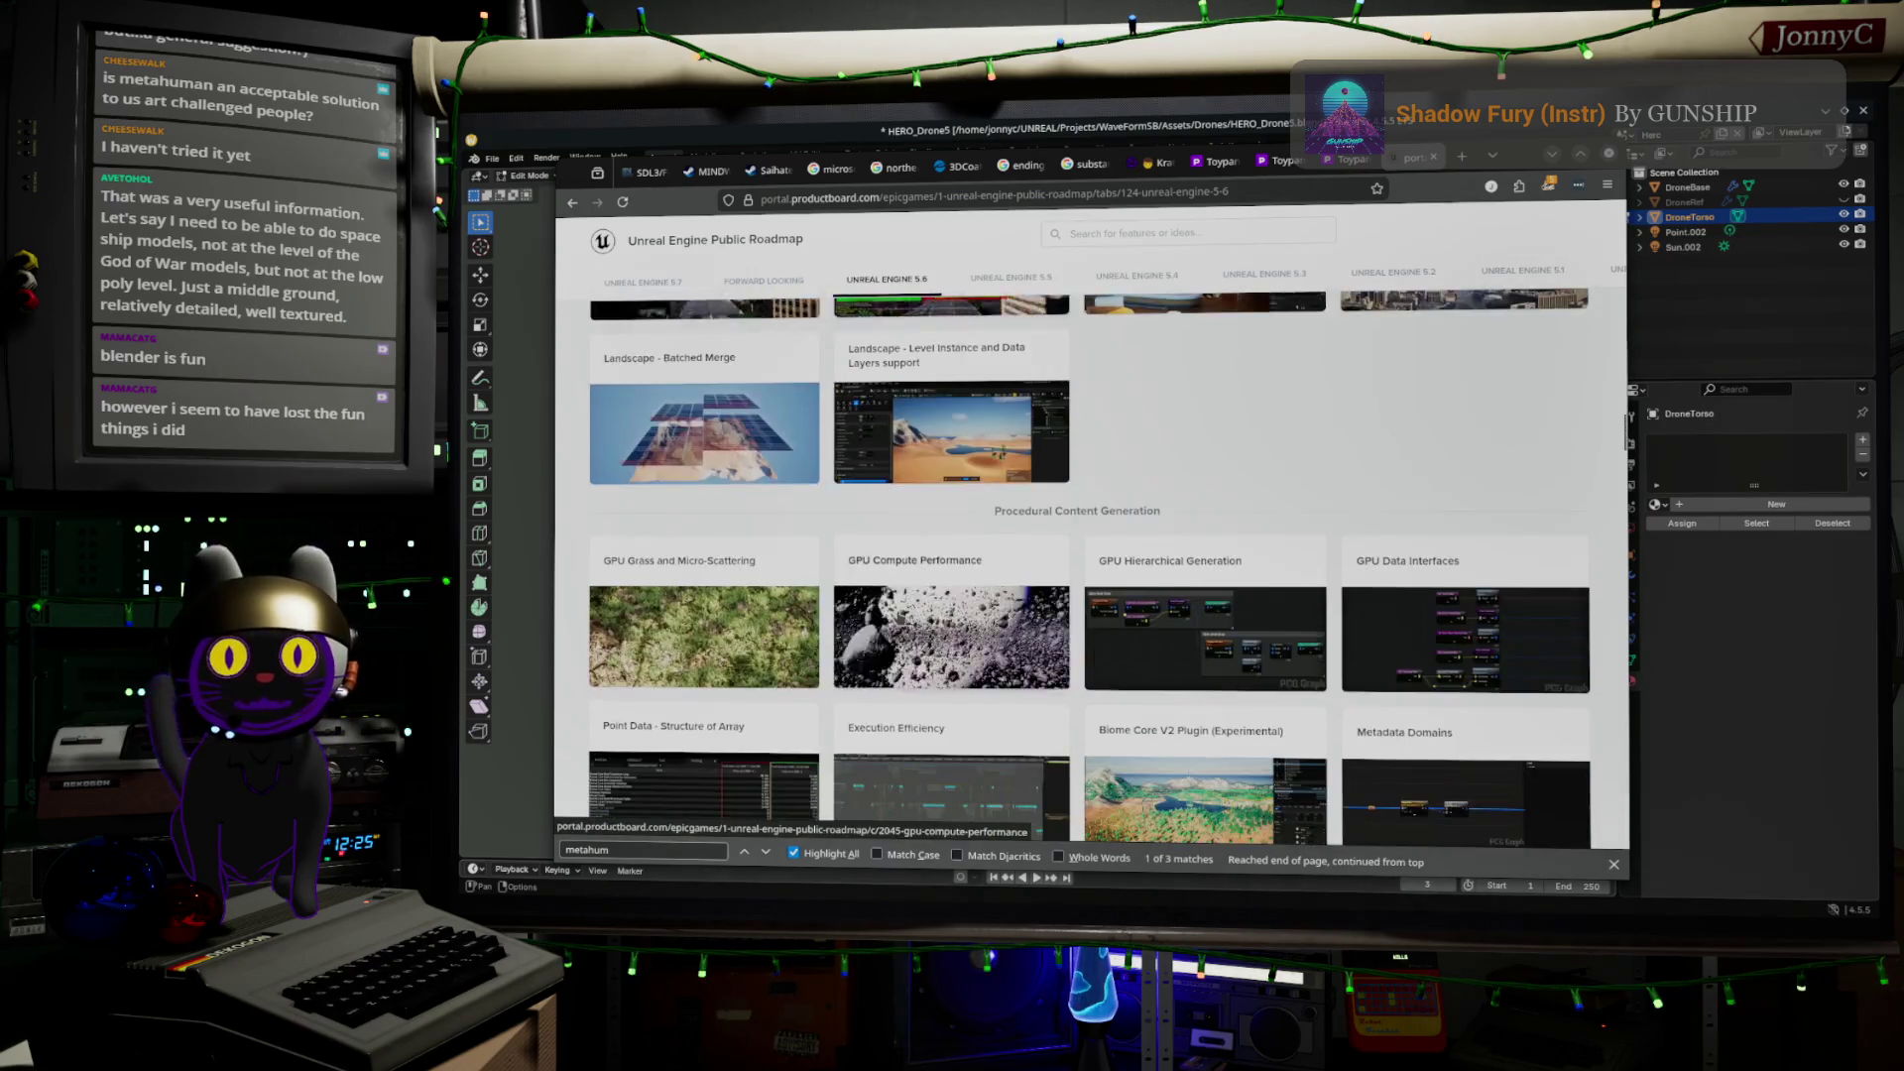
scroll(899, 619, down, 12)
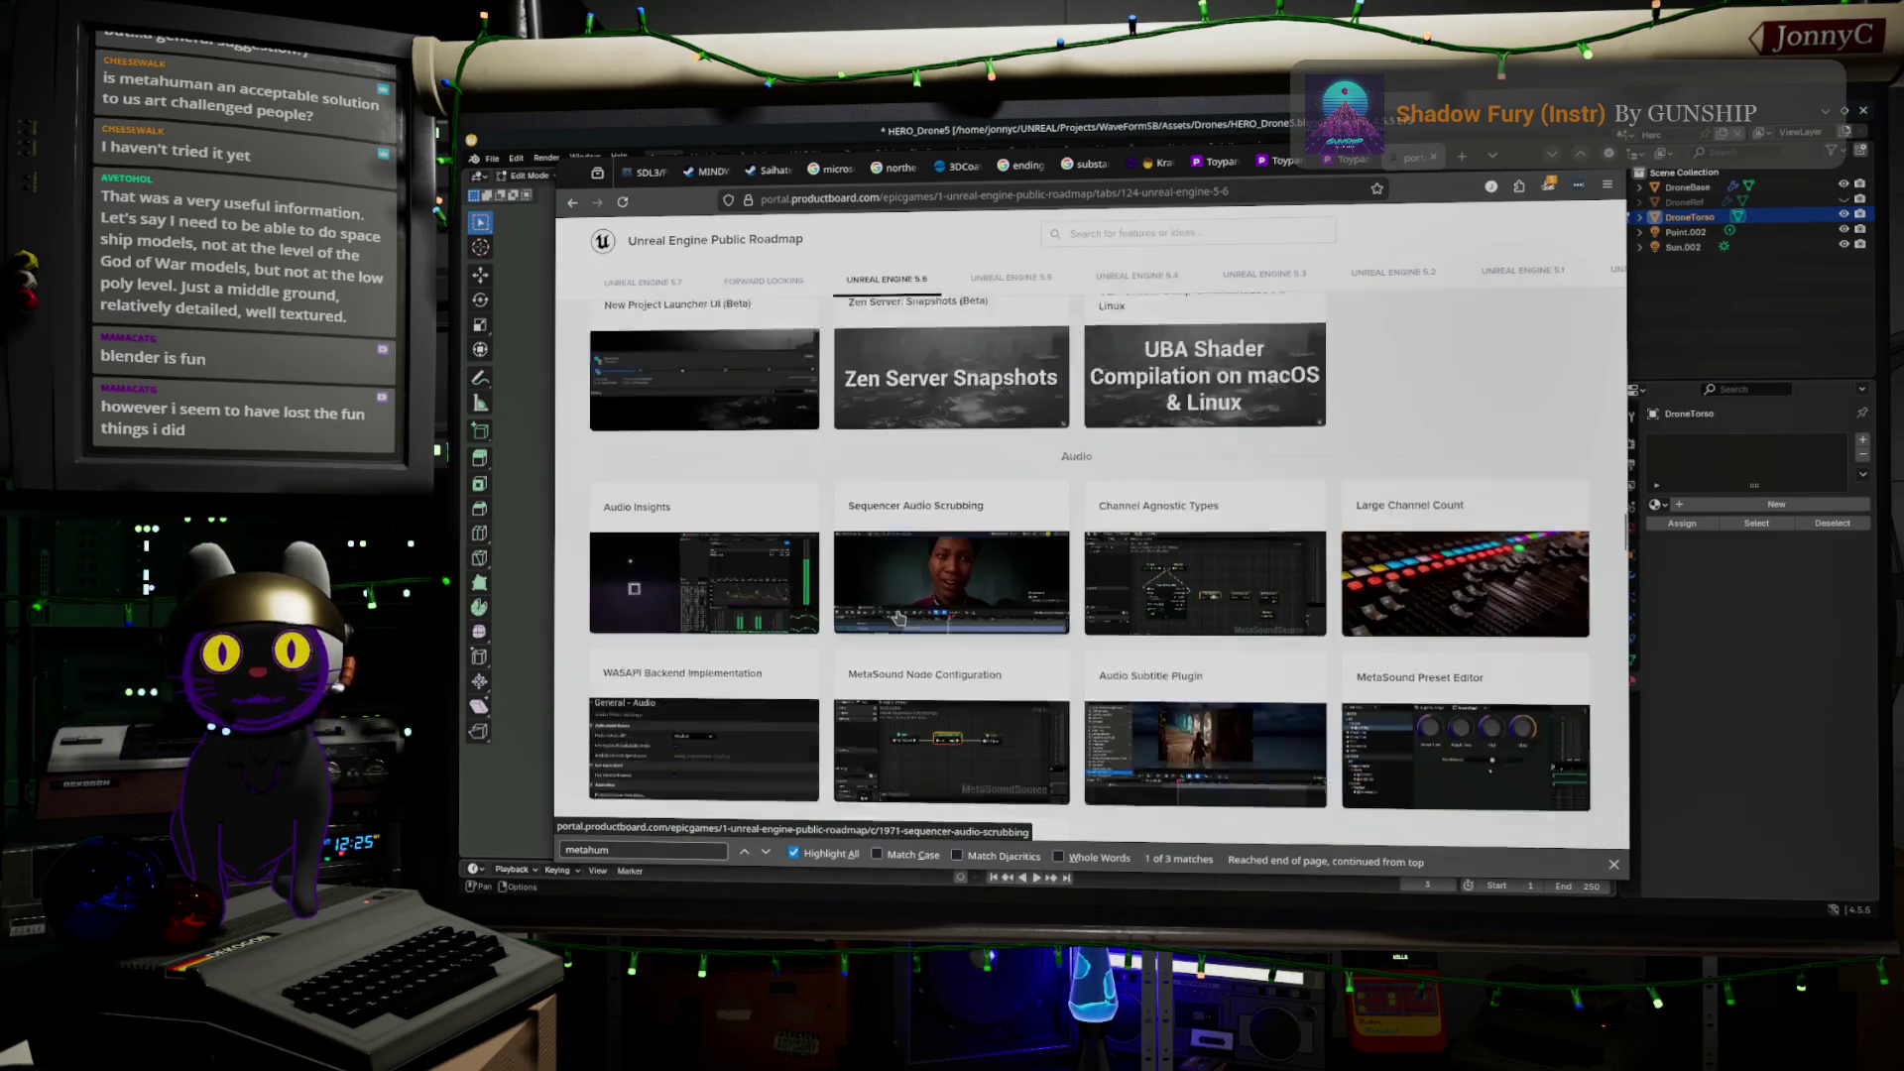
scroll(899, 619, down, 12)
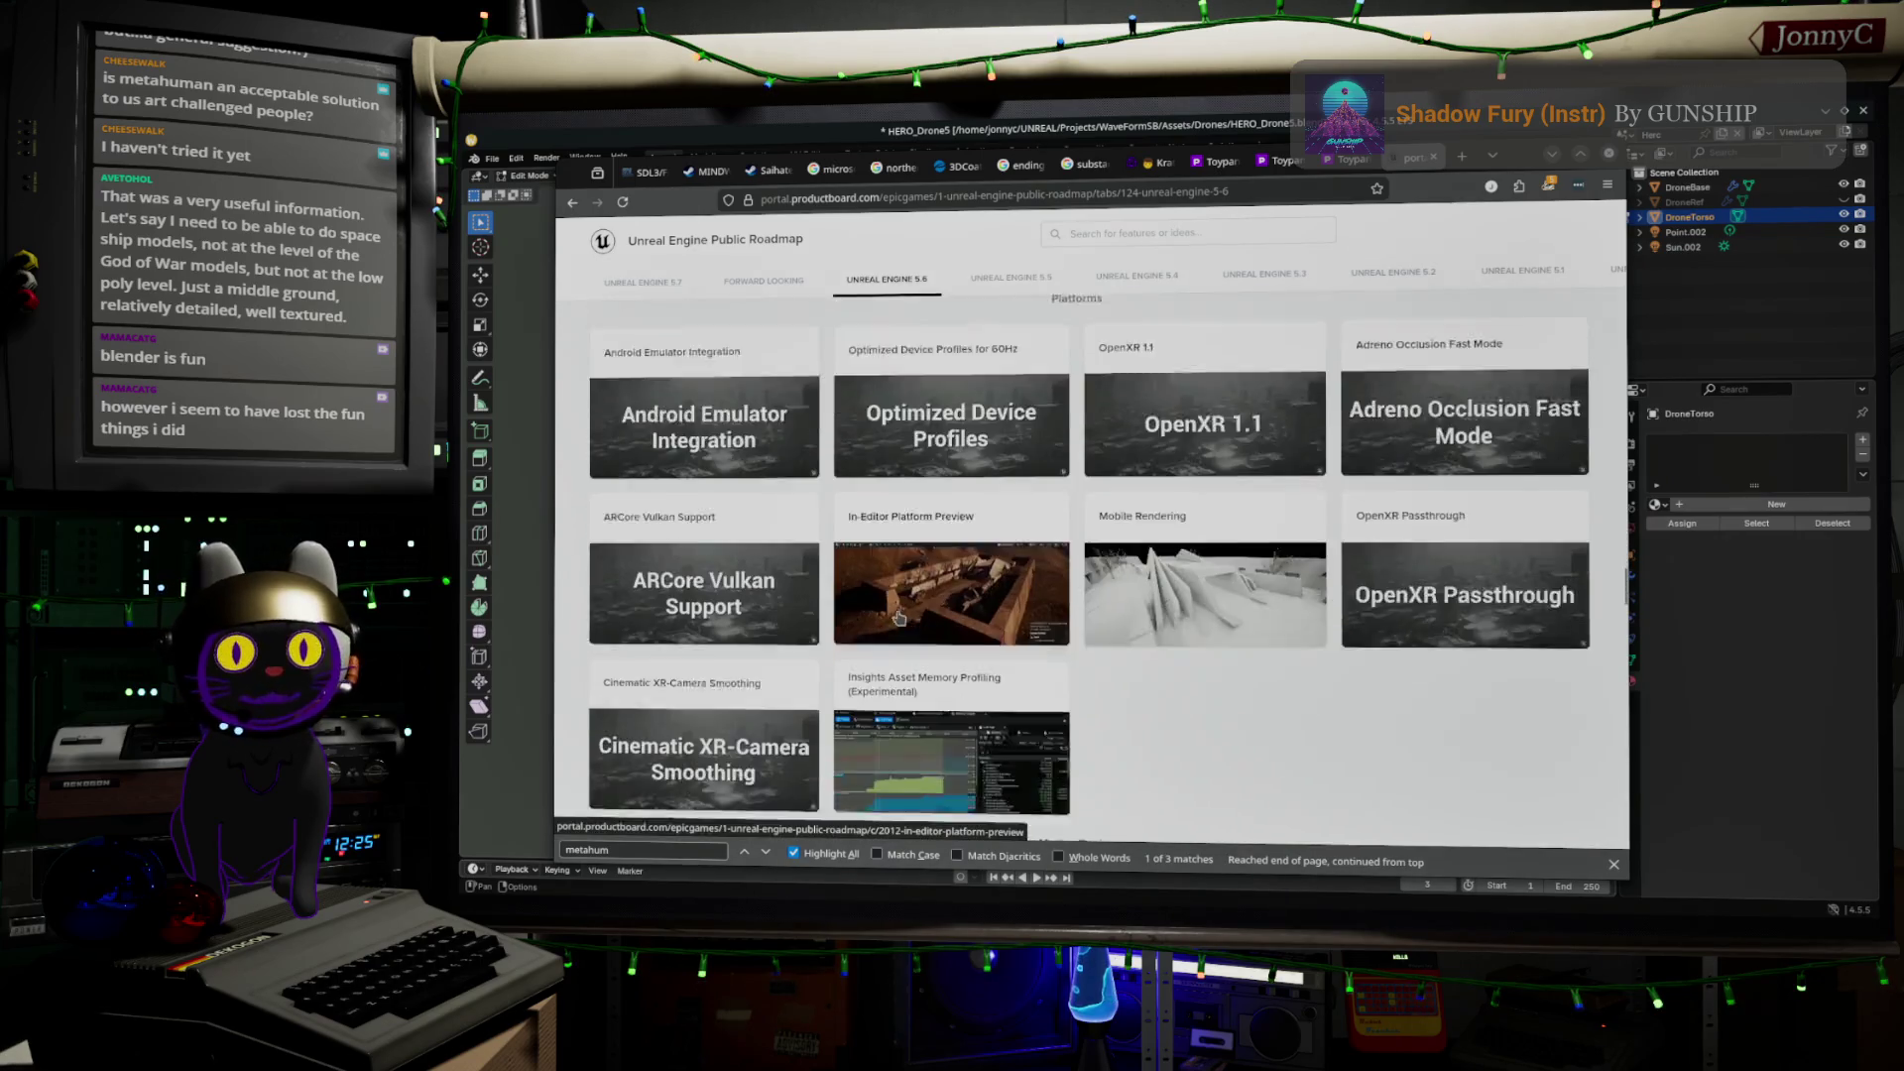
scroll(898, 619, down, 2)
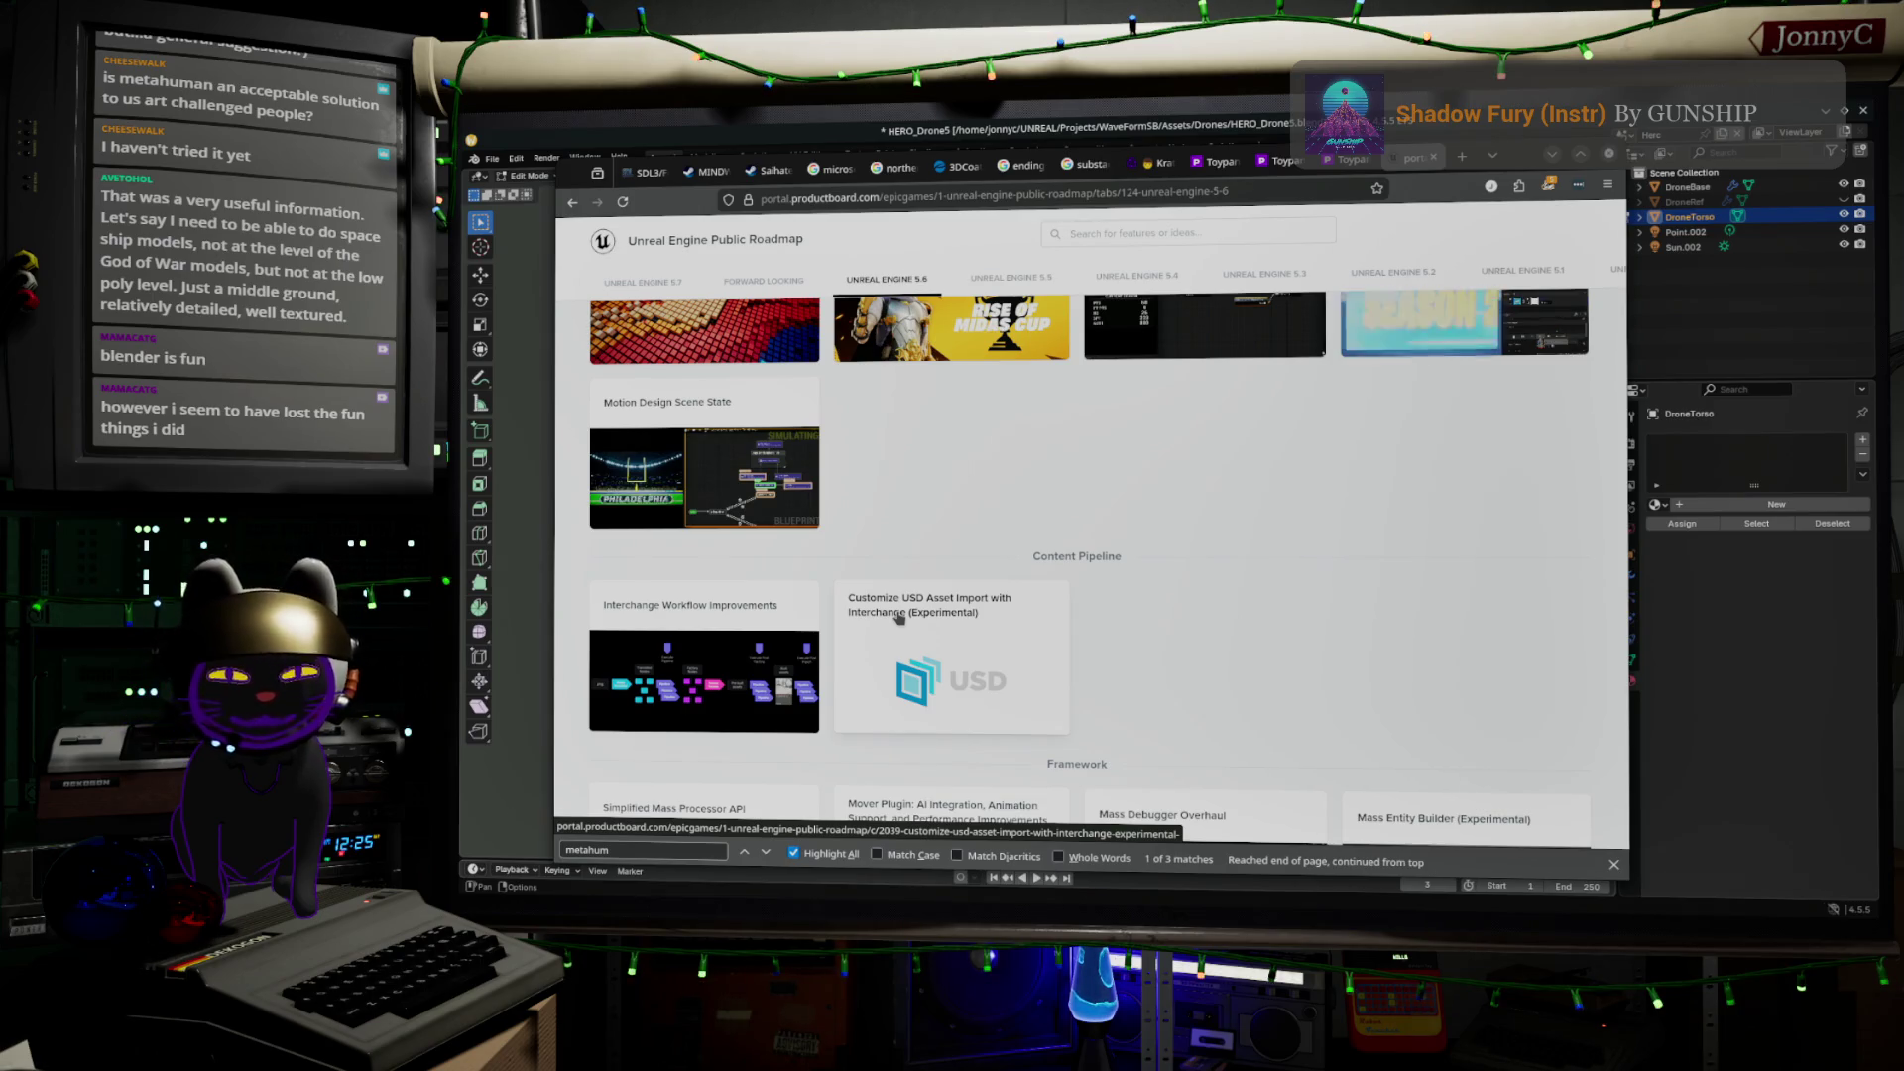
scroll(930, 592, up, 4)
scroll(963, 568, down, 12)
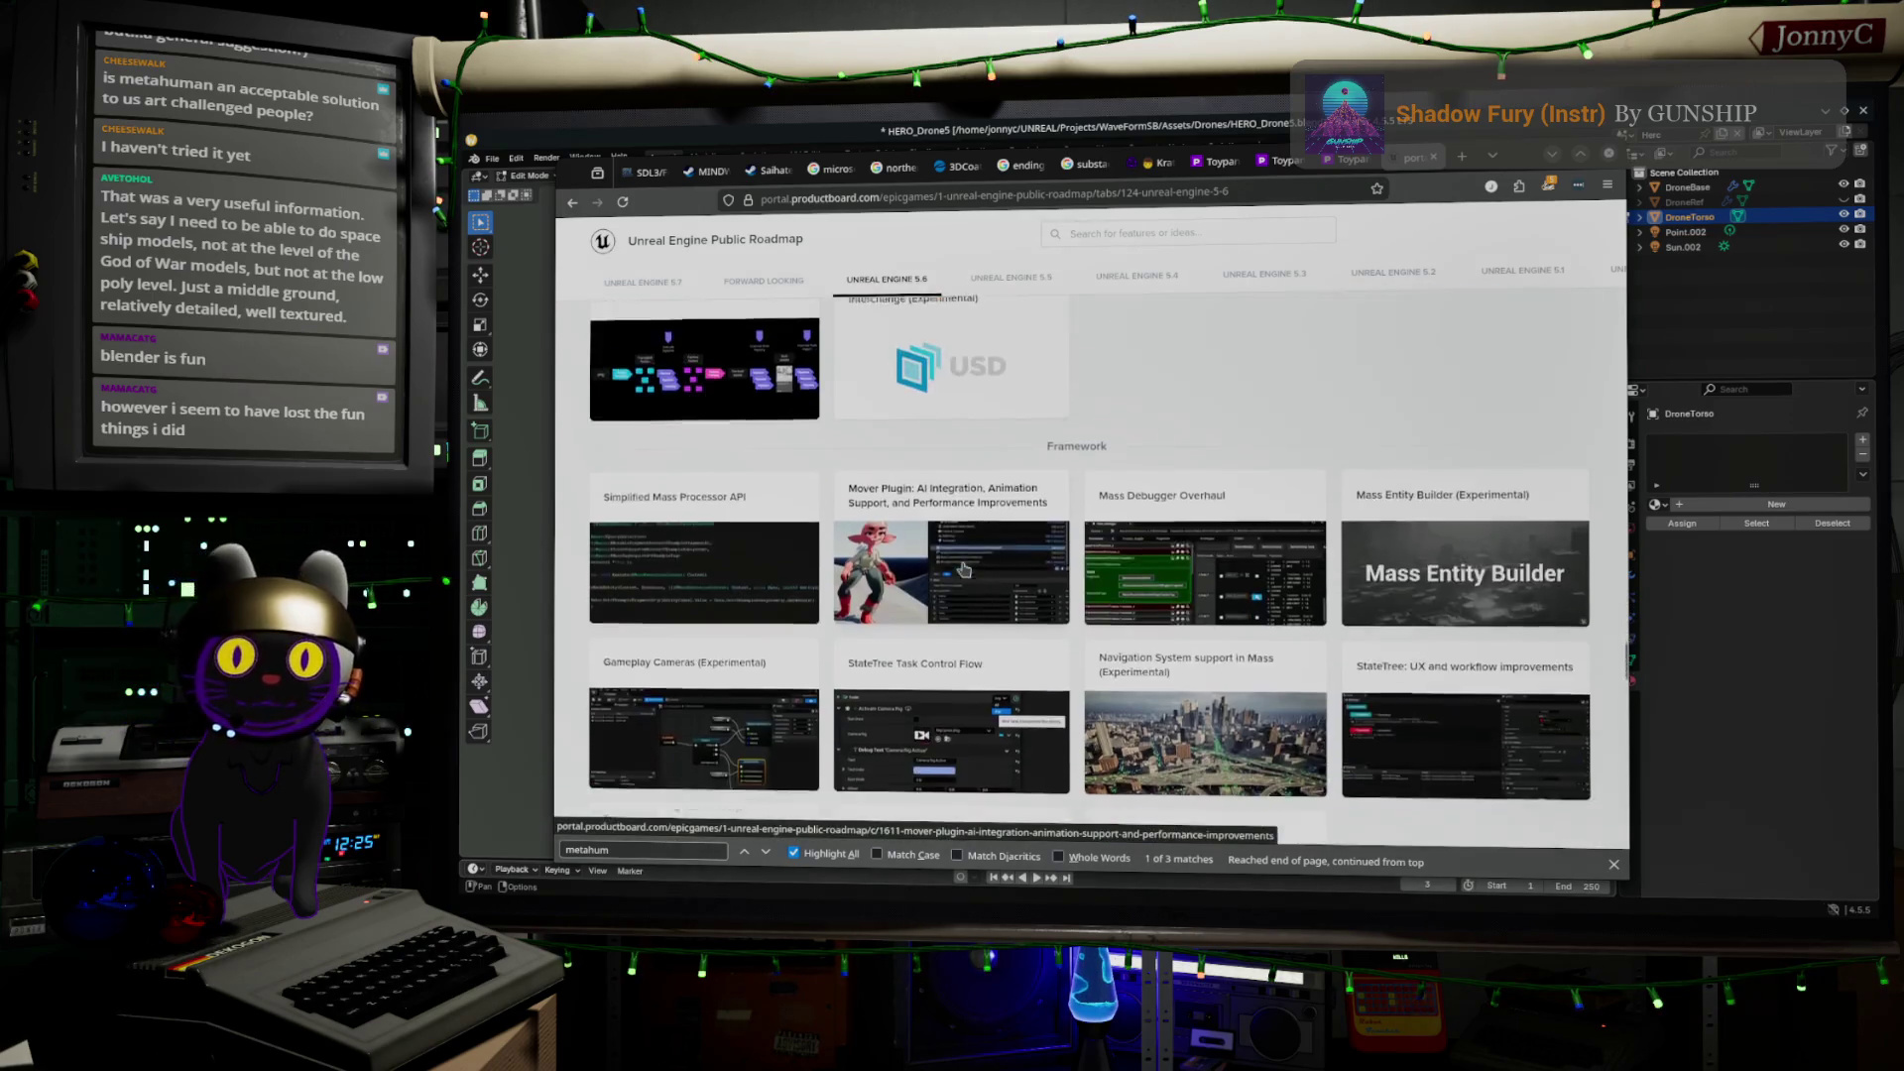
scroll(963, 568, down, 10)
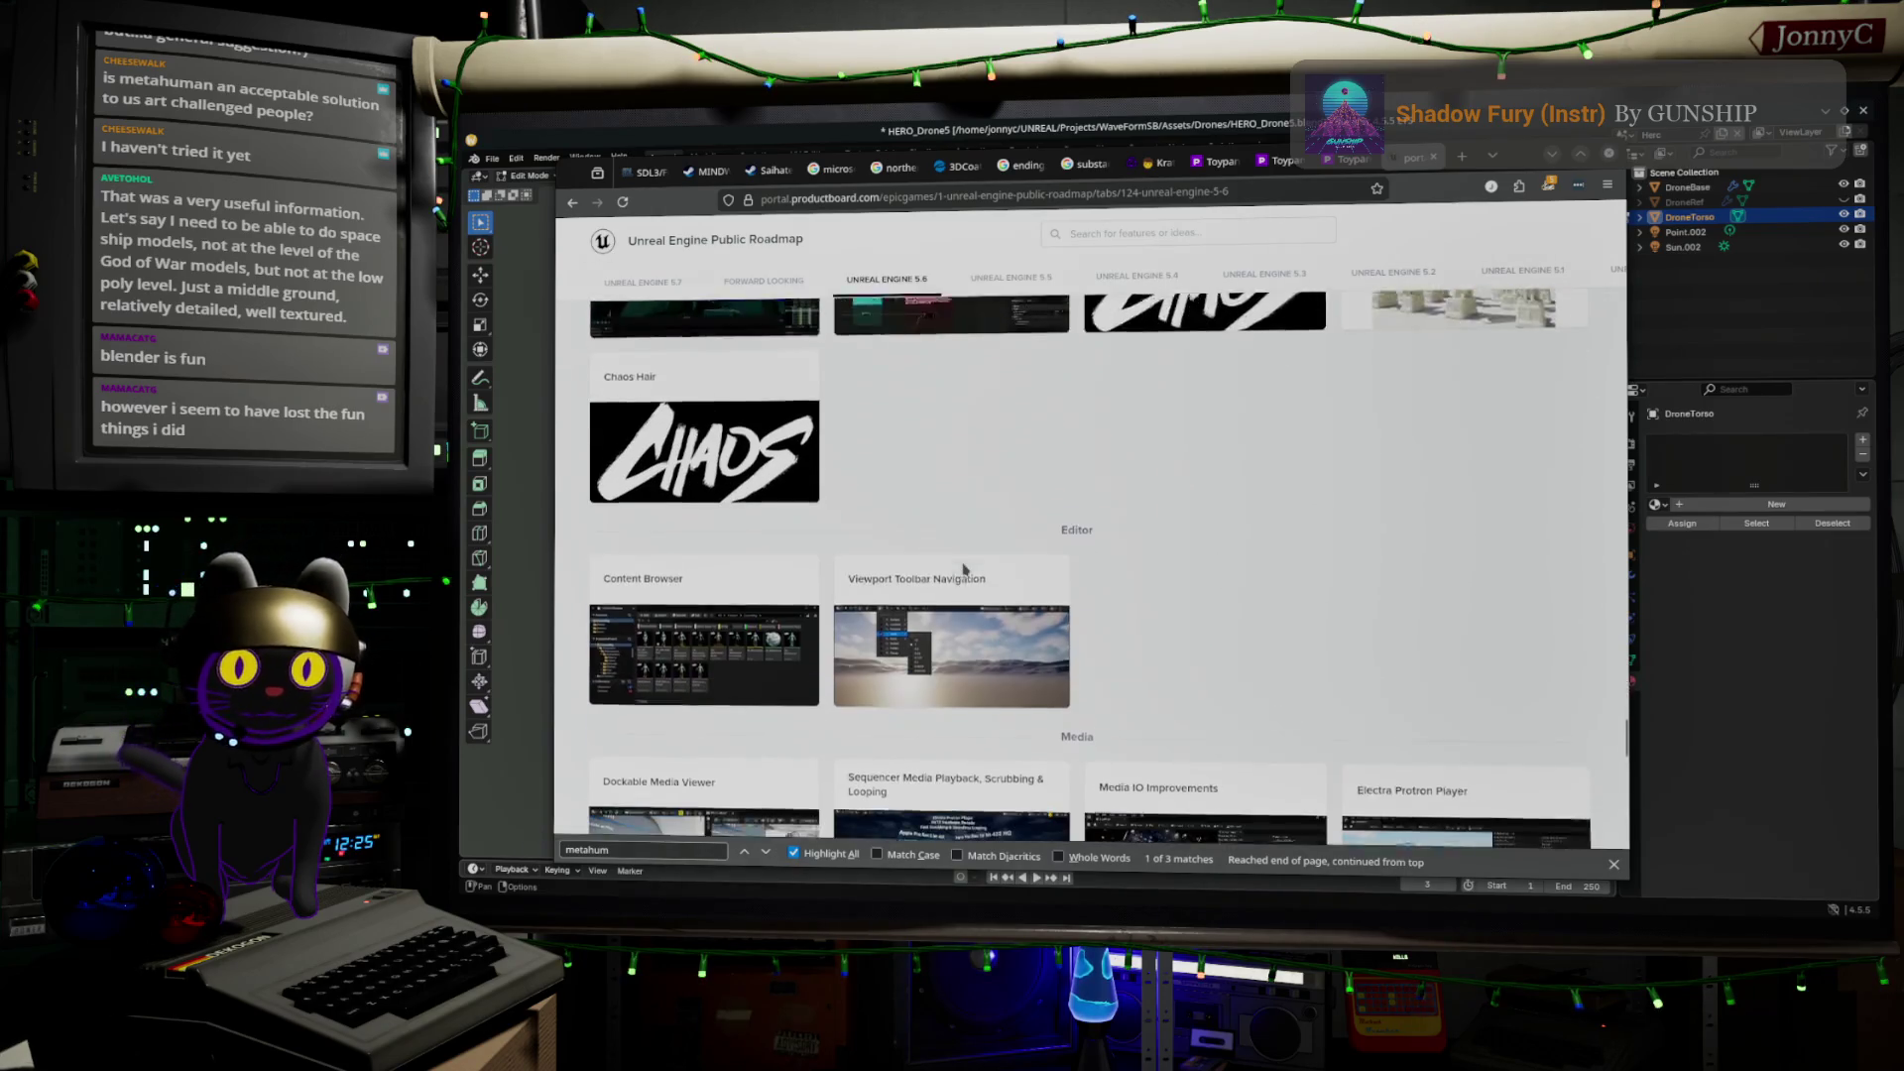
scroll(963, 568, down, 10)
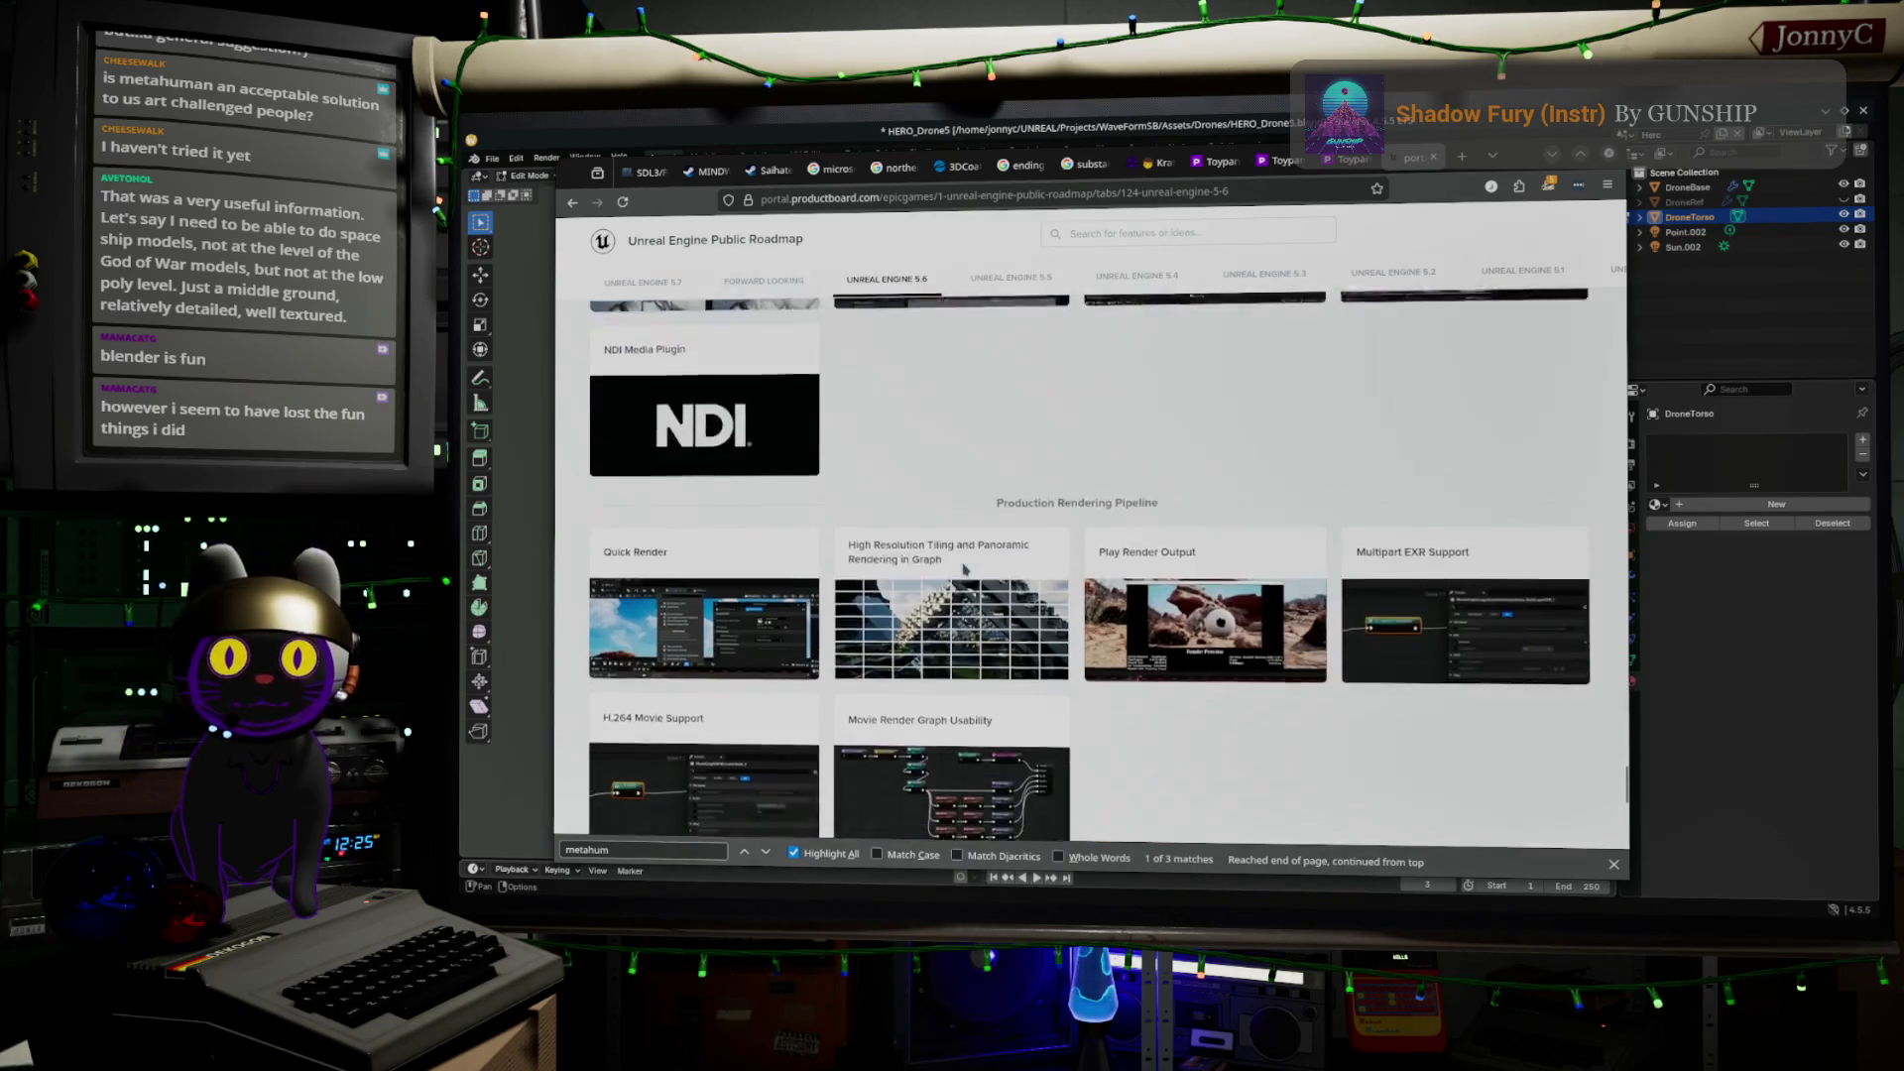
scroll(962, 569, down, 5)
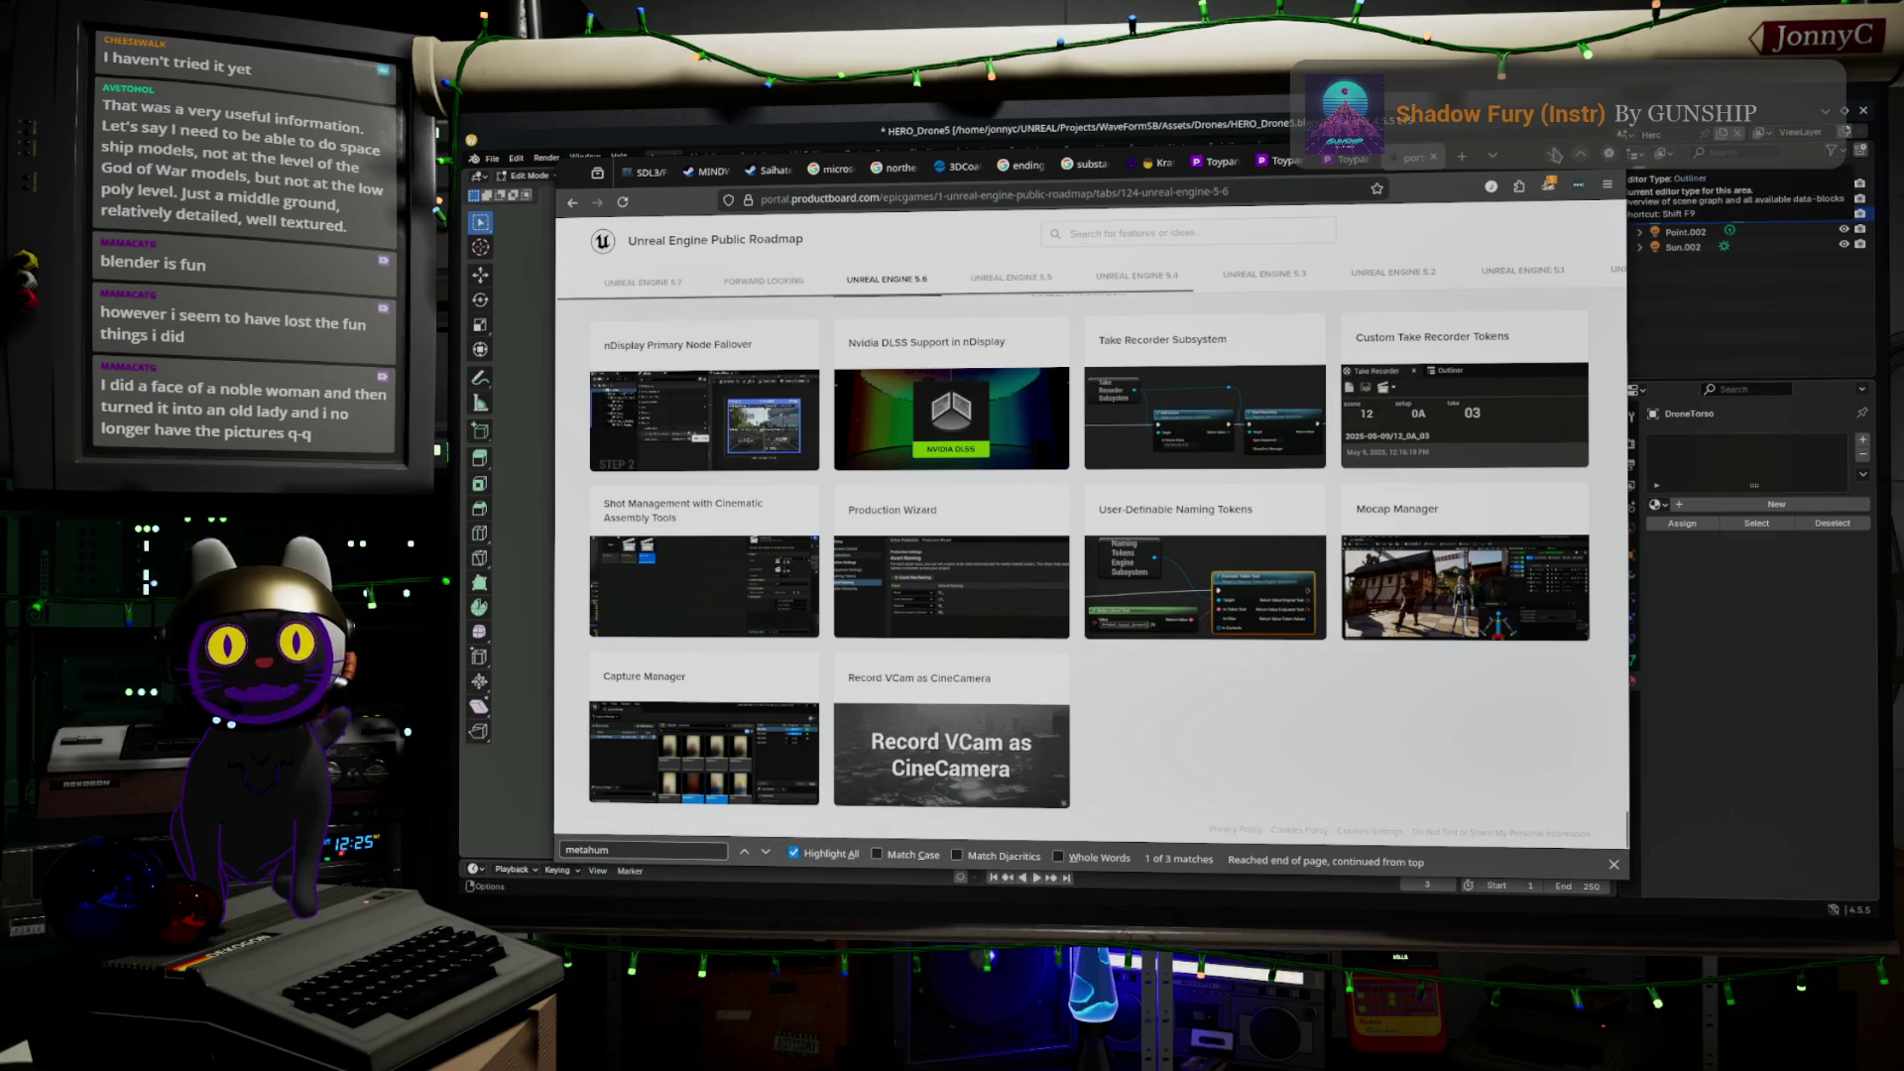
click(1555, 156)
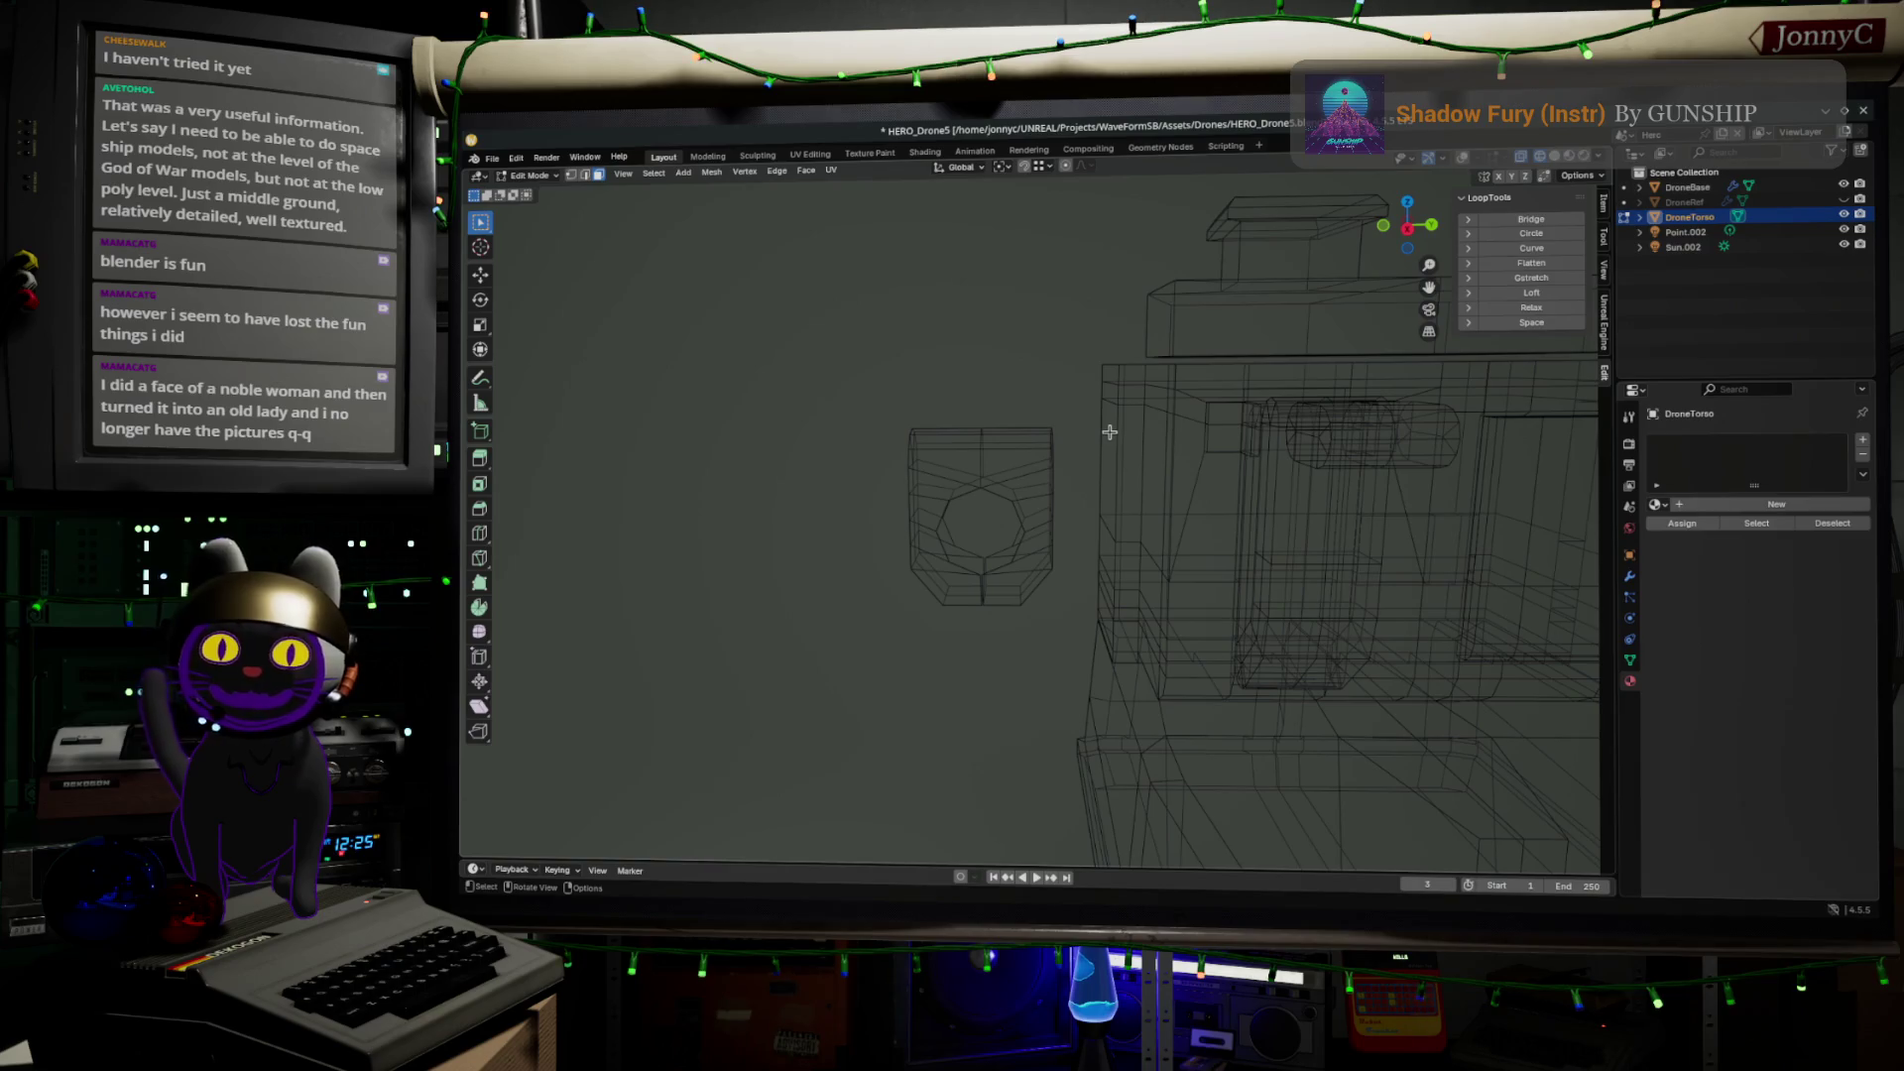
Zoom in on the side block's heptagonal opening and back out, then return to the roadmap
scroll(1109, 433, up, 3)
scroll(1100, 437, up, 5)
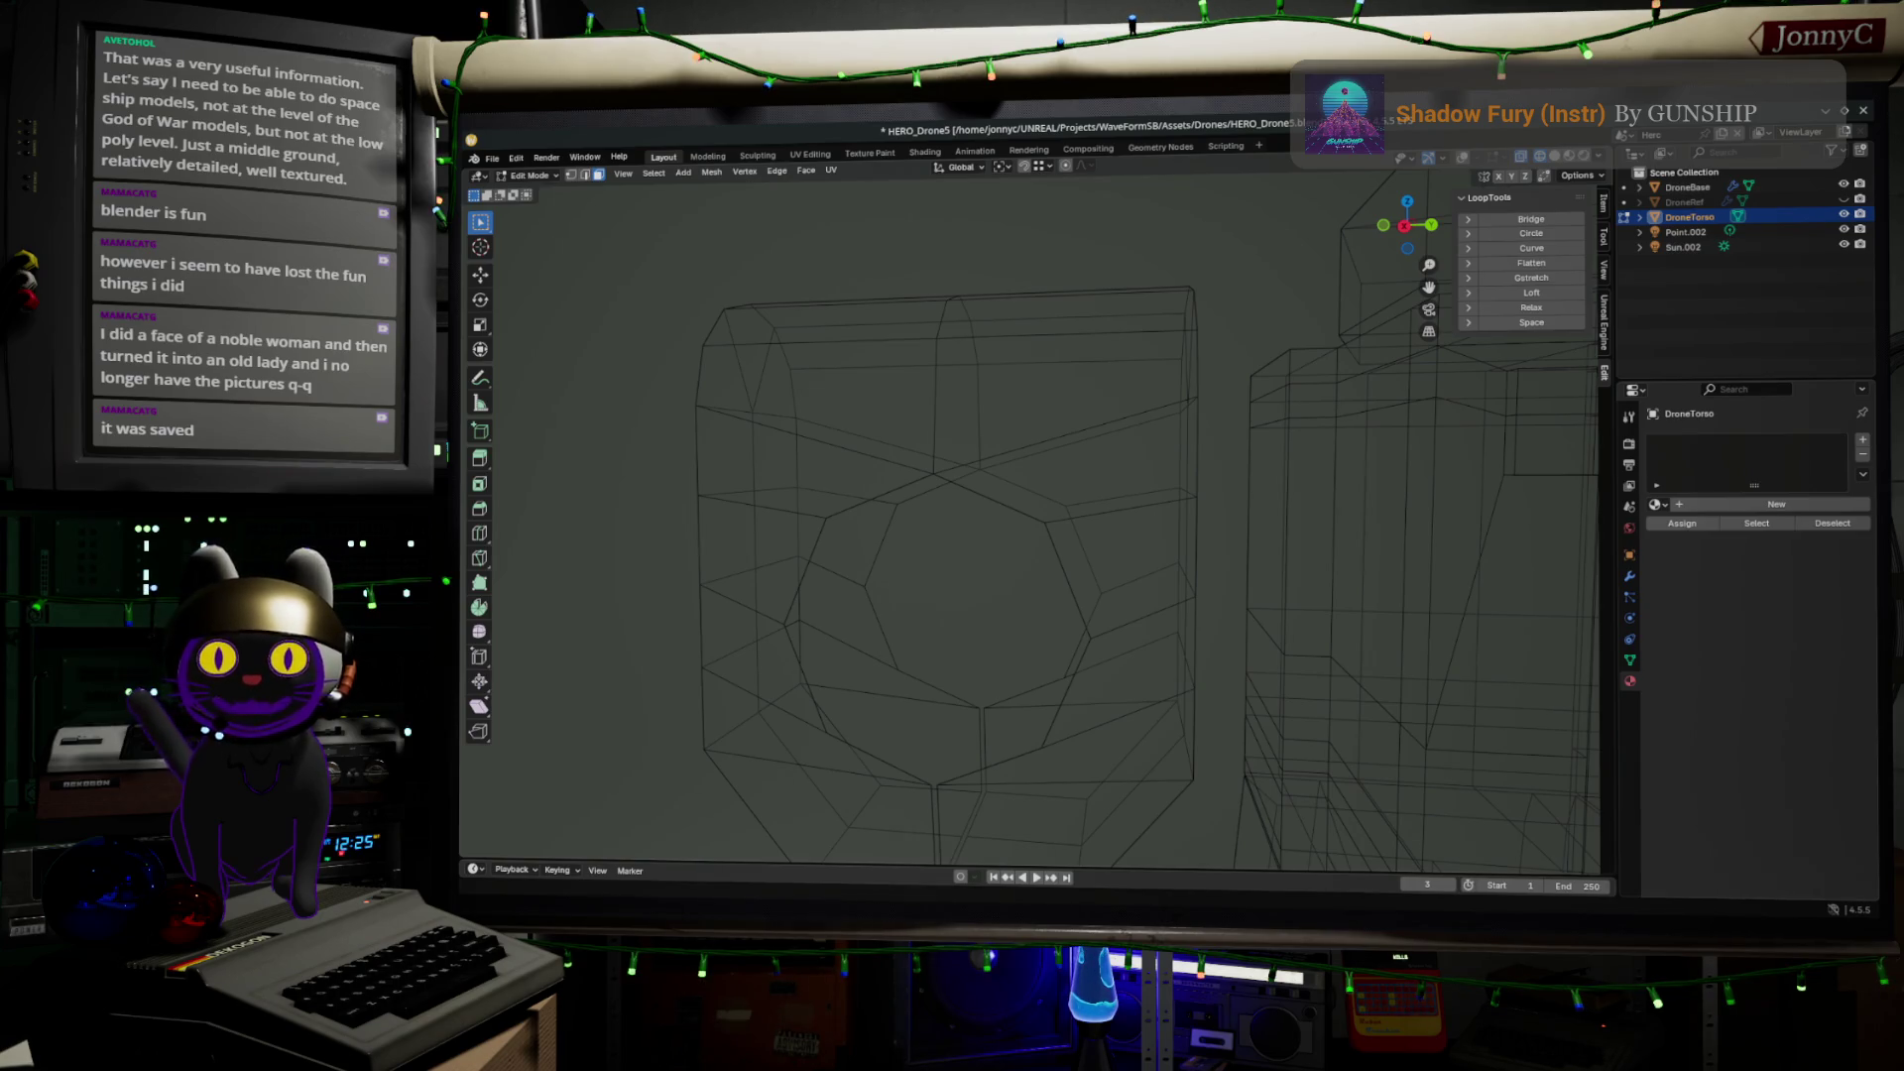
scroll(820, 472, down, 6)
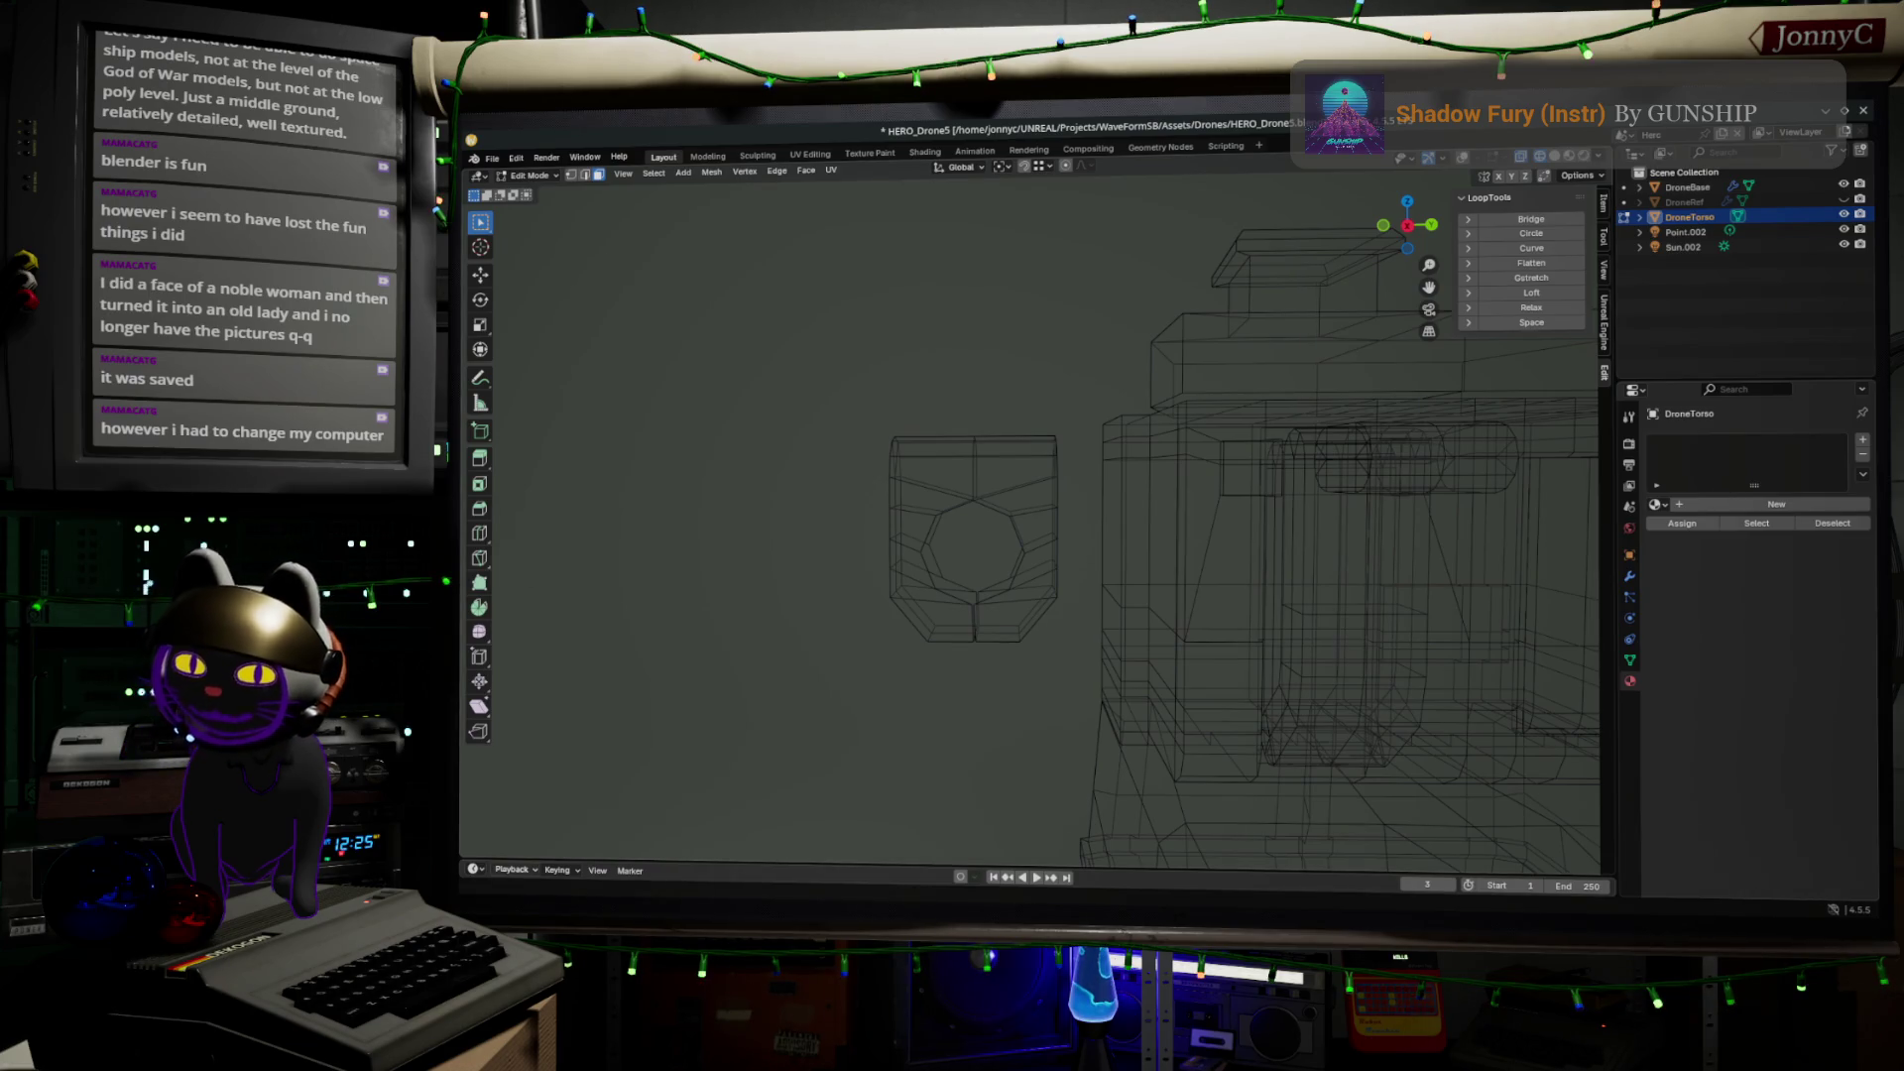
key(alt+Tab)
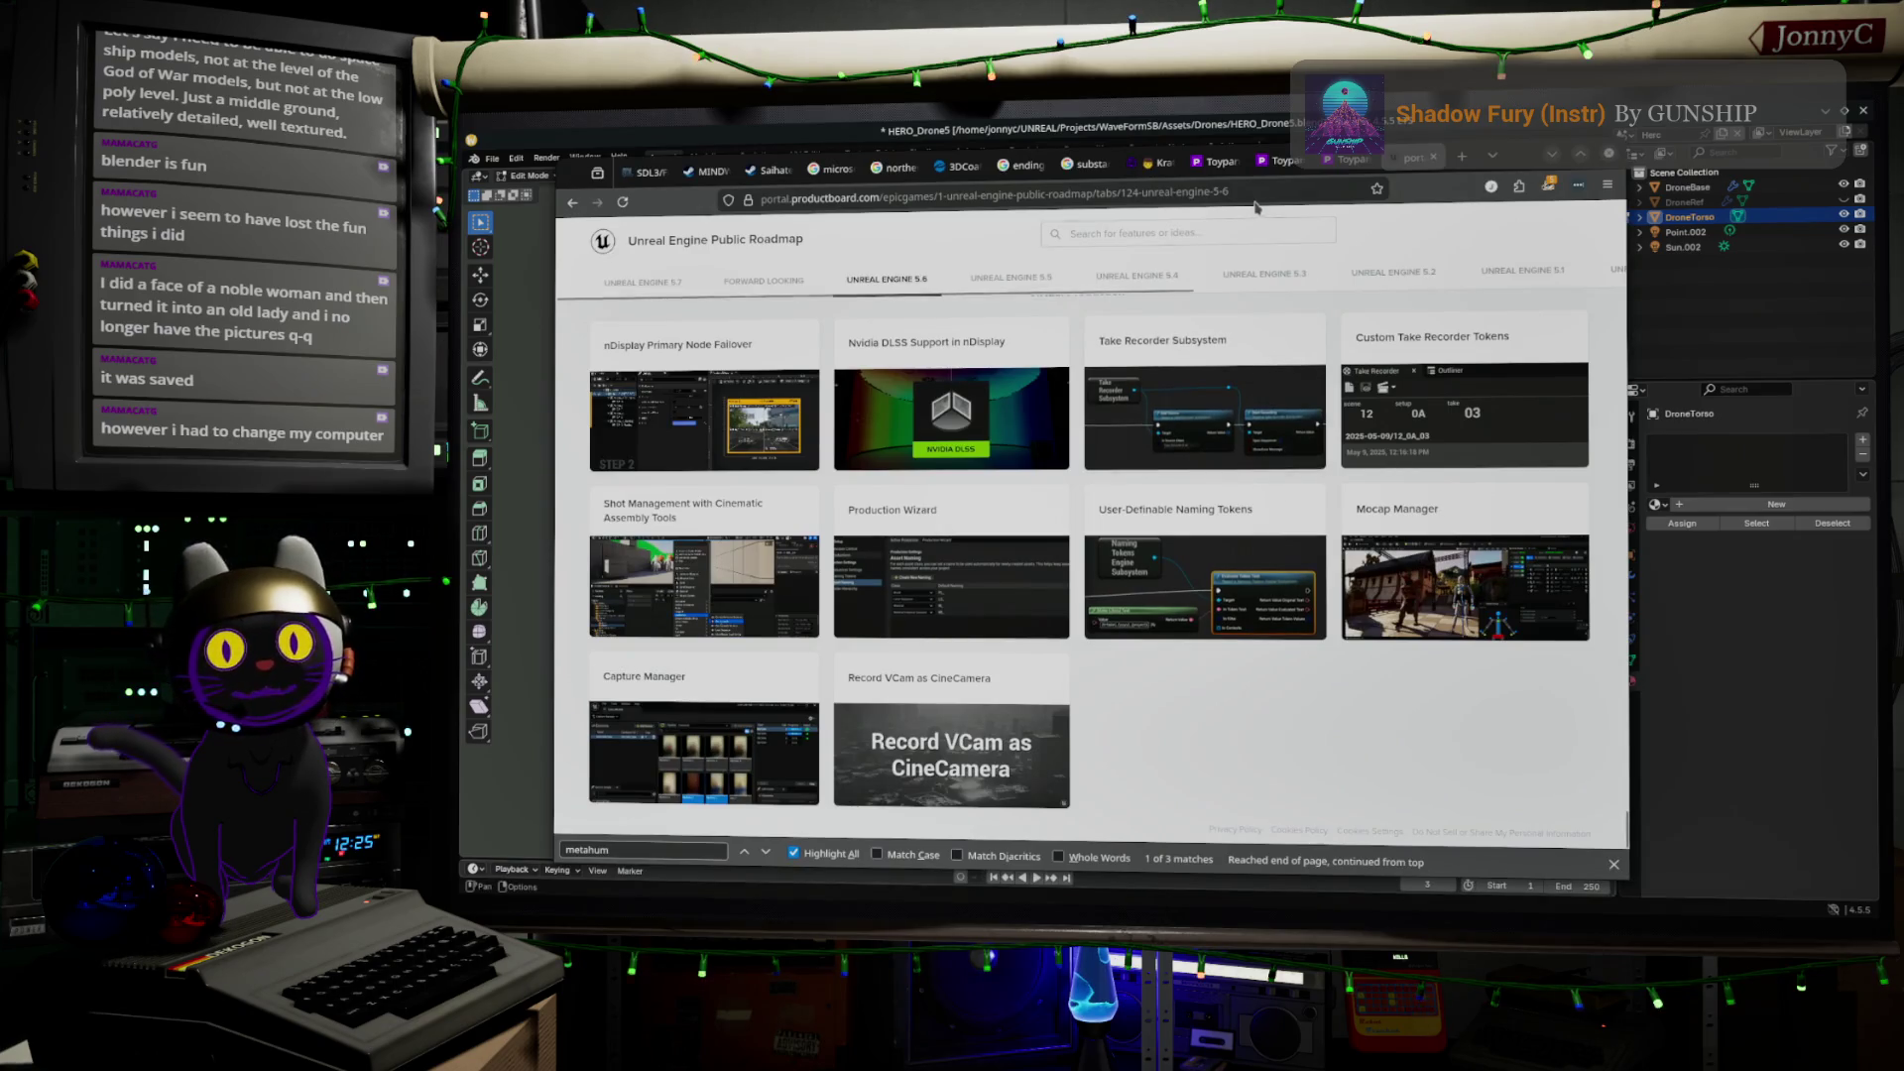
Search Google for '999 zero mask', glance at the Zero Escape Wiki page, then open image results
click(1299, 189)
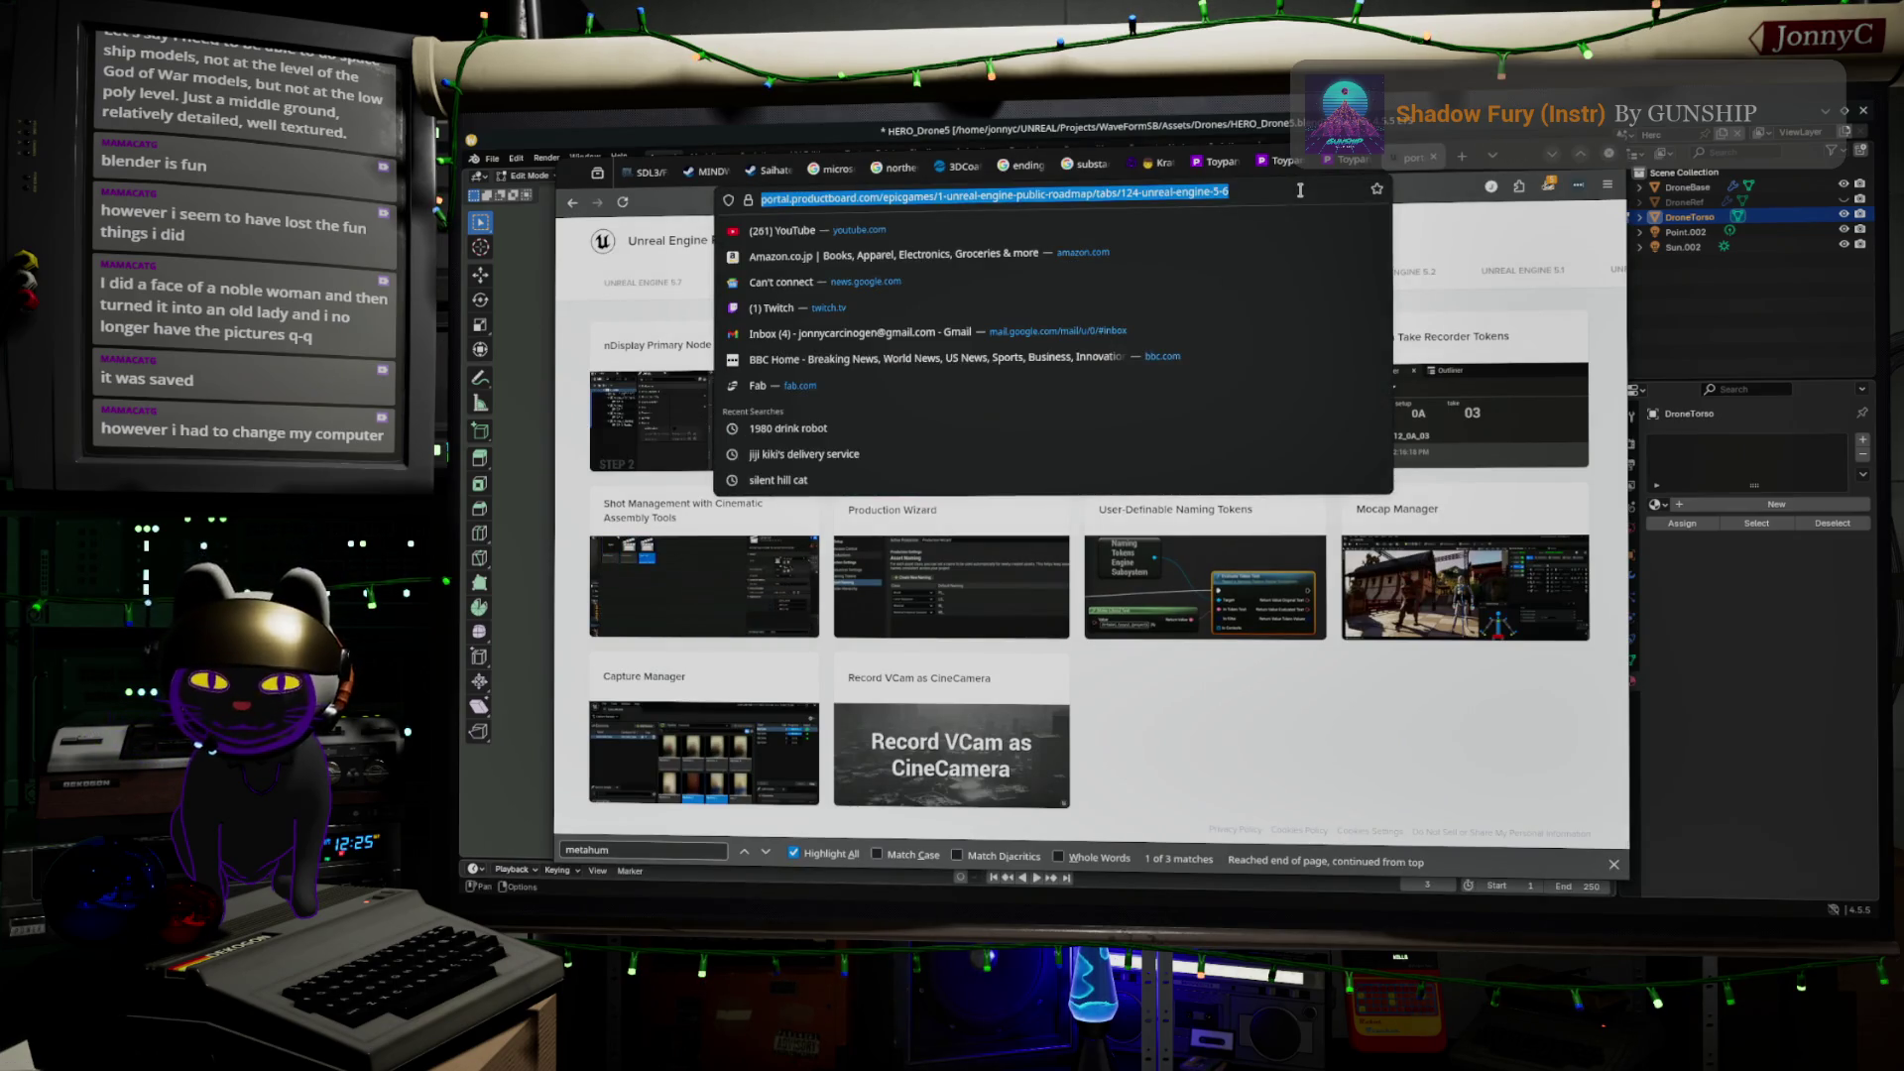
text(999)
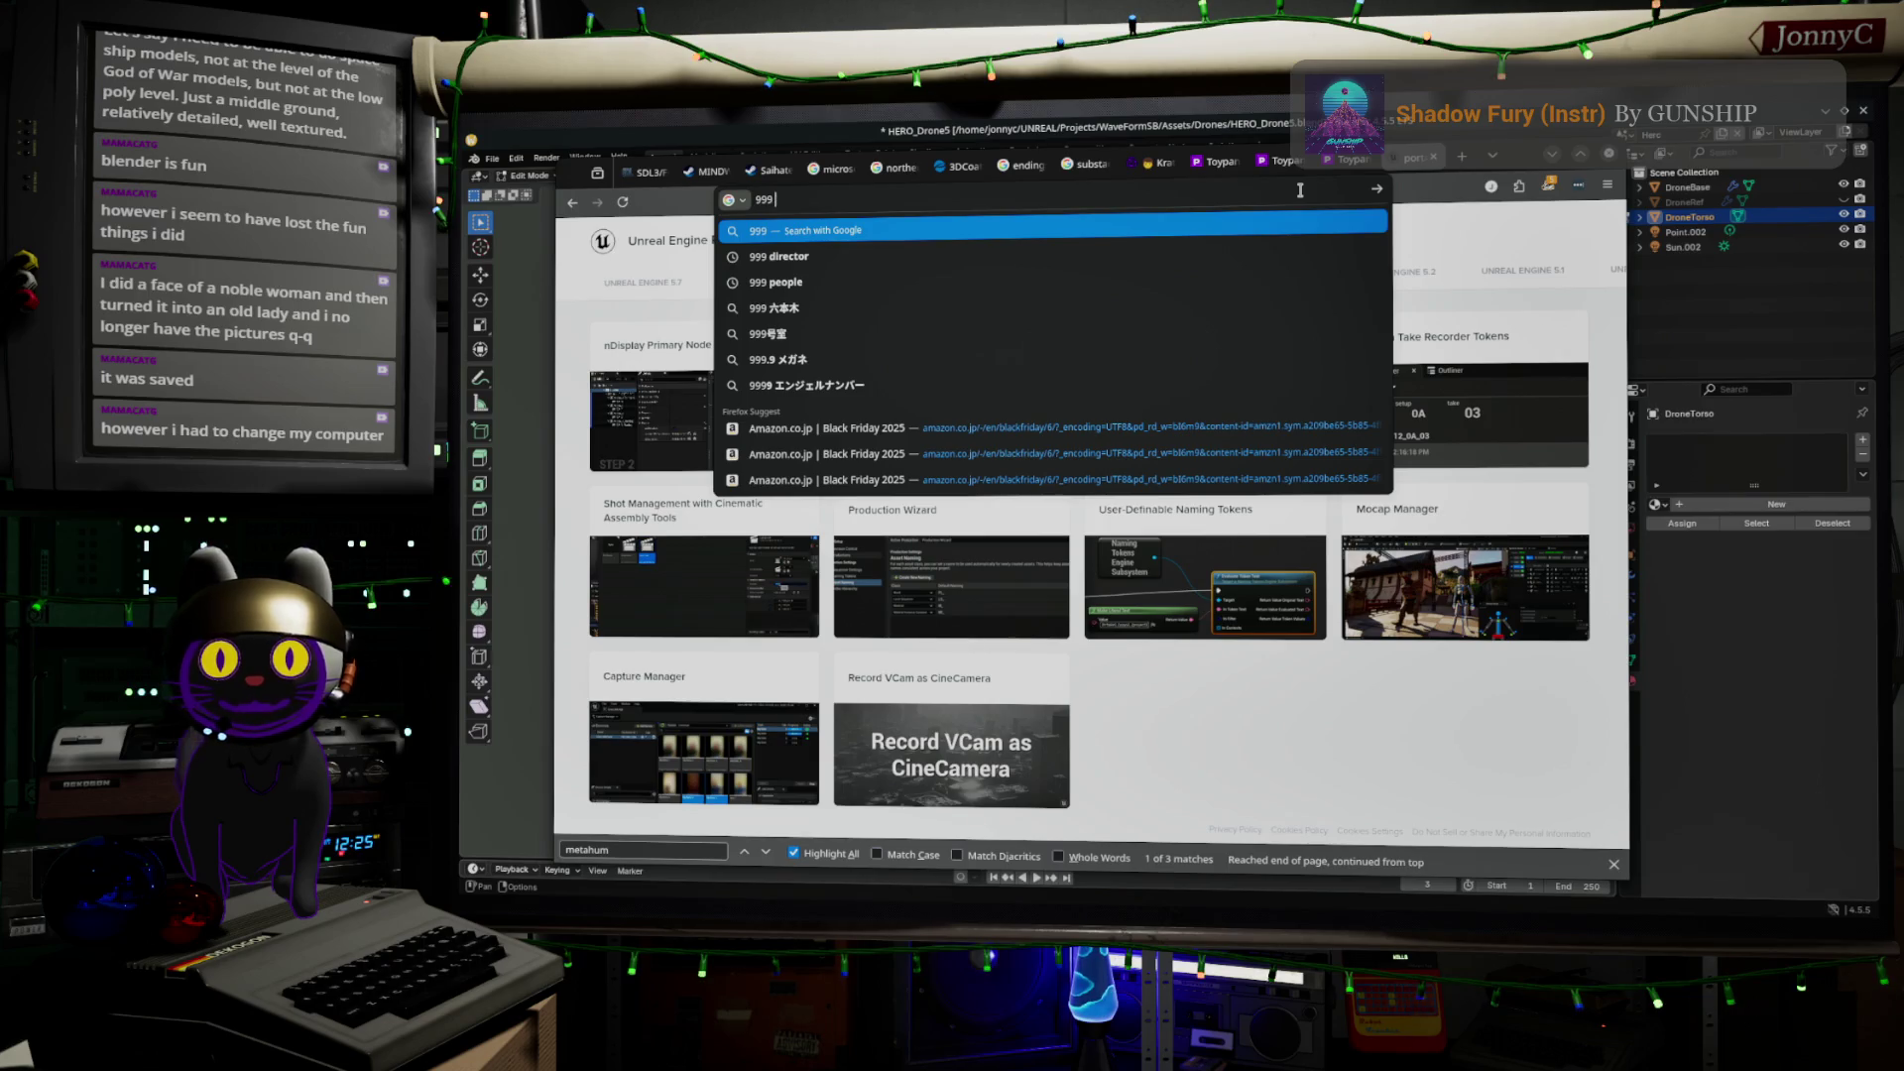
text( zero mask)
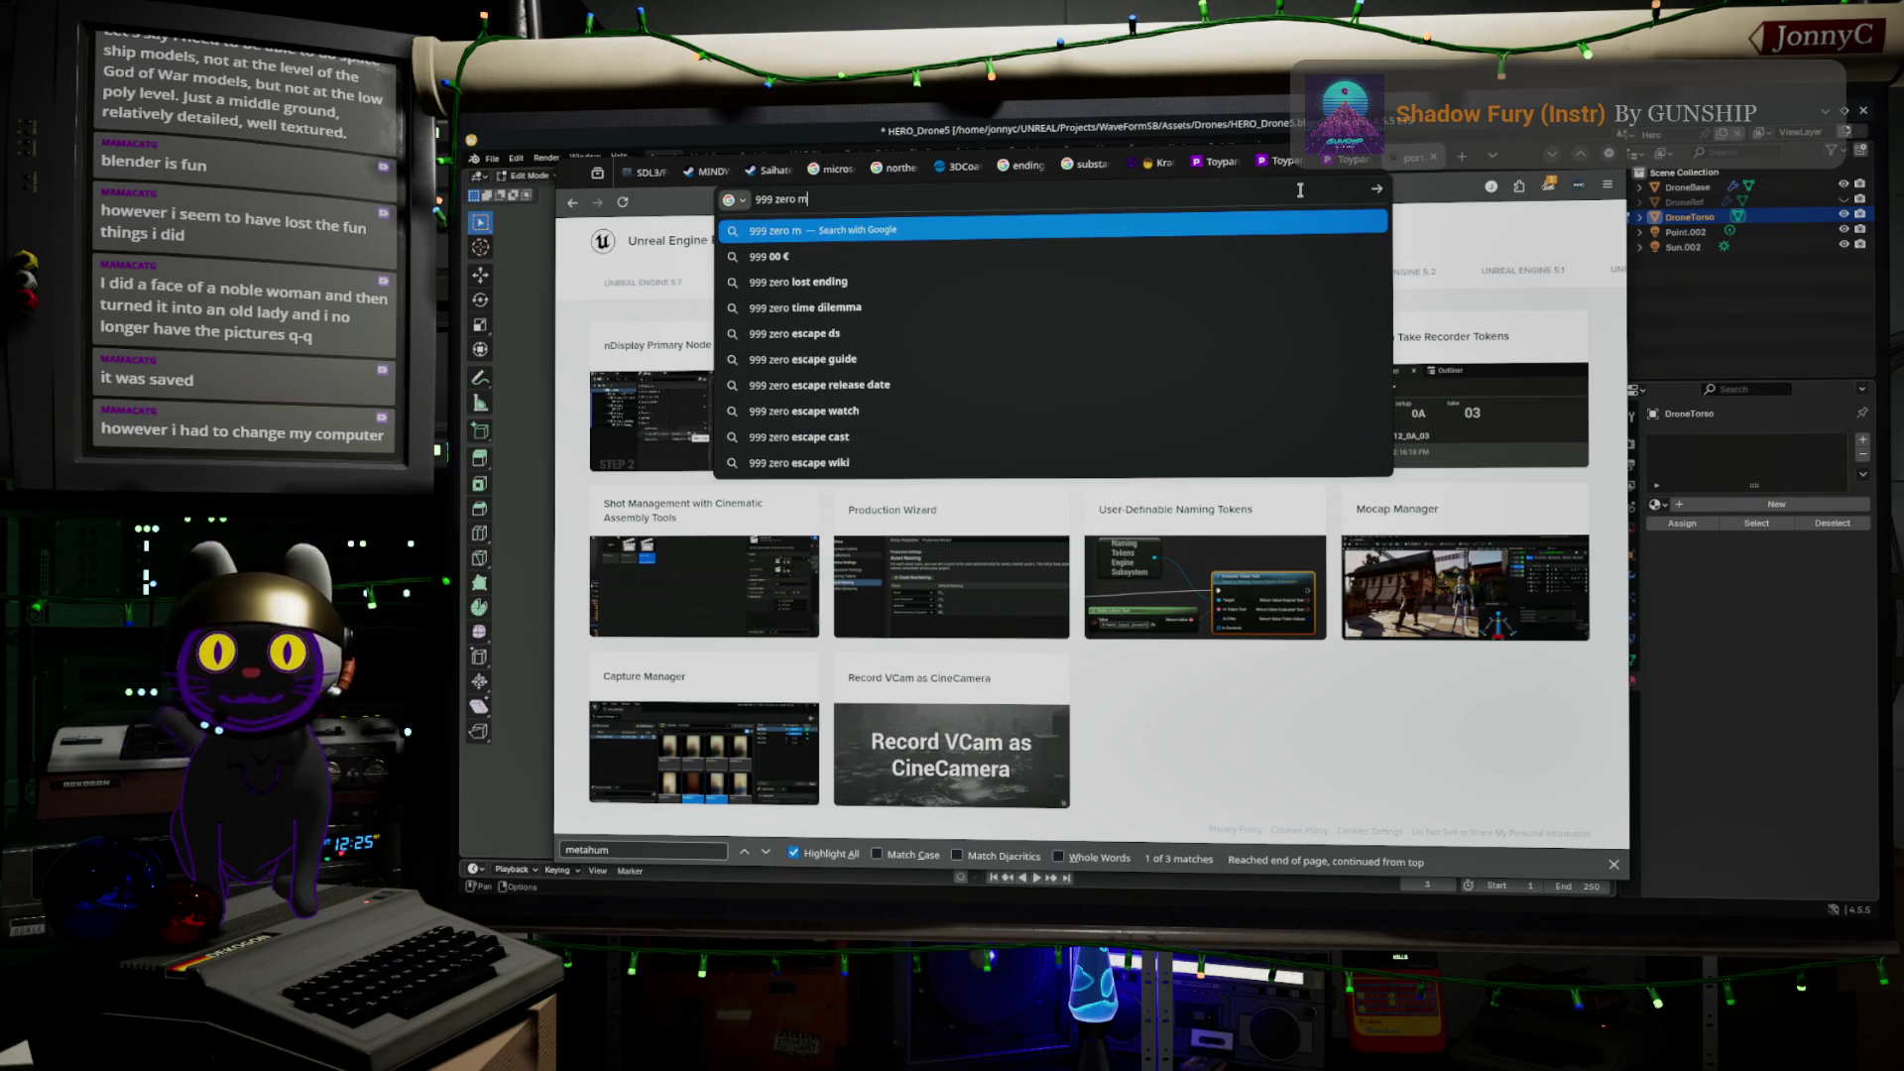
key(Return)
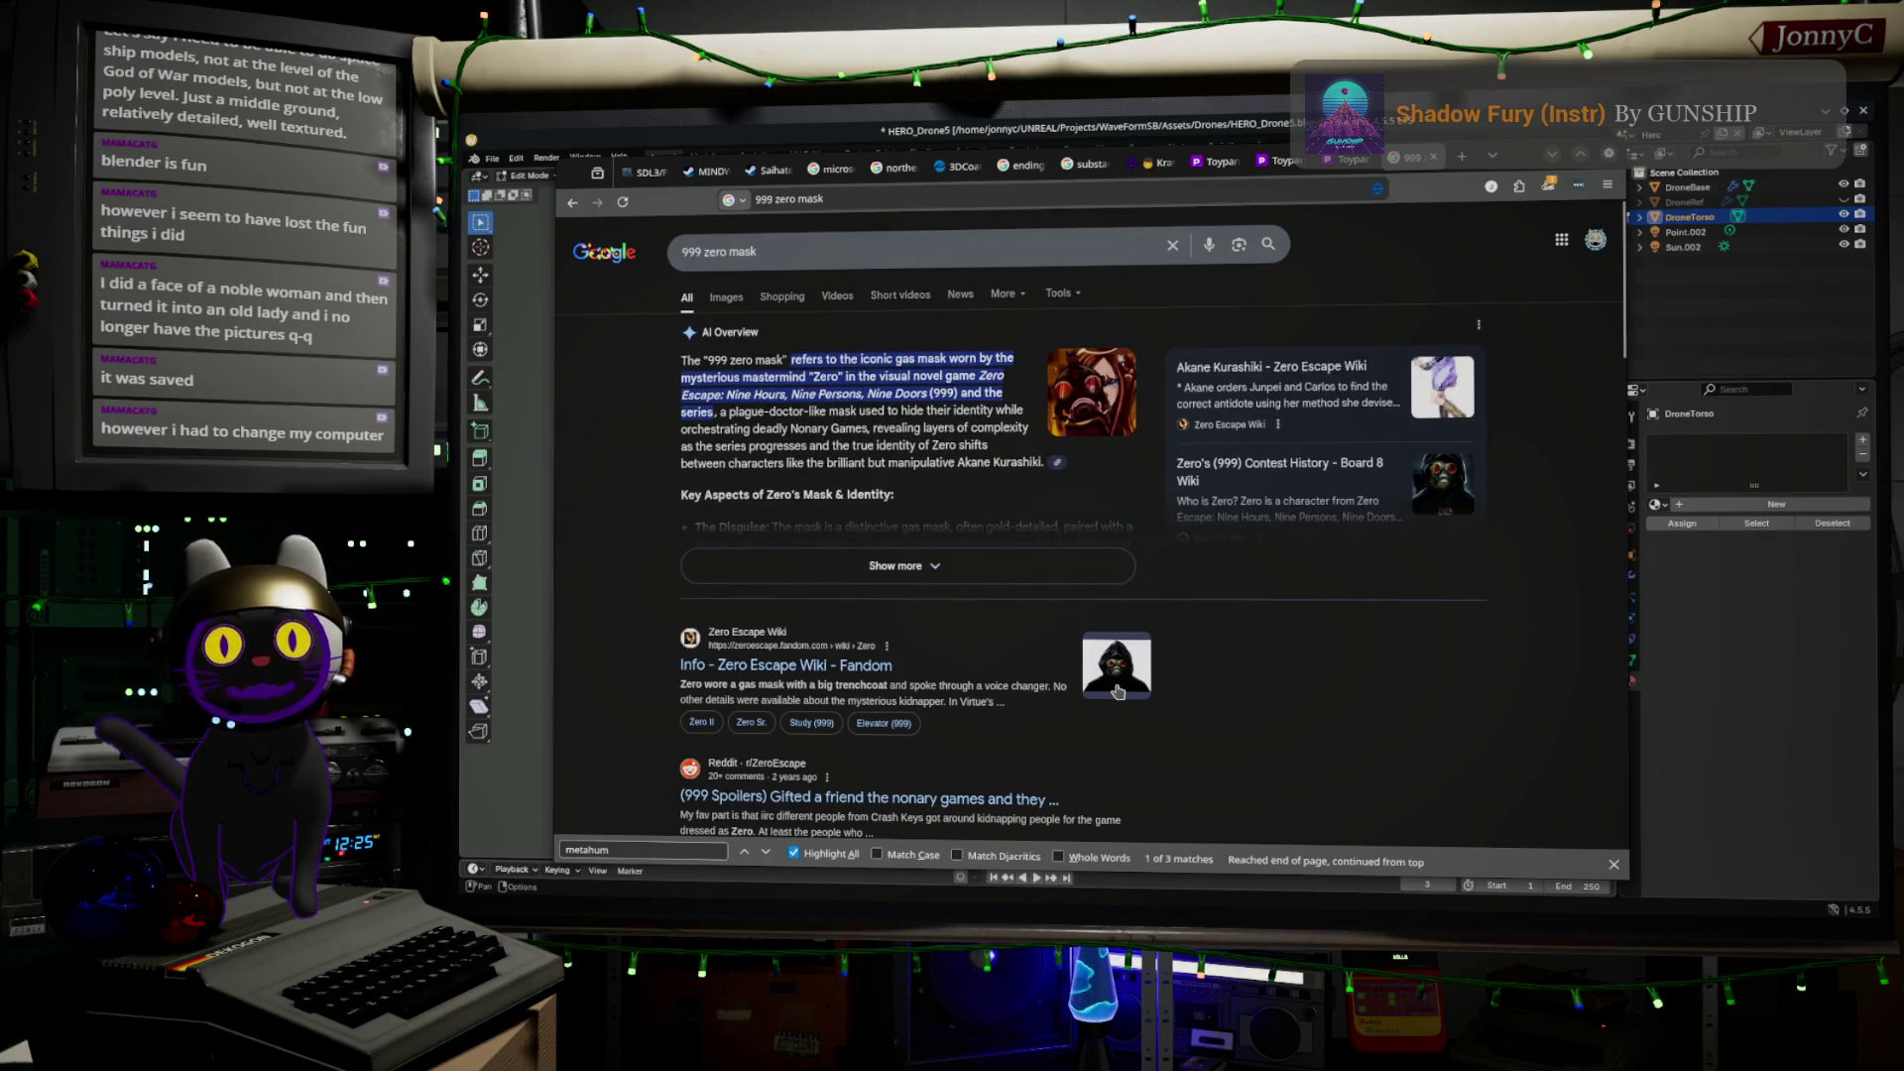
click(1106, 679)
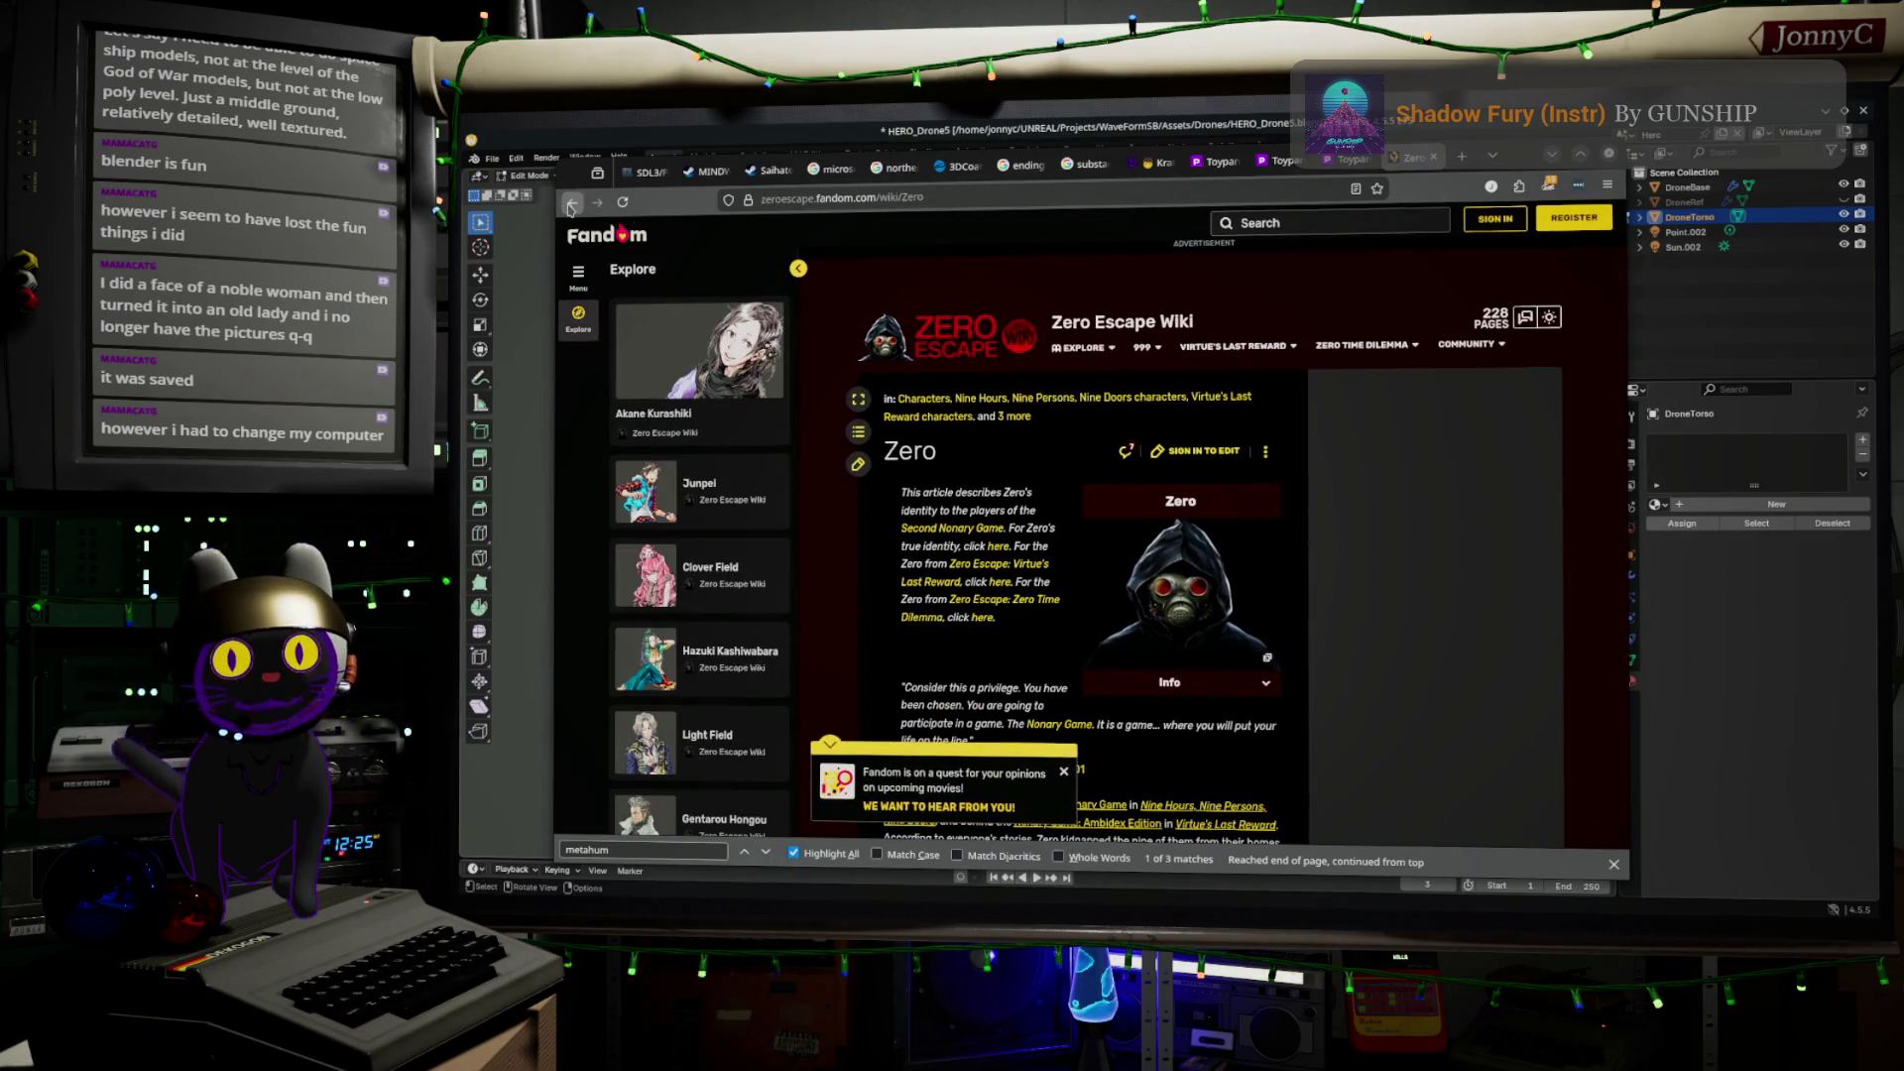
click(571, 205)
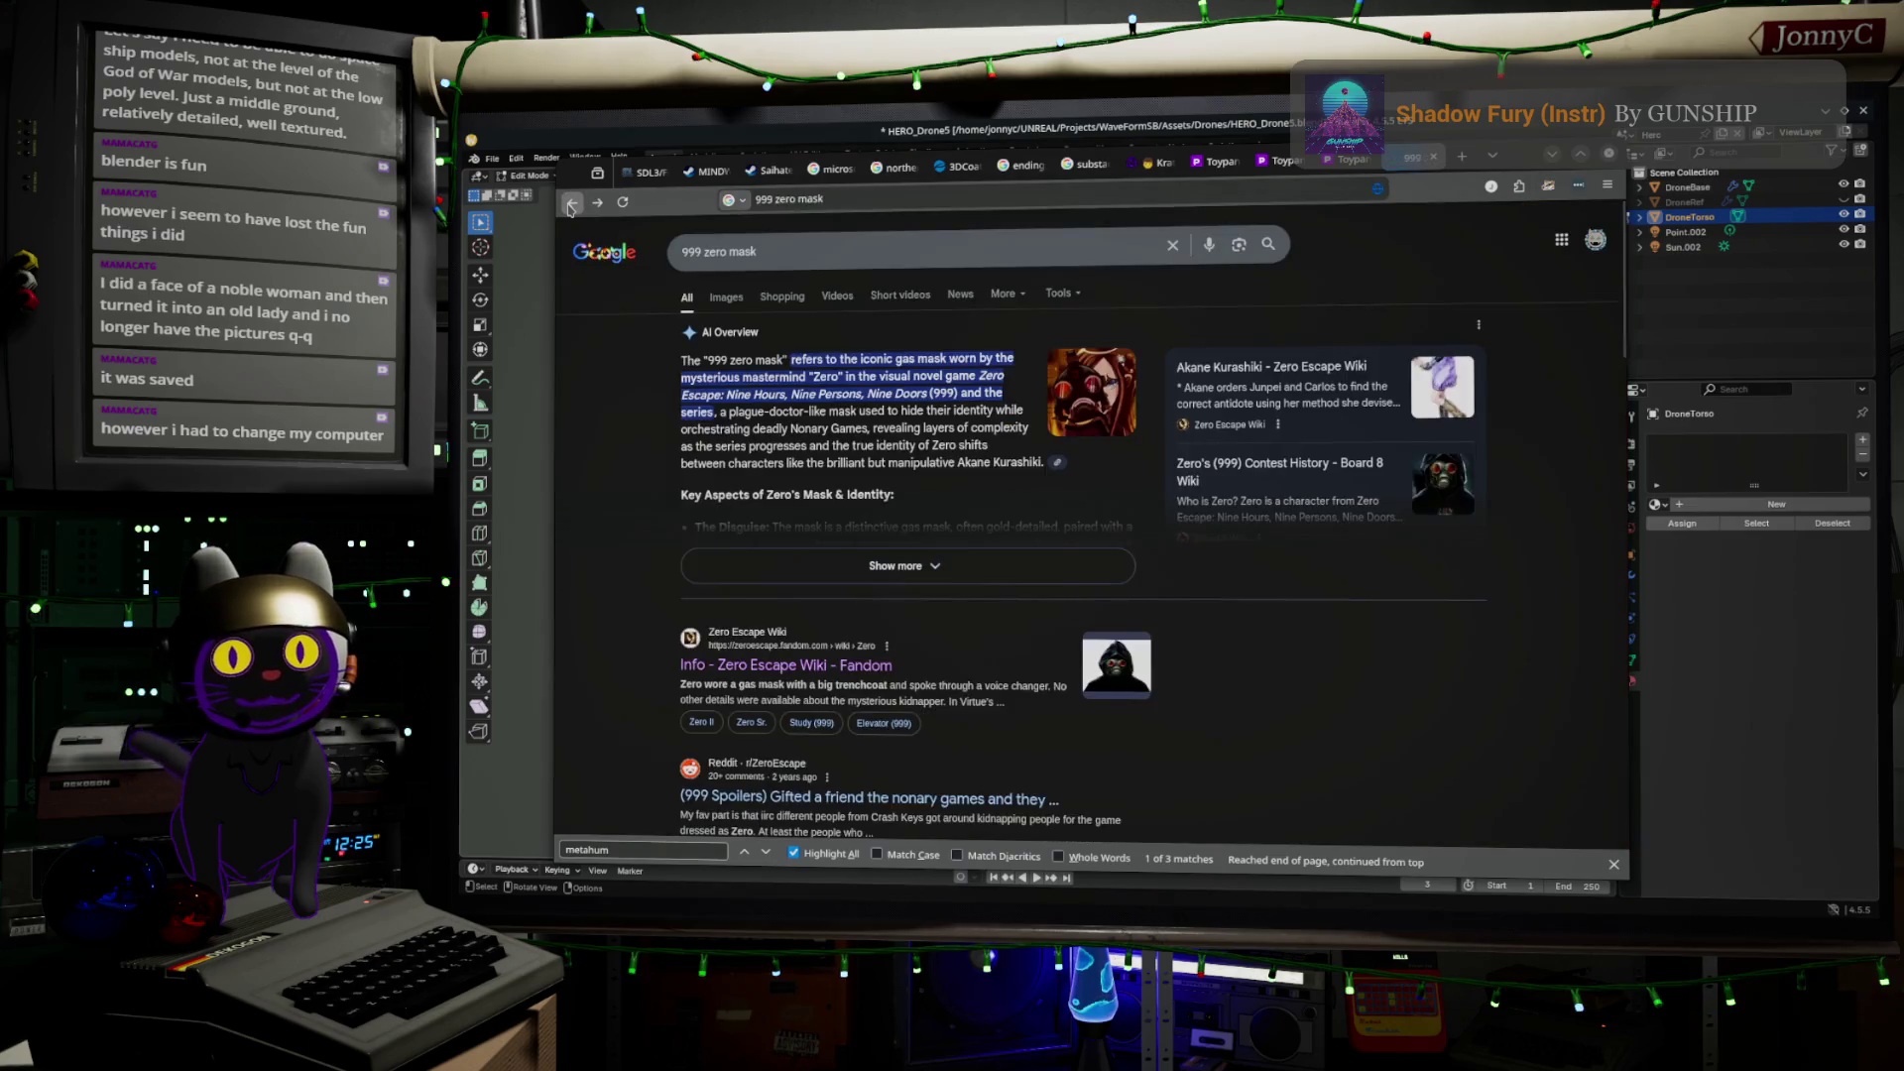
click(726, 297)
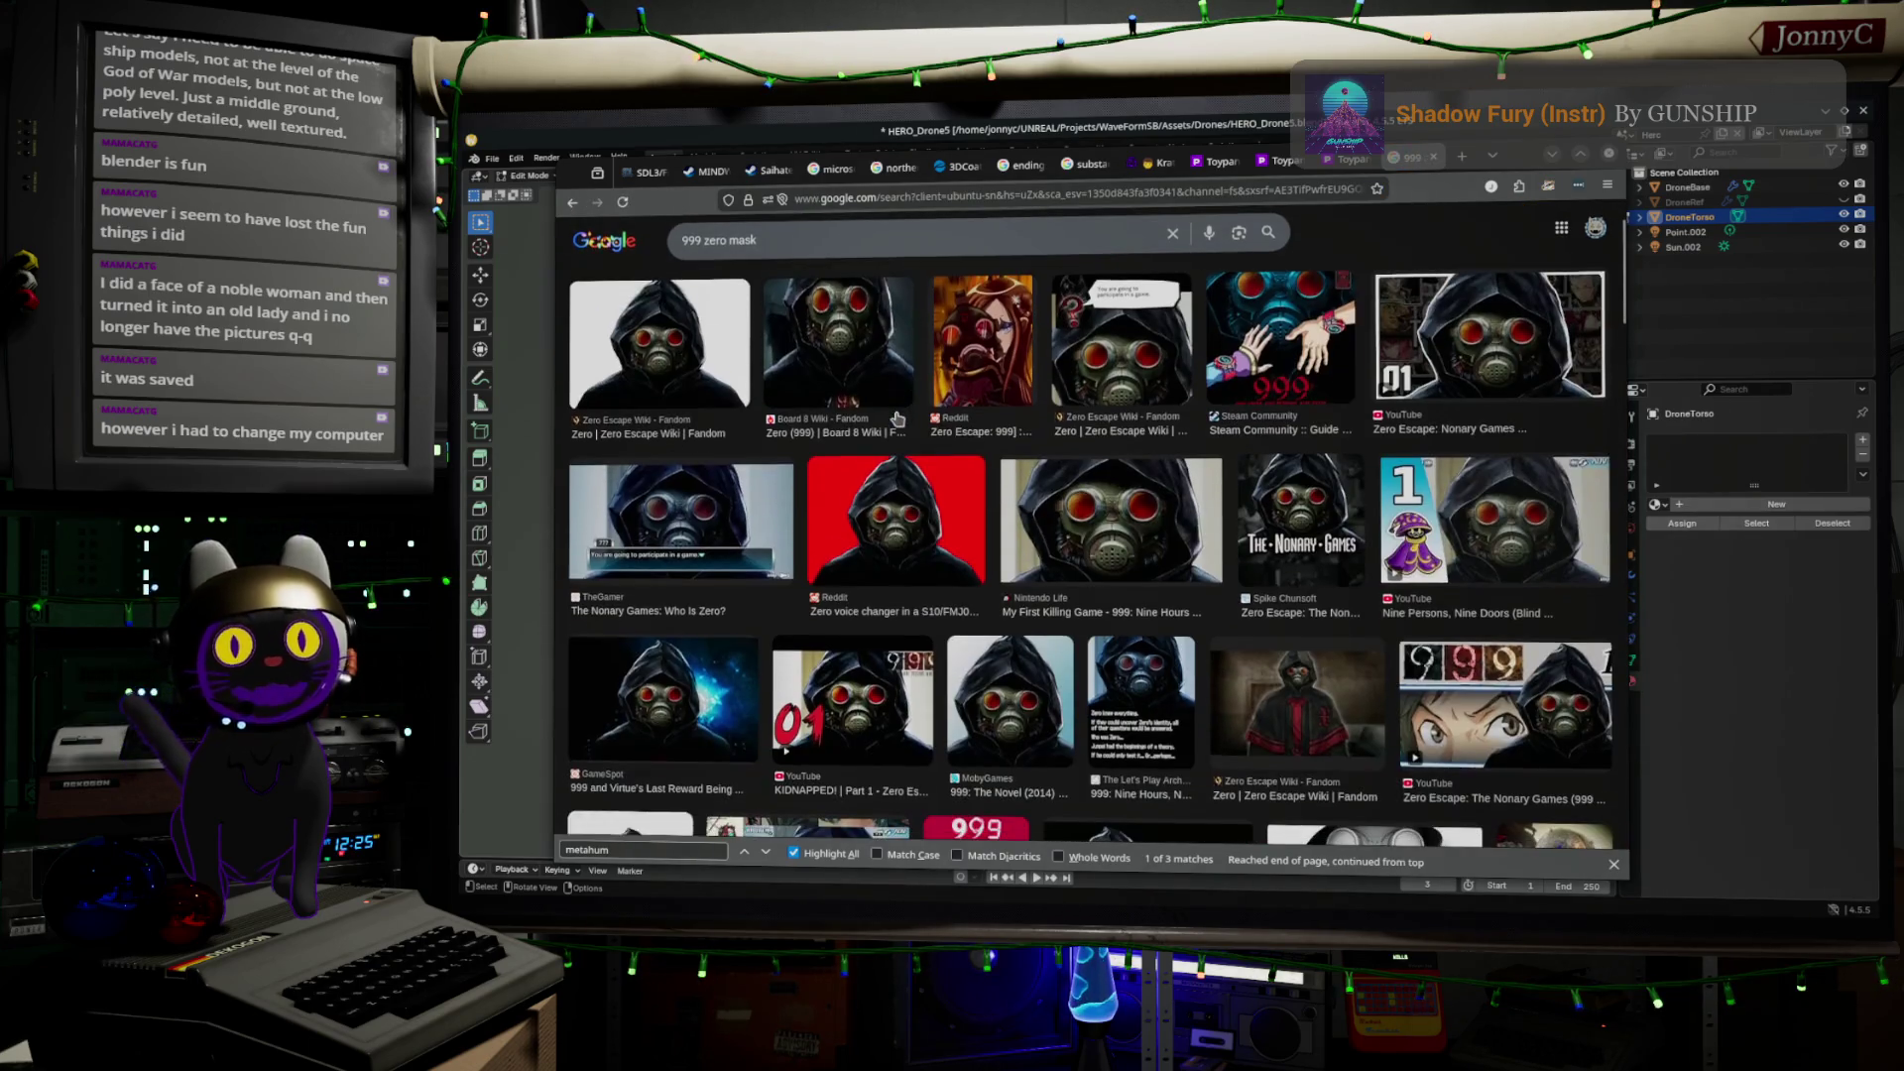
Preview Giant Bomb's Zero gas mask render, then minimize the browser
scroll(897, 419, down, 3)
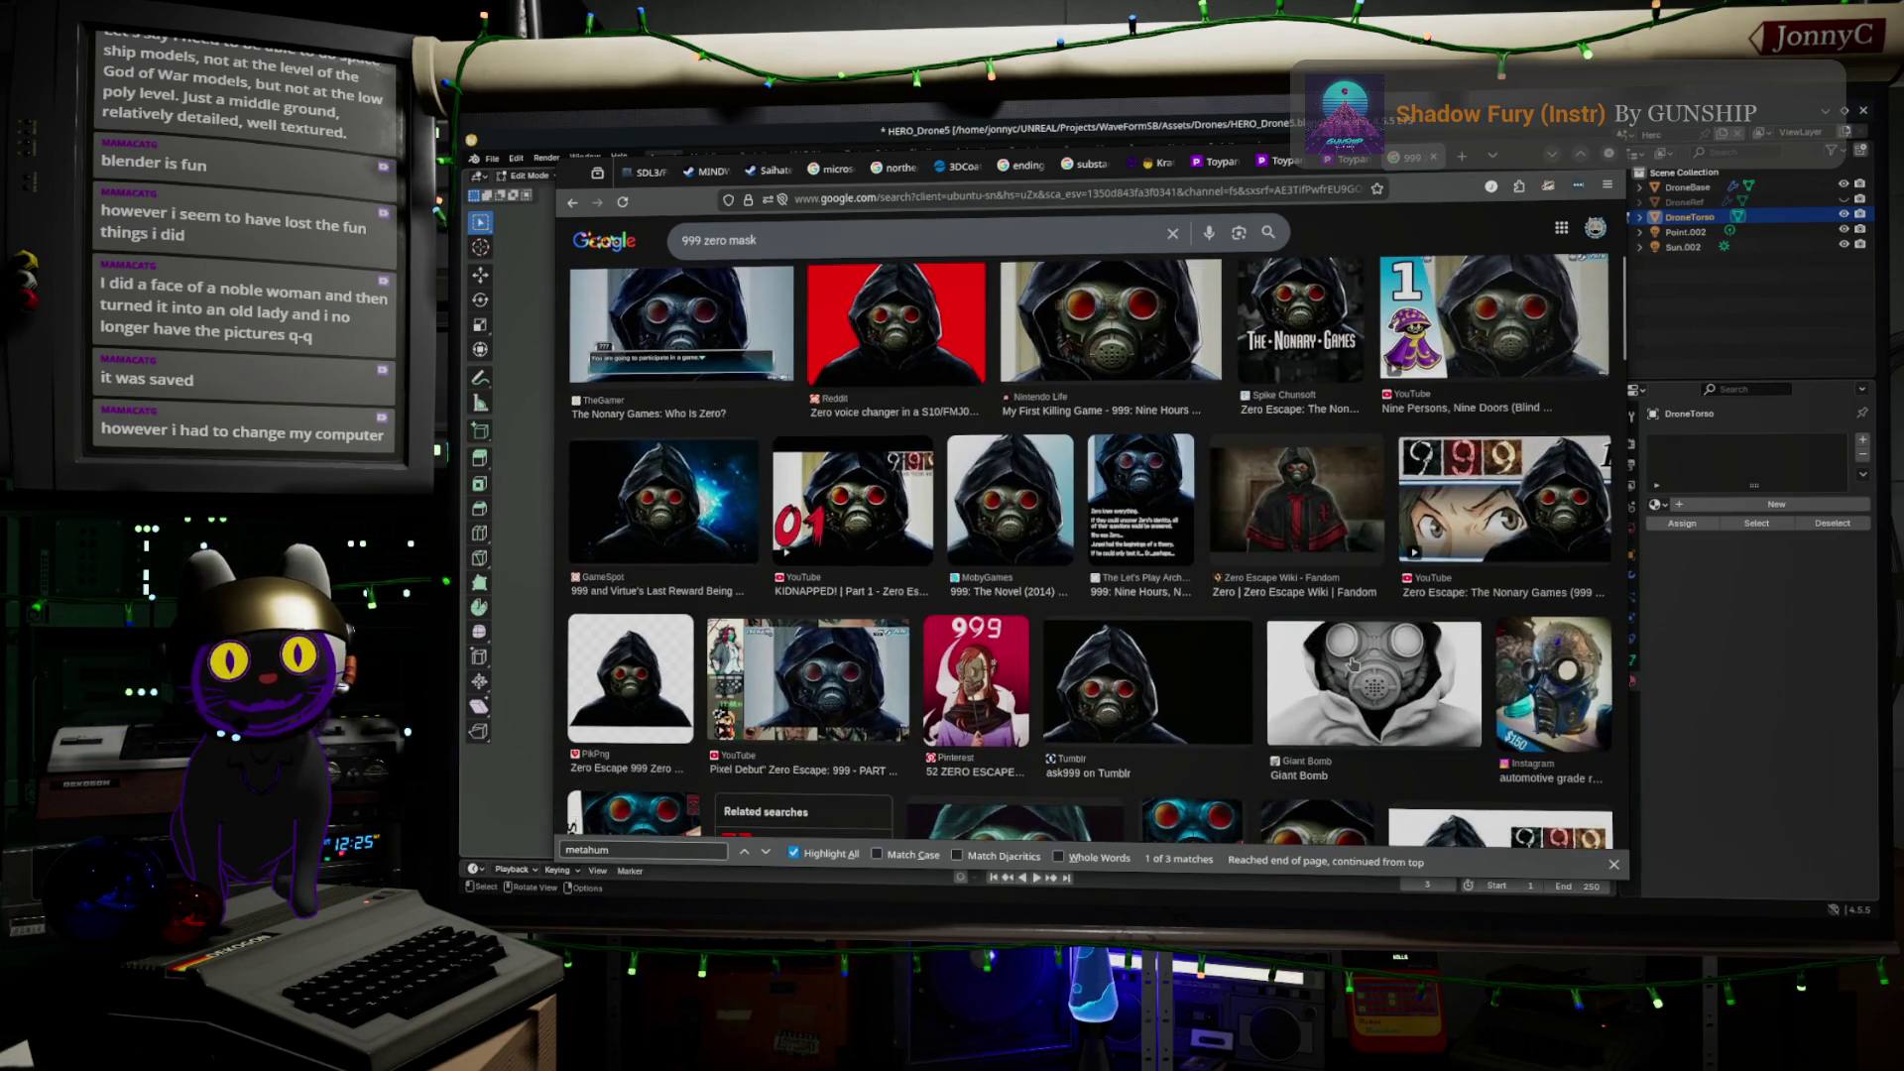
click(1350, 664)
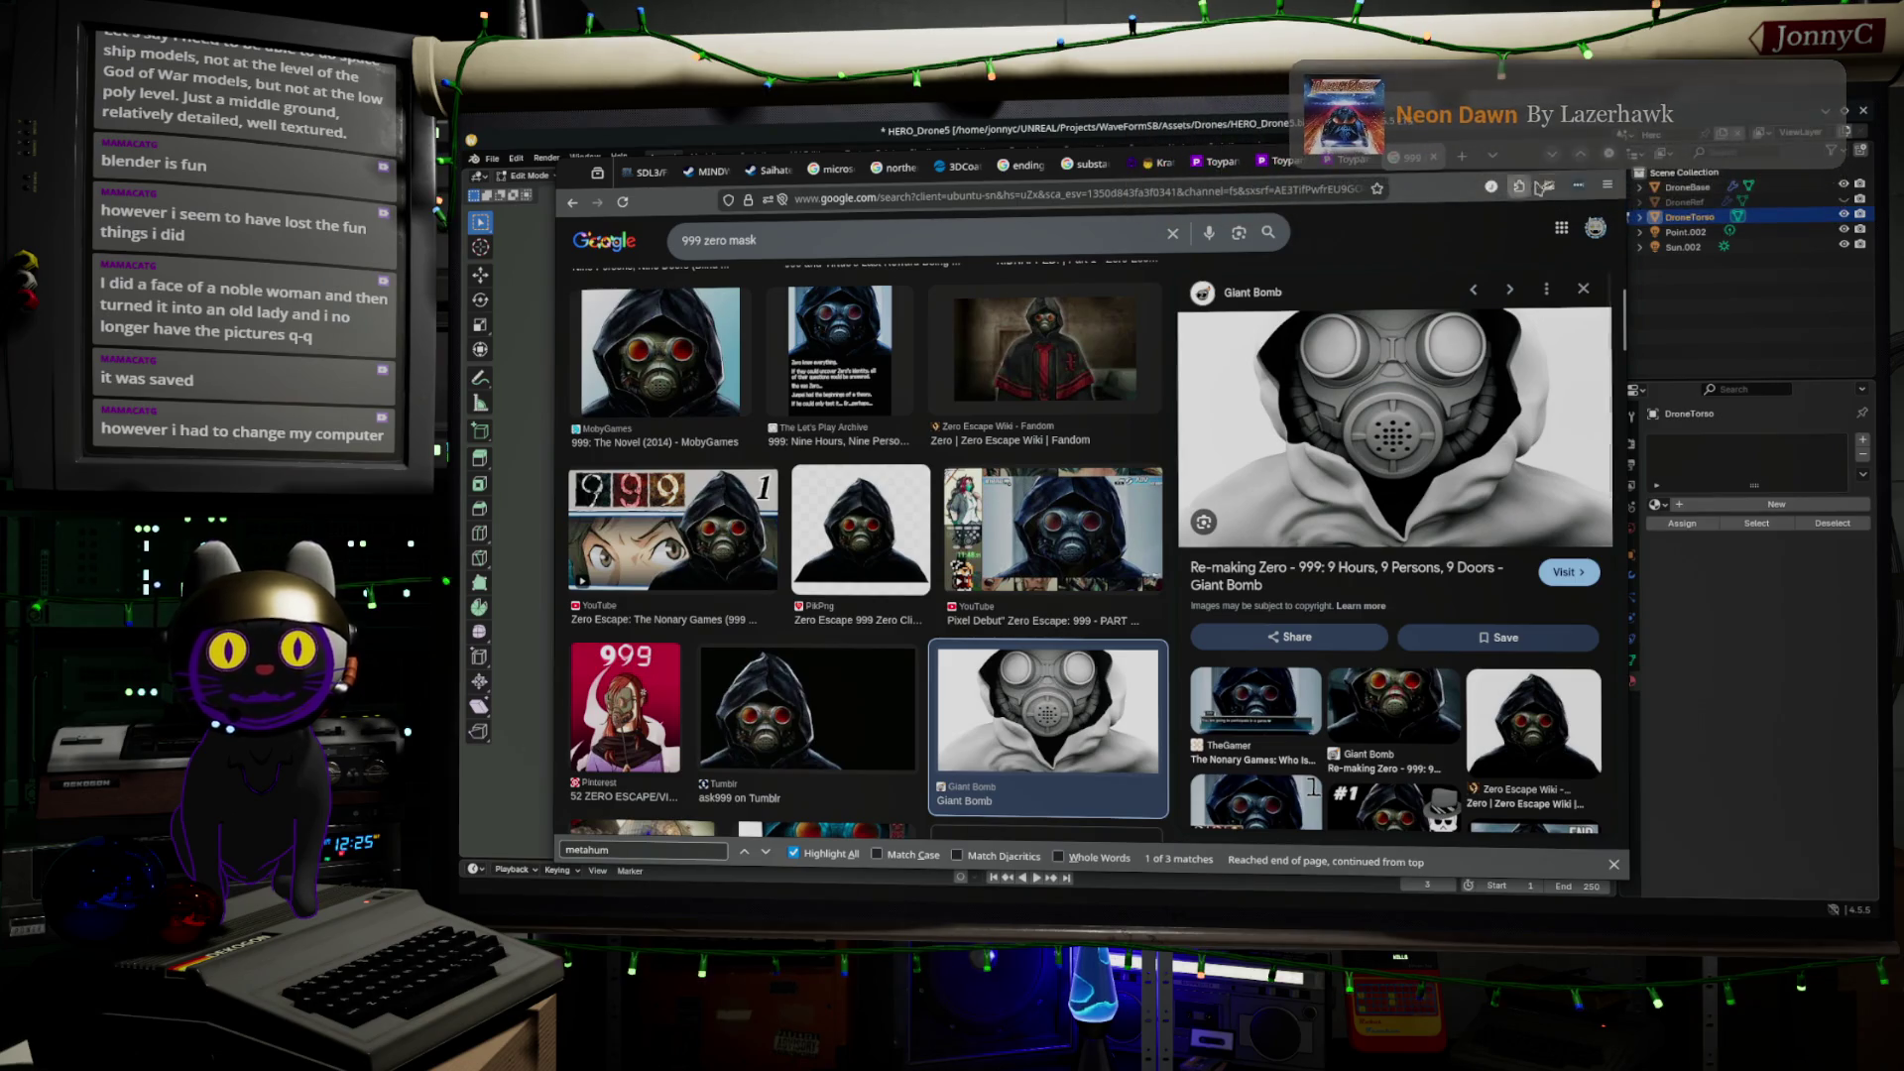
drag(1529, 165, 1552, 201)
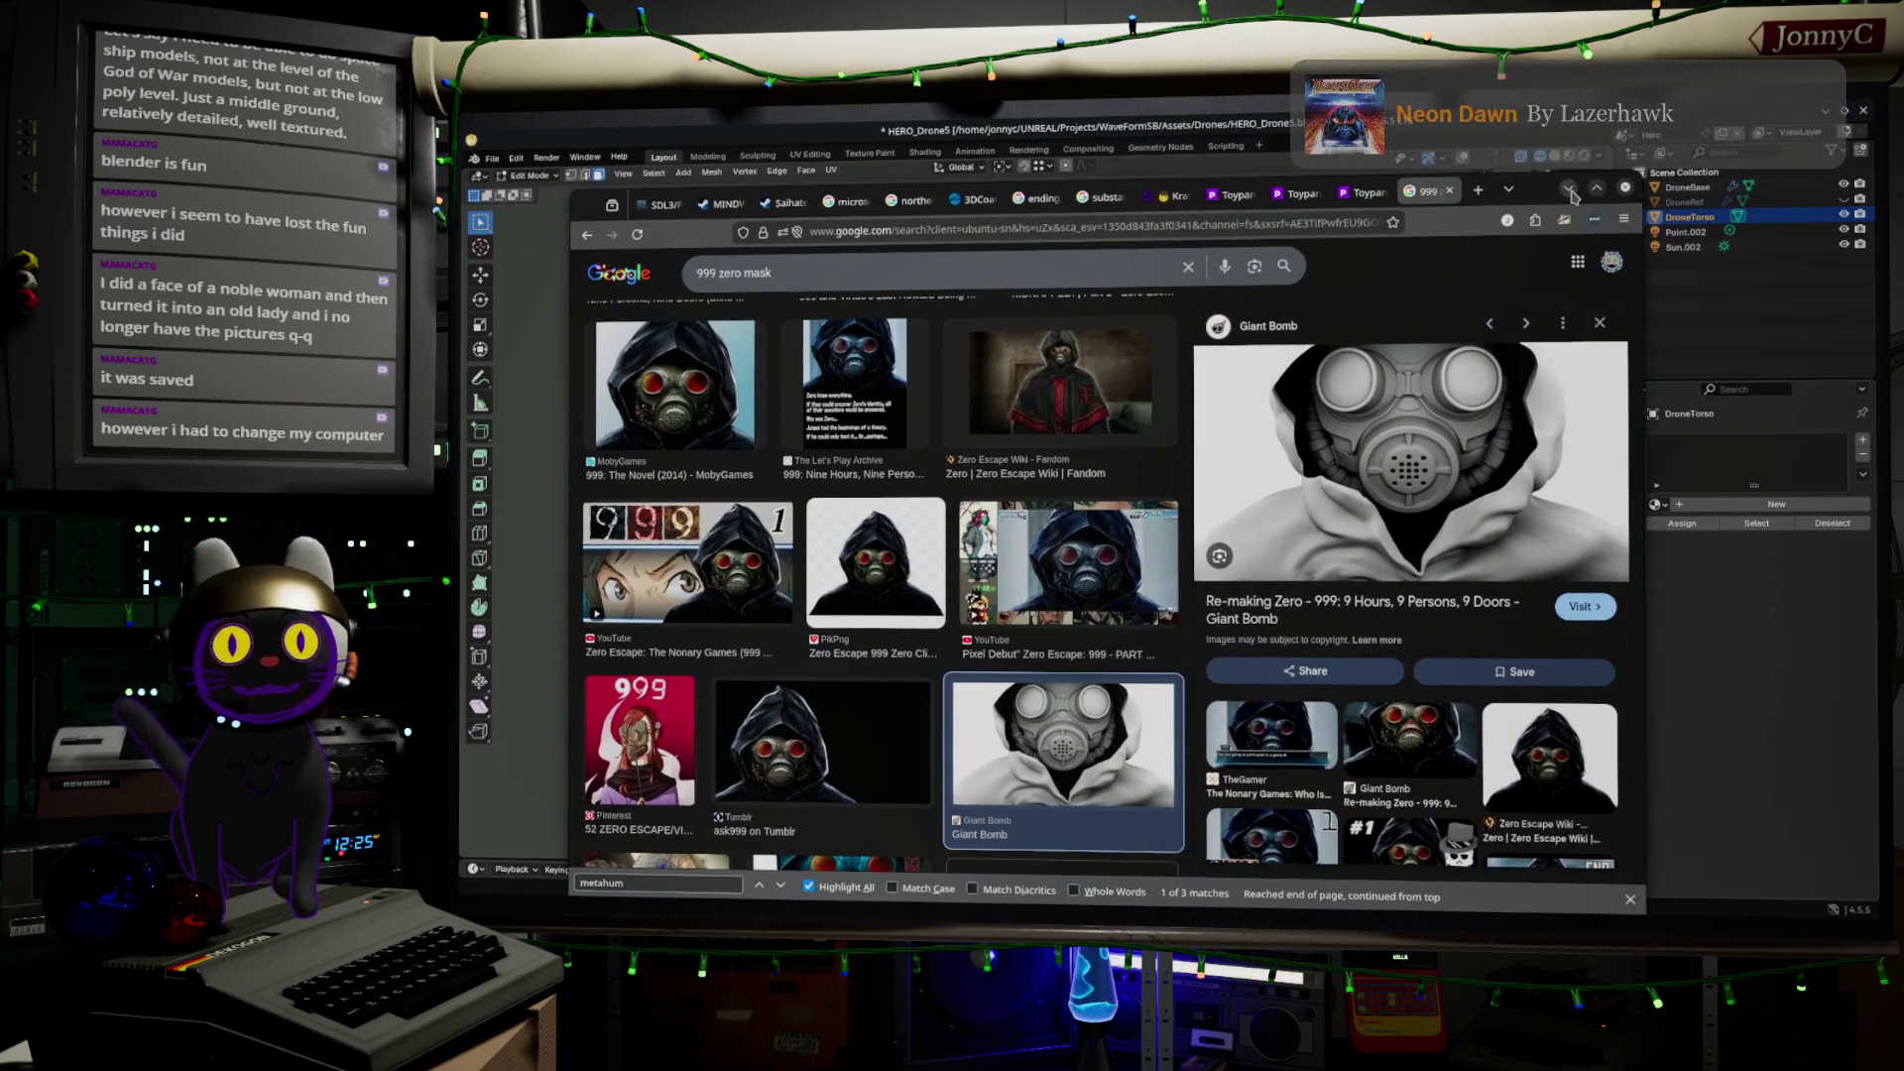
click(1568, 190)
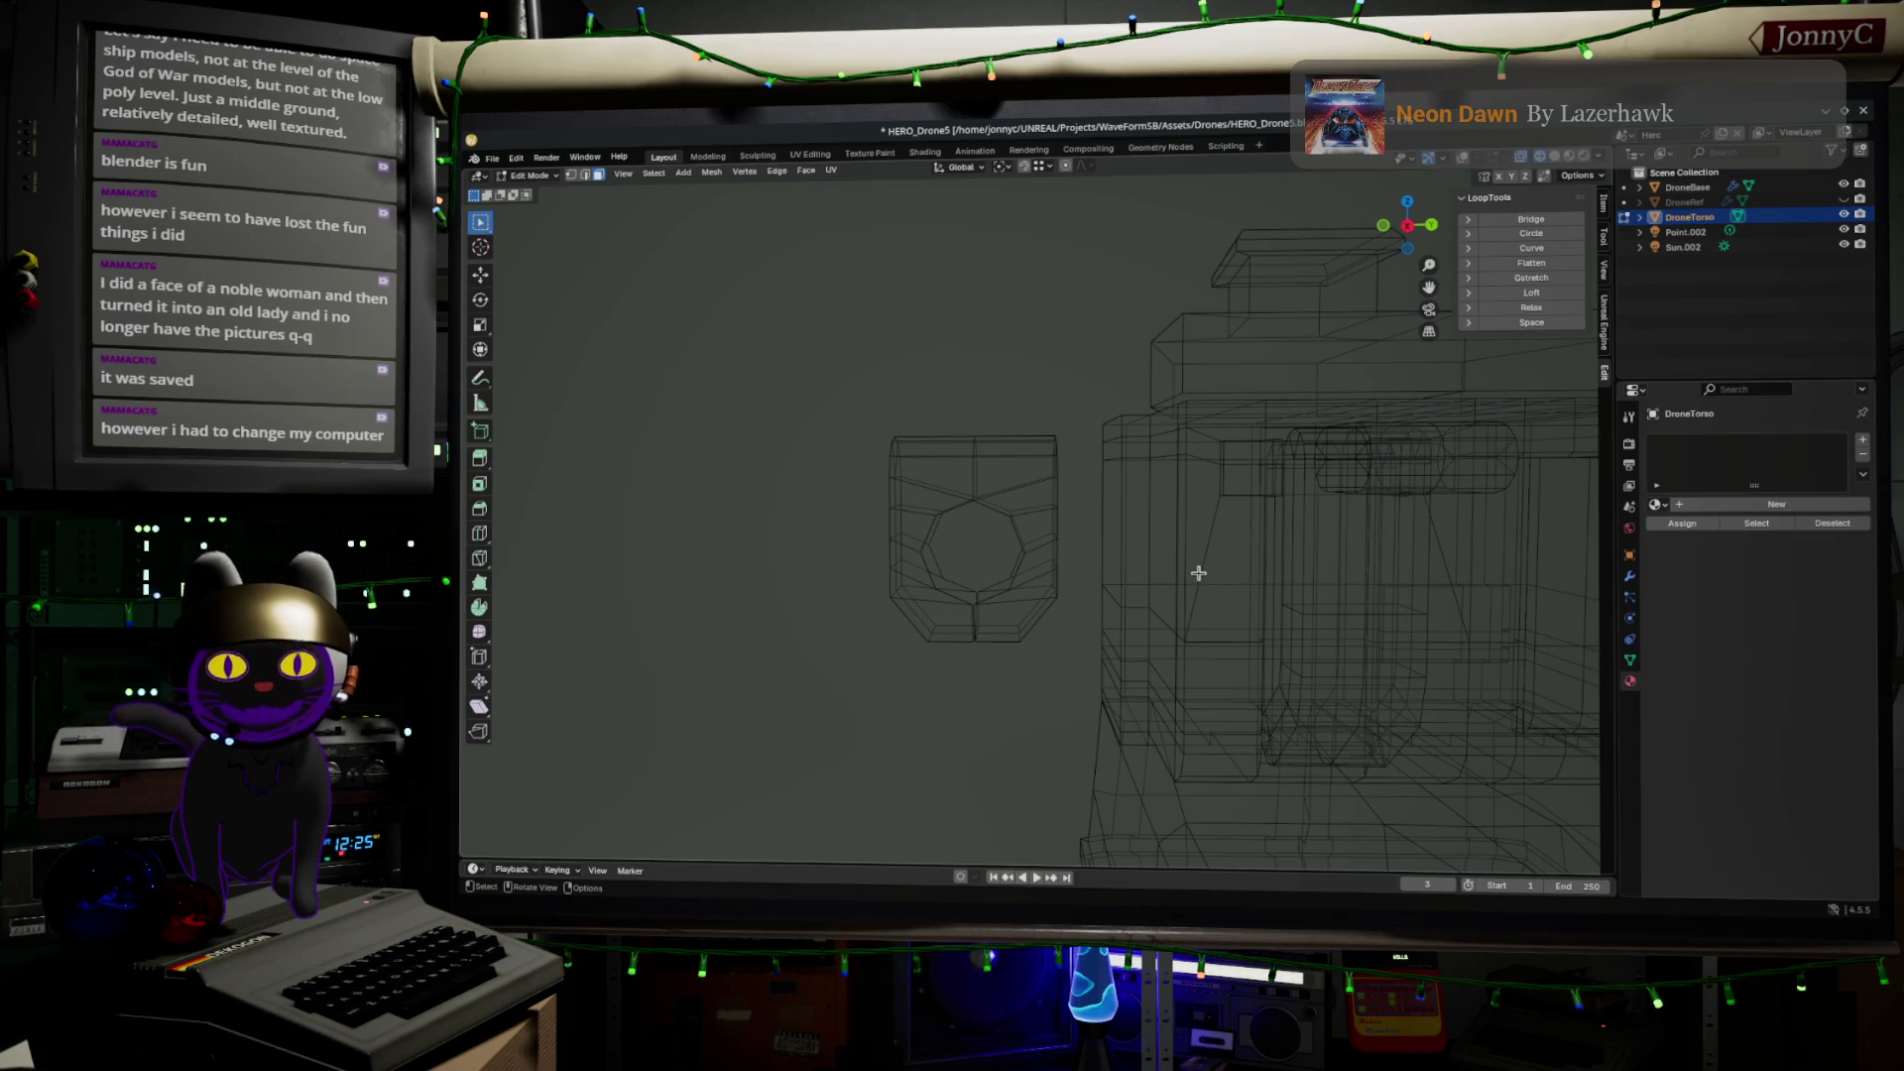
Switch to Object Mode and view the torso orthographically, centred on the heptagonal opening
scroll(991, 503, up, 3)
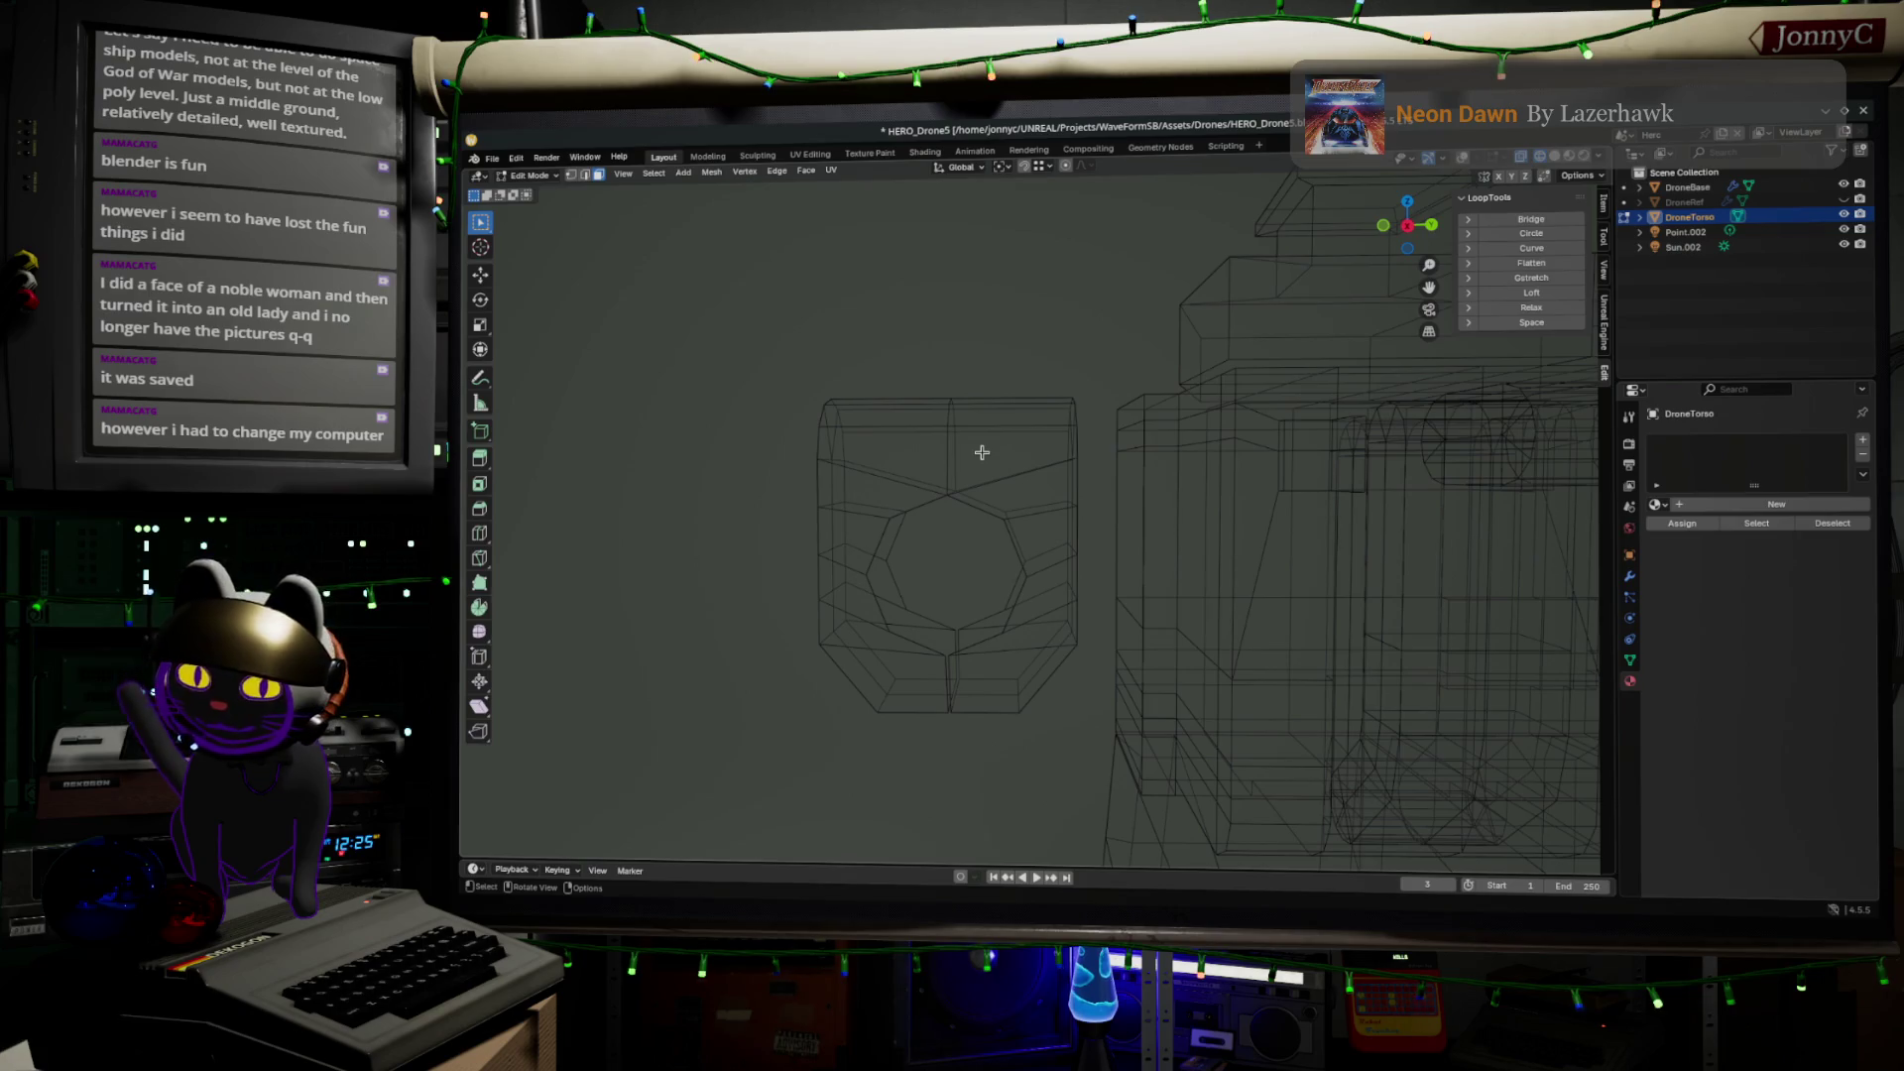
key(Tab)
scroll(982, 452, up, 2)
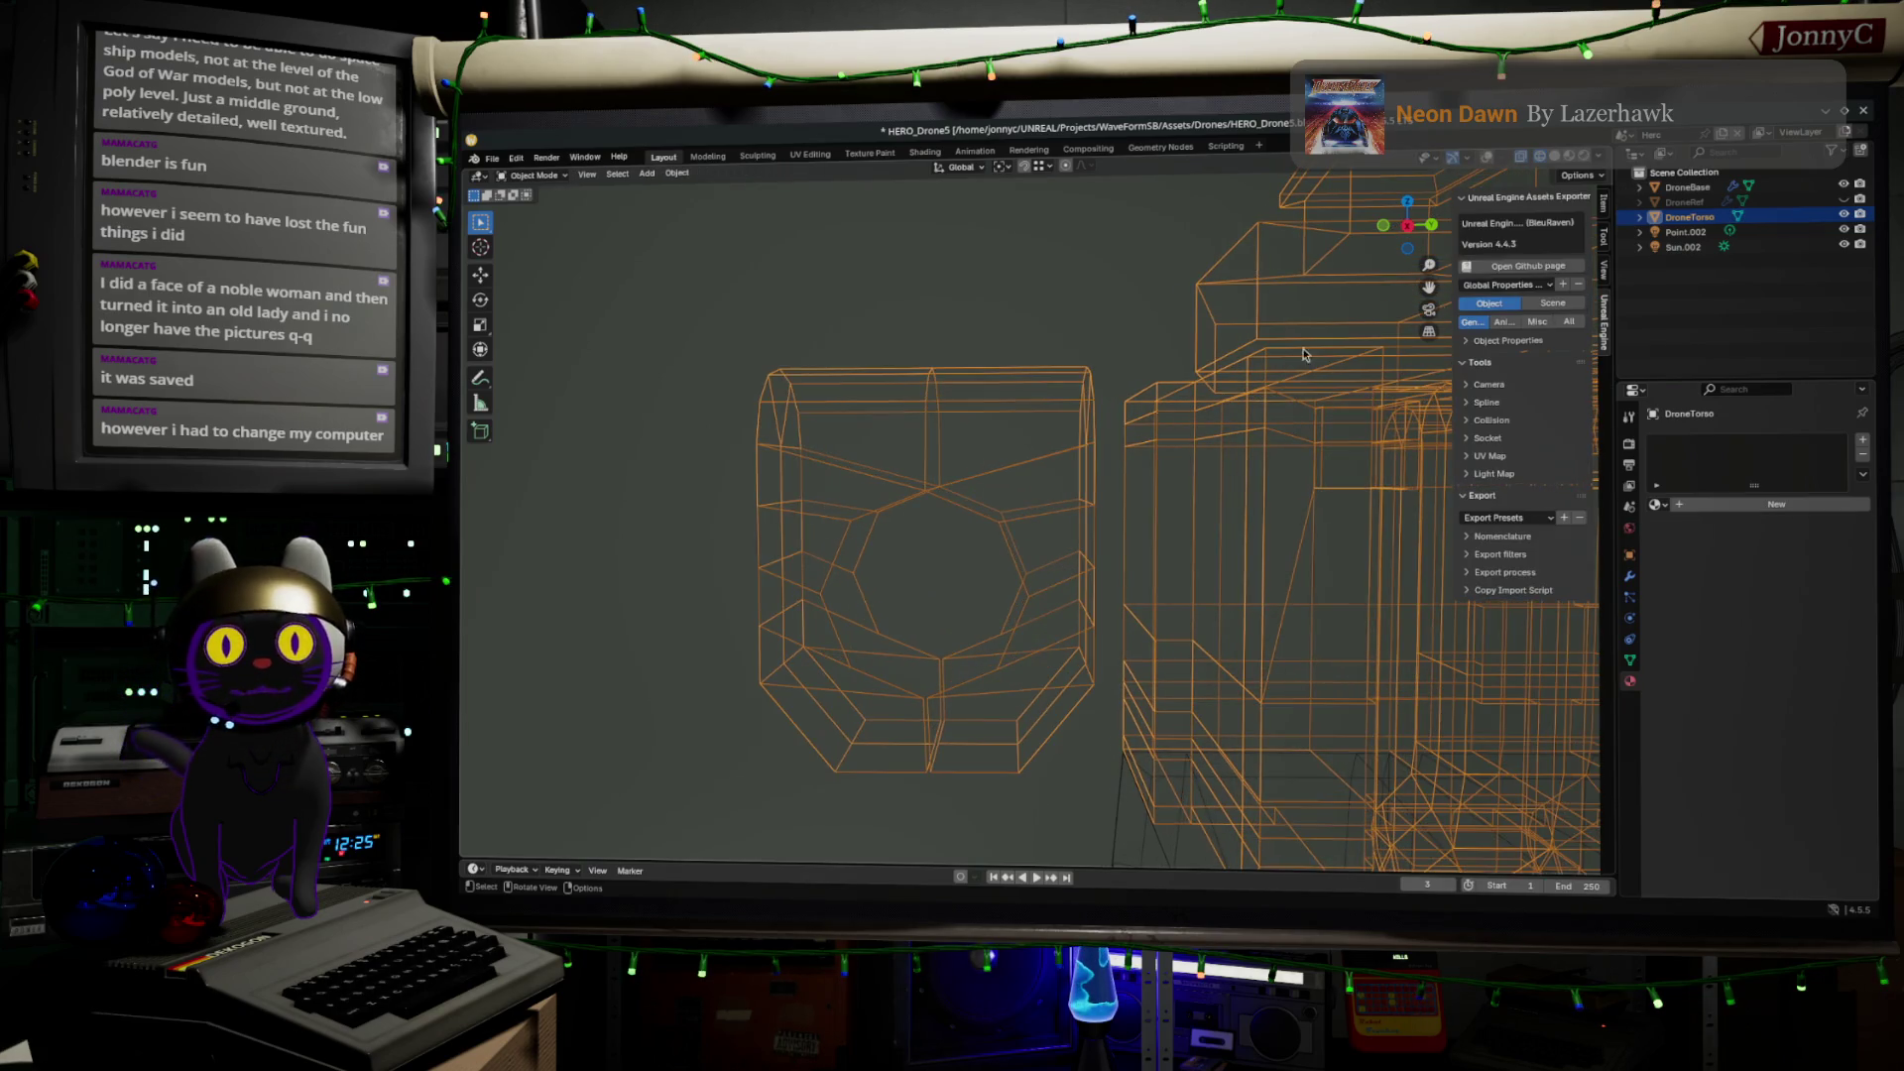
click(1407, 228)
scroll(790, 532, up, 3)
shift+middle_drag(820, 522, 1039, 589)
Deselect all, select DroneTorso and orbit to inspect the wireframe, then return to Firefox
scroll(1038, 589, up, 2)
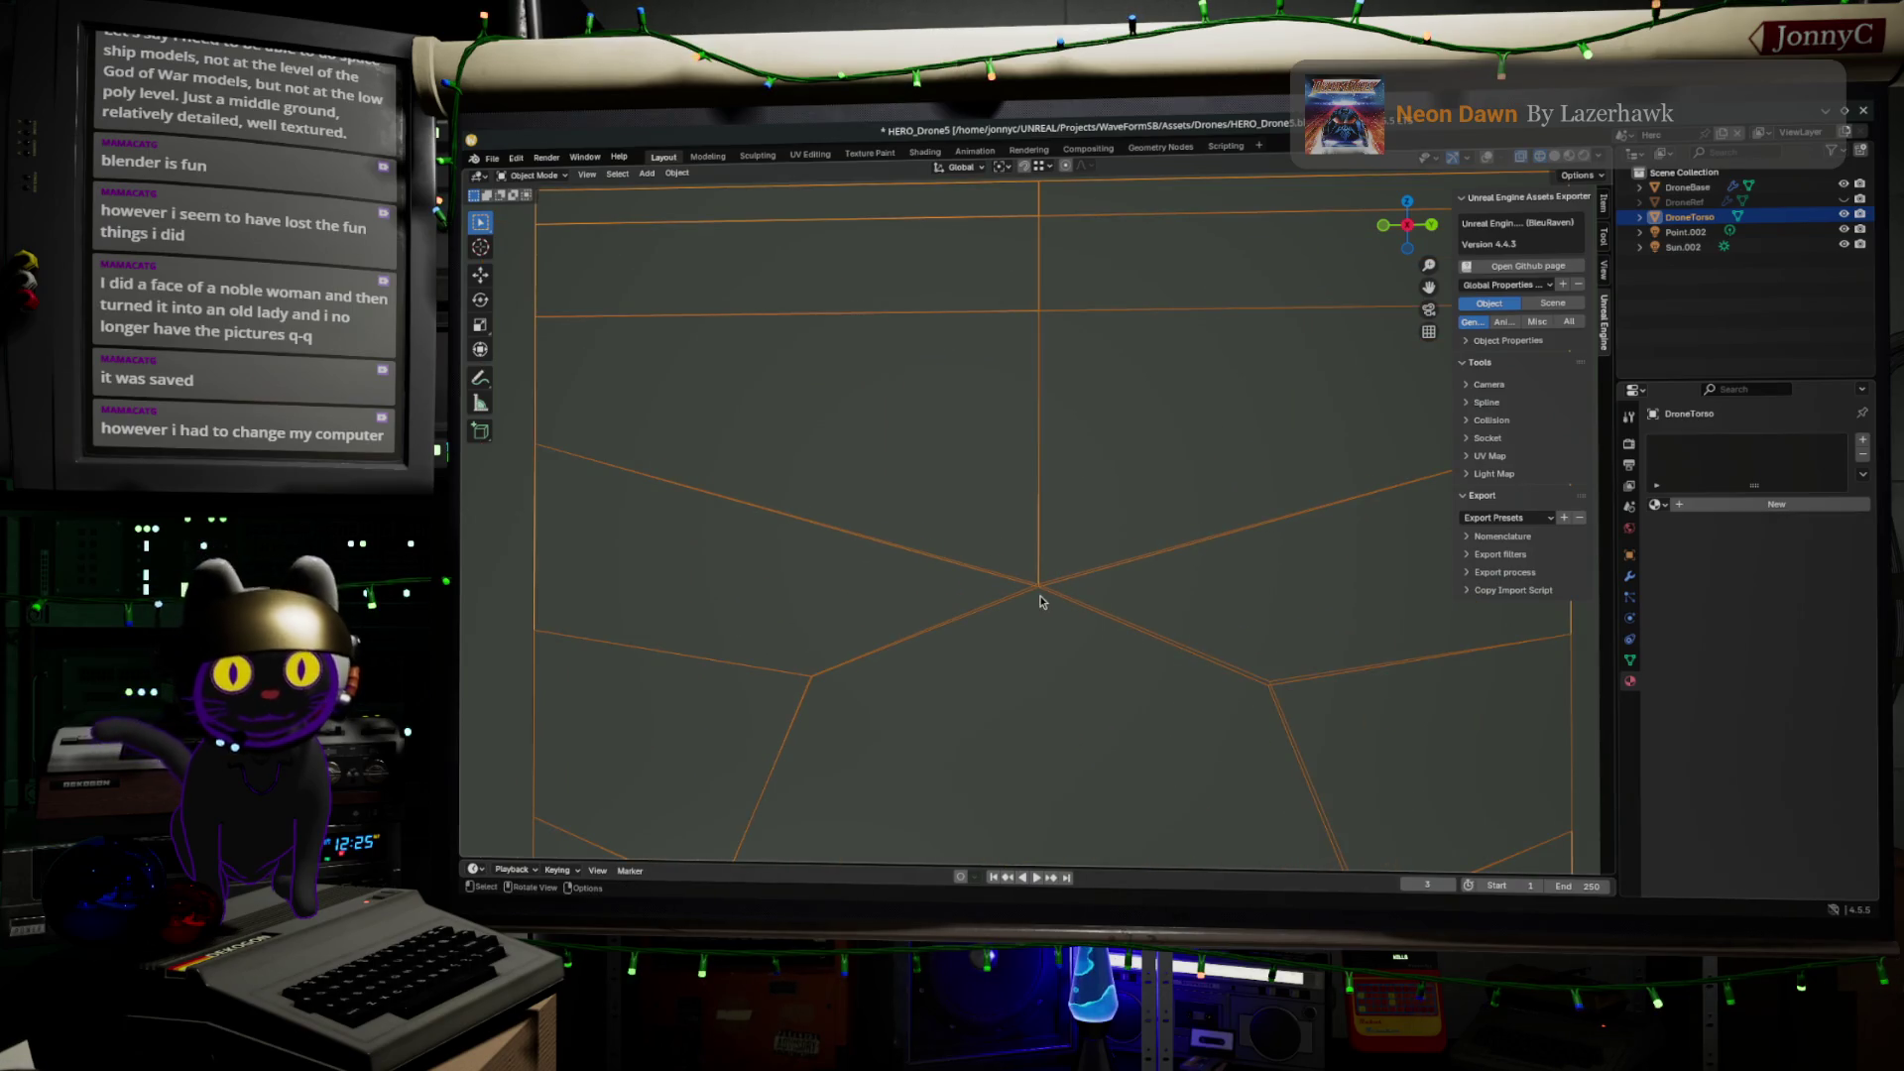
scroll(1039, 593, down, 2)
key(alt+a)
scroll(1041, 589, down, 3)
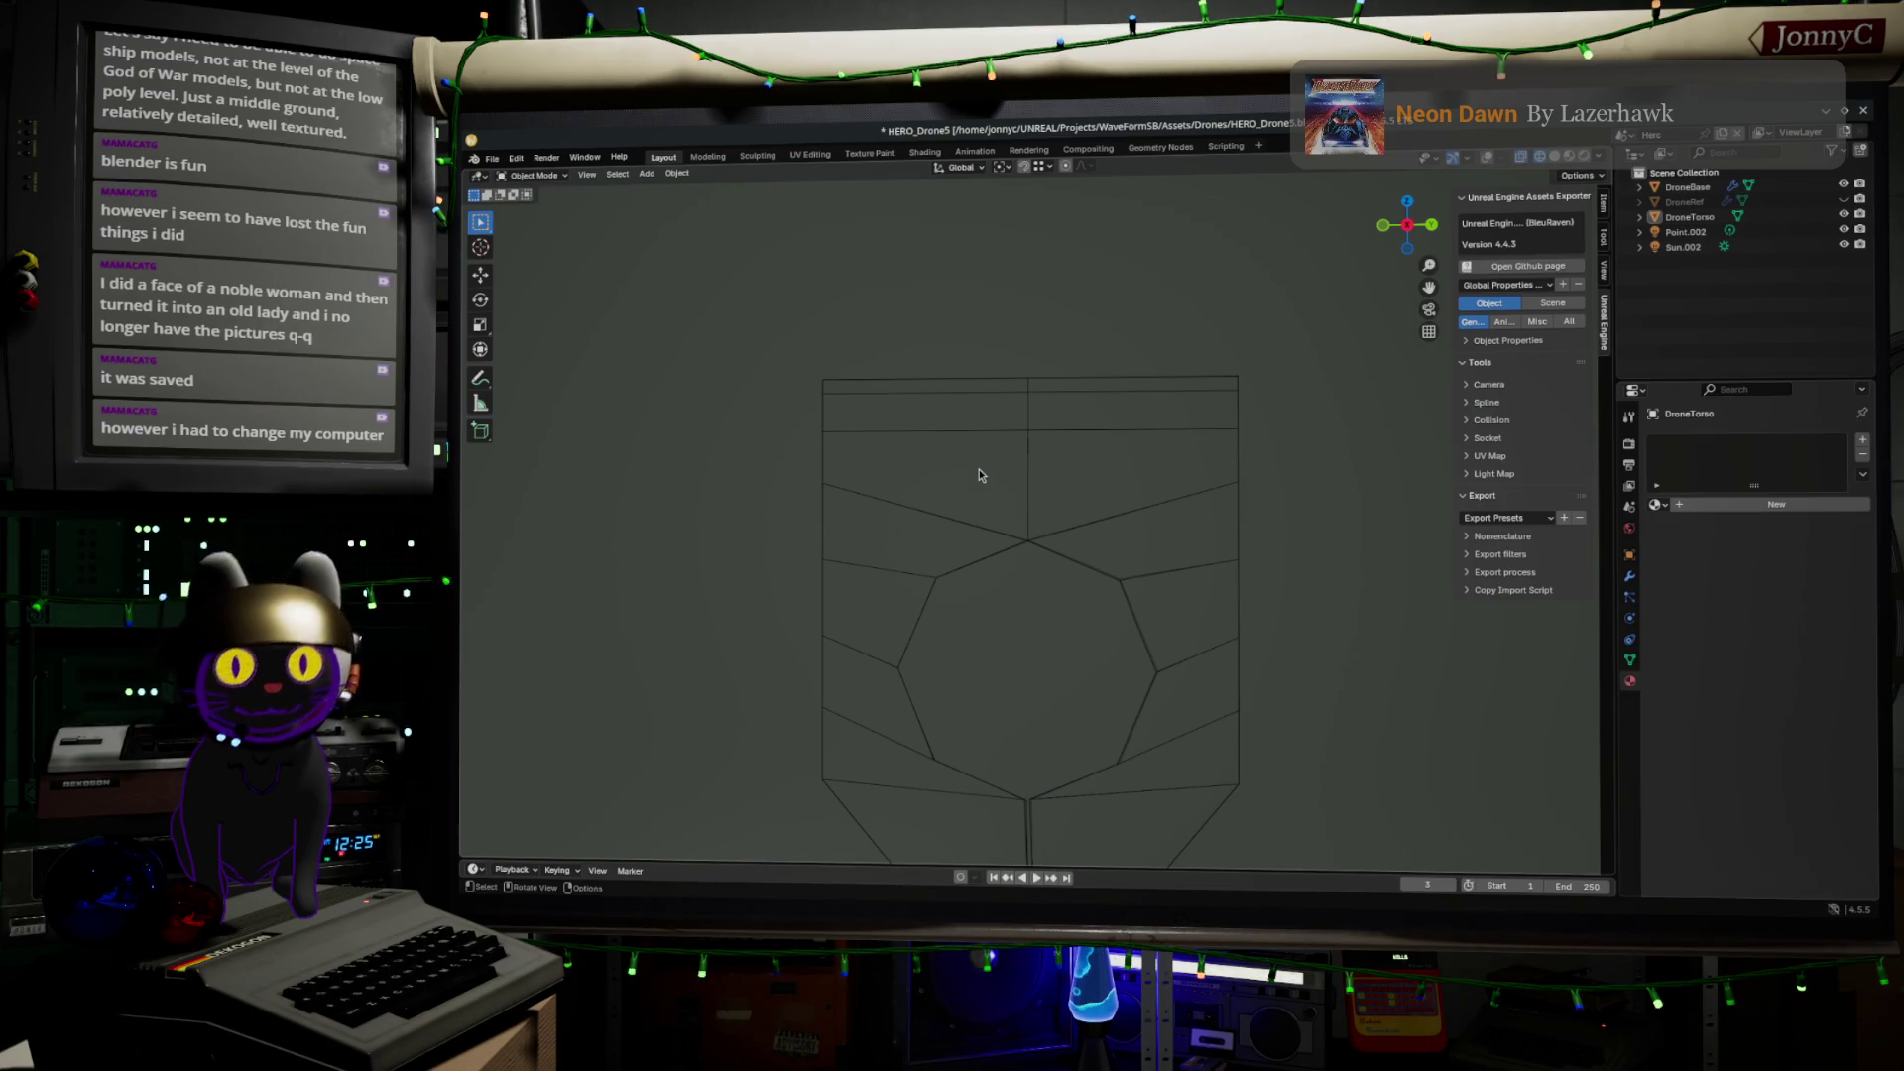
mouse_move(1100, 463)
middle_down()
mouse_move(1098, 495)
mouse_move(1023, 520)
middle_up()
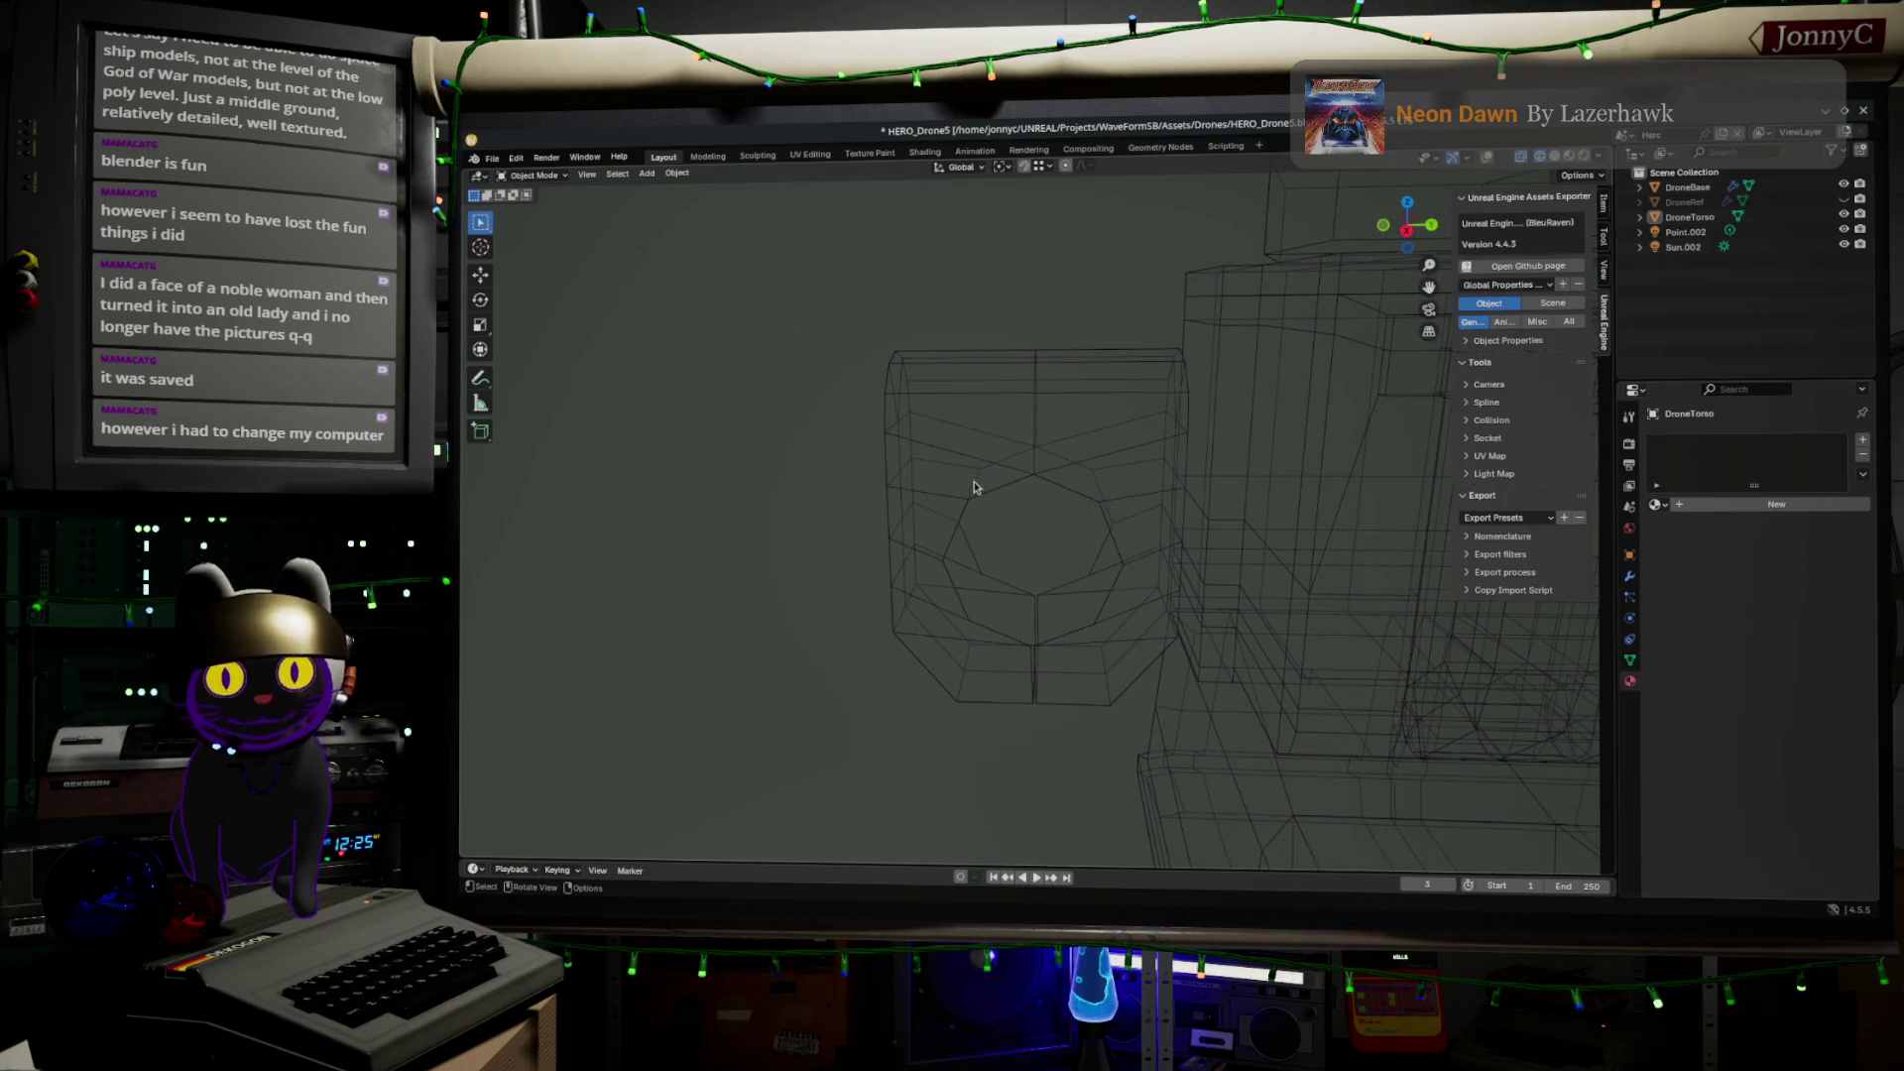
click(1031, 473)
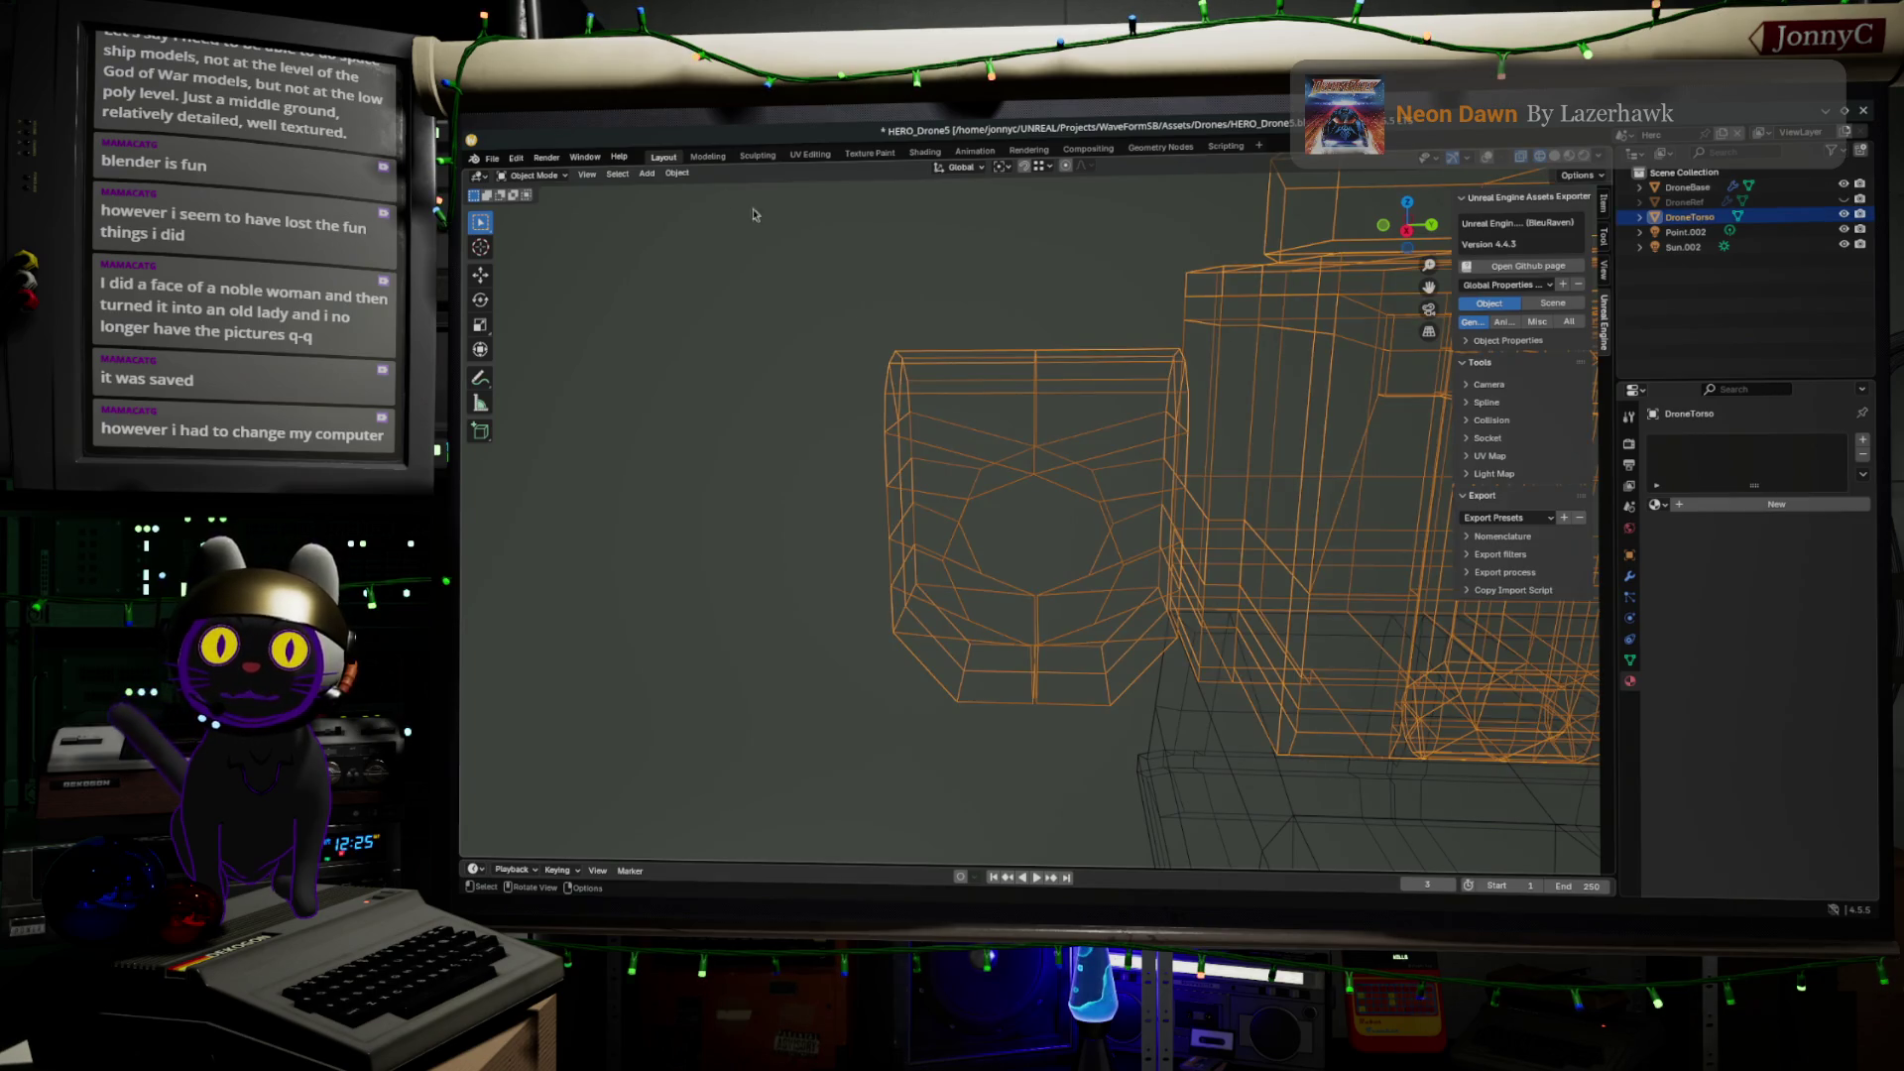
mouse_move(992, 238)
middle_down()
mouse_move(952, 281)
mouse_move(981, 258)
middle_up()
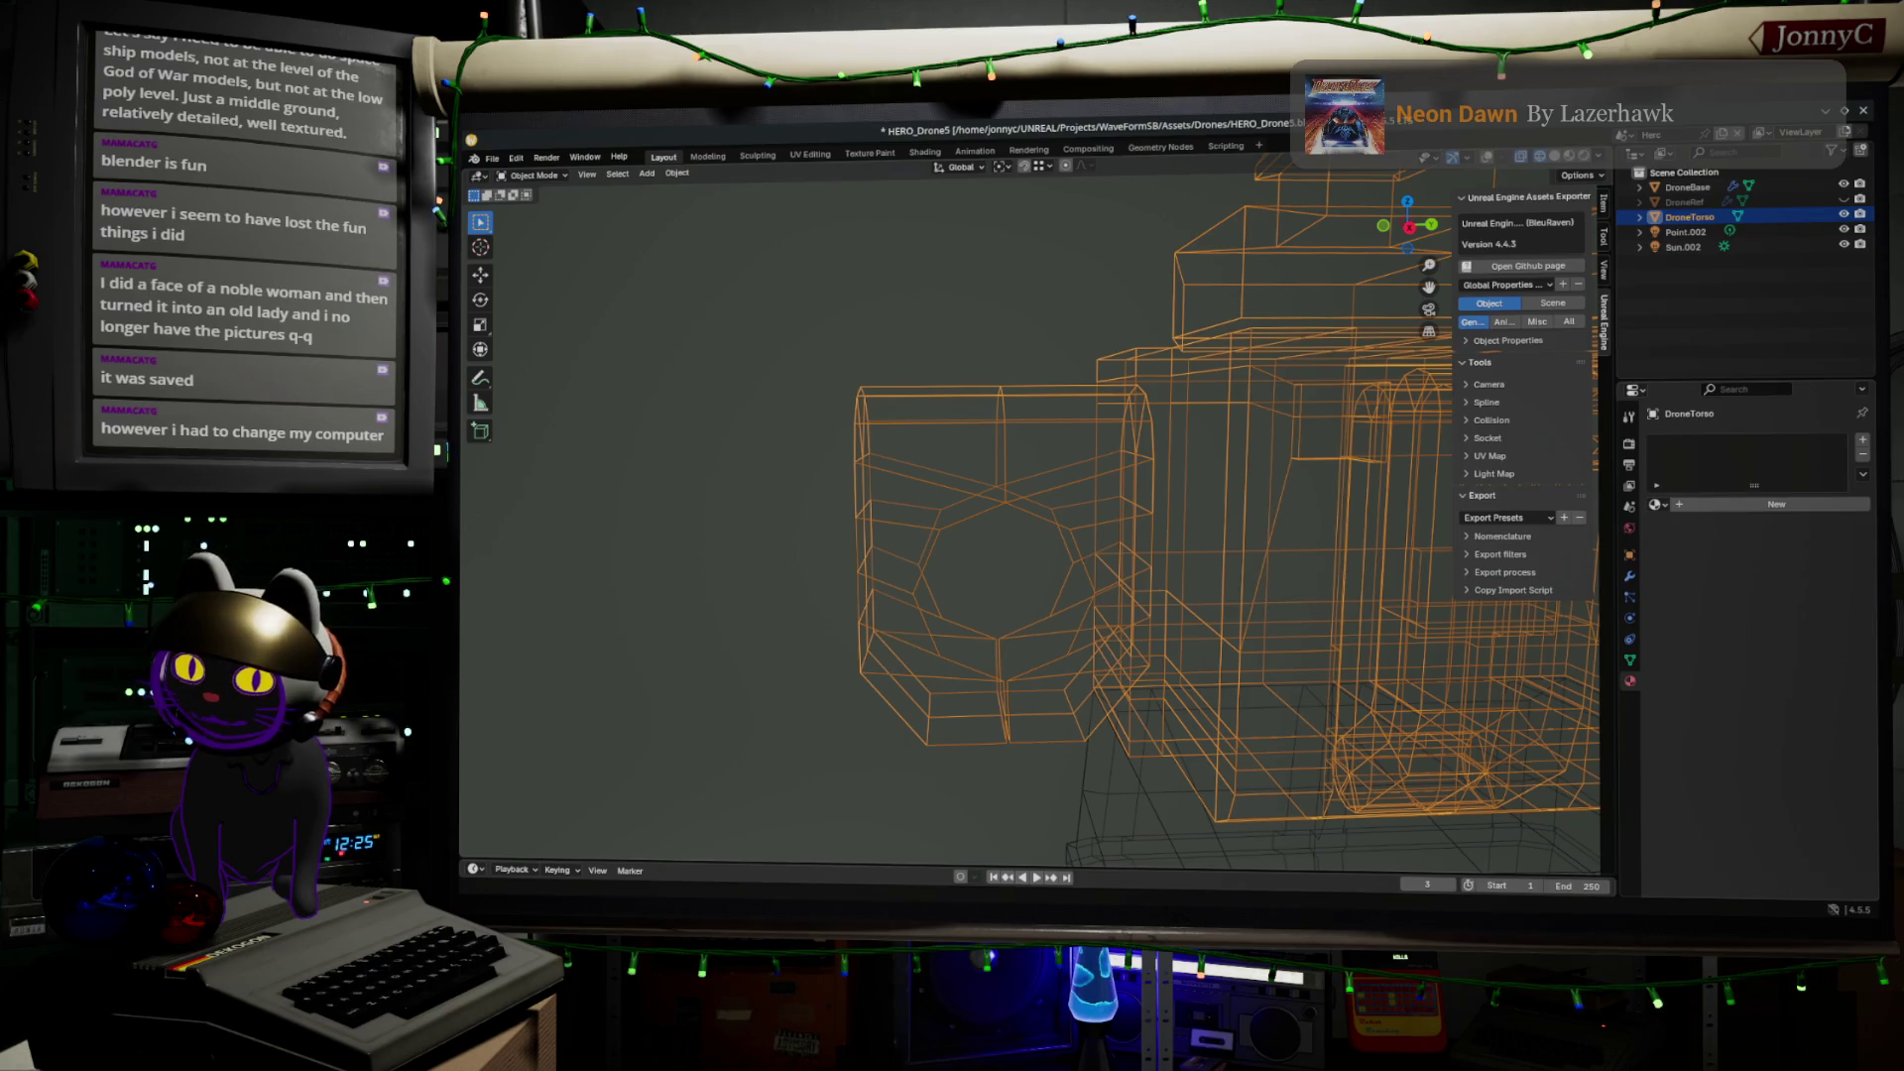
key(alt+Tab)
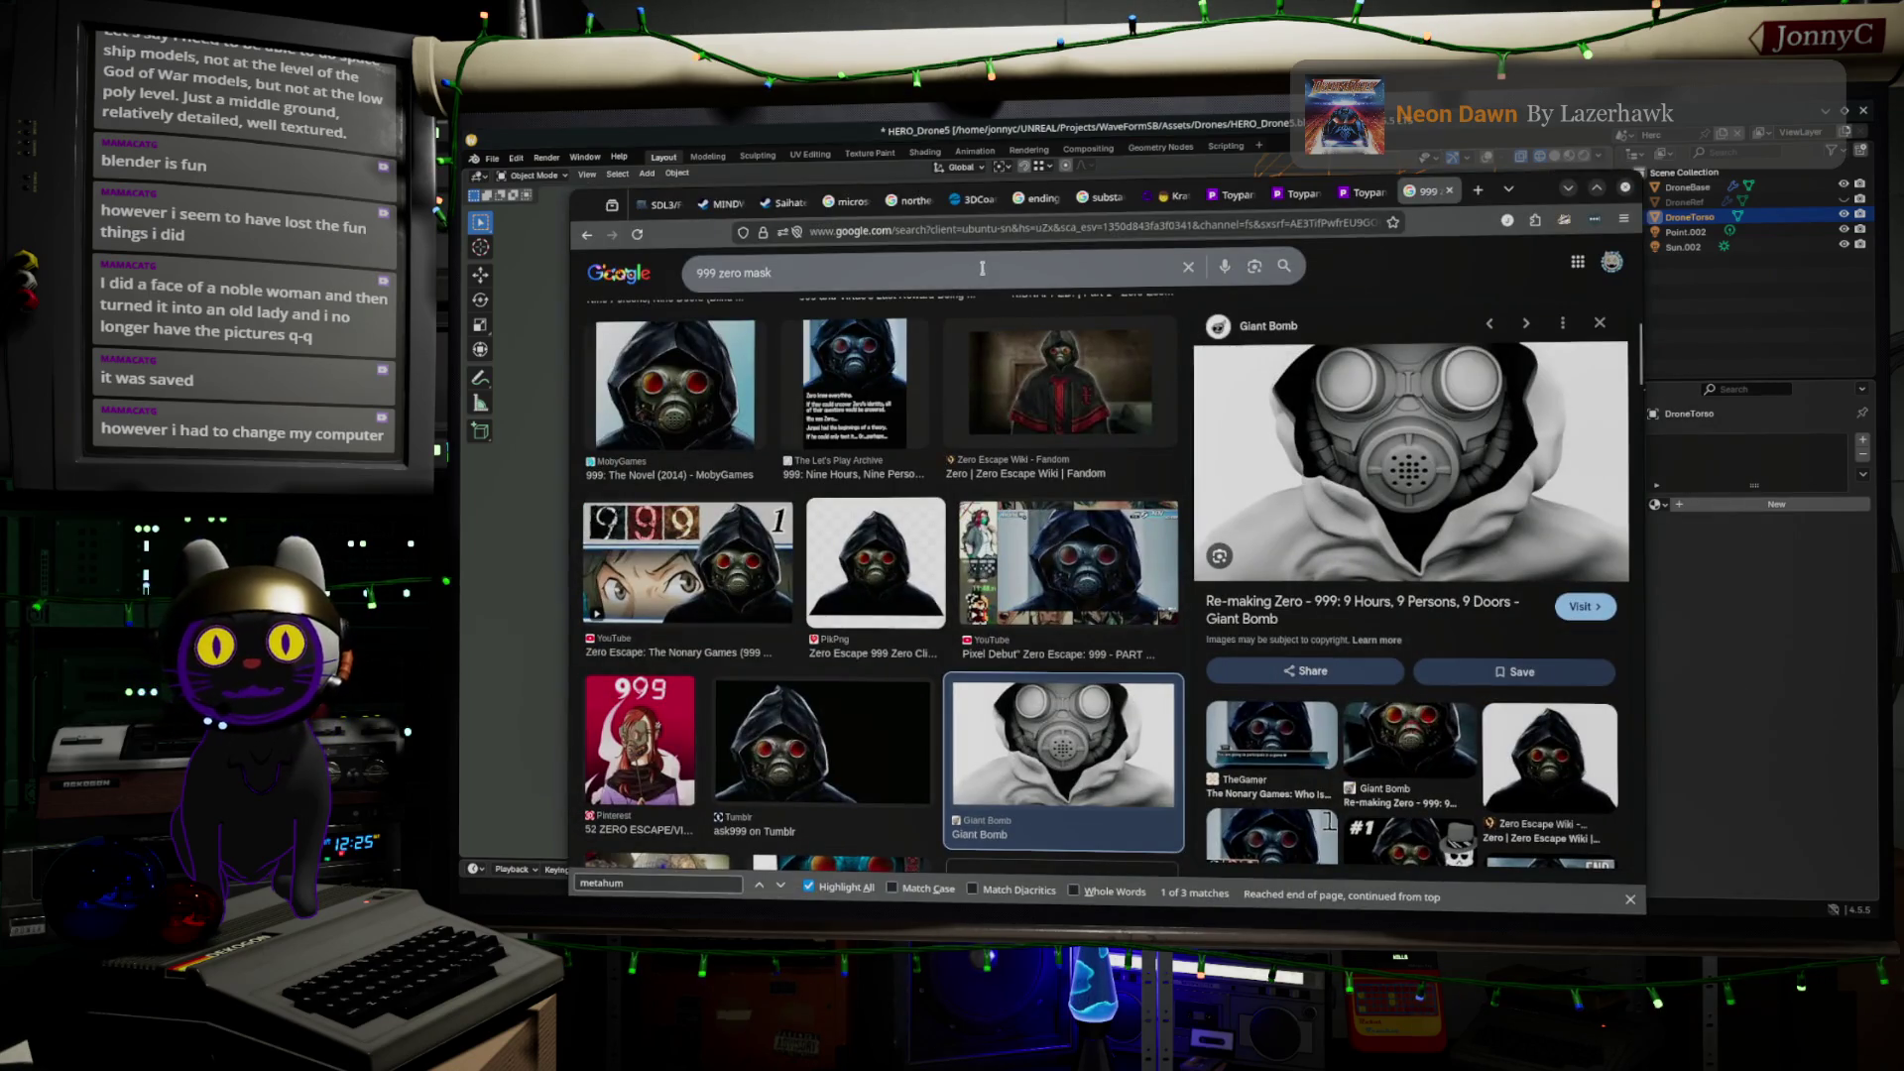
Replace the image search with 'space ship model'
click(994, 266)
click(993, 266)
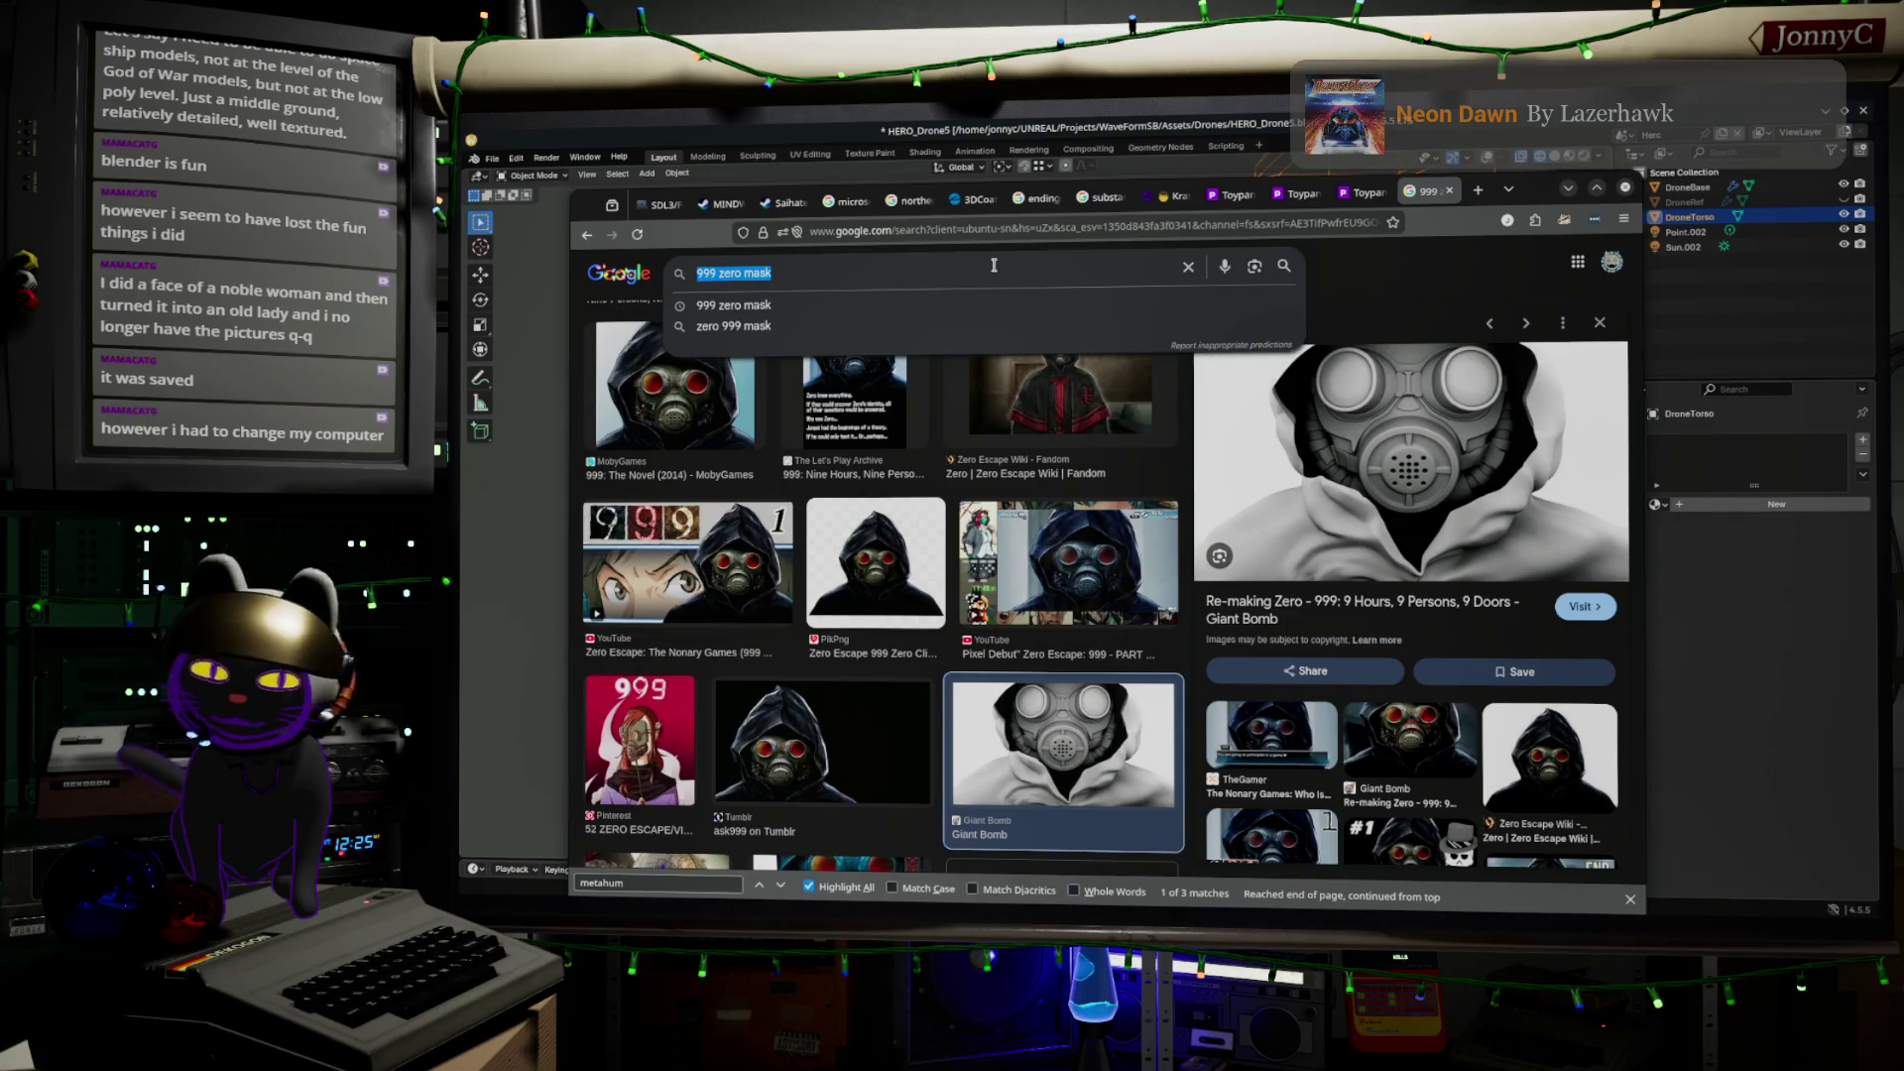
text(s)
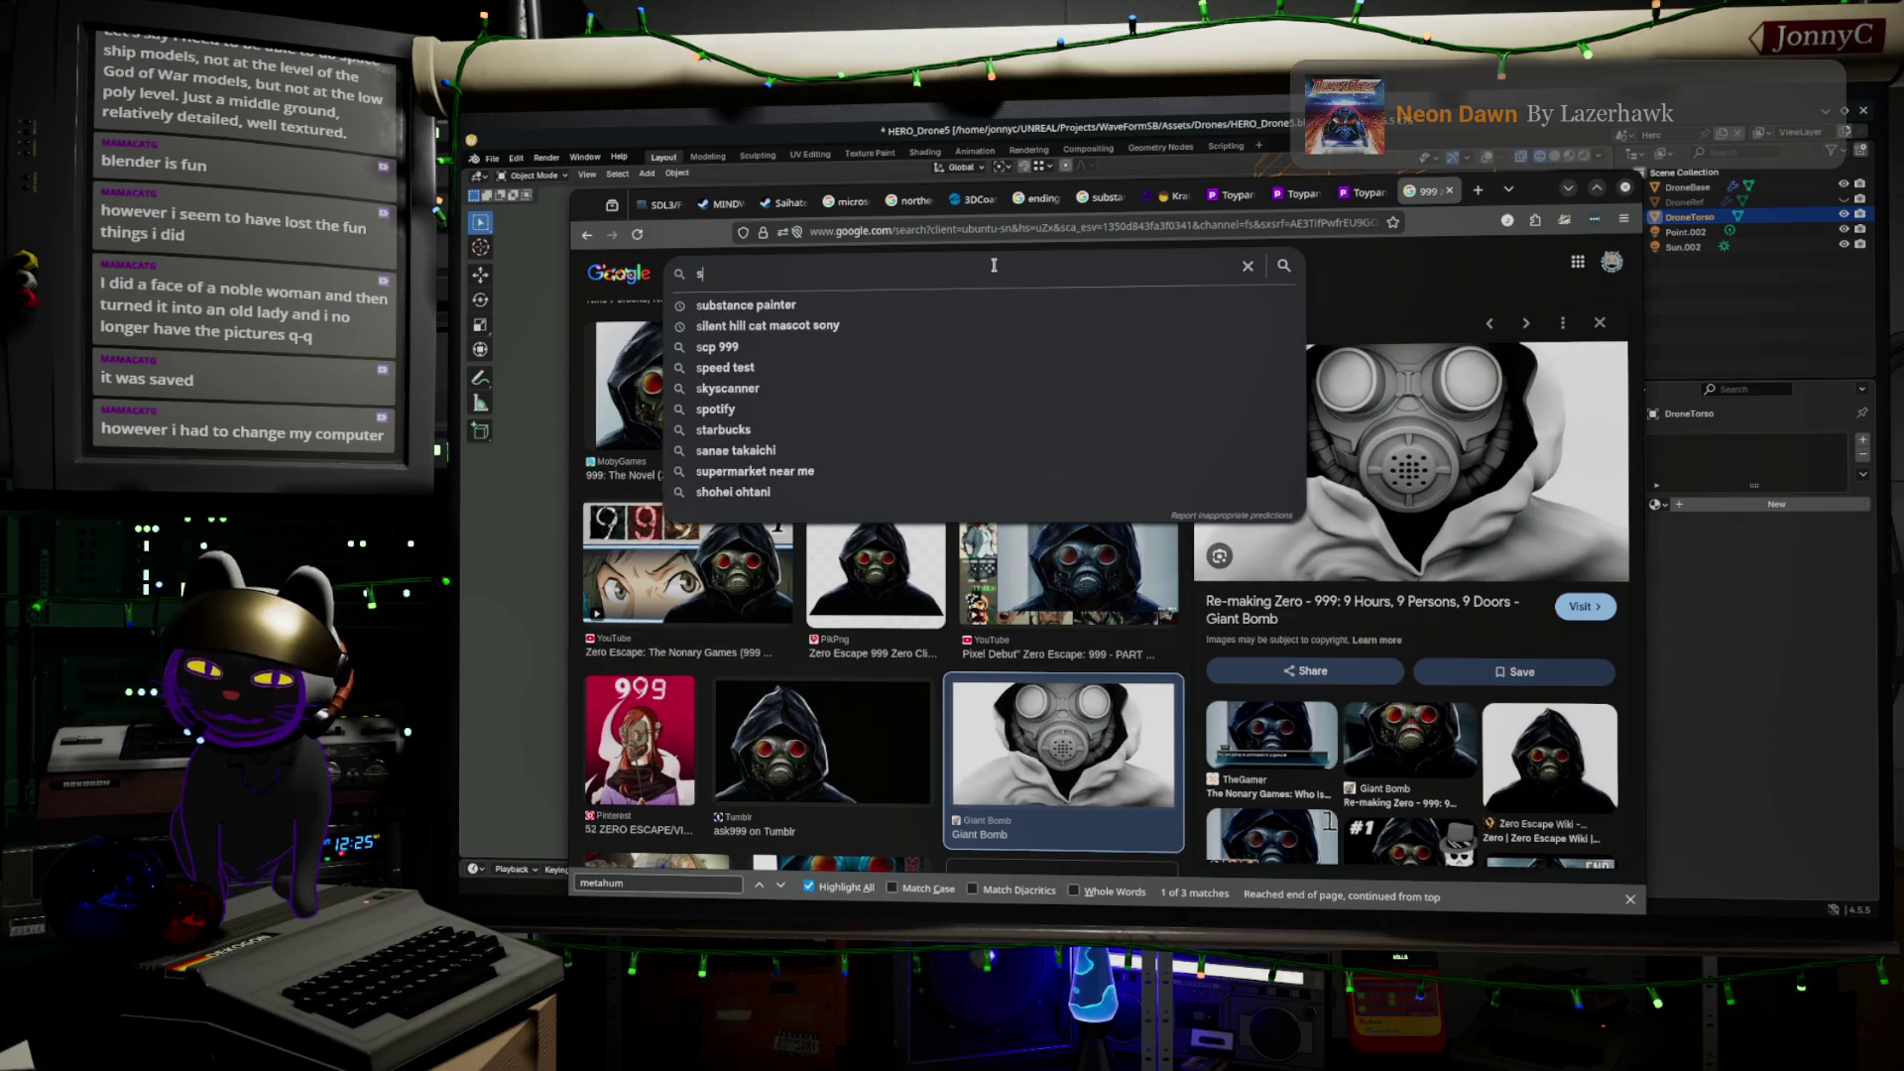
text(pace ship )
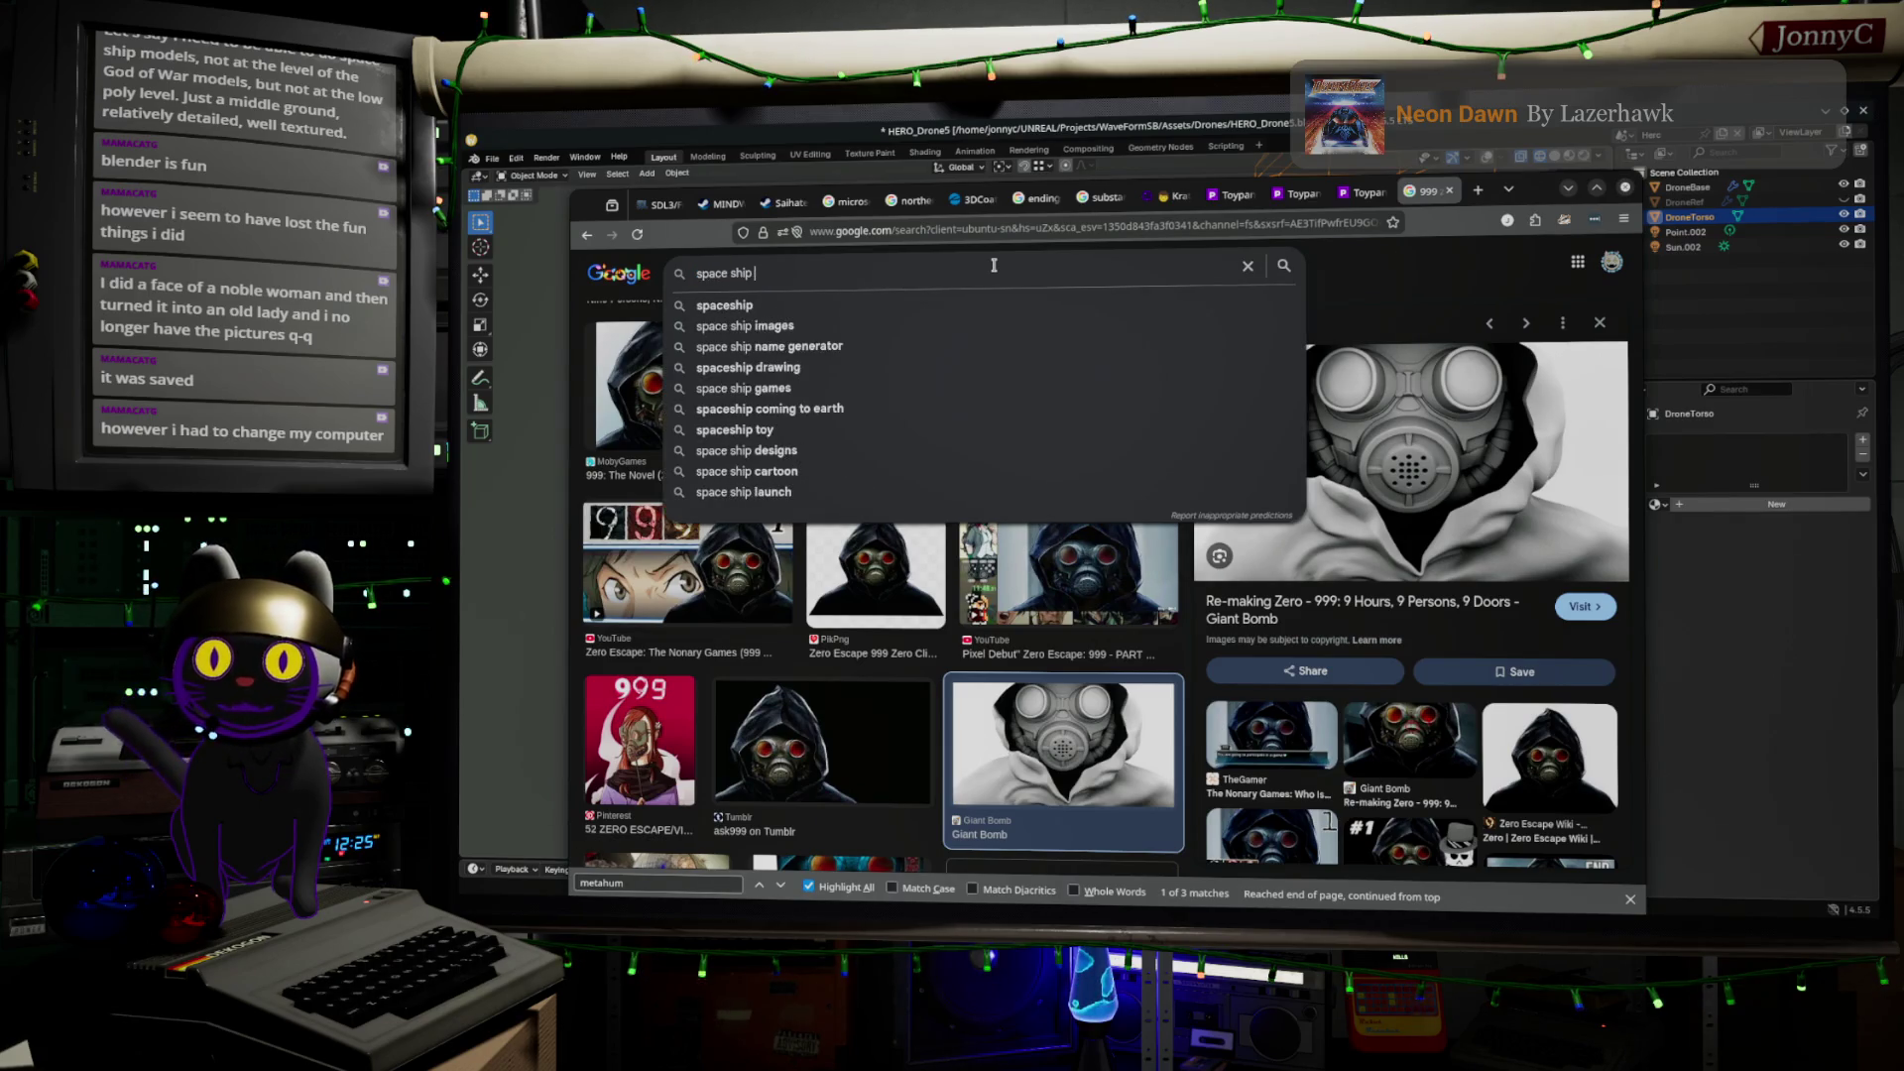
text(model)
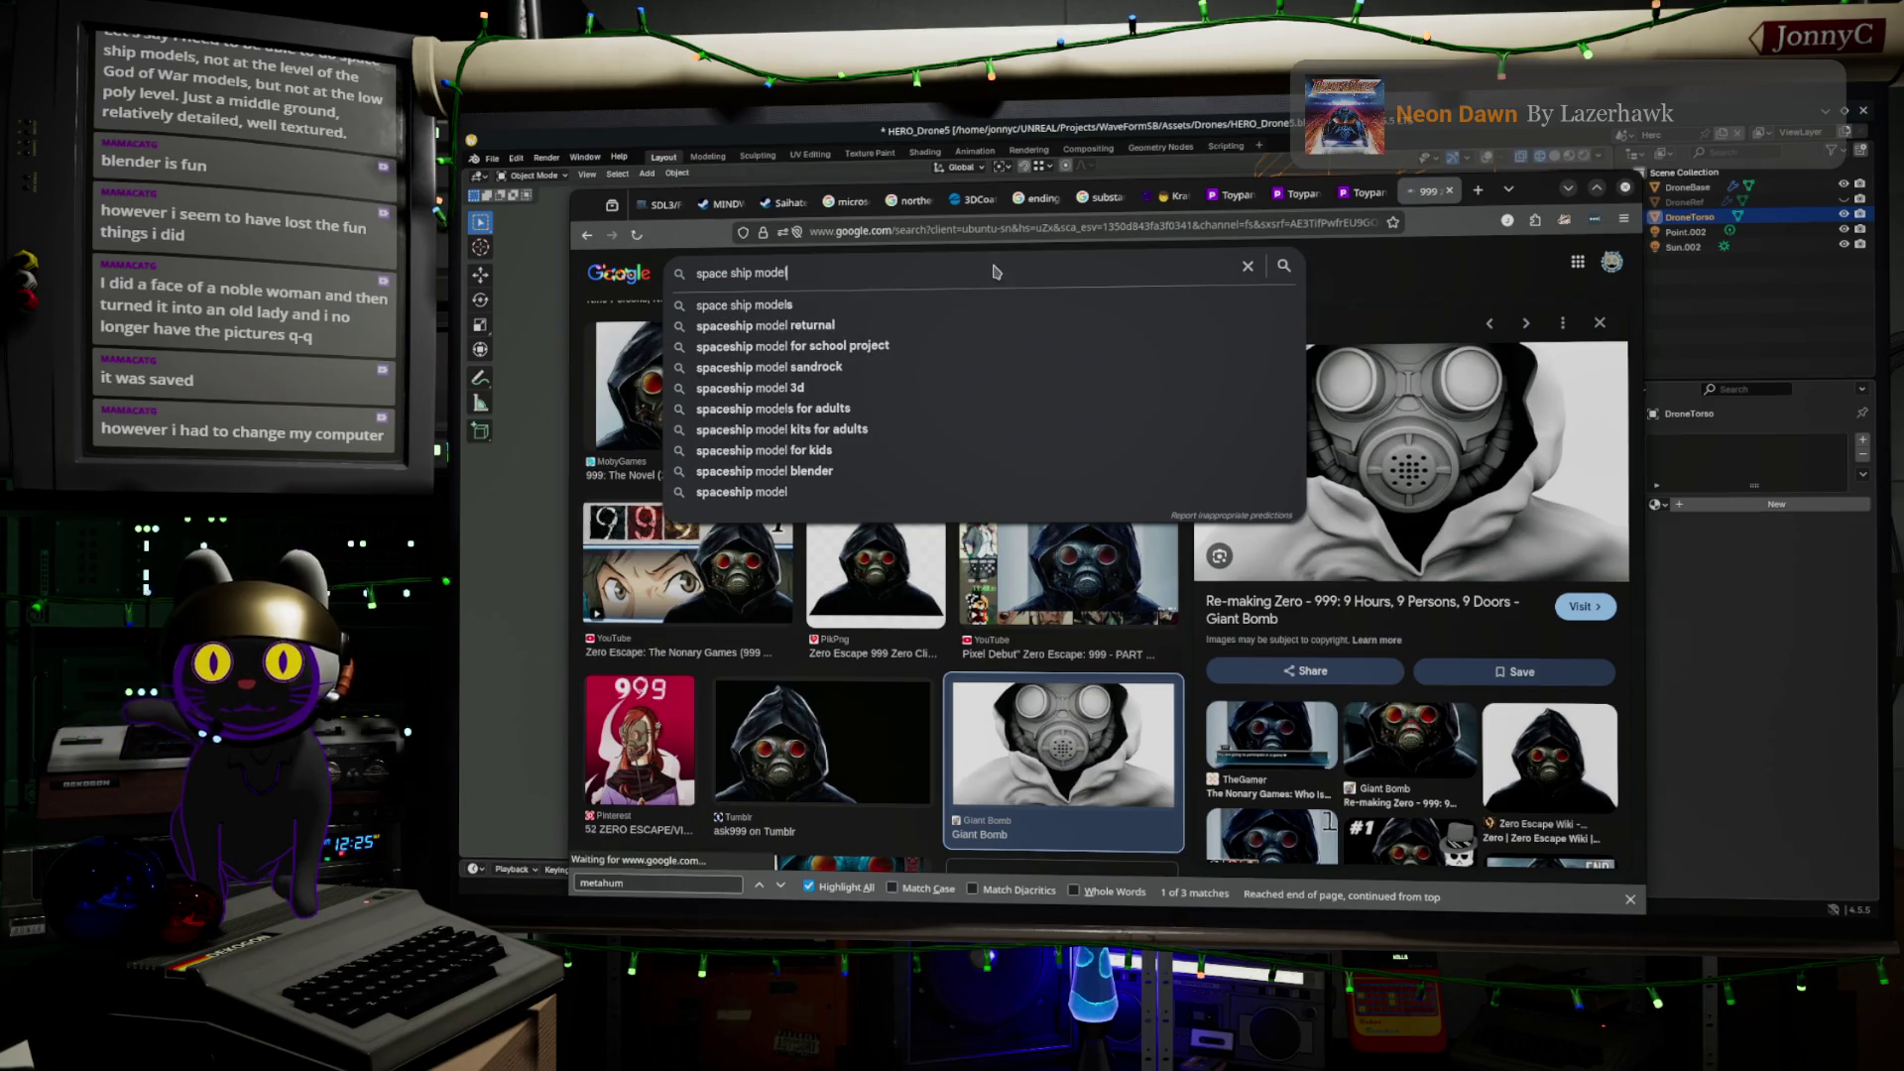
key(Return)
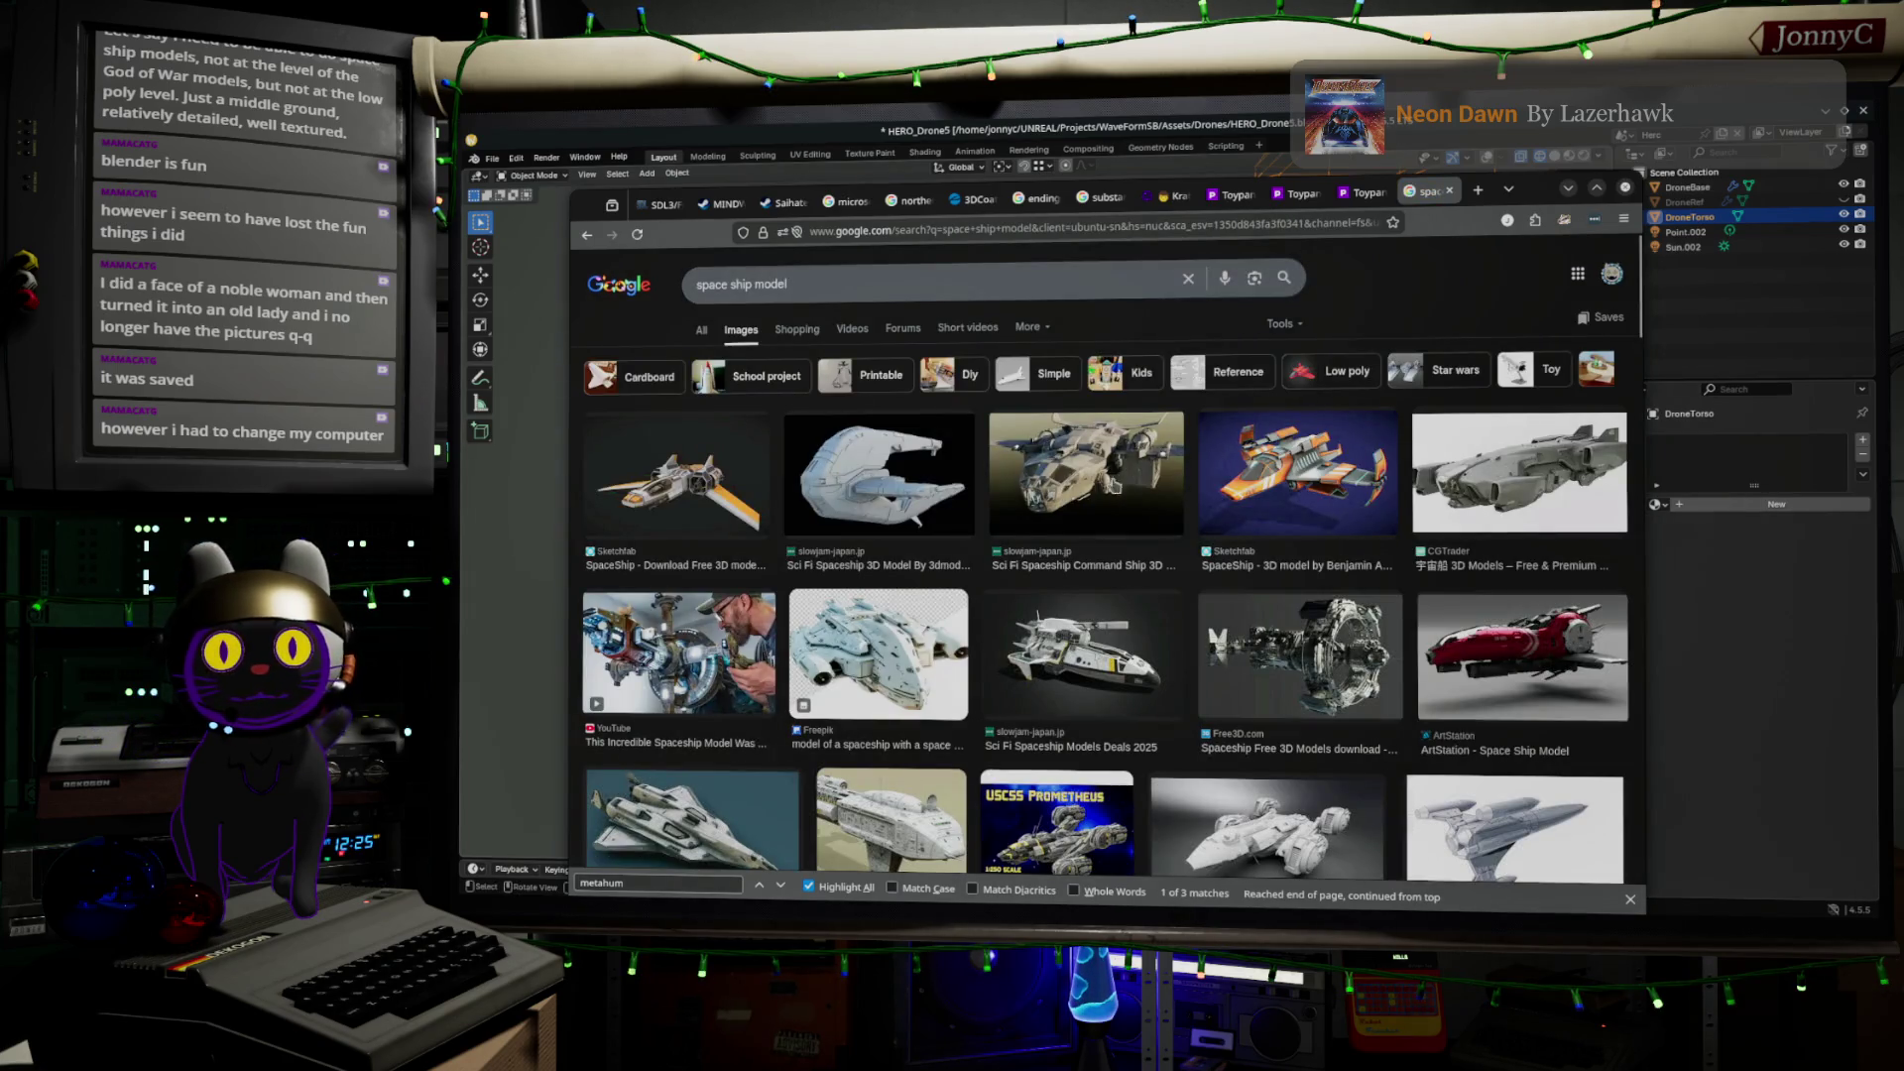
Preview the Printables retro spaceship, the 3D AI Studio render and the Sci Fi Alien Fighter
scroll(1122, 629, down, 2)
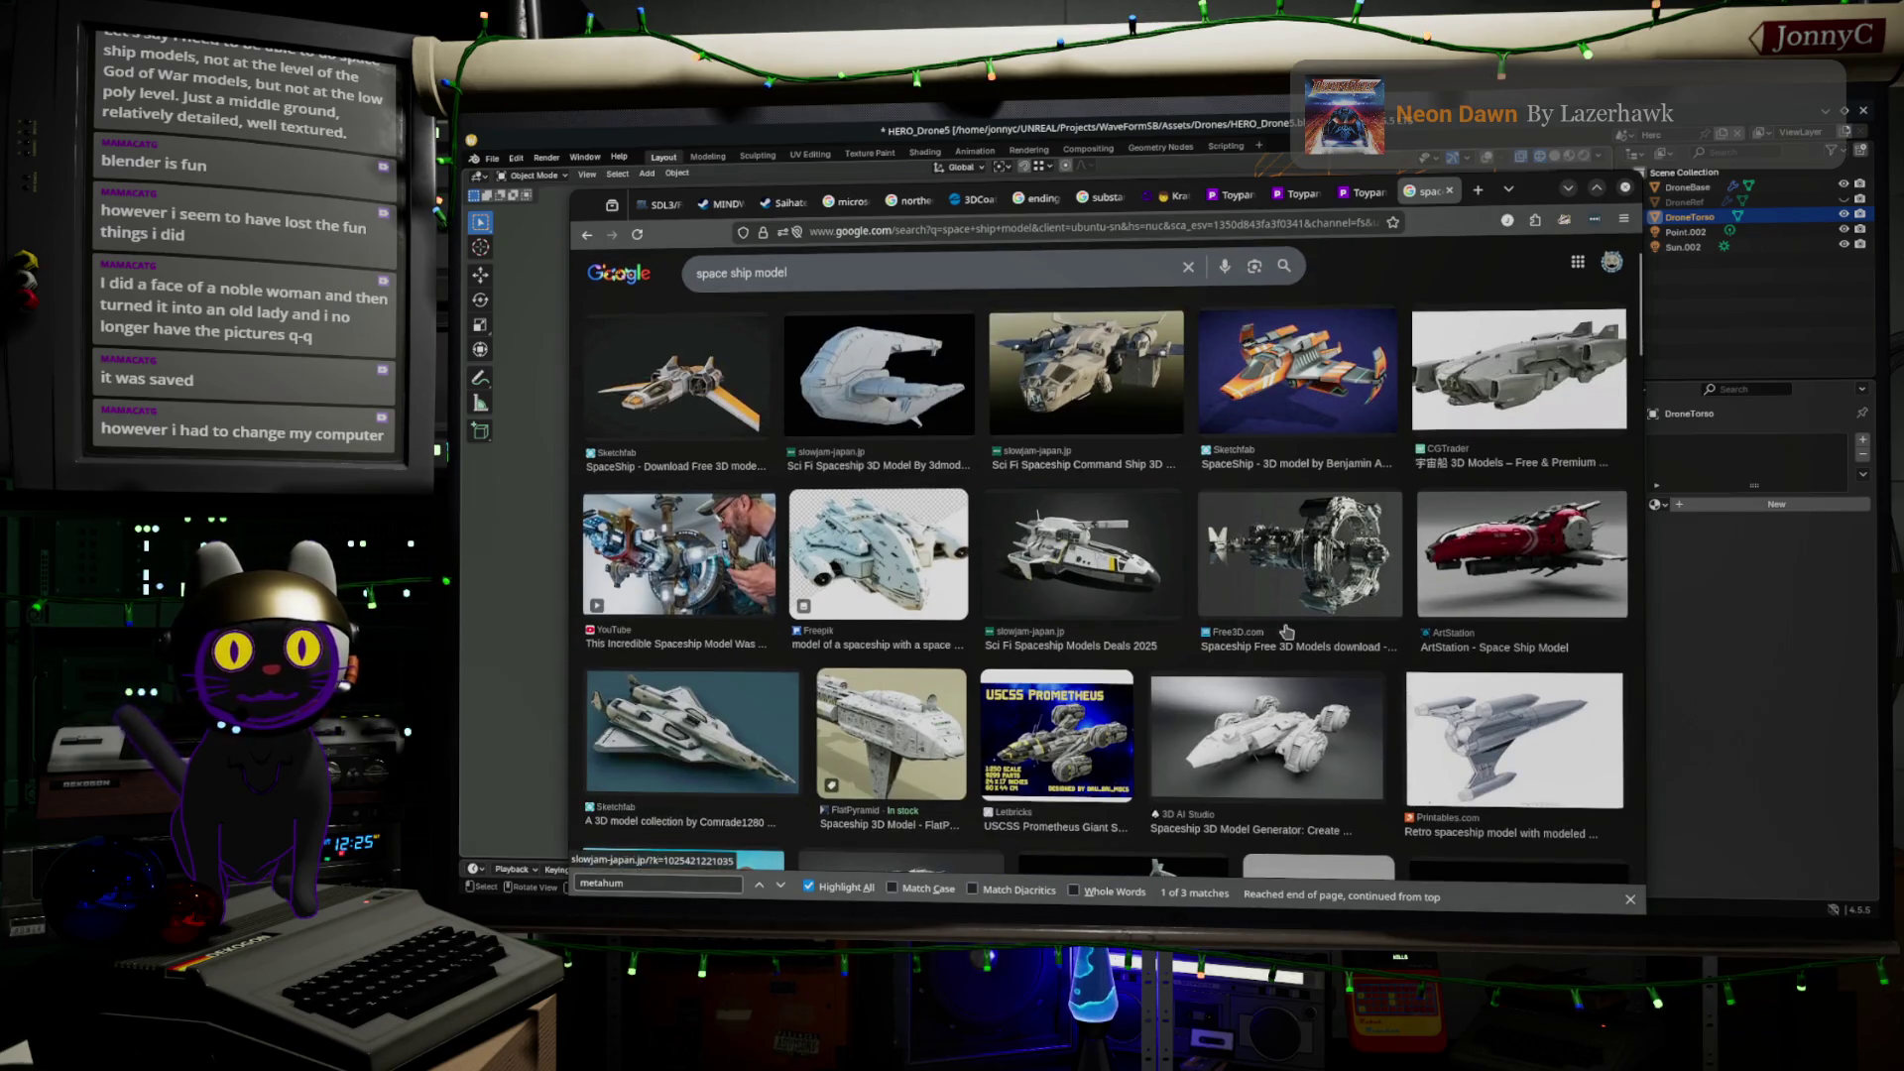
click(1527, 683)
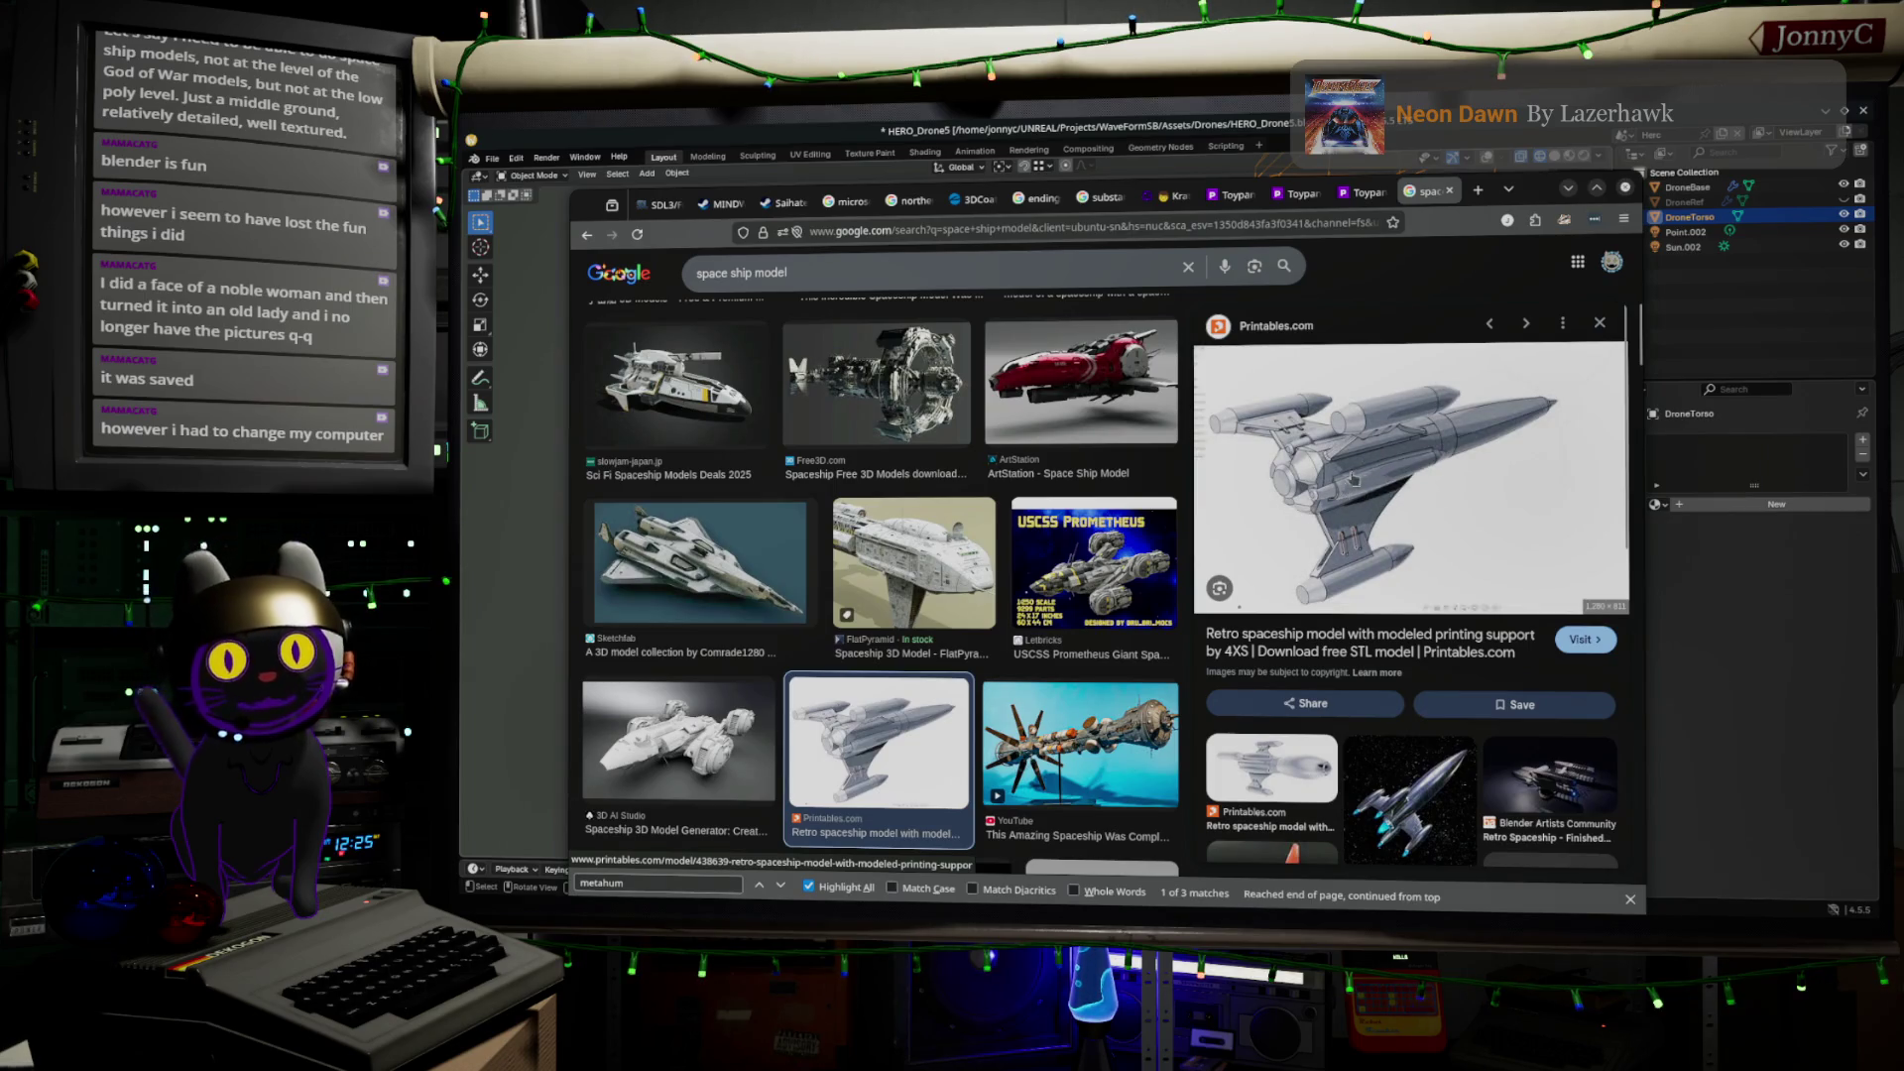
scroll(926, 572, up, 2)
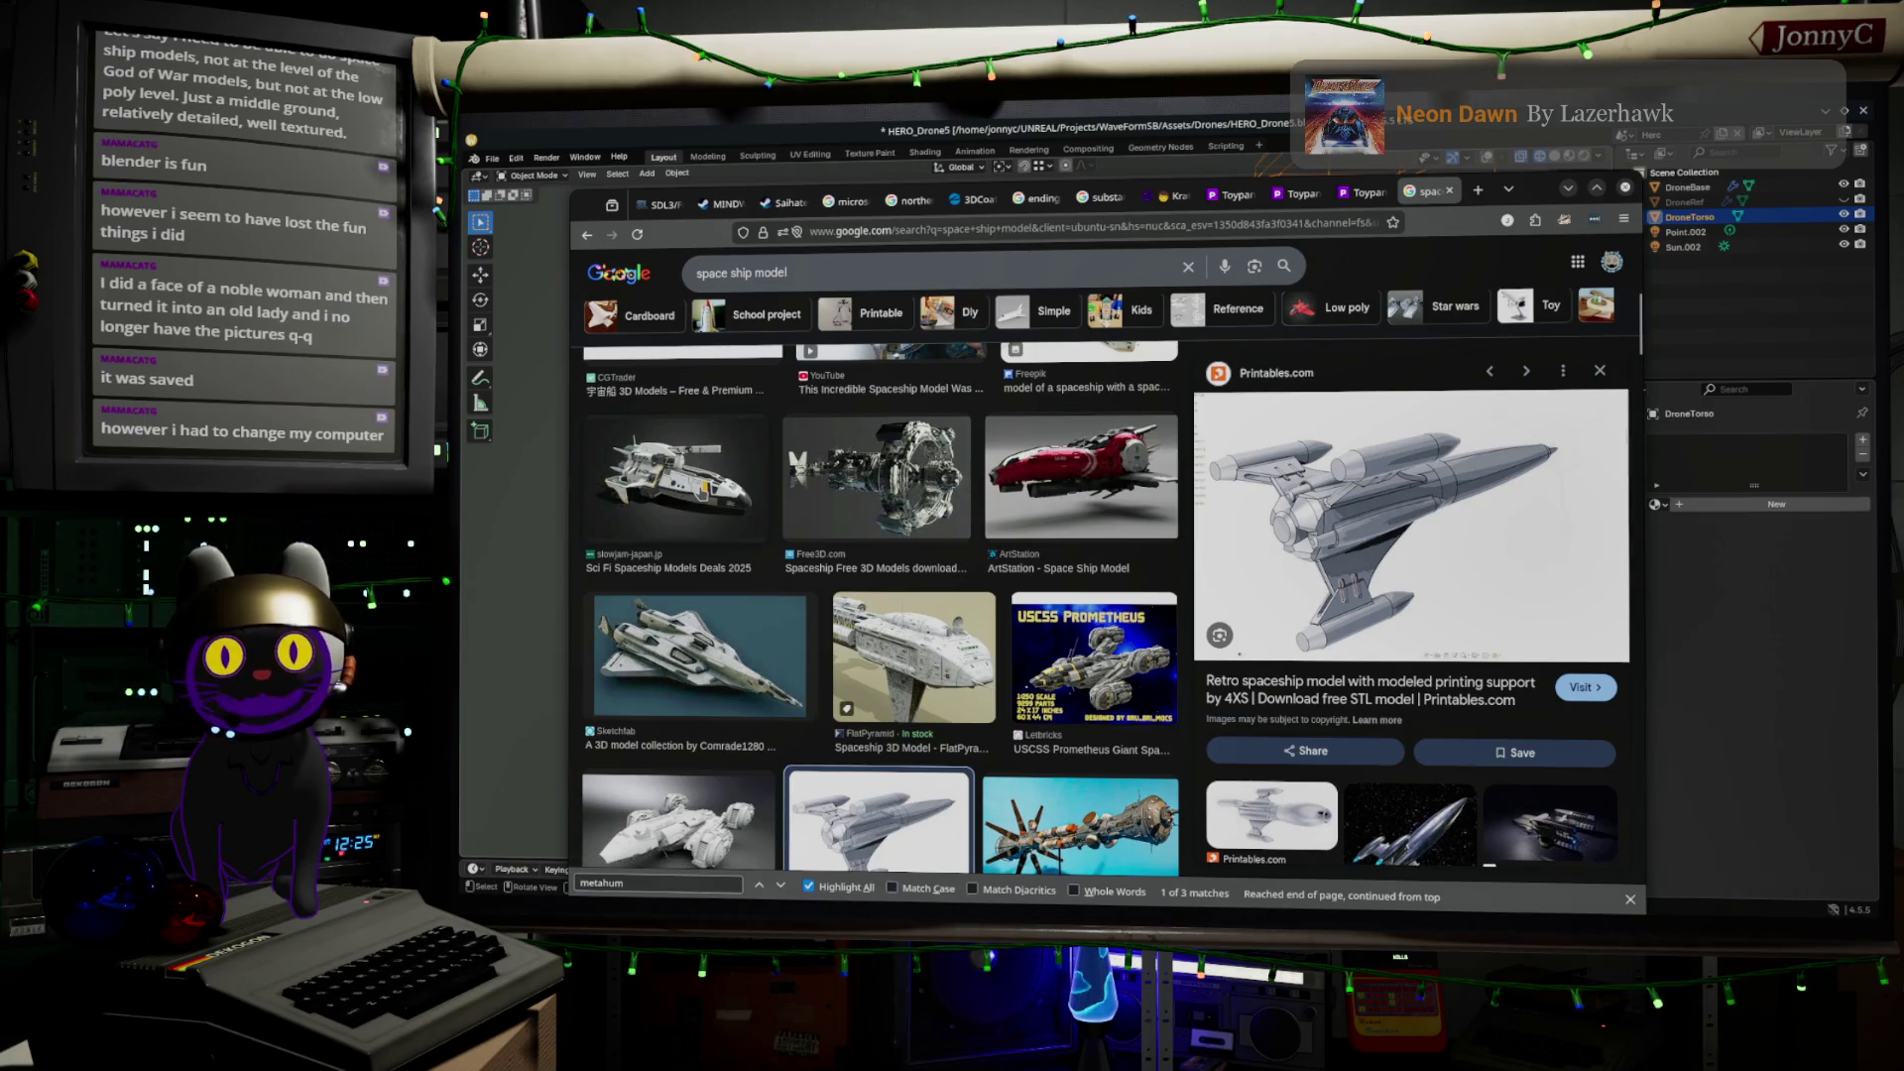
scroll(706, 506, up, 1)
scroll(734, 516, down, 2)
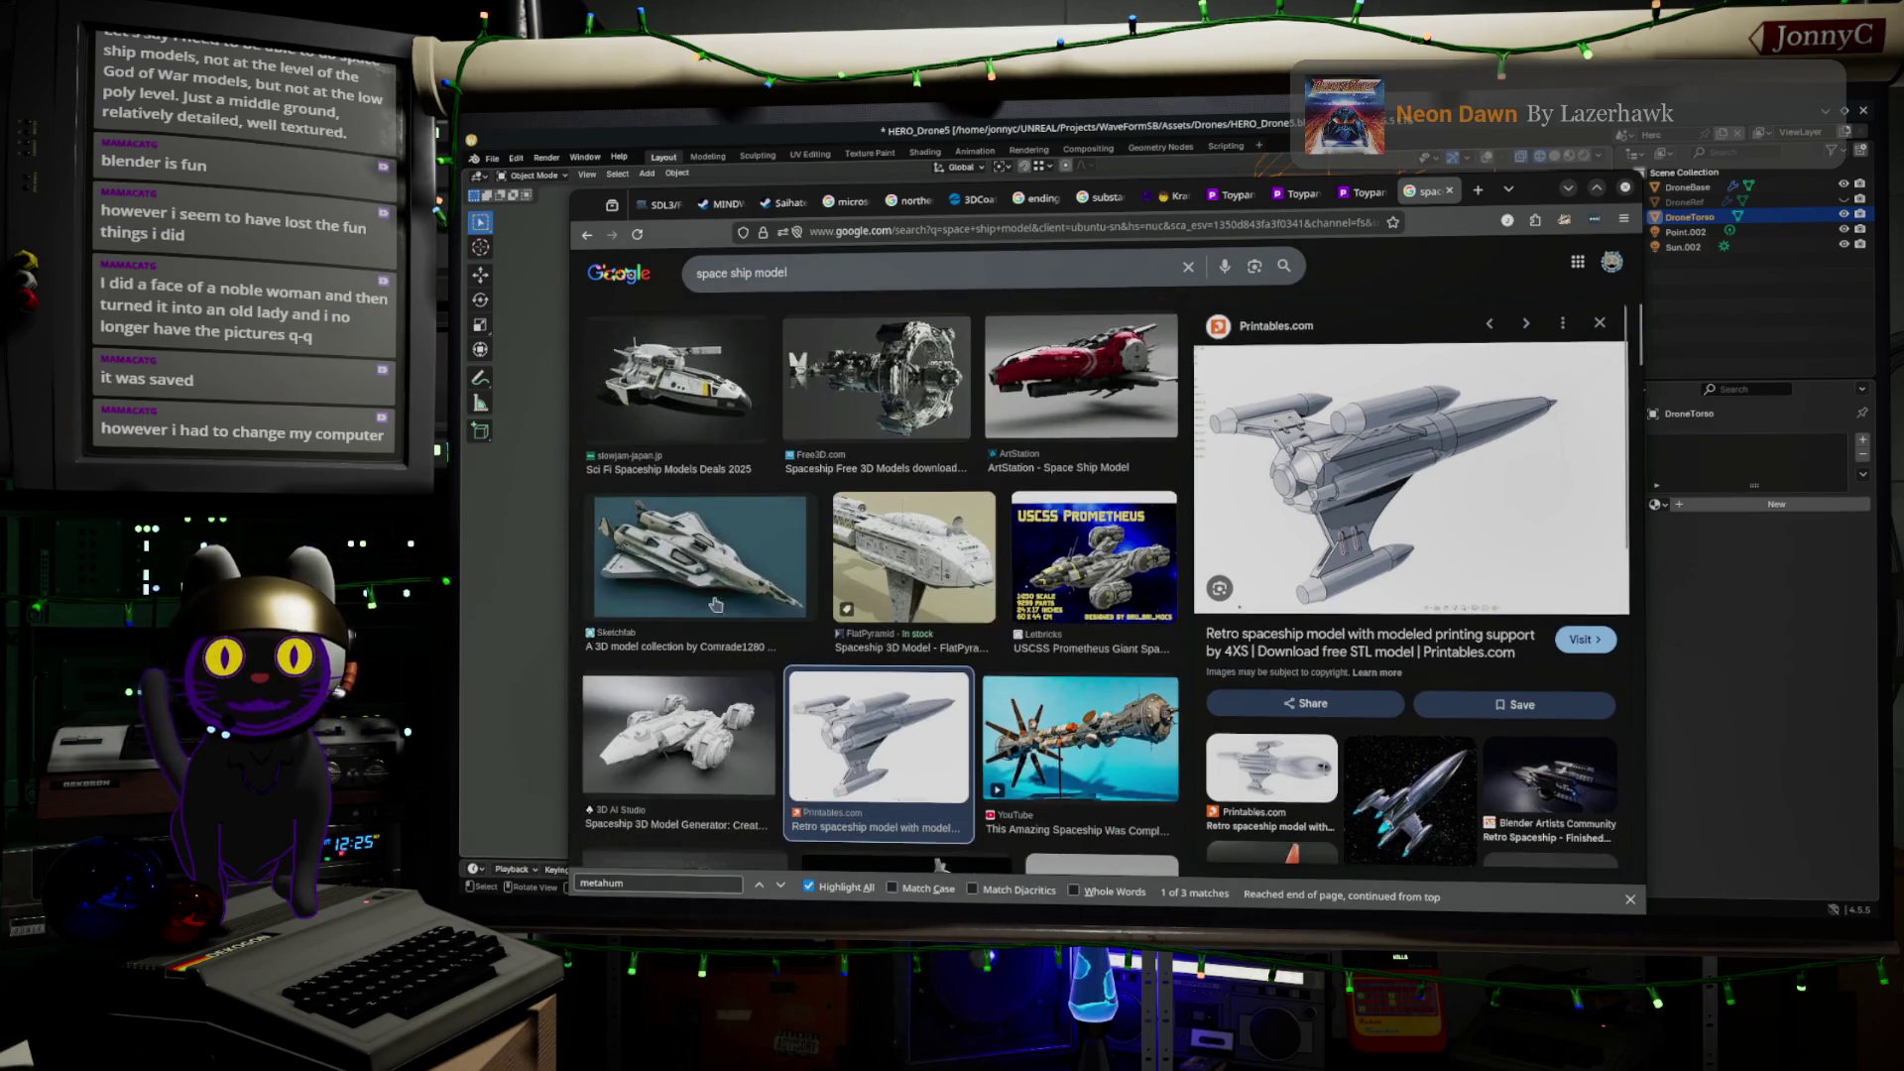
click(694, 686)
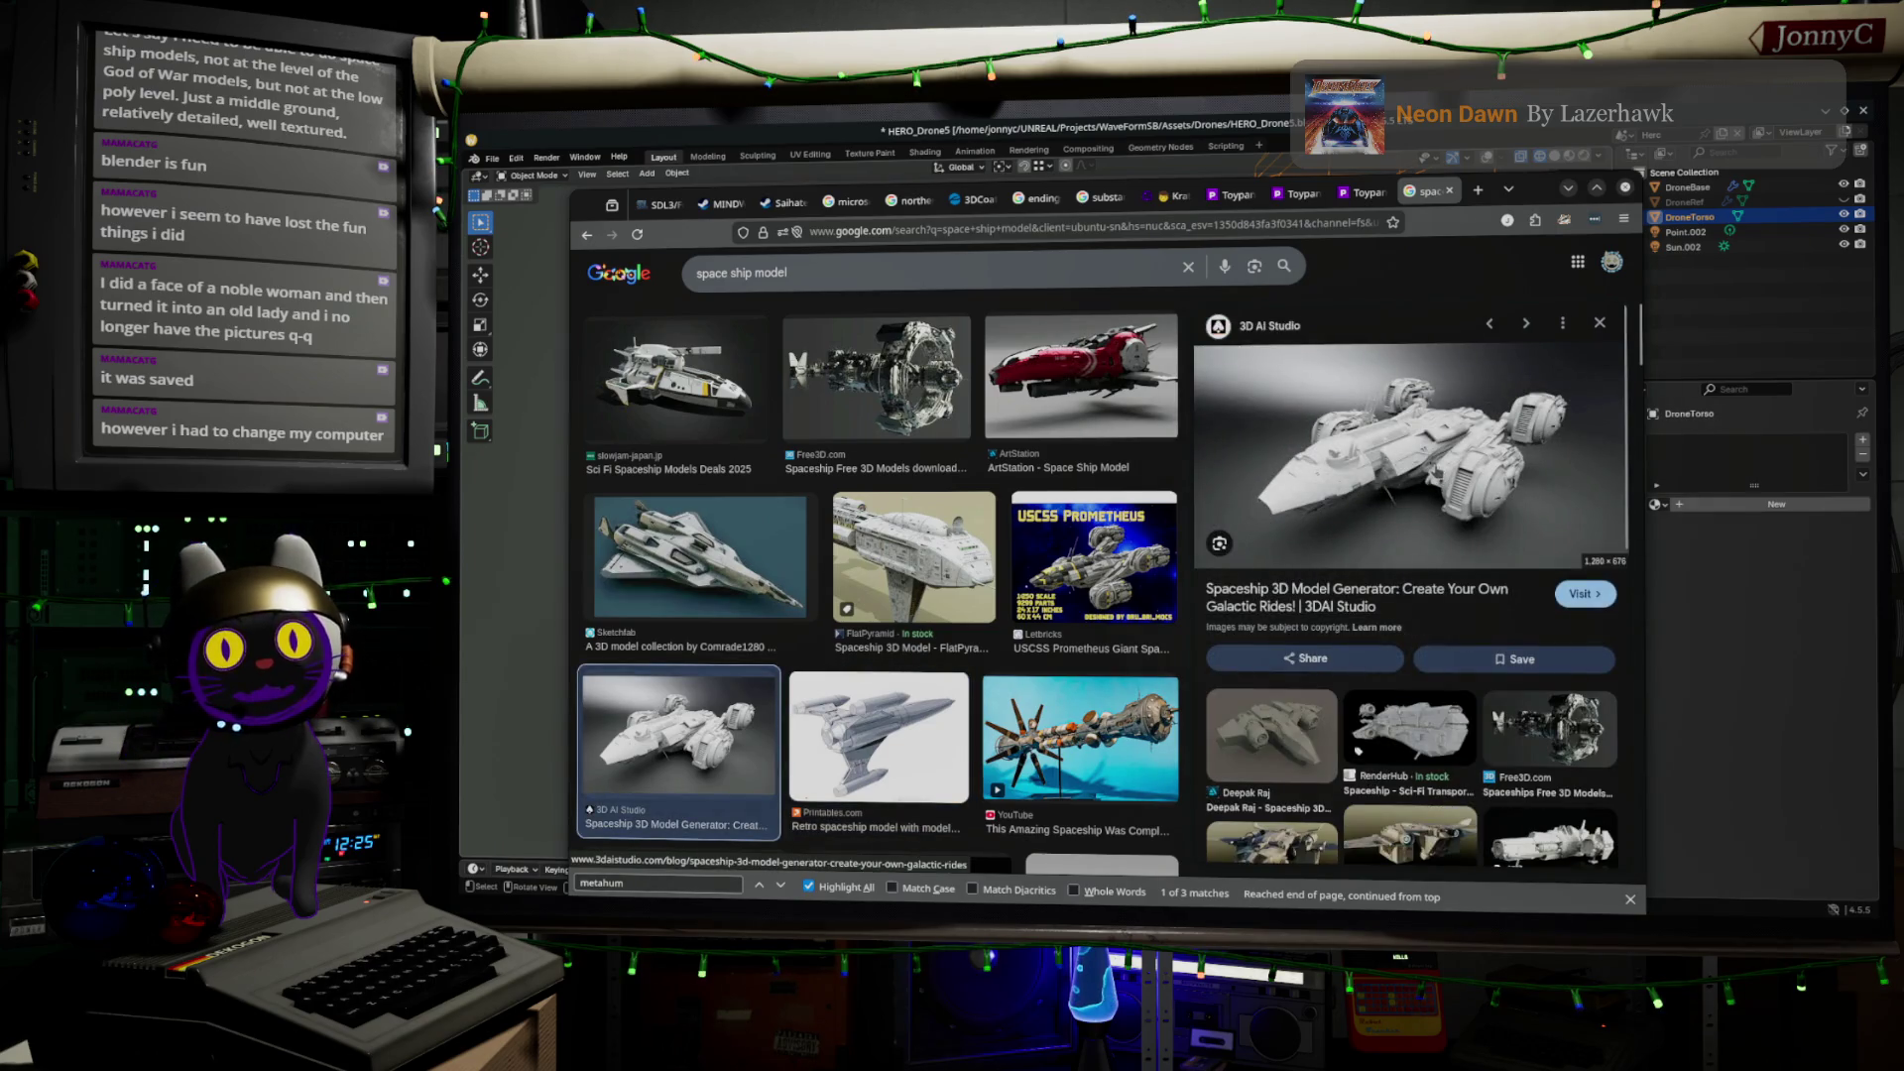
scroll(848, 608, down, 1)
scroll(848, 607, down, 5)
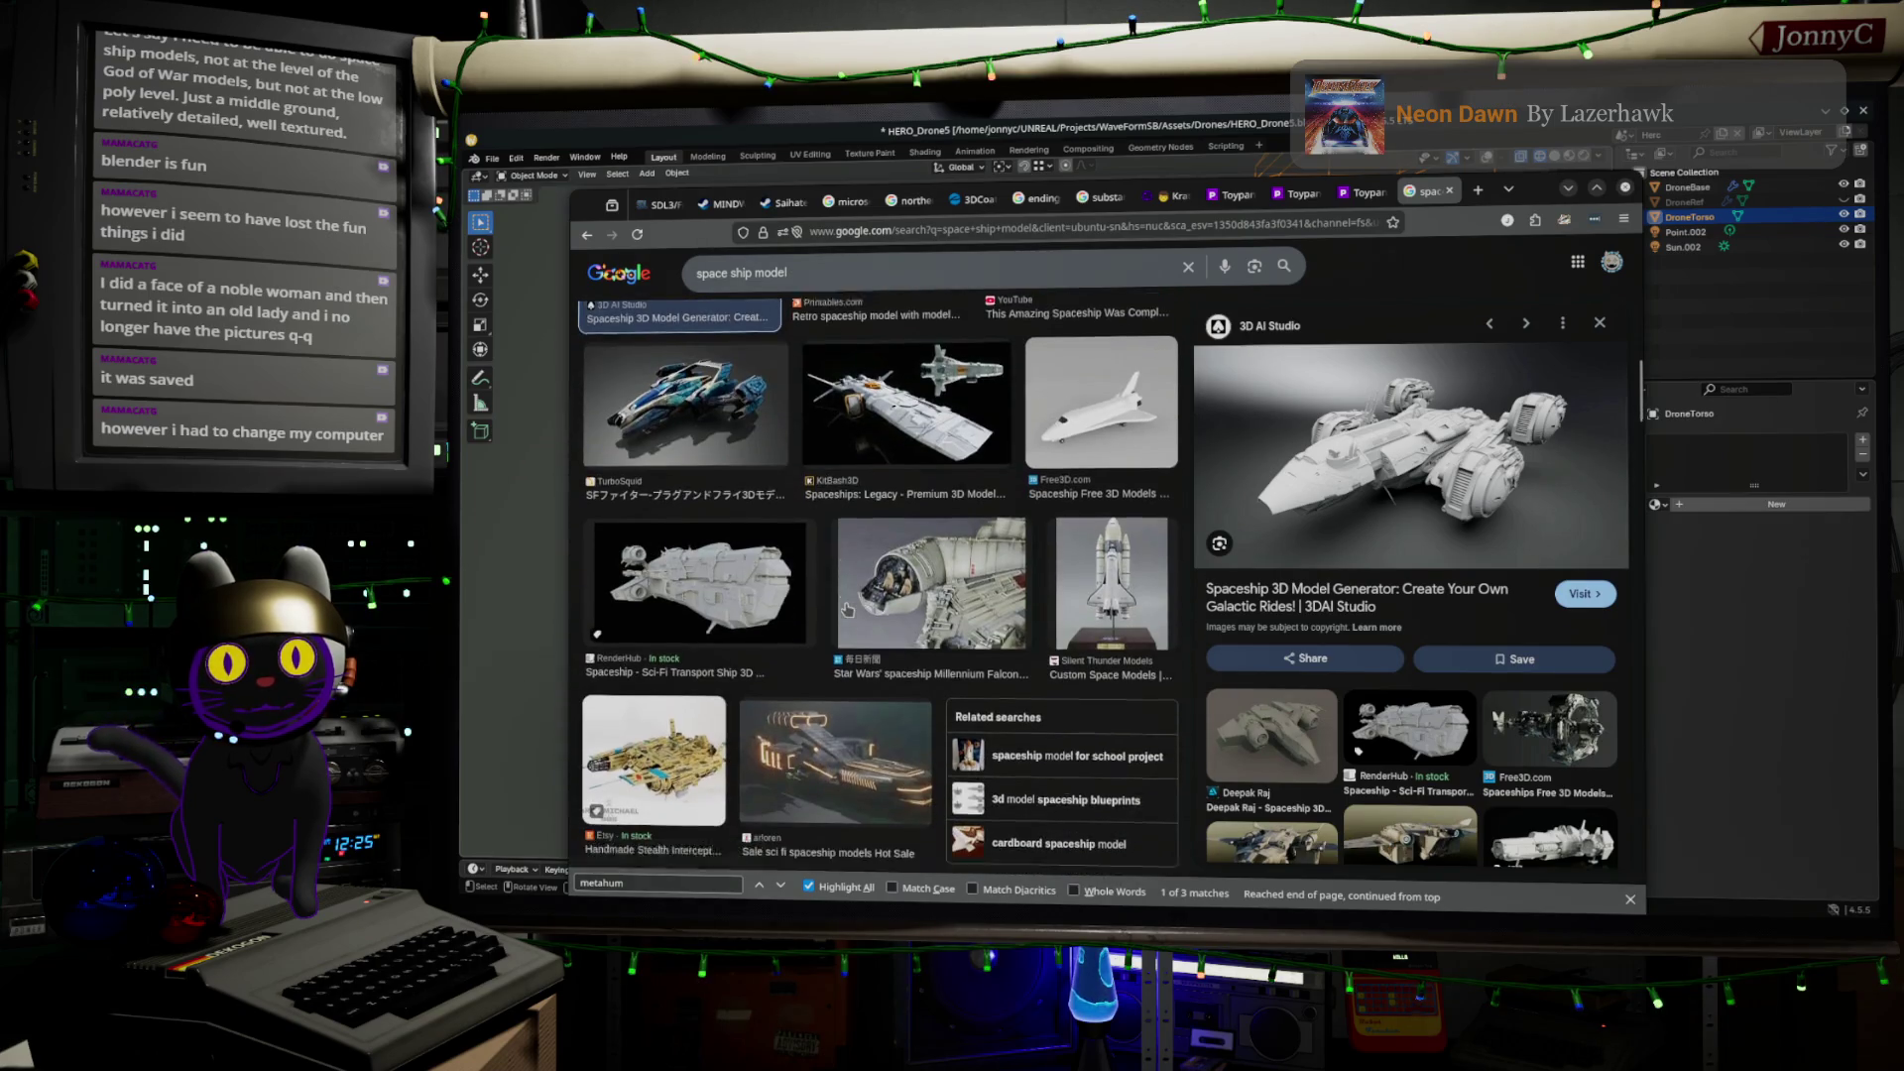
scroll(848, 608, down, 4)
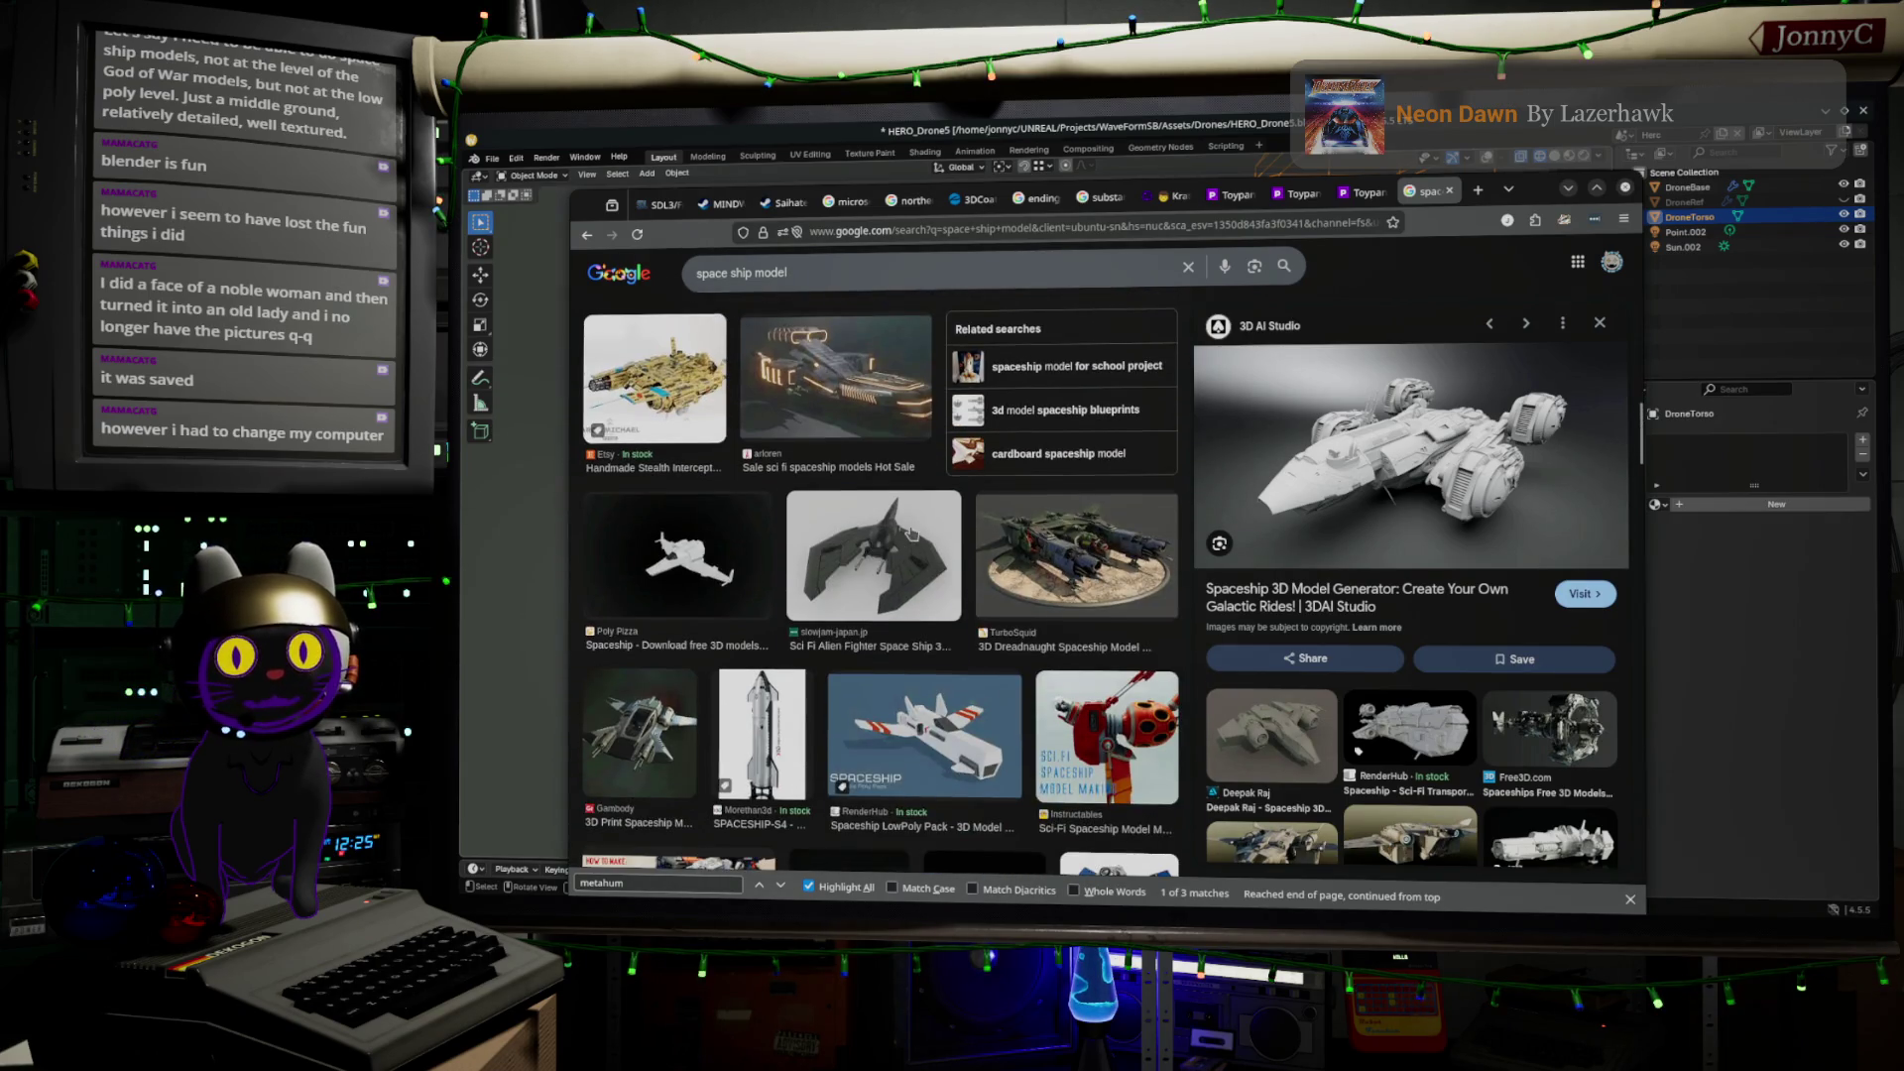
click(910, 534)
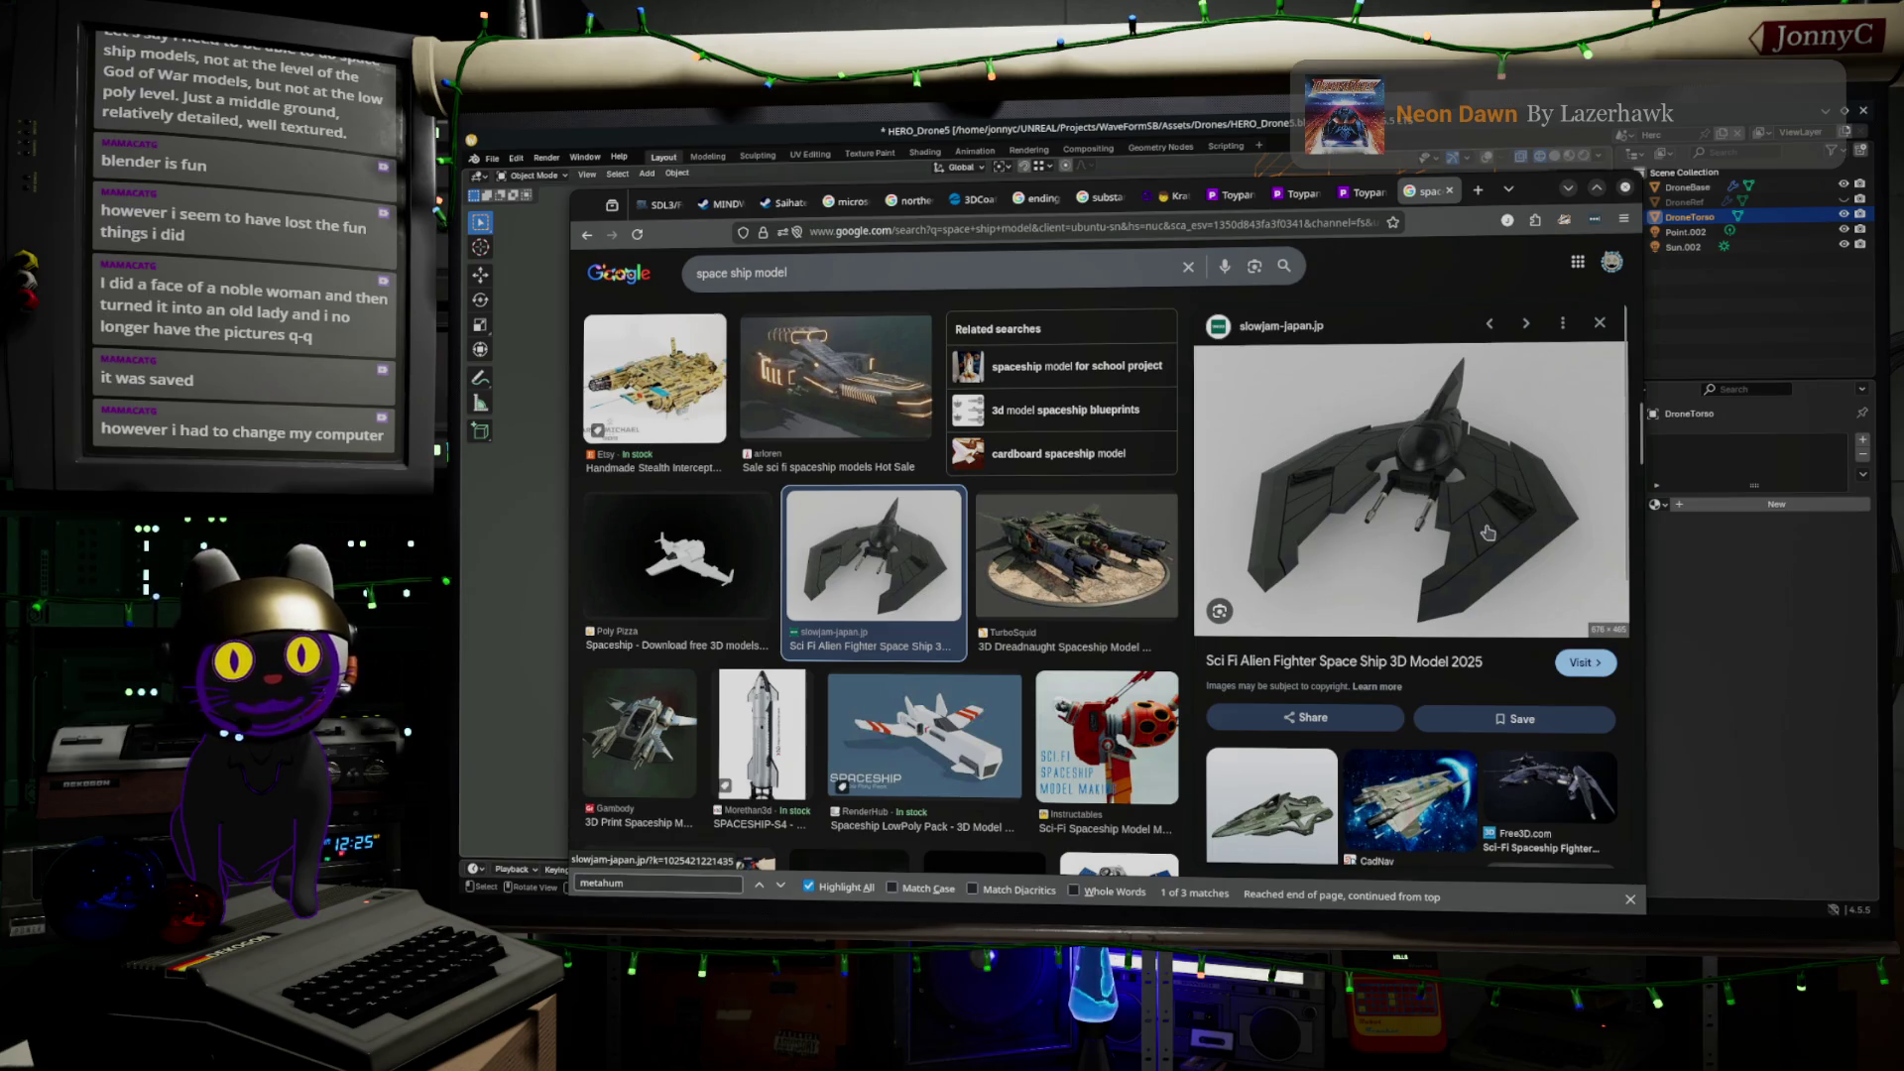
Preview the CGTrader, slowjam-japan Sci Fi Spaceship and RenderHub transport ship images
scroll(1374, 493, down, 2)
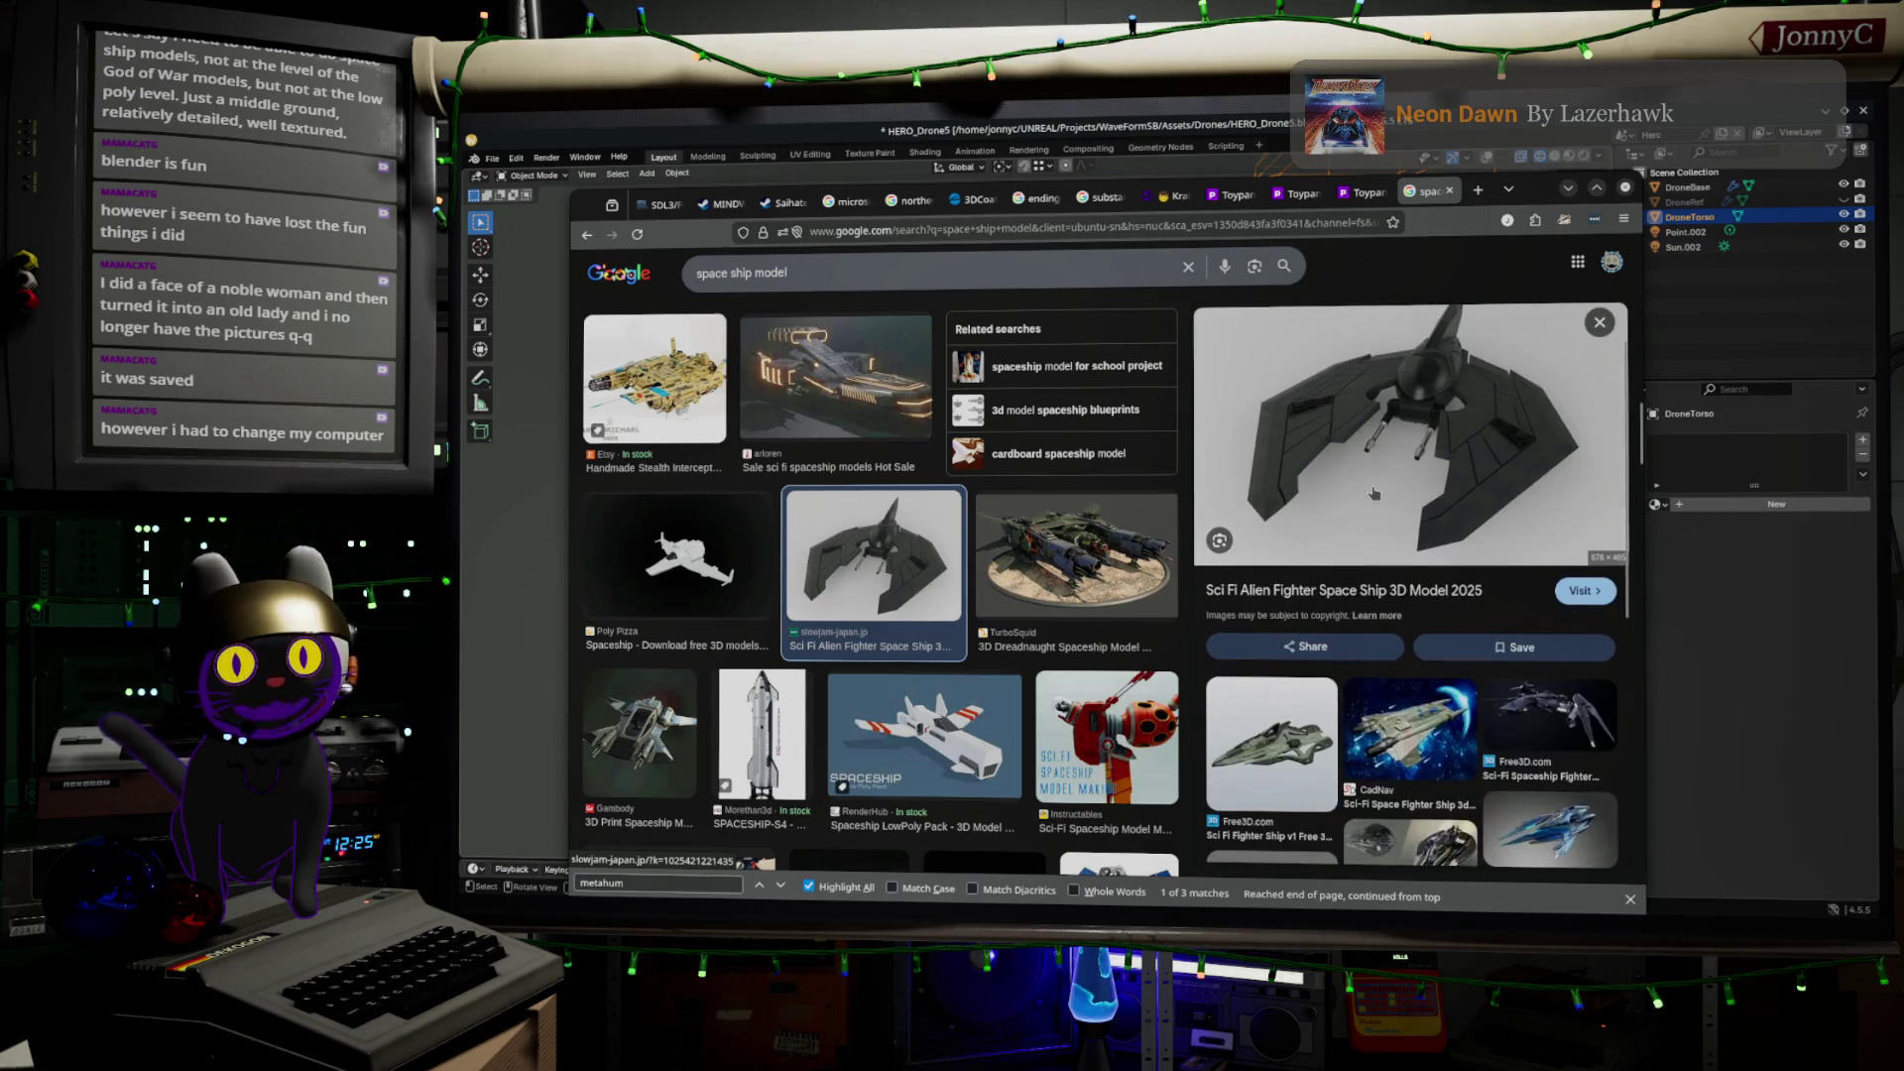
scroll(1373, 493, down, 2)
scroll(1398, 510, up, 4)
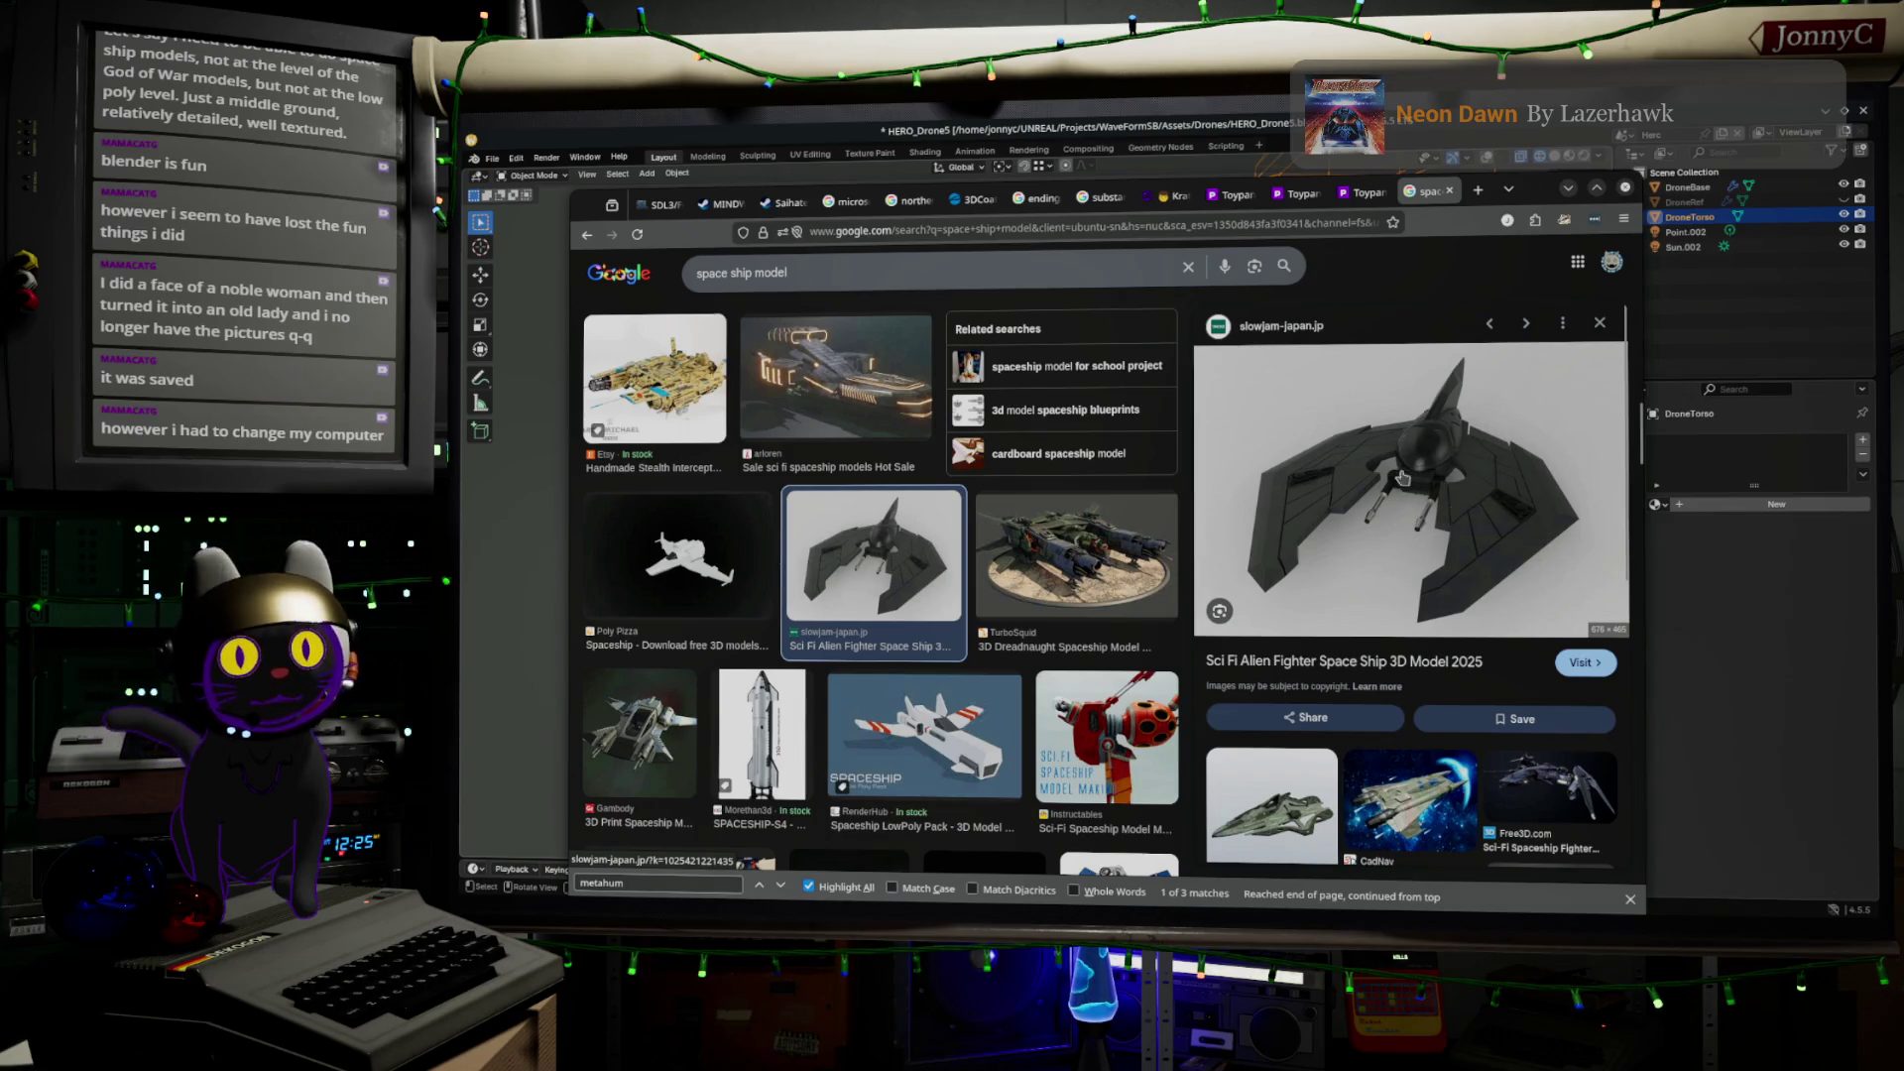
scroll(1436, 493, down, 3)
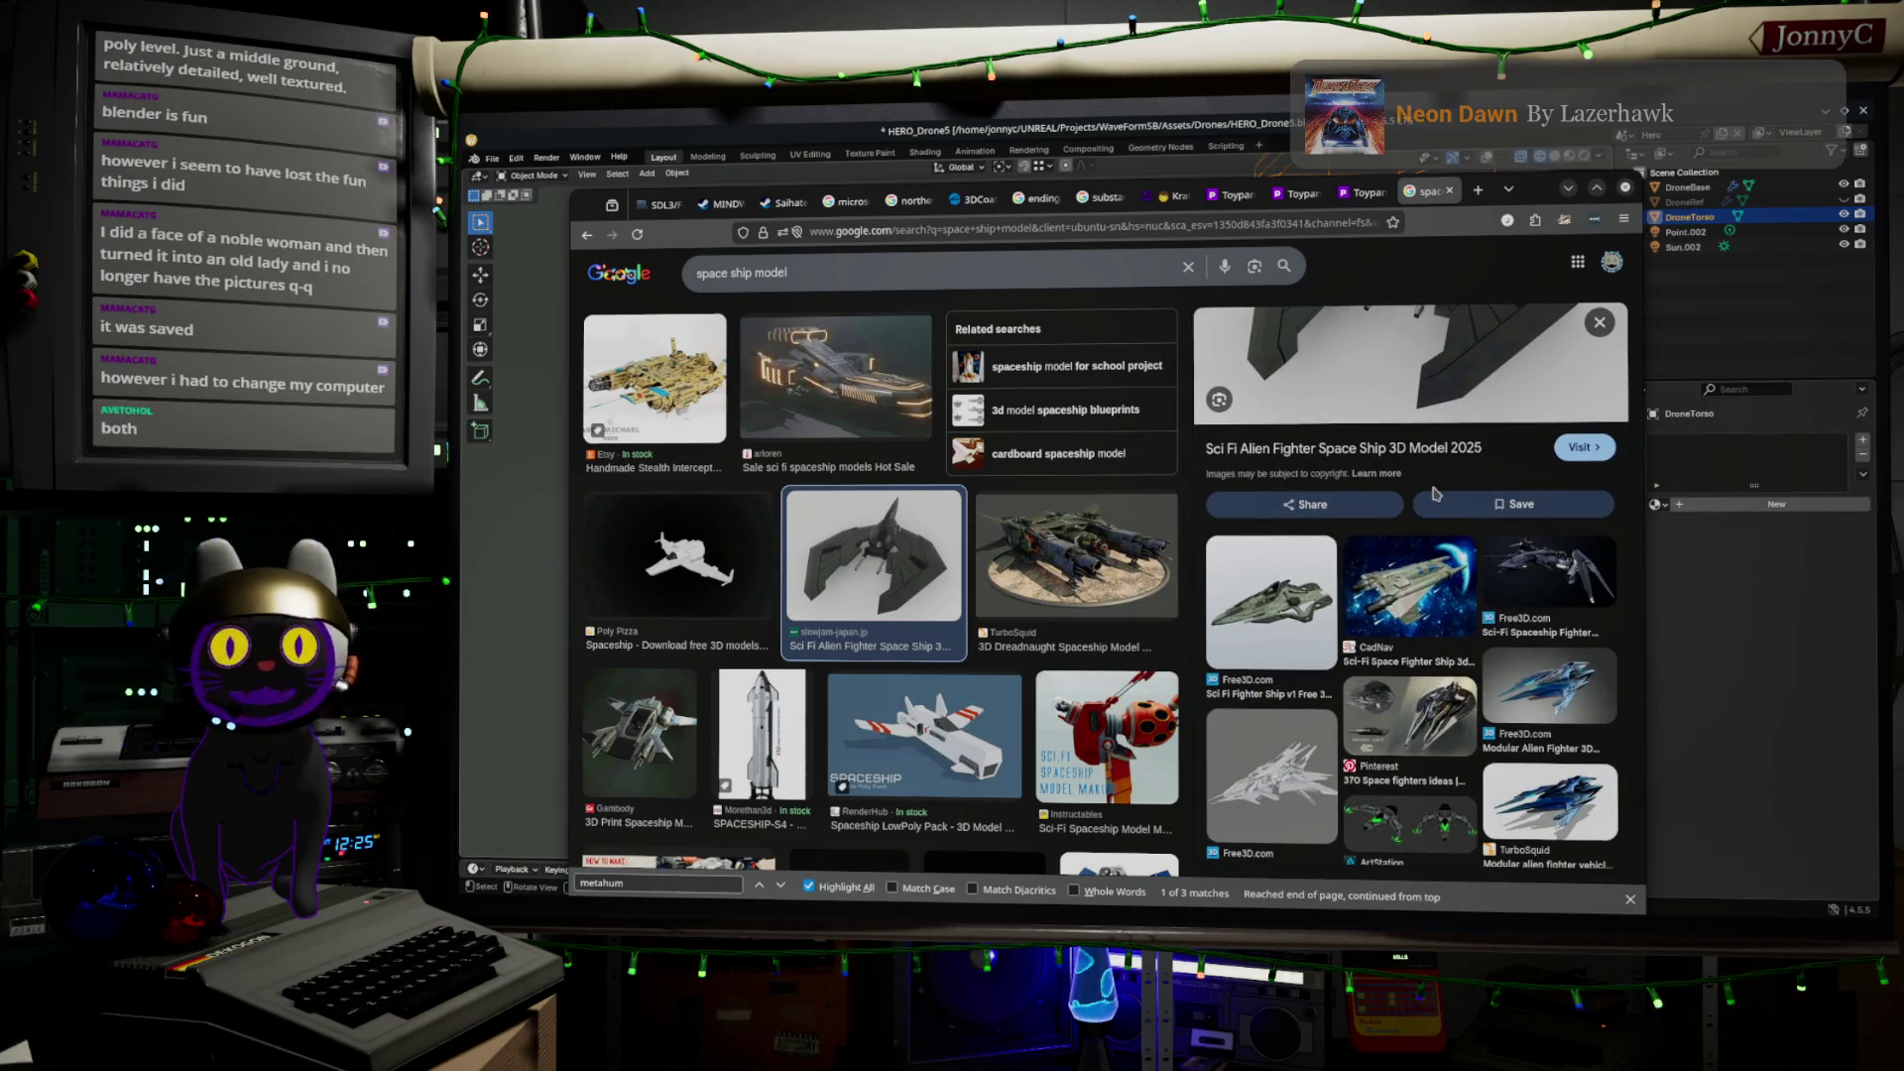
scroll(1433, 493, up, 3)
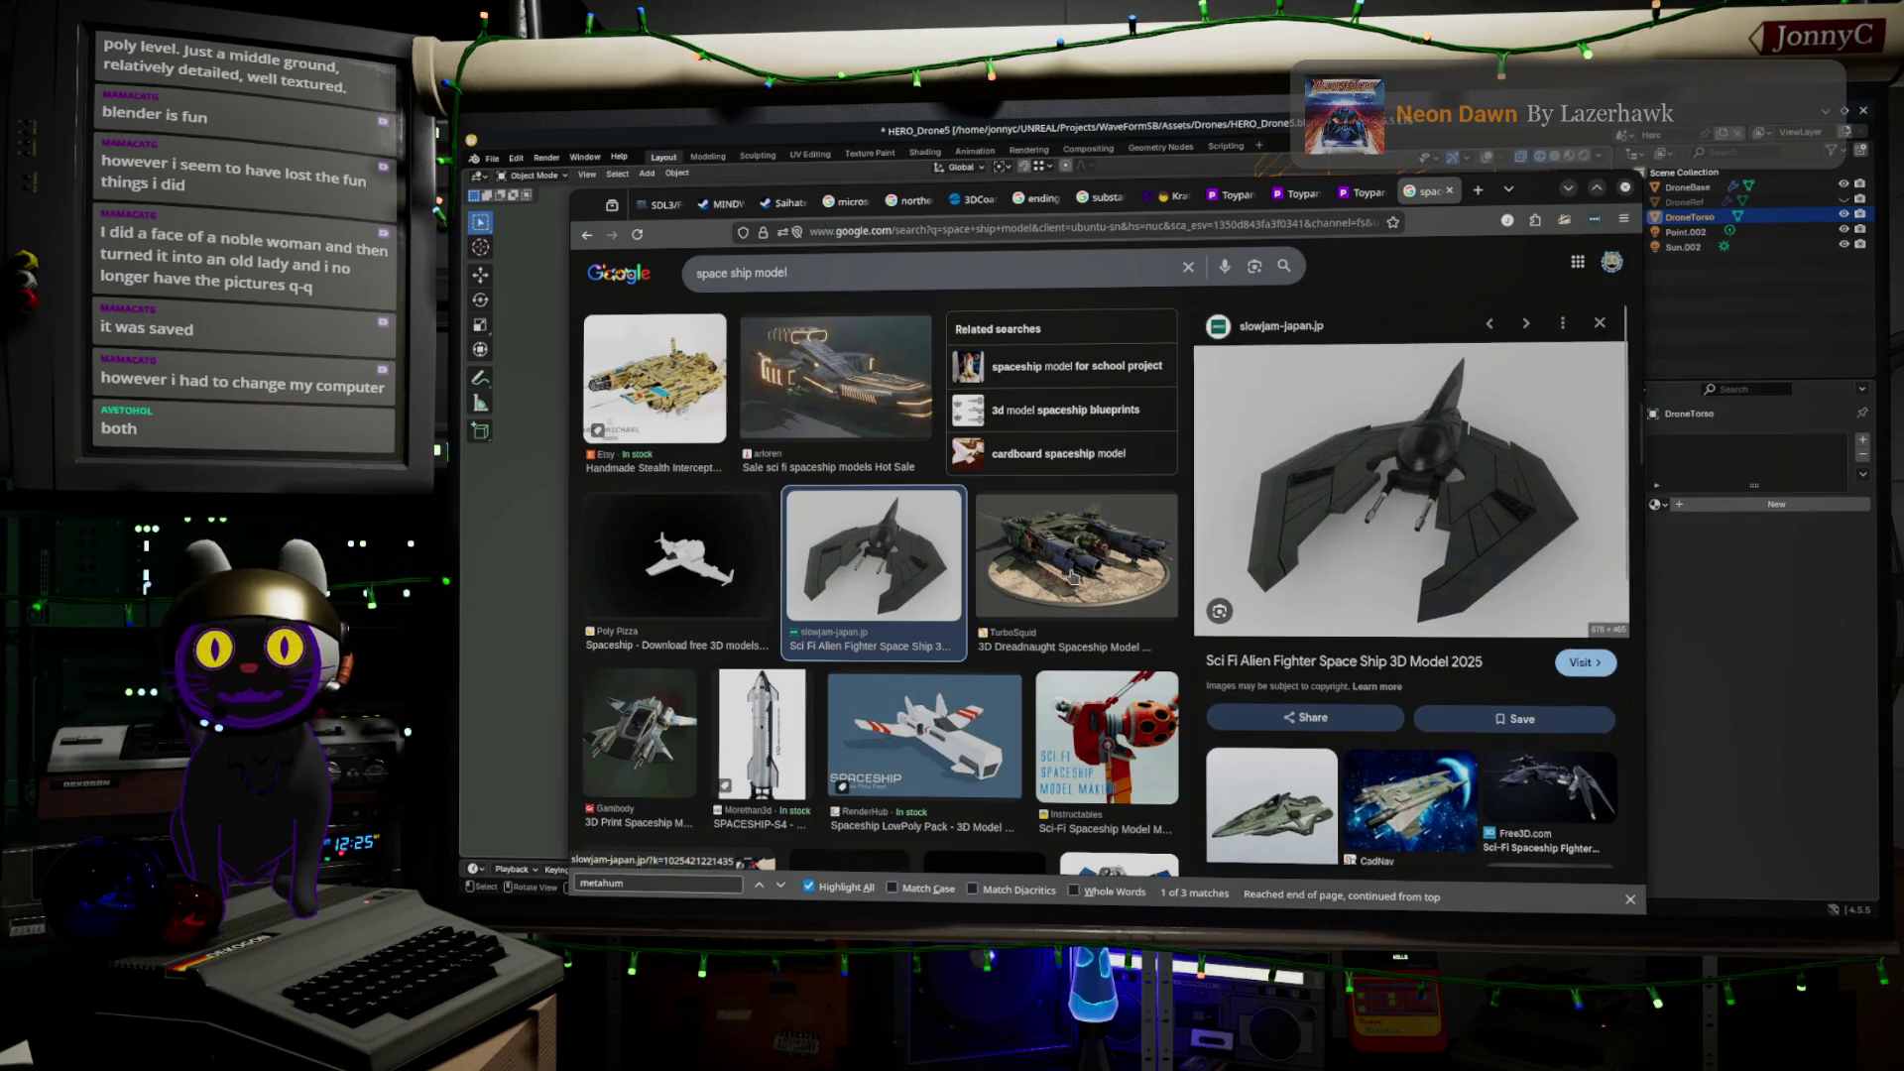
scroll(789, 550, down, 5)
scroll(788, 550, up, 2)
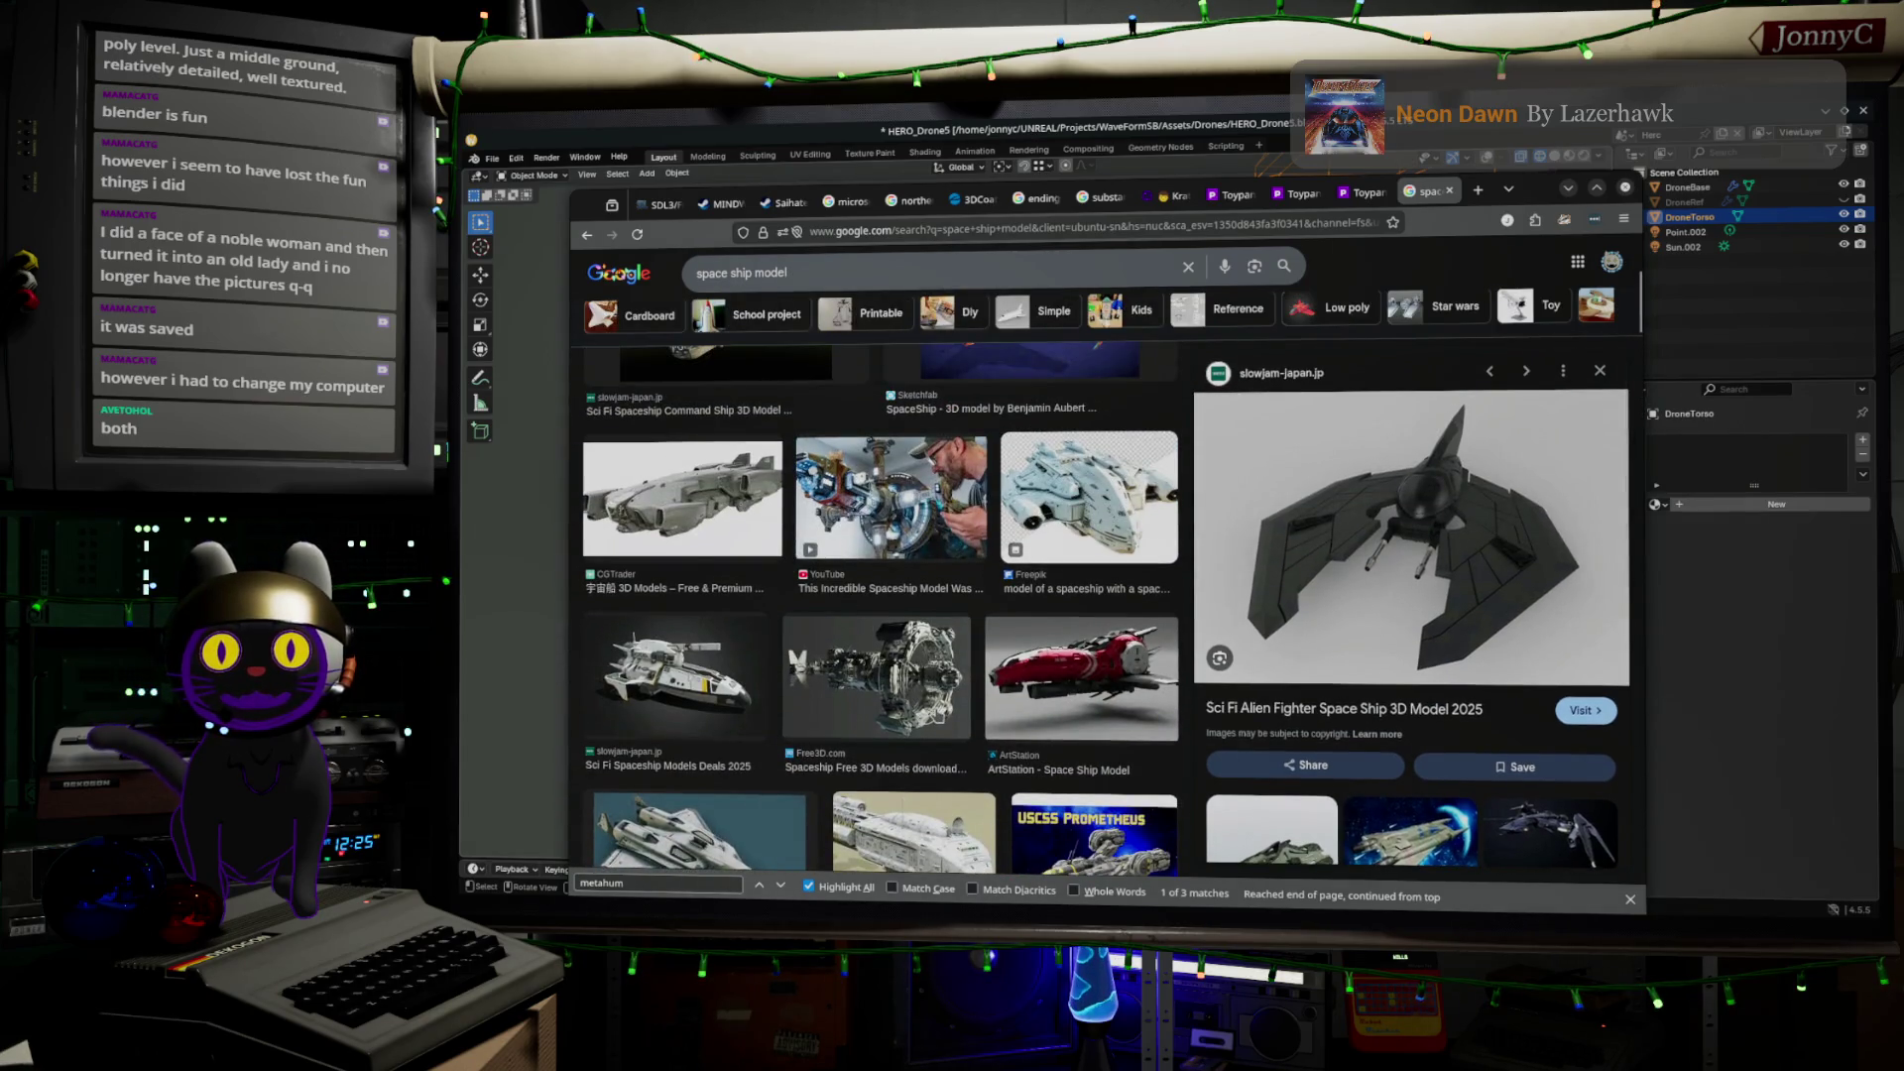
scroll(674, 557, up, 2)
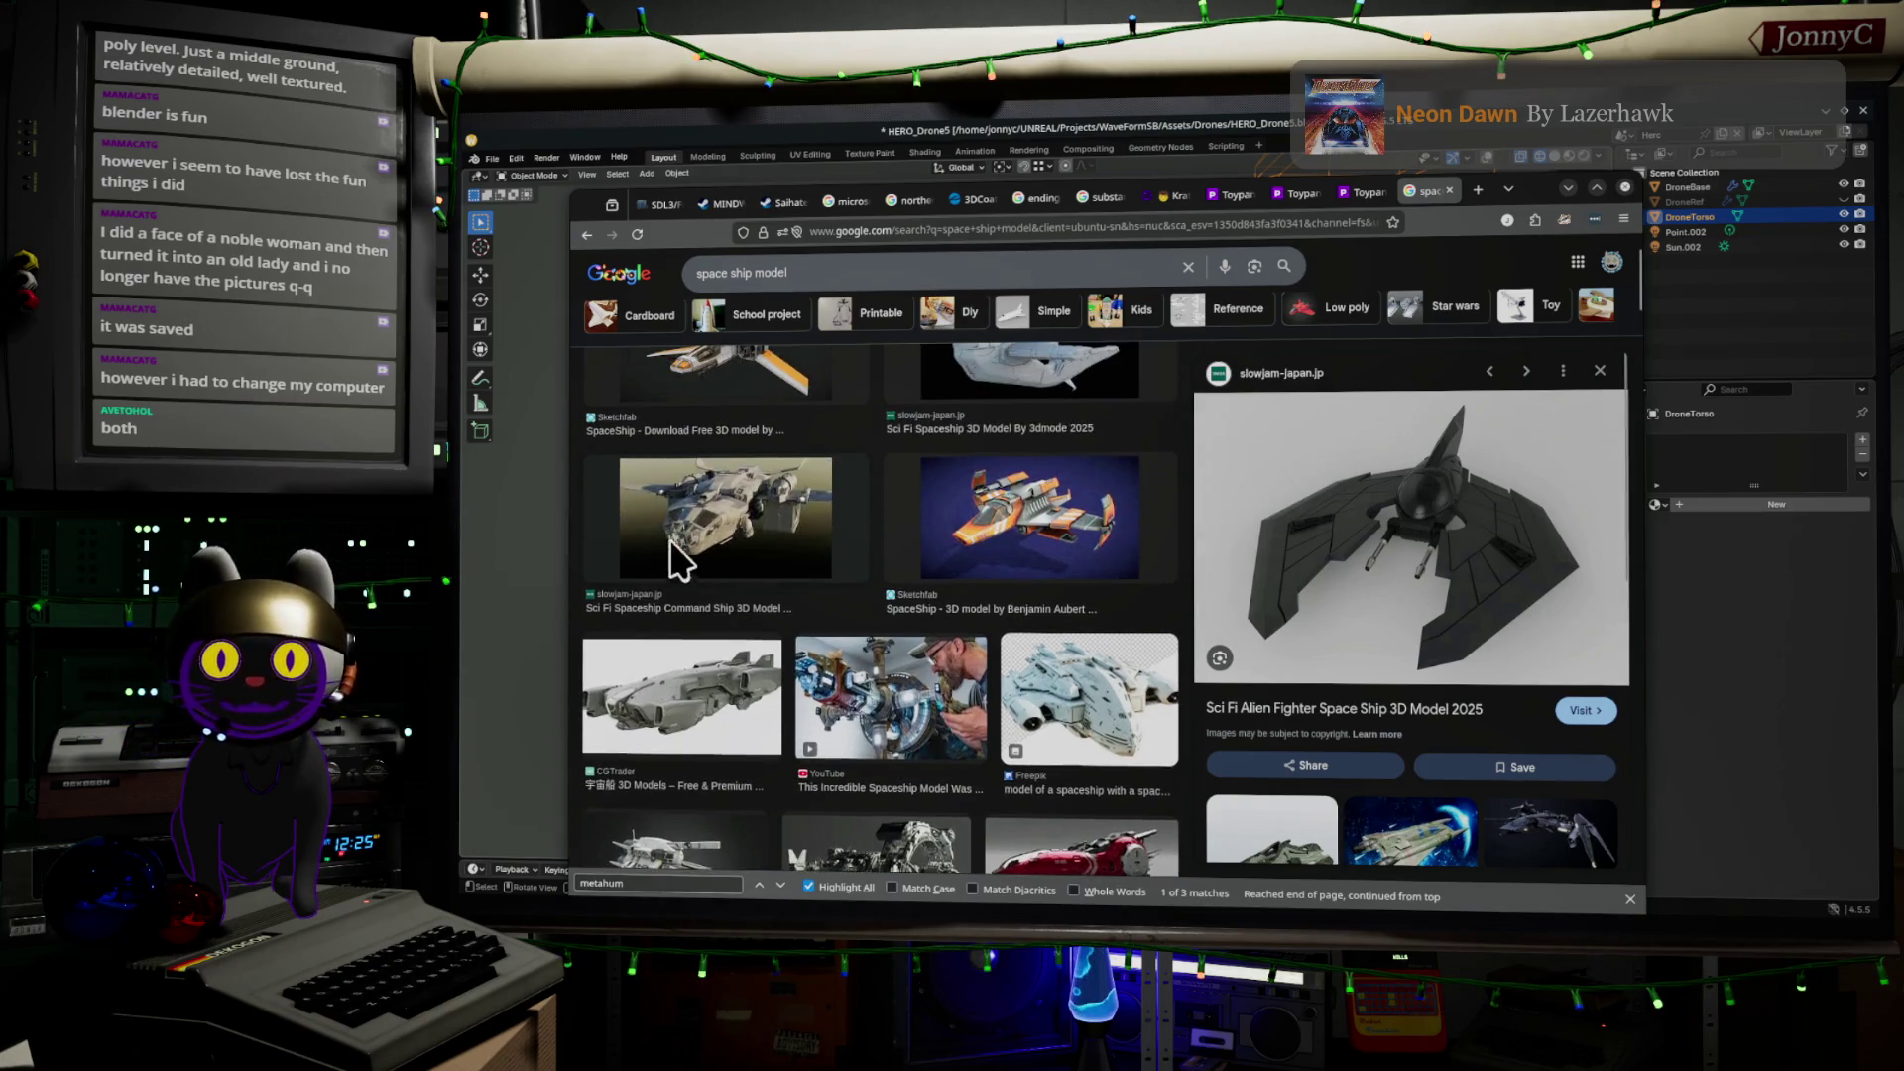
click(621, 698)
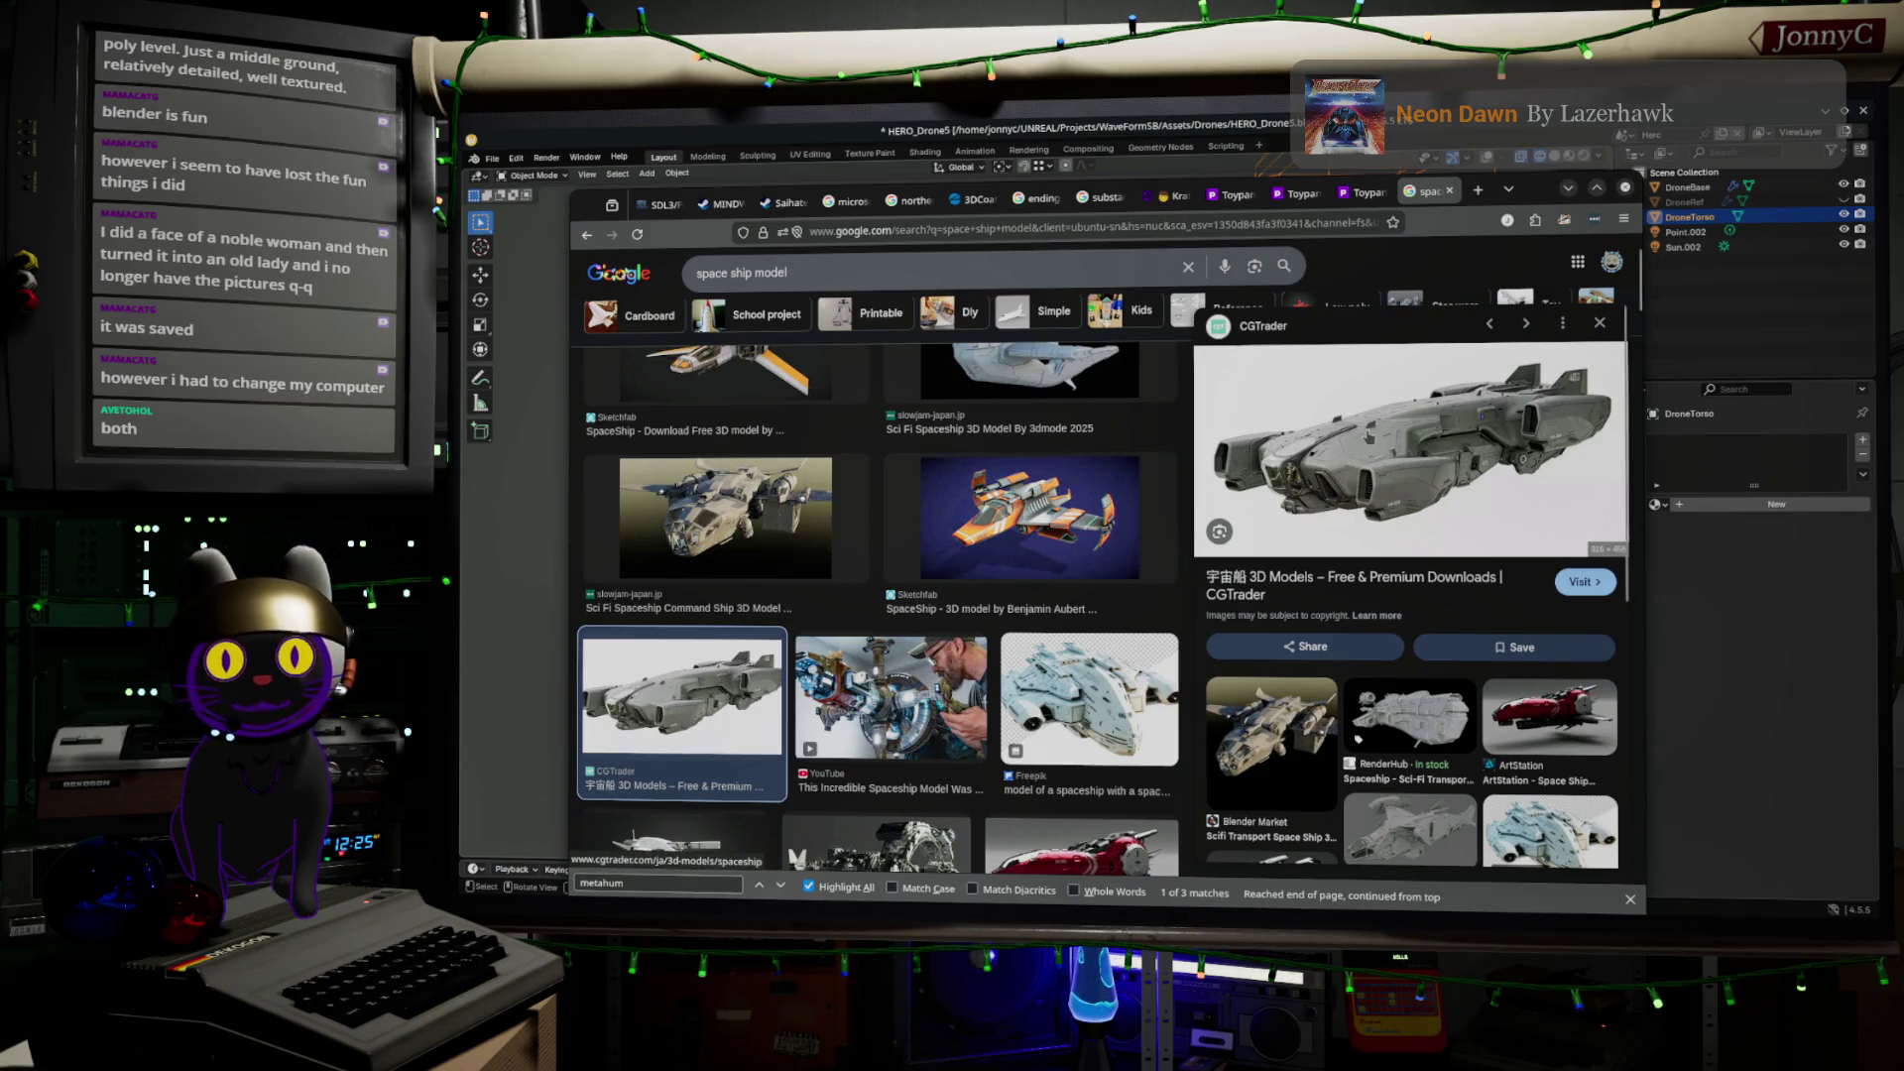
scroll(1130, 466, up, 2)
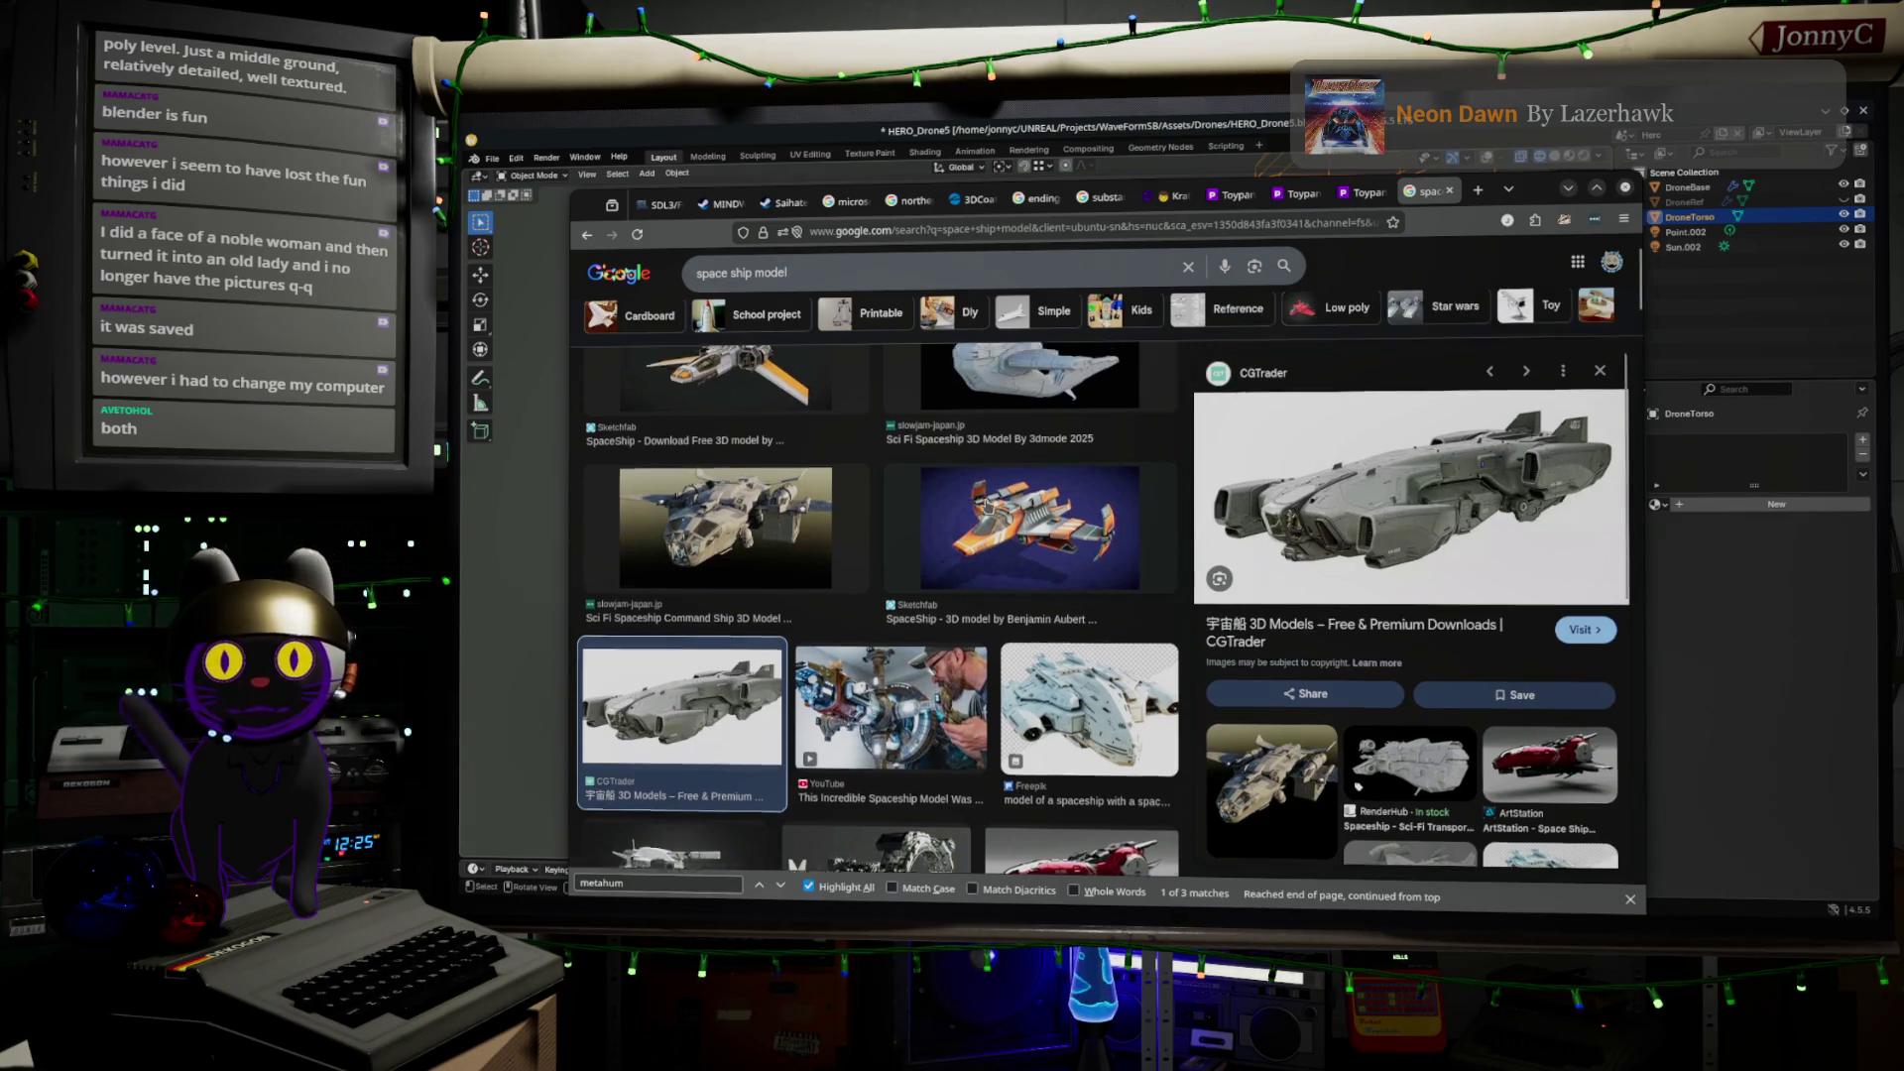
click(1021, 503)
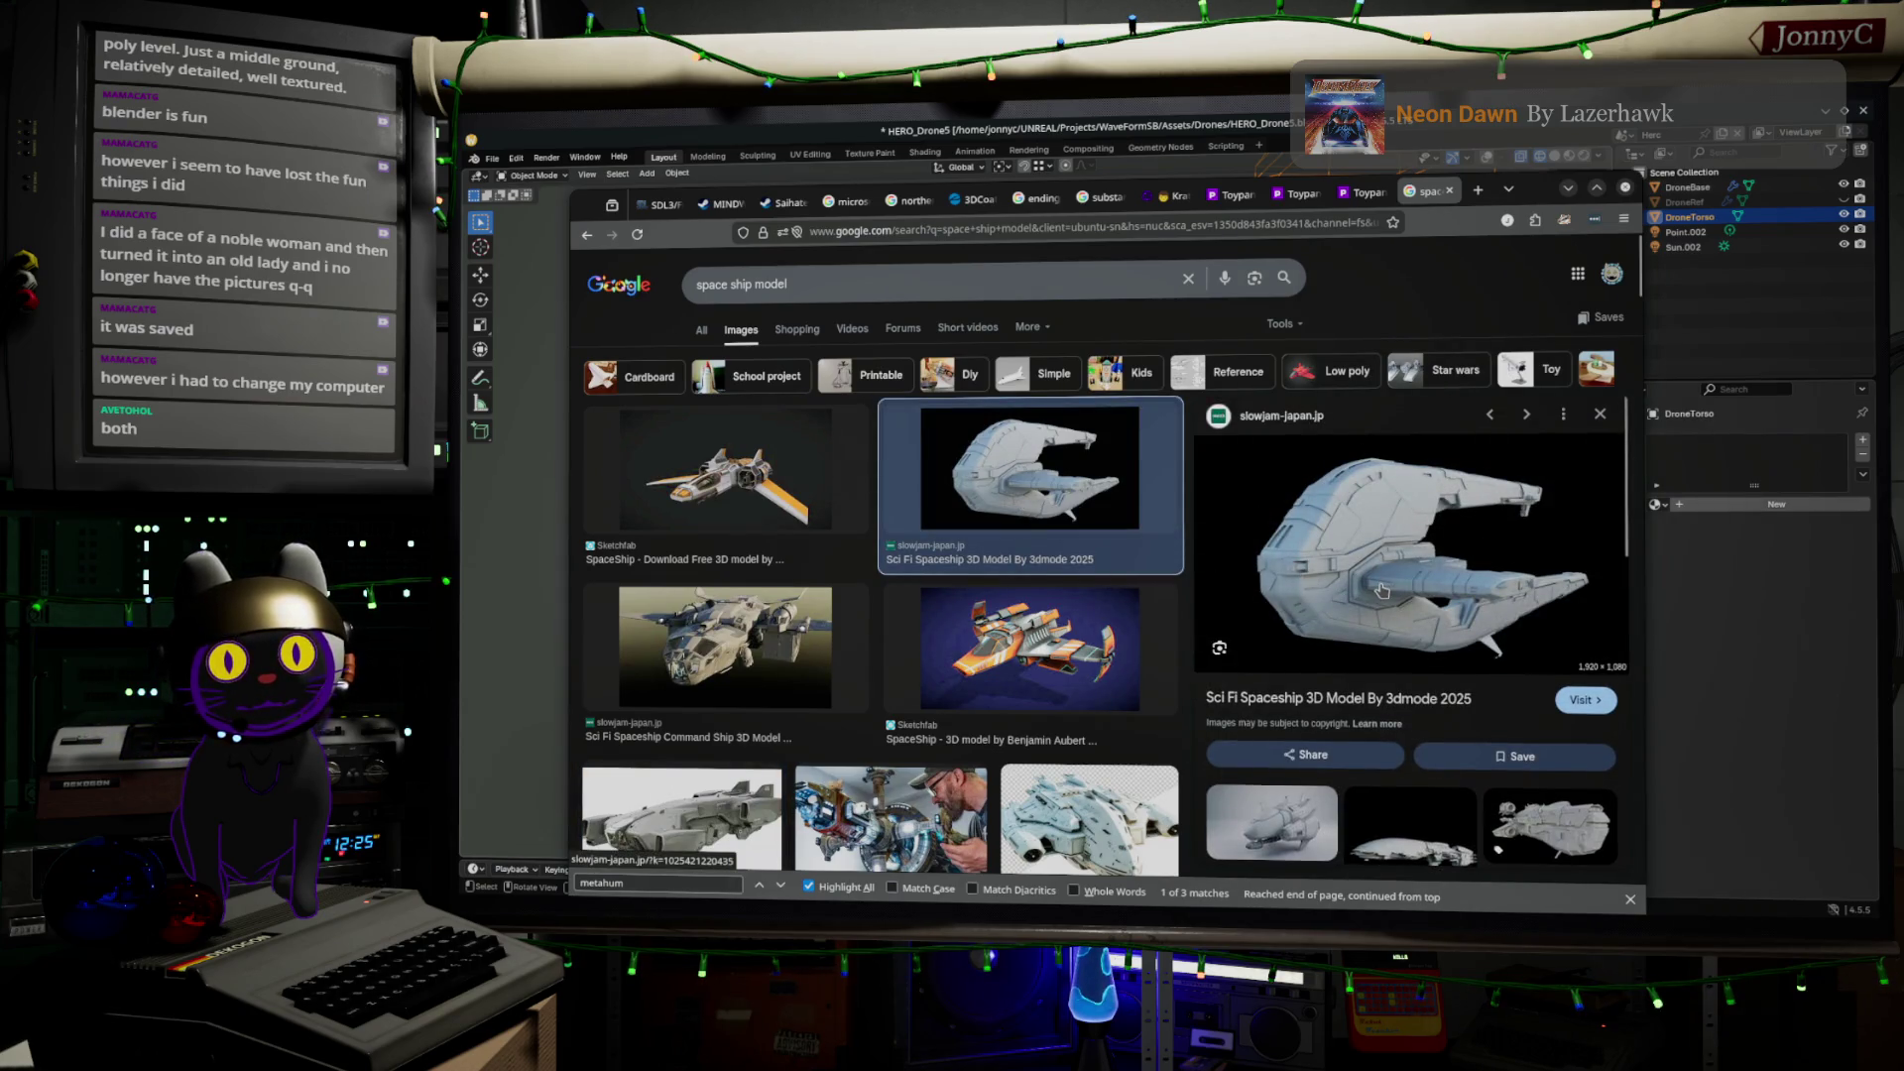
scroll(1382, 591, down, 3)
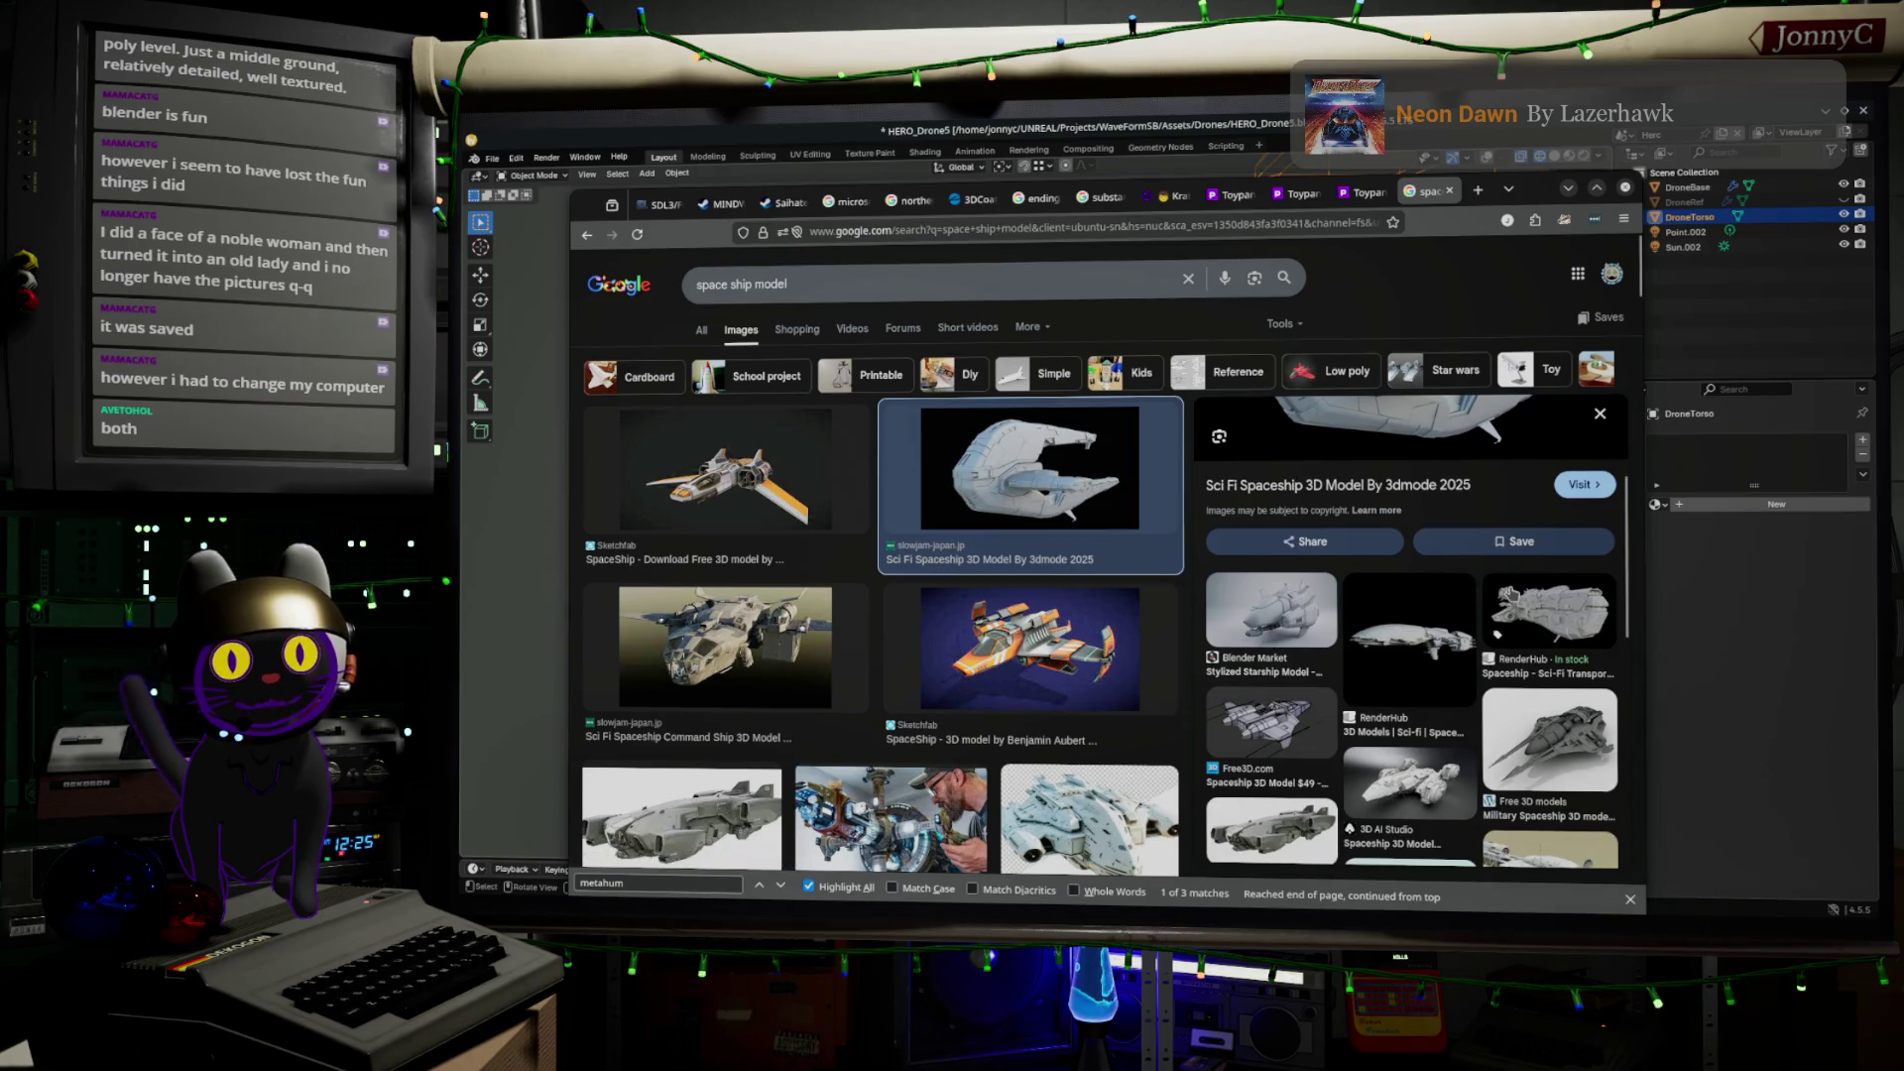
click(1495, 632)
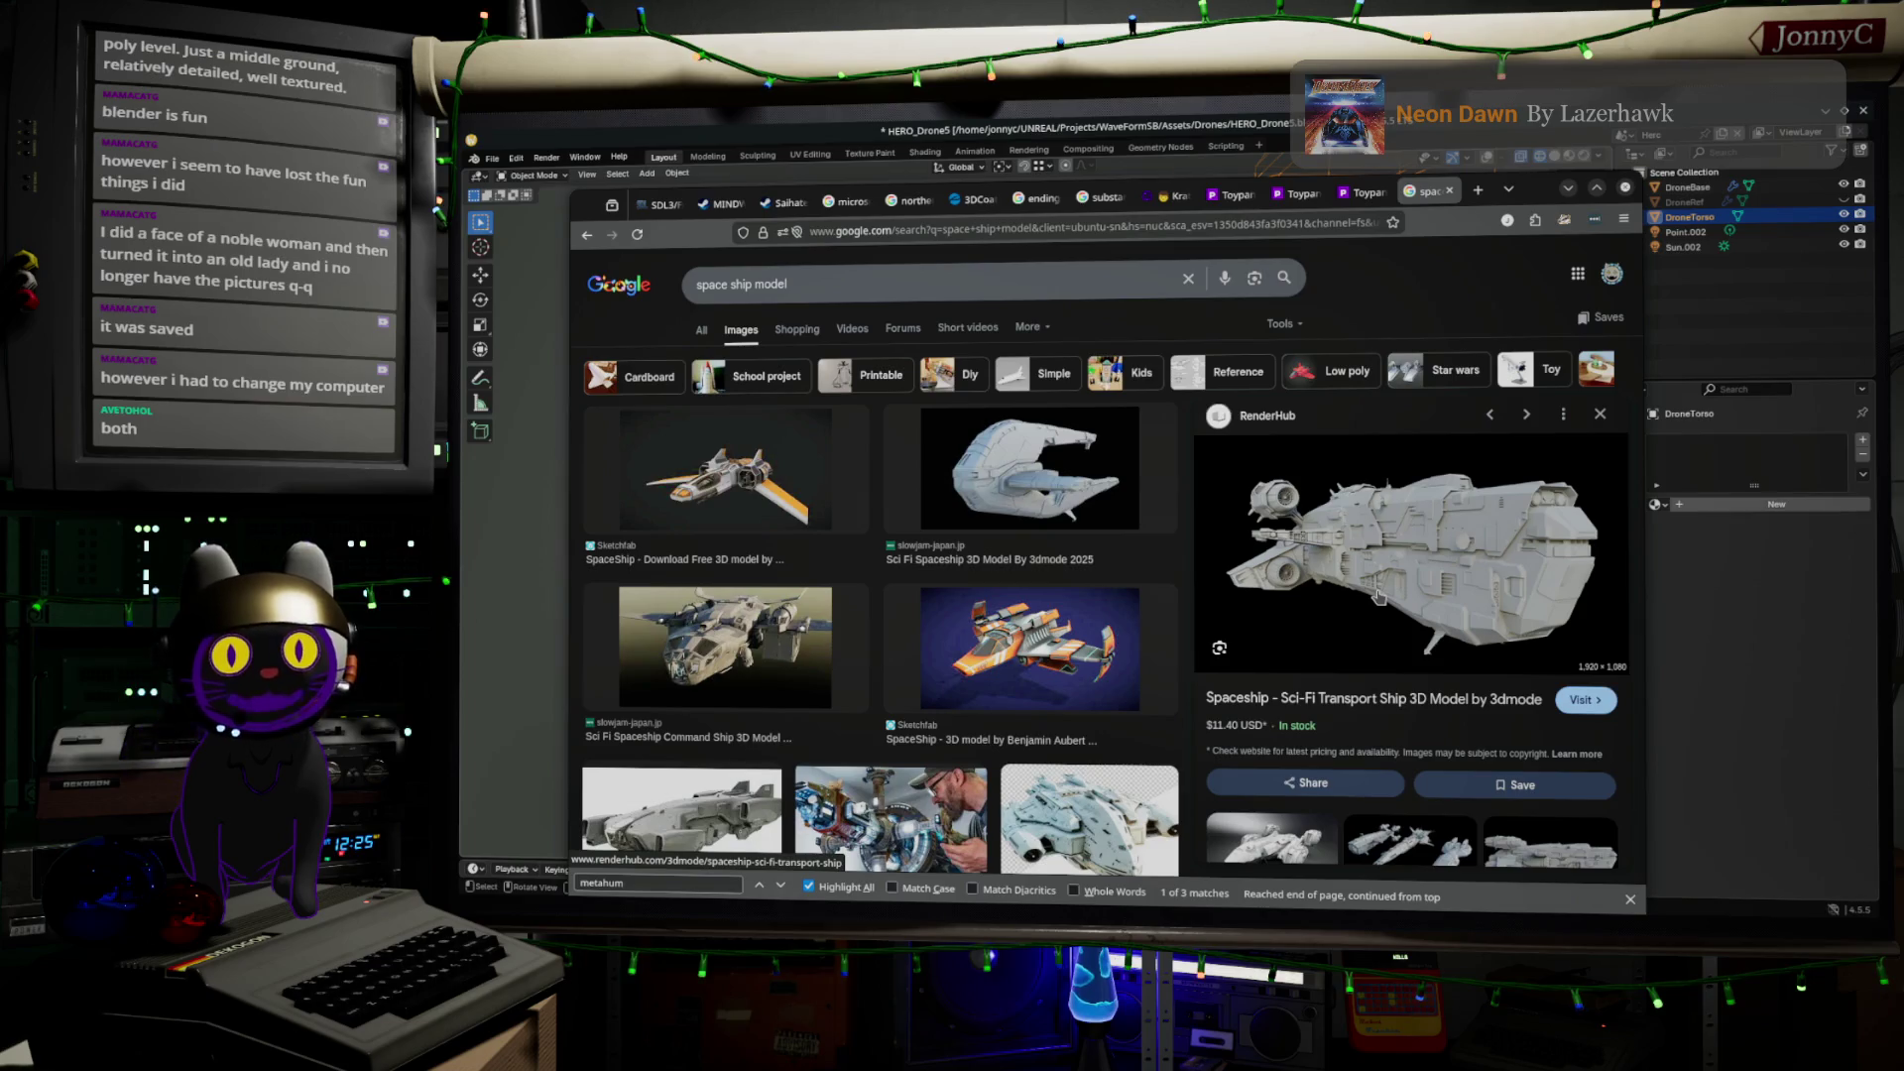
Revisit the Sci Fi Alien Fighter, then preview the Free3D spaceship model
scroll(1065, 599, down, 5)
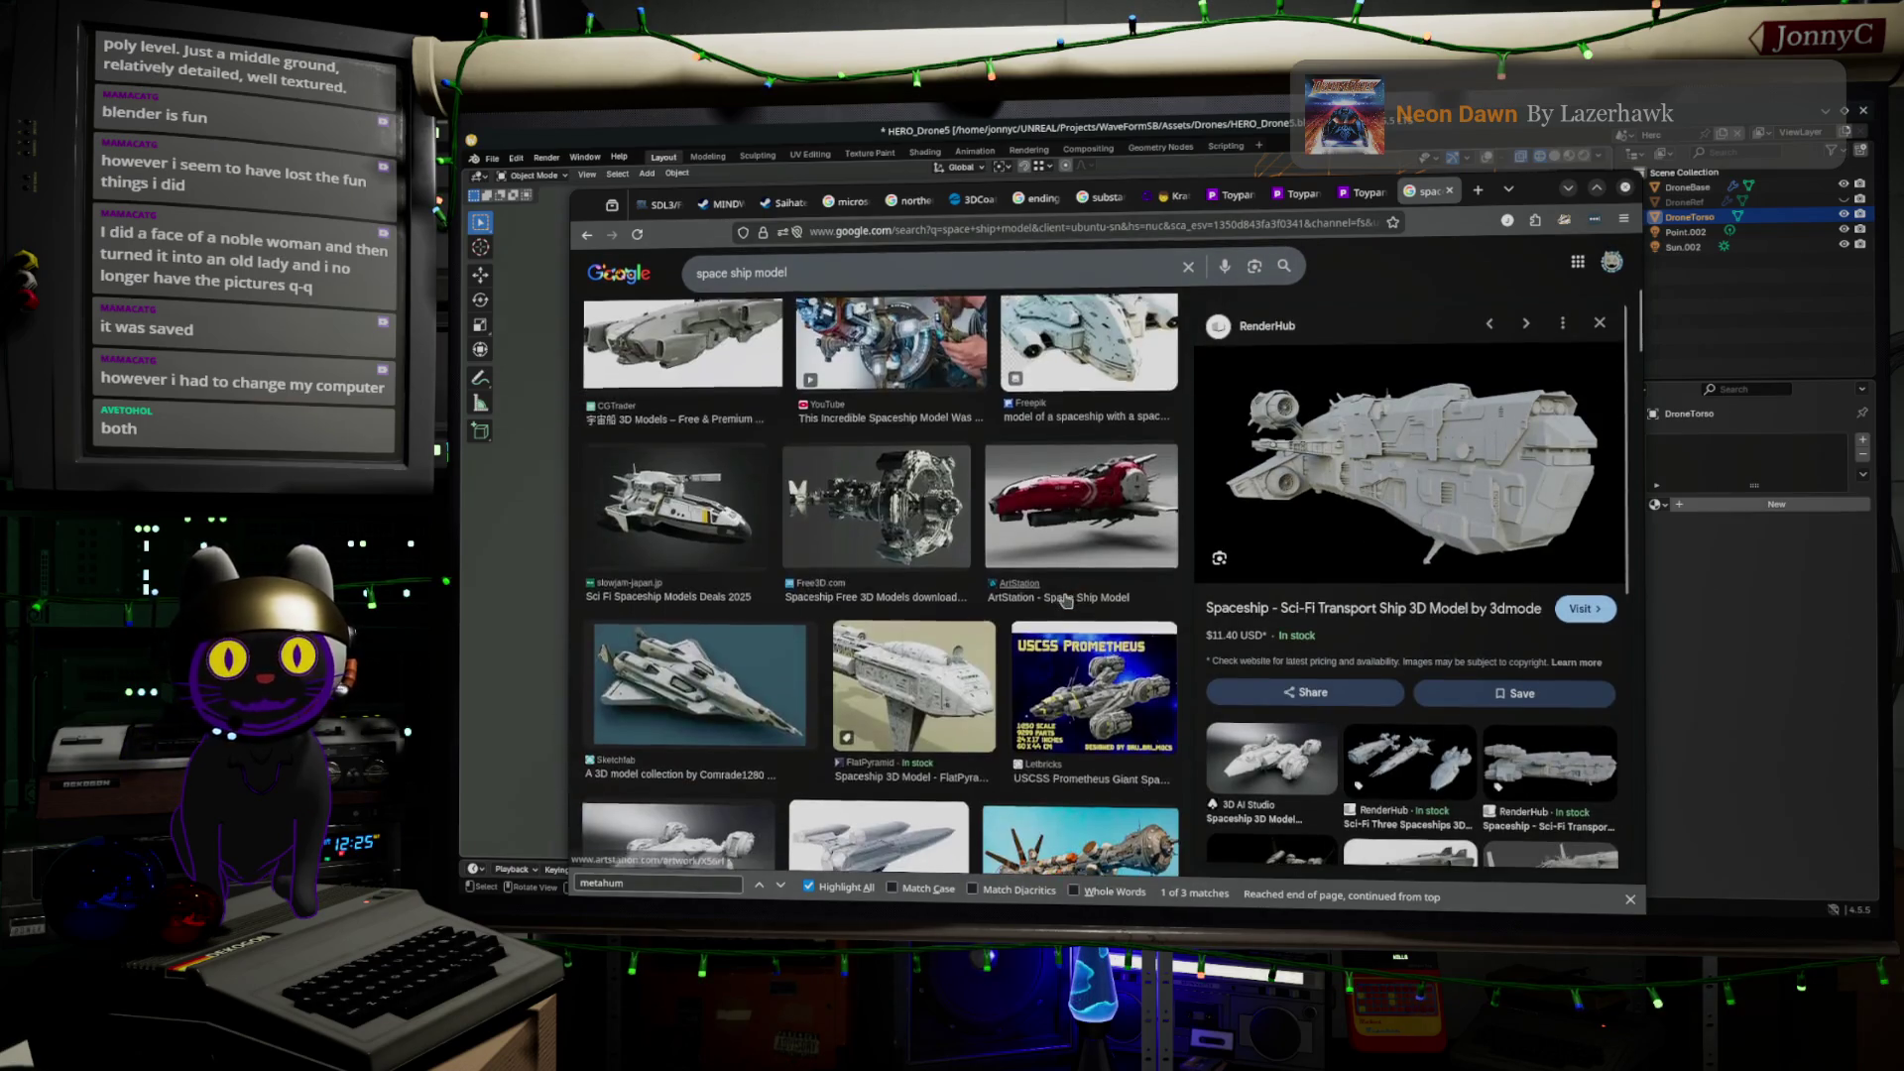
scroll(1065, 599, down, 8)
scroll(1065, 598, down, 3)
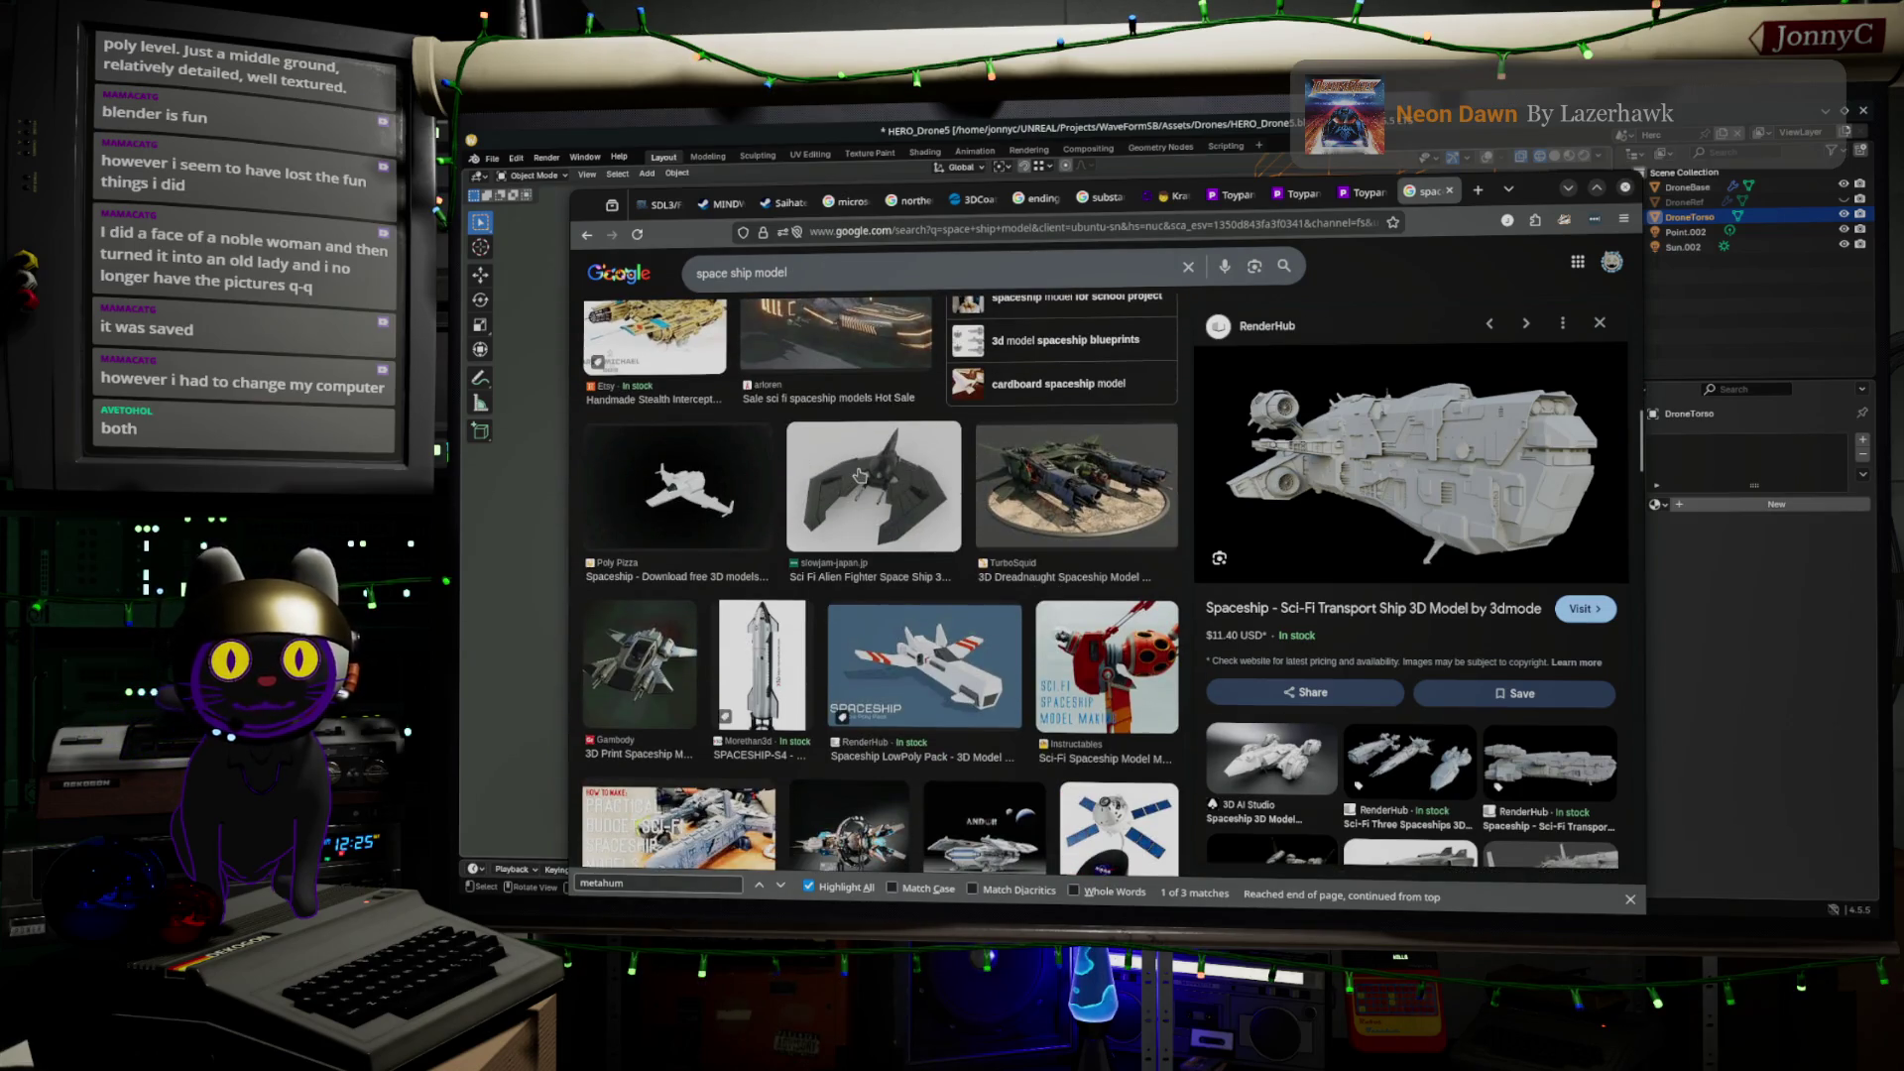
click(859, 476)
scroll(878, 476, down, 5)
scroll(896, 478, down, 10)
scroll(896, 477, down, 10)
scroll(859, 479, up, 3)
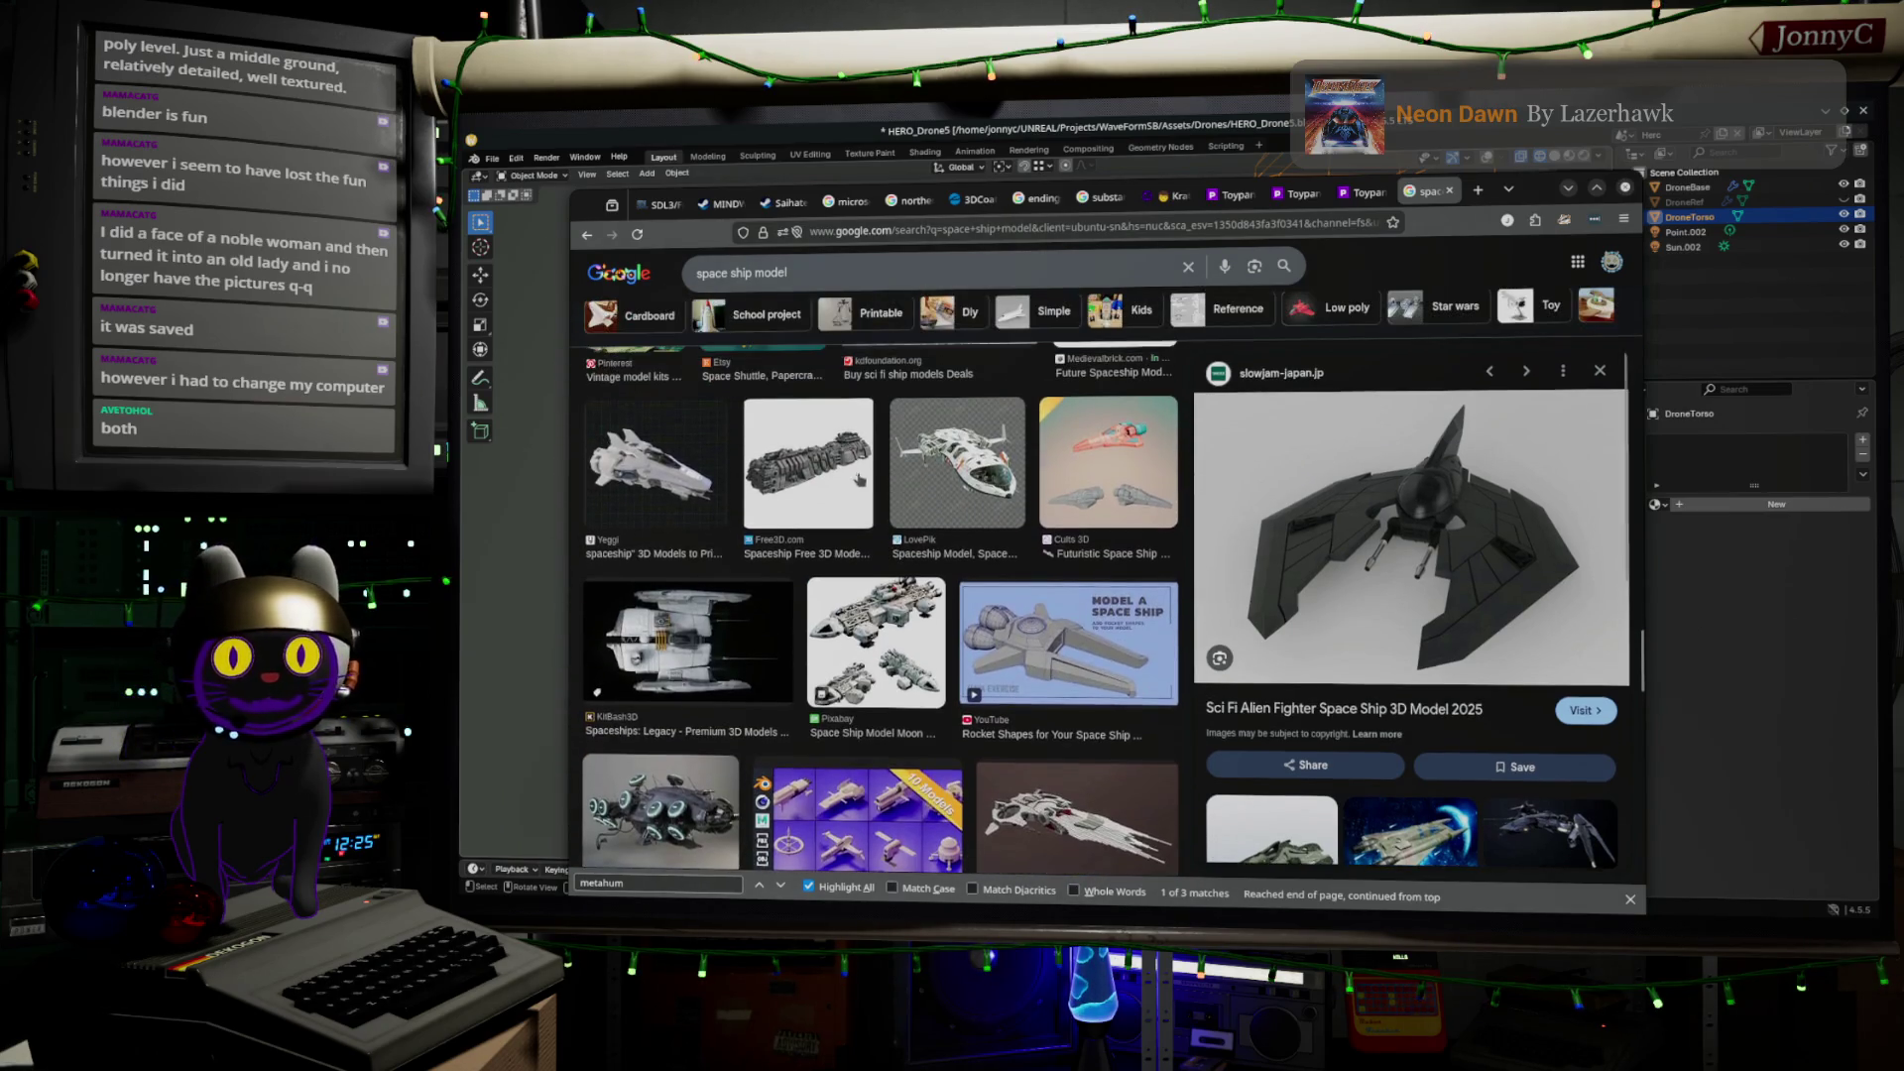
click(822, 476)
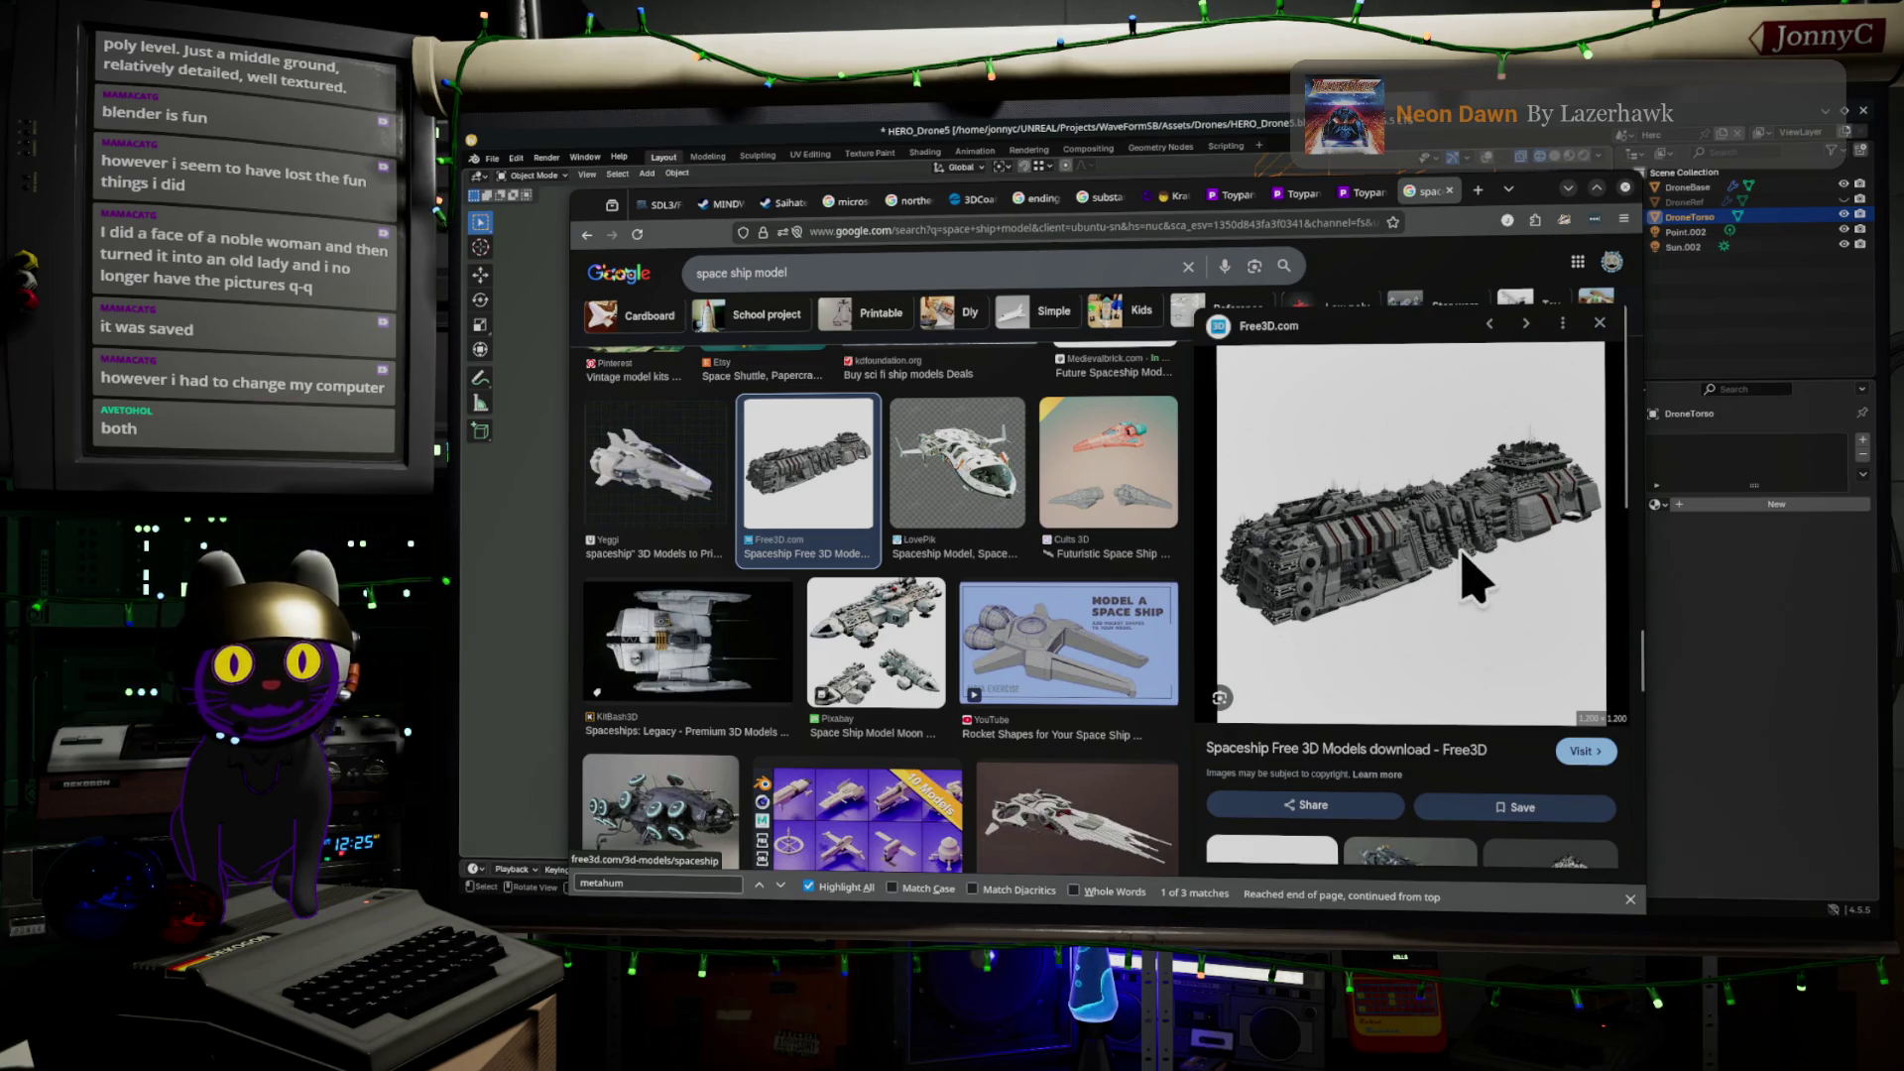
Preview the Sketchfab spaceship, the Model a Space Ship video and Free3D's Sci Fi Spaceship
scroll(839, 603, down, 2)
click(1101, 697)
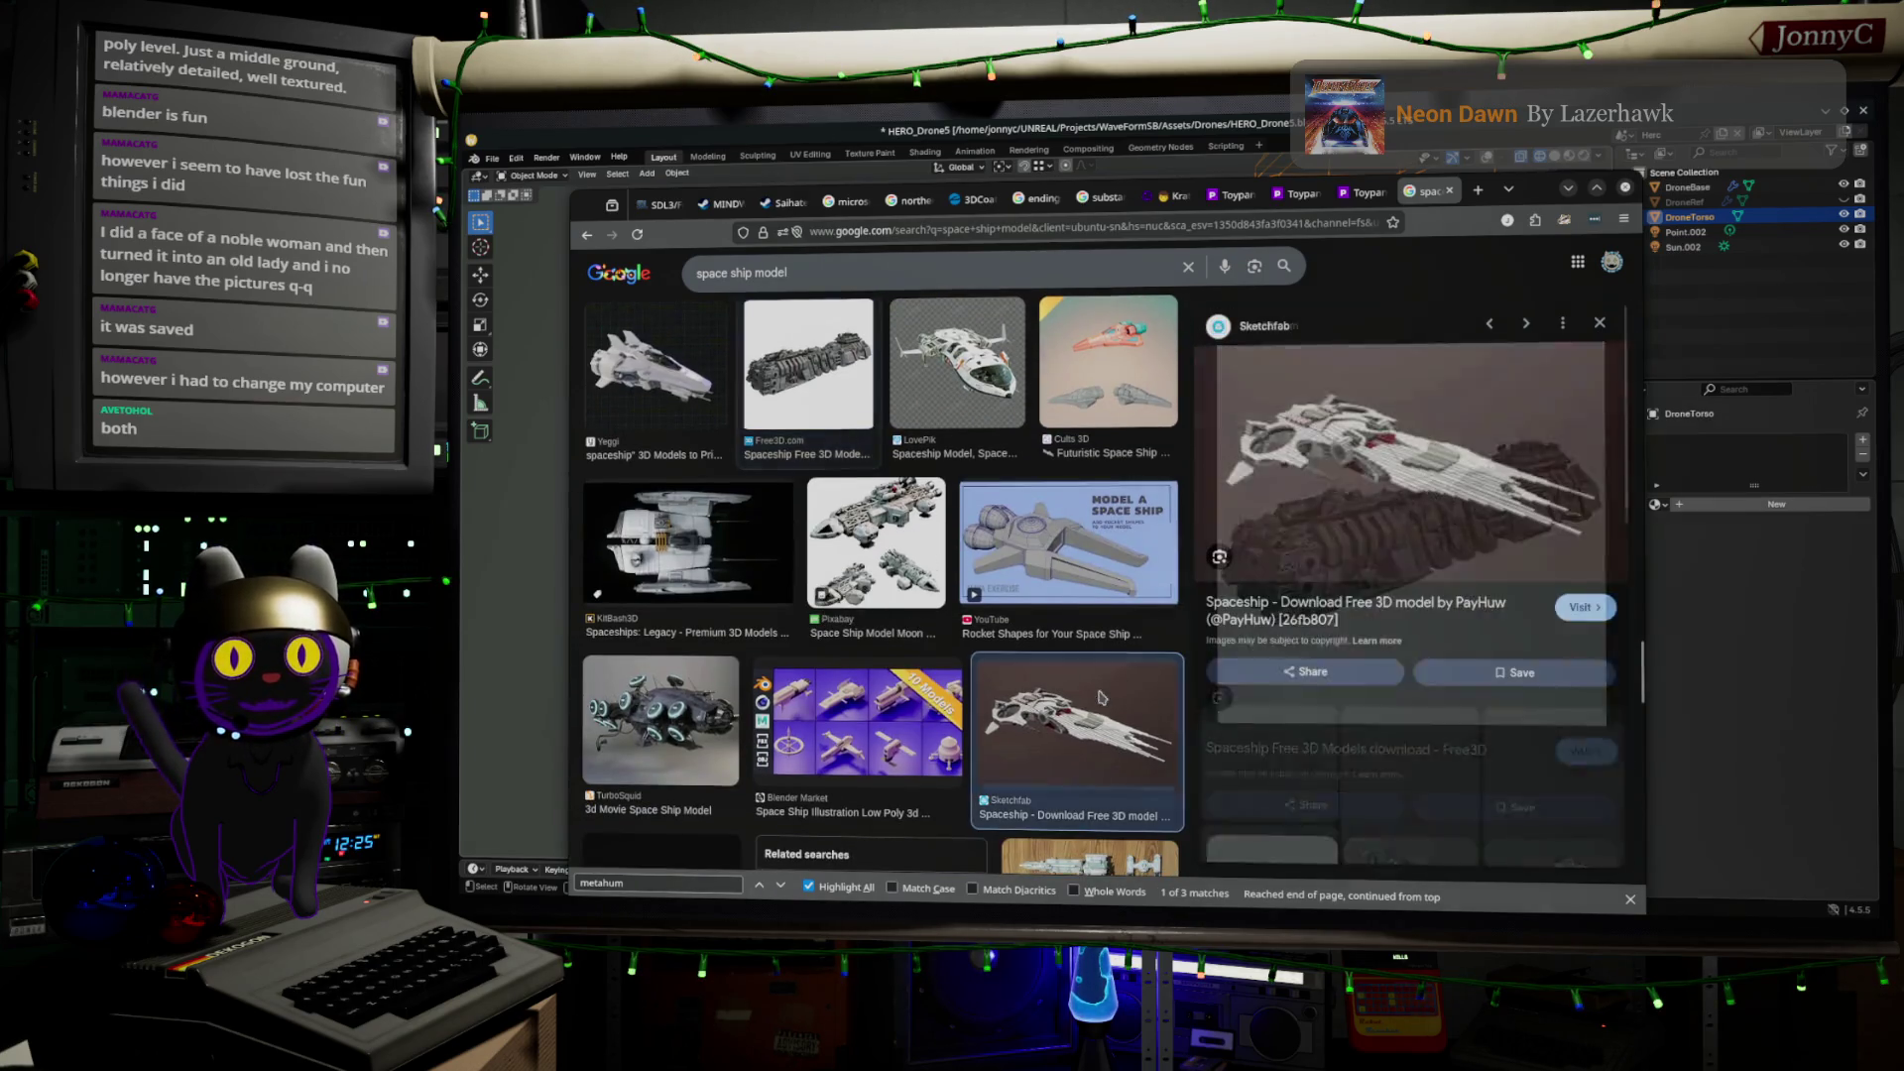
click(1098, 560)
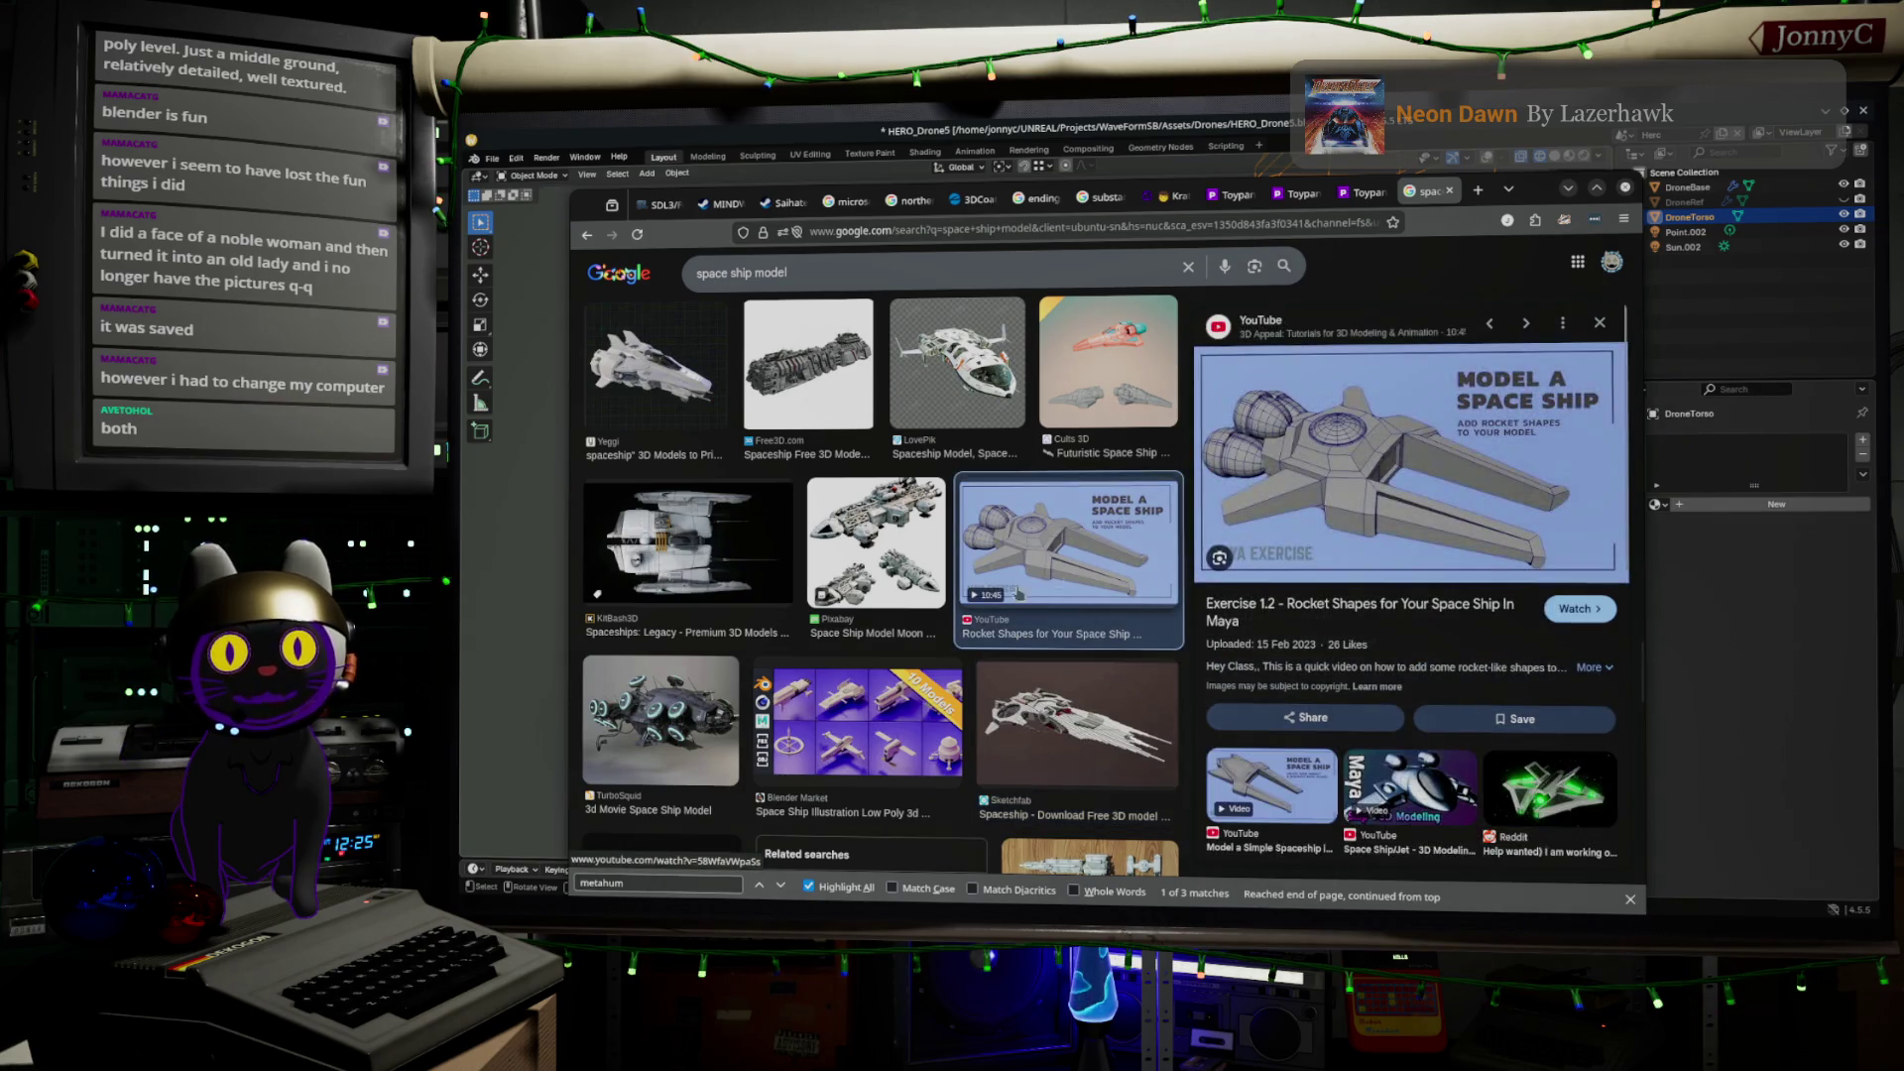
scroll(943, 618, down, 3)
scroll(943, 618, down, 3)
scroll(943, 619, down, 2)
scroll(943, 619, down, 2)
scroll(943, 618, down, 6)
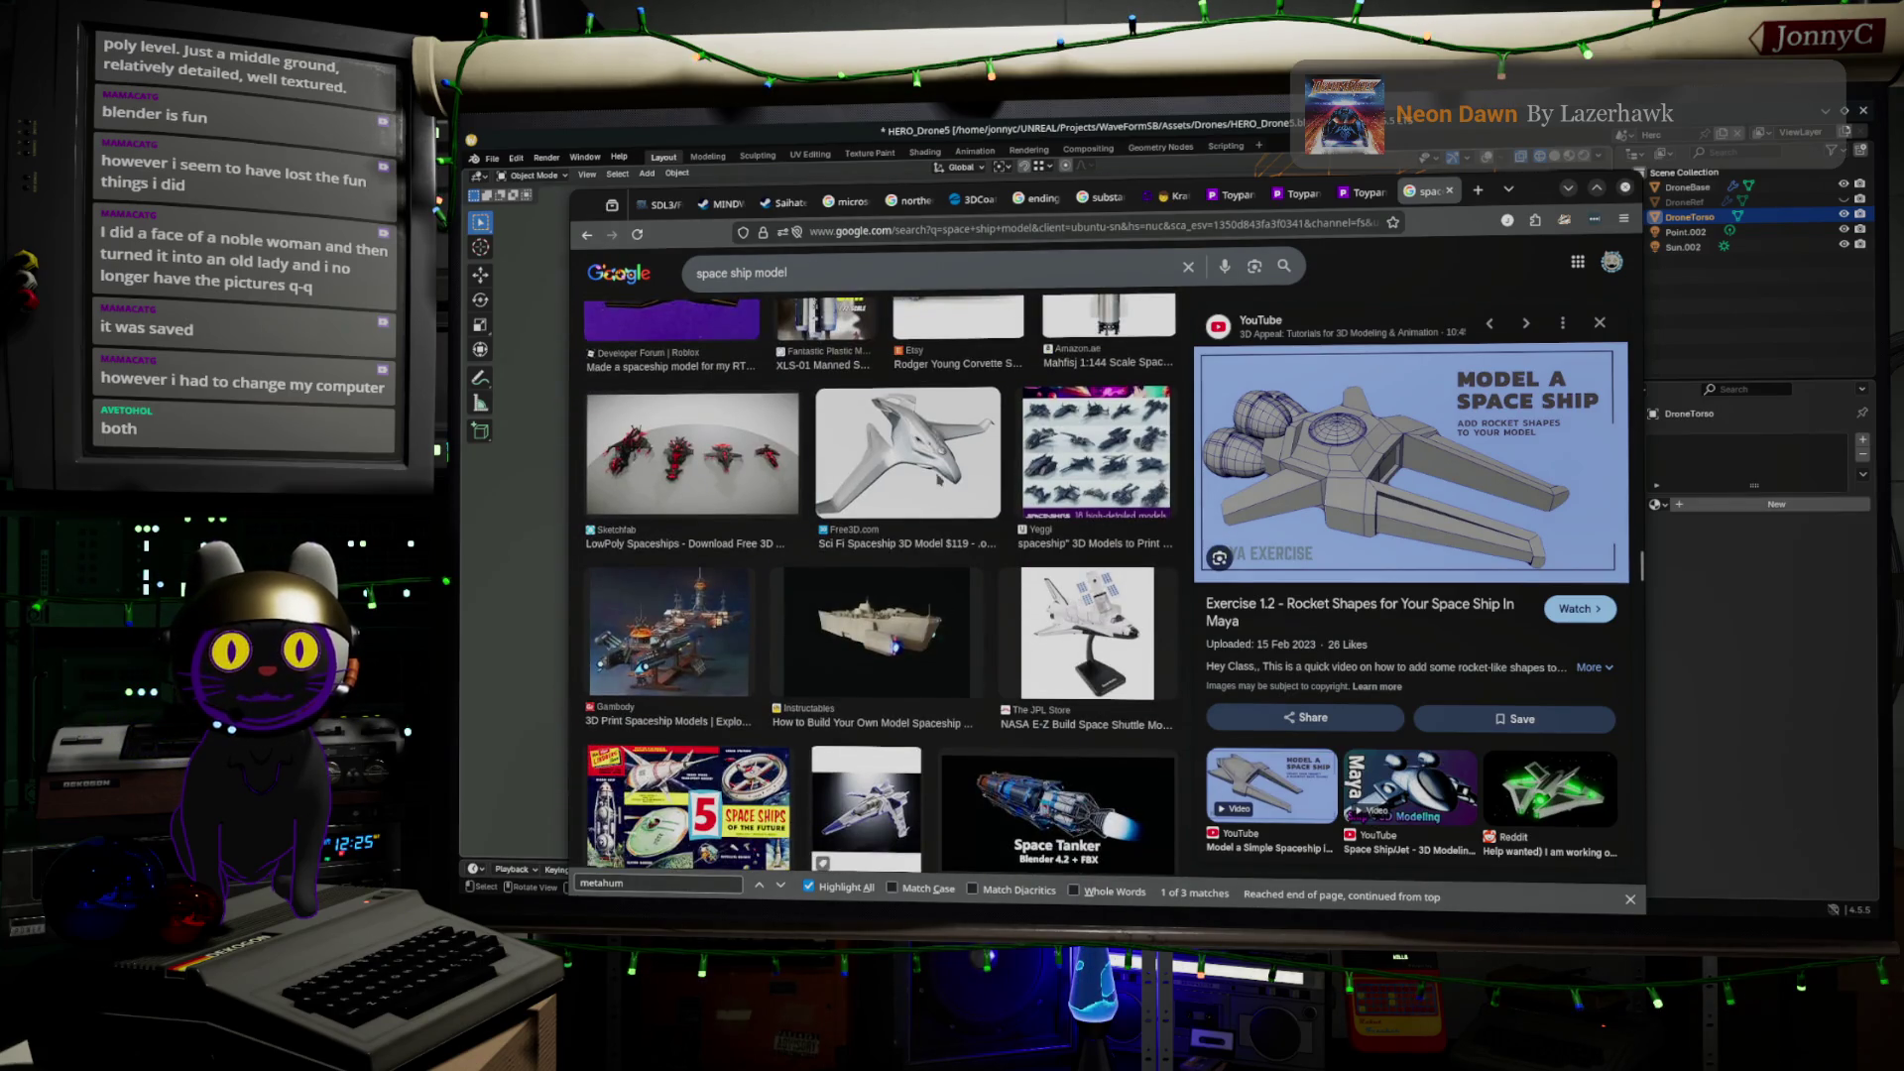
click(937, 479)
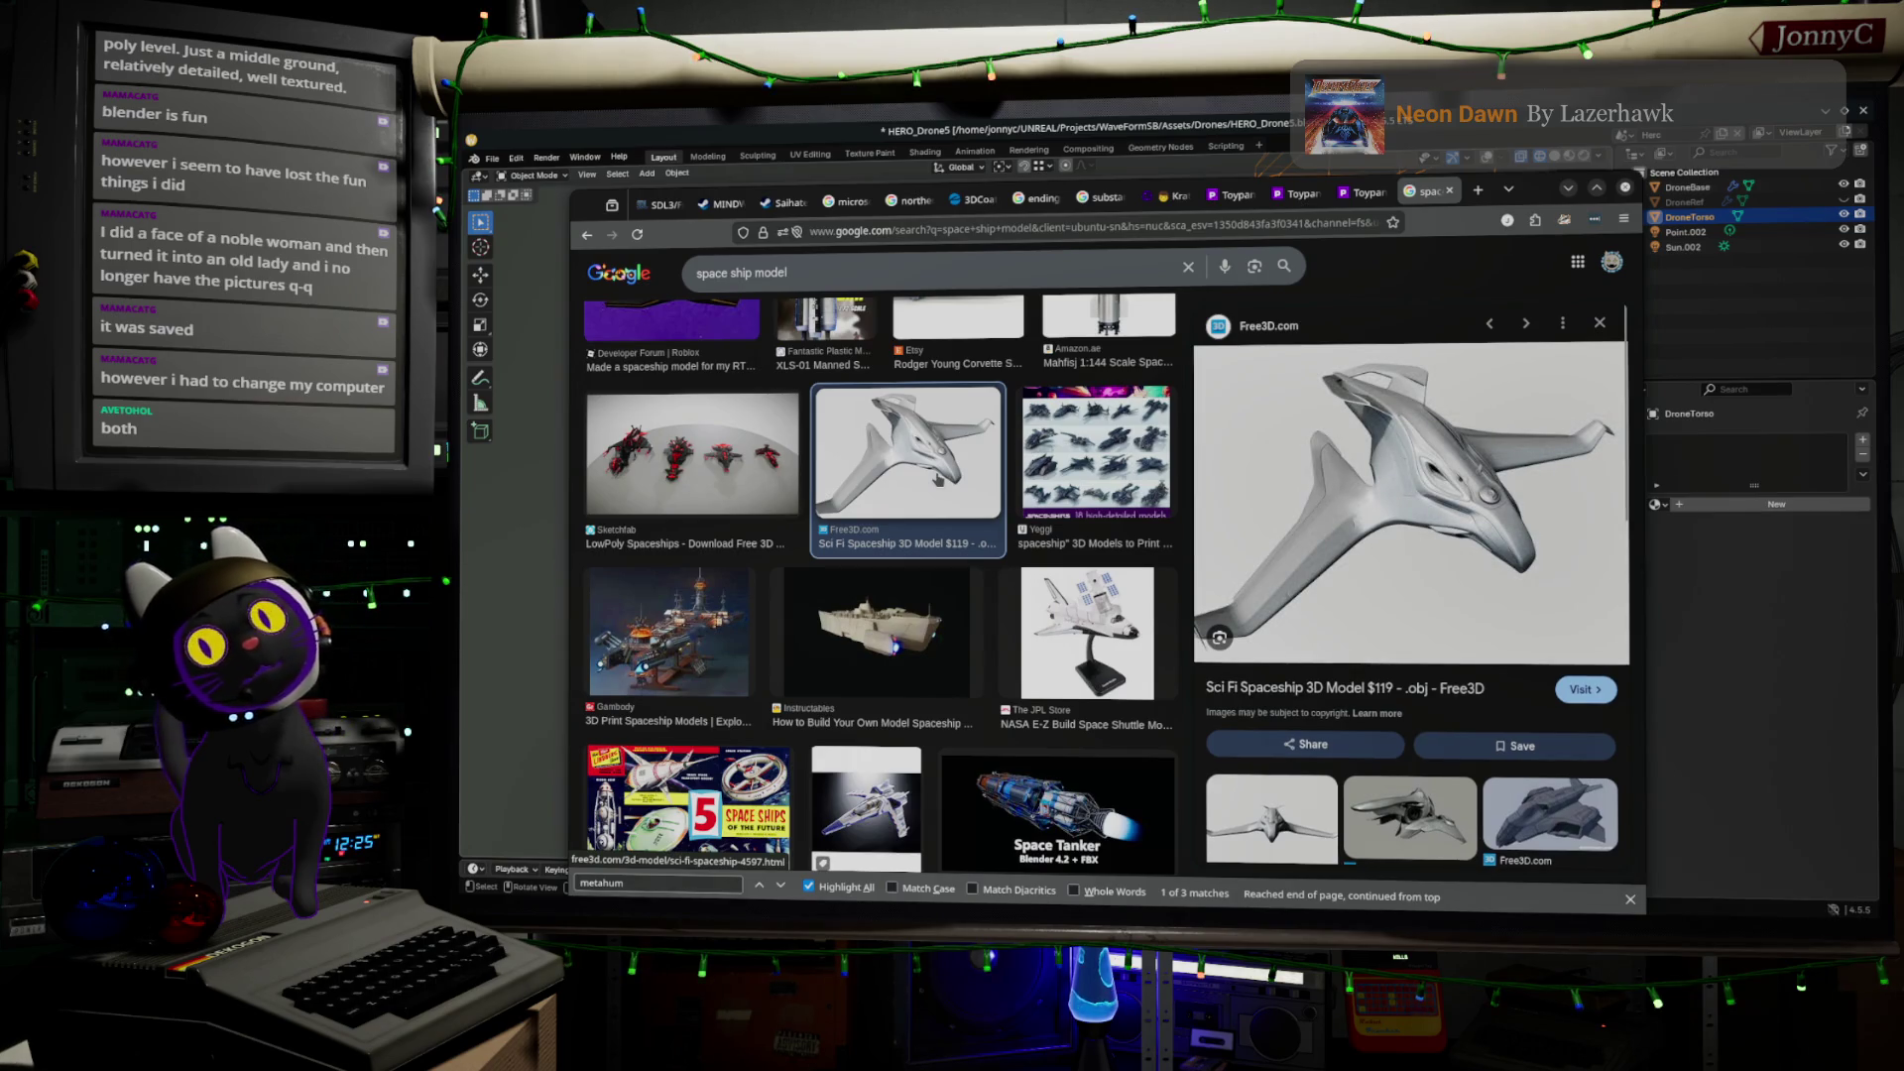
Scroll further through the results and select the whole search query
scroll(937, 479, down, 2)
scroll(937, 479, down, 2)
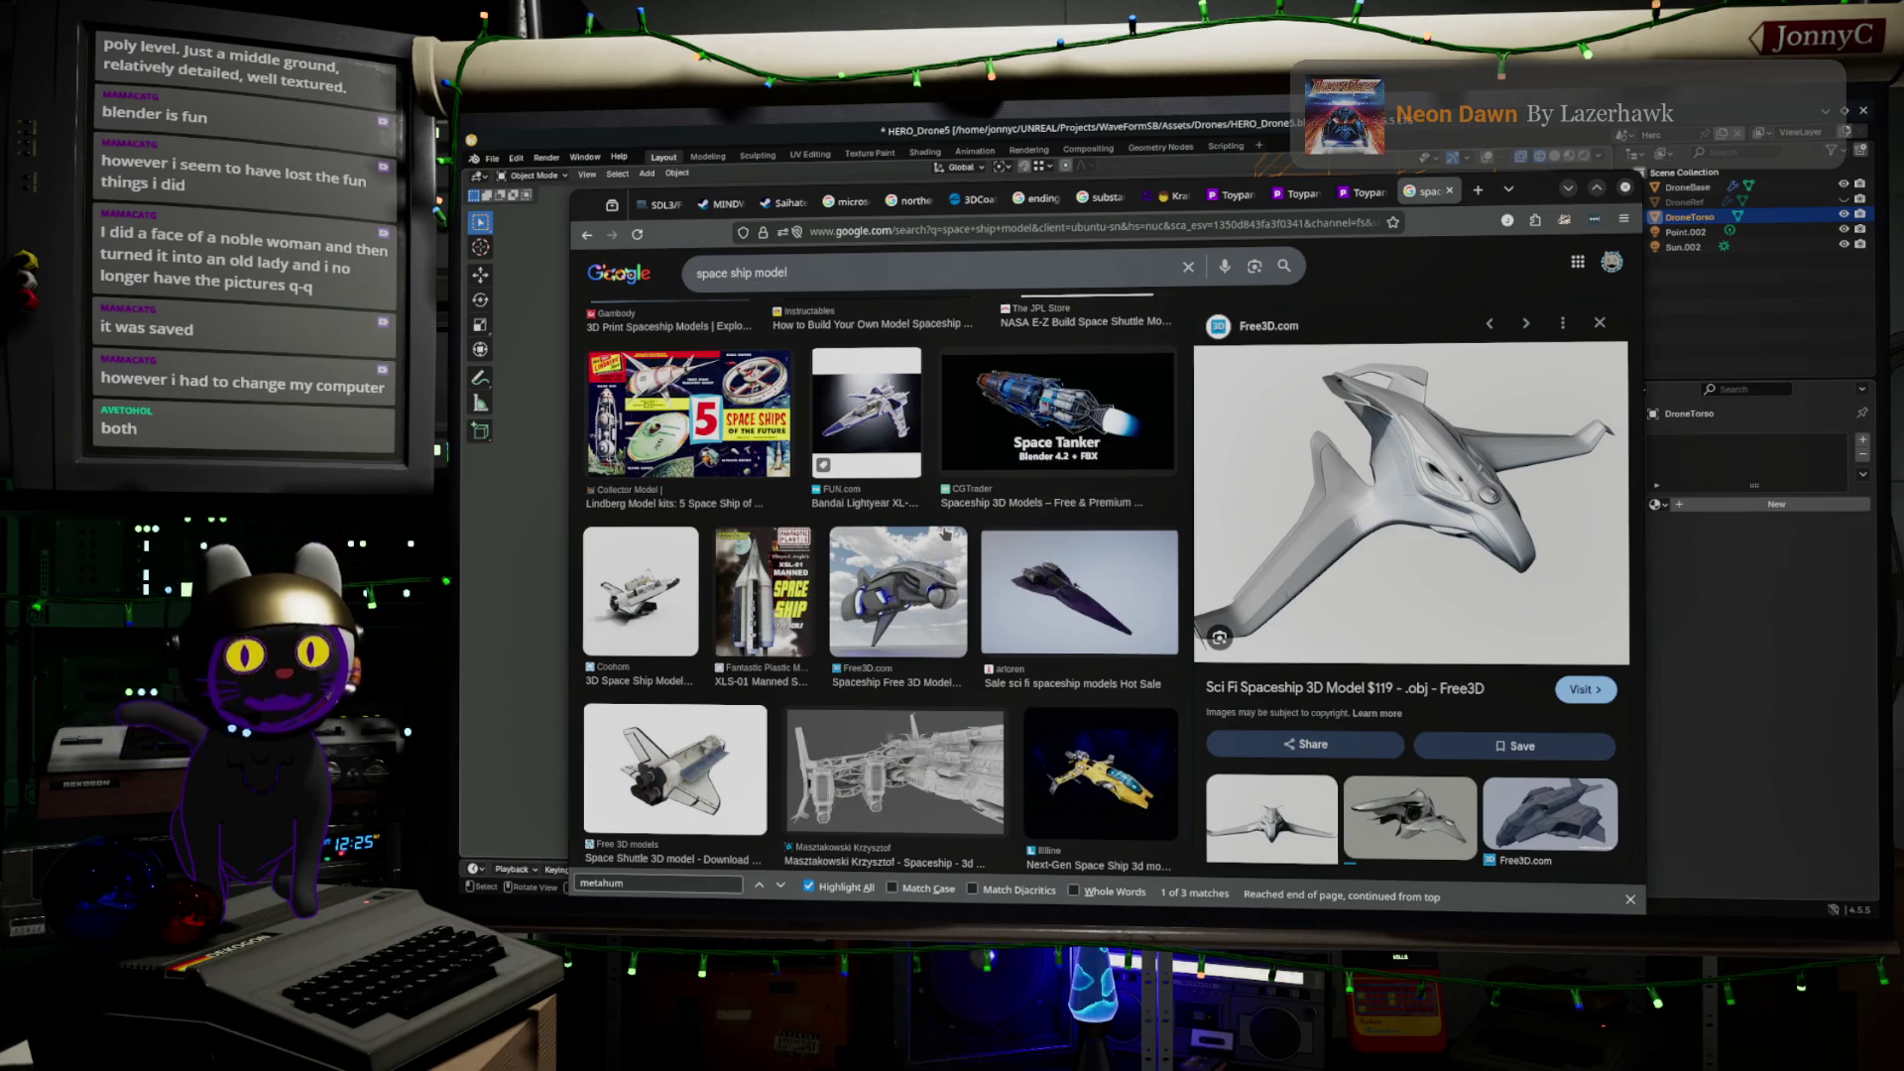
scroll(907, 536, down, 3)
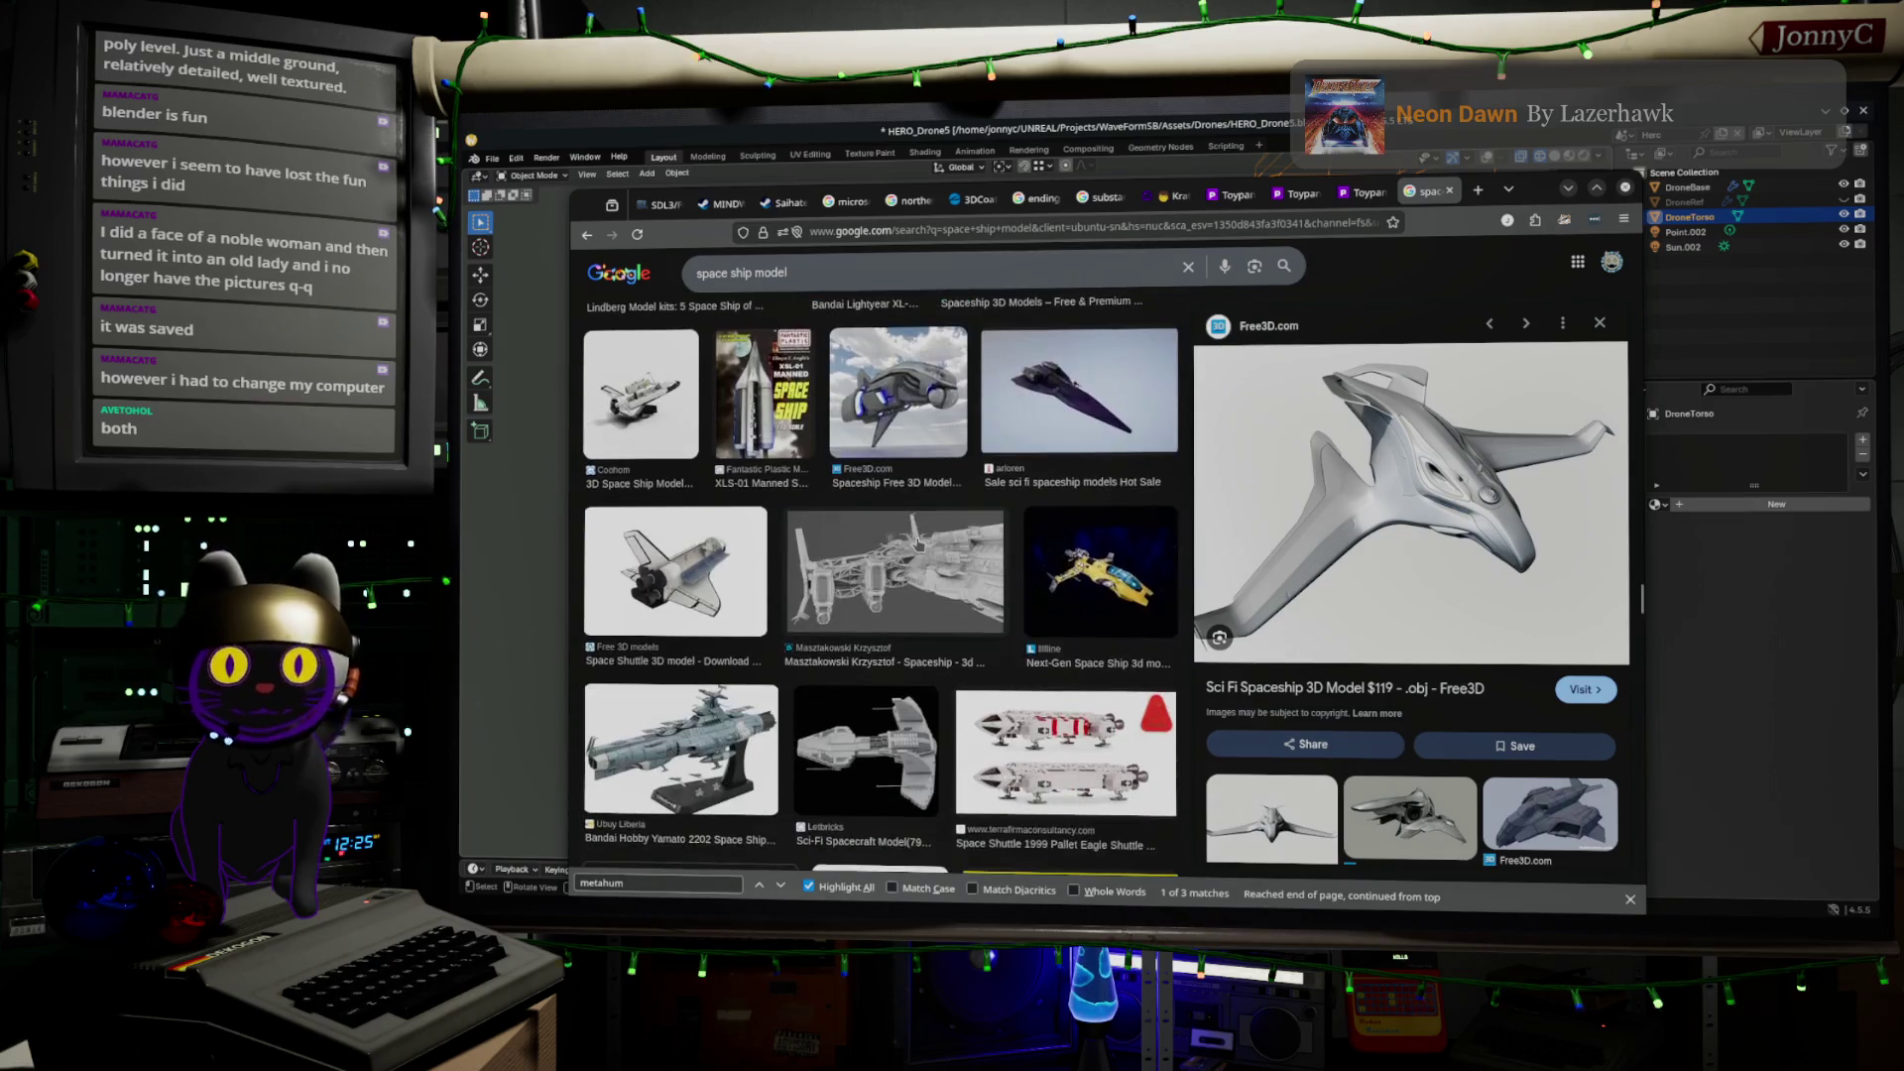
scroll(869, 592, down, 10)
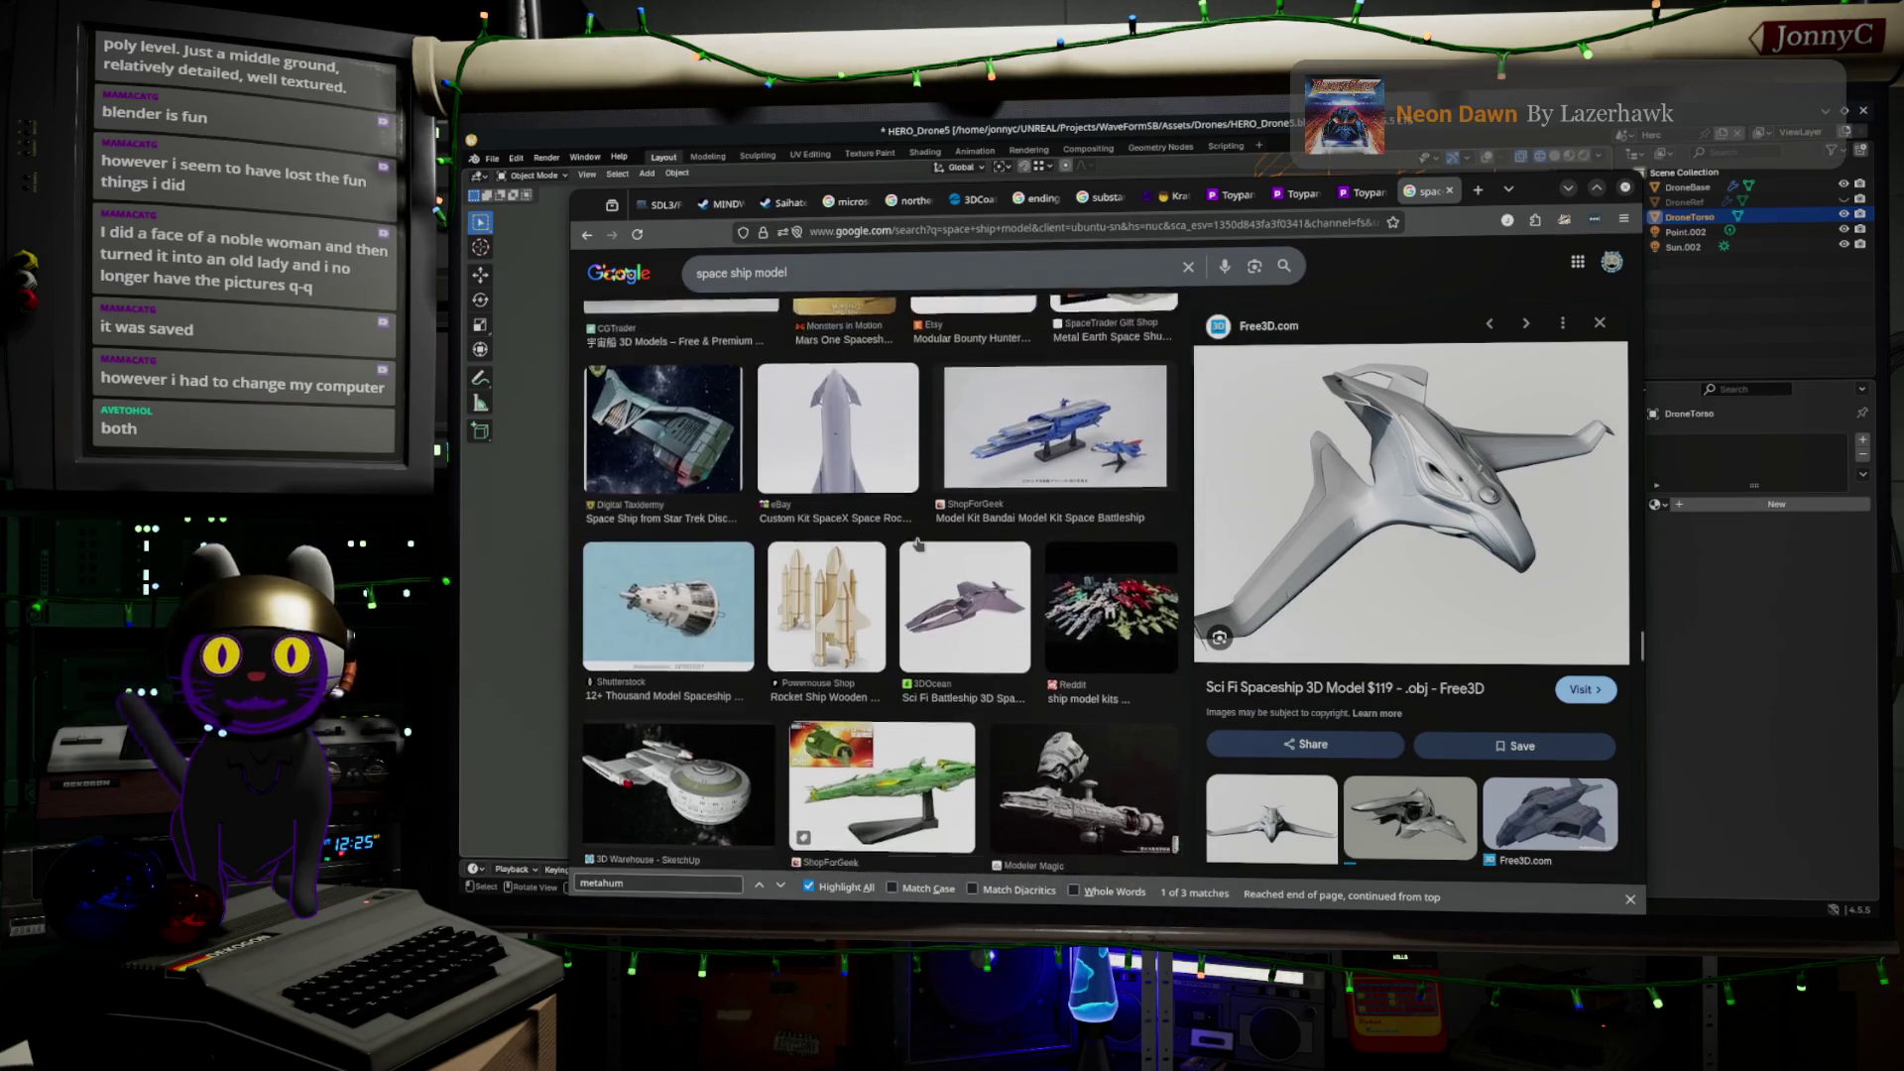
scroll(870, 604, down, 4)
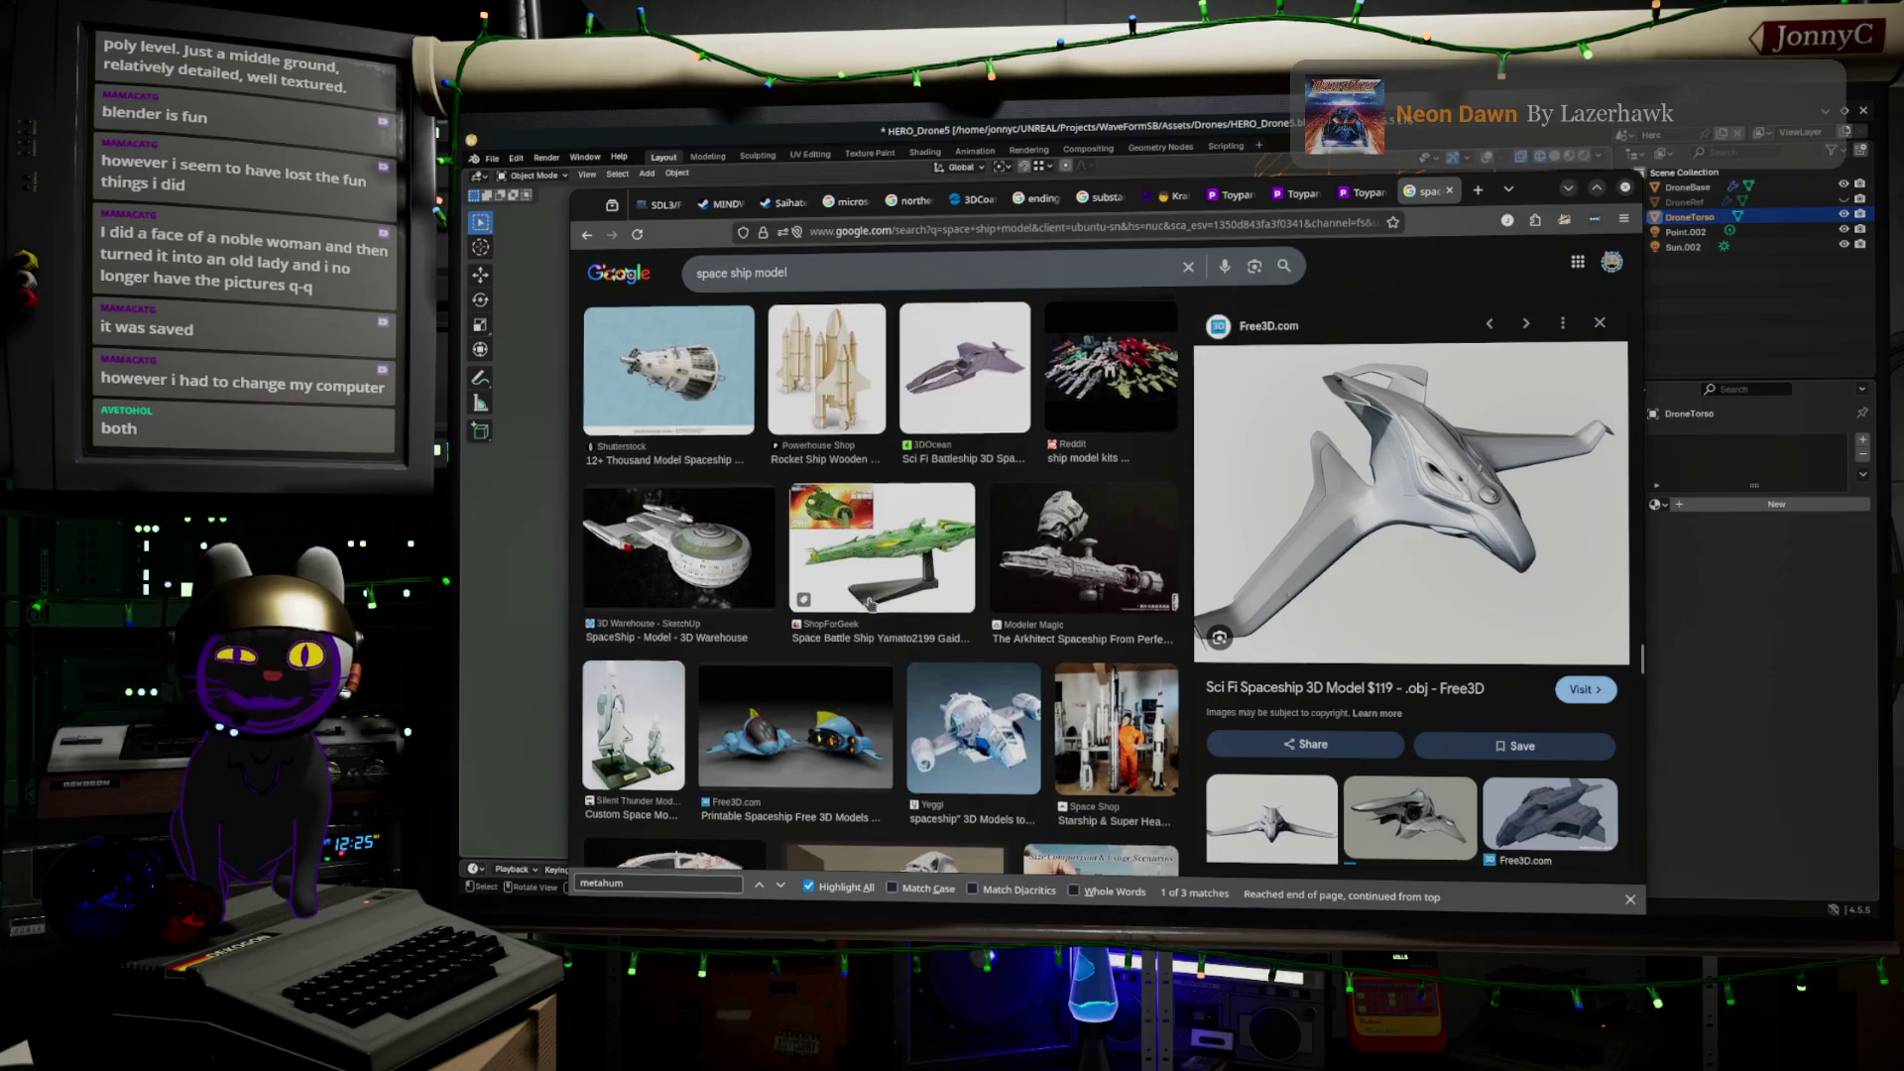
scroll(869, 605, down, 8)
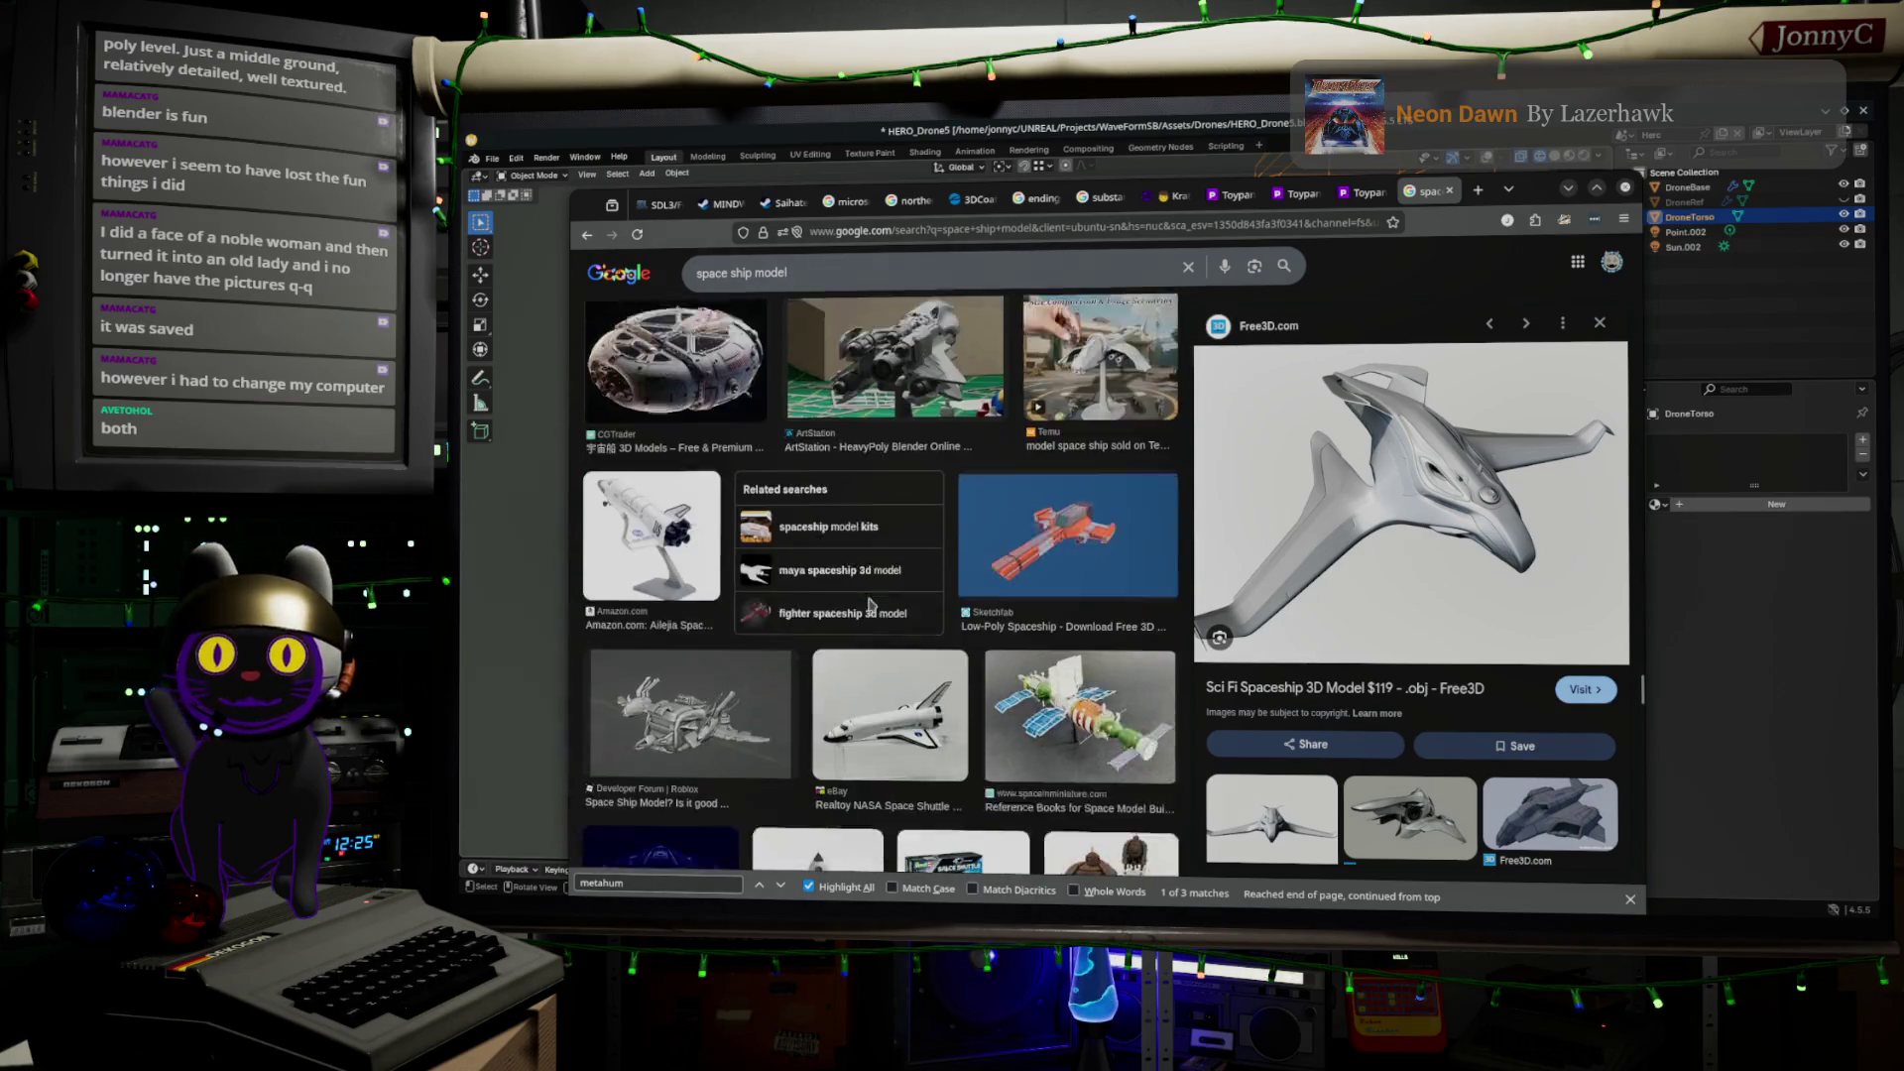
triple_click(821, 271)
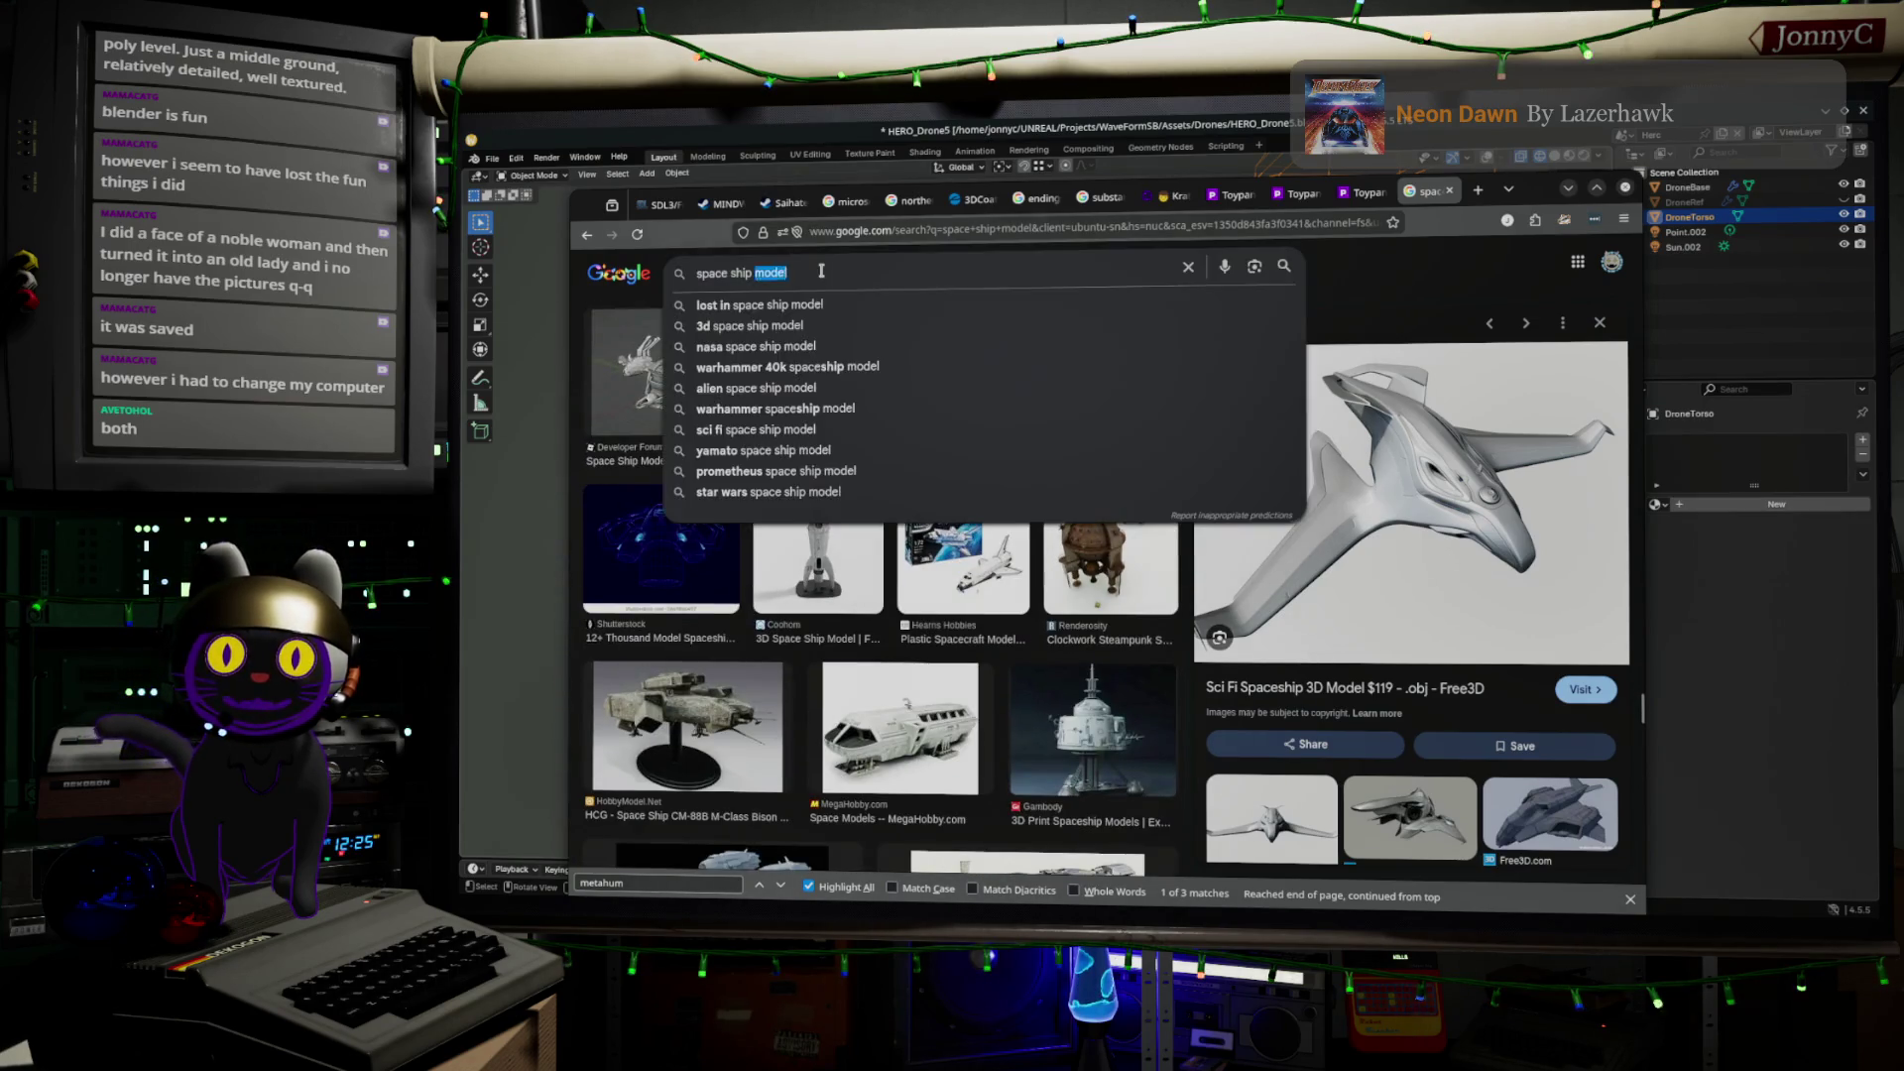
Search images for 'star trek next generation ship prop' and preview the USS Enterprise filming model video
text(st)
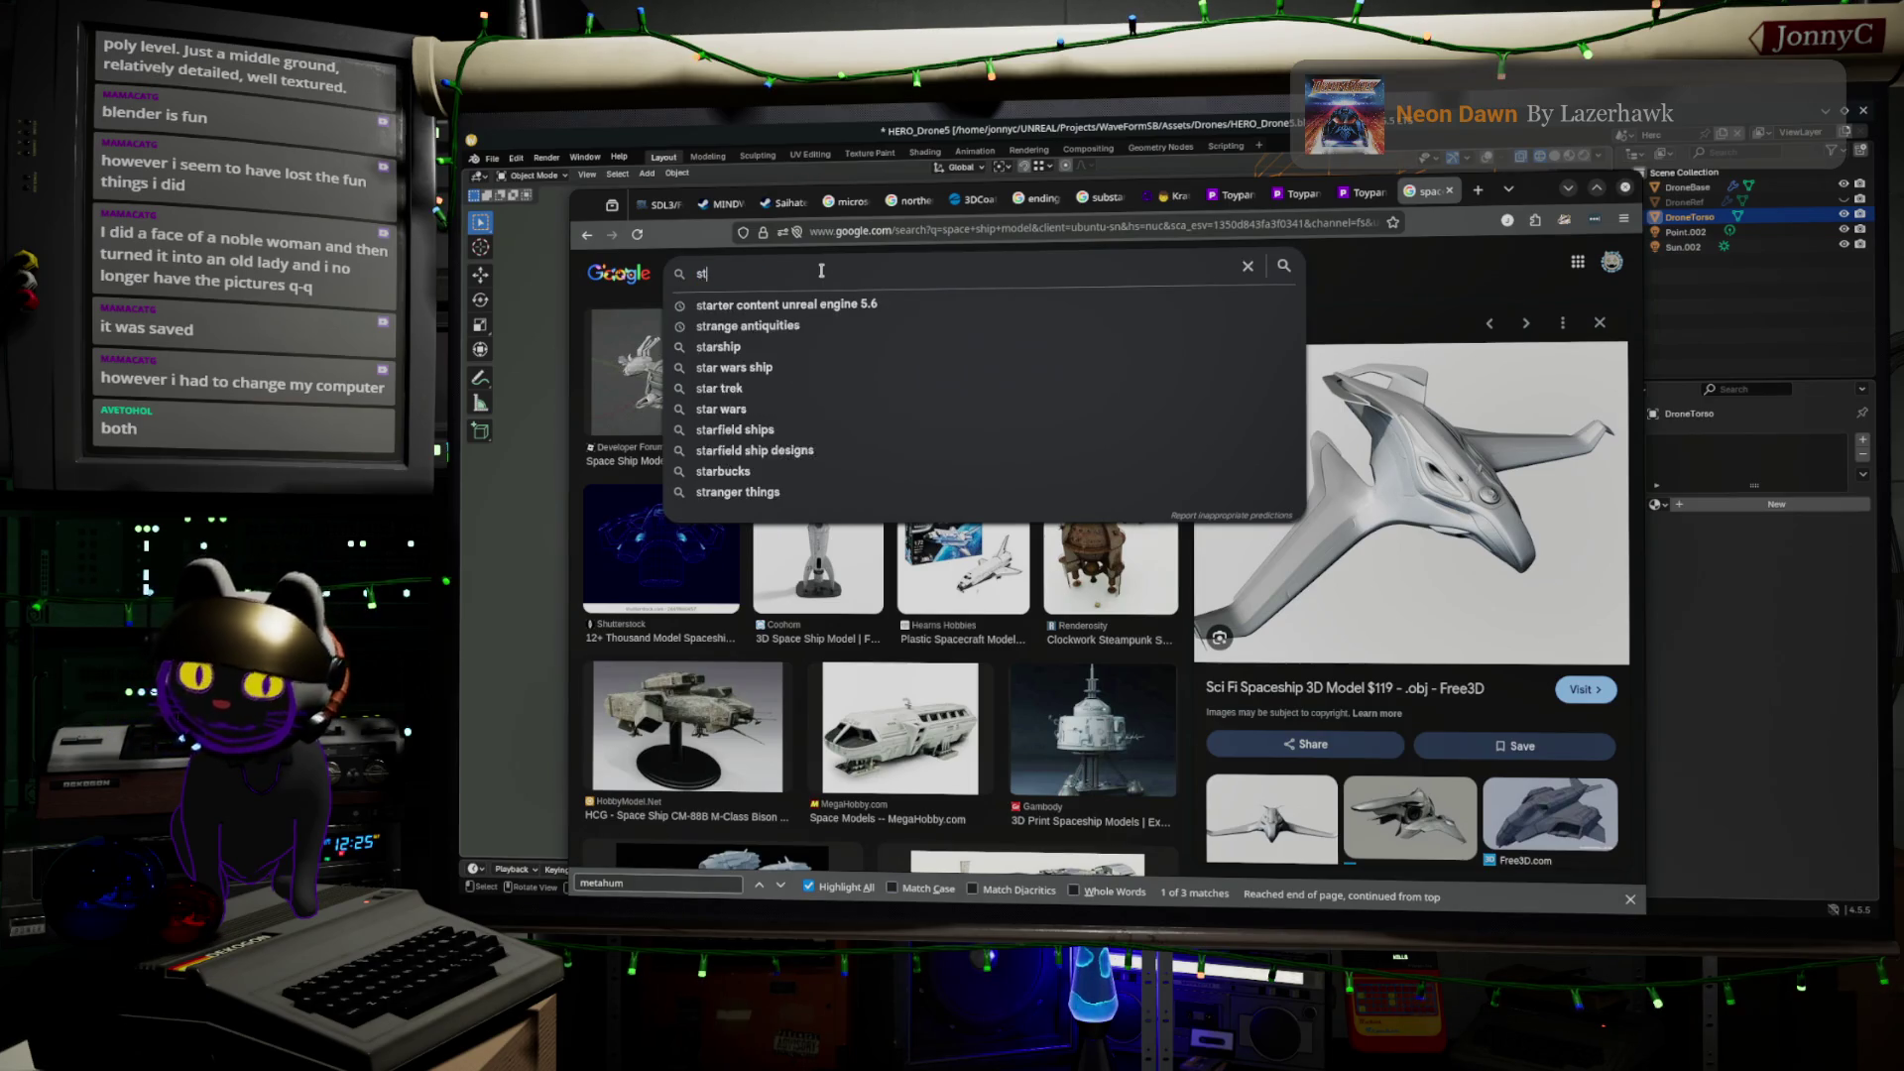
text(ar trek next generation ship )
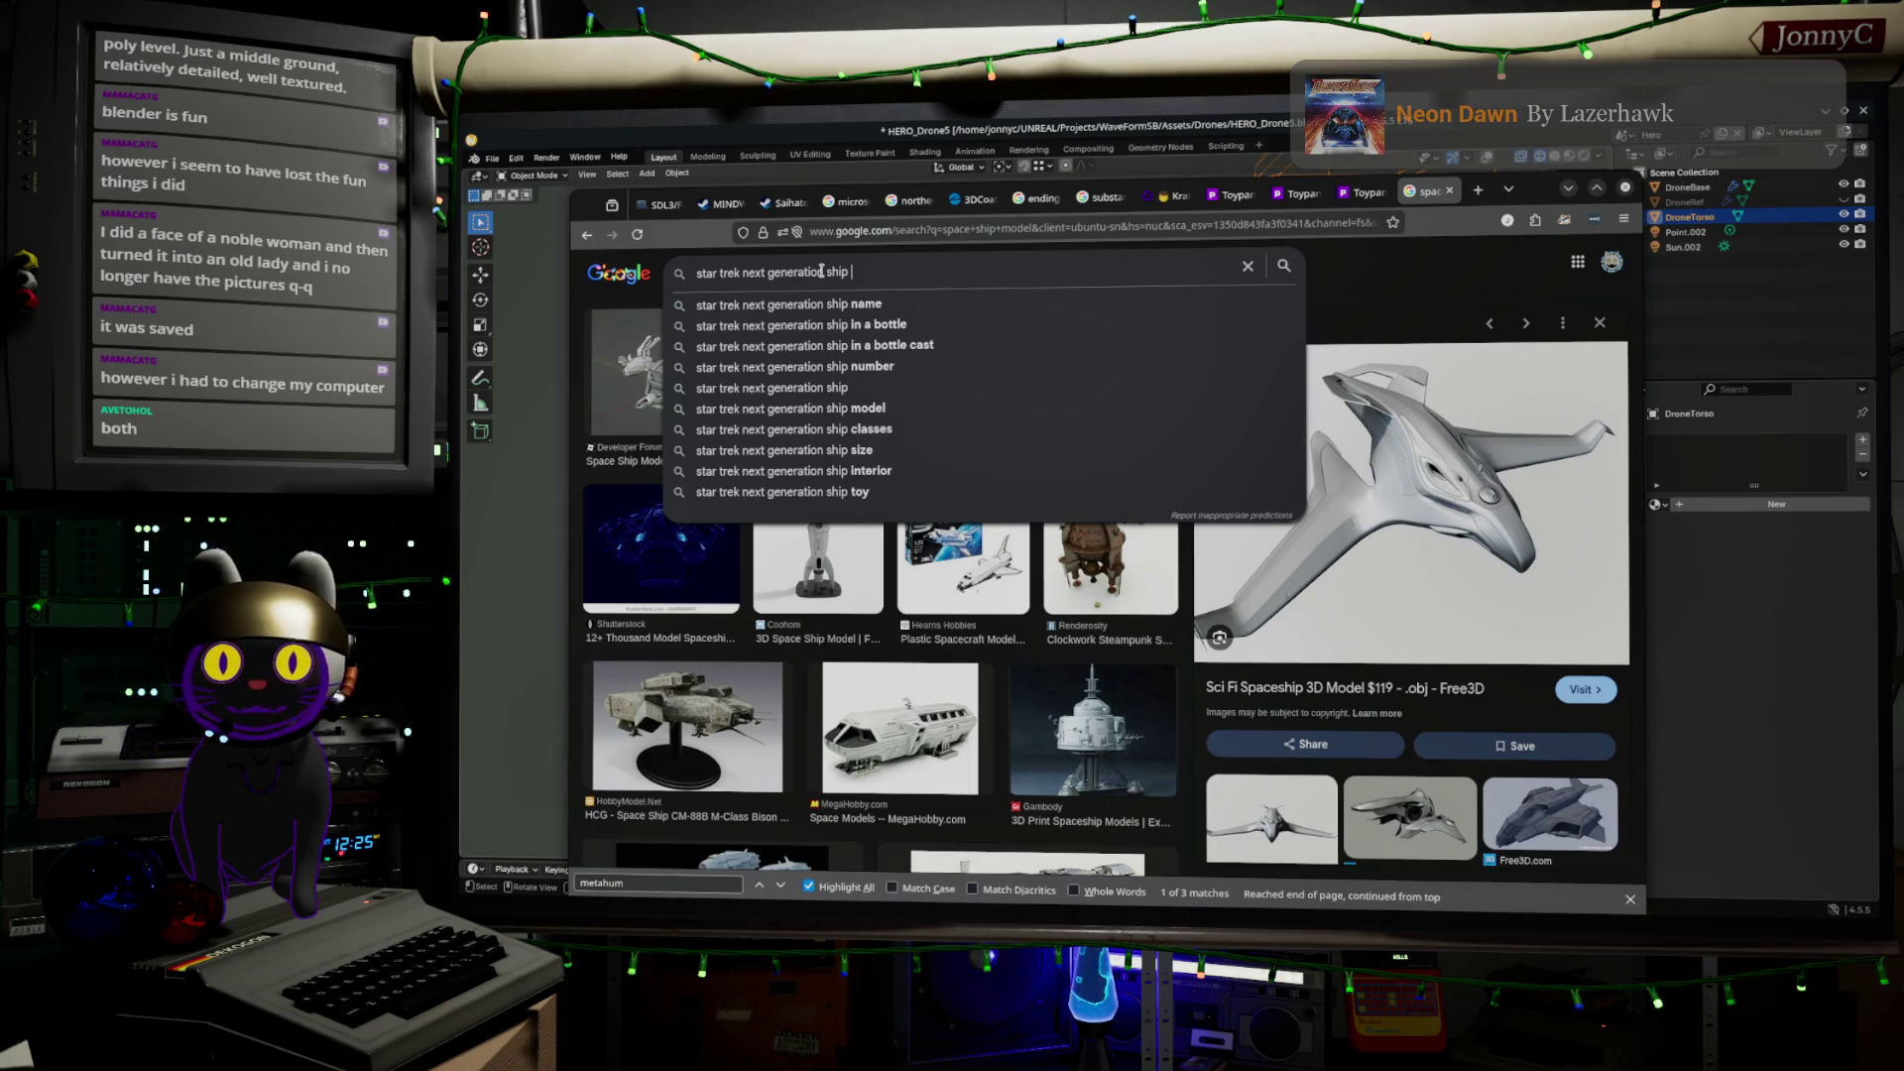
text(prop)
key(Return)
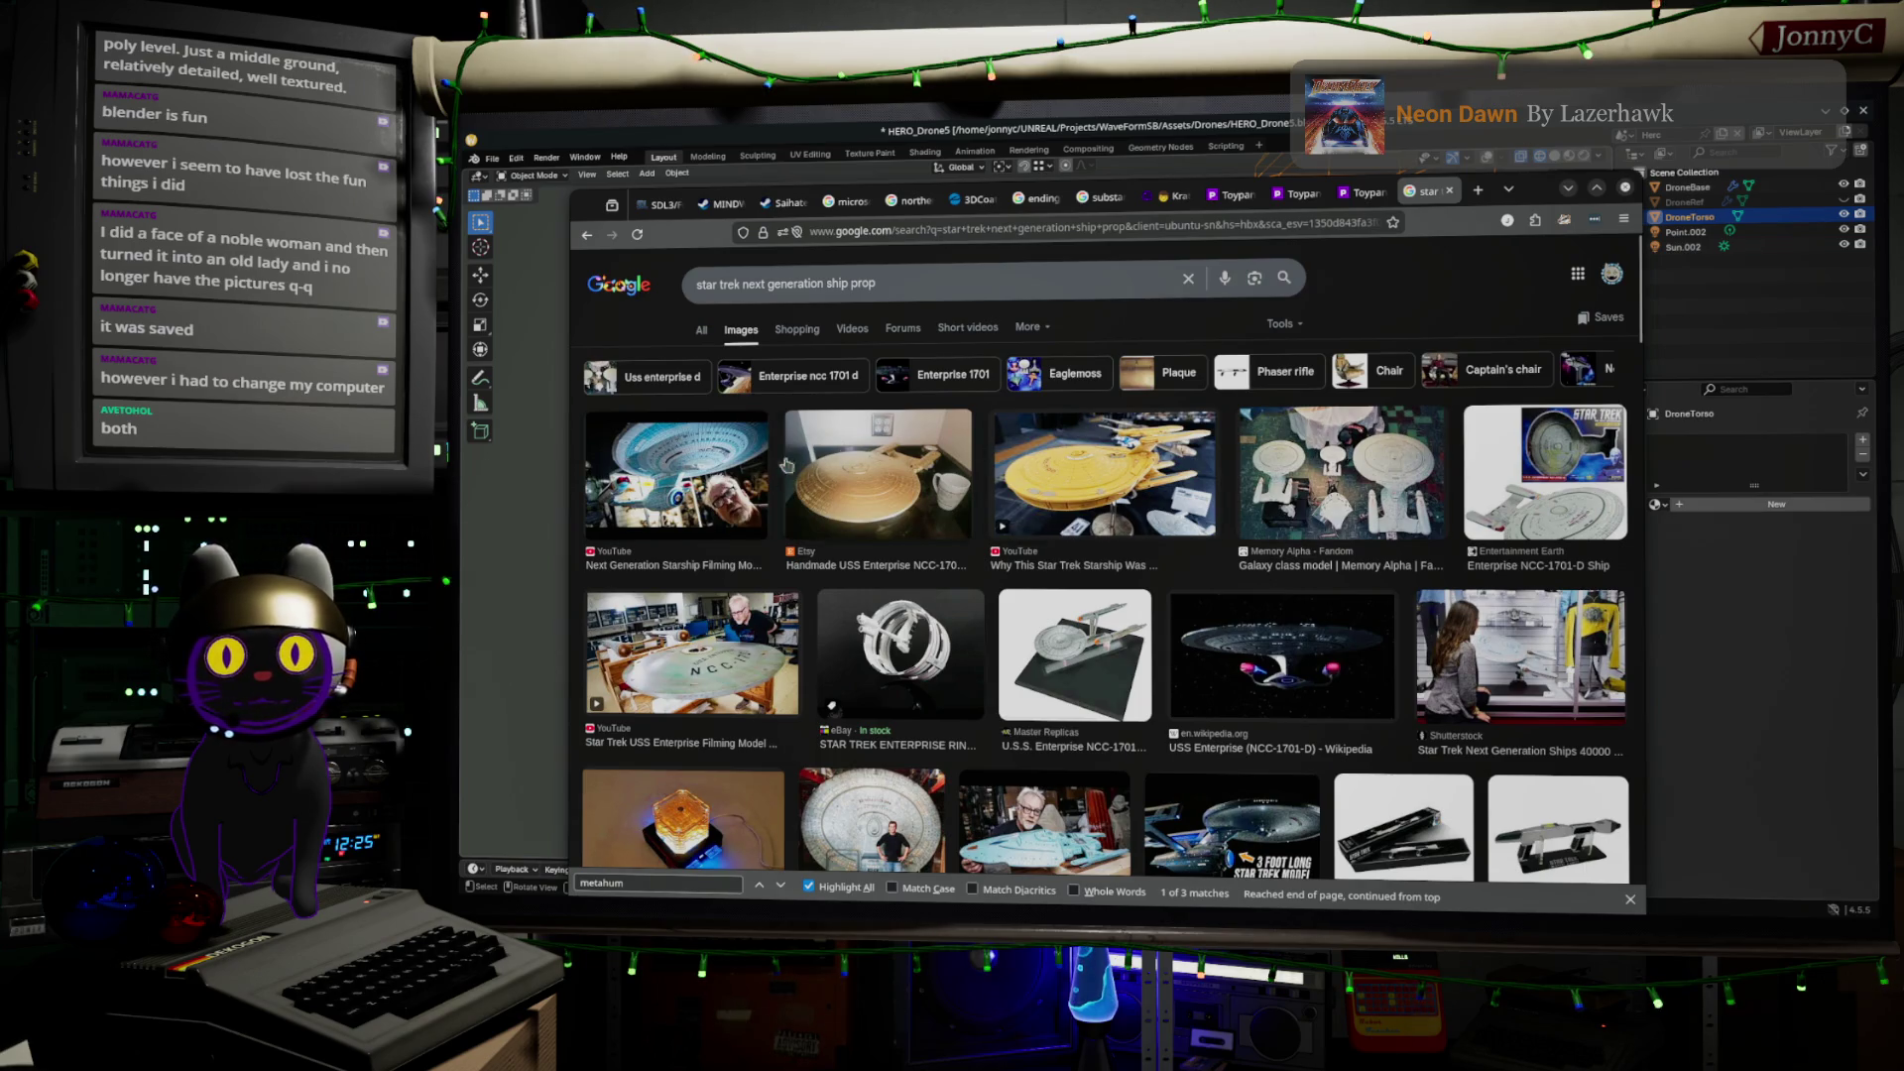
click(644, 680)
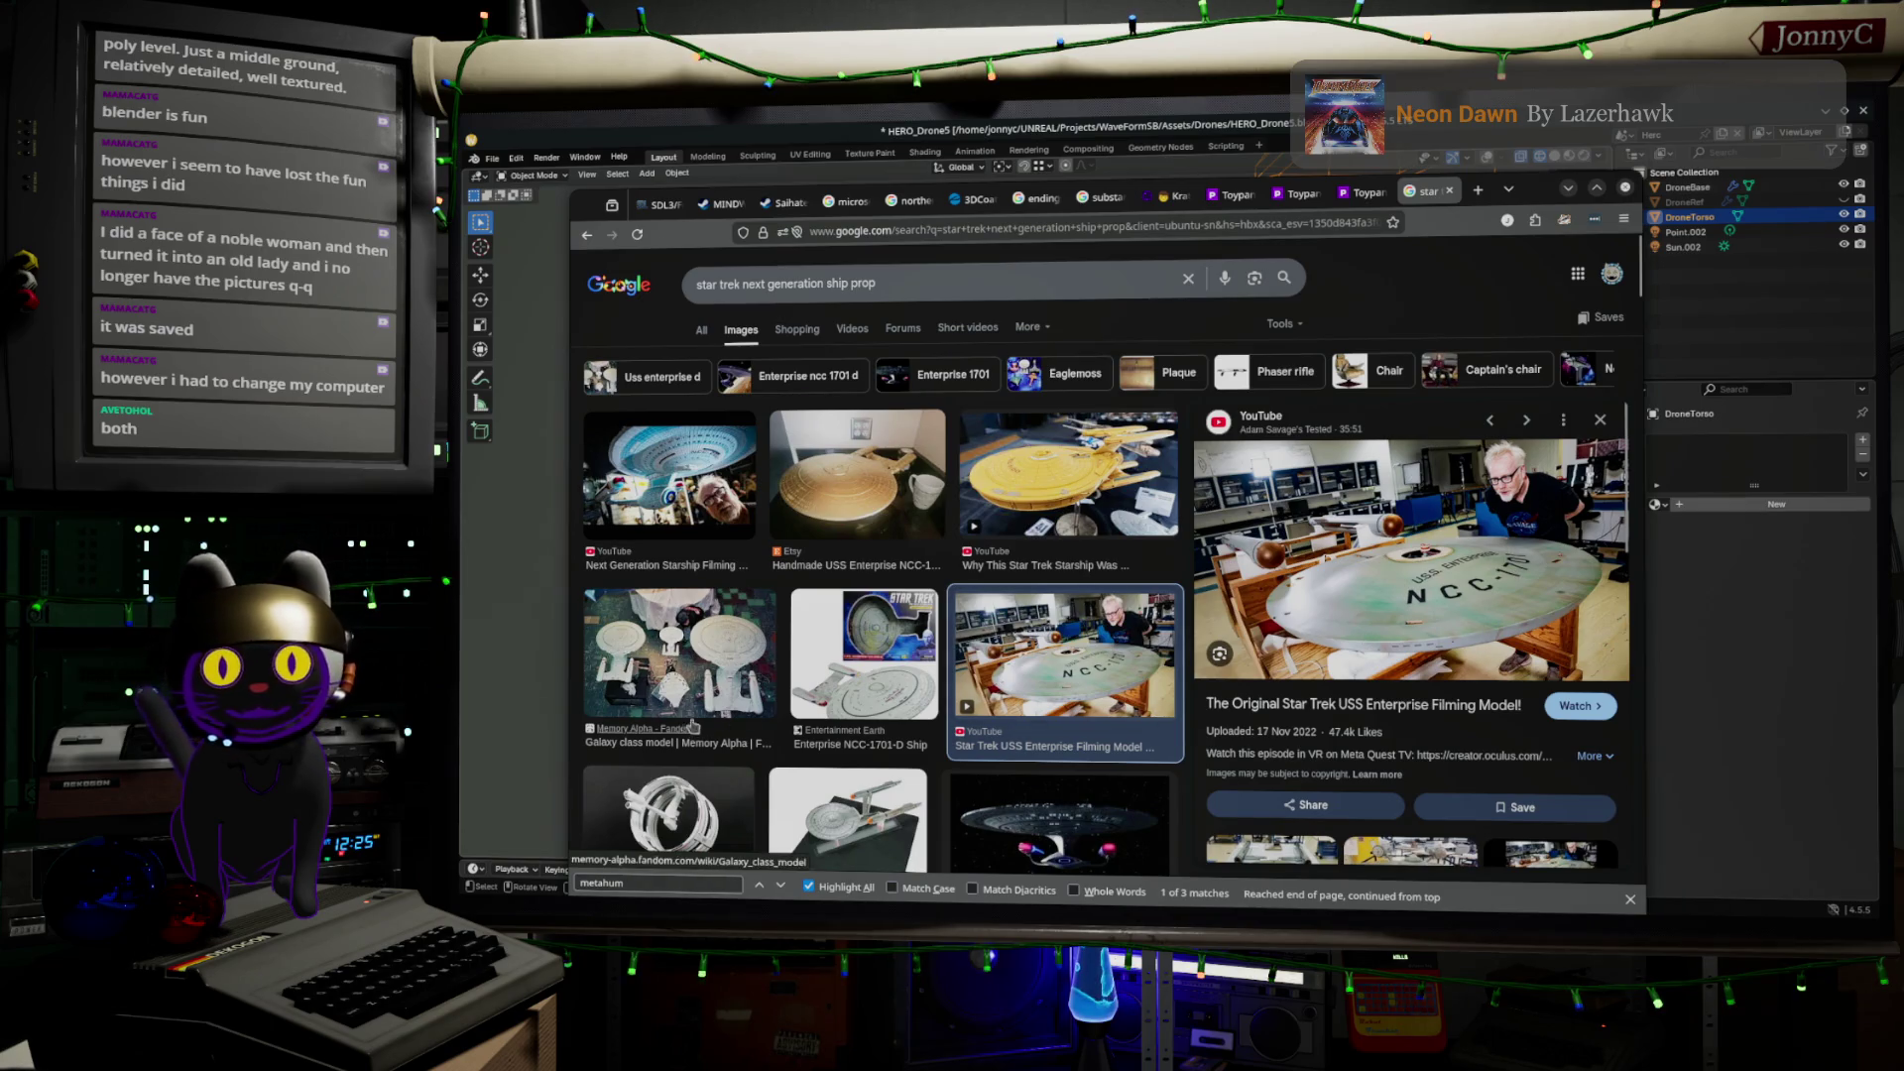
Preview the Pinterest saucer result, then the auction image of the Enterprise-D saucer filming model
scroll(793, 687, down, 3)
scroll(793, 686, down, 1)
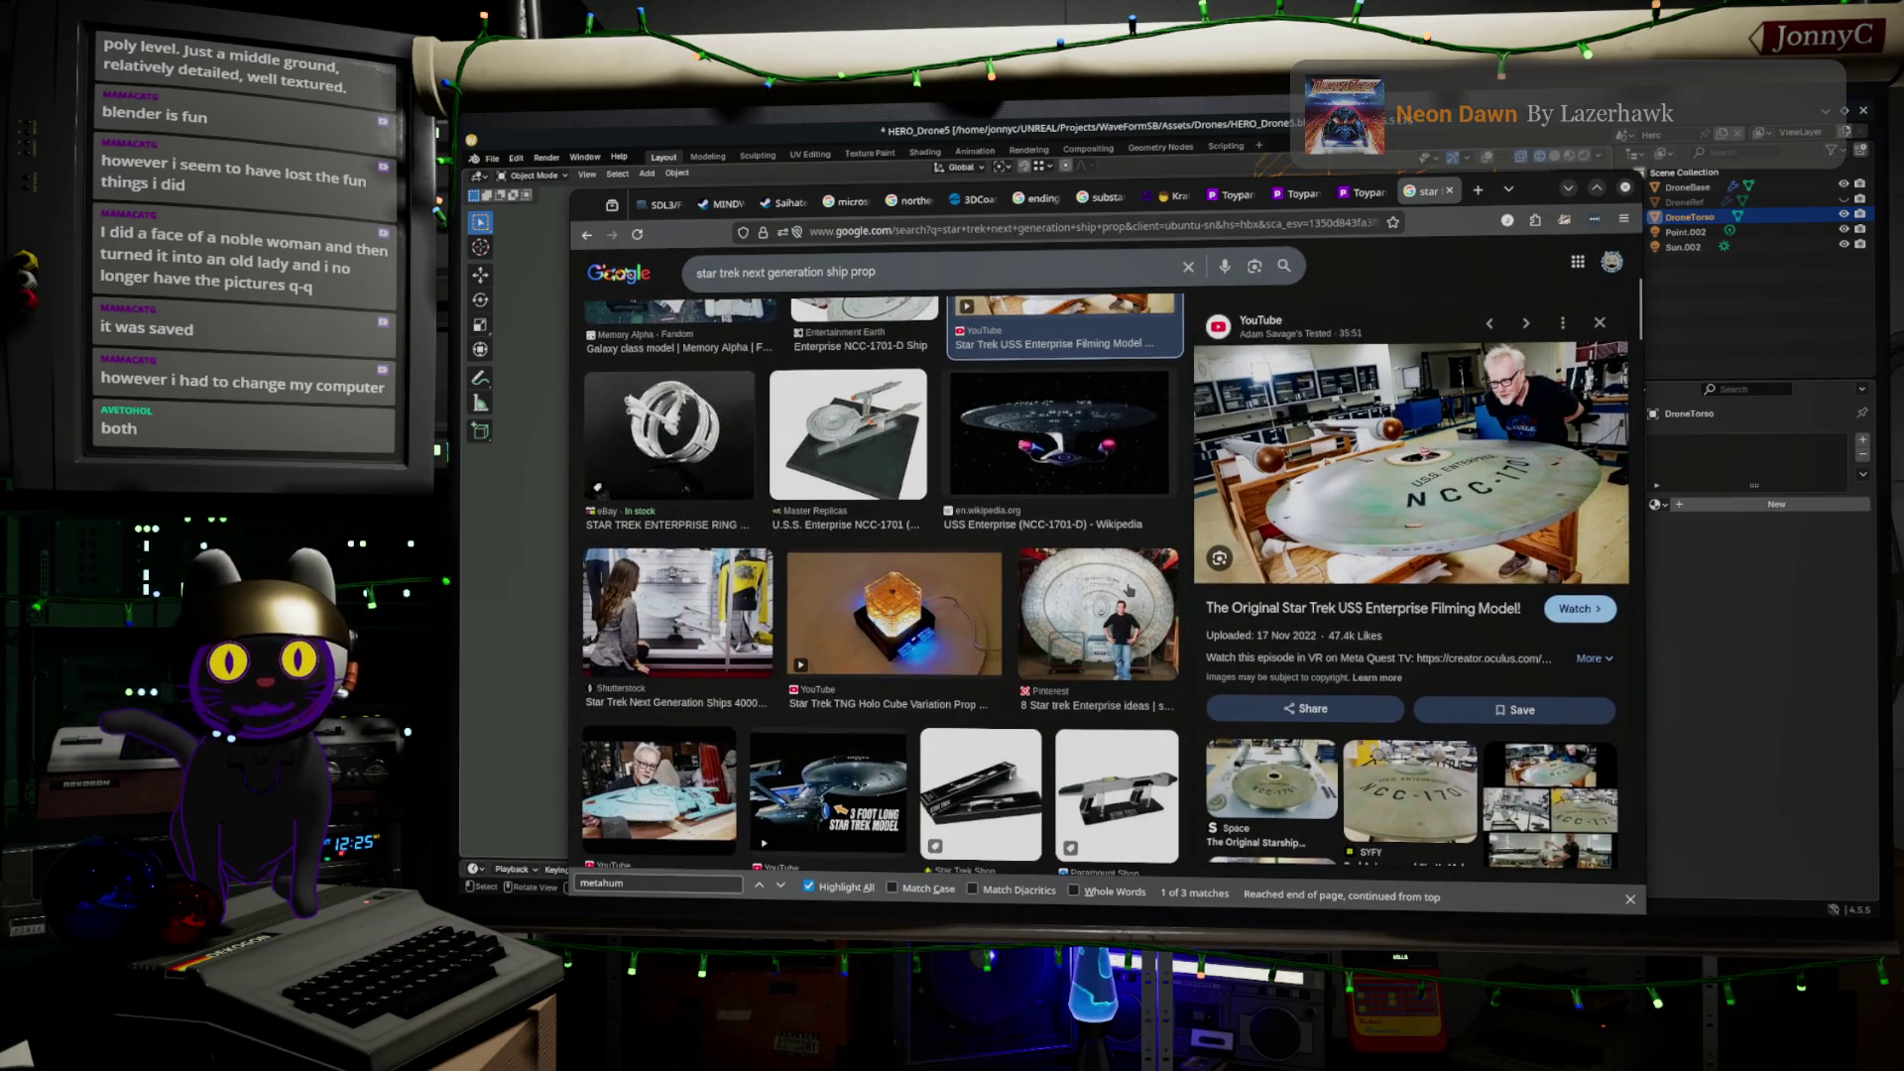
click(1098, 612)
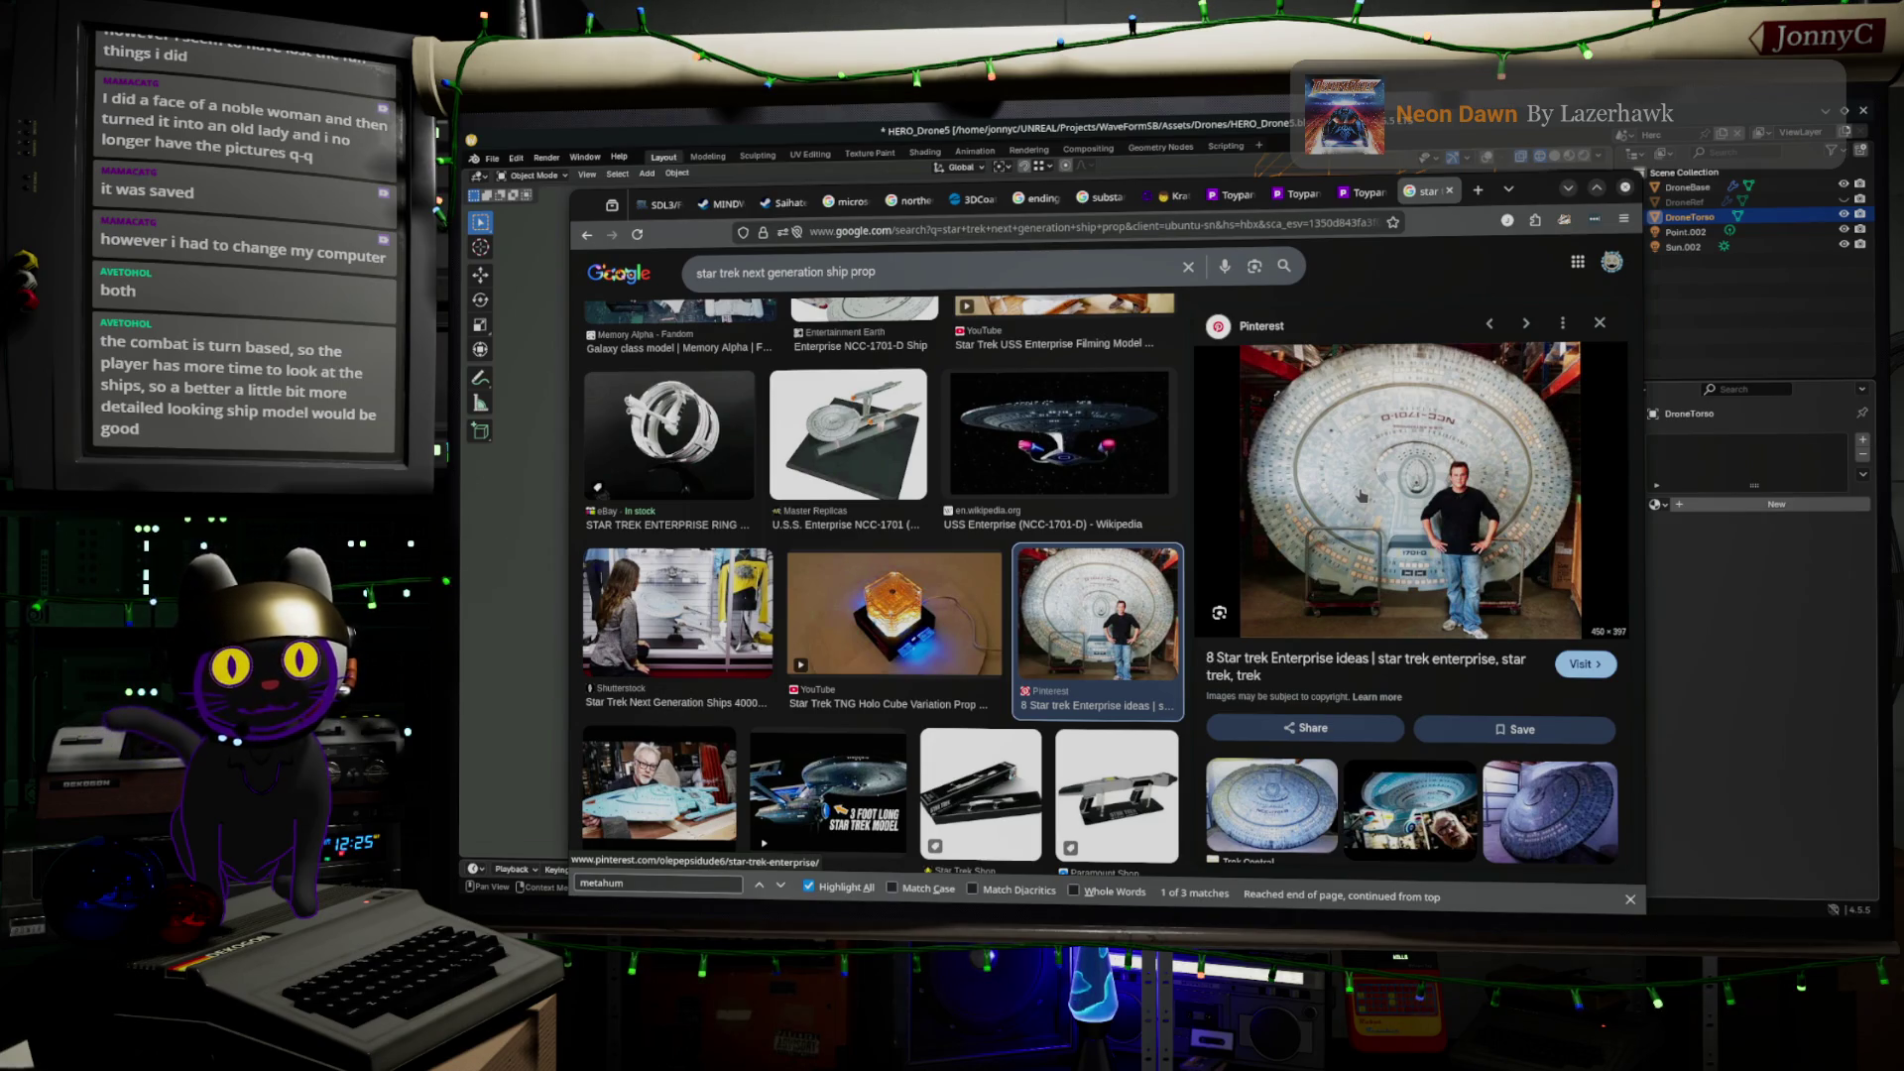
click(1555, 828)
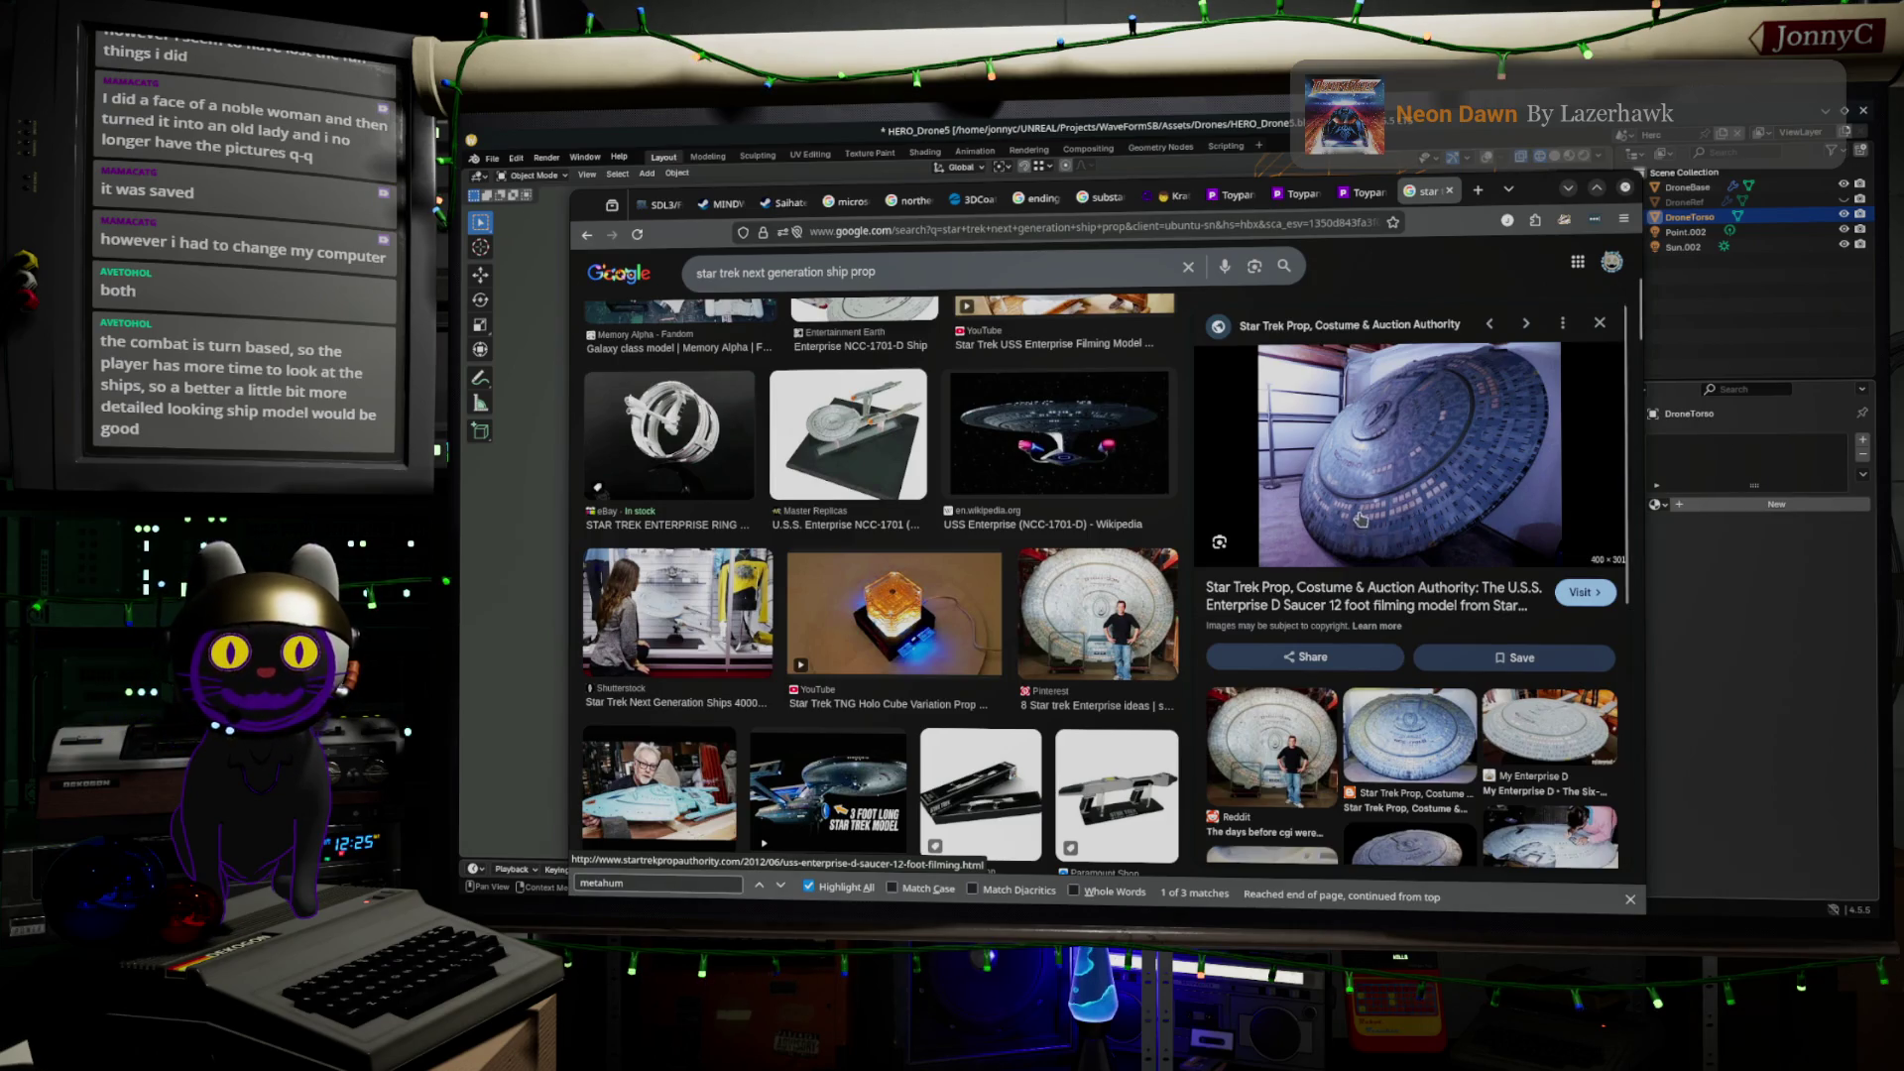
Scroll through more related images, then minimize the browser to view the drone model
scroll(1497, 515, down, 2)
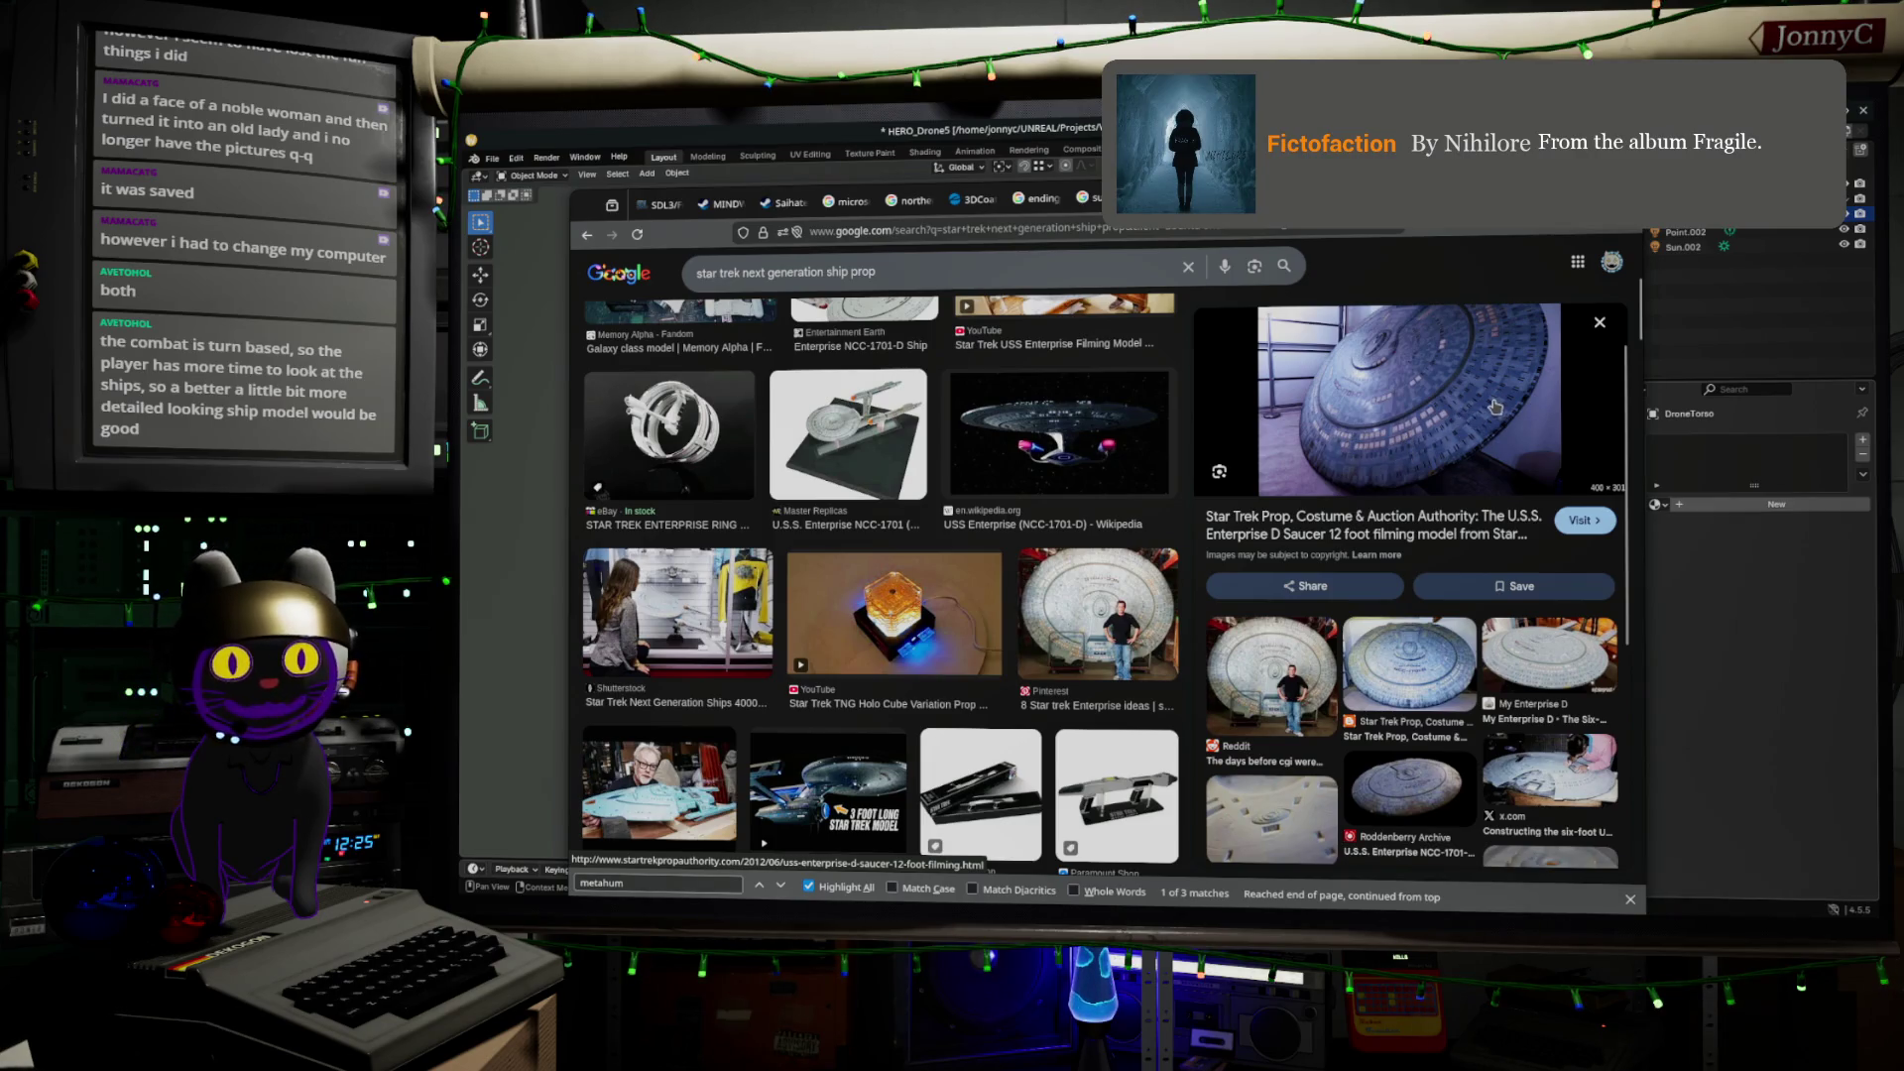
scroll(1438, 476, down, 3)
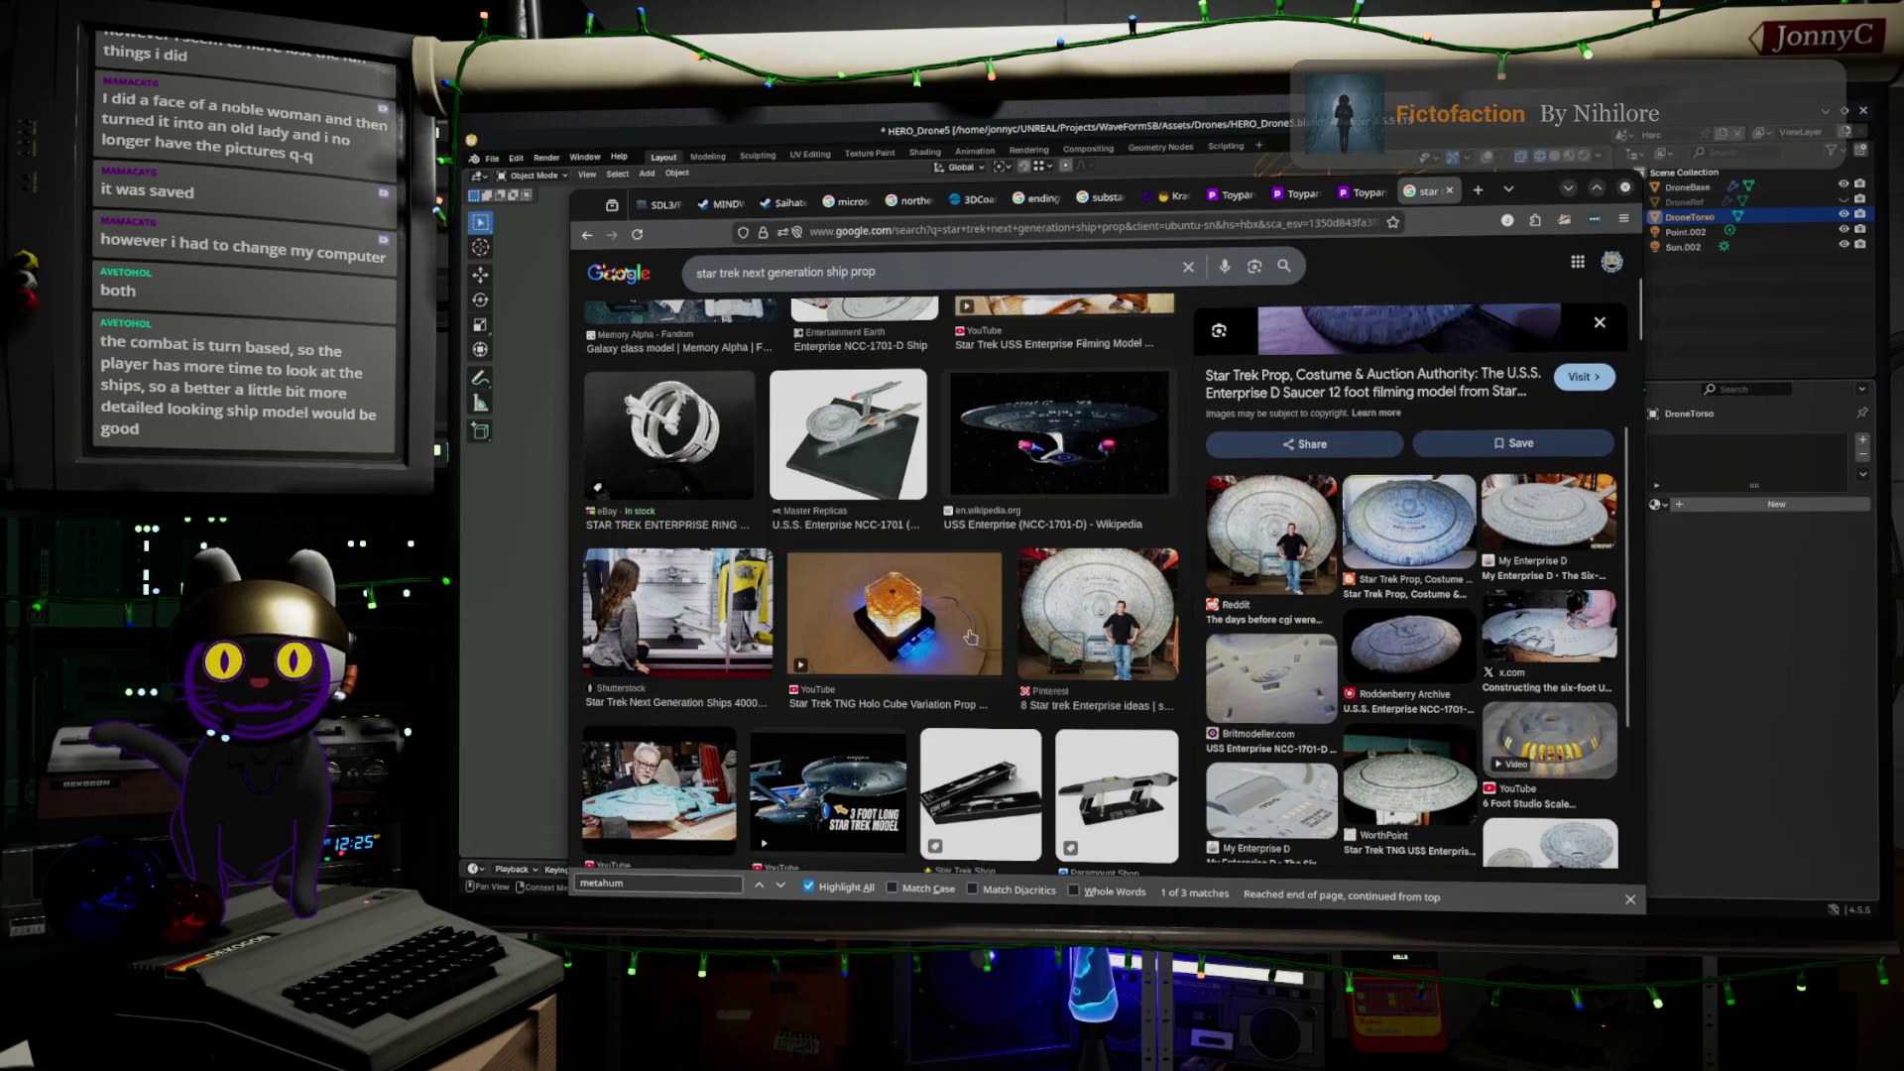
scroll(587, 467, down, 6)
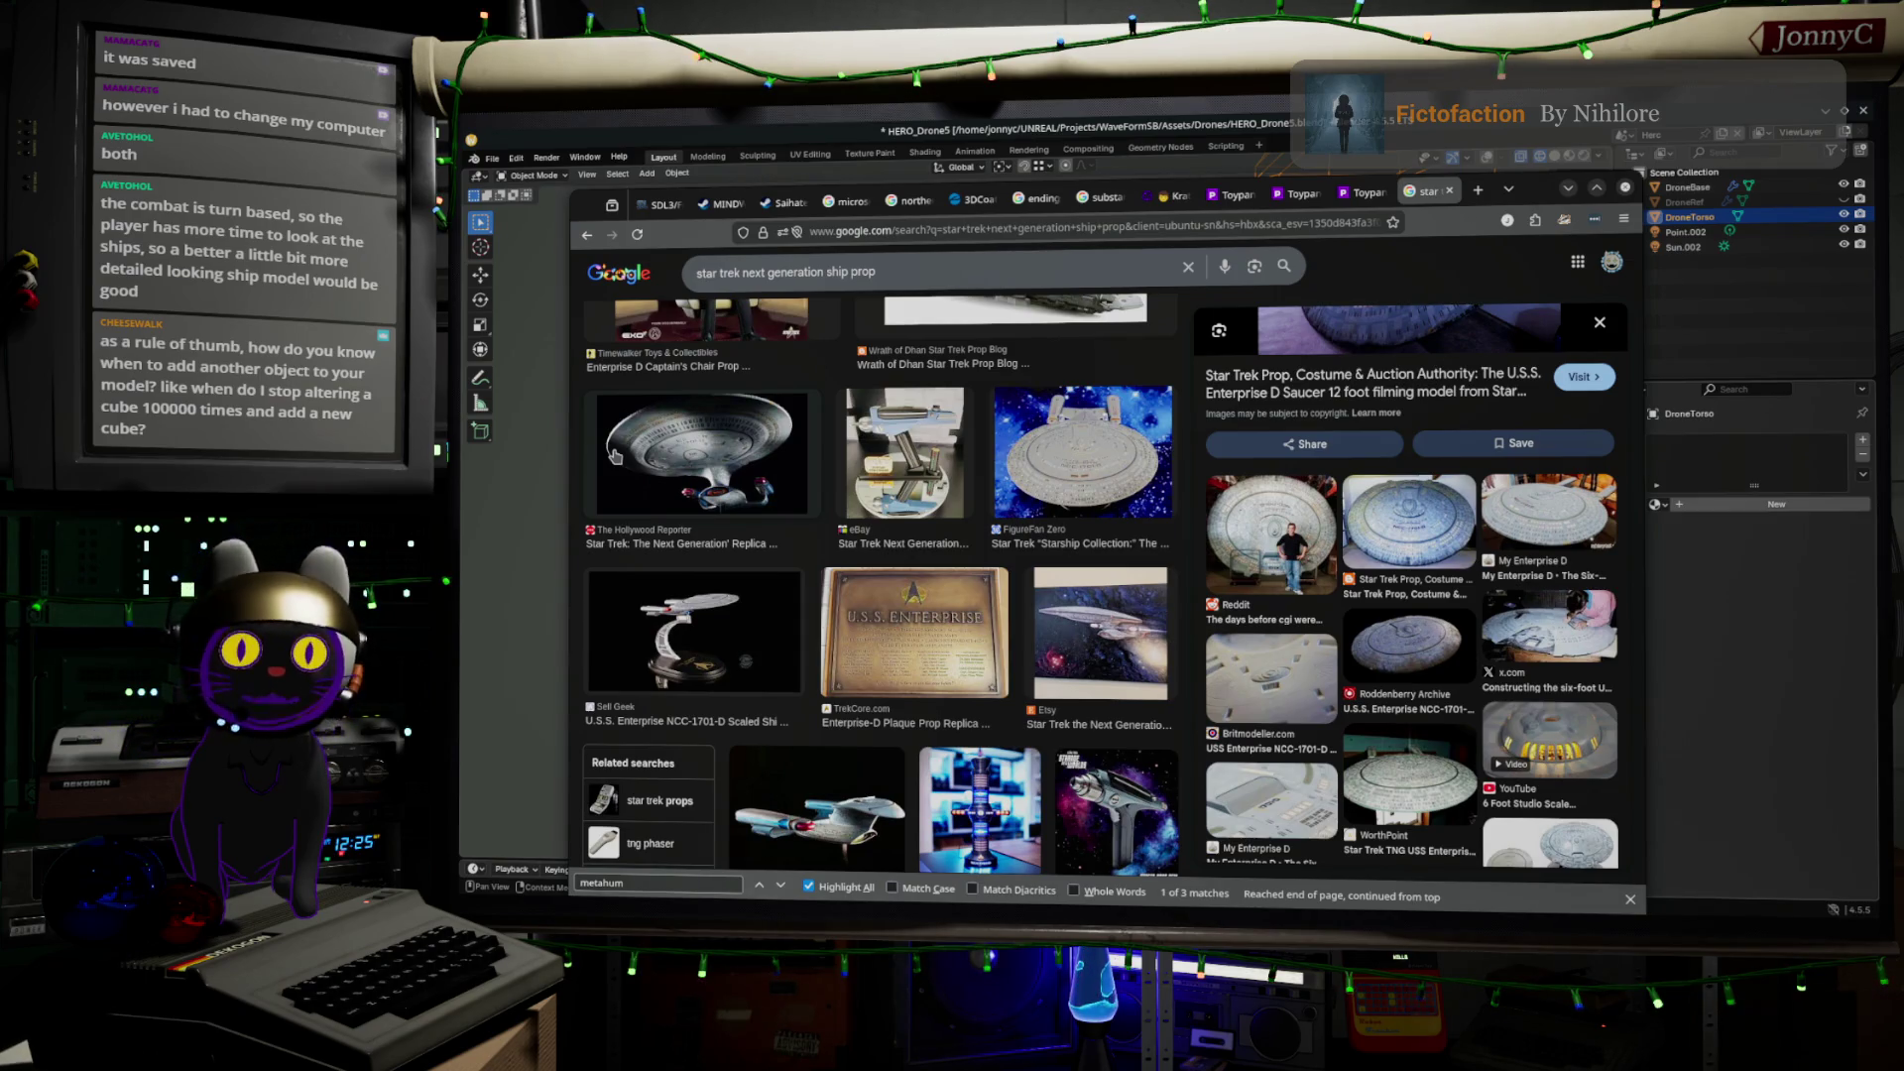
scroll(985, 645, down, 3)
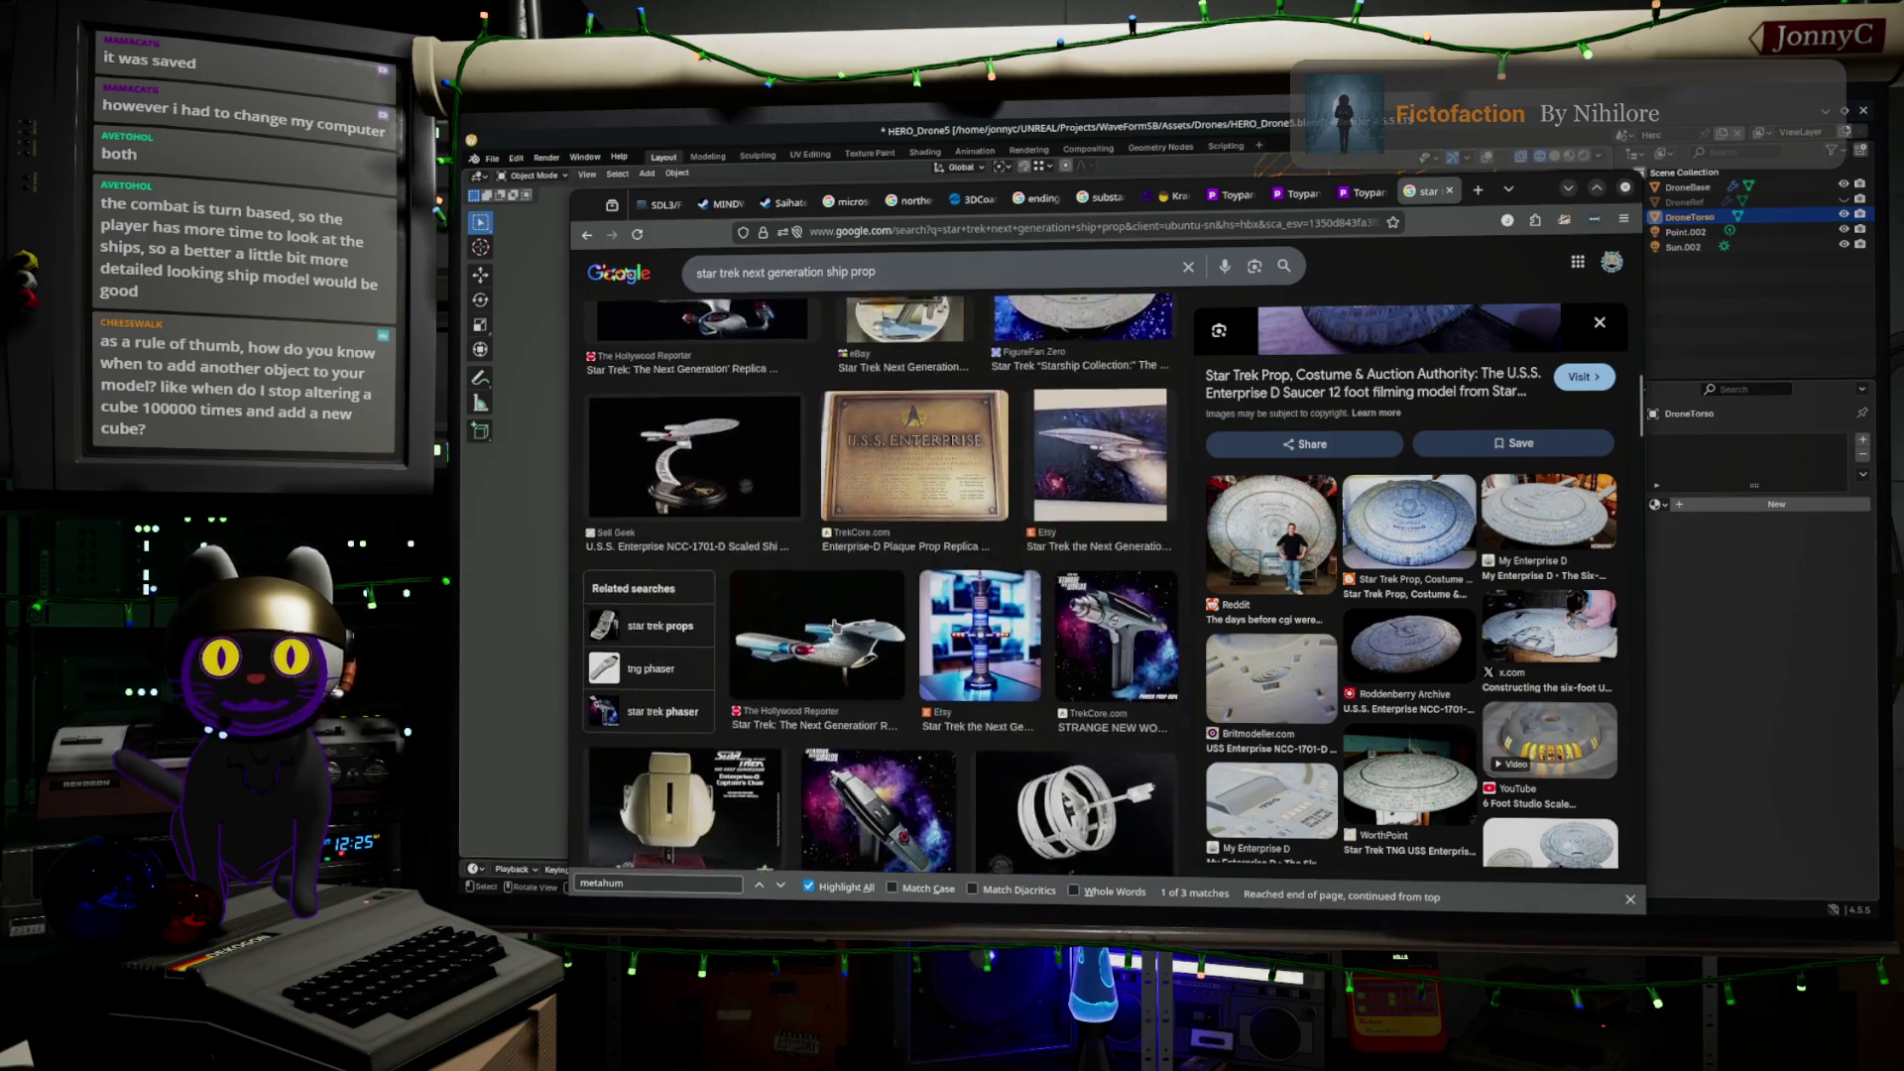
scroll(985, 645, up, 10)
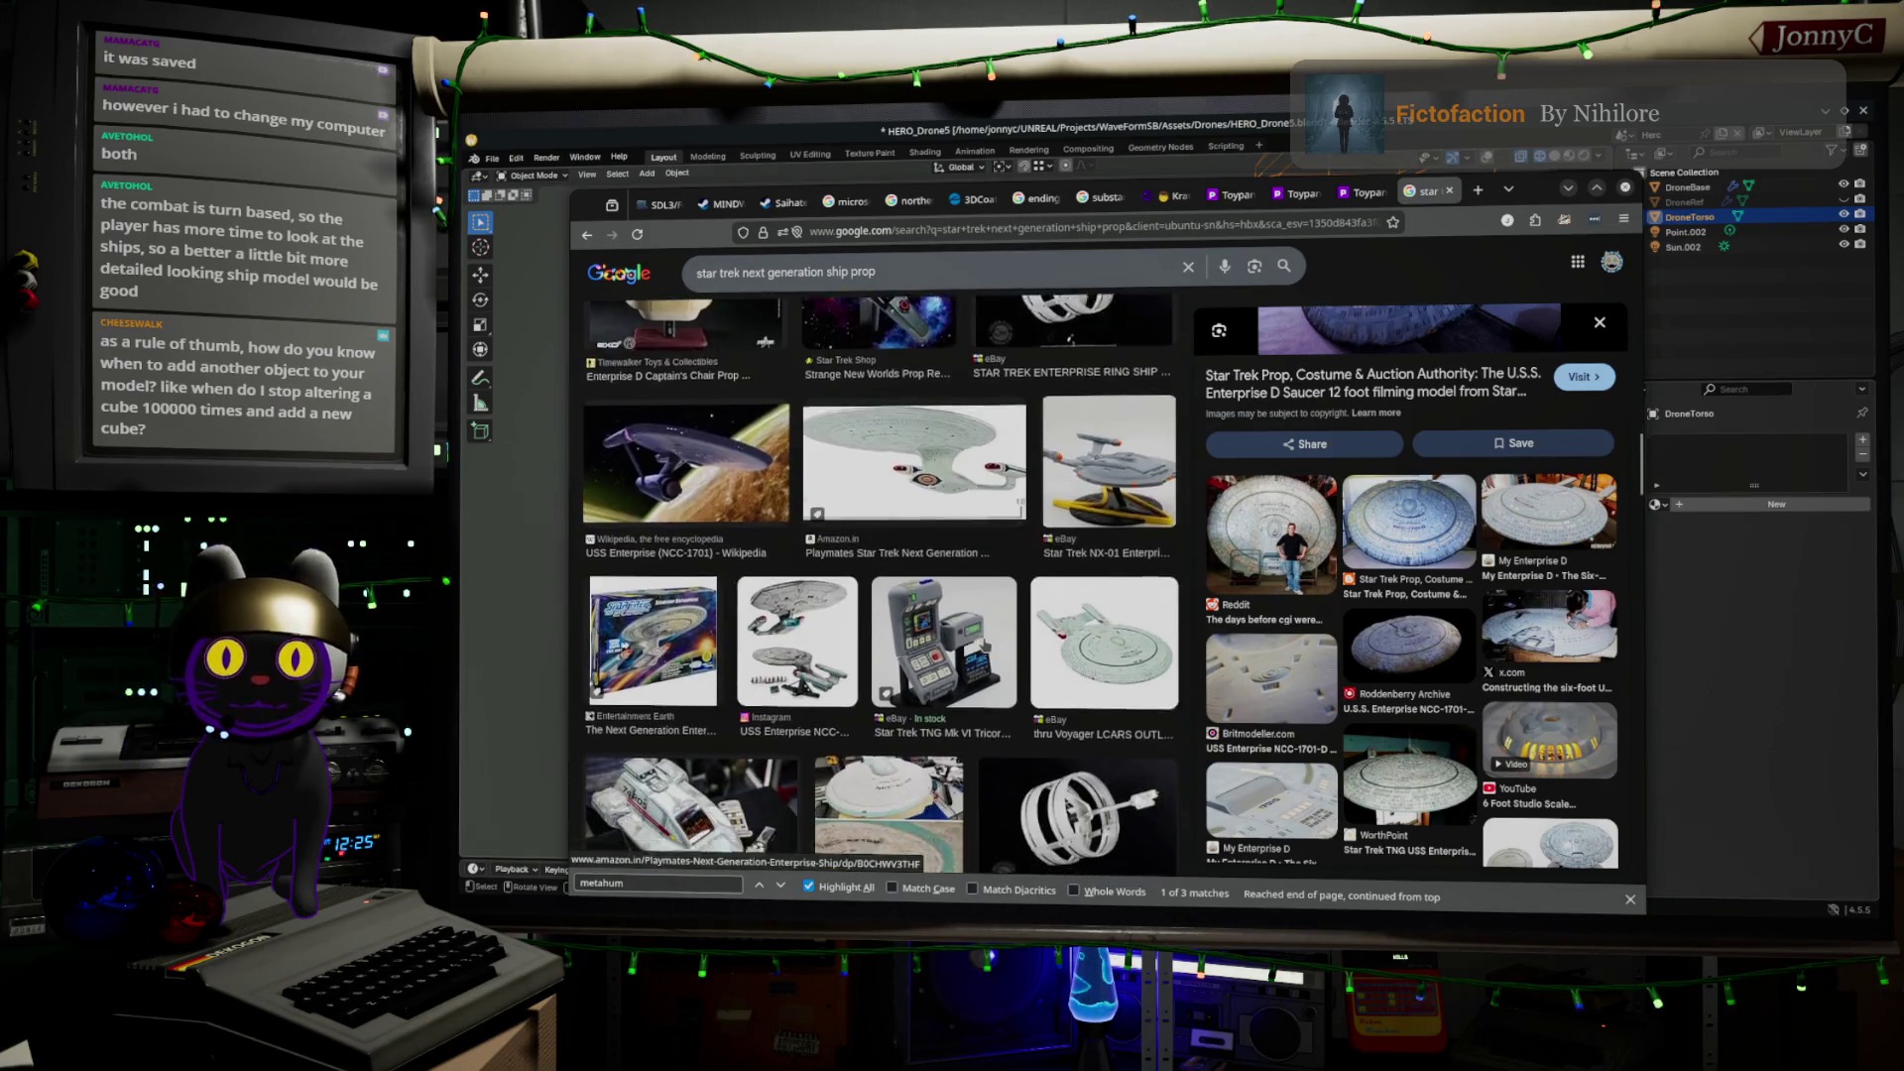
scroll(986, 644, down, 5)
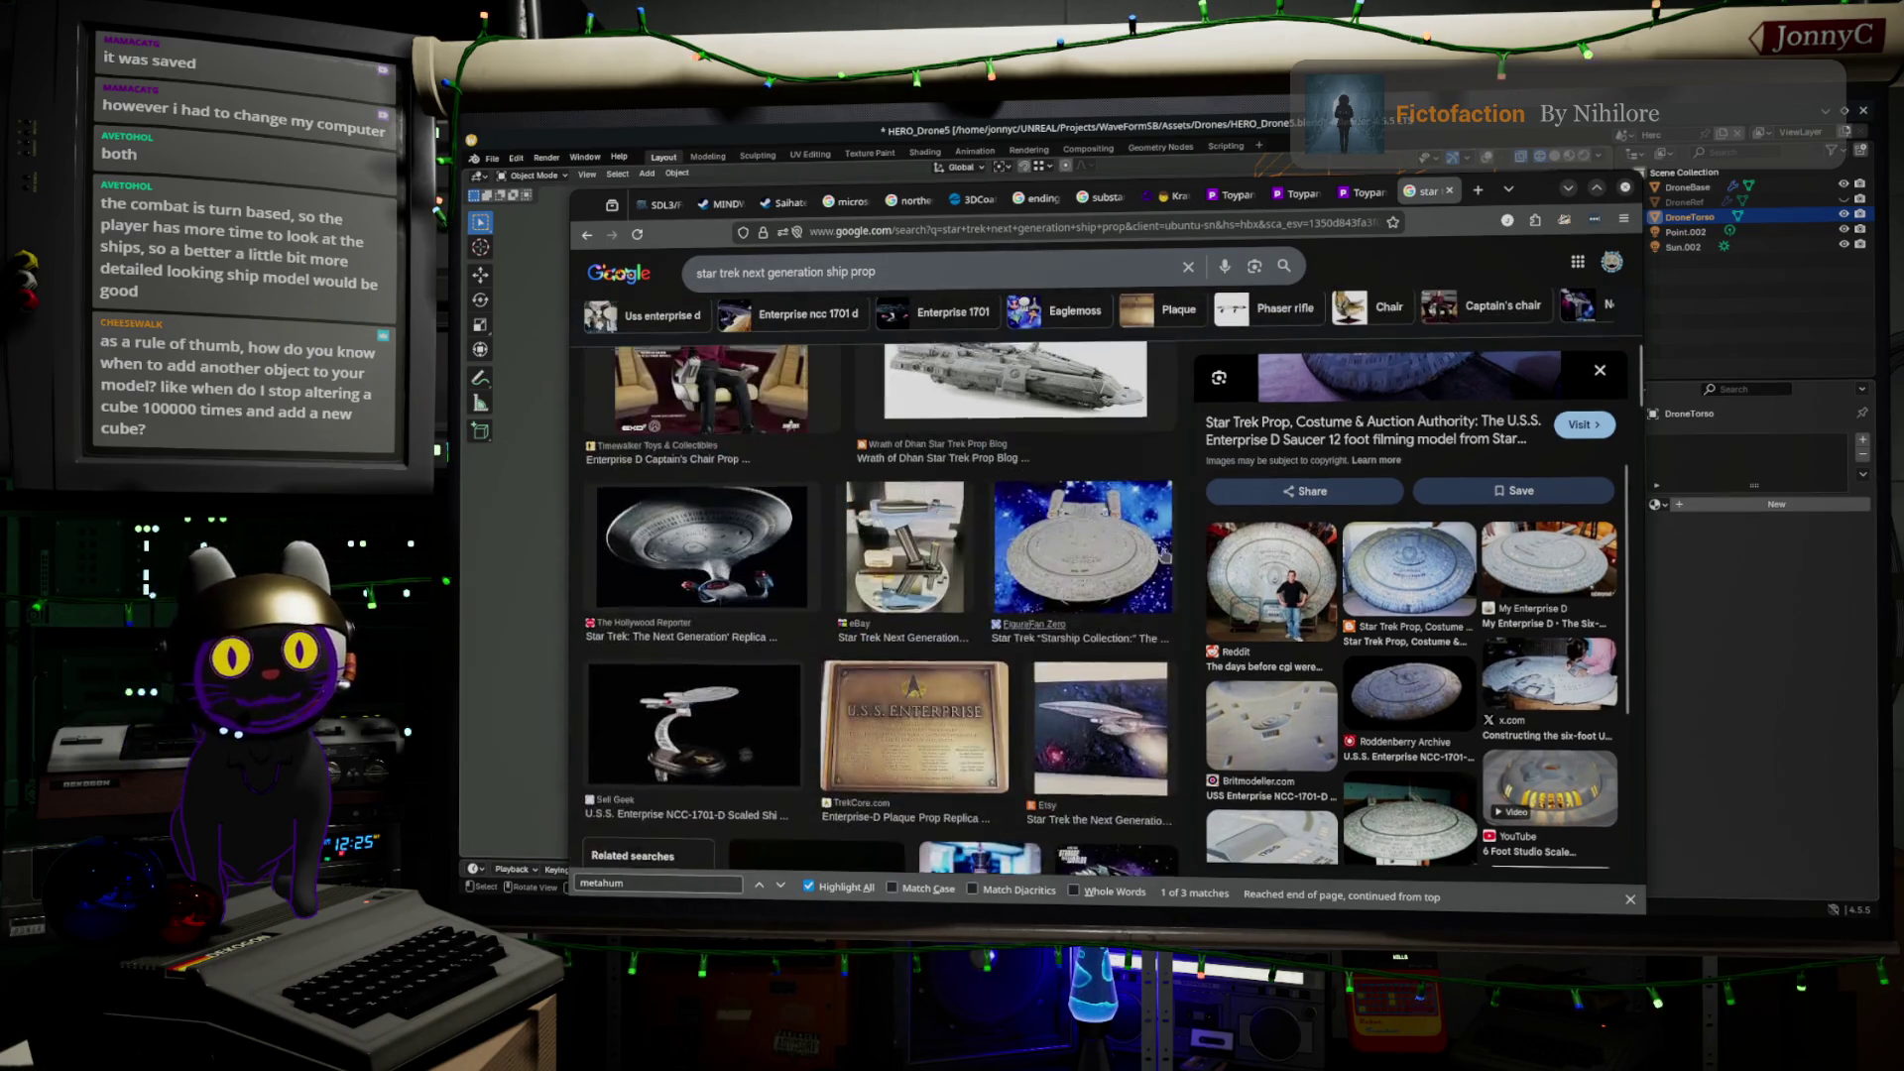
click(1567, 195)
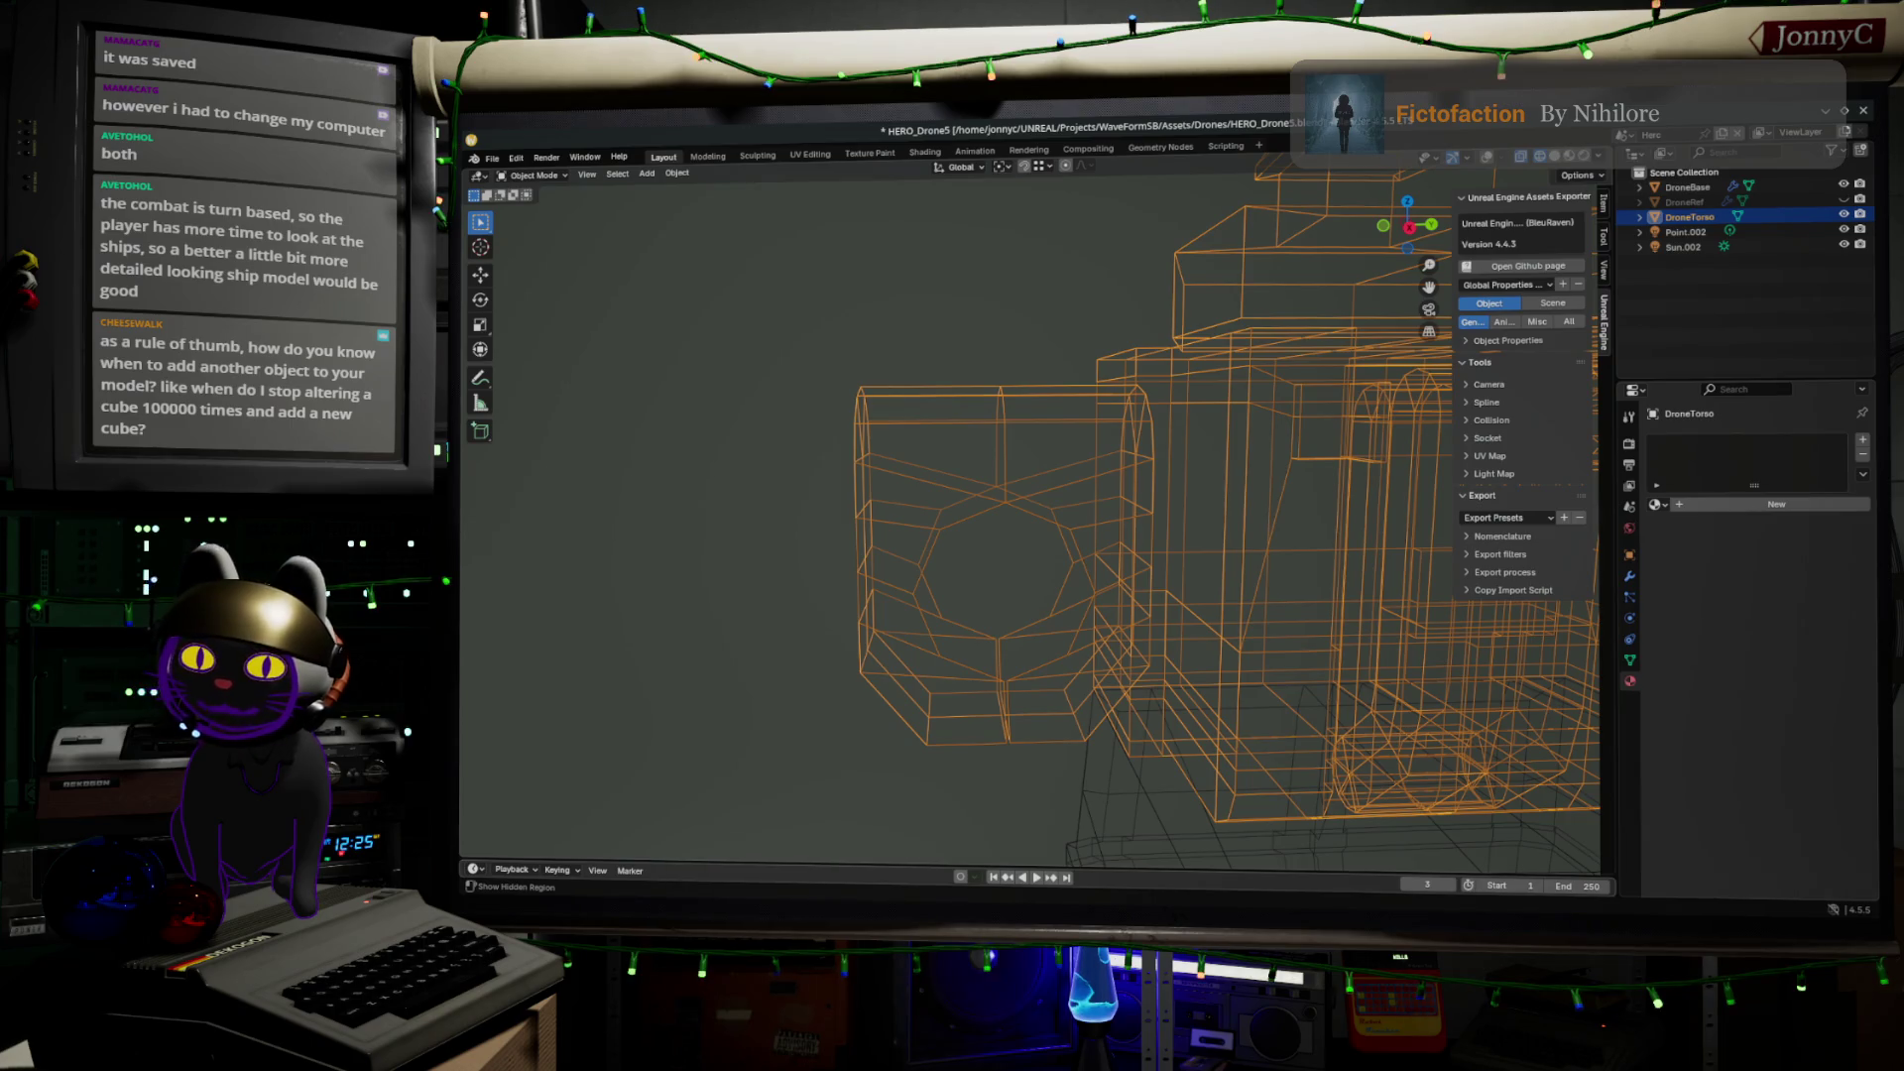
Bring Chrome back to the front and select the whole Star Trek query
key(alt+Tab)
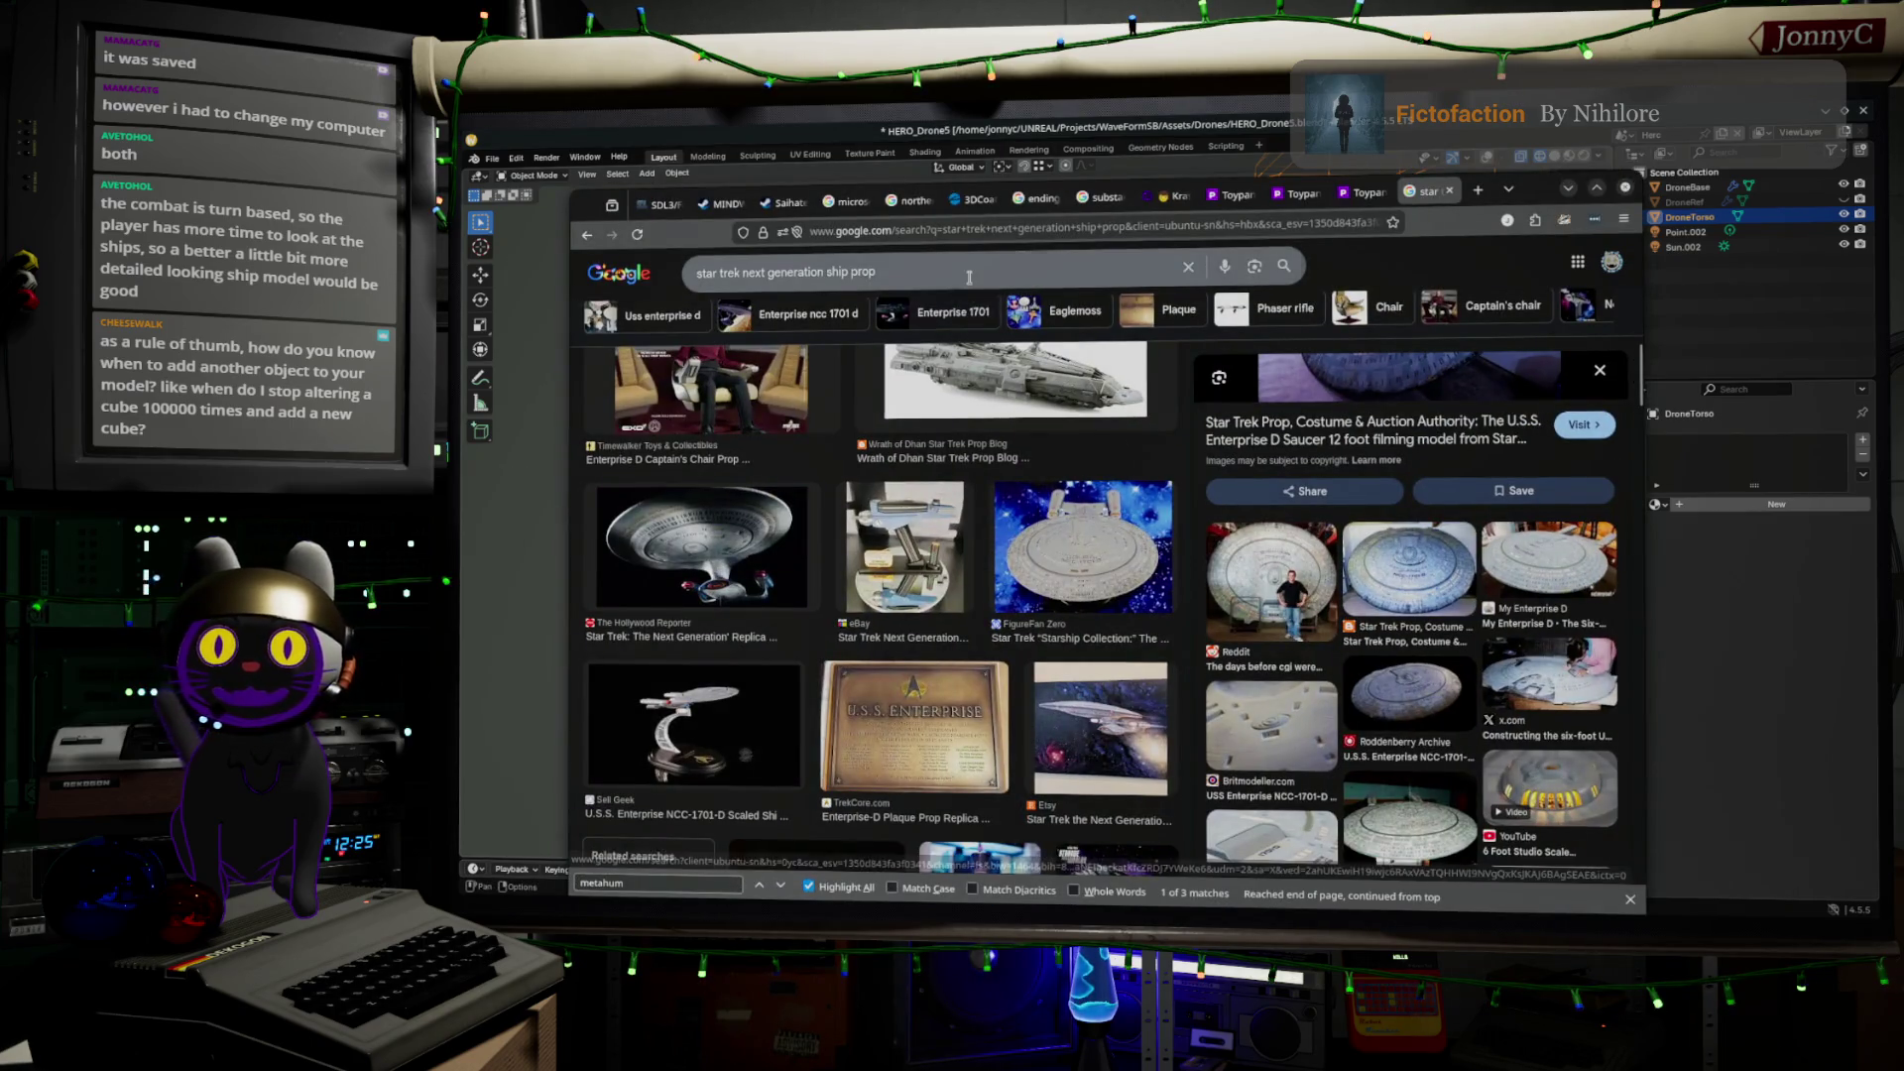
click(968, 276)
double_click(965, 264)
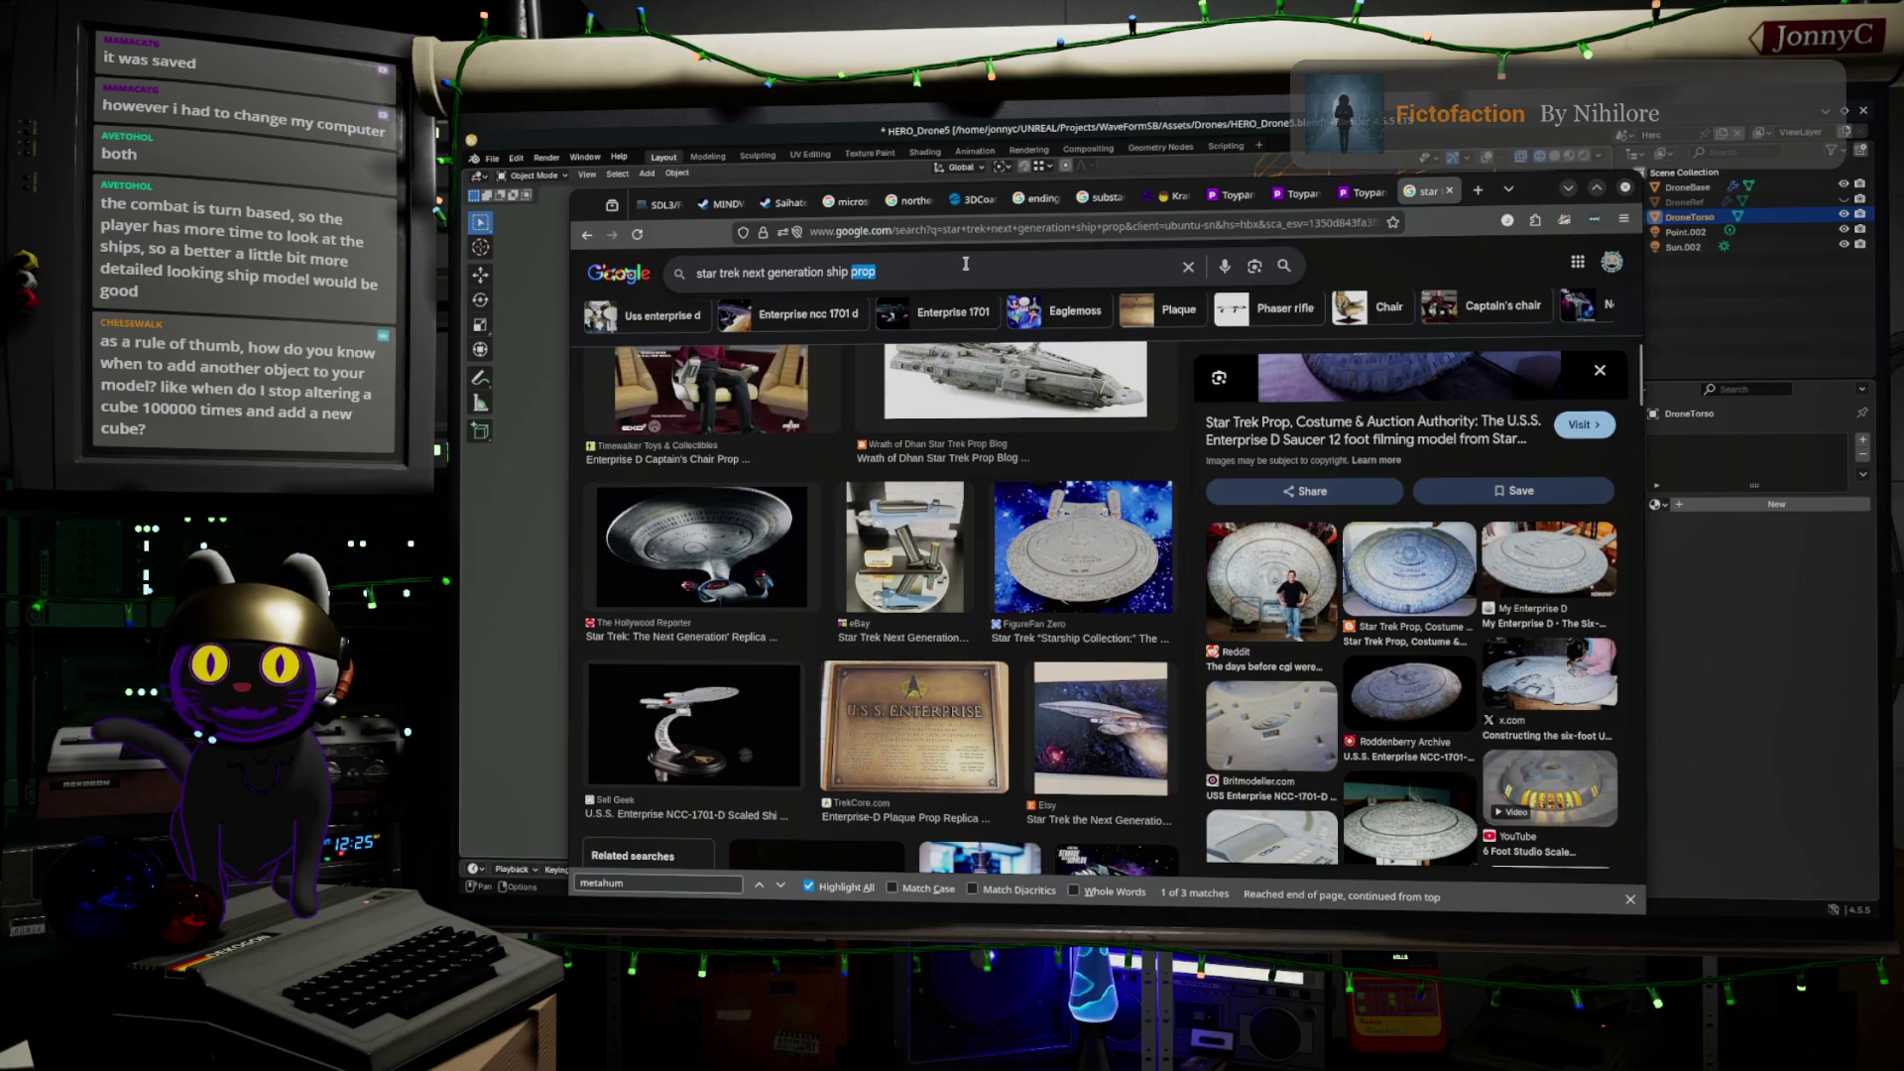
triple_click(964, 264)
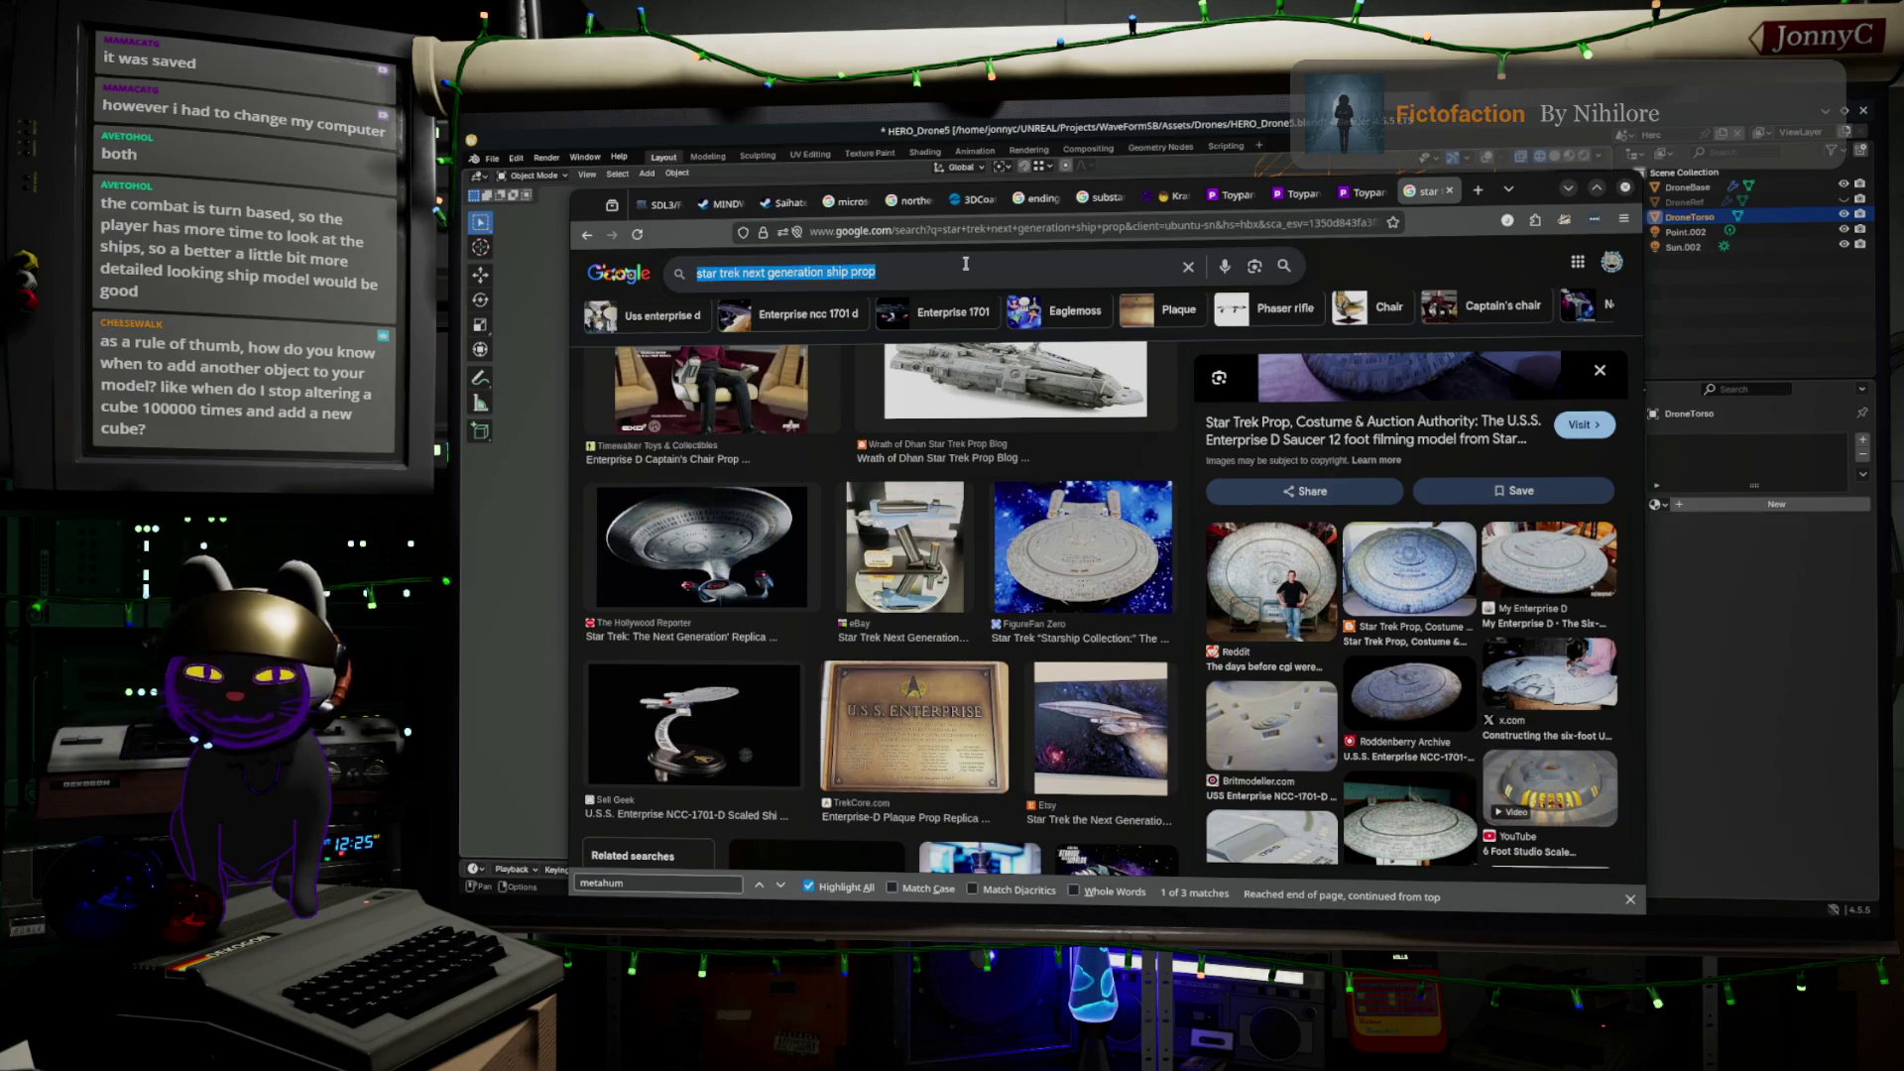
Type a Deckard Cain query, fix the typos and search the 'deckard cain diablo' suggestion
text(decard cain)
key(Down)
text(dia)
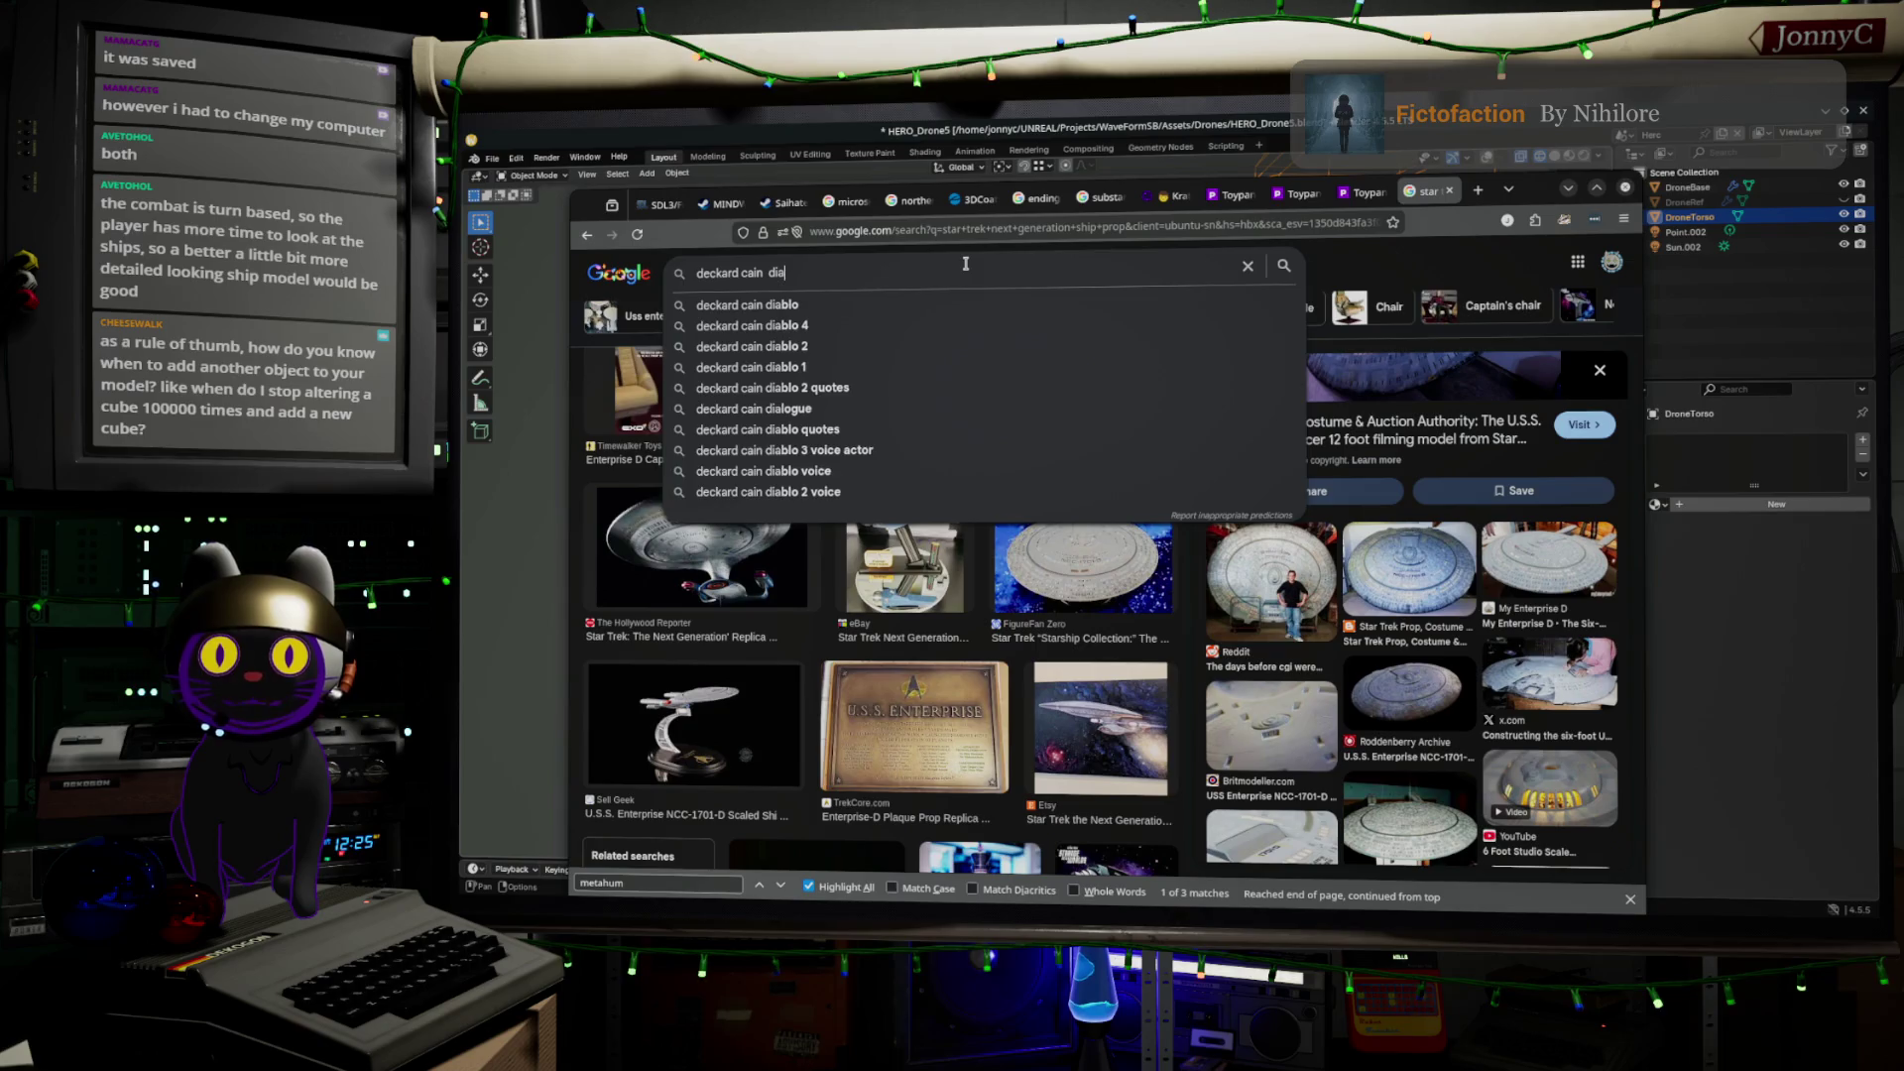
text(l)
key(BackSpace)
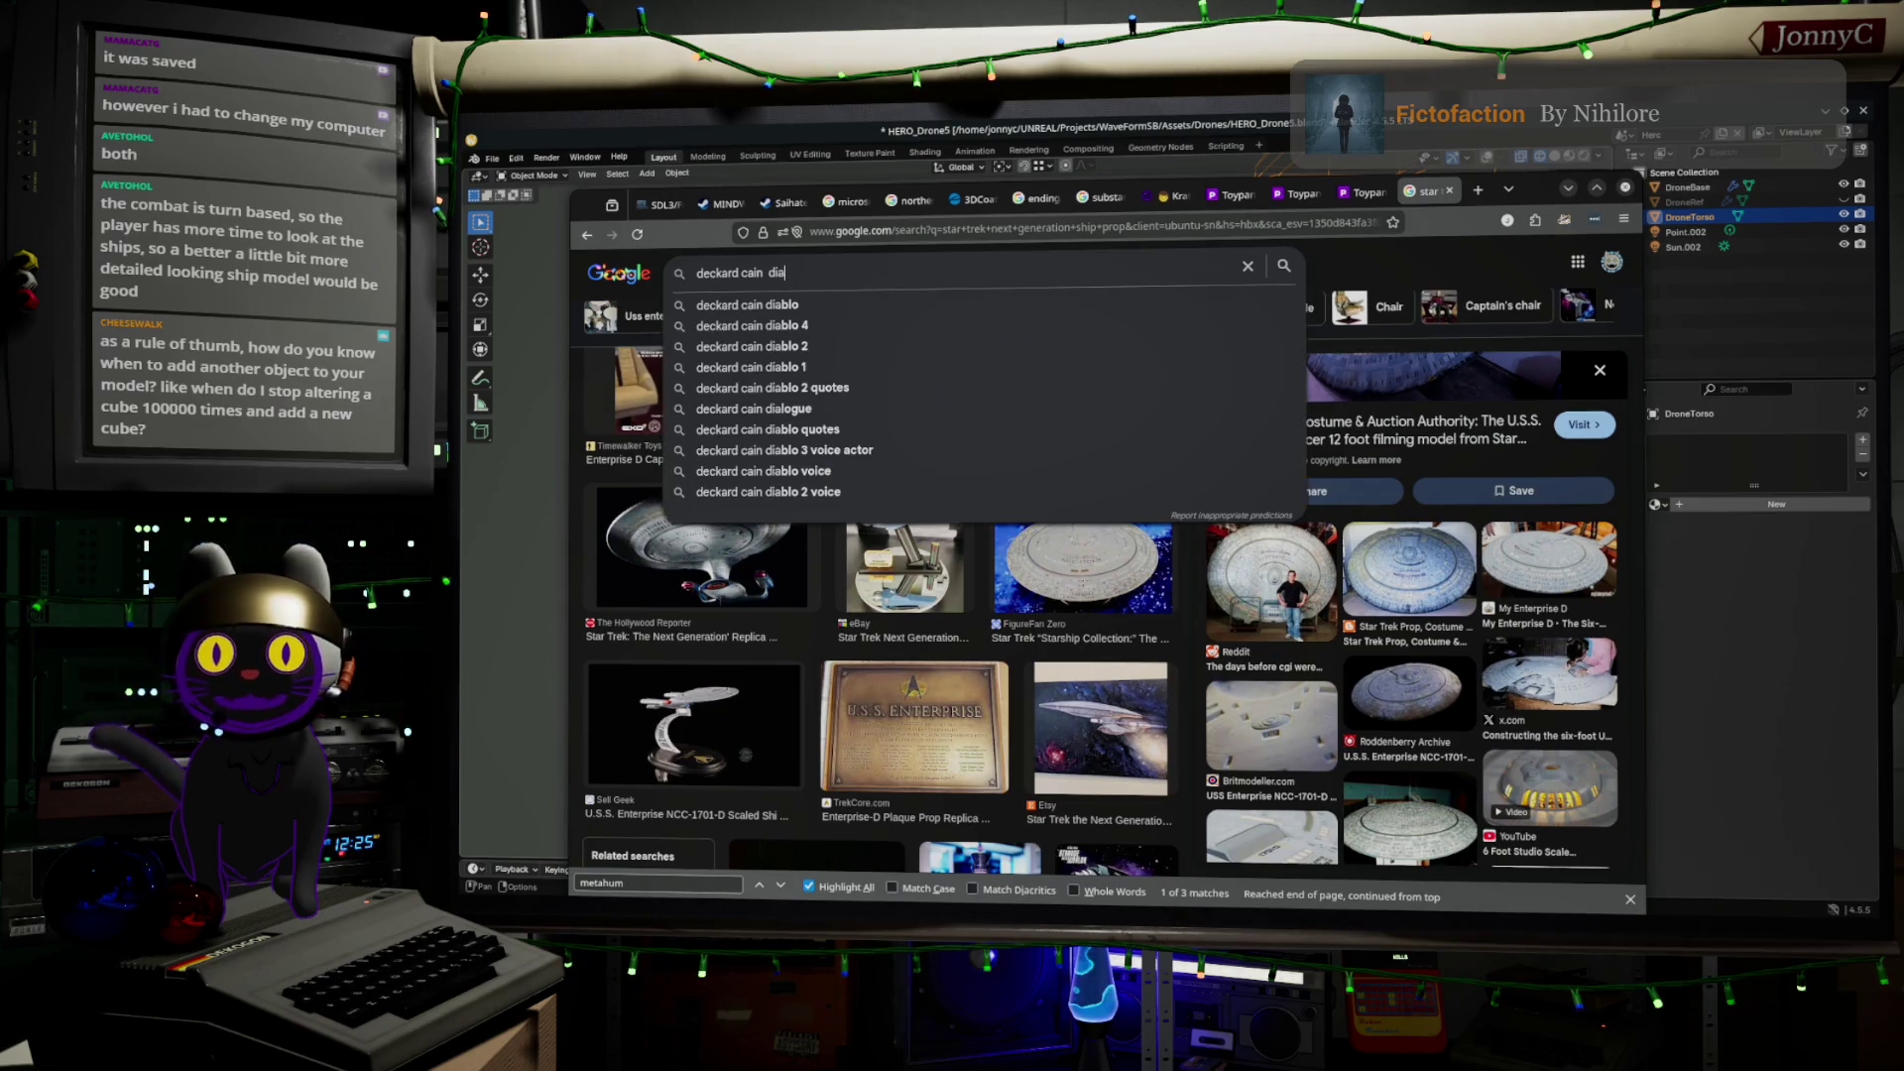
key(Down)
key(Return)
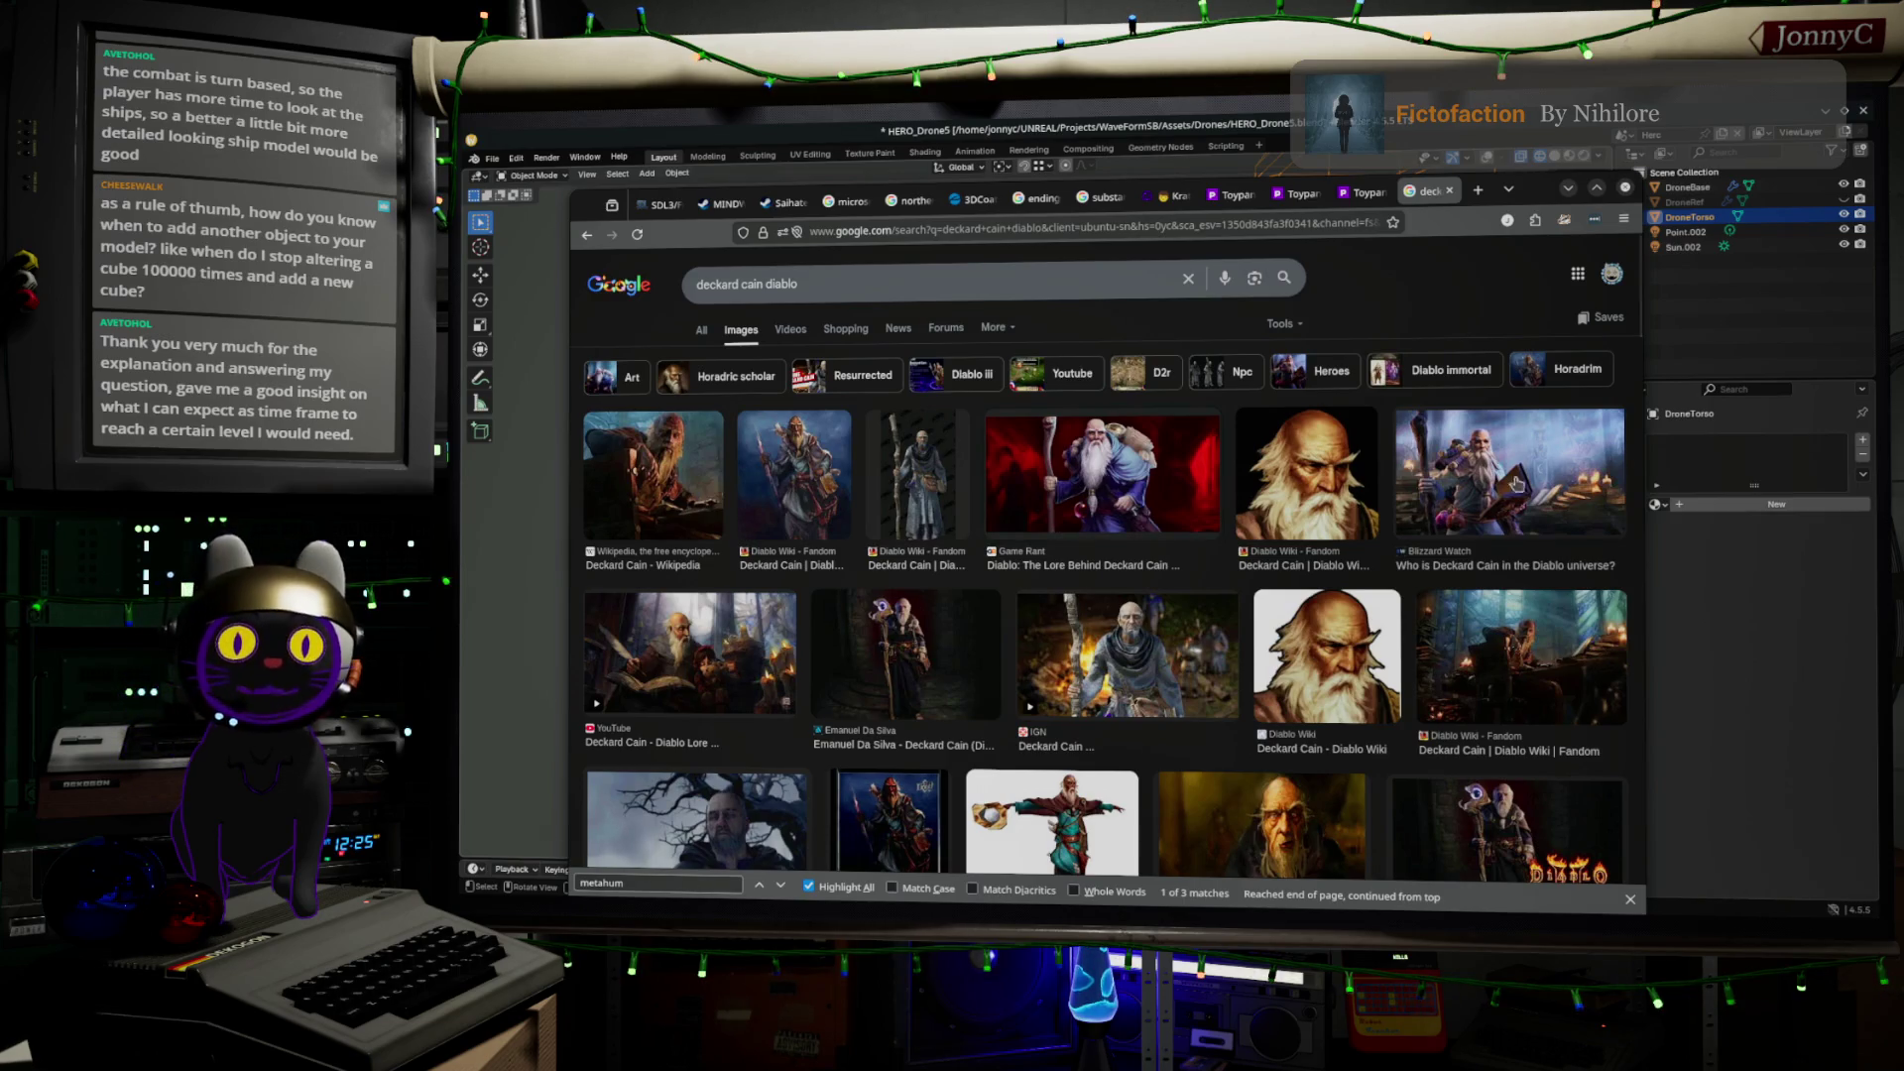
Scroll the Deckard Cain results, jump back to the top and minimize the browser
scroll(1283, 473, down, 5)
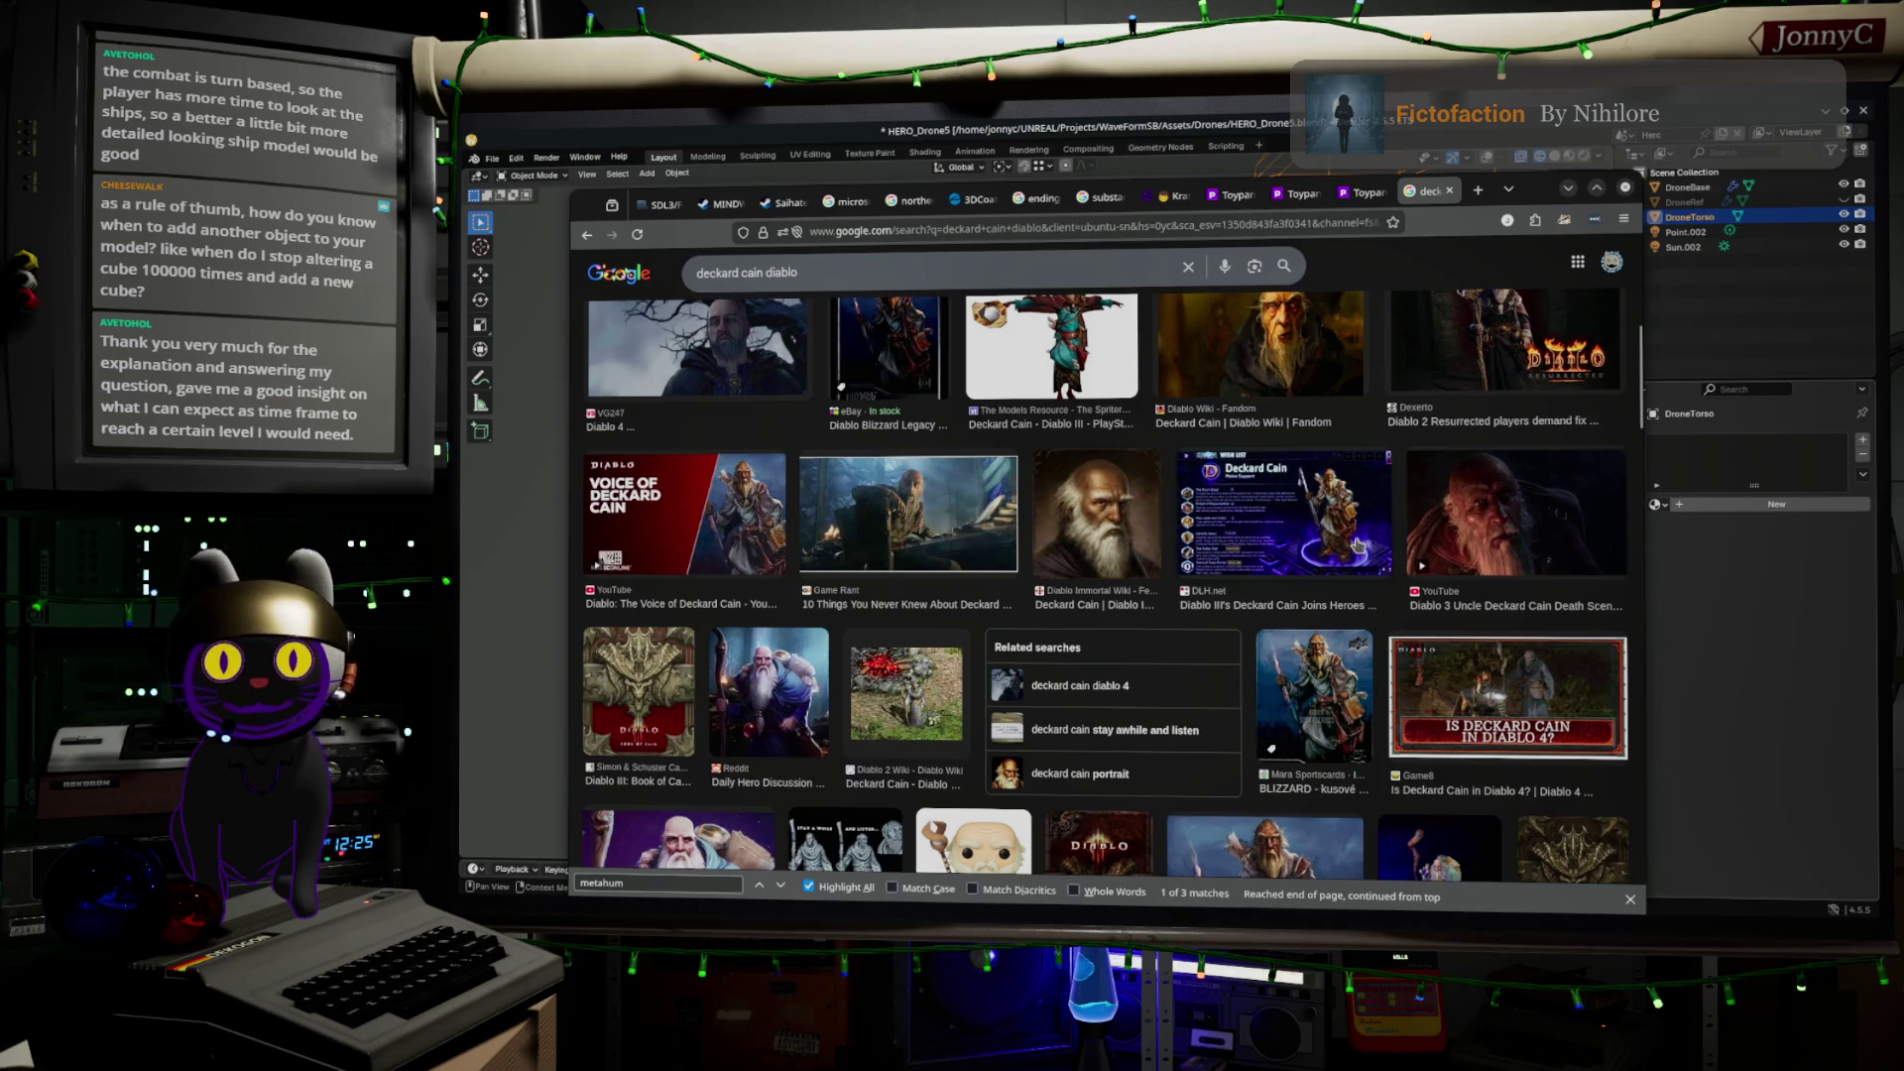
scroll(1248, 555, down, 1)
scroll(1248, 555, down, 3)
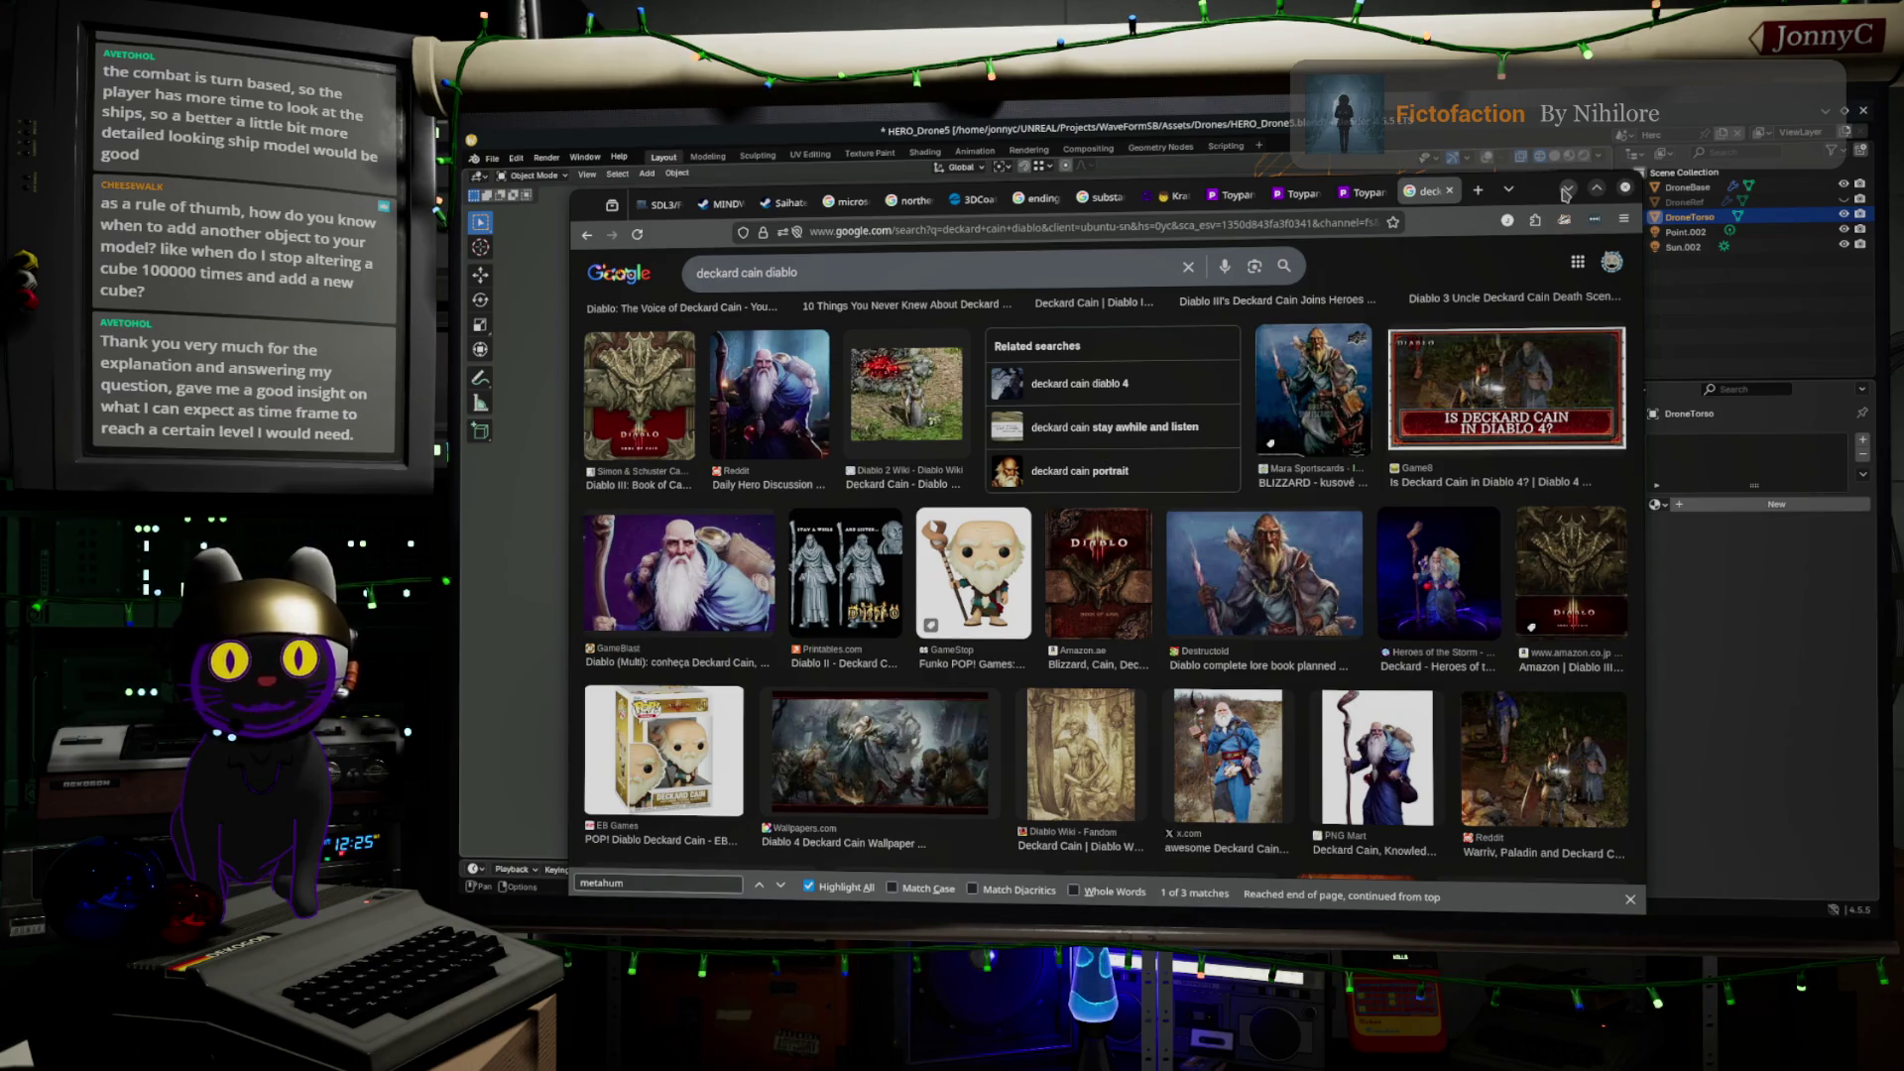
key(Page_Up)
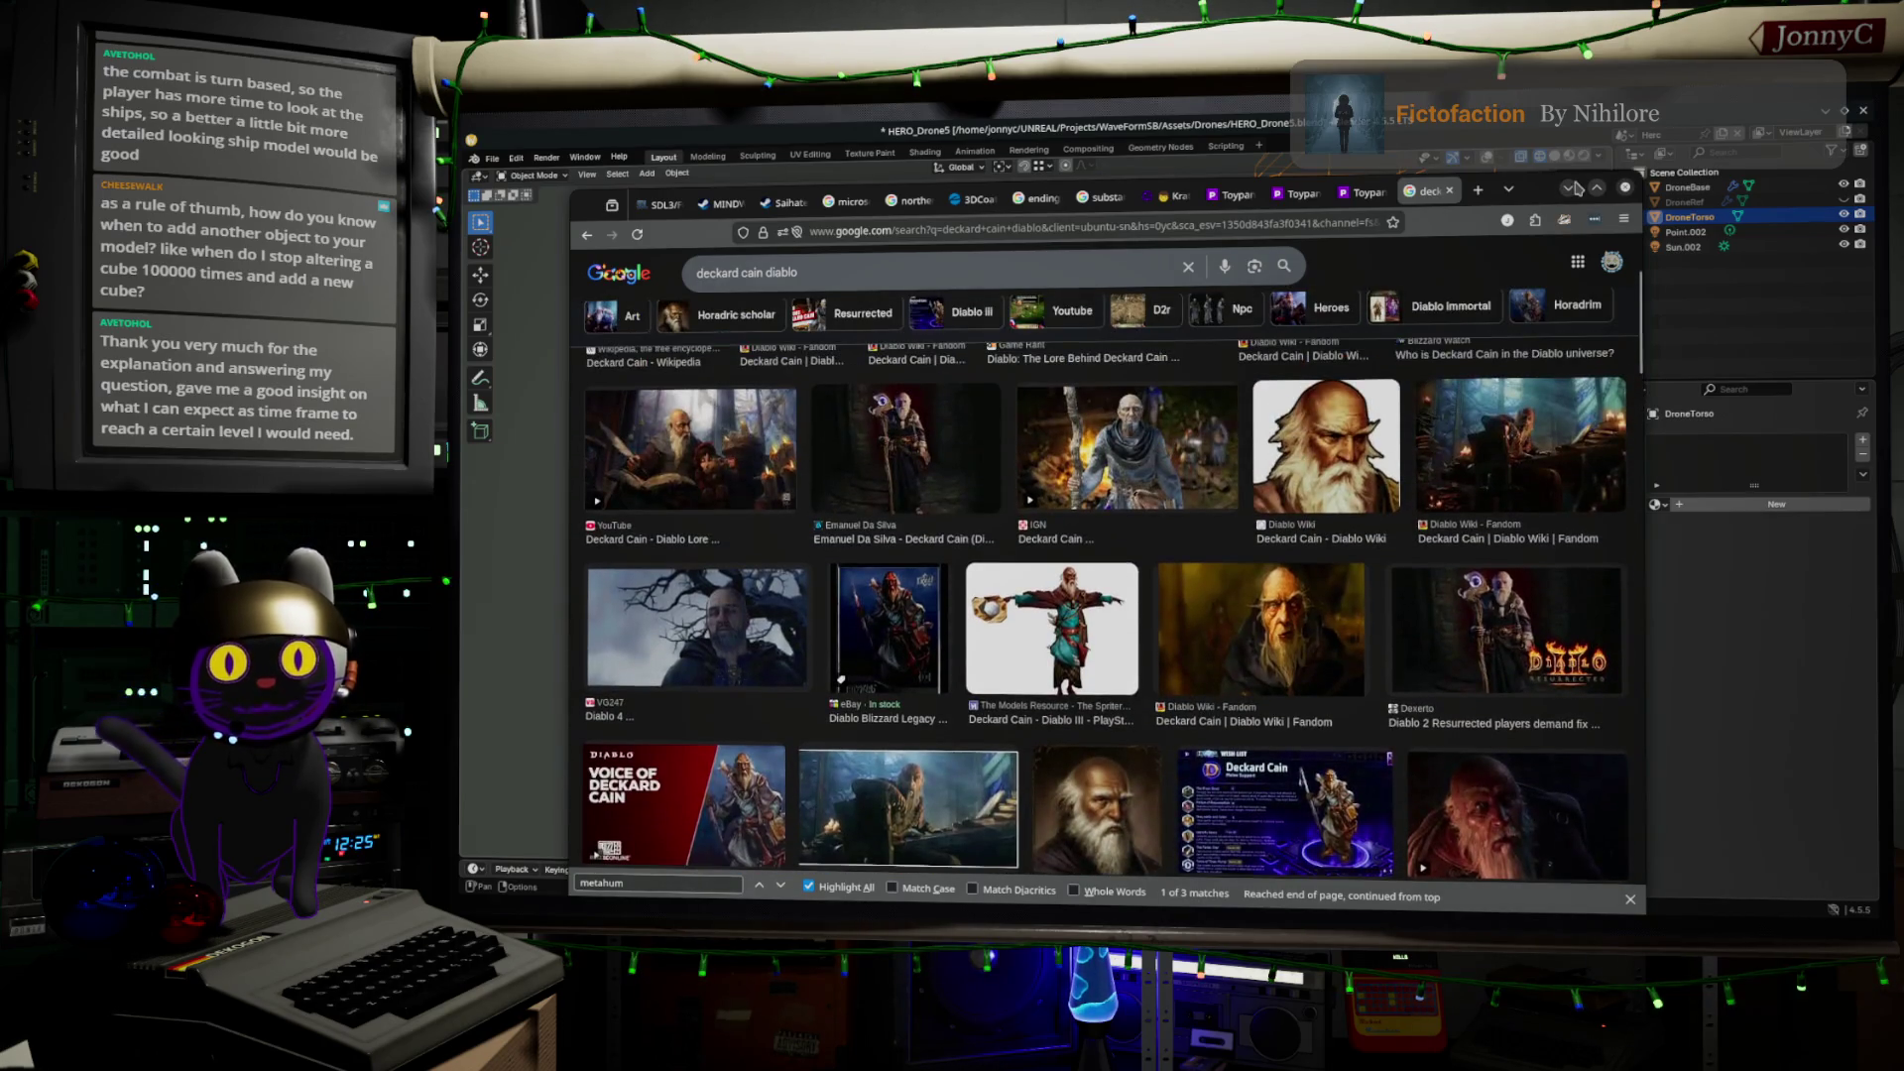
click(1572, 190)
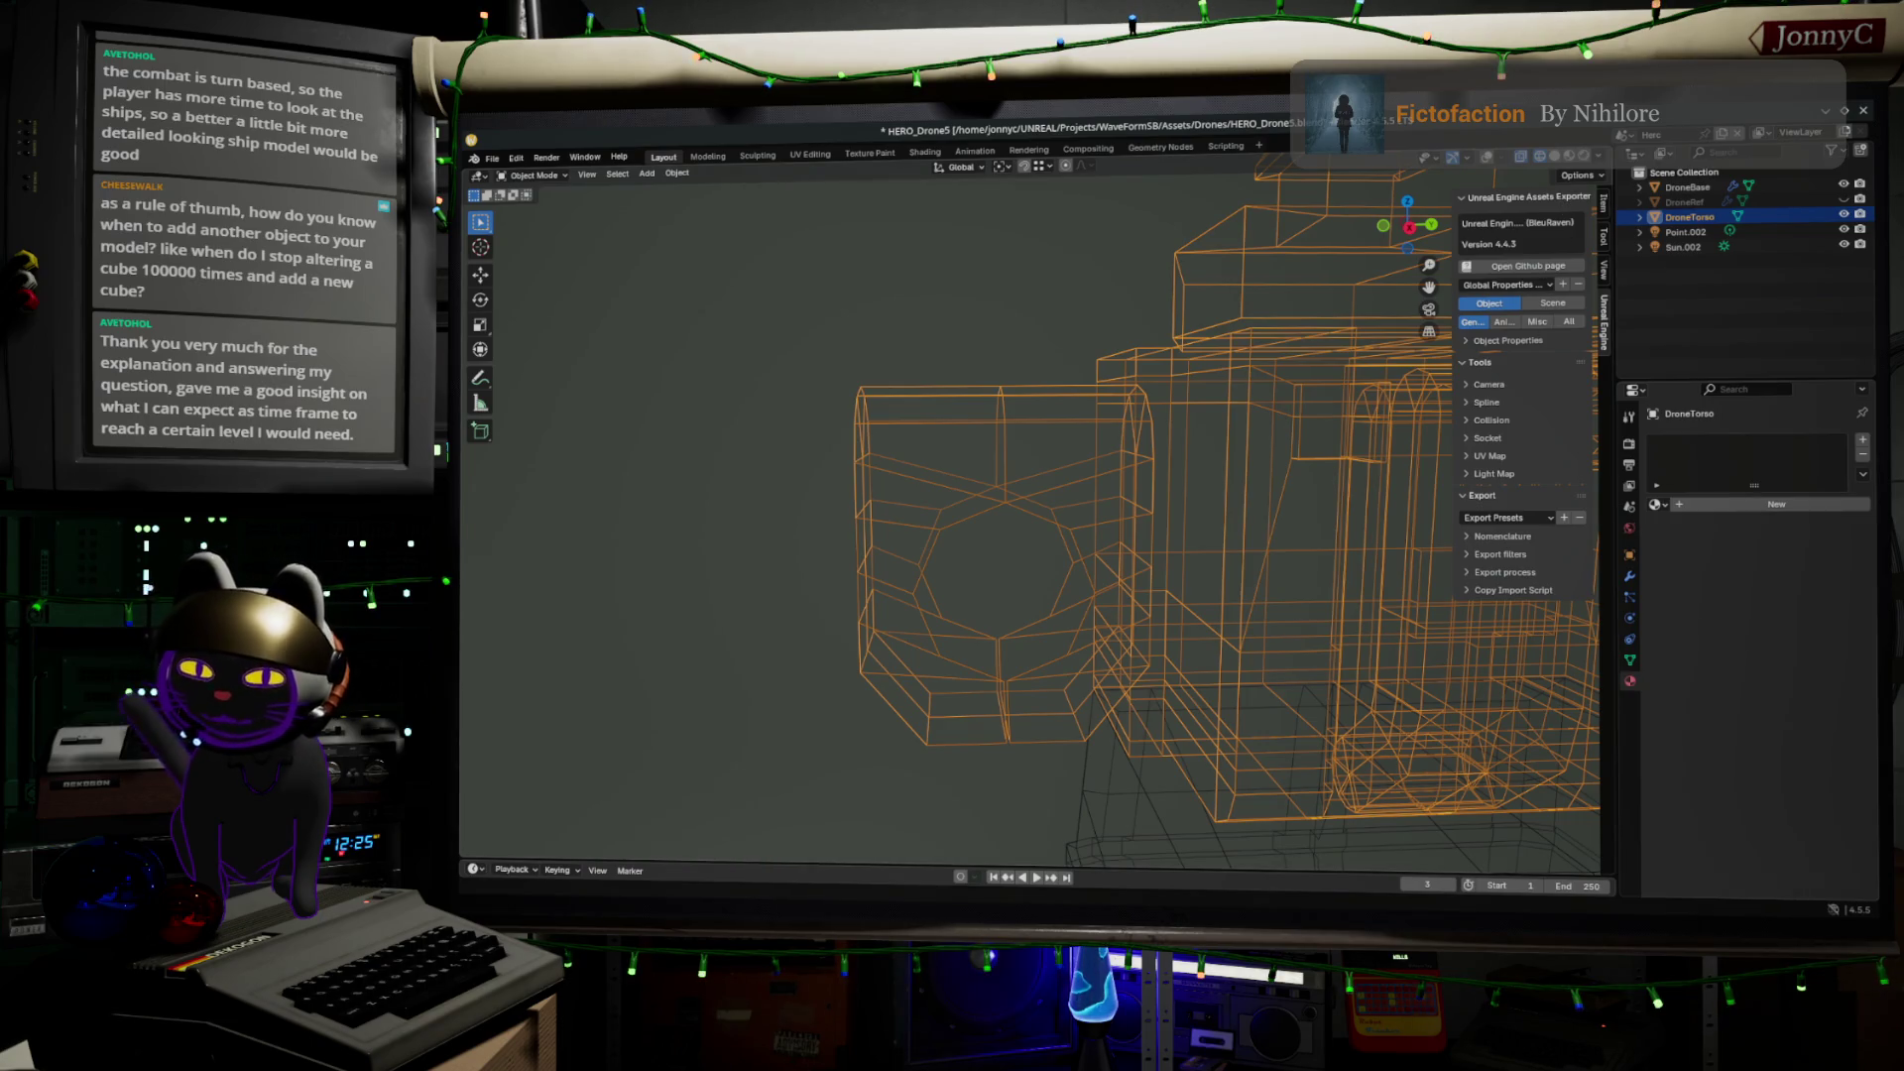
Bring Chrome back and select the whole 'deckard cain diablo' query
key(alt+Tab)
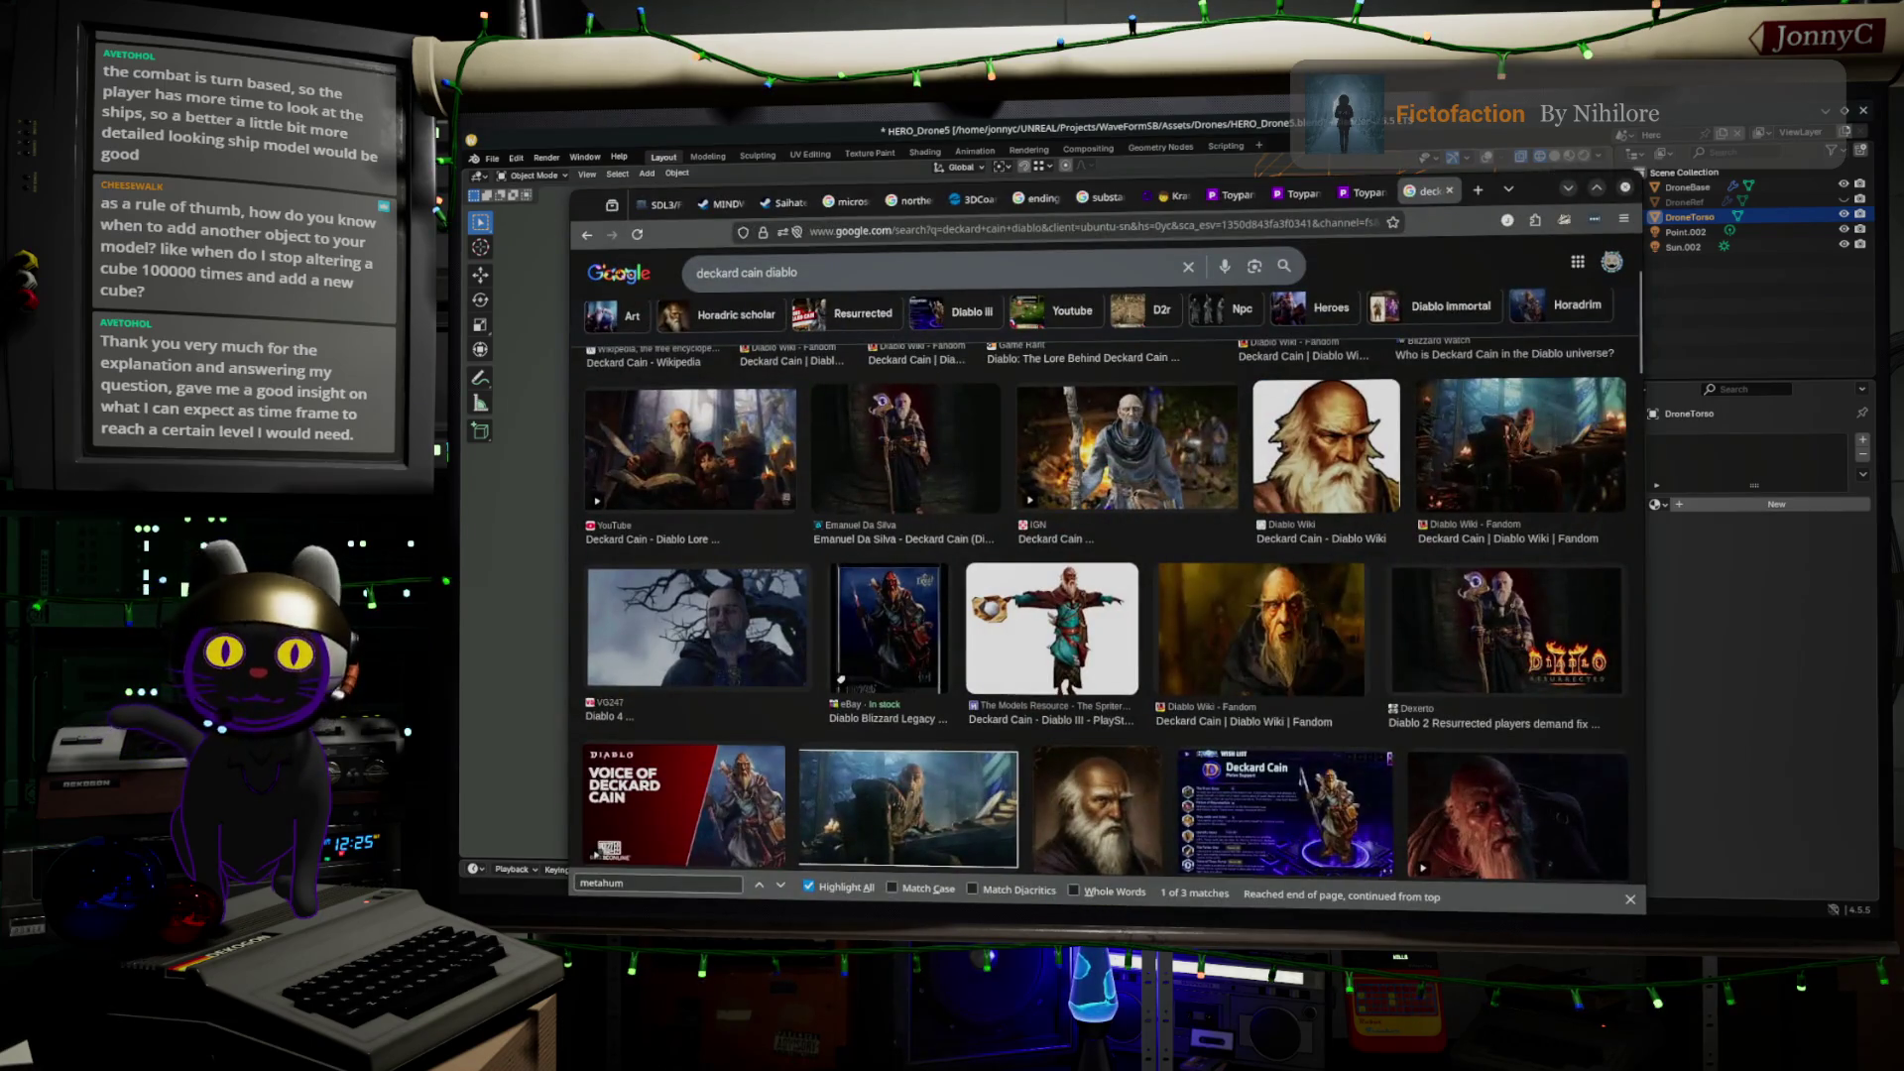
click(1008, 269)
key(ctrl+a)
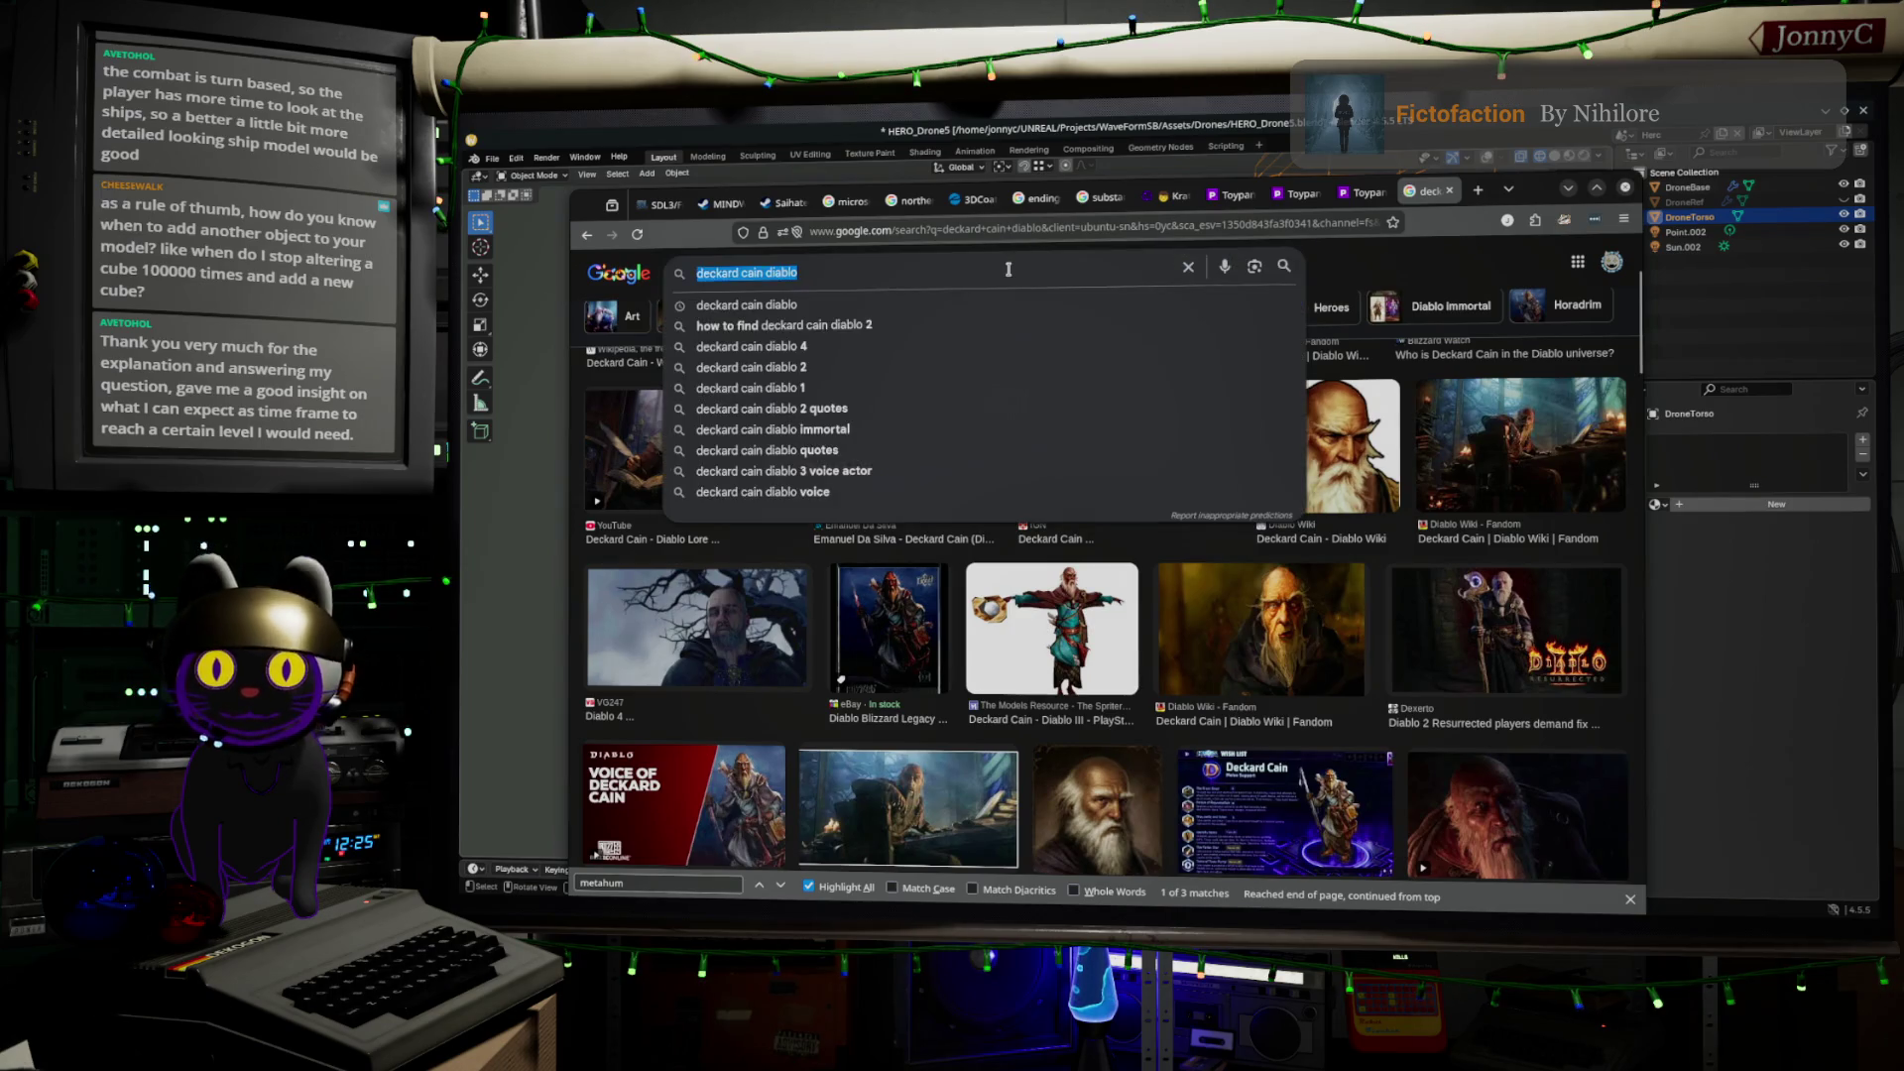
Search images for 'ship modeling greeblies' and scroll through the results
text(ship md)
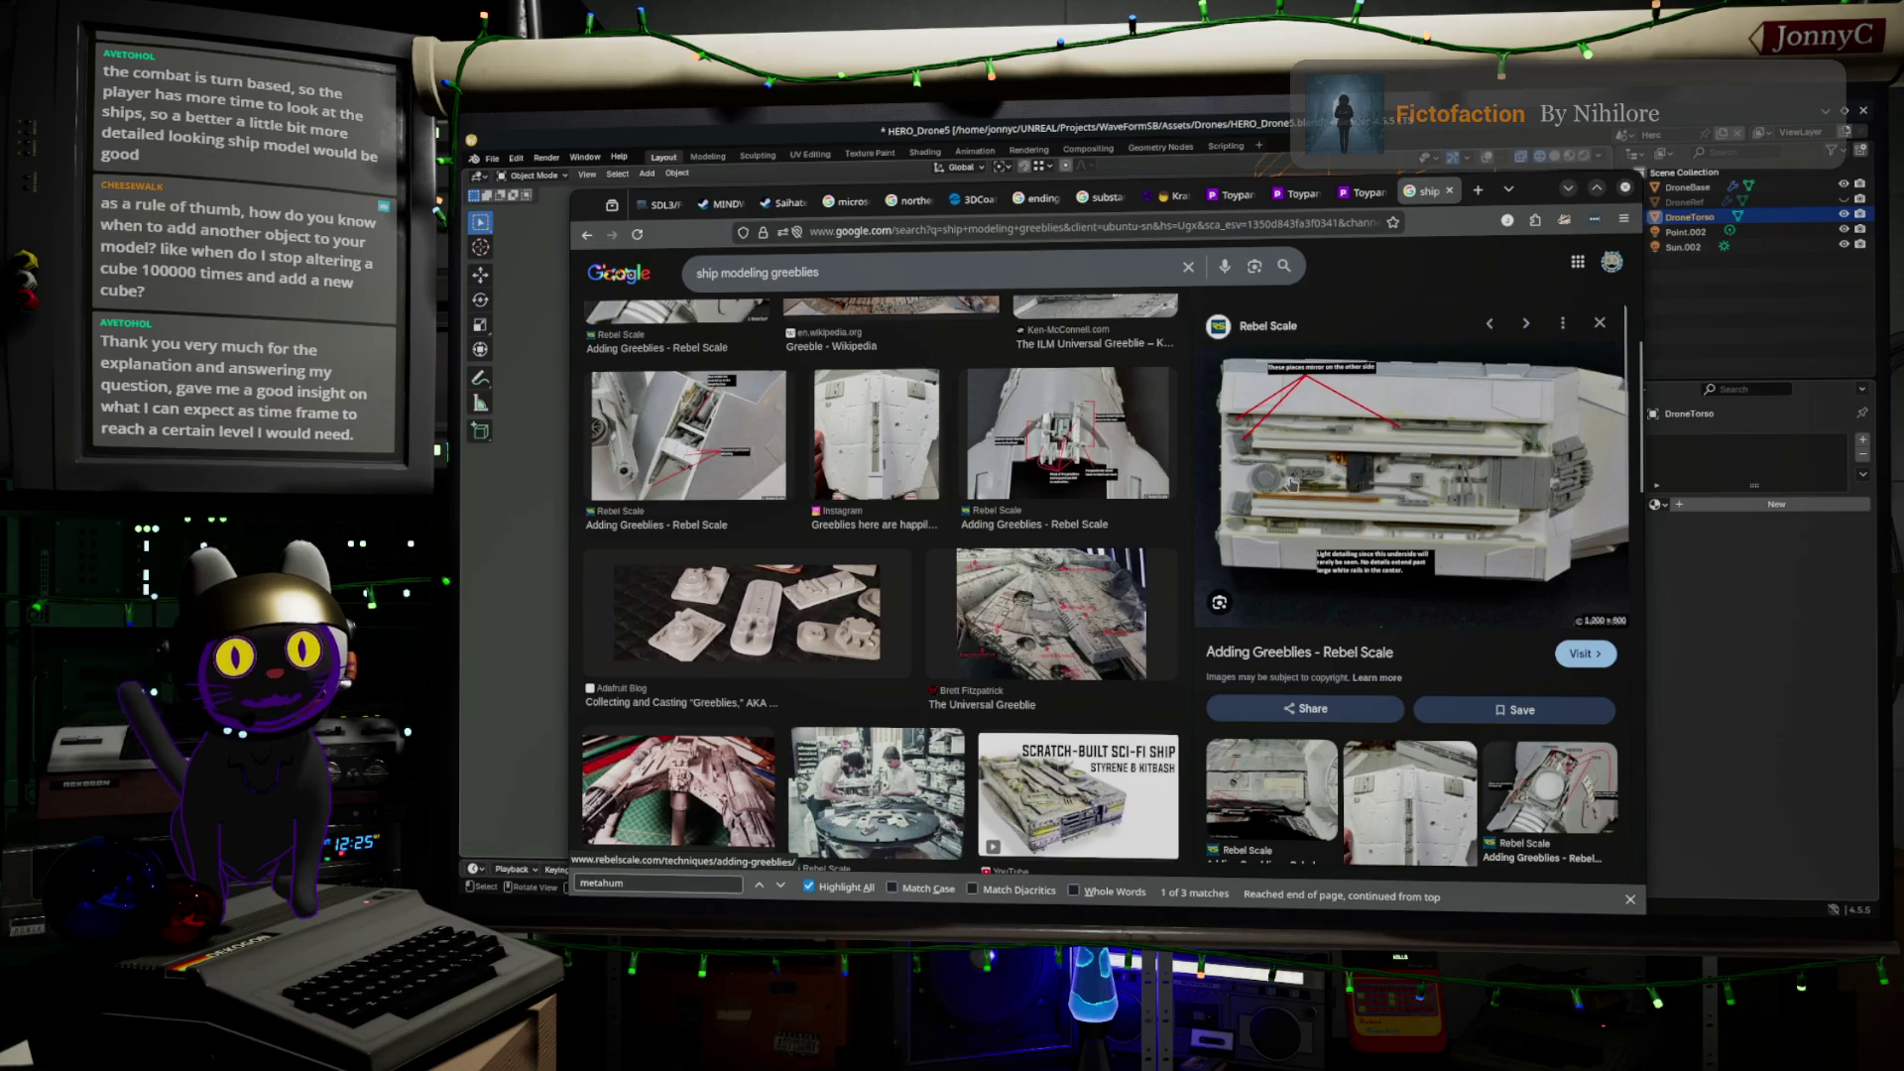
scroll(883, 562, down, 3)
scroll(880, 585, down, 1)
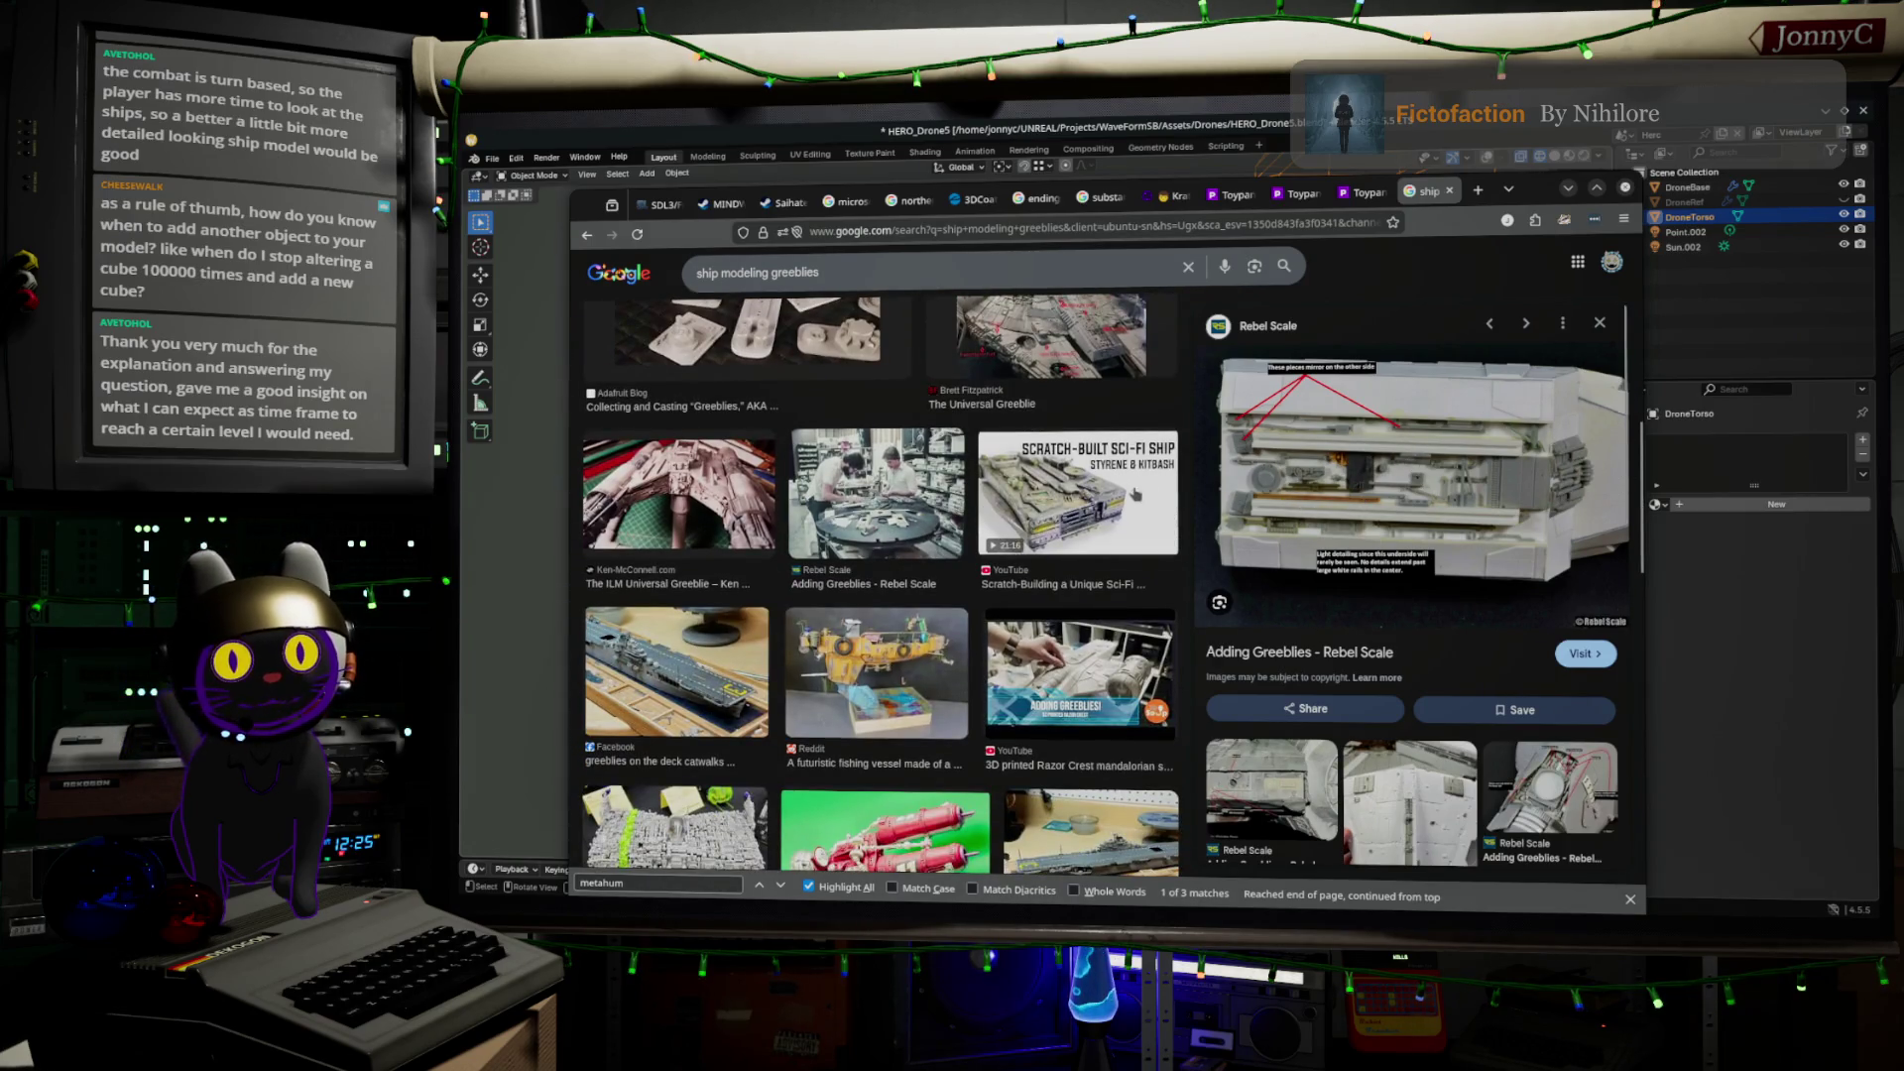
scroll(884, 562, down, 3)
scroll(884, 562, down, 5)
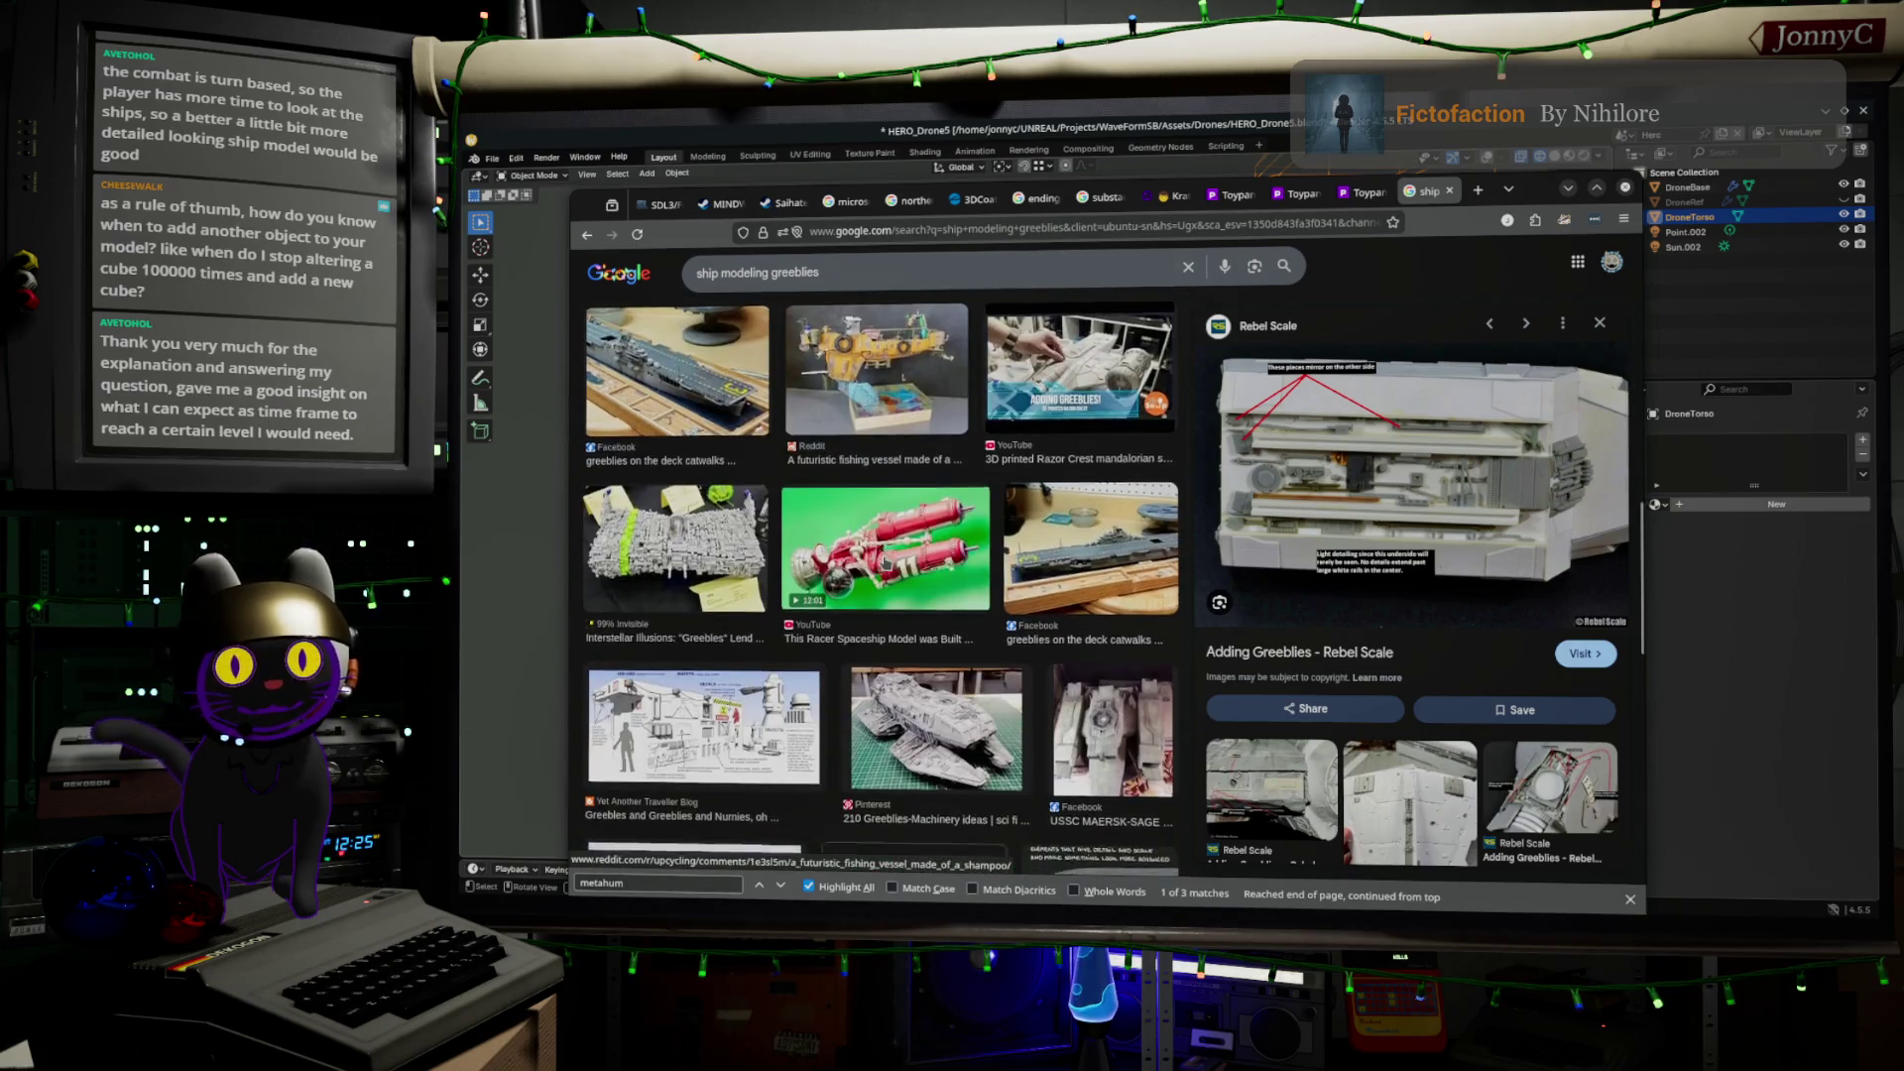
scroll(811, 643, down, 6)
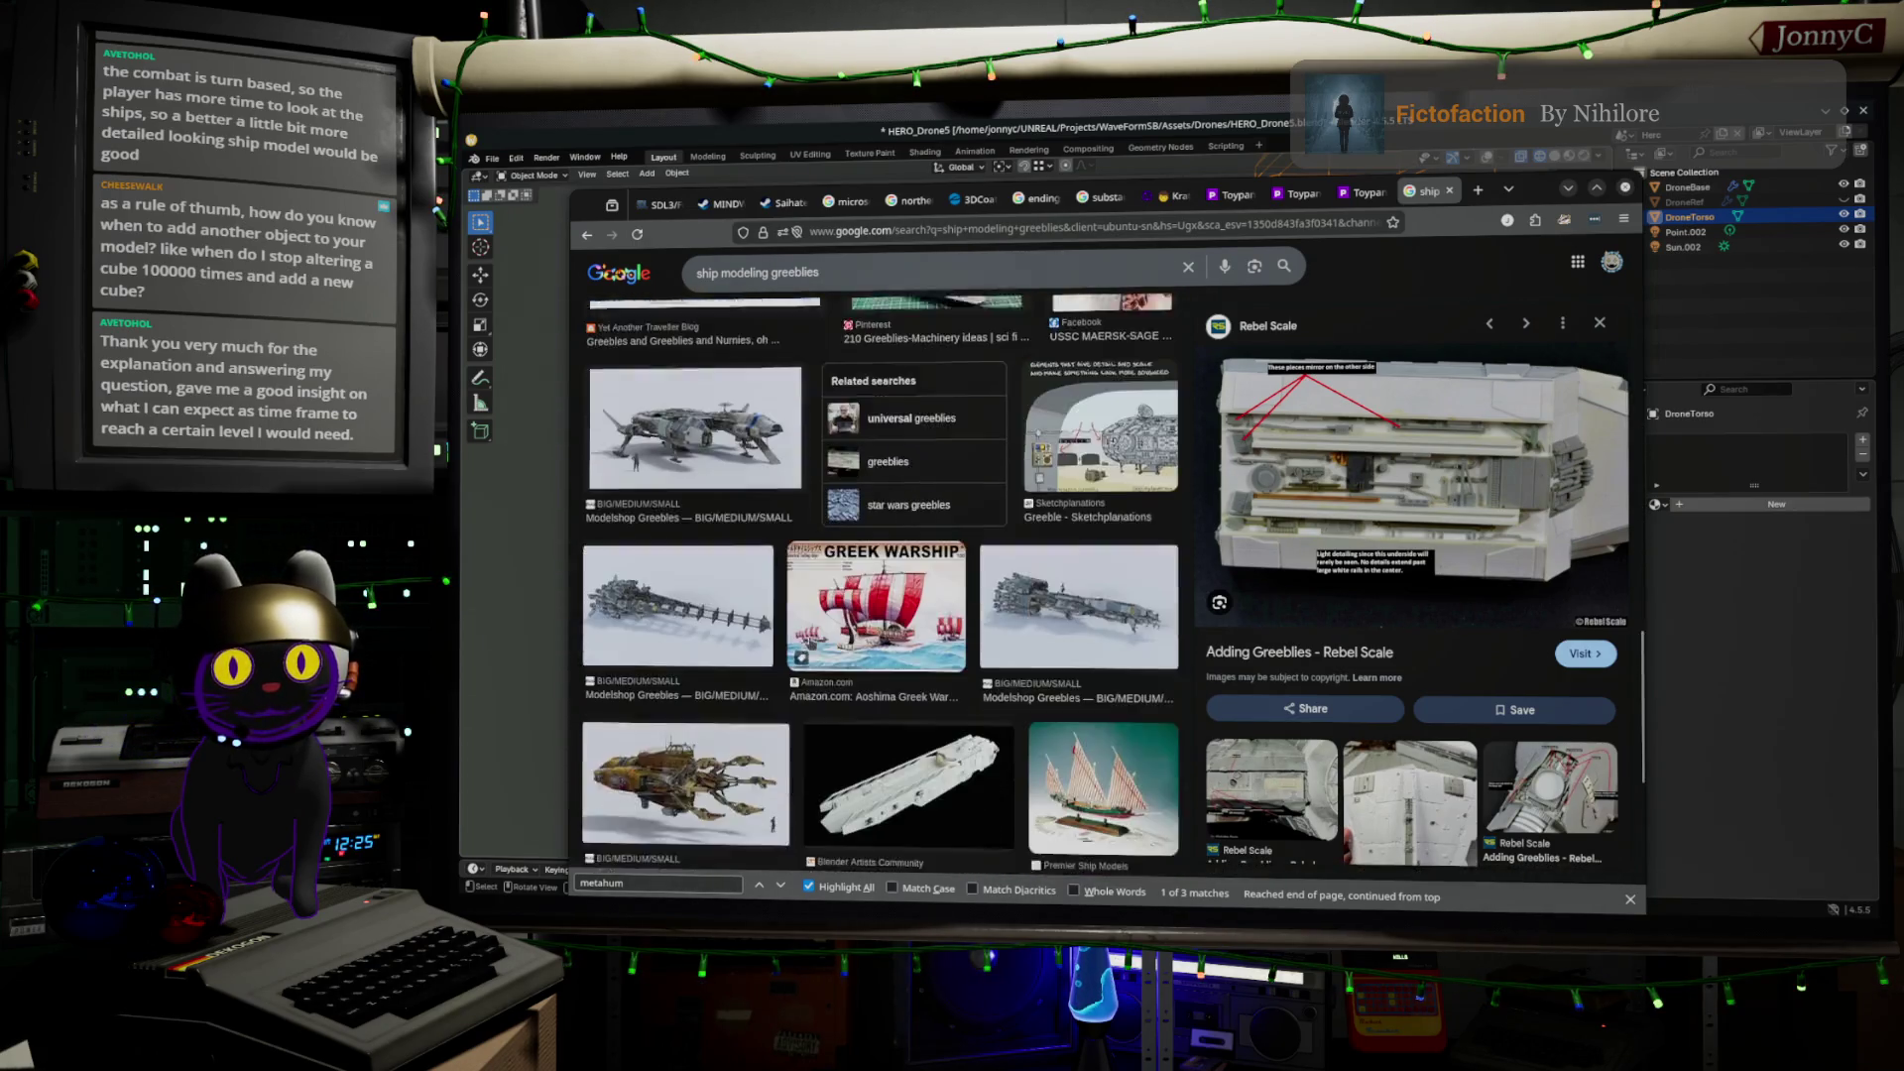
scroll(819, 655, down, 1)
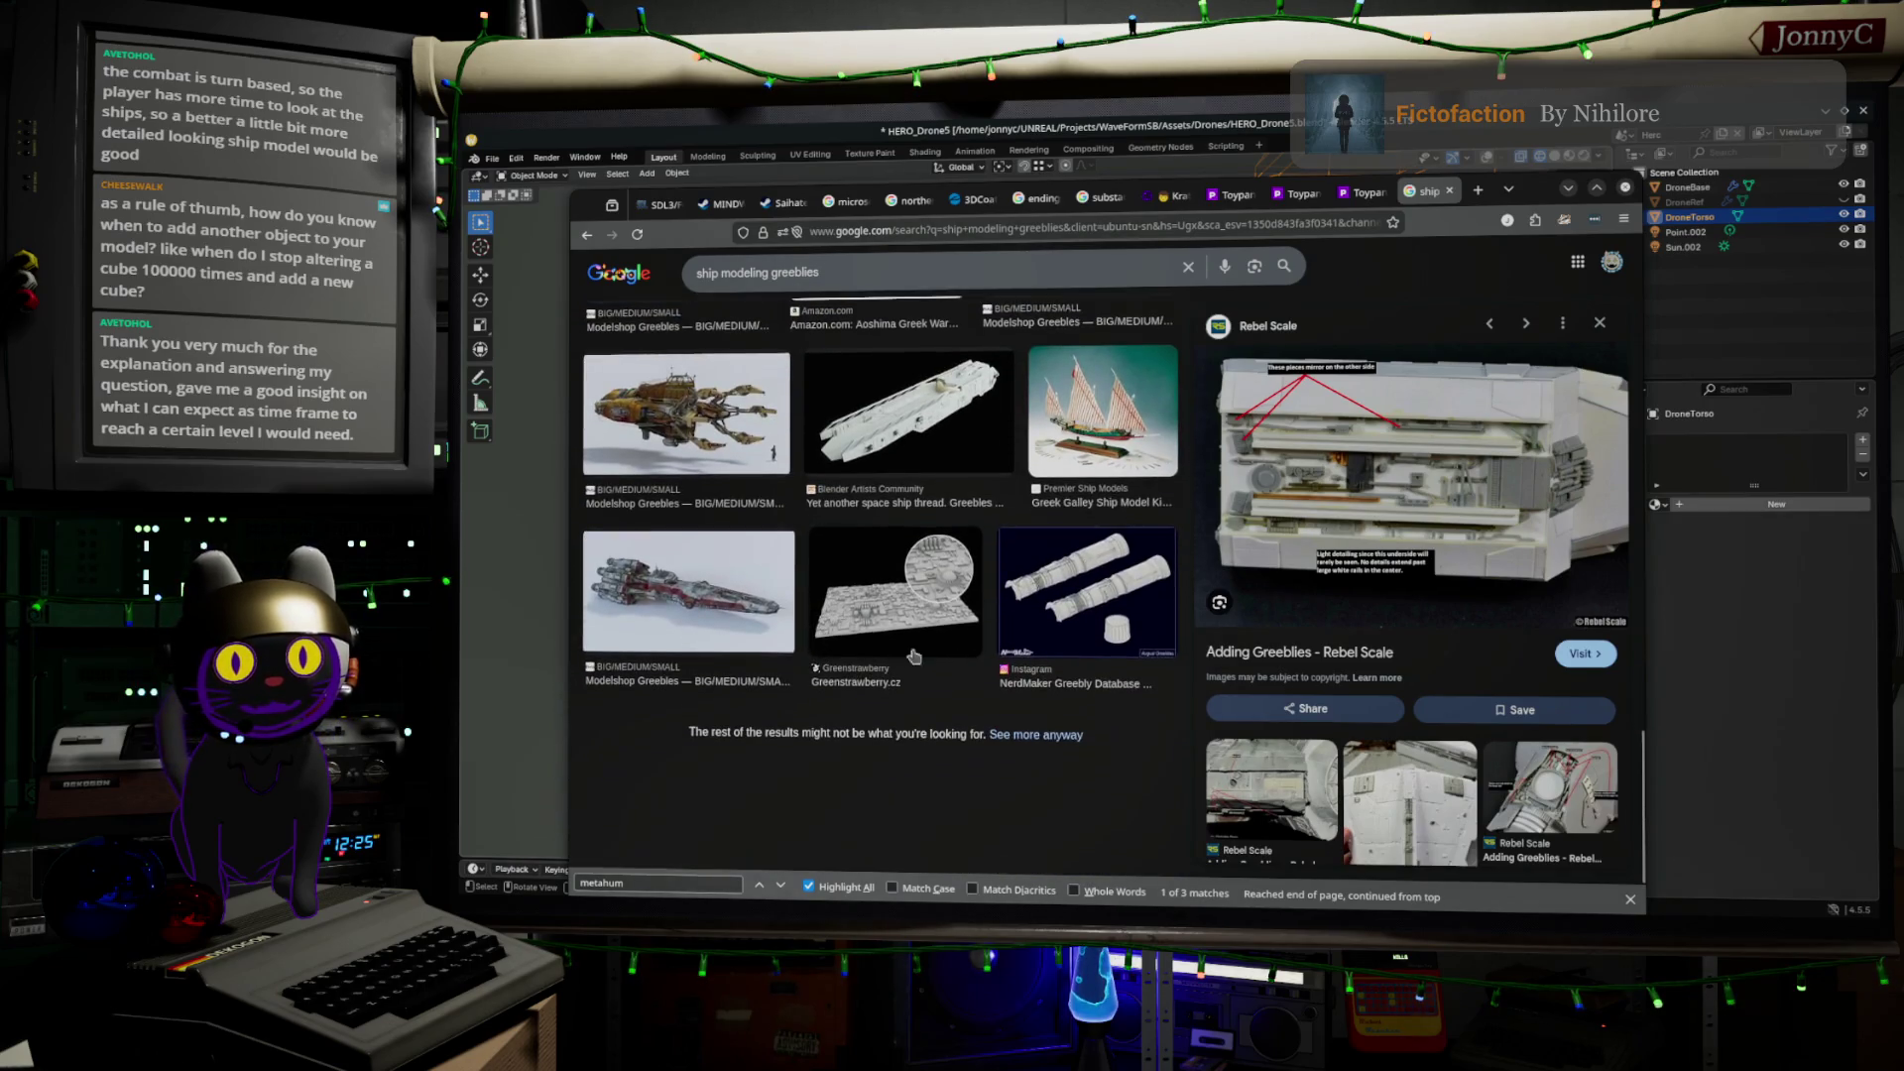
scroll(897, 510, up, 15)
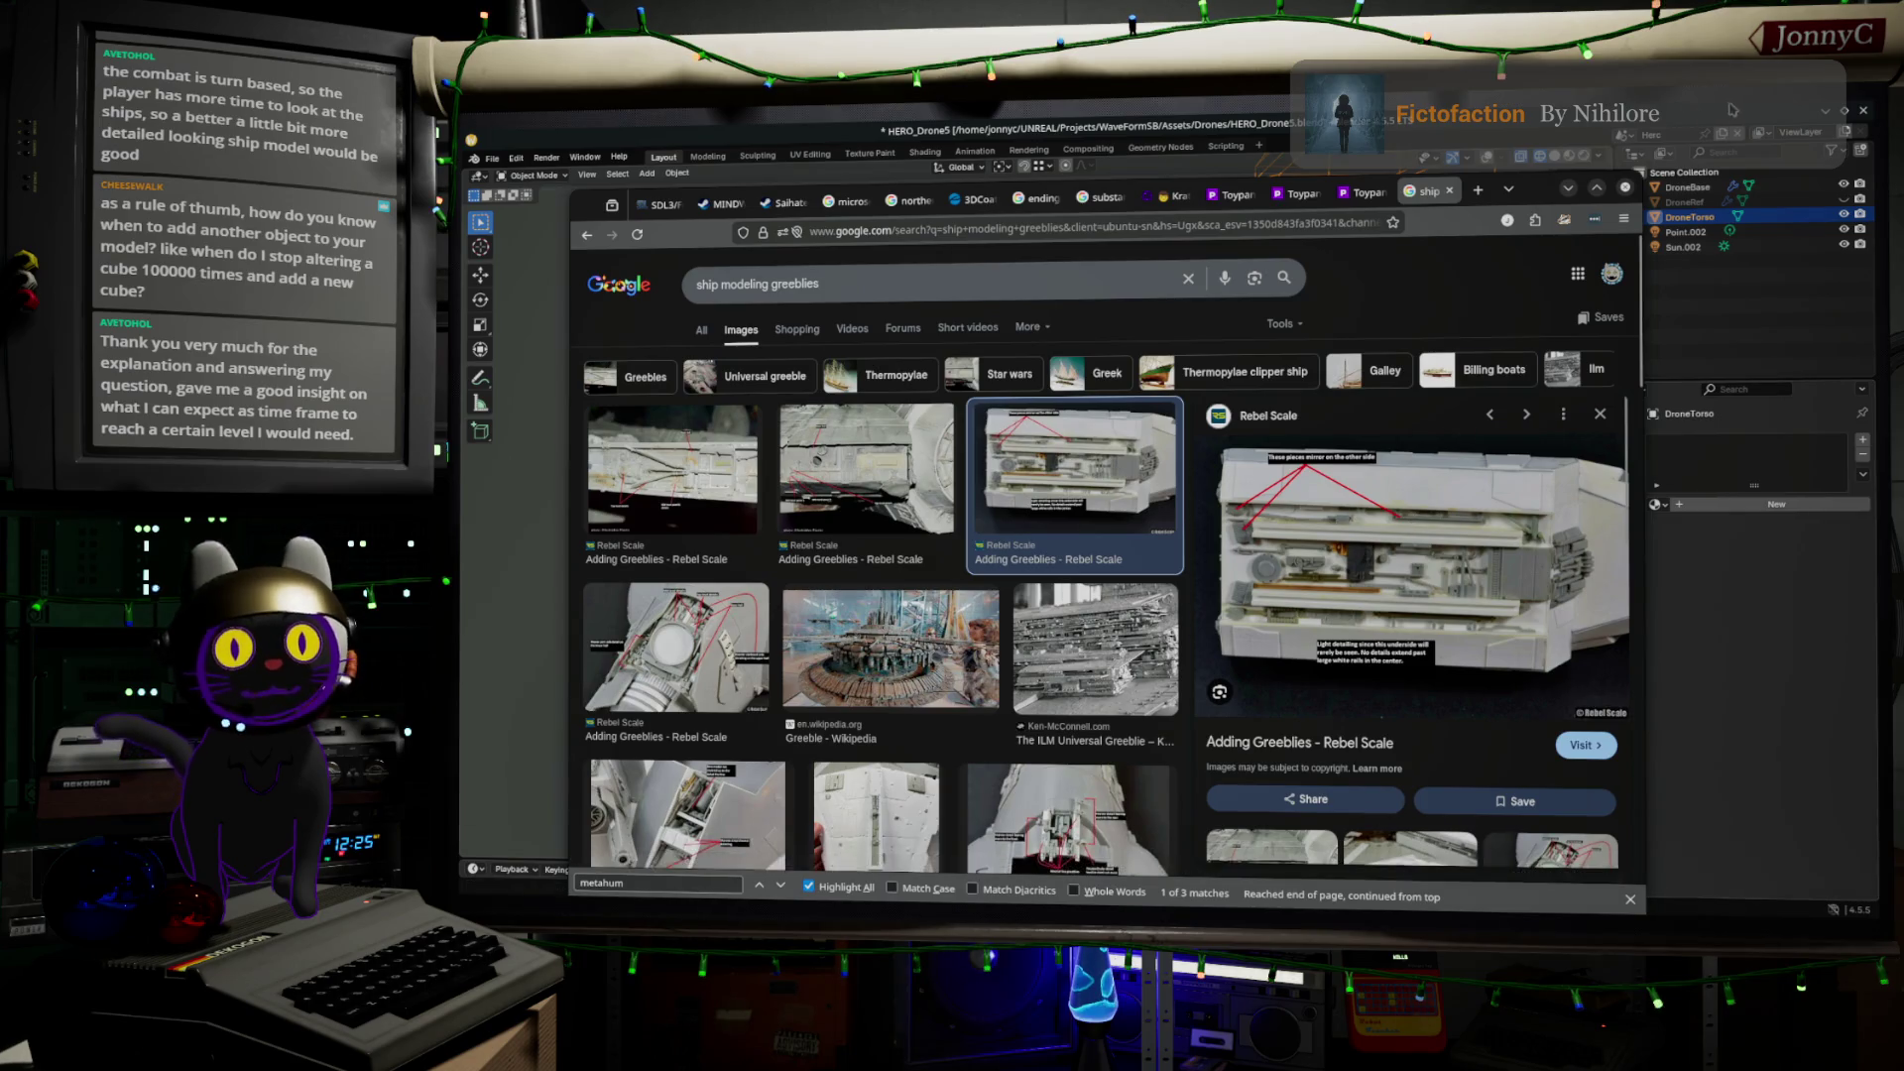
Return from the browser to the drone model and view the torso front-on in orthographic
click(1566, 192)
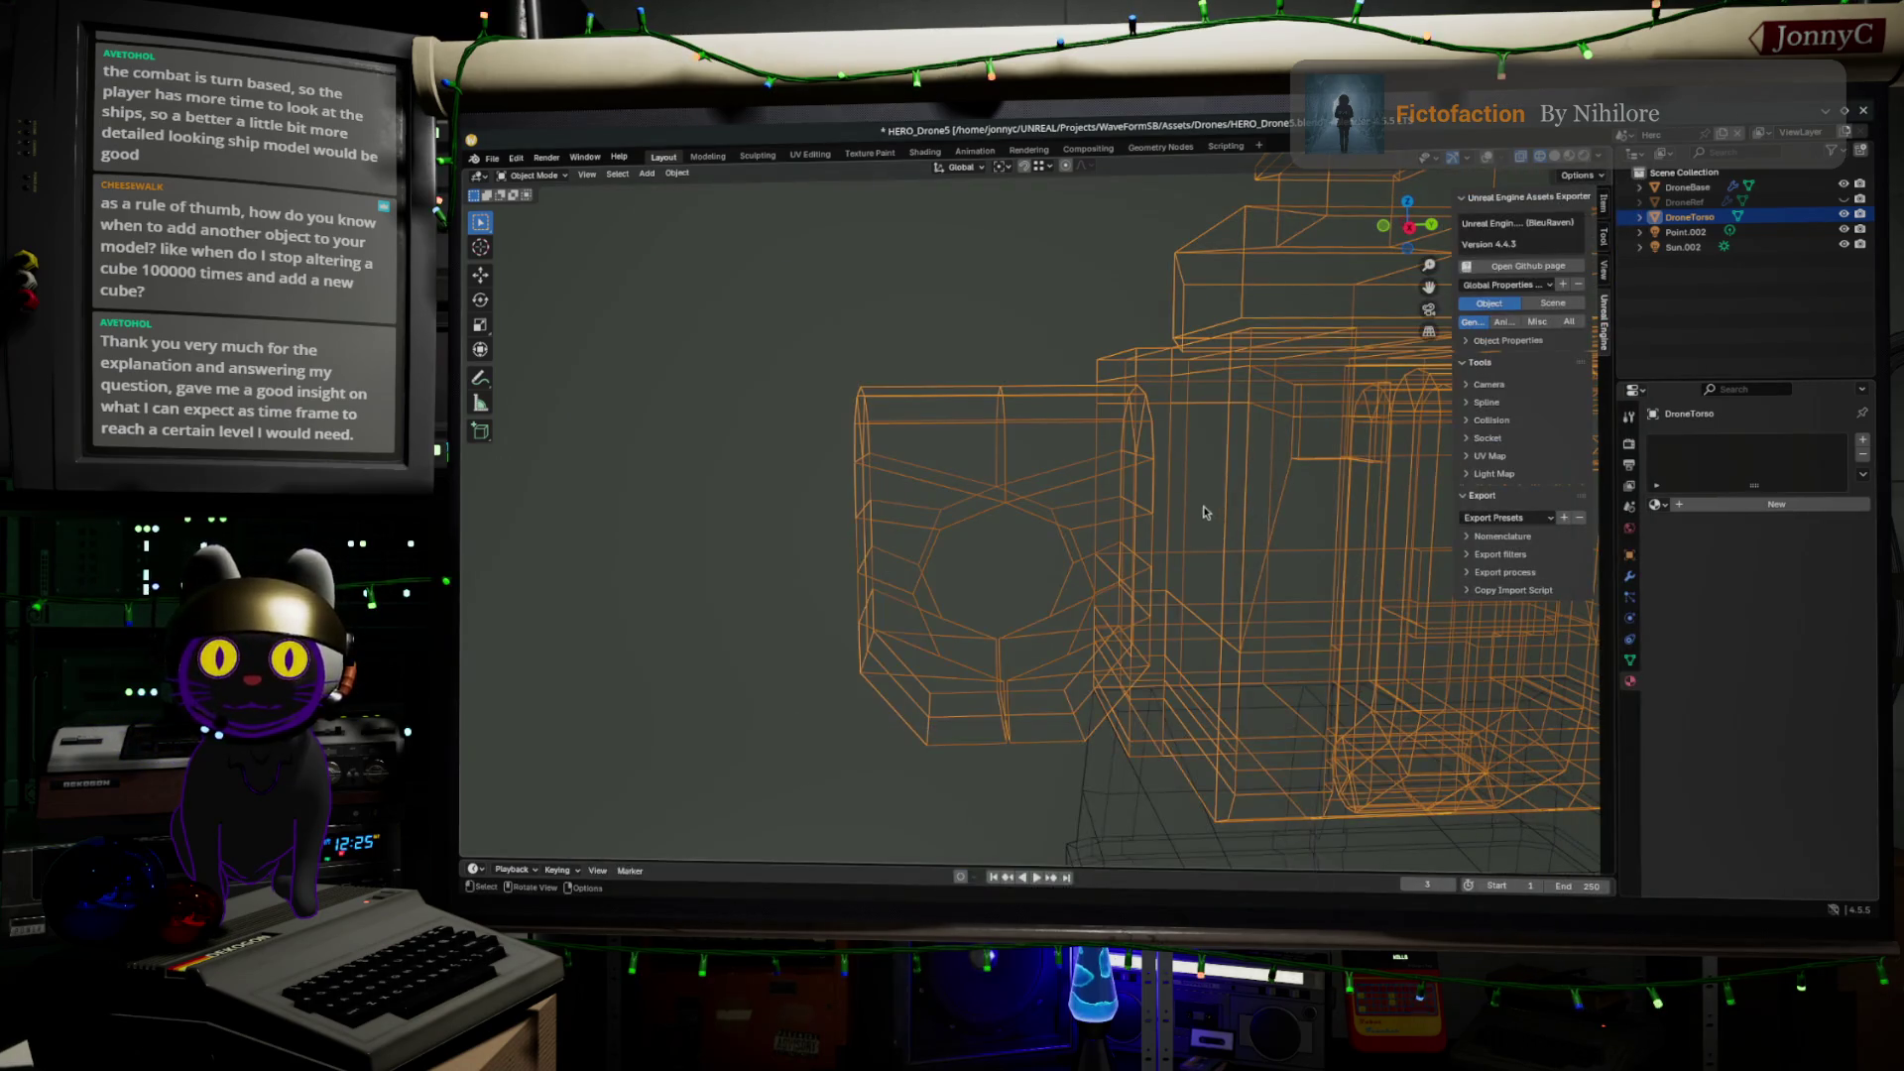
shift+middle_drag(971, 482, 1021, 510)
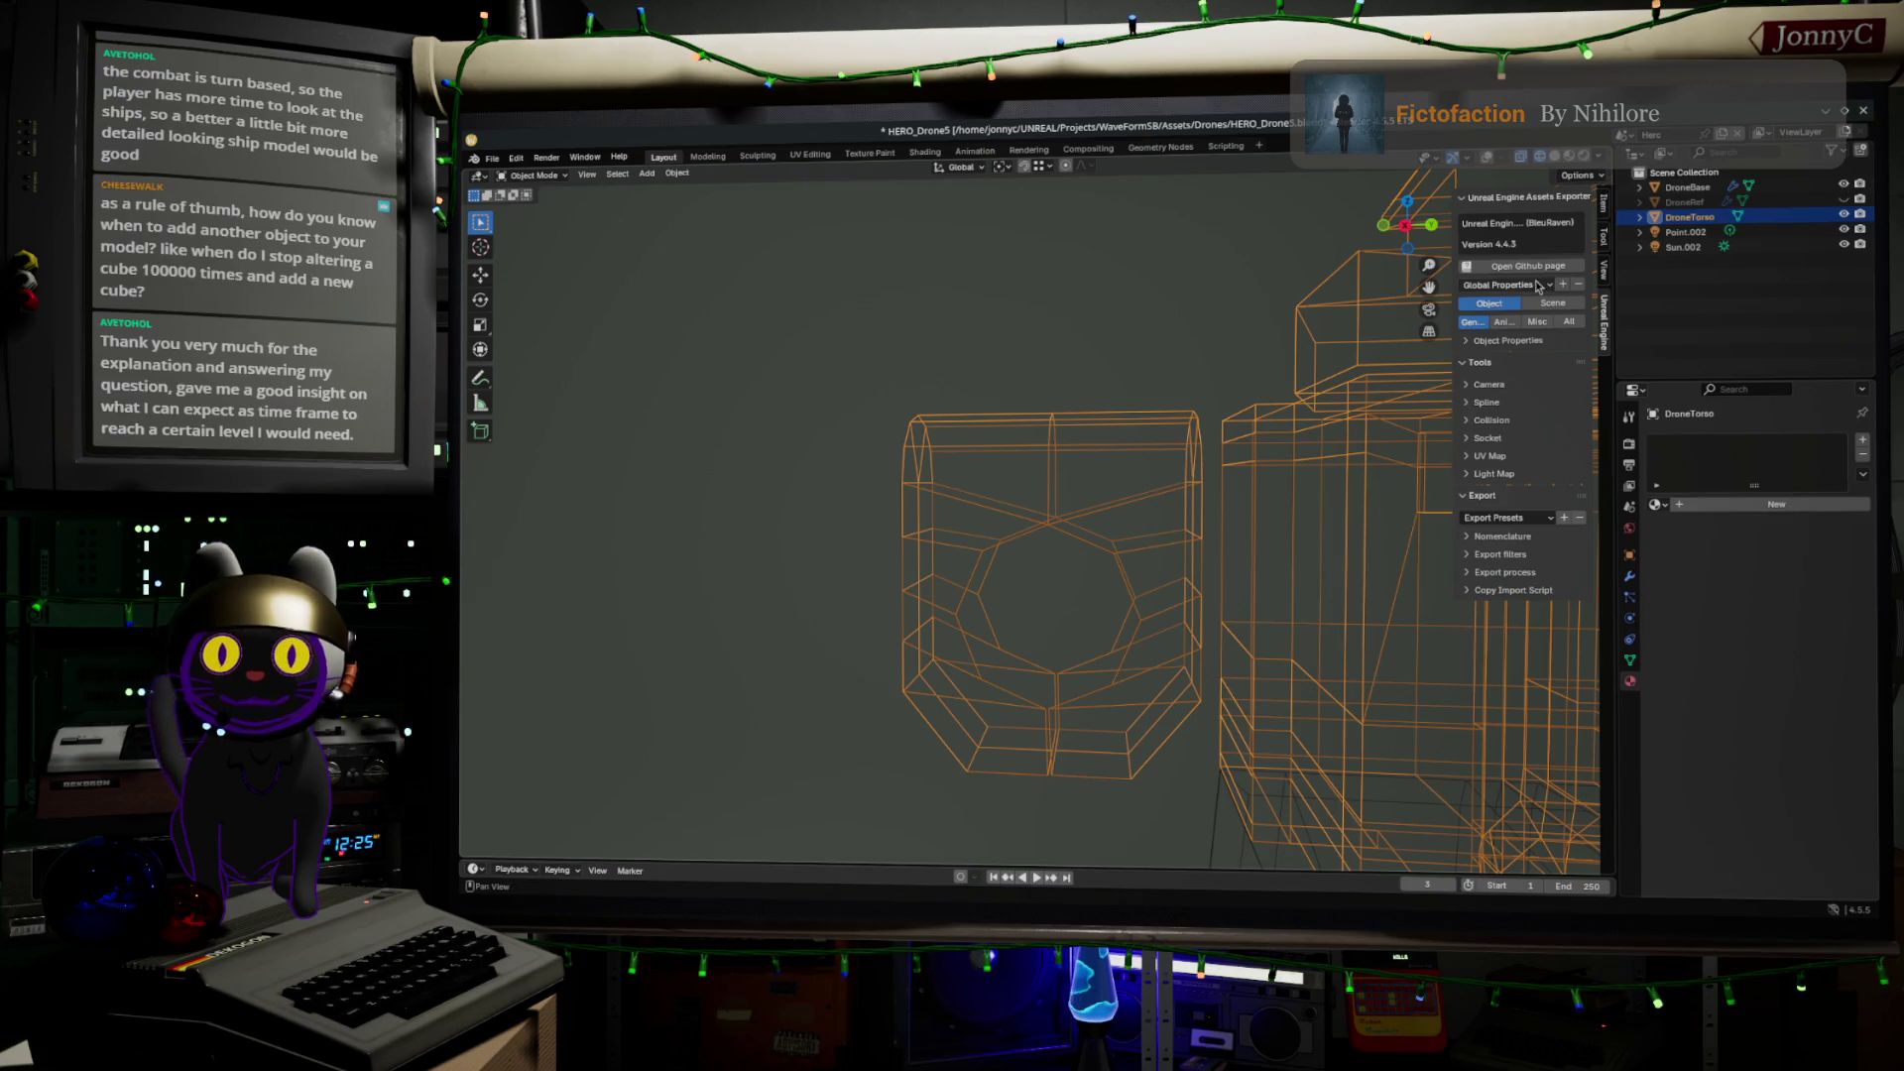
click(1406, 225)
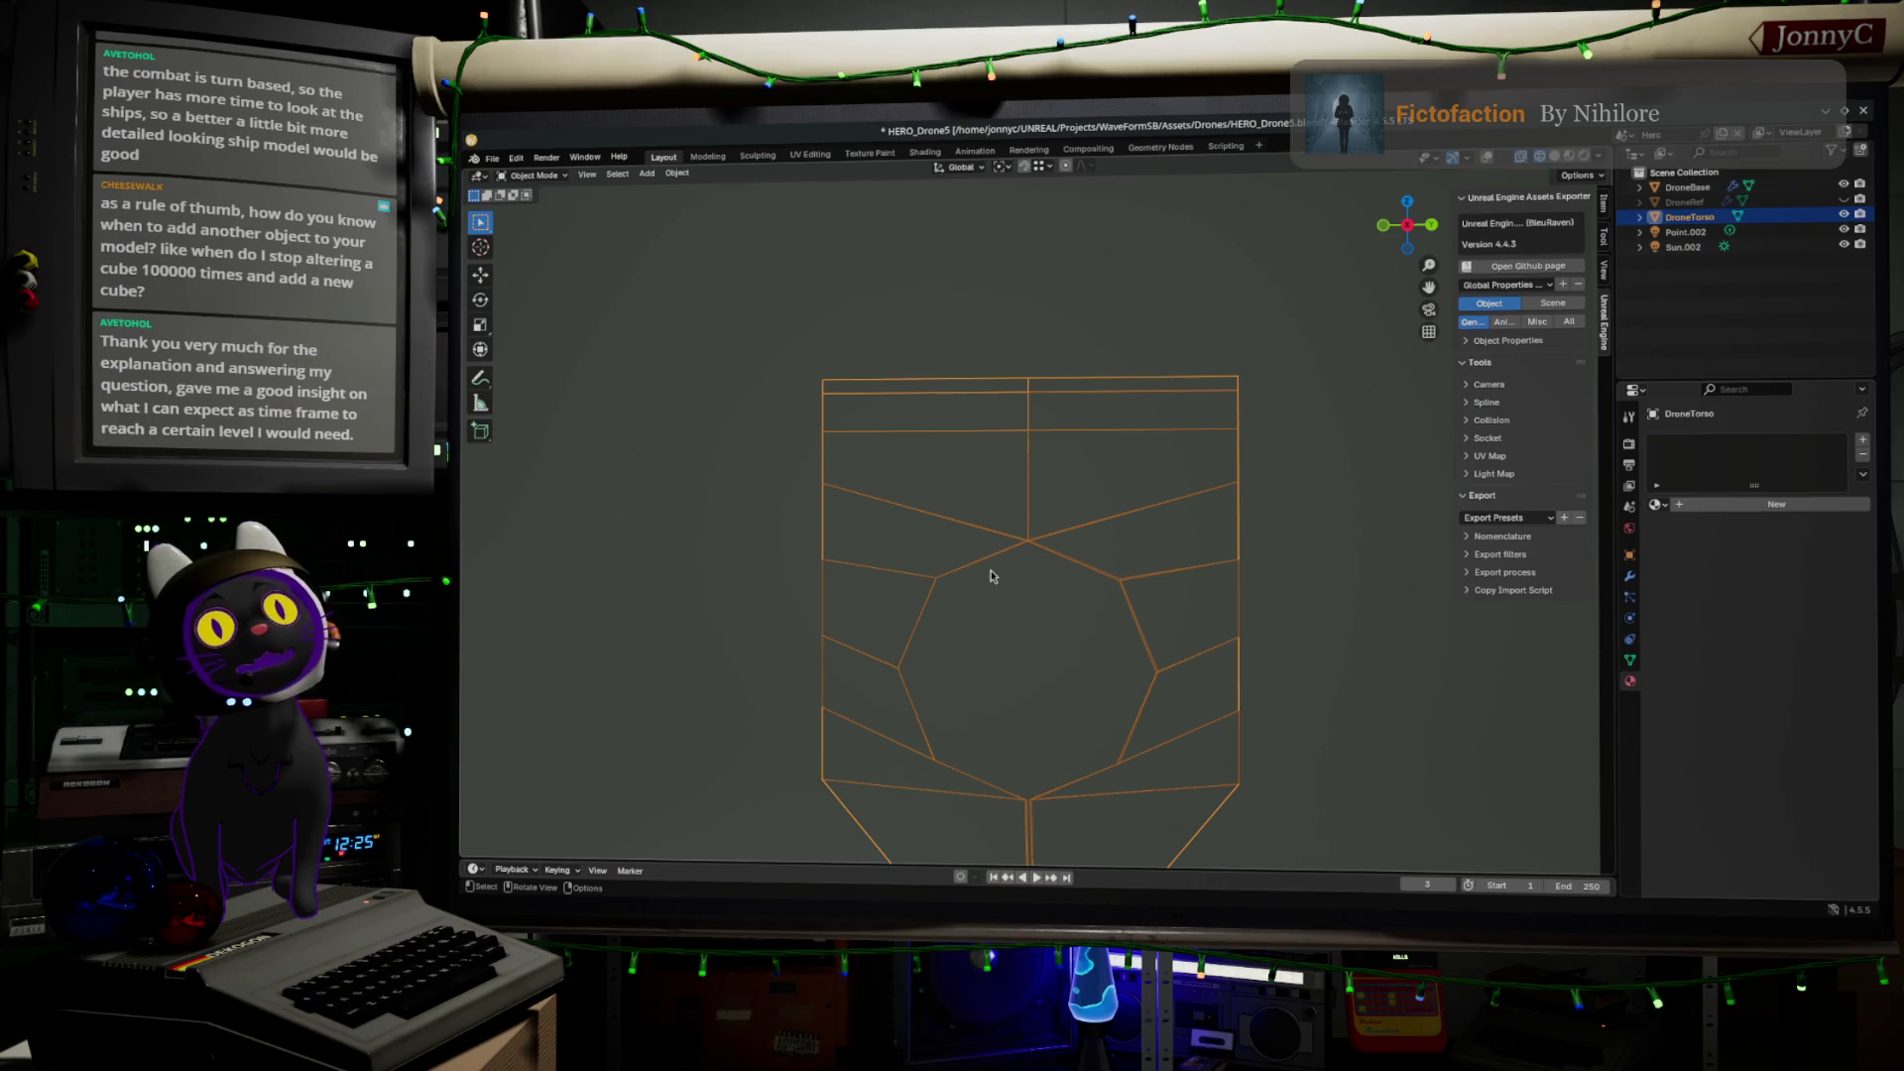
Toggle the torso between Object and Edit Mode while orbiting to a three-quarter view
key(Tab)
scroll(1012, 541, up, 4)
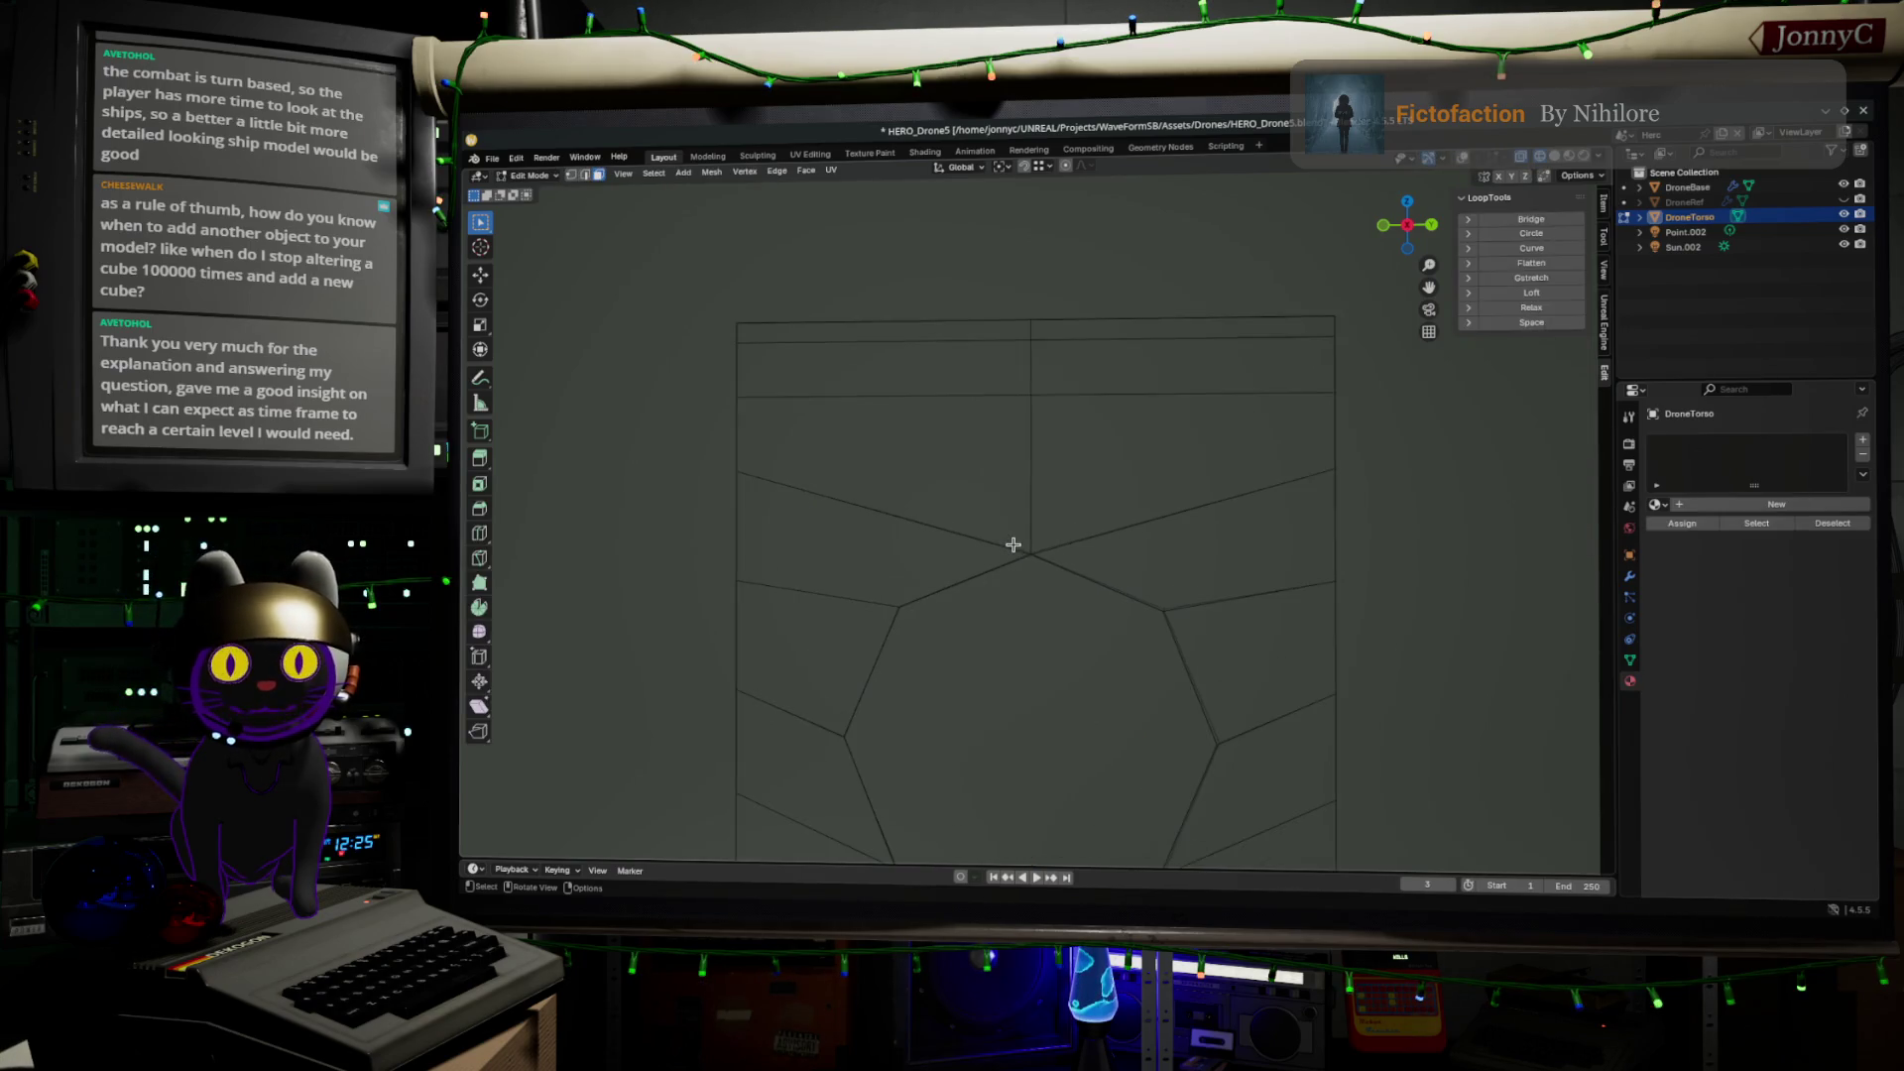
key(Tab)
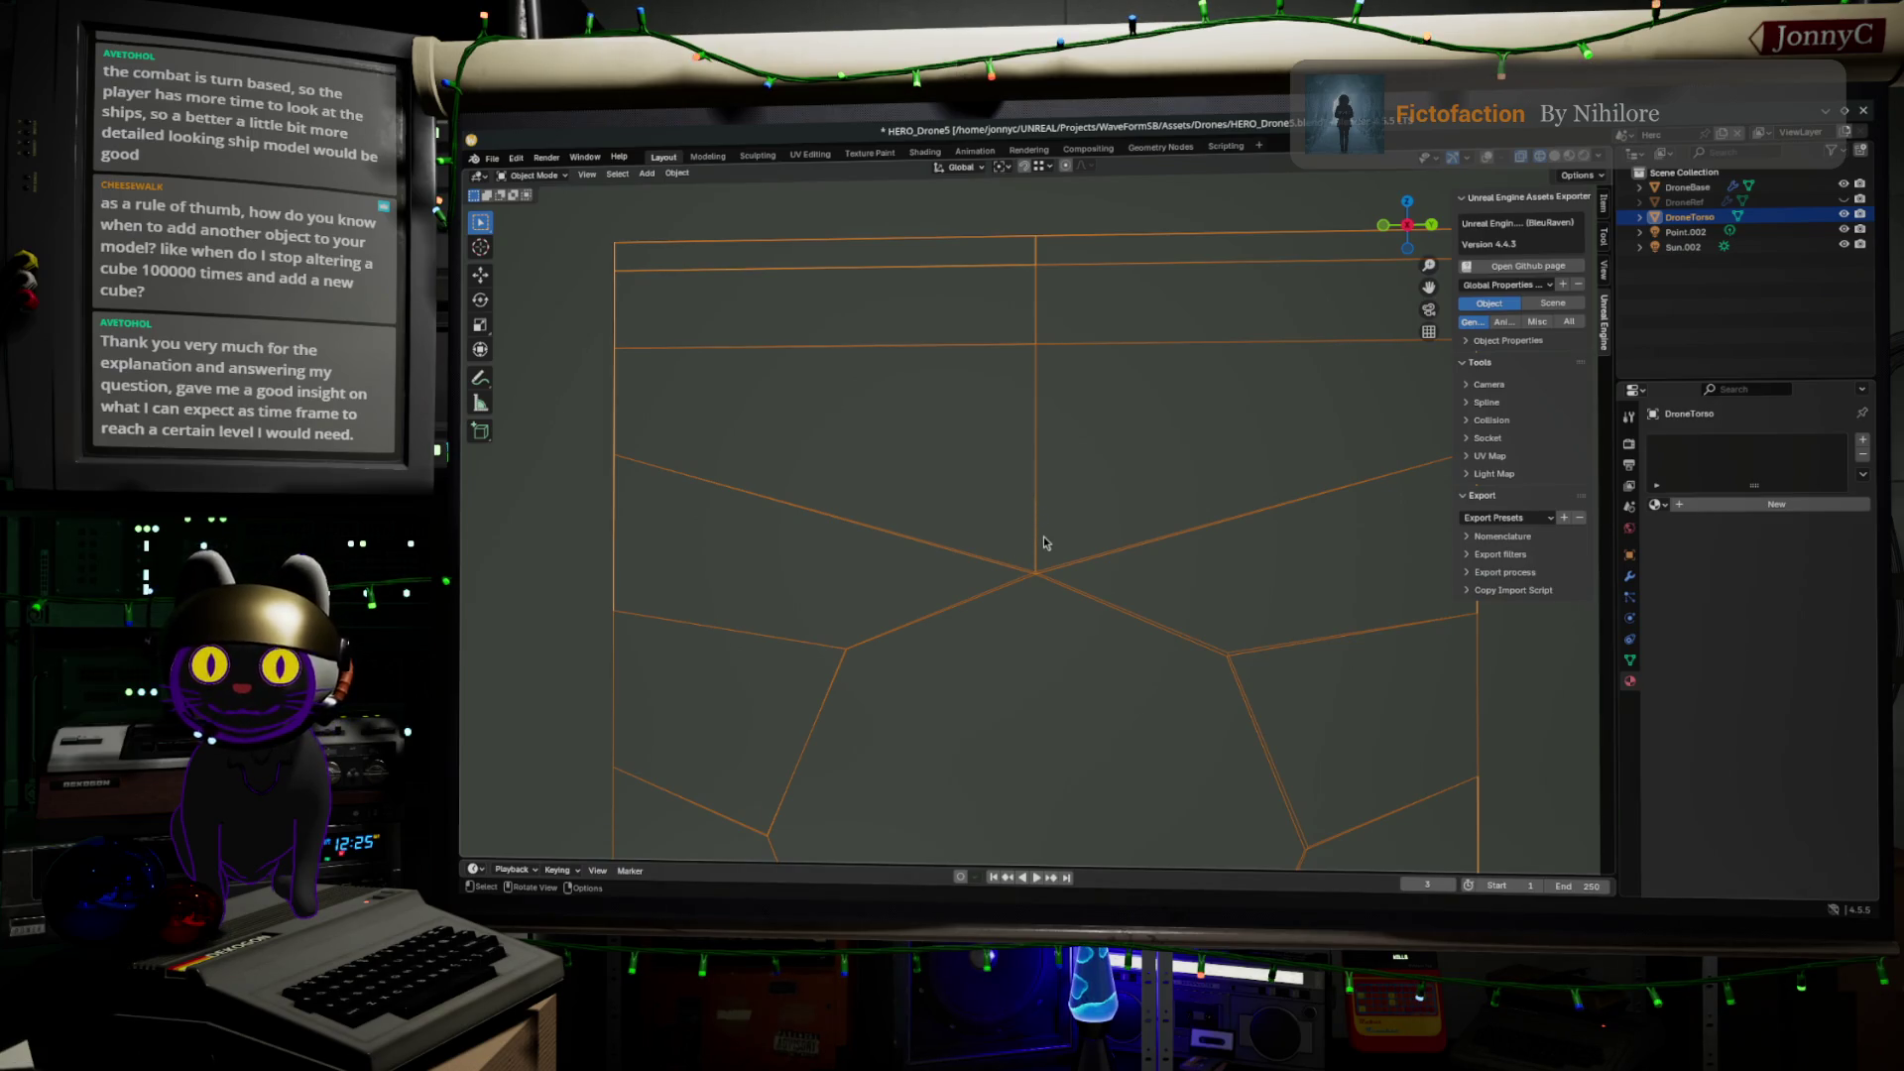
key(Tab)
scroll(989, 545, down, 2)
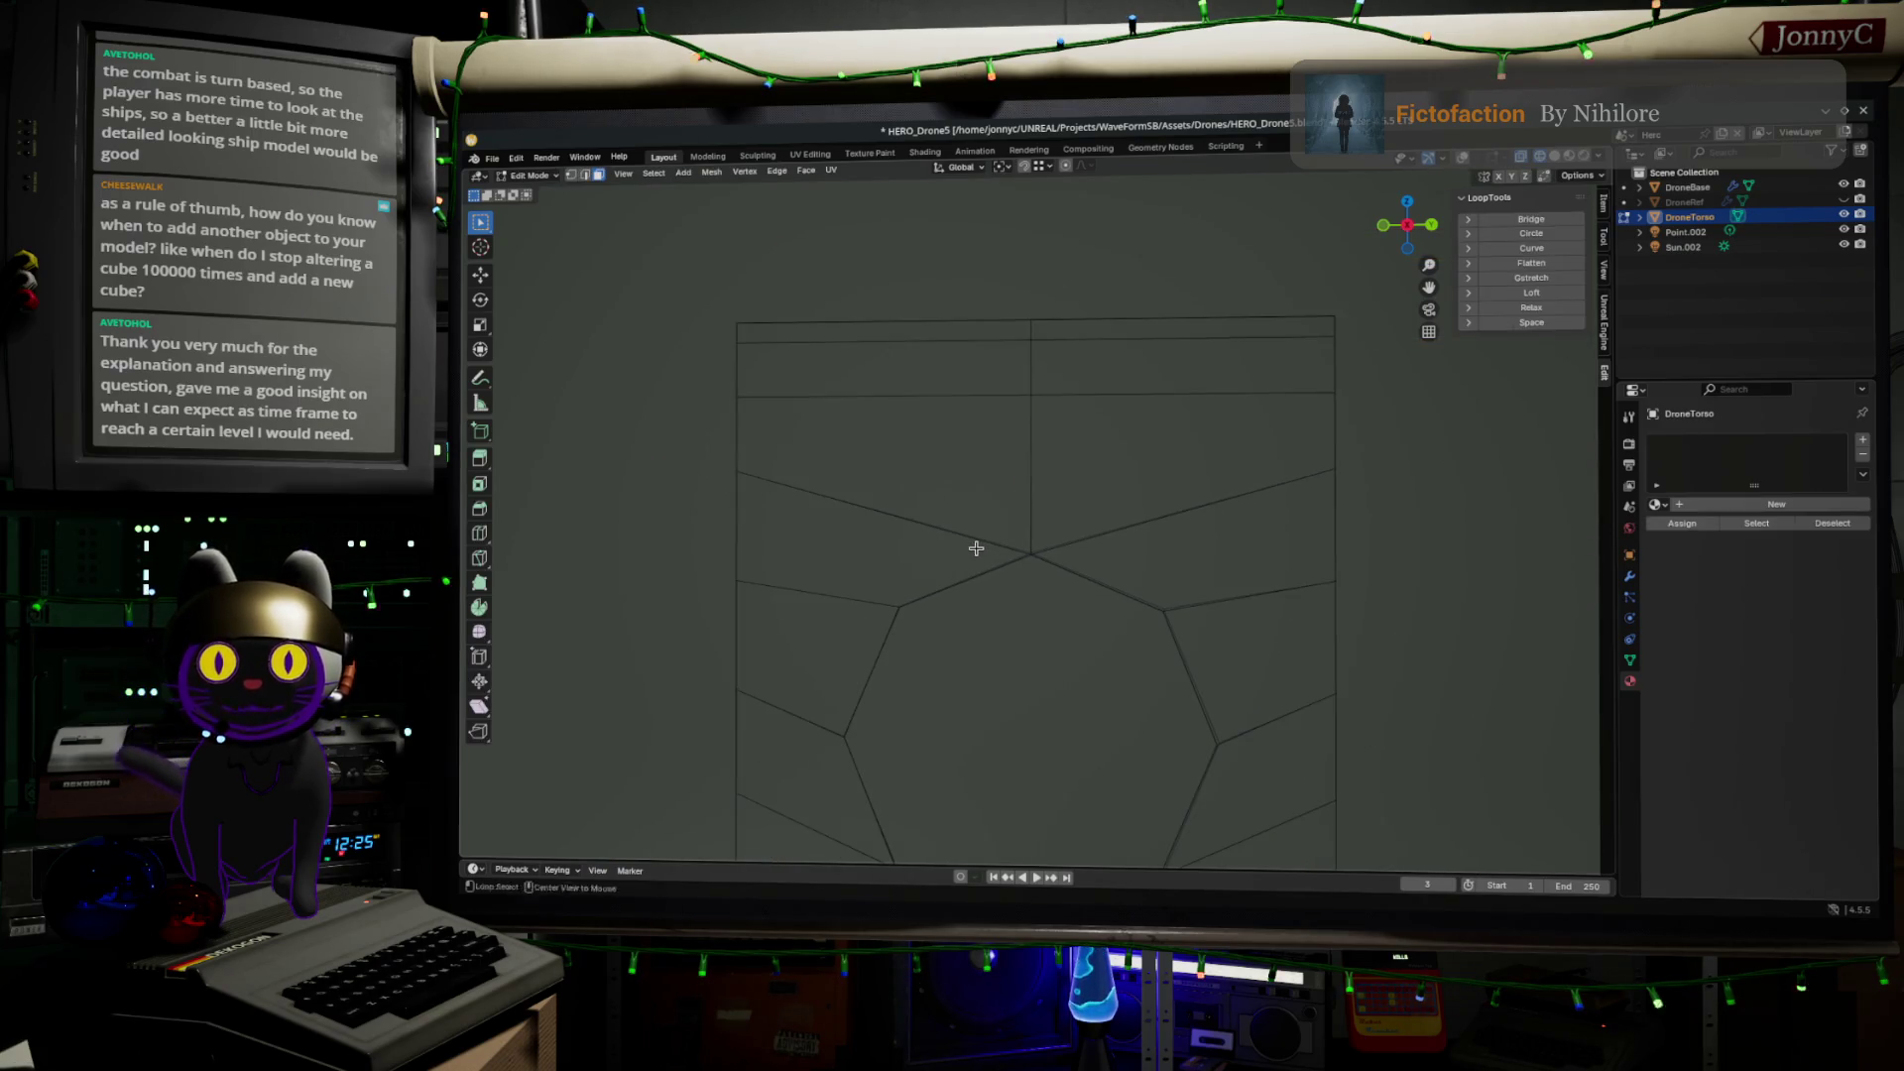
scroll(979, 540, down, 5)
middle_drag(1008, 548, 1024, 549)
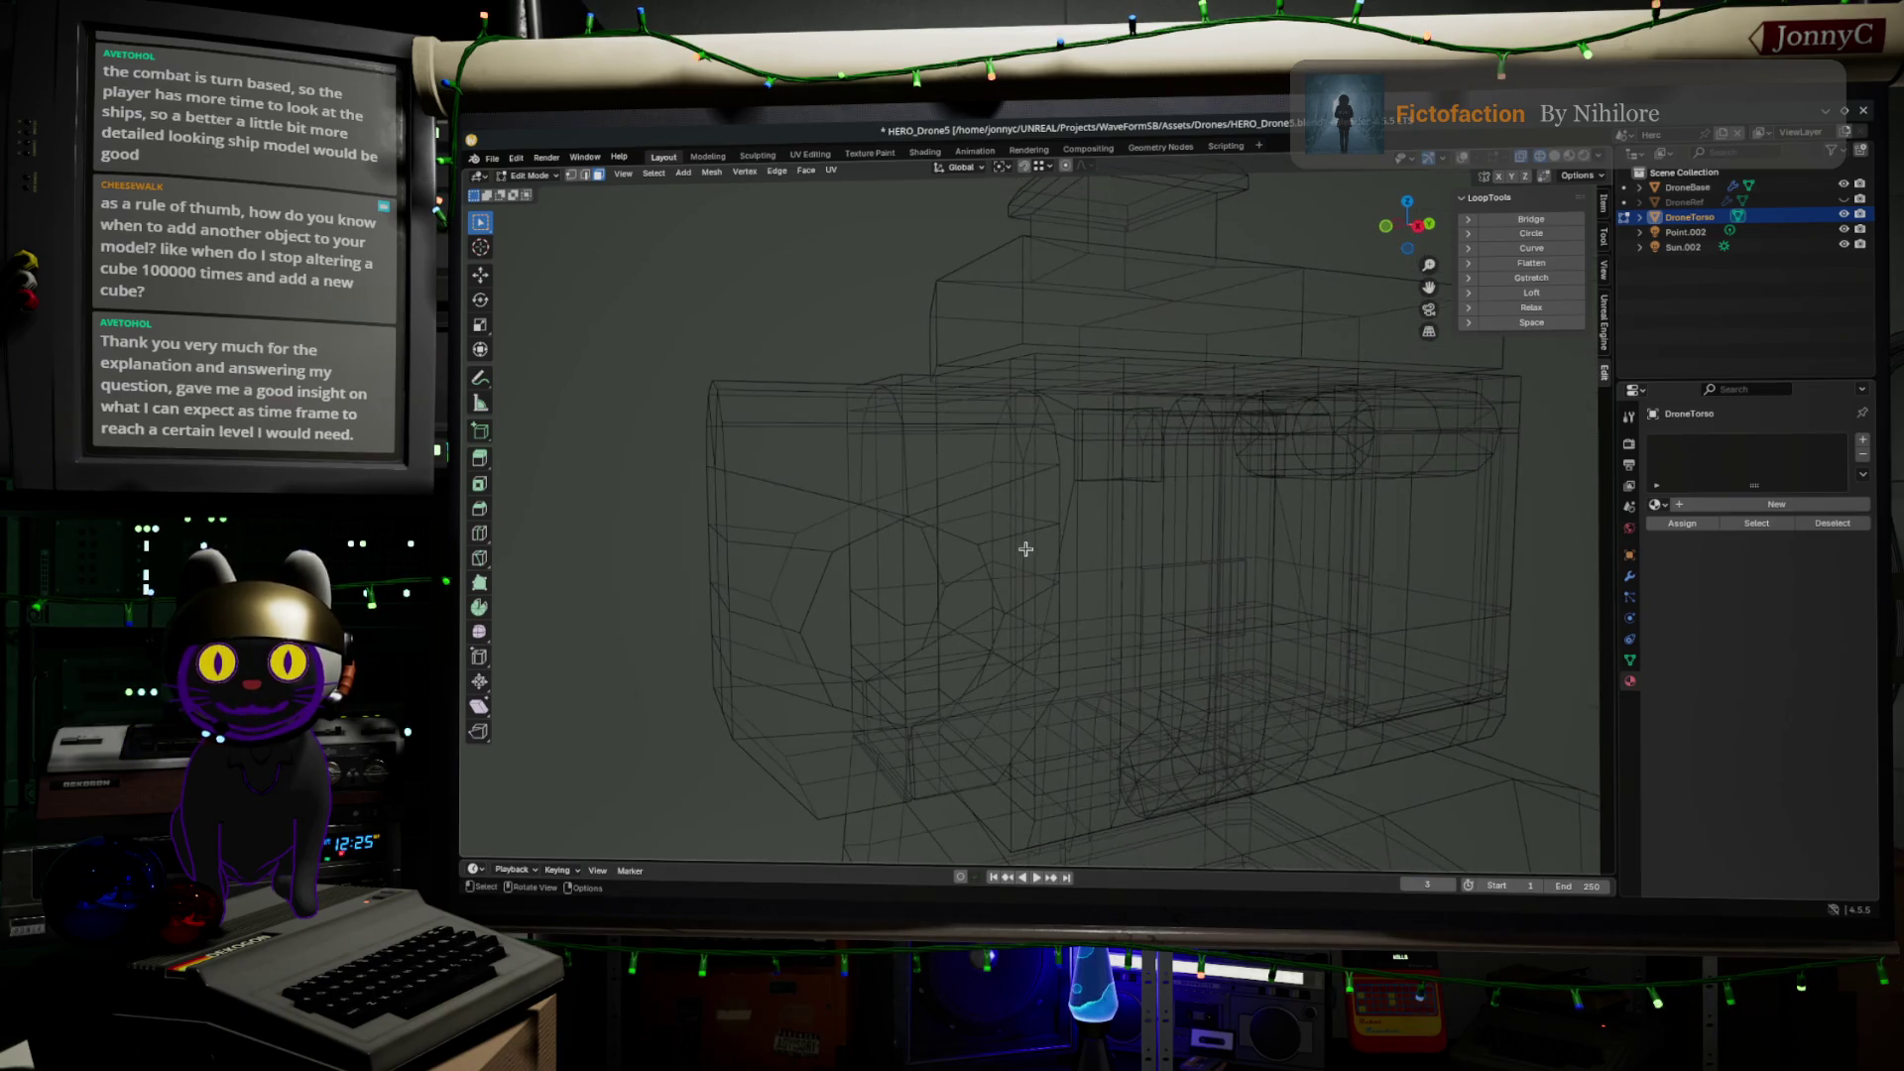
key(Tab)
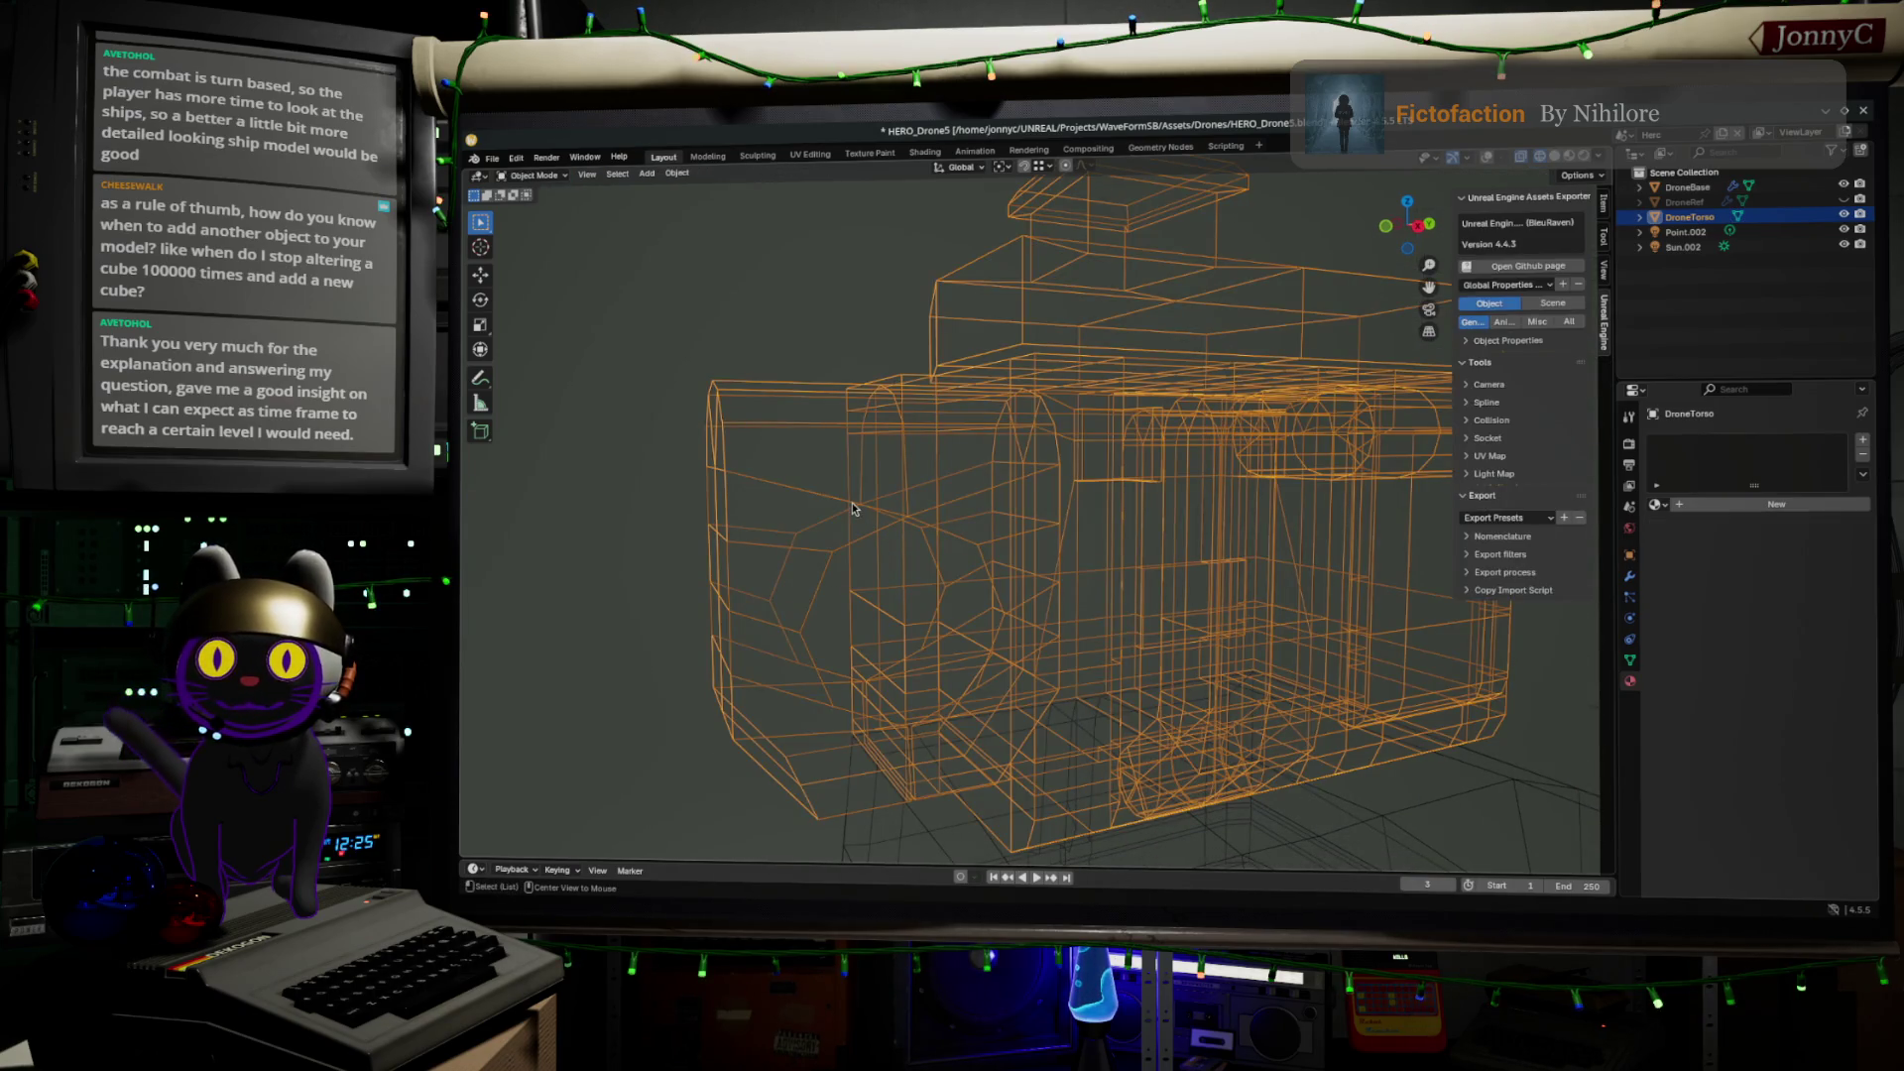
mouse_move(853, 502)
middle_down()
mouse_move(736, 516)
mouse_move(775, 526)
middle_up()
key(Tab)
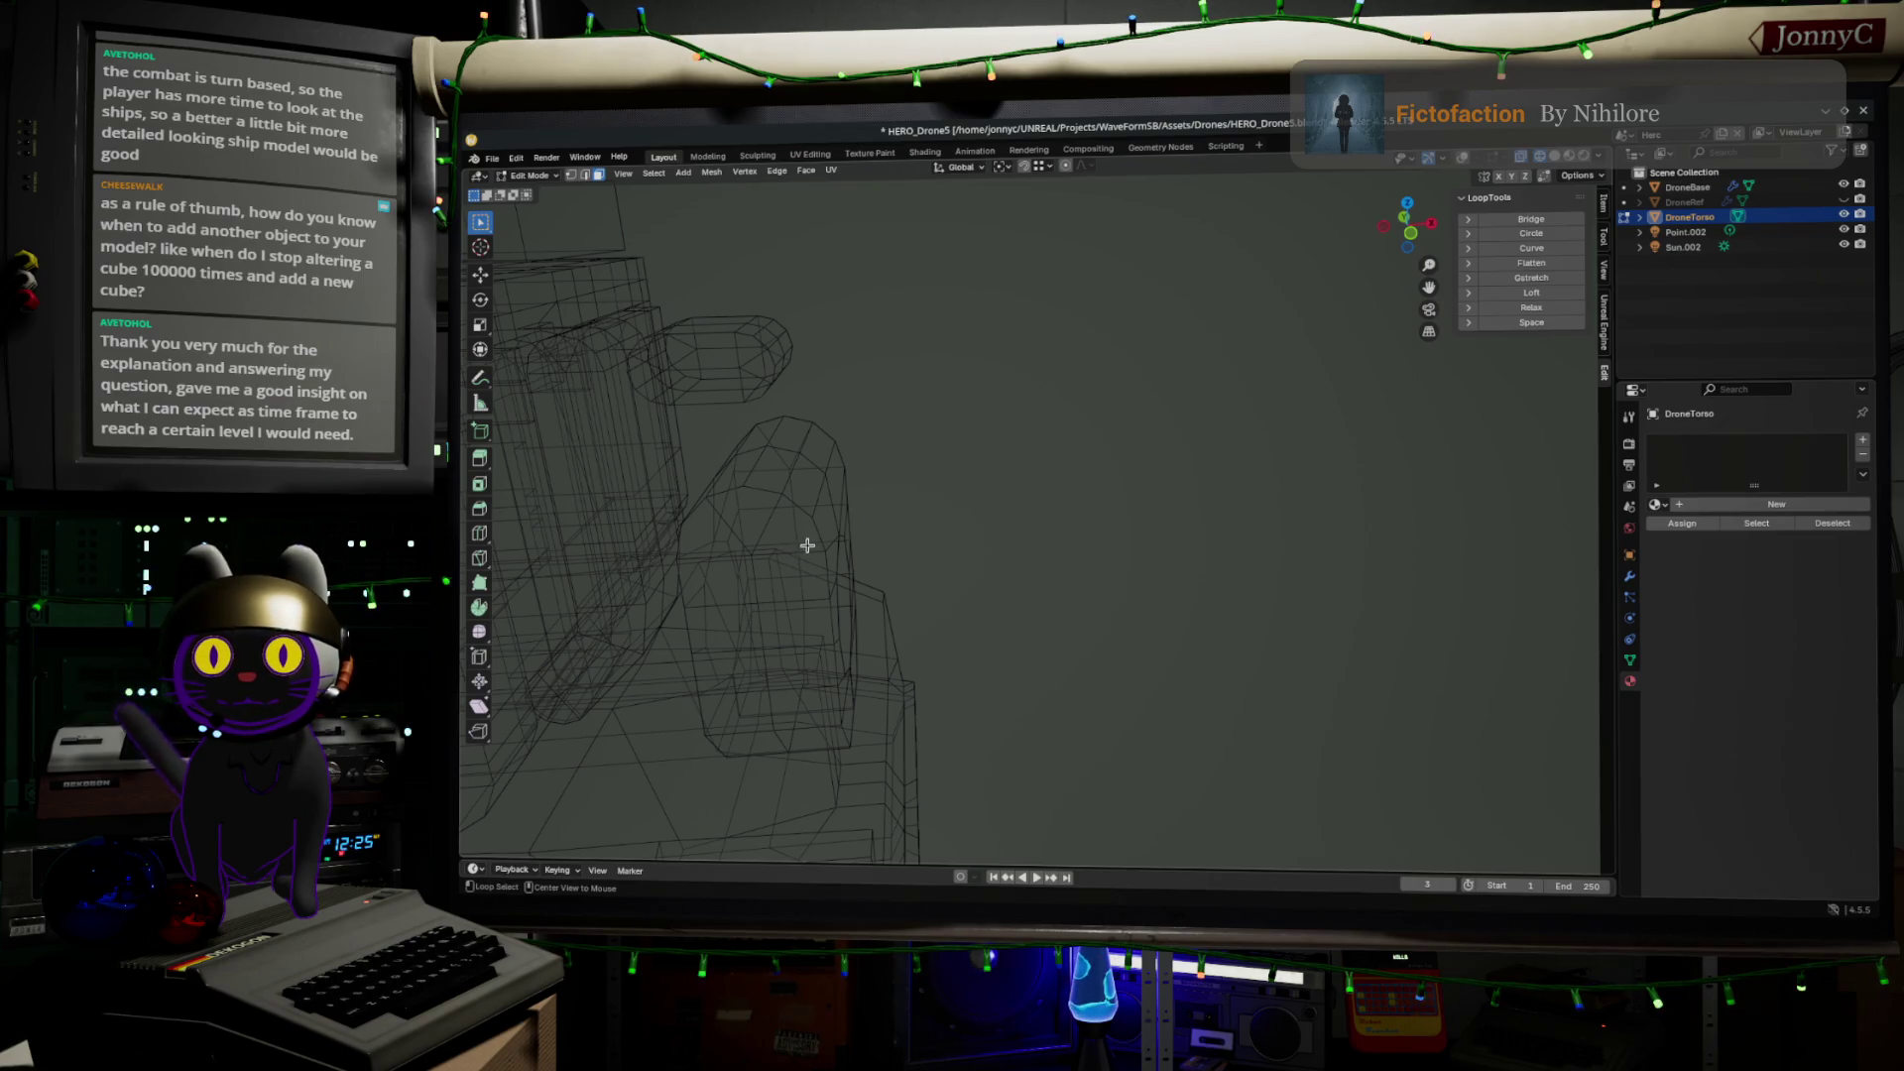
Frame the torso's side block, clear the mesh selection and switch to Edge Select mode
key(KP_Decimal)
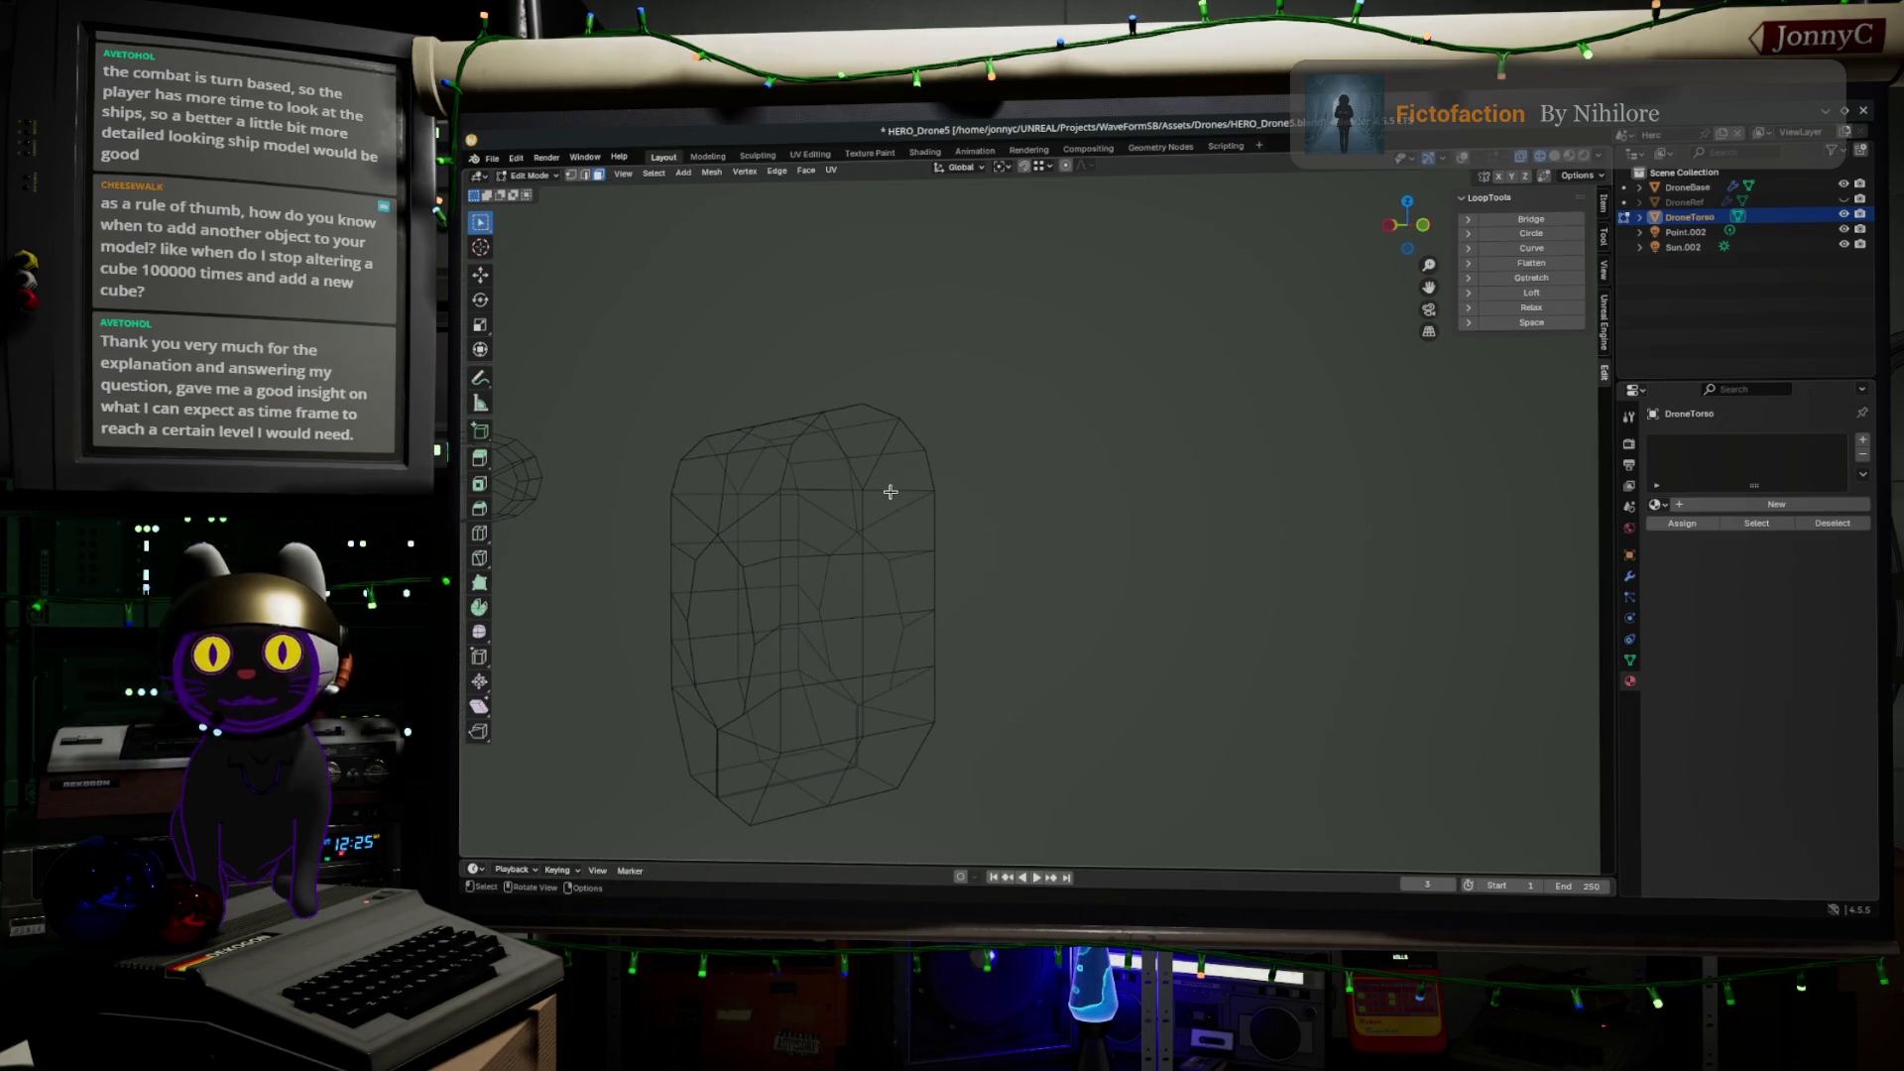
key(a)
key(alt+a)
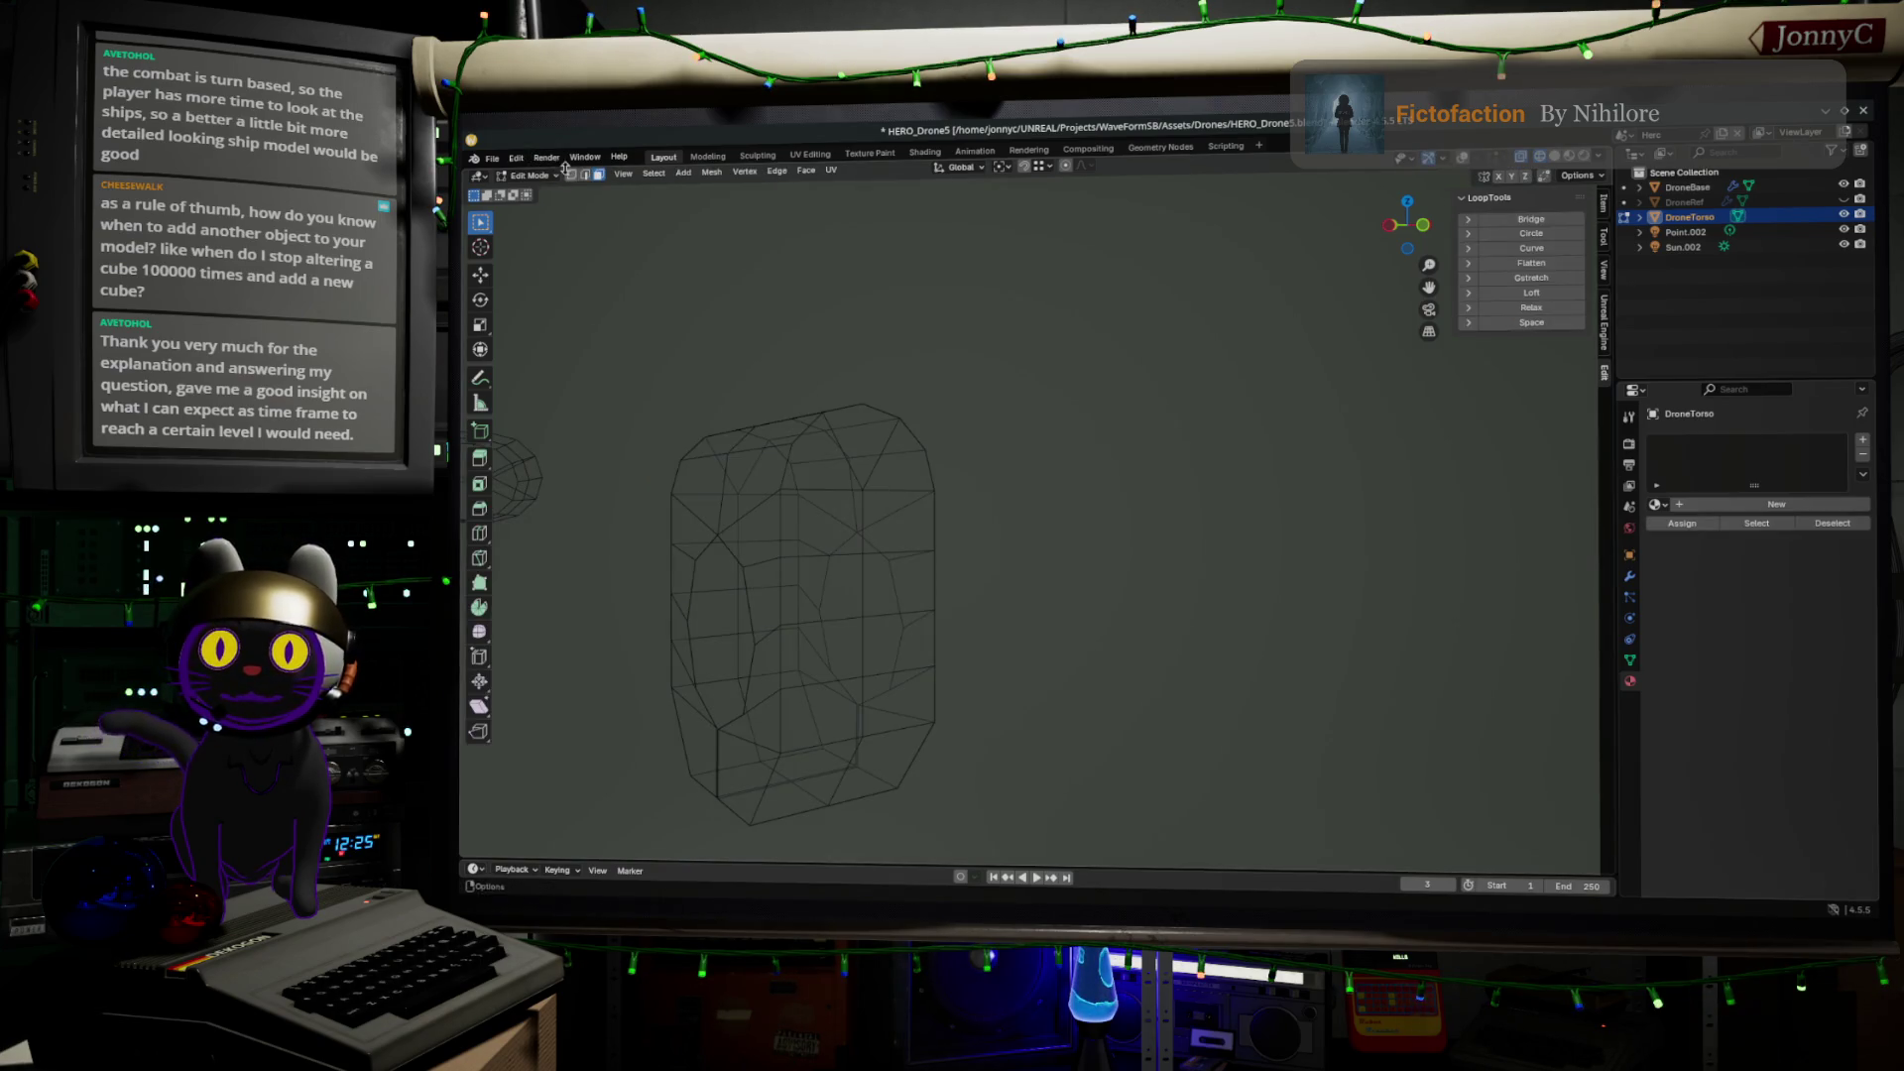
click(584, 174)
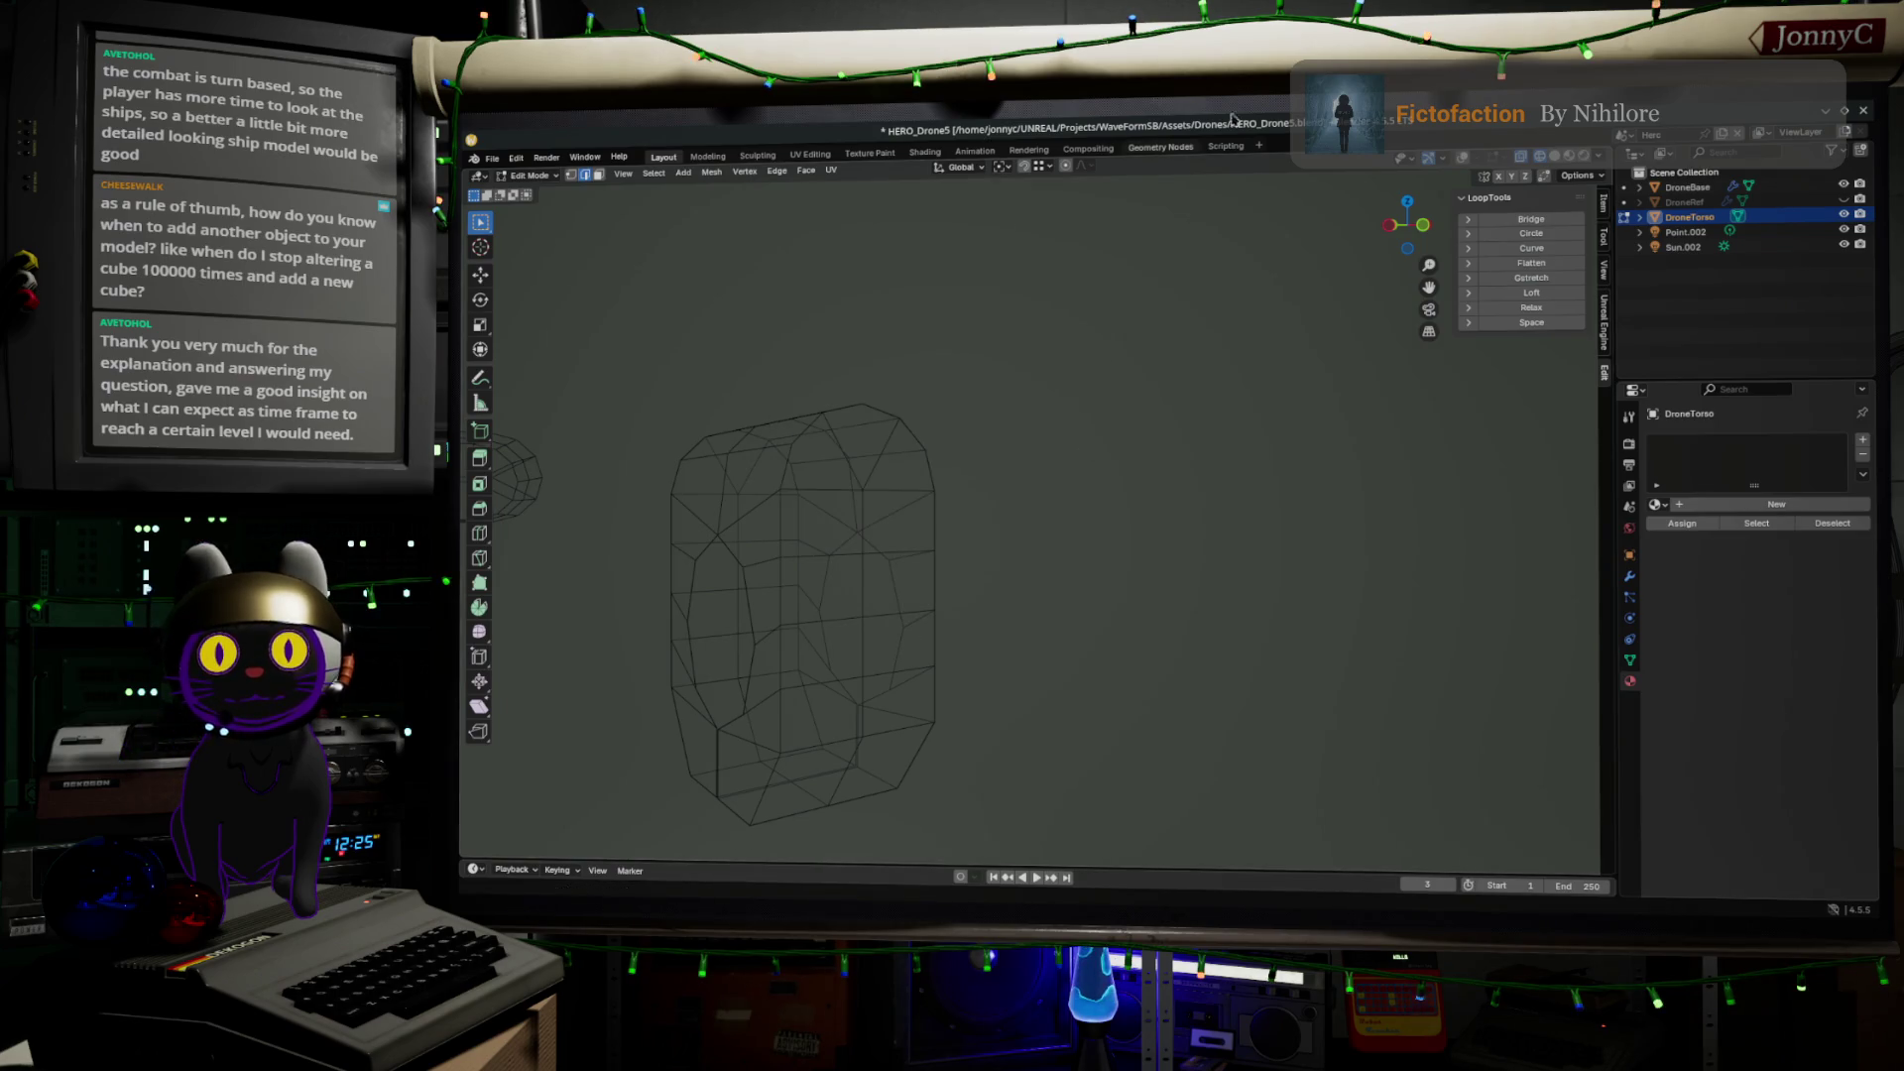
Turn overlays back on and select the edge loop along the block's top
click(1460, 161)
key(alt+a)
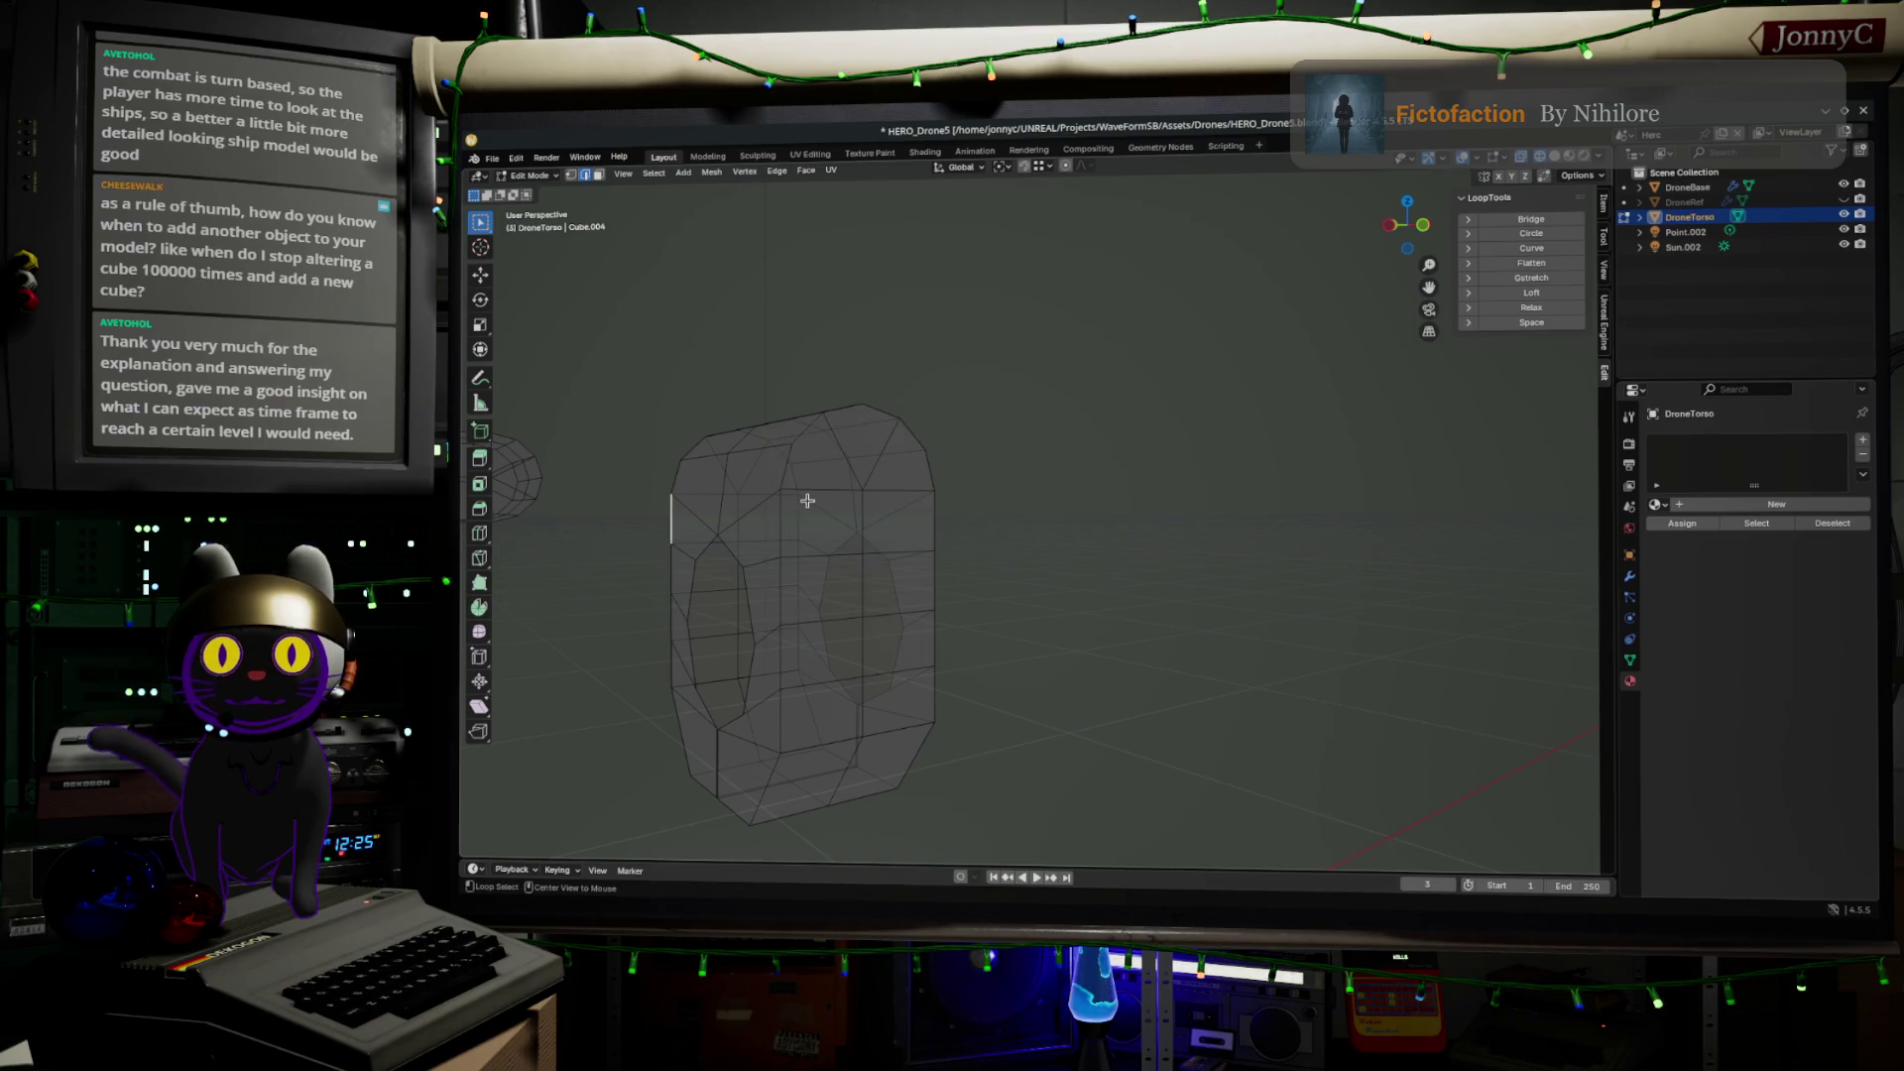
alt+click(816, 492)
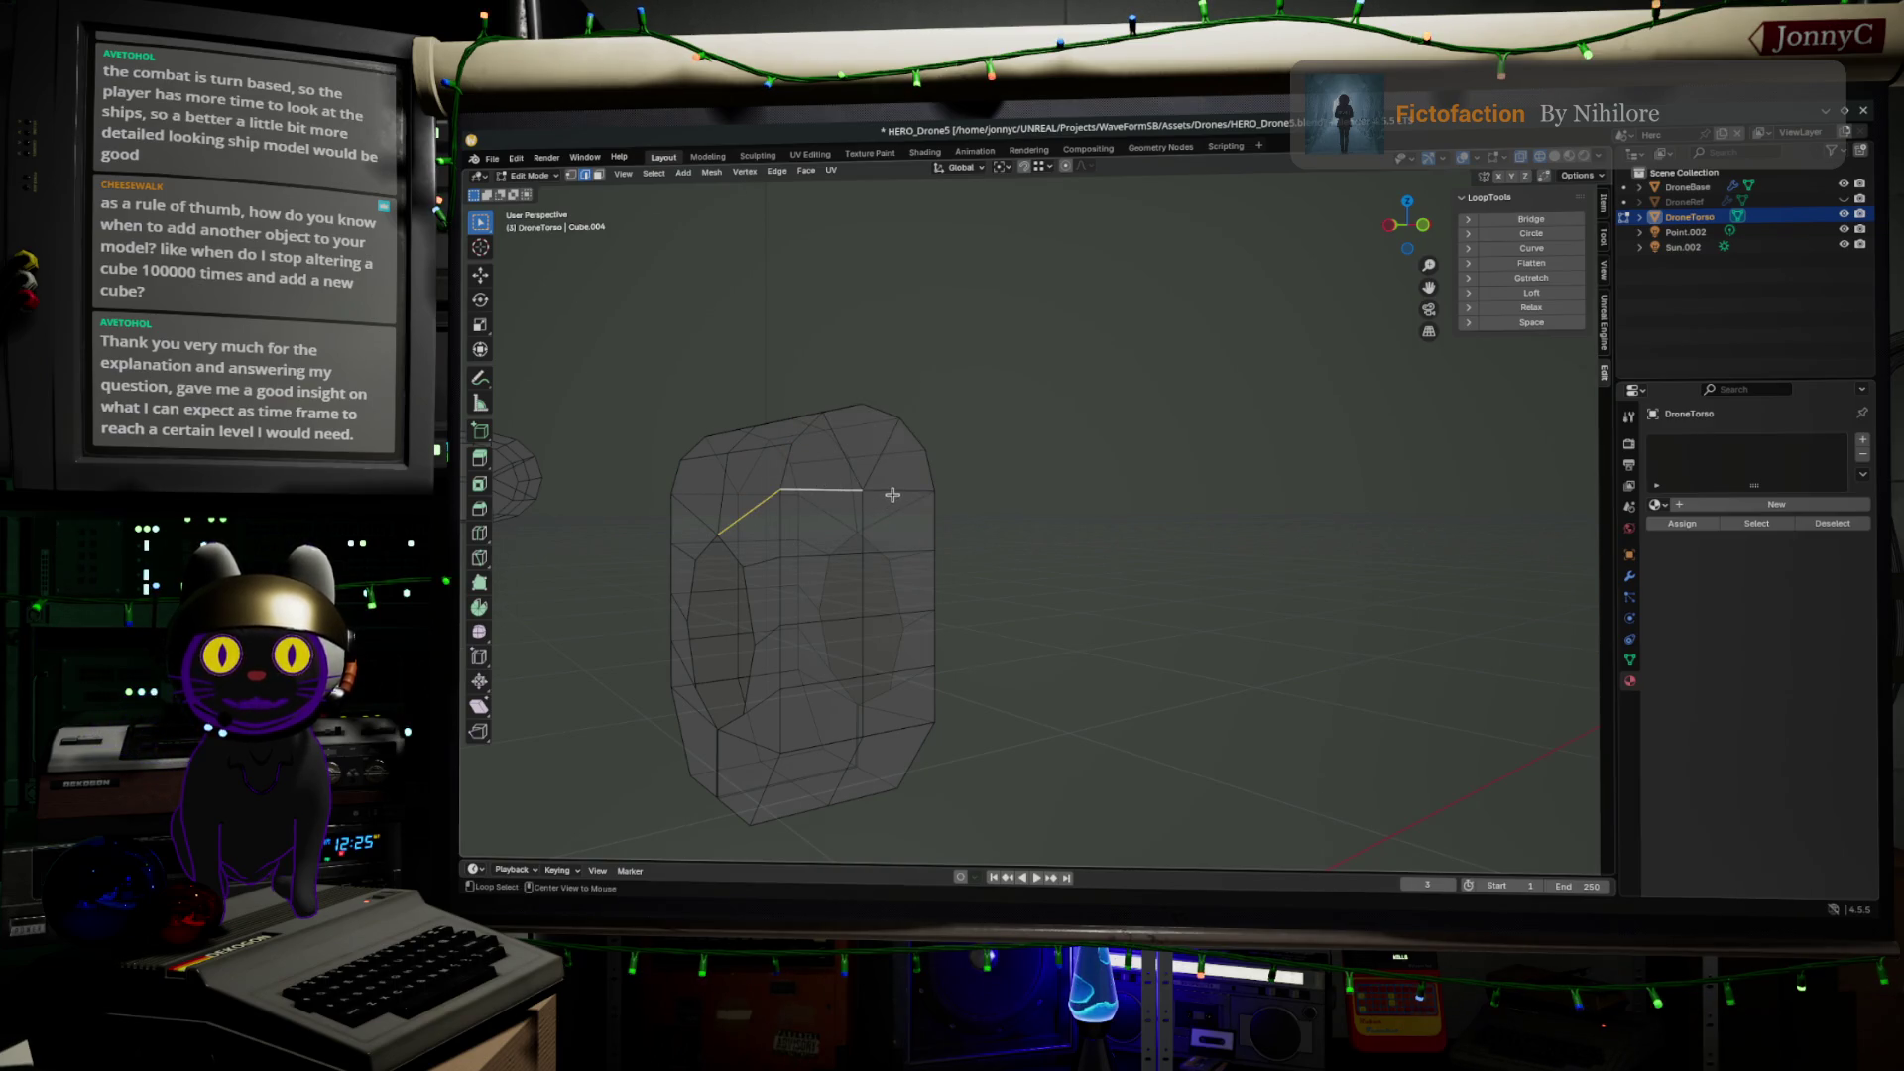
alt+shift+click(895, 491)
mouse_move(970, 513)
middle_down()
mouse_move(873, 476)
mouse_move(788, 511)
mouse_move(1006, 471)
mouse_move(944, 497)
mouse_move(1034, 488)
middle_up()
ctrl+click(1007, 472)
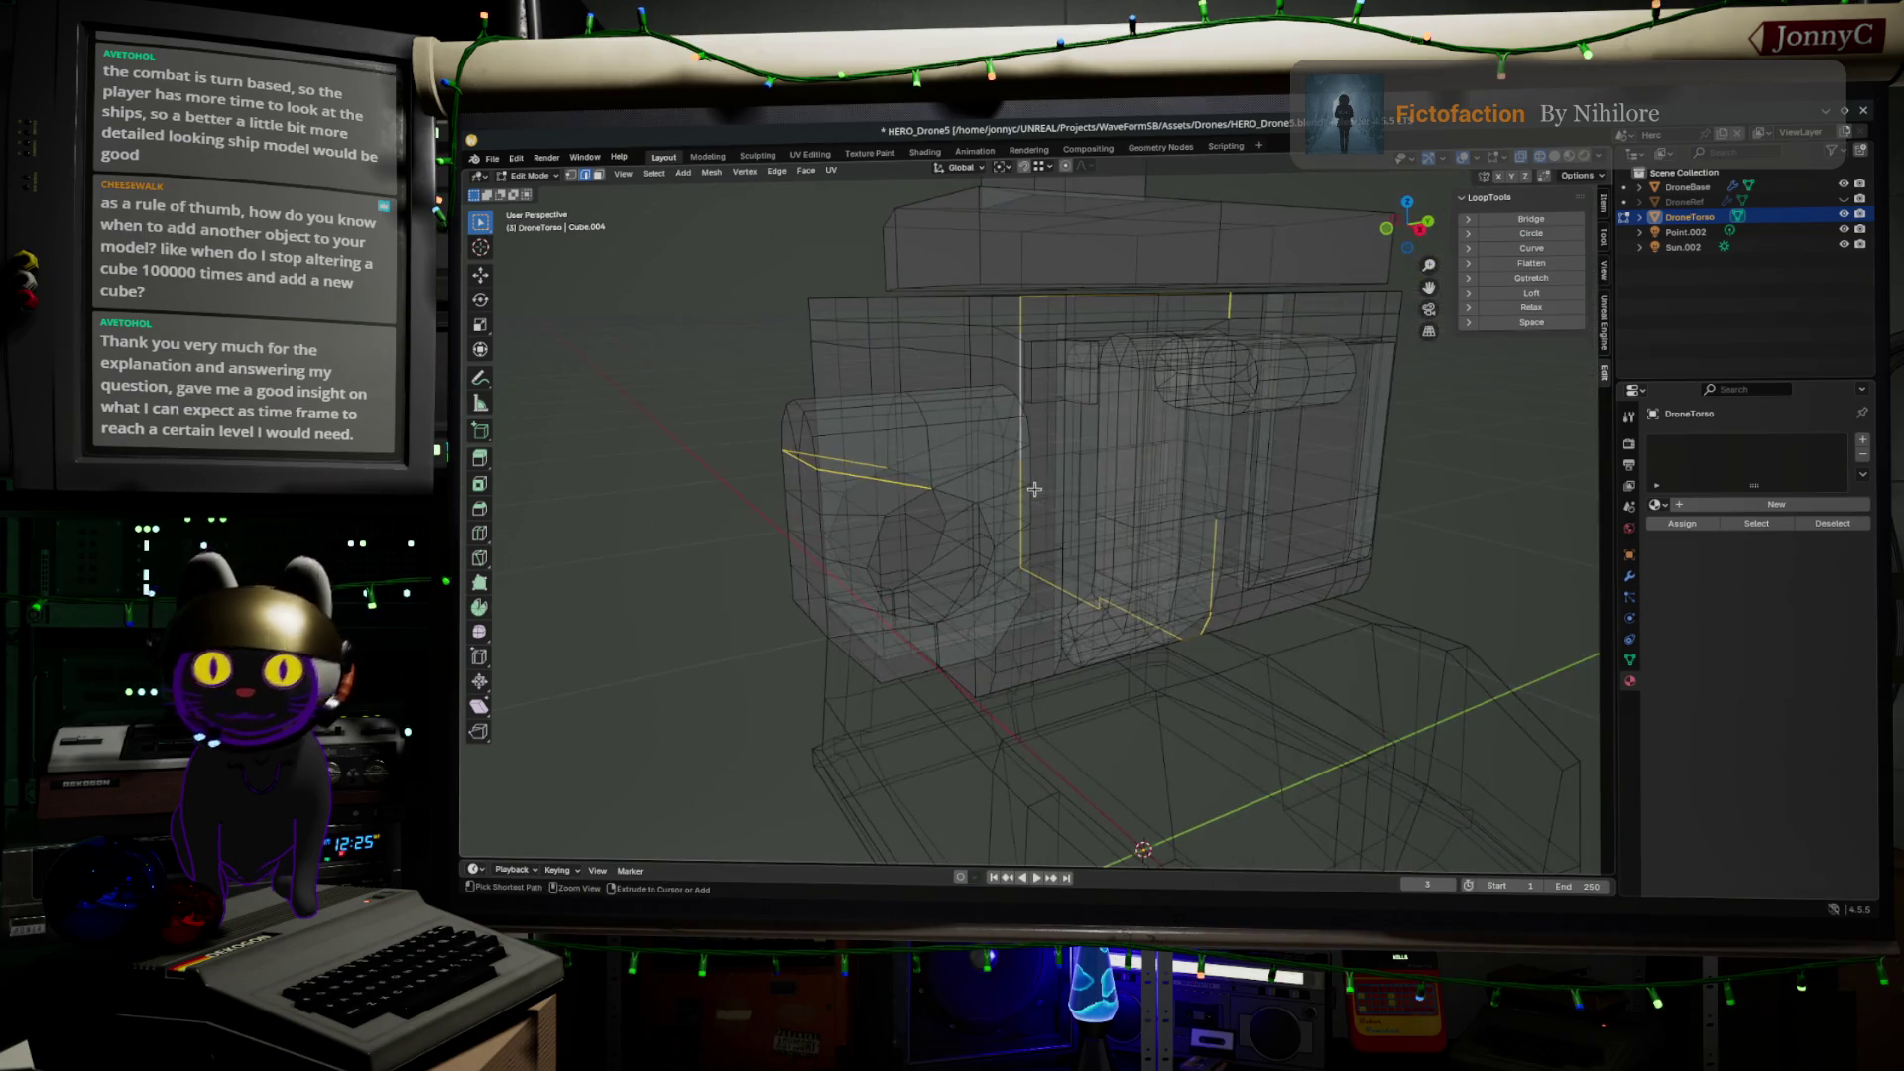
key(ctrl+z)
Isolate the torso mesh in local view and centre the side block
key(KP_Divide)
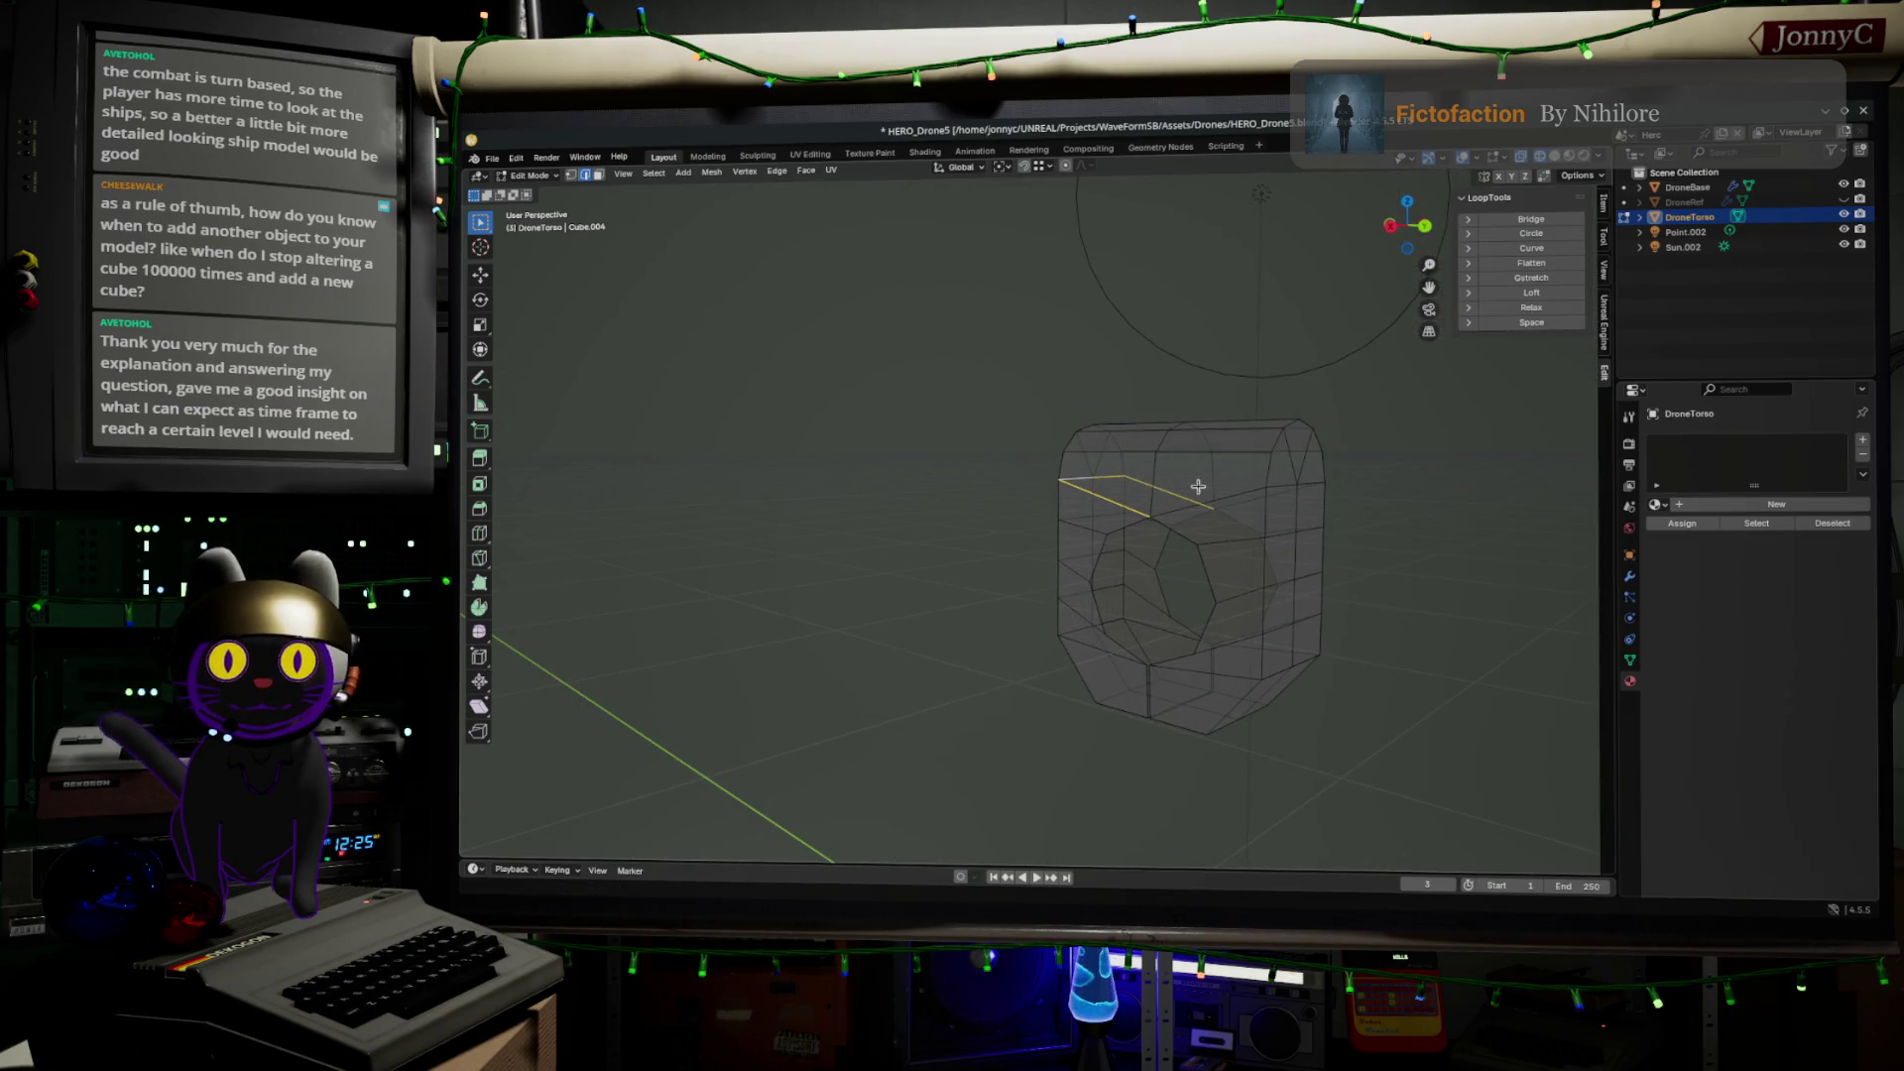
middle_drag(1241, 488, 1275, 506)
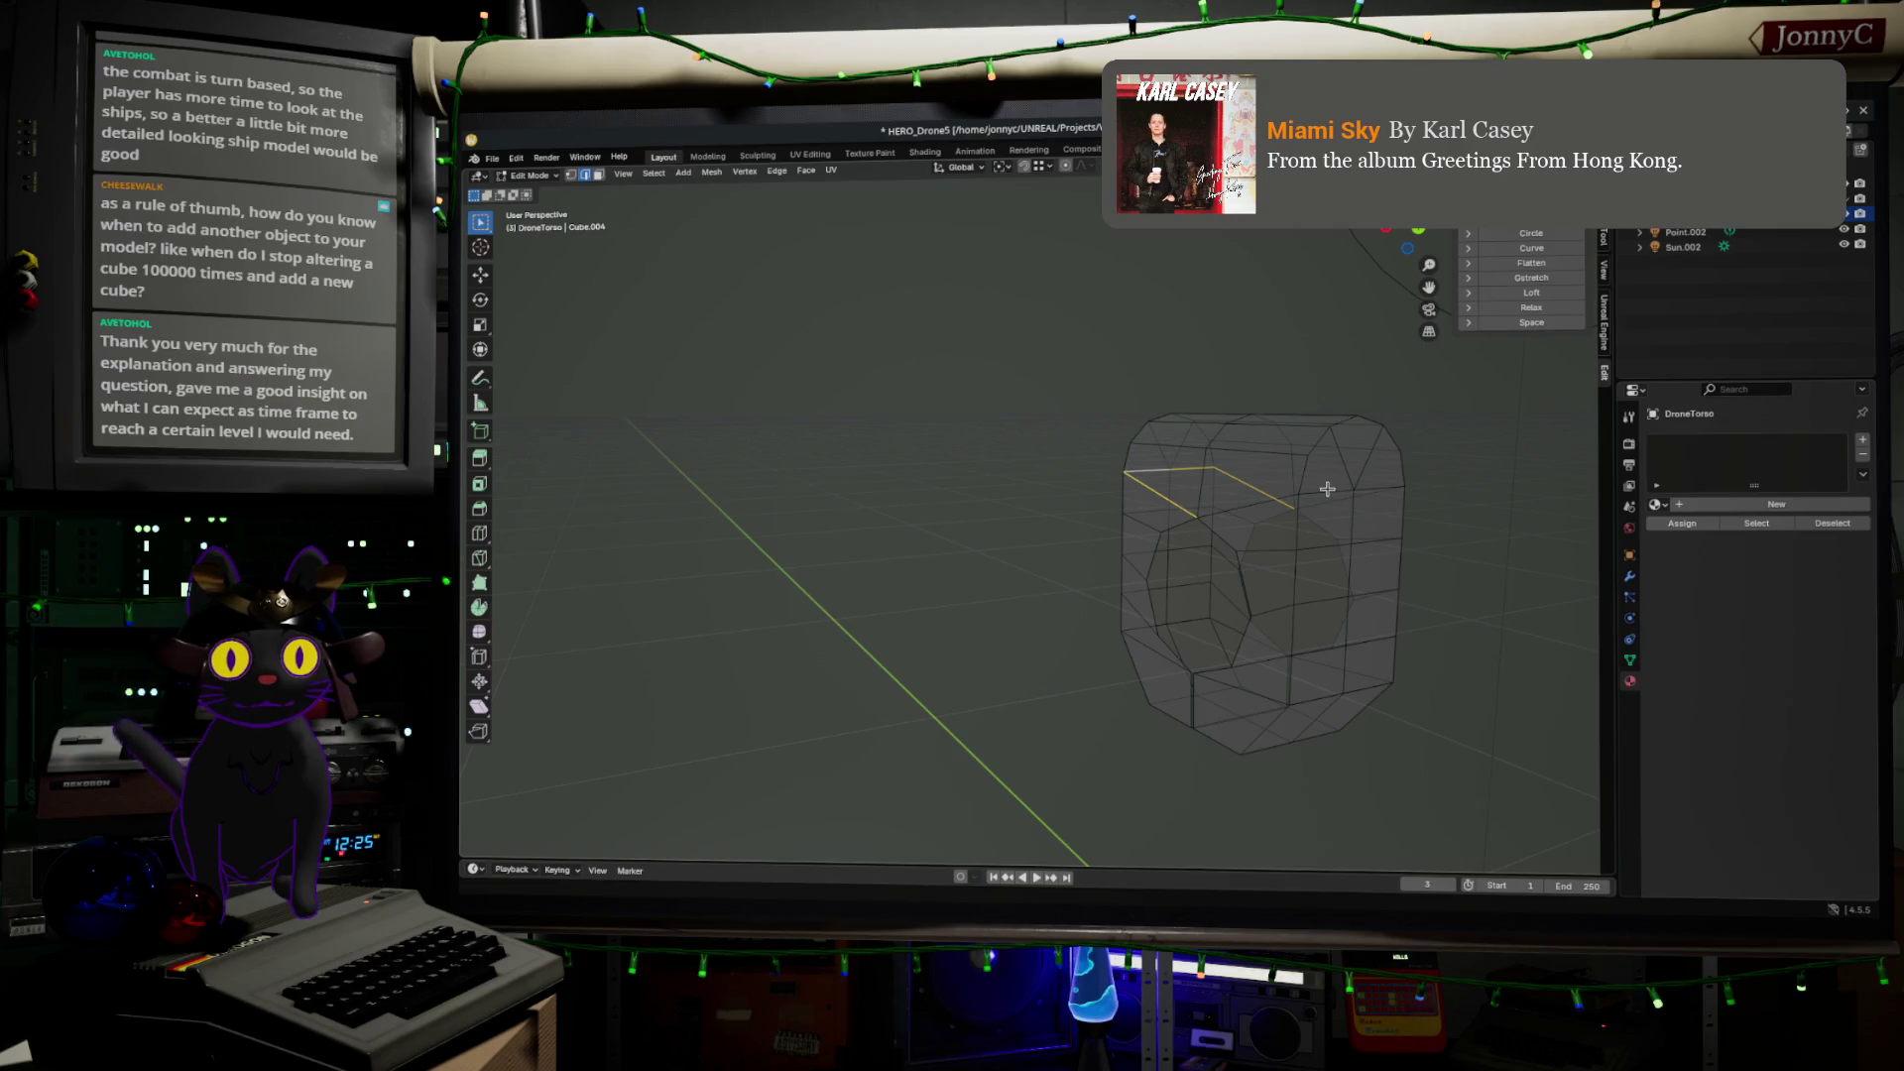
shift+middle_drag(1325, 490, 1291, 465)
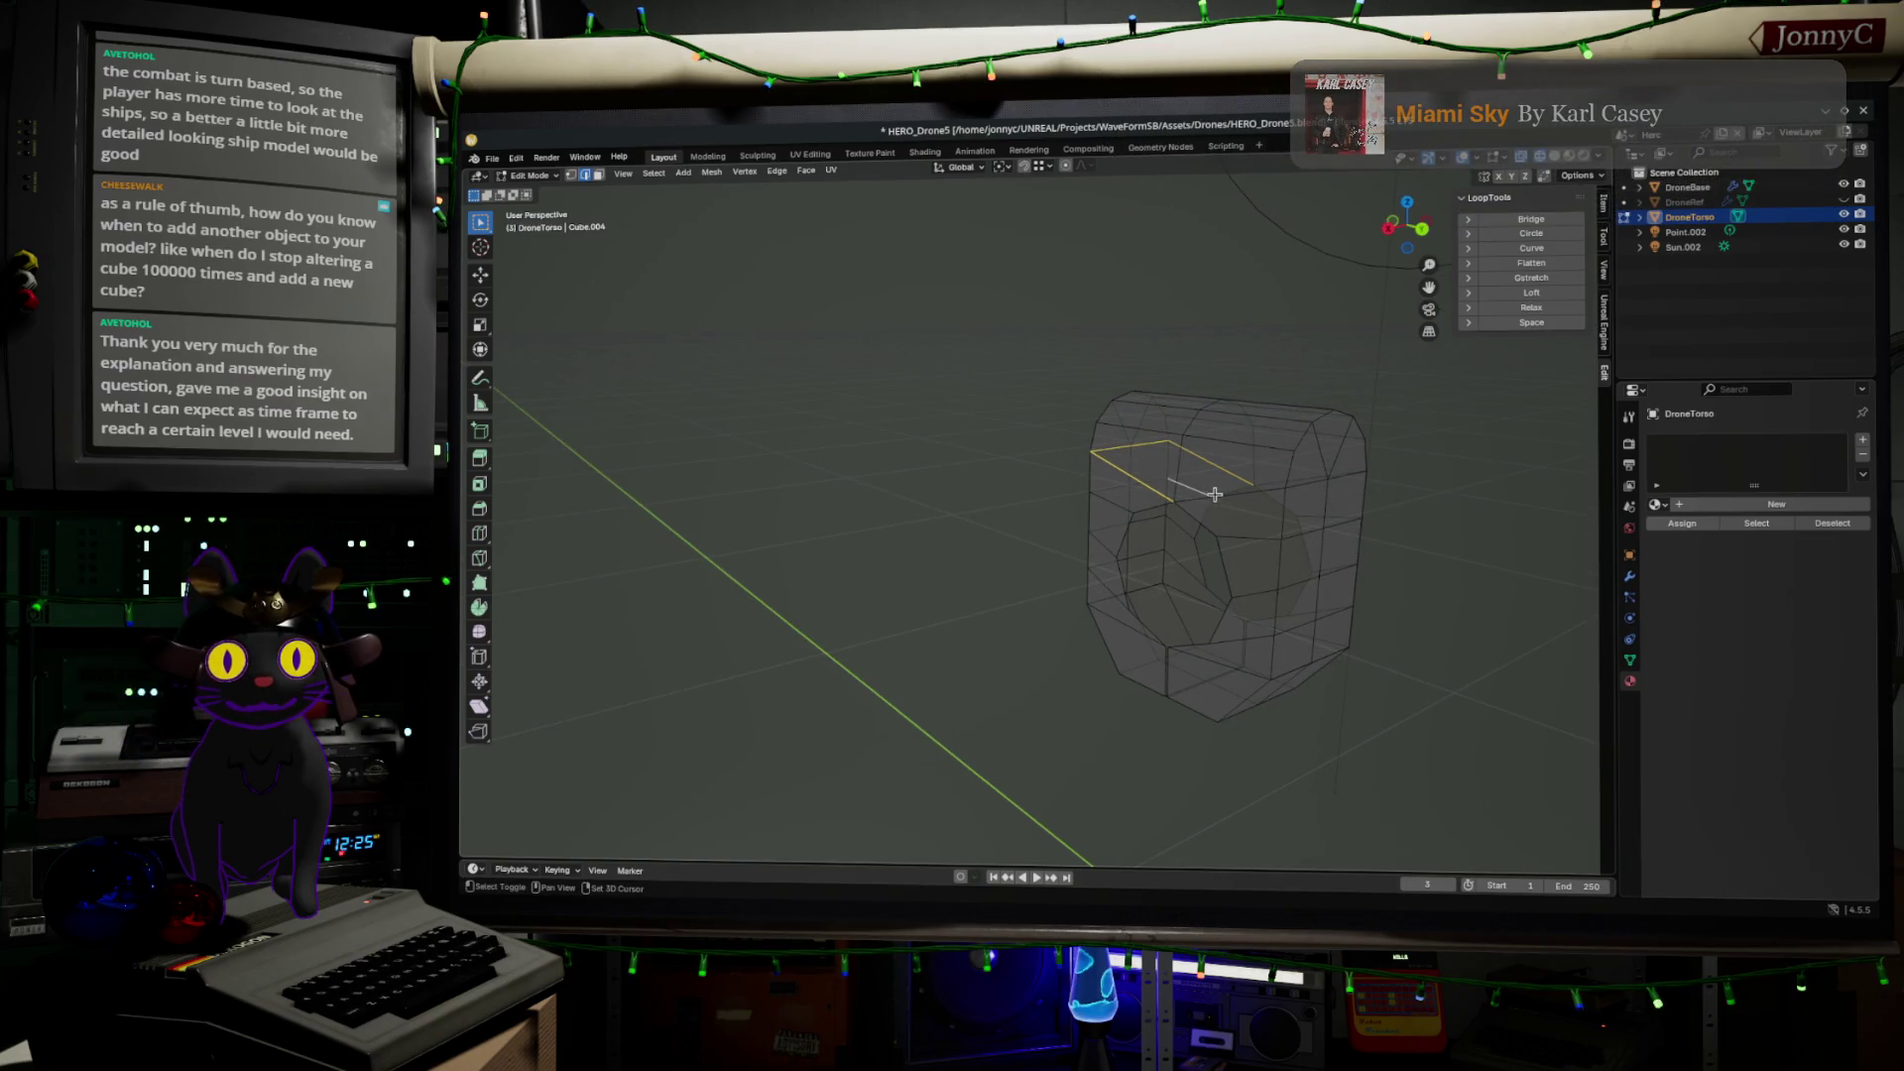
middle_drag(1230, 491, 1244, 485)
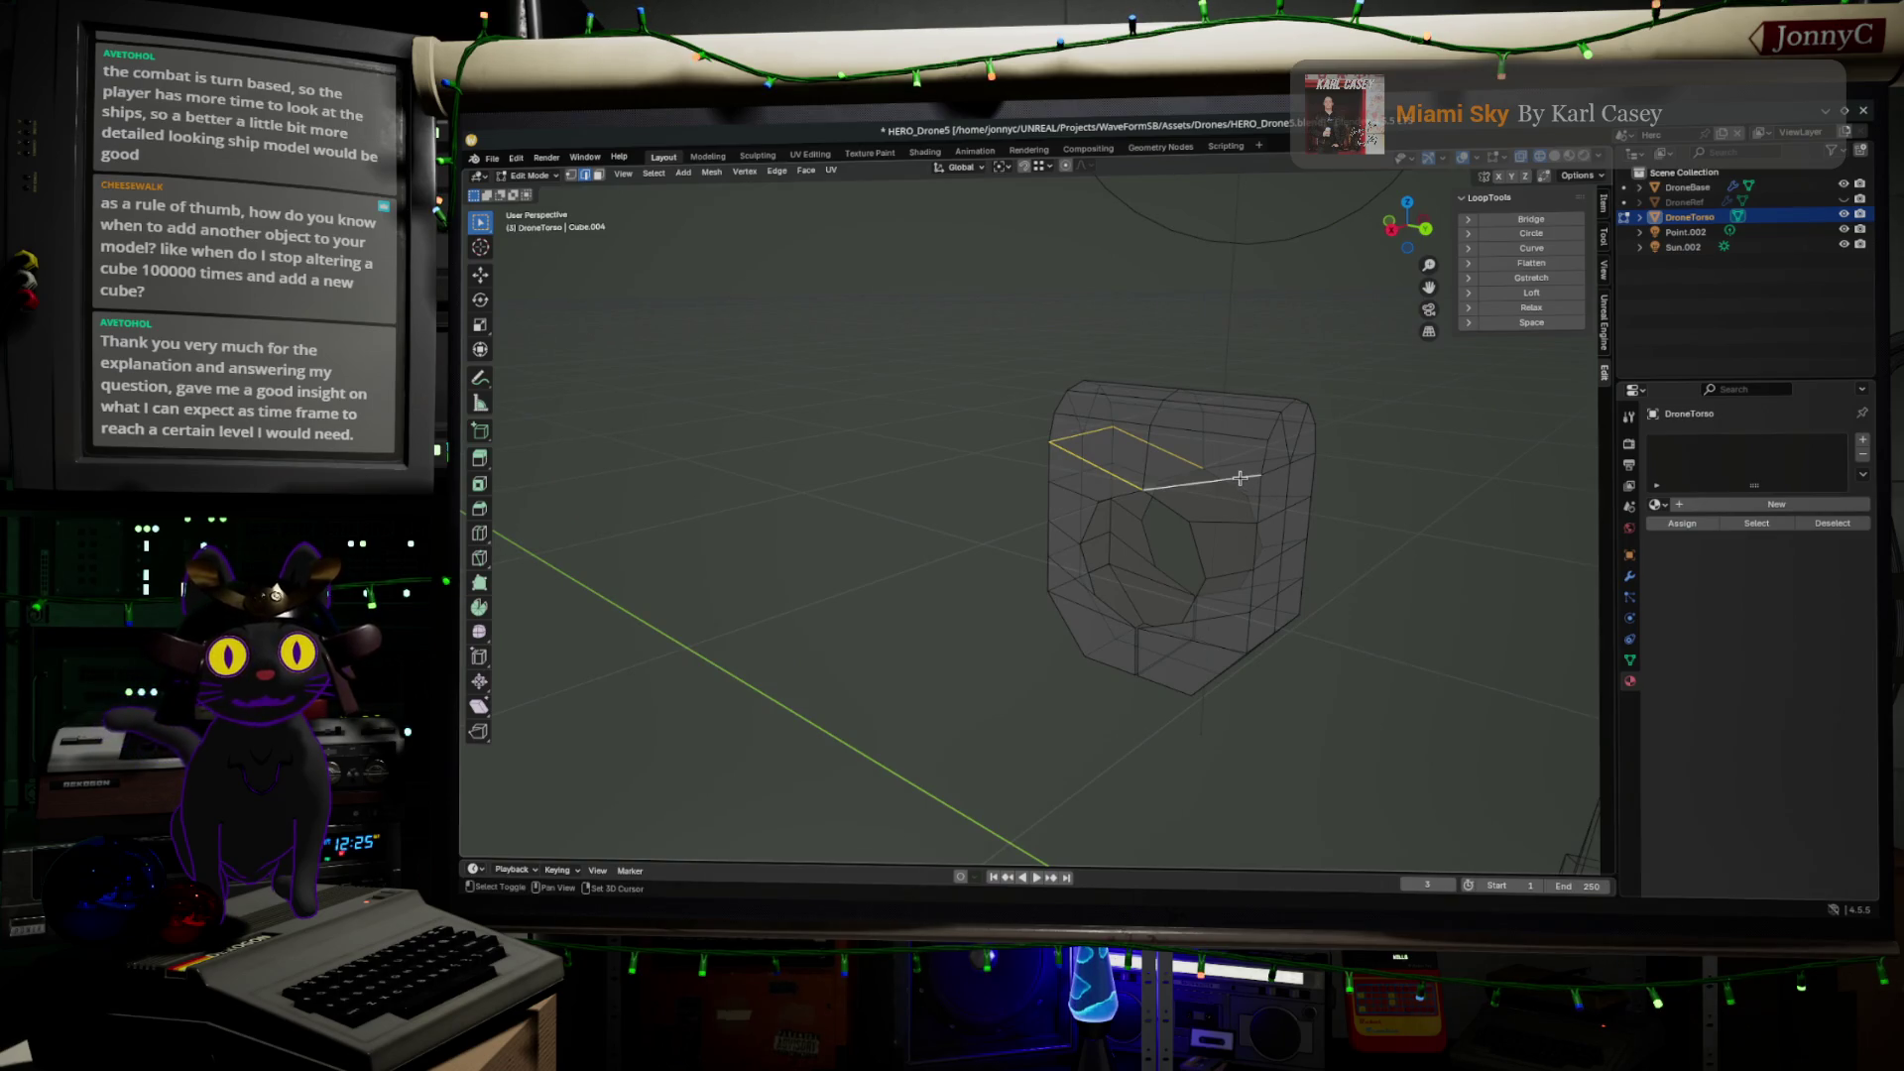
Complete the V-shaped edge selection above the opening and snap to Left Ortho view
shift+click(1261, 475)
shift+click(1245, 478)
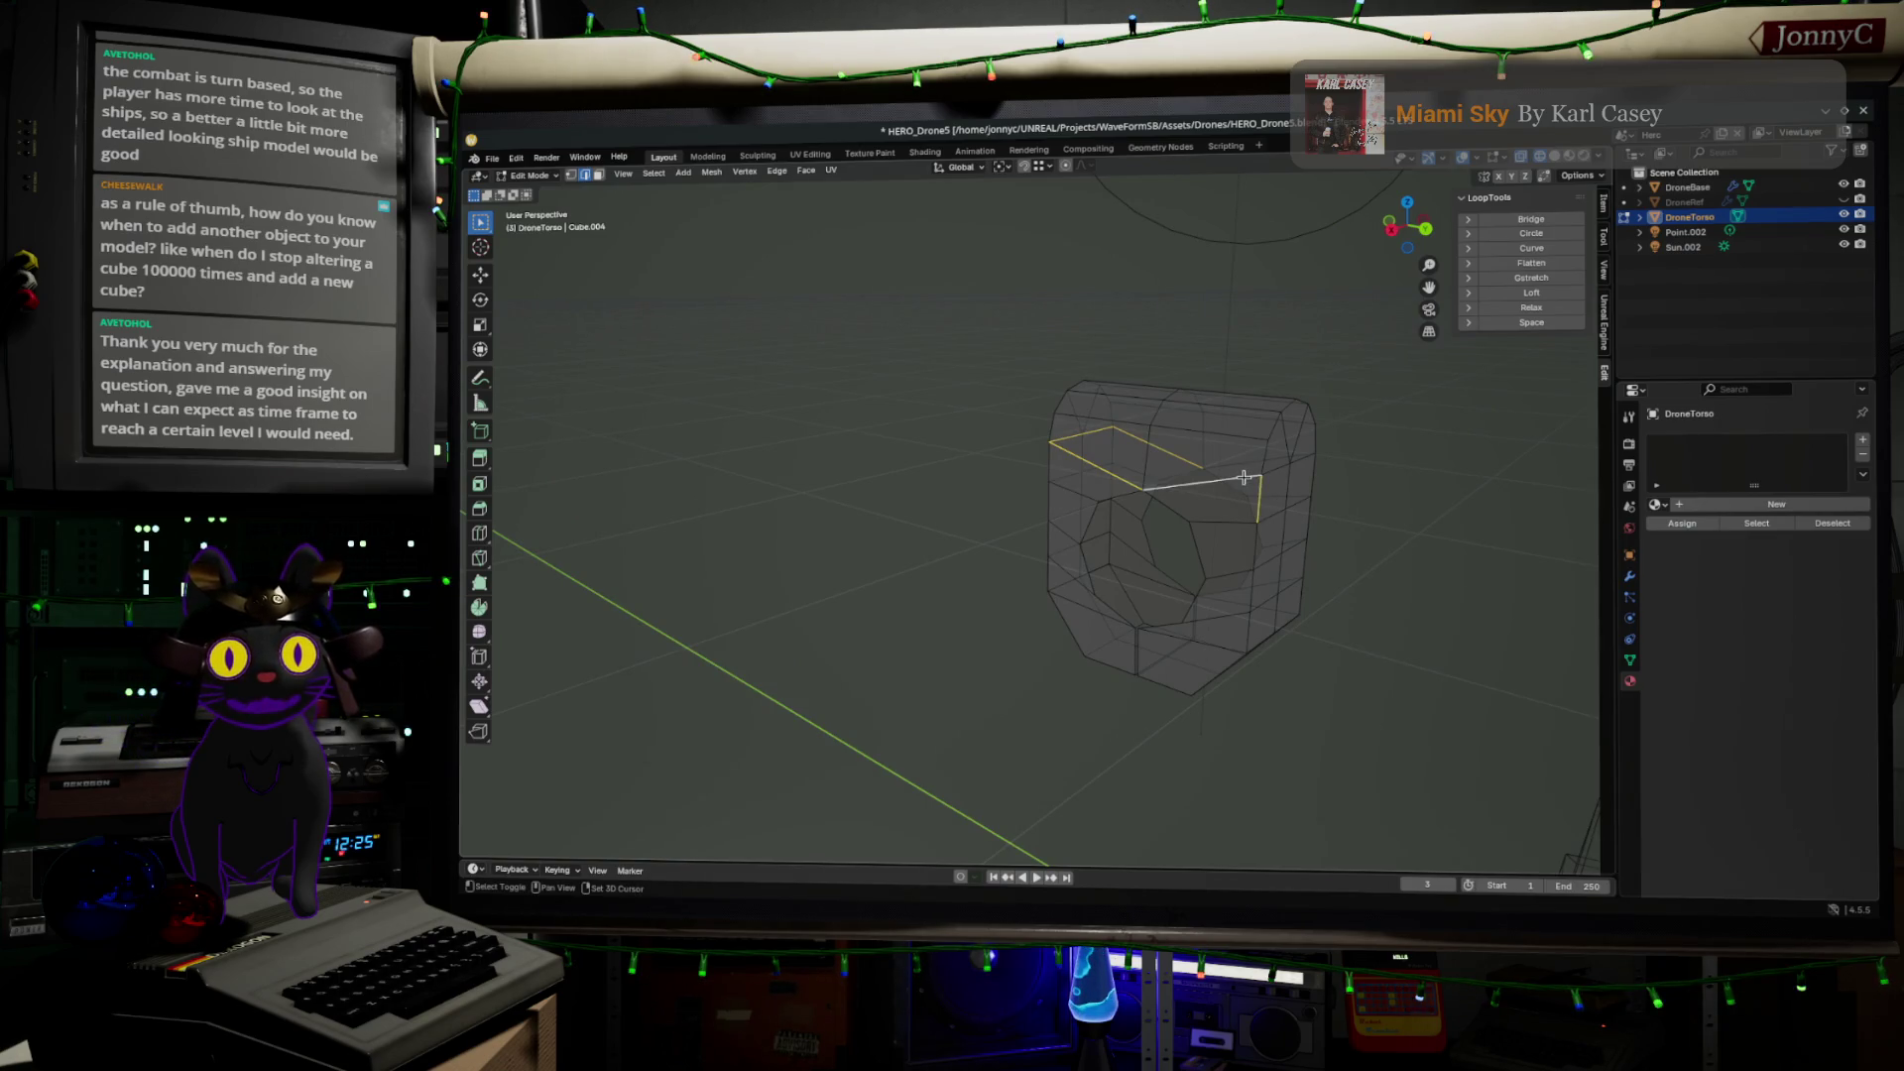
shift+click(1268, 479)
middle_drag(1307, 458, 1222, 482)
mouse_move(1110, 451)
middle_down()
mouse_move(1037, 559)
mouse_move(1245, 415)
middle_up()
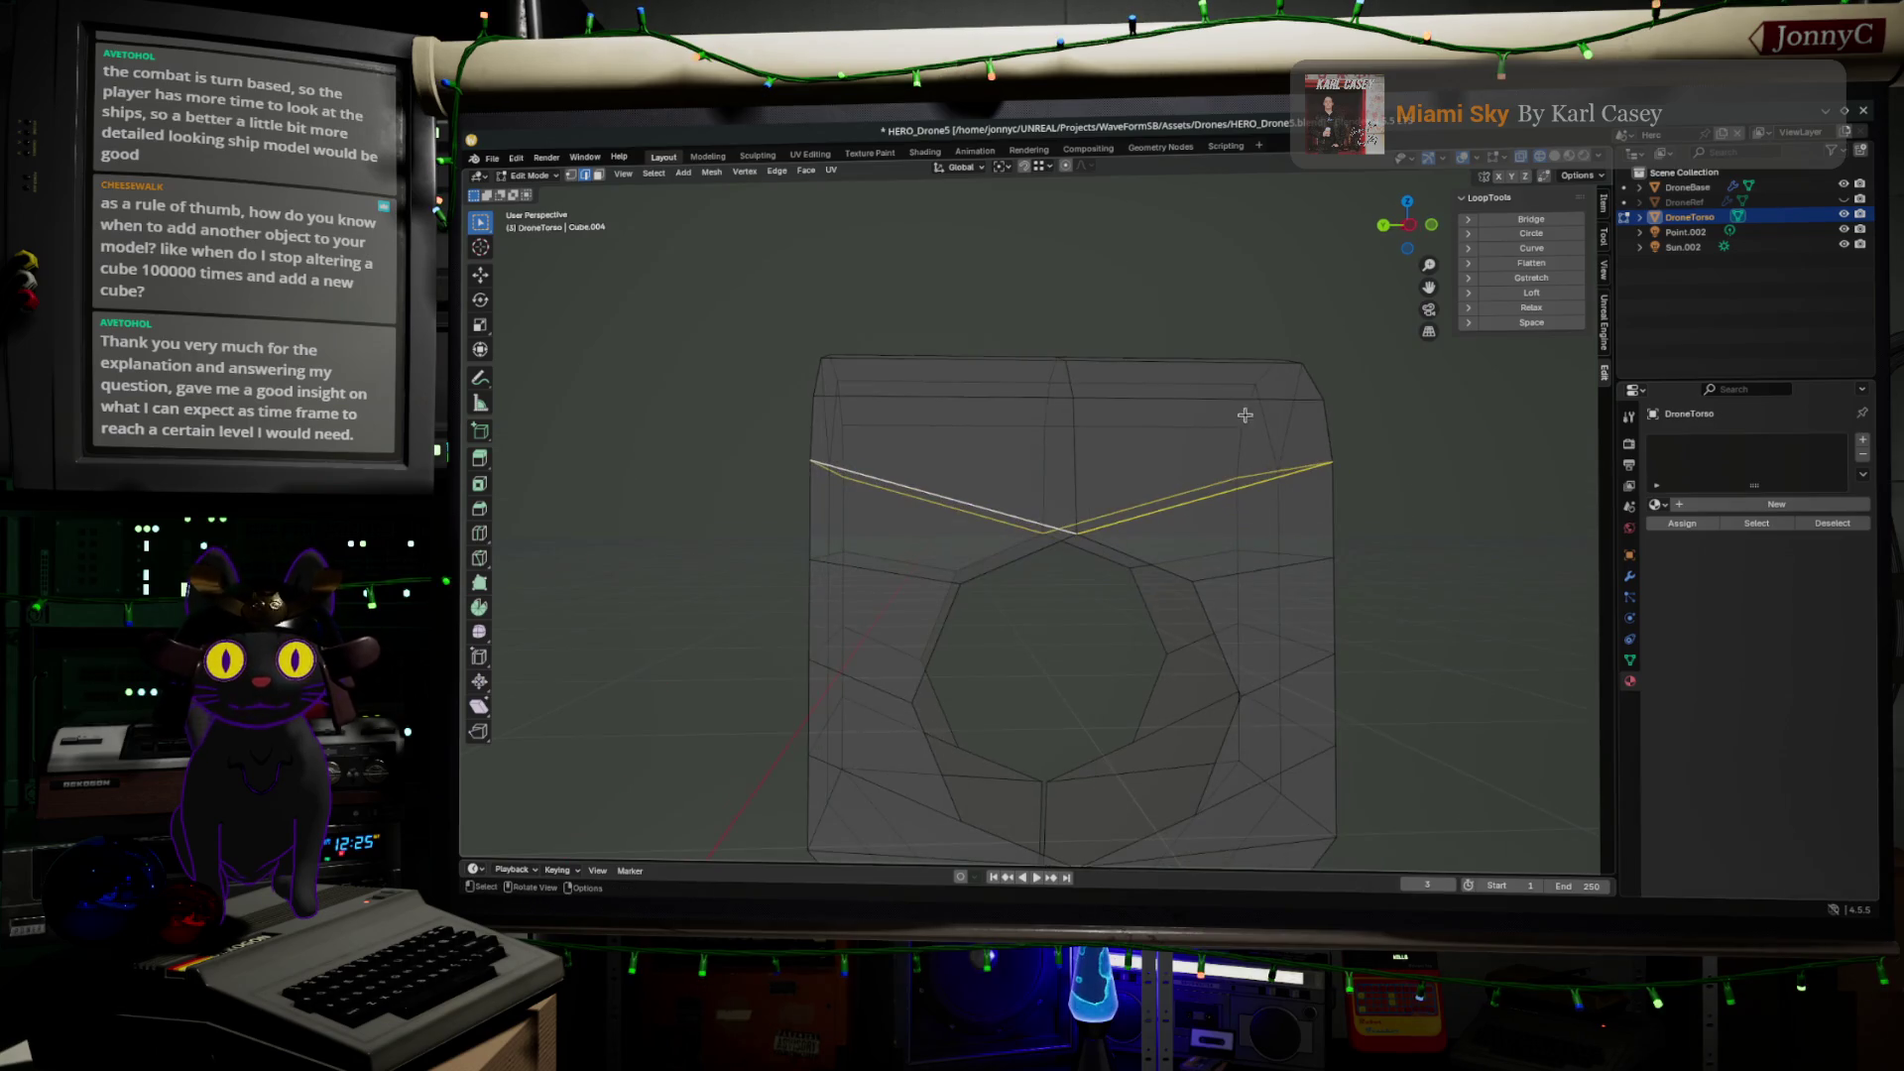
click(1416, 234)
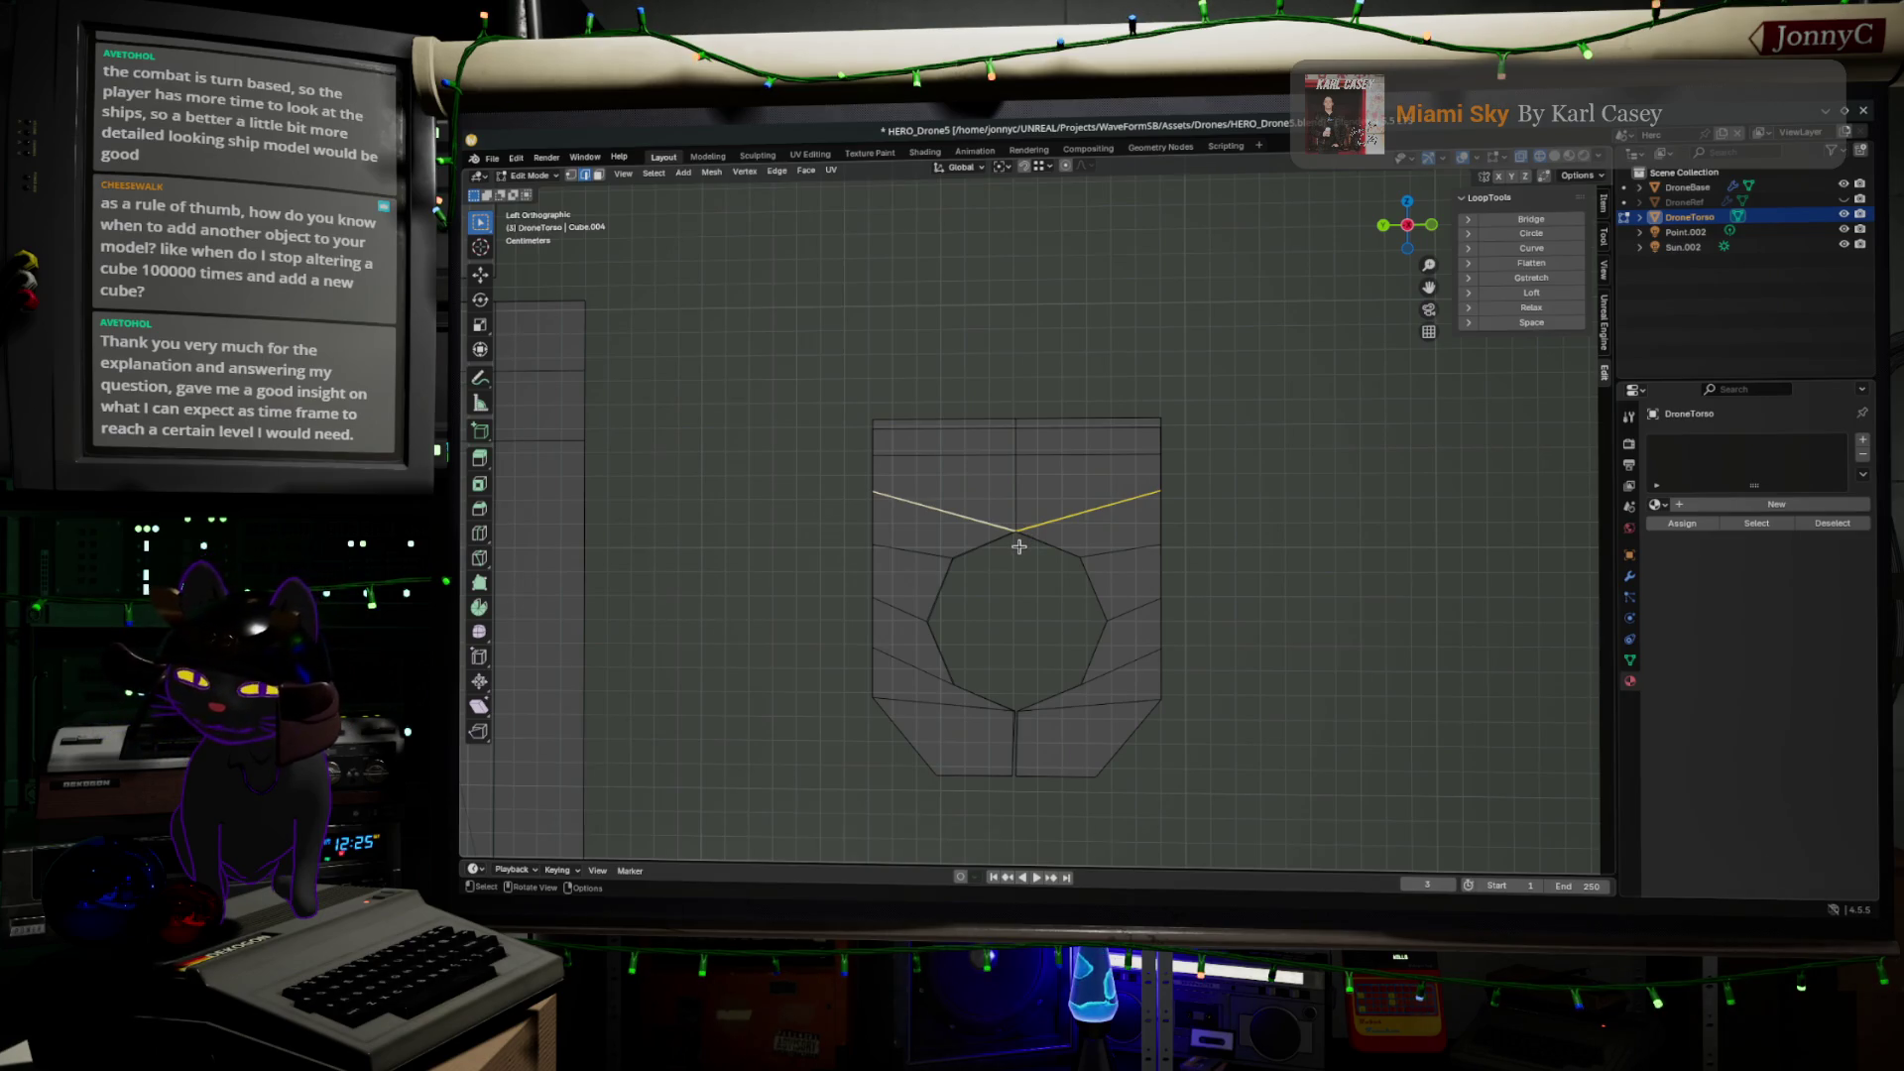
Rip the selected V-shaped edges apart and move them to a new position
key(v)
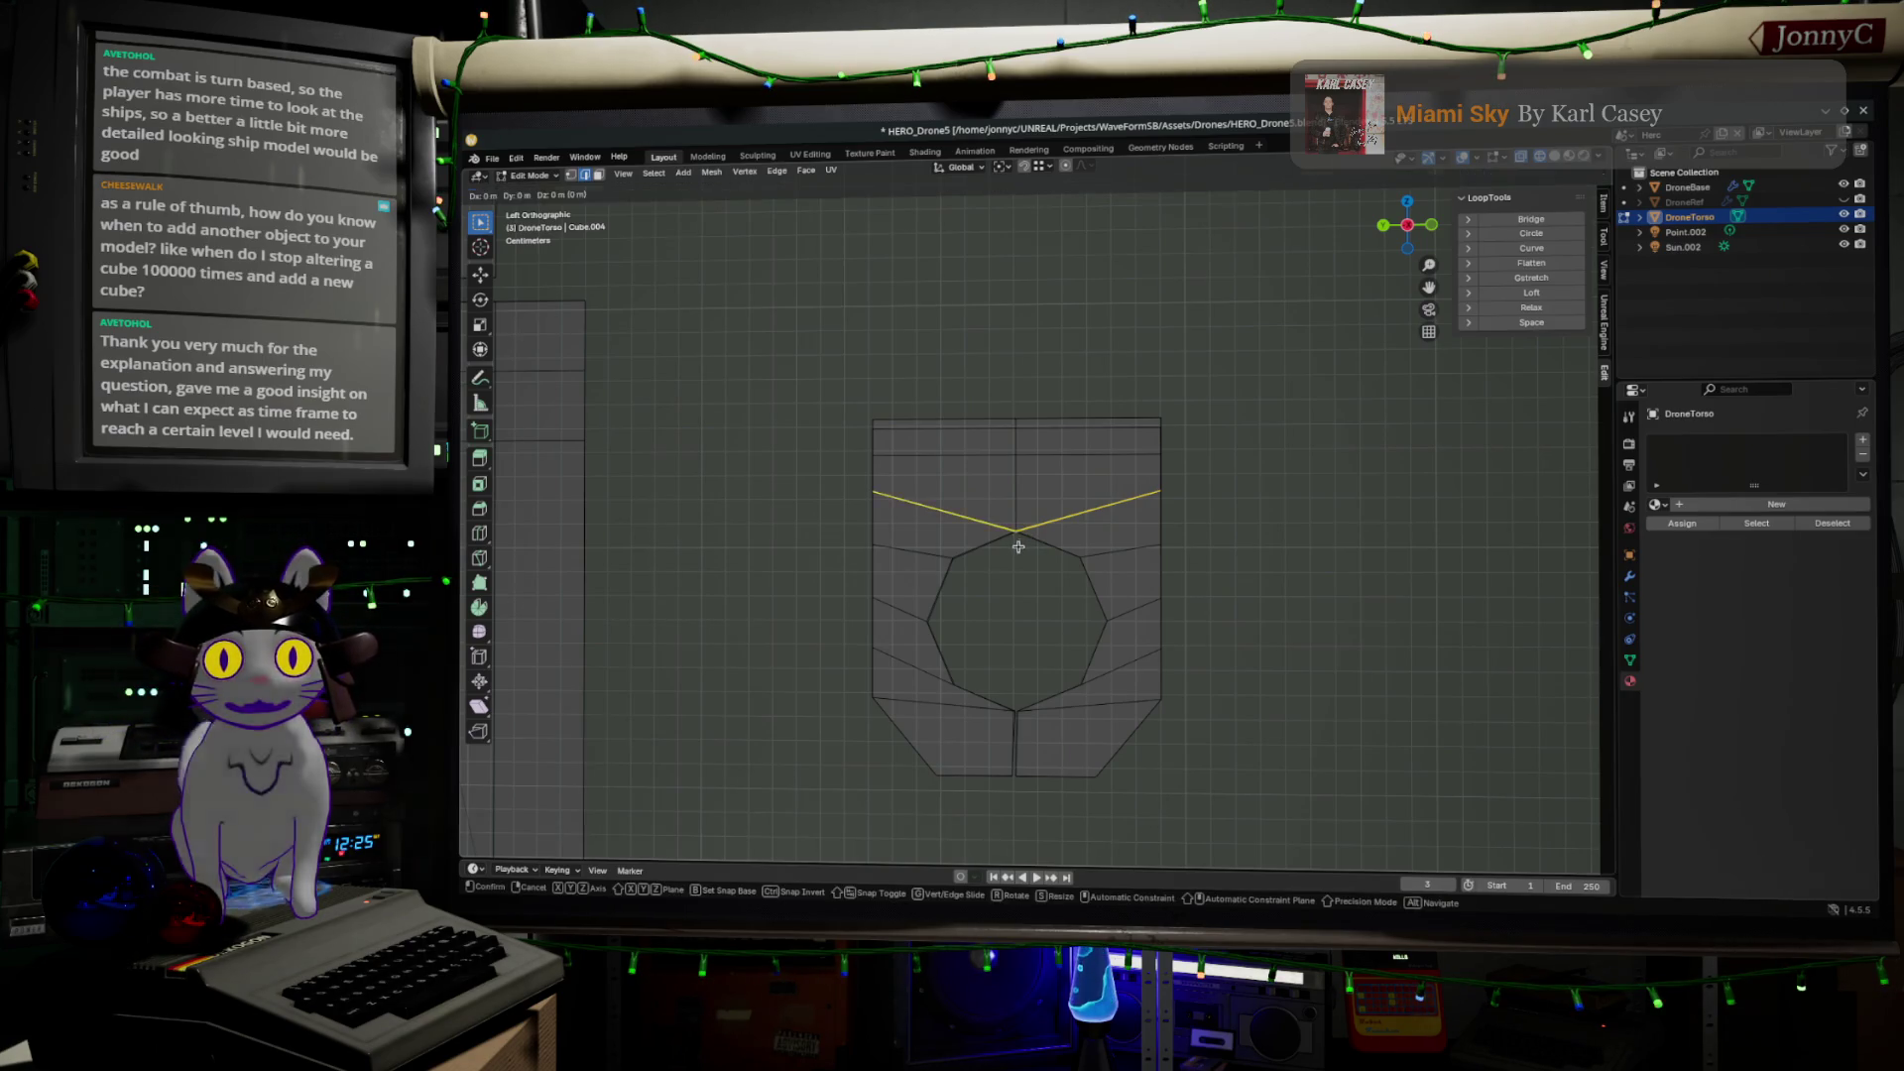
click(1068, 541)
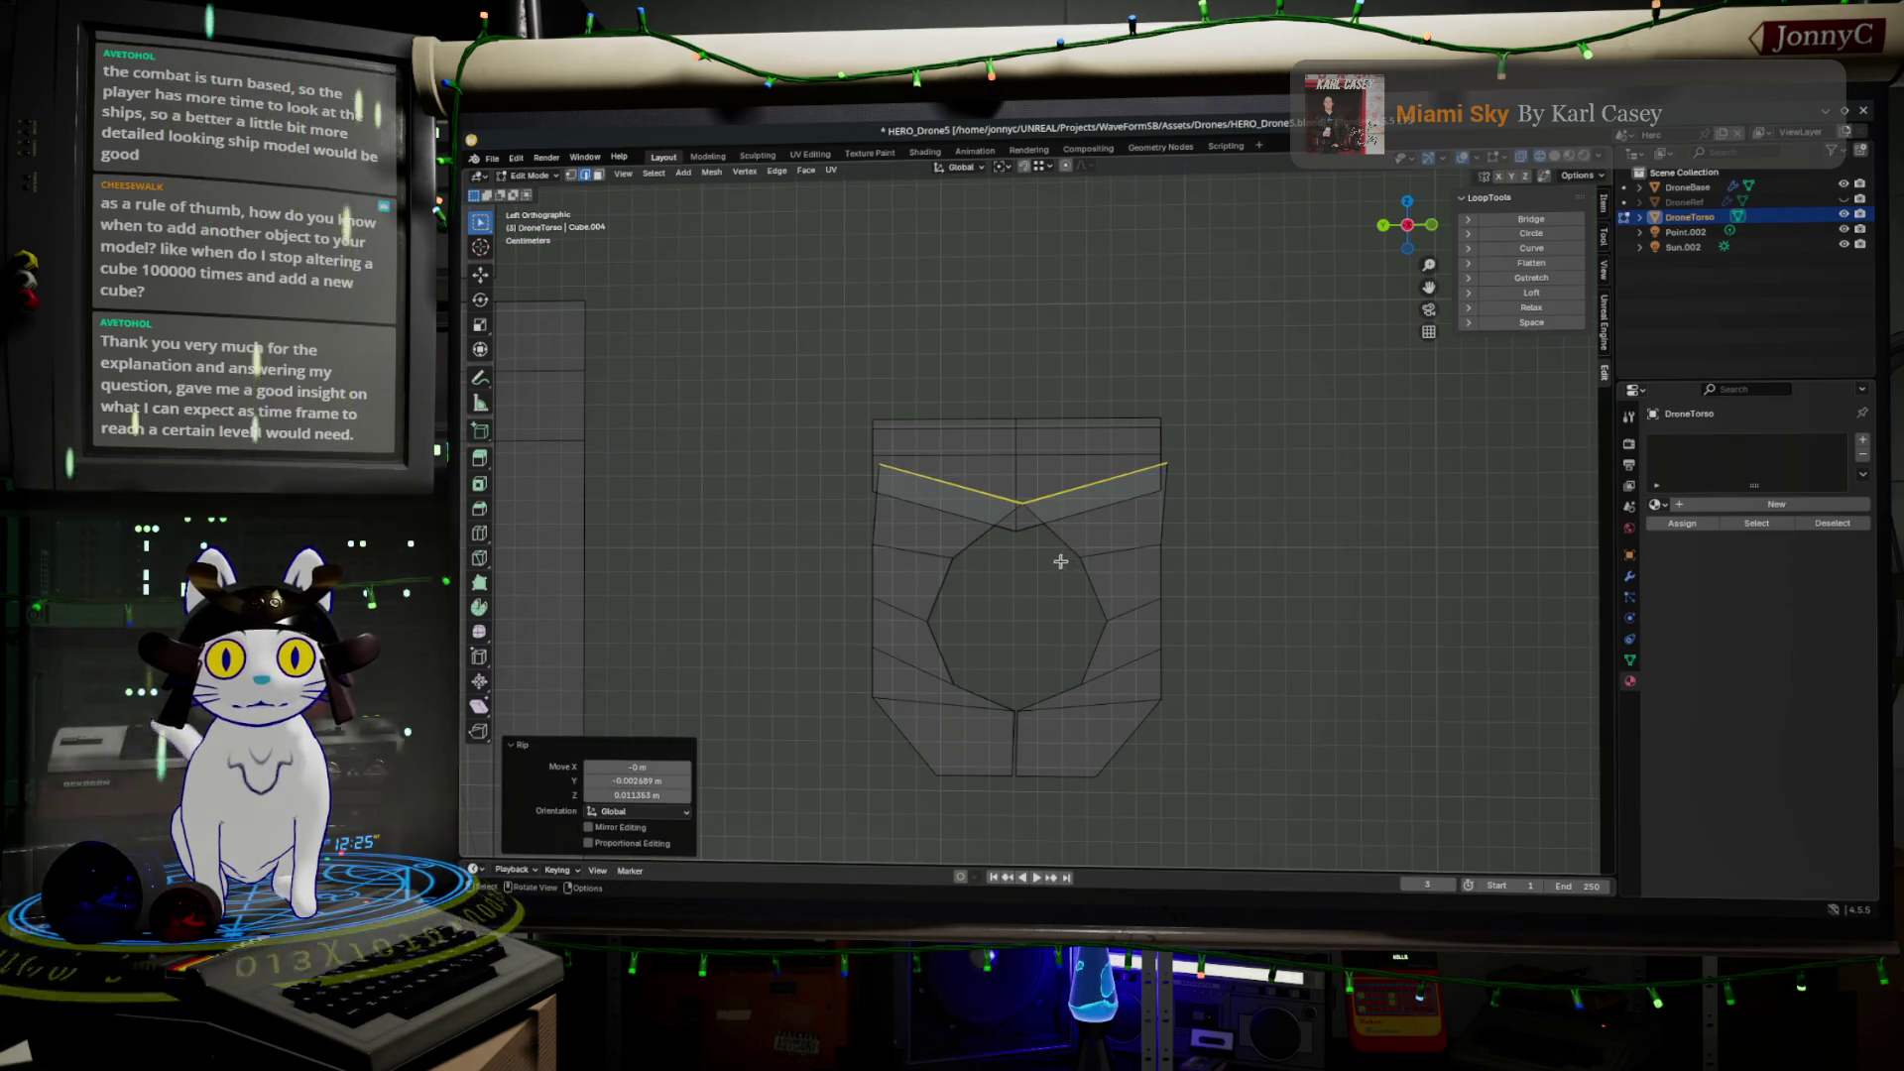
key(g)
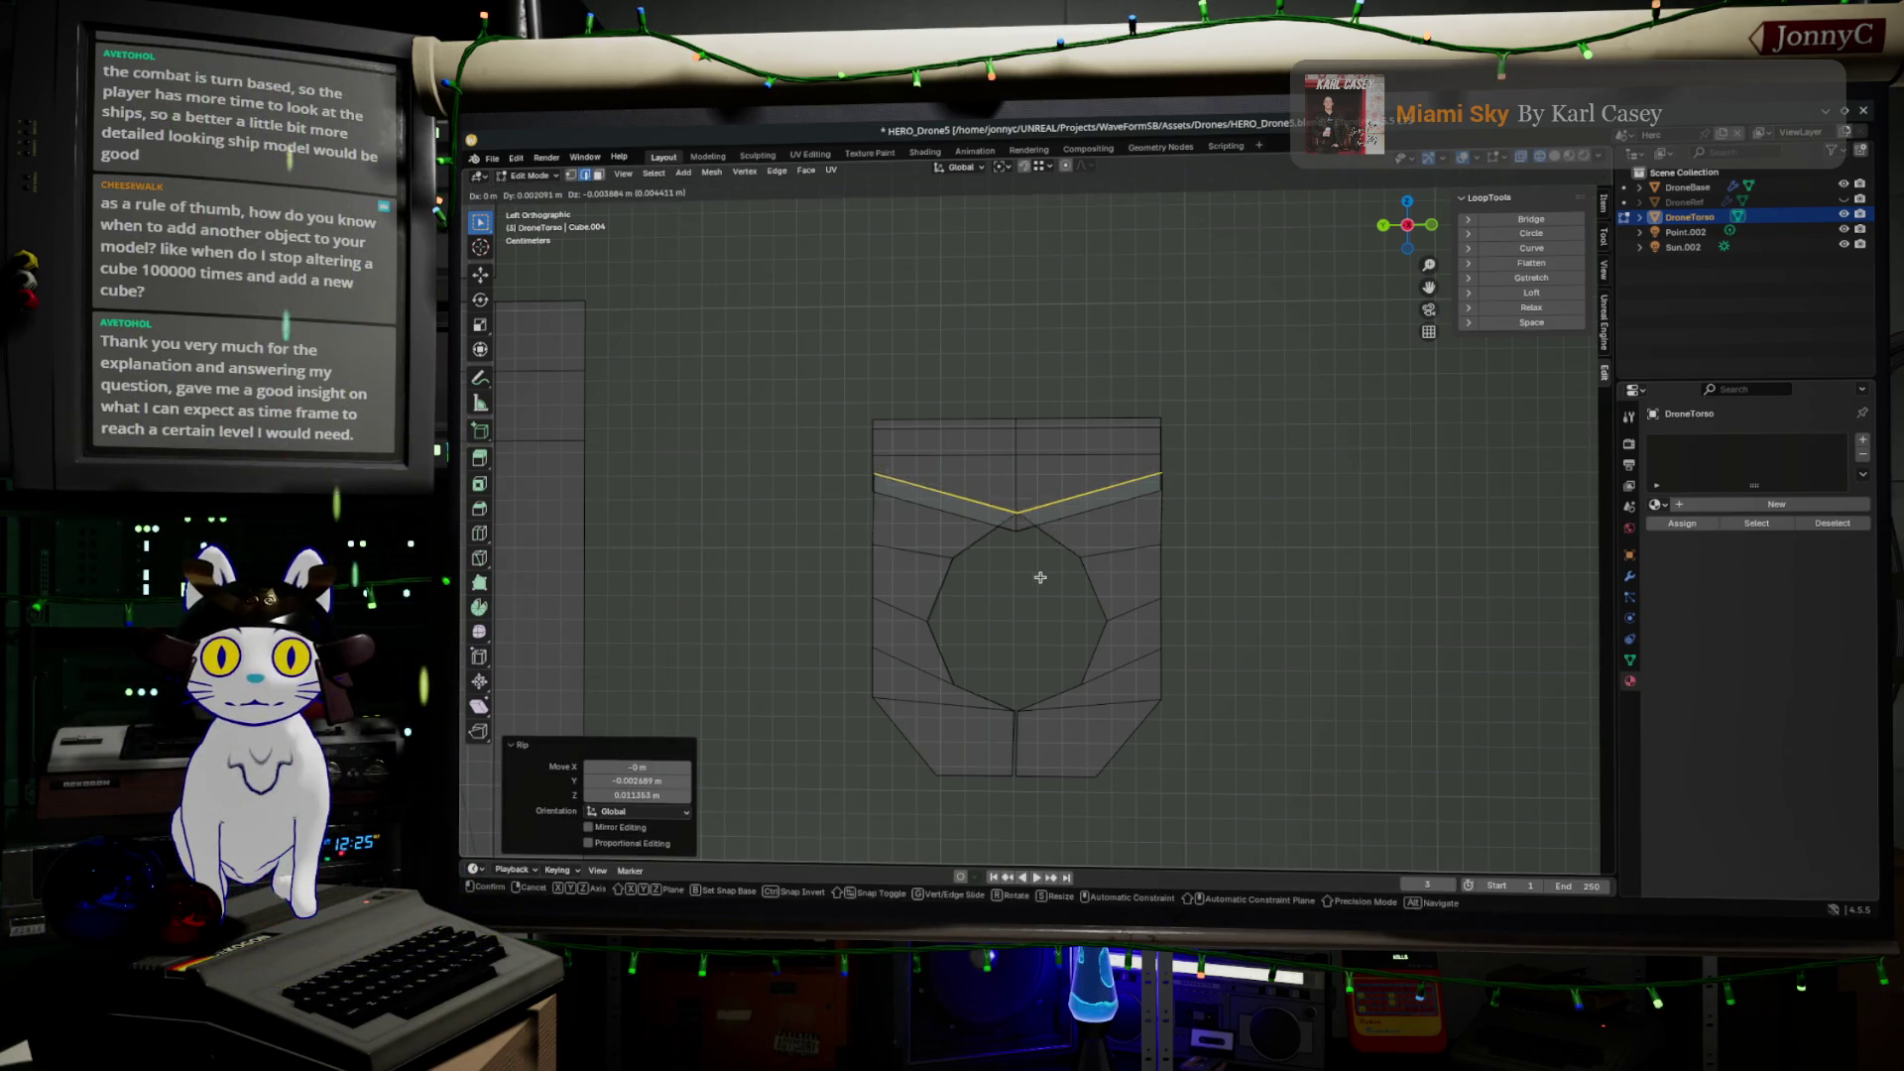
click(1037, 600)
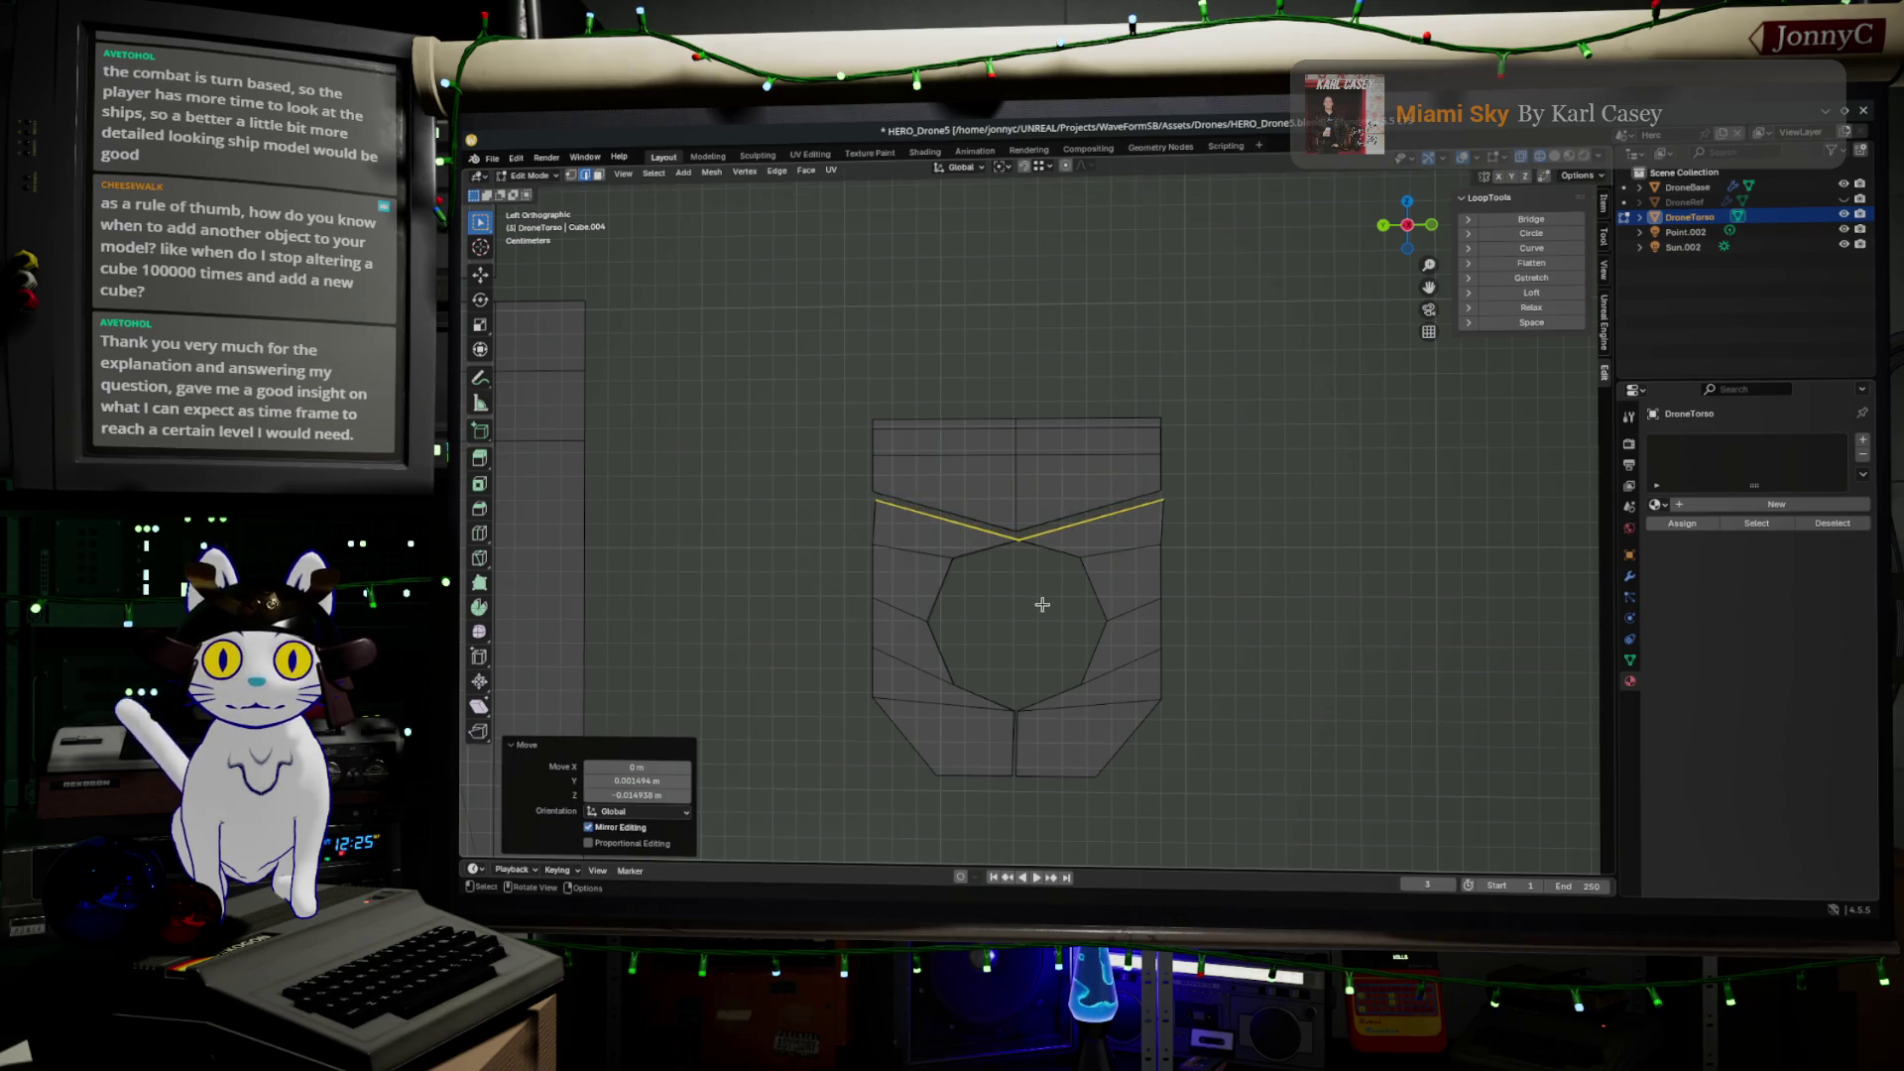
Slide the upper edge loop upward and scale it flat along Z into a straight line
alt+click(1027, 531)
key(g)
key(g)
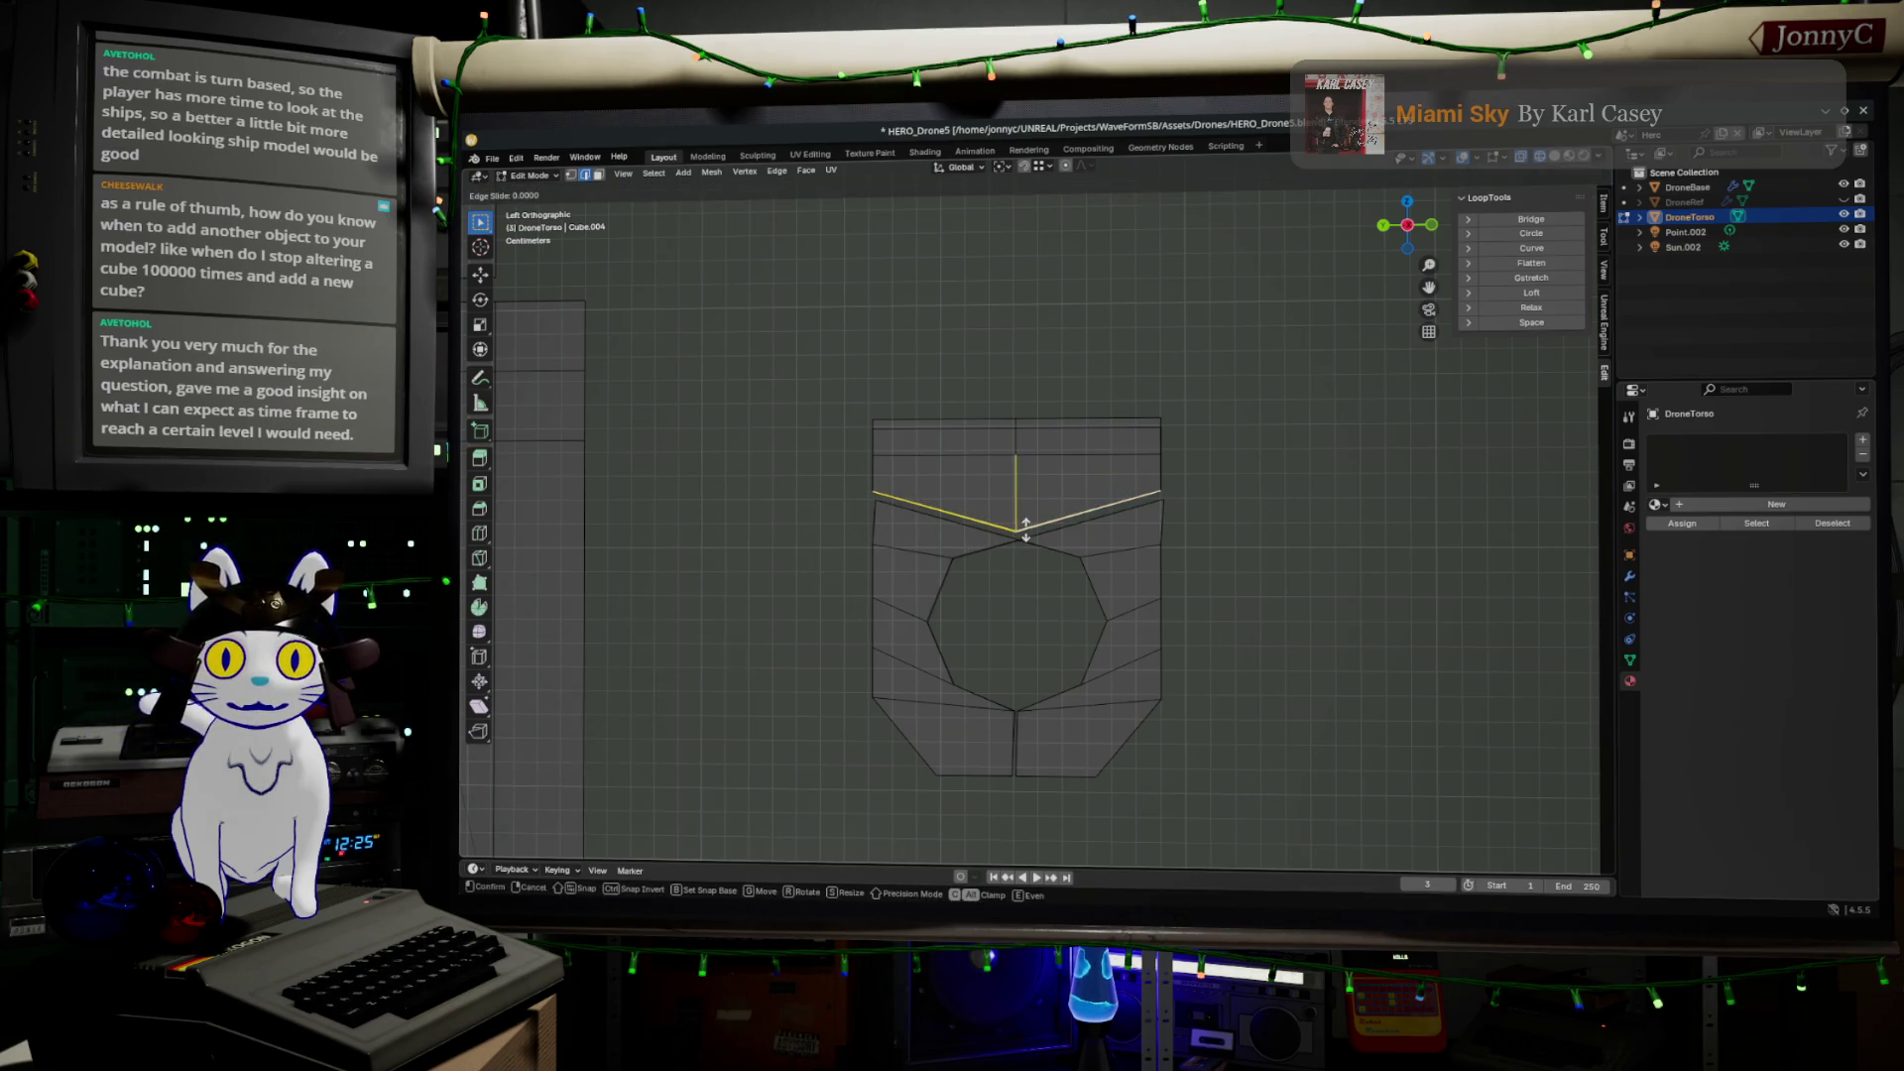
click(1021, 507)
key(s)
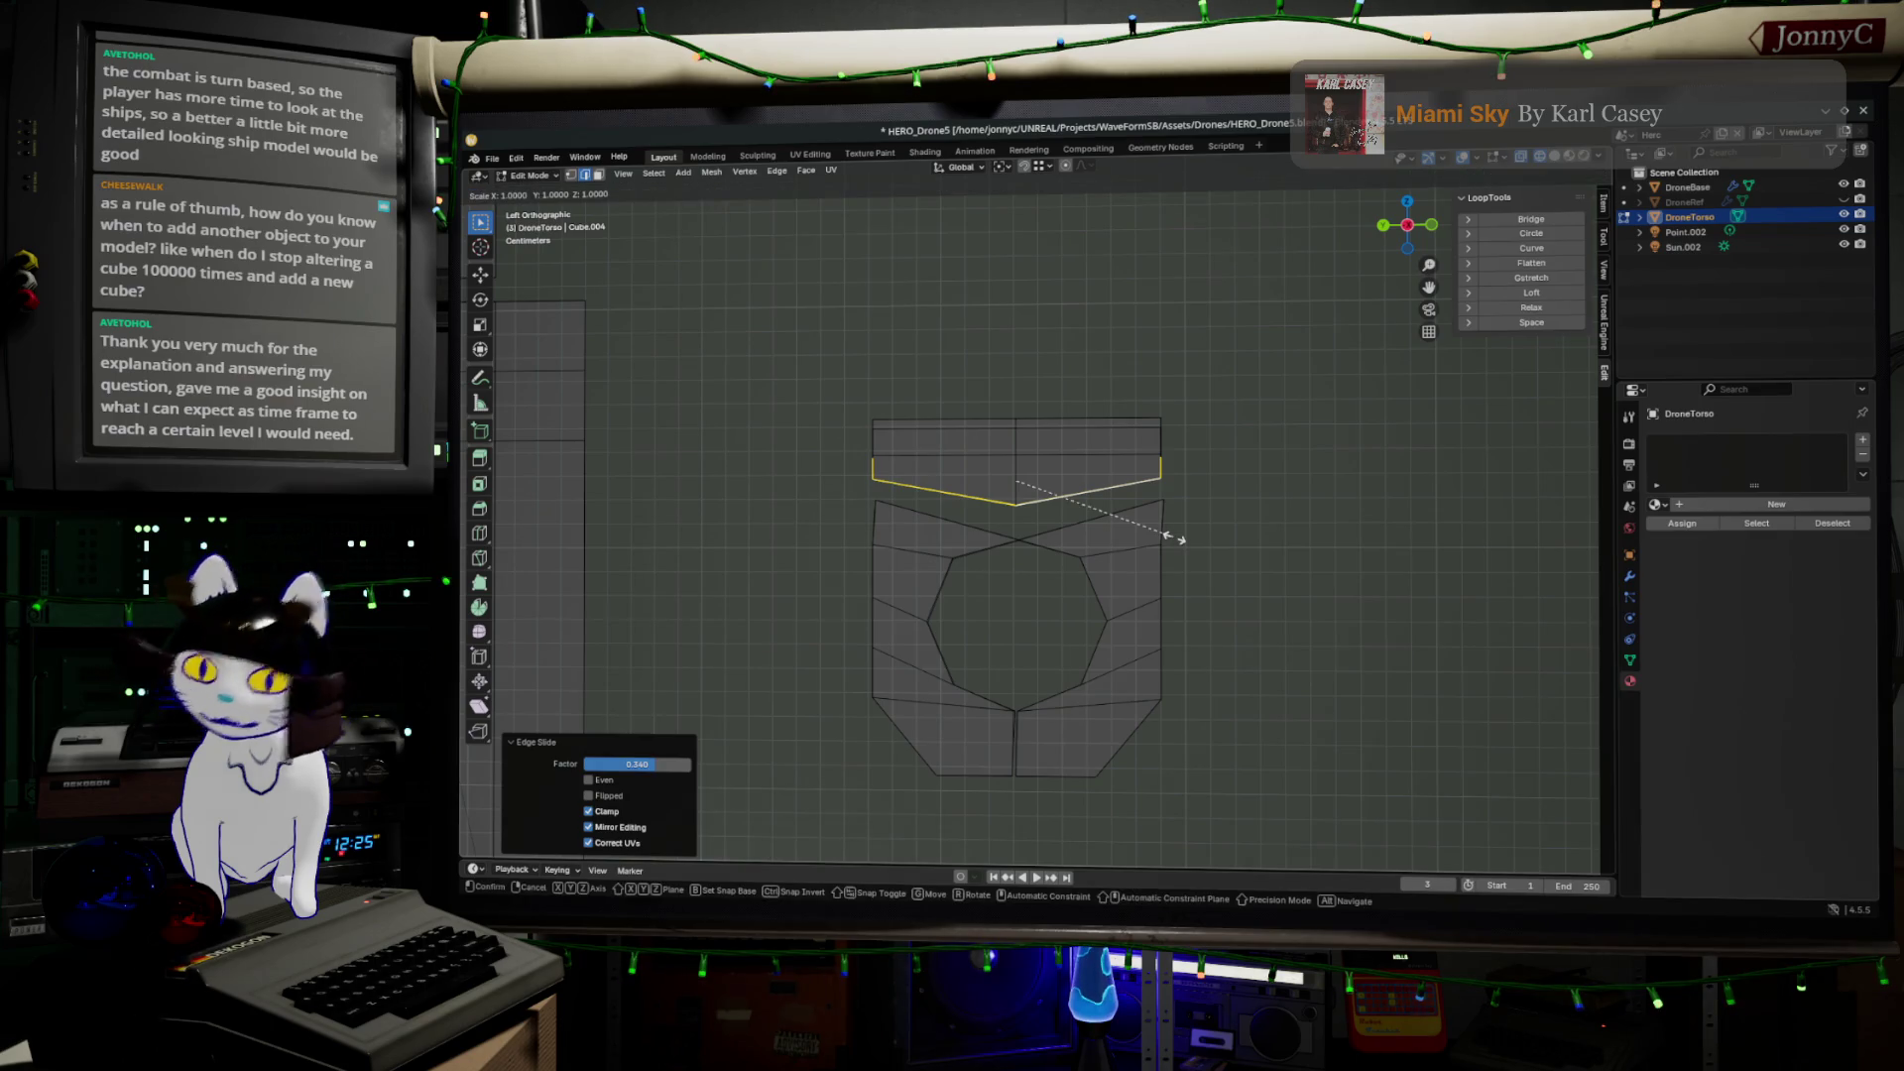
key(z)
click(1001, 496)
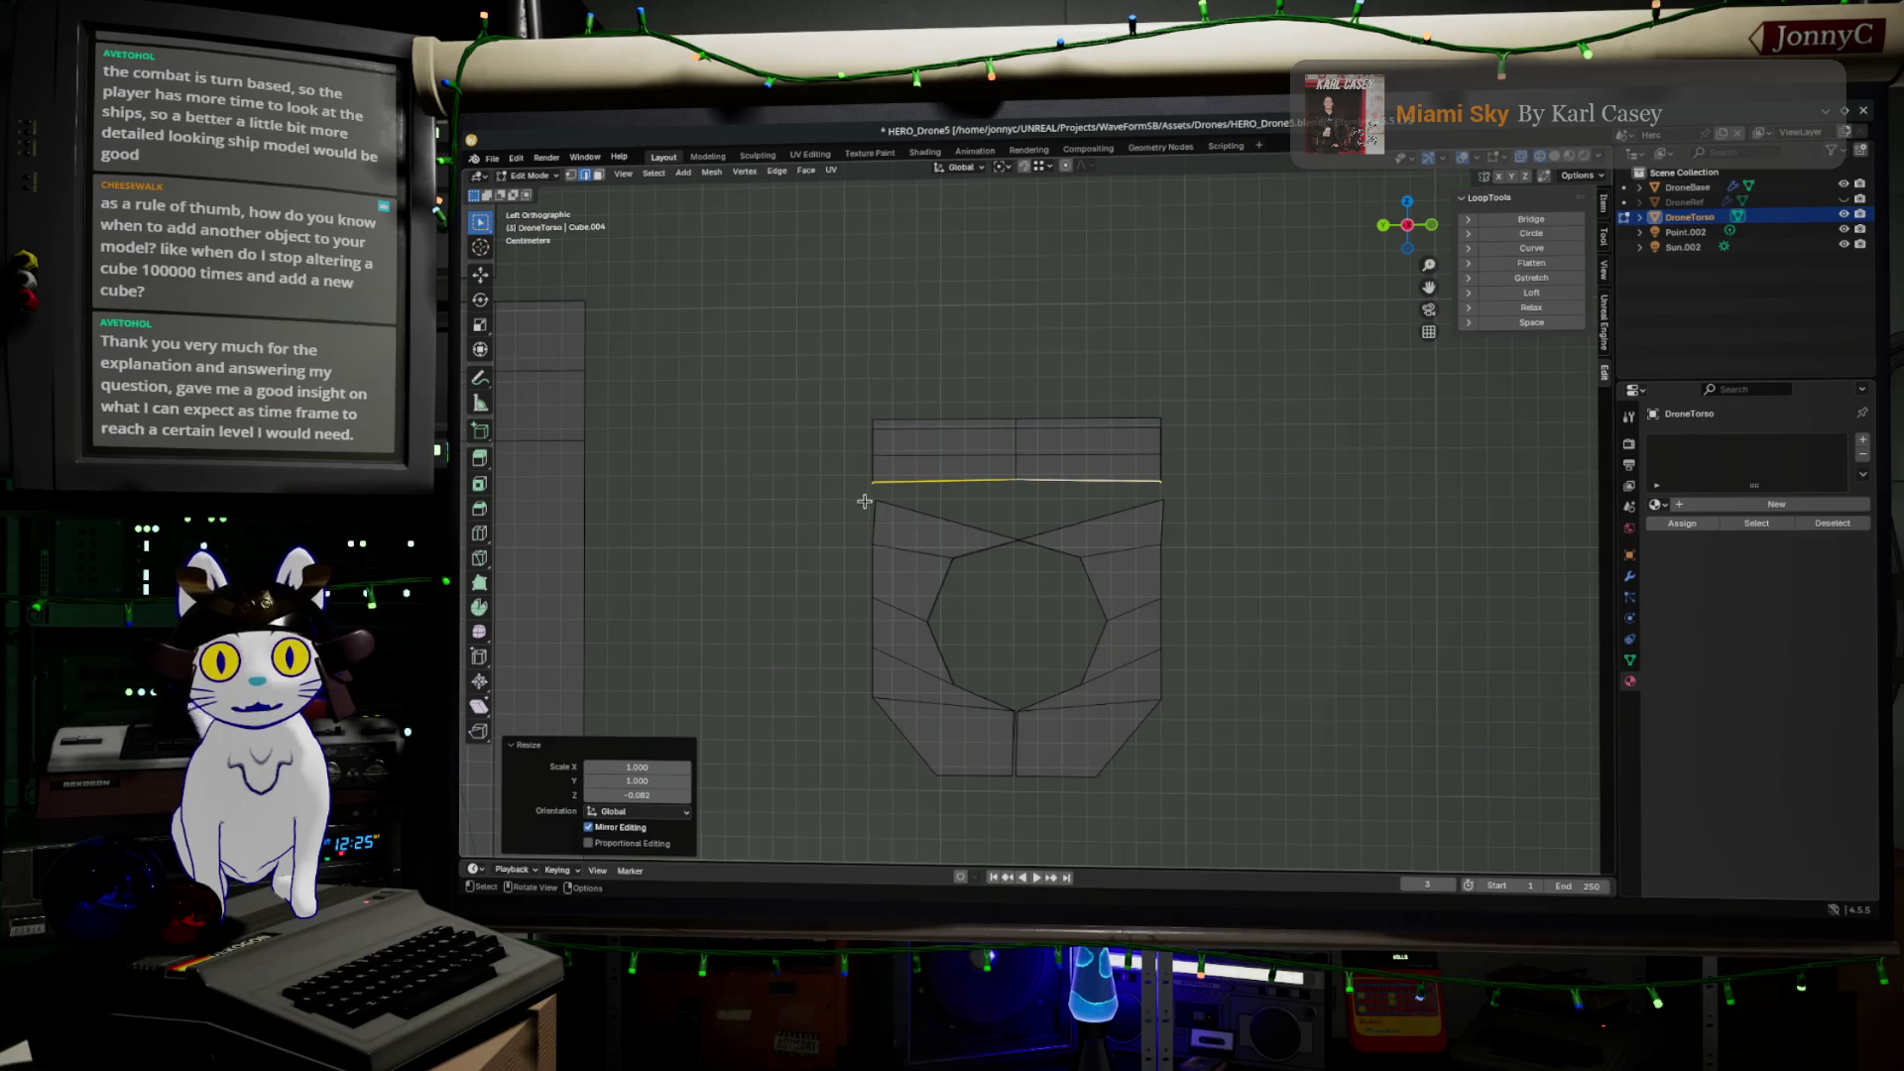
Return to Object Mode, zoom out, select DroneBase and DroneTorso, and orbit the whole drone
scroll(863, 498, down, 6)
key(Tab)
middle_drag(932, 519, 1028, 445)
scroll(1028, 444, down, 6)
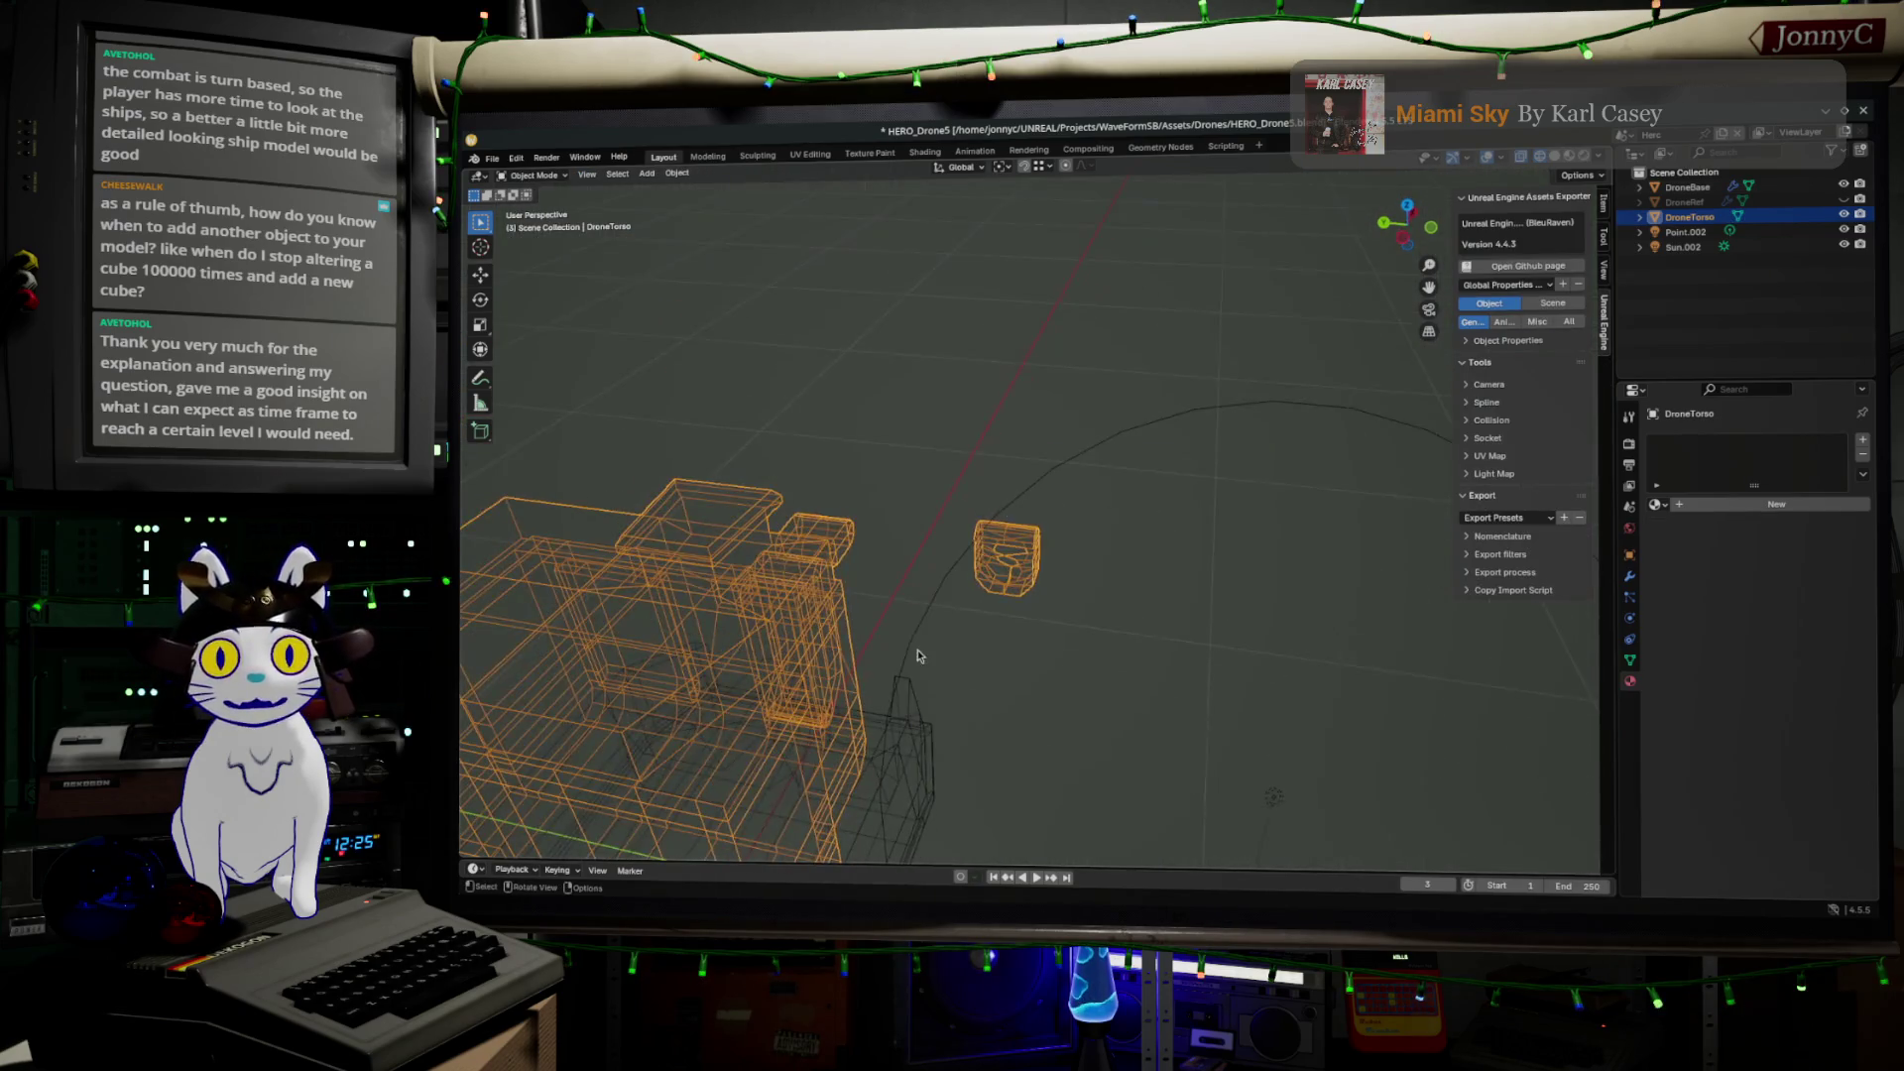
click(871, 595)
shift+click(774, 582)
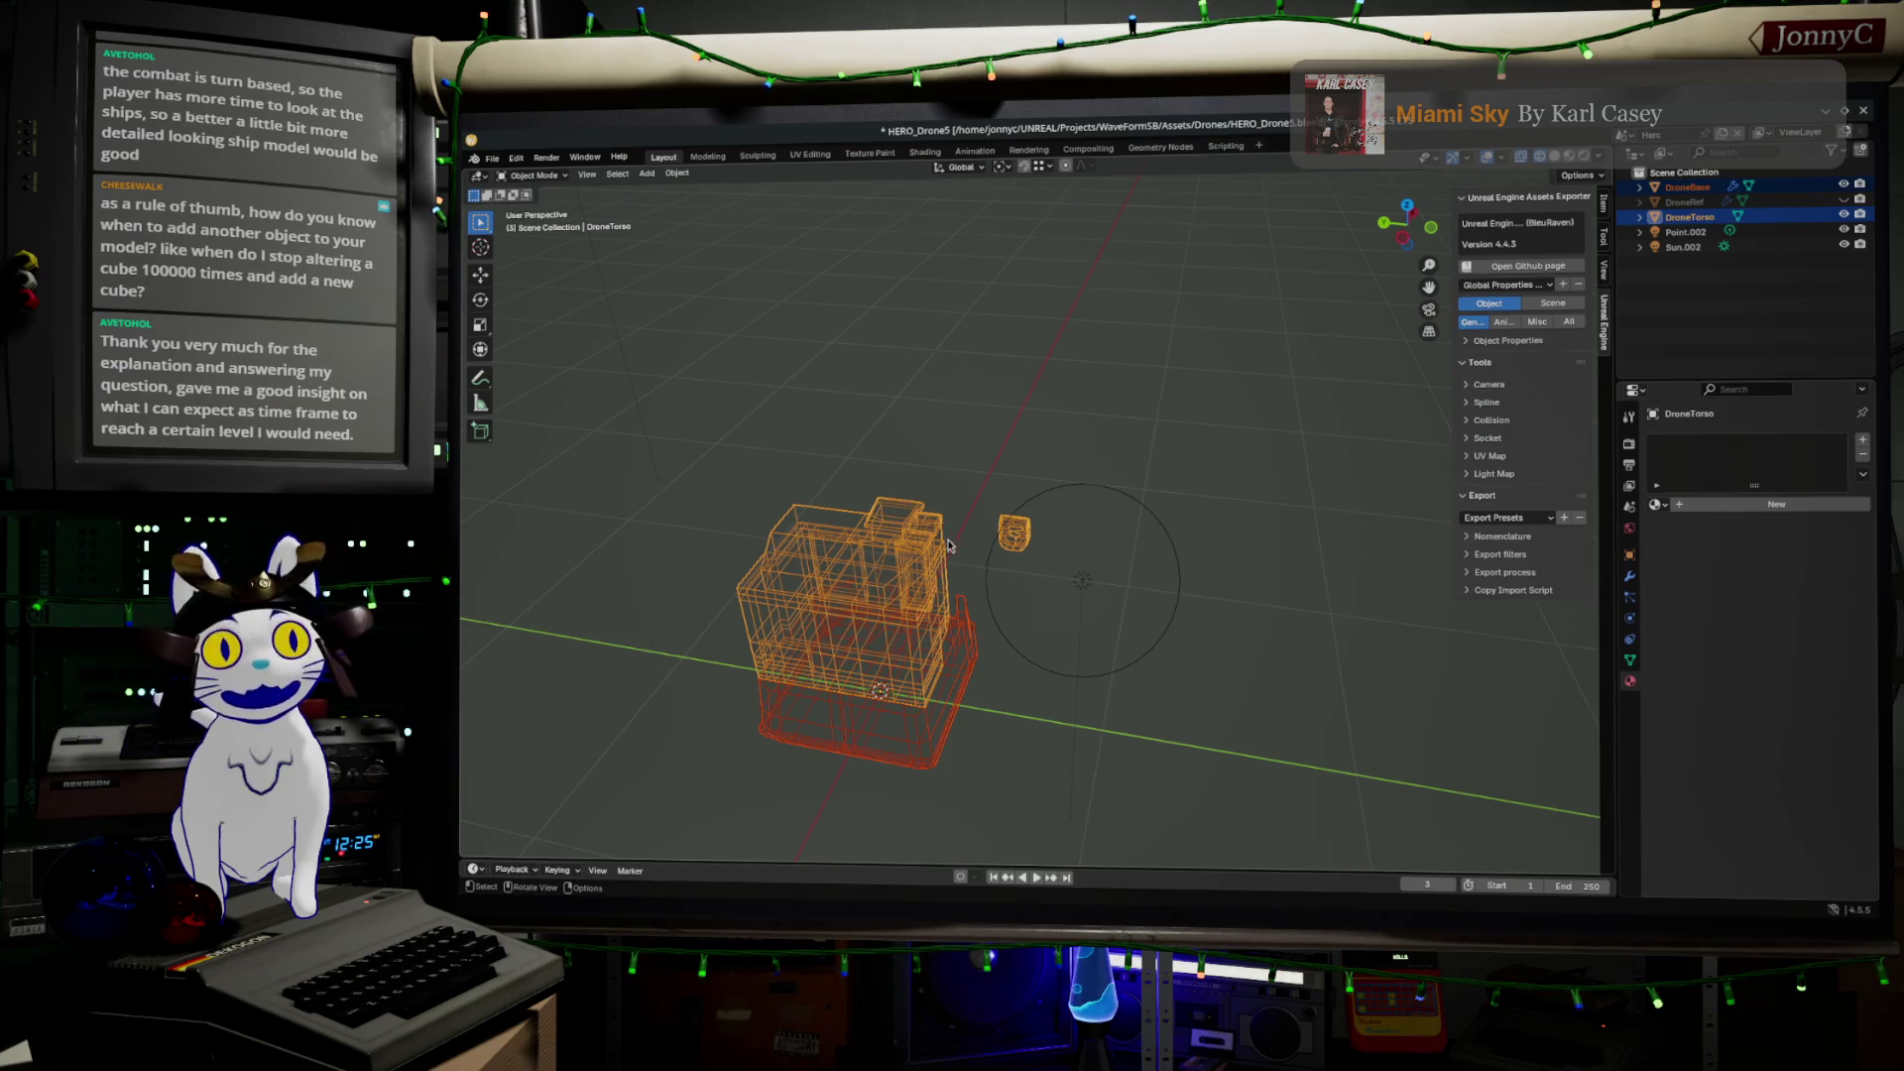
middle_drag(989, 596, 1028, 481)
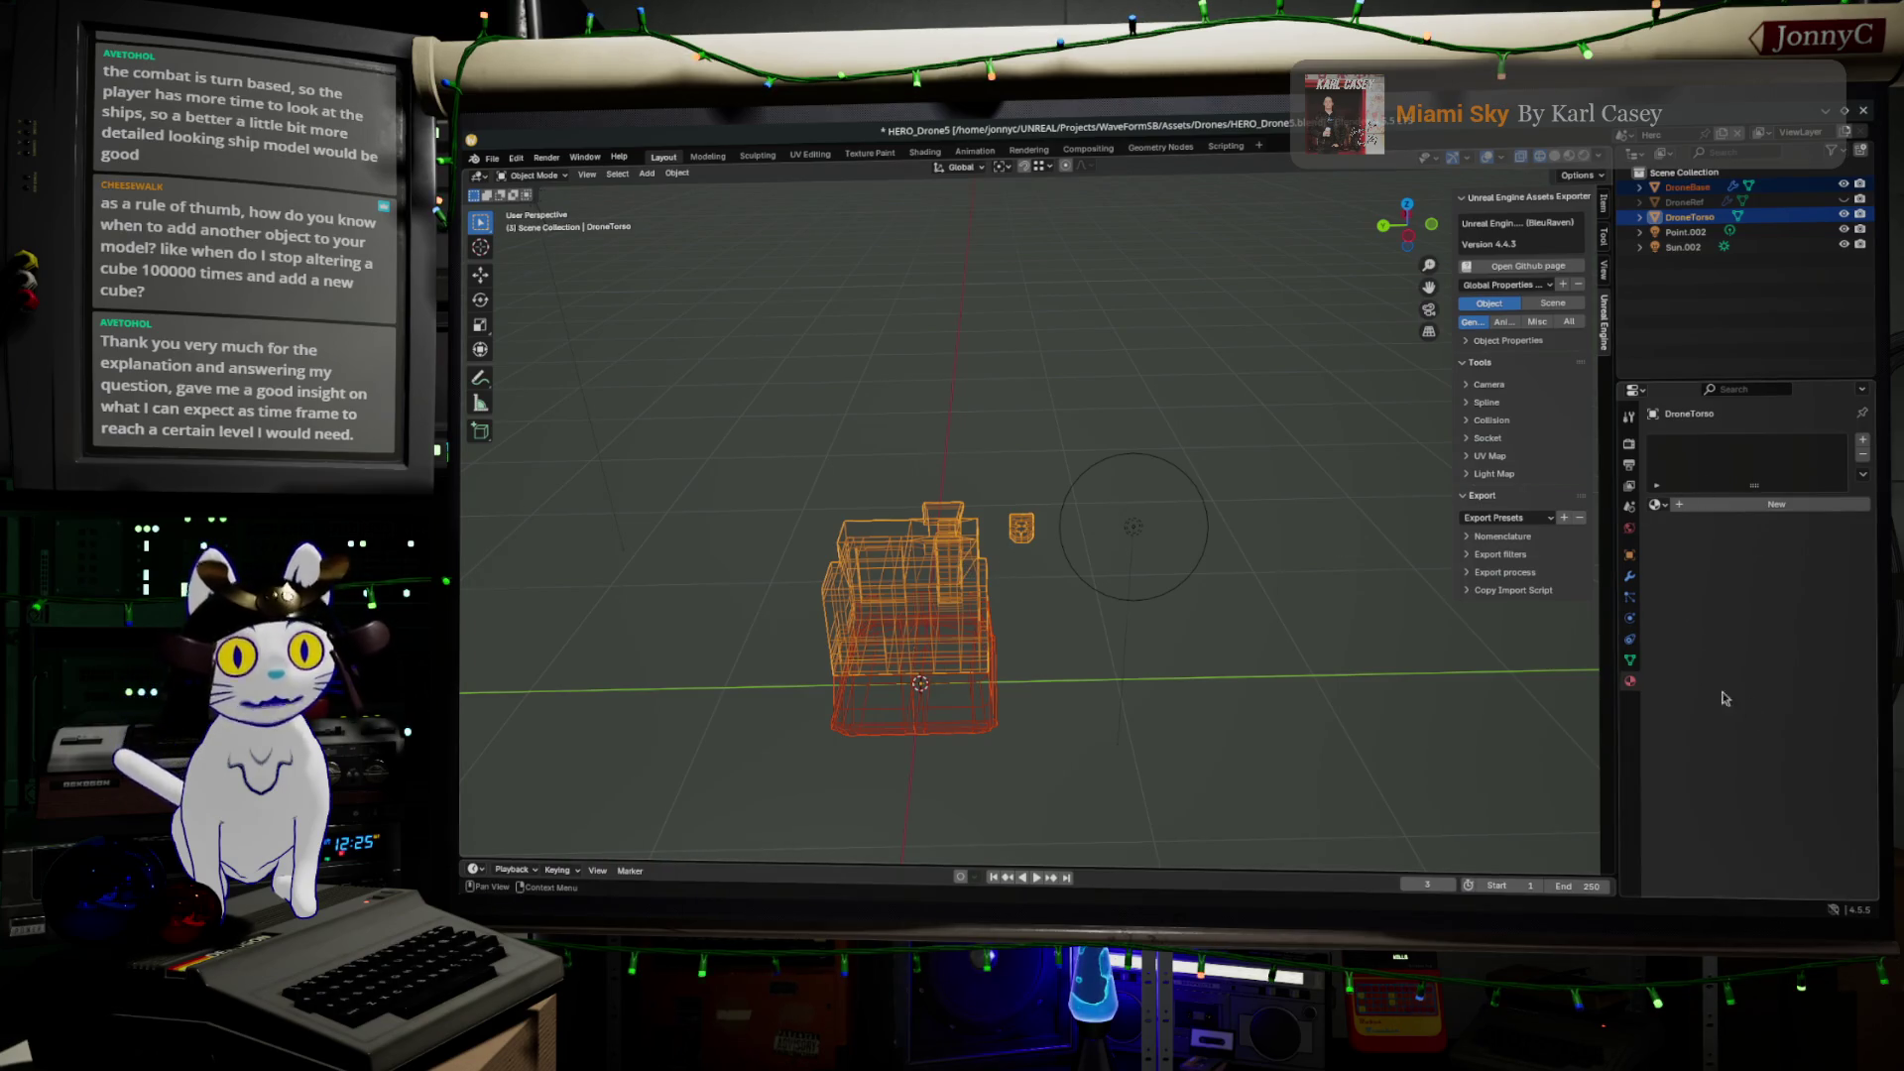
mouse_move(1066, 593)
middle_down()
mouse_move(1266, 531)
mouse_move(1126, 546)
middle_up()
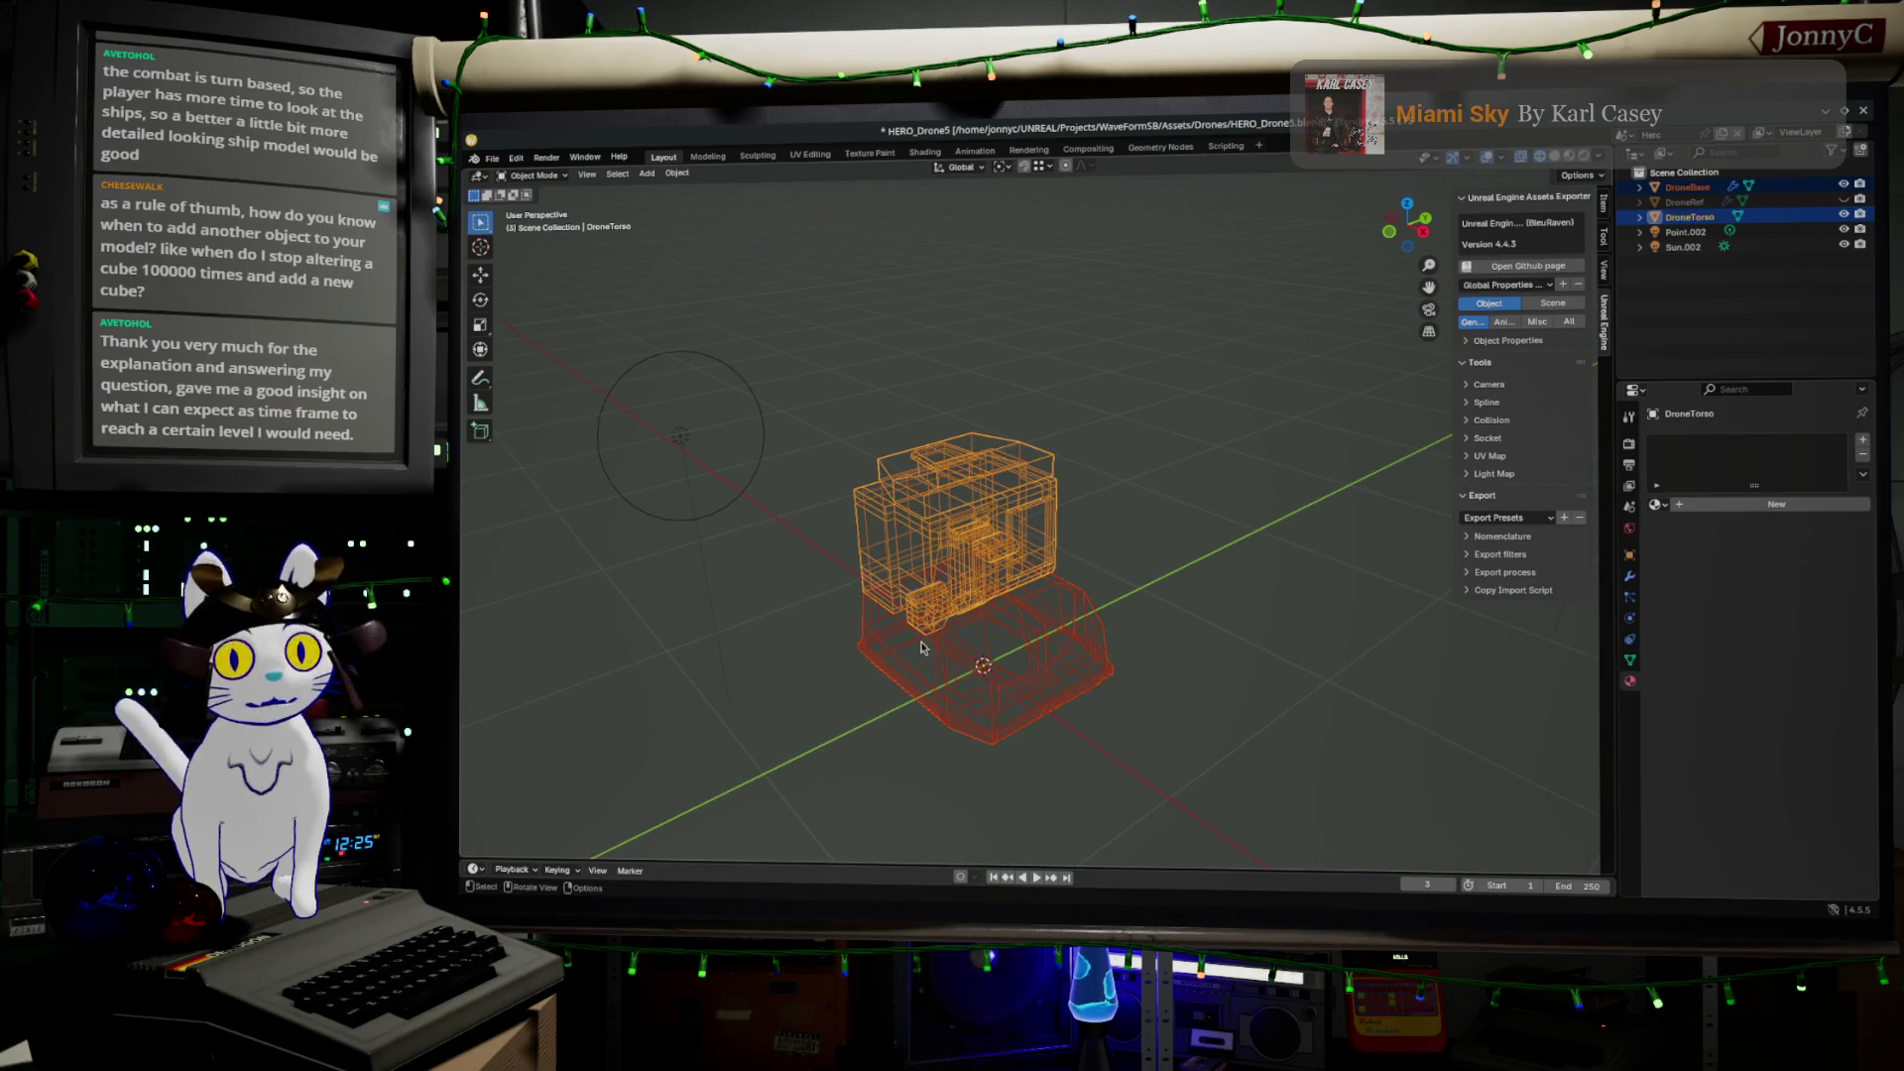
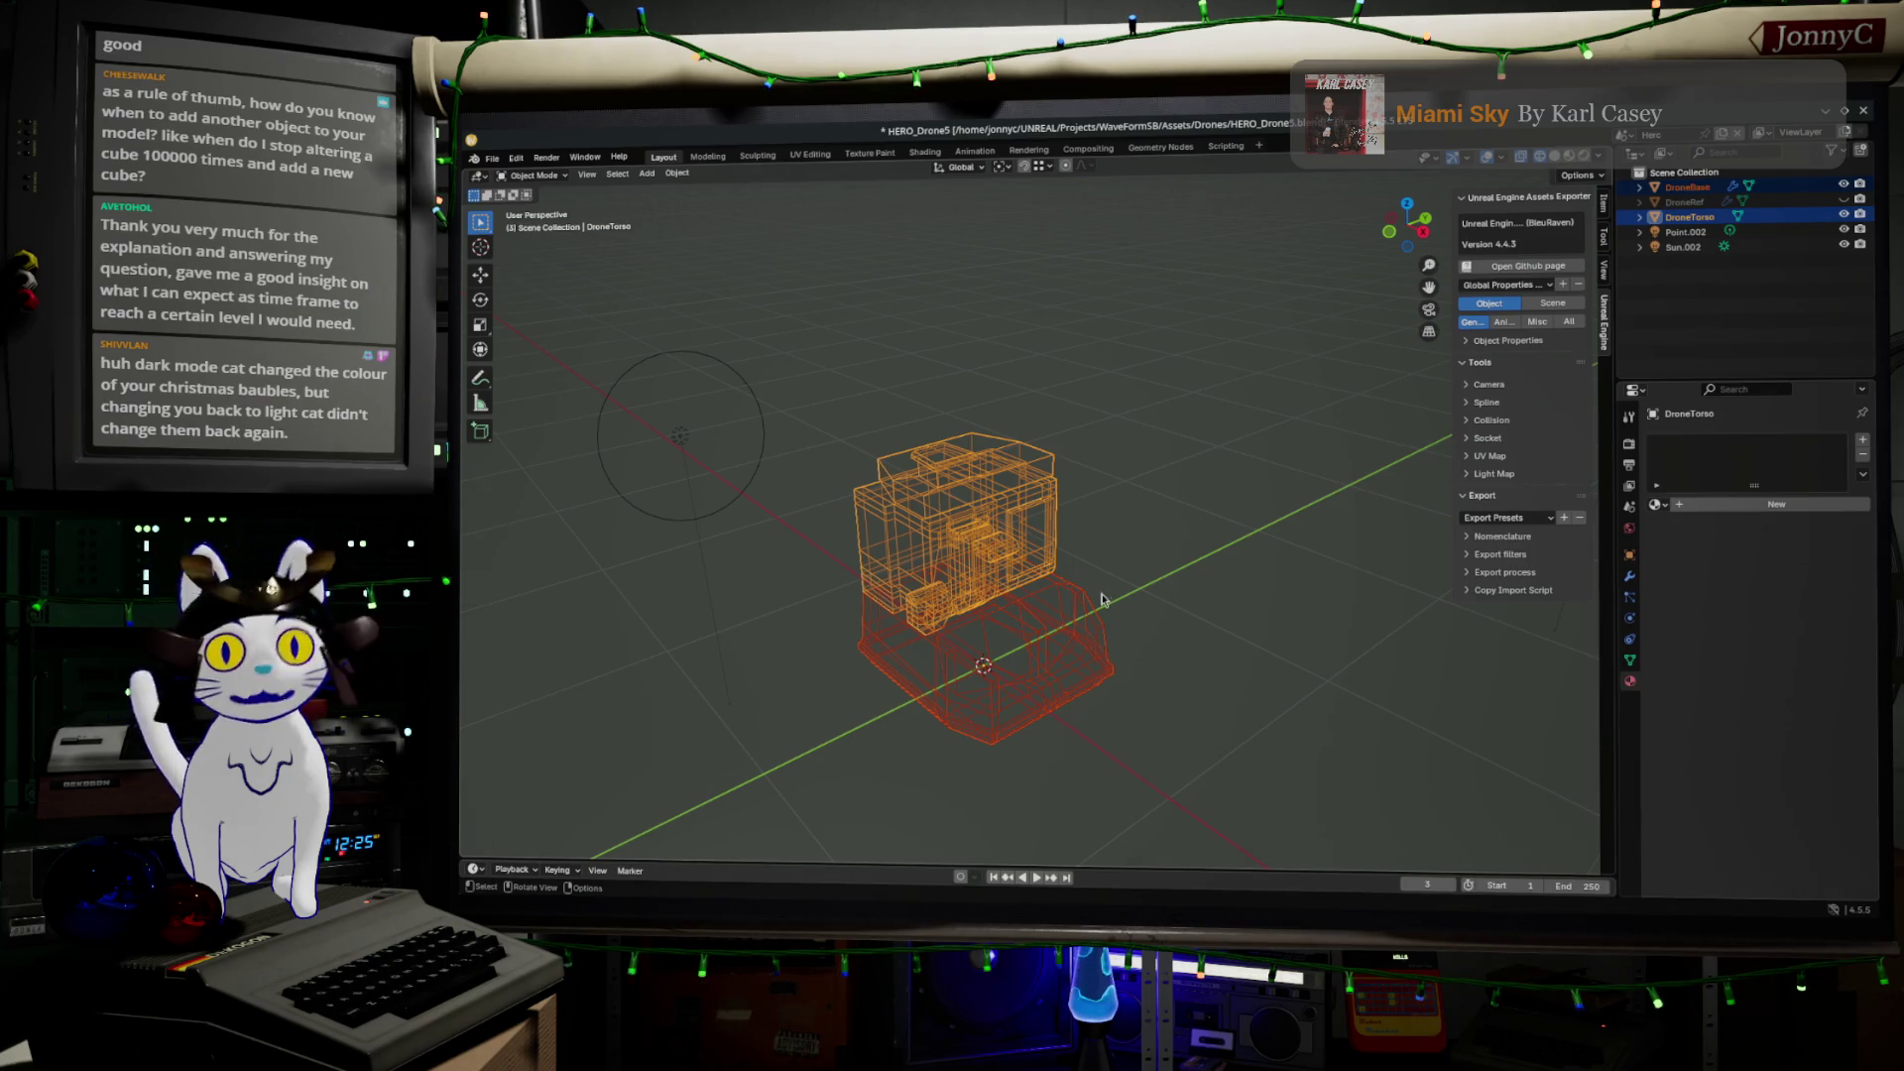
Enter Edit Mode on DroneTorso and frame its selected edge loop in Right Orthographic view
scroll(1116, 542, up, 3)
key(Tab)
mouse_move(1117, 542)
middle_down()
mouse_move(1043, 568)
mouse_move(1173, 467)
middle_up()
scroll(1119, 504, up, 5)
scroll(1173, 467, down, 4)
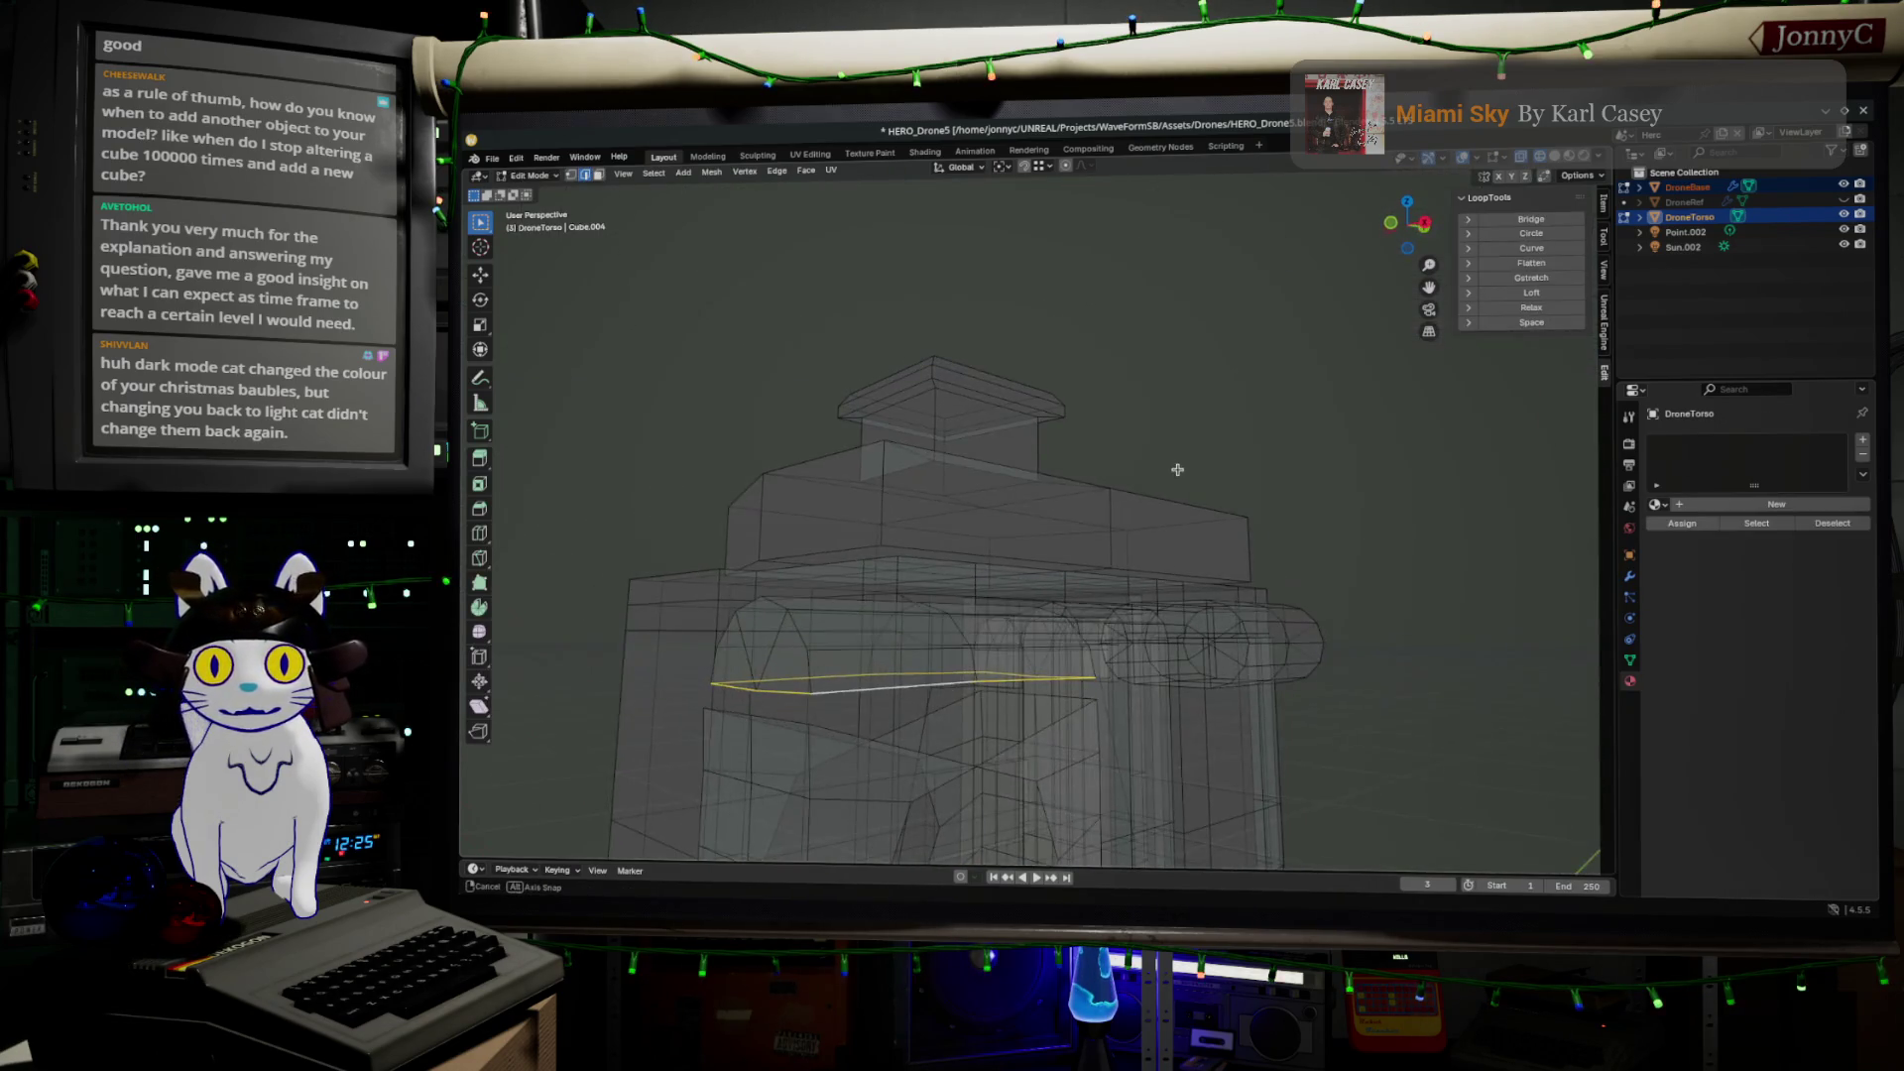
scroll(1151, 455, down, 1)
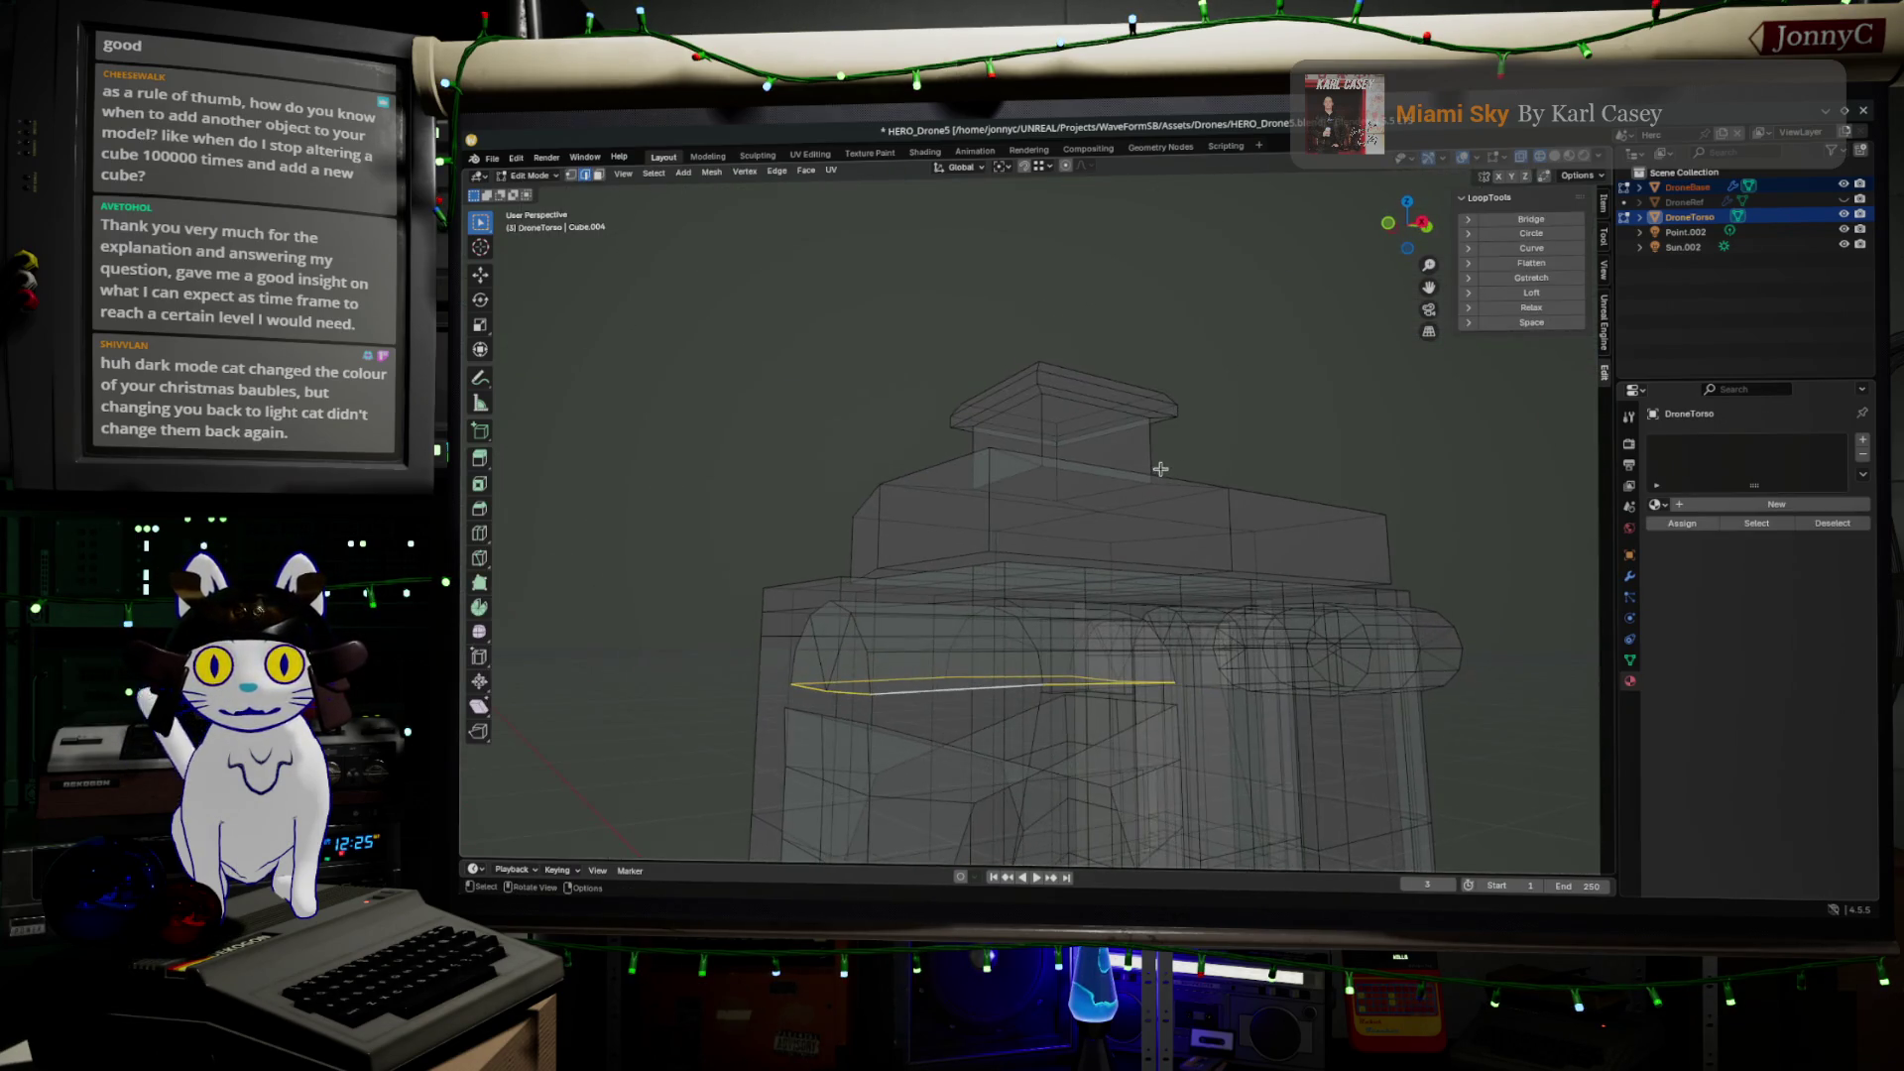
click(1423, 227)
key(KP_Decimal)
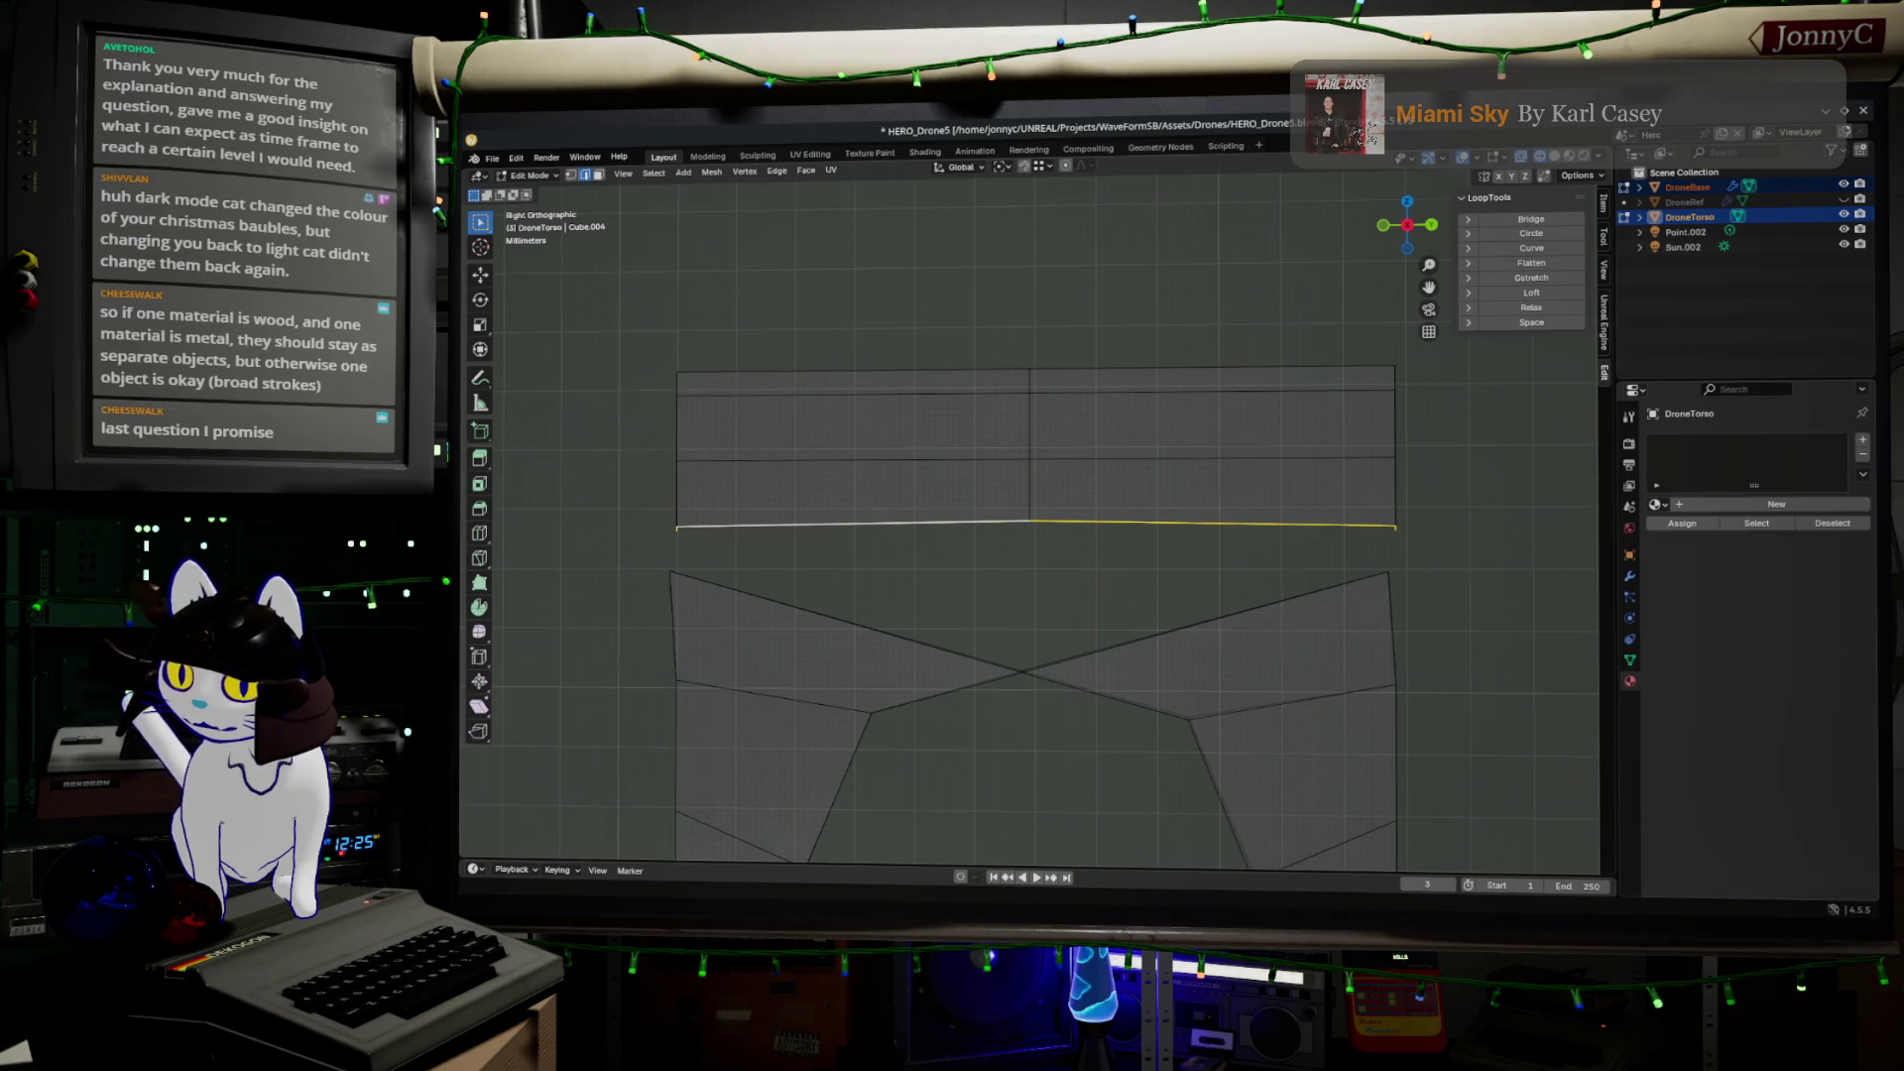
click(1826, 111)
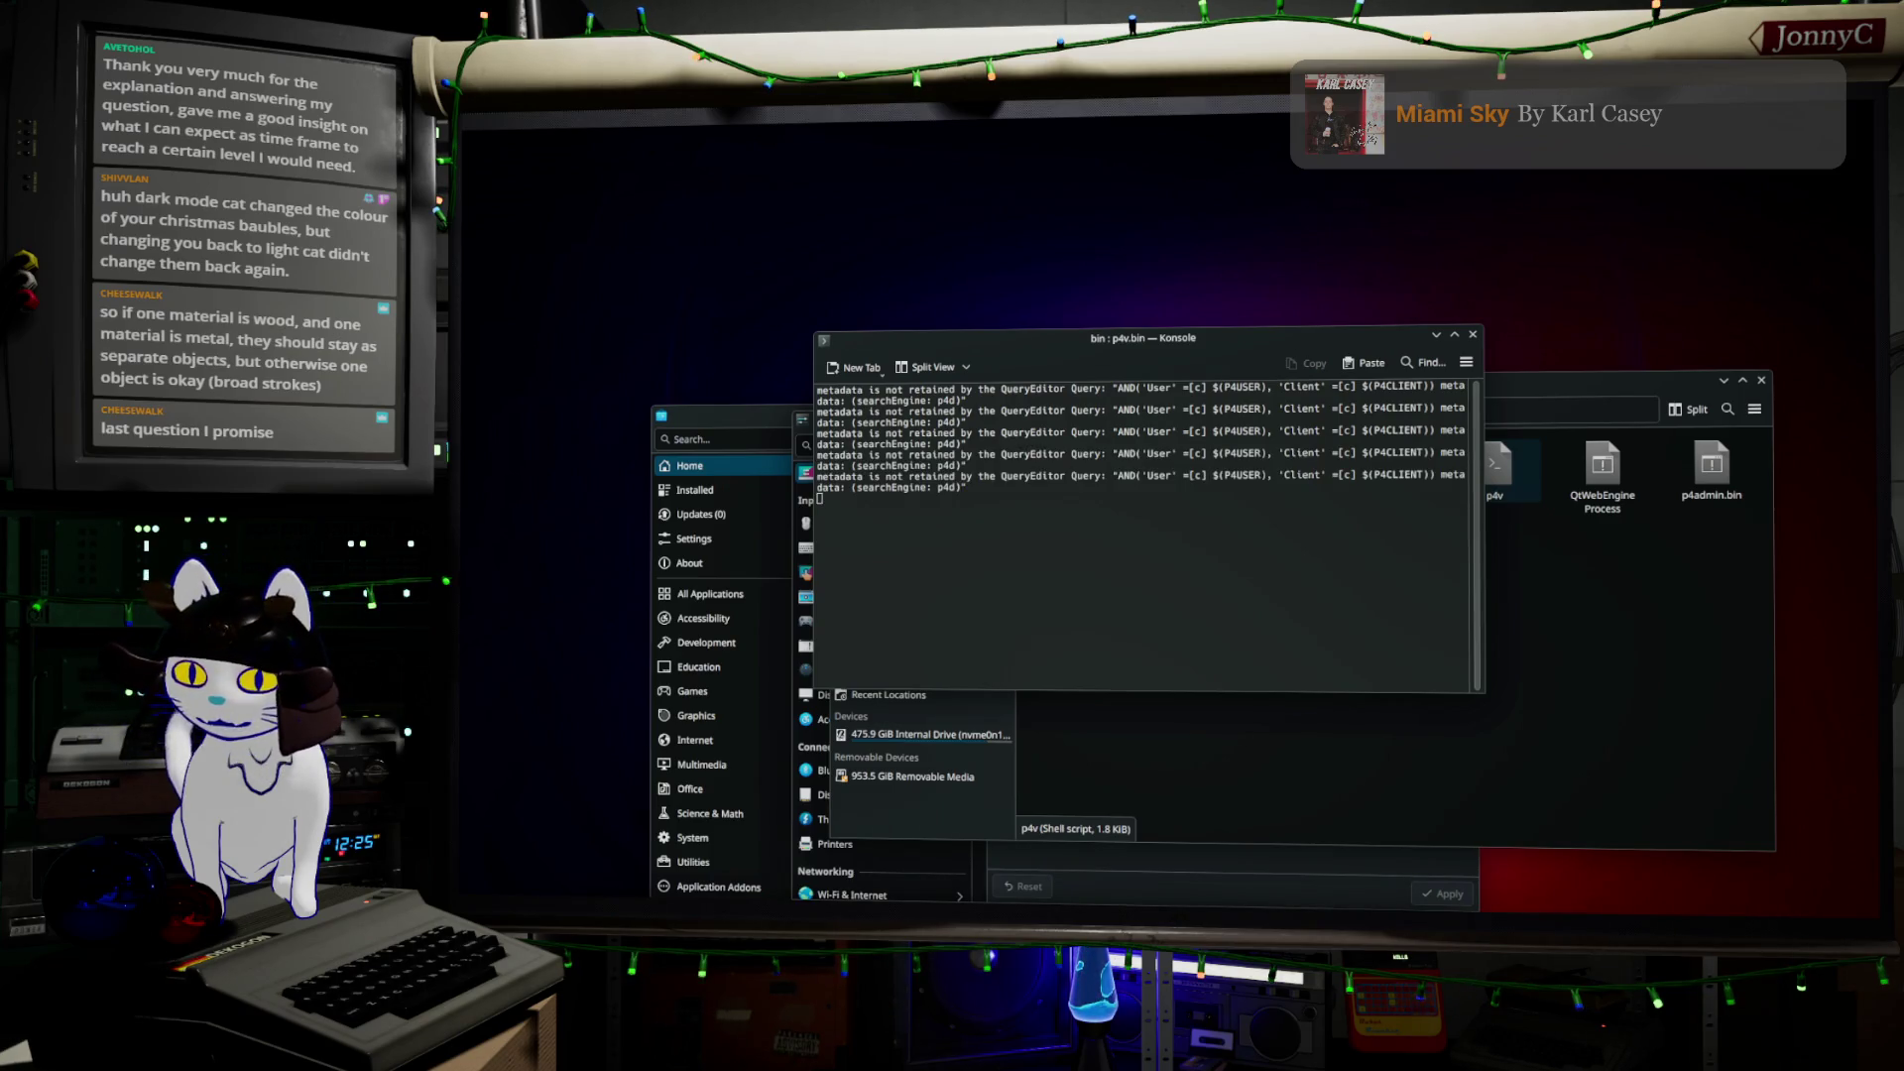
key(alt+Tab)
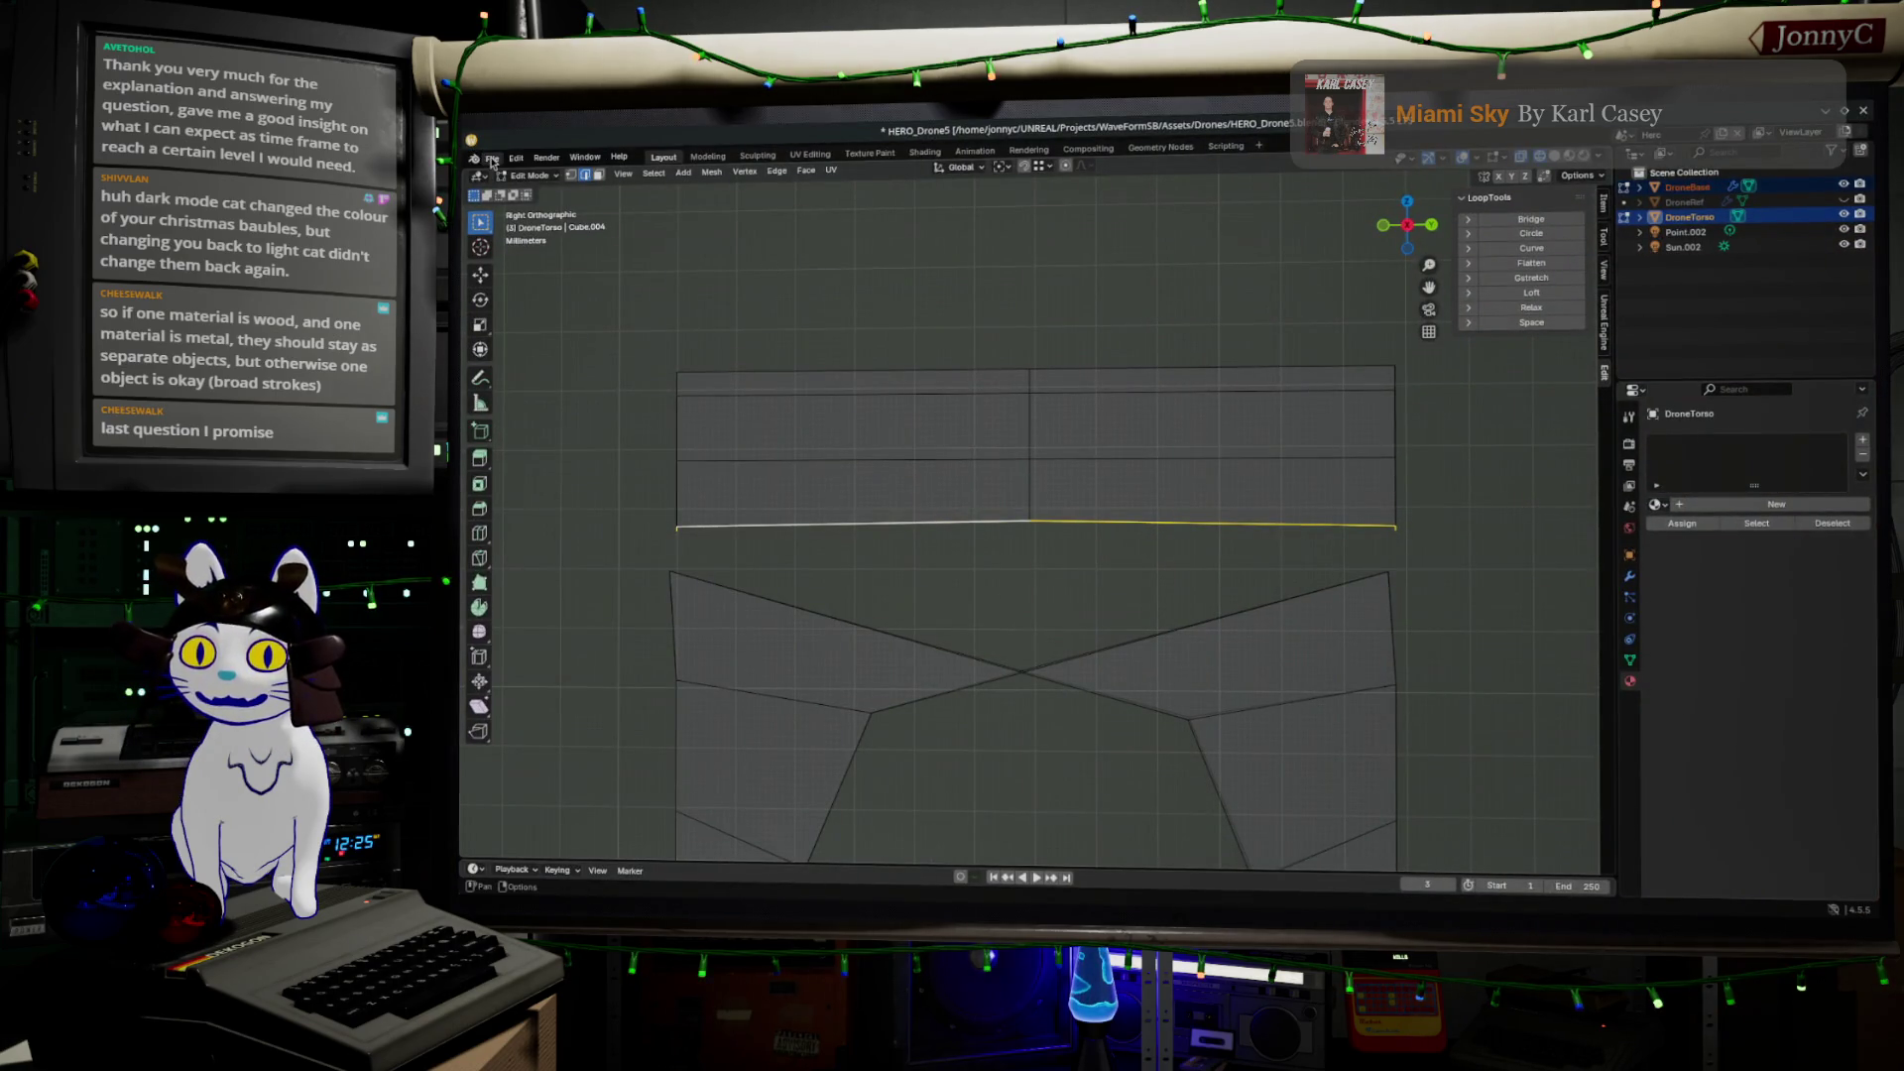
Save HERO_Drone5.blend from the File menu and switch away from Blender
click(490, 161)
click(515, 245)
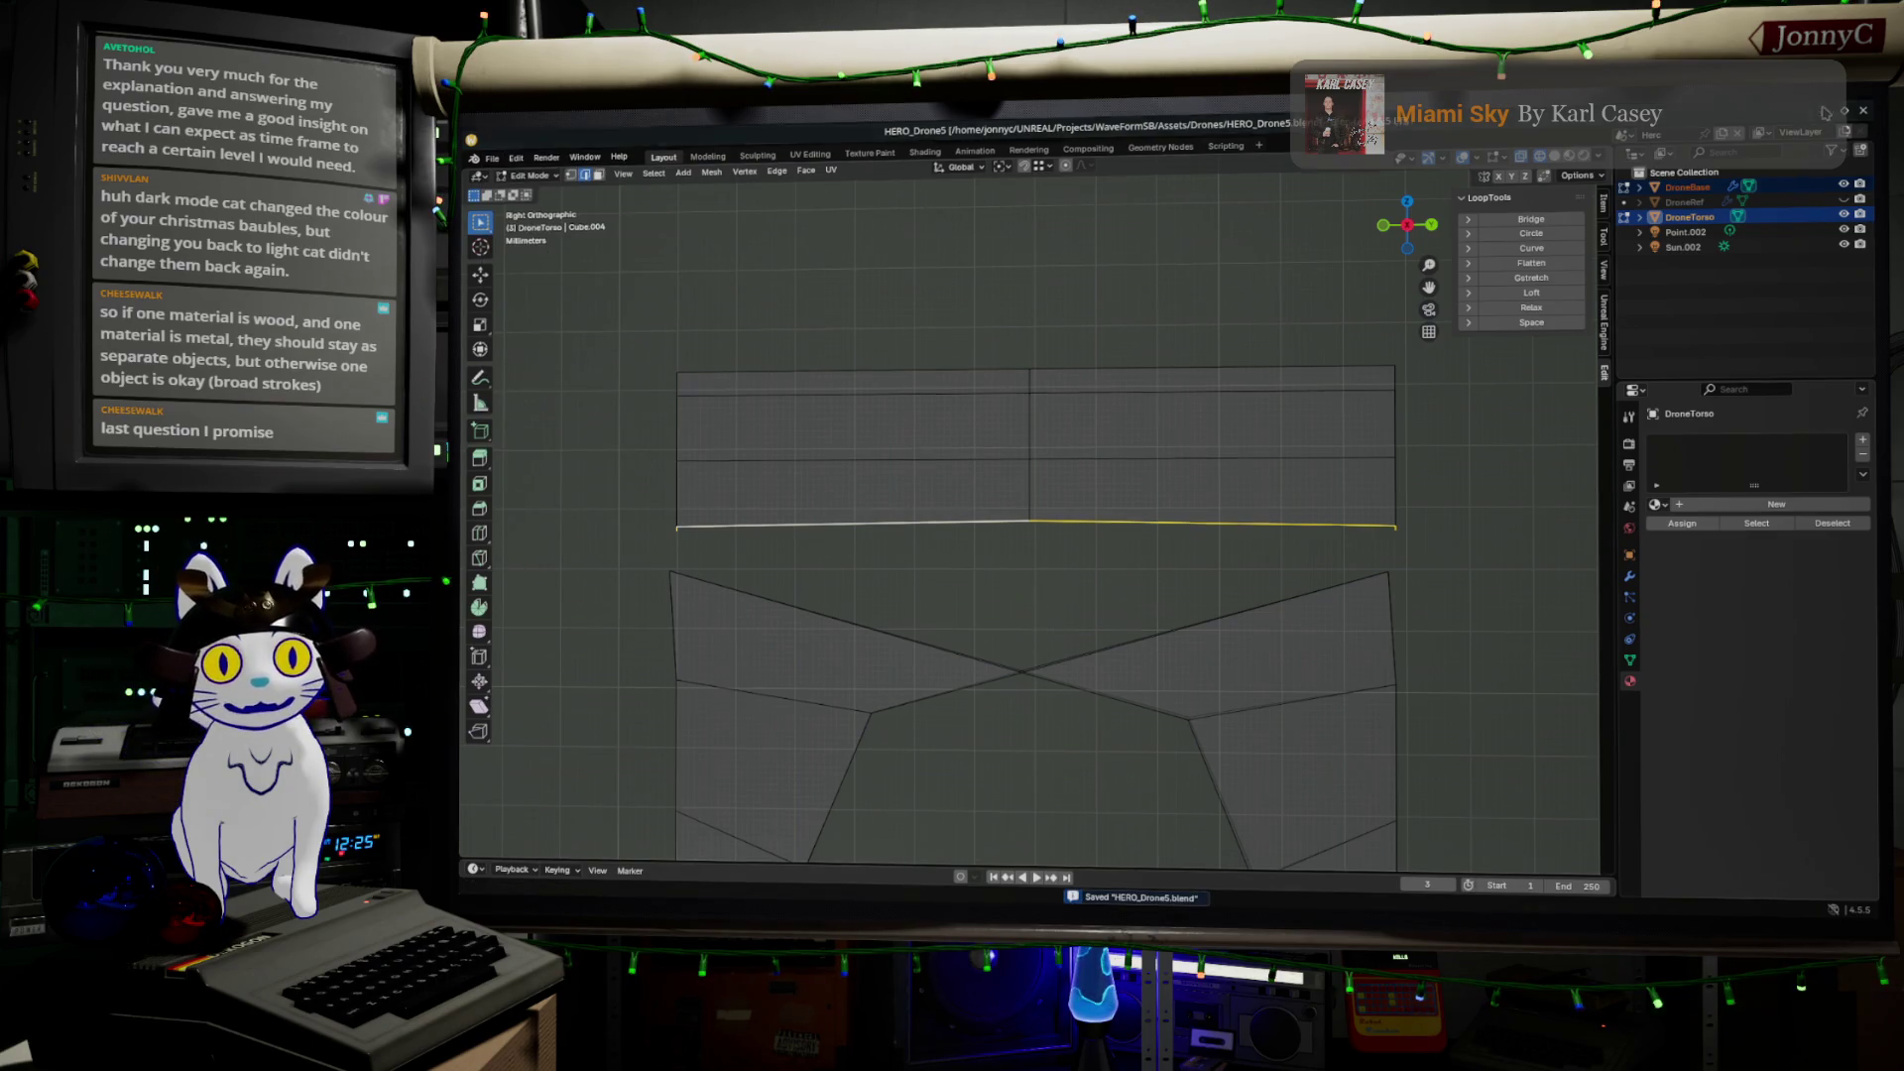
key(alt+Tab)
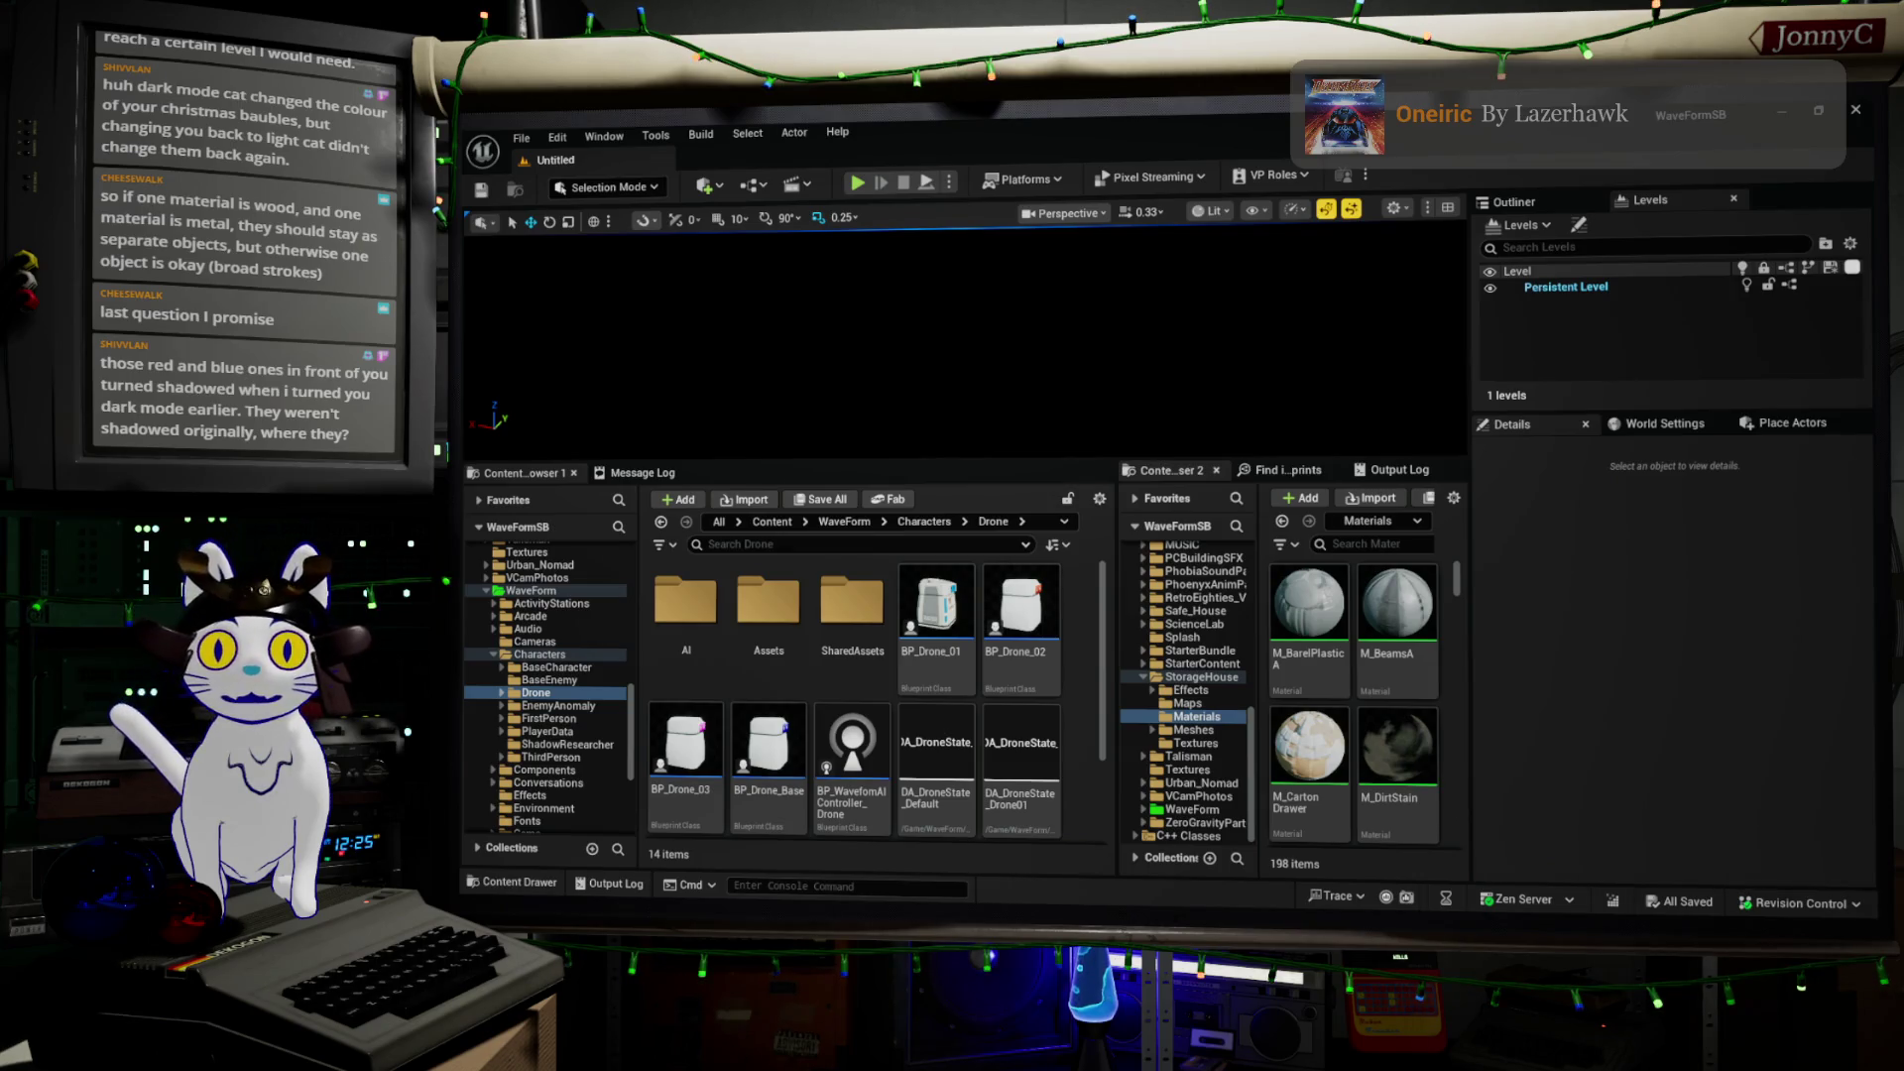
Open the BP_Drone_01 blueprint from the Content Browser
click(949, 602)
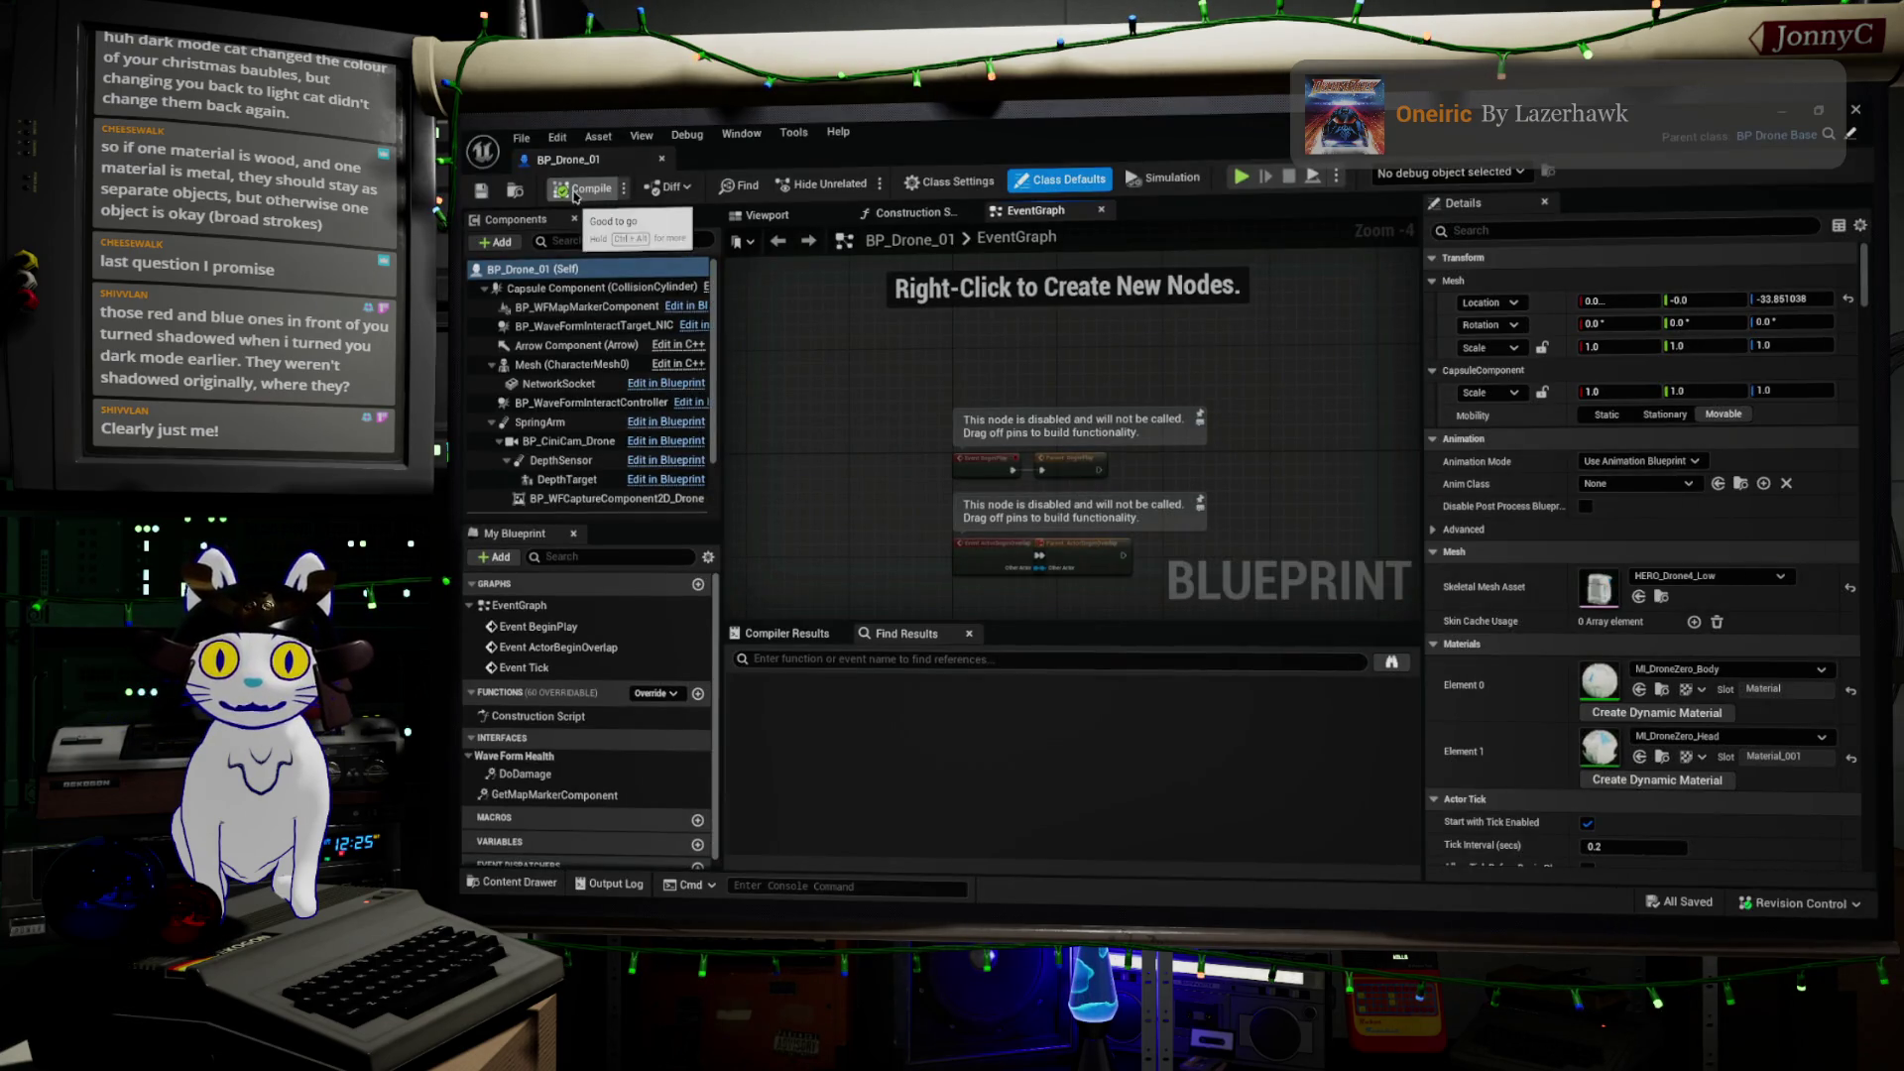
Orbit the drone in the BP_Drone_01 Viewport, then open its HERO_Drone4_Low skeletal mesh
click(784, 214)
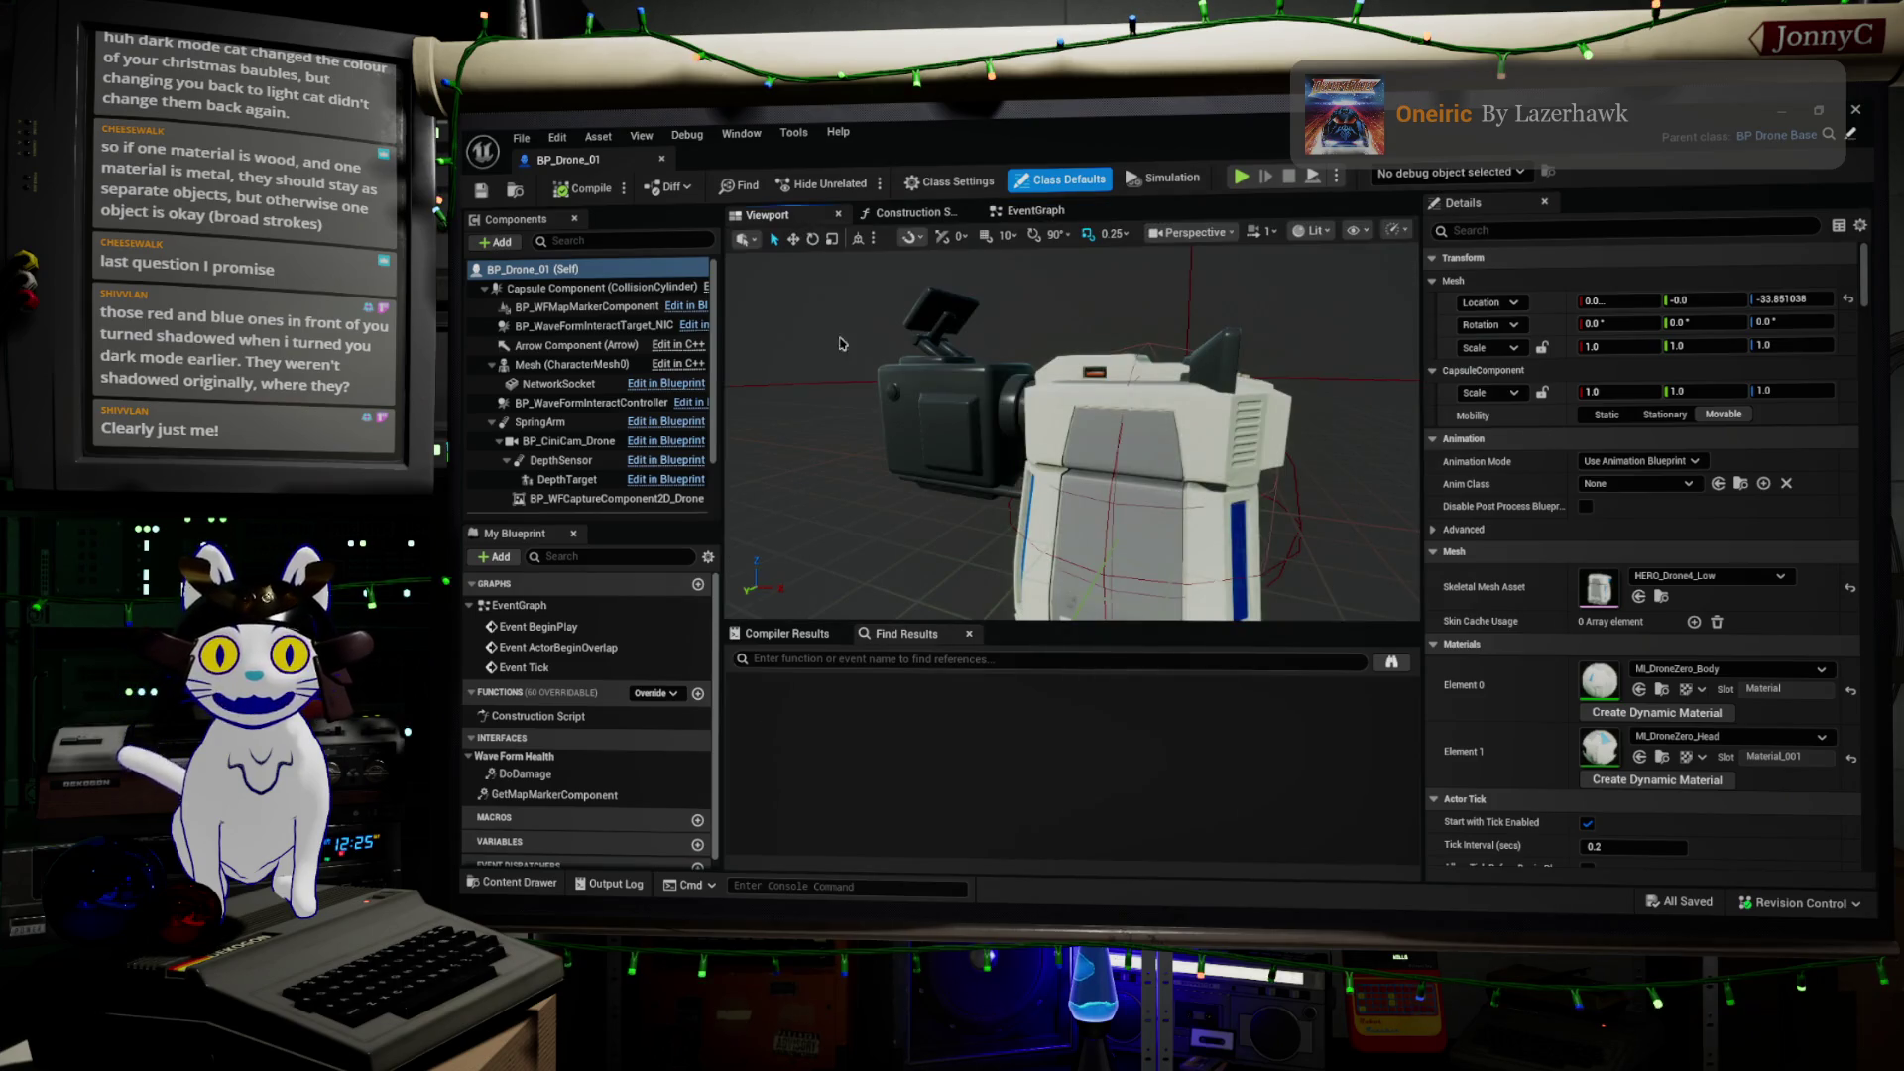
mouse_move(1071, 436)
right_down()
mouse_move(991, 437)
mouse_move(922, 406)
right_up()
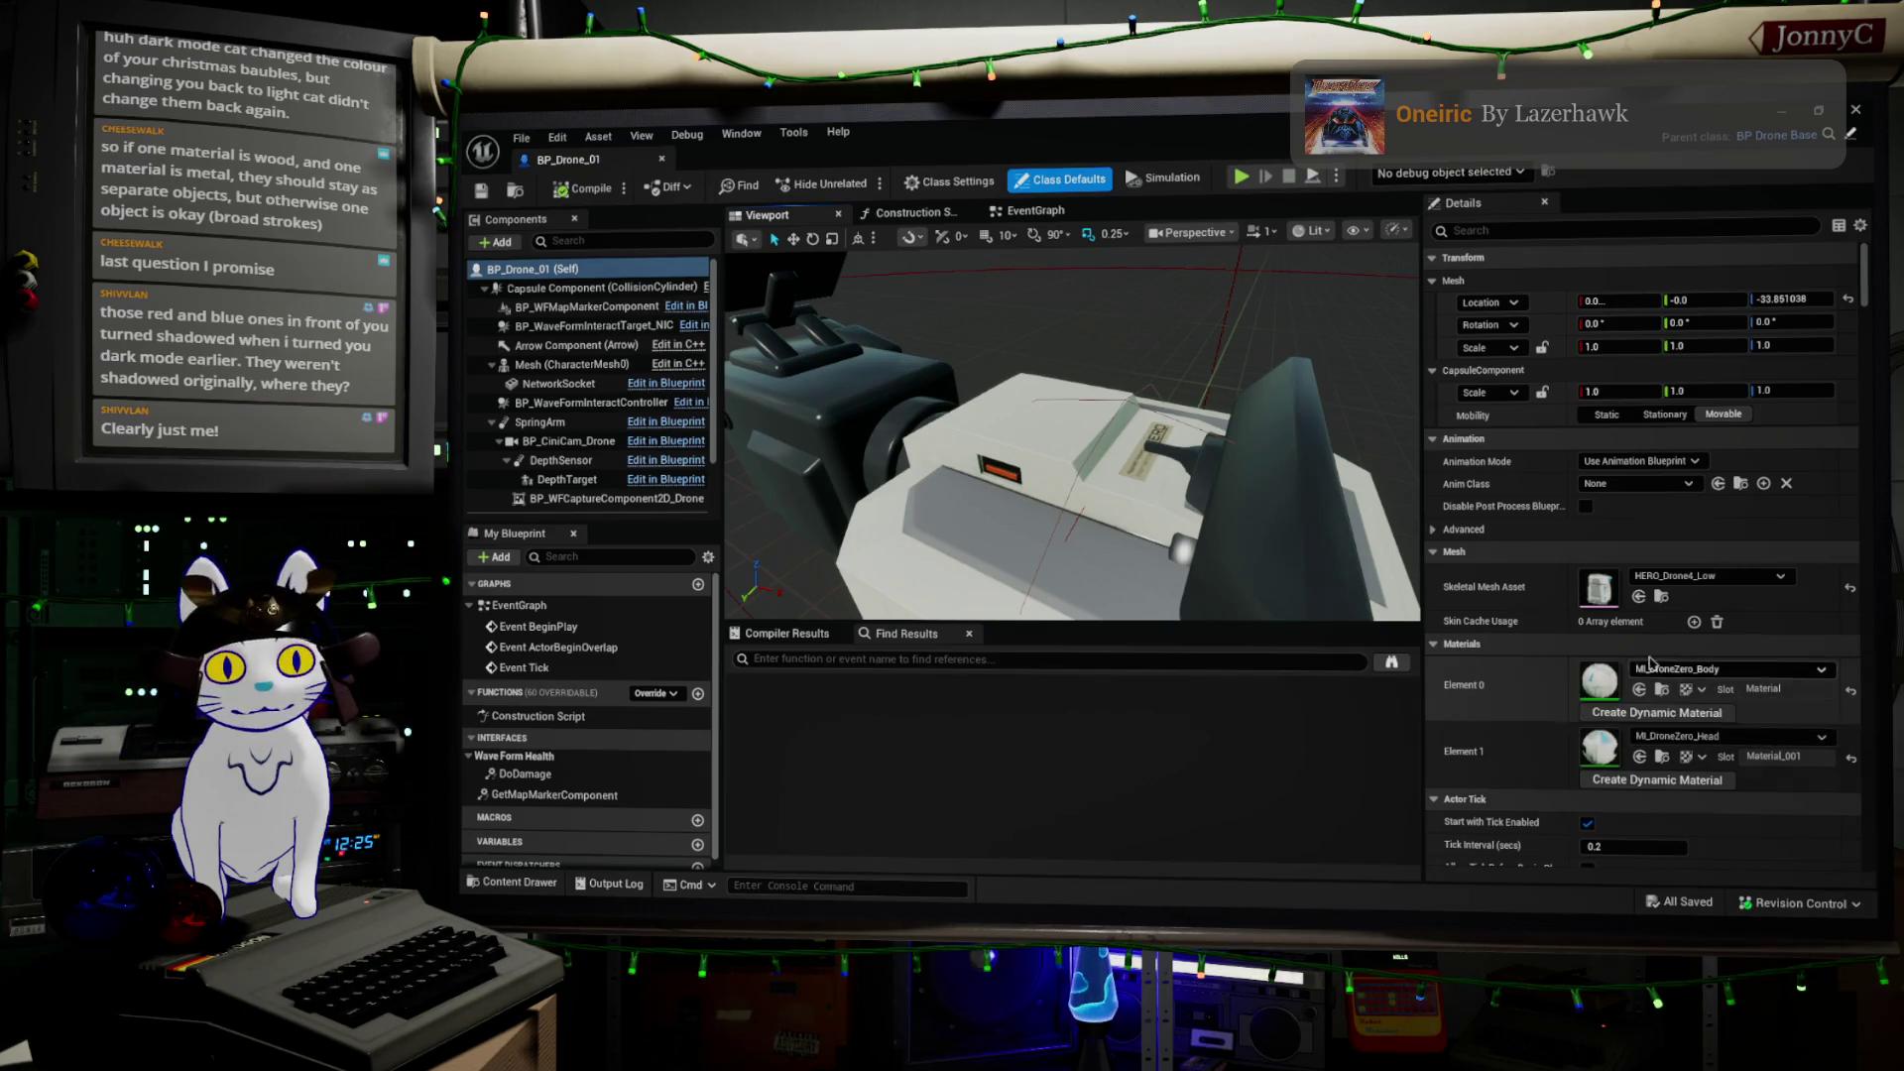
double_click(1597, 592)
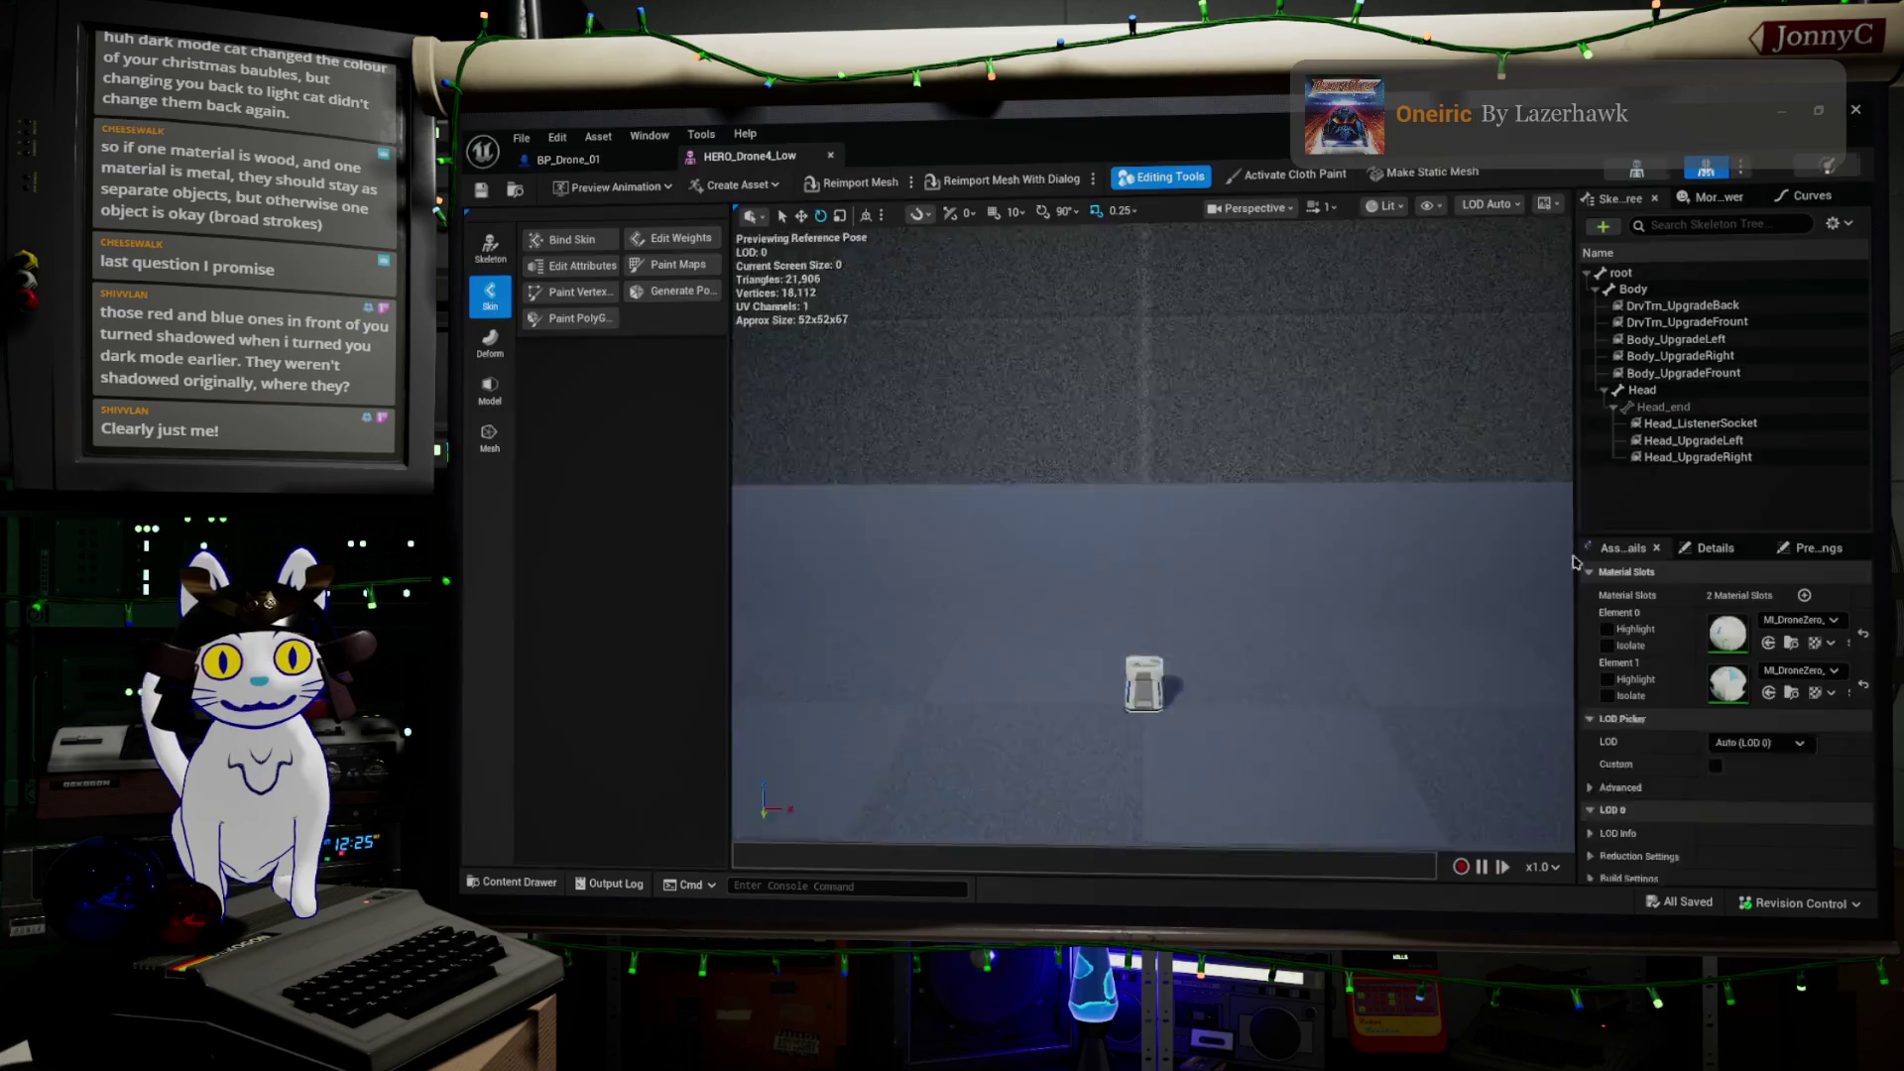
Orbit close around HERO_Drone4_Low and open its Element 0 material, MI_DroneZero_Body
mouse_move(1150, 535)
mouse_down()
mouse_move(1091, 541)
mouse_move(1170, 540)
mouse_move(1021, 551)
mouse_move(961, 478)
mouse_move(1028, 526)
mouse_move(1028, 550)
mouse_move(992, 516)
mouse_up()
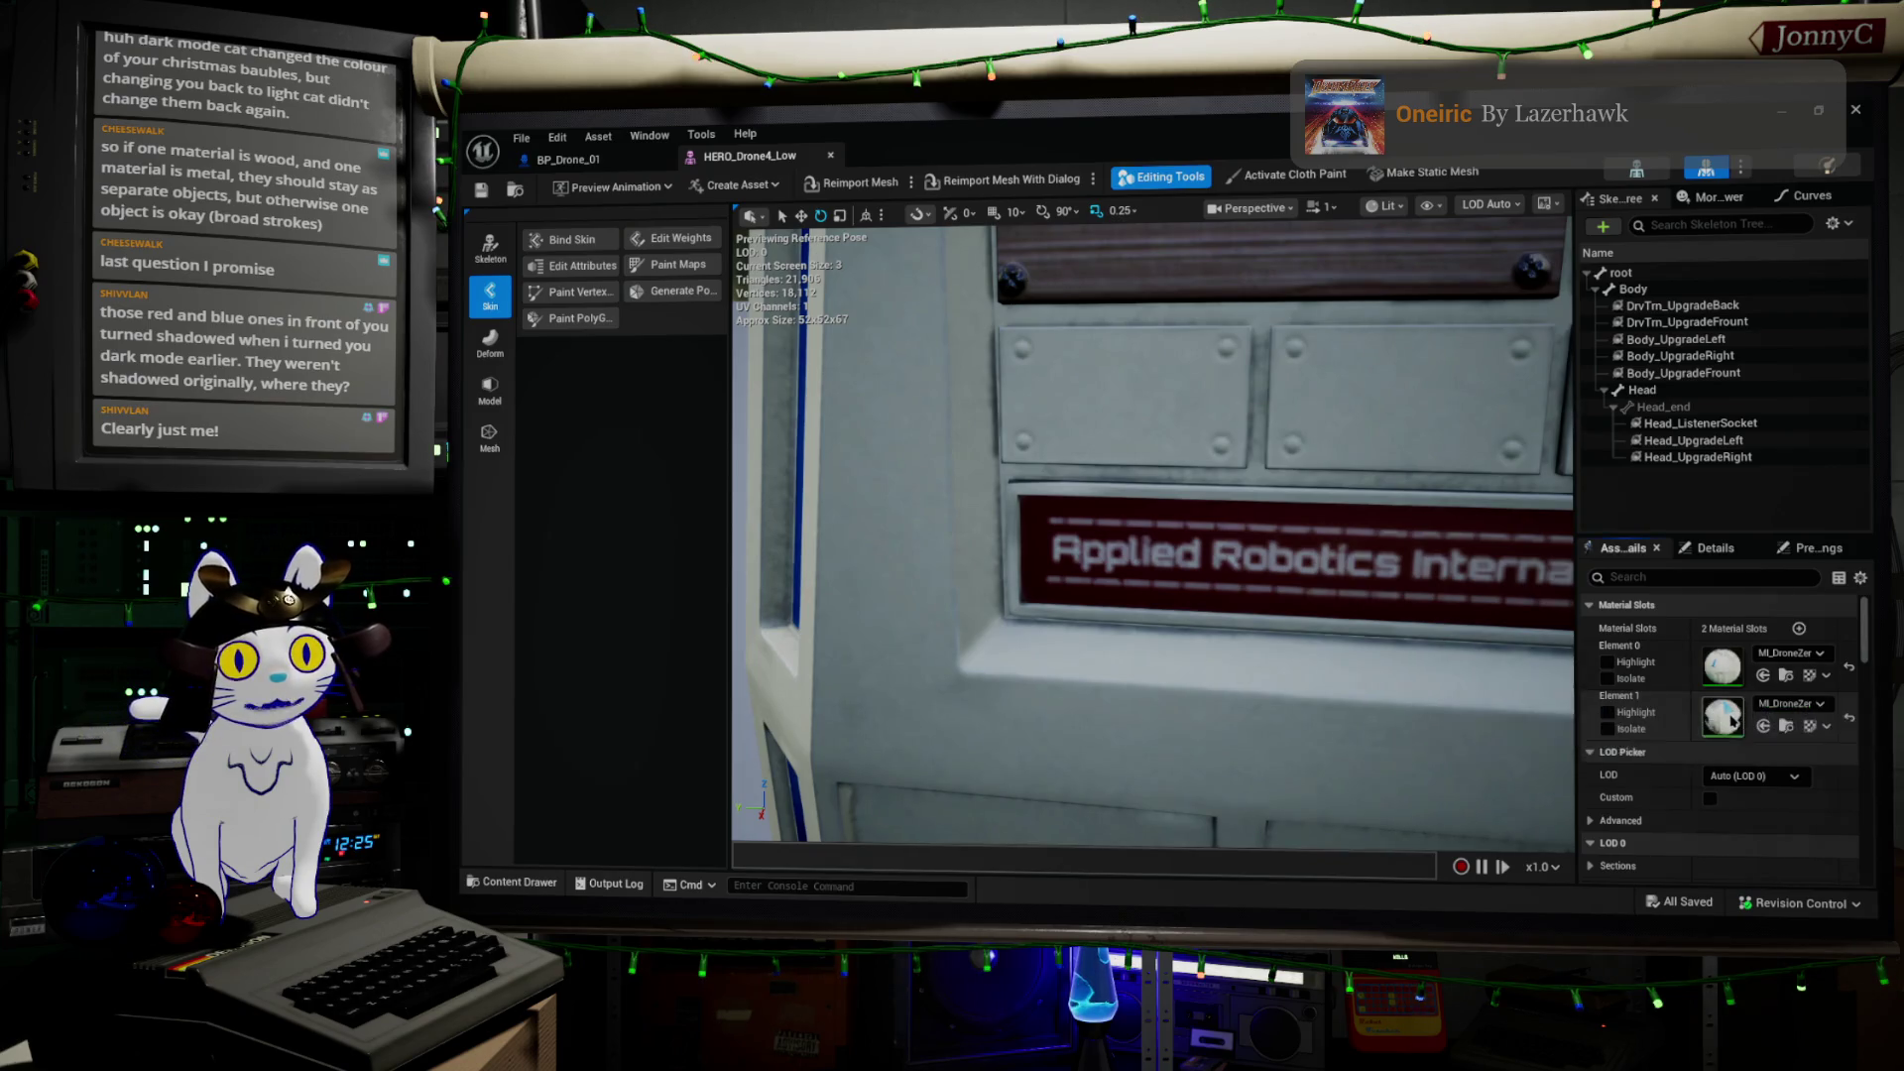
double_click(1727, 679)
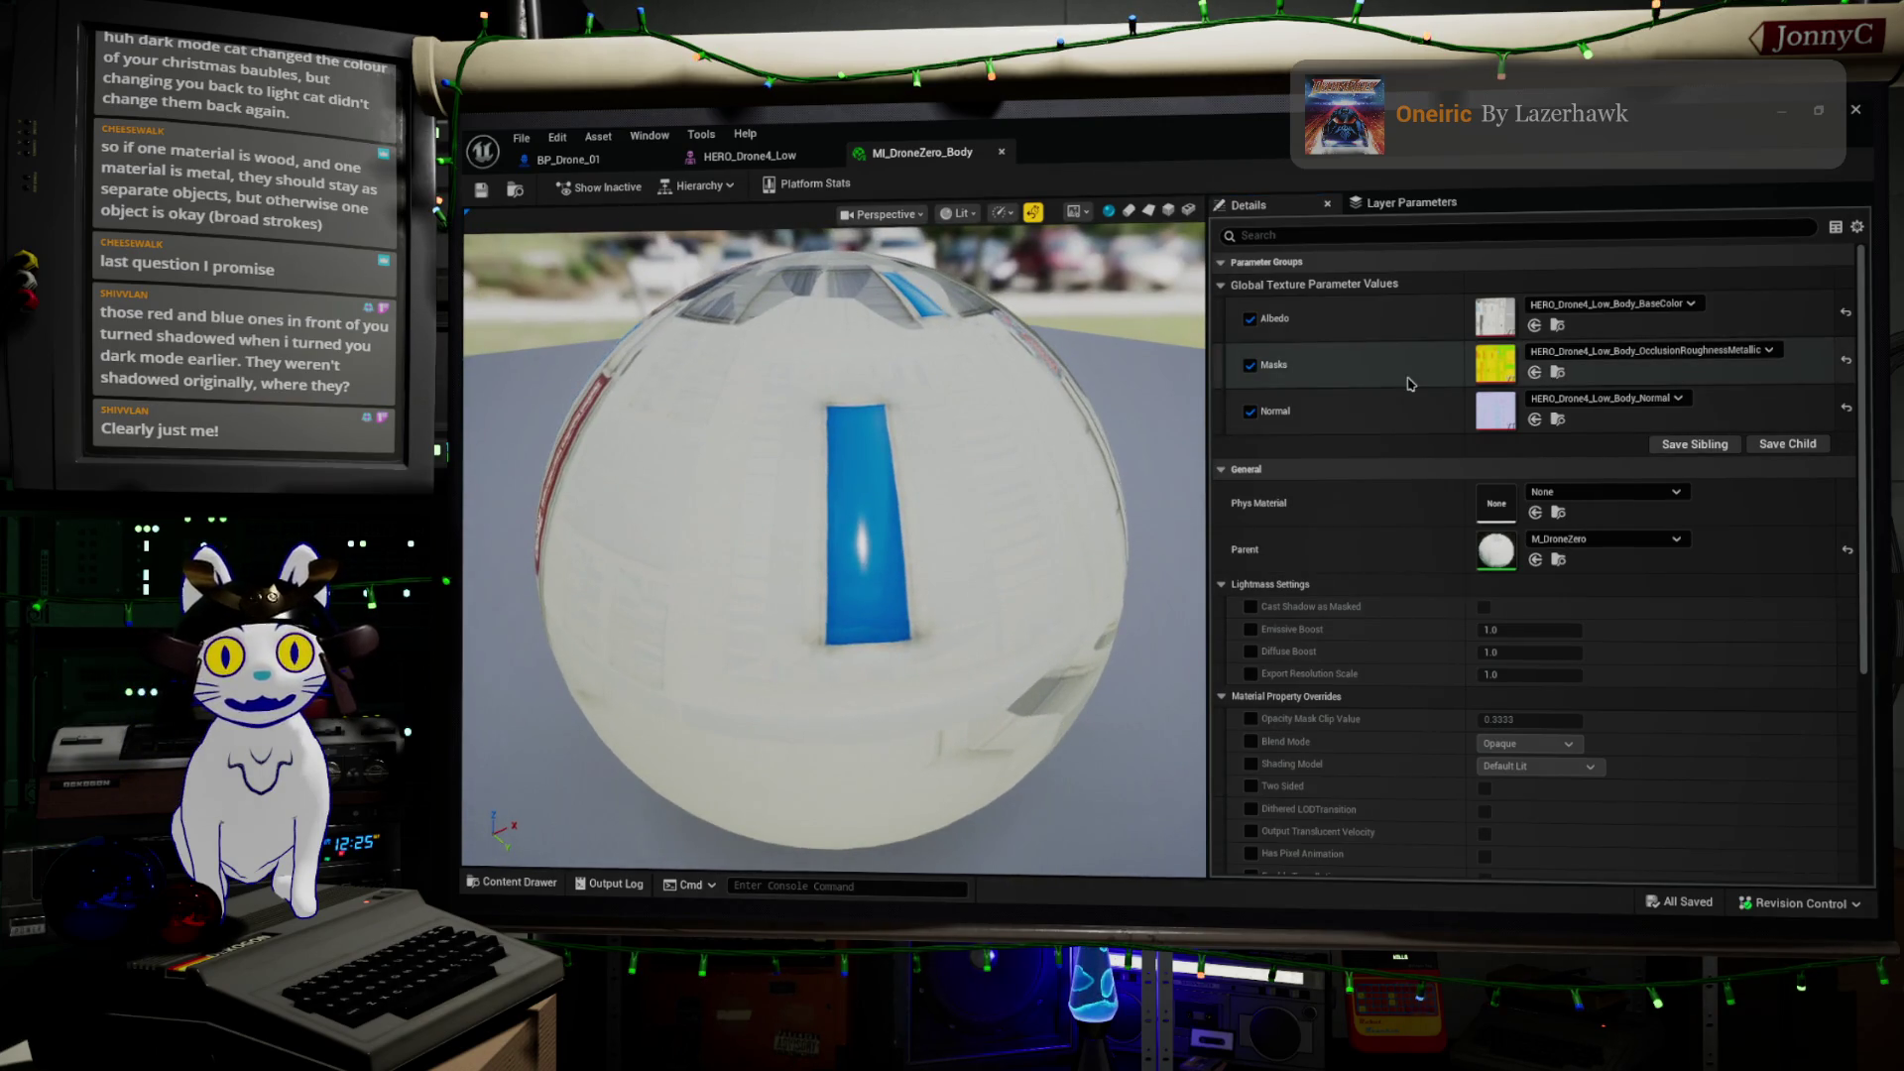
drag(782, 536, 1150, 535)
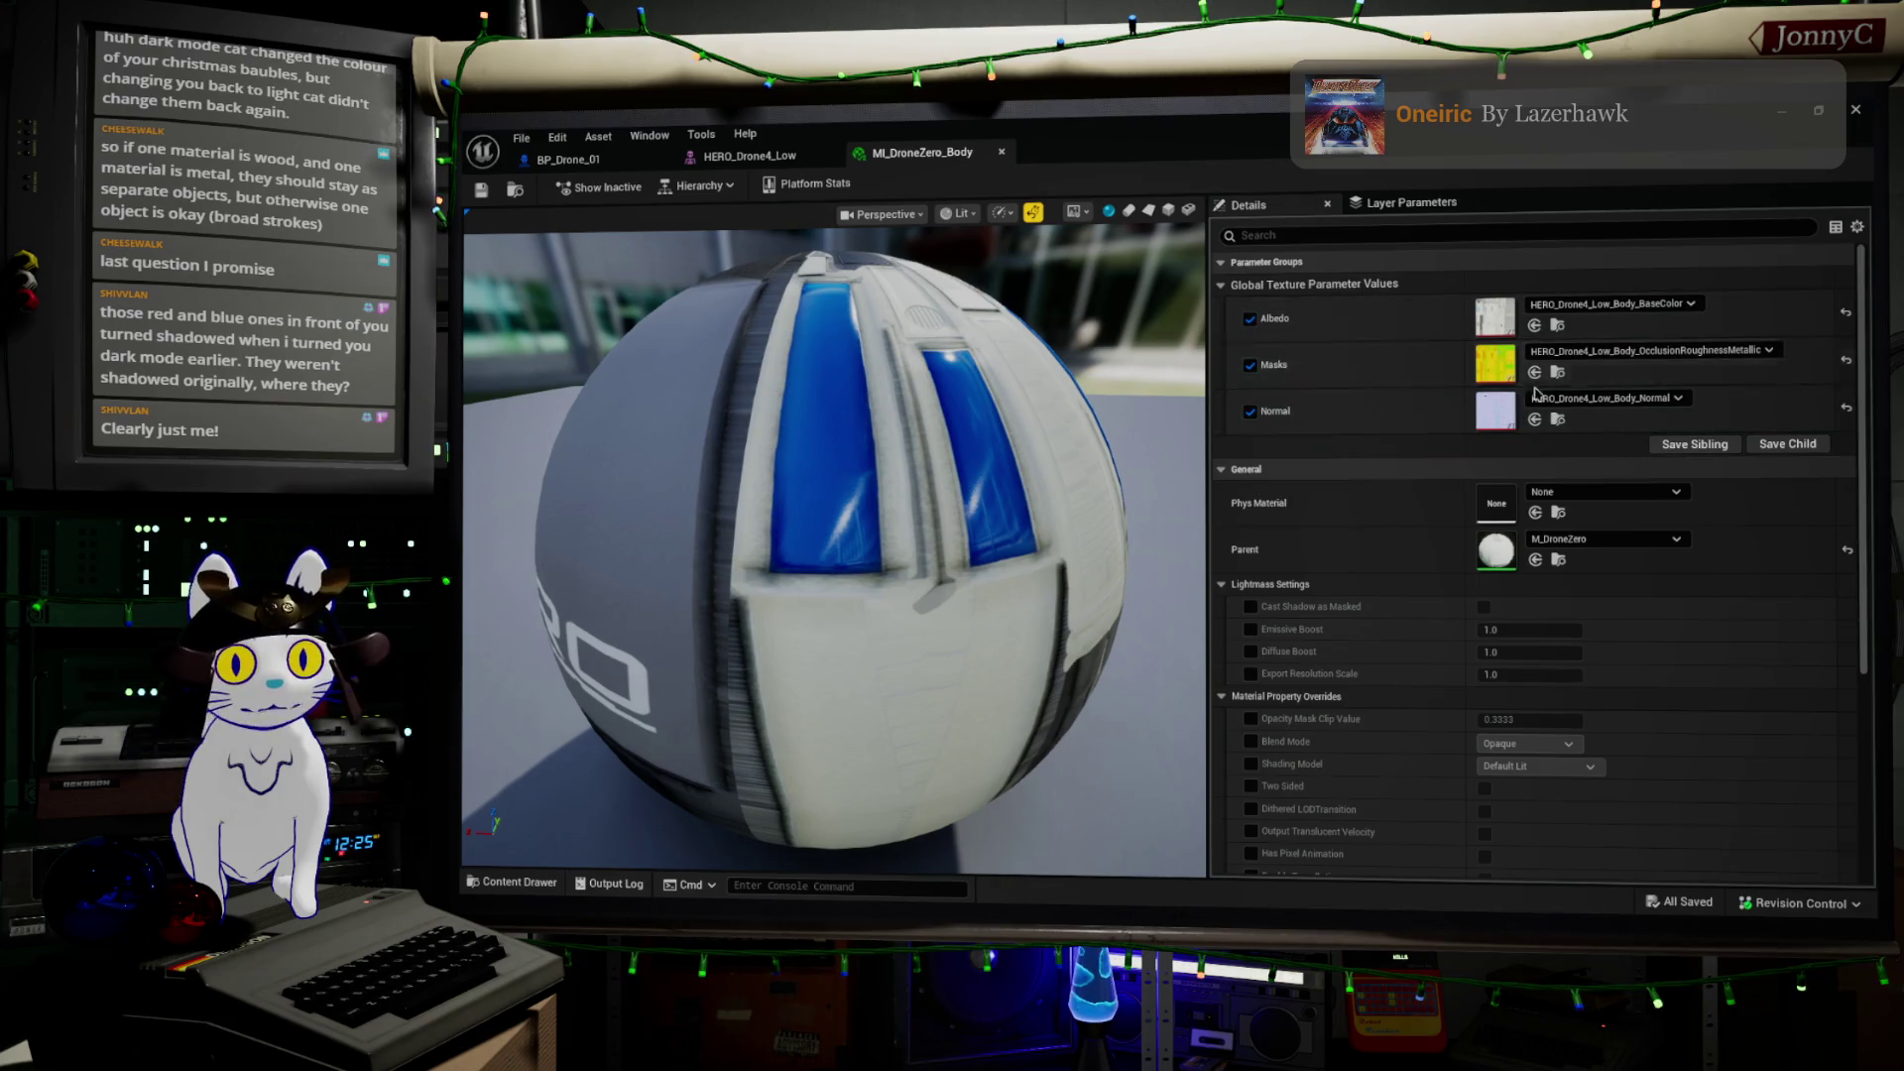
mouse_move(833, 556)
mouse_down()
mouse_move(714, 555)
mouse_move(833, 555)
mouse_move(843, 595)
mouse_up()
mouse_move(859, 382)
mouse_down()
mouse_move(793, 387)
mouse_move(784, 436)
mouse_move(859, 383)
mouse_up()
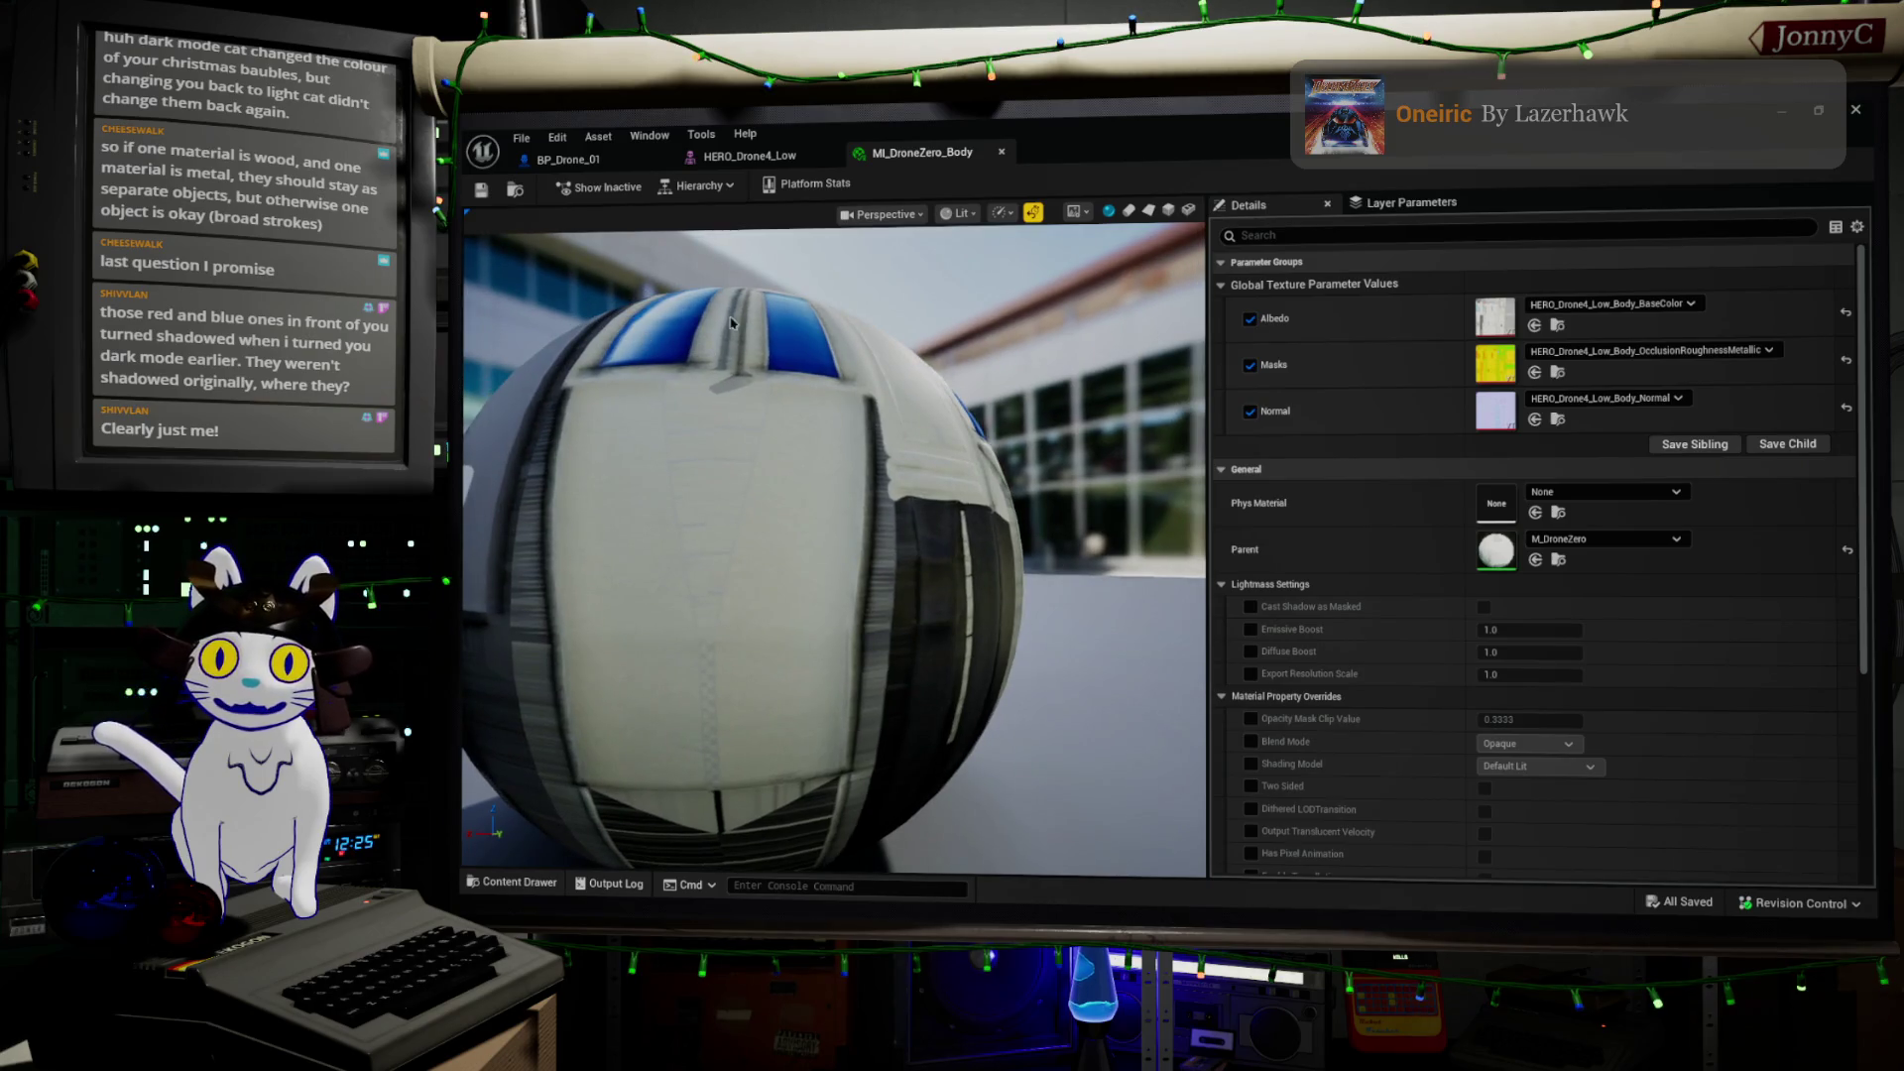
mouse_move(654, 335)
mouse_down()
mouse_move(754, 416)
mouse_move(757, 510)
mouse_move(759, 472)
mouse_move(737, 478)
mouse_up()
scroll(803, 394, up, 5)
scroll(804, 394, down, 5)
scroll(803, 395, up, 5)
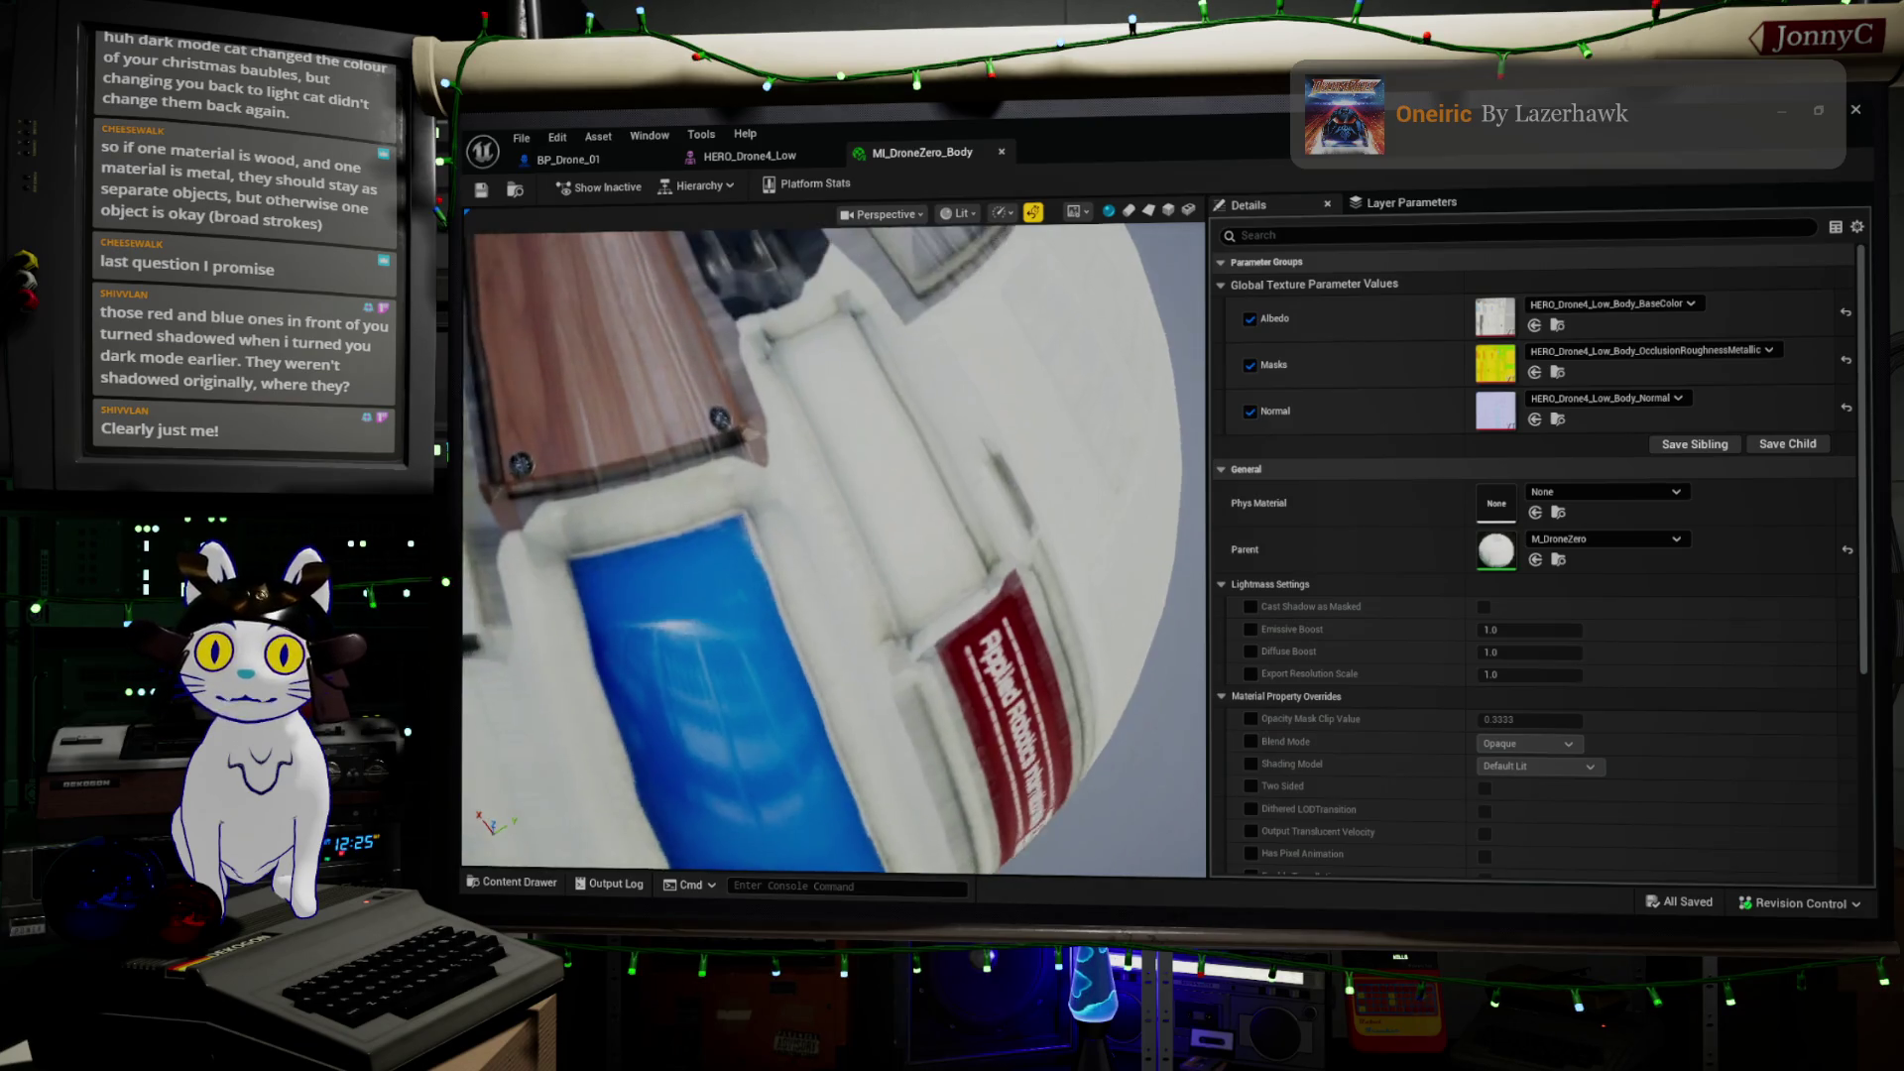
mouse_move(803, 395)
mouse_down()
mouse_move(754, 447)
mouse_move(793, 407)
mouse_up()
drag(903, 429, 897, 414)
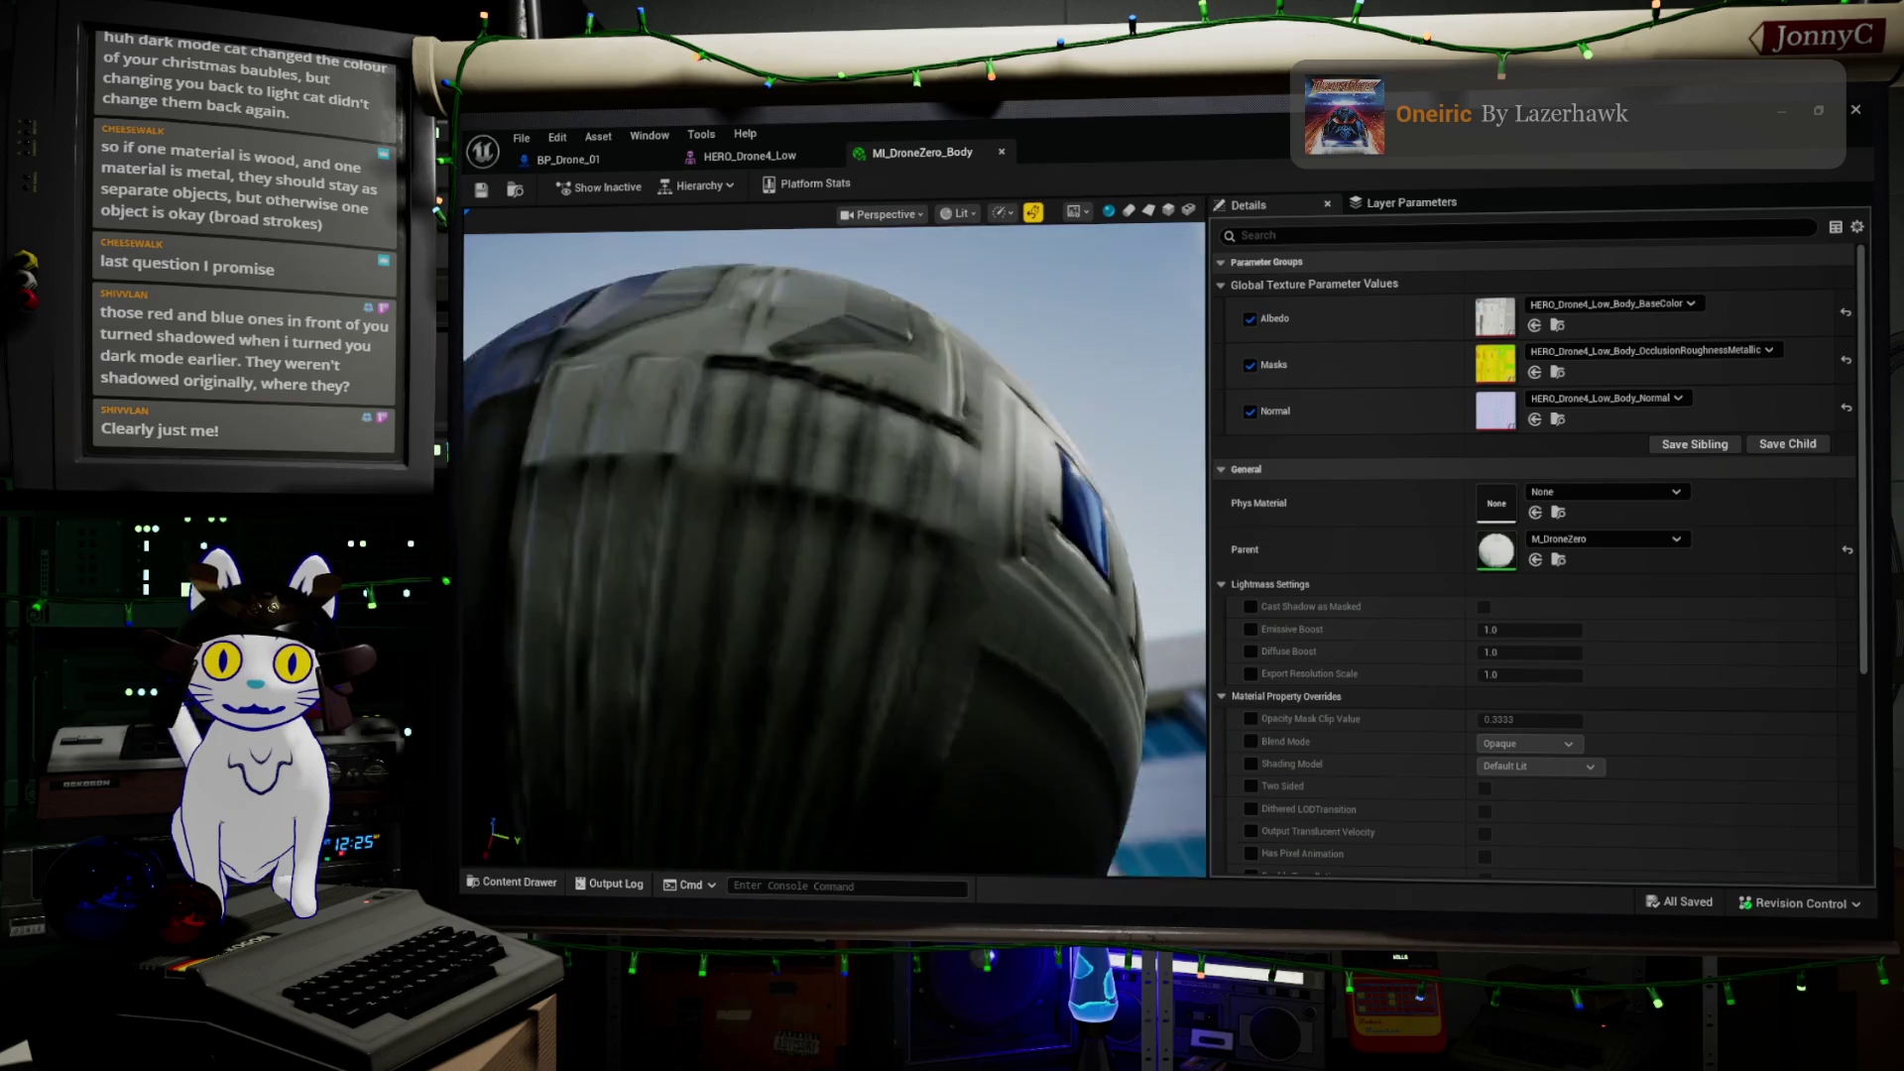
scroll(771, 534, down, 8)
mouse_move(771, 533)
mouse_down()
mouse_move(1124, 654)
mouse_move(958, 578)
mouse_move(774, 654)
mouse_up()
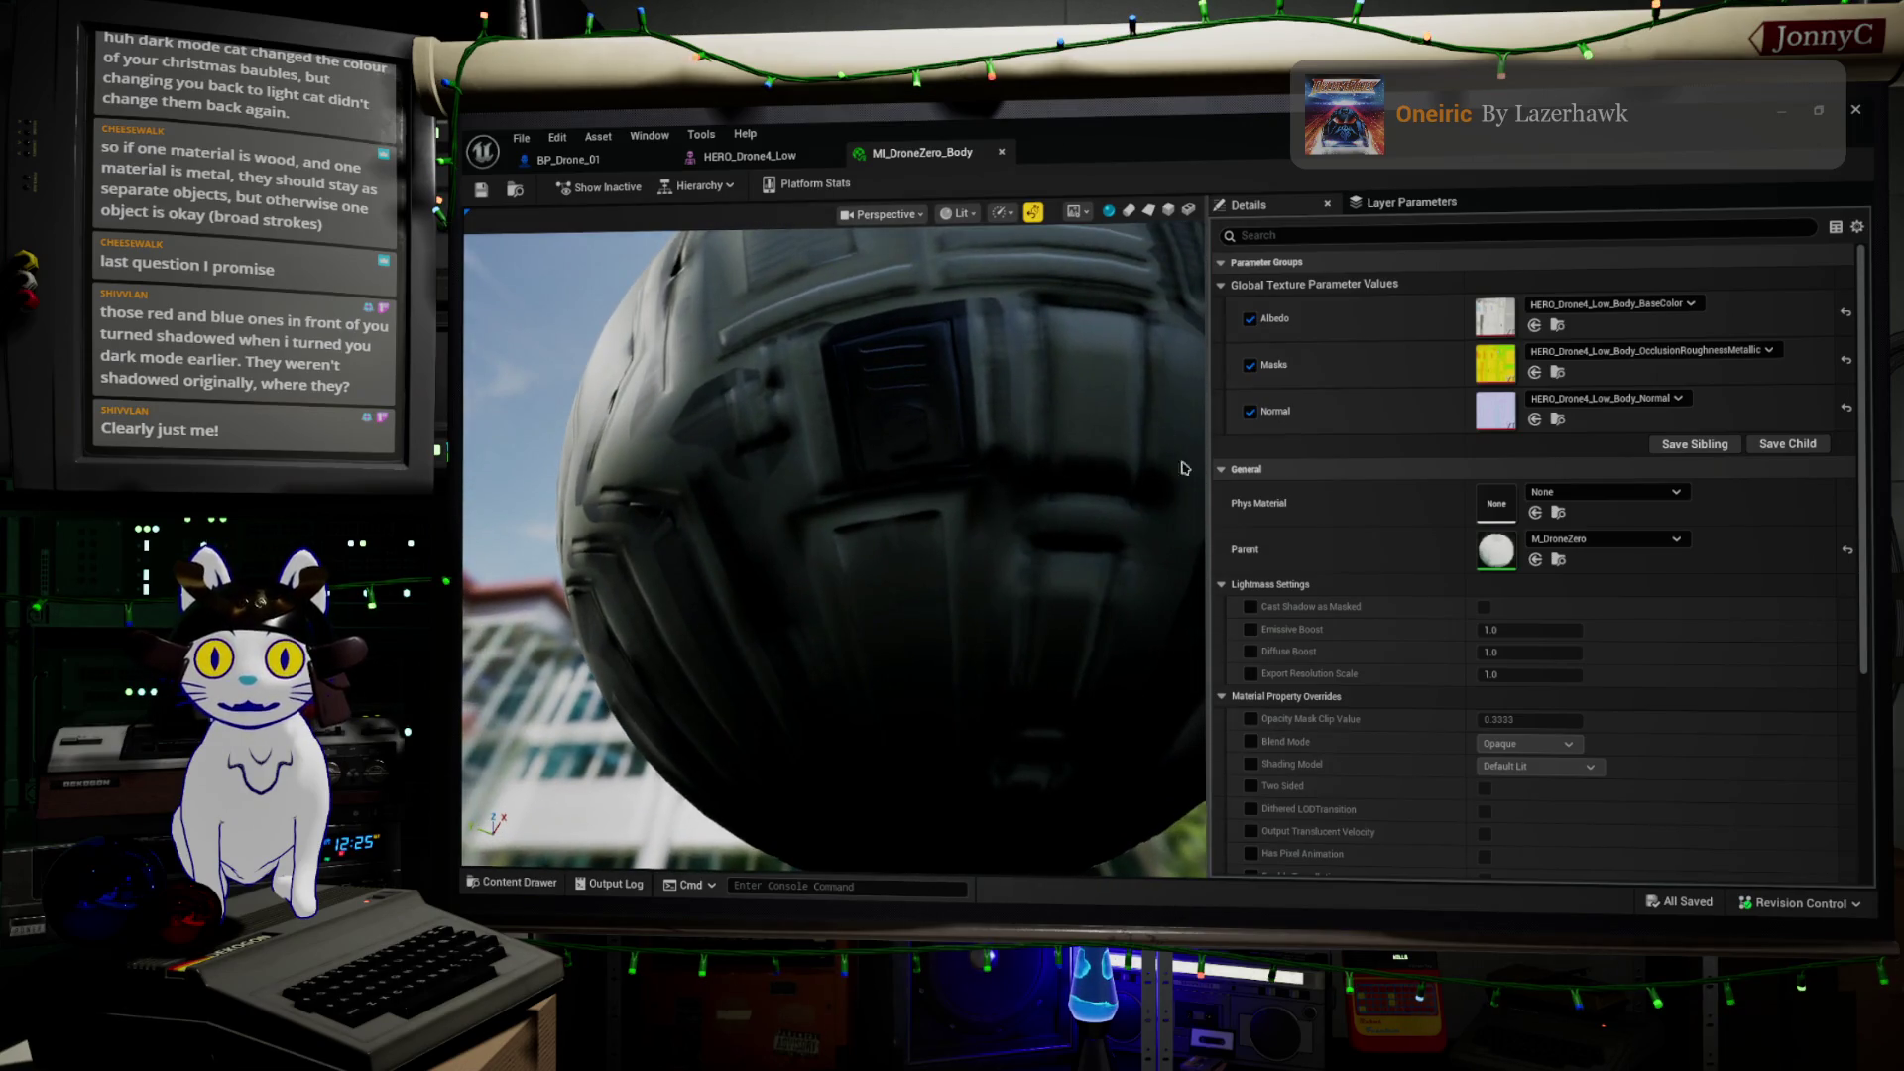
scroll(1183, 467, down, 10)
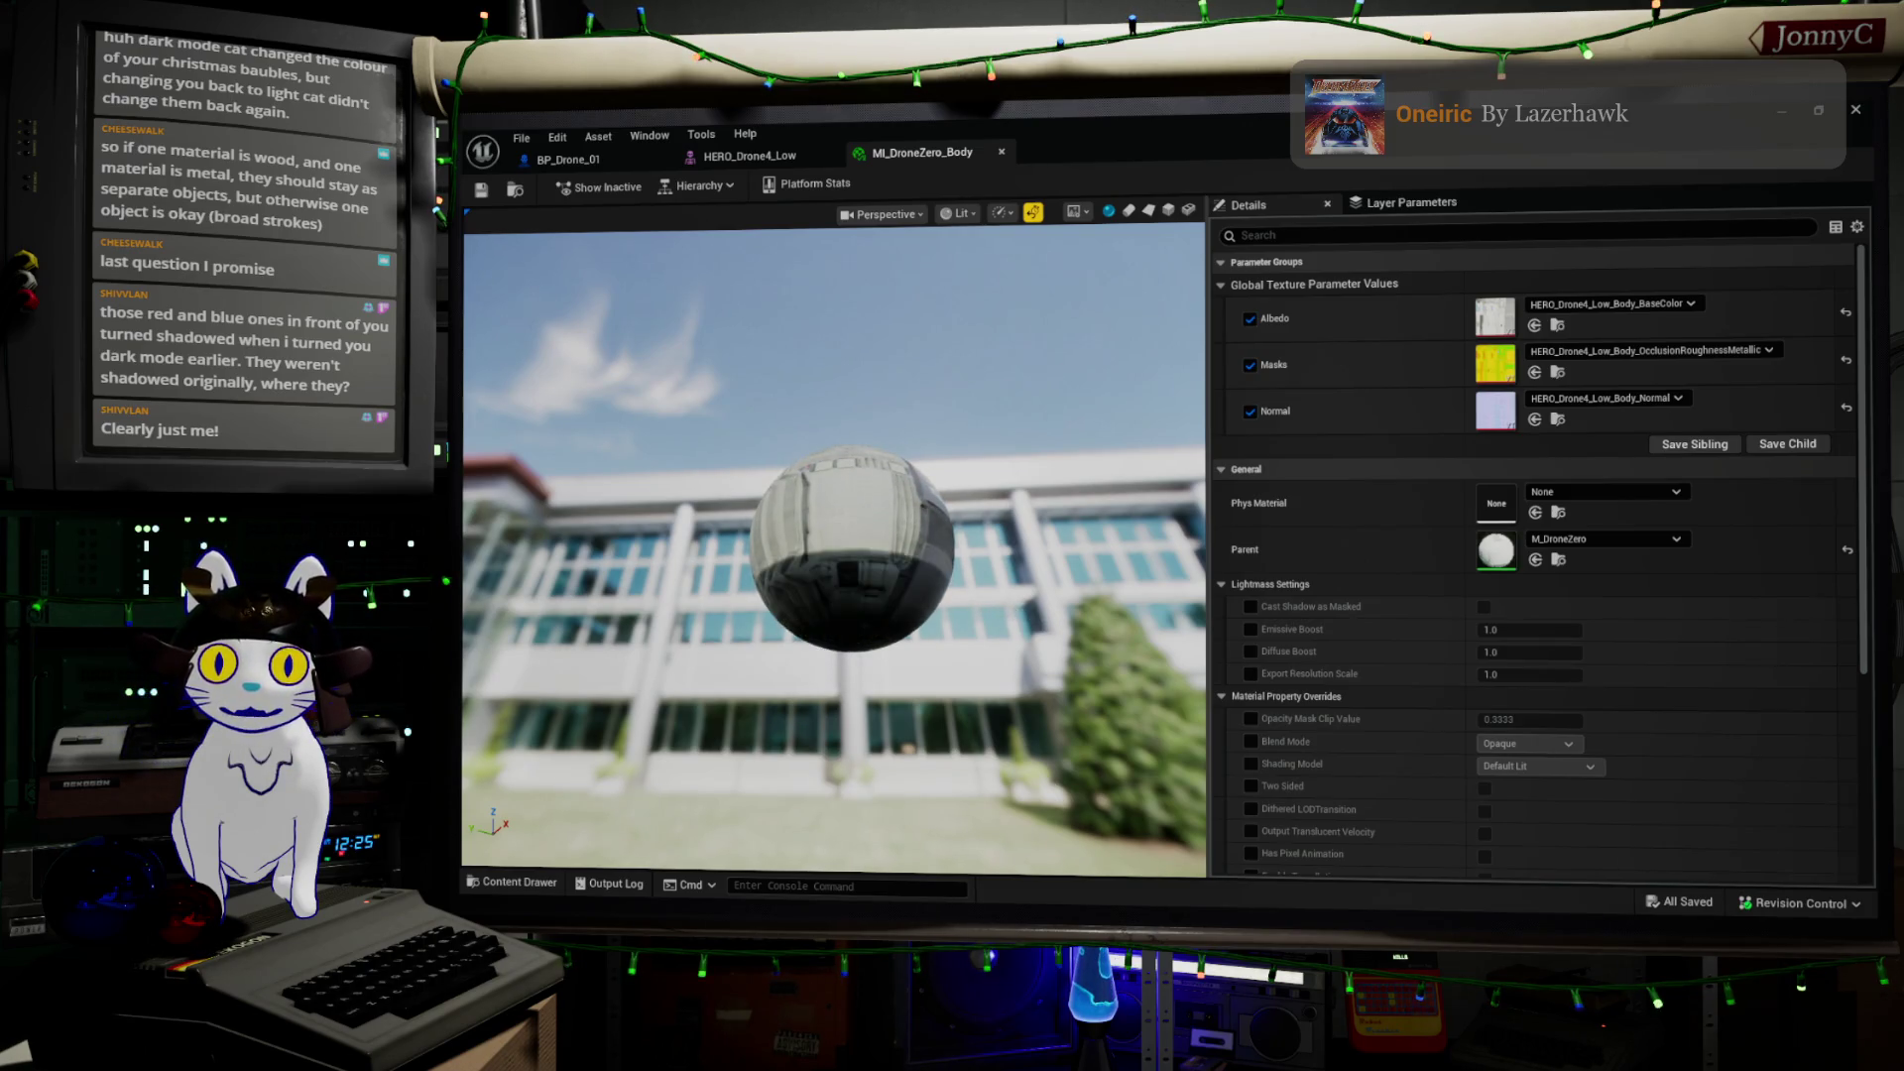
Orbit the material preview sphere to inspect its ZERO side, blue panels and pole
mouse_move(773, 655)
mouse_down()
mouse_move(754, 663)
mouse_move(738, 610)
mouse_up()
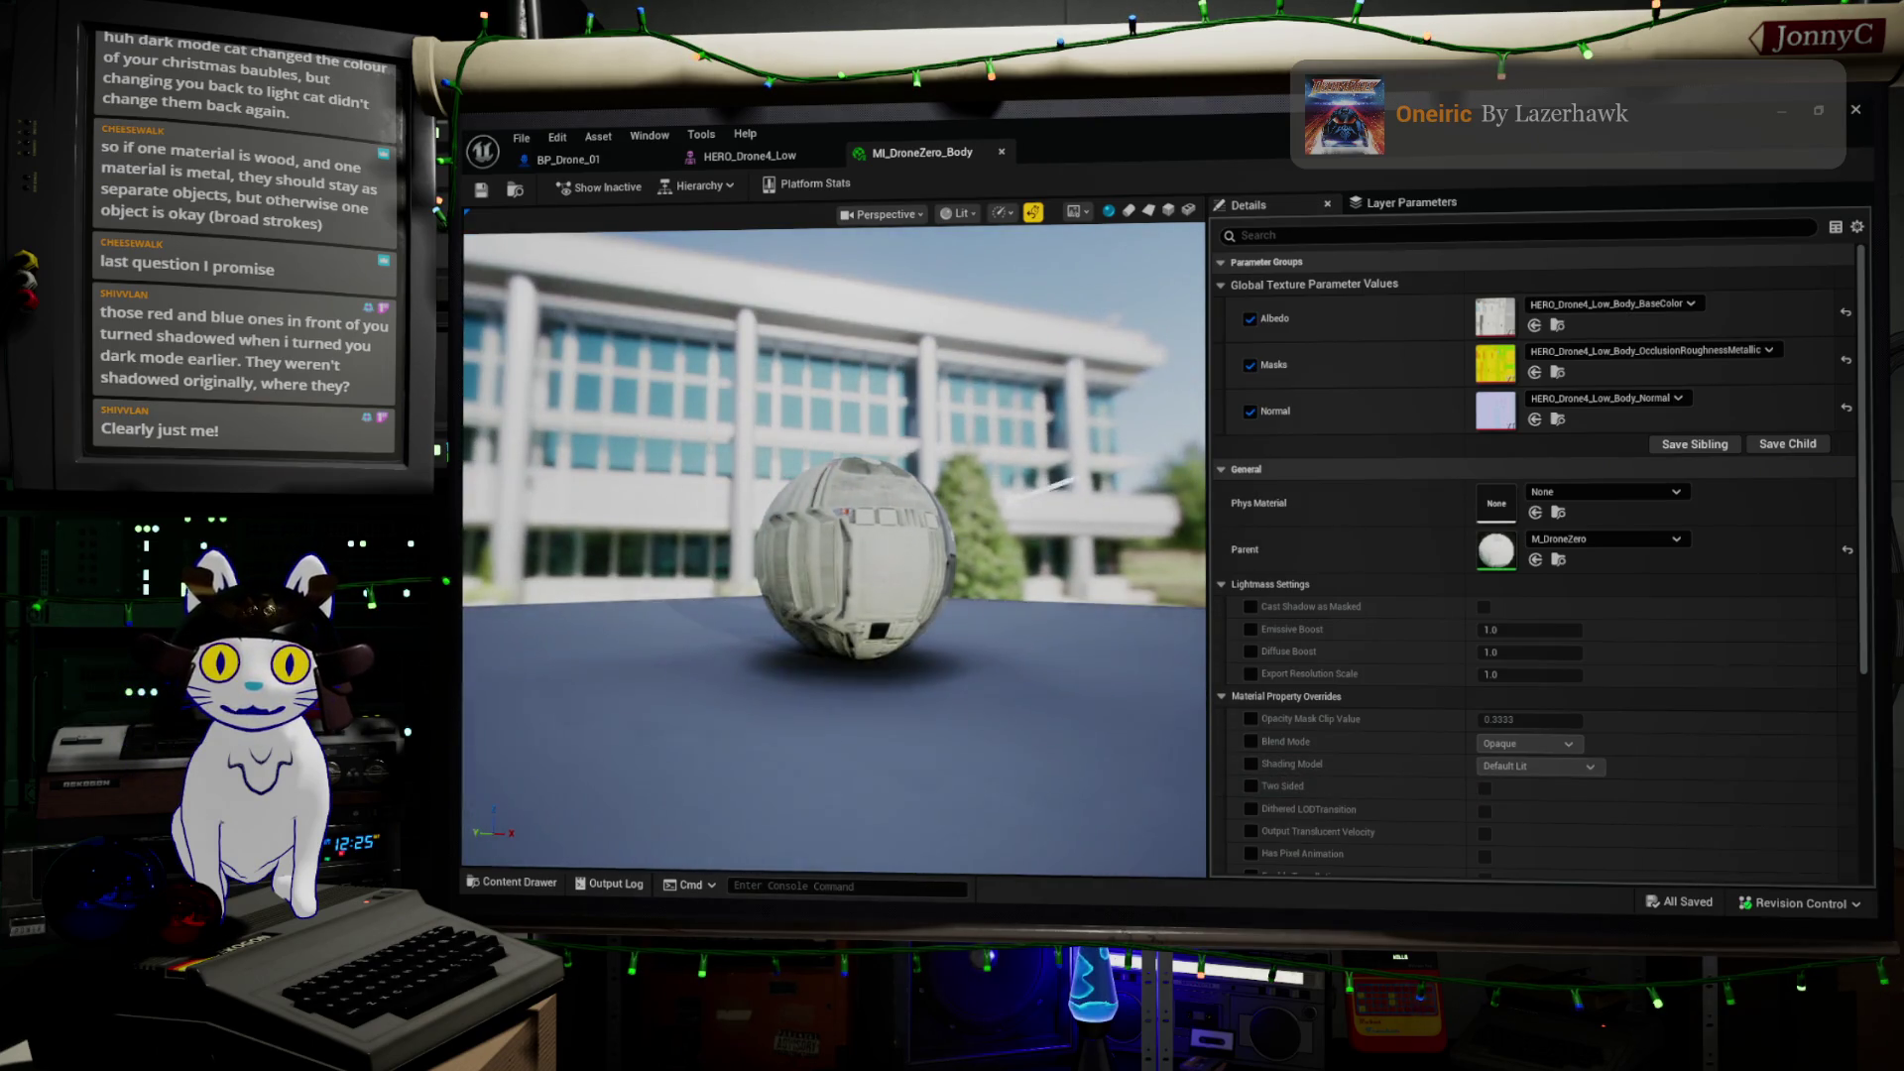
drag(1035, 629, 1035, 629)
mouse_move(873, 595)
mouse_down()
mouse_move(924, 596)
mouse_move(977, 490)
mouse_up()
scroll(914, 594, up, 5)
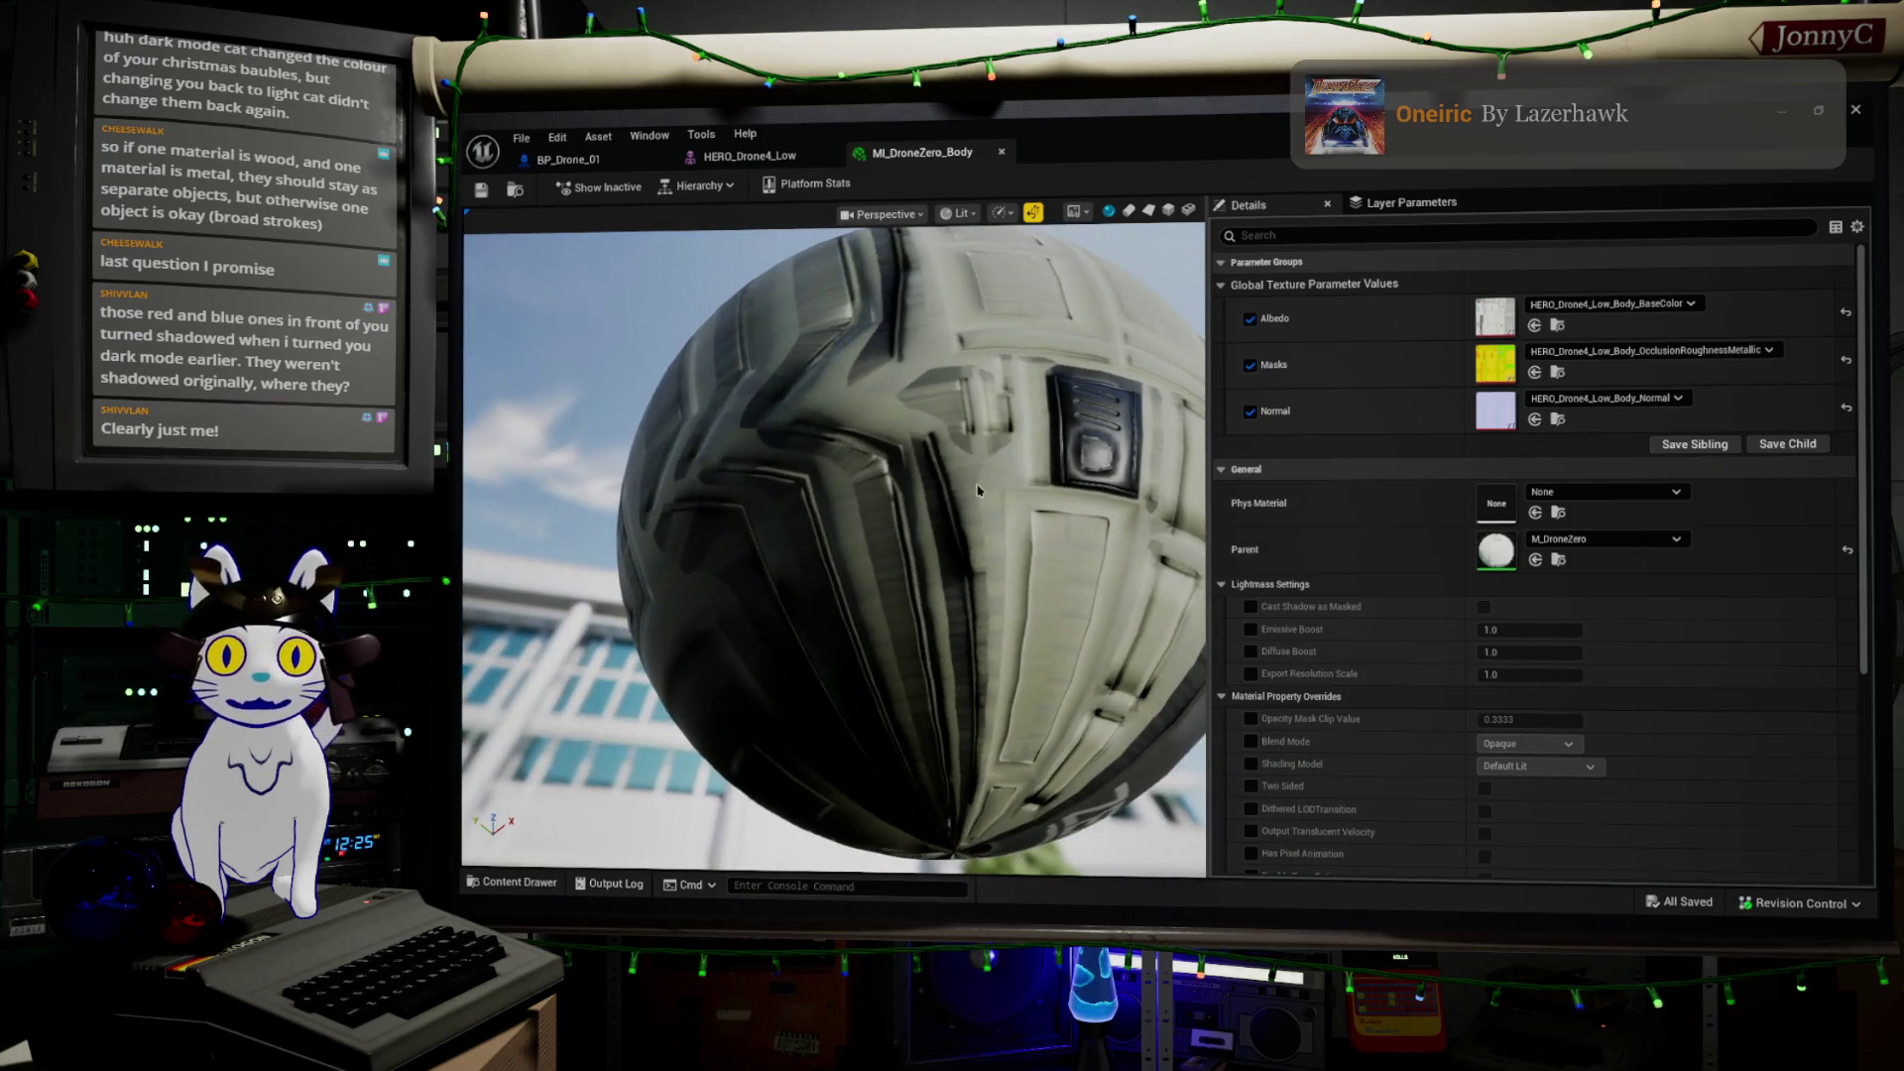
drag(1119, 454, 1041, 496)
drag(833, 550, 784, 565)
scroll(833, 550, down, 5)
mouse_move(701, 694)
mouse_down()
mouse_move(701, 805)
mouse_move(863, 748)
mouse_move(738, 598)
mouse_up()
scroll(863, 748, up, 3)
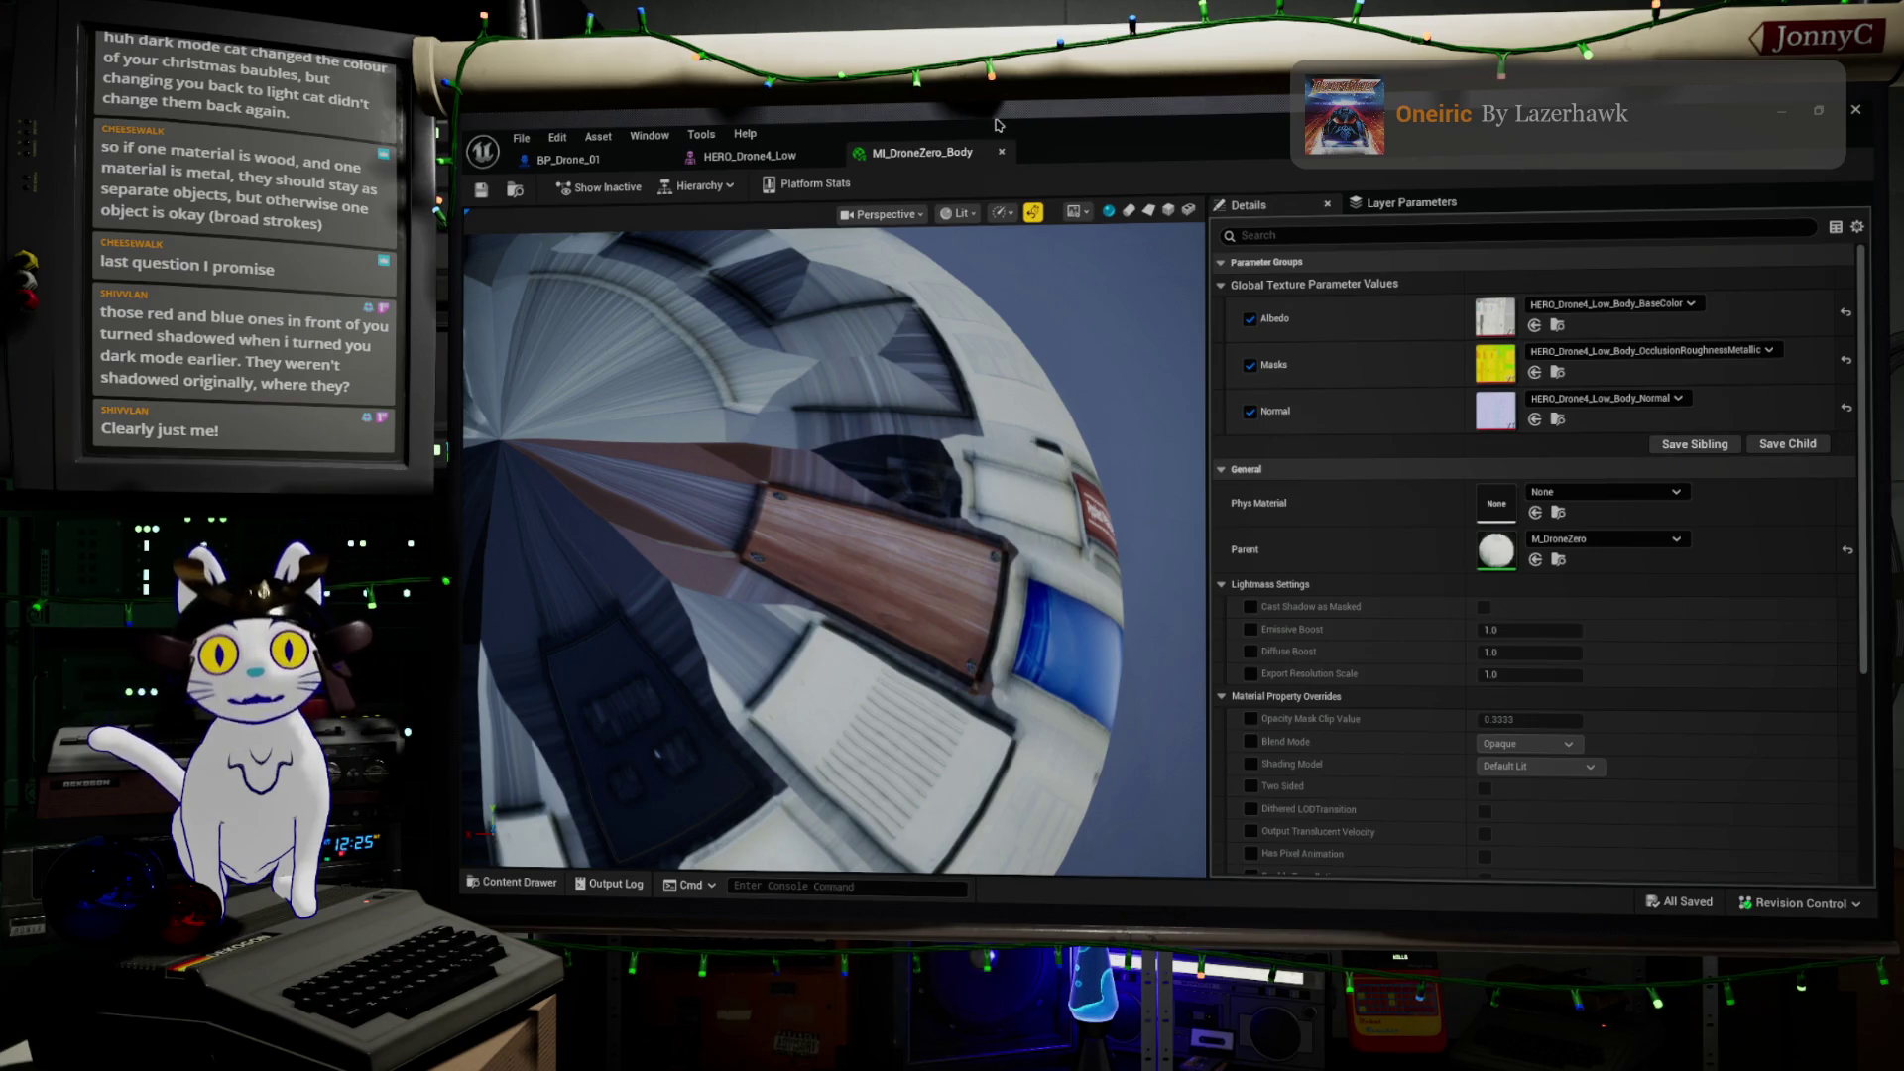
Minimize the material editor and return to the HERO_Drone4_Low mesh tab
click(1782, 110)
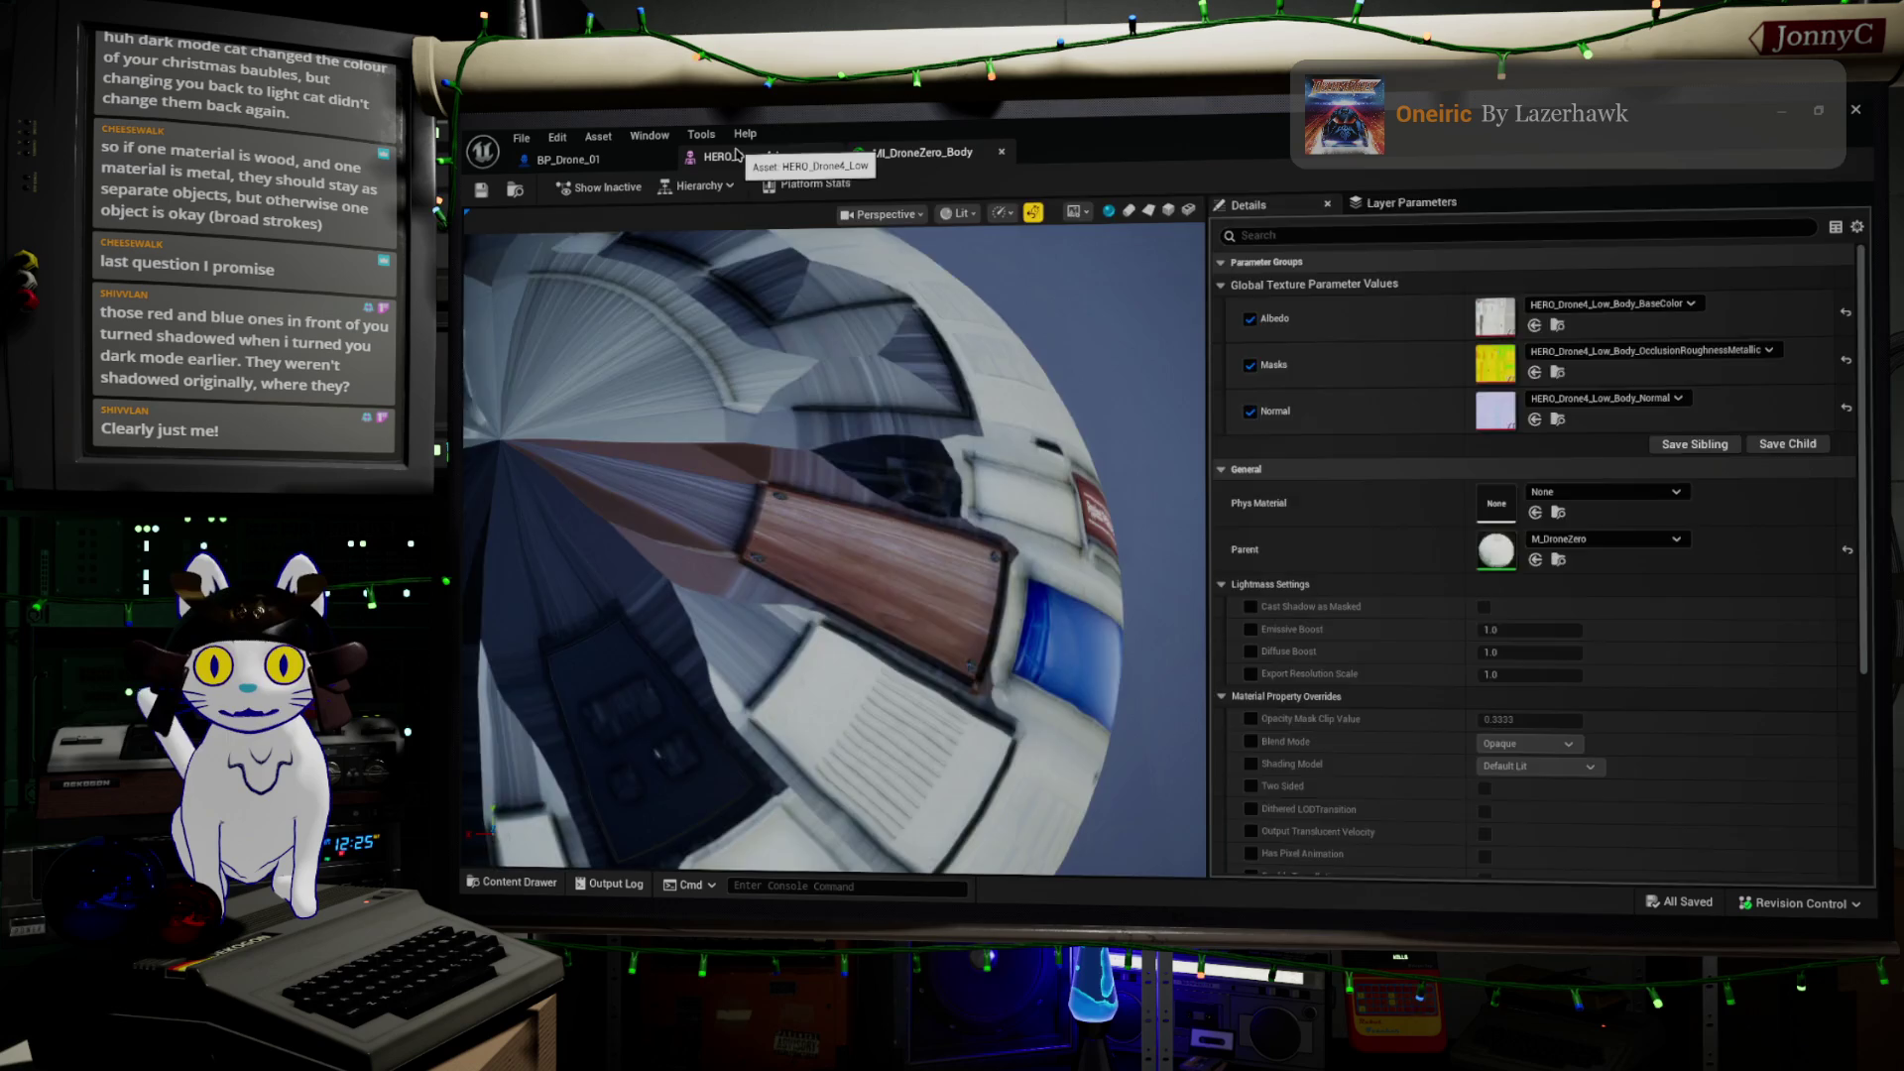
click(752, 156)
scroll(1190, 459, up, 3)
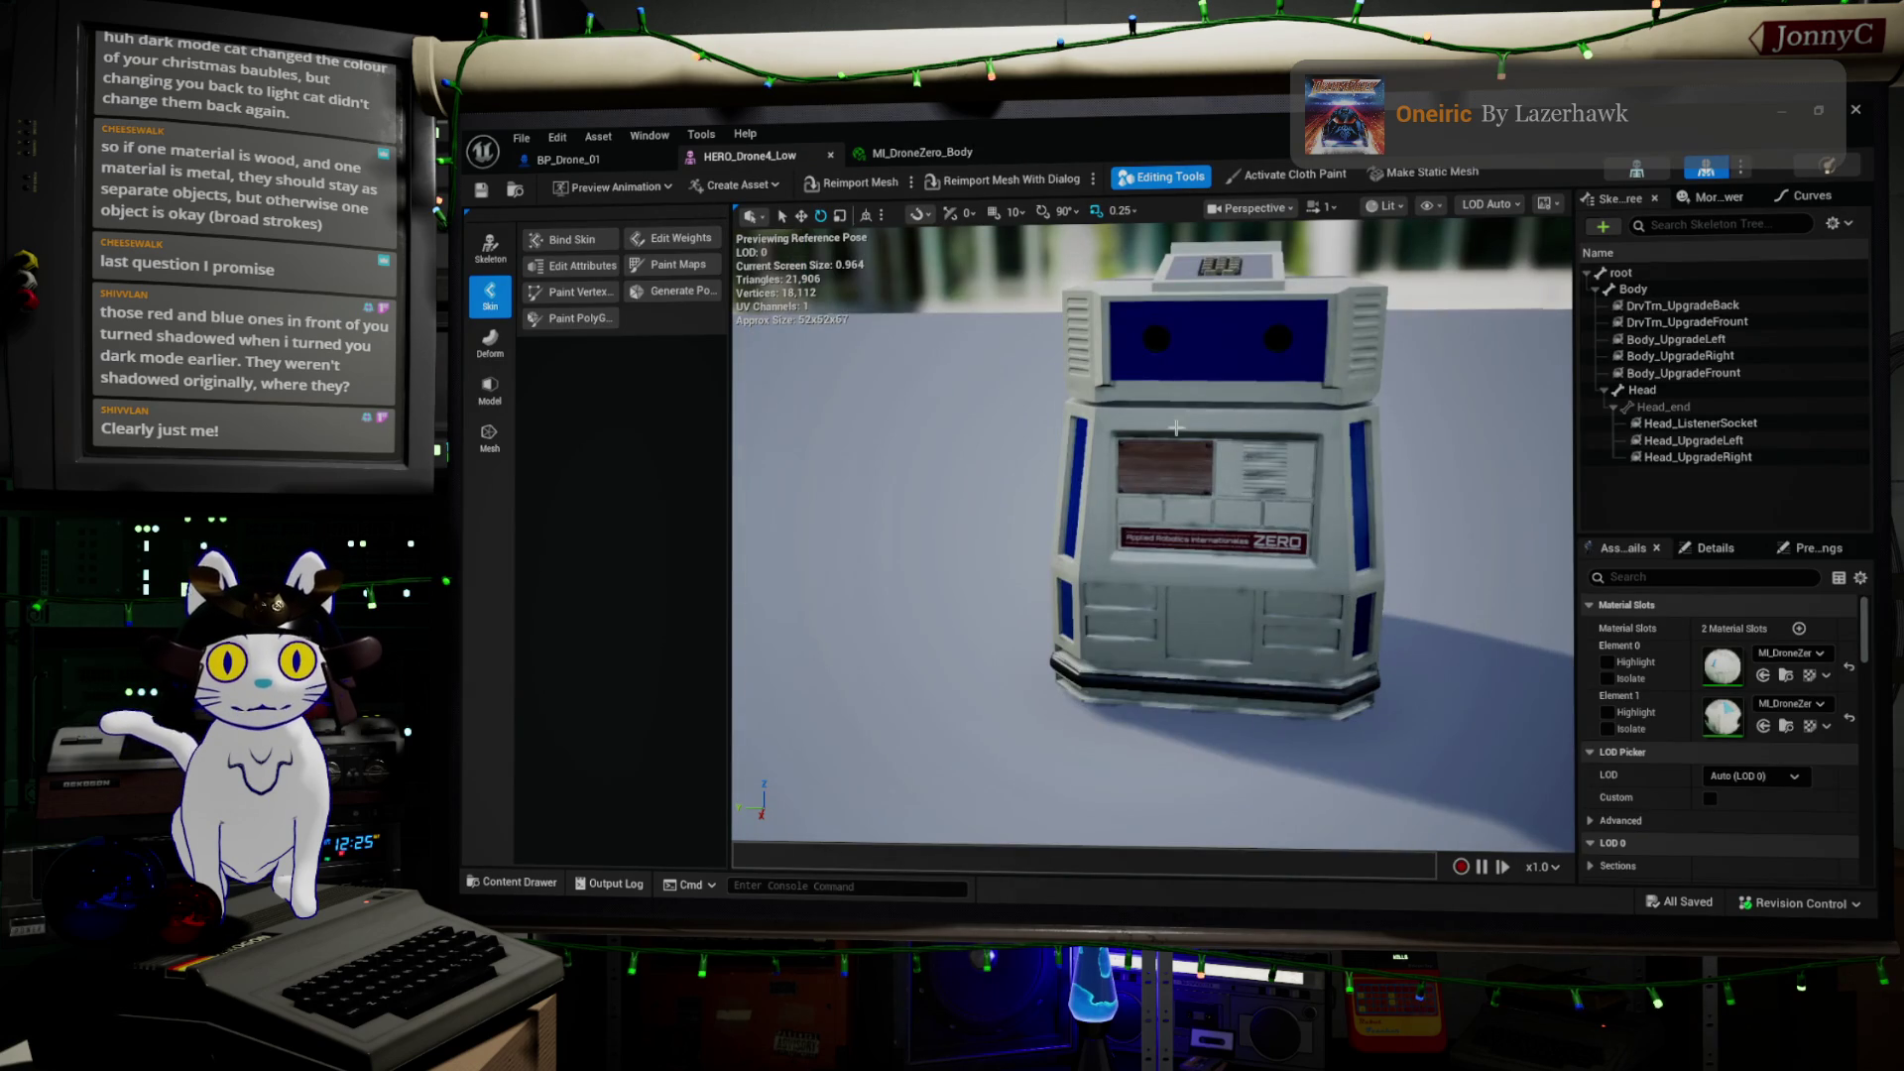
Orbit above the drone to the keypad and reopen the MI_DroneZero_Body material
click(1226, 567)
mouse_move(1226, 567)
mouse_down()
mouse_move(1299, 535)
mouse_move(1257, 348)
mouse_up()
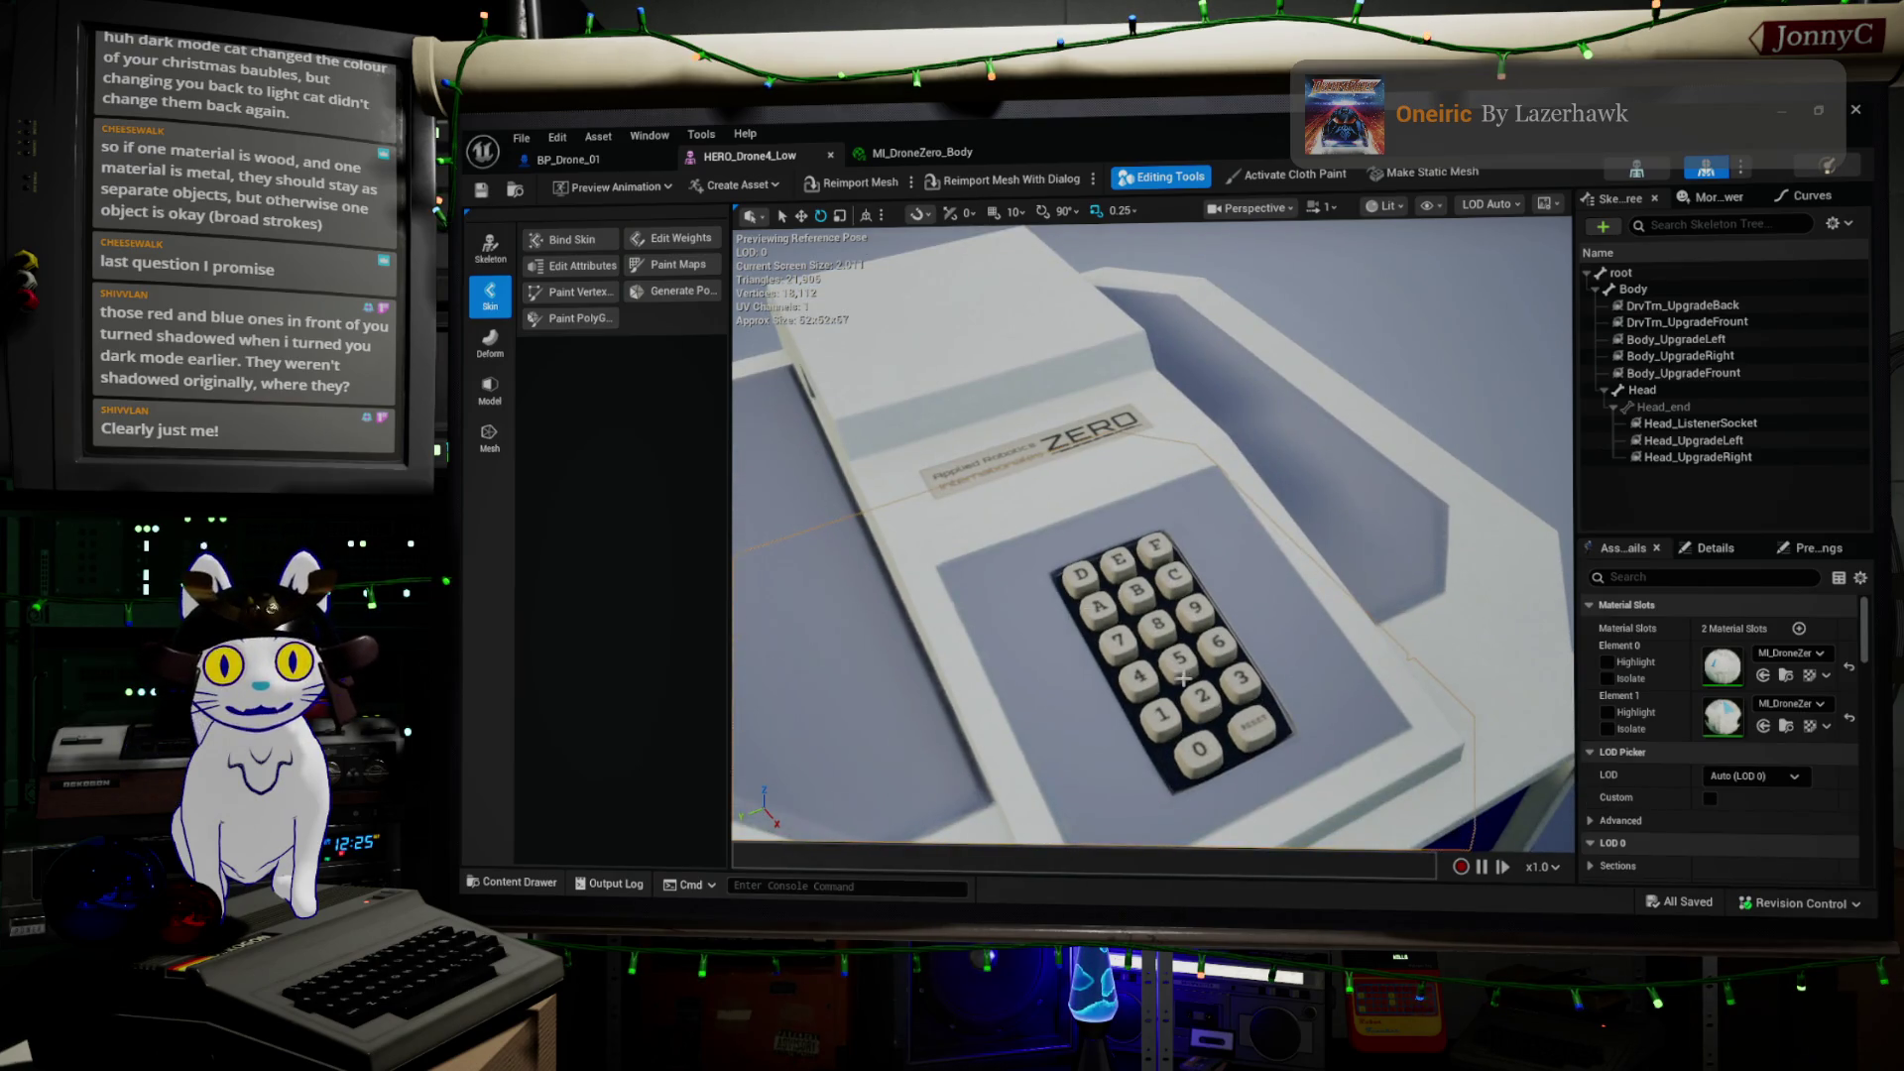
double_click(1722, 670)
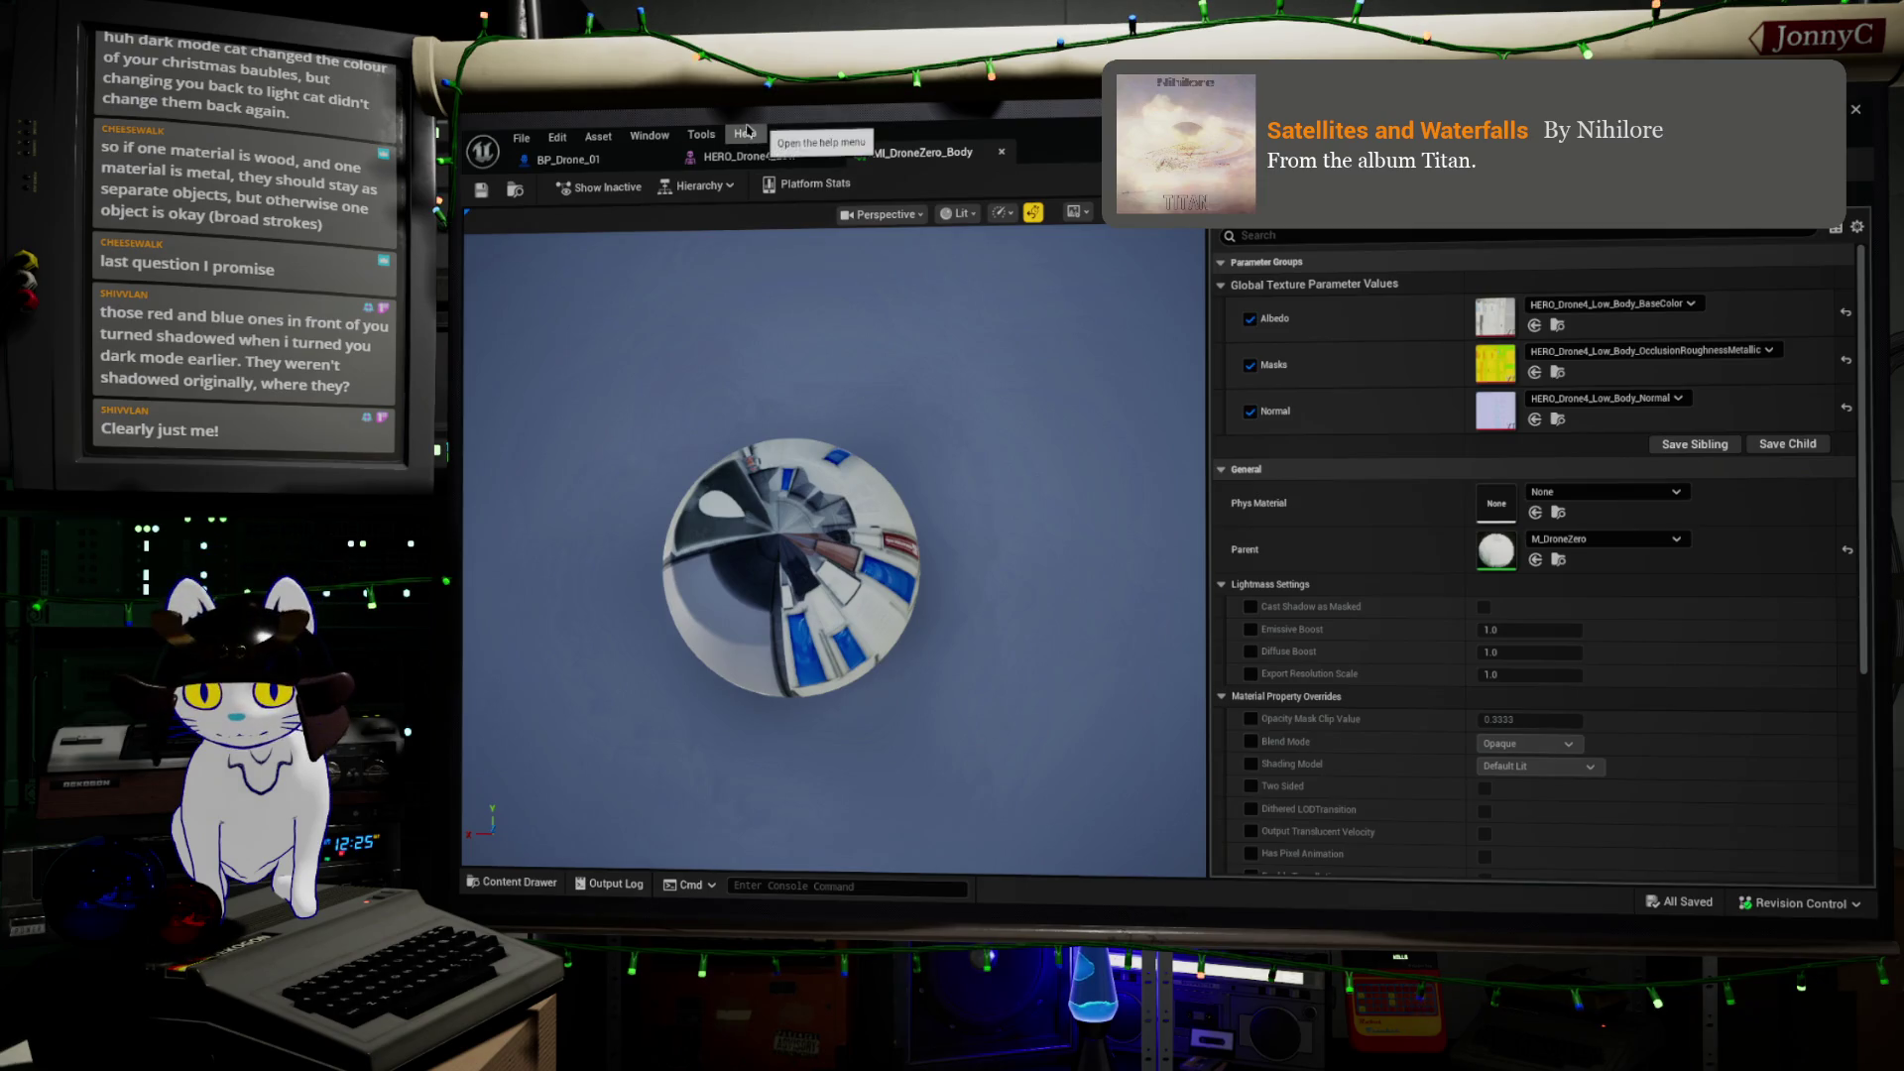
Back on HERO_Drone4_Low, open Element 1's MI_DroneZero_Head and rotate its sphere
click(789, 158)
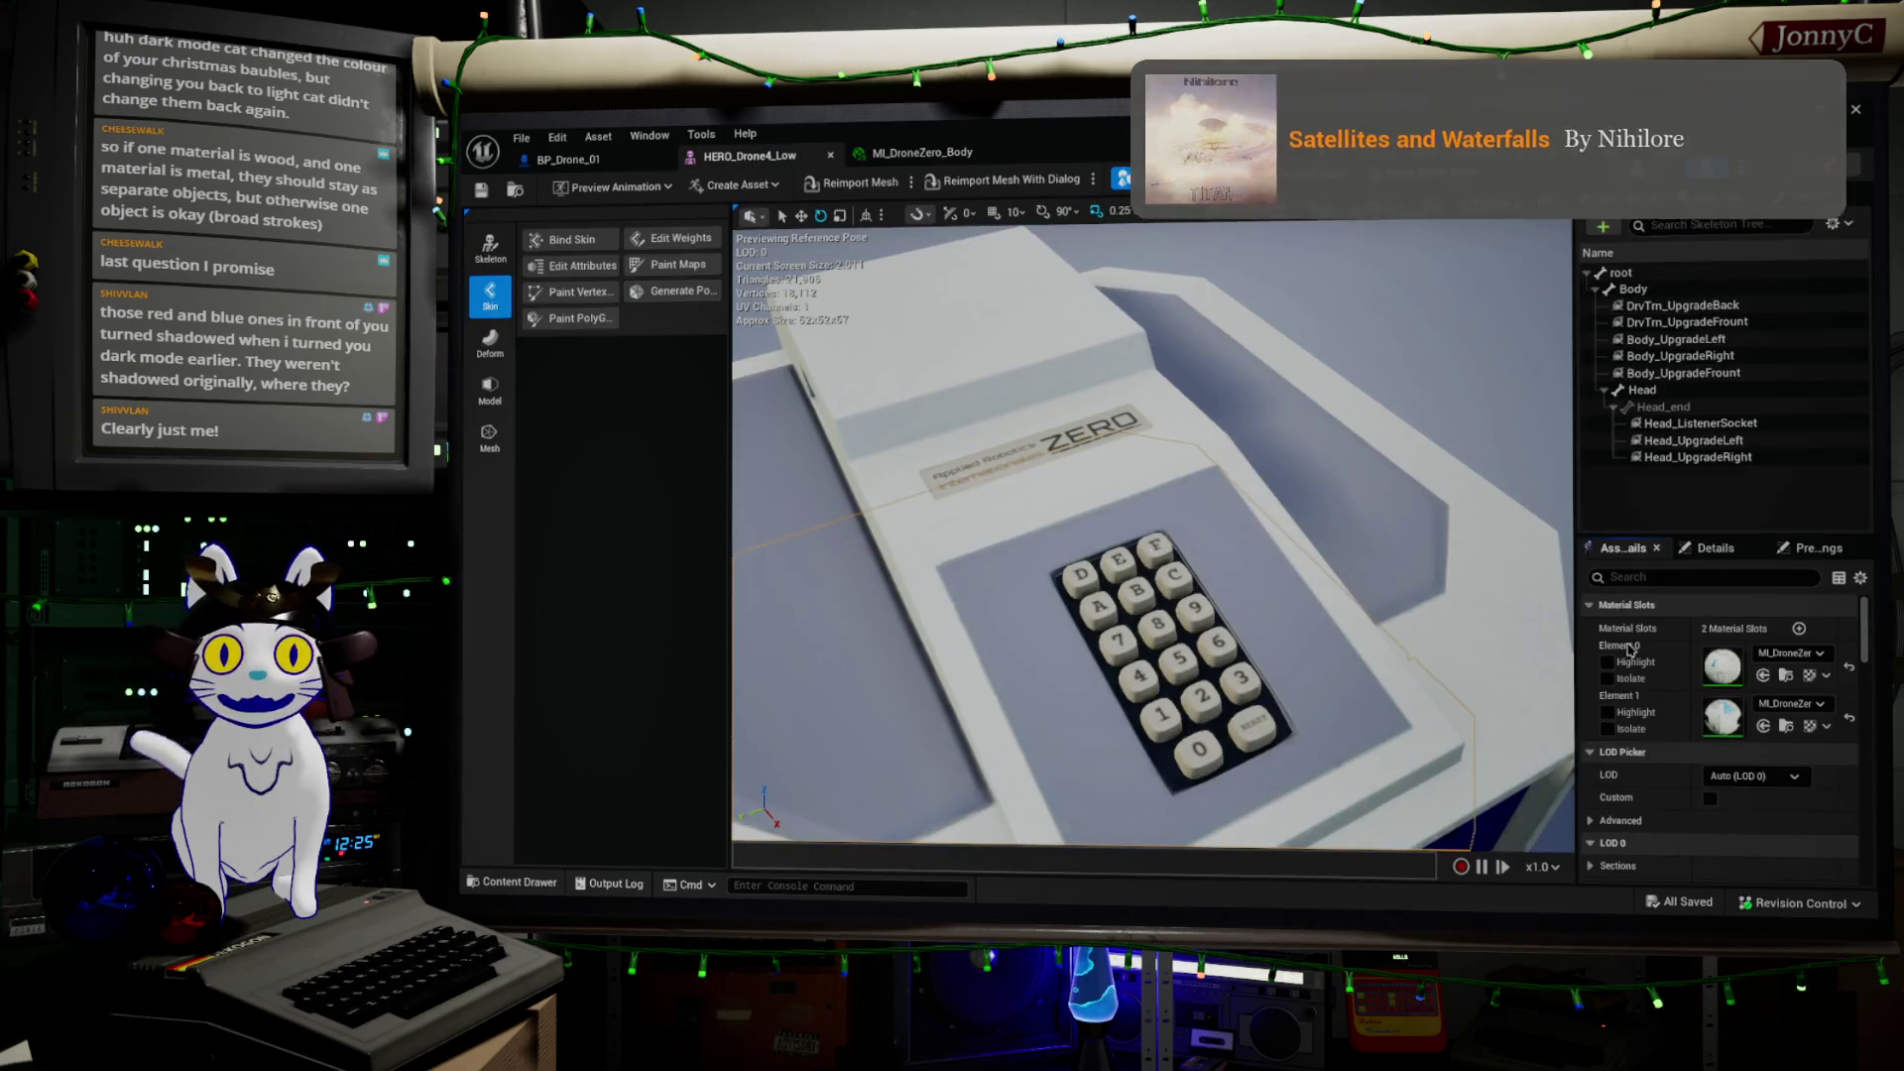
double_click(1722, 720)
mouse_move(791, 452)
mouse_down()
mouse_move(724, 397)
mouse_move(791, 452)
mouse_move(783, 395)
mouse_move(684, 417)
mouse_move(942, 389)
mouse_move(1175, 871)
mouse_up()
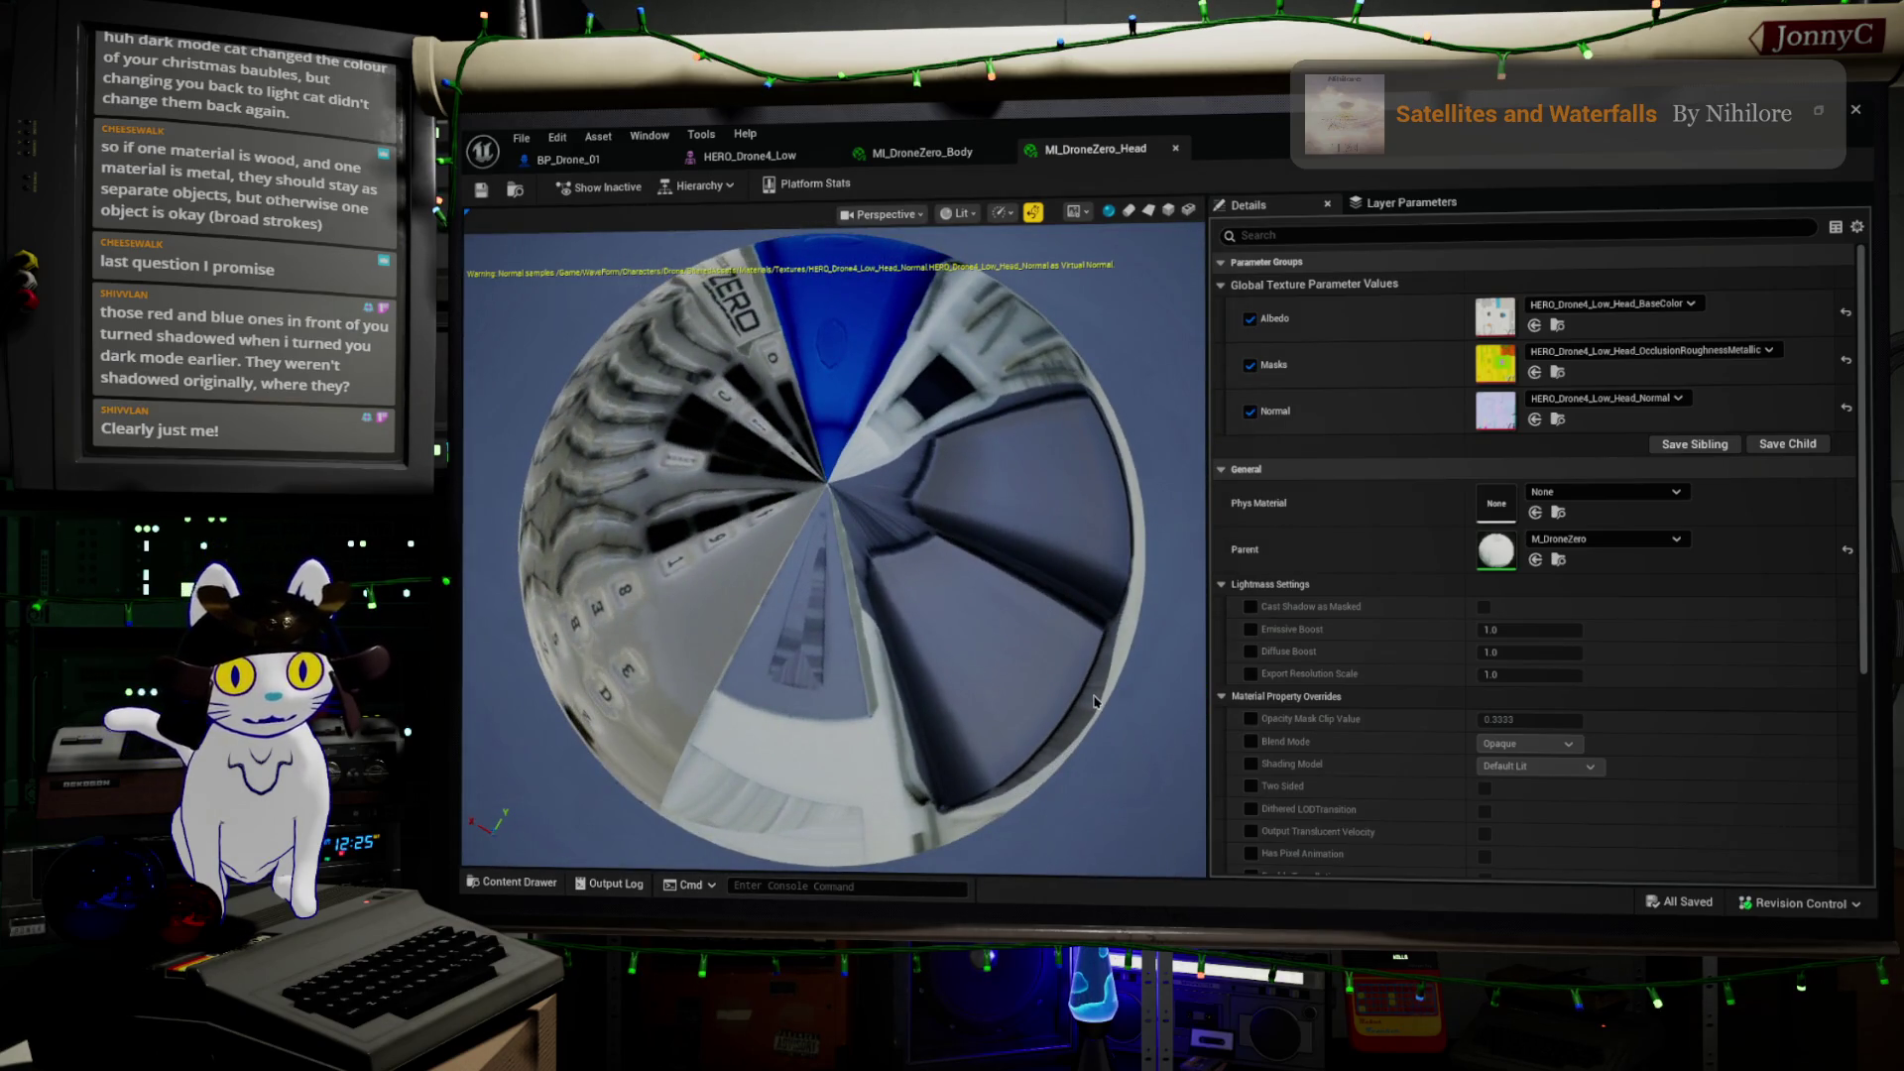
Turn the MI_DroneZero_Head sphere to show the blue panel and ZERO text, then return to HERO_Drone4_Low
drag(1054, 542, 1054, 451)
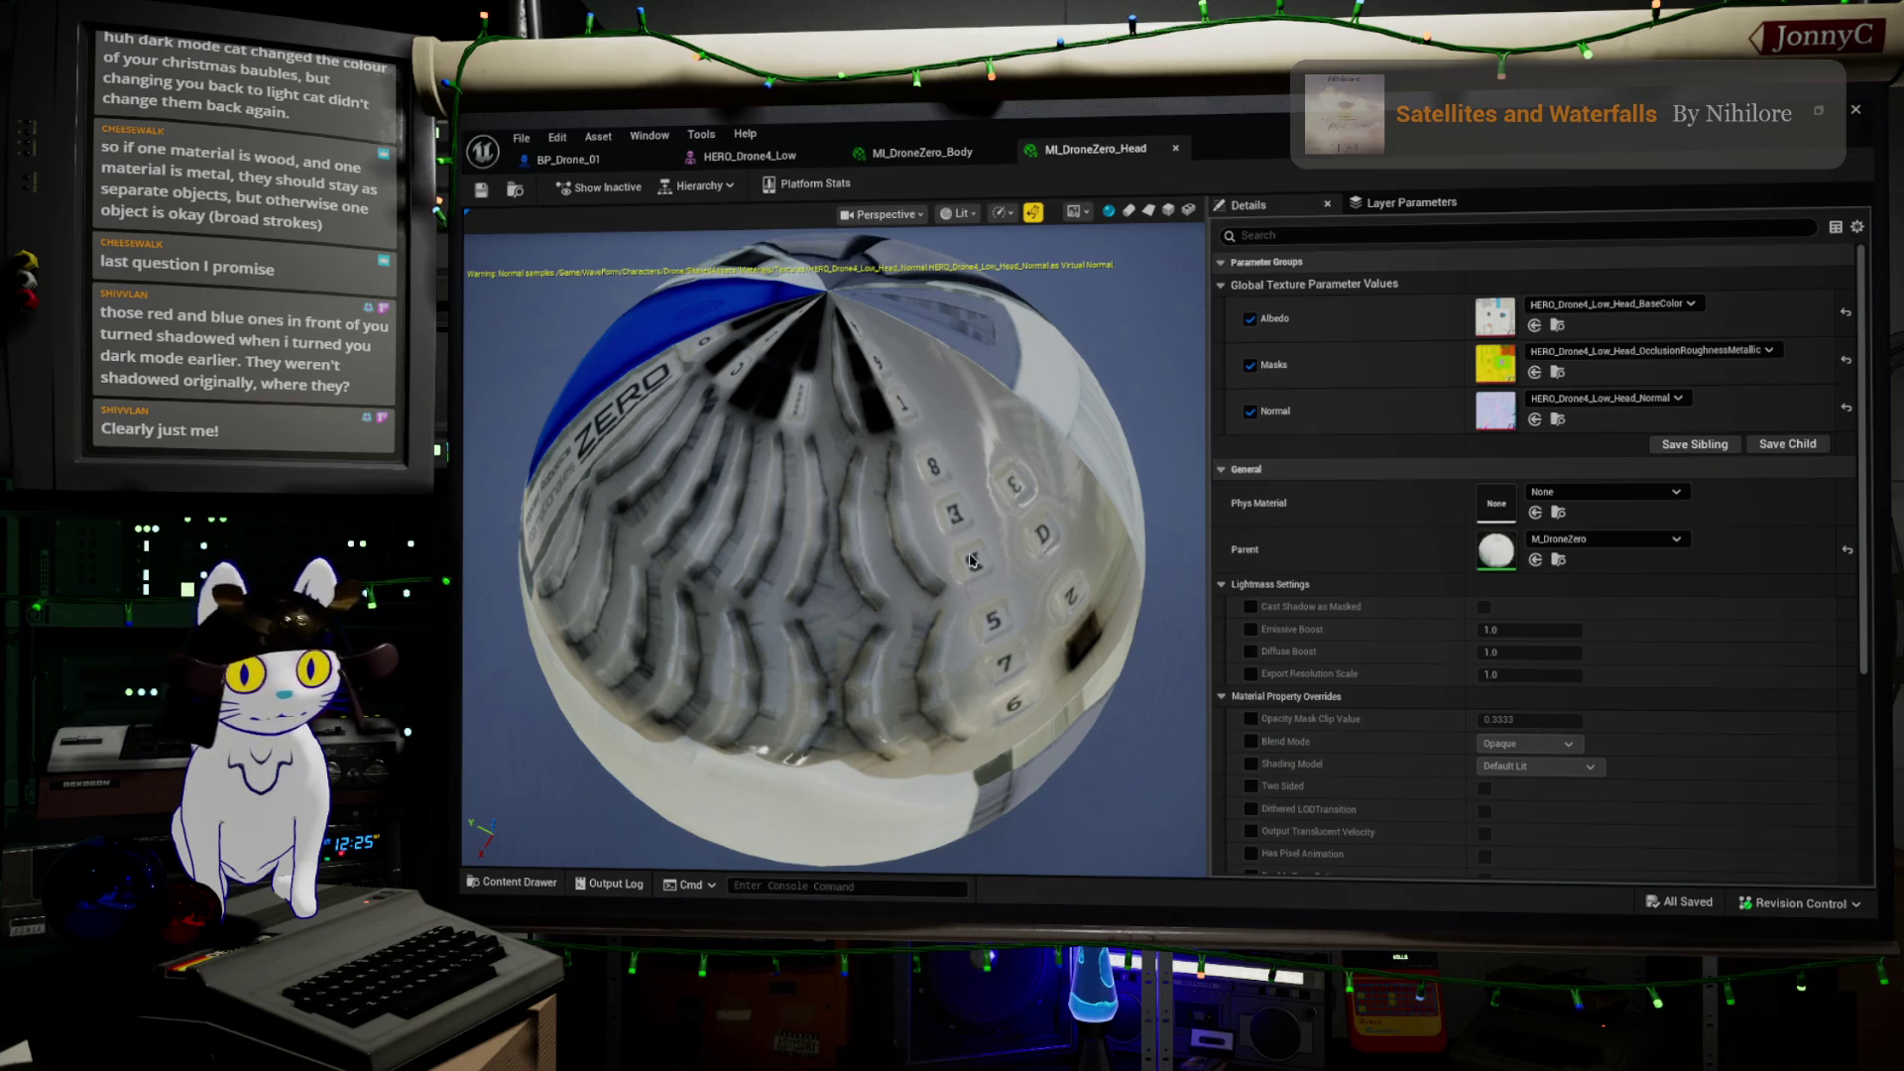
drag(790, 457, 790, 457)
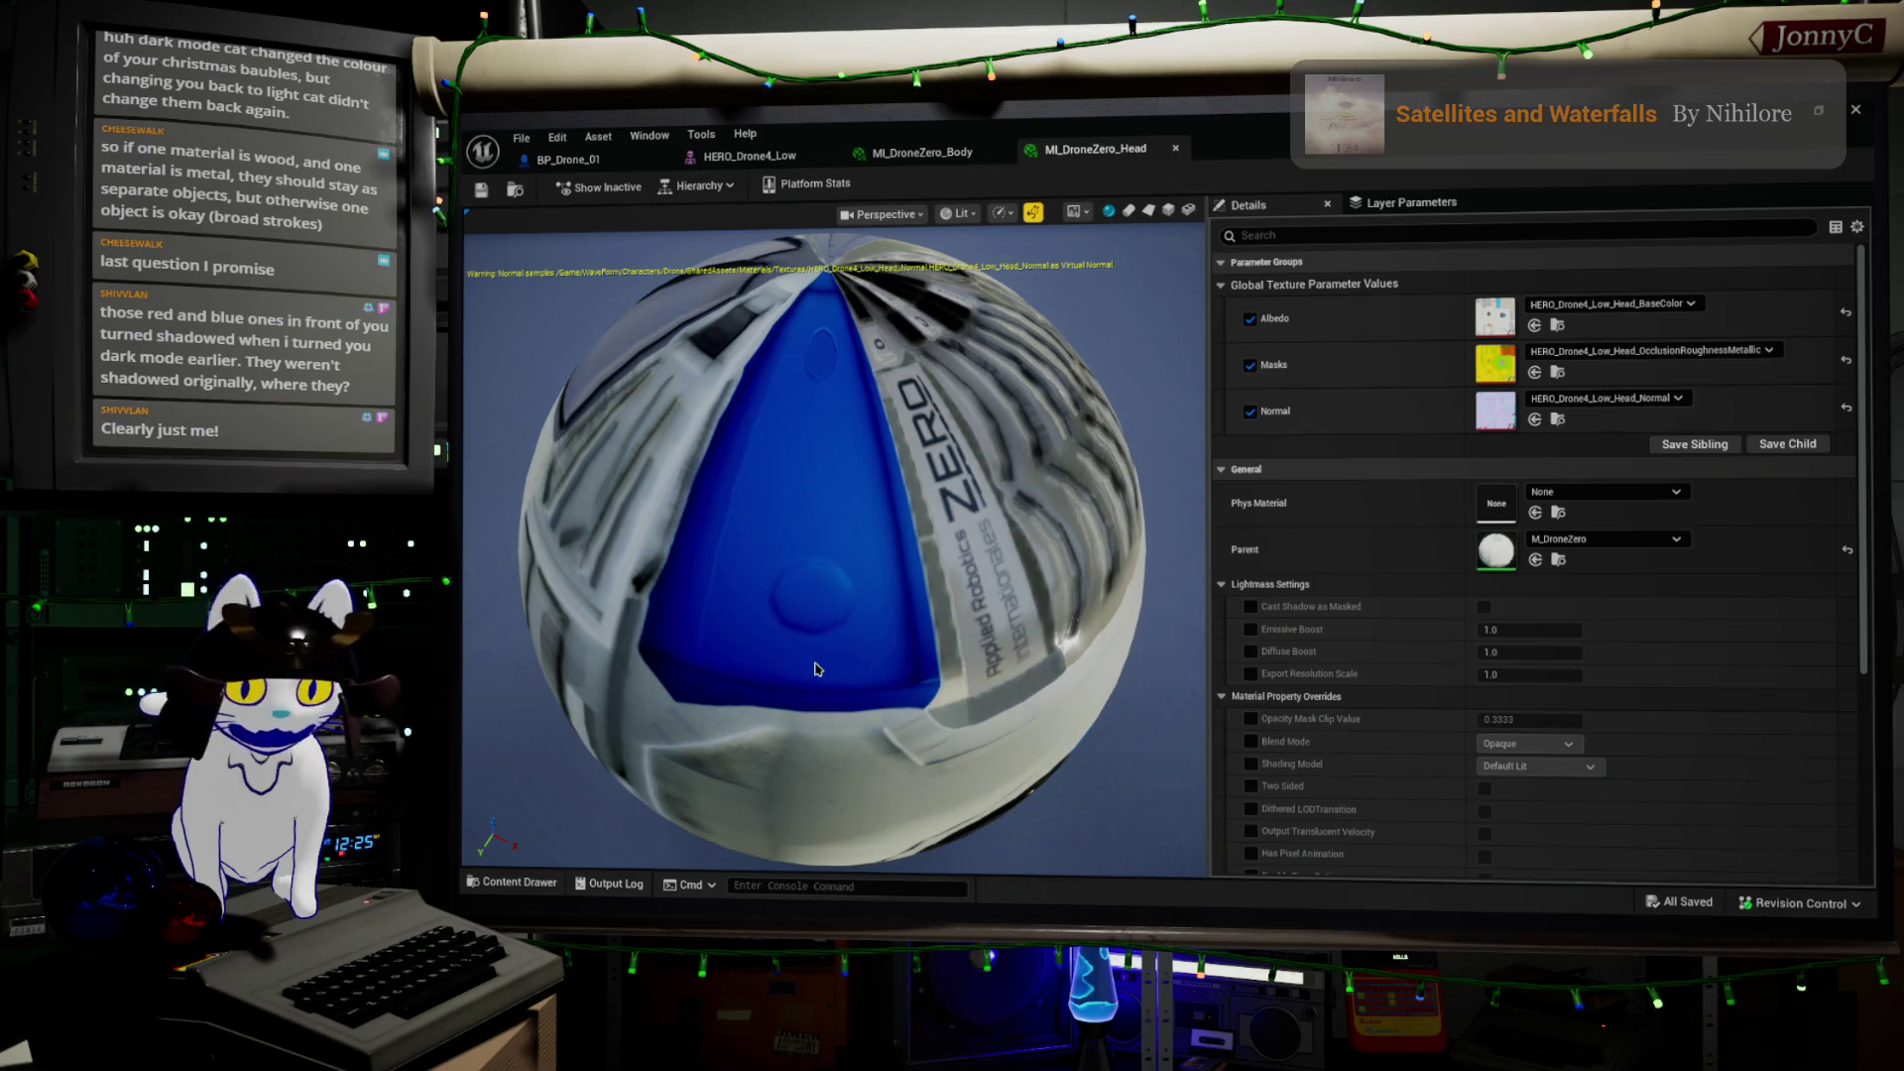
click(746, 156)
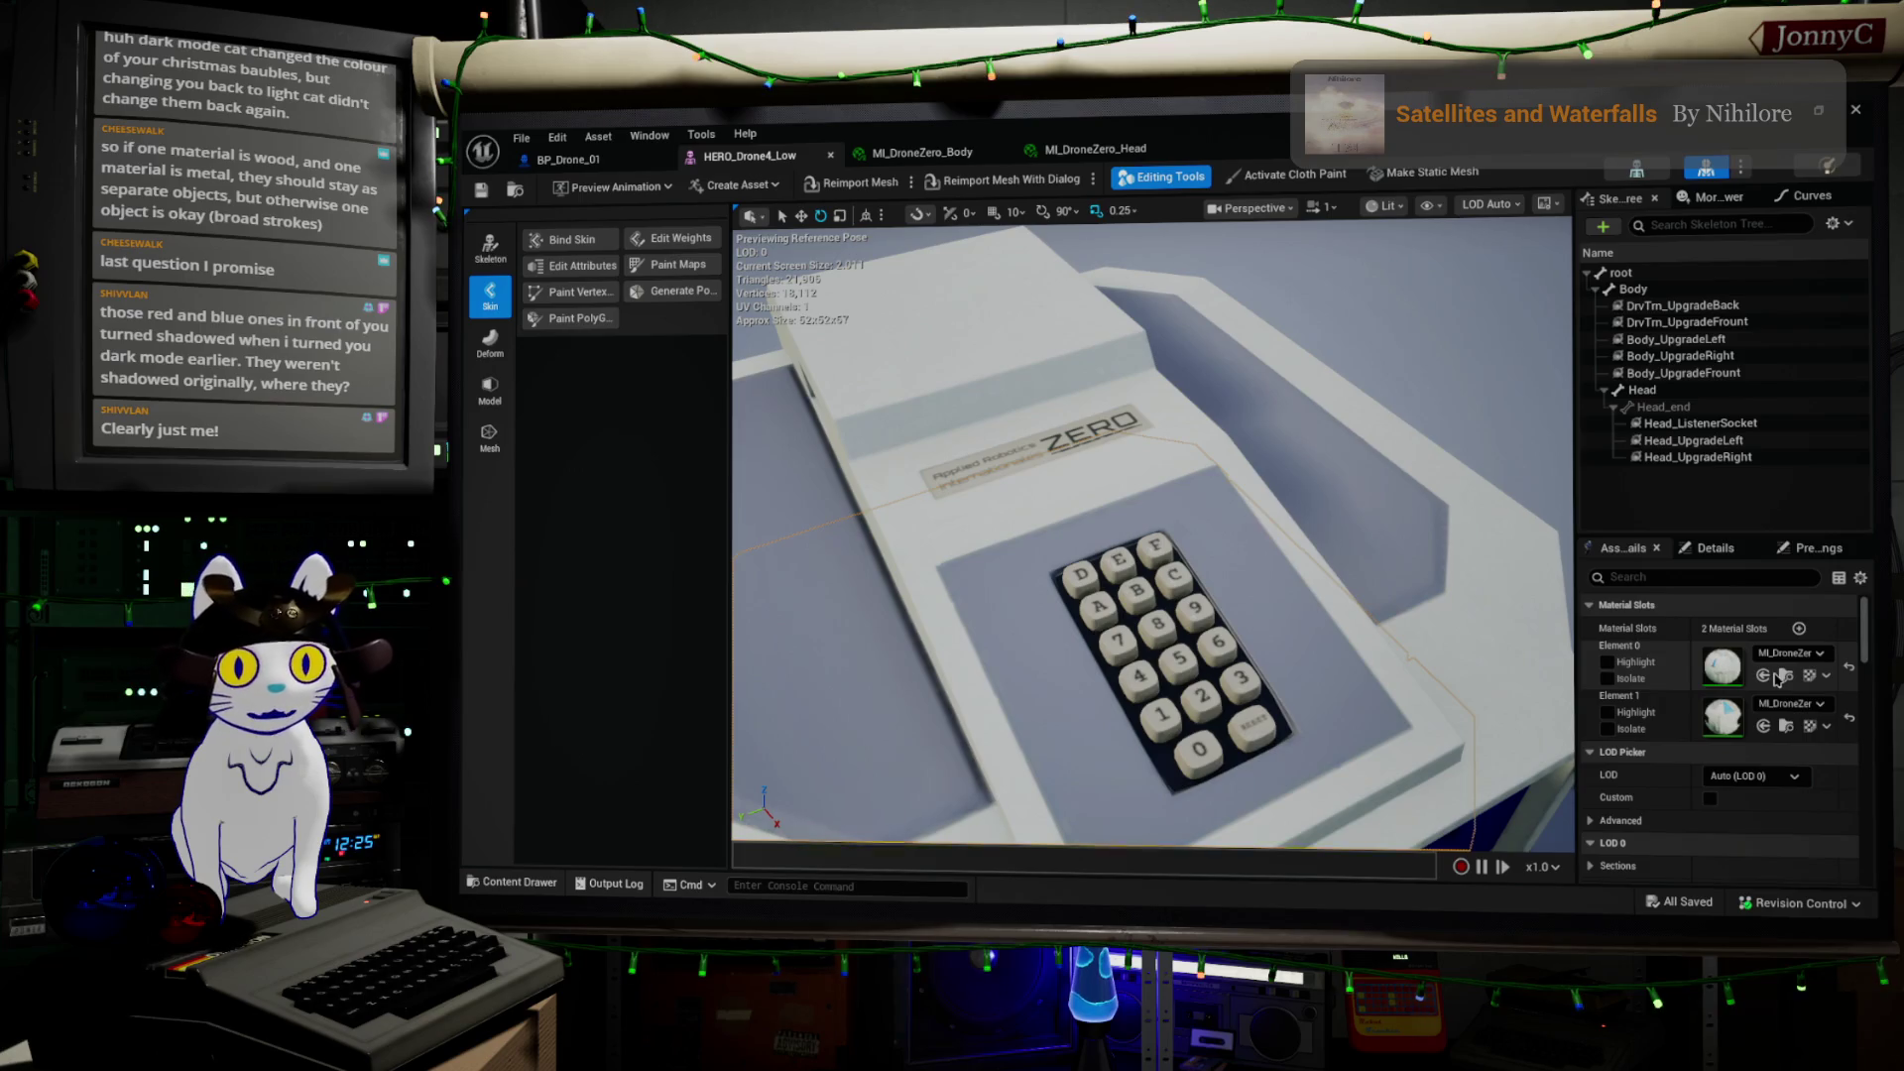
click(1223, 544)
key(f)
mouse_move(1151, 545)
mouse_down()
mouse_move(1150, 495)
mouse_move(1121, 515)
mouse_move(1140, 556)
mouse_up()
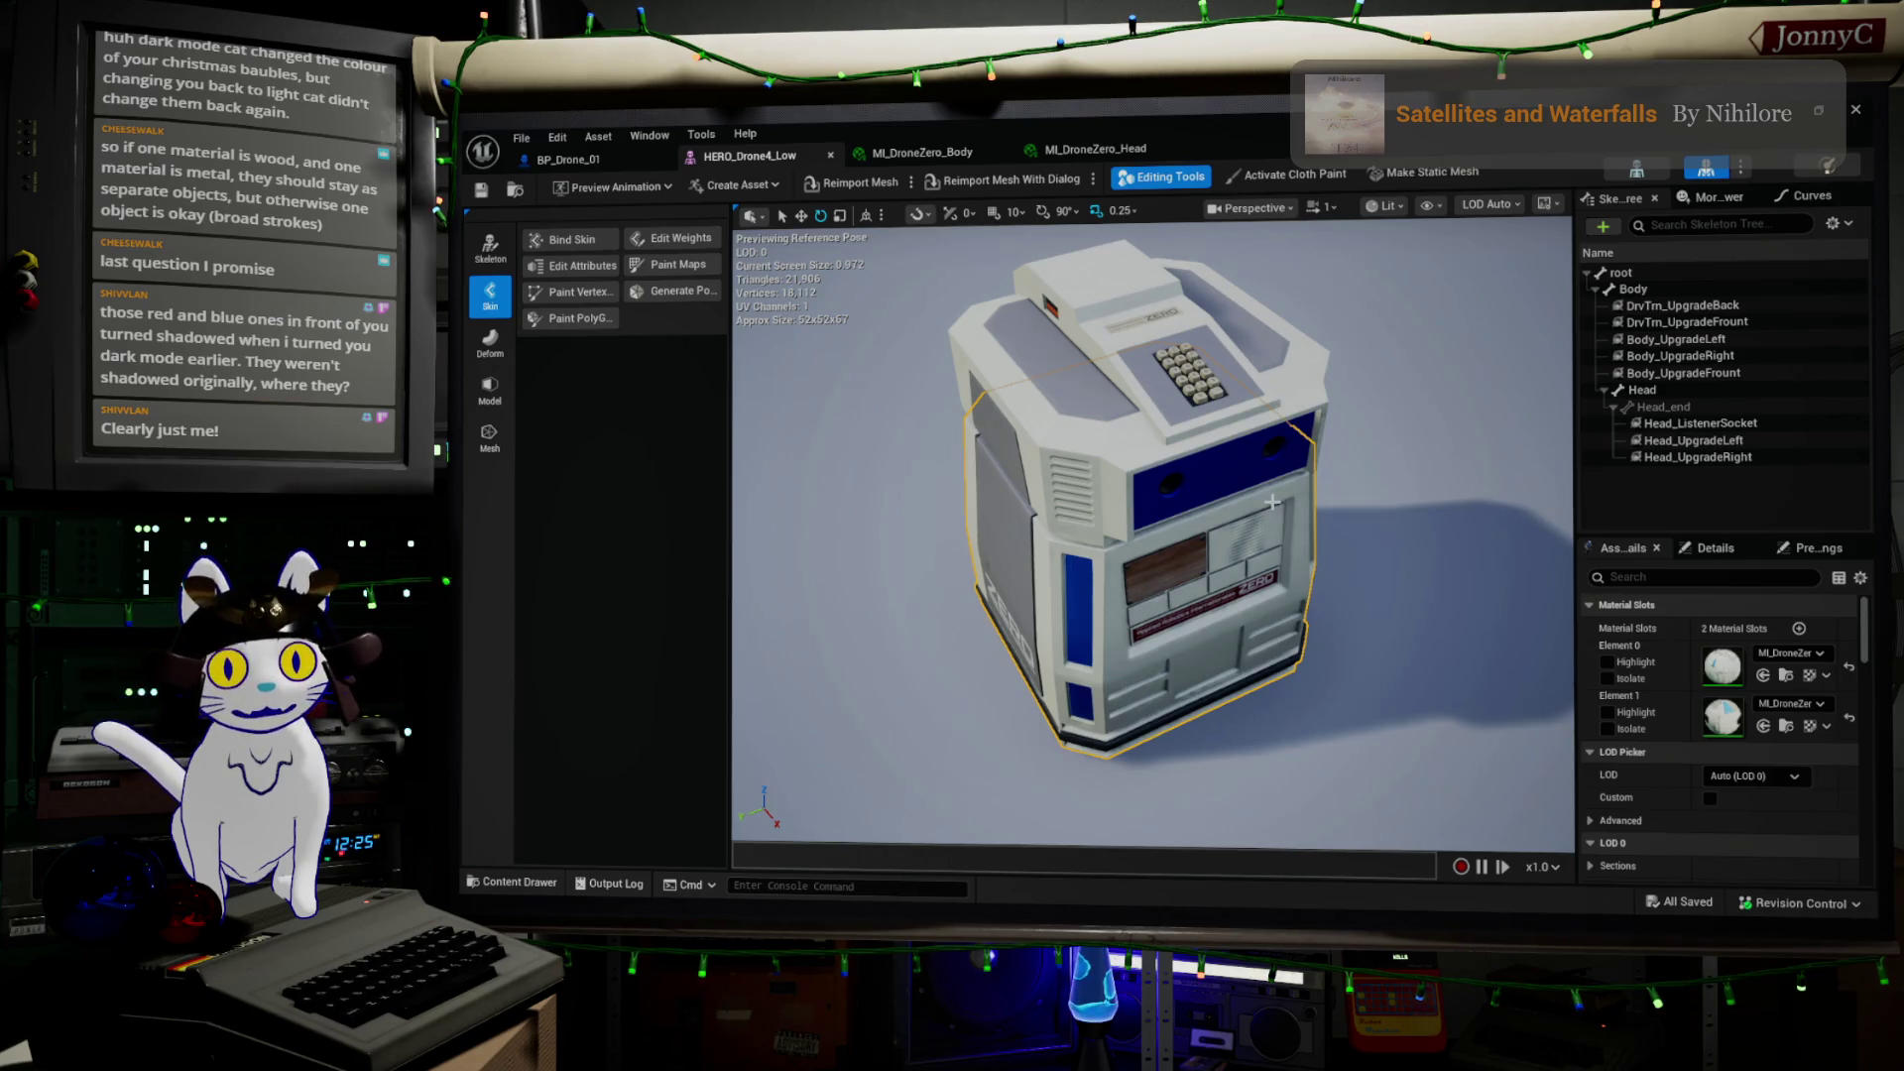
scroll(1272, 503, up, 10)
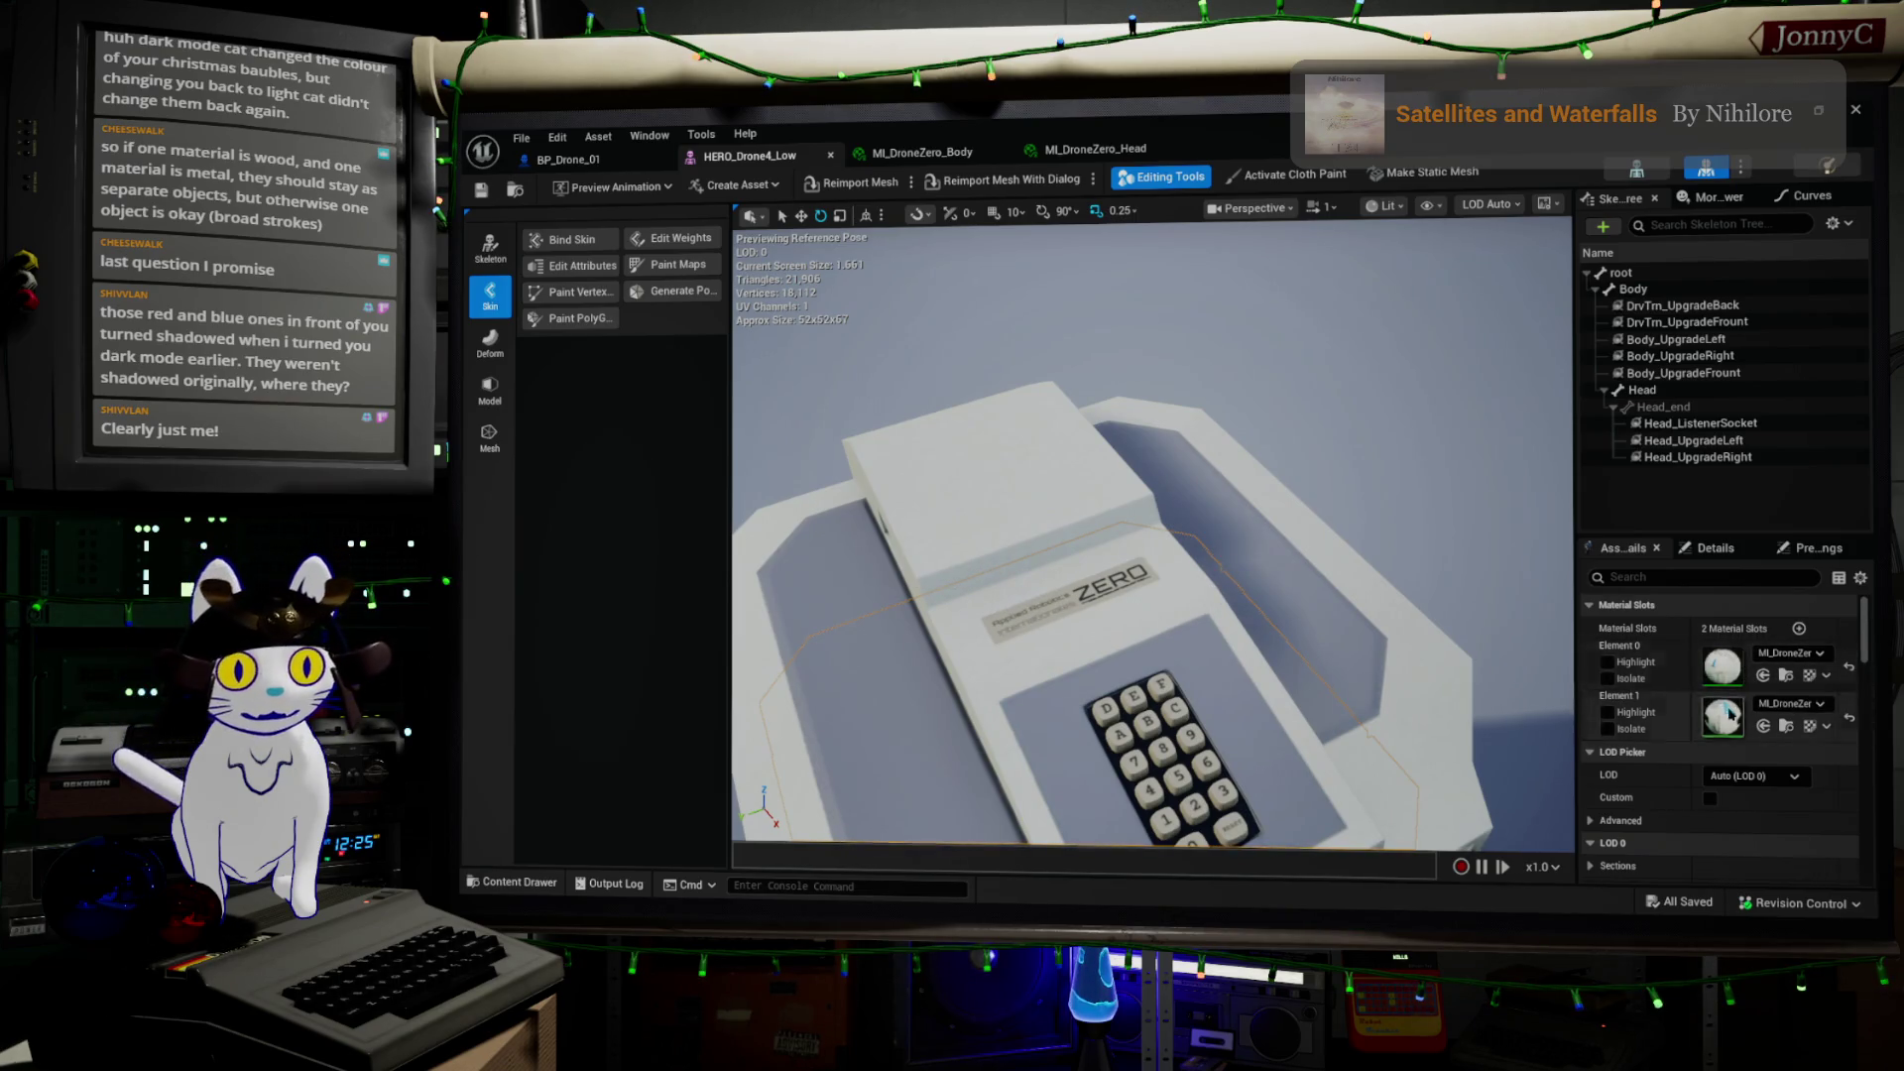
mouse_move(1180, 585)
mouse_down()
mouse_move(1270, 595)
mouse_move(1214, 565)
mouse_up()
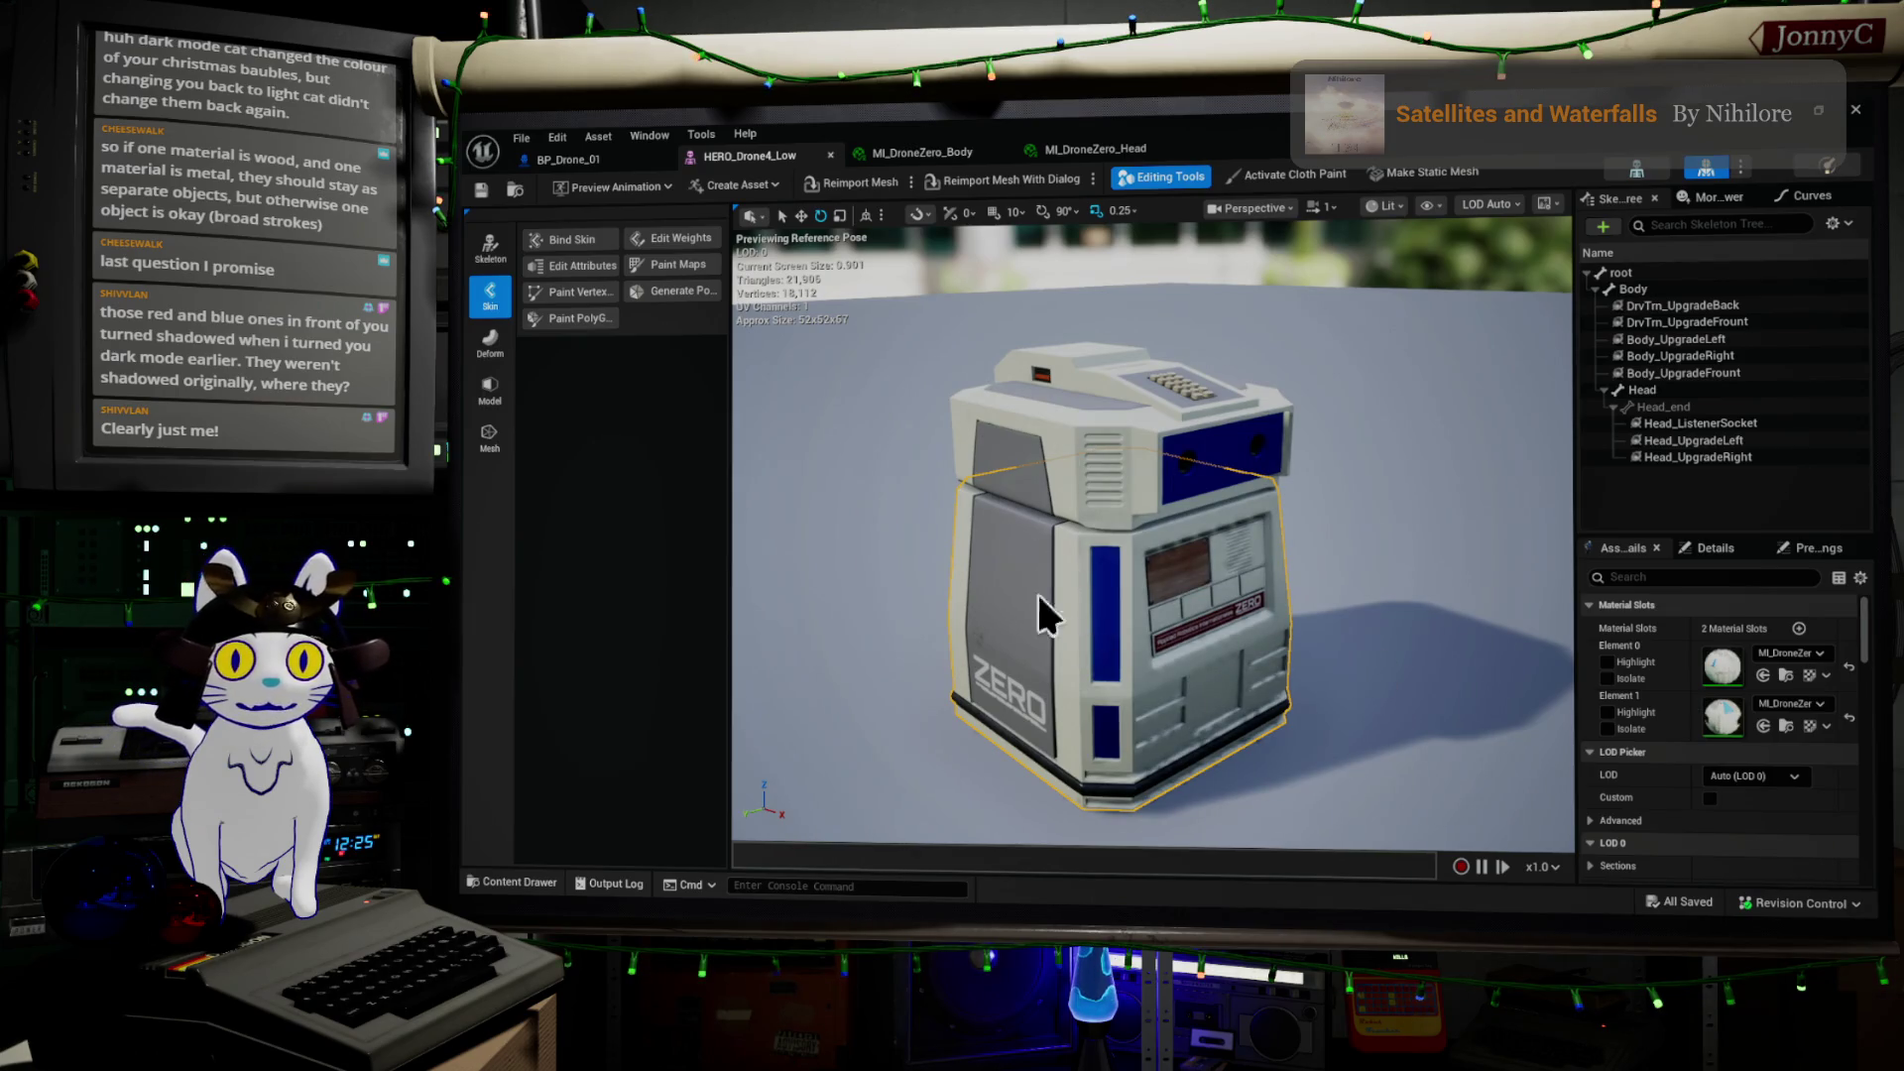
mouse_move(1139, 638)
mouse_down()
mouse_move(1112, 601)
mouse_move(1185, 611)
mouse_move(1150, 545)
mouse_move(1199, 526)
mouse_move(1184, 620)
mouse_move(1140, 600)
mouse_up()
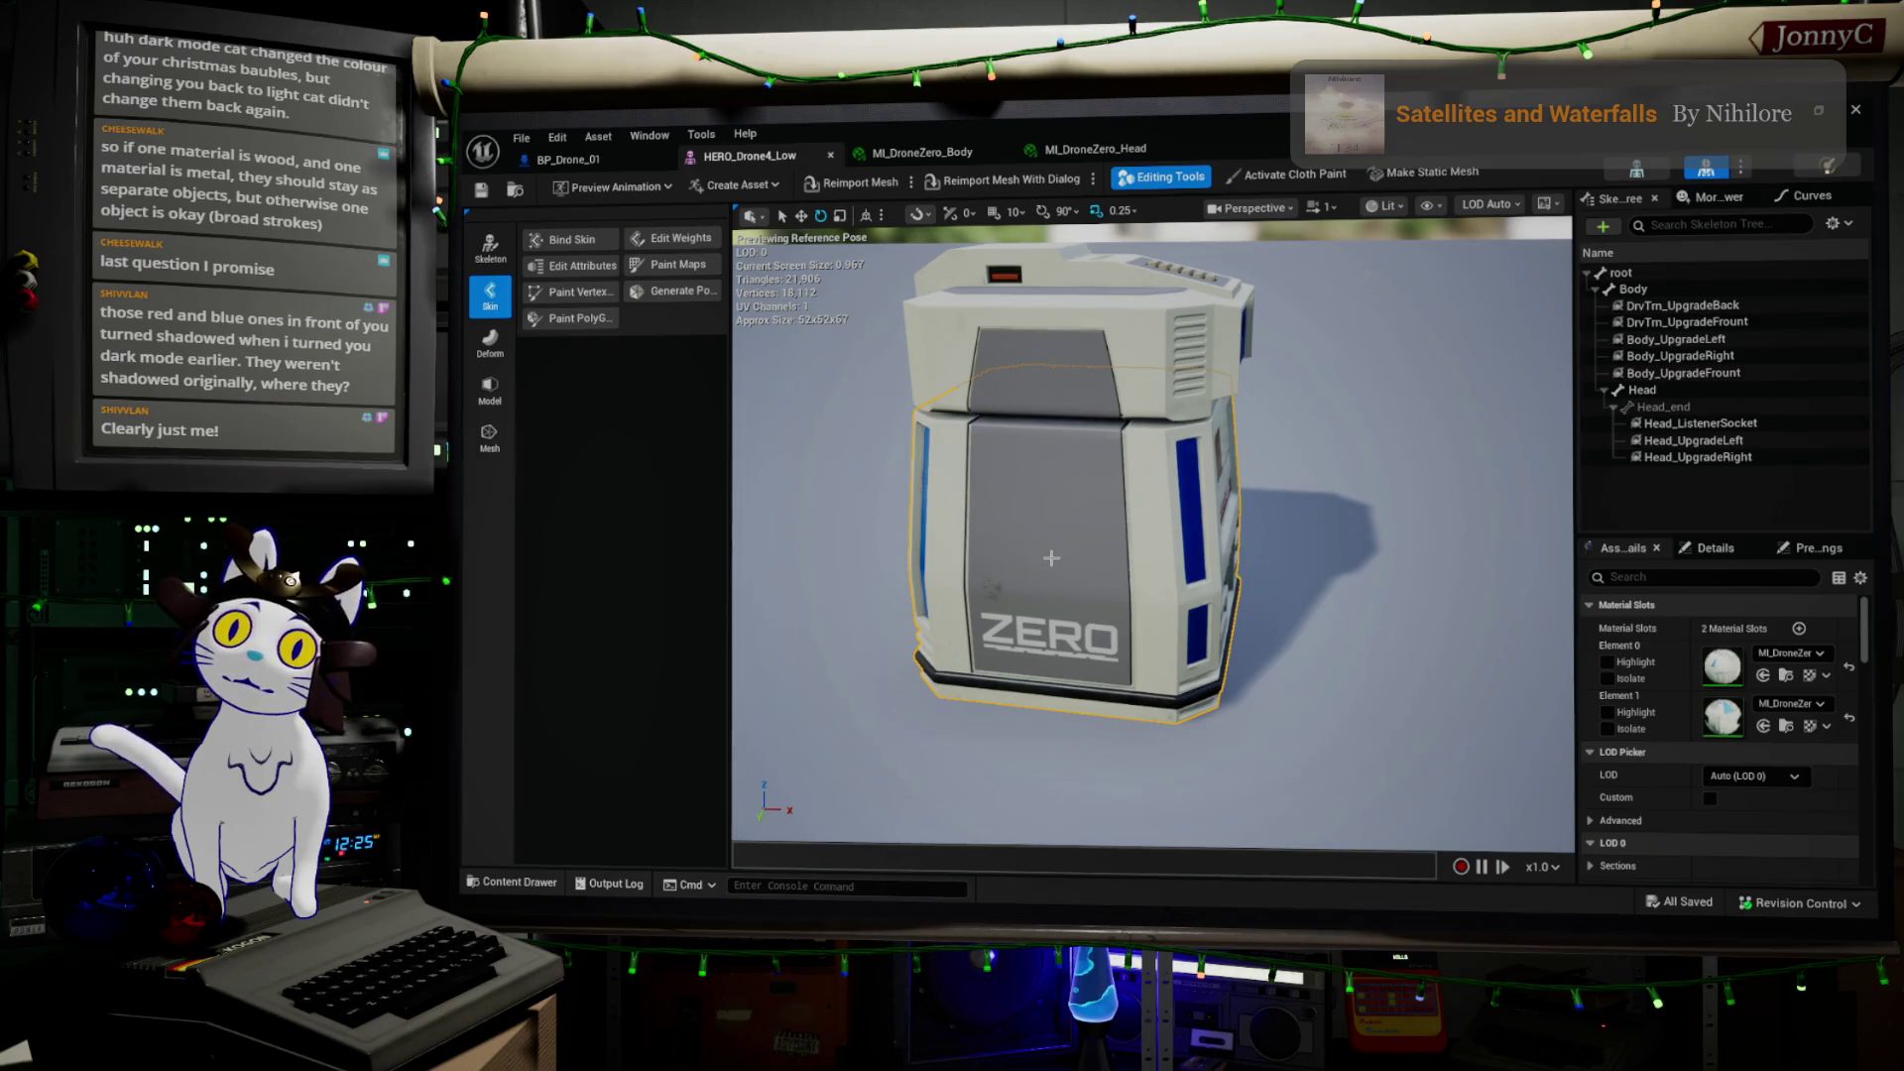
mouse_move(1274, 441)
mouse_down()
mouse_move(1052, 441)
mouse_move(961, 416)
mouse_move(898, 441)
mouse_move(883, 412)
mouse_up()
drag(1150, 535, 1051, 535)
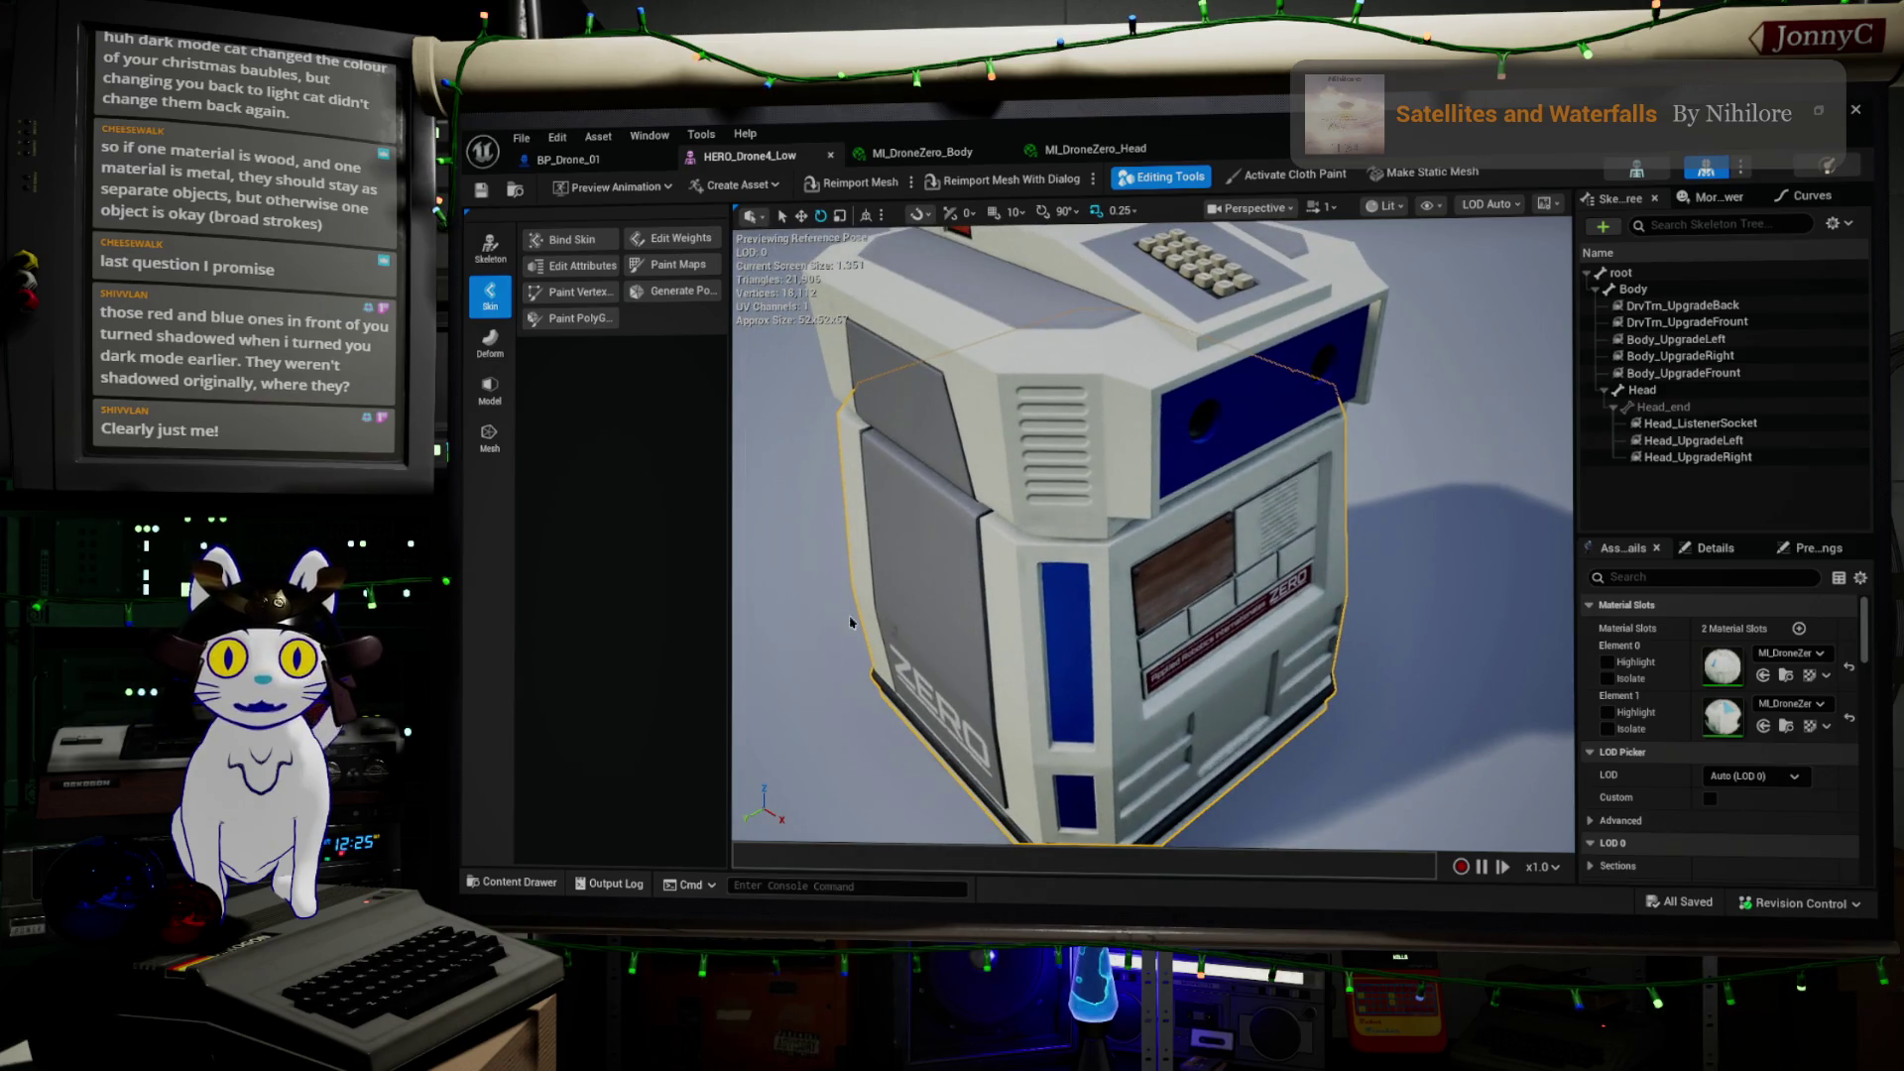
mouse_move(858, 328)
mouse_down()
mouse_move(773, 343)
mouse_move(793, 369)
mouse_up()
mouse_move(1221, 432)
mouse_down()
mouse_move(1151, 441)
mouse_move(1220, 432)
mouse_up()
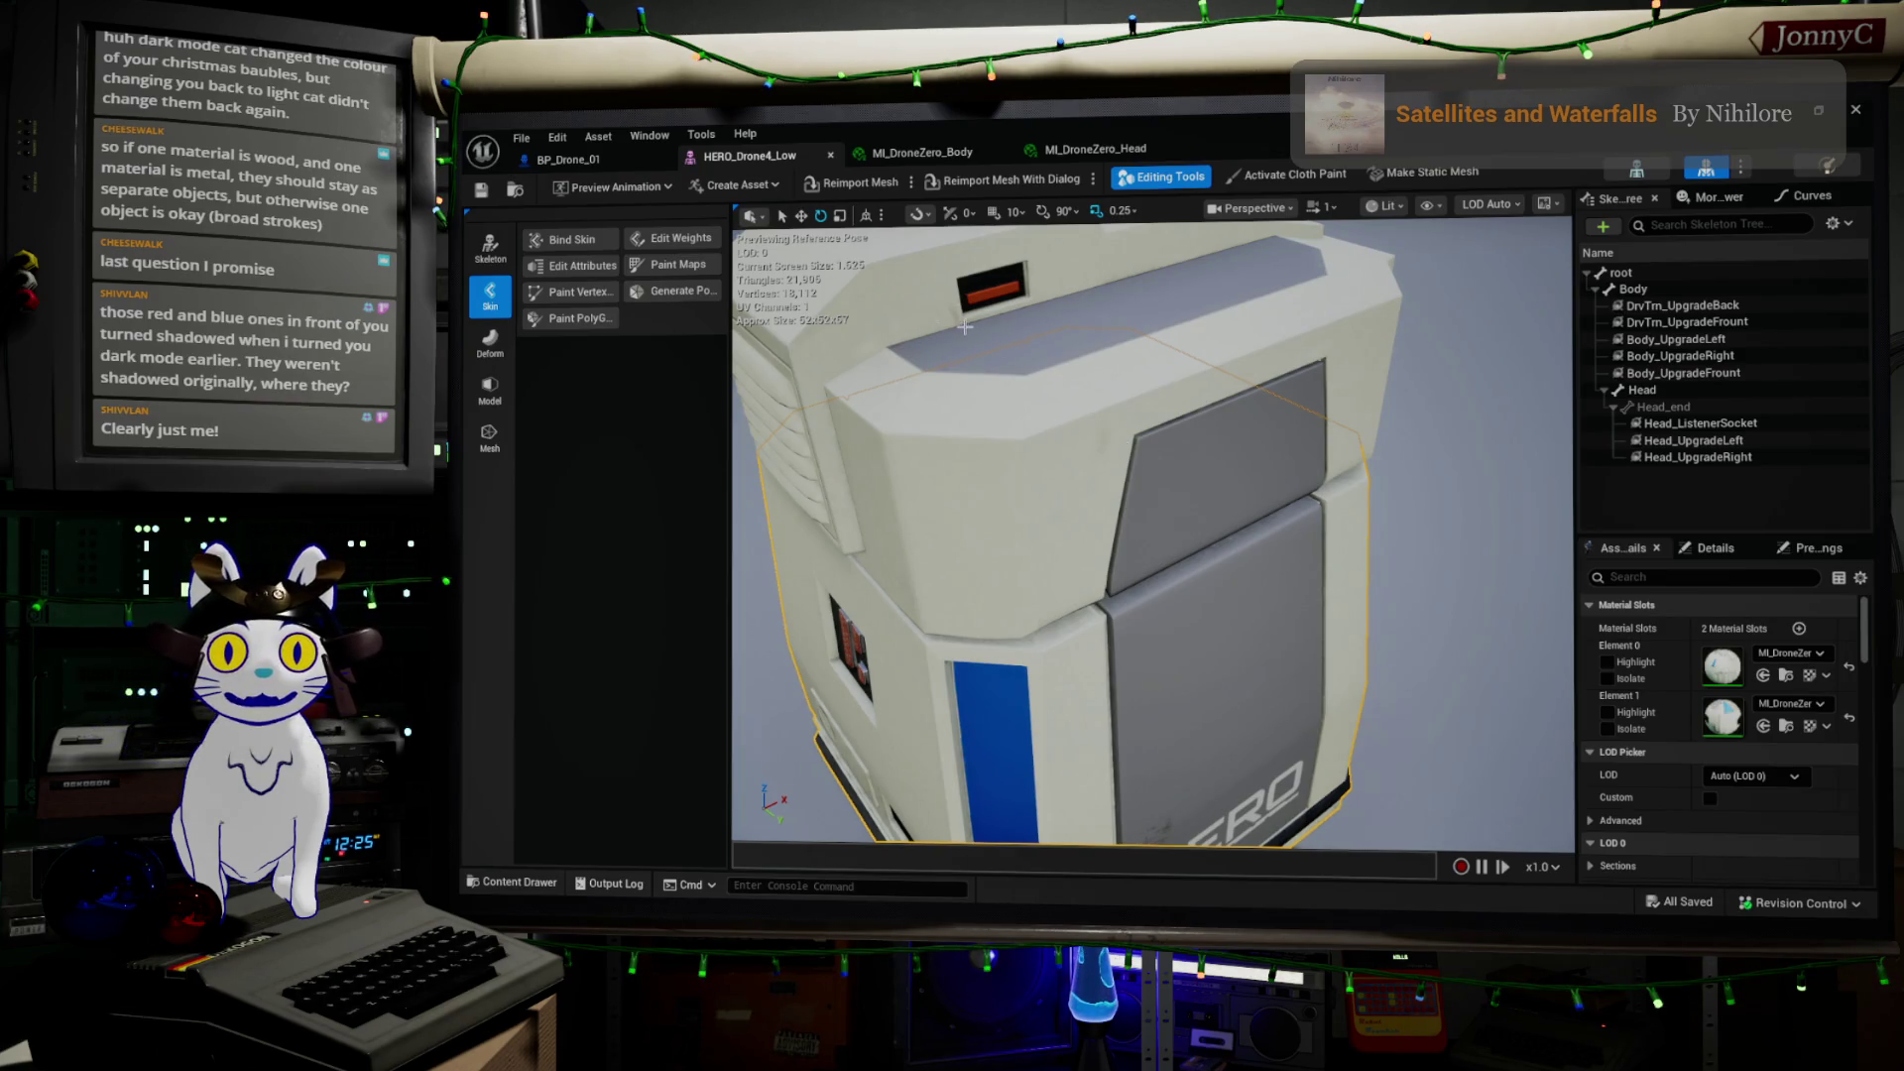
drag(1140, 433, 1306, 597)
drag(1323, 518, 1283, 518)
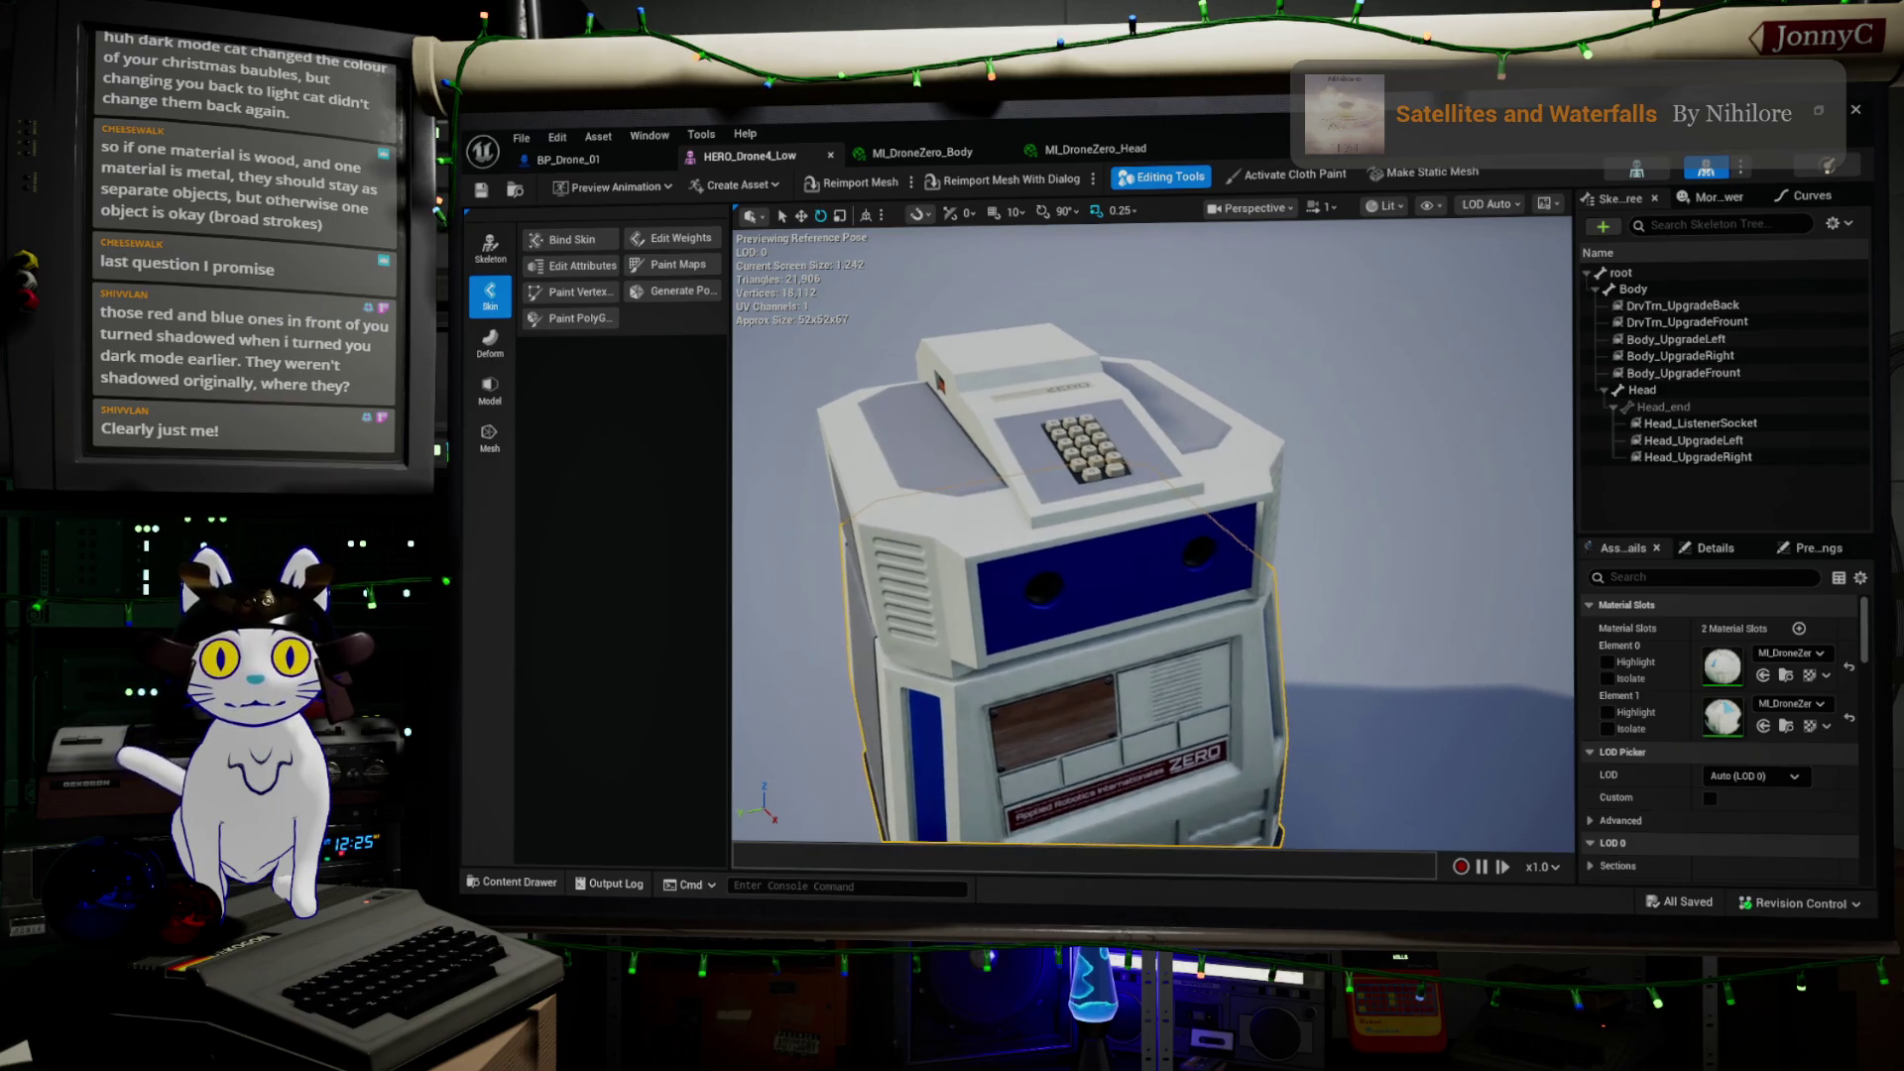
click(1785, 125)
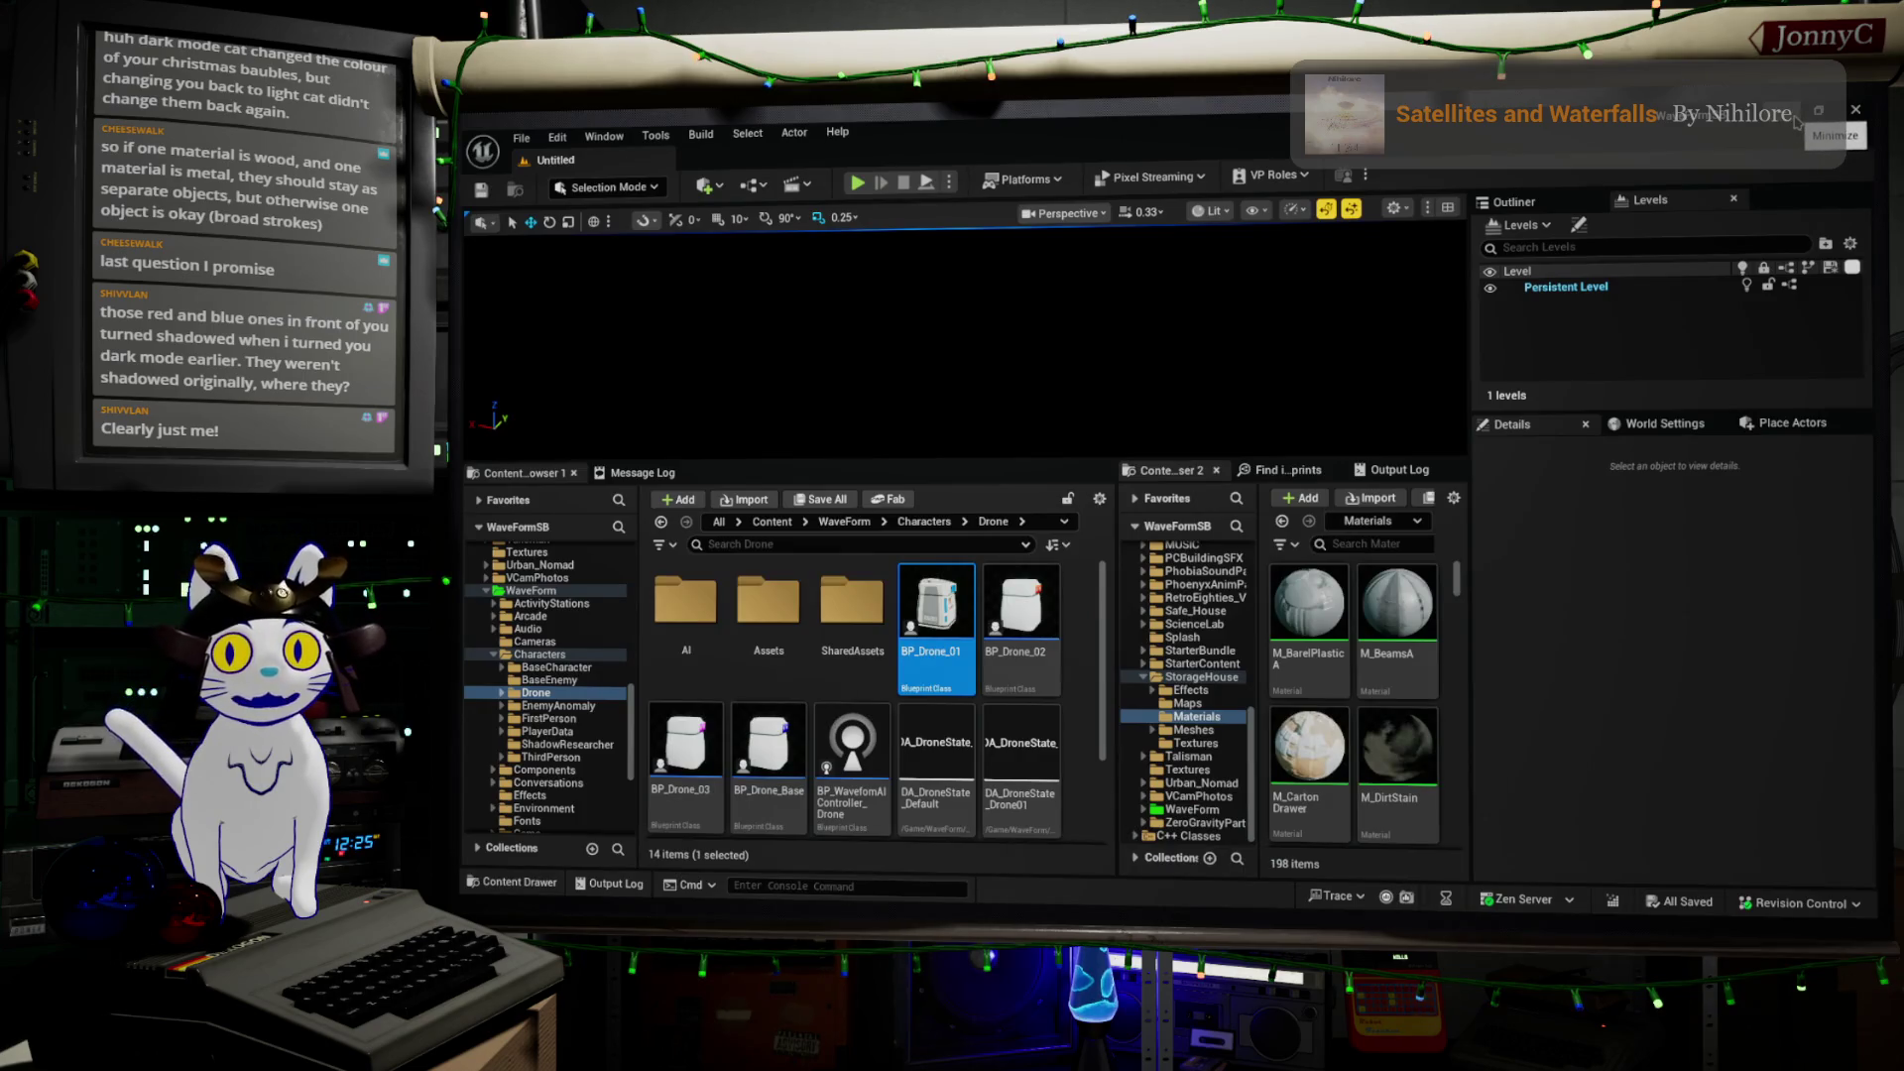
Minimize the Unreal editor and switch over to Blender
click(1797, 120)
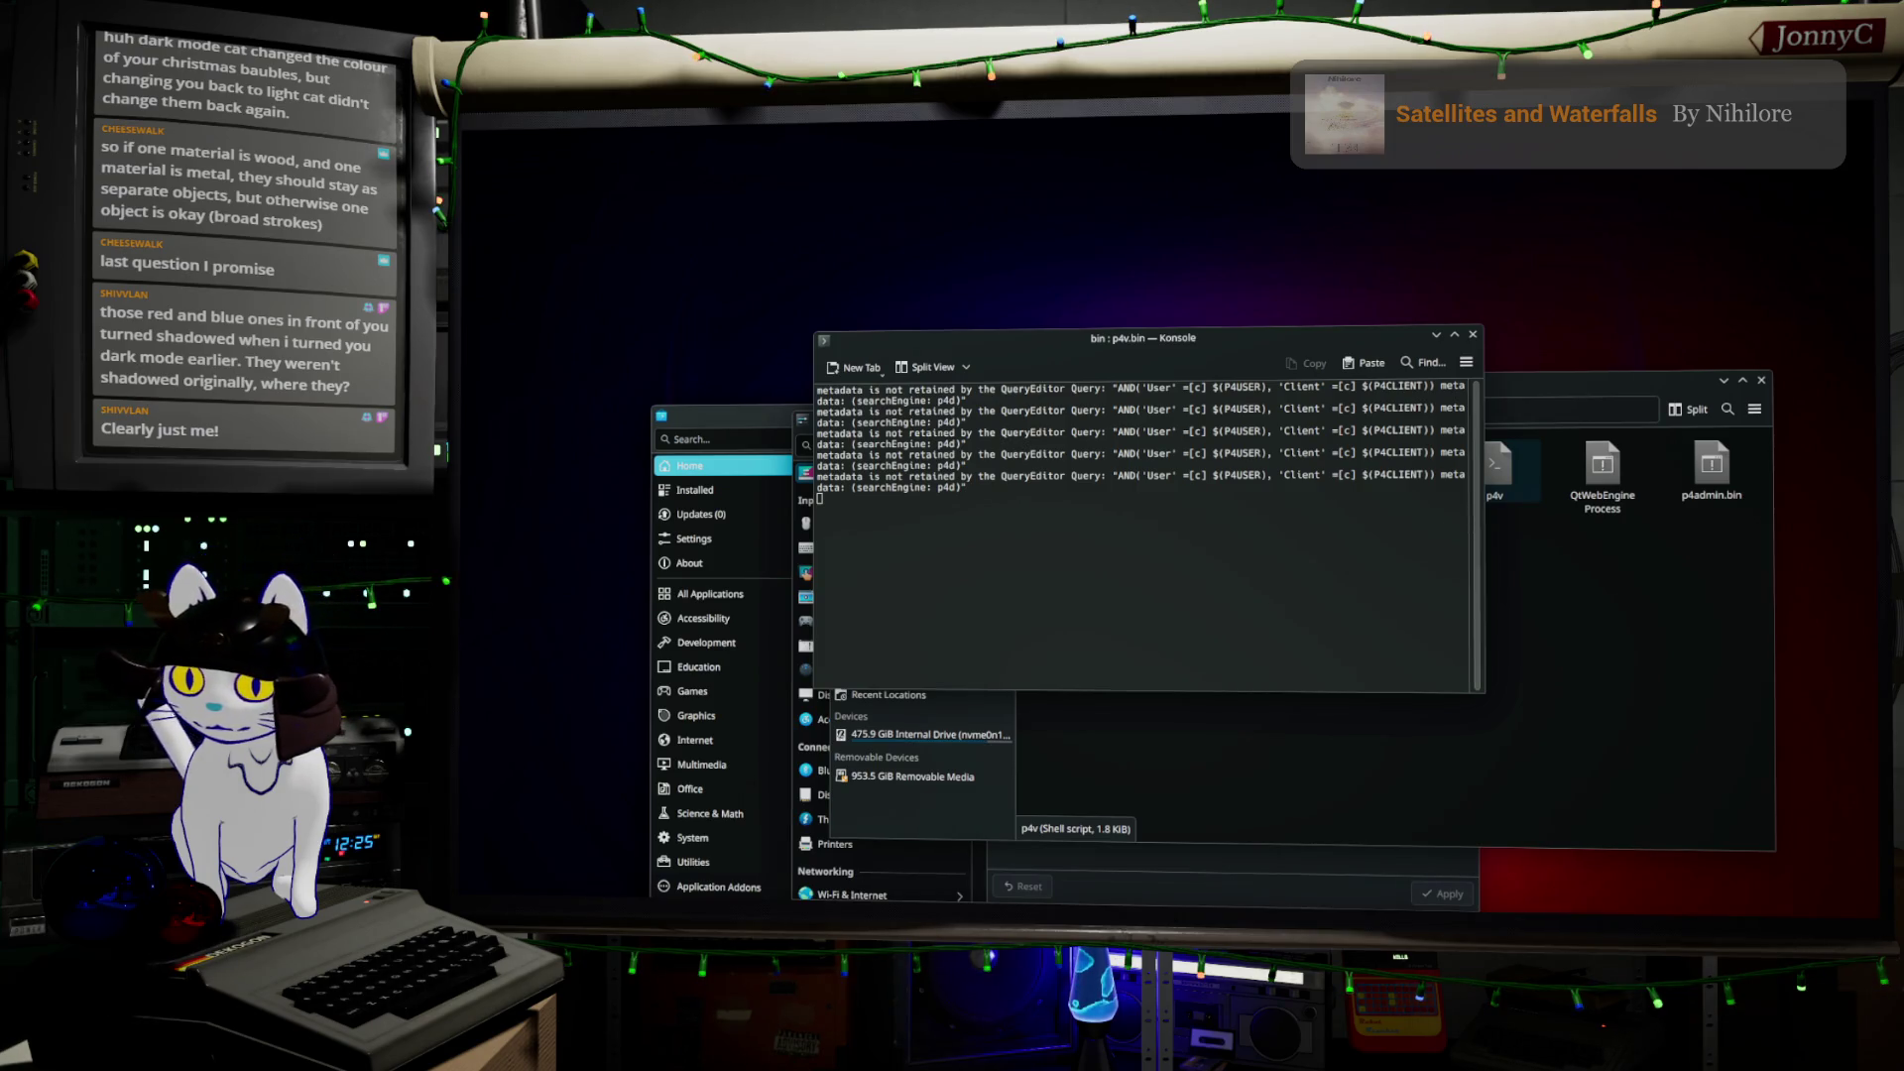
key(alt+Tab)
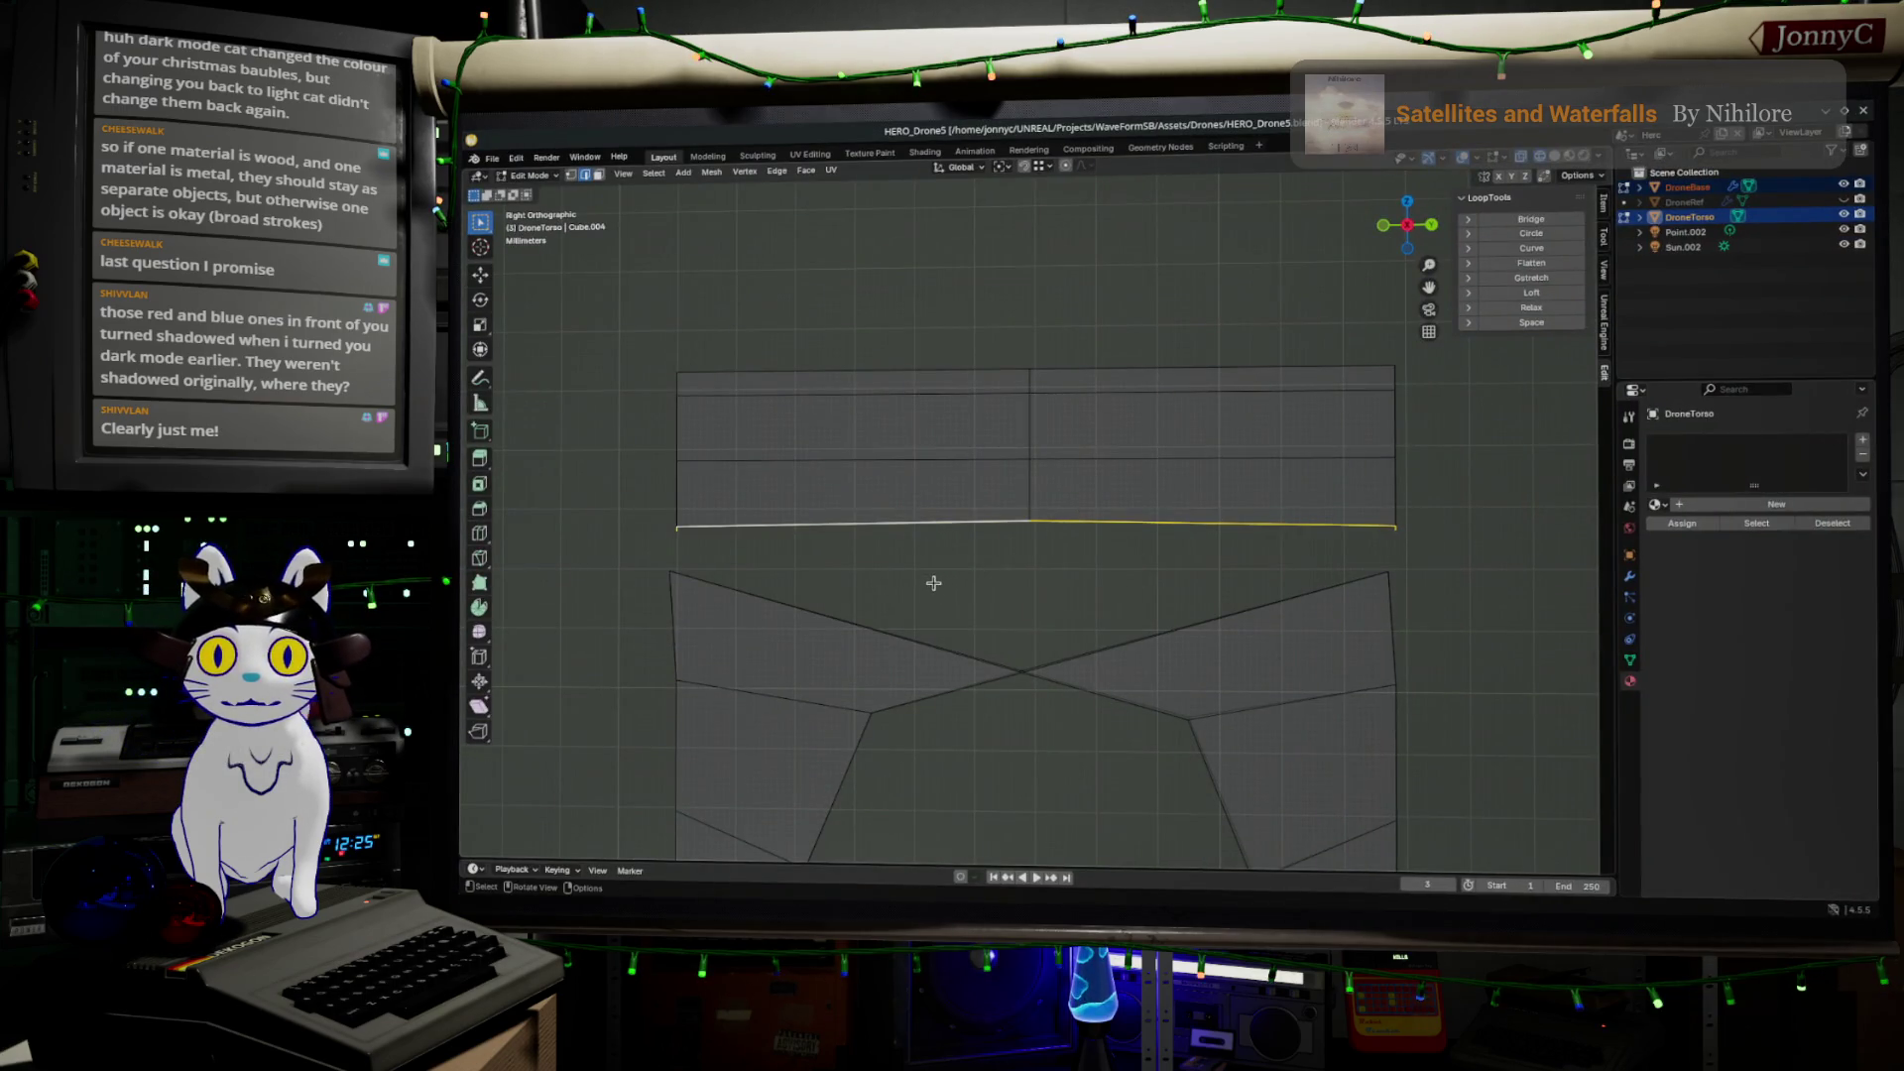
Scale the selected DroneTorso edge loop to 0 on Z so it lies flat
key(s)
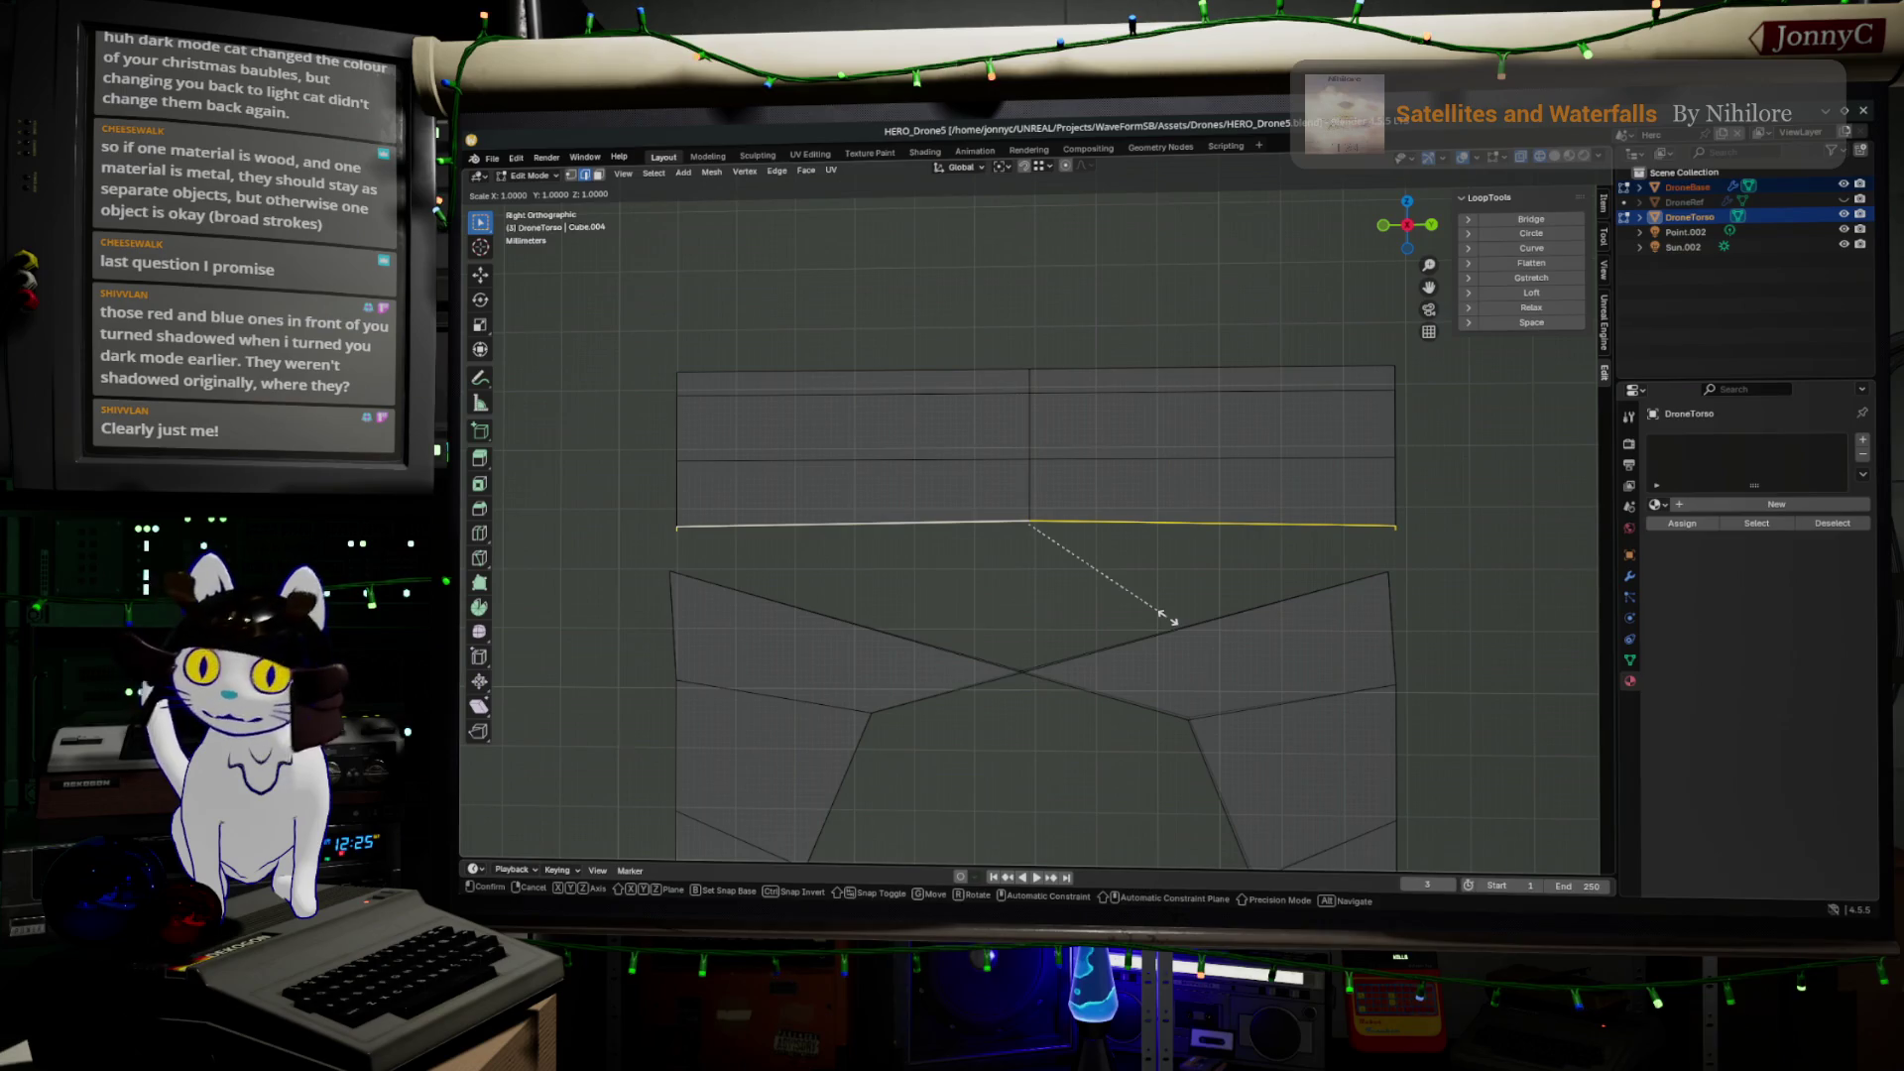
key(z)
click(1033, 528)
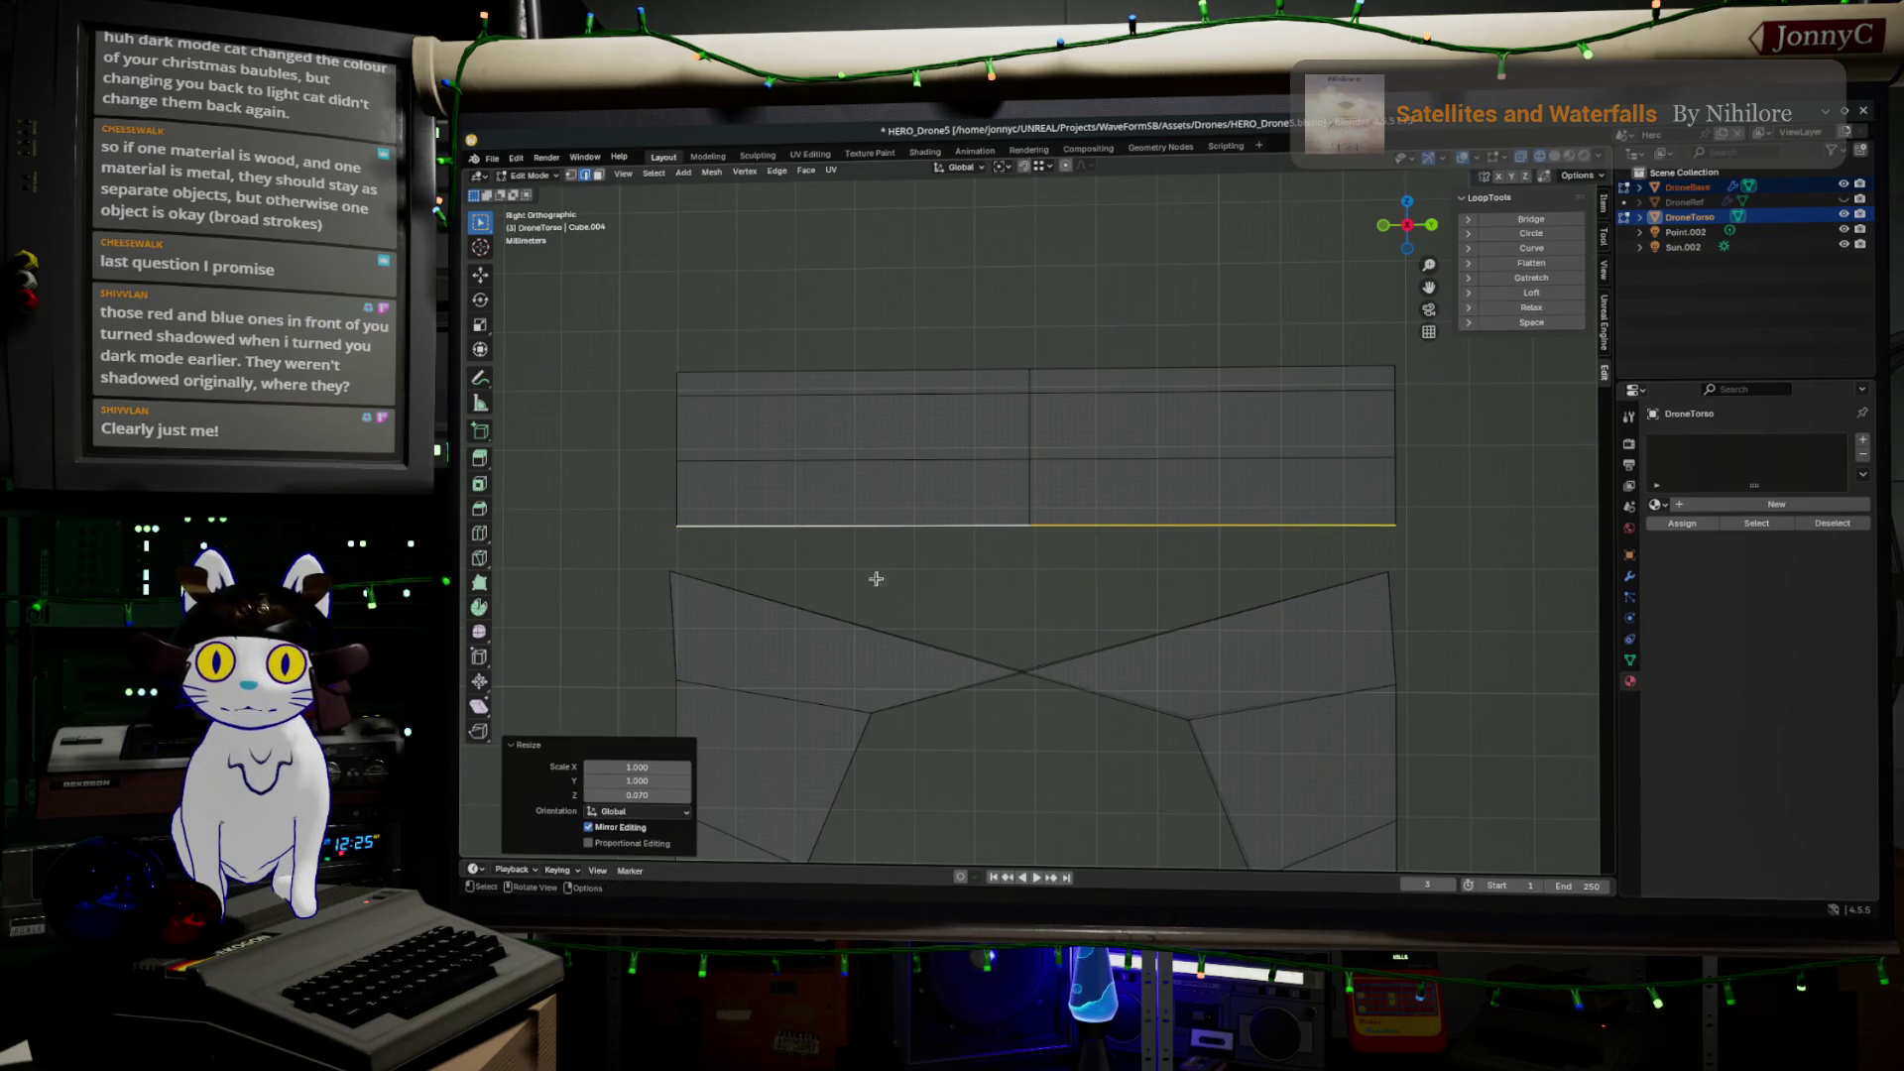
click(640, 794)
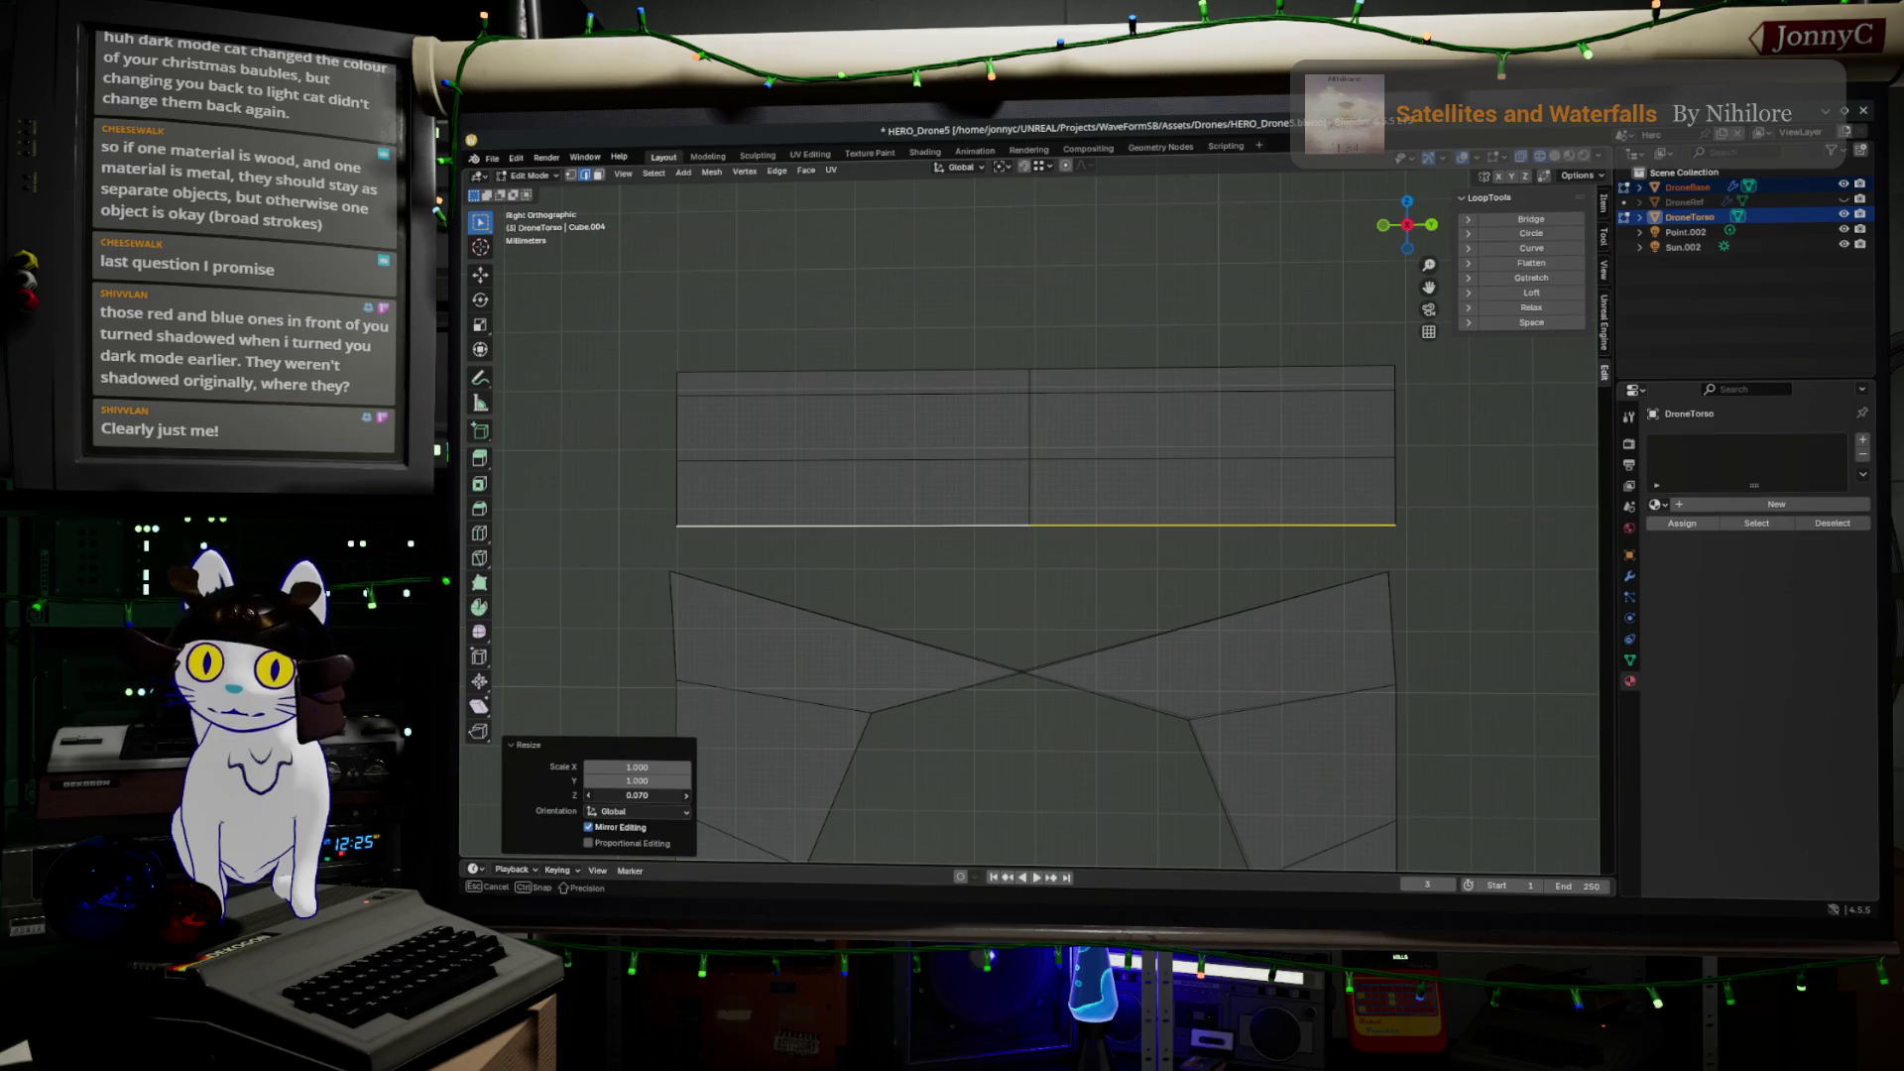
key(Return)
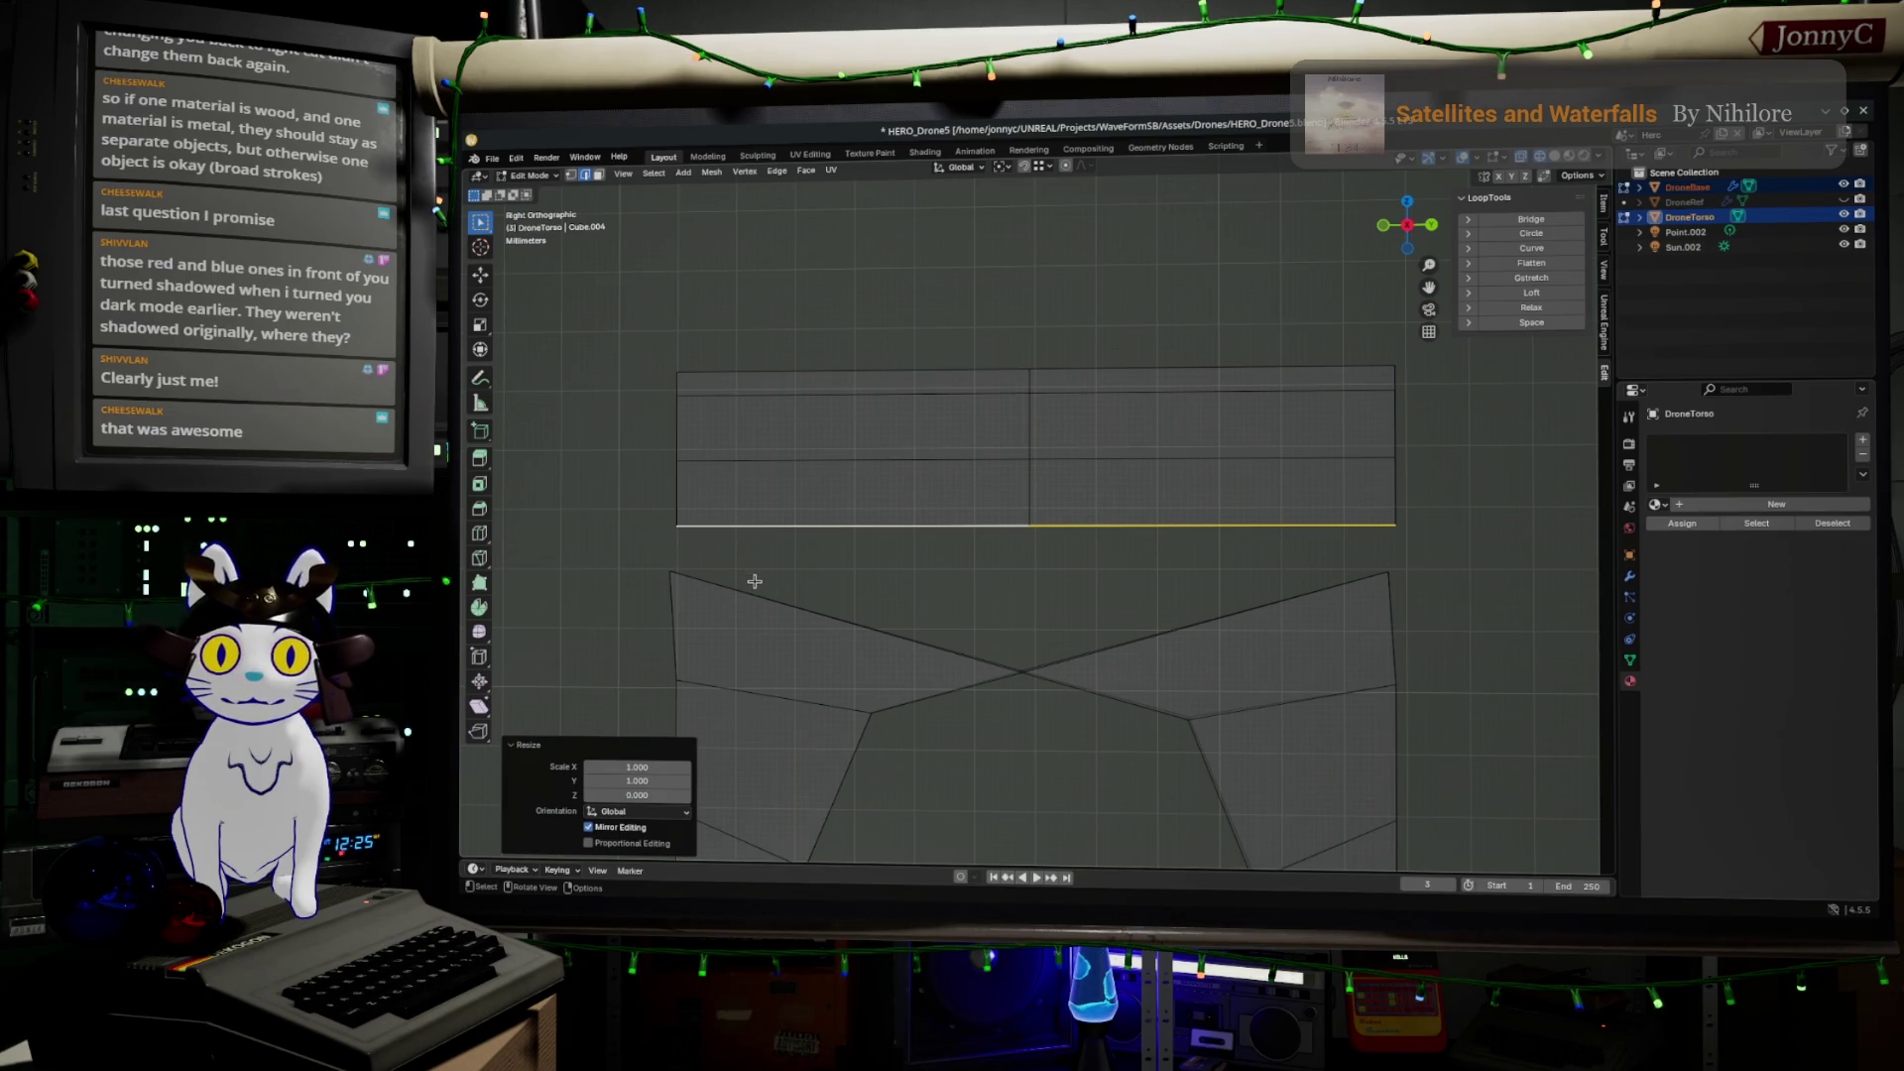
mouse_move(846, 583)
middle_down()
mouse_move(893, 582)
mouse_move(847, 596)
middle_up()
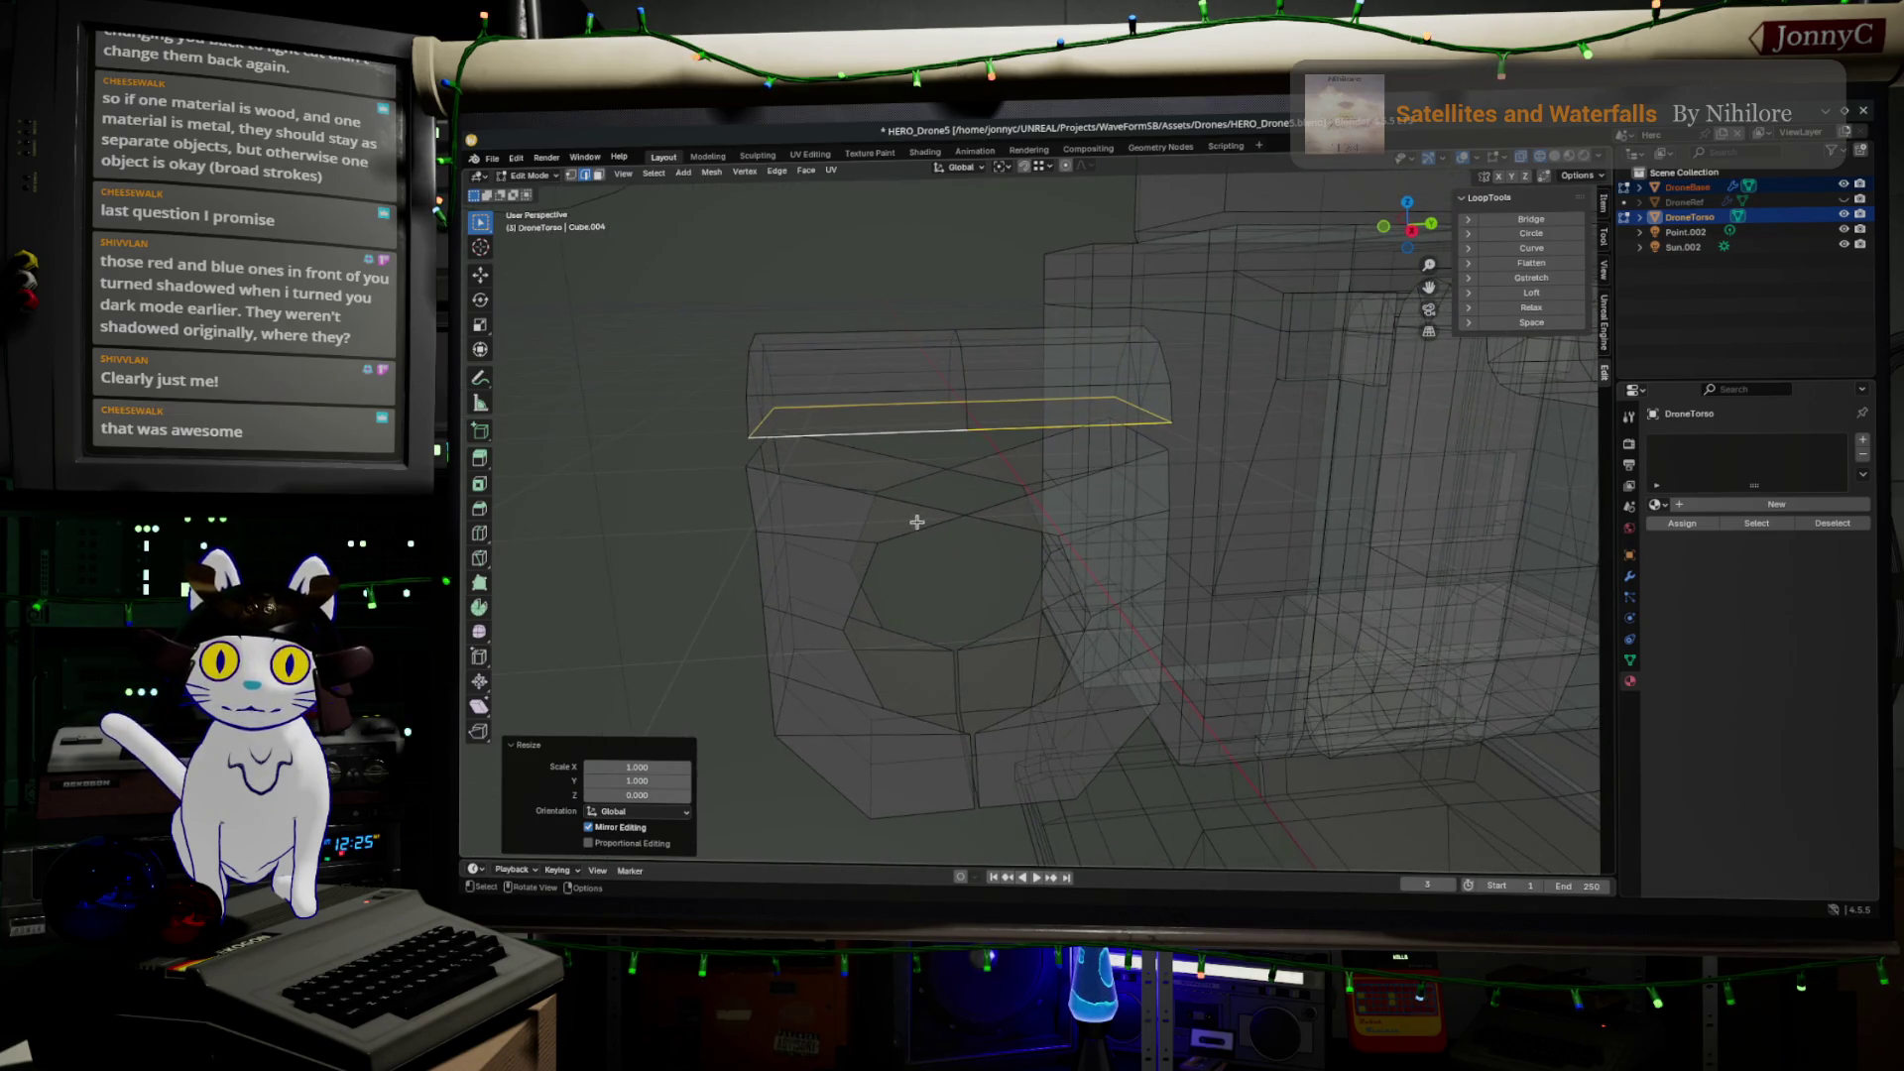
In vertex select and Right Orthographic view, move the right panel's inner corner vertex outward
click(957, 509)
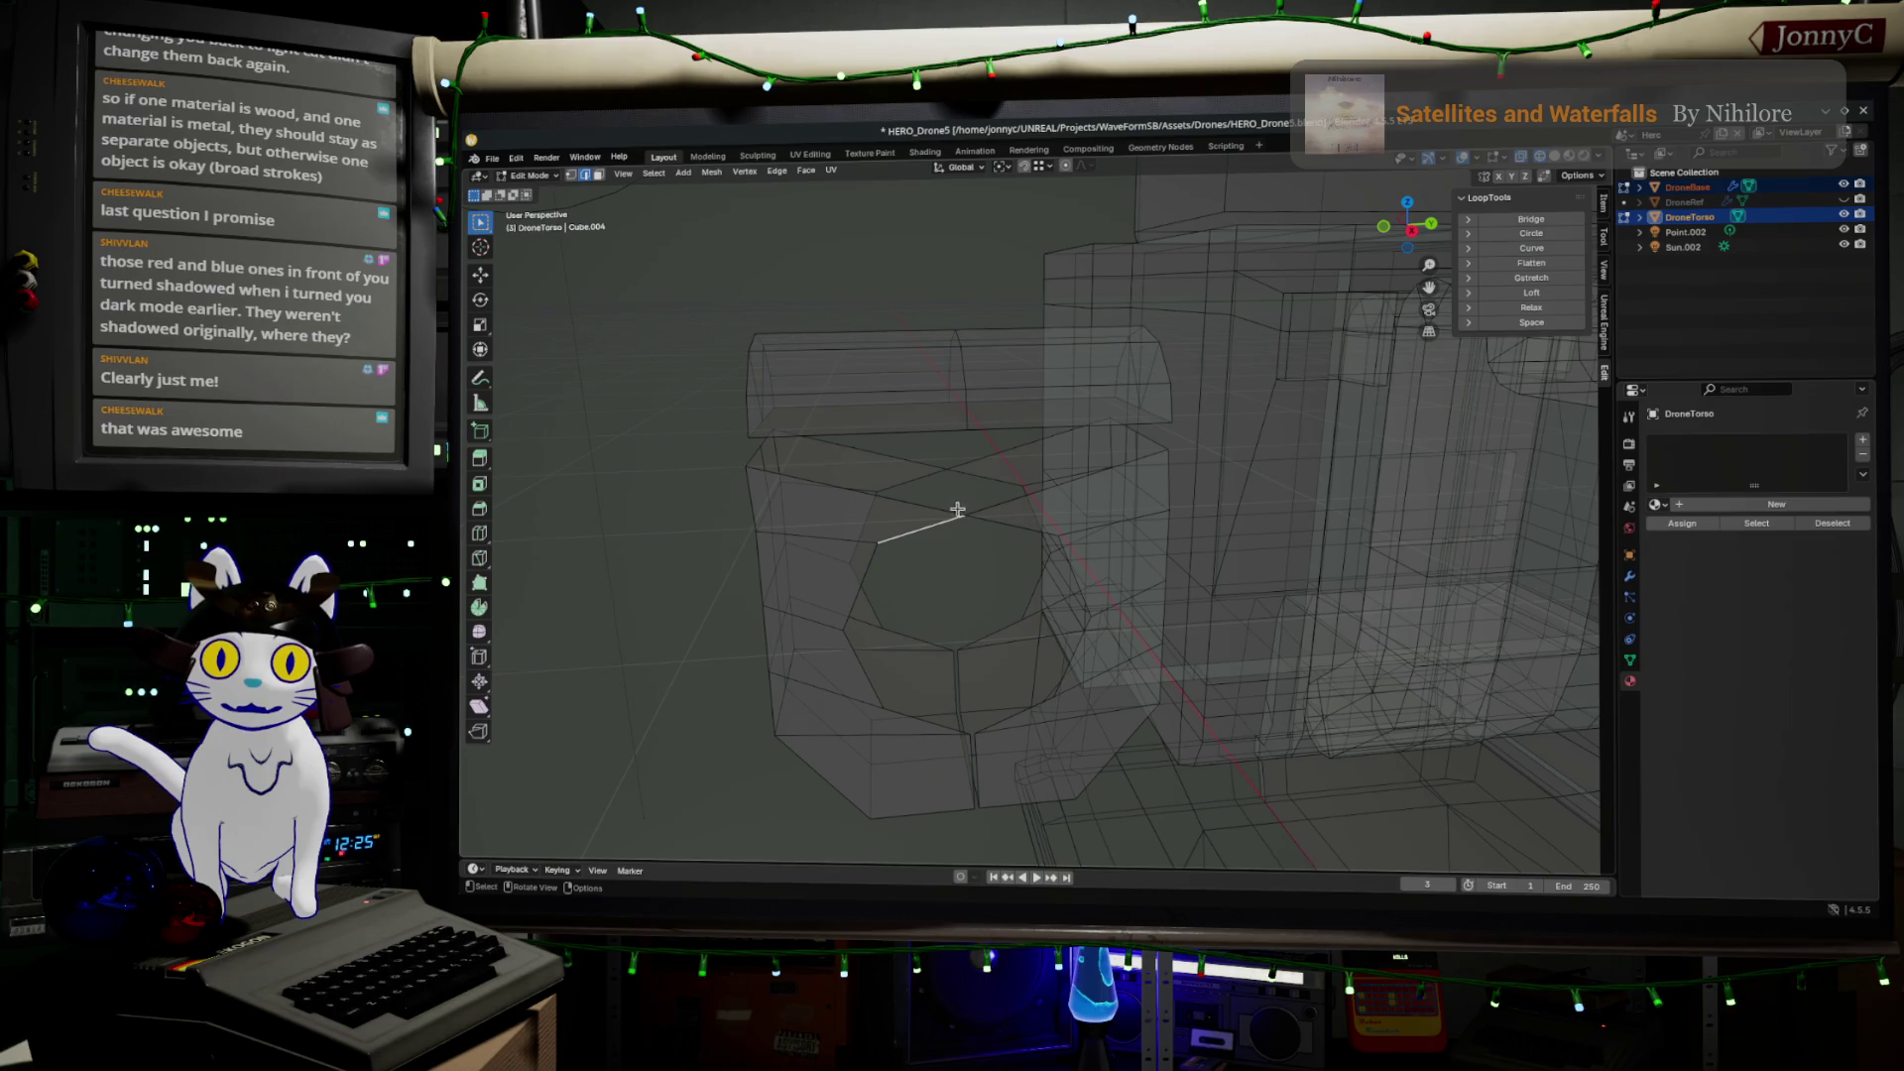
click(572, 178)
click(944, 473)
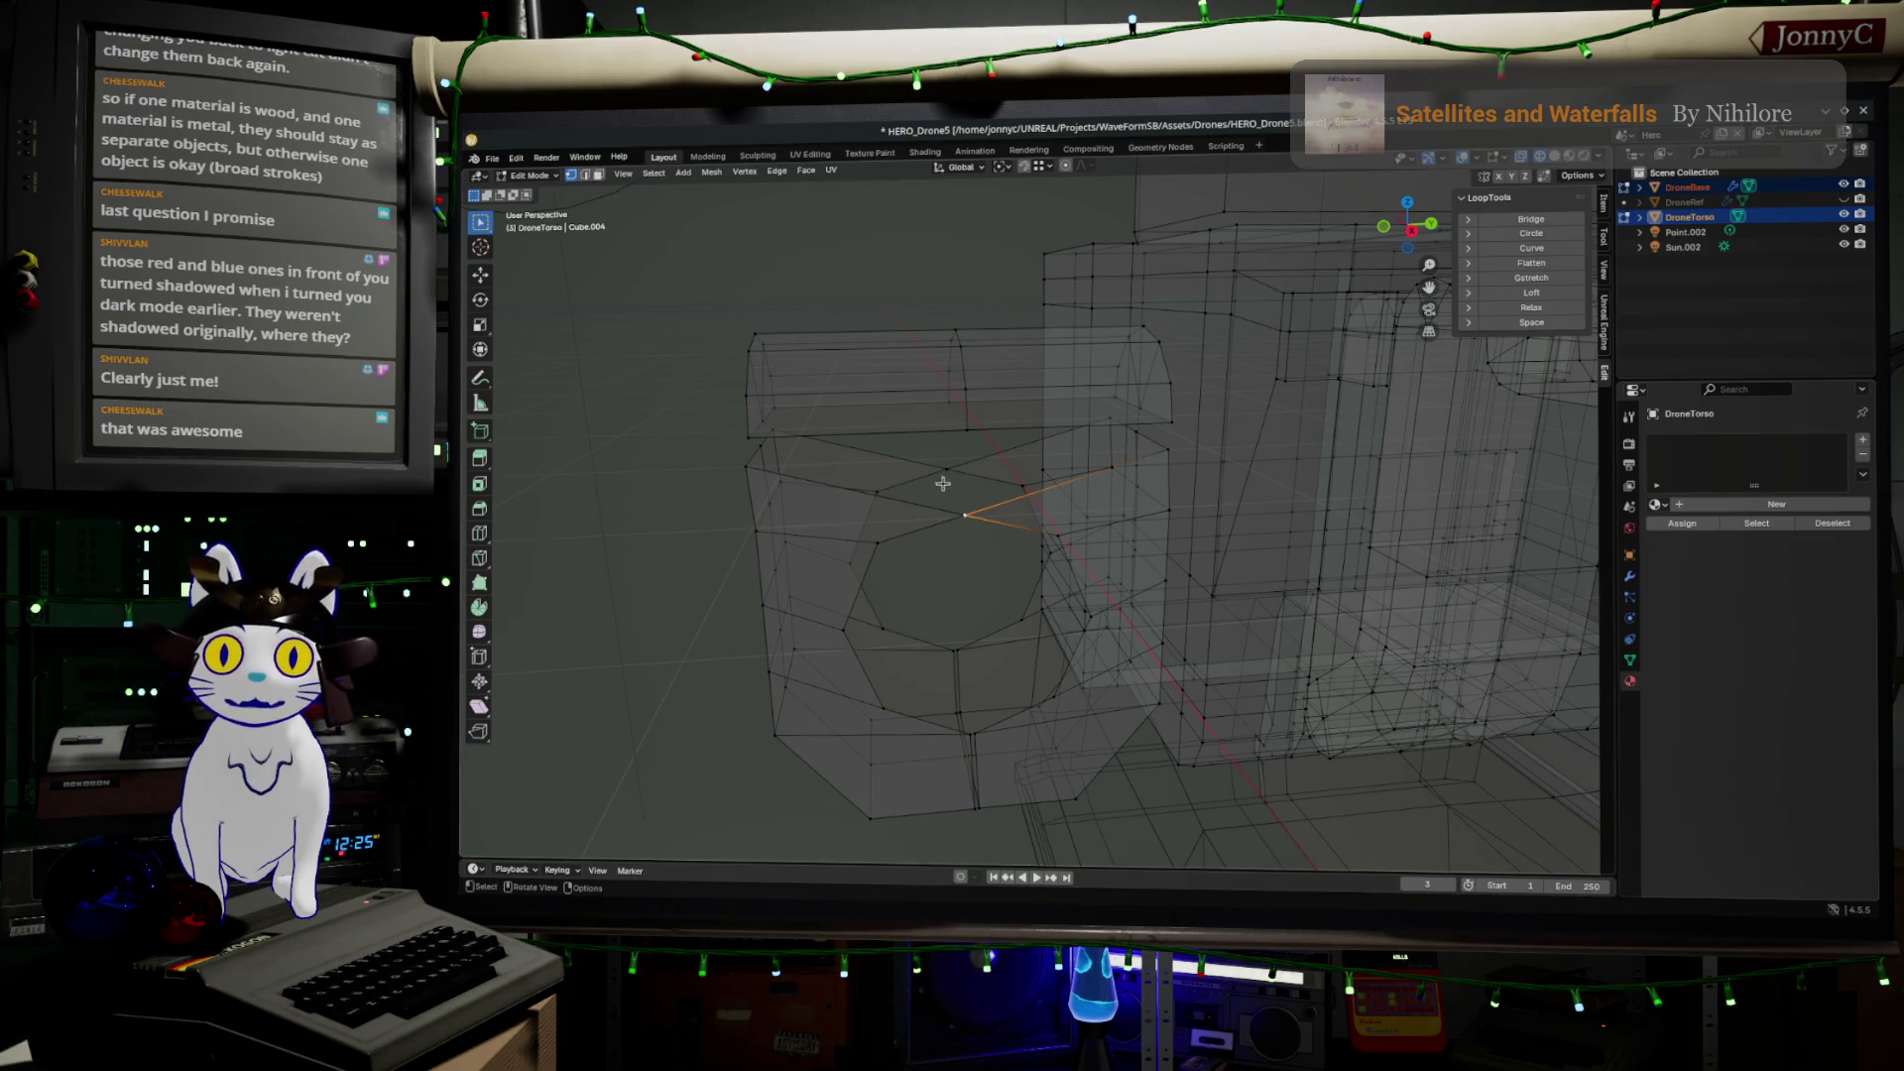
shift+click(986, 509)
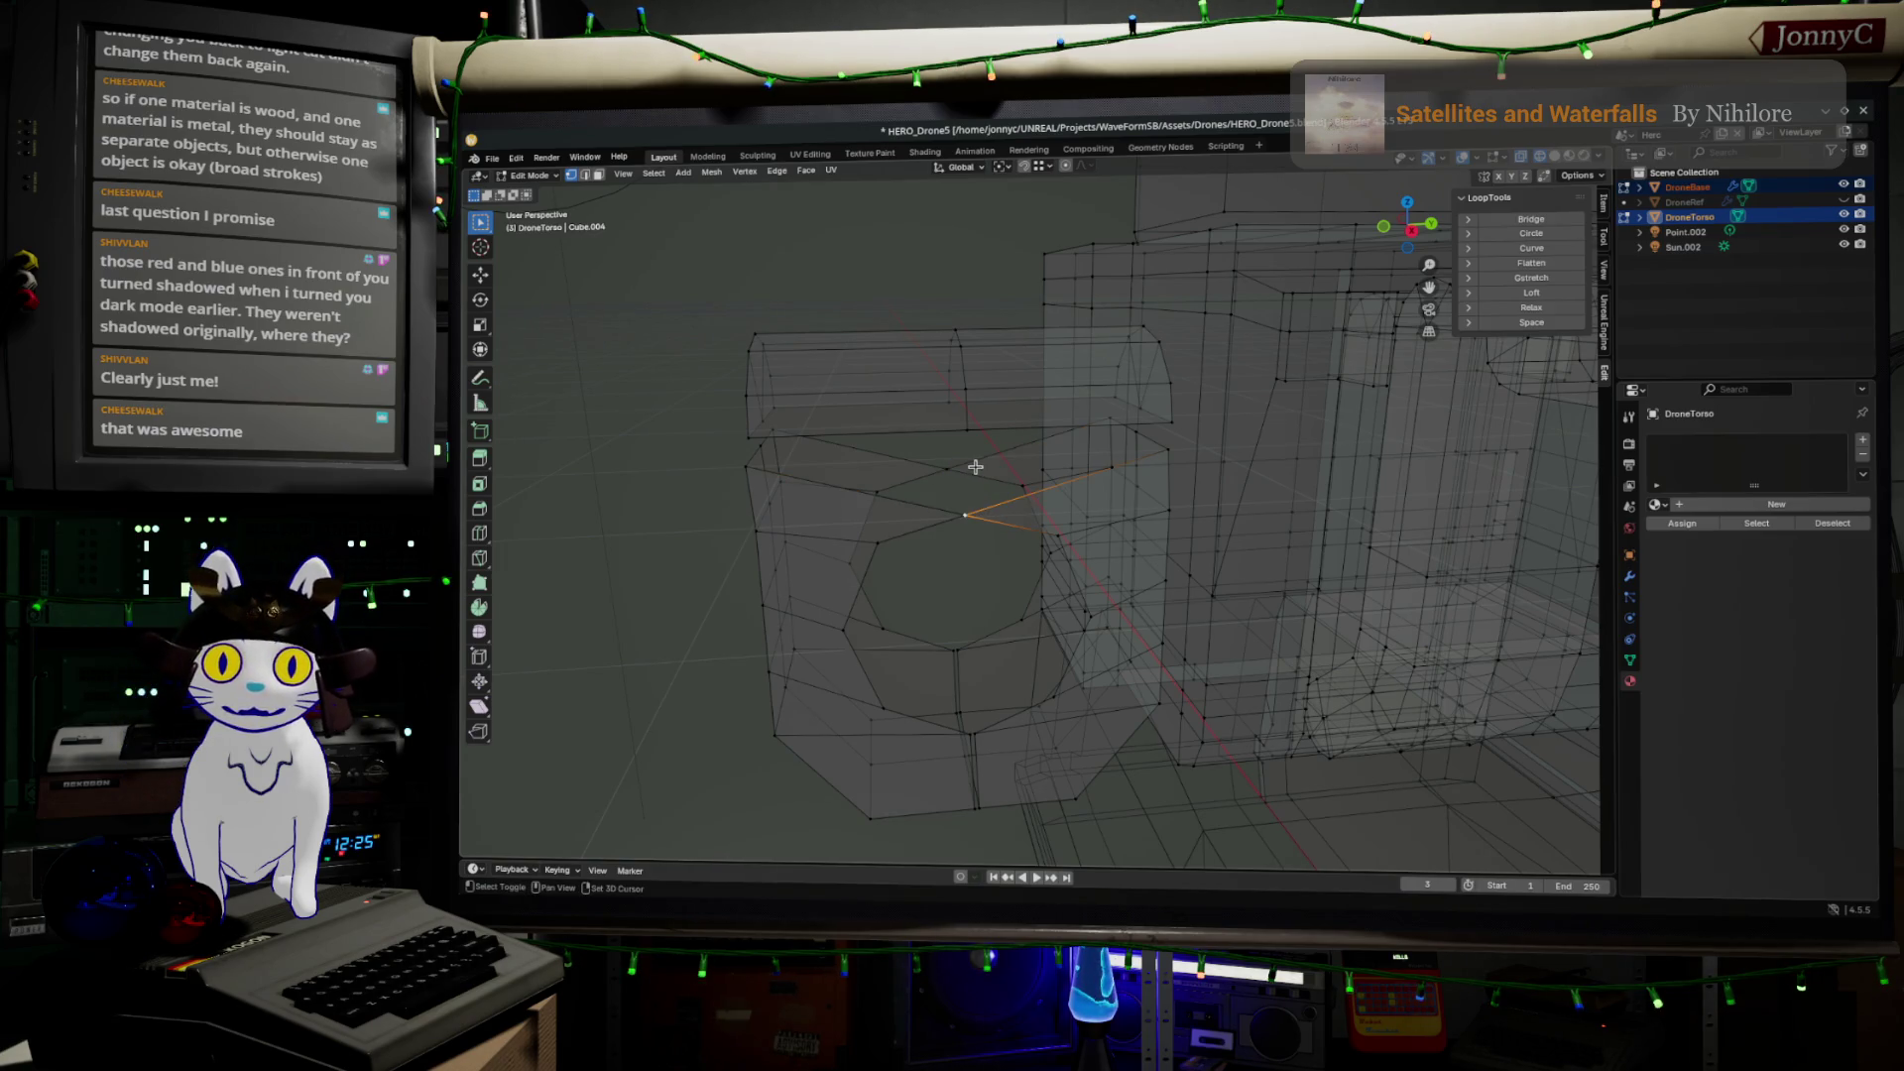
click(1412, 234)
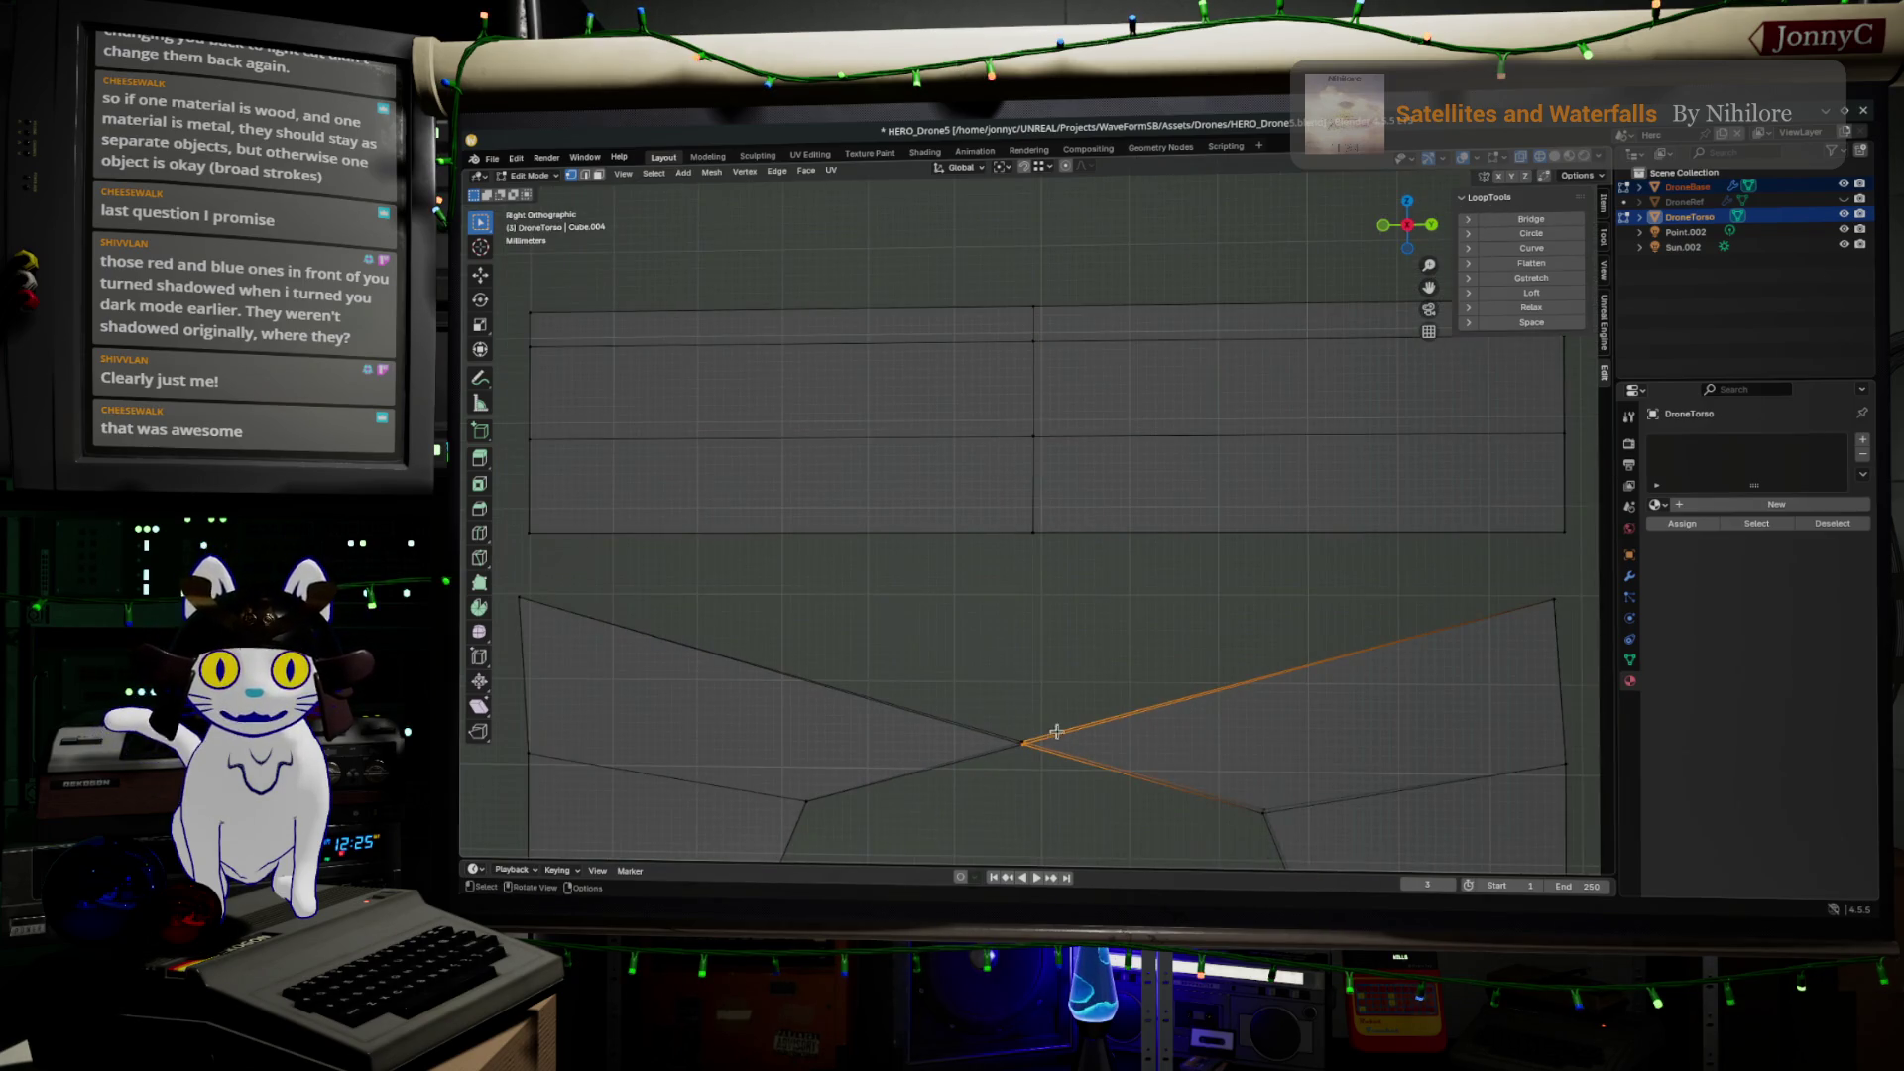
key(g)
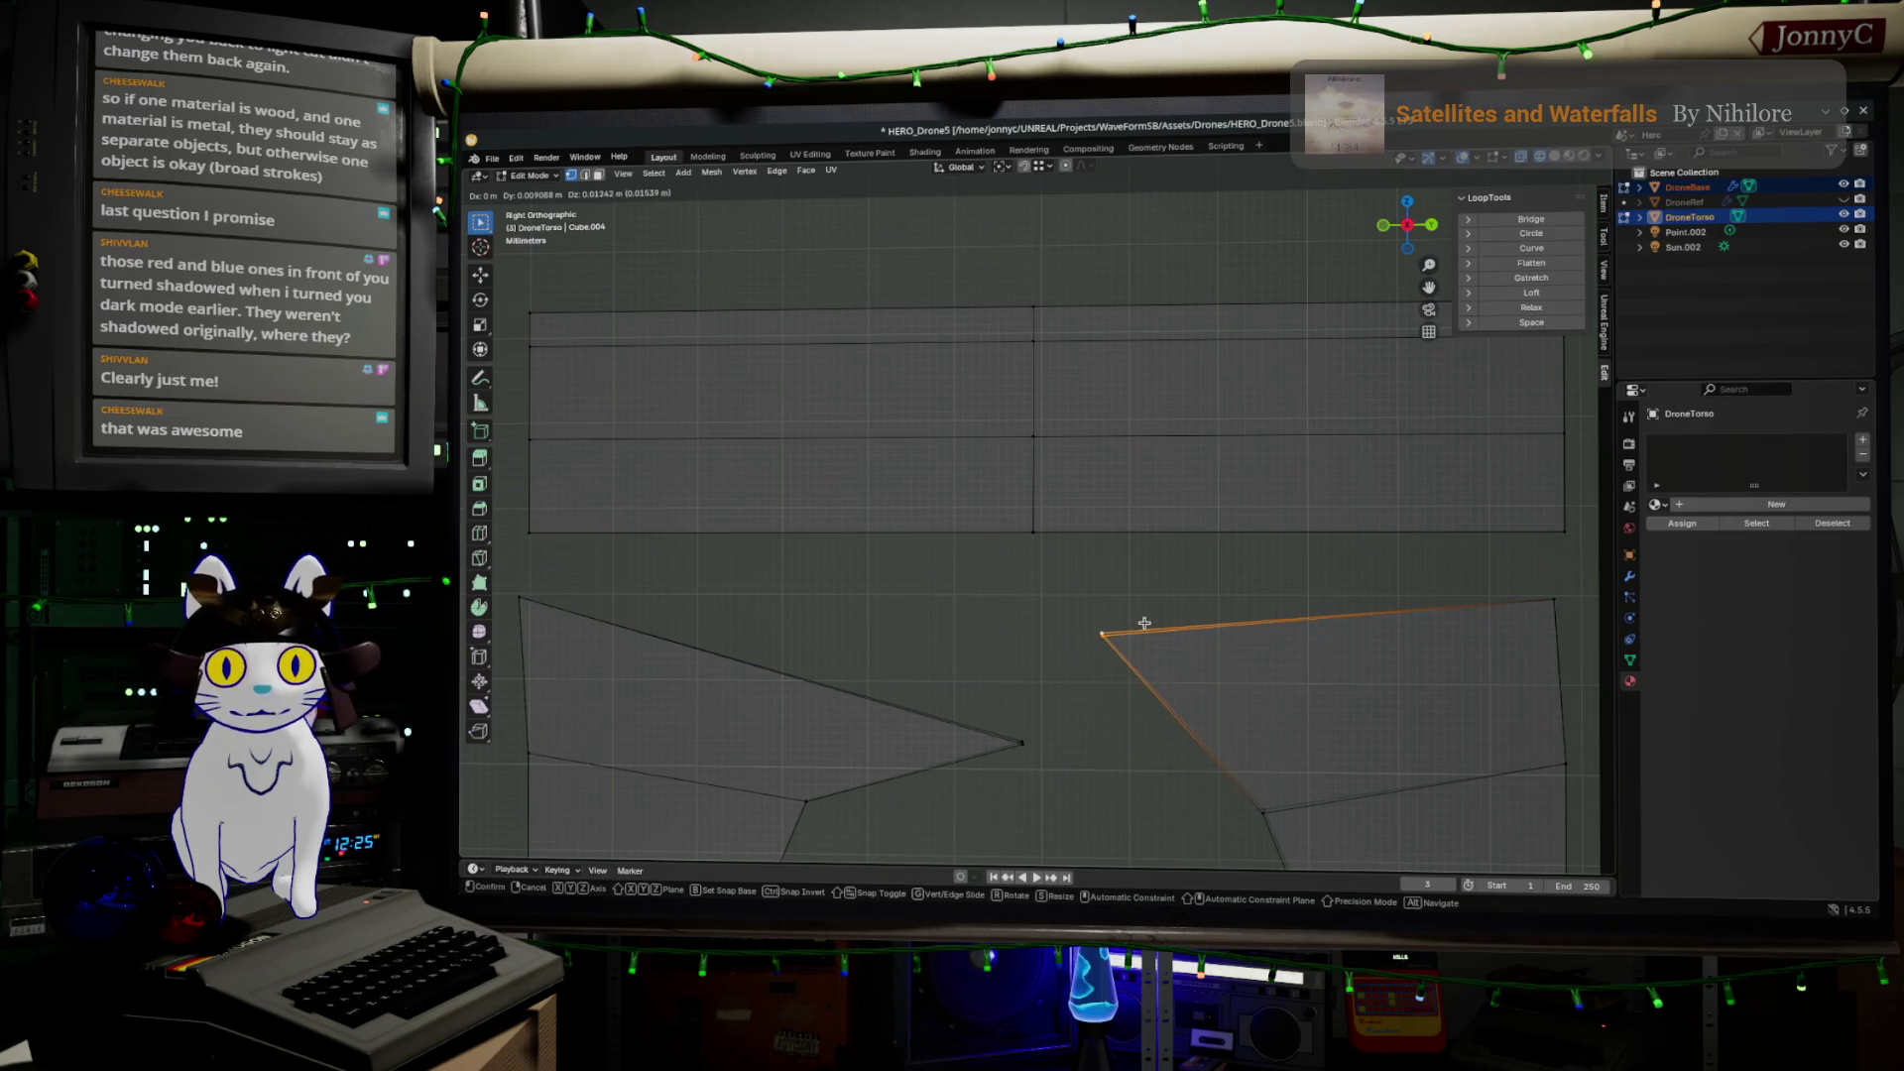
click(1144, 623)
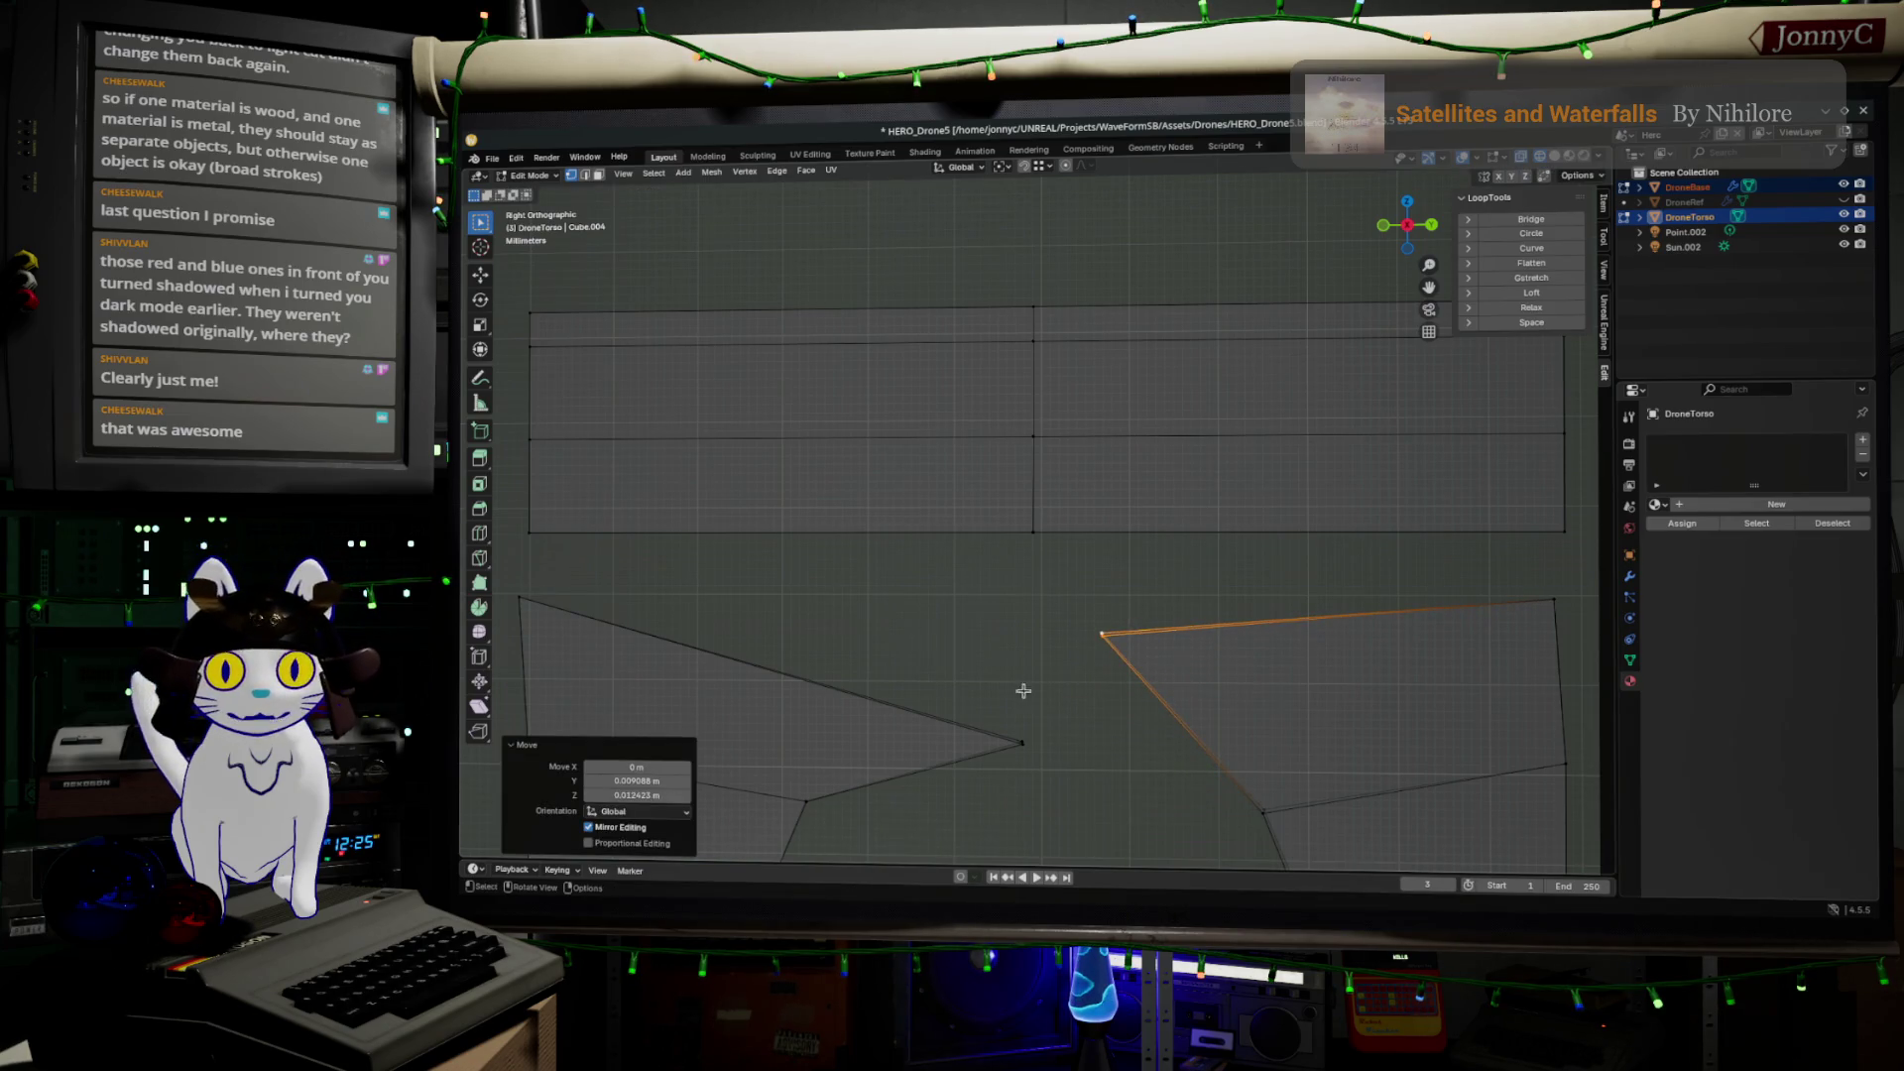
Move the left panel's inner corner vertex apart, then nudge the right corner again
click(1024, 743)
key(g)
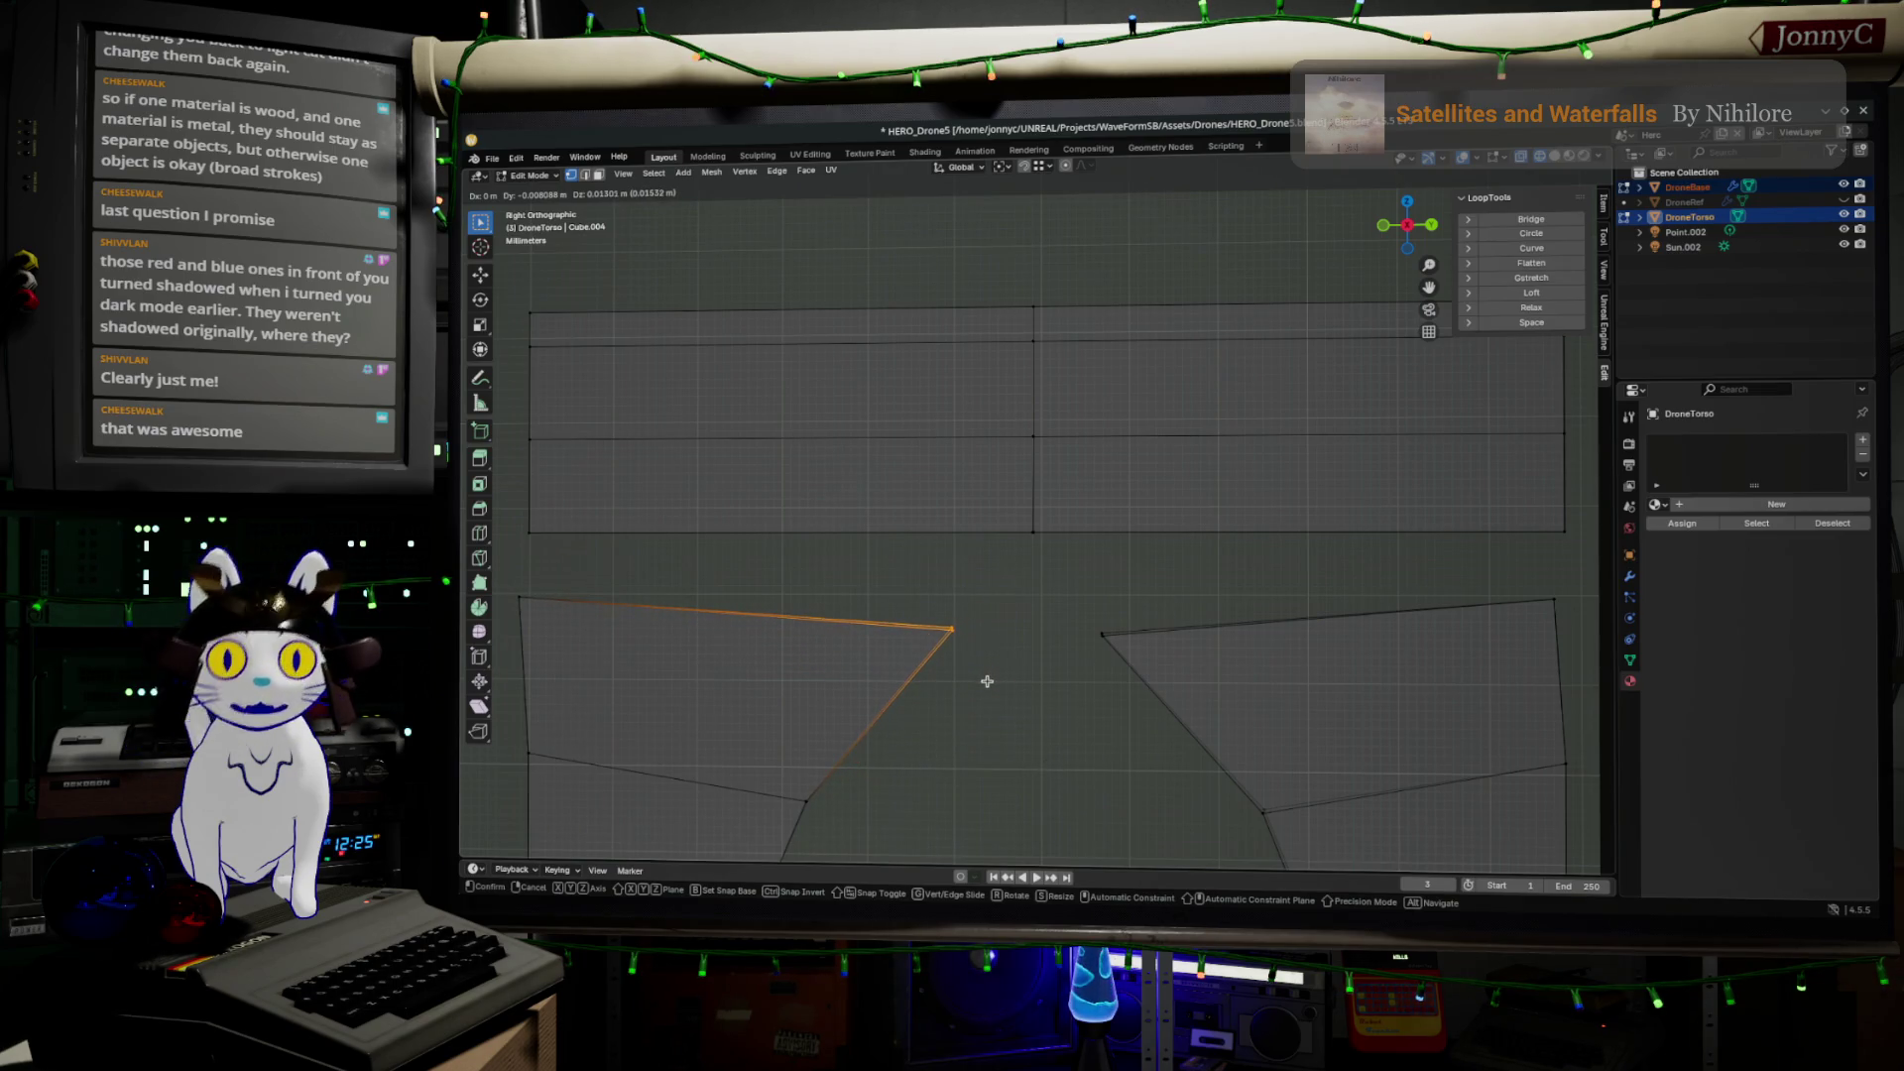
click(999, 681)
scroll(998, 680, down, 1)
click(1088, 608)
key(g)
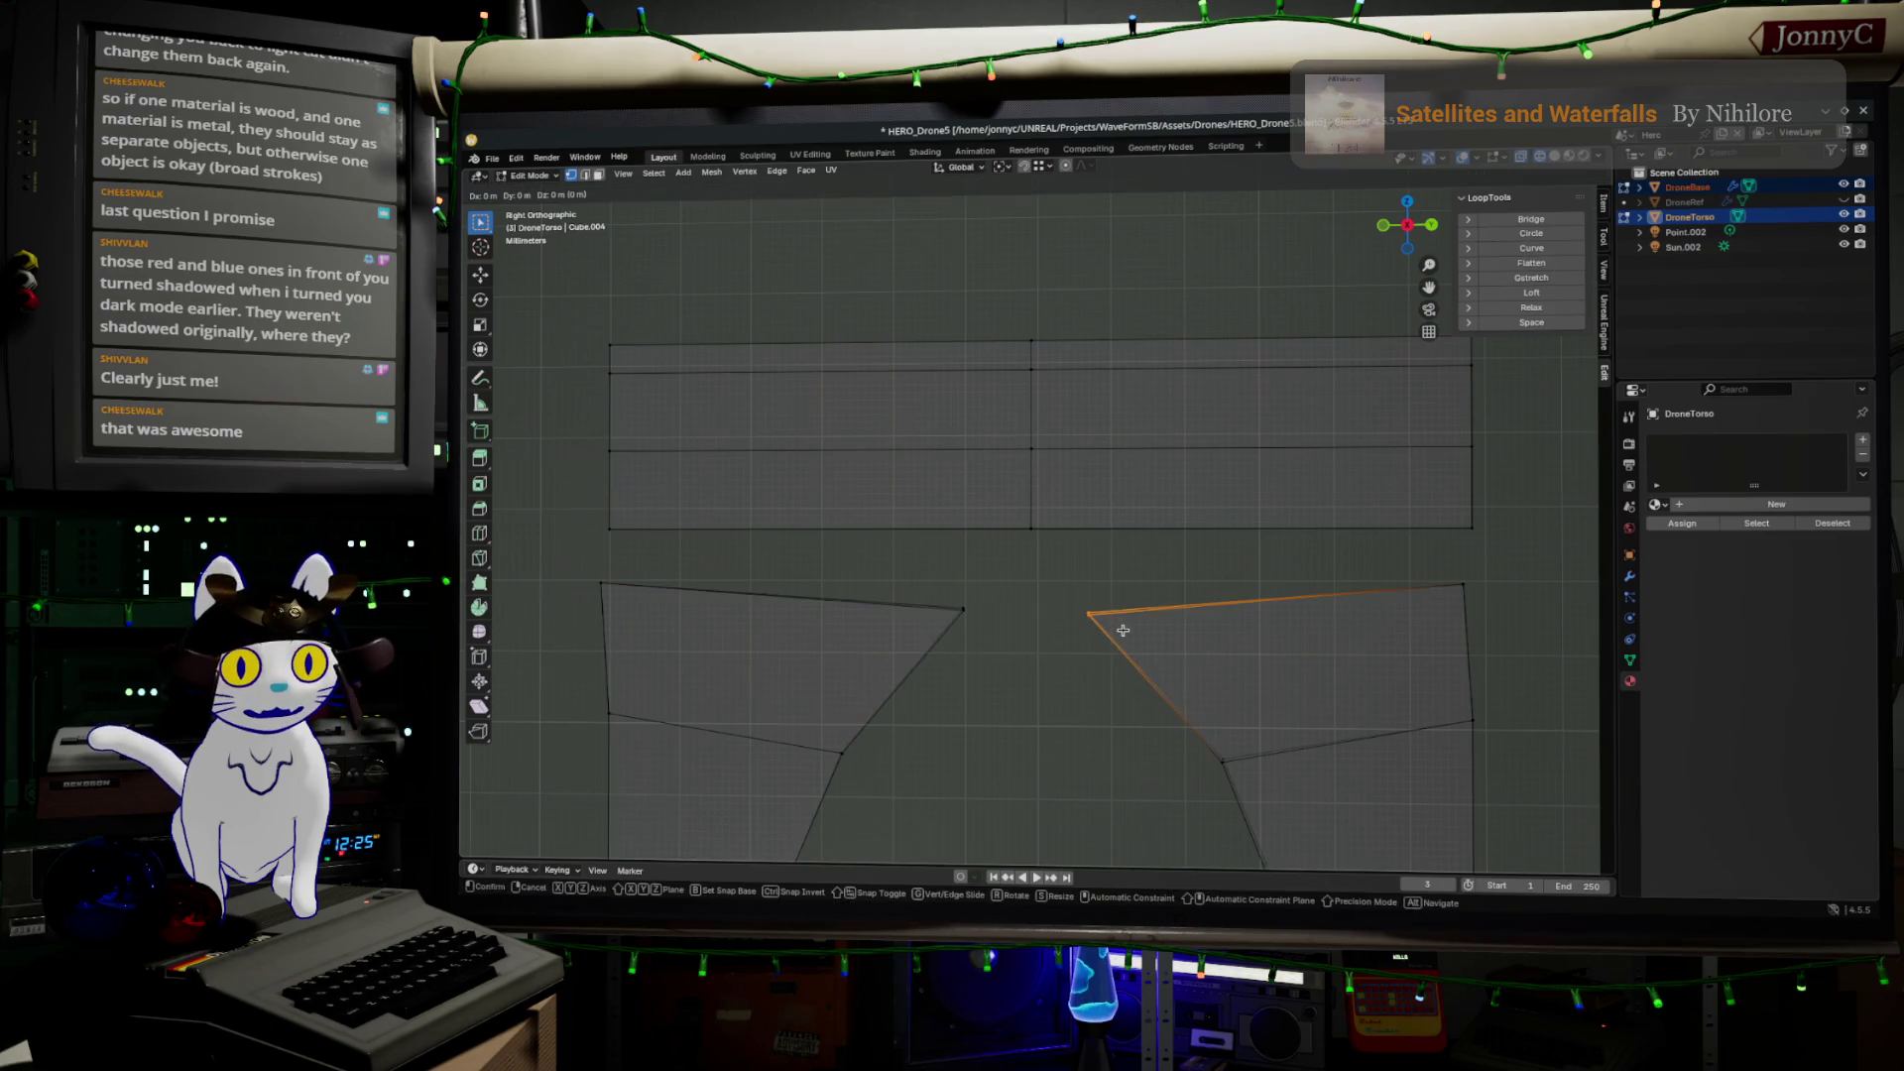
click(1123, 626)
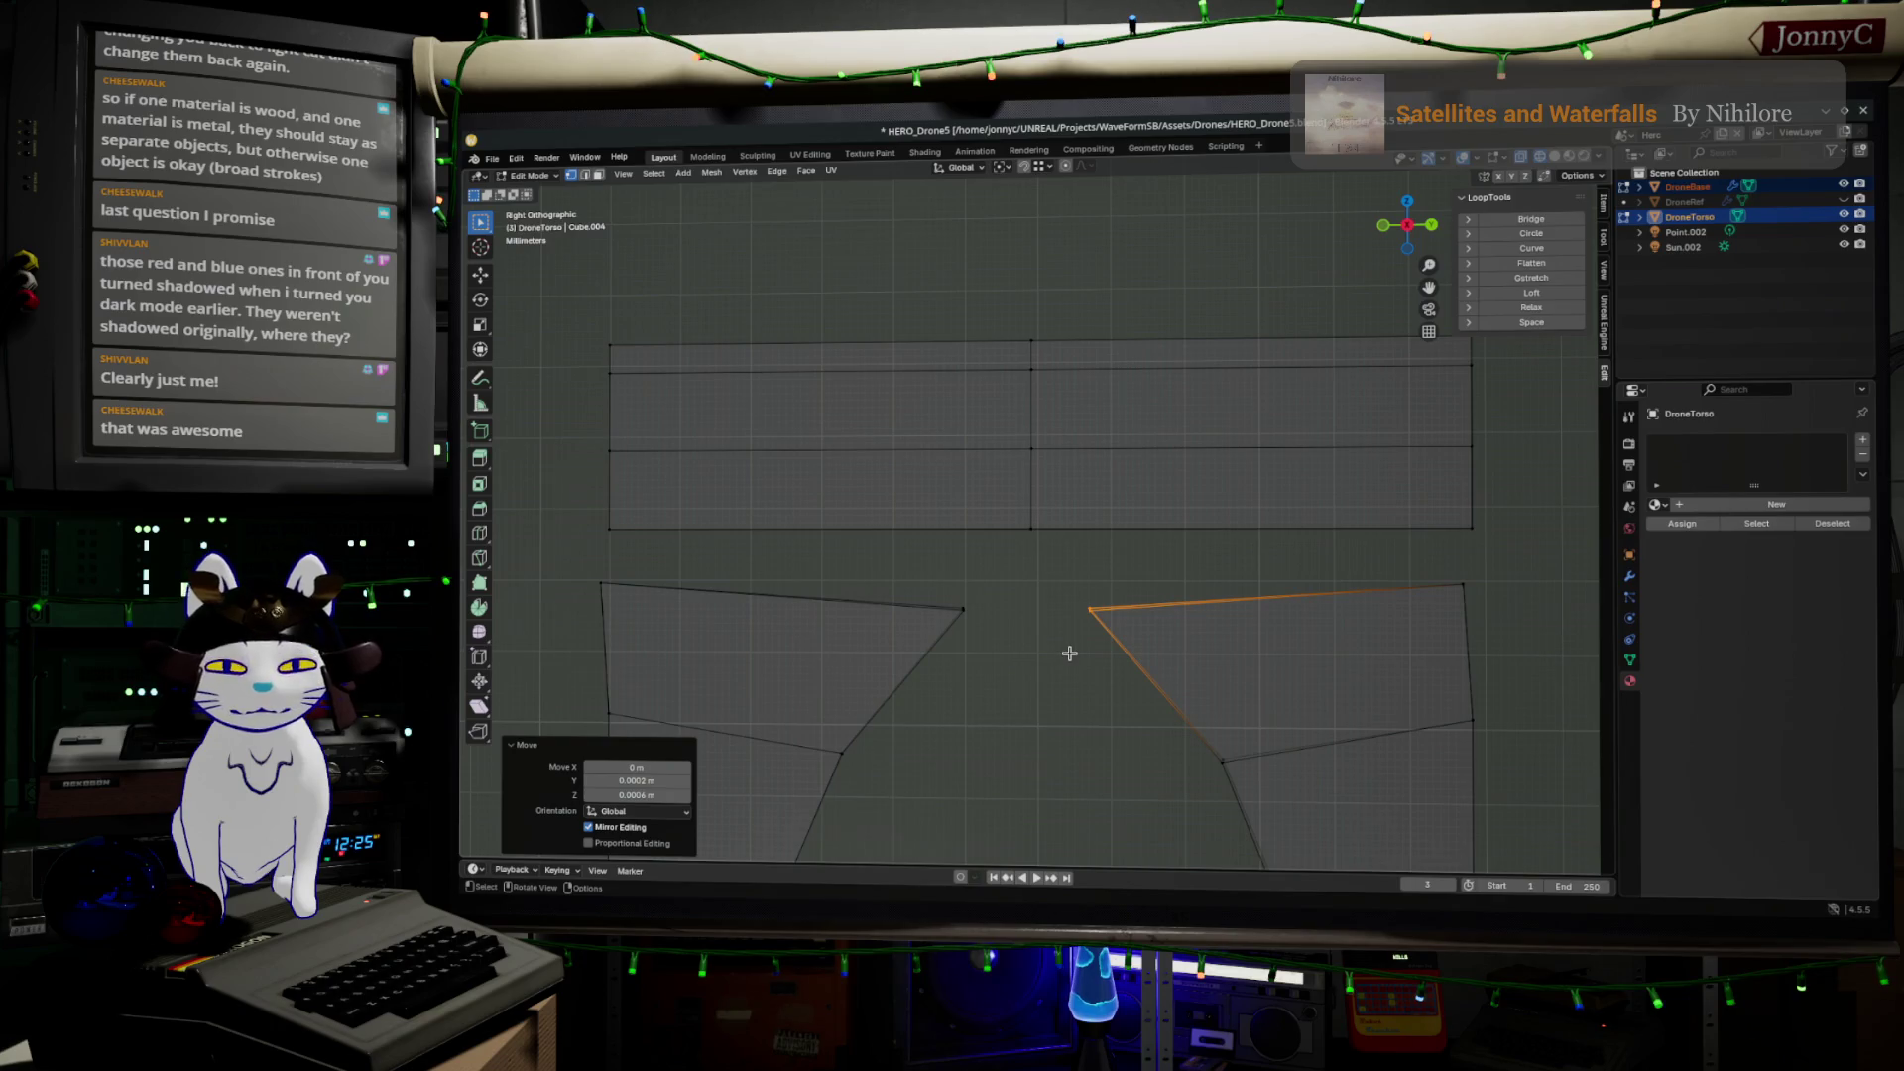
mouse_move(1065, 556)
middle_down()
mouse_move(1091, 551)
mouse_move(1075, 555)
middle_up()
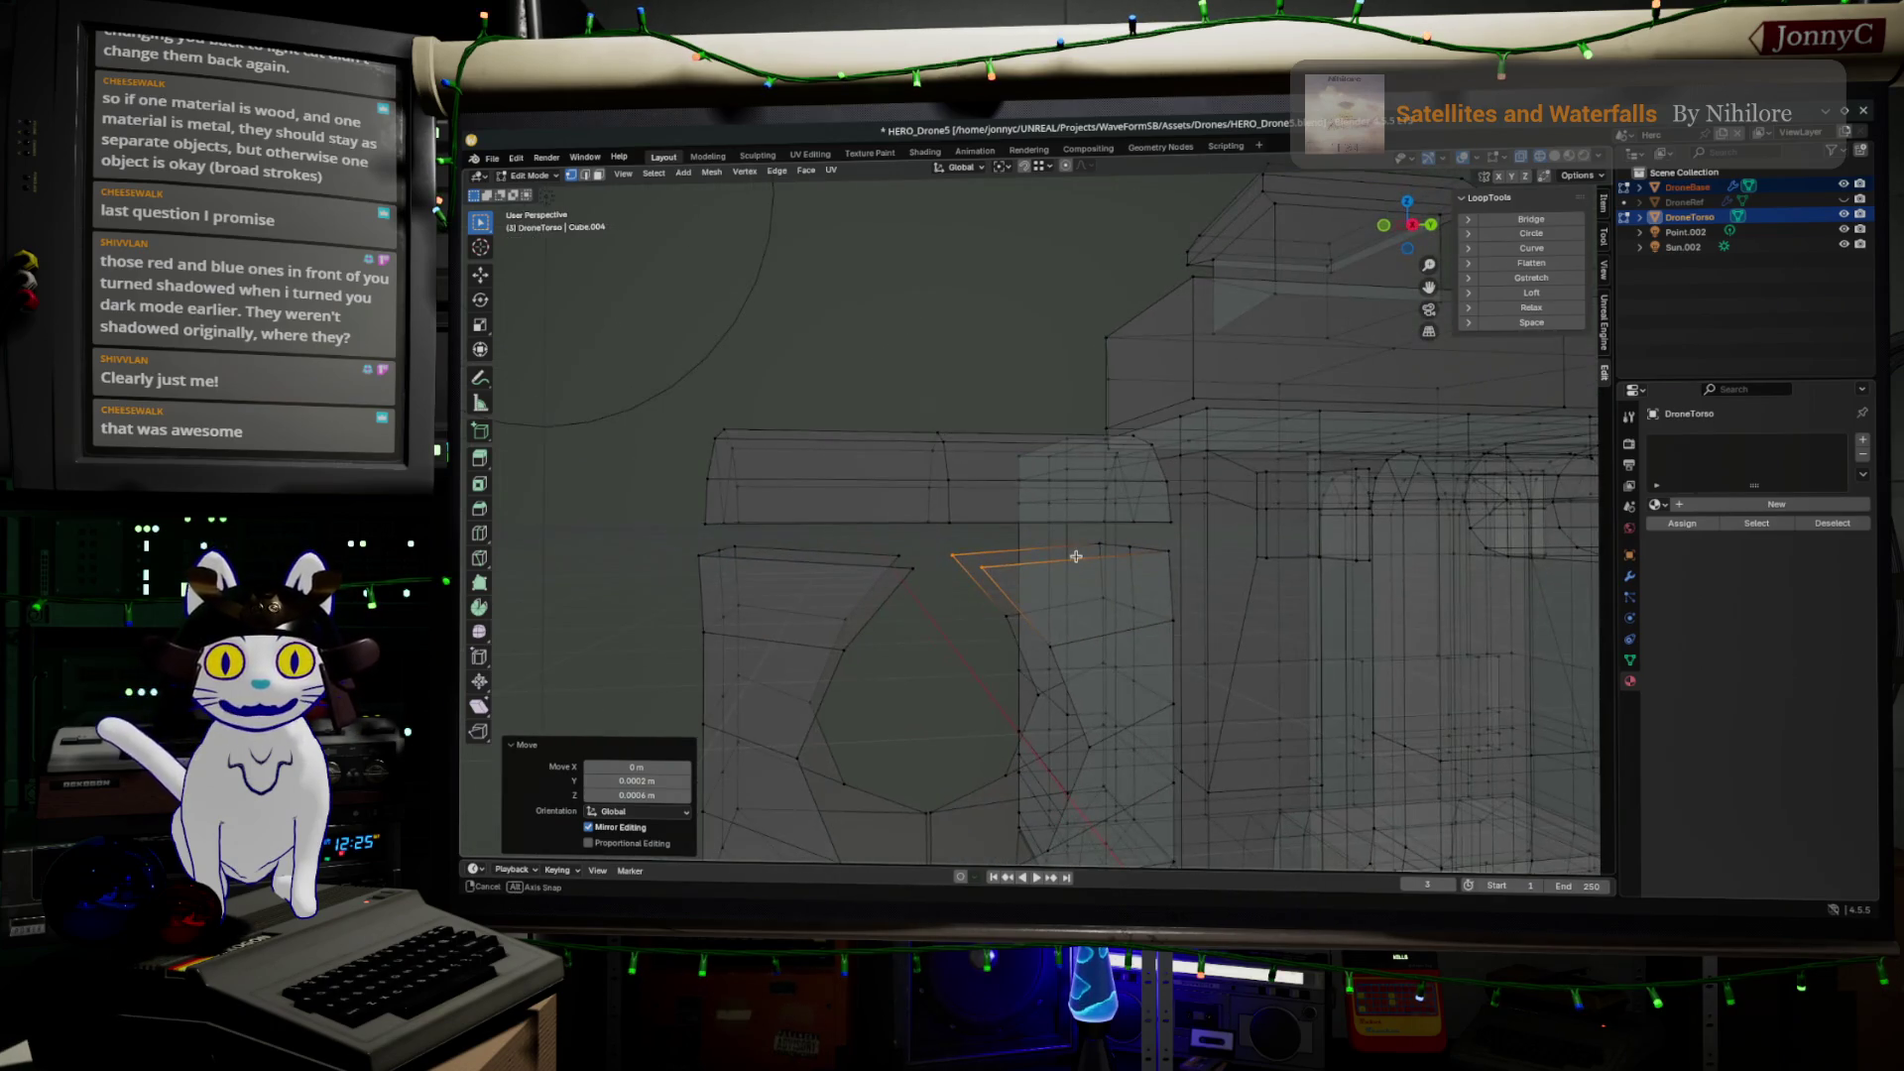
In Right Orthographic view, select the left lower panel's top edge and move it down into place
right_click(1079, 564)
mouse_move(939, 577)
middle_down()
mouse_move(874, 601)
mouse_move(1235, 617)
mouse_move(943, 545)
mouse_move(989, 568)
mouse_move(1019, 549)
middle_up()
drag(738, 498, 1079, 585)
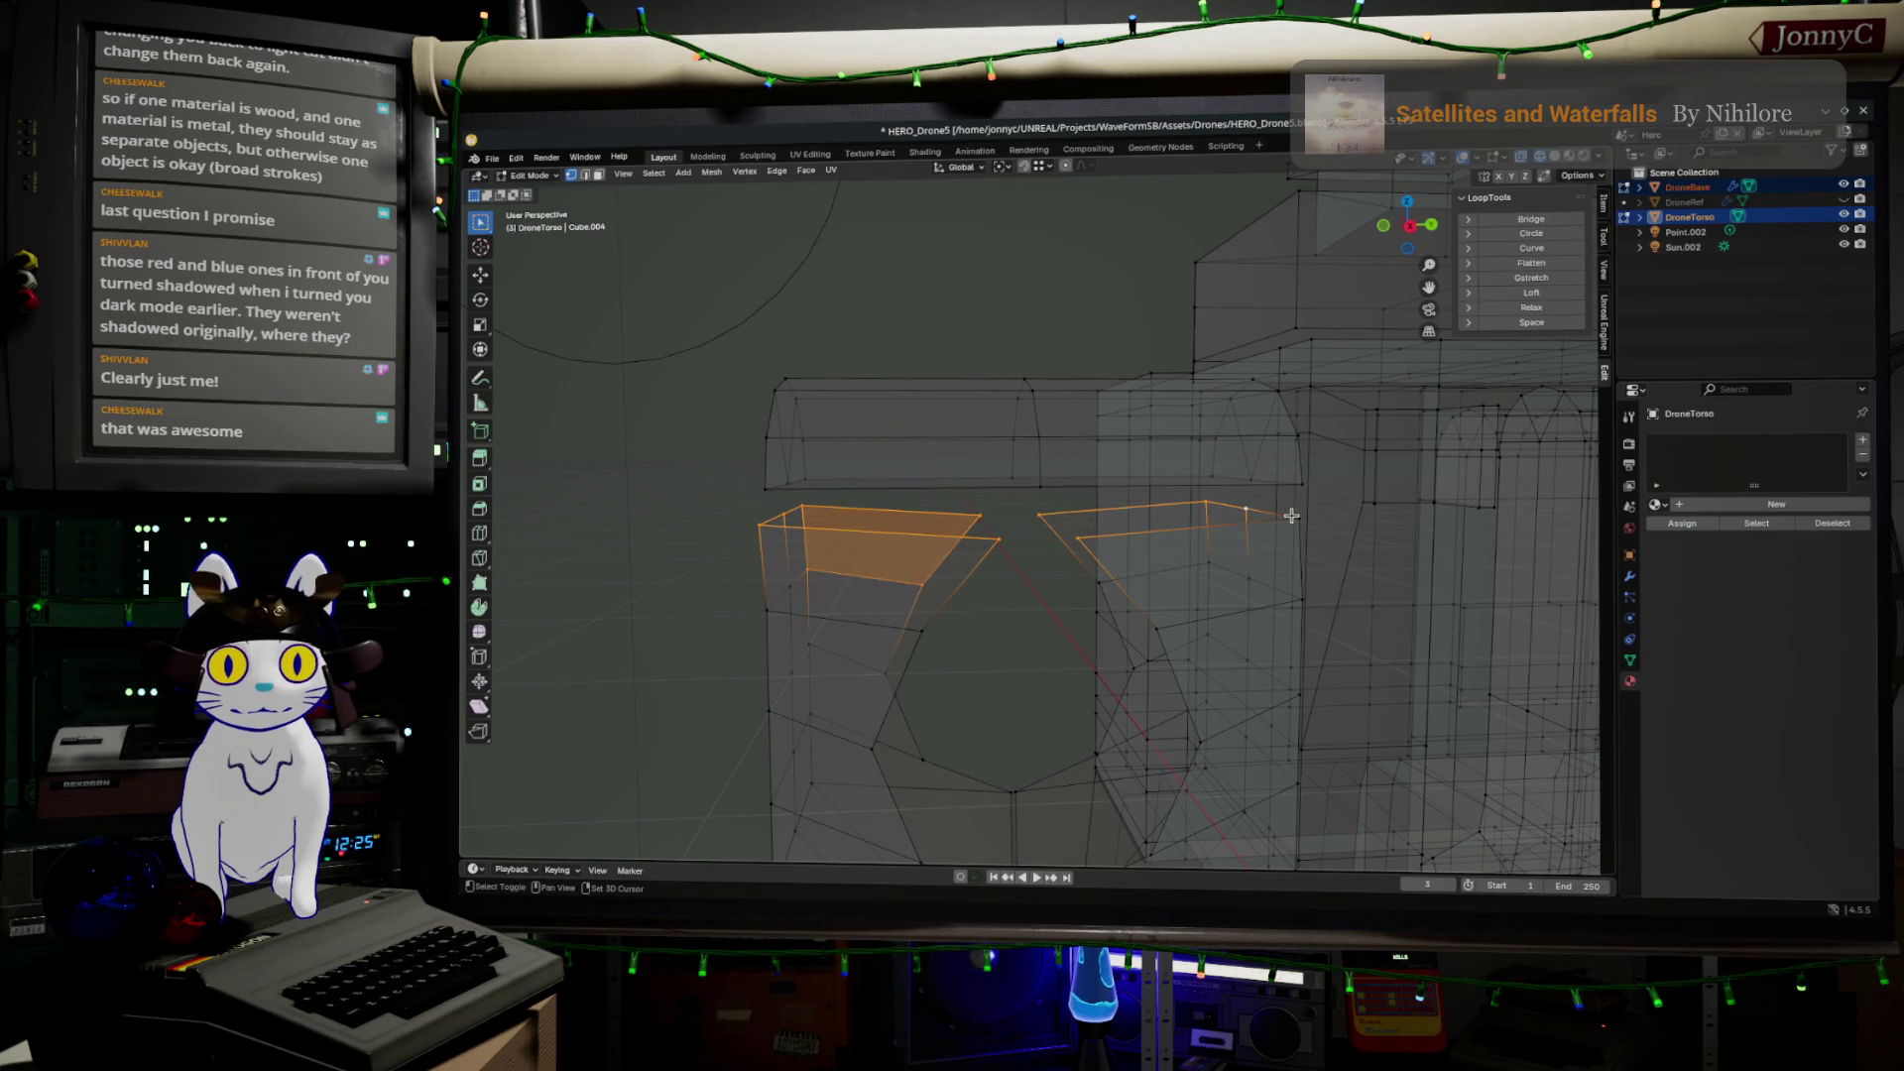
click(1413, 230)
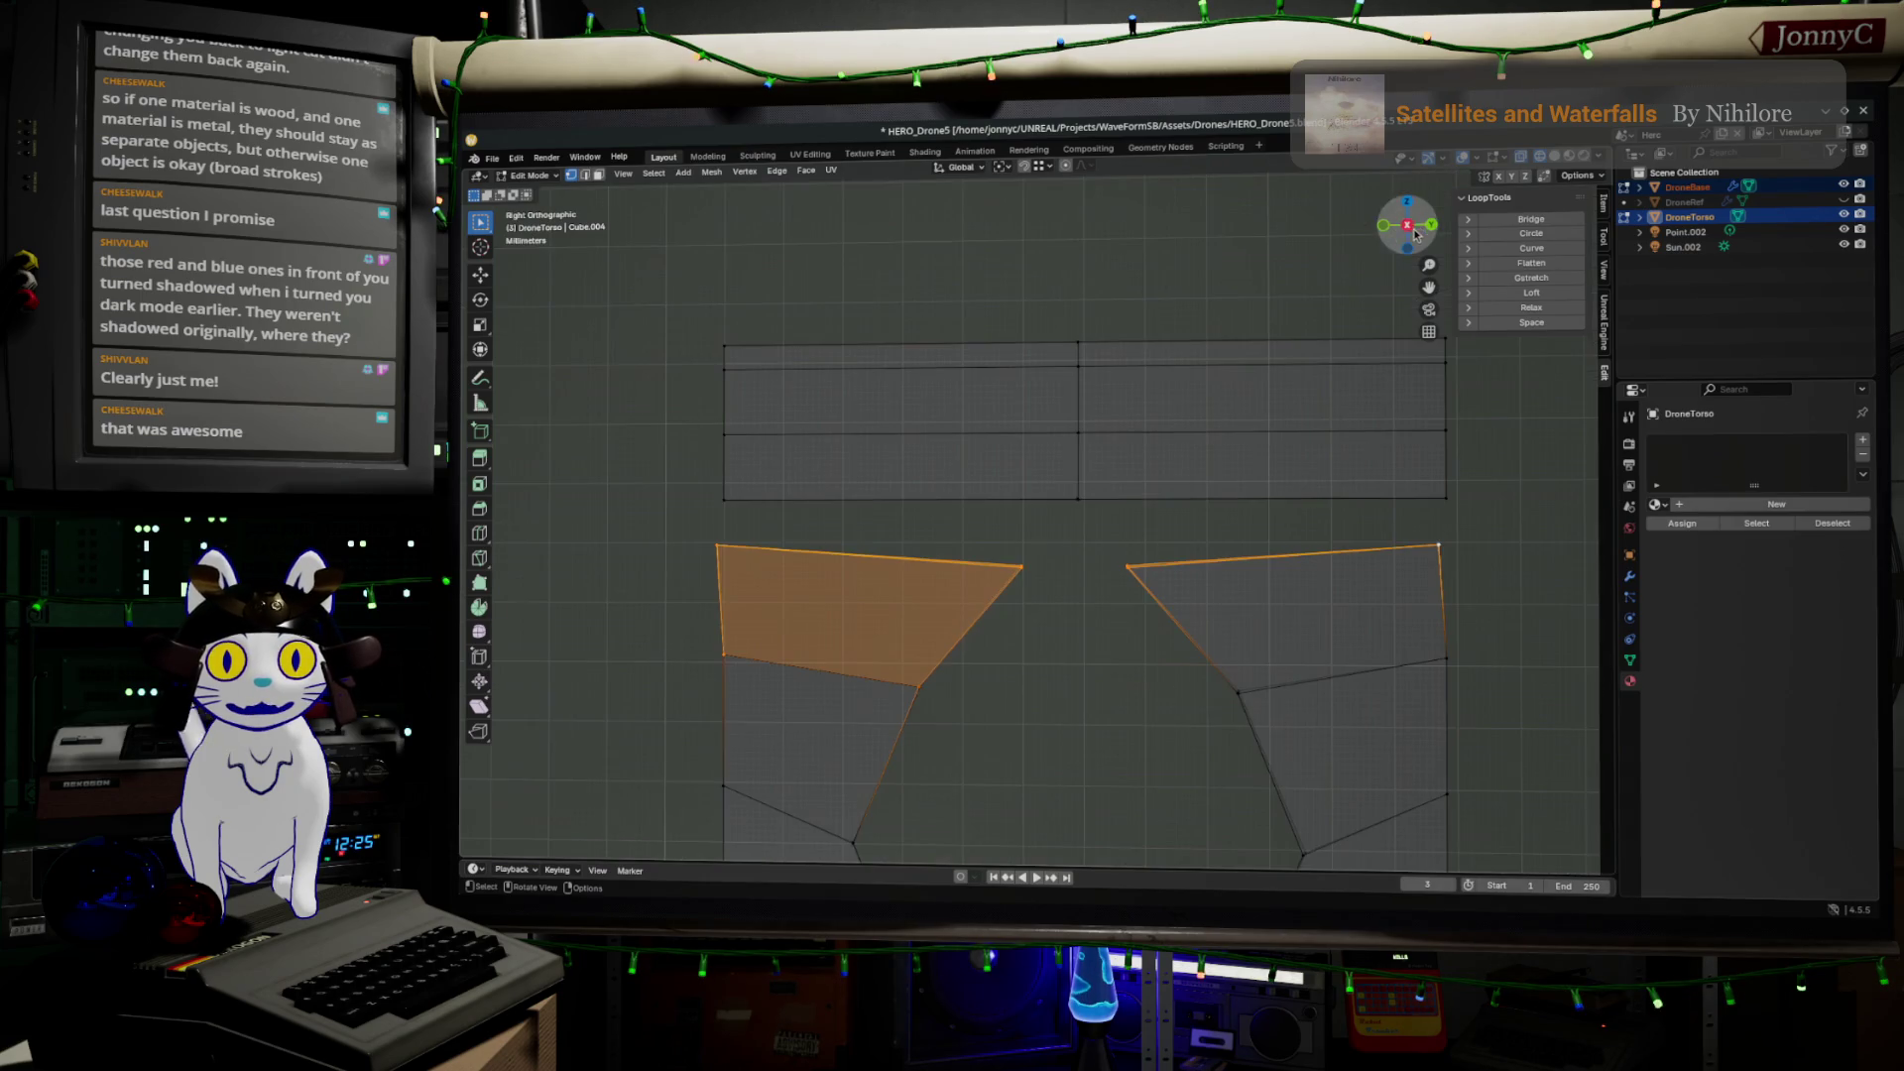
click(1018, 561)
mouse_move(706, 523)
mouse_down()
mouse_move(793, 570)
mouse_move(1062, 640)
mouse_up()
key(g)
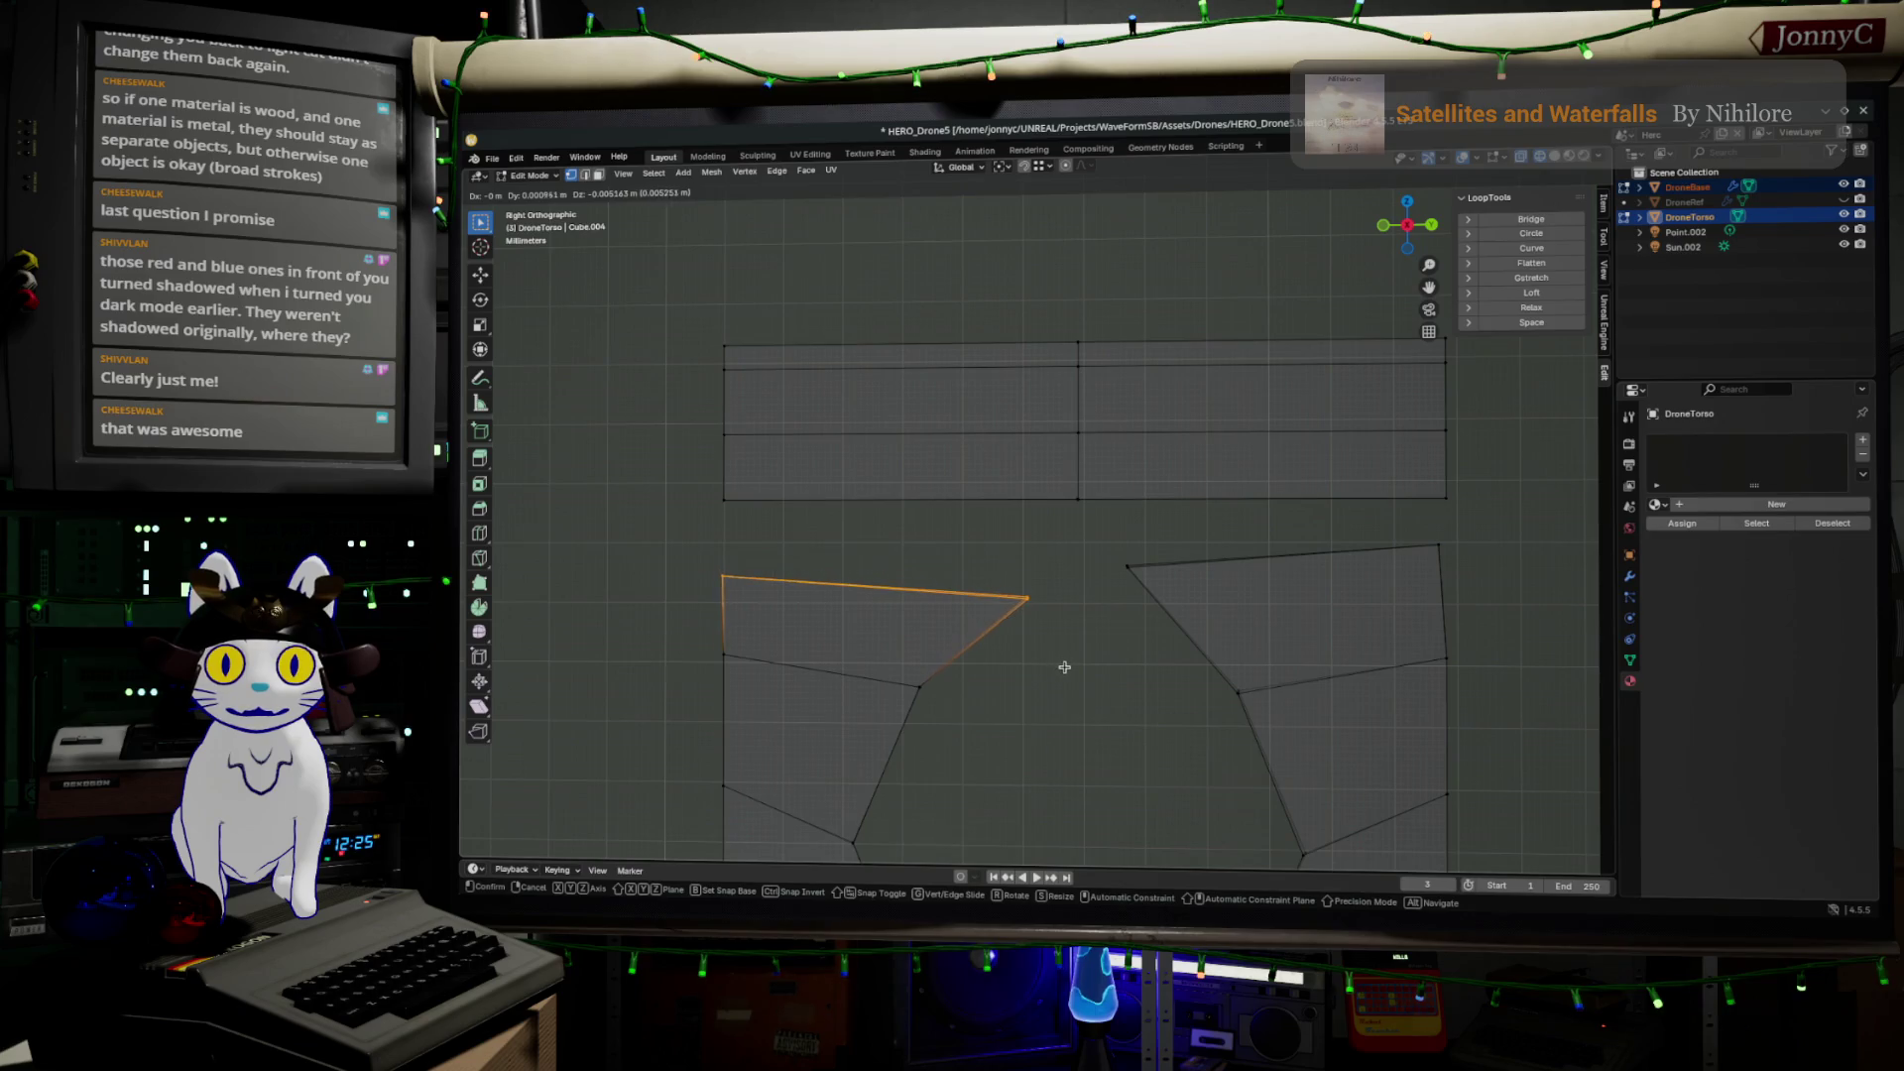
click(1064, 667)
key(g)
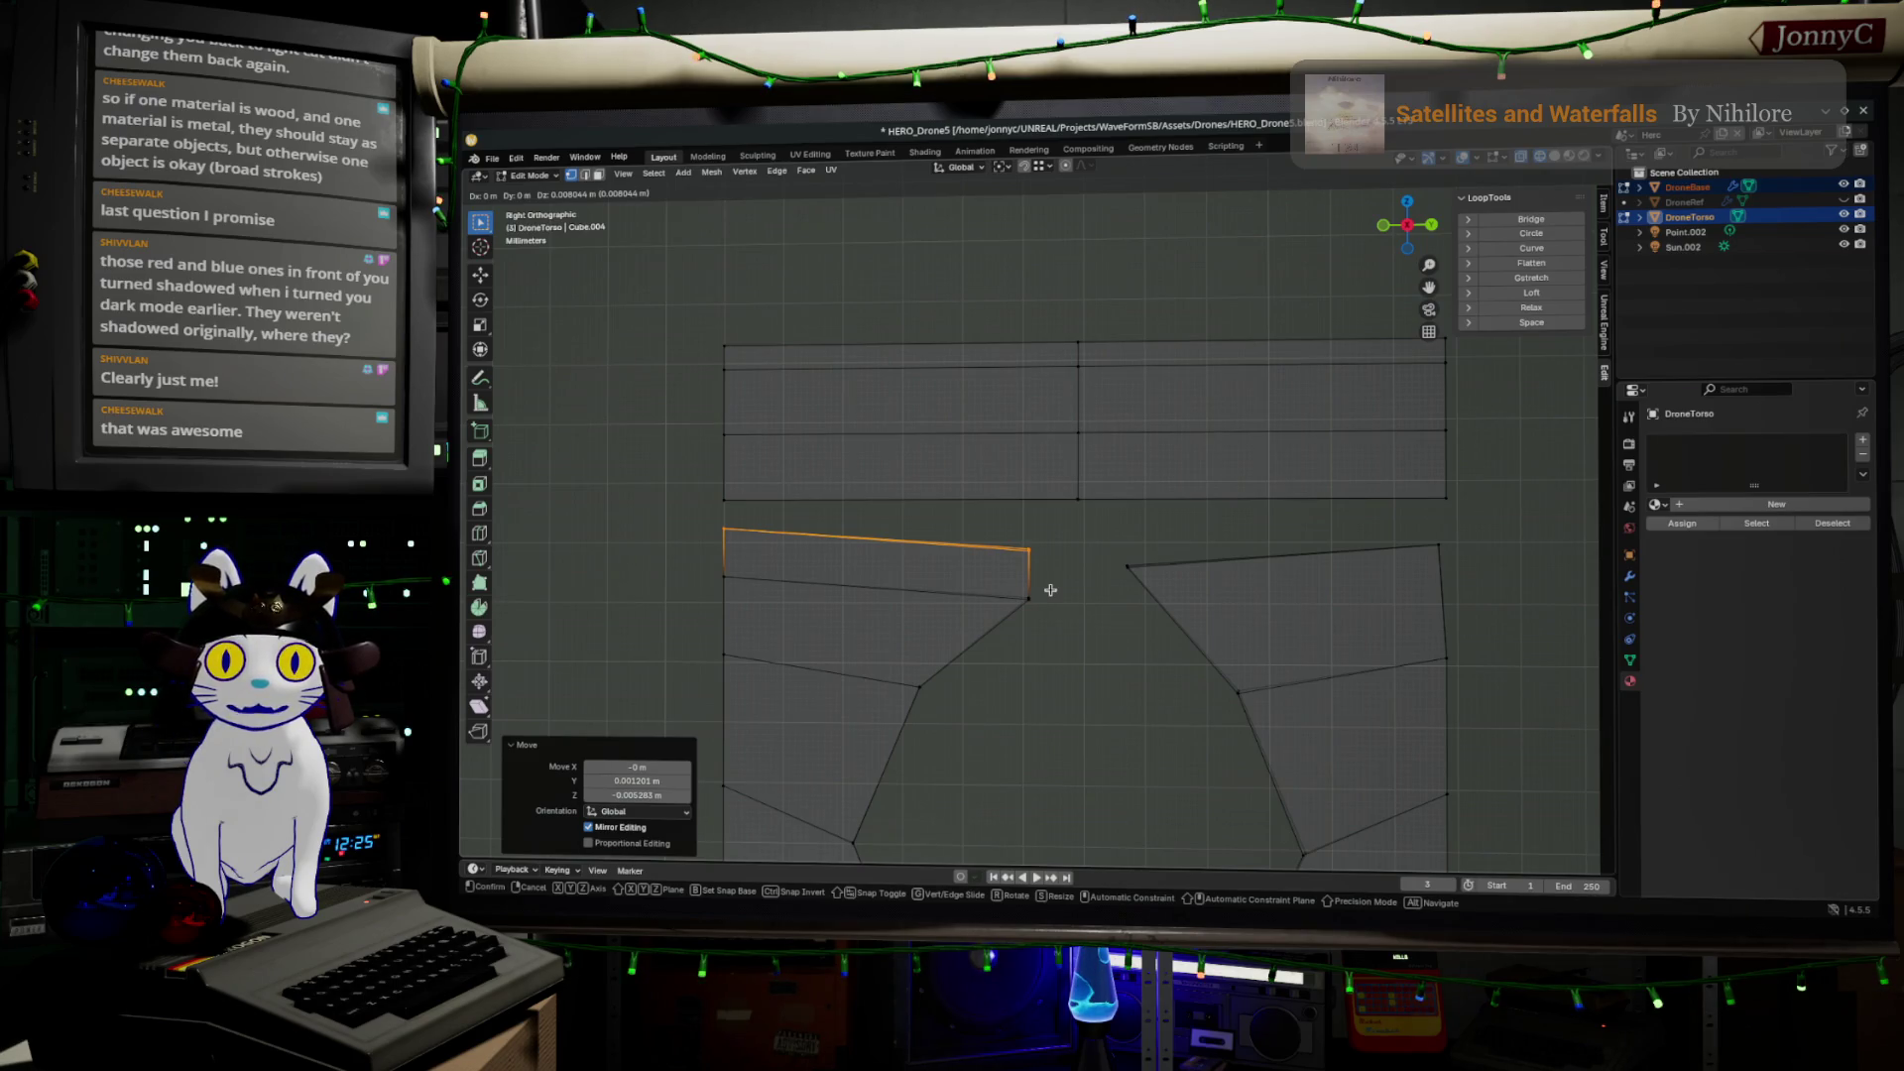
click(1049, 595)
Flatten the edge on Z, extrude it upward into new faces, and box-select the right side
key(s)
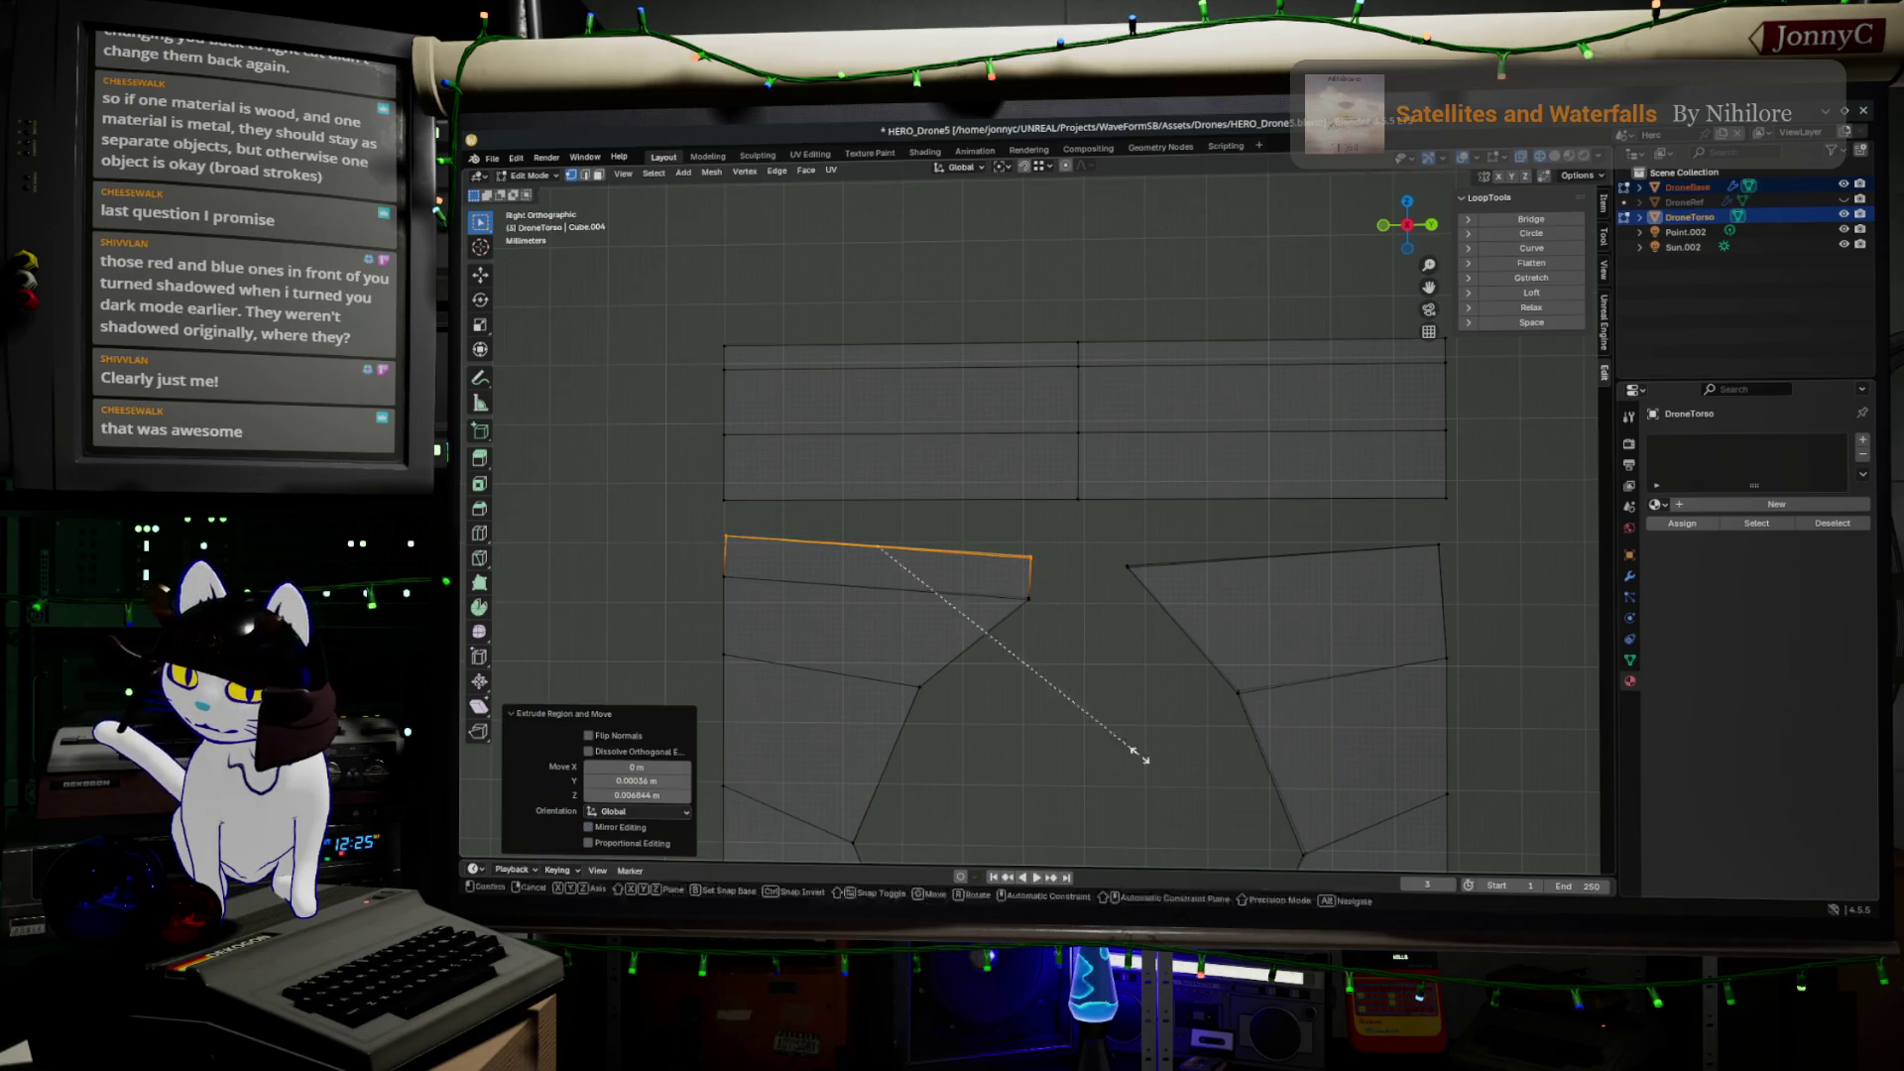
key(z)
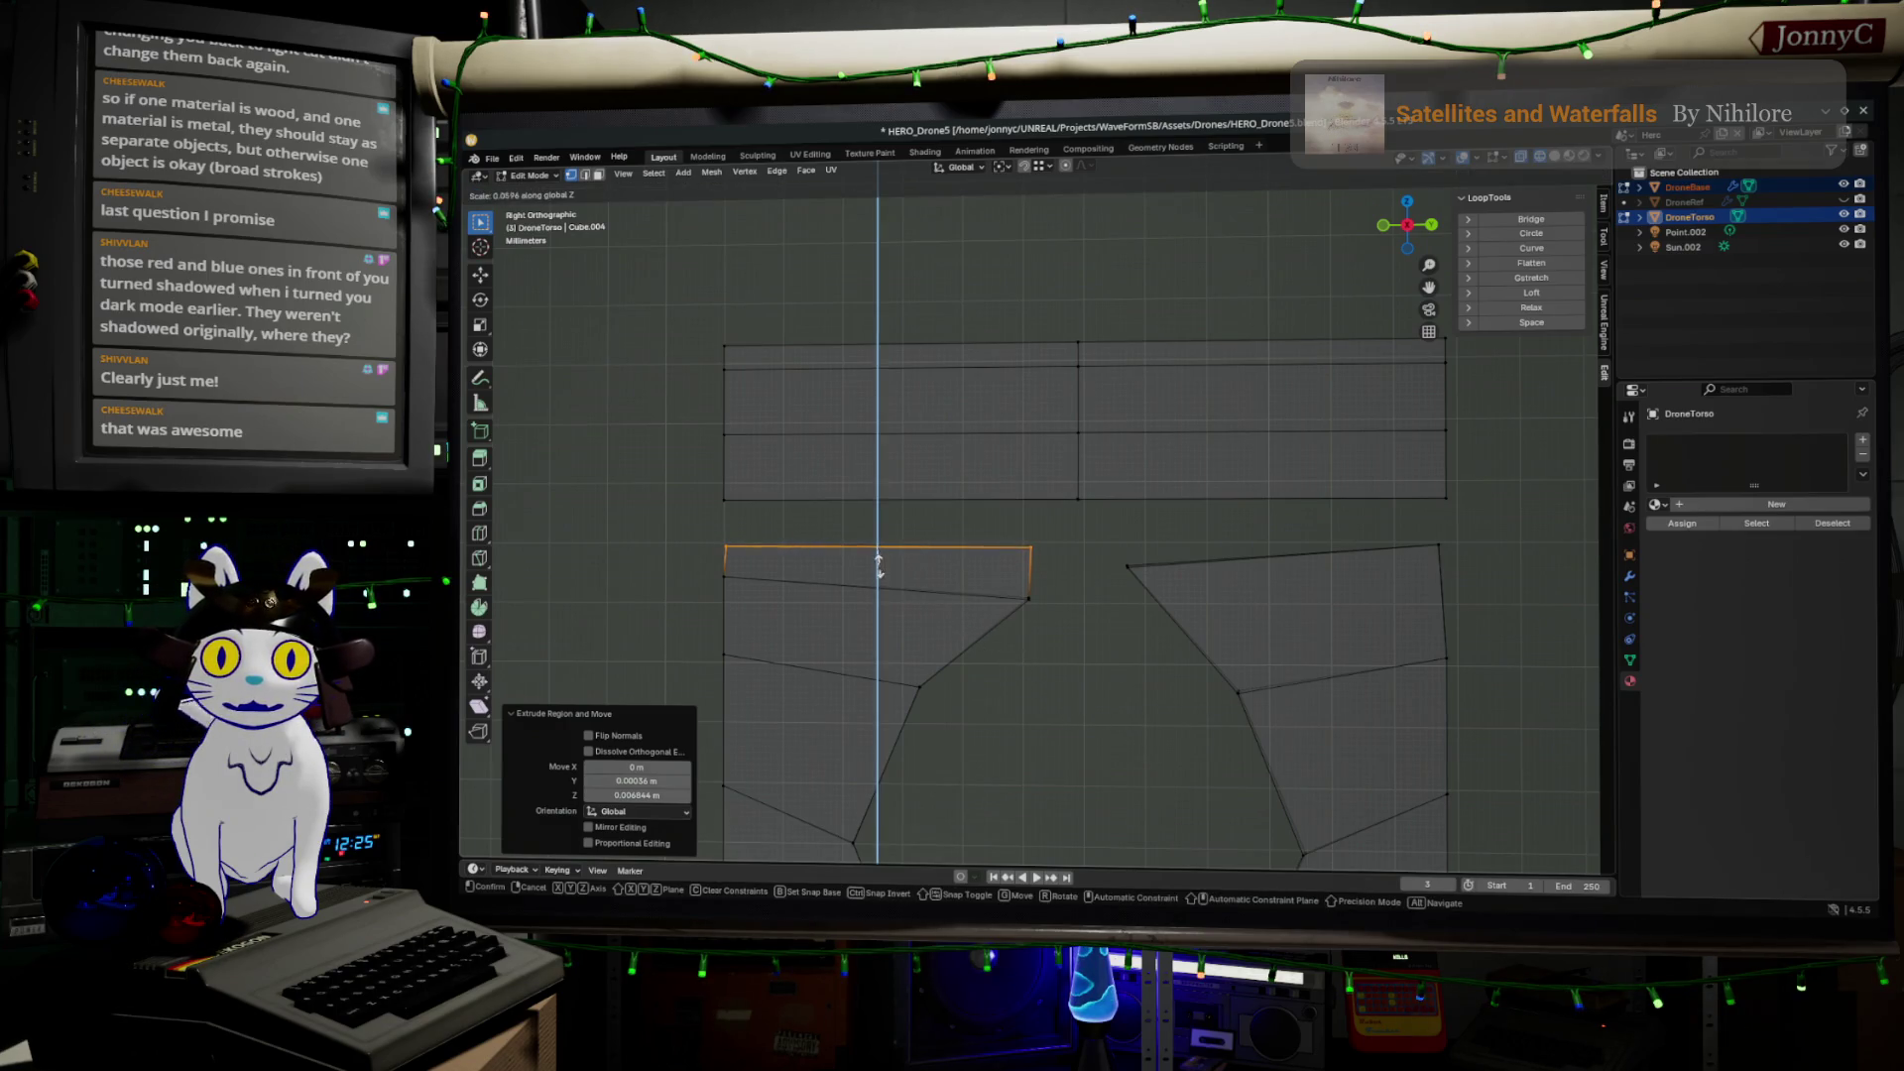
click(878, 565)
key(e)
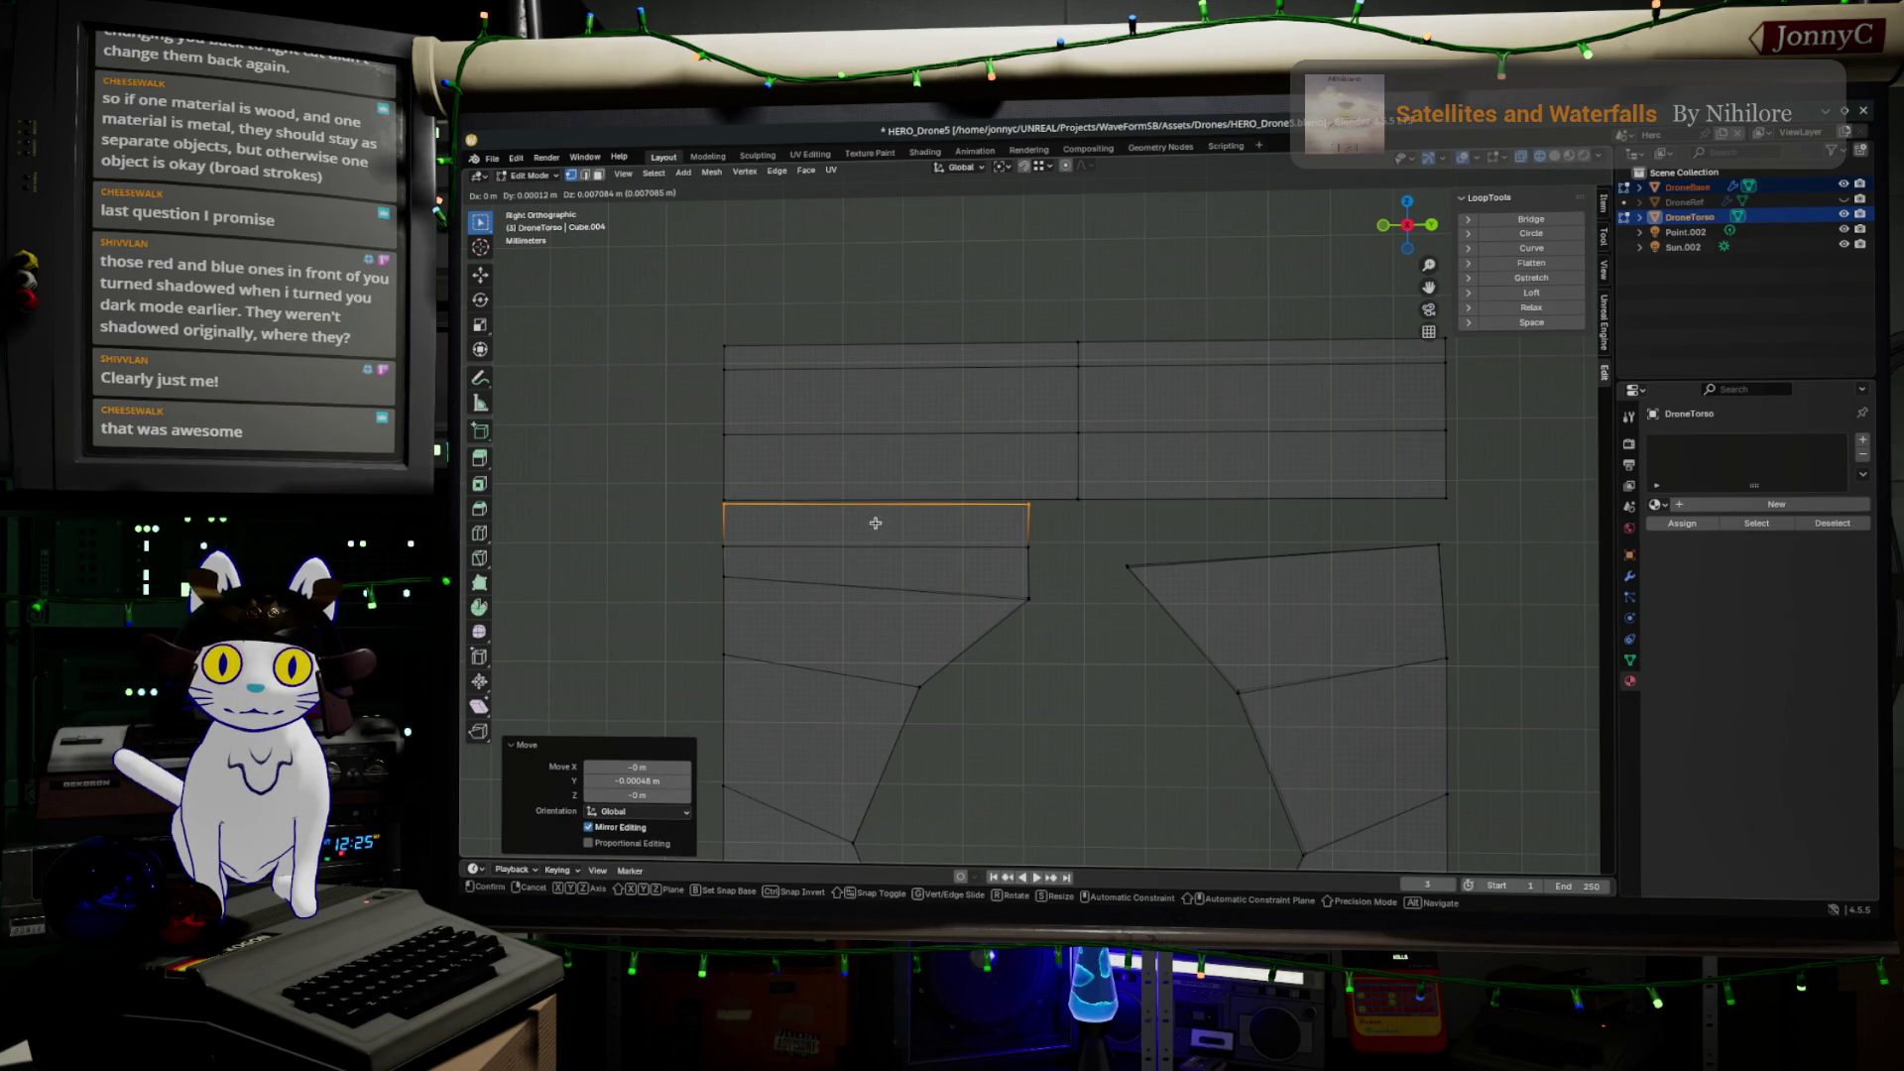
click(876, 523)
scroll(1042, 600, down, 3)
shift+middle_drag(1091, 636, 1037, 514)
mouse_move(1016, 398)
mouse_down()
mouse_move(1139, 684)
mouse_move(1330, 872)
mouse_move(1332, 853)
mouse_up()
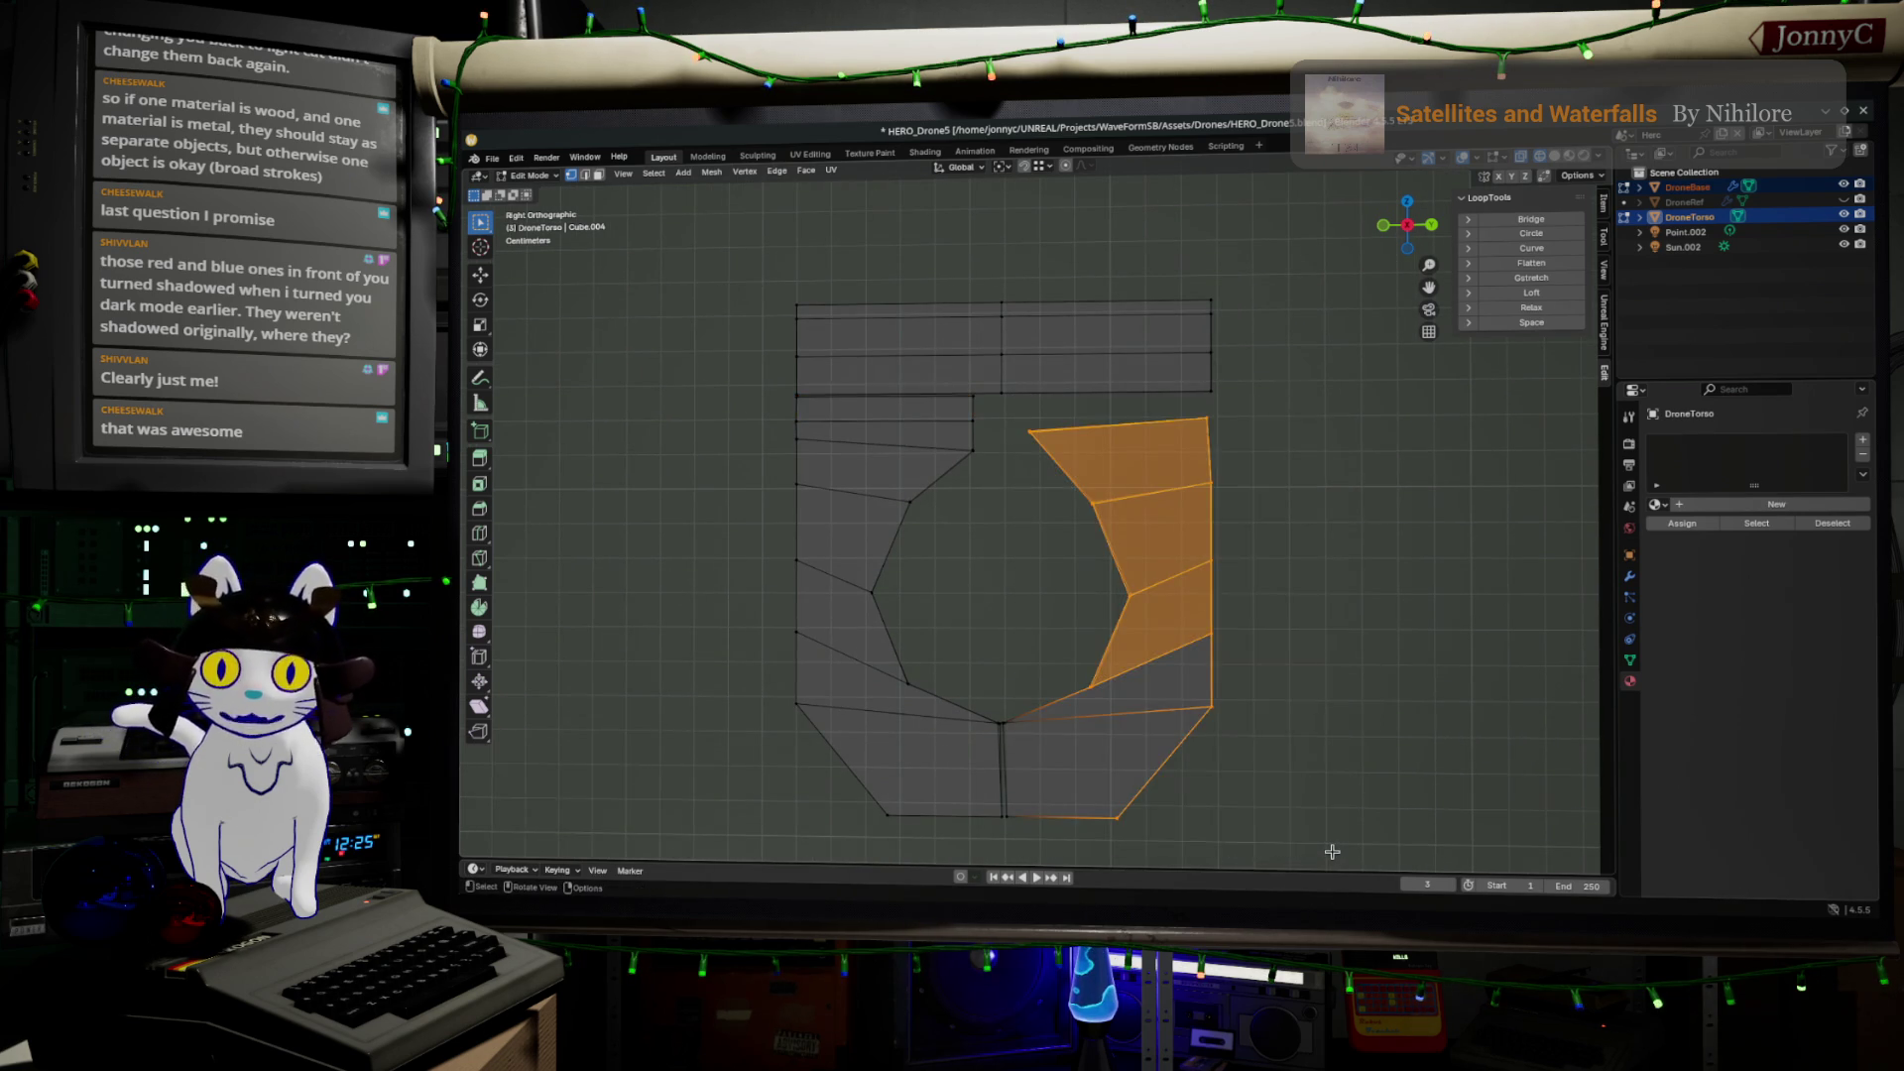
Delete the vertices of the torso mesh's right half
key(x)
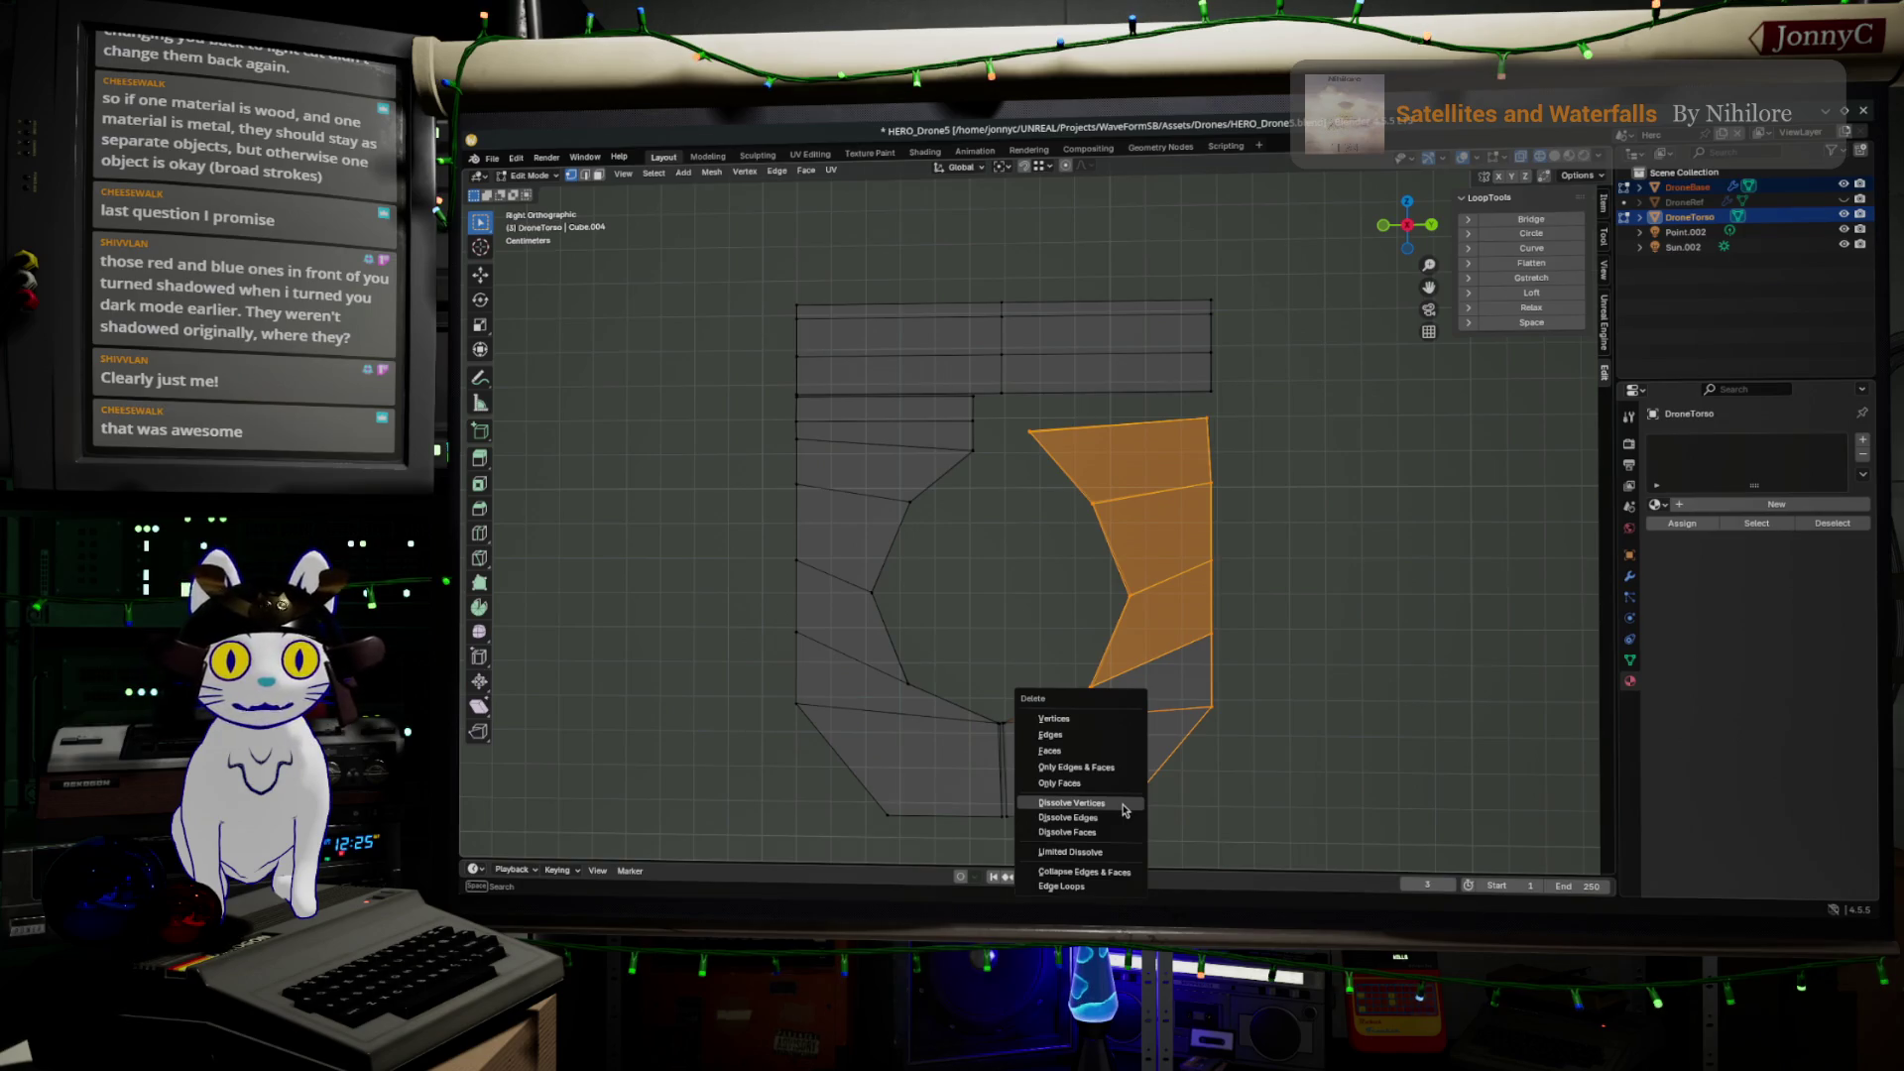
key(alt+a)
scroll(1292, 790, down, 2)
key(b)
mouse_move(1295, 800)
mouse_down()
mouse_move(1071, 478)
mouse_move(1023, 441)
mouse_up()
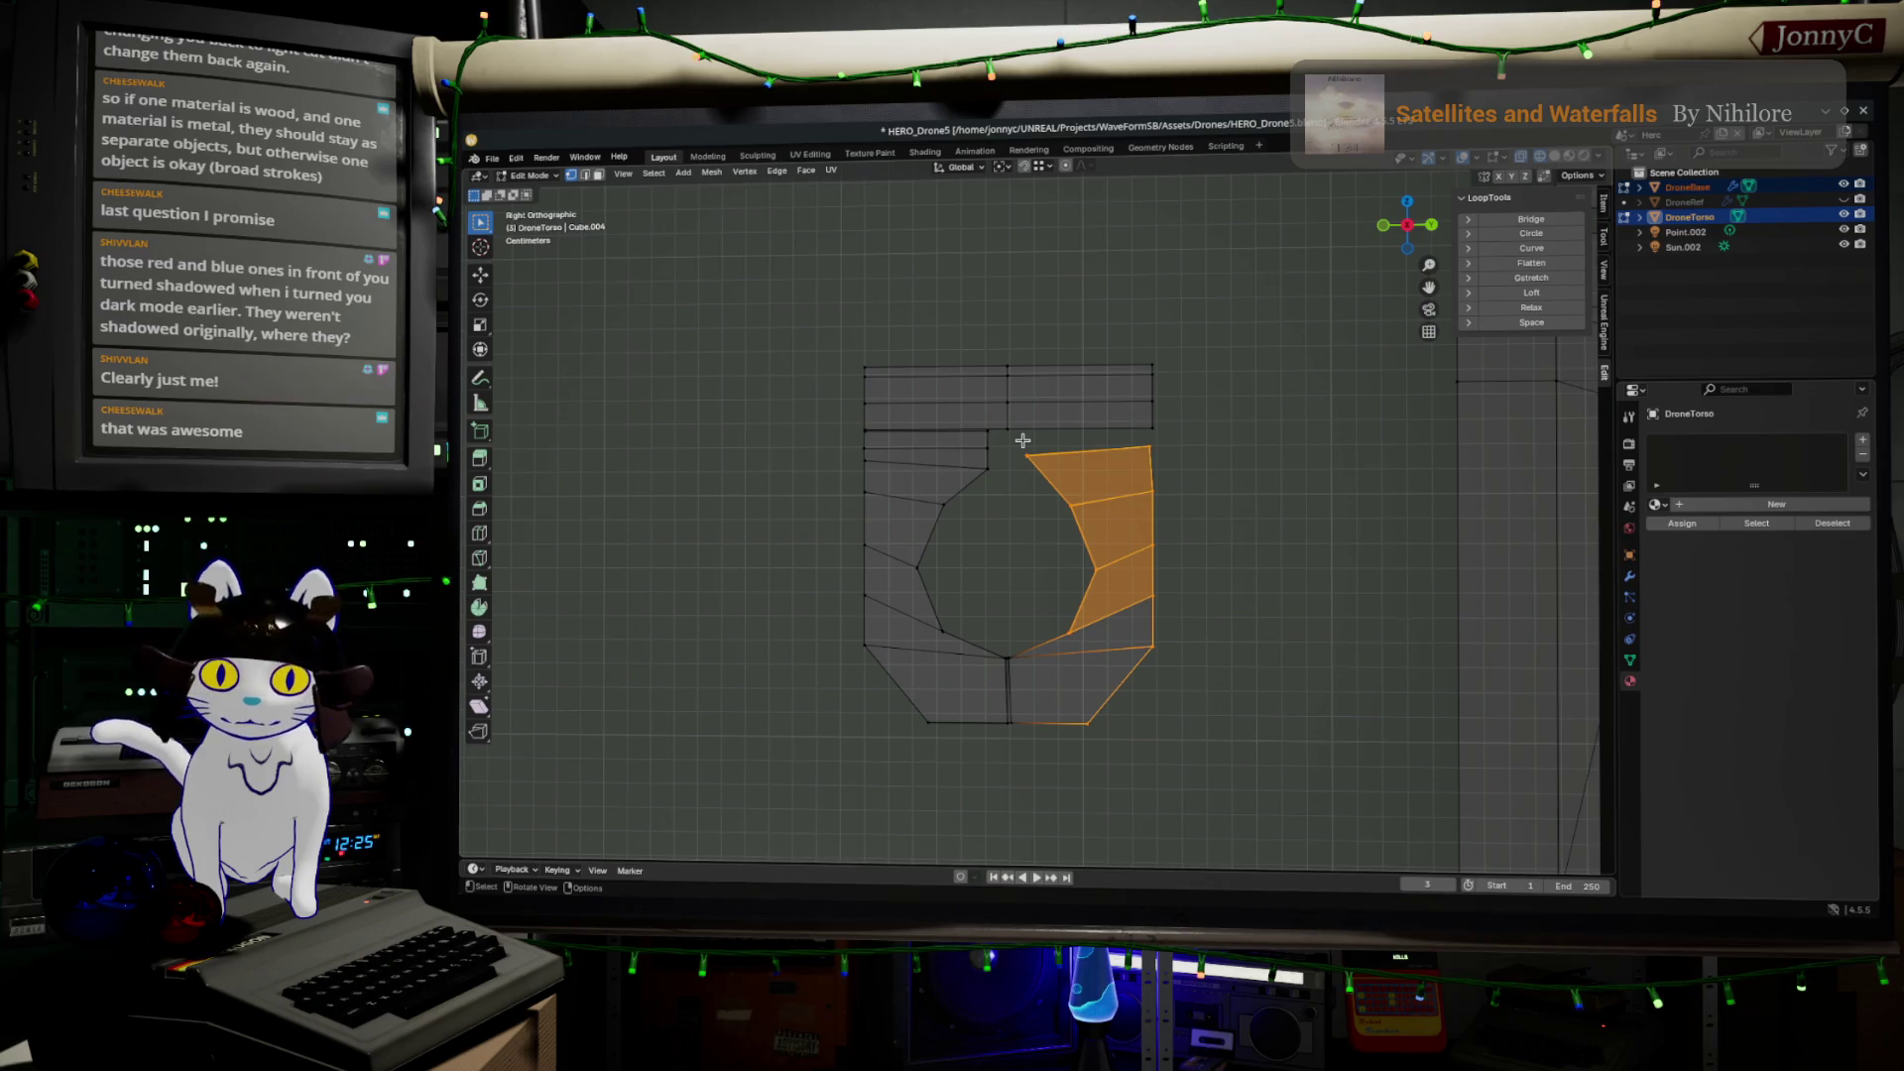
key(x)
click(1020, 457)
Delete the leftover bottom-right edge's vertices and select the entire remaining half
drag(1062, 761, 1011, 645)
scroll(1011, 645, up, 5)
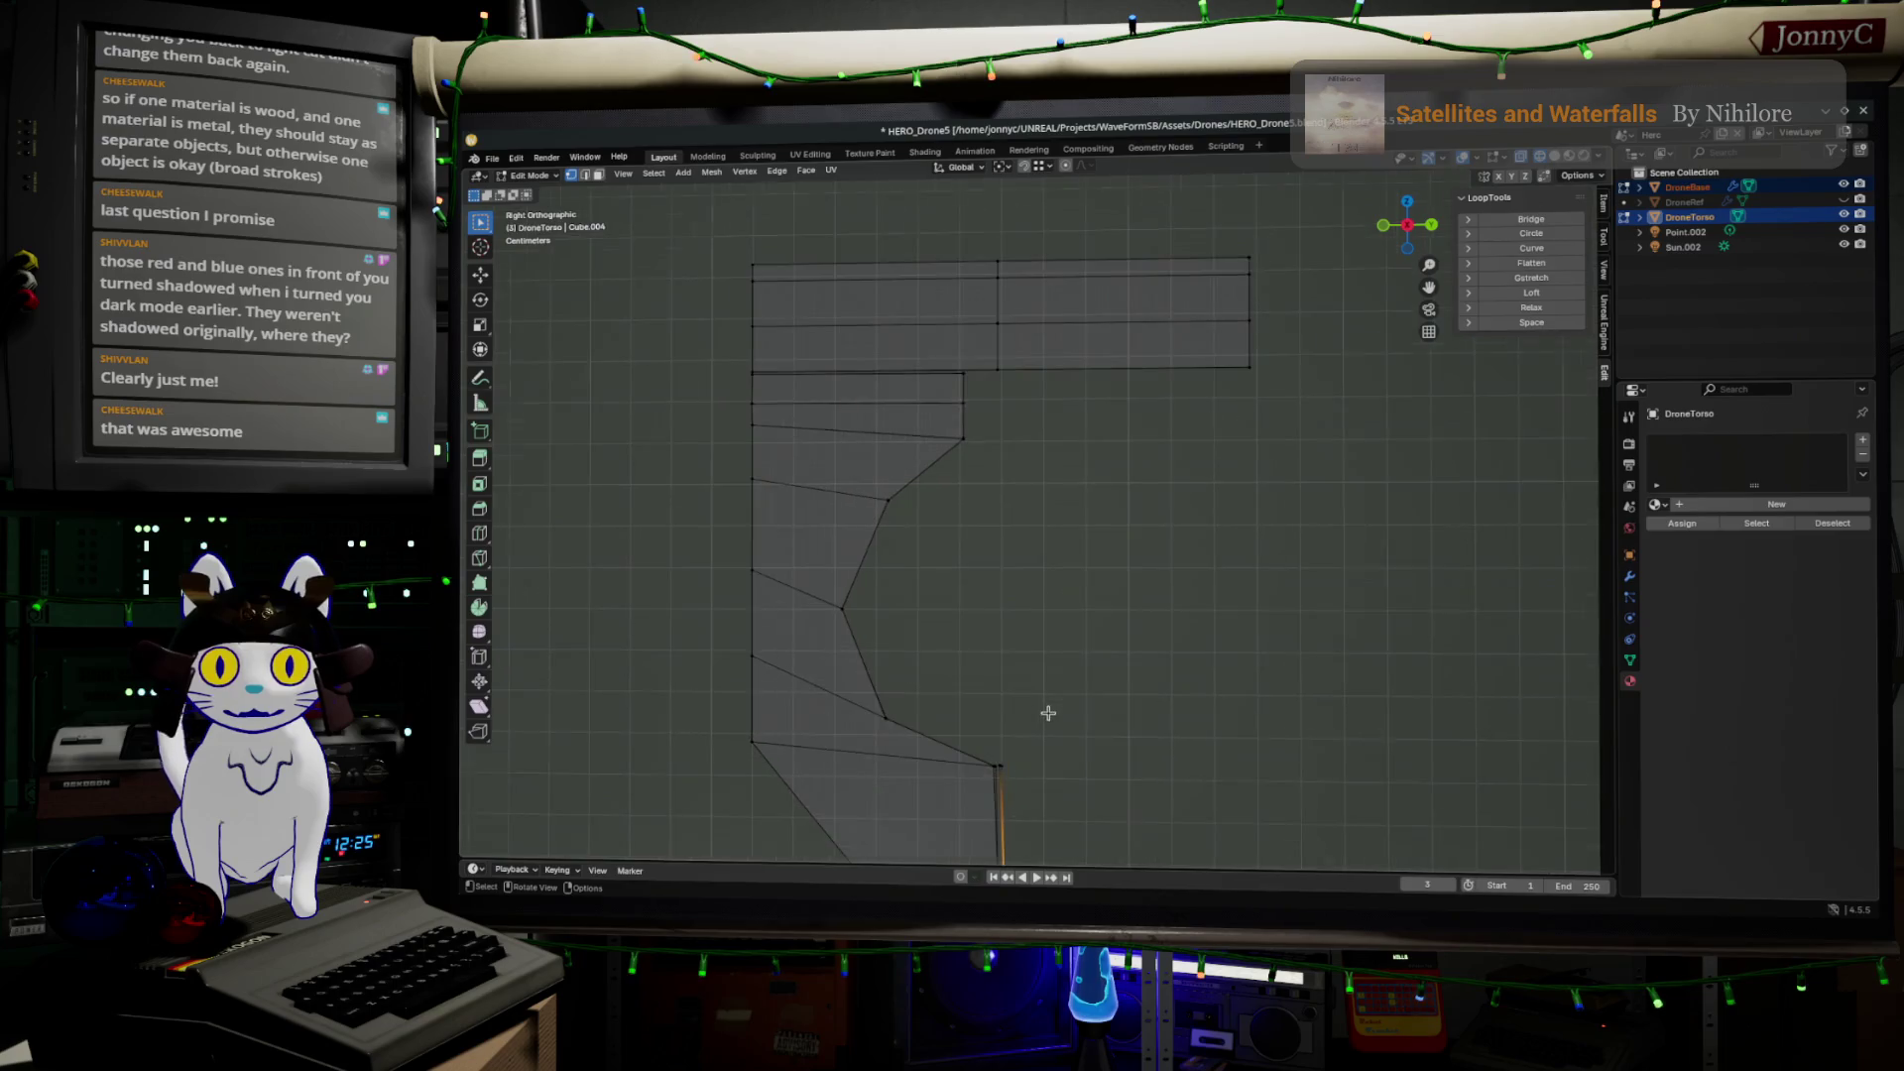
shift+drag(1152, 383, 1200, 441)
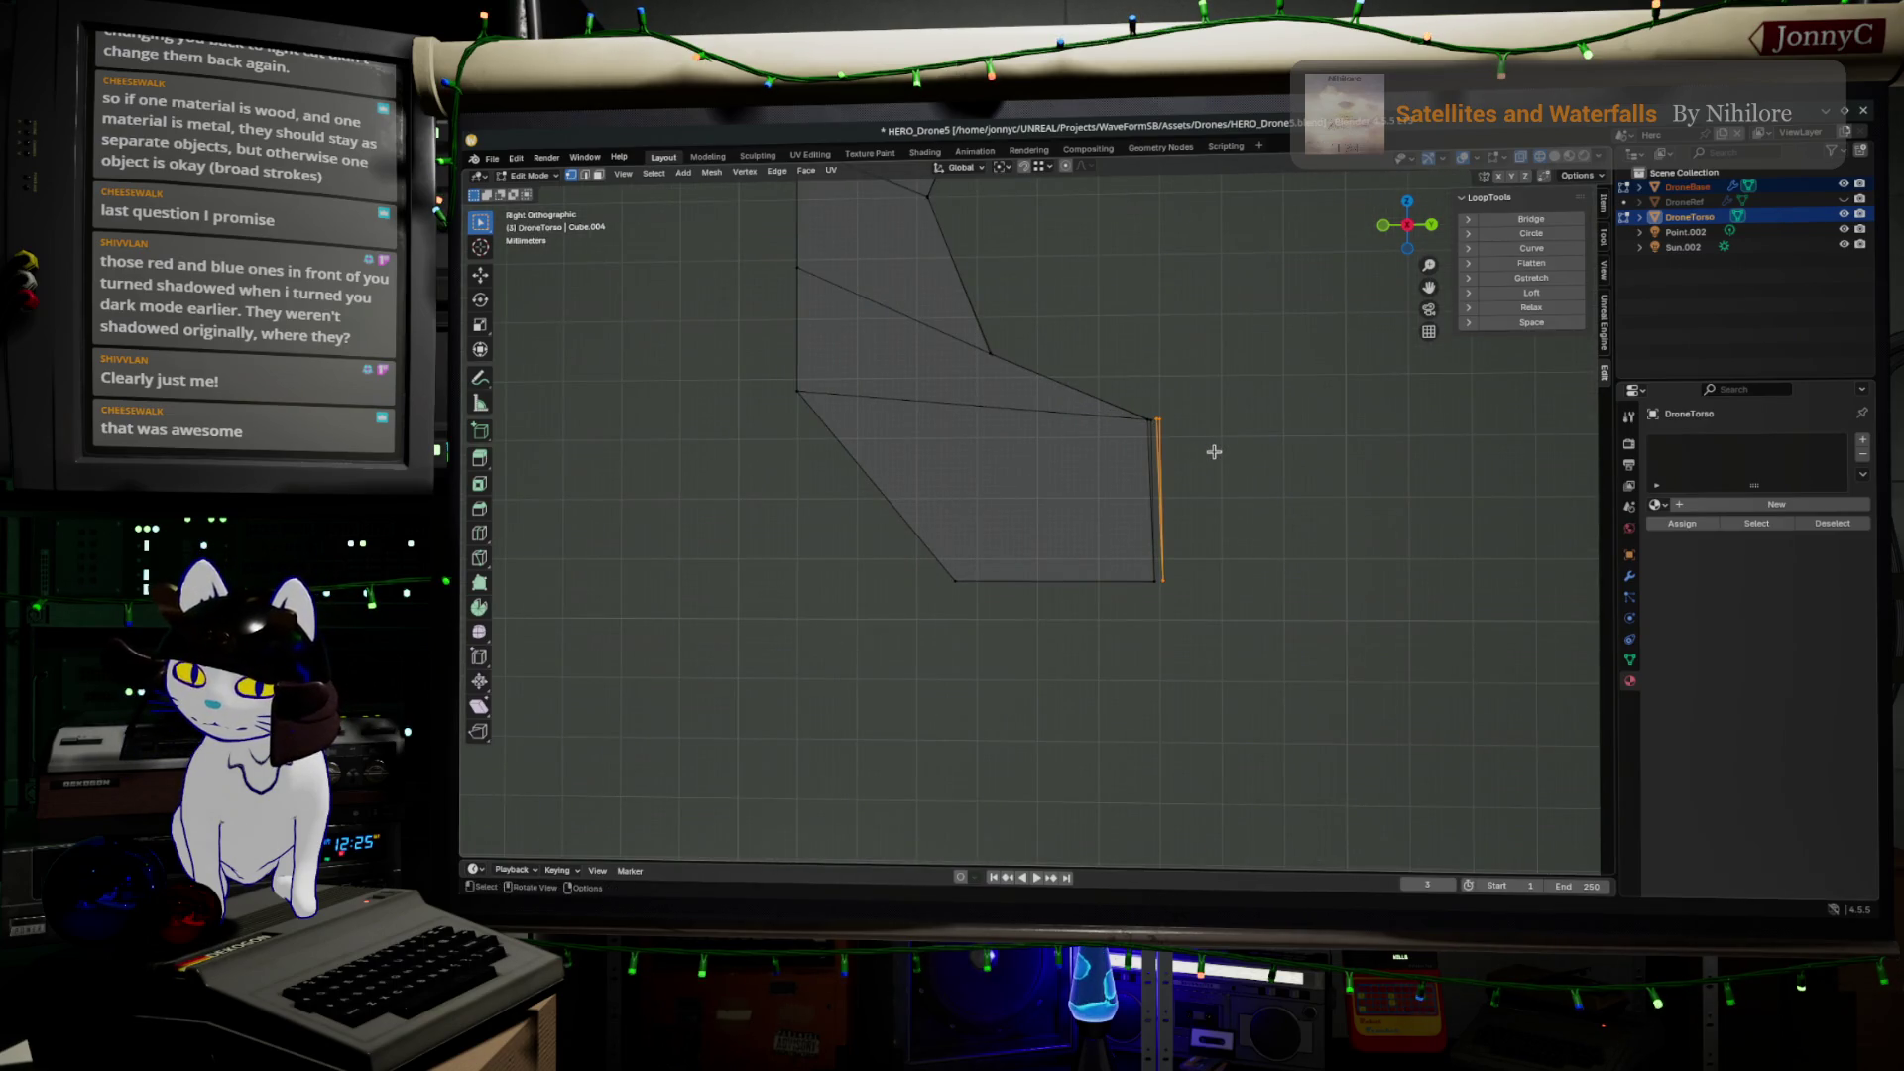
right_click(1214, 452)
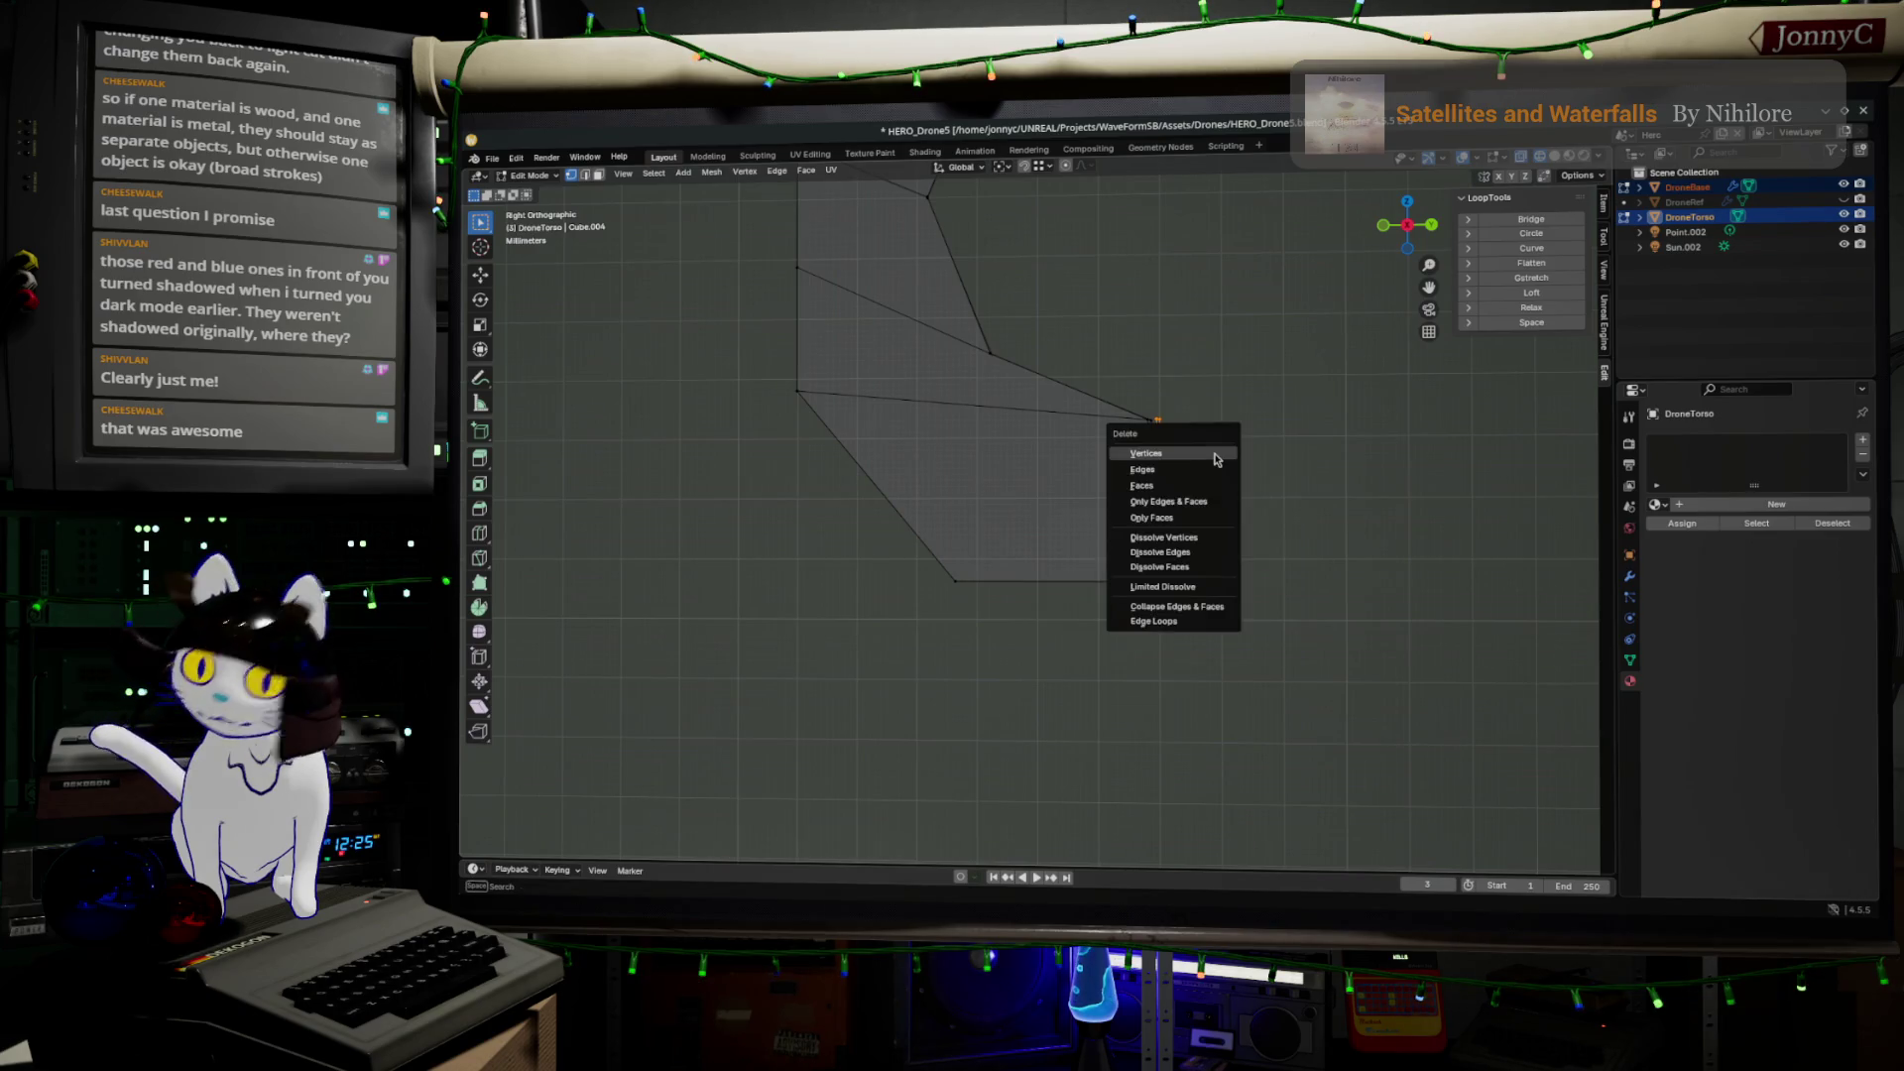
click(1218, 452)
scroll(1213, 453, down, 4)
shift+middle_drag(1213, 452, 1237, 555)
scroll(1270, 674, down, 2)
mouse_move(1289, 710)
mouse_down()
mouse_move(905, 210)
mouse_move(906, 229)
mouse_up()
Separate the selection into its own object, DroneTorso.001, and enter its Edit Mode
key(p)
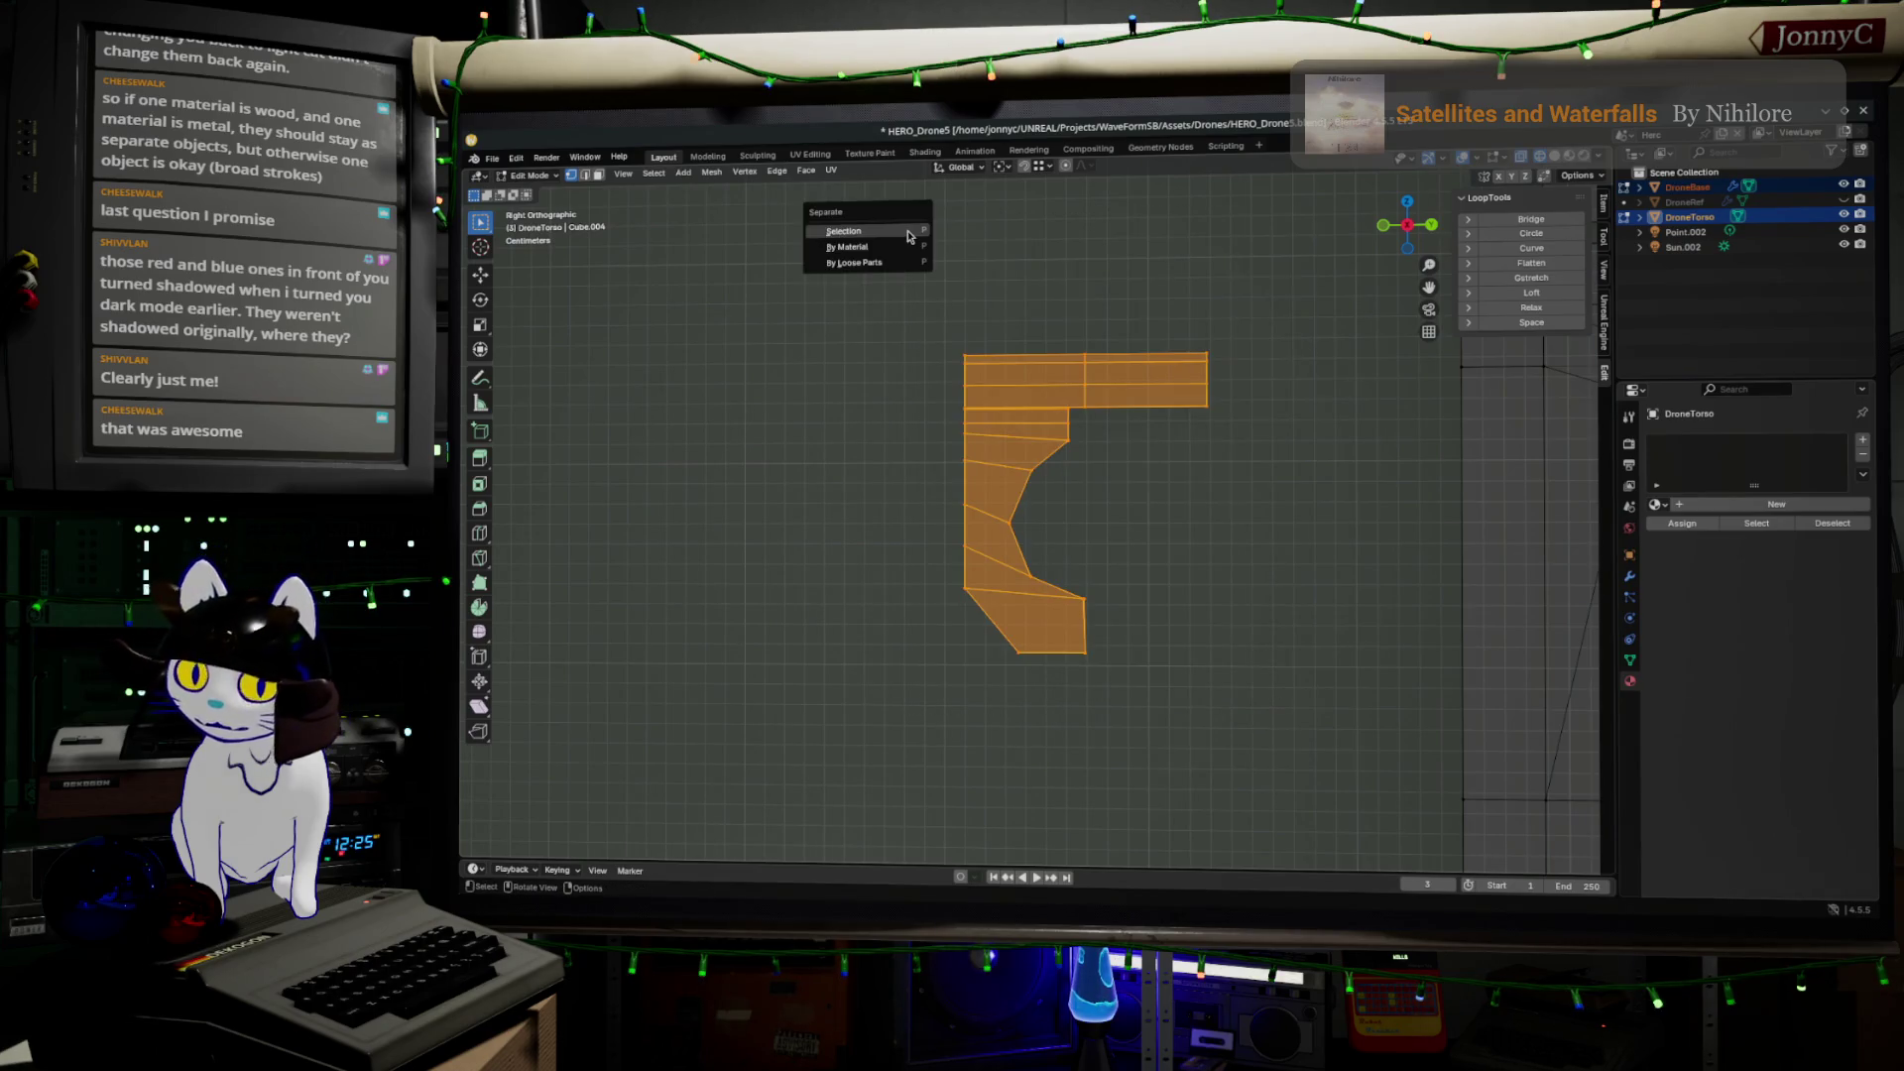
click(906, 229)
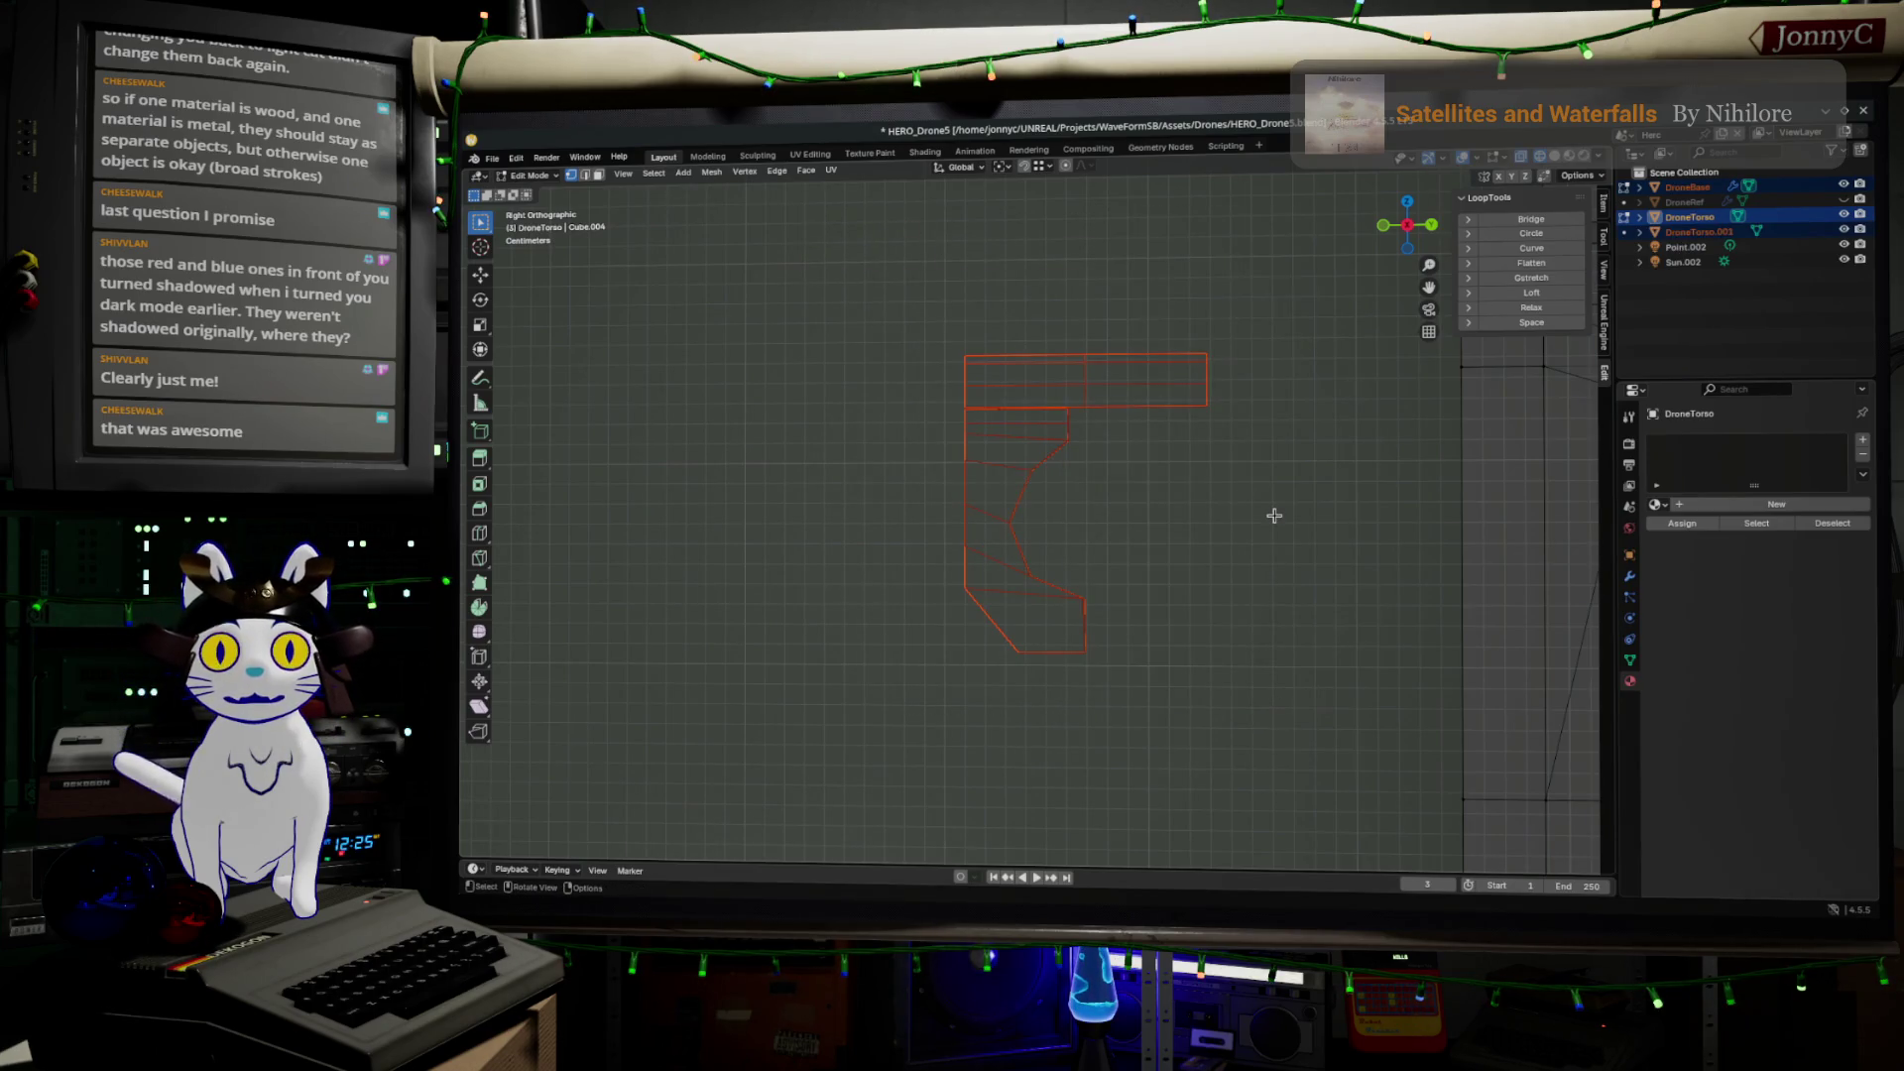
key(Tab)
click(1078, 416)
click(1070, 362)
key(Tab)
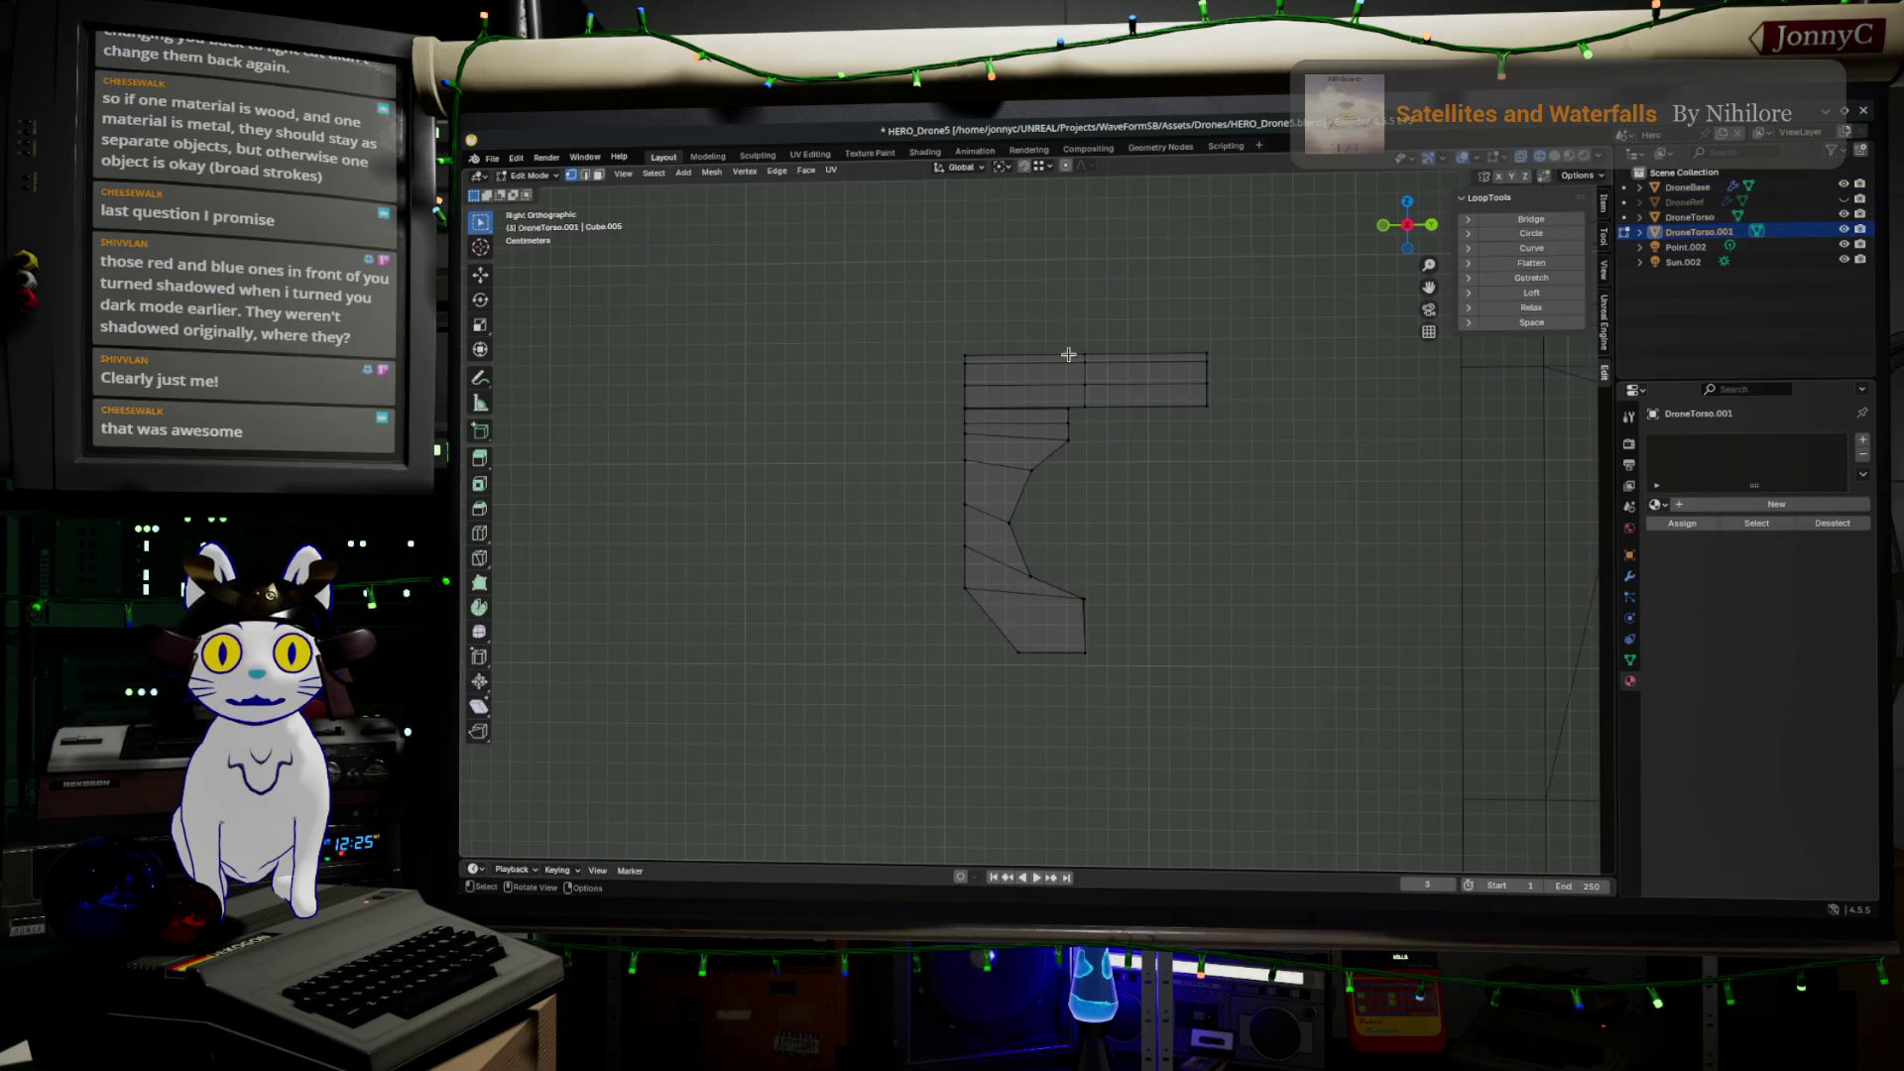
Delete the stray edges on DroneTorso.001's right side
drag(1095, 251, 1302, 457)
scroll(1300, 454, down, 3)
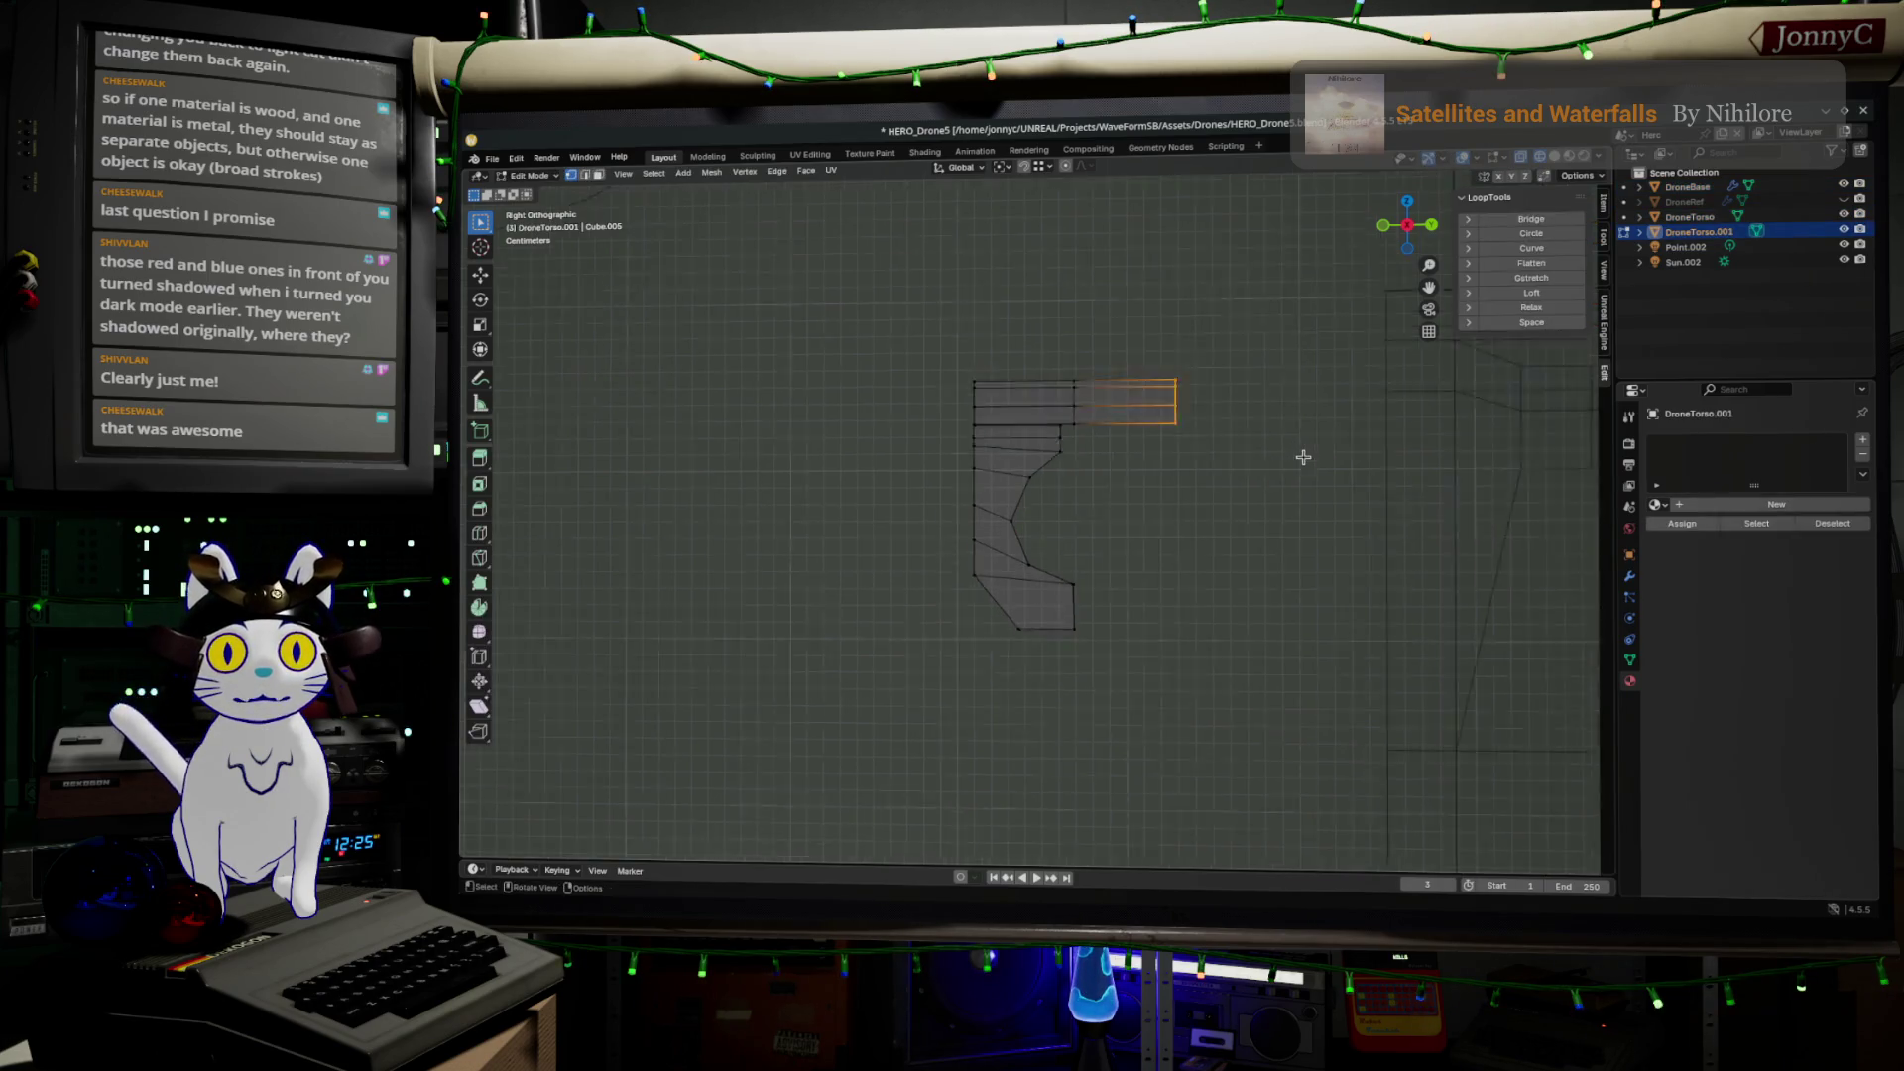
key(x)
click(1204, 614)
scroll(1170, 620, down, 3)
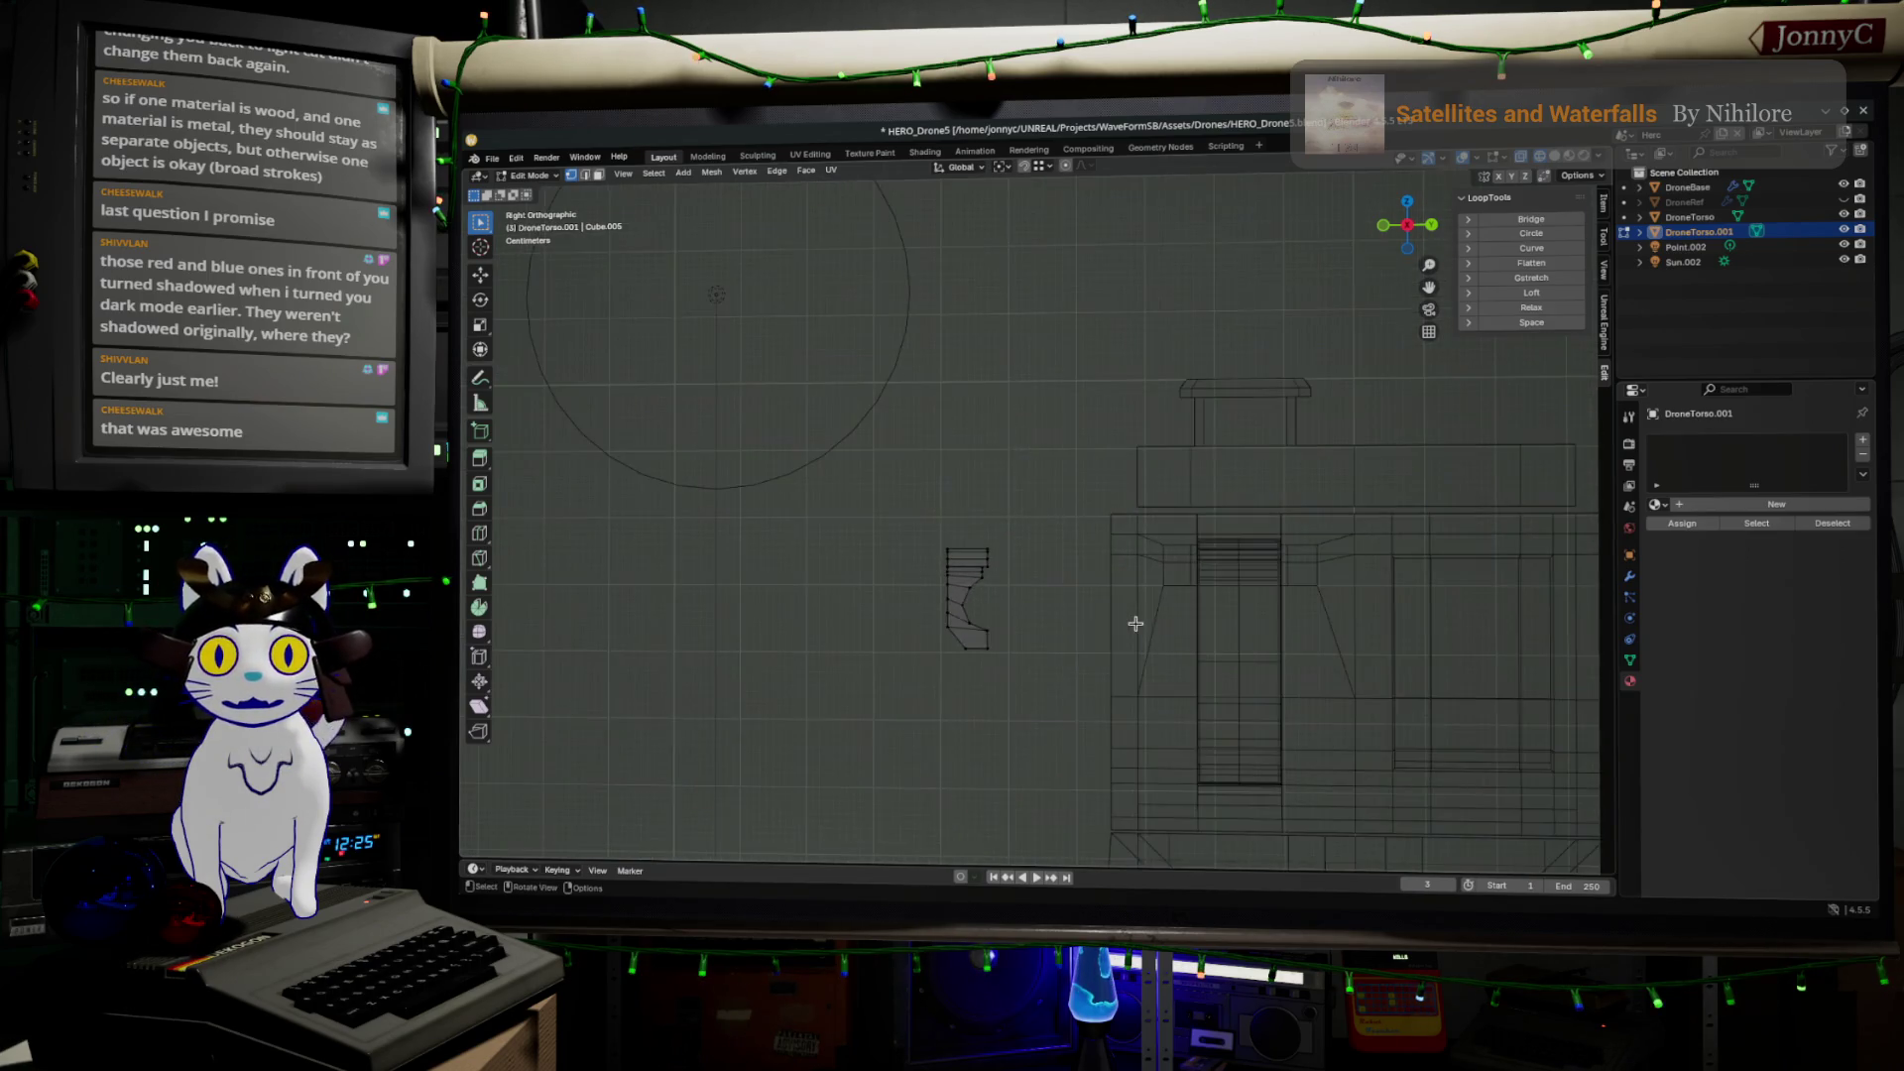
Move the whole half piece into place, about −0.0483 m on Y and −0.0325 m on Z
drag(807, 616, 984, 779)
key(g)
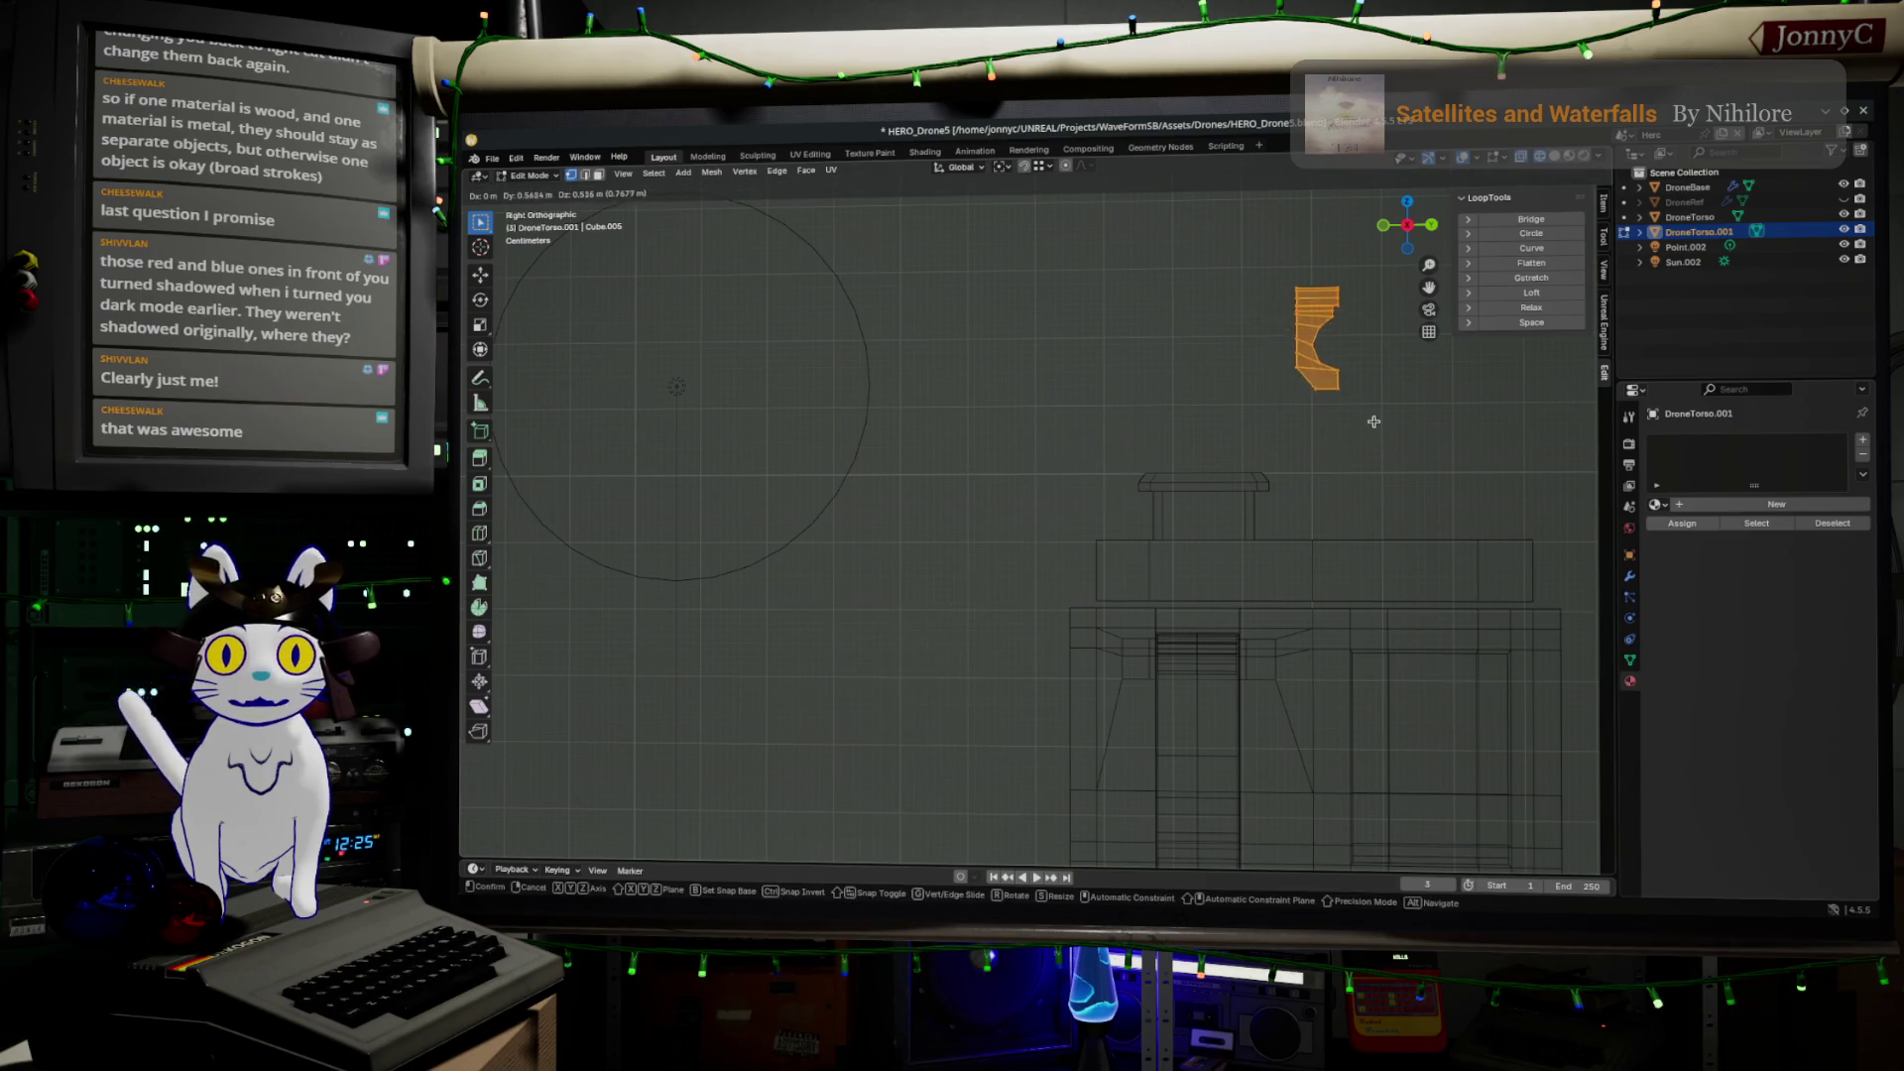
click(1368, 417)
scroll(1388, 486, down, 3)
scroll(1304, 502, up, 6)
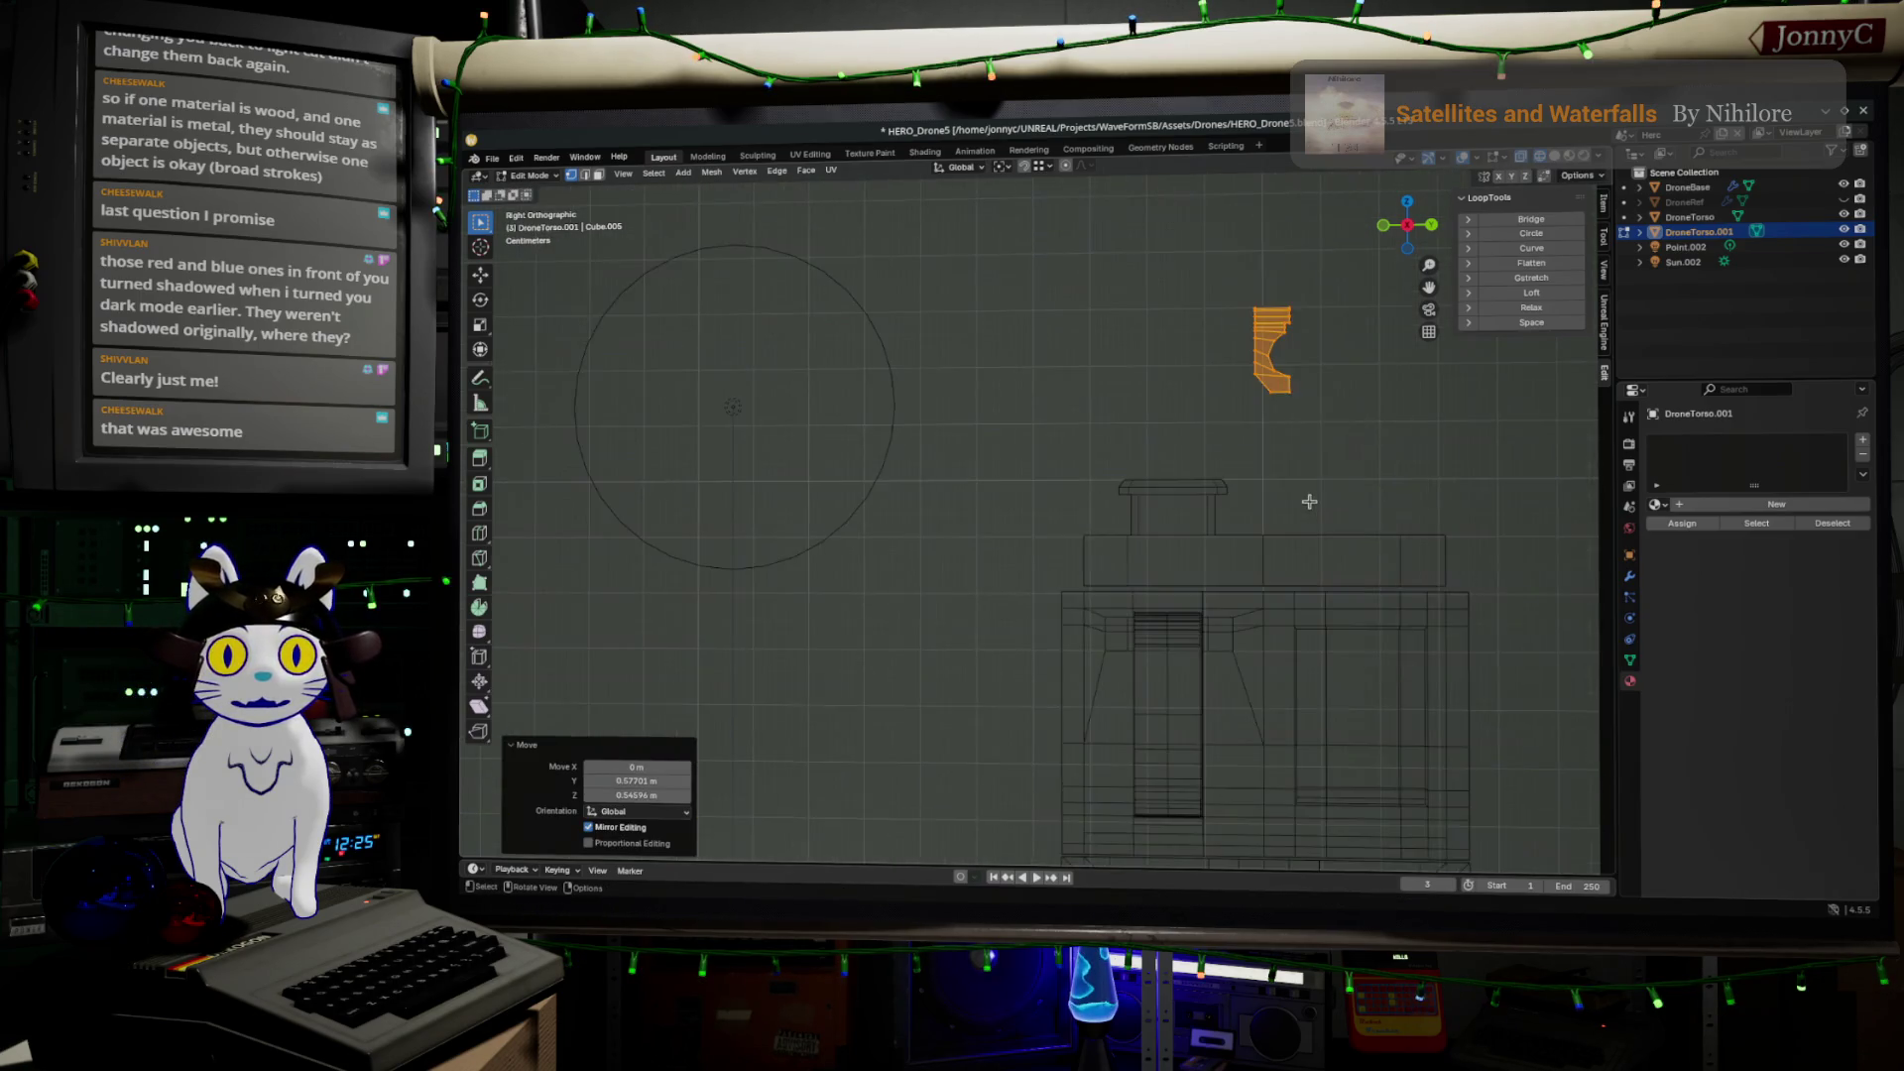
shift+middle_drag(1348, 433, 905, 625)
scroll(873, 536, up, 3)
key(g)
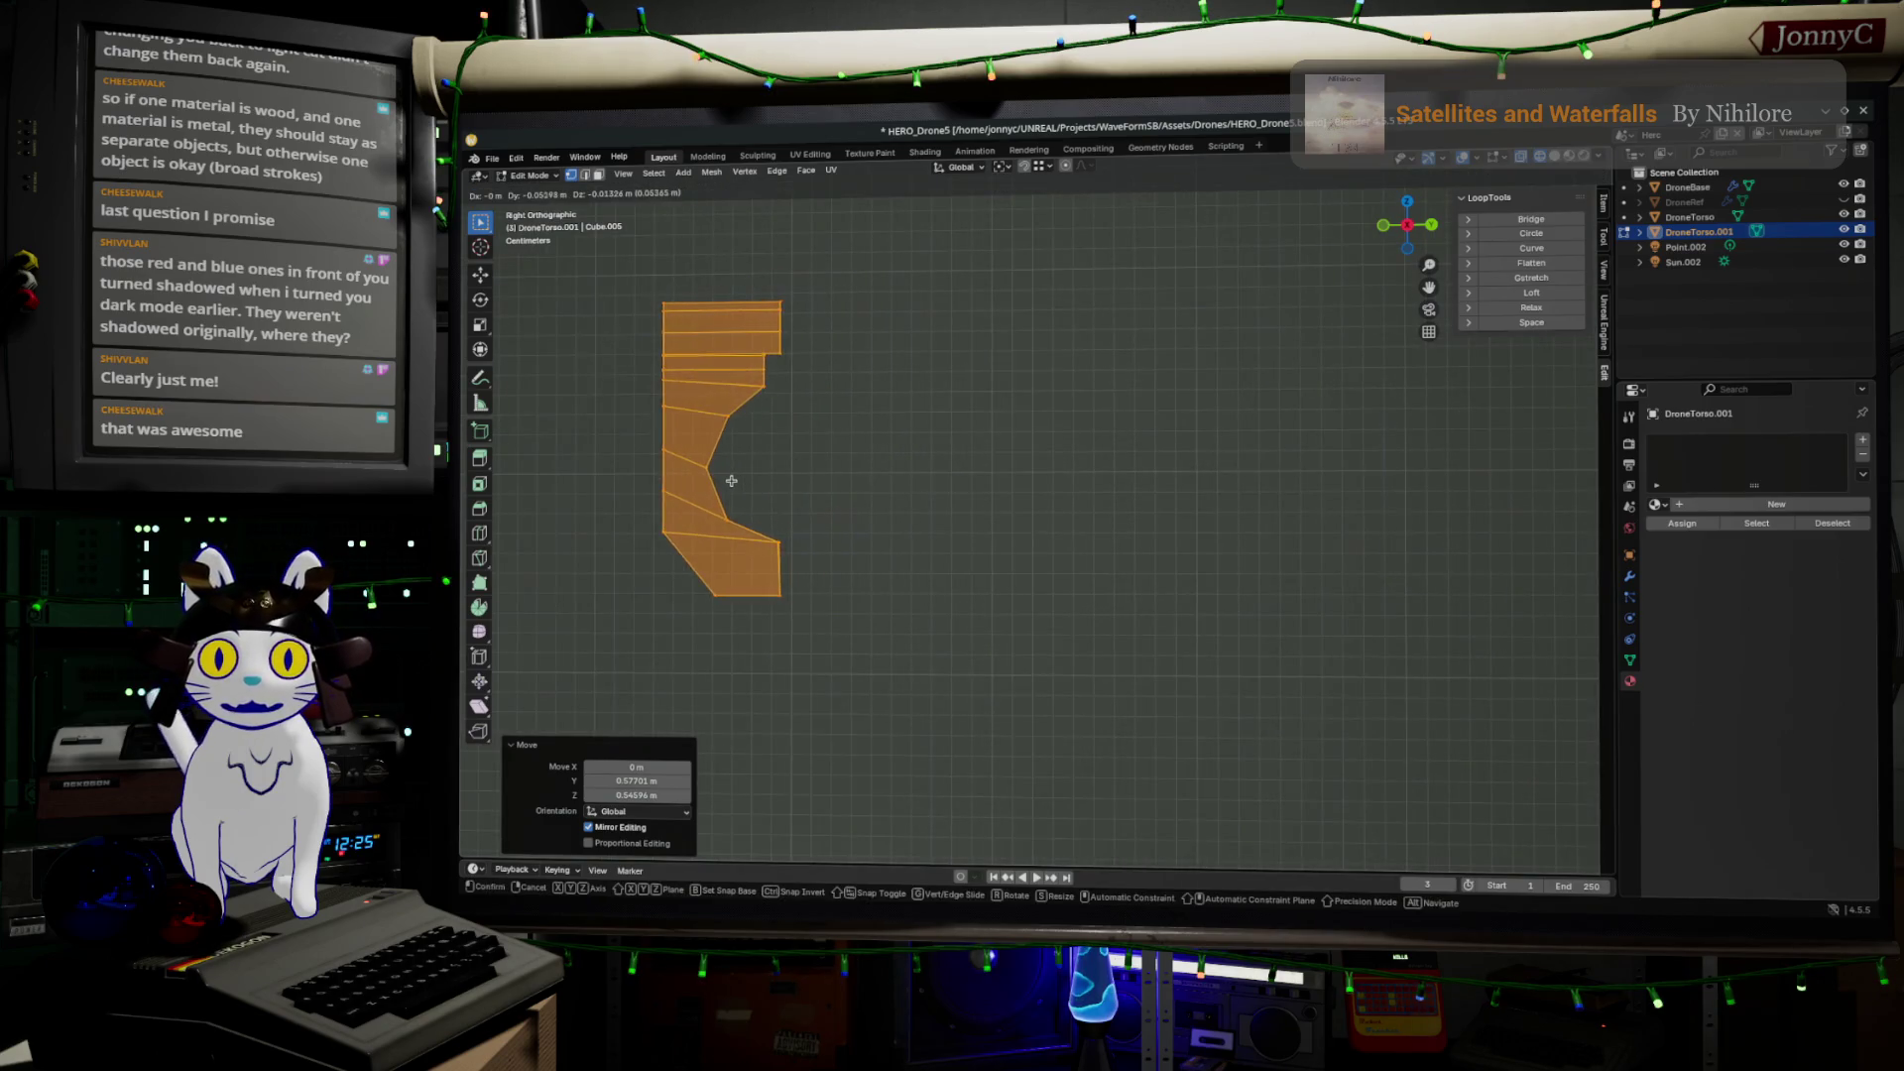
scroll(1040, 517, up, 3)
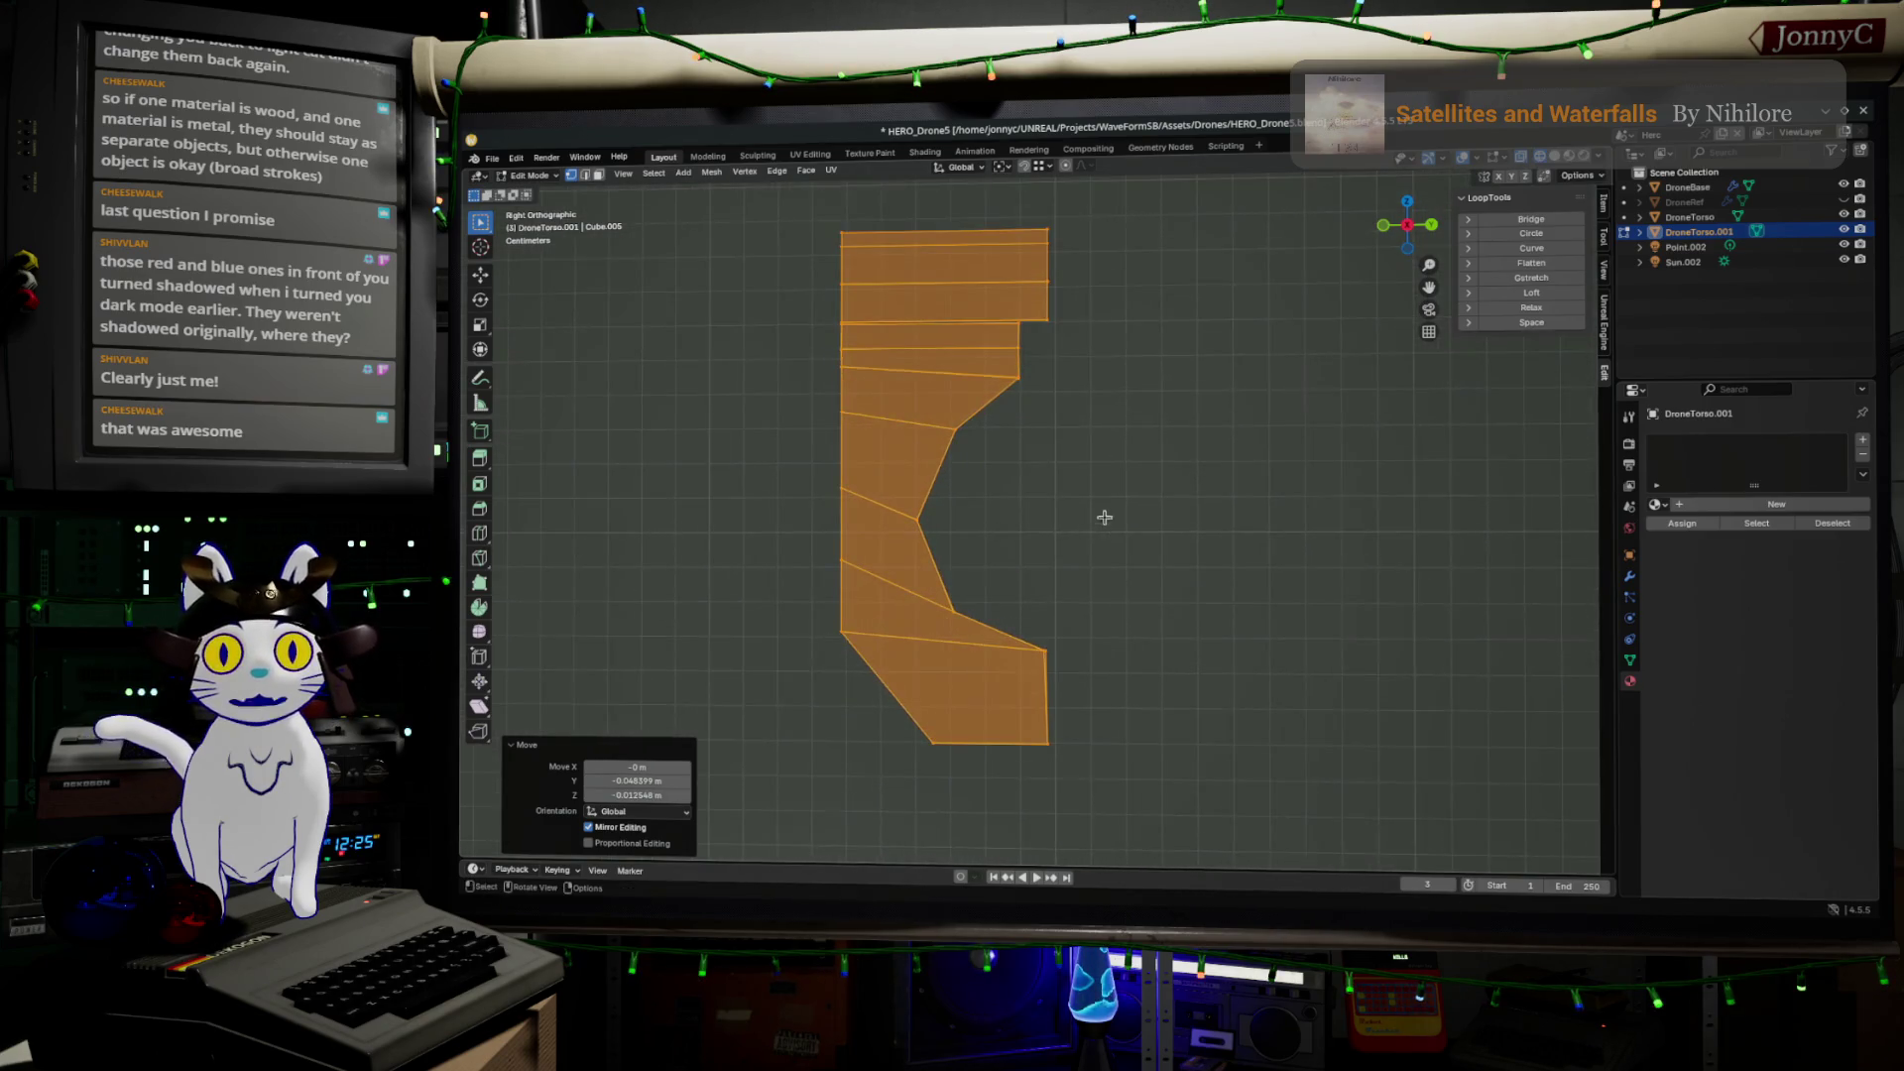
click(1629, 577)
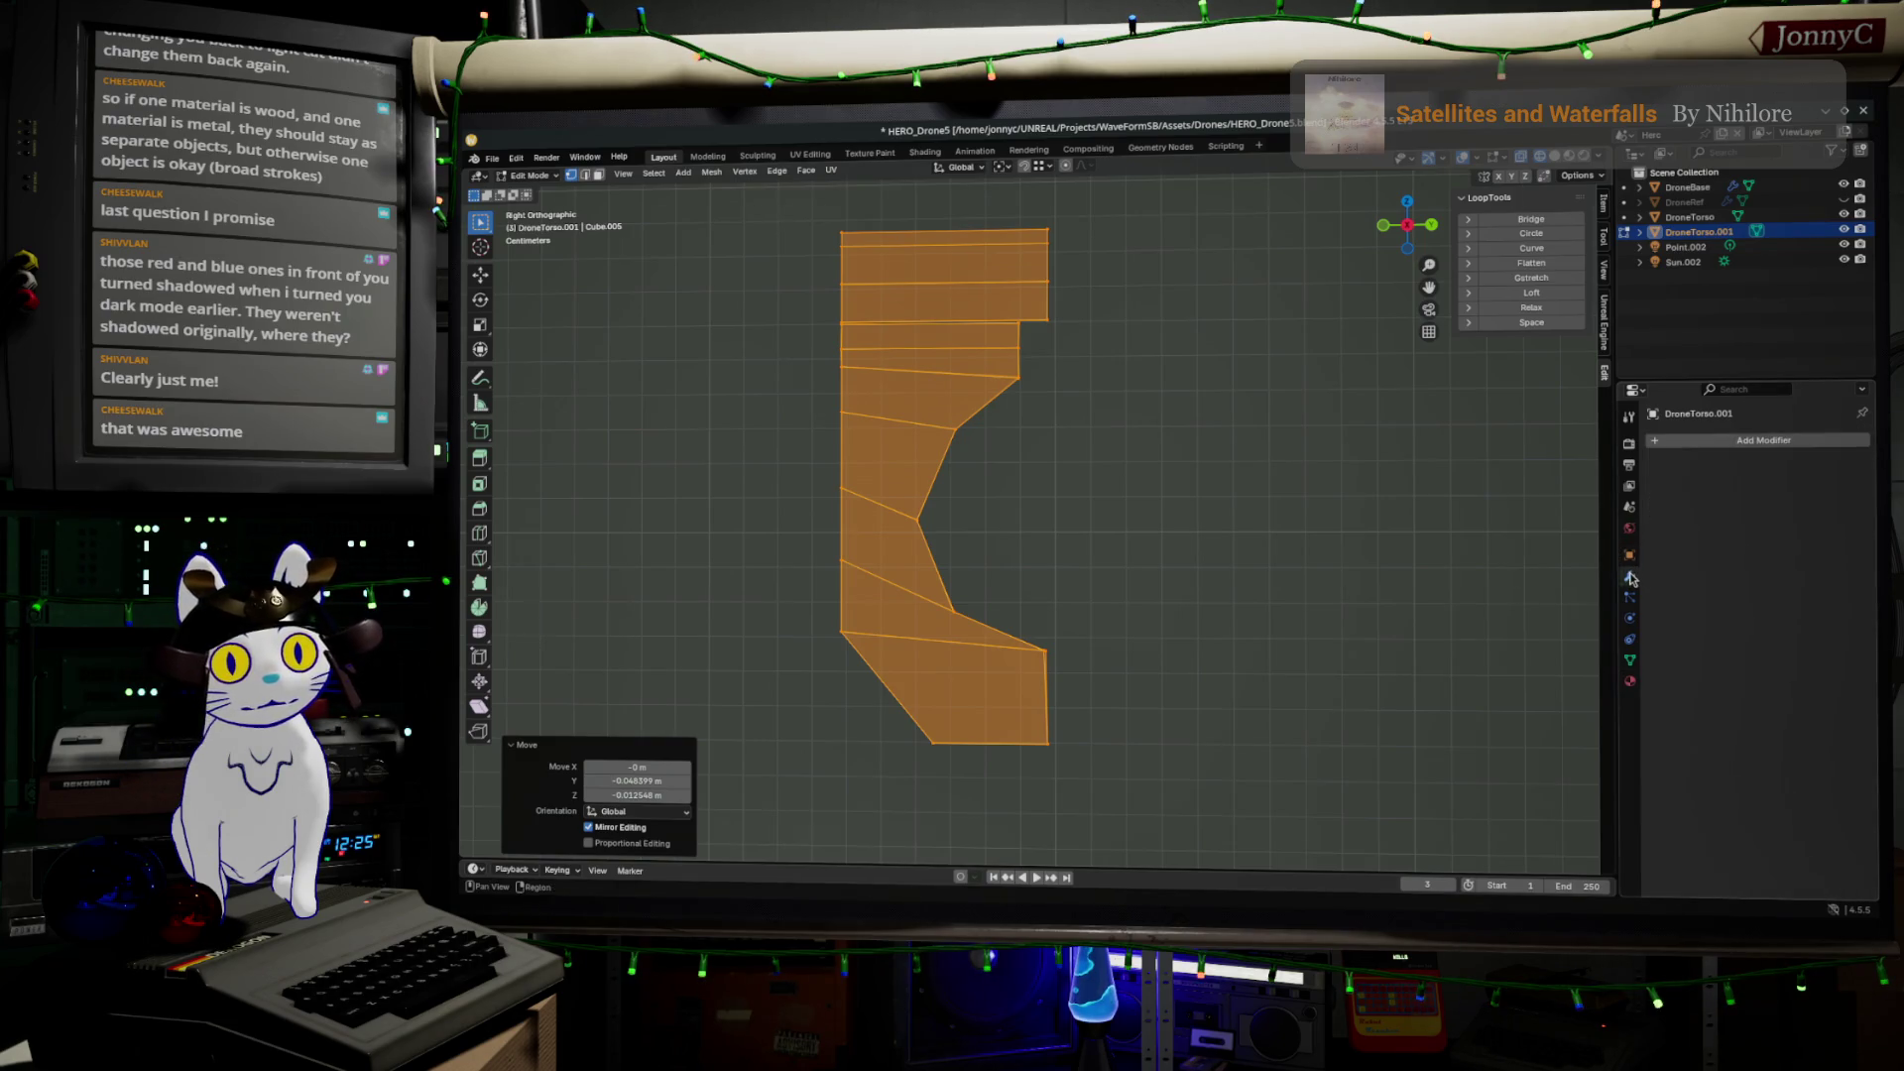
Add a Mirror modifier to DroneTorso.001 mirroring across the Y axis
click(1804, 438)
mouse_move(1773, 423)
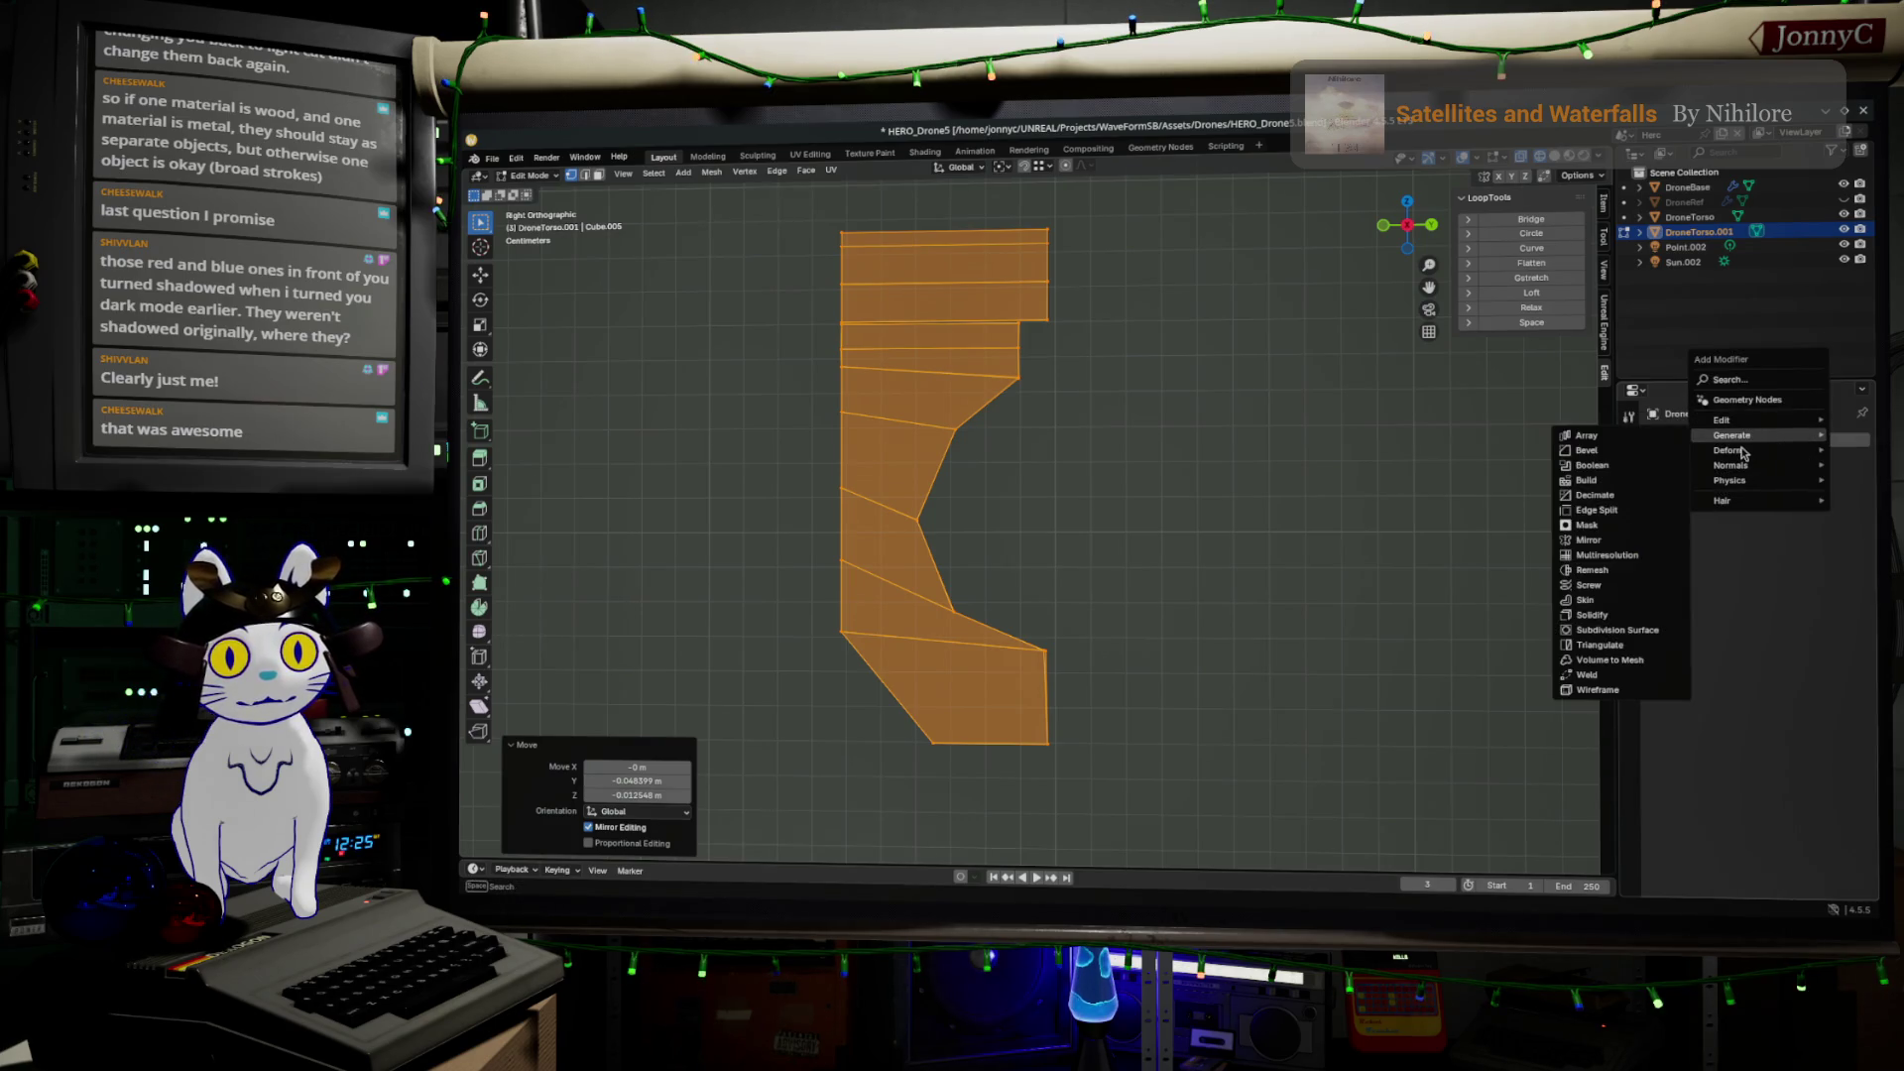
click(1636, 542)
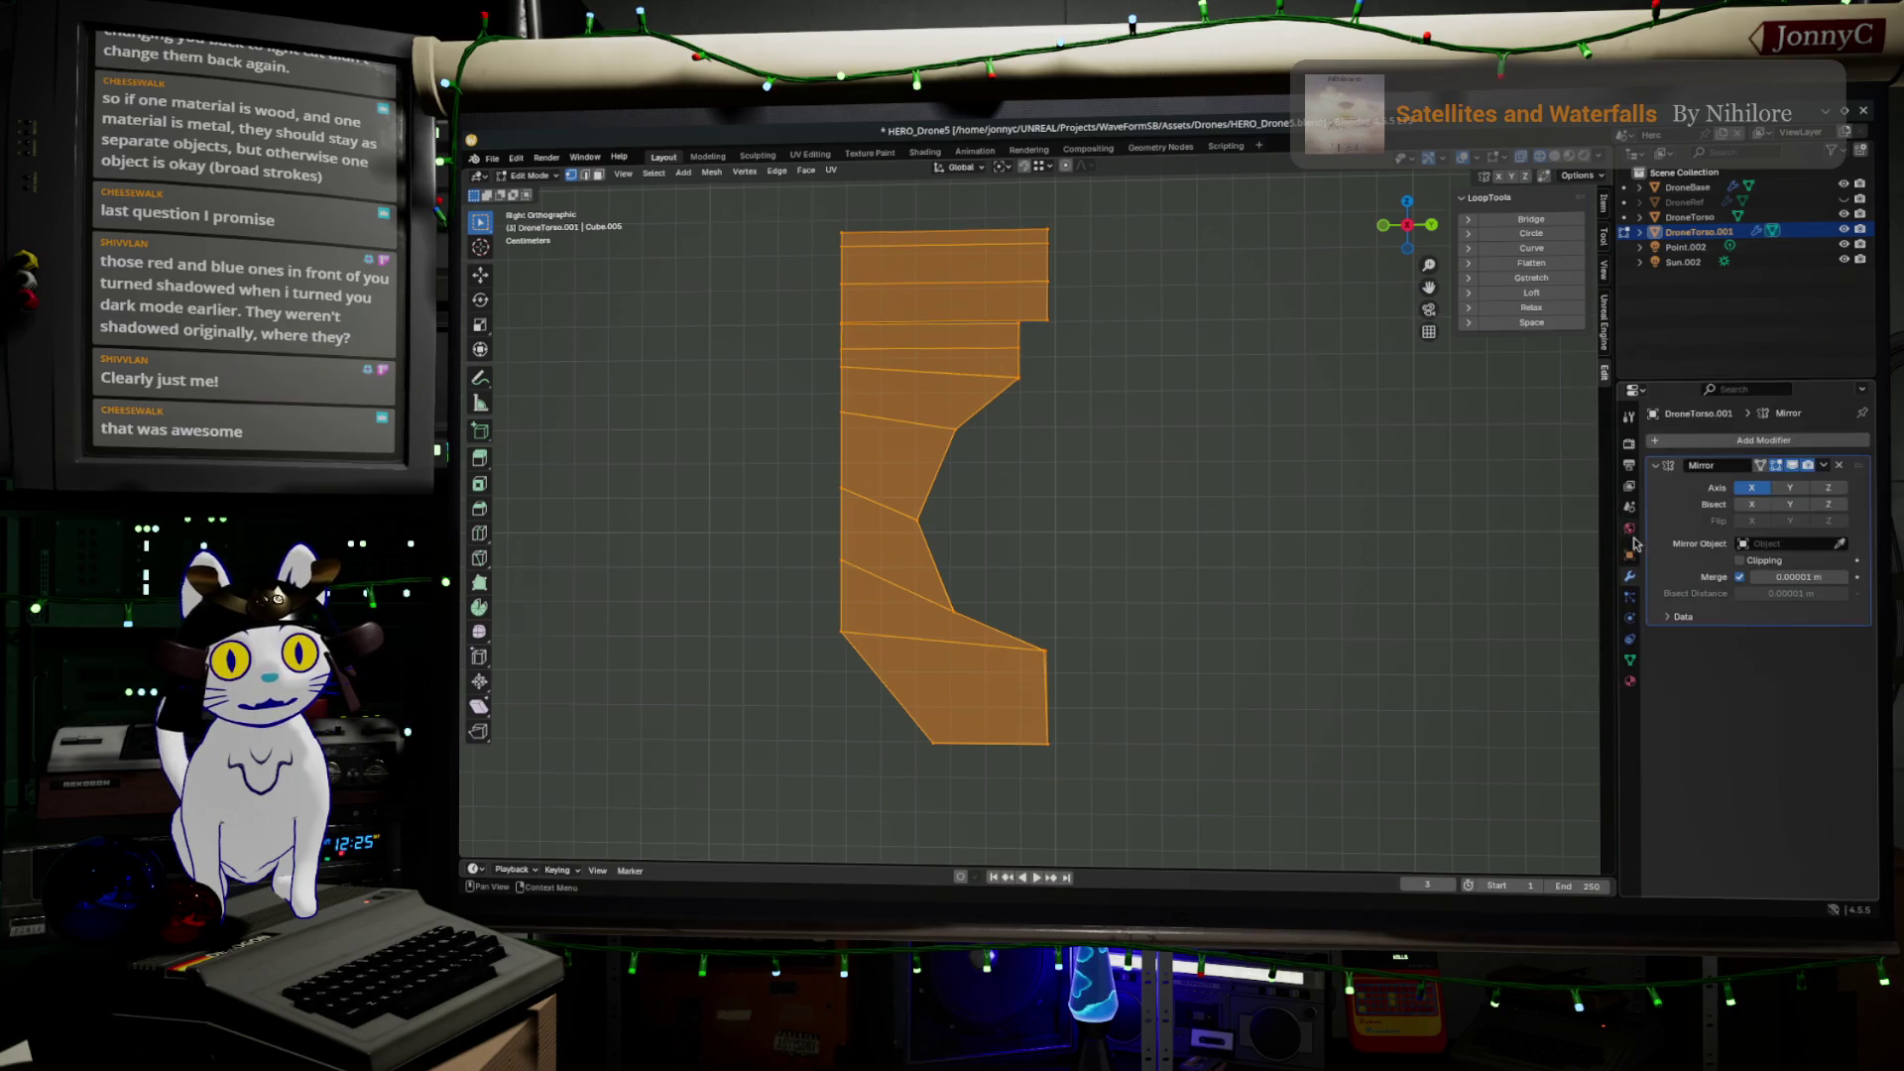
click(1790, 487)
Enable mirror clipping and move the top band faces along Y to meet the centre seam
click(1448, 543)
click(996, 375)
key(Tab)
key(Tab)
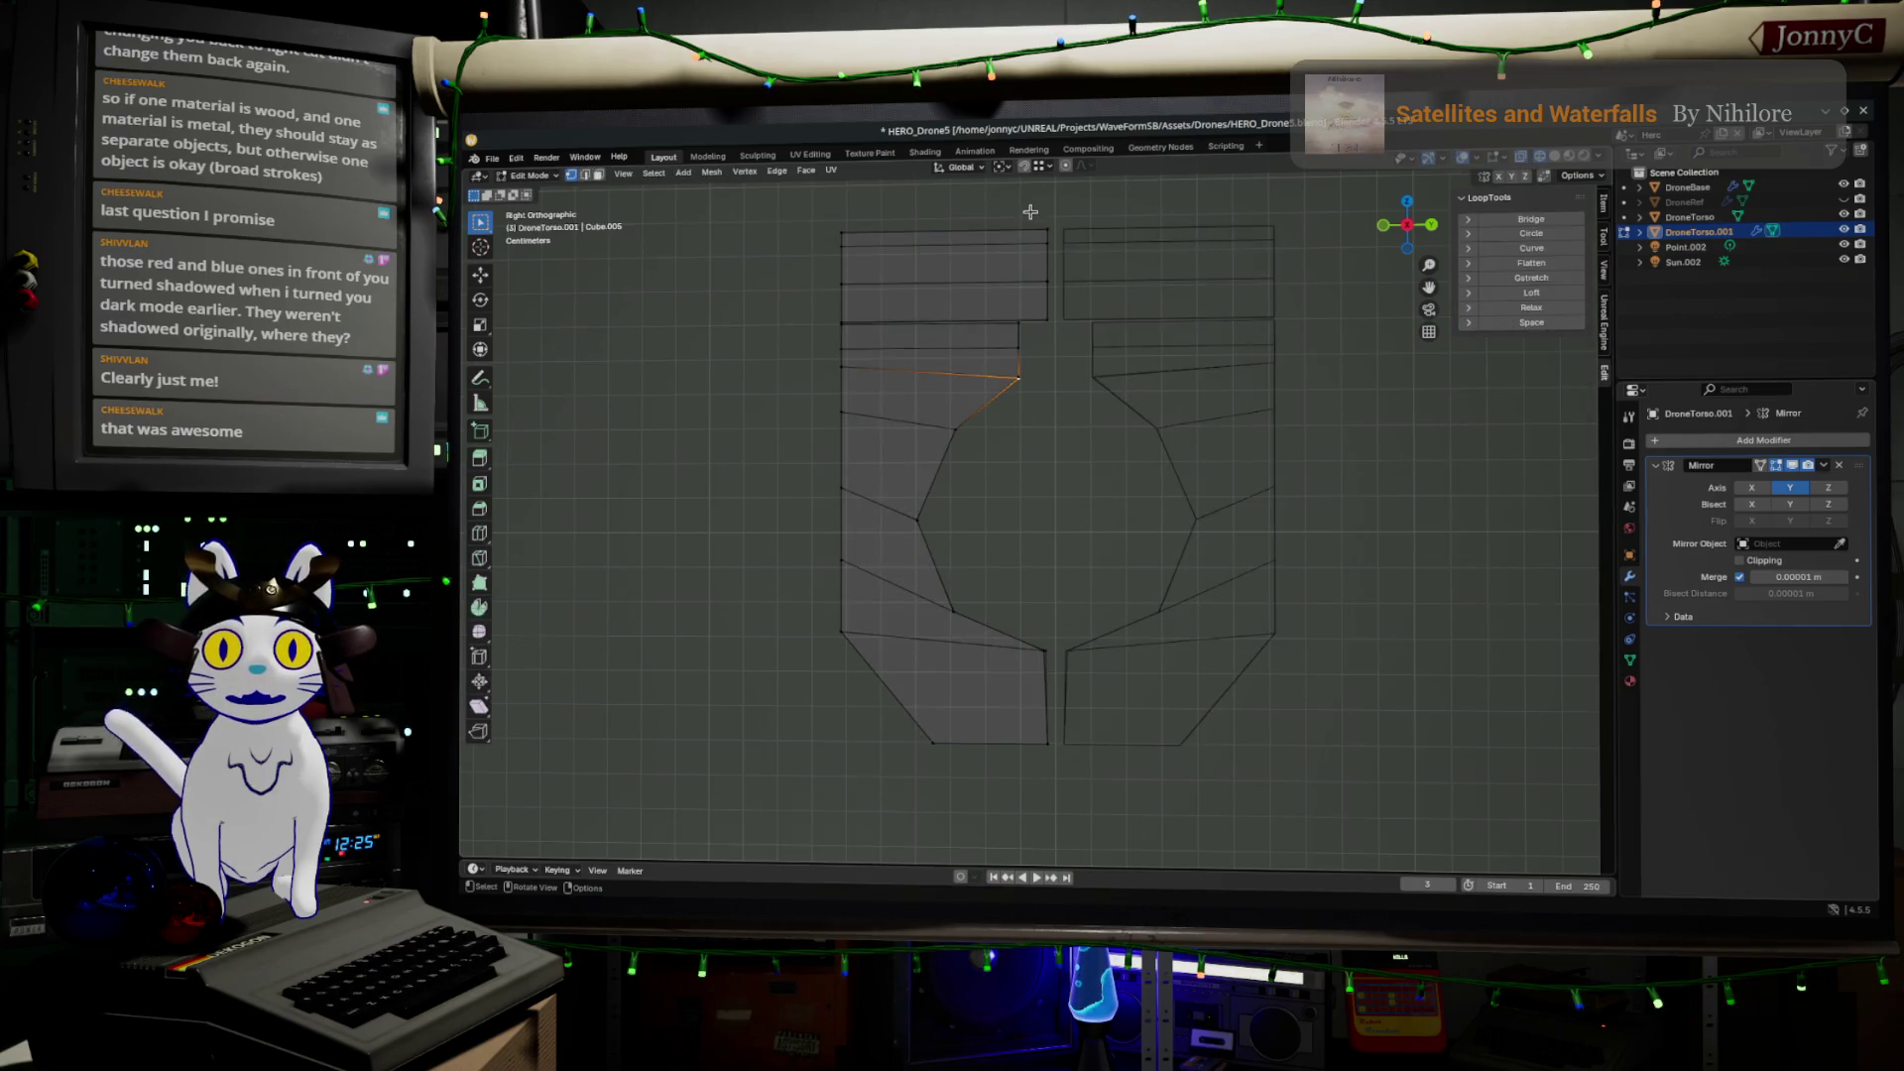
click(1077, 319)
scroll(1086, 303, up, 2)
shift+middle_drag(1088, 294, 1045, 544)
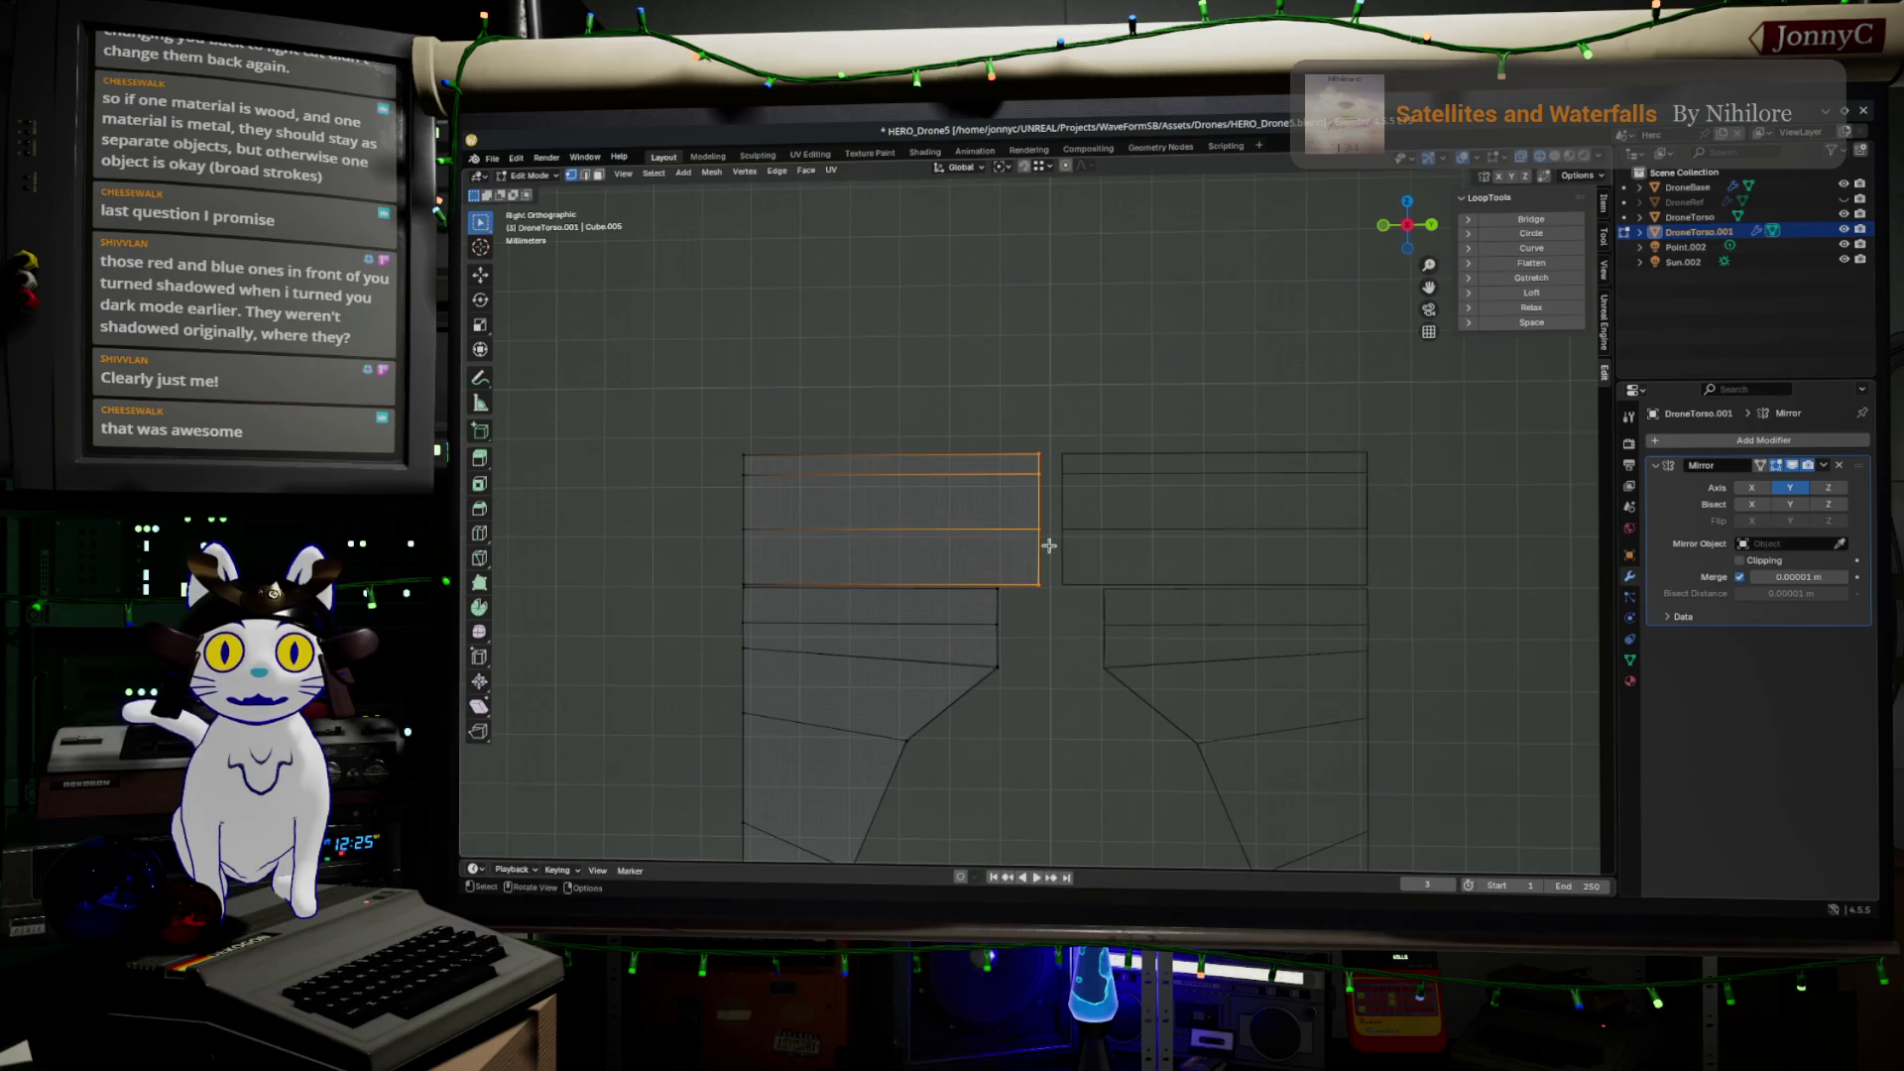
key(g)
click(1079, 539)
click(1741, 560)
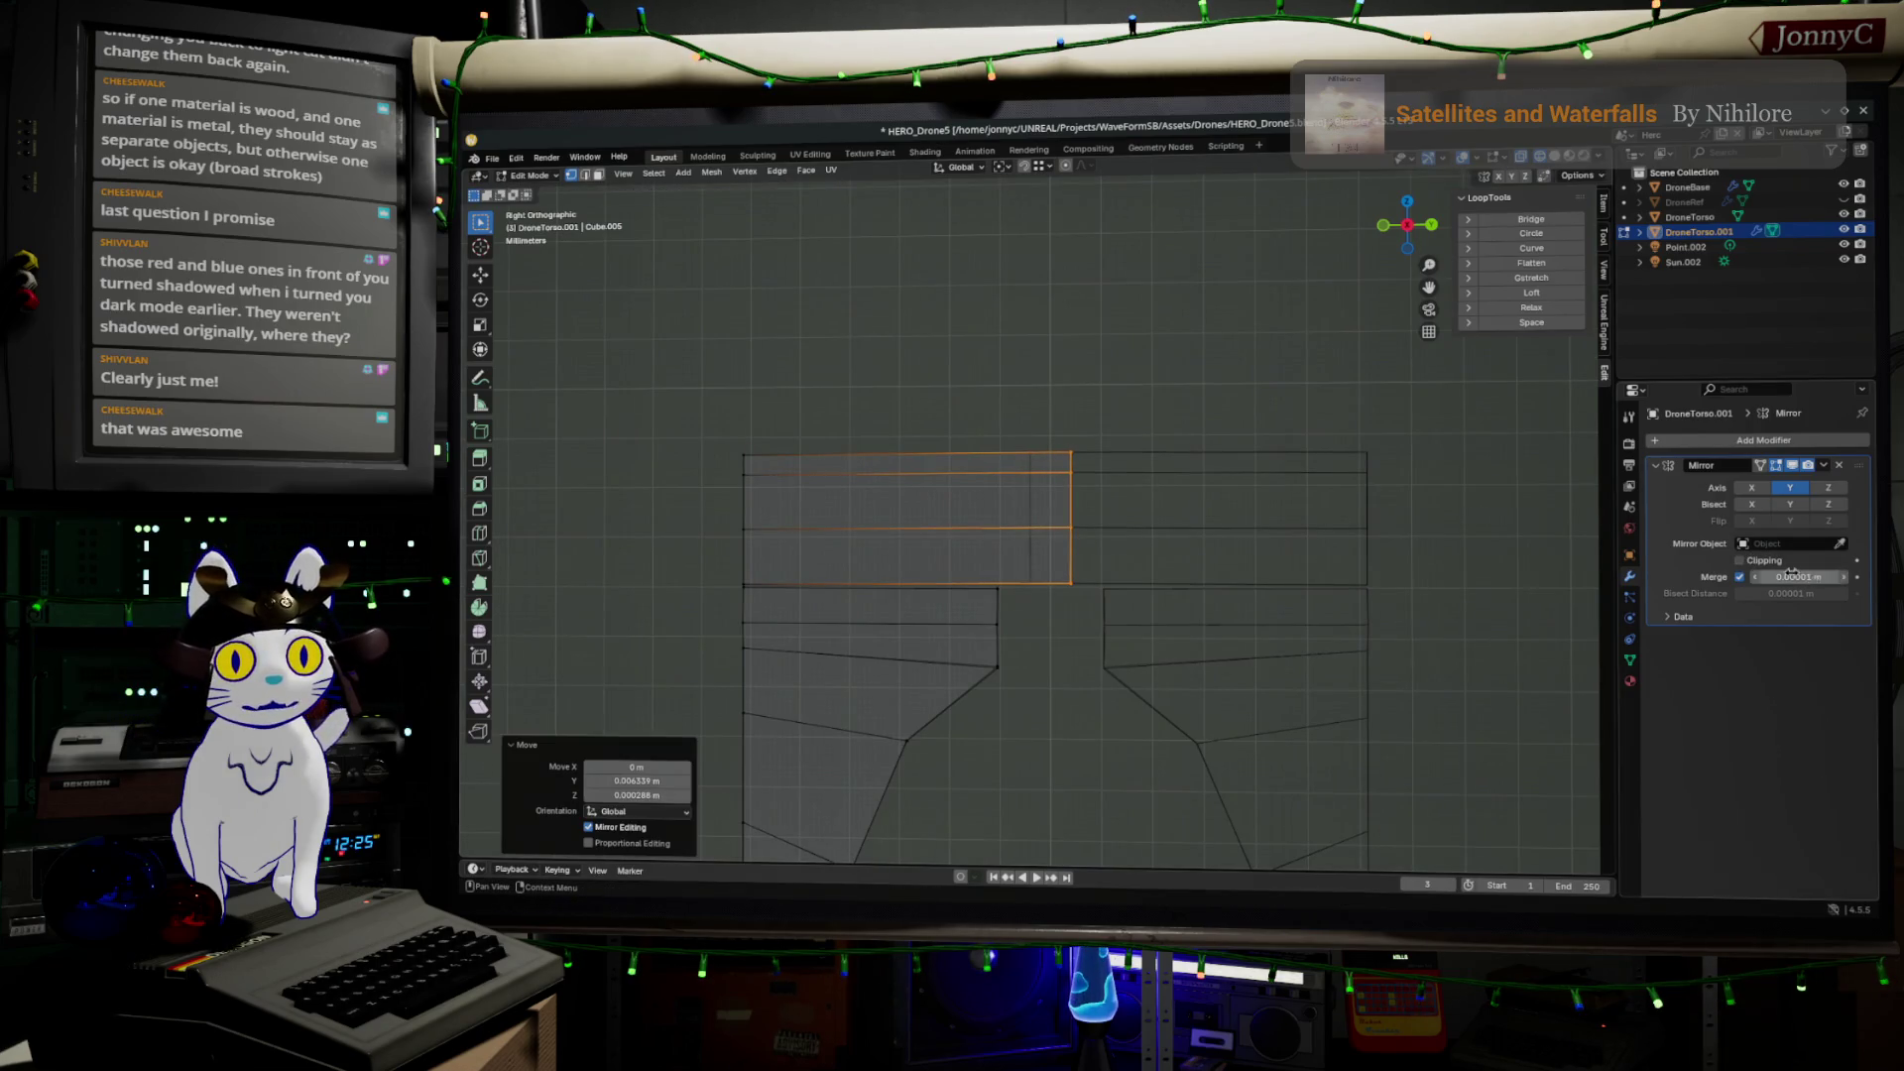
key(g)
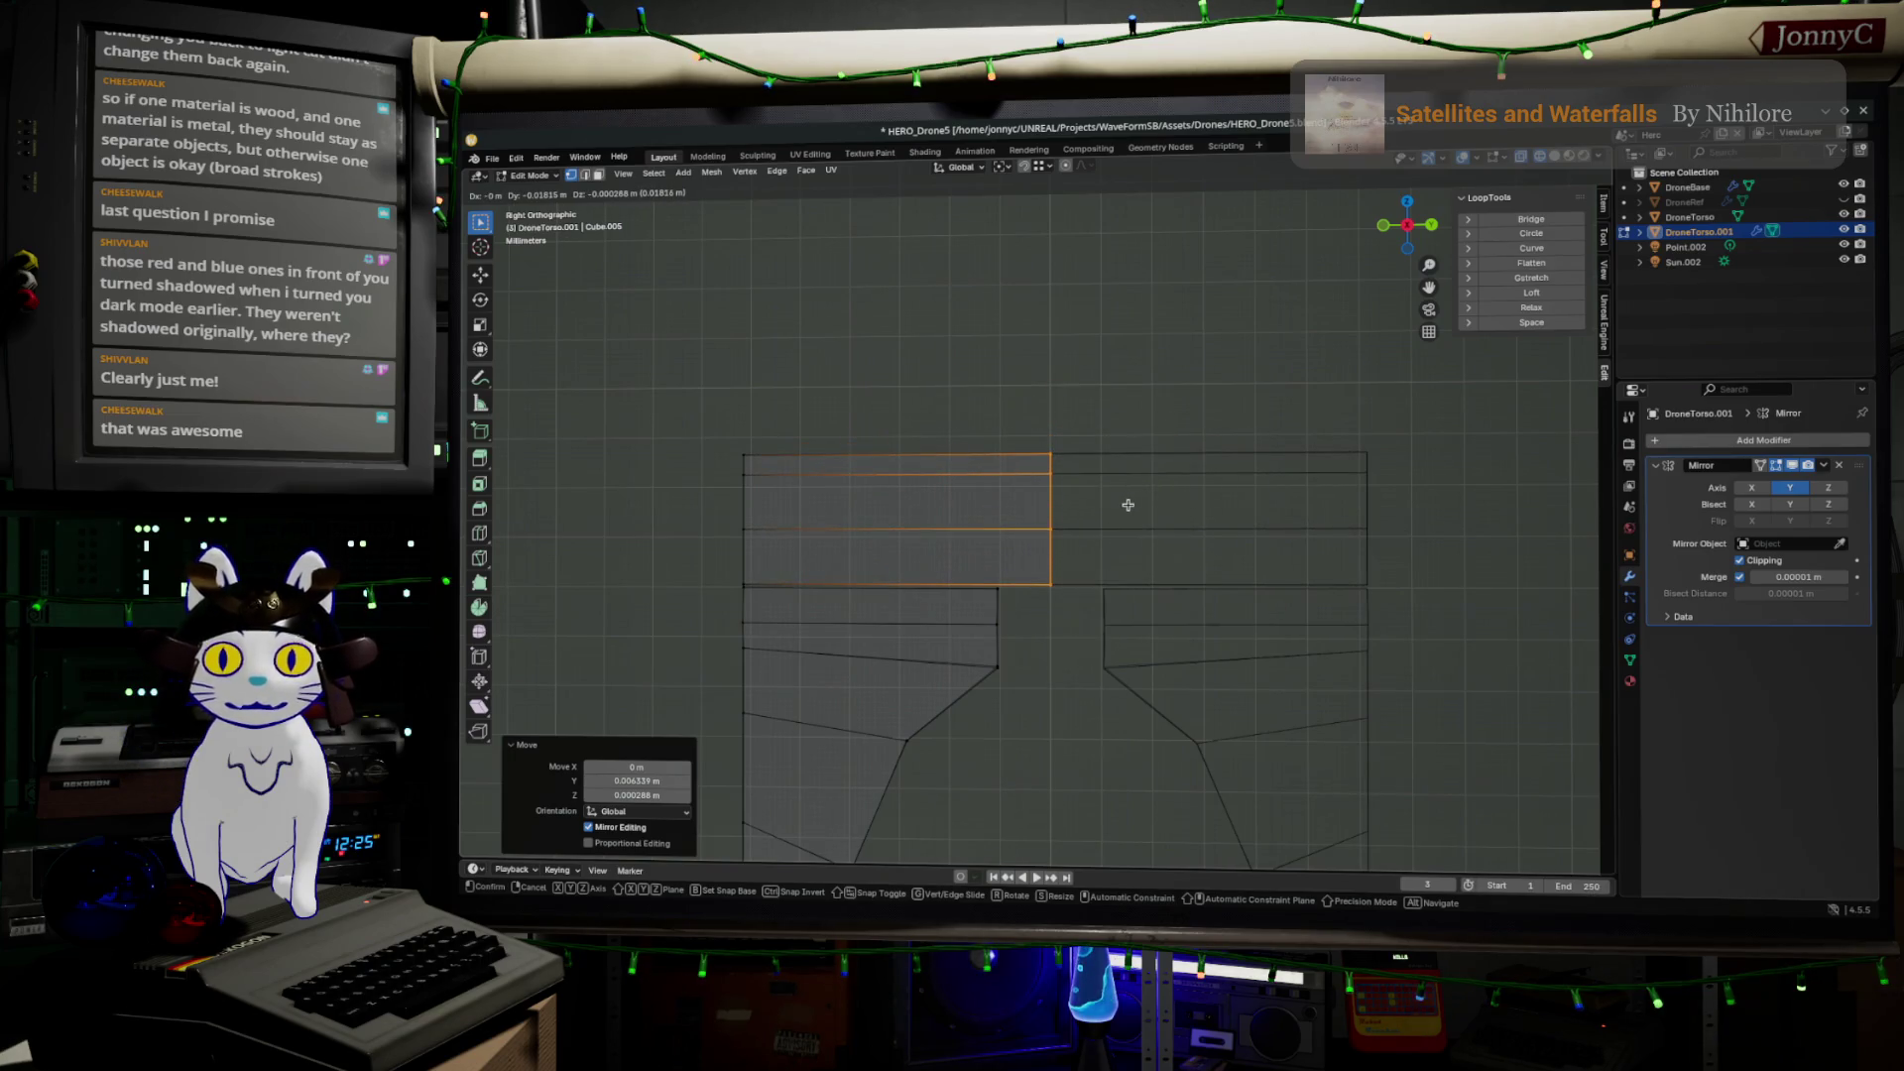
key(y)
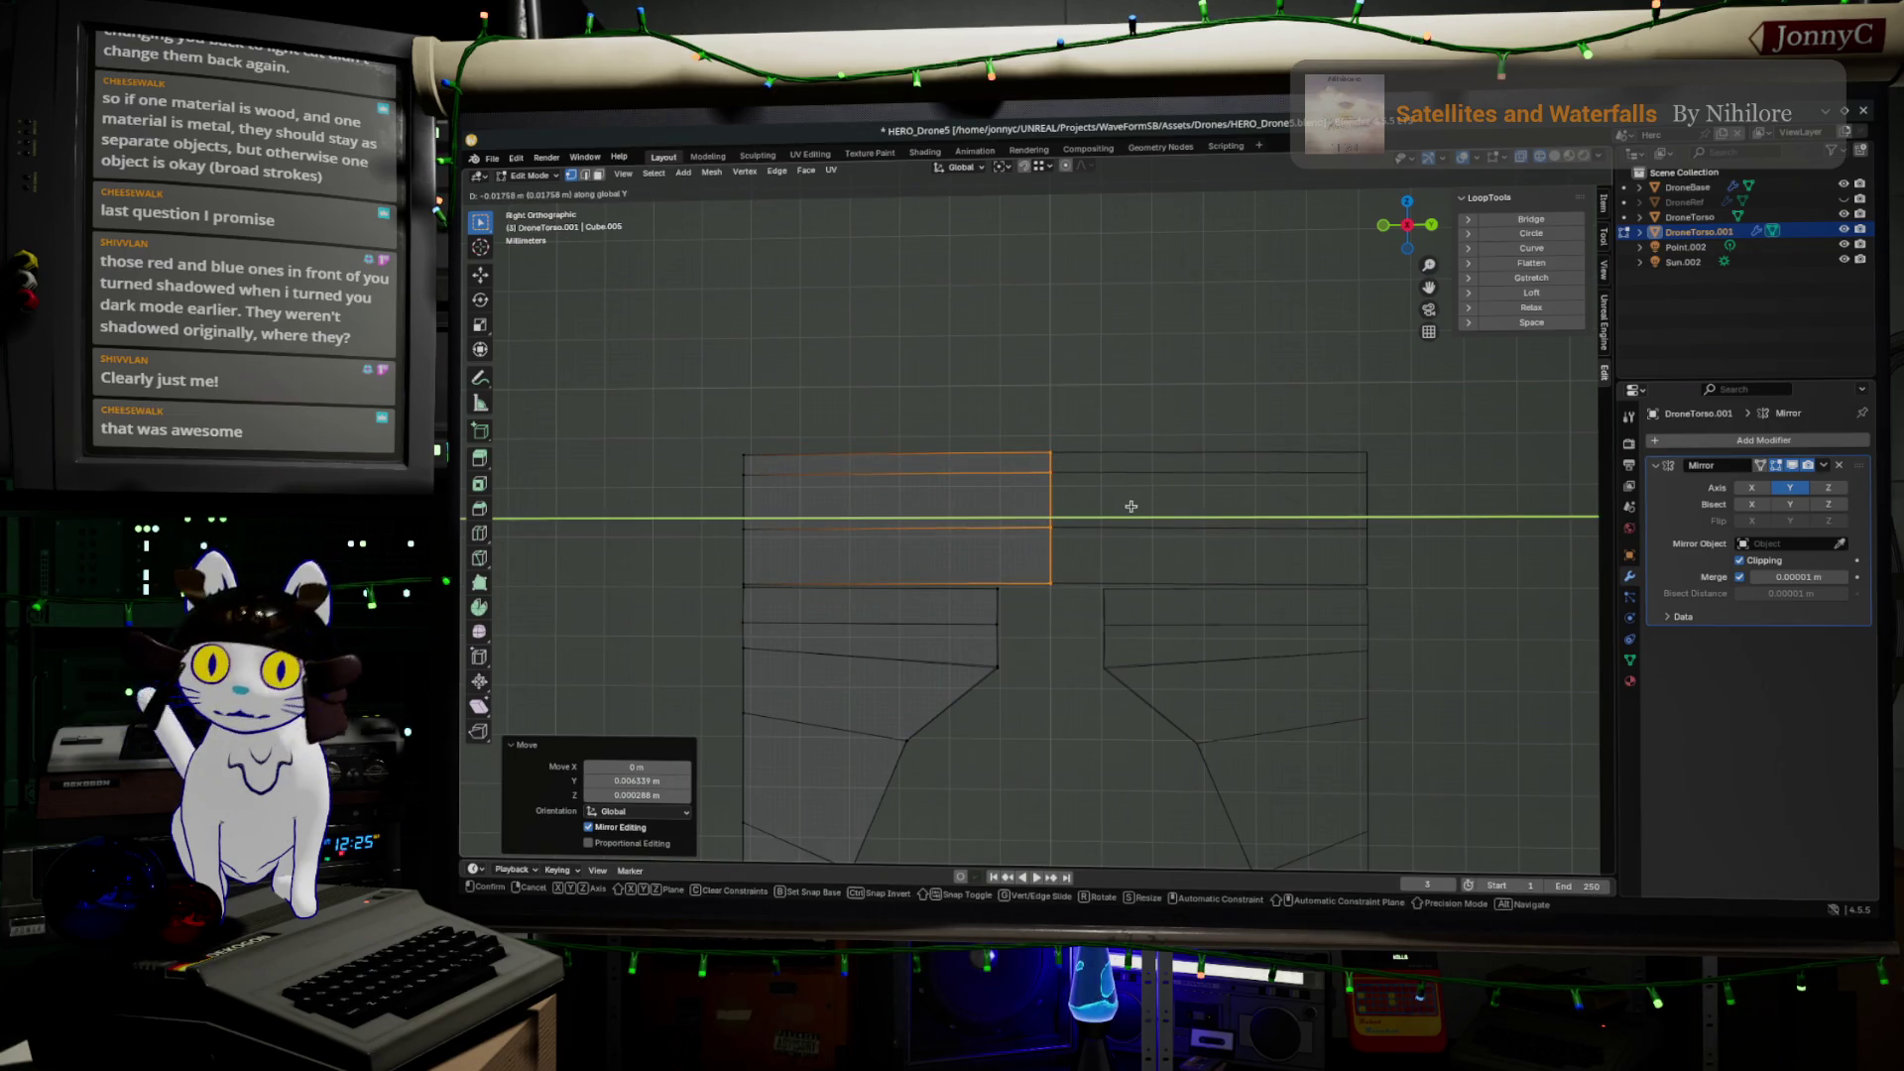
click(1136, 508)
Shift the upper and lower inner corner vertices slightly inward, including a −0.0054 m Y move
shift+middle_drag(1156, 634, 1249, 378)
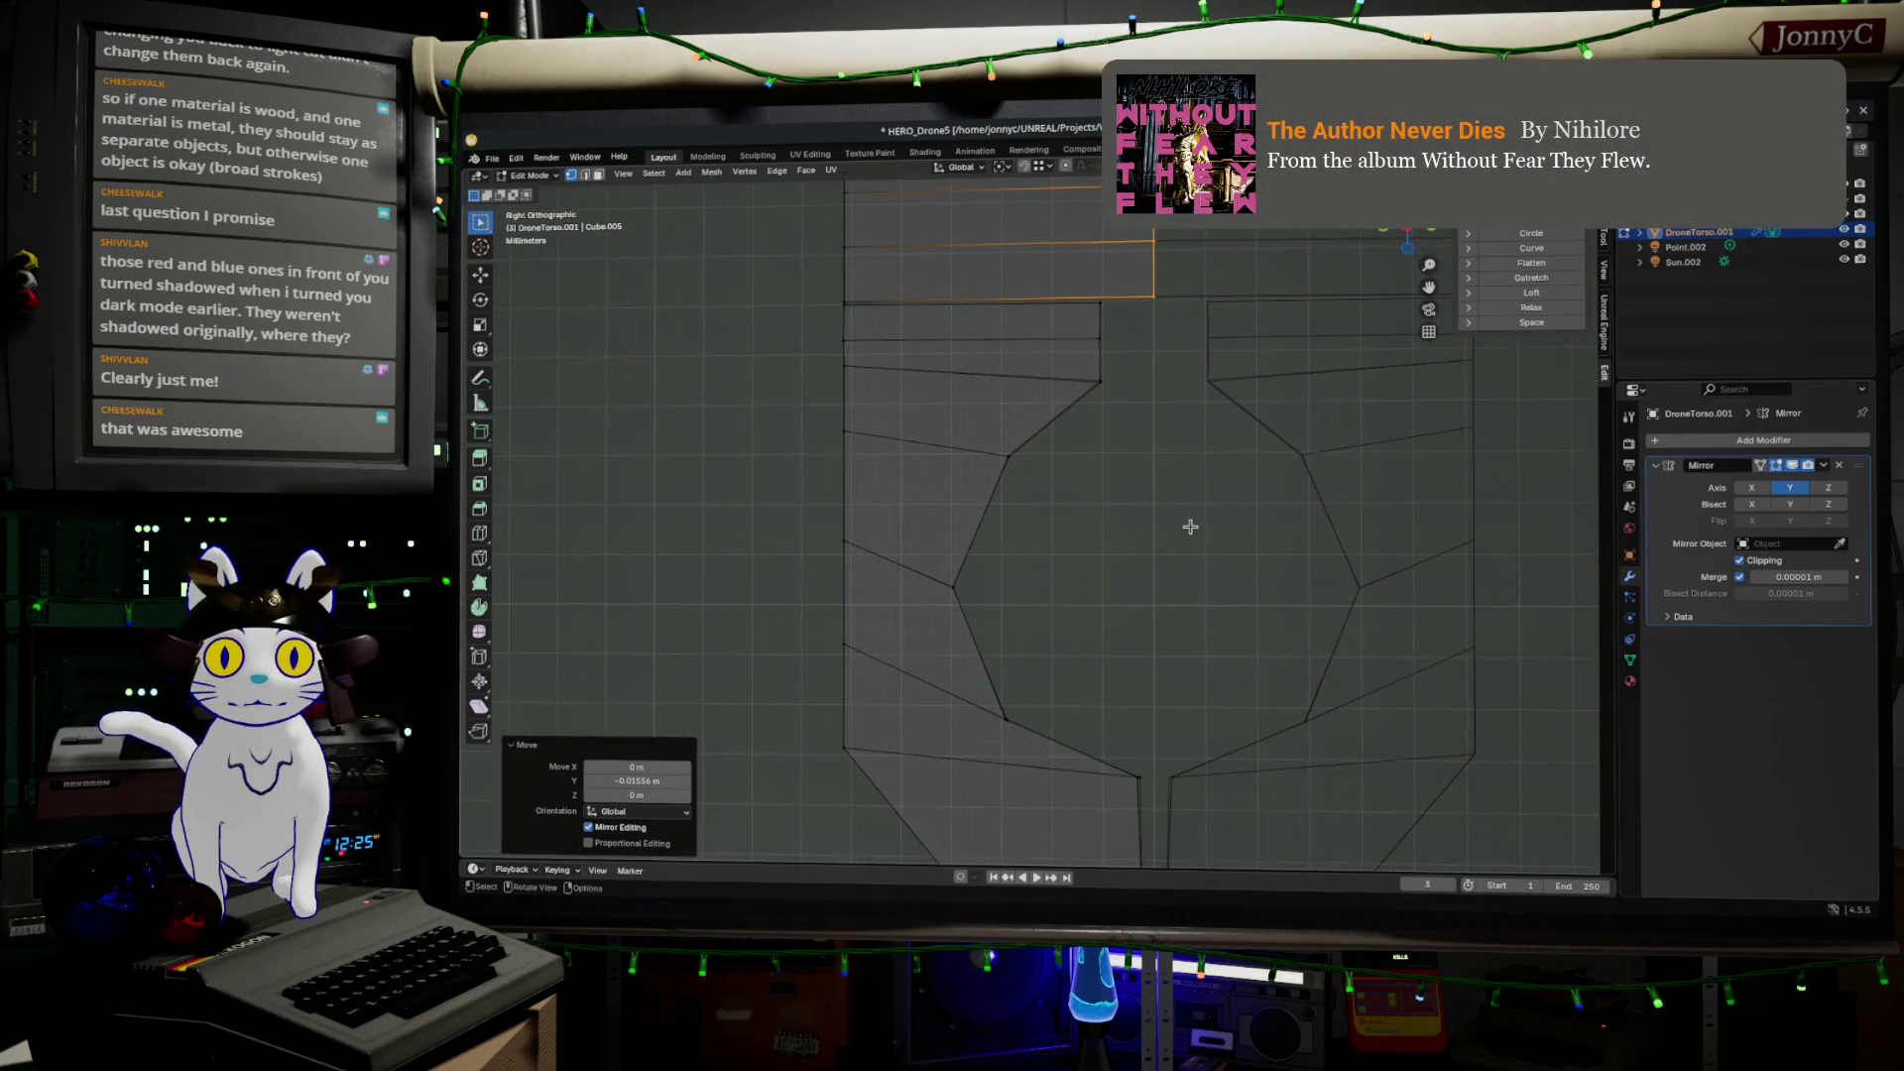
scroll(1114, 391, up, 1)
shift+middle_drag(1114, 391, 1181, 536)
drag(1169, 424, 1206, 474)
shift+middle_drag(1206, 474, 1032, 545)
scroll(1033, 544, up, 2)
key(g)
click(1085, 538)
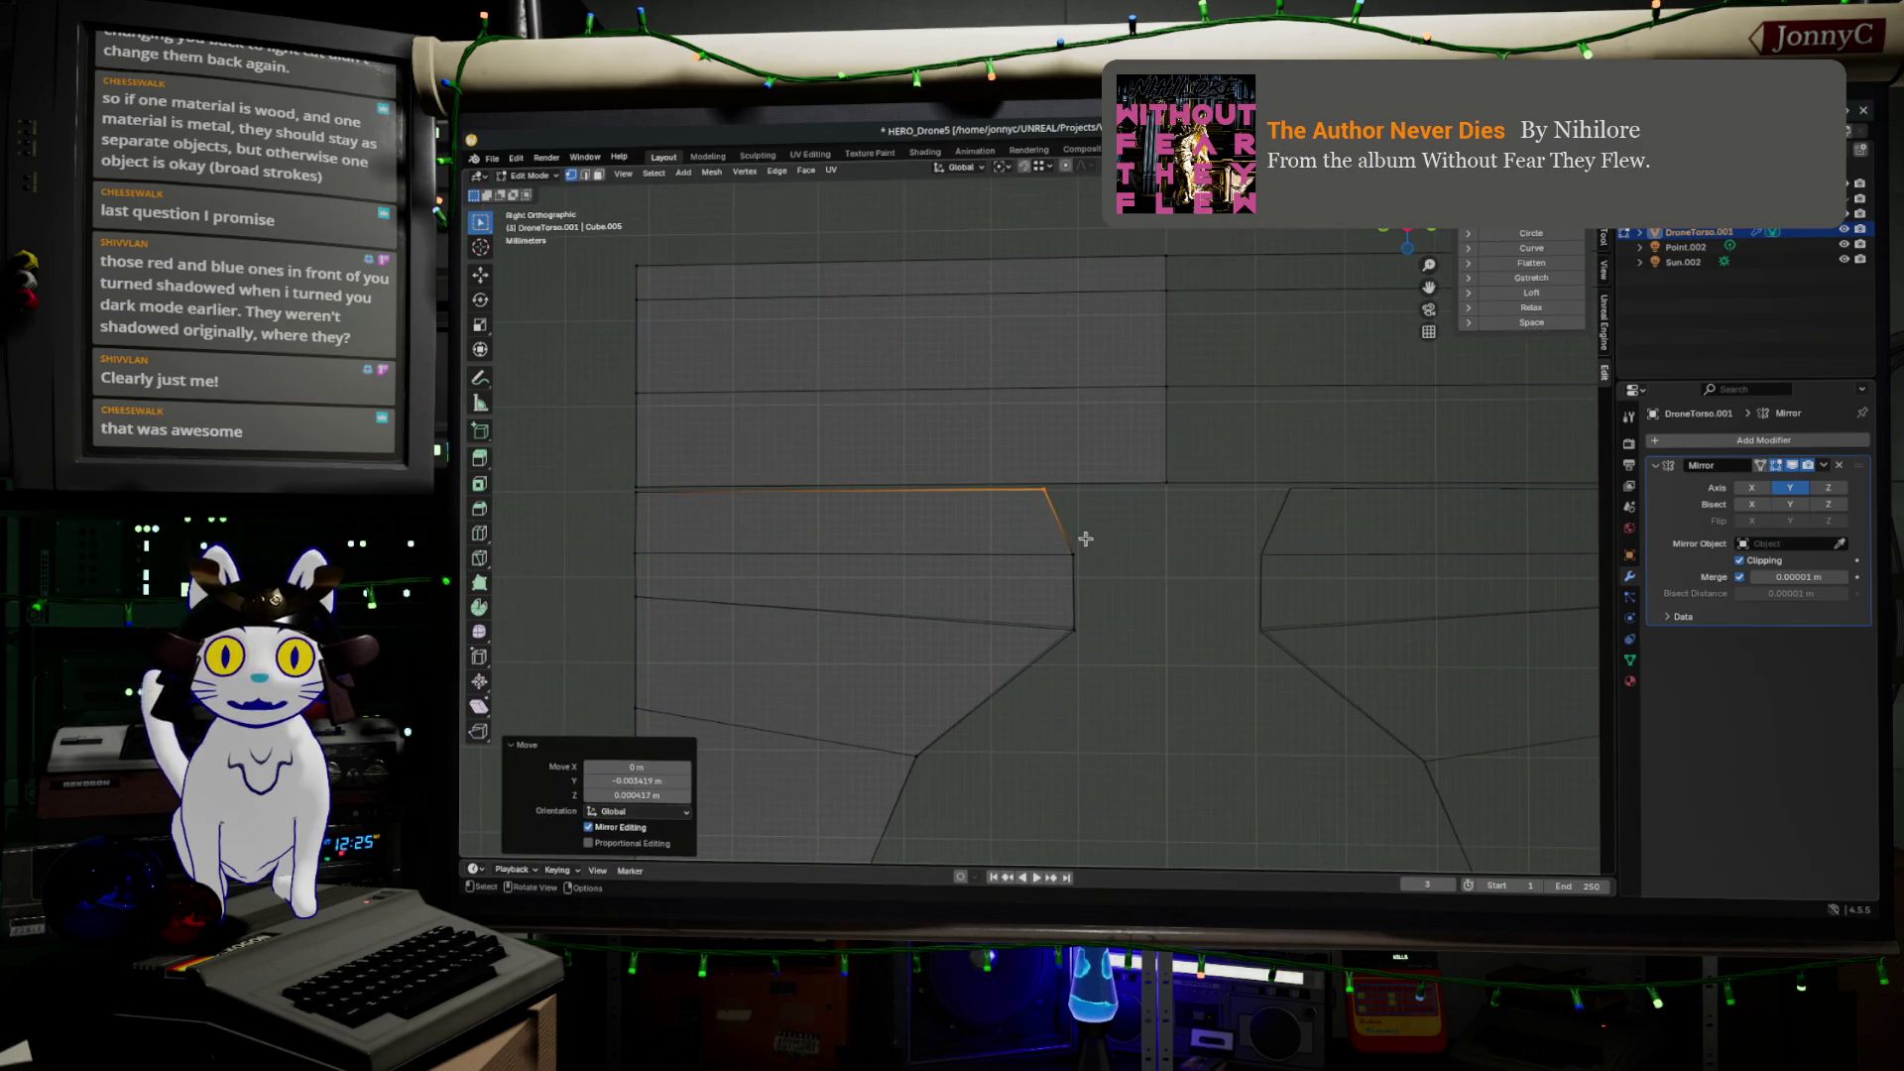
click(1079, 633)
key(g)
click(1107, 674)
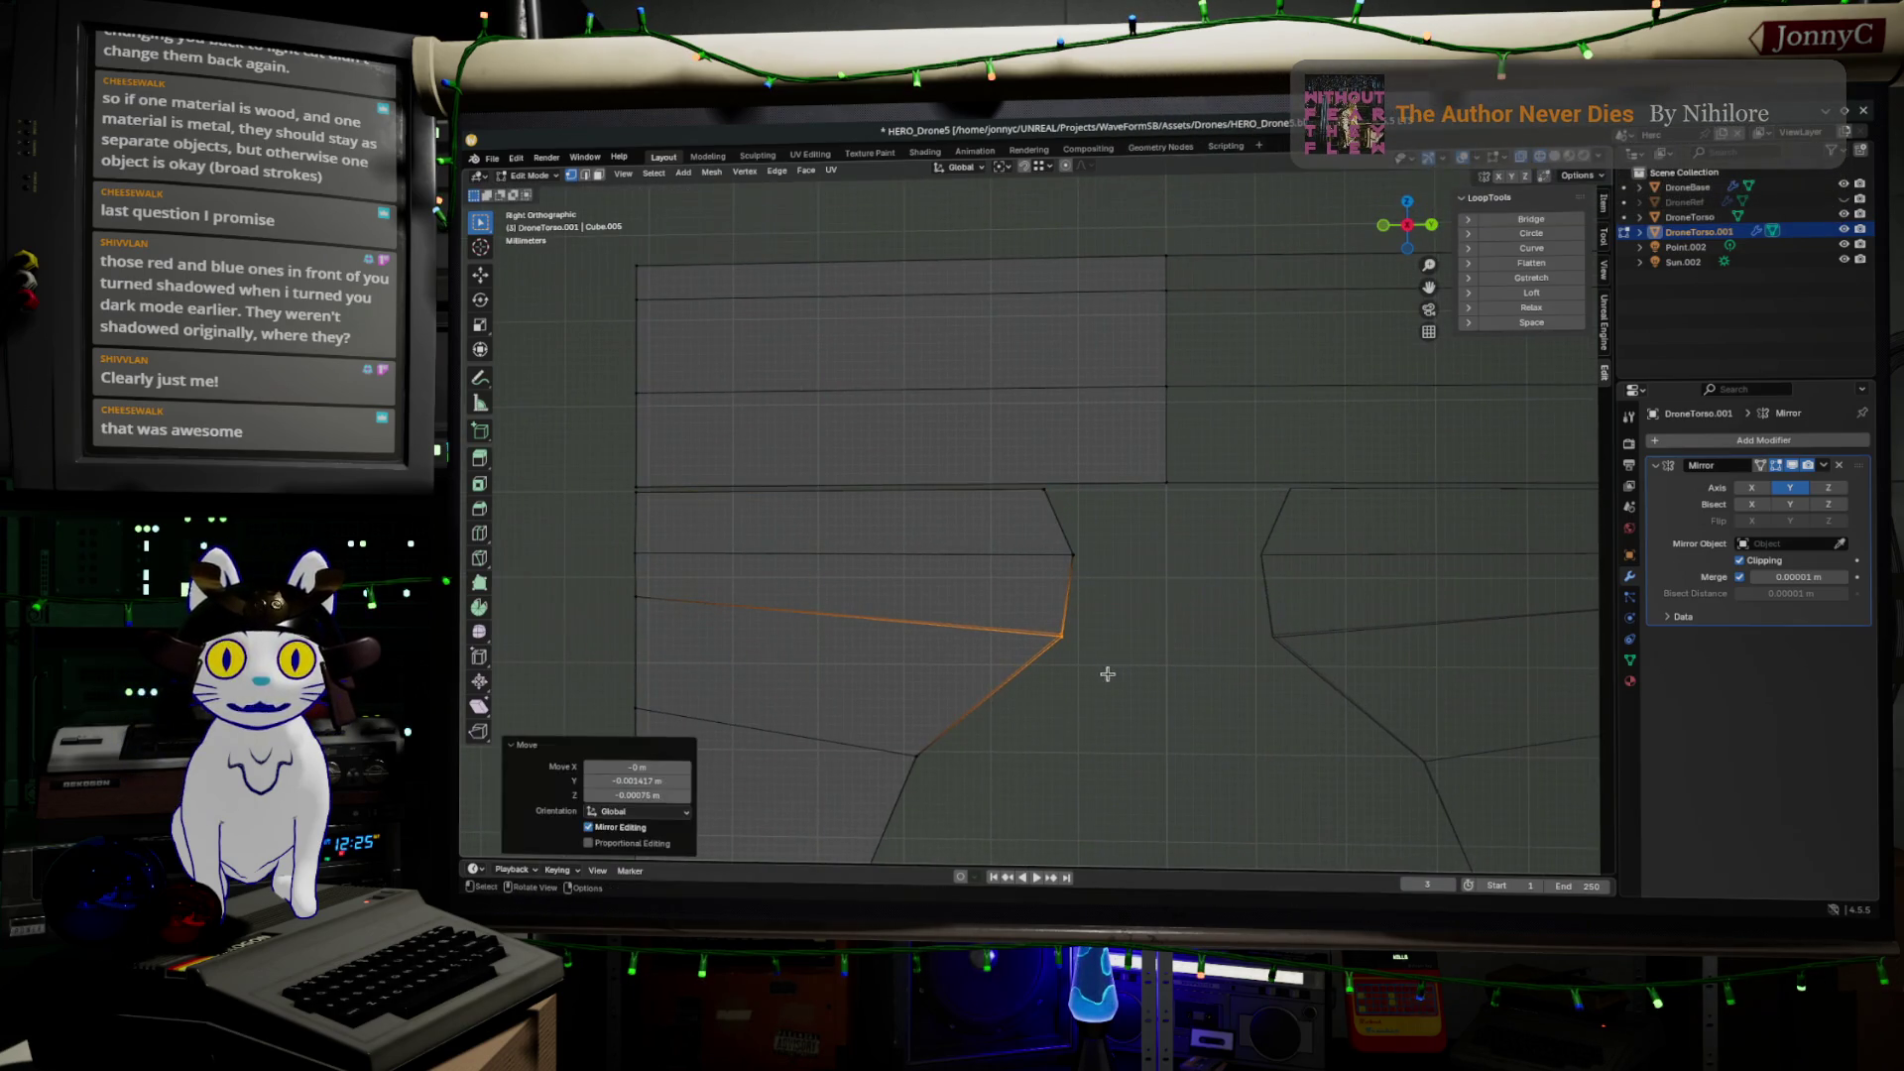
mouse_move(999, 637)
middle_down()
mouse_move(986, 569)
mouse_move(1035, 625)
mouse_move(1127, 621)
mouse_move(1140, 663)
middle_up()
middle_drag(943, 463, 907, 437)
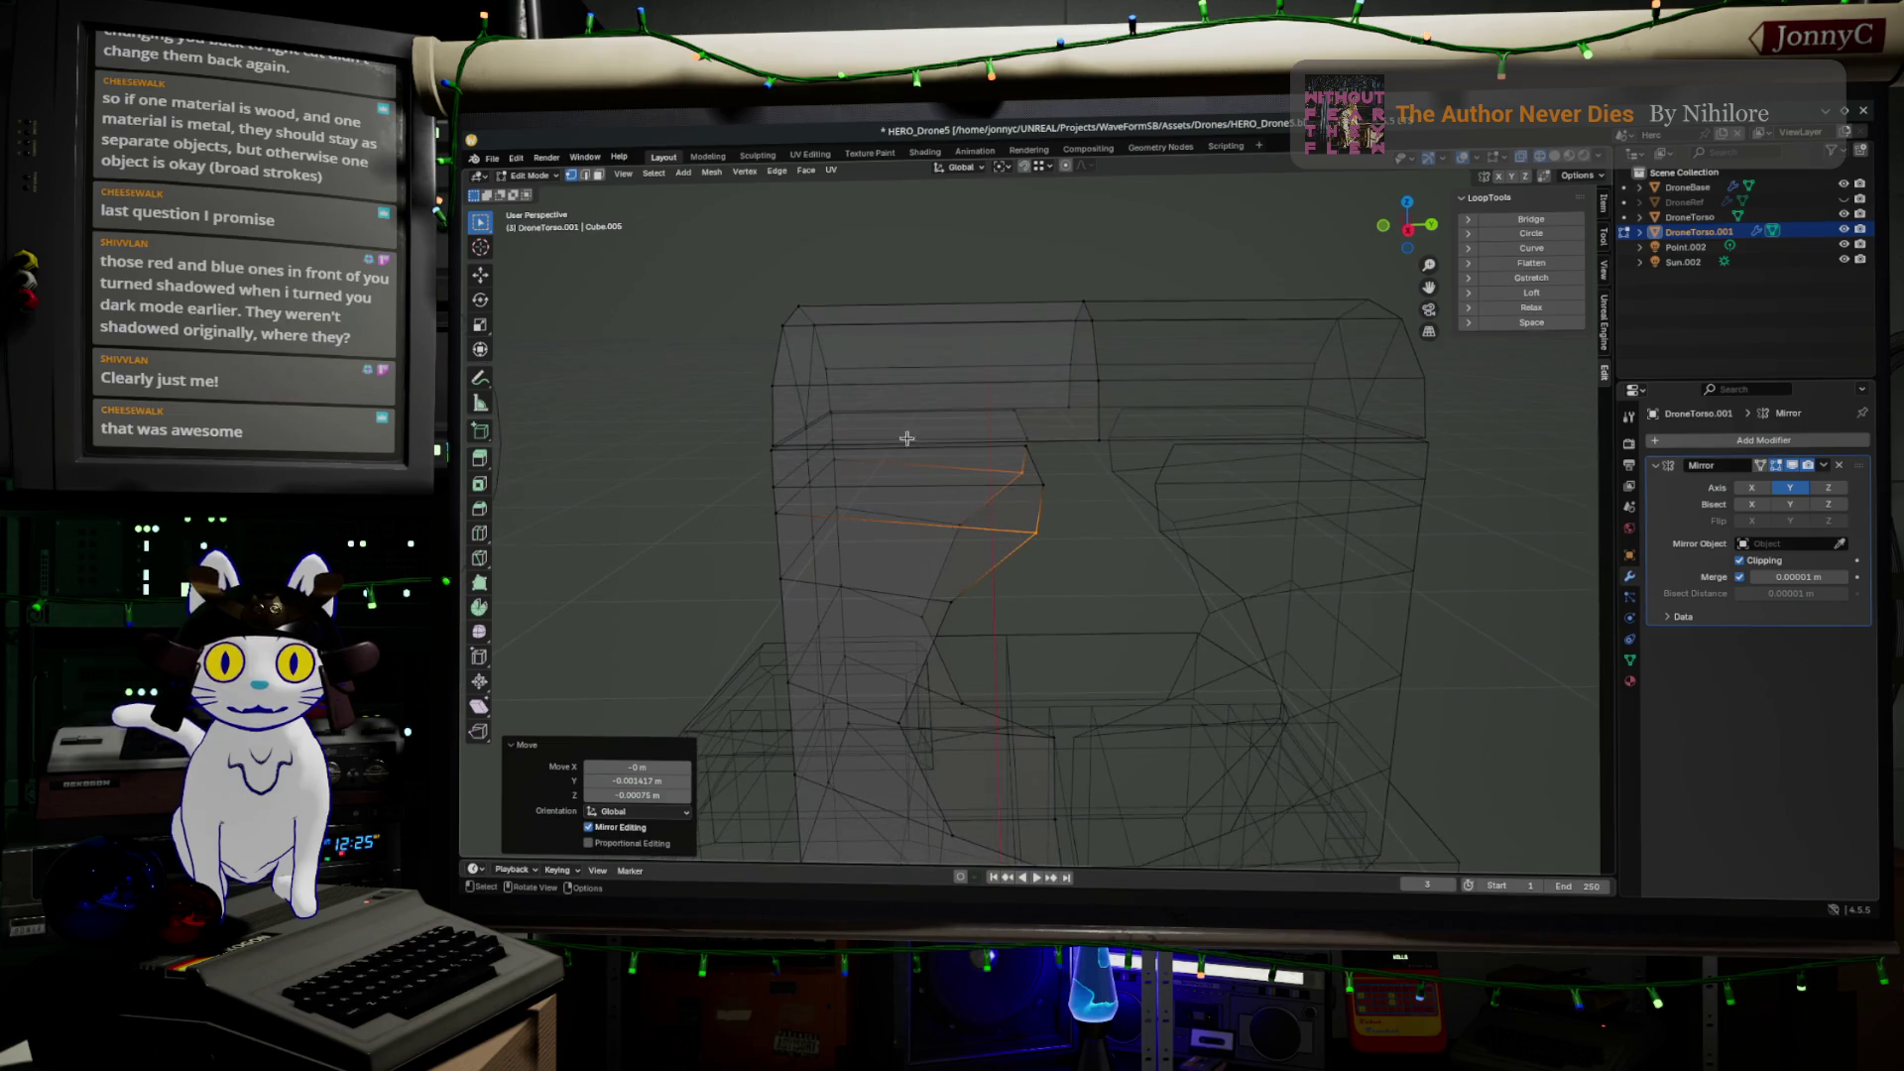
Select the torso's top edge vertices and frame them close up in Right Orthographic view
click(795, 325)
shift+click(1081, 321)
middle_drag(1082, 321, 936, 374)
scroll(935, 373, up, 3)
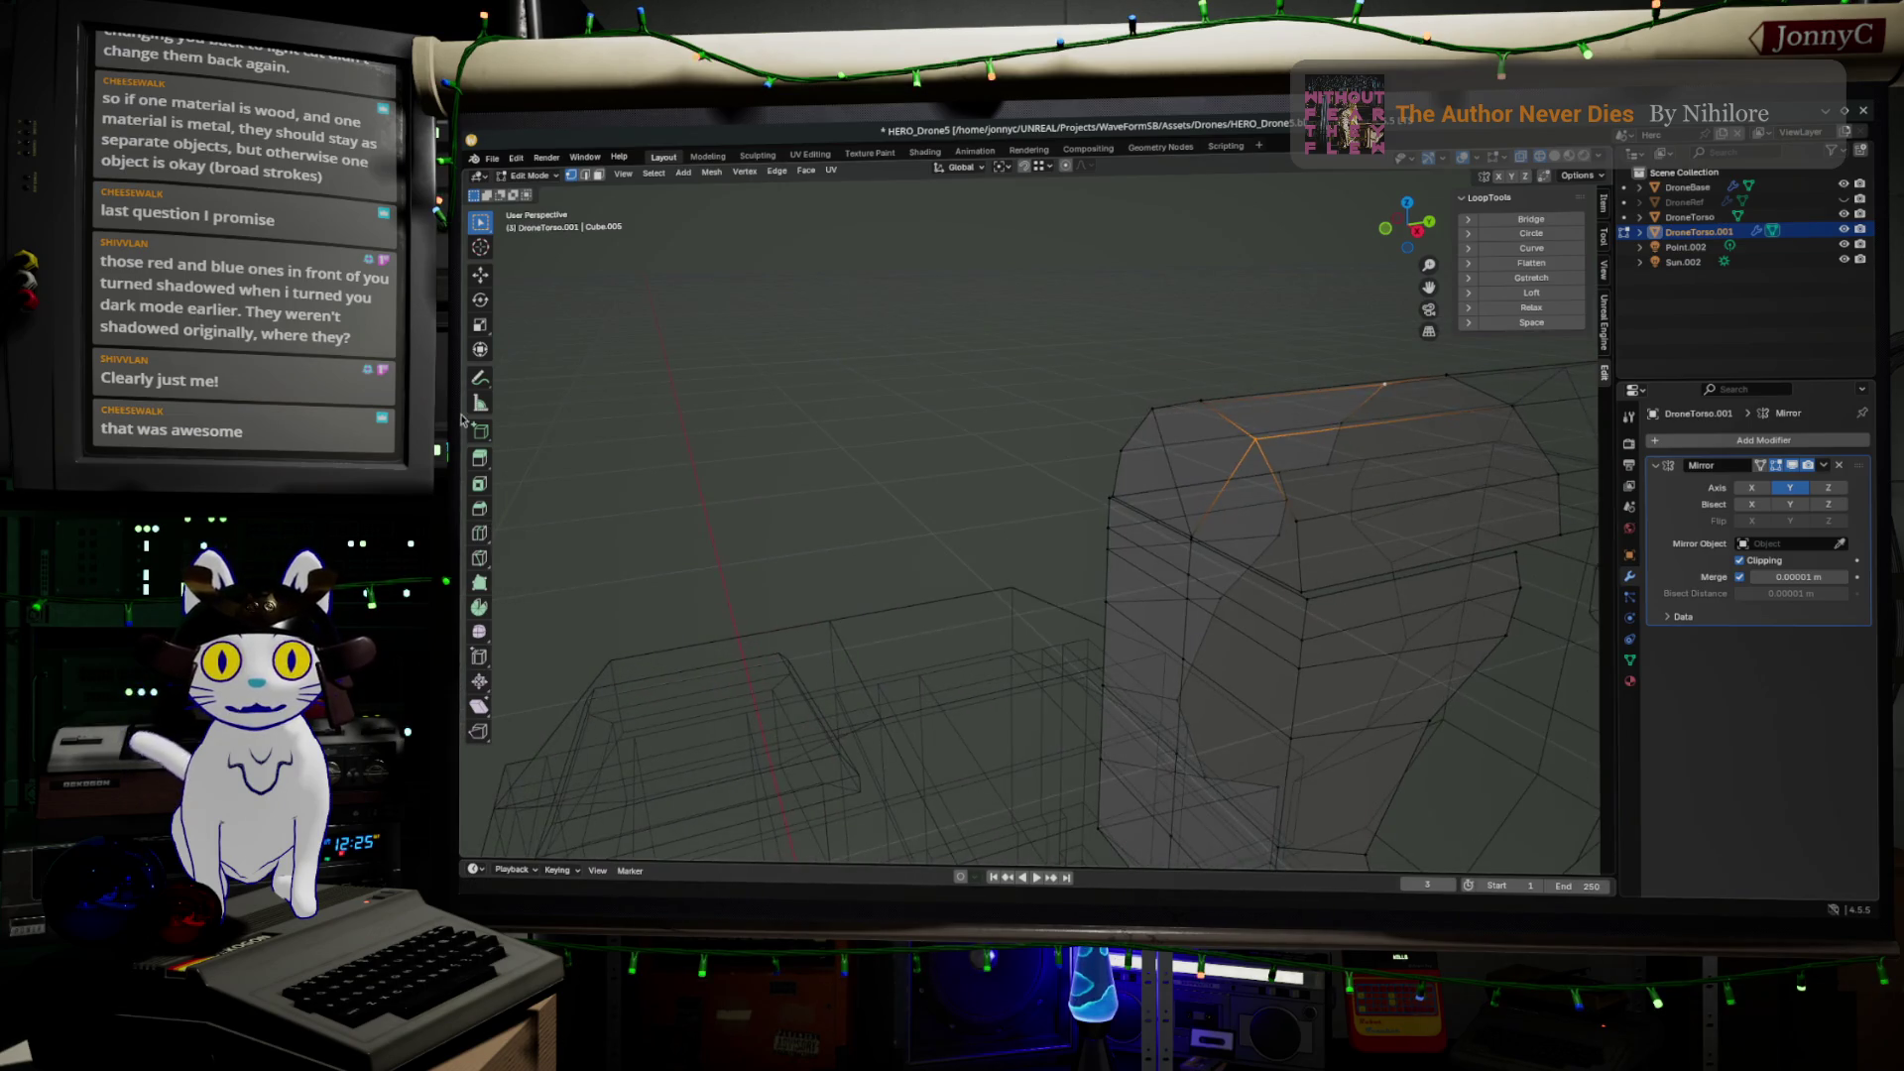
middle_drag(940, 470, 1139, 459)
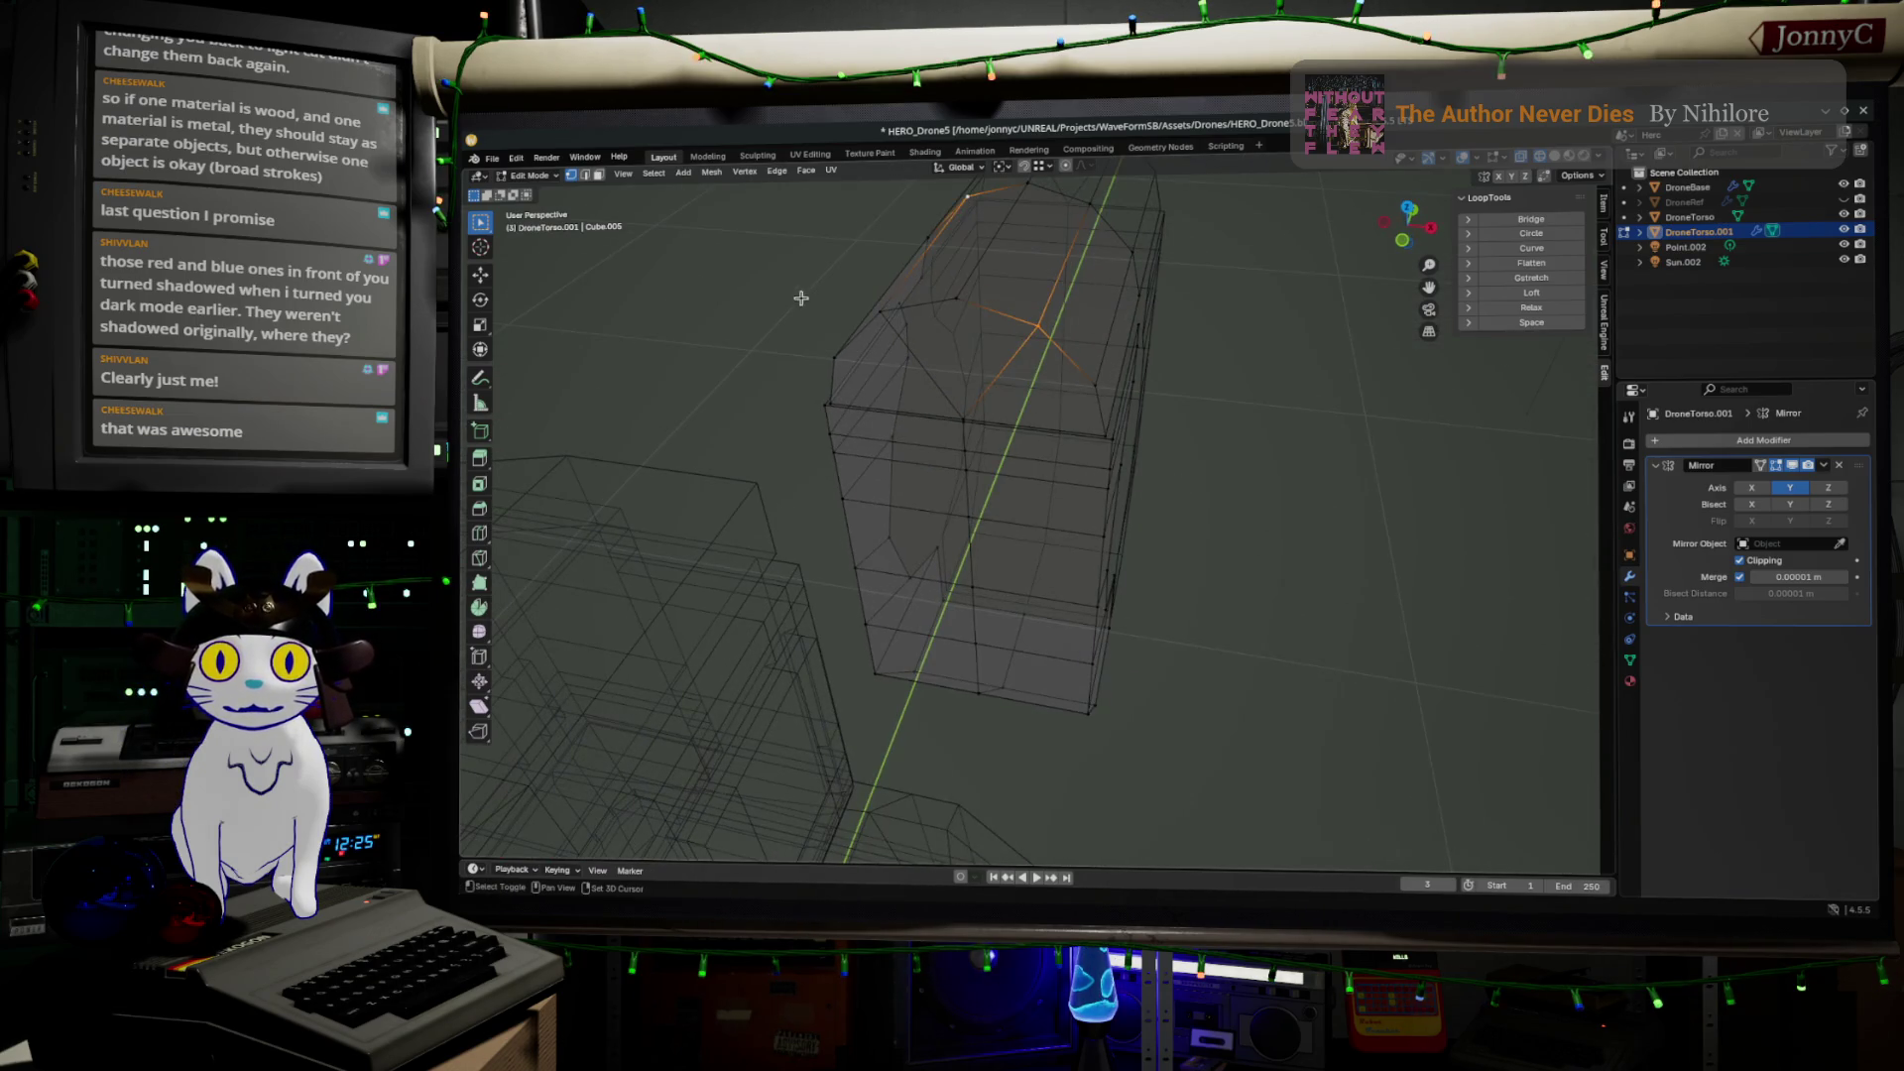
shift+click(884, 312)
shift+click(1090, 207)
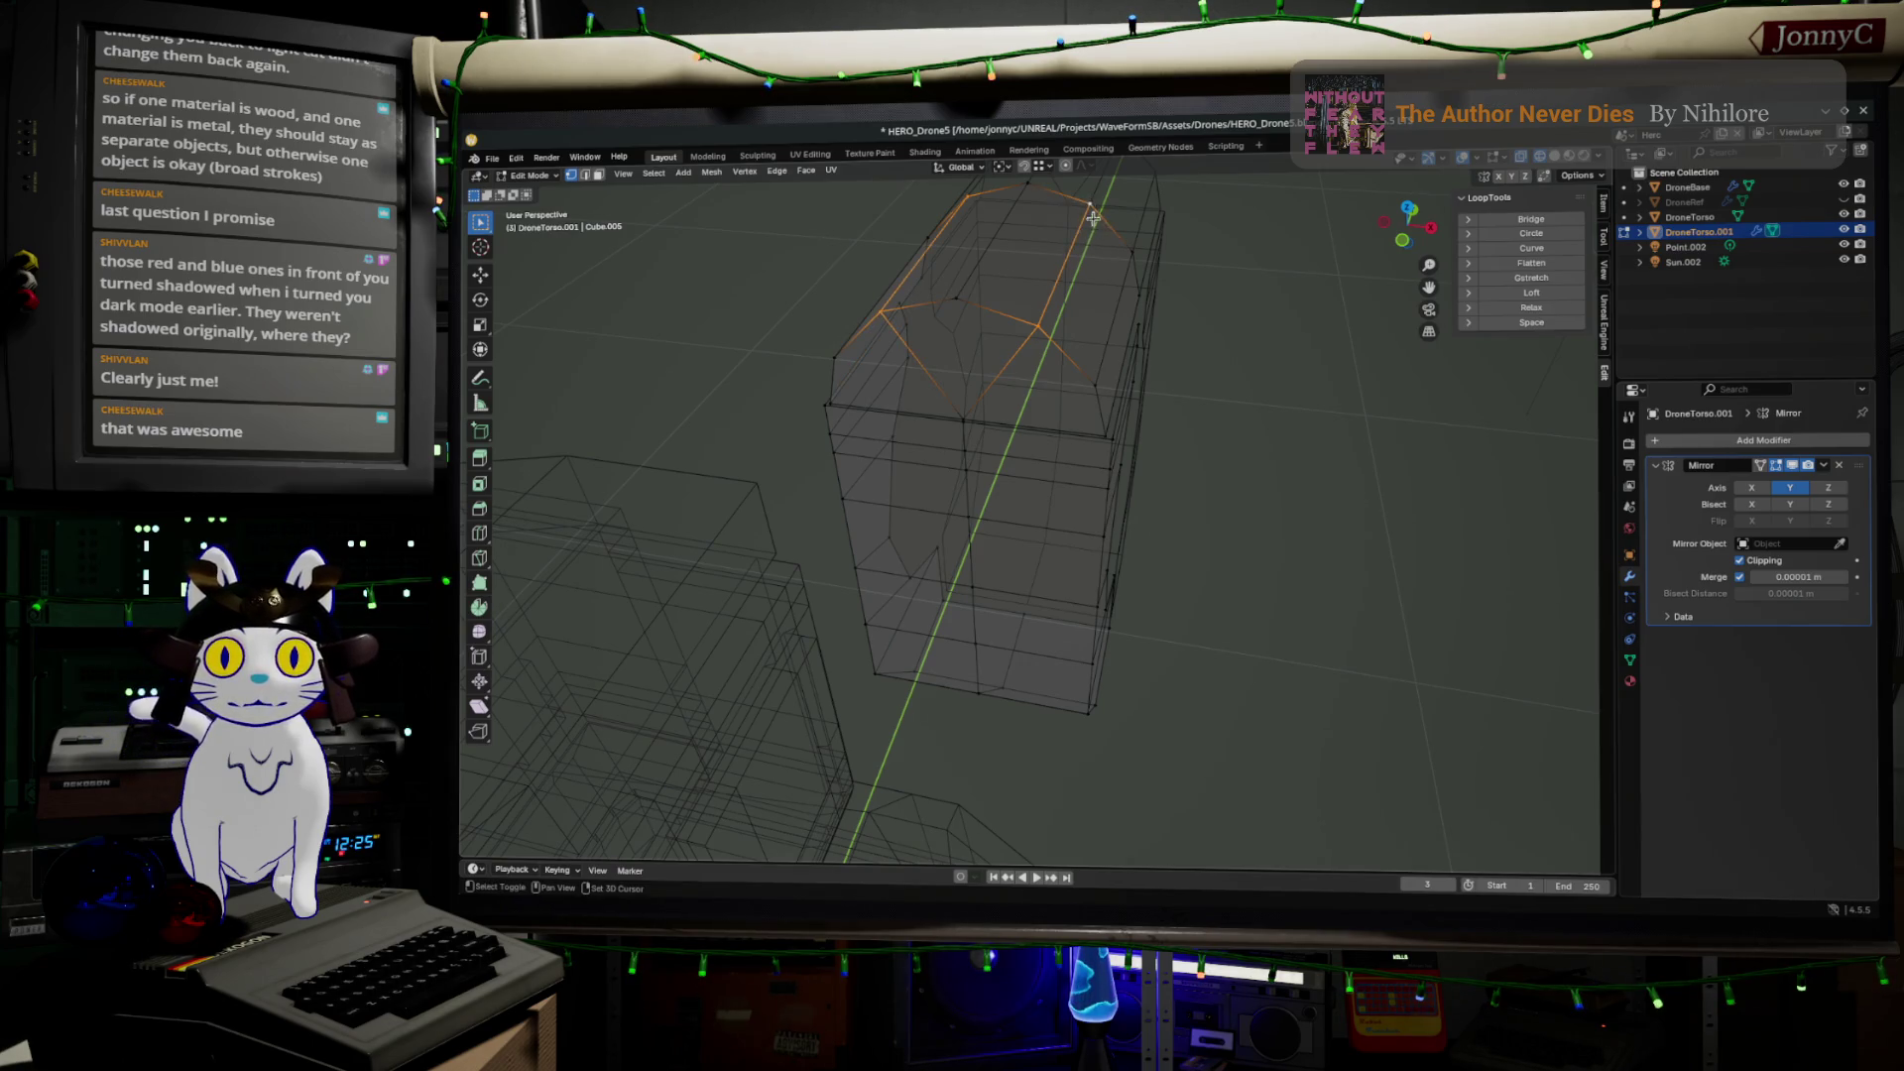
click(1430, 228)
mouse_move(1325, 529)
shift+middle_down()
mouse_move(1254, 680)
mouse_move(956, 601)
shift+middle_up()
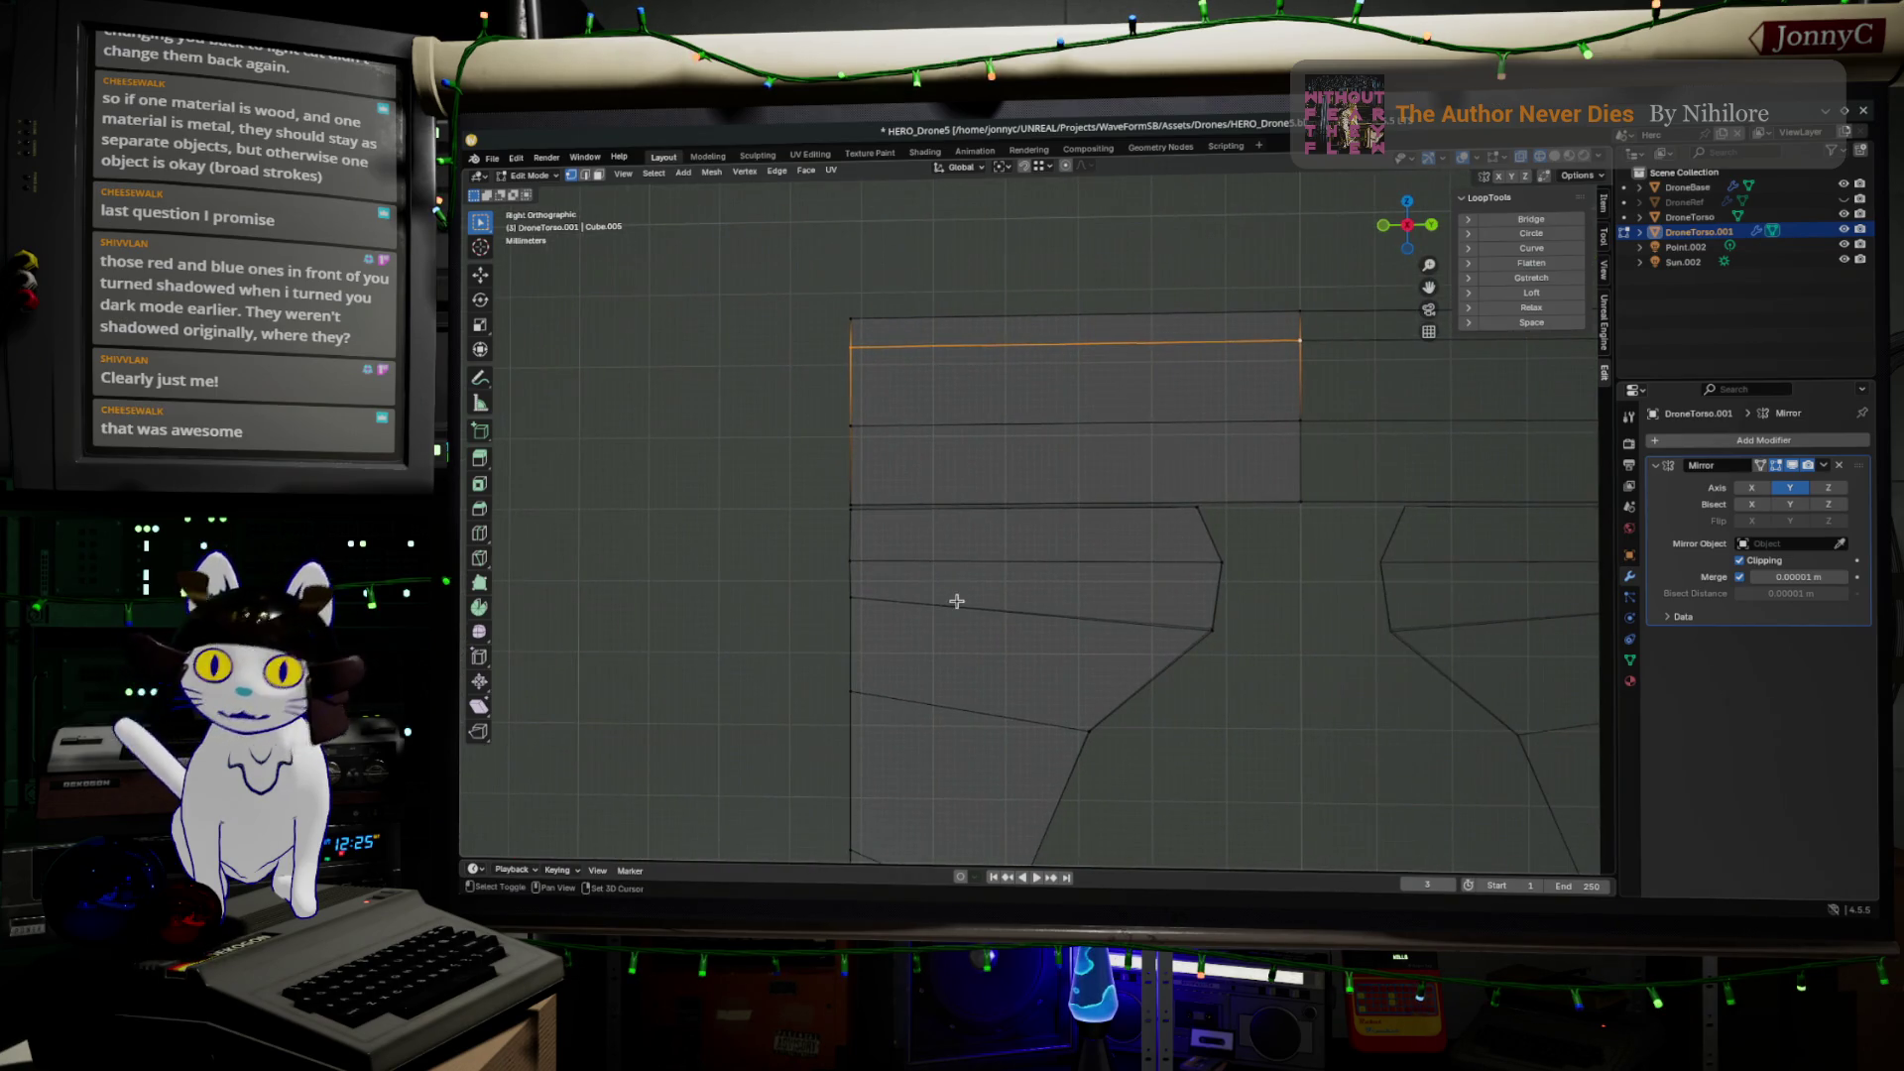
Duplicate the top edge lower, extrude it into a face, and shift its bottom-left corner right
key(g)
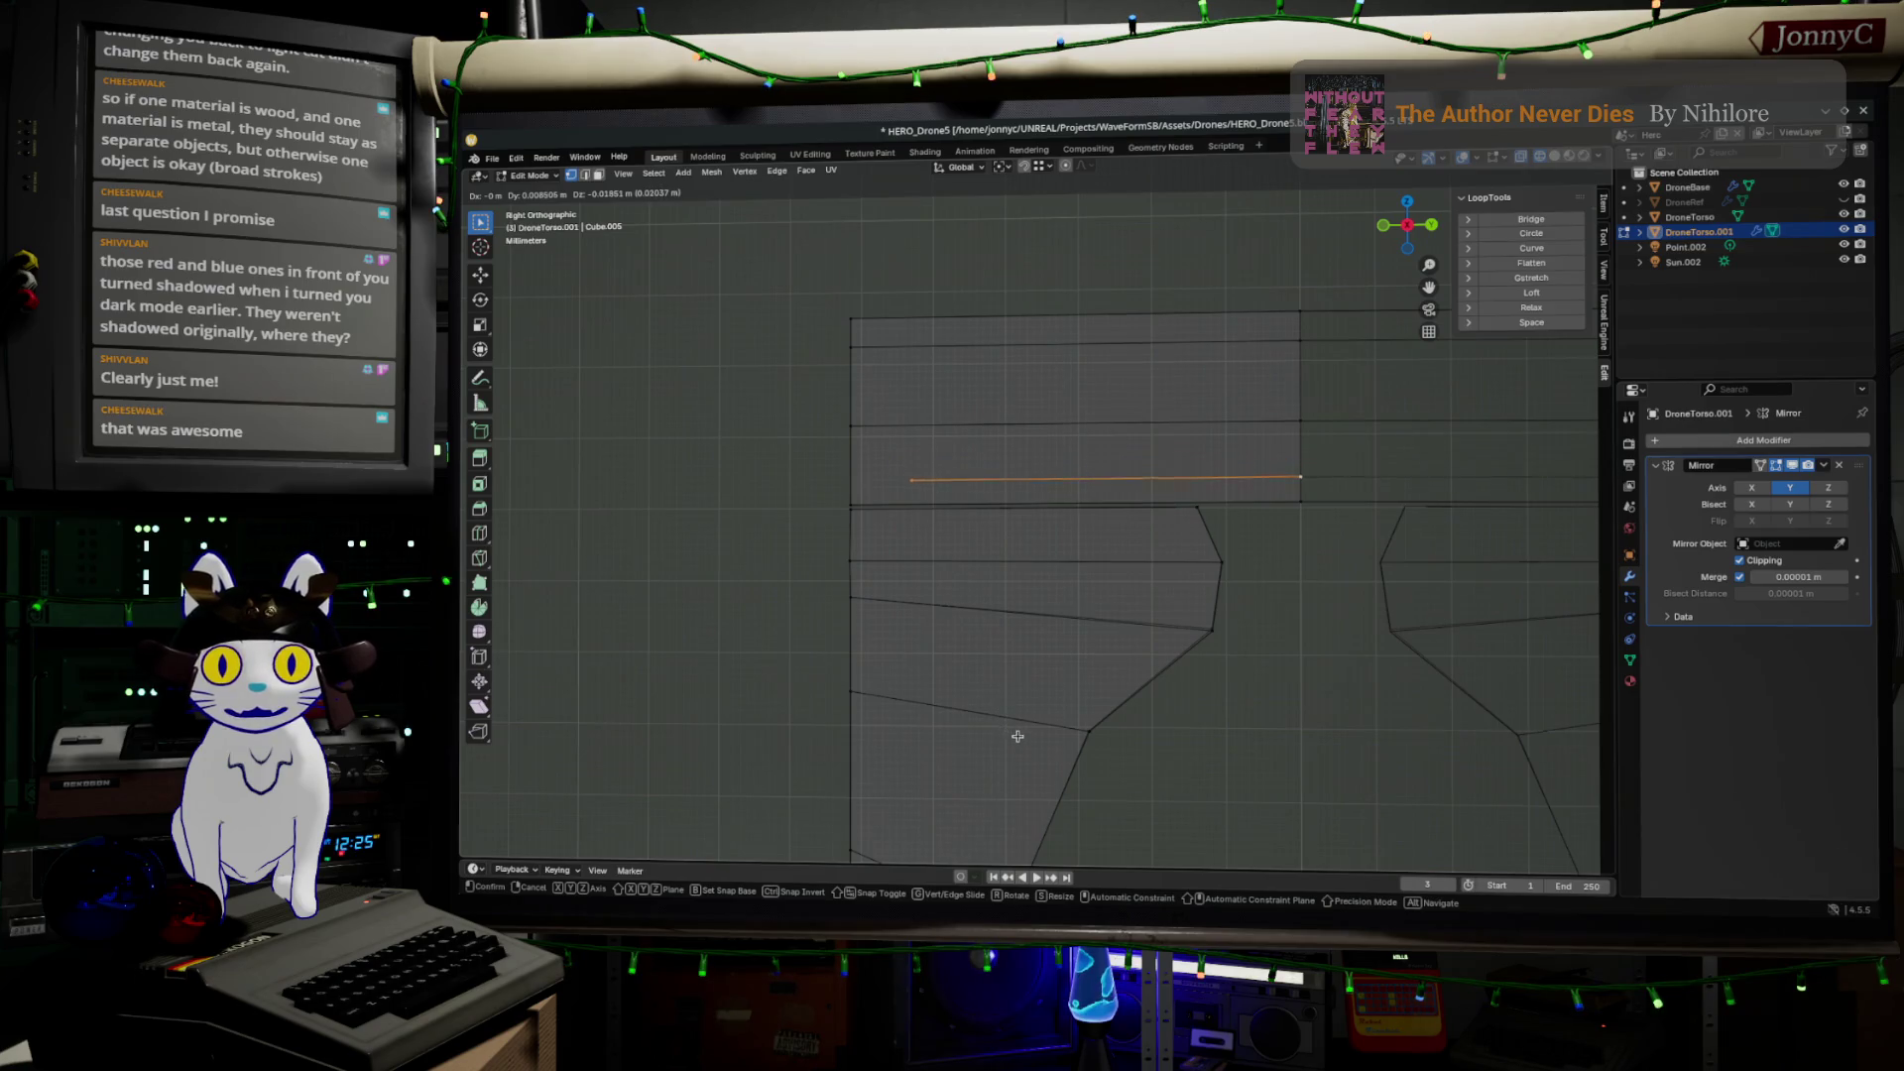
click(1020, 756)
key(e)
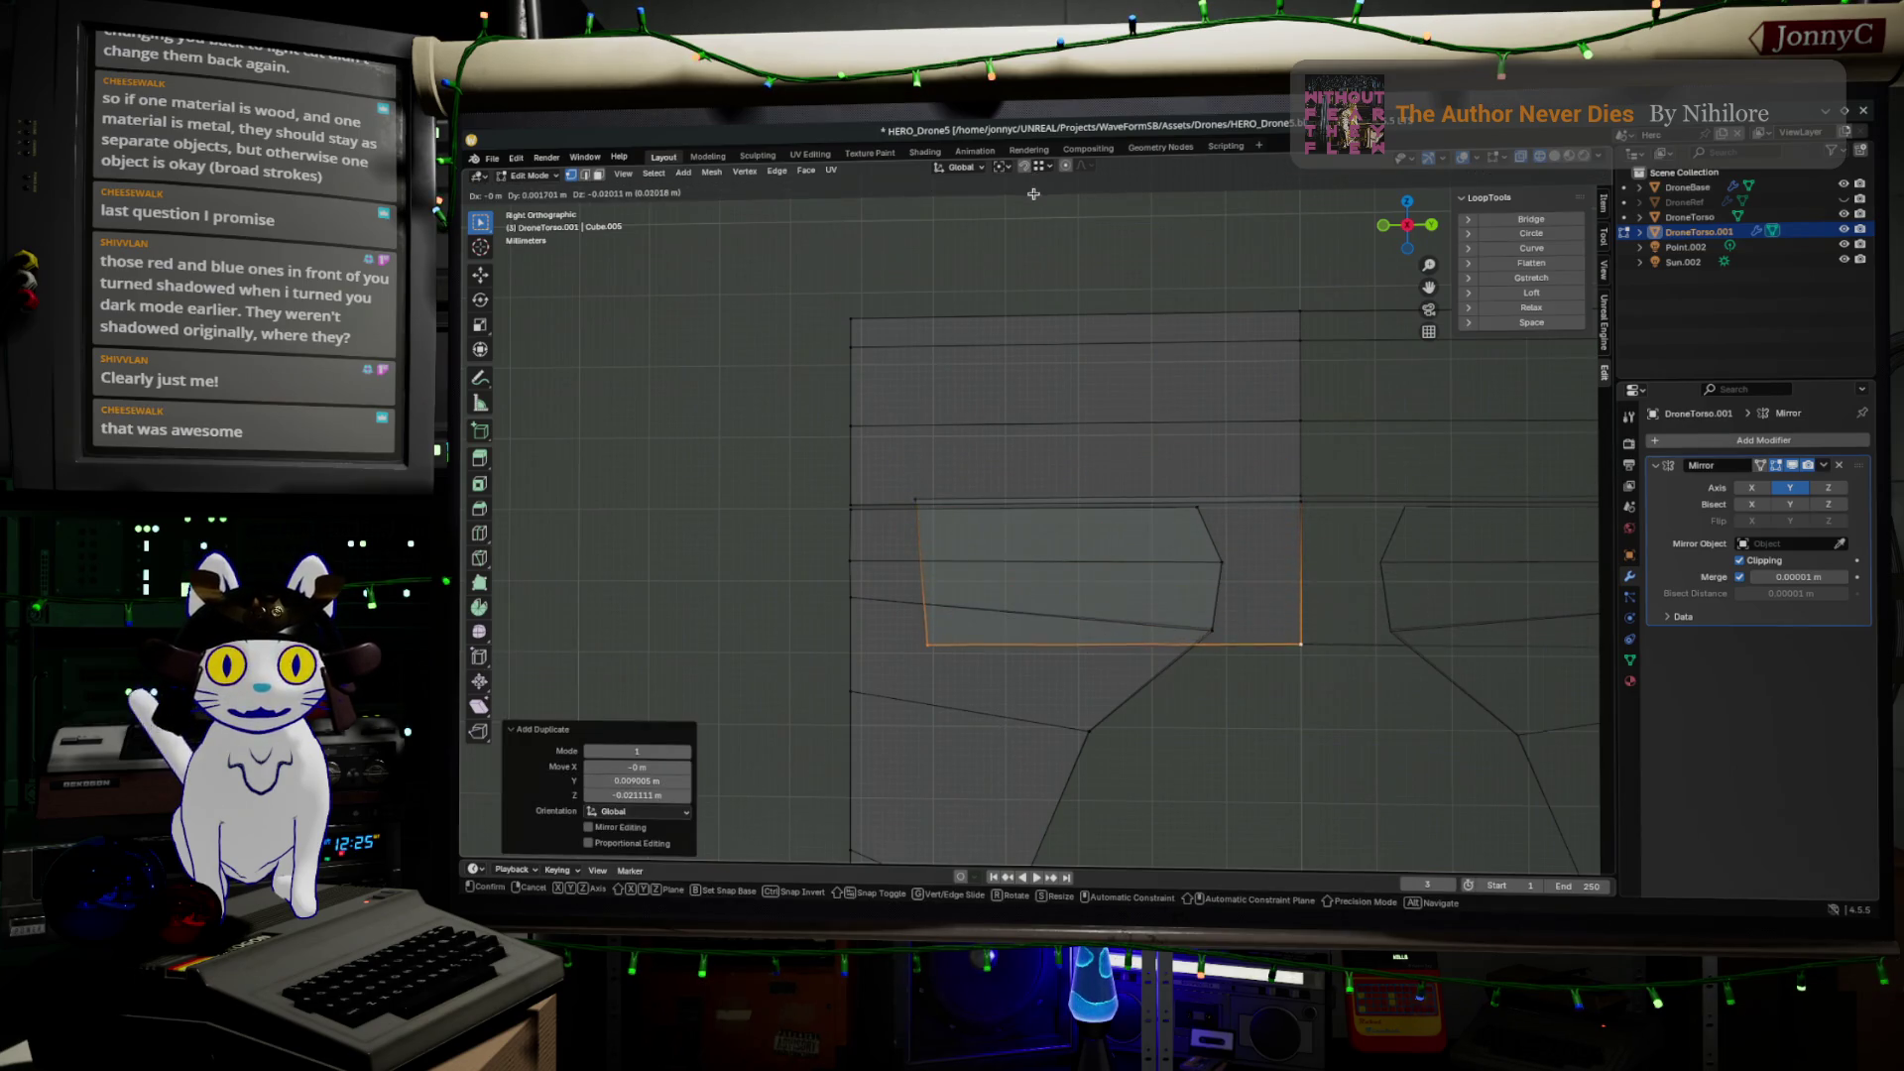
click(1034, 196)
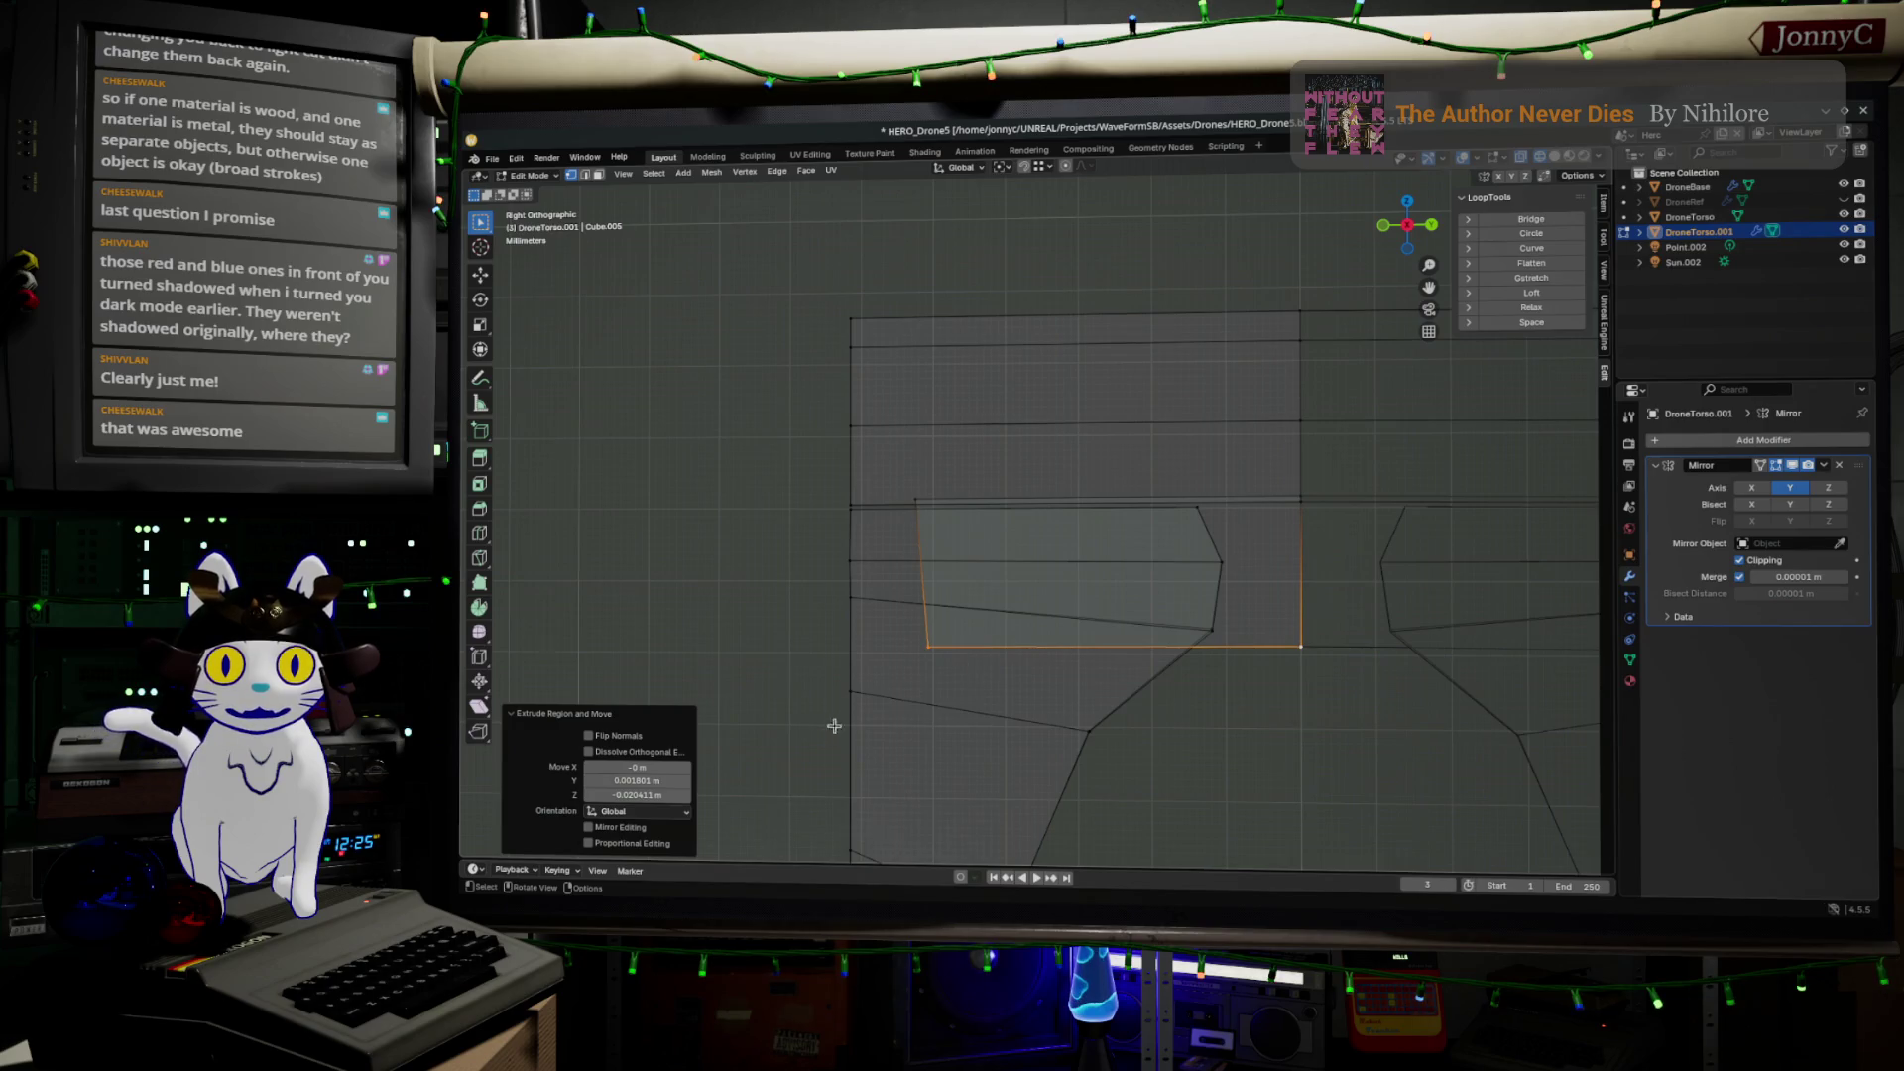
click(923, 640)
key(g)
click(1123, 656)
middle_drag(1124, 656, 1156, 586)
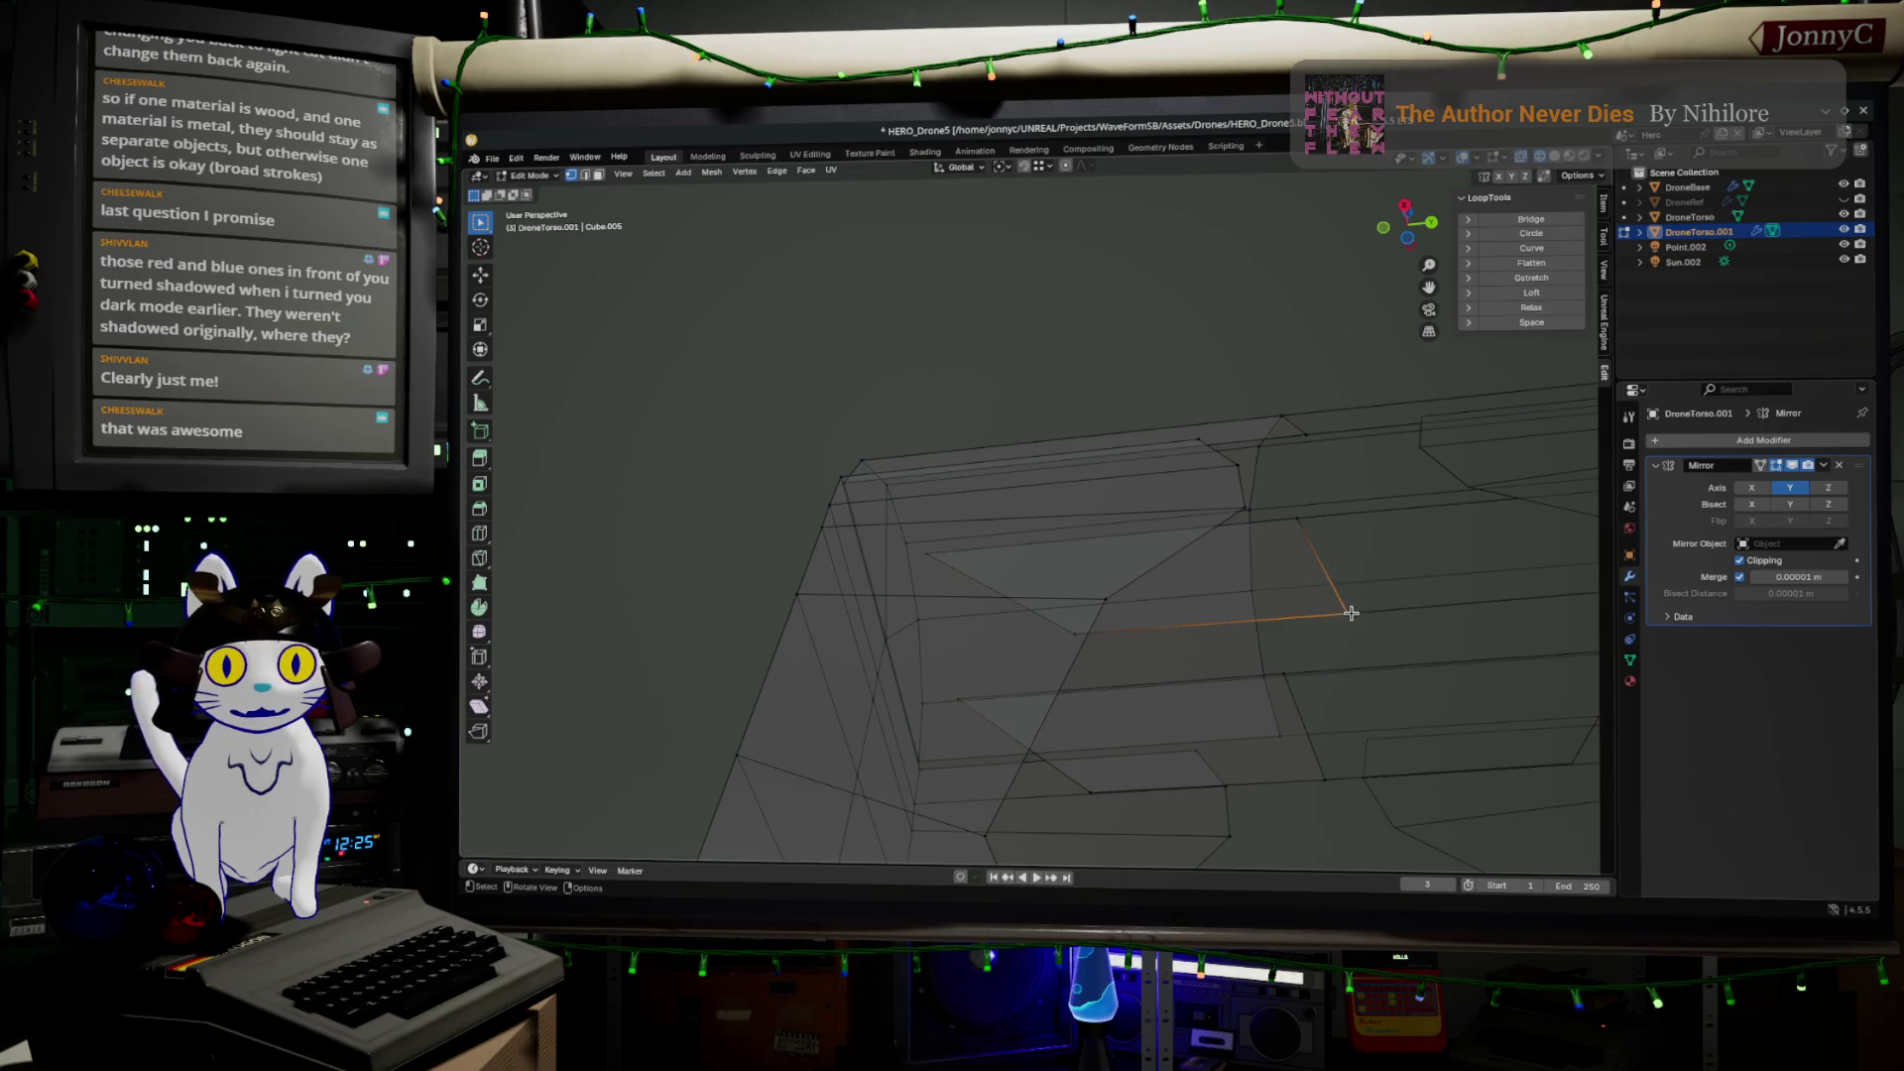
Fill a face between two edge chains below the top band and rotate one vertex slightly
ctrl+click(1323, 782)
ctrl+click(1086, 771)
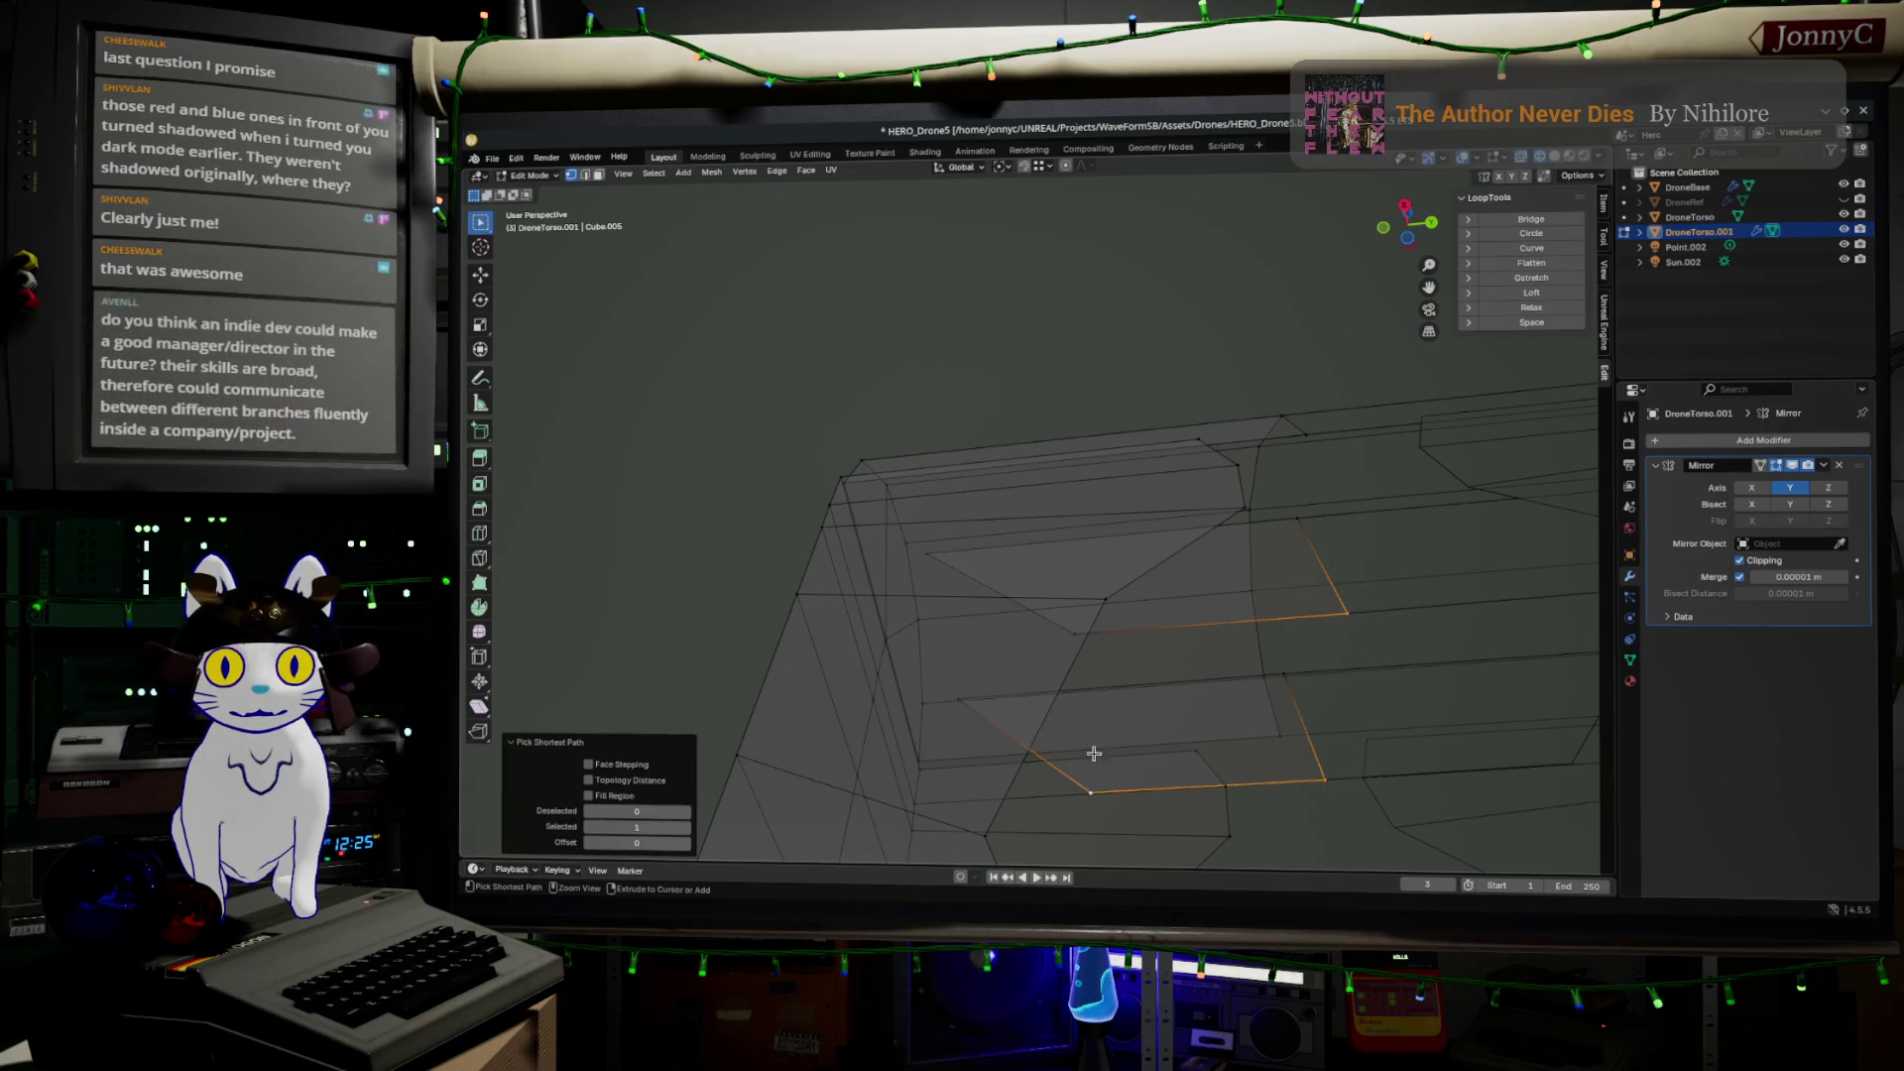
key(f)
click(1093, 634)
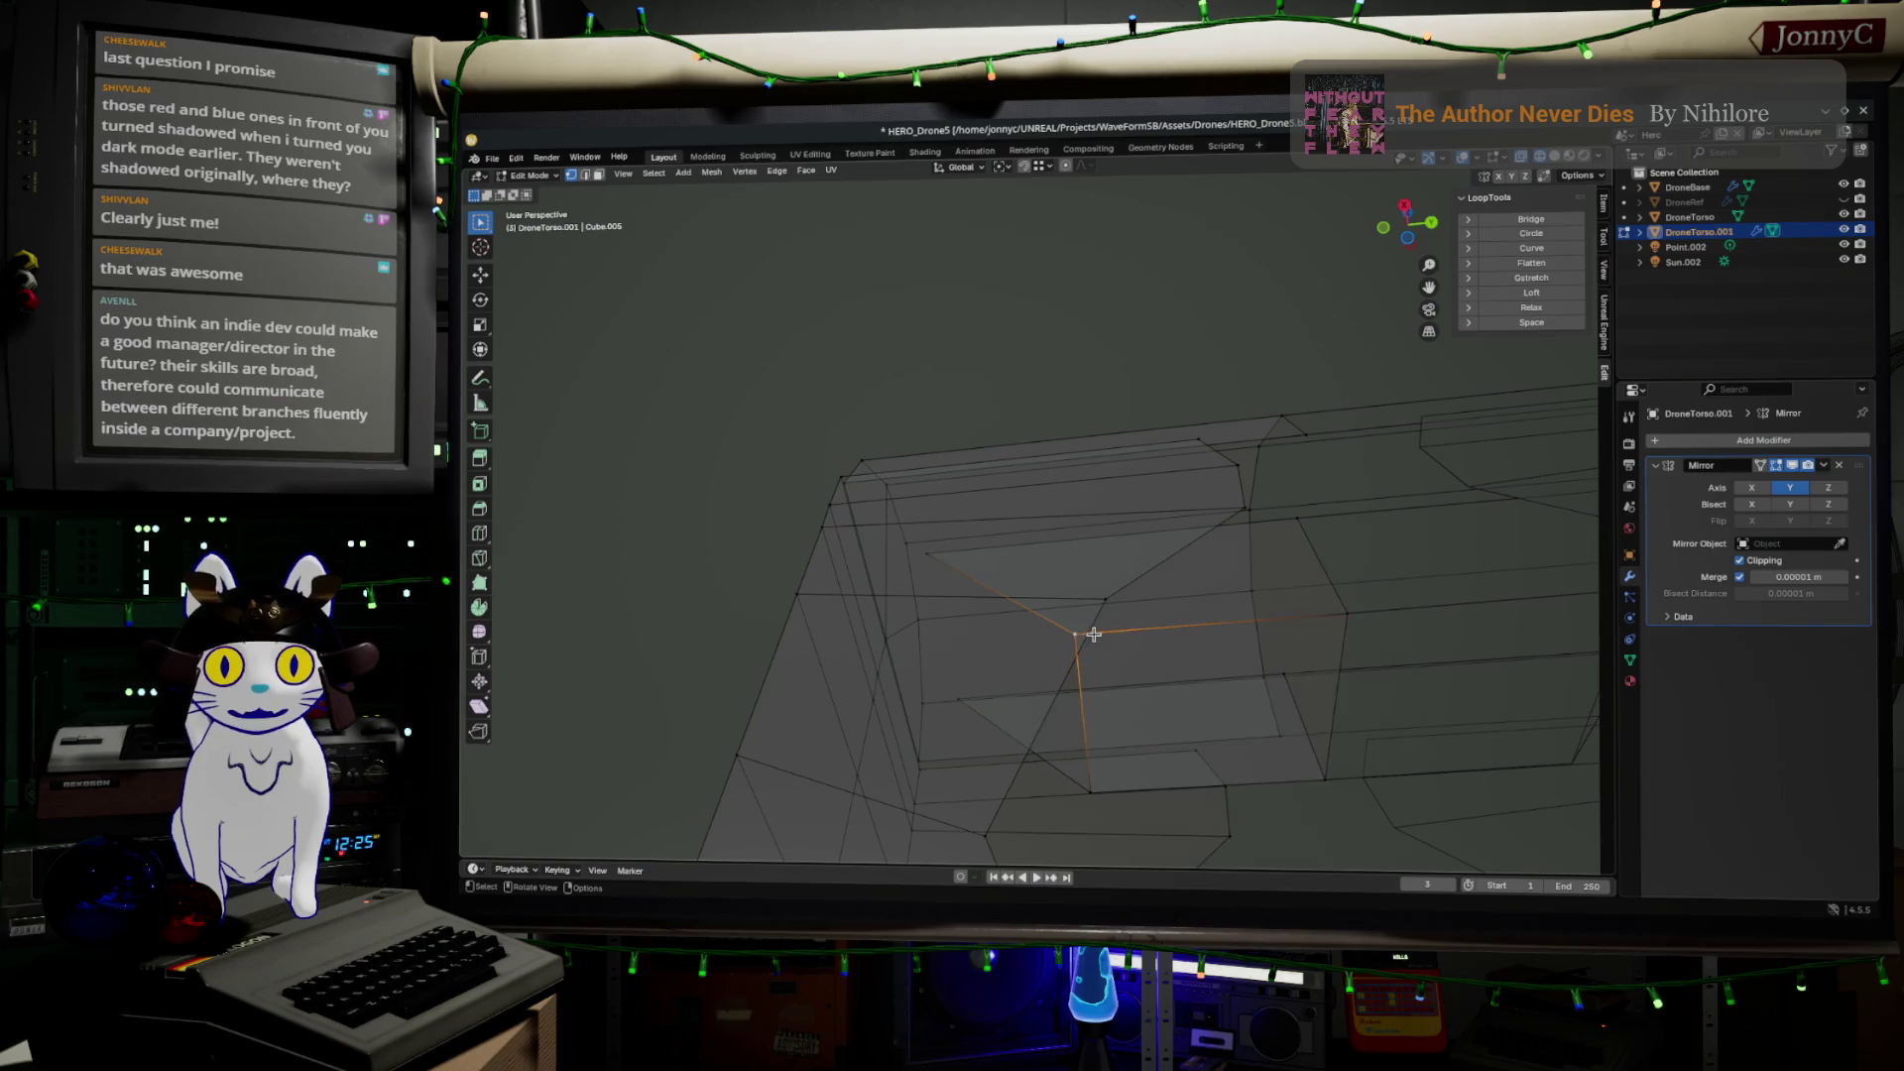
key(r)
click(1224, 714)
Fill another face along the edge path down the torso side, then select a side vertex
middle_drag(1224, 714, 1033, 633)
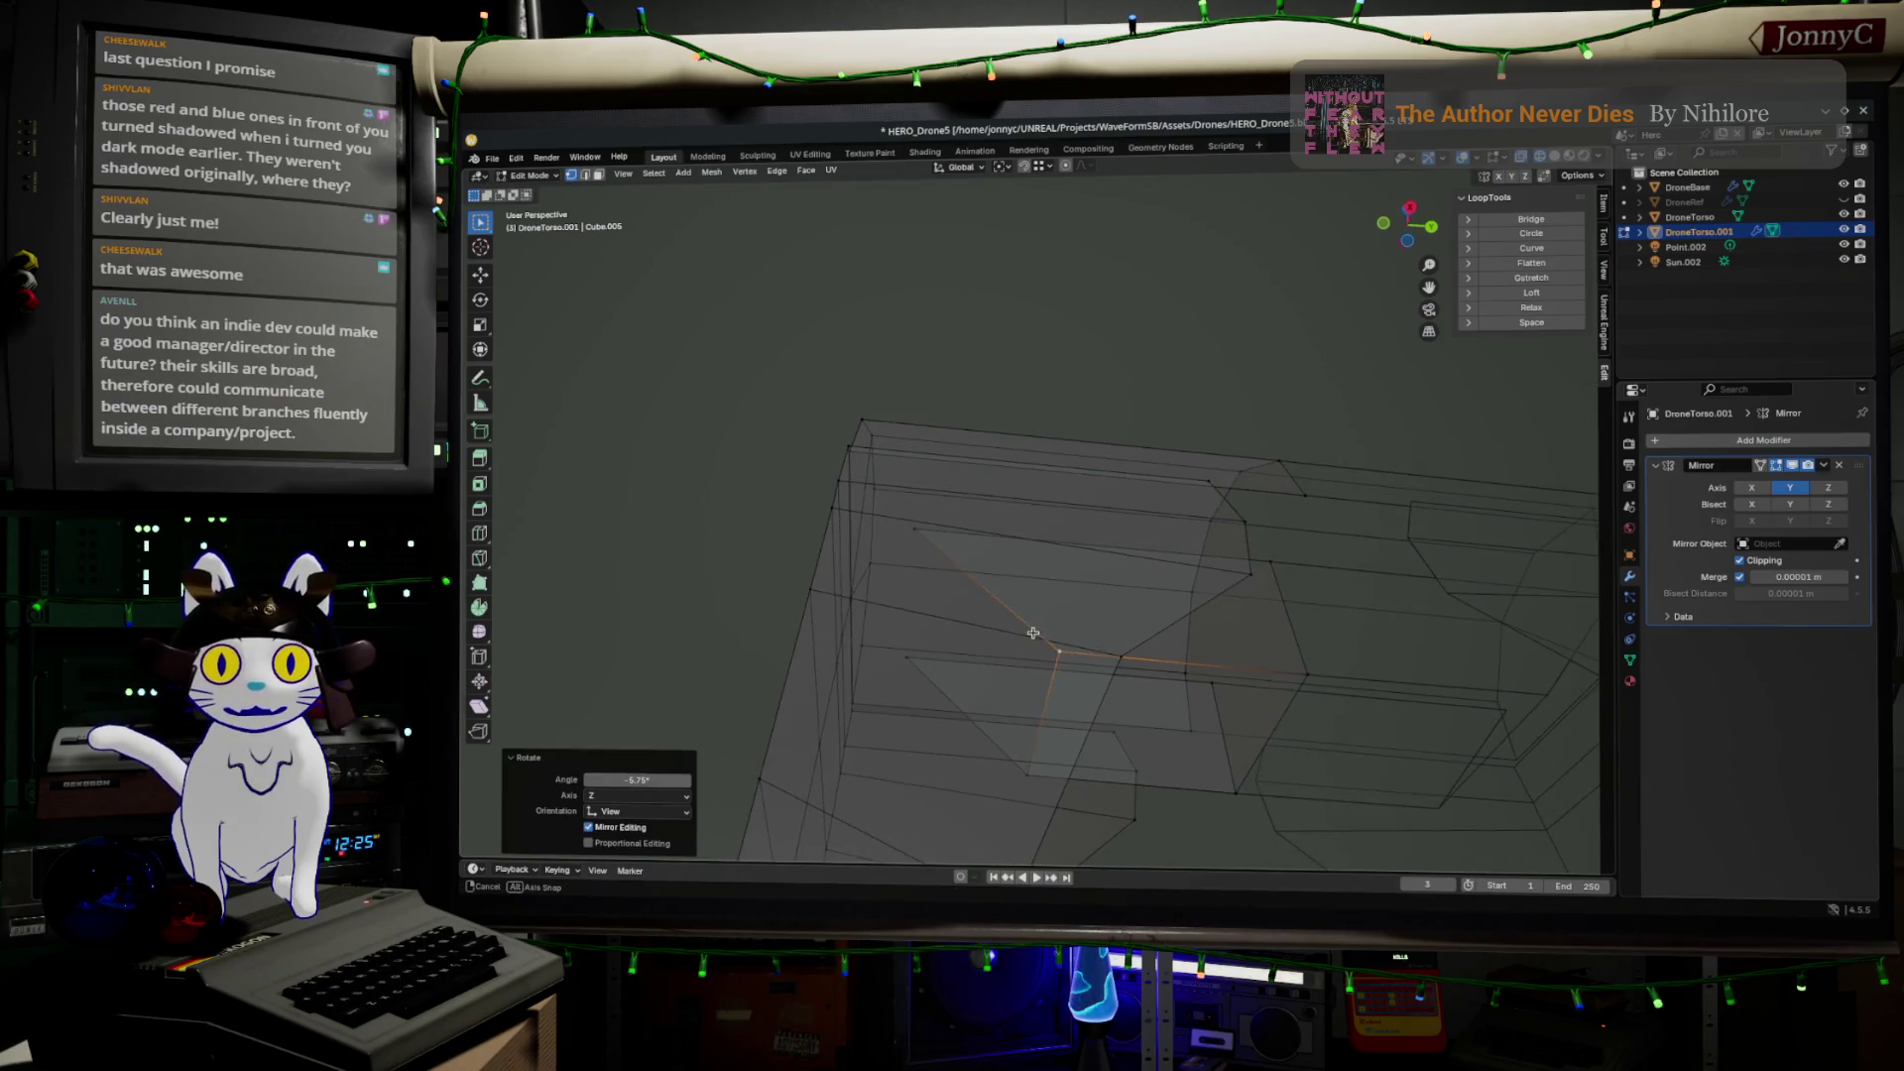
ctrl+click(912, 531)
ctrl+click(900, 657)
key(f)
click(900, 657)
mouse_move(900, 657)
middle_down()
mouse_move(1071, 658)
mouse_move(1130, 622)
middle_up()
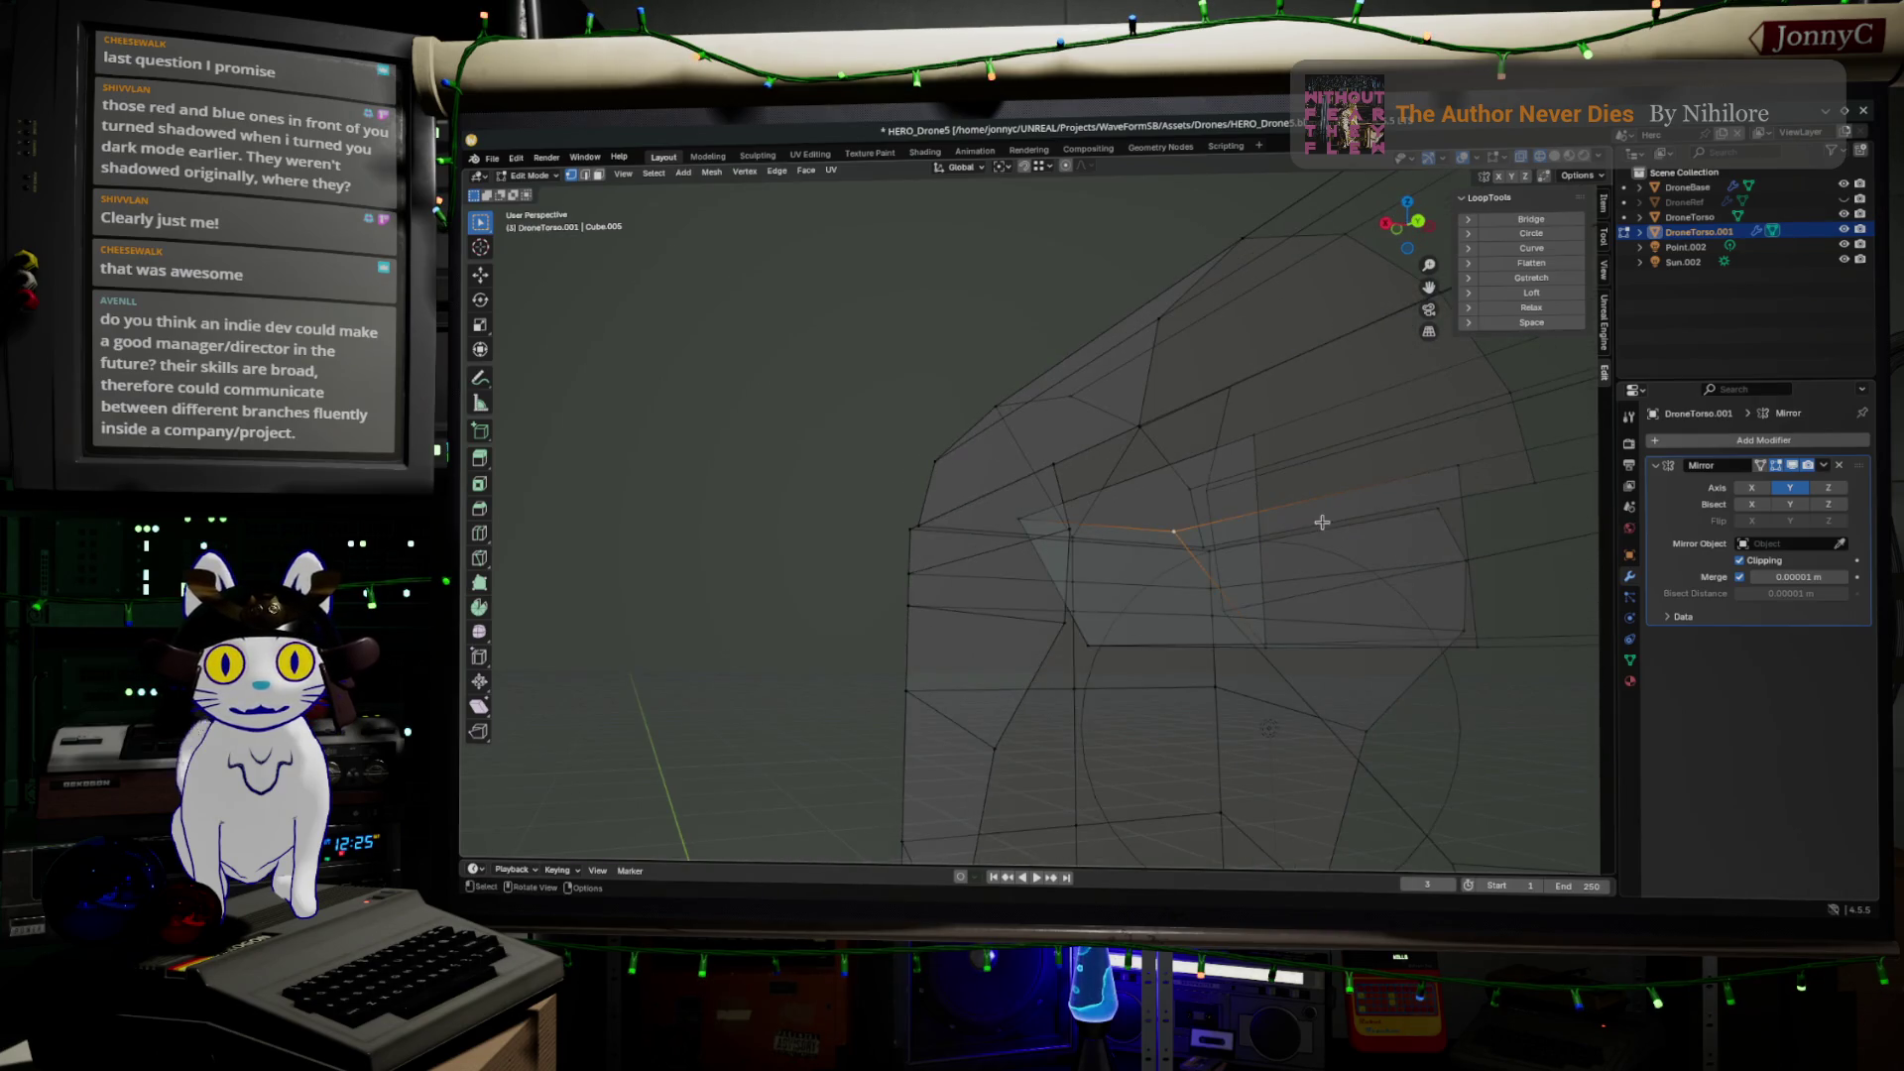
middle_drag(1322, 522, 1275, 518)
click(1247, 517)
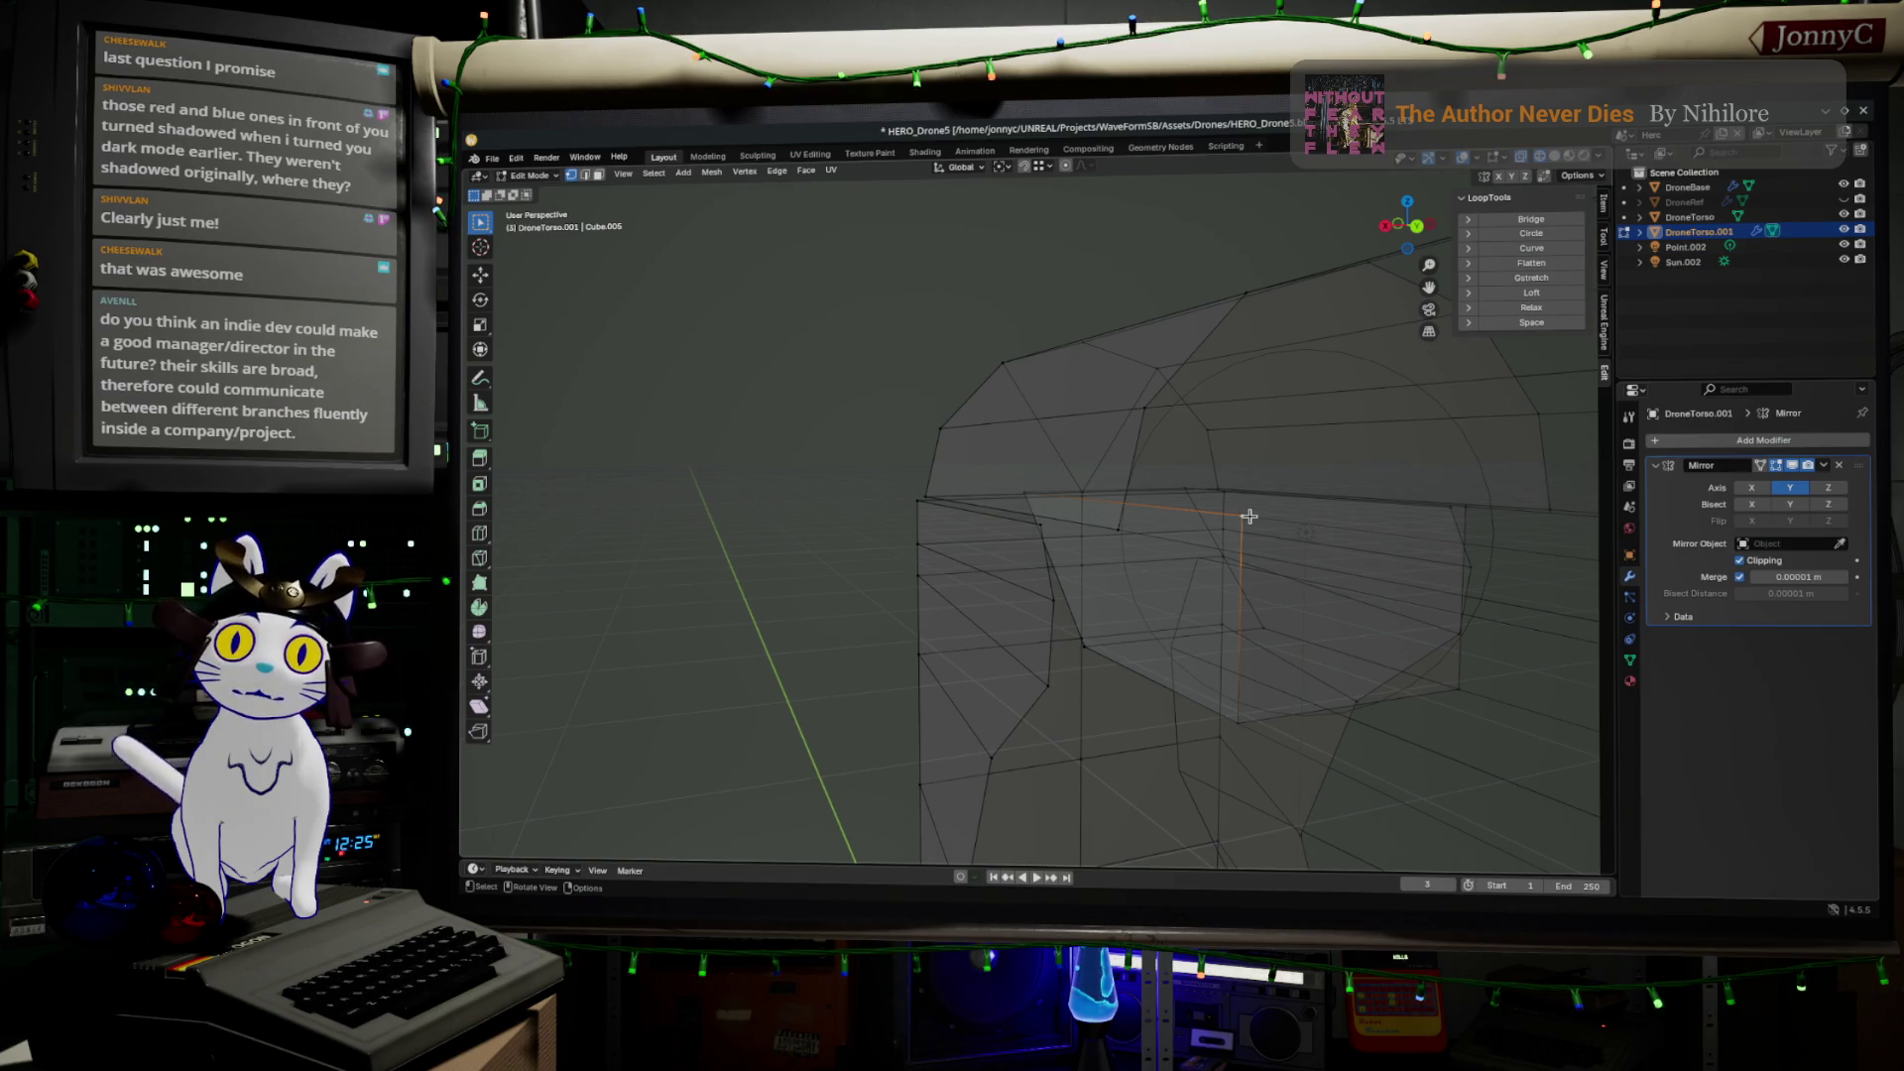
Add the two new side faces to the selection and view the mesh in Right Orthographic
mouse_move(1233, 518)
middle_down()
mouse_move(1253, 539)
mouse_move(1051, 476)
middle_up()
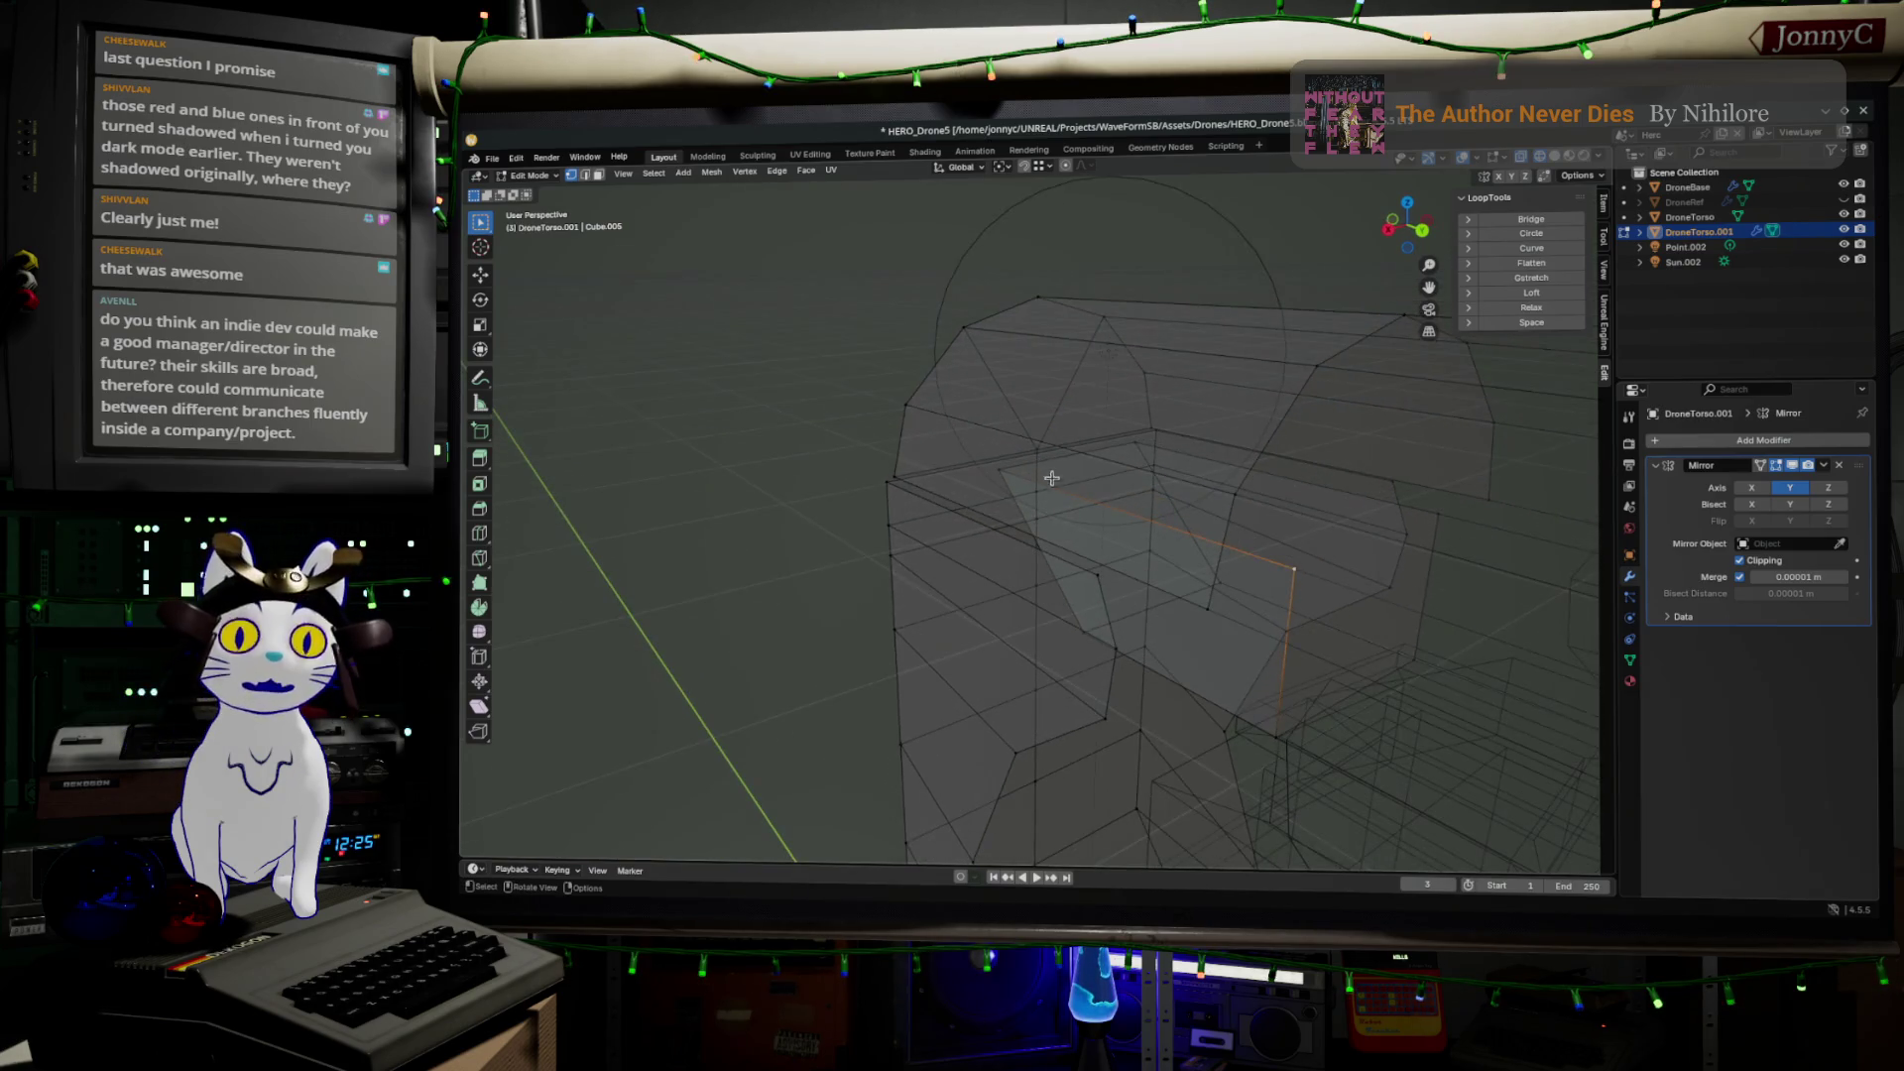
shift+click(1133, 441)
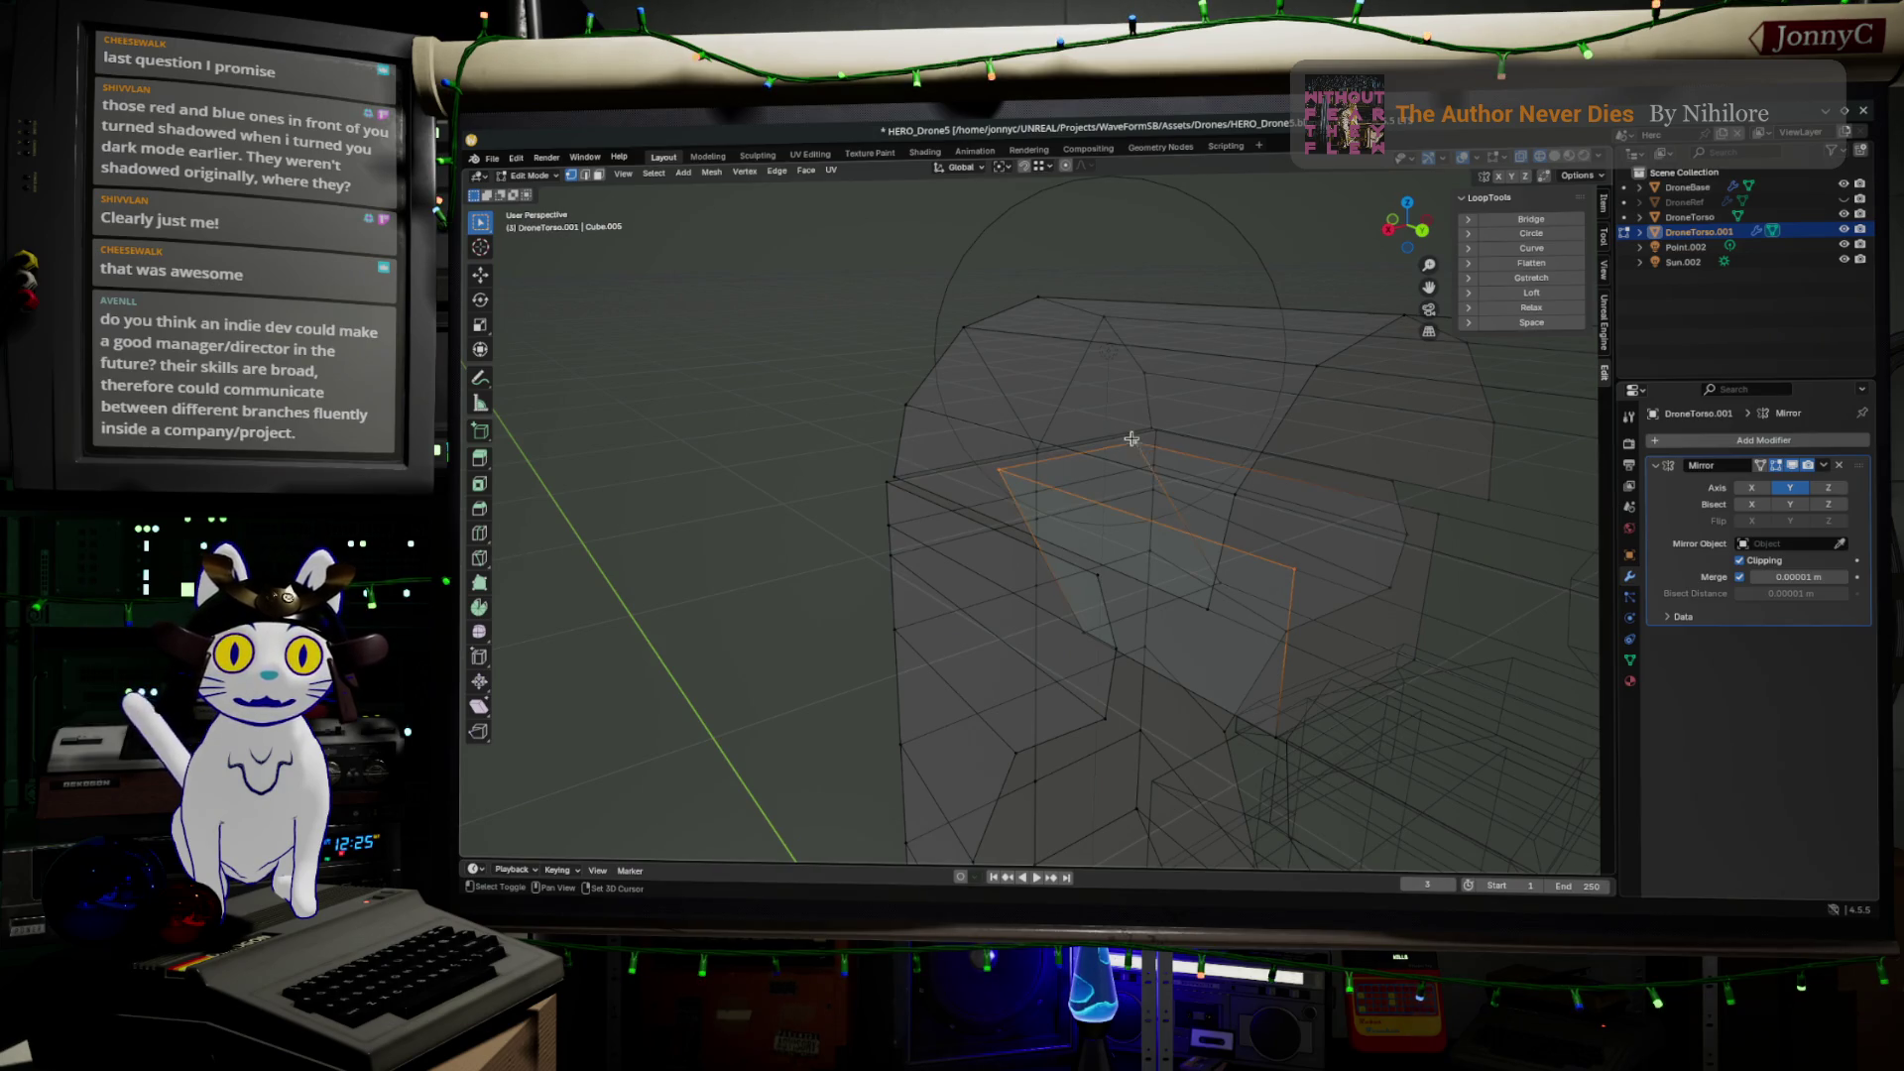
shift+click(1448, 518)
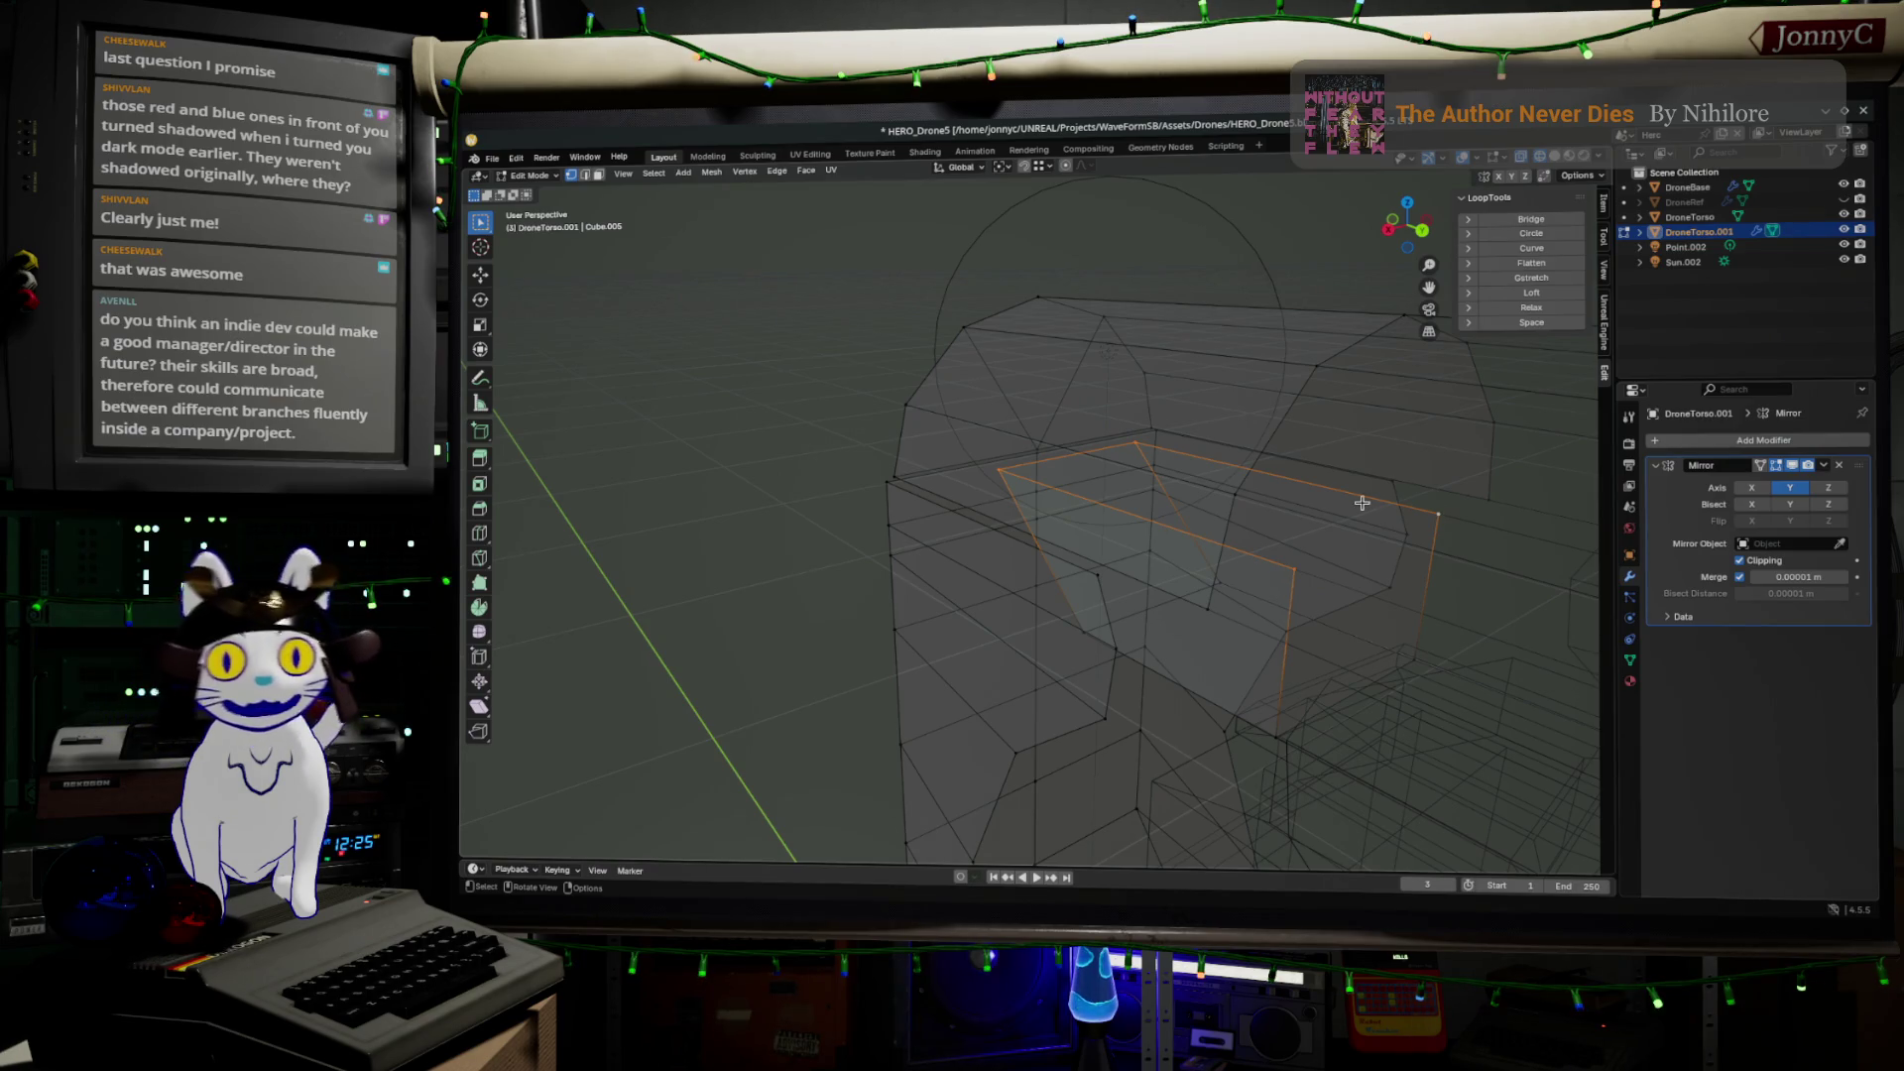
click(1388, 229)
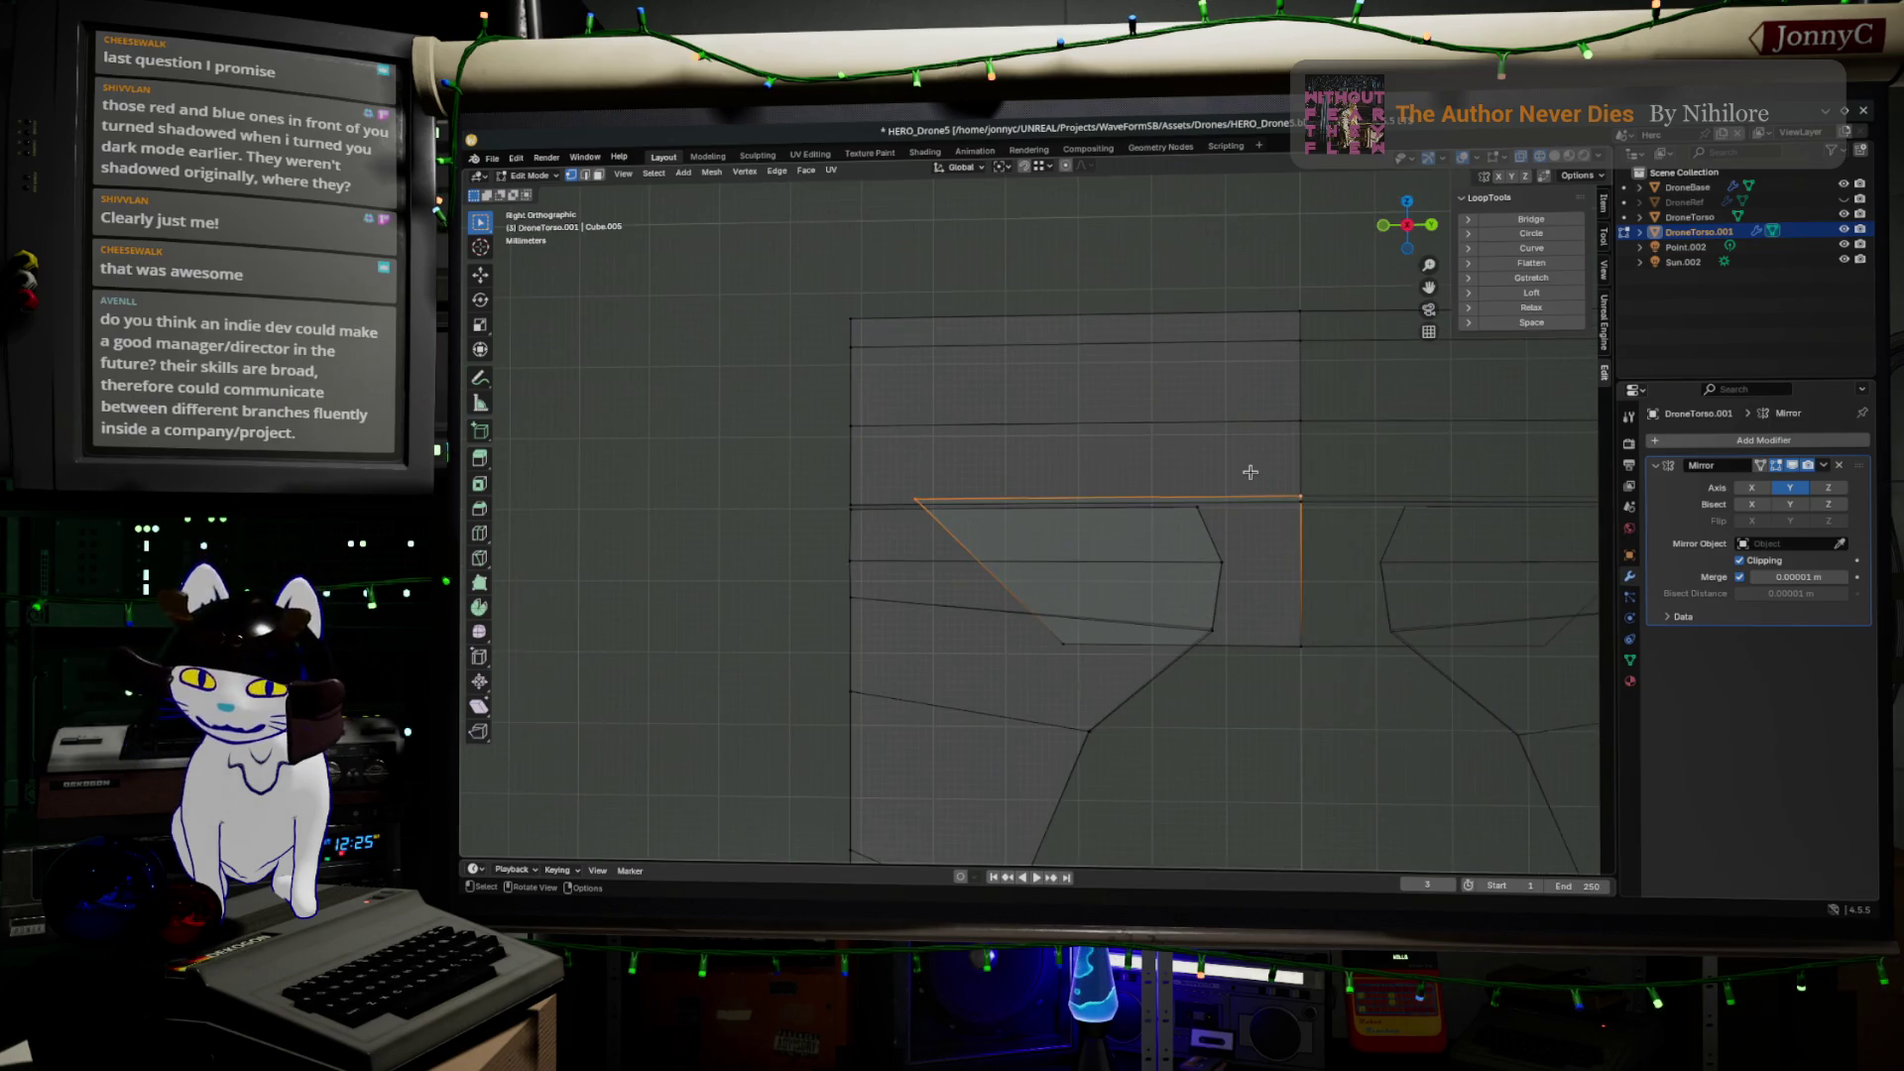
Grow the selection to the new side face and move it slightly lower on Z
key(g)
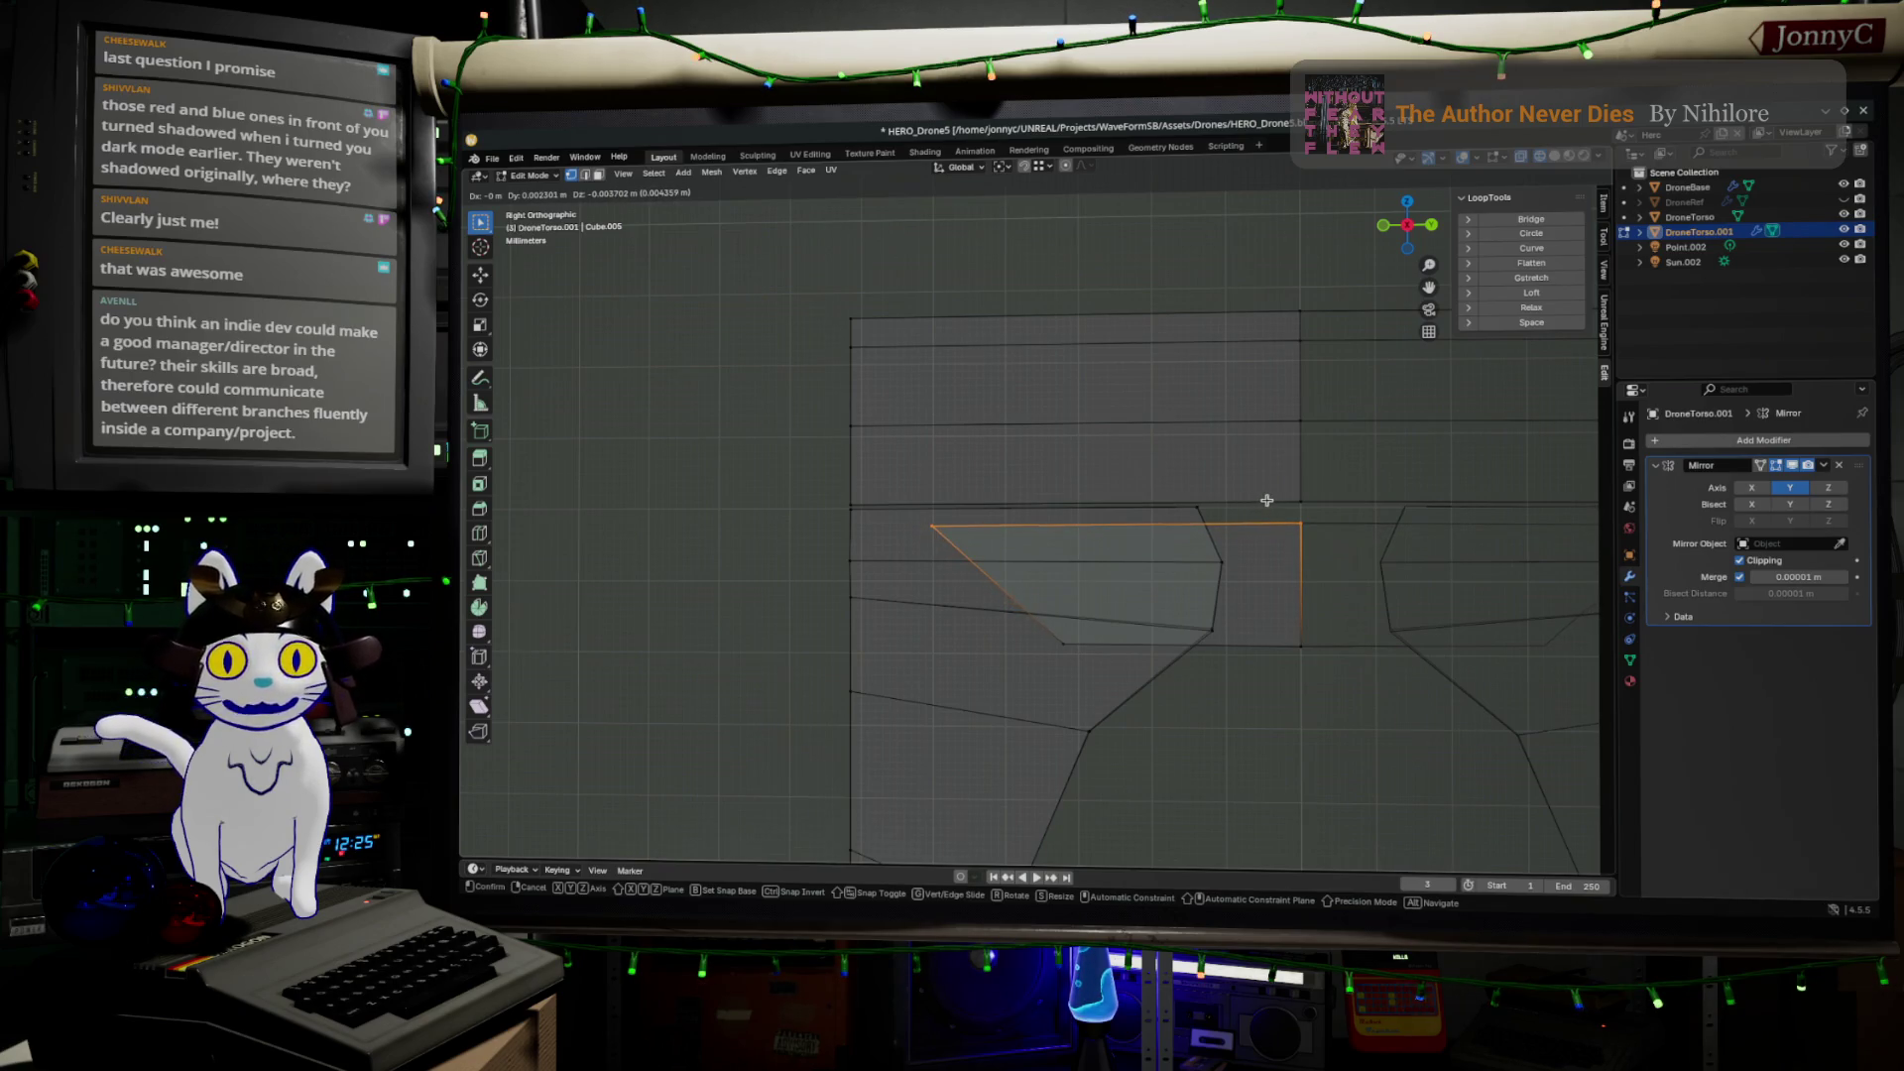
click(1326, 565)
key(ctrl+z)
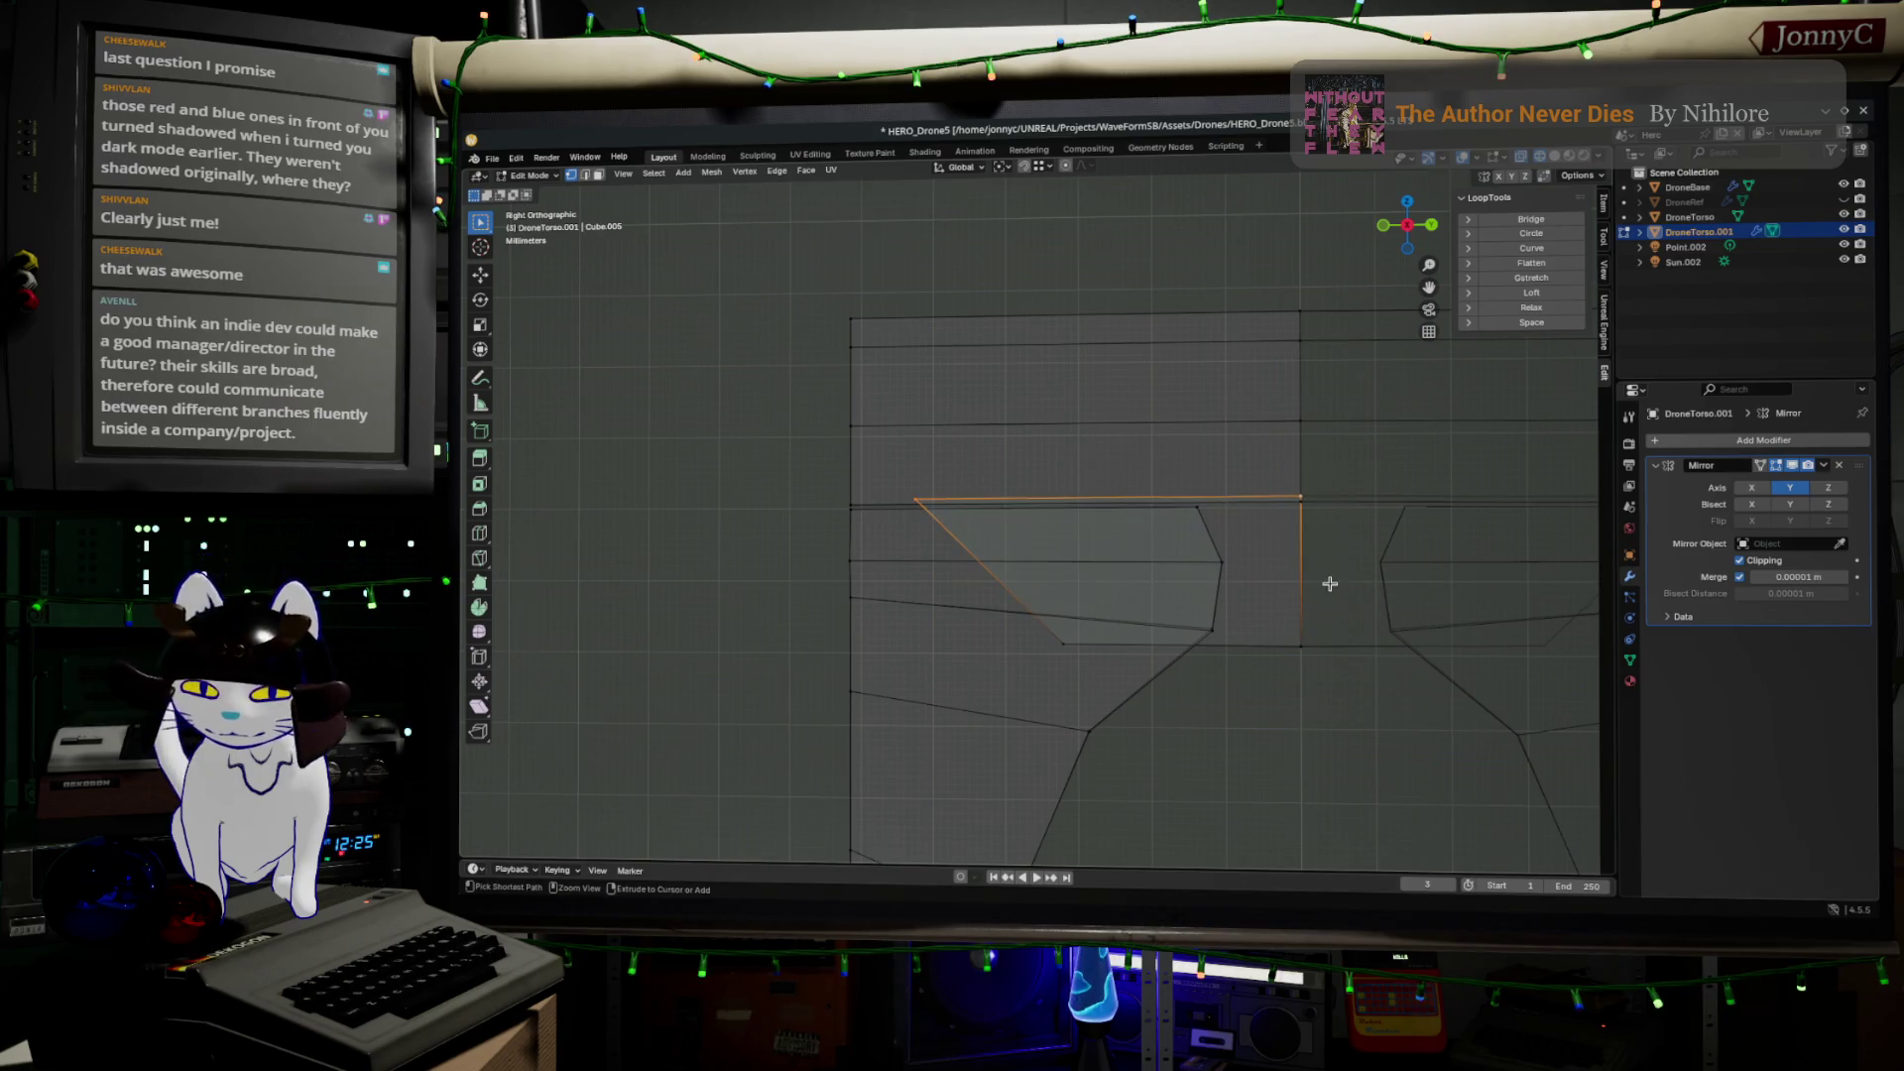
key(ctrl+KP_Add)
key(g)
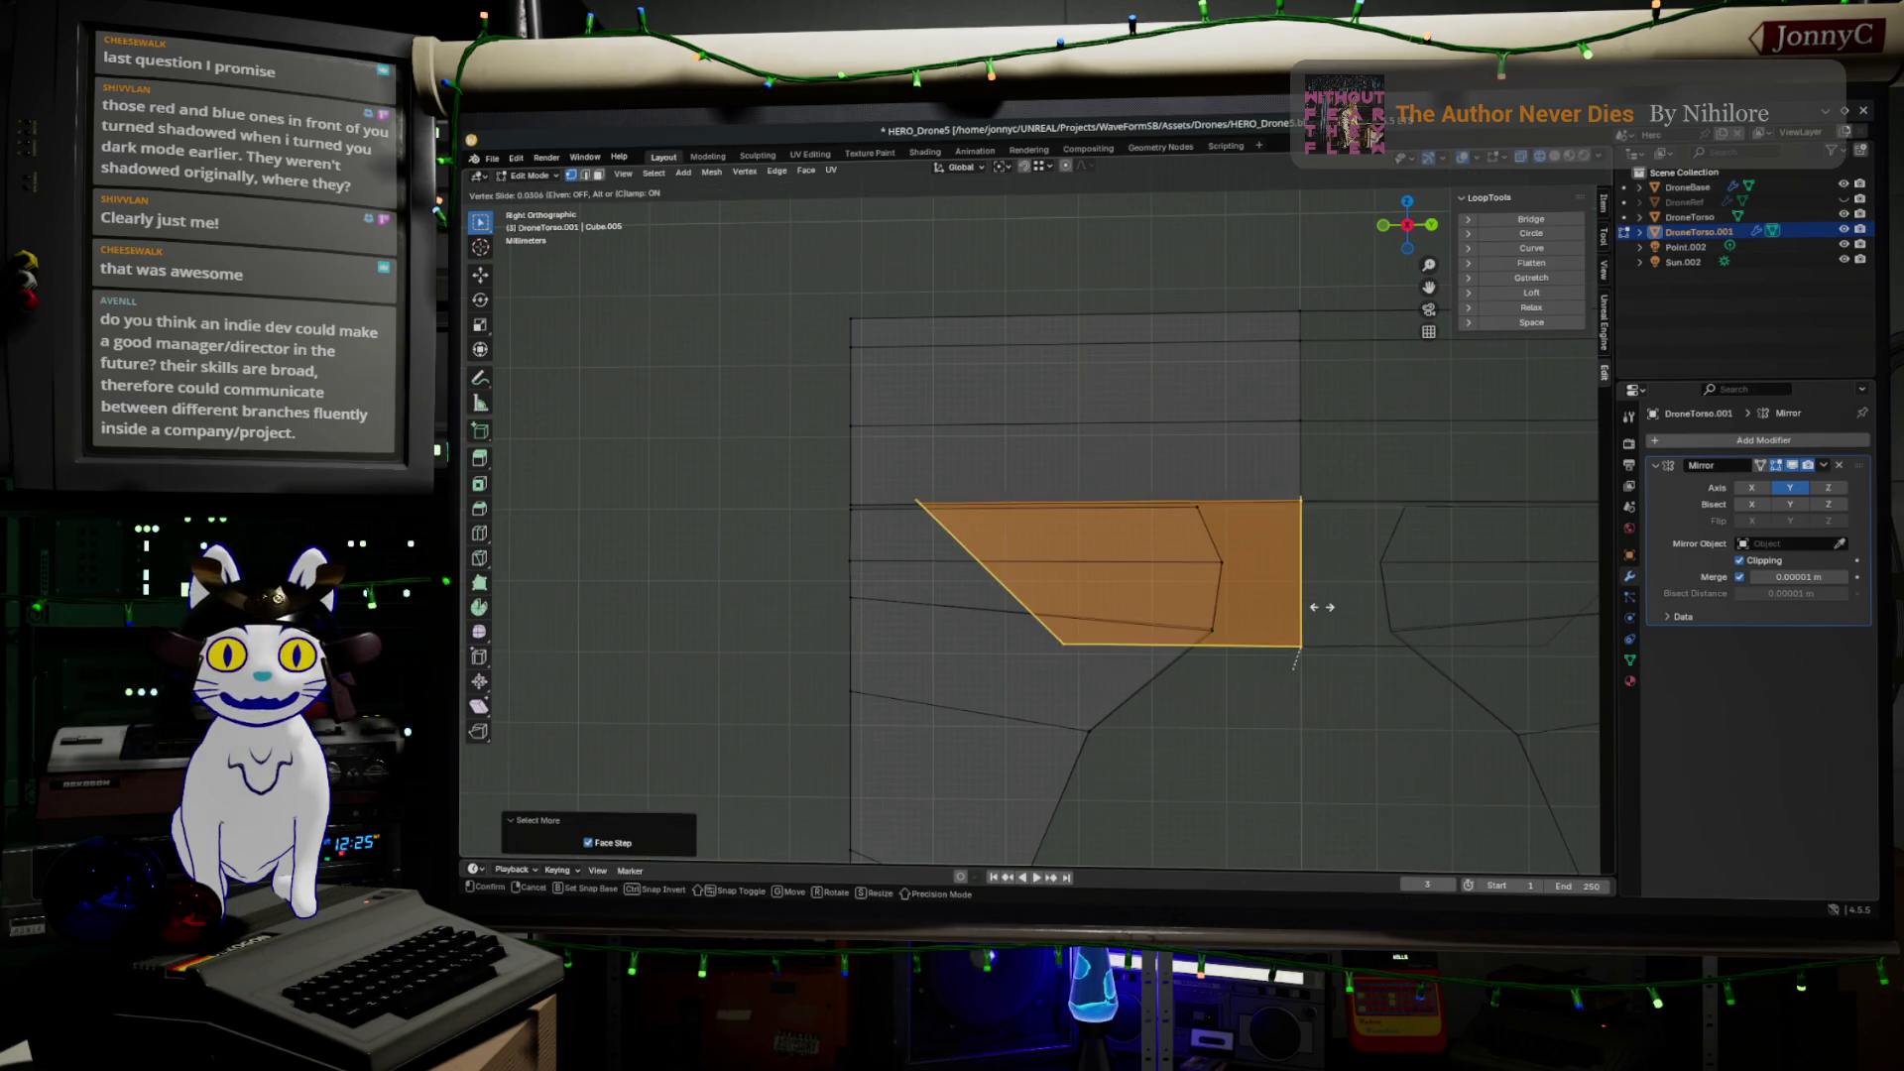
click(1322, 612)
key(ctrl+z)
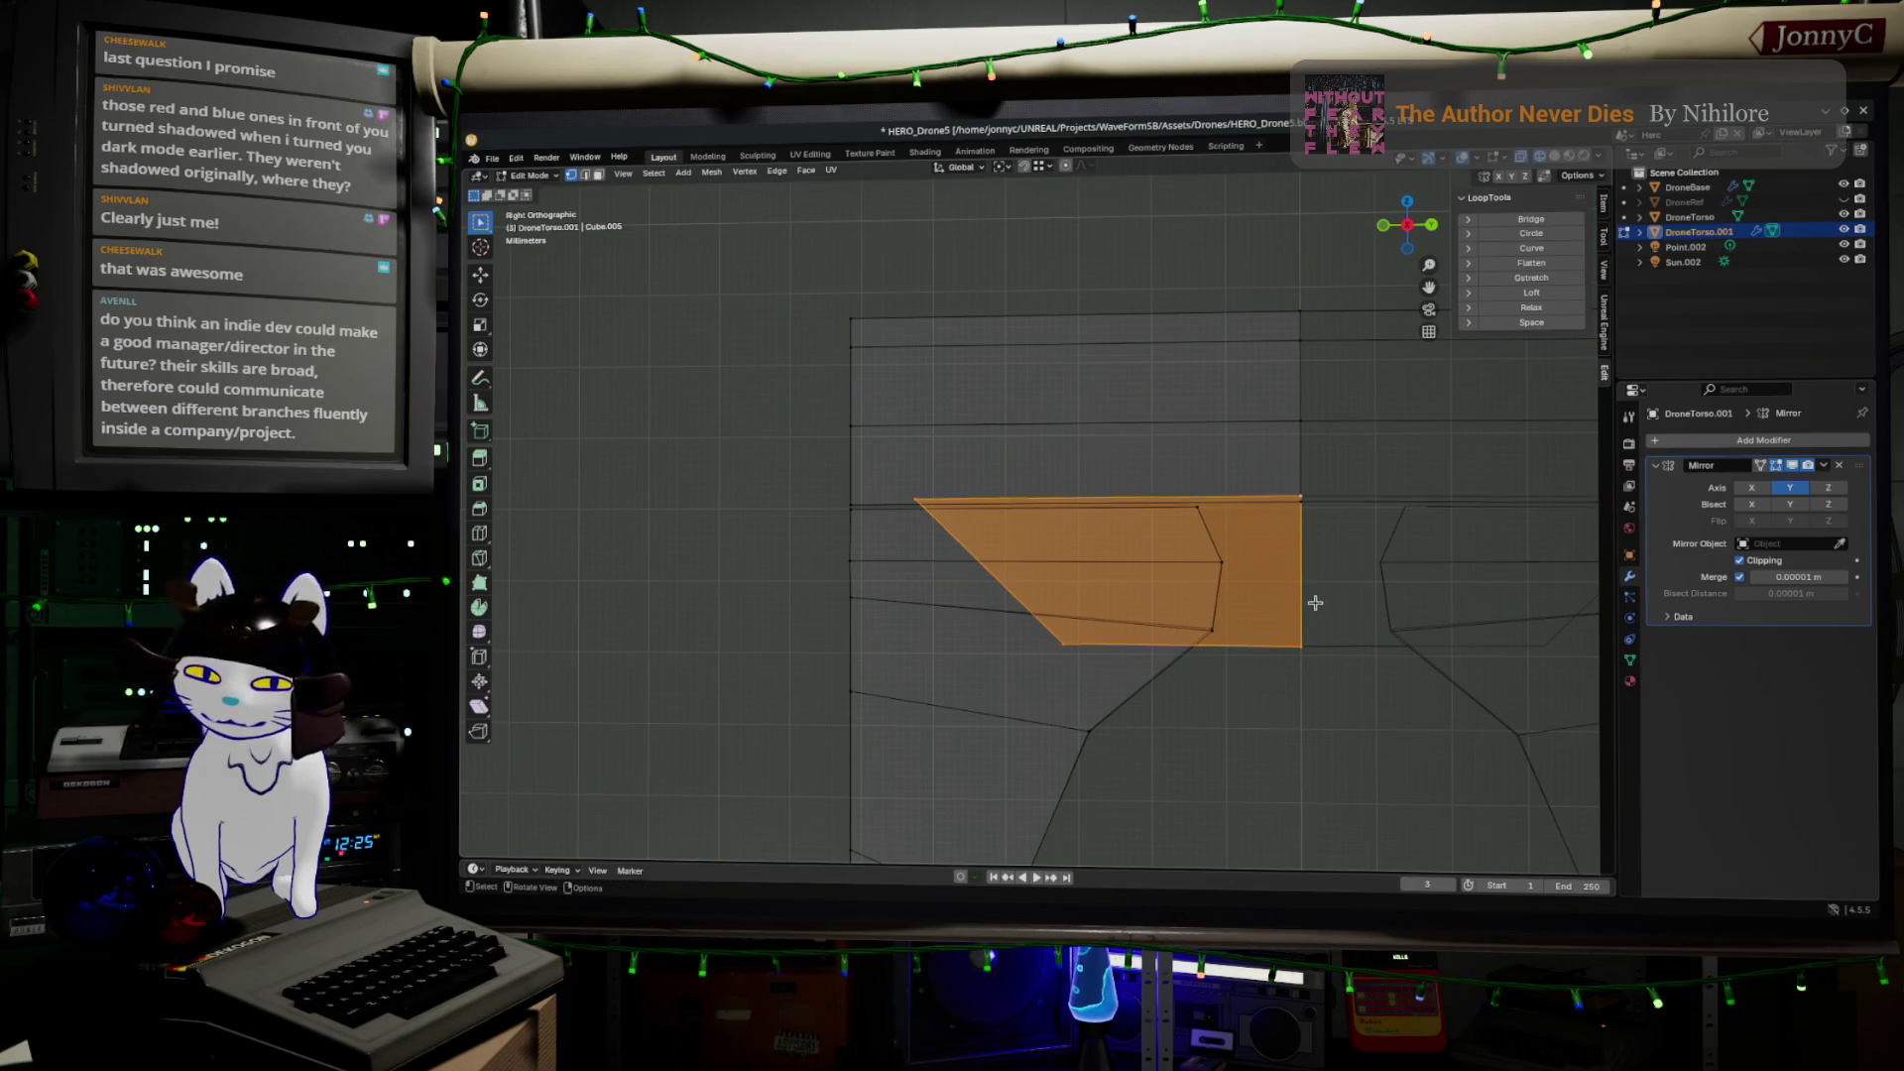
key(g)
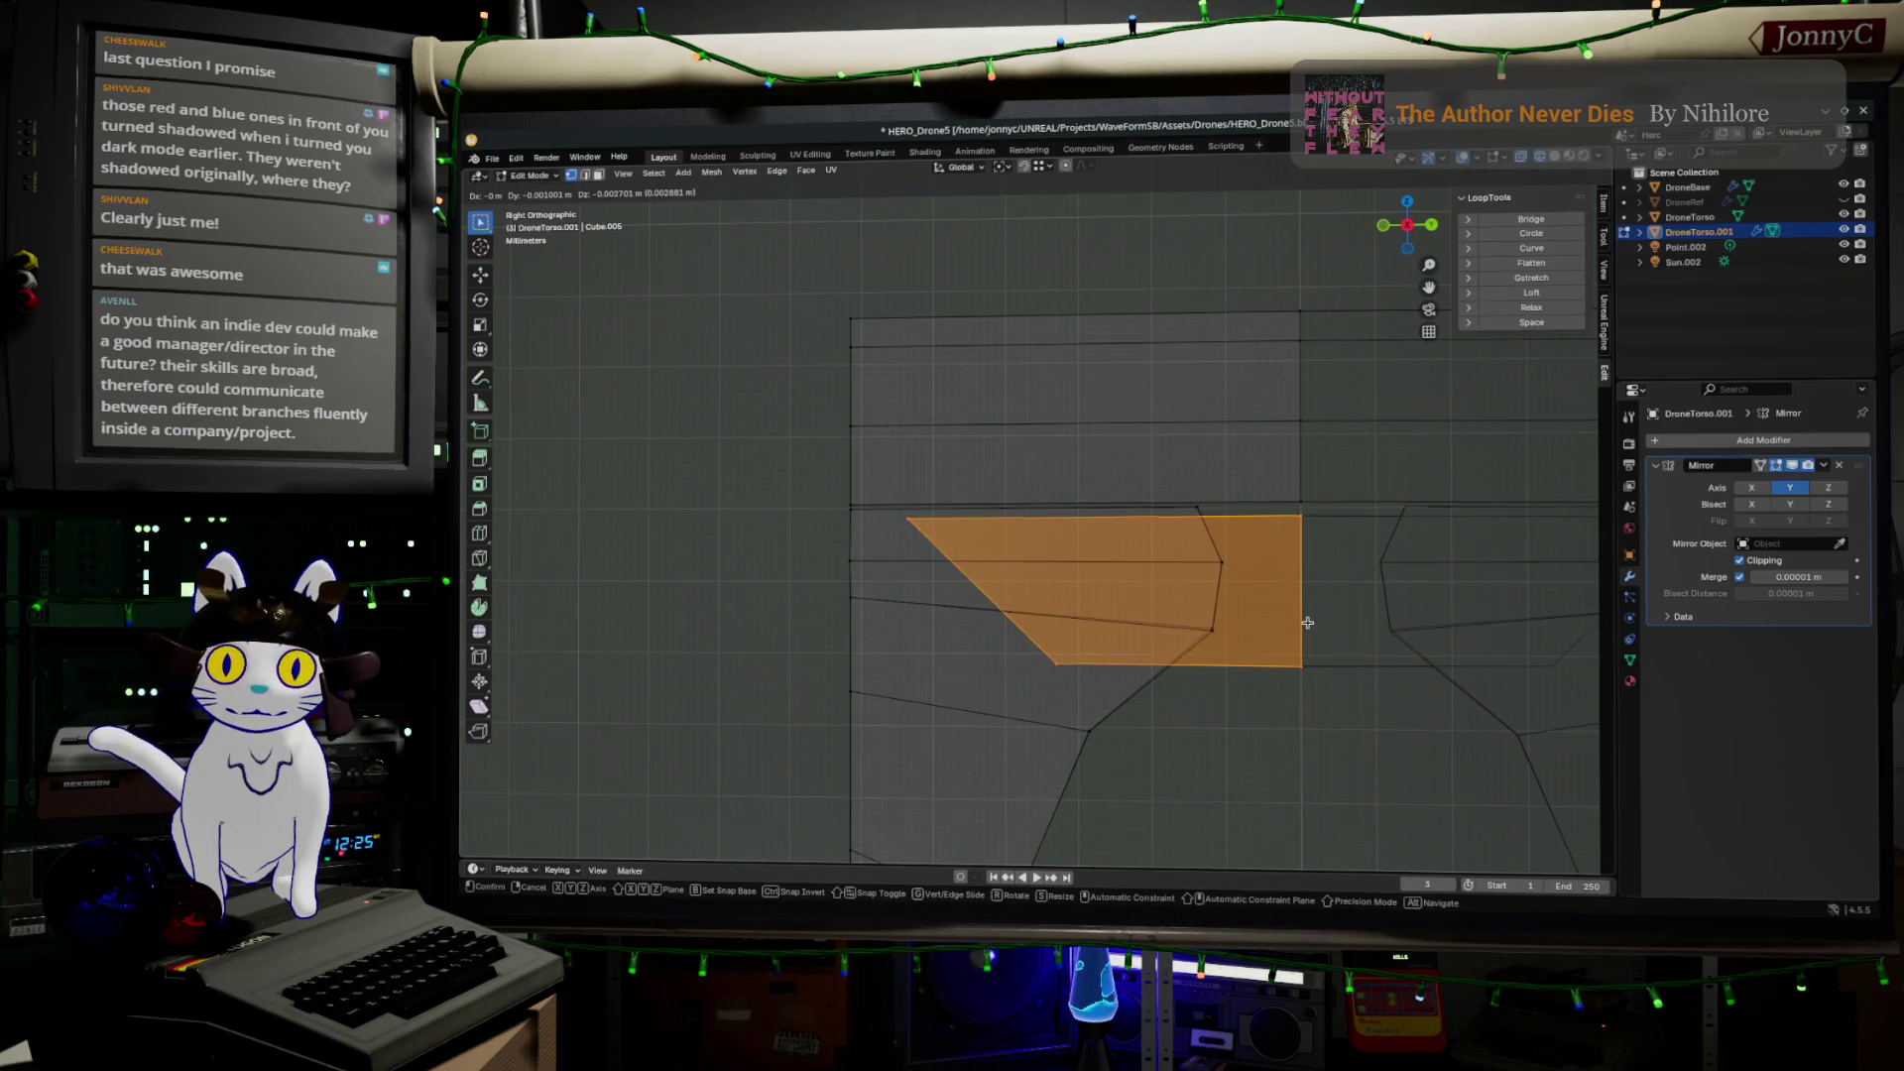
click(1307, 622)
Box-select the bottom face of the left column and grow it over the whole column
click(1061, 721)
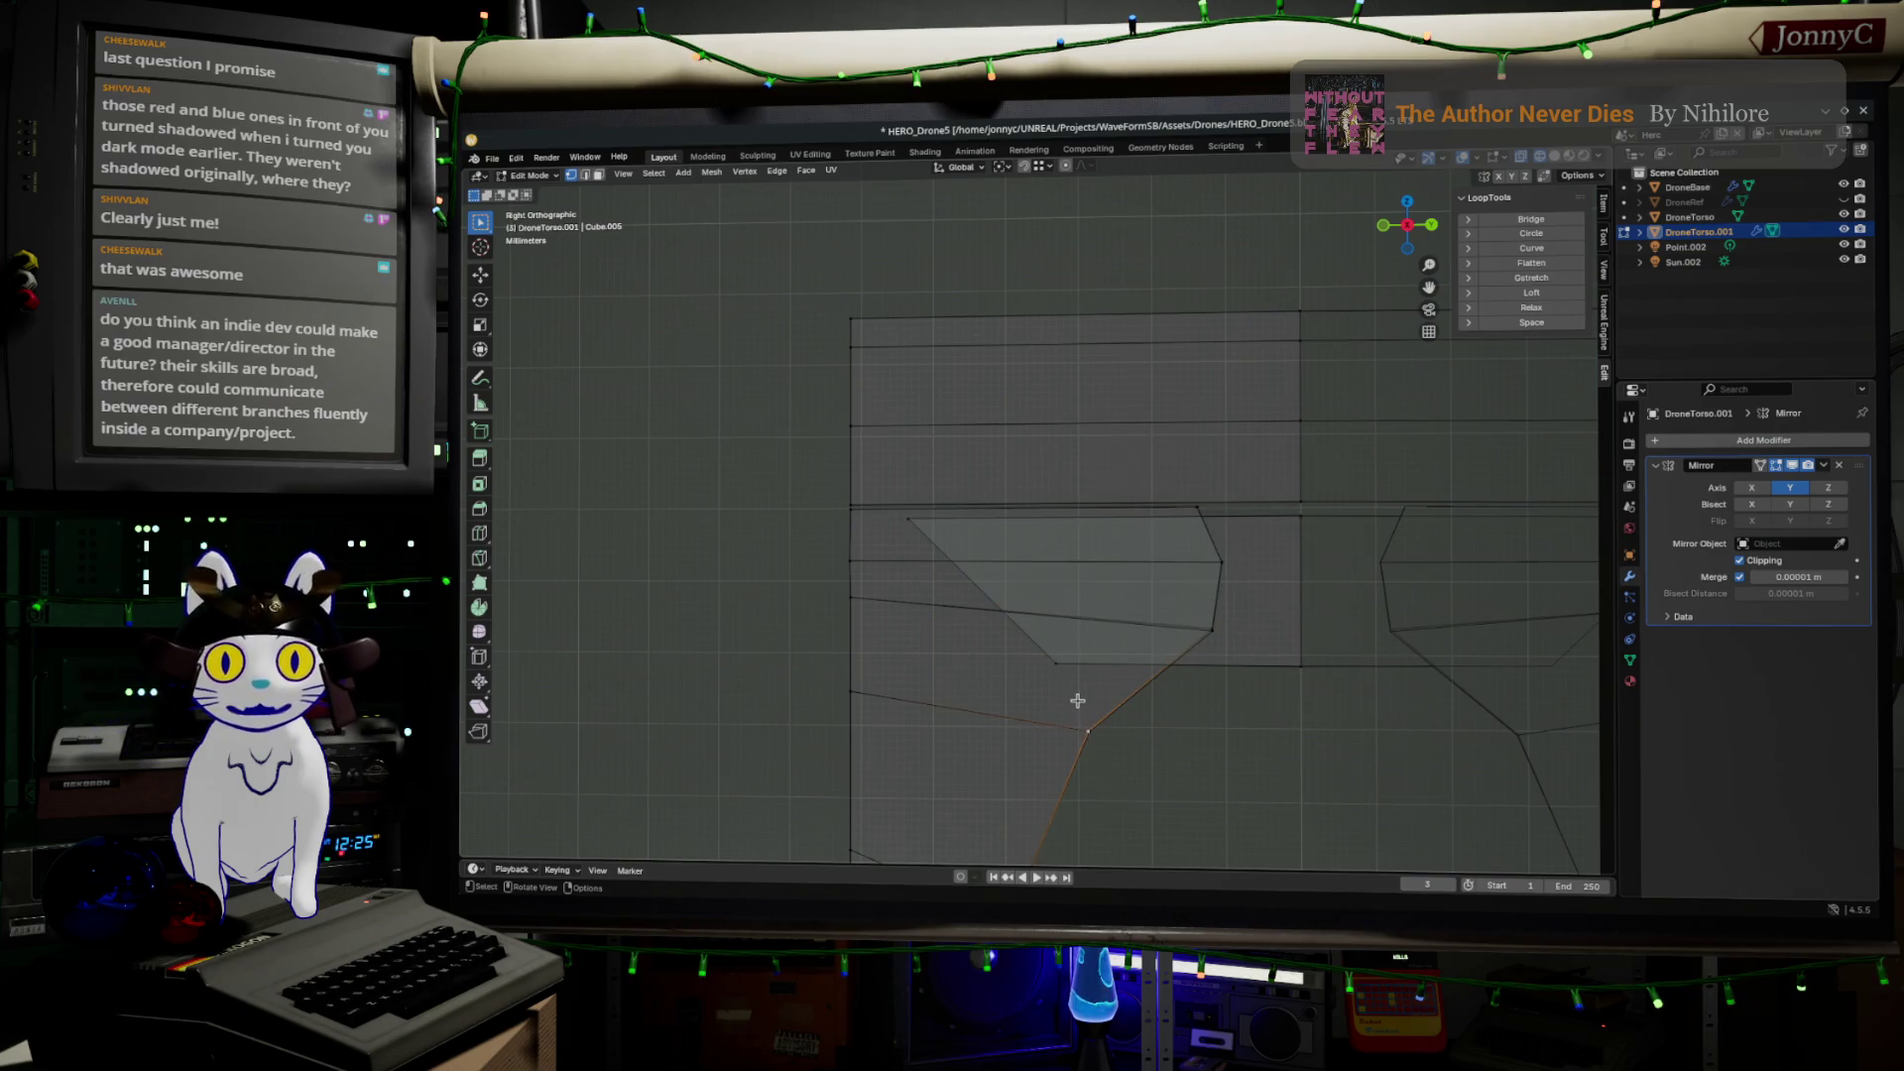
scroll(1078, 701, down, 3)
mouse_move(1075, 693)
shift+middle_down()
mouse_move(1097, 659)
mouse_move(978, 319)
shift+middle_up()
drag(997, 468, 1063, 650)
key(ctrl+KP_Add)
key(ctrl+KP_Add)
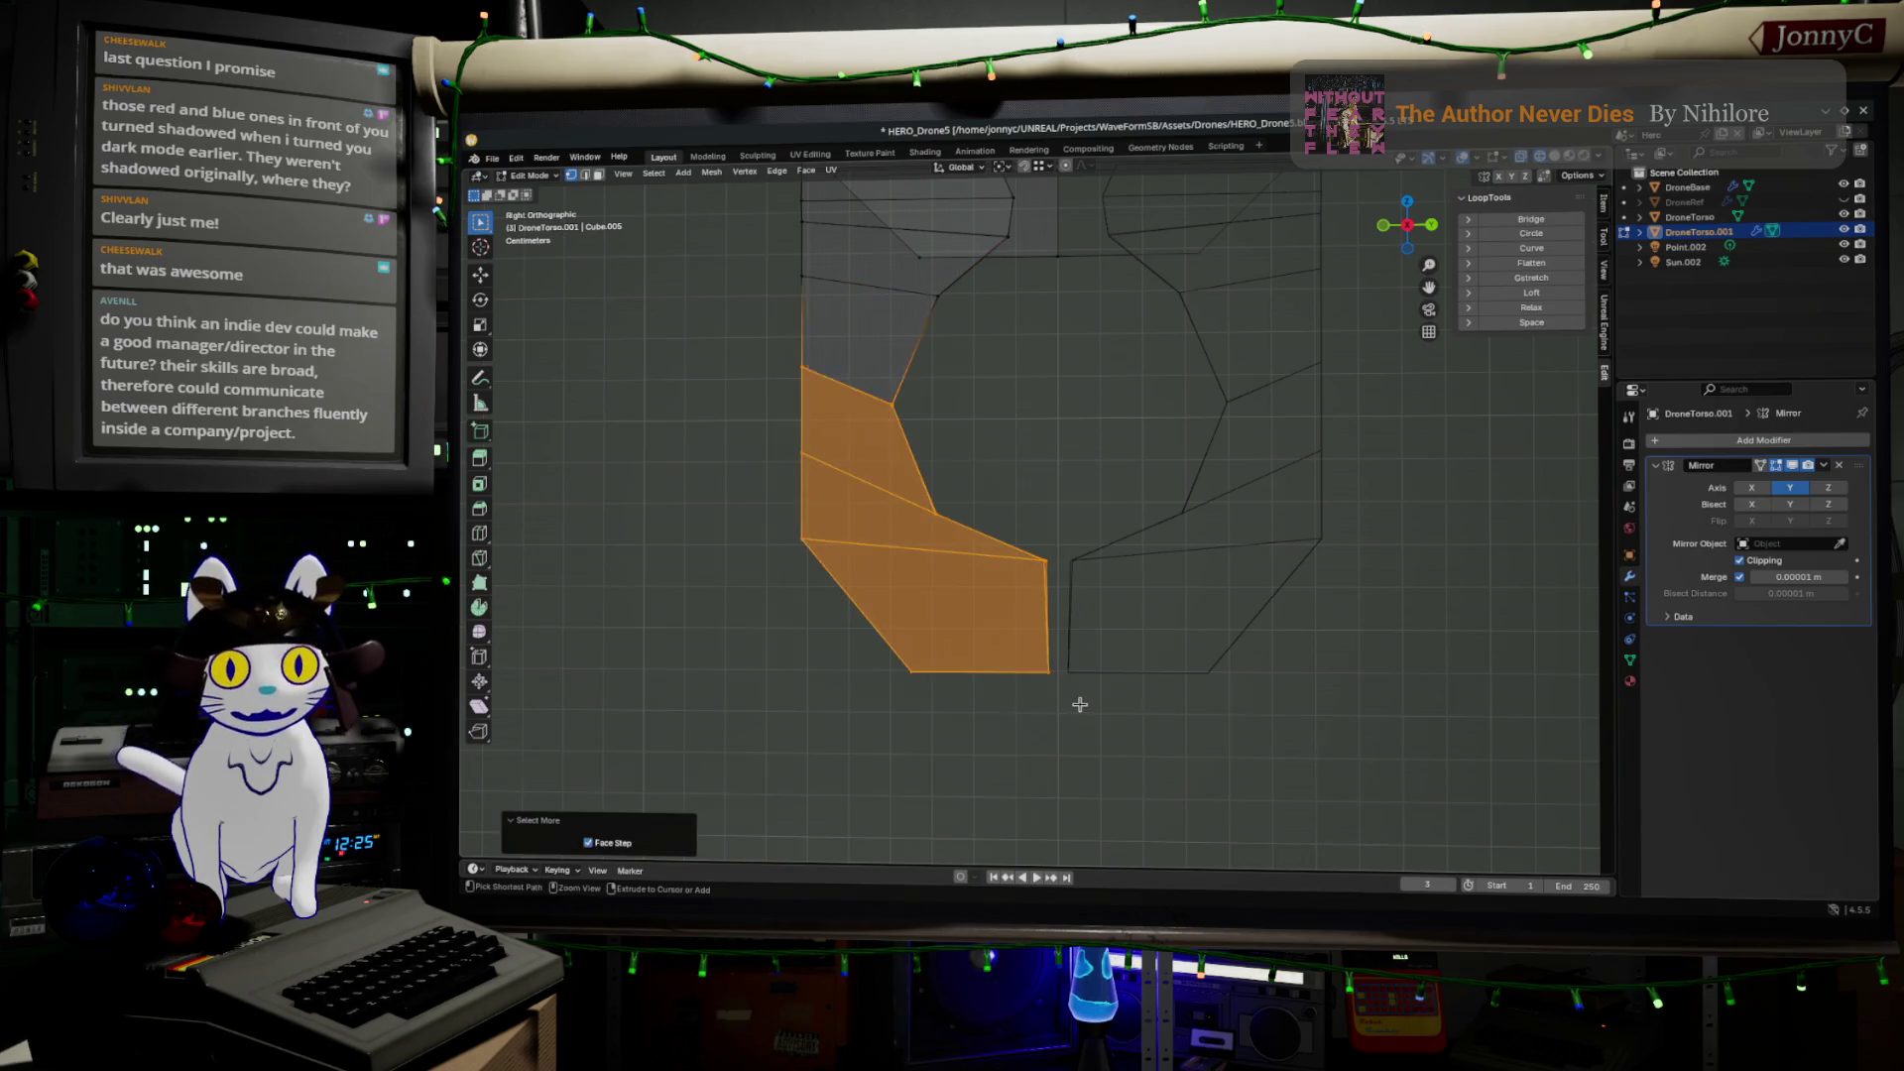
key(ctrl+KP_Add)
key(ctrl+KP_Add)
key(ctrl+KP_Add)
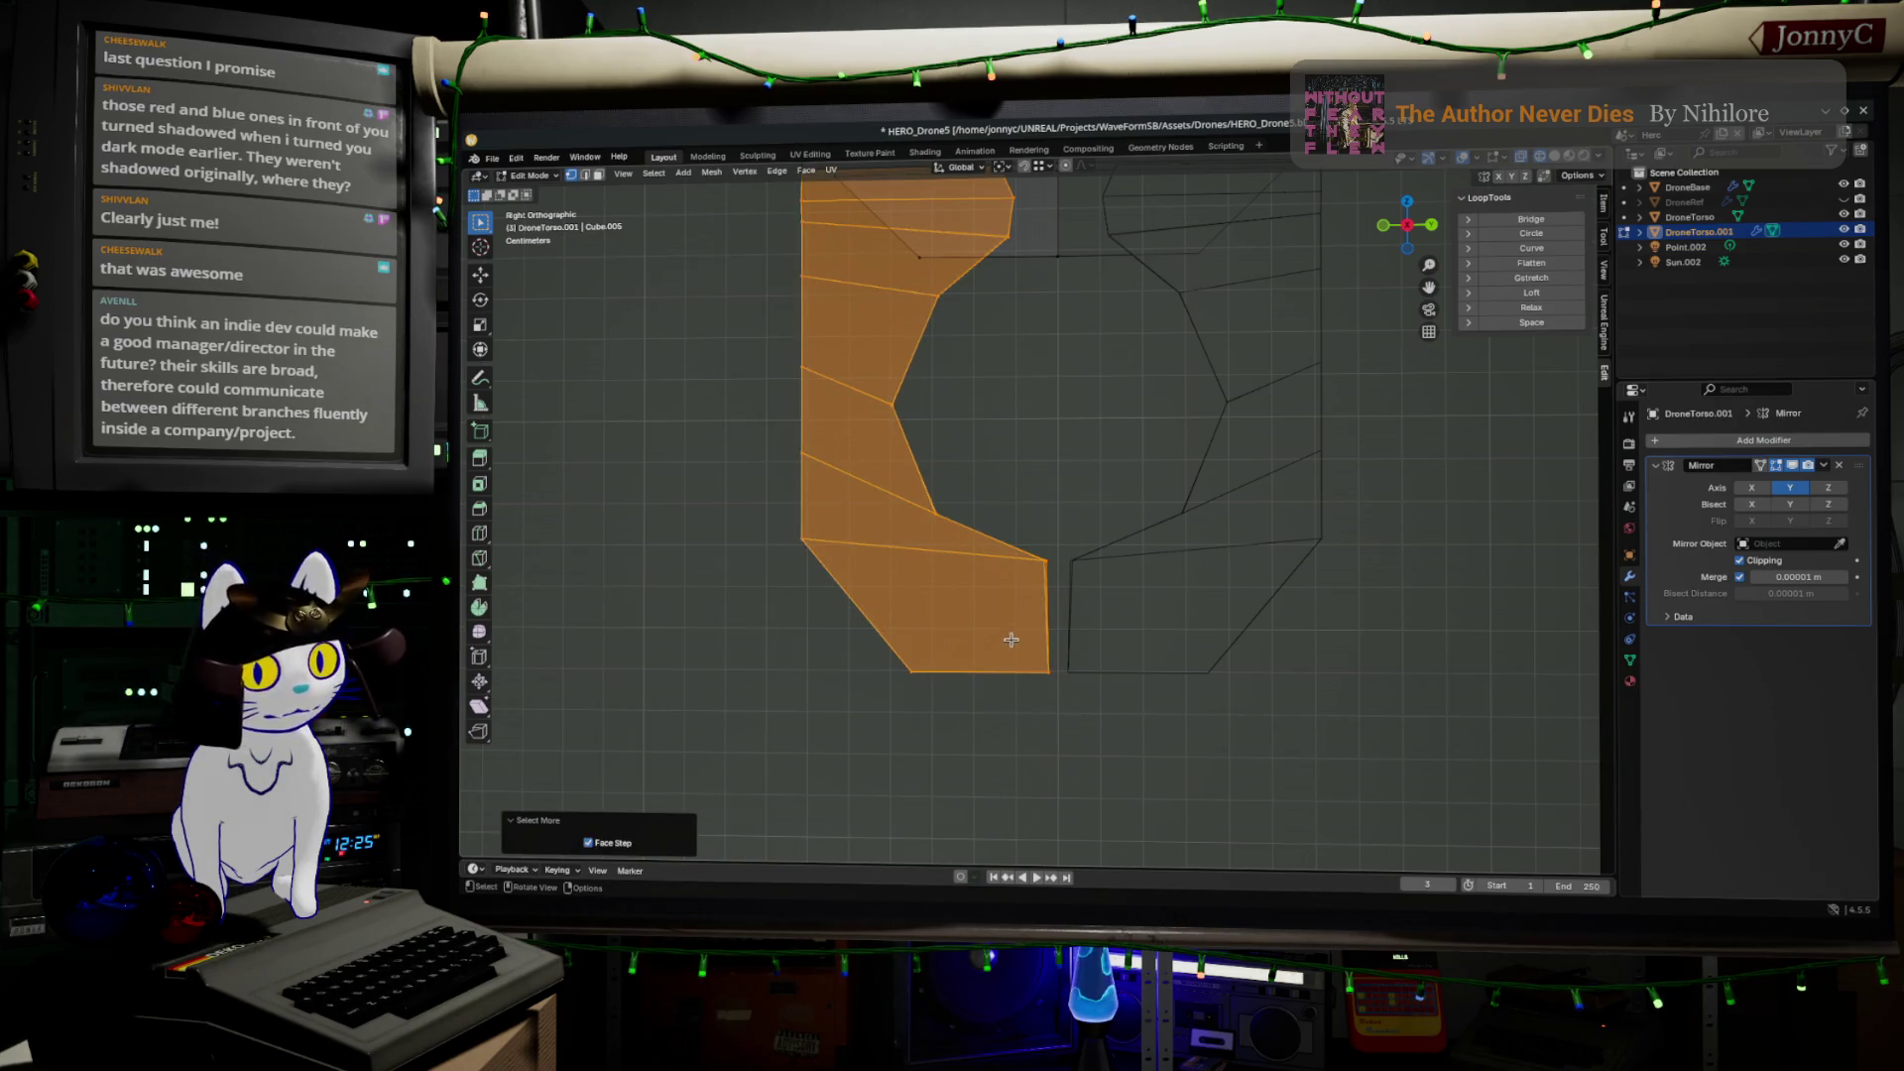
shift+middle_drag(990, 341, 978, 531)
scroll(902, 412, up, 1)
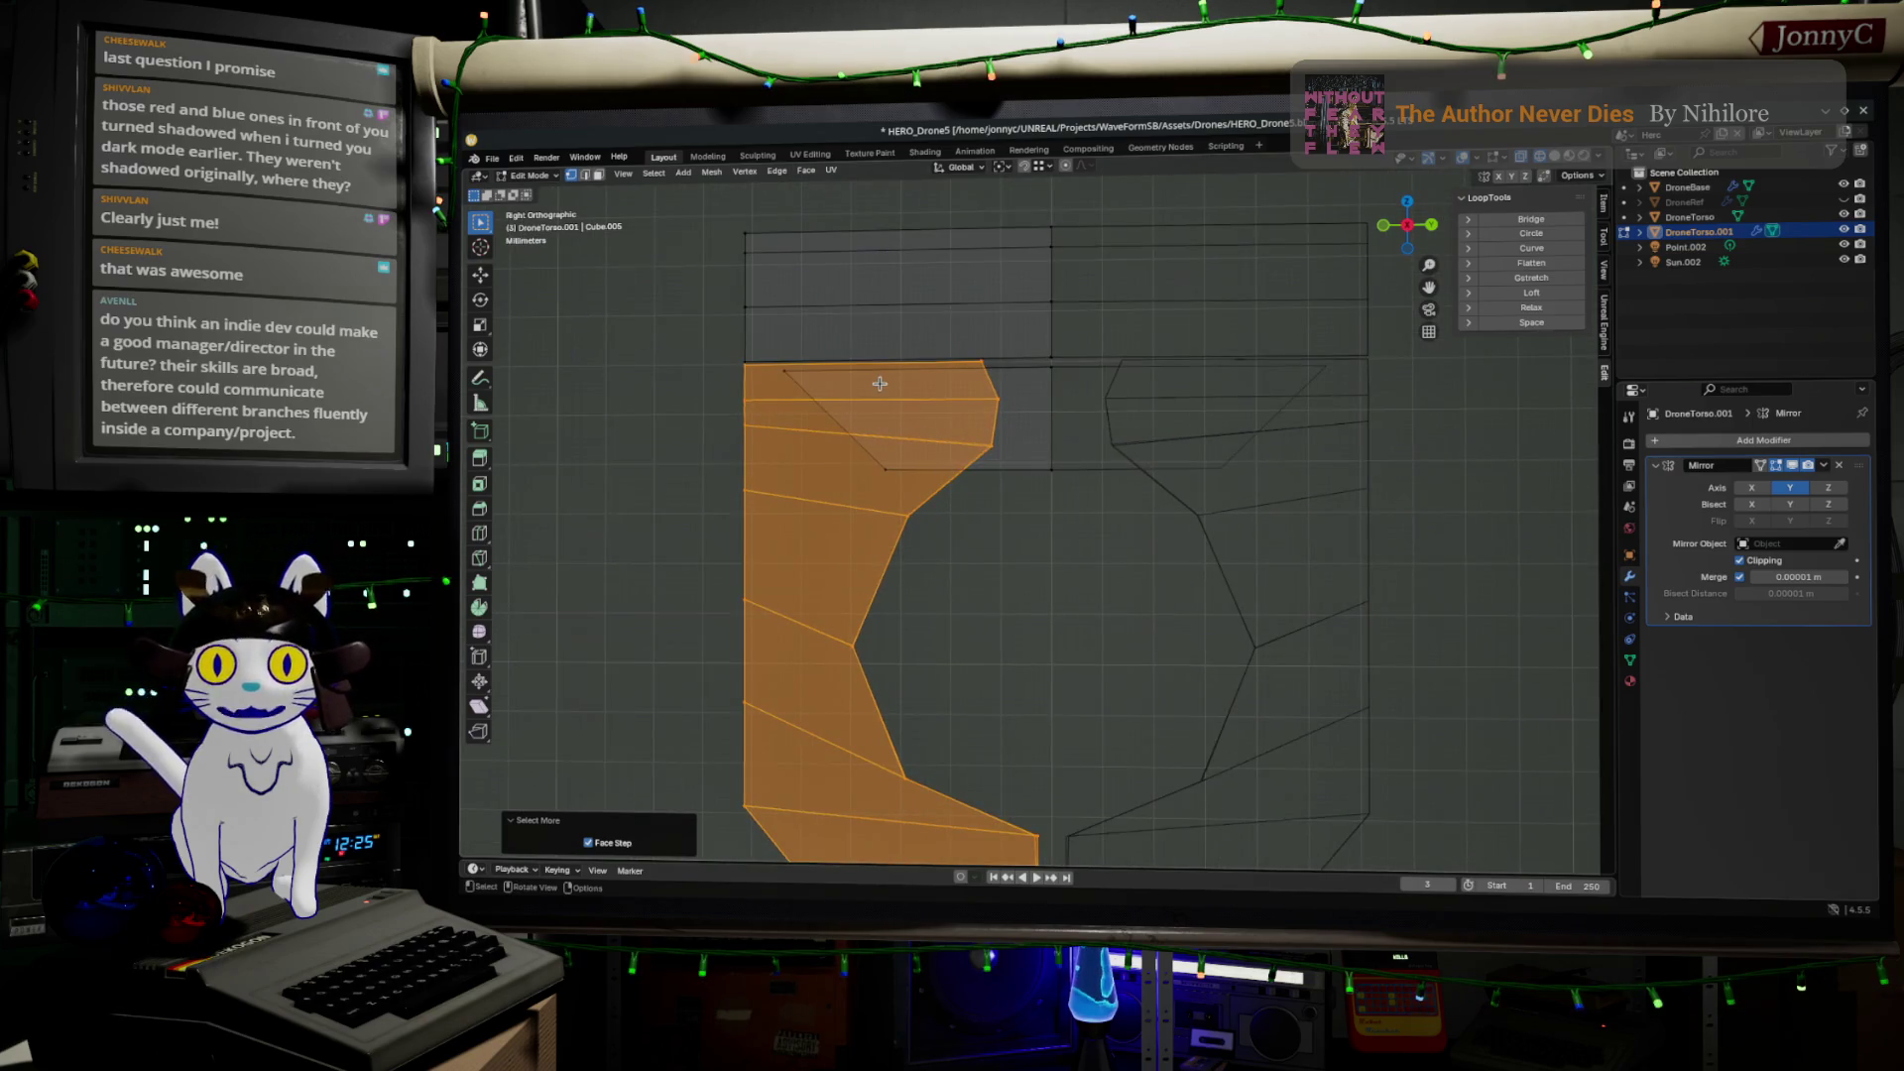
Move the left column of faces down about 0.006 m, then clear the selection
key(g)
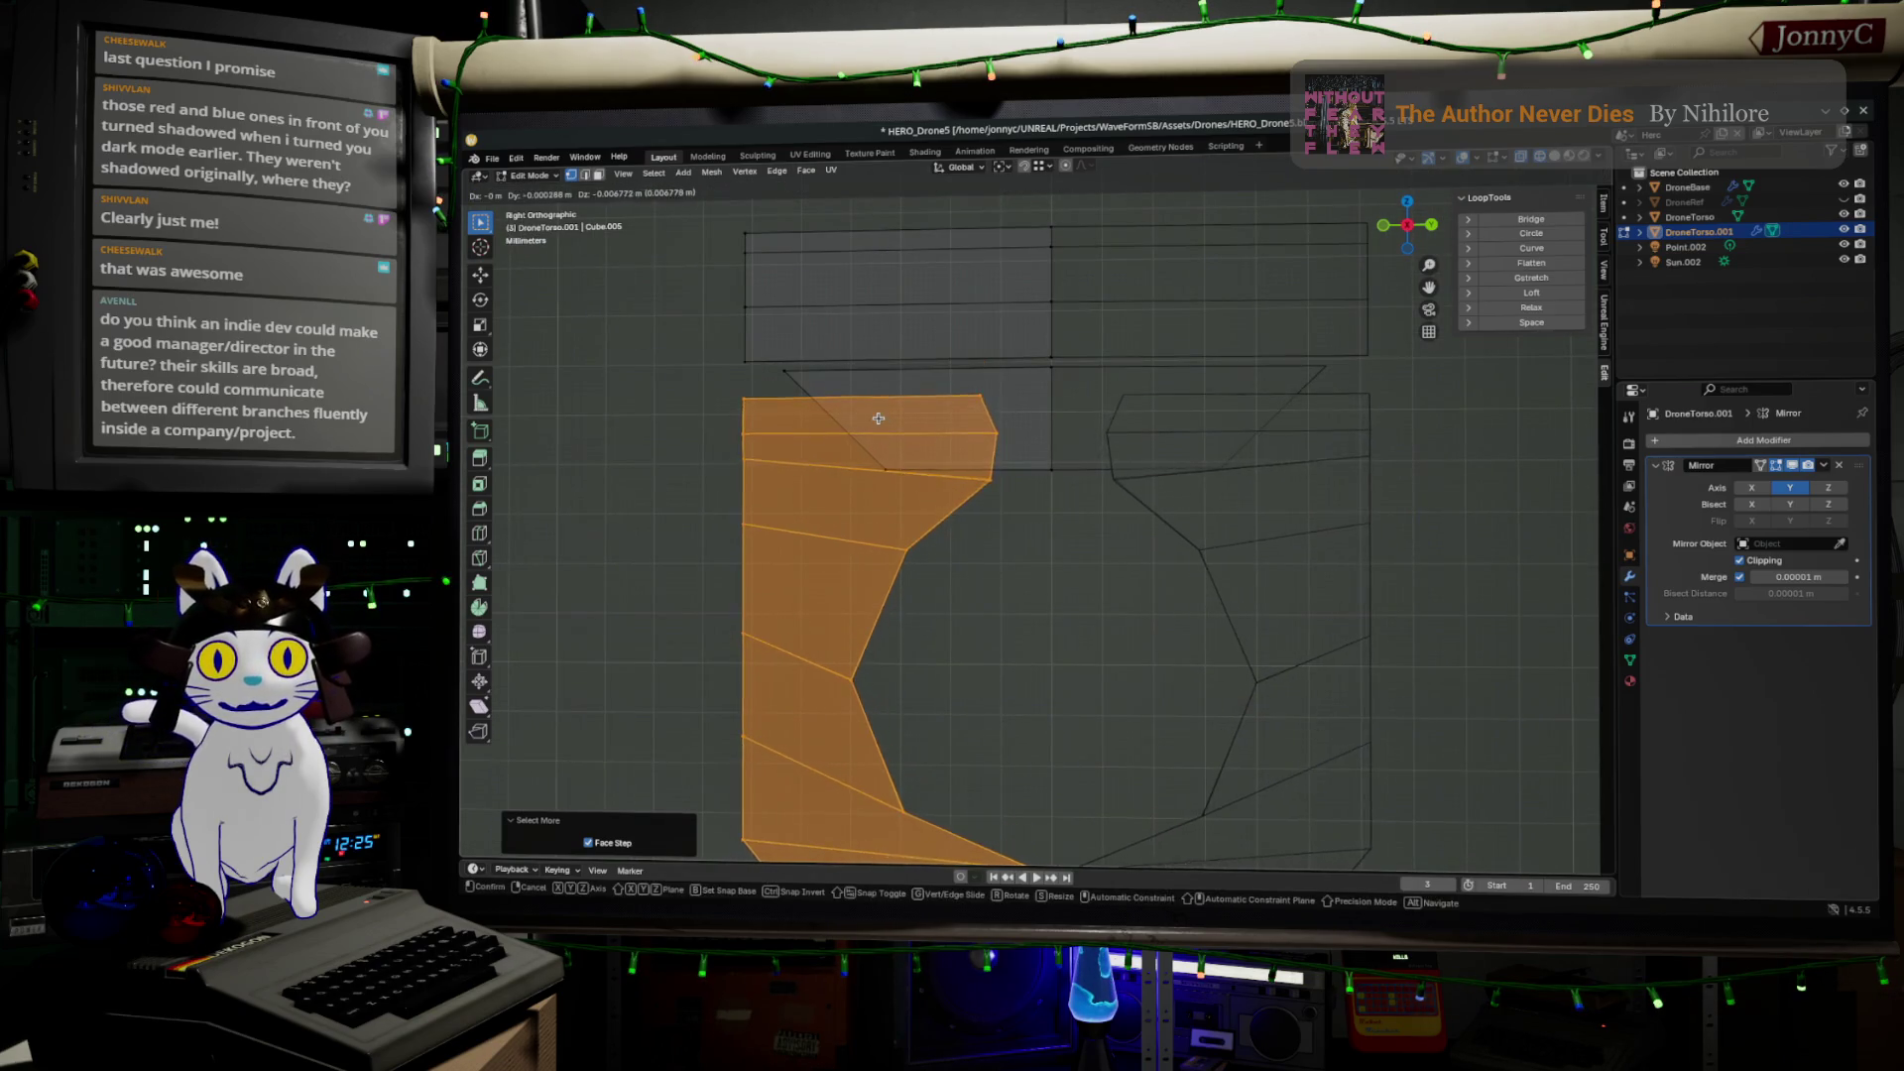
click(878, 417)
shift+middle_drag(878, 418, 957, 508)
scroll(987, 501, up, 2)
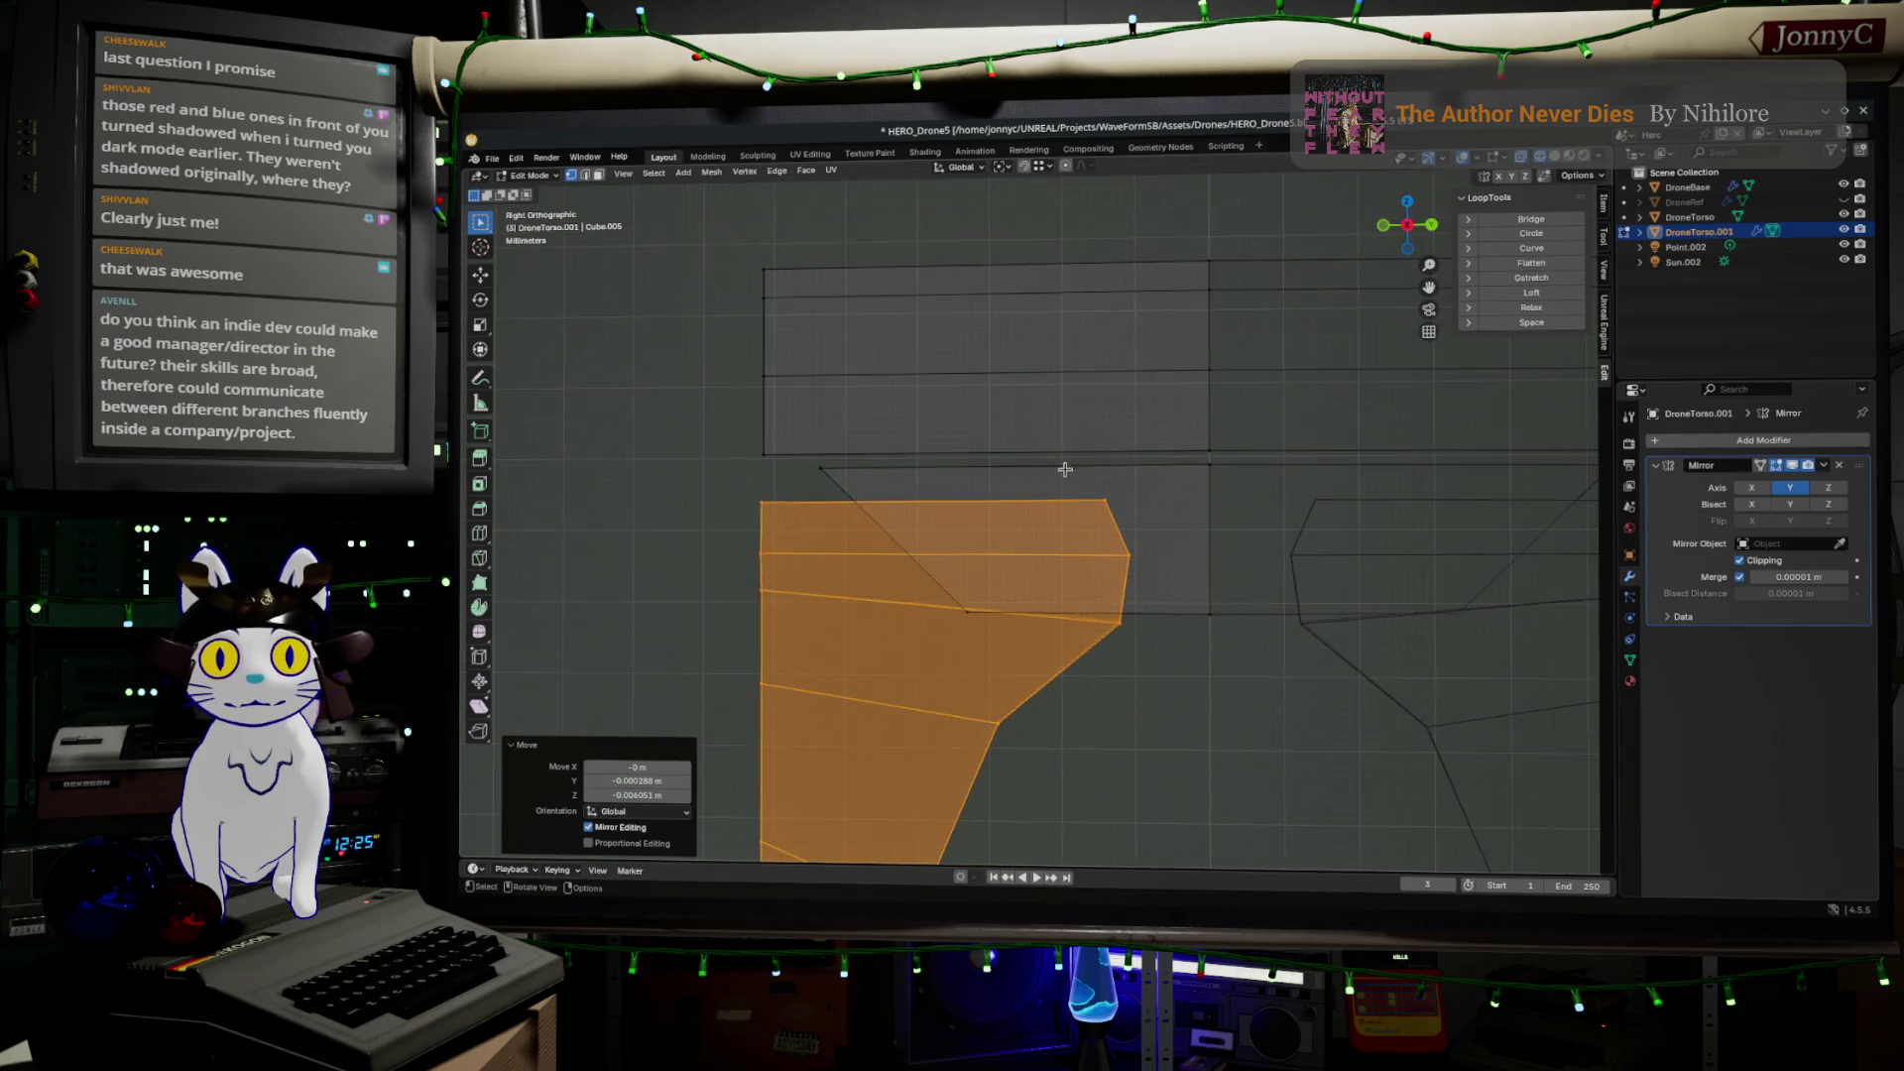
click(1211, 437)
mouse_move(1210, 437)
middle_down()
mouse_move(1127, 420)
mouse_move(1130, 437)
middle_up()
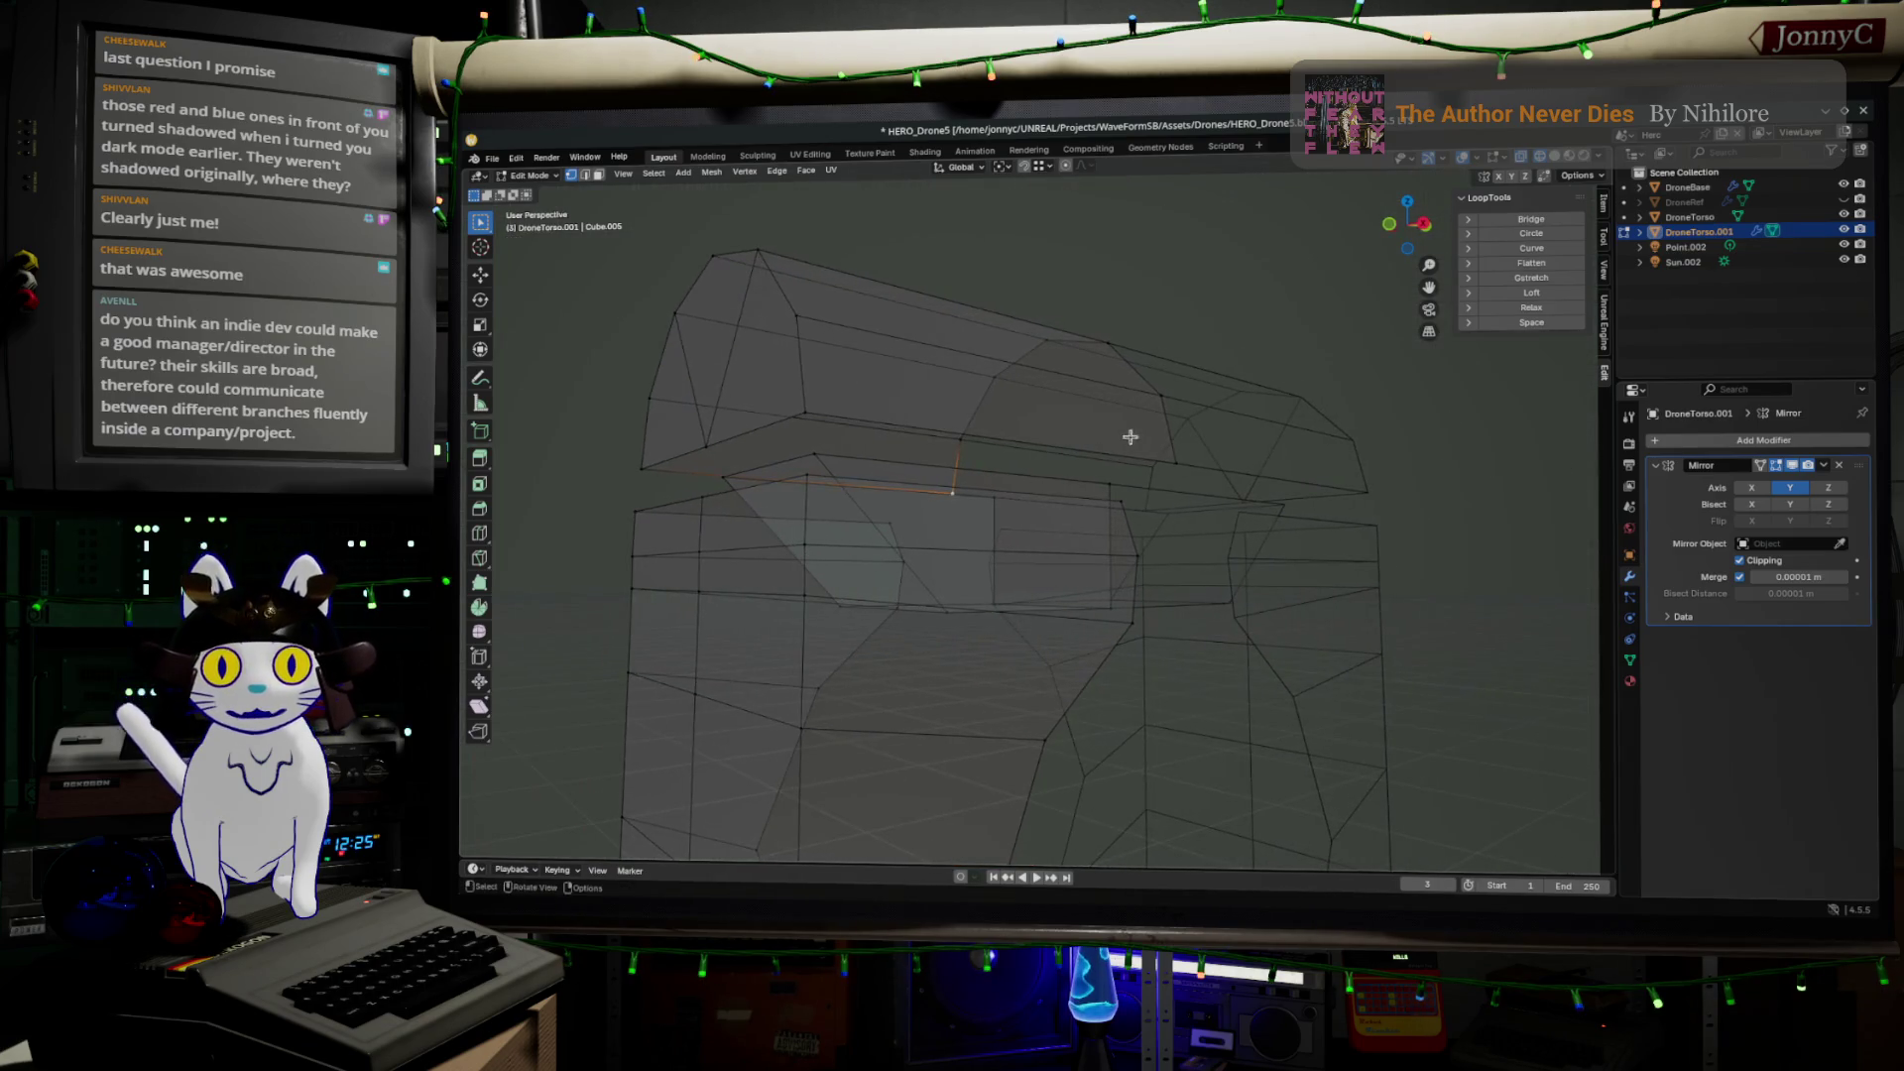
Select the lower front and side edge paths of the torso
alt+shift+click(1170, 443)
click(807, 412)
shift+click(1091, 454)
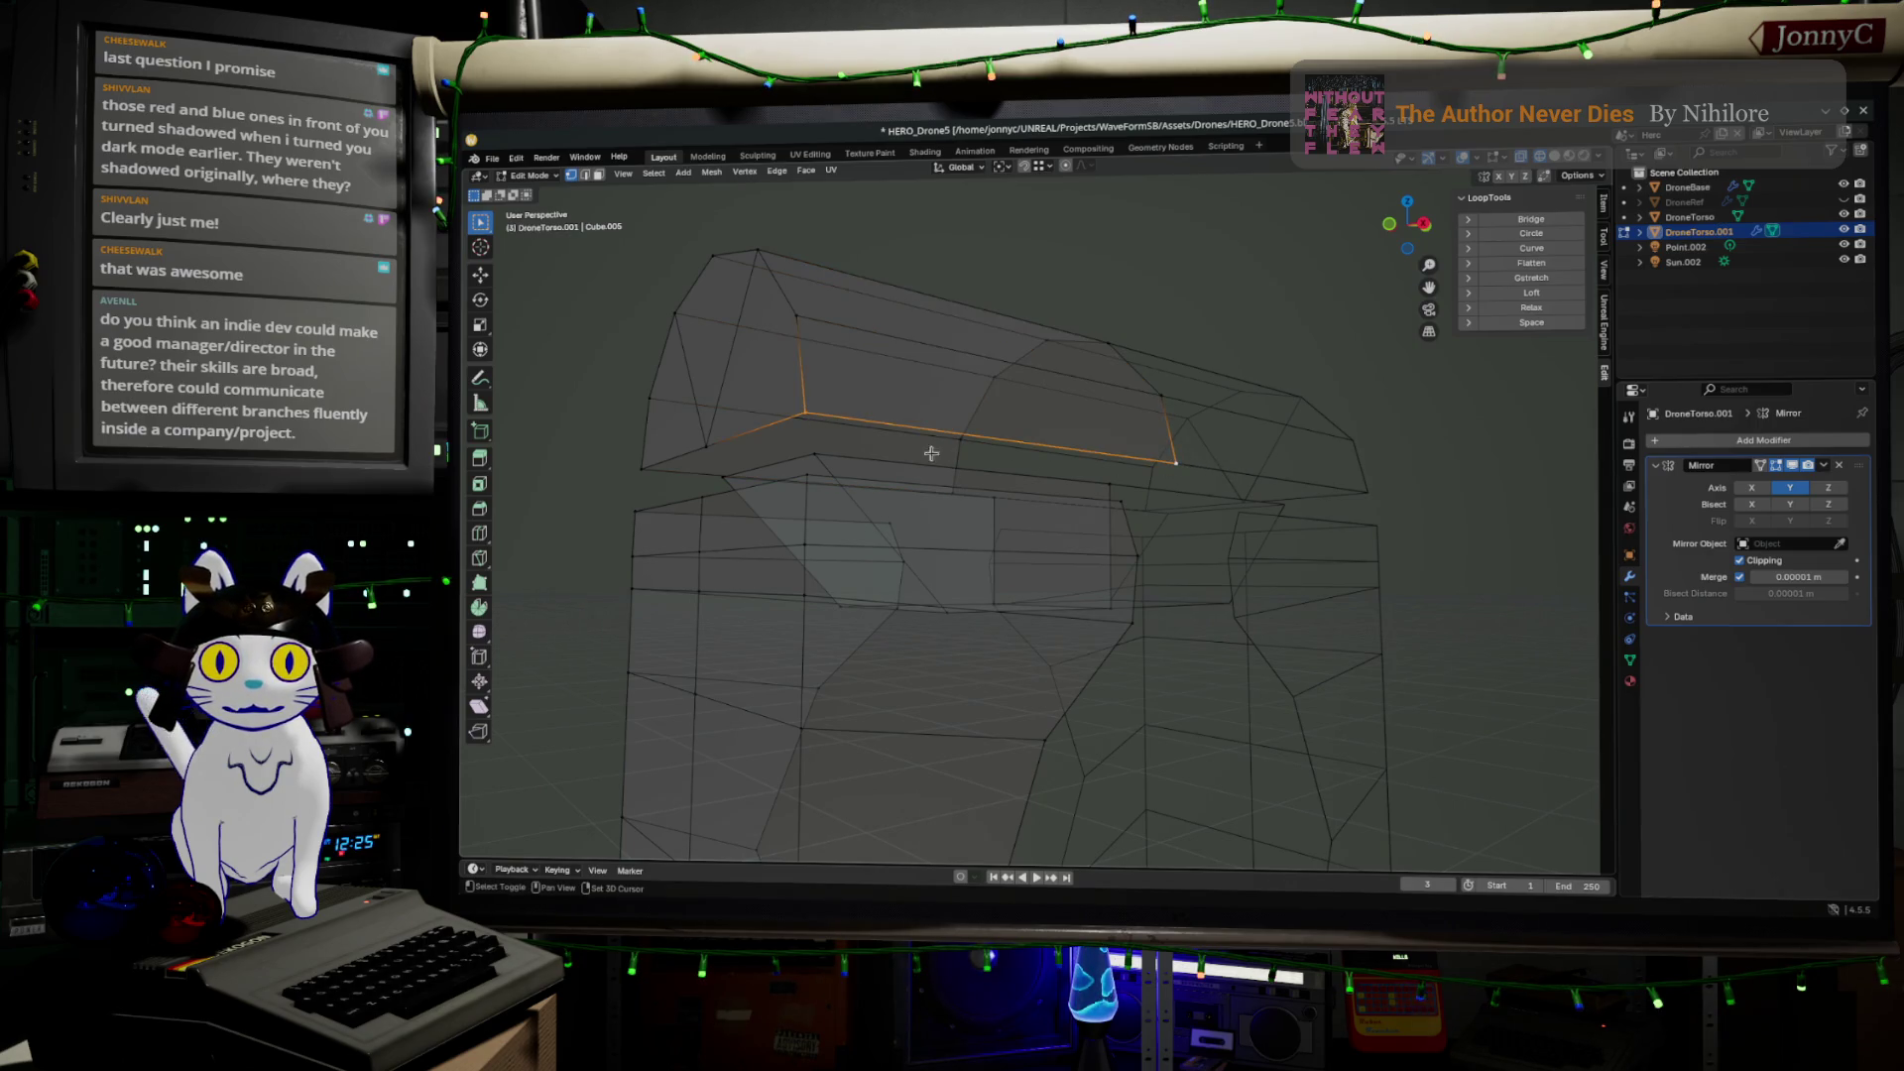
middle_drag(681, 453, 831, 481)
shift+click(878, 508)
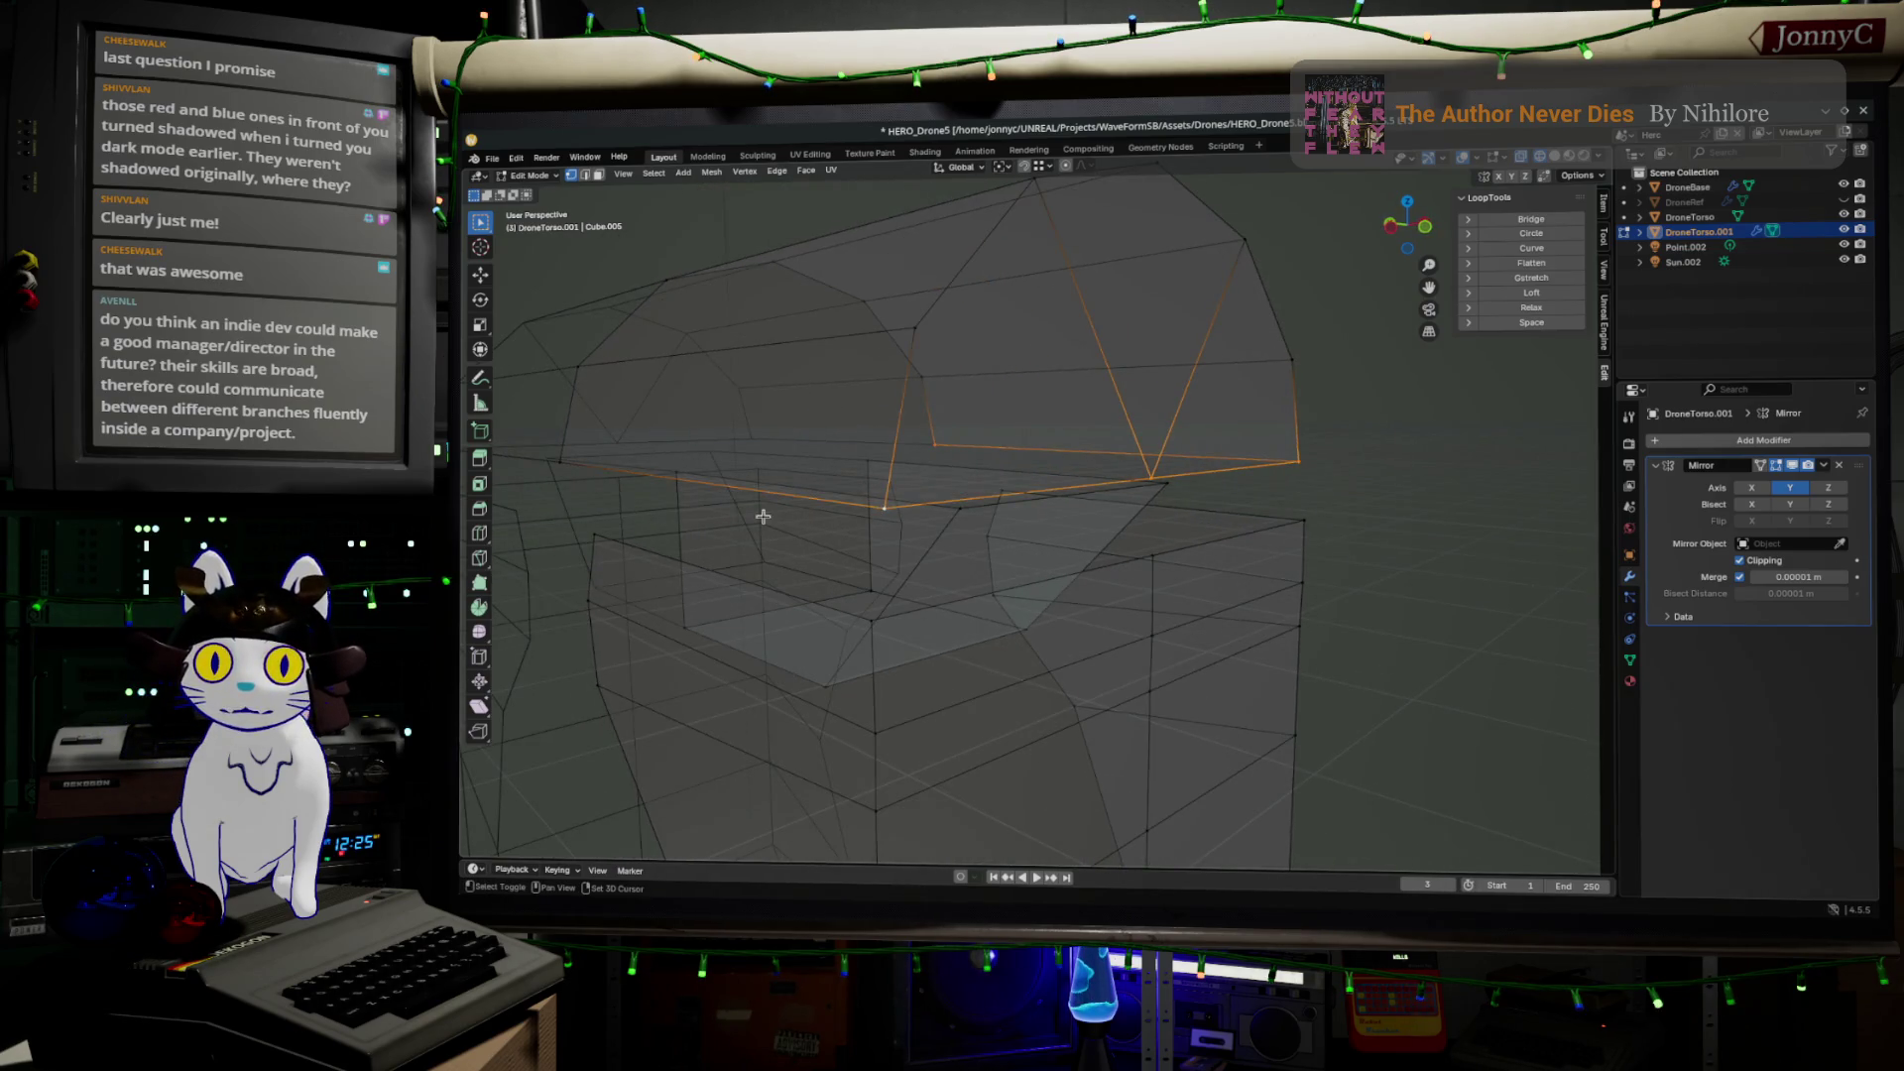
shift+click(561, 458)
middle_drag(681, 480, 667, 480)
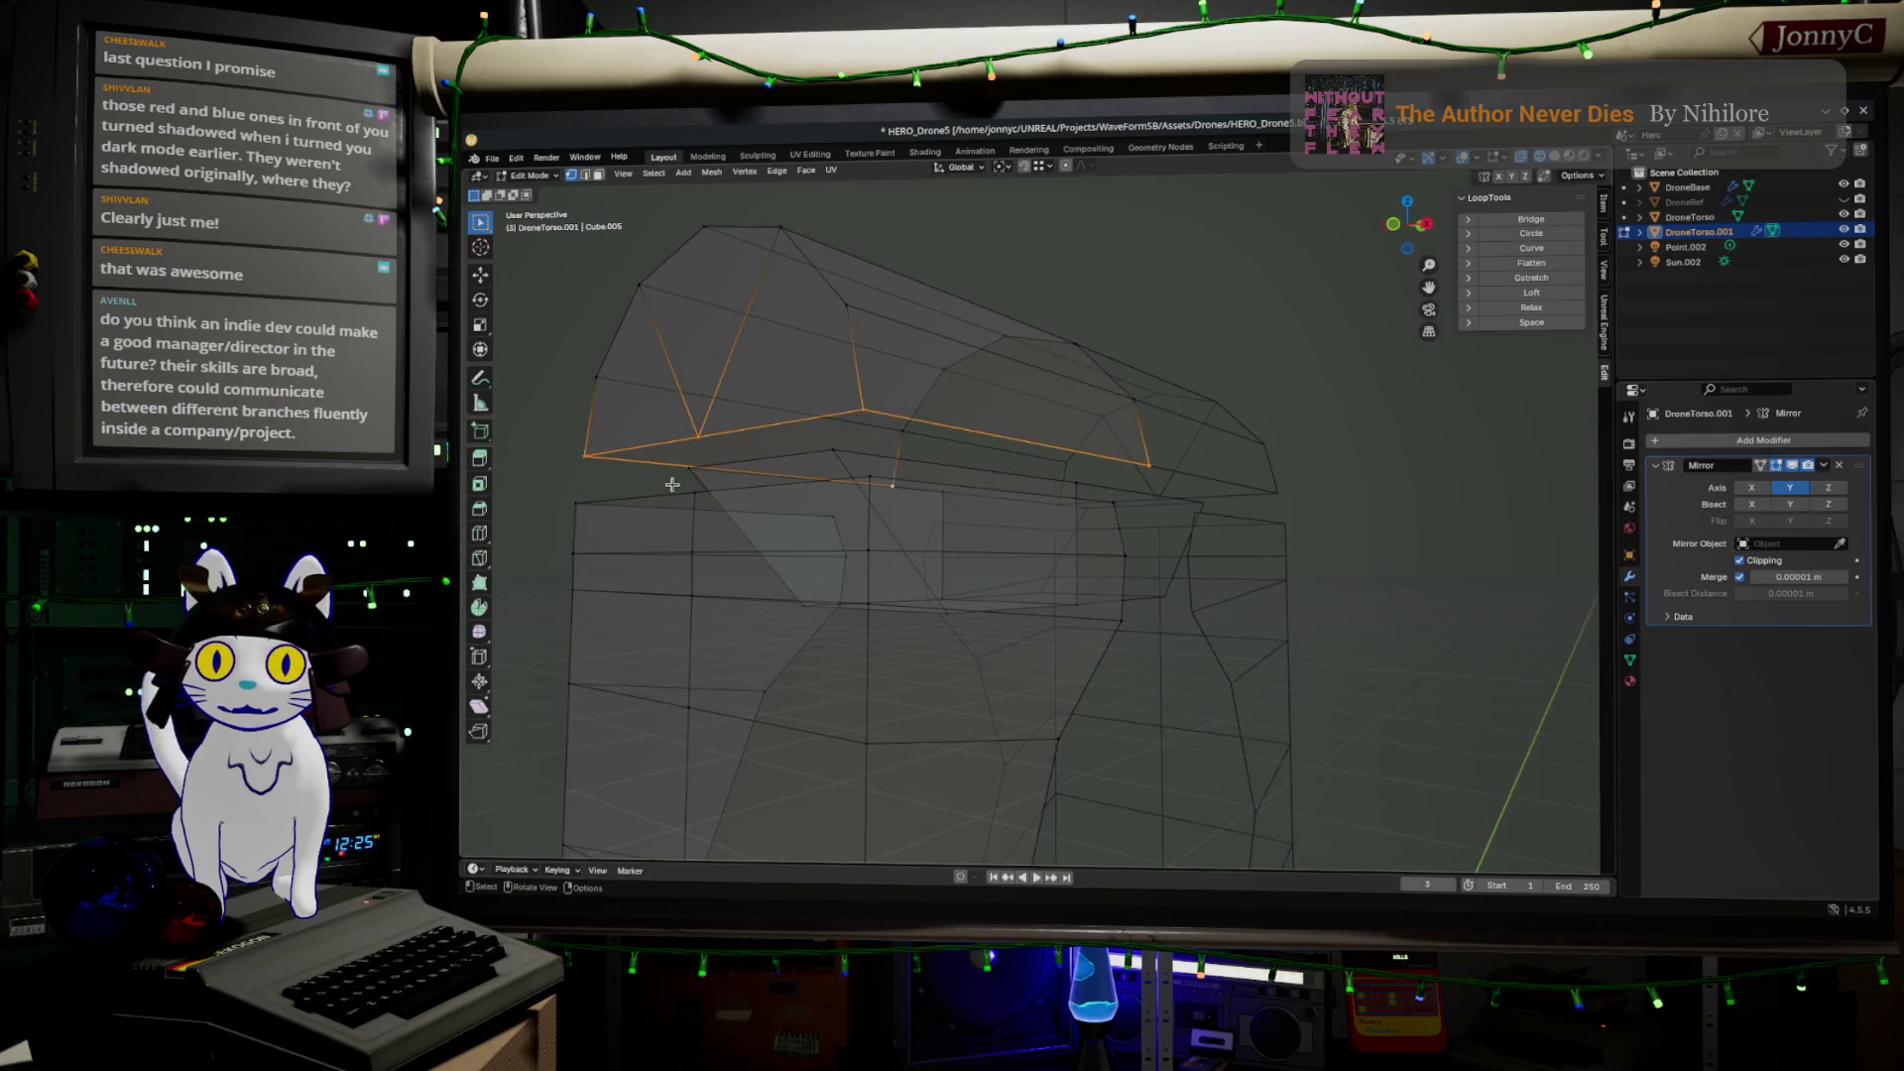
Scale the selected edges inward to 0.729 and rotate them slightly
key(s)
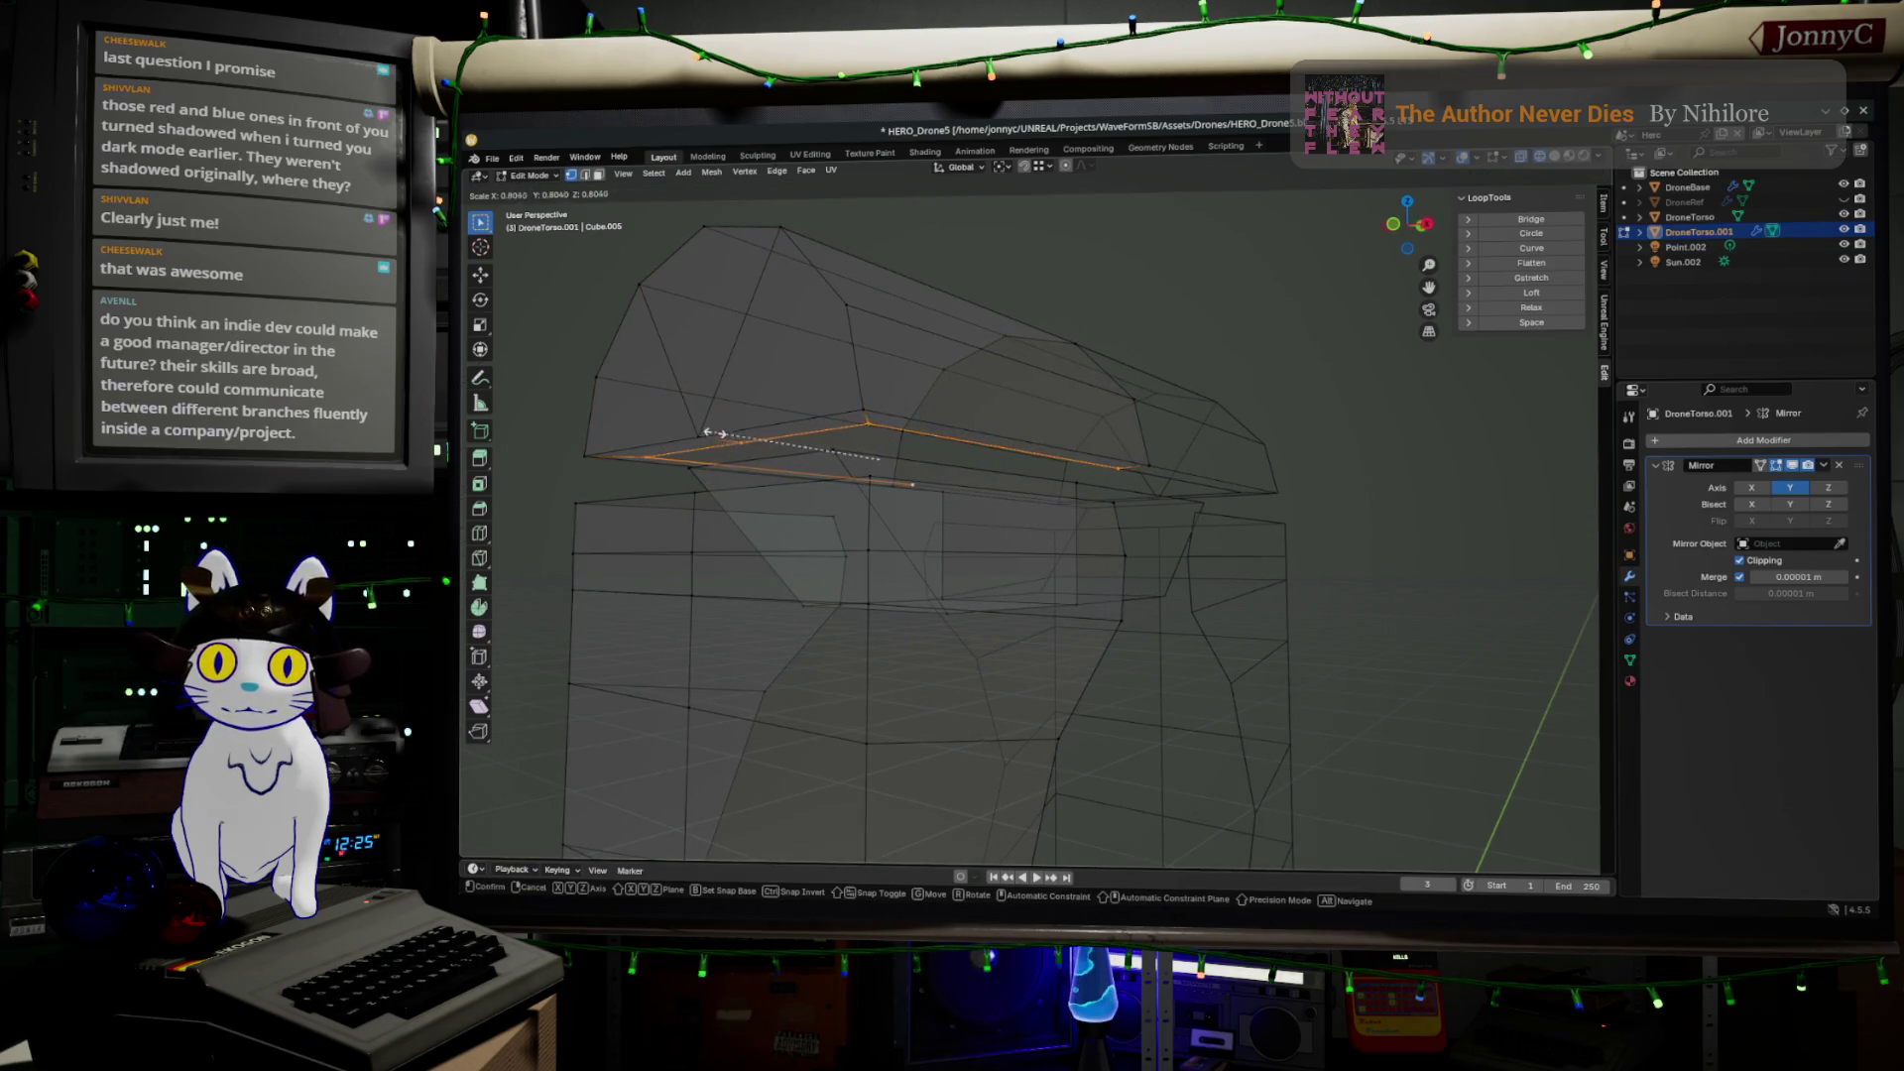
click(744, 457)
mouse_move(744, 457)
middle_down()
mouse_move(740, 480)
mouse_move(705, 472)
mouse_move(992, 466)
mouse_move(892, 456)
middle_up()
key(r)
click(948, 485)
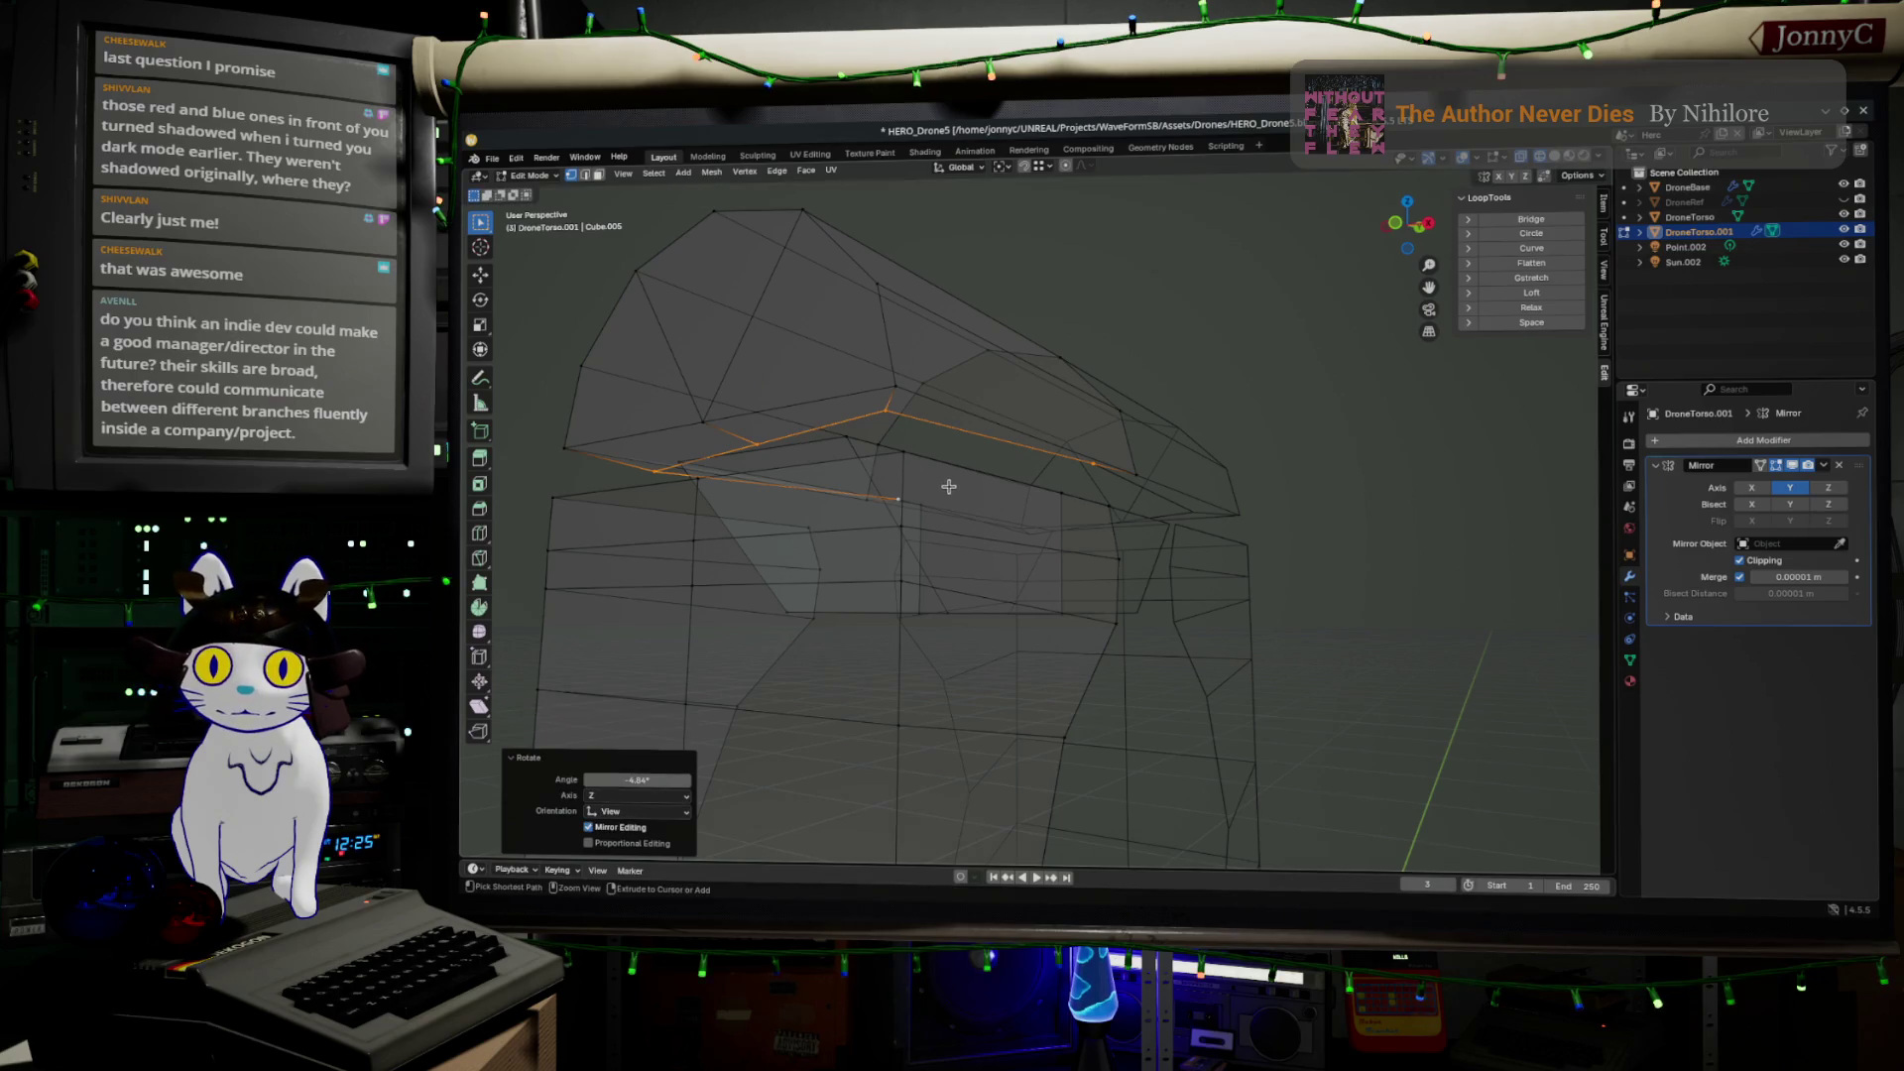
Insert a centred edge loop across the torso's upper arch
key(alt+a)
middle_drag(807, 459, 812, 463)
key(ctrl+r)
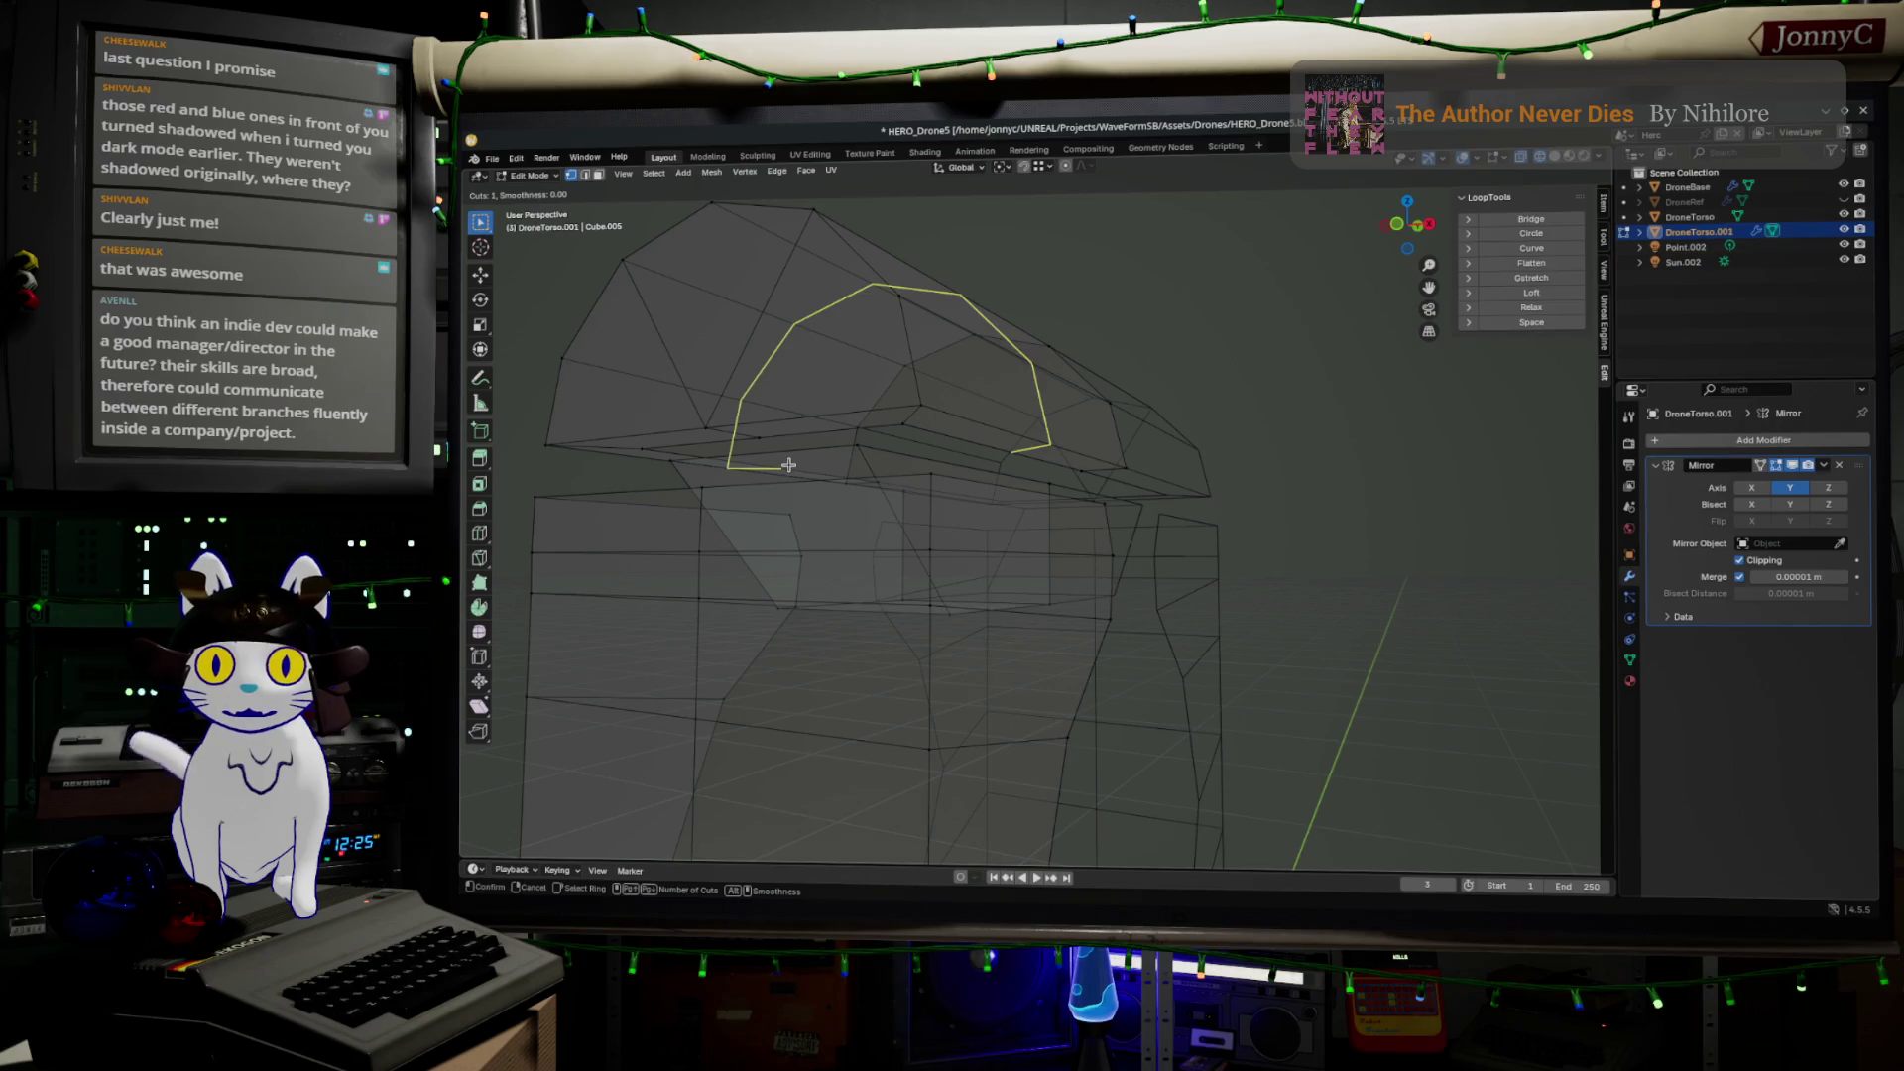
click(792, 446)
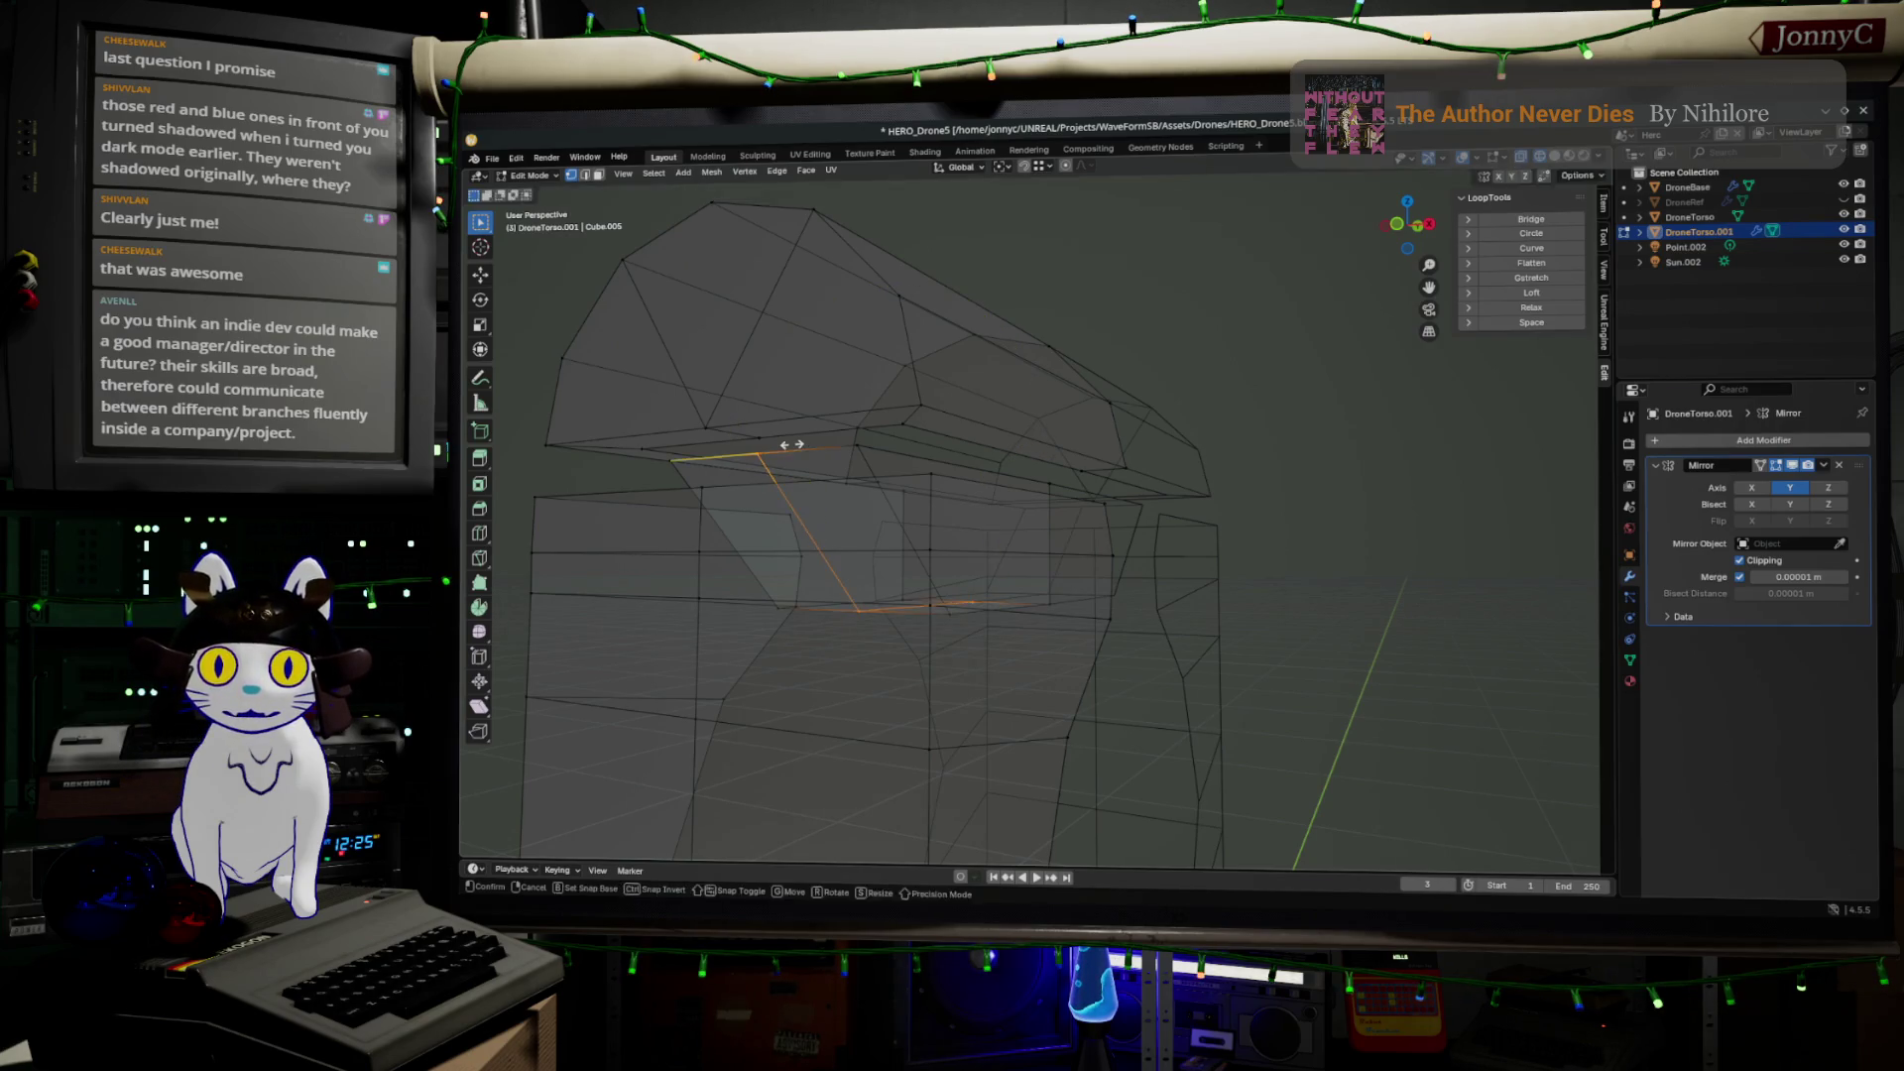
right_click(793, 445)
mouse_move(971, 444)
middle_down()
mouse_move(901, 493)
mouse_move(910, 443)
middle_up()
Nudge a lower side edge about 0.0058 m on X and −0.002 m on Z
click(972, 426)
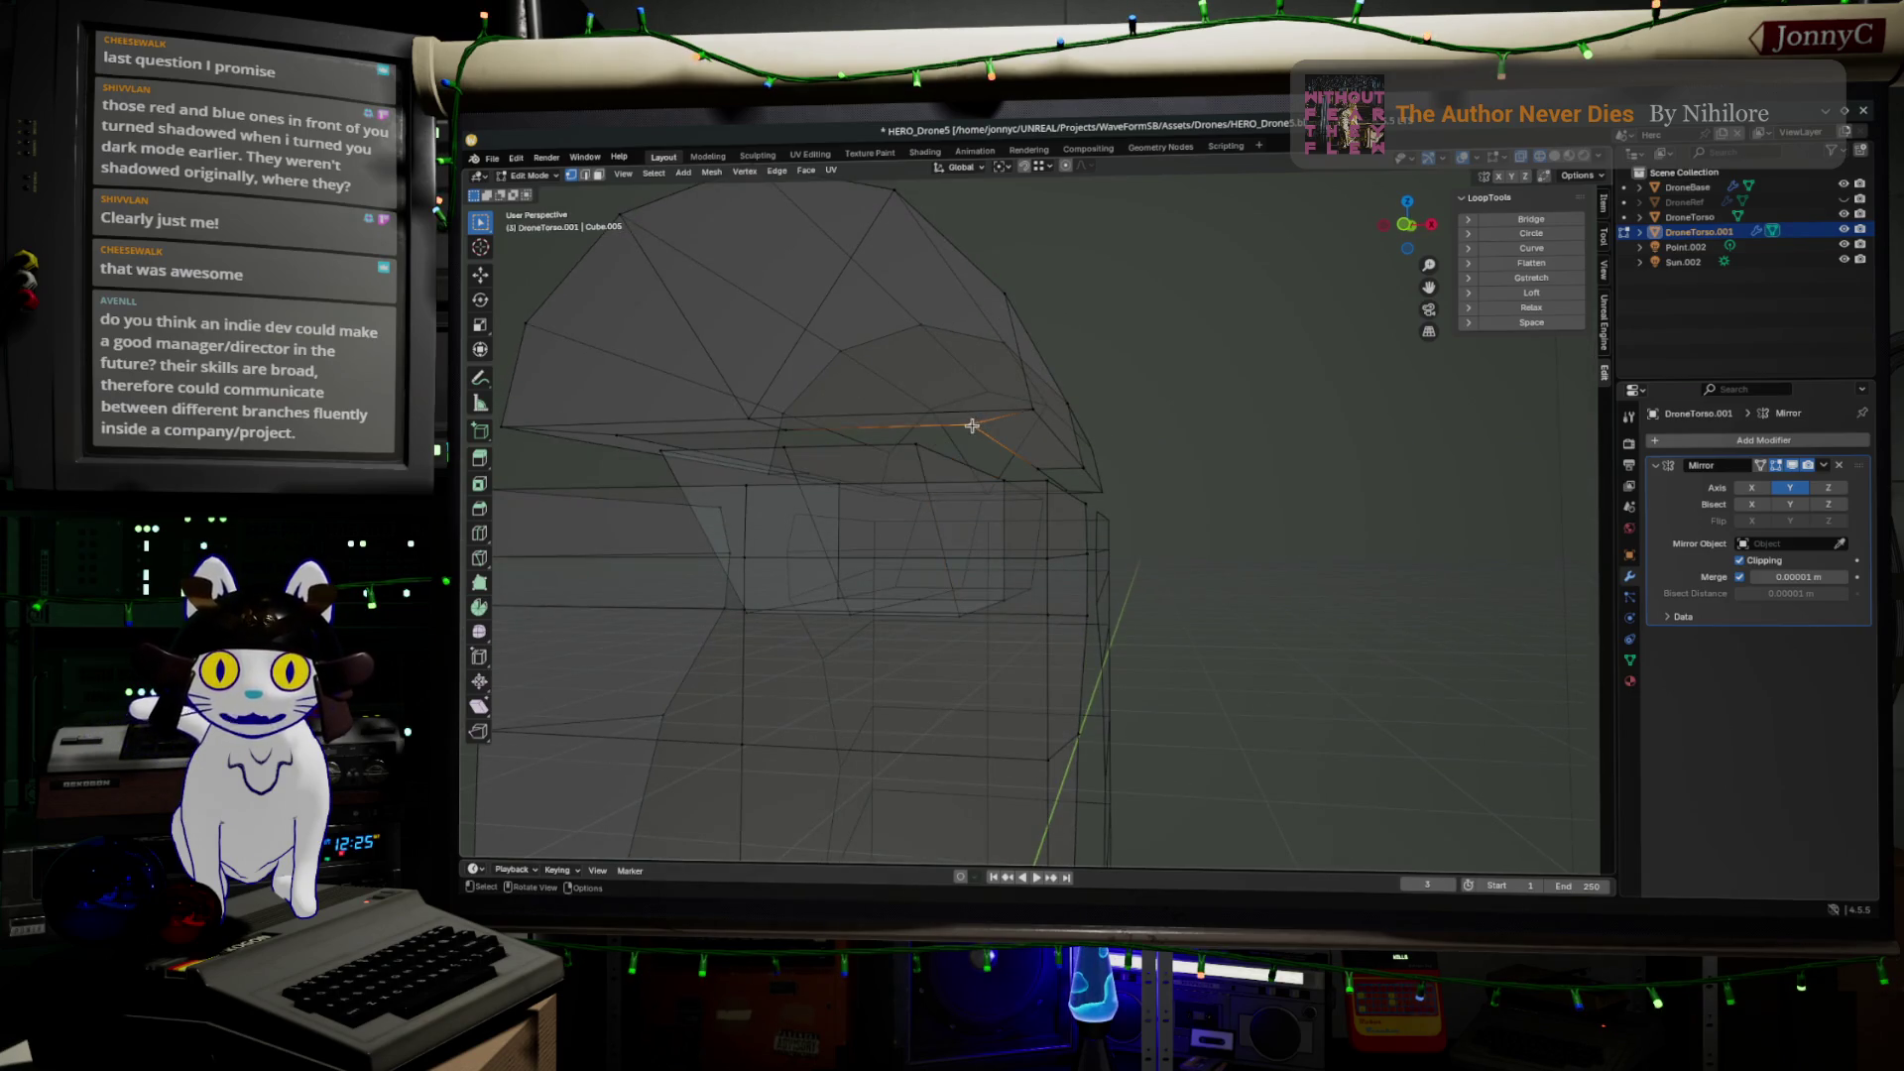
key(alt+a)
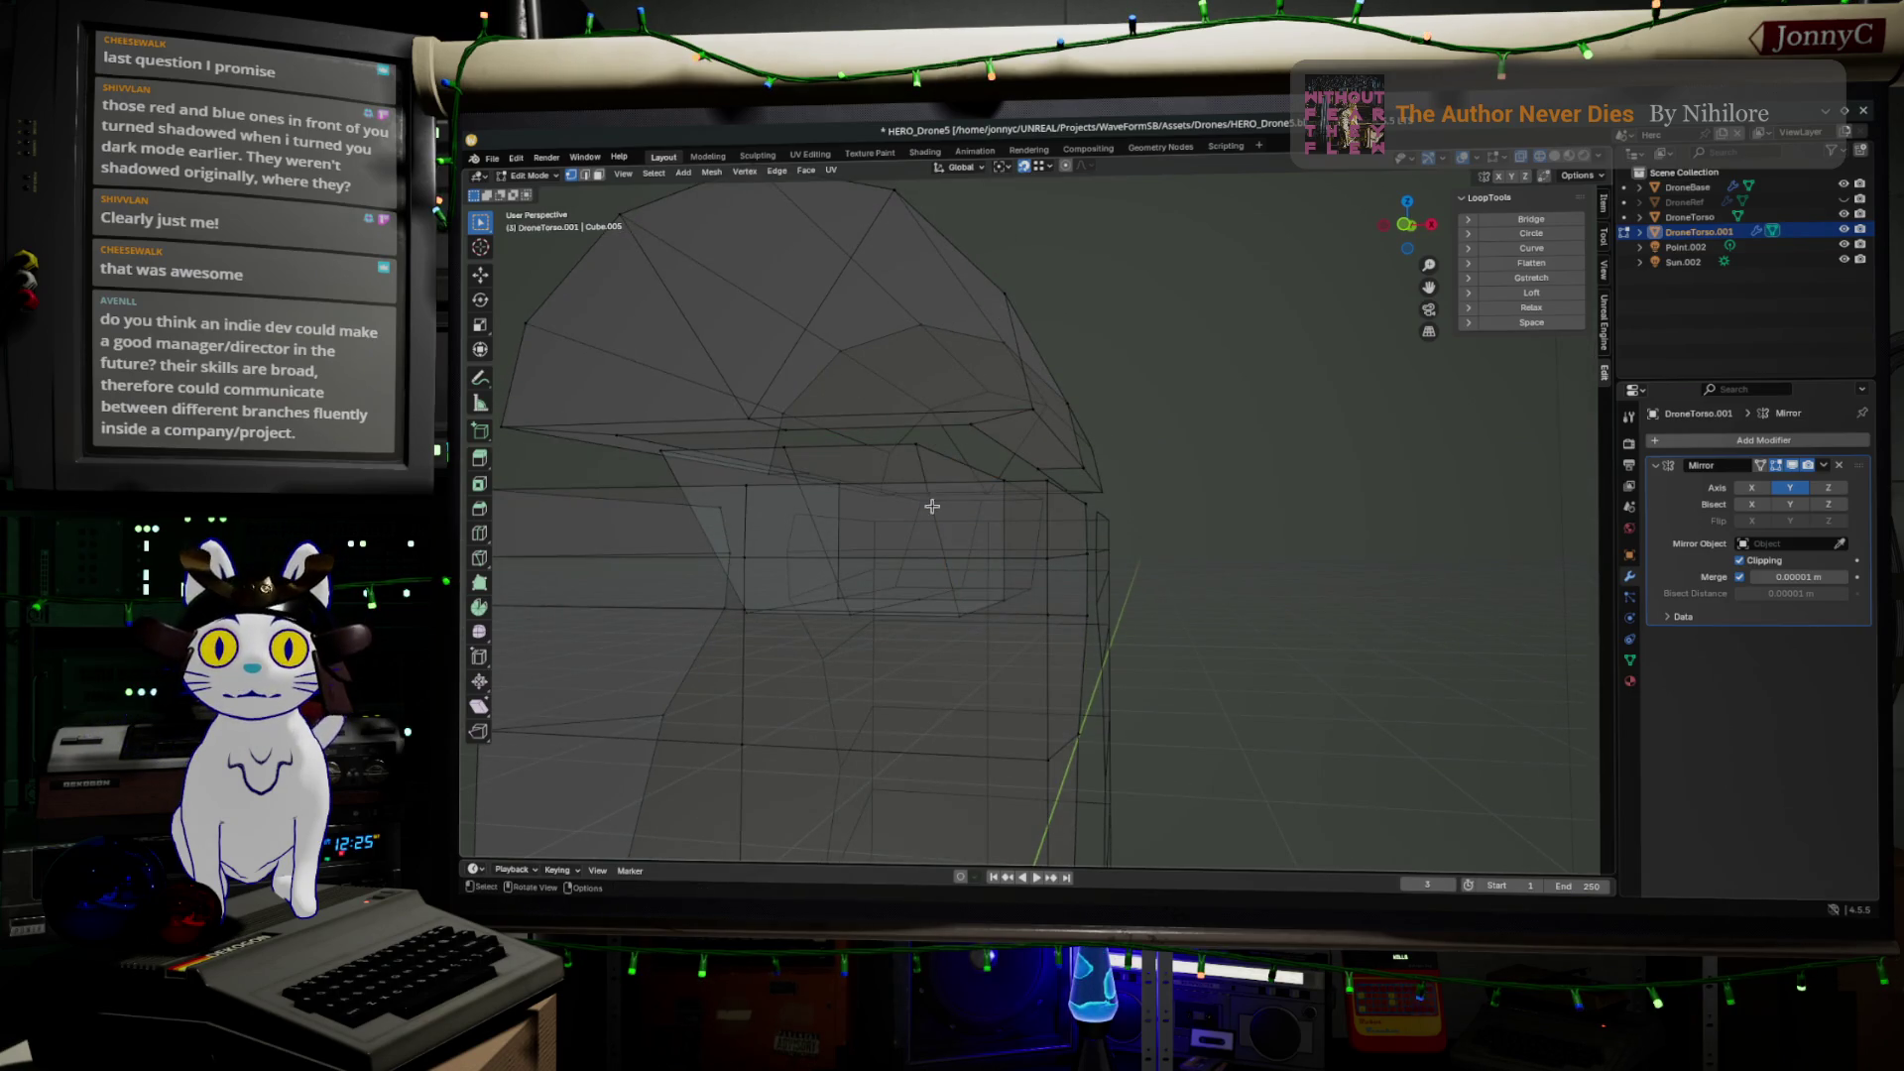
drag(965, 422, 914, 446)
mouse_move(913, 446)
middle_down()
mouse_move(926, 492)
mouse_move(845, 461)
mouse_move(1084, 444)
middle_up()
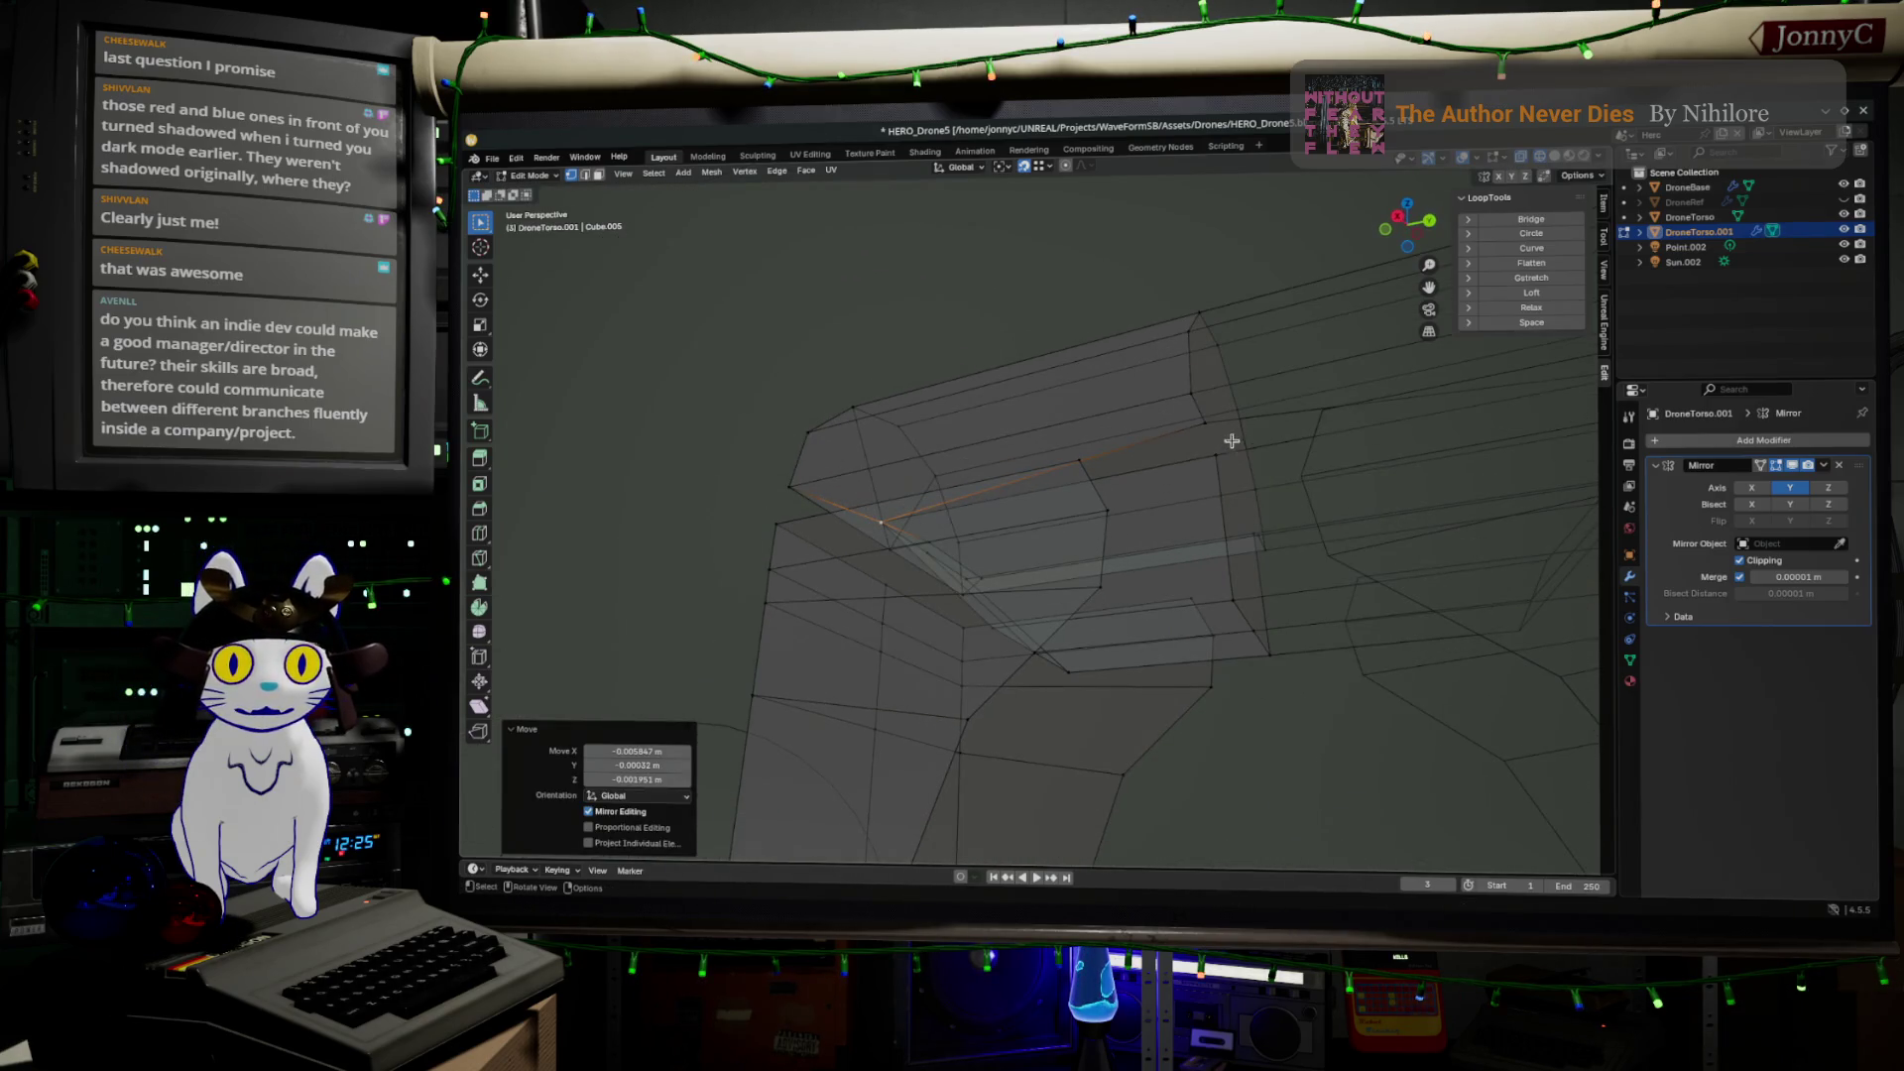
drag(1207, 425, 1233, 476)
mouse_move(1233, 476)
middle_down()
mouse_move(1114, 552)
mouse_move(1005, 585)
mouse_move(1041, 566)
middle_up()
drag(1253, 562, 1180, 565)
mouse_move(1180, 565)
middle_down()
mouse_move(1305, 582)
mouse_move(1177, 565)
mouse_move(1200, 583)
middle_up()
drag(1186, 629, 1206, 605)
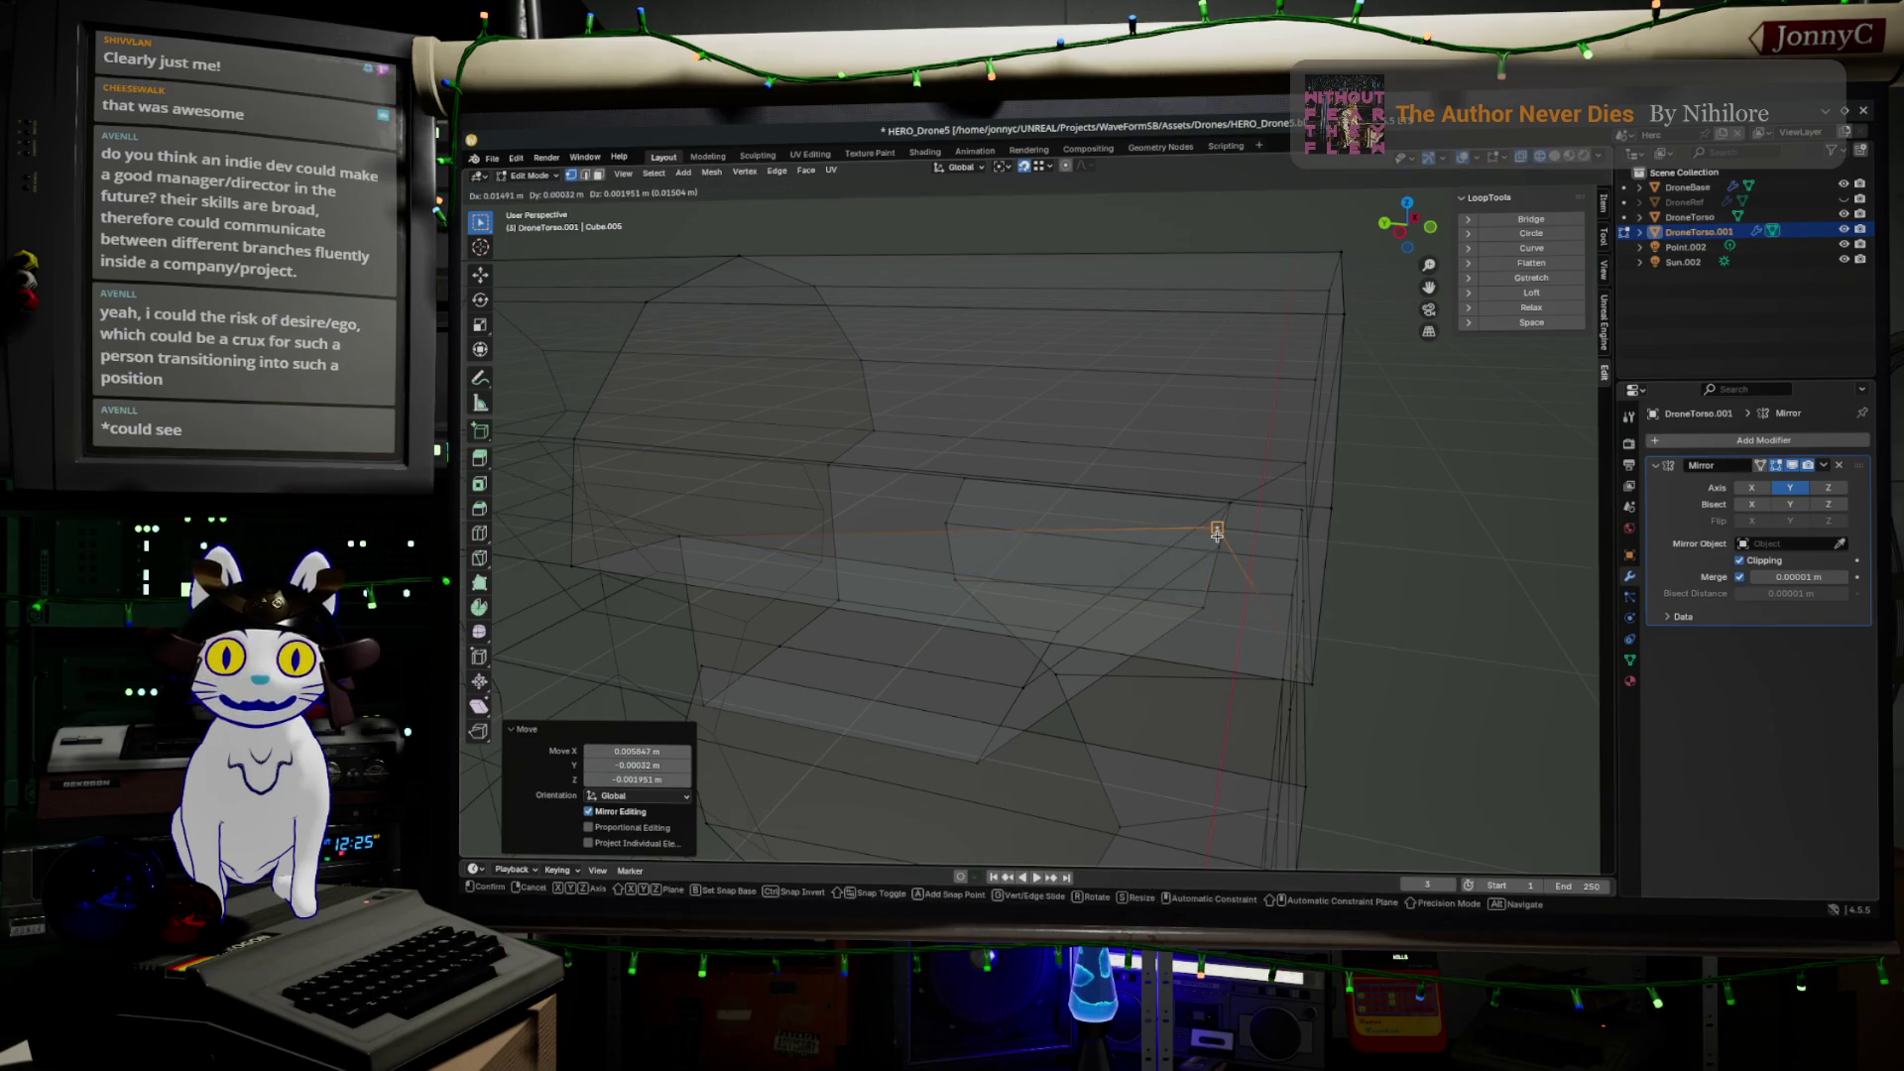
Shift a side edge about −0.0003 m on Y and −0.002 m on Z
key(ctrl+z)
key(g)
click(1219, 544)
mouse_move(1220, 544)
middle_down()
mouse_move(1257, 589)
mouse_move(1164, 565)
mouse_move(1051, 582)
mouse_move(988, 560)
middle_up()
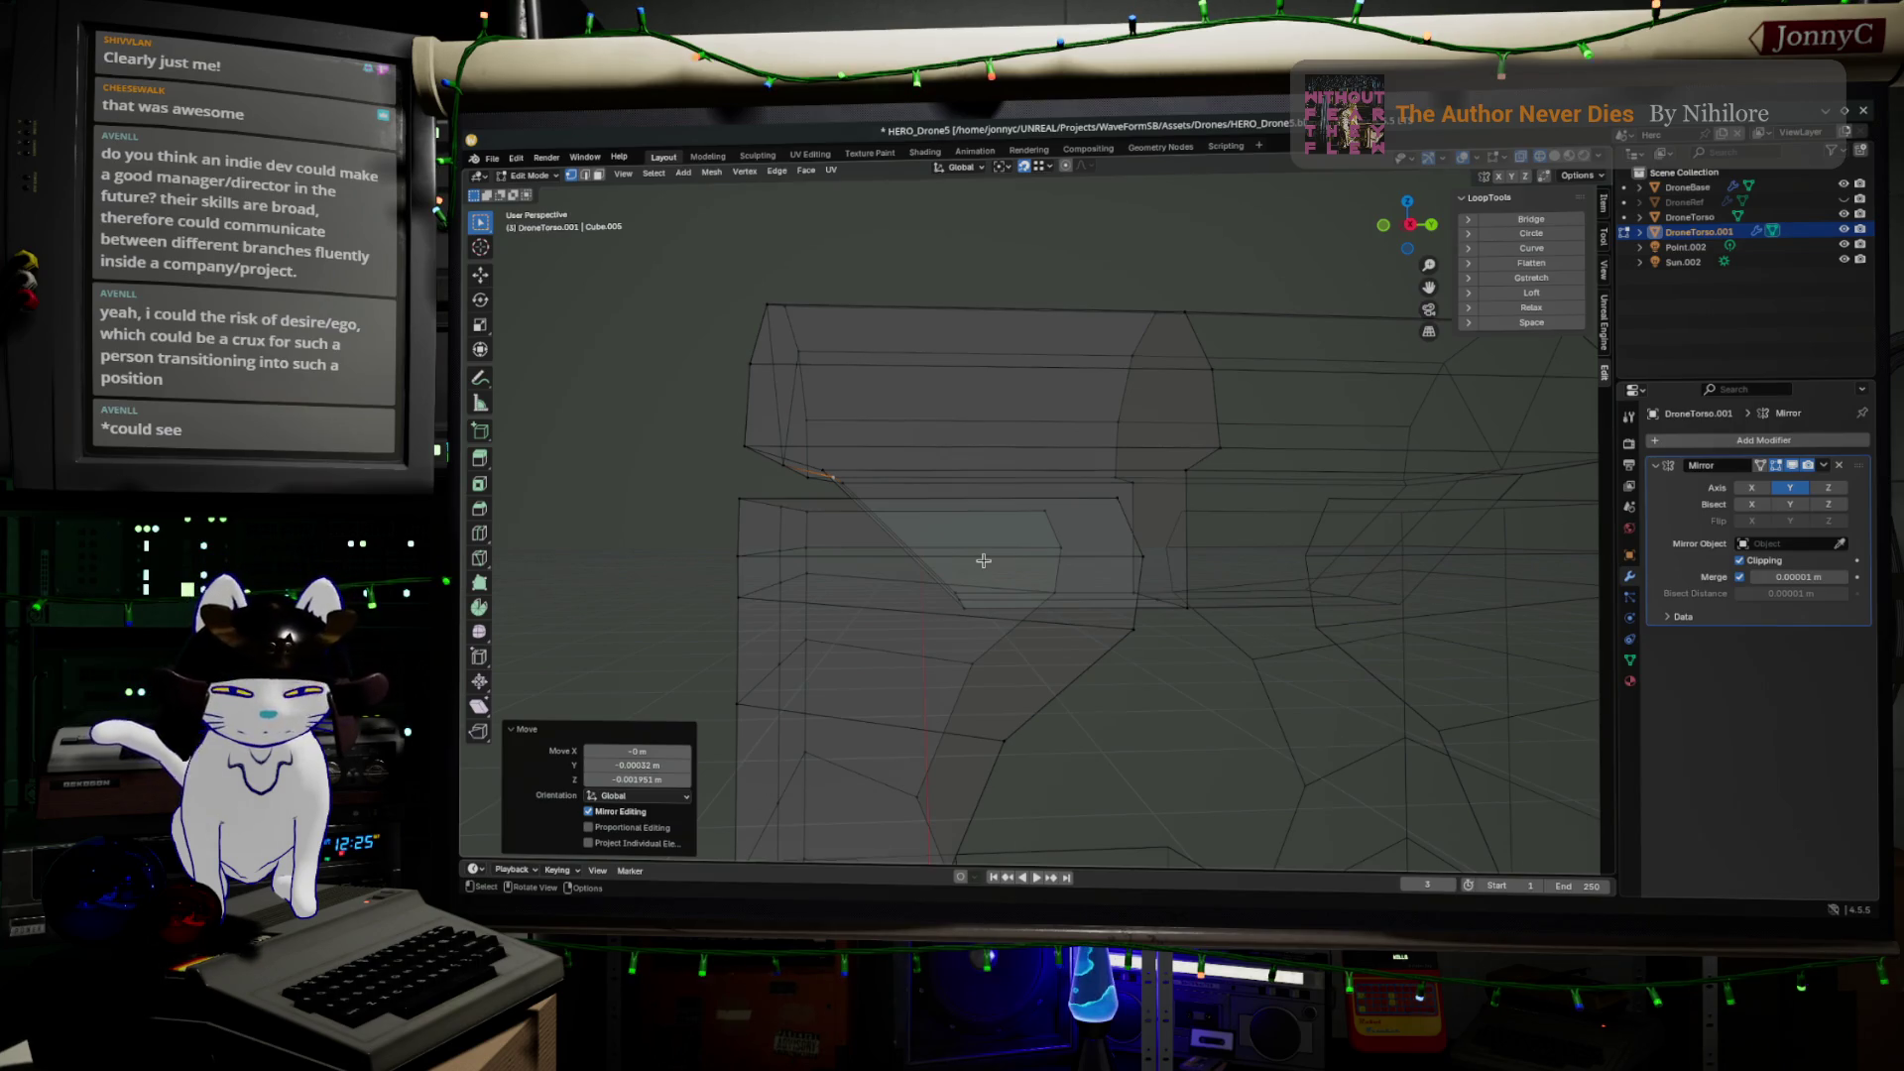
mouse_move(948, 553)
middle_down()
mouse_move(968, 578)
mouse_move(997, 555)
middle_up()
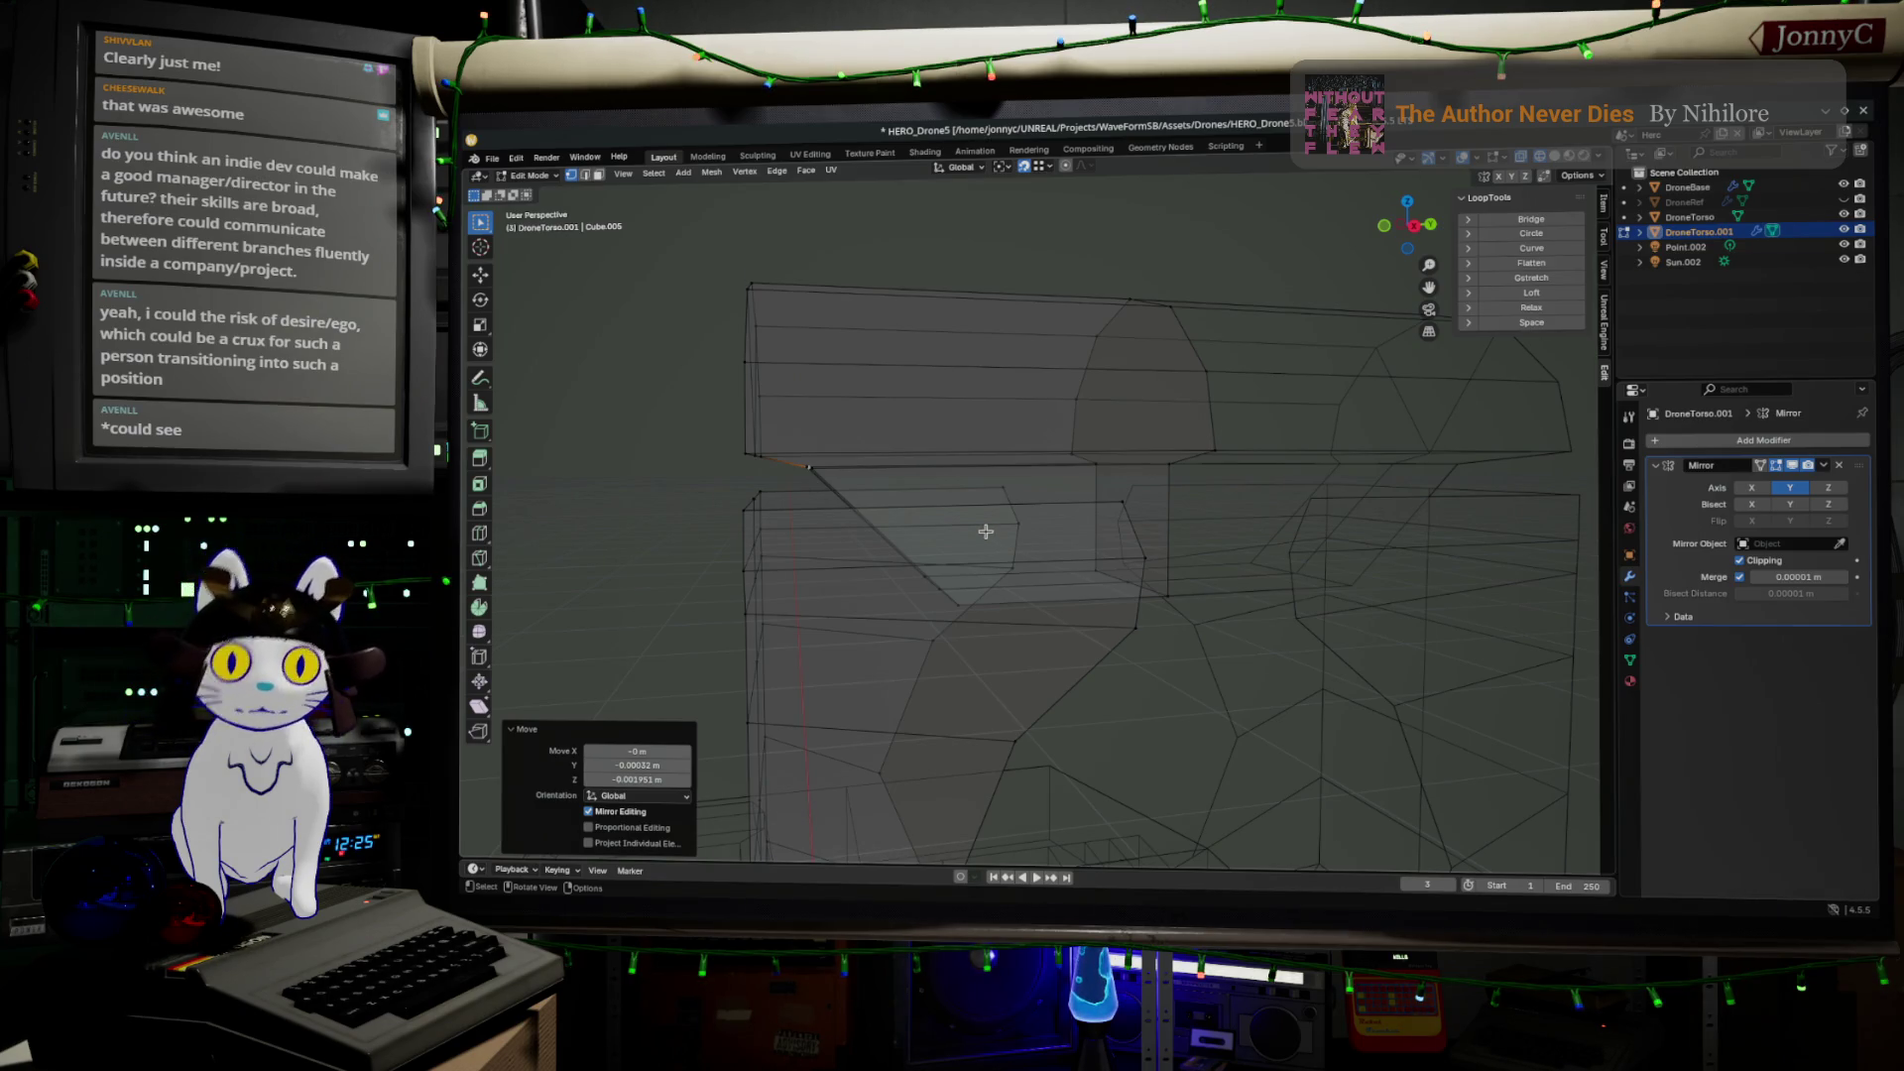
mouse_move(977, 526)
middle_down()
mouse_move(1308, 522)
mouse_move(1237, 519)
mouse_move(1216, 531)
mouse_move(1240, 544)
mouse_move(1202, 551)
middle_up()
Delete the stray side vertex, select the side edge loop, and switch to Left Orthographic
click(1175, 525)
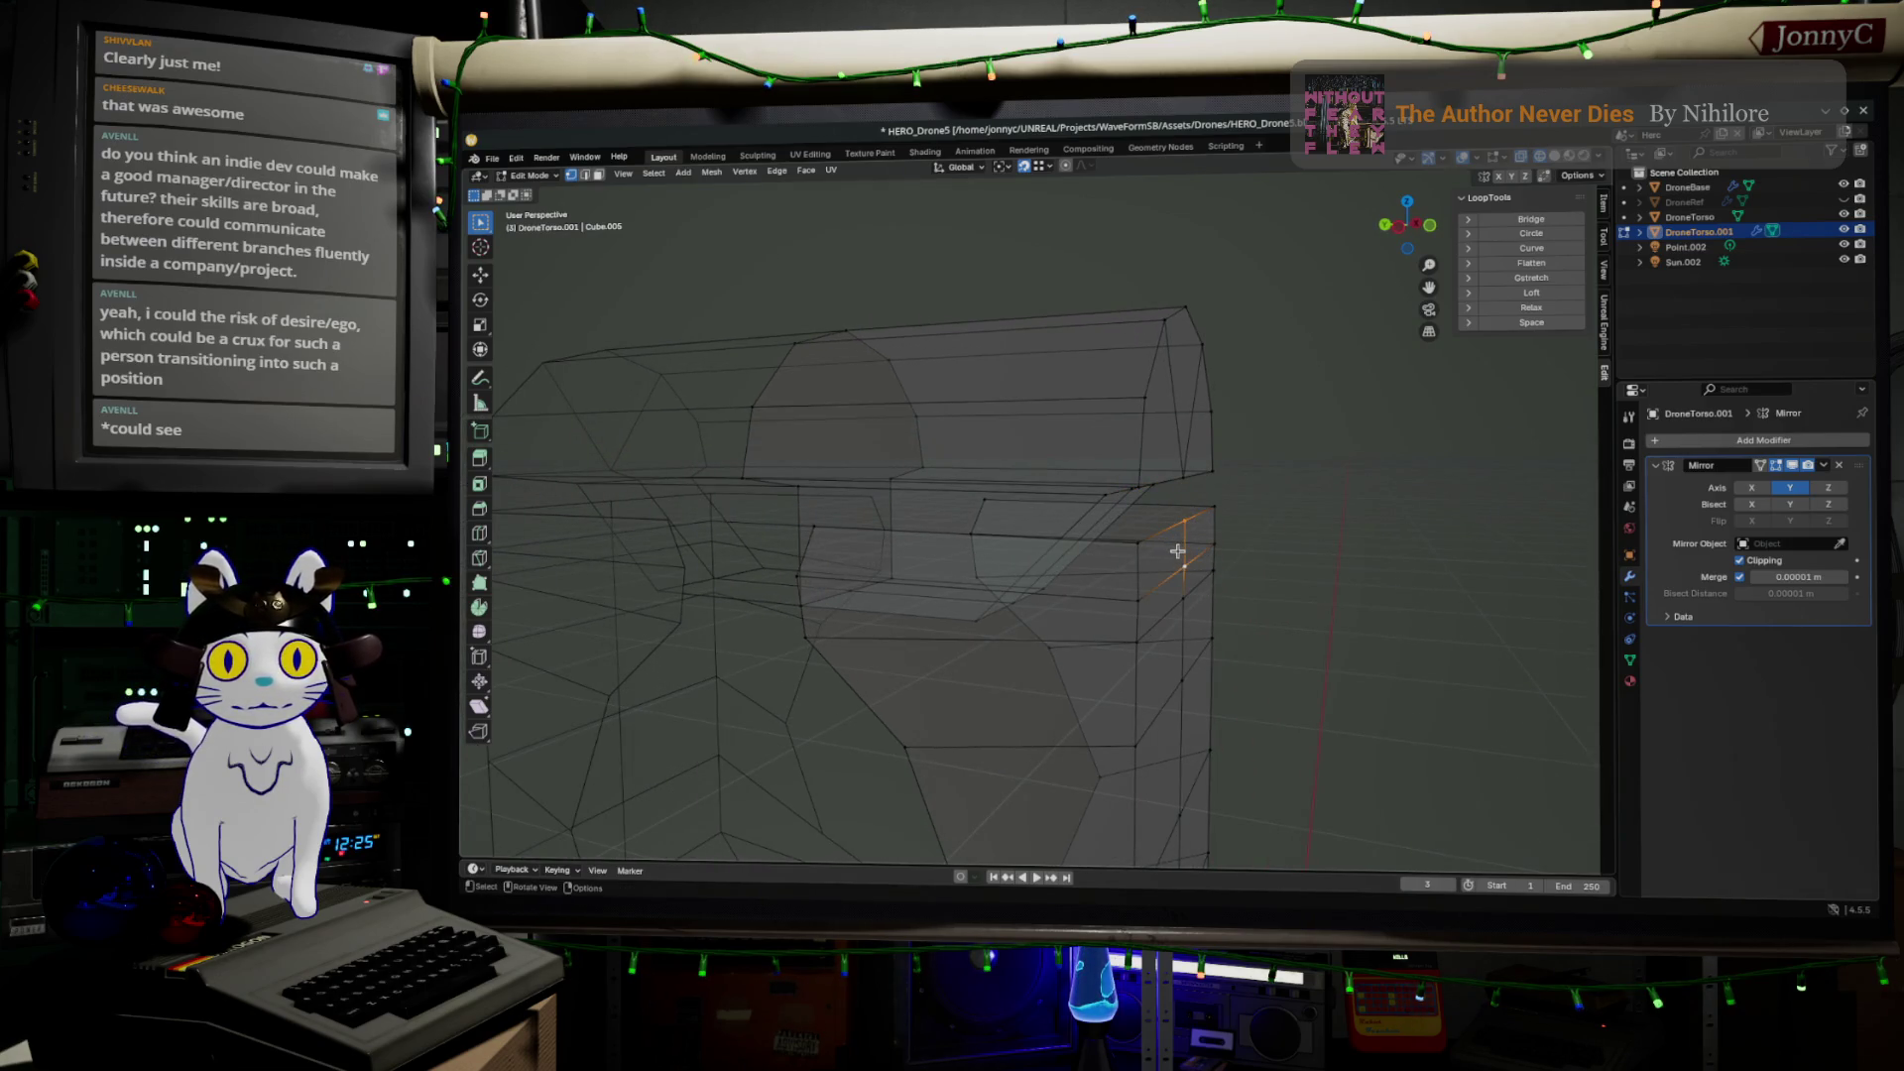
key(x)
click(1179, 558)
middle_drag(1254, 556, 1296, 539)
drag(1183, 494, 1257, 547)
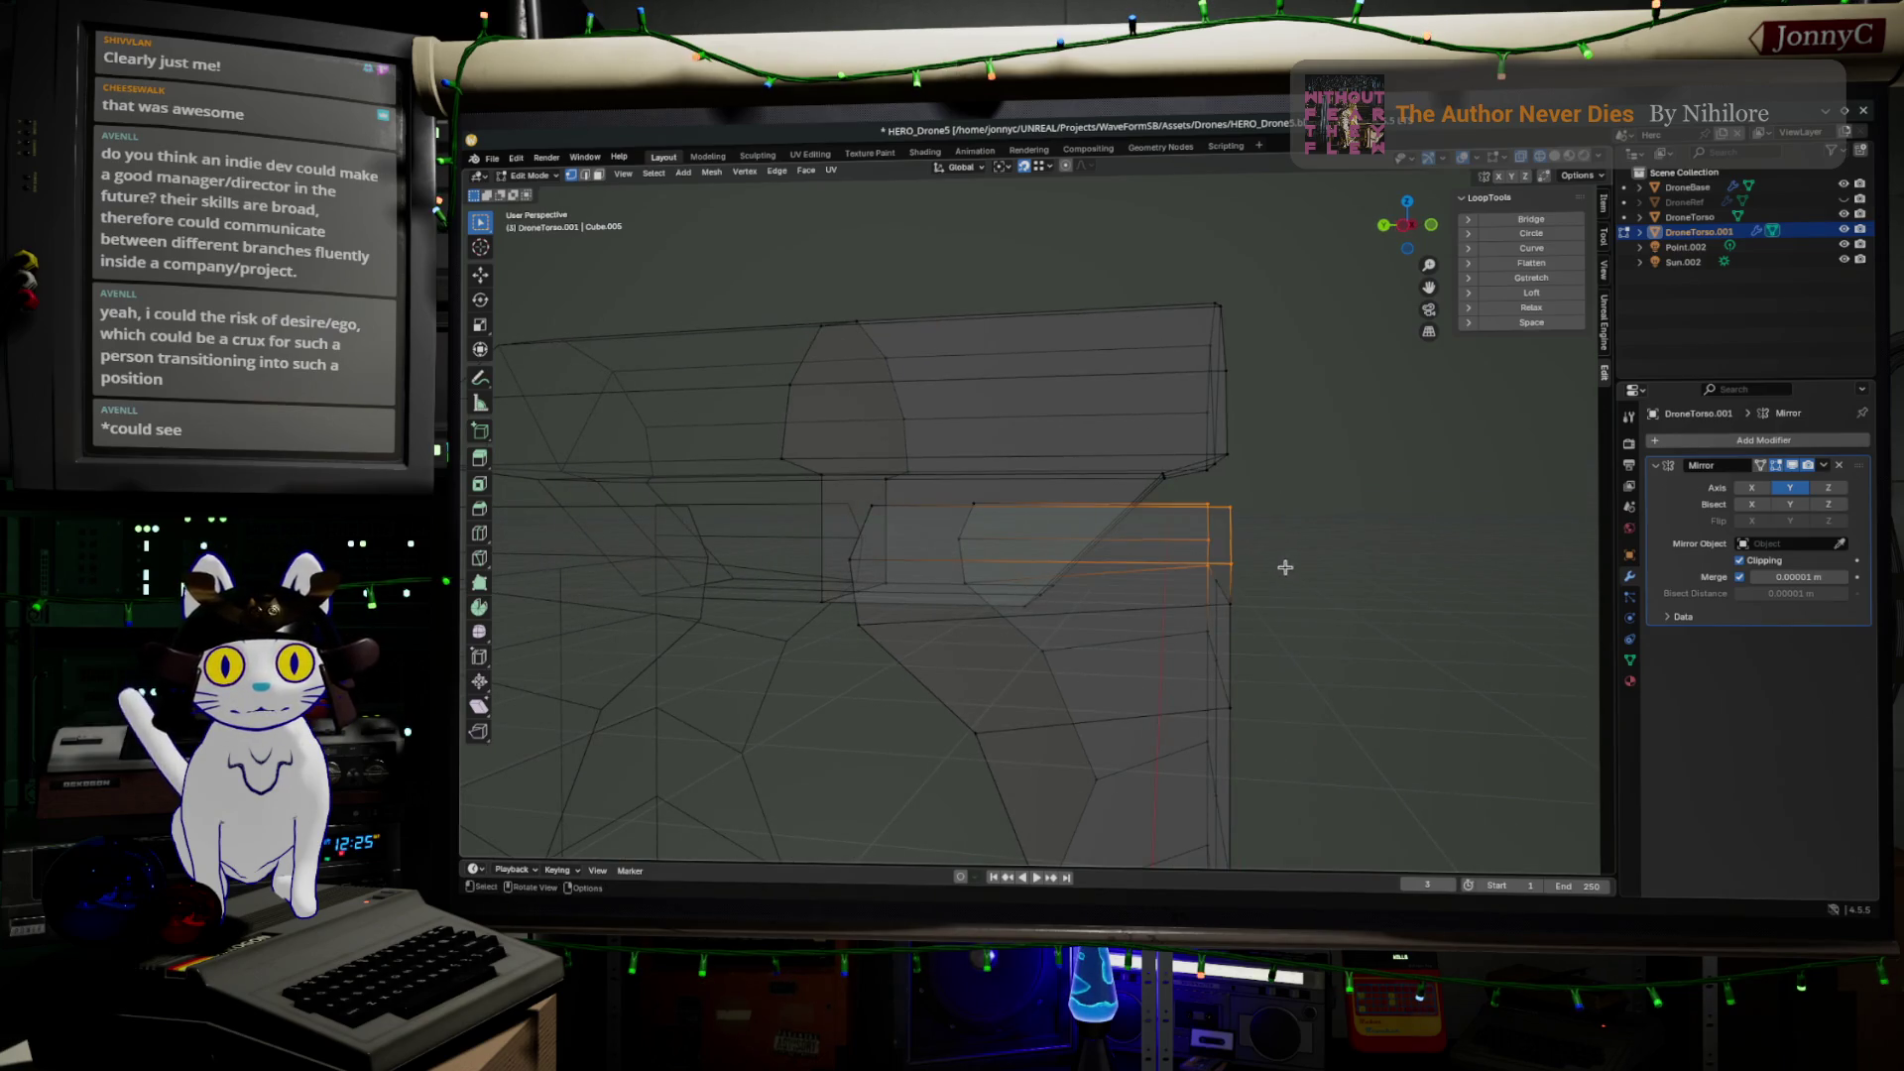
click(1407, 225)
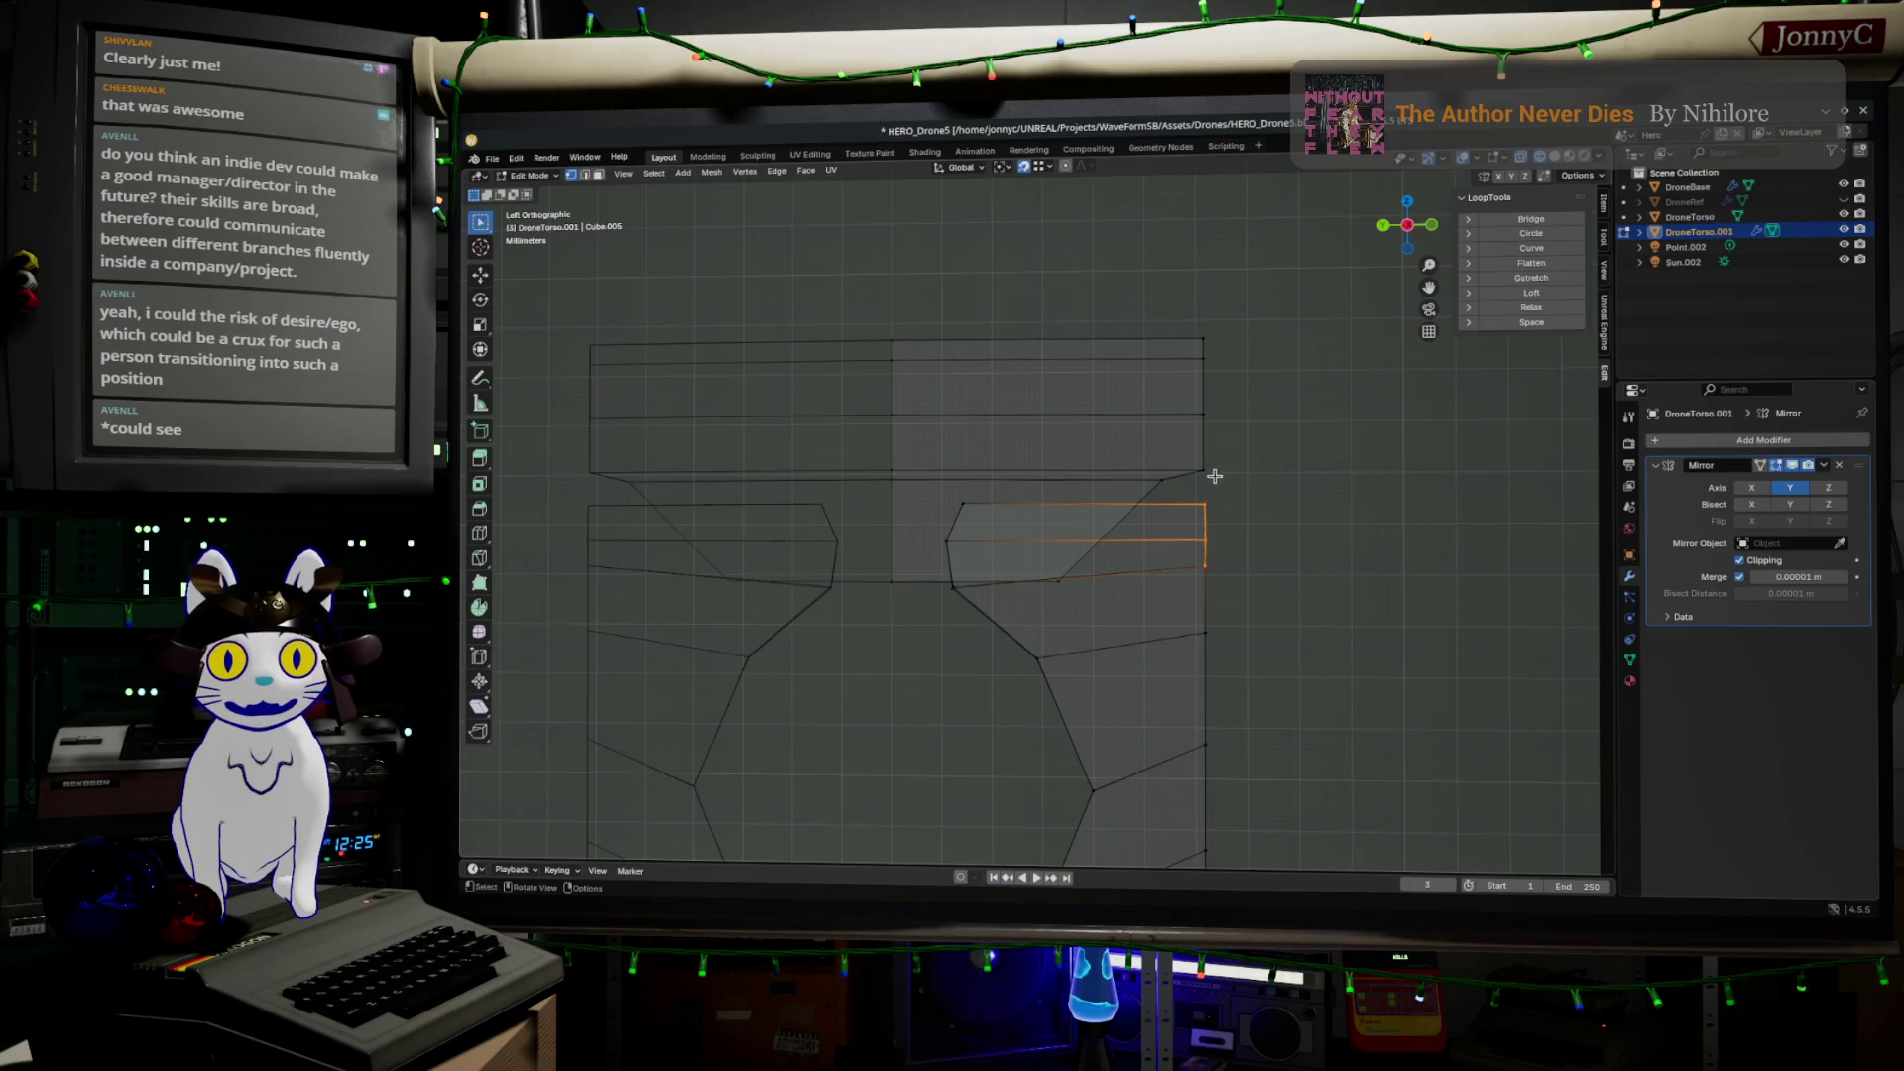
Slide the upper right face edges along the Y axis in two moves
drag(1169, 493, 1263, 546)
key(g)
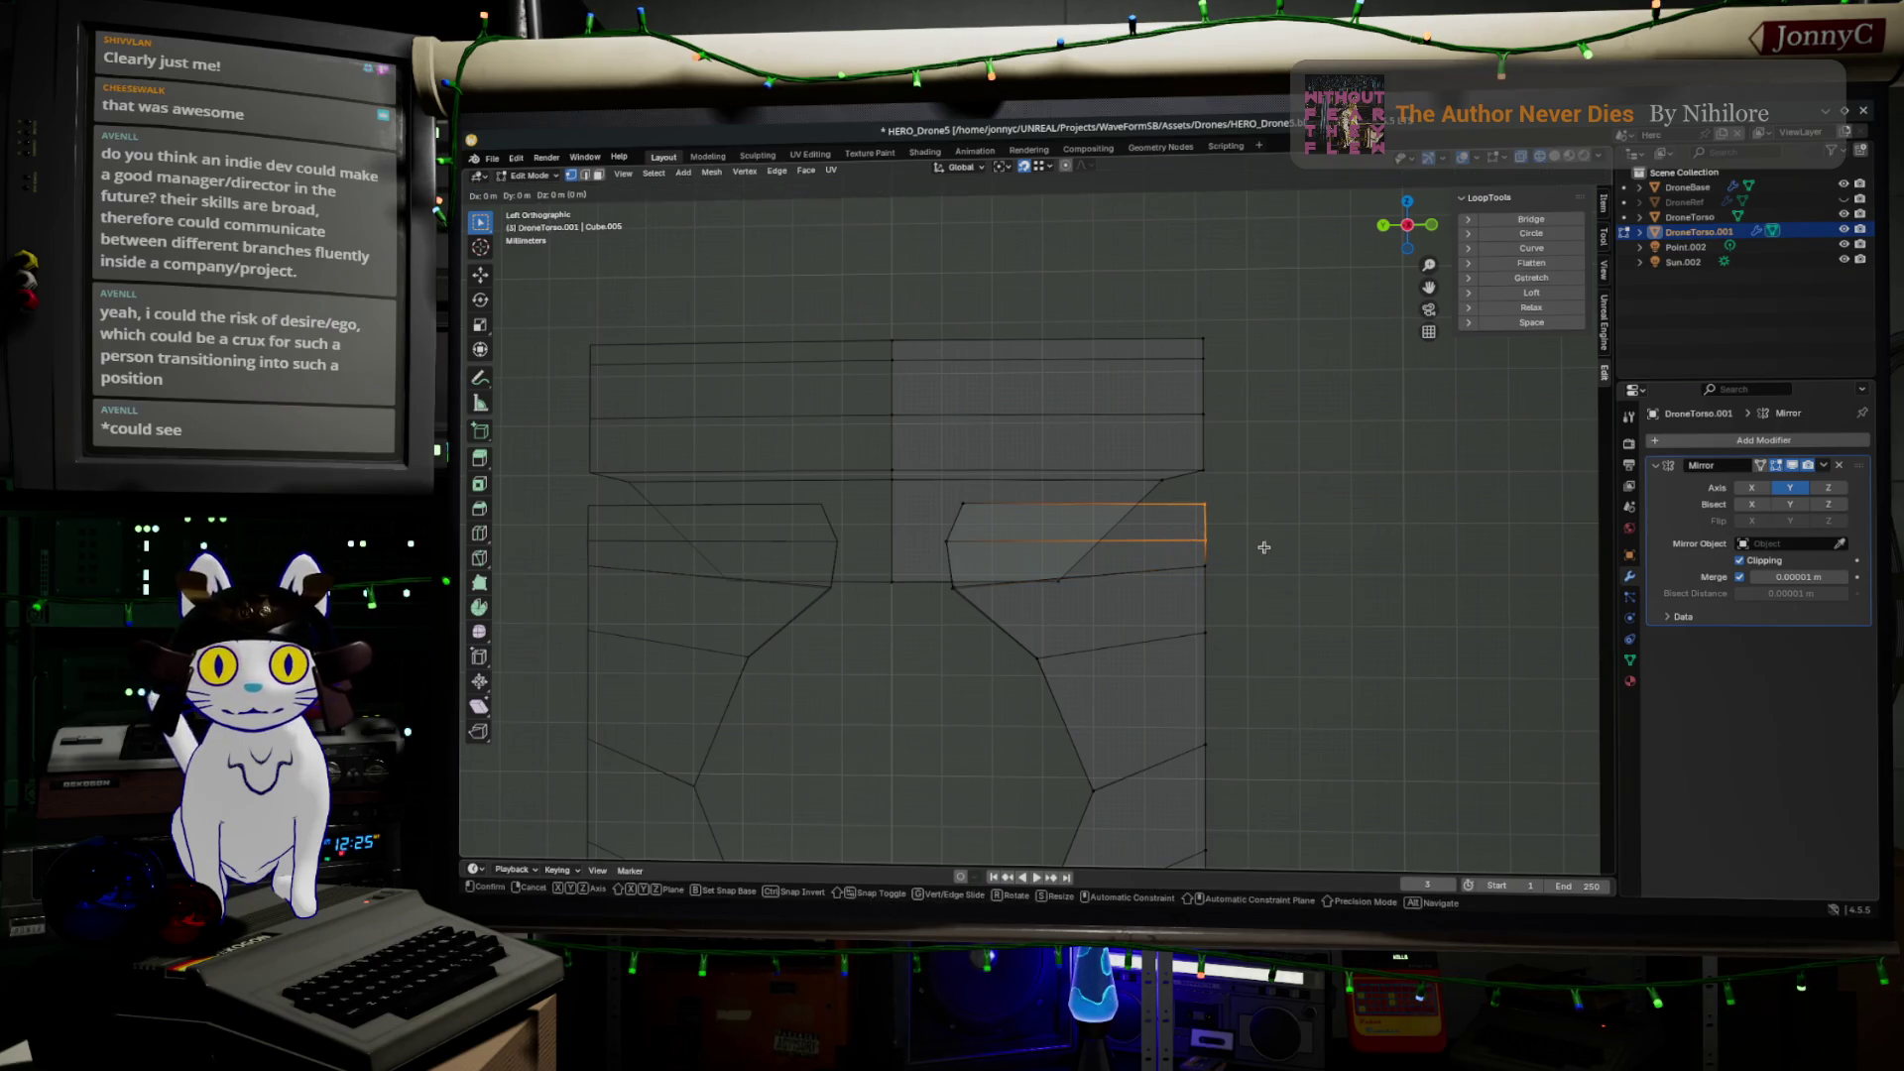
key(y)
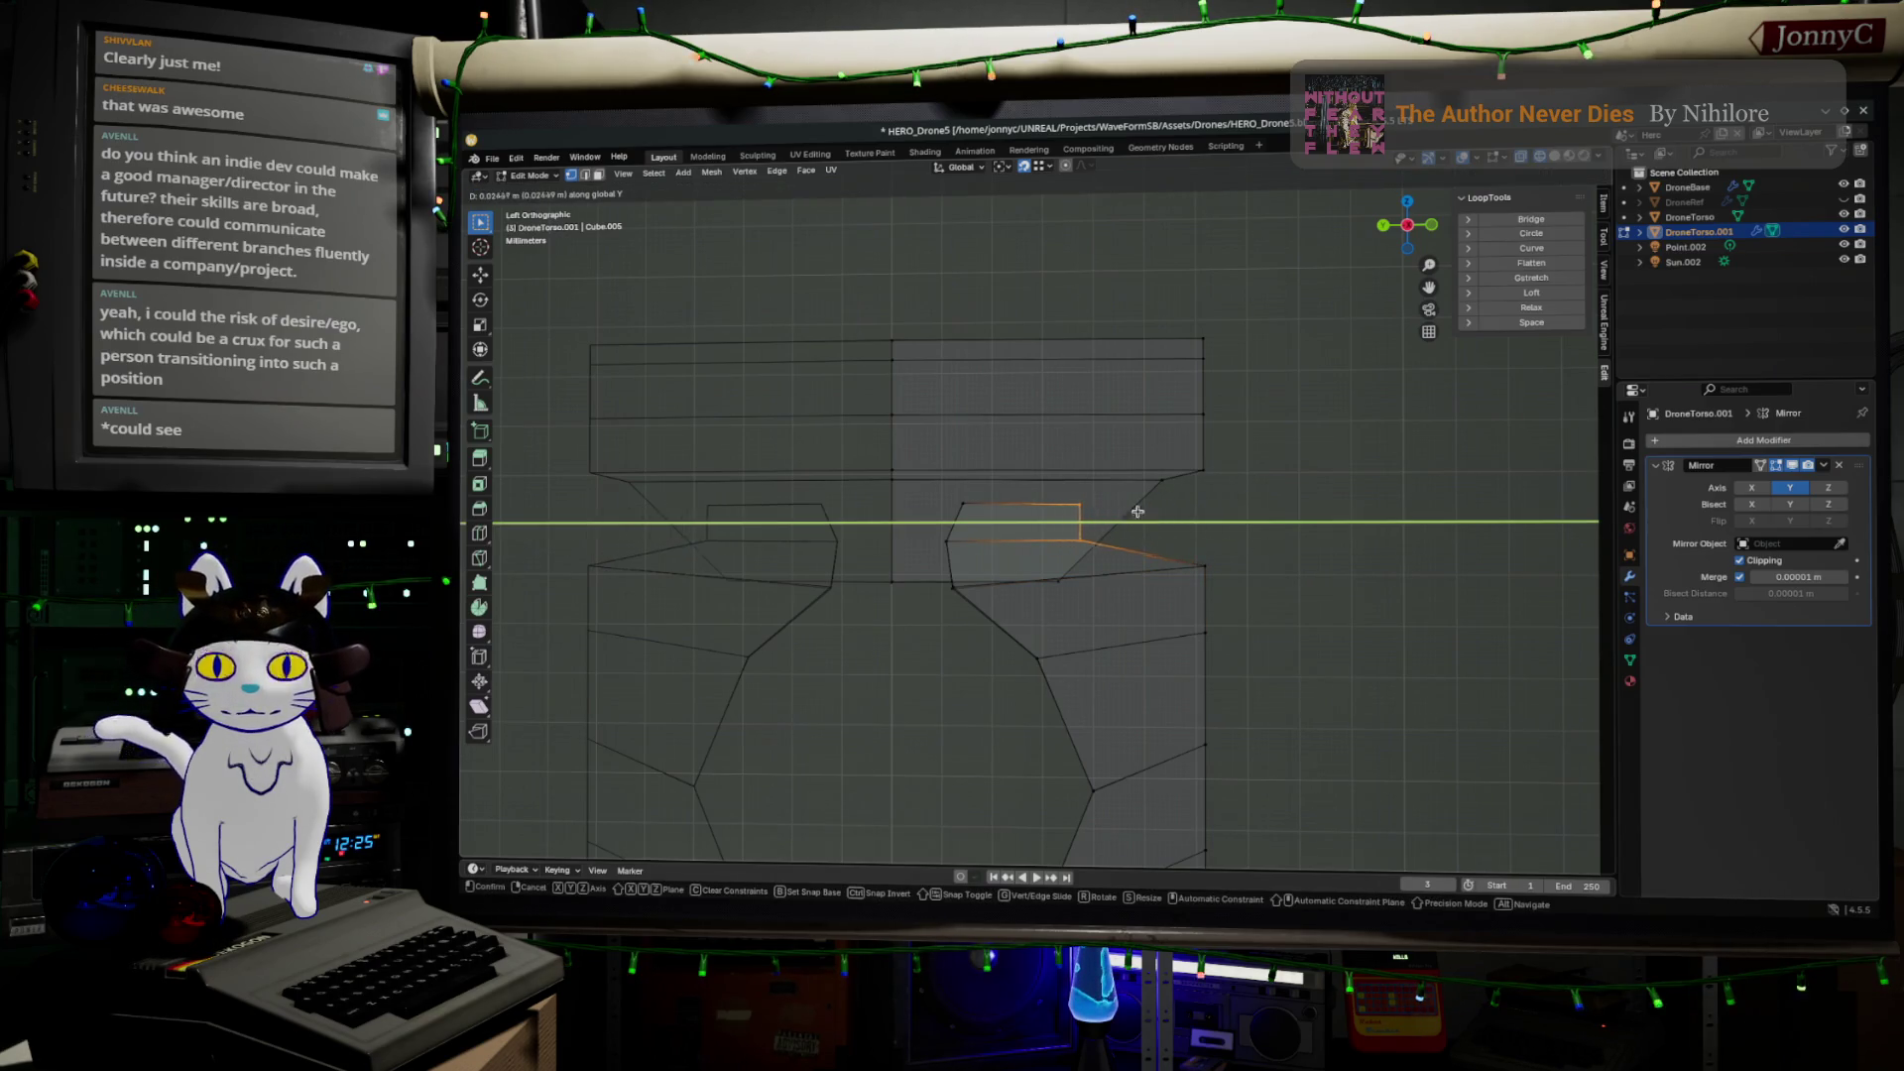
click(1135, 519)
key(g)
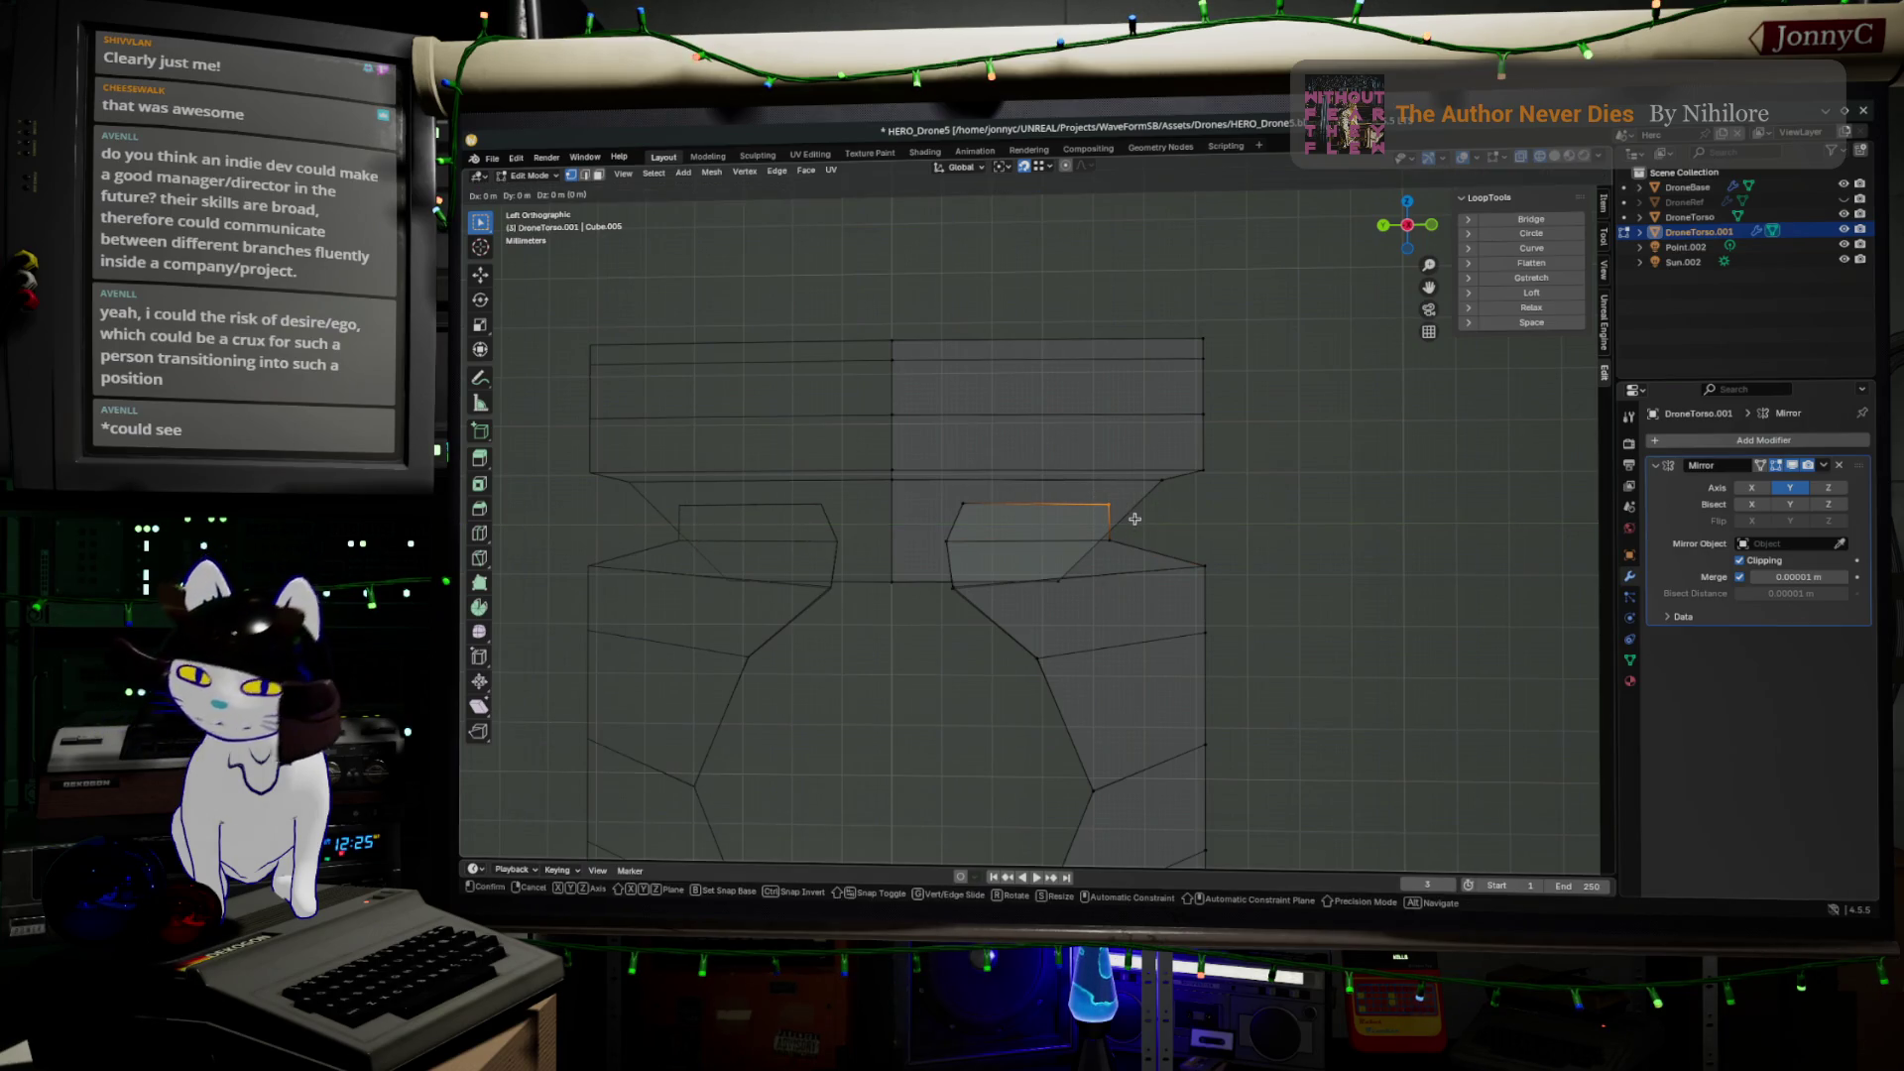
key(y)
click(1096, 518)
Reposition a curve vertex and the right-edge vertex to round the profile
click(1108, 538)
key(g)
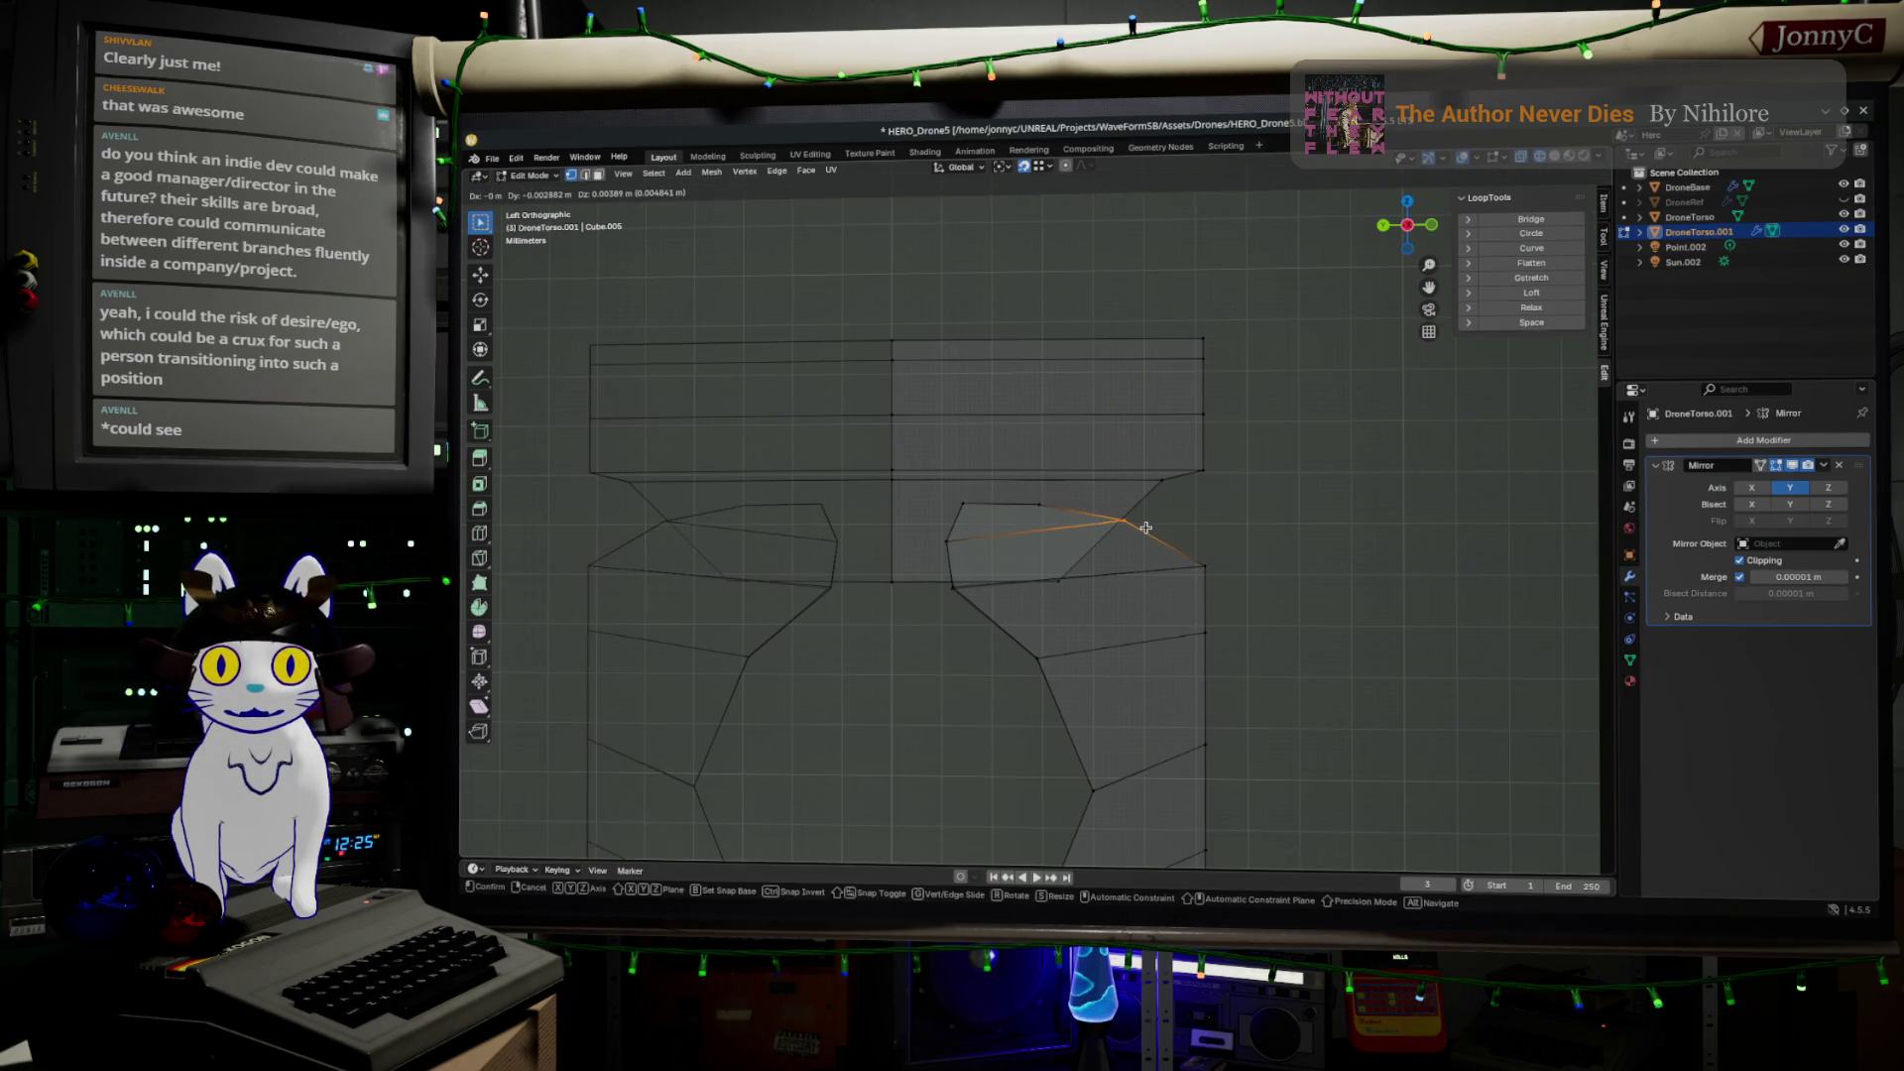
click(1144, 525)
click(1203, 565)
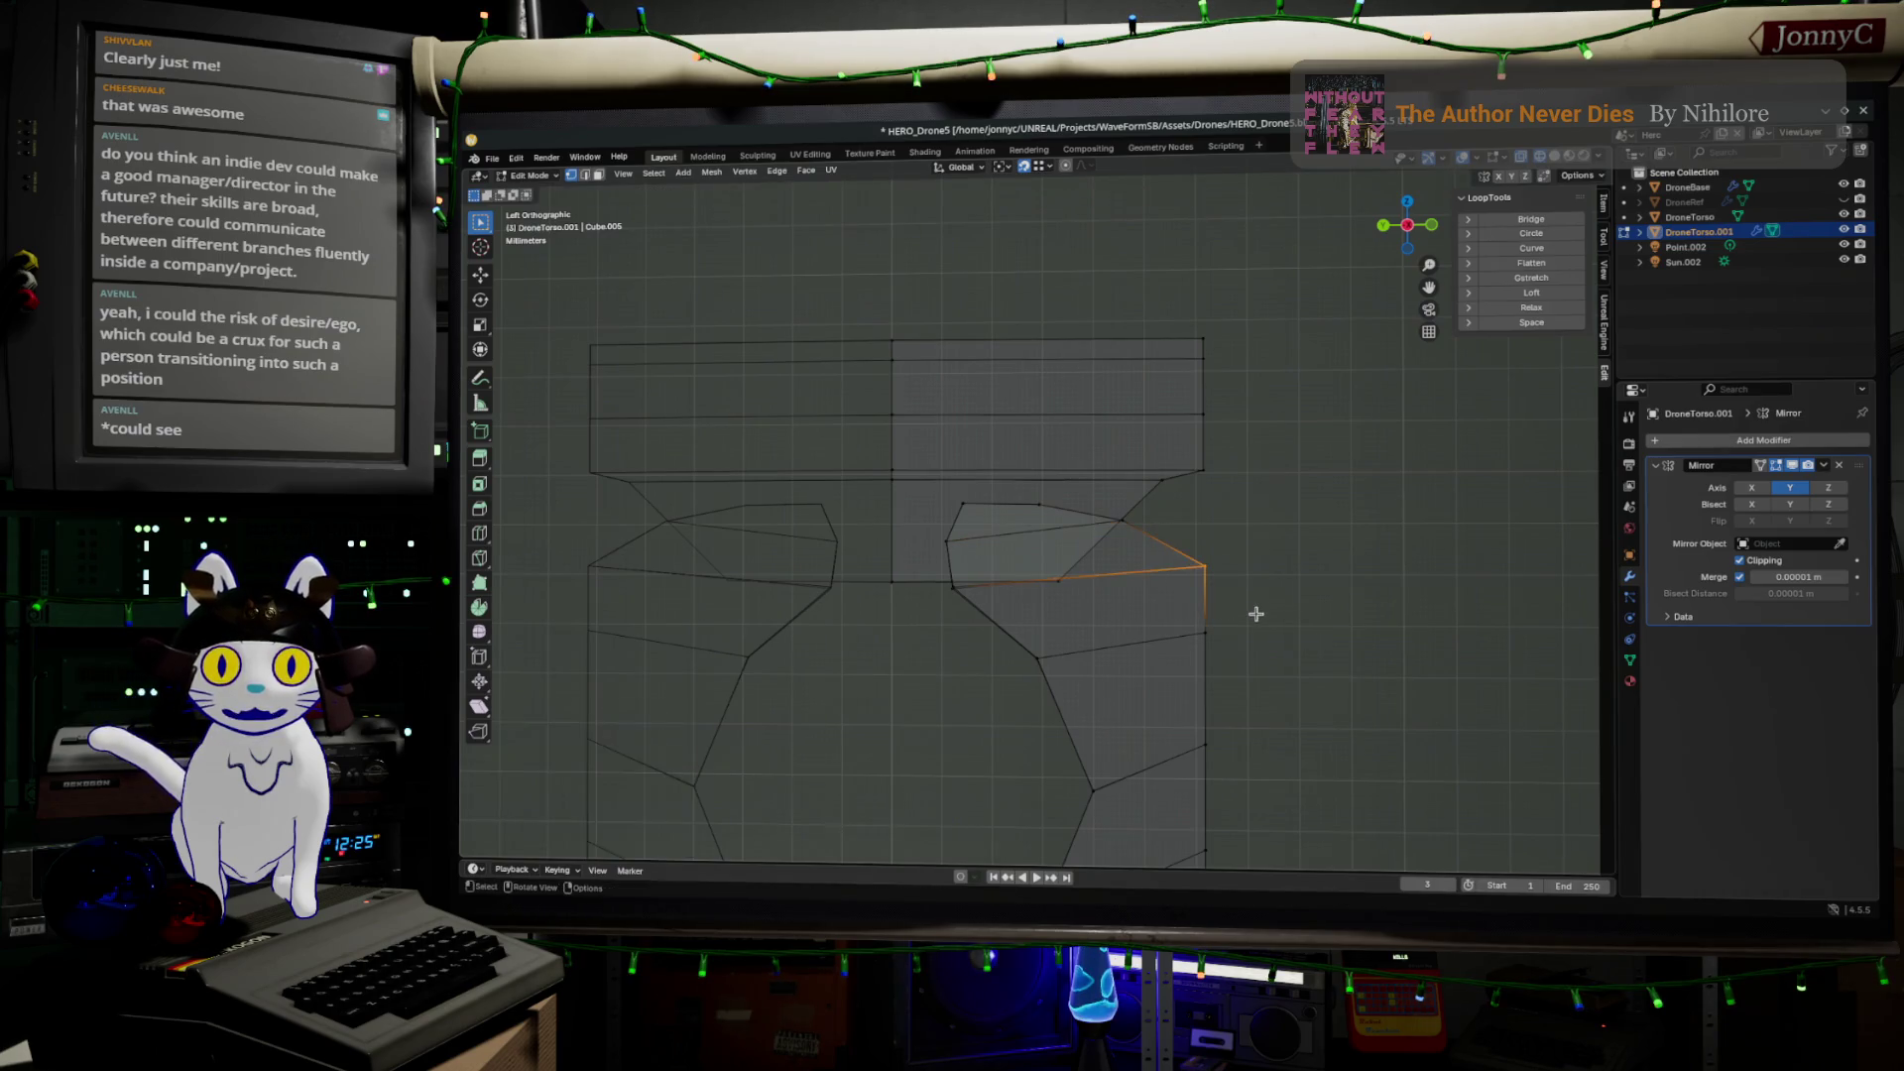
key(g)
click(1232, 625)
scroll(1259, 628, down, 2)
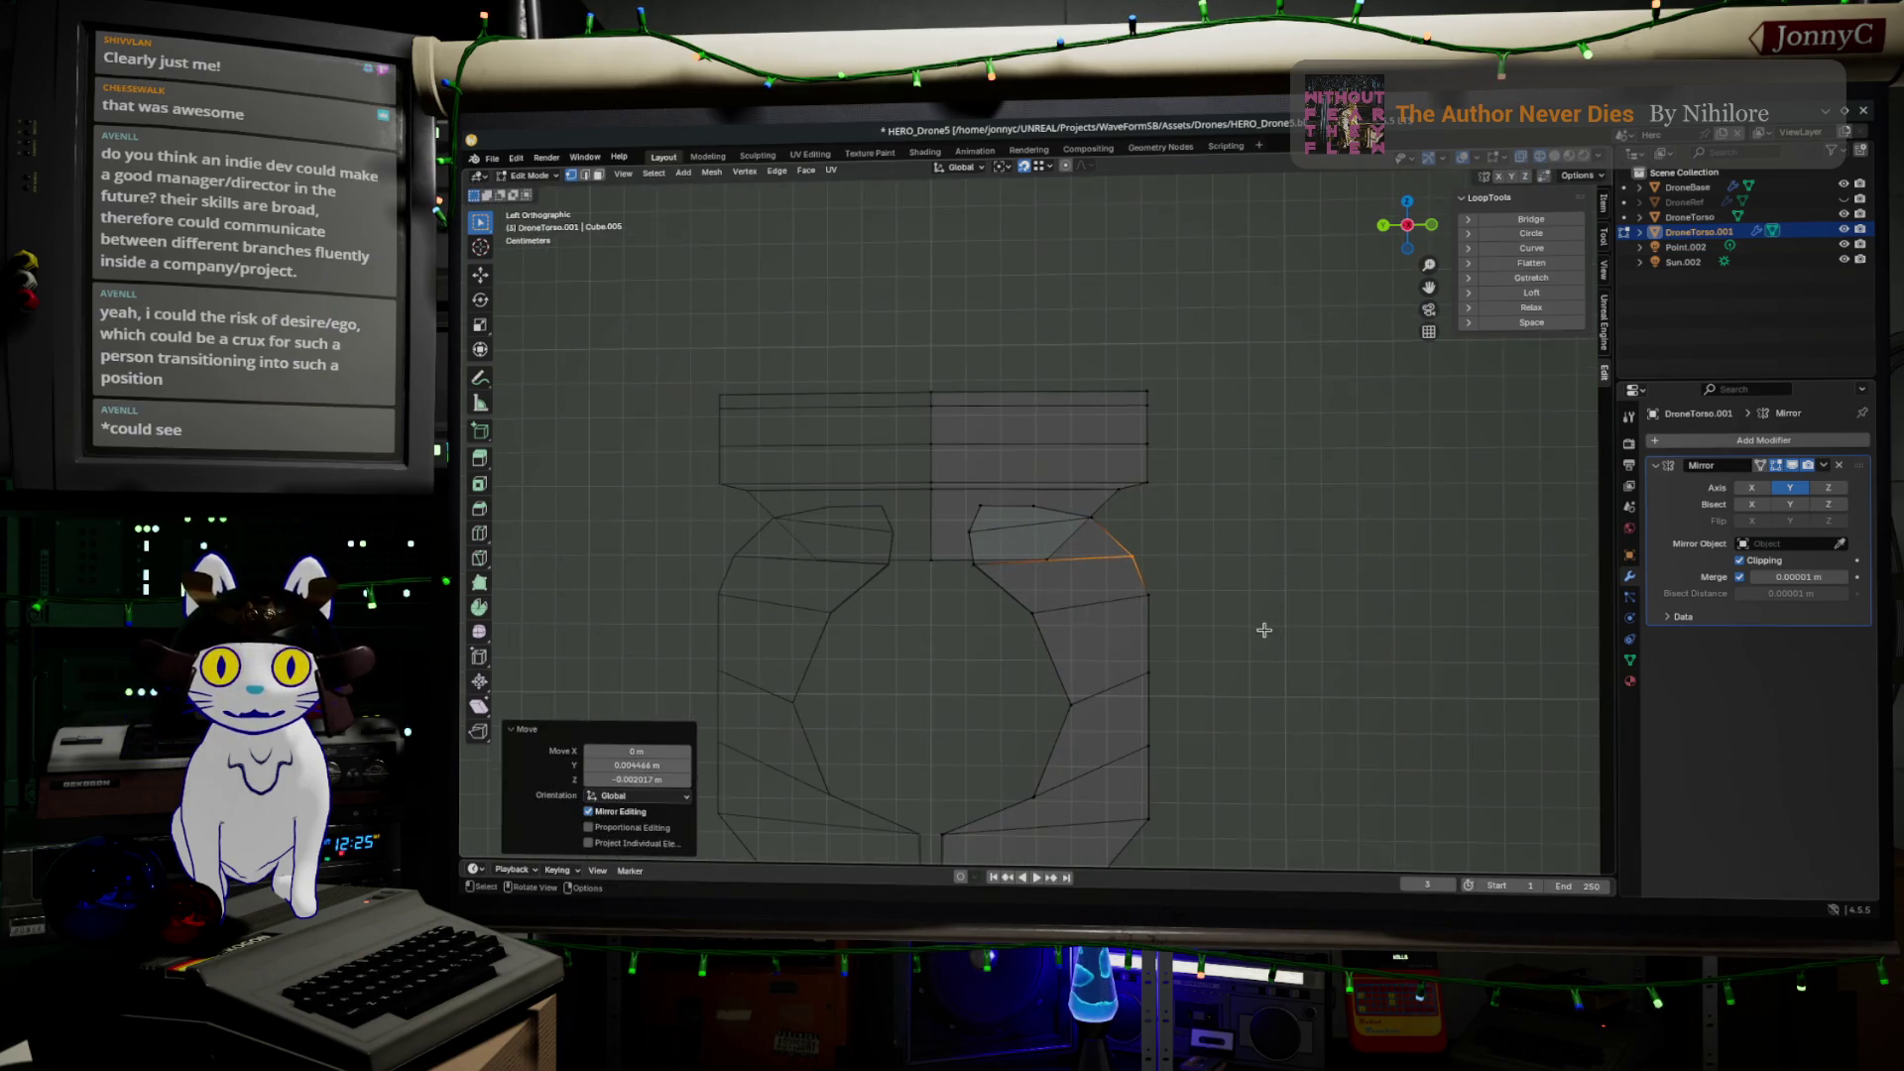
Turn on snapping, pick inner-curve vertices, and grow selection to the right crescent of faces
drag(991, 600, 1094, 637)
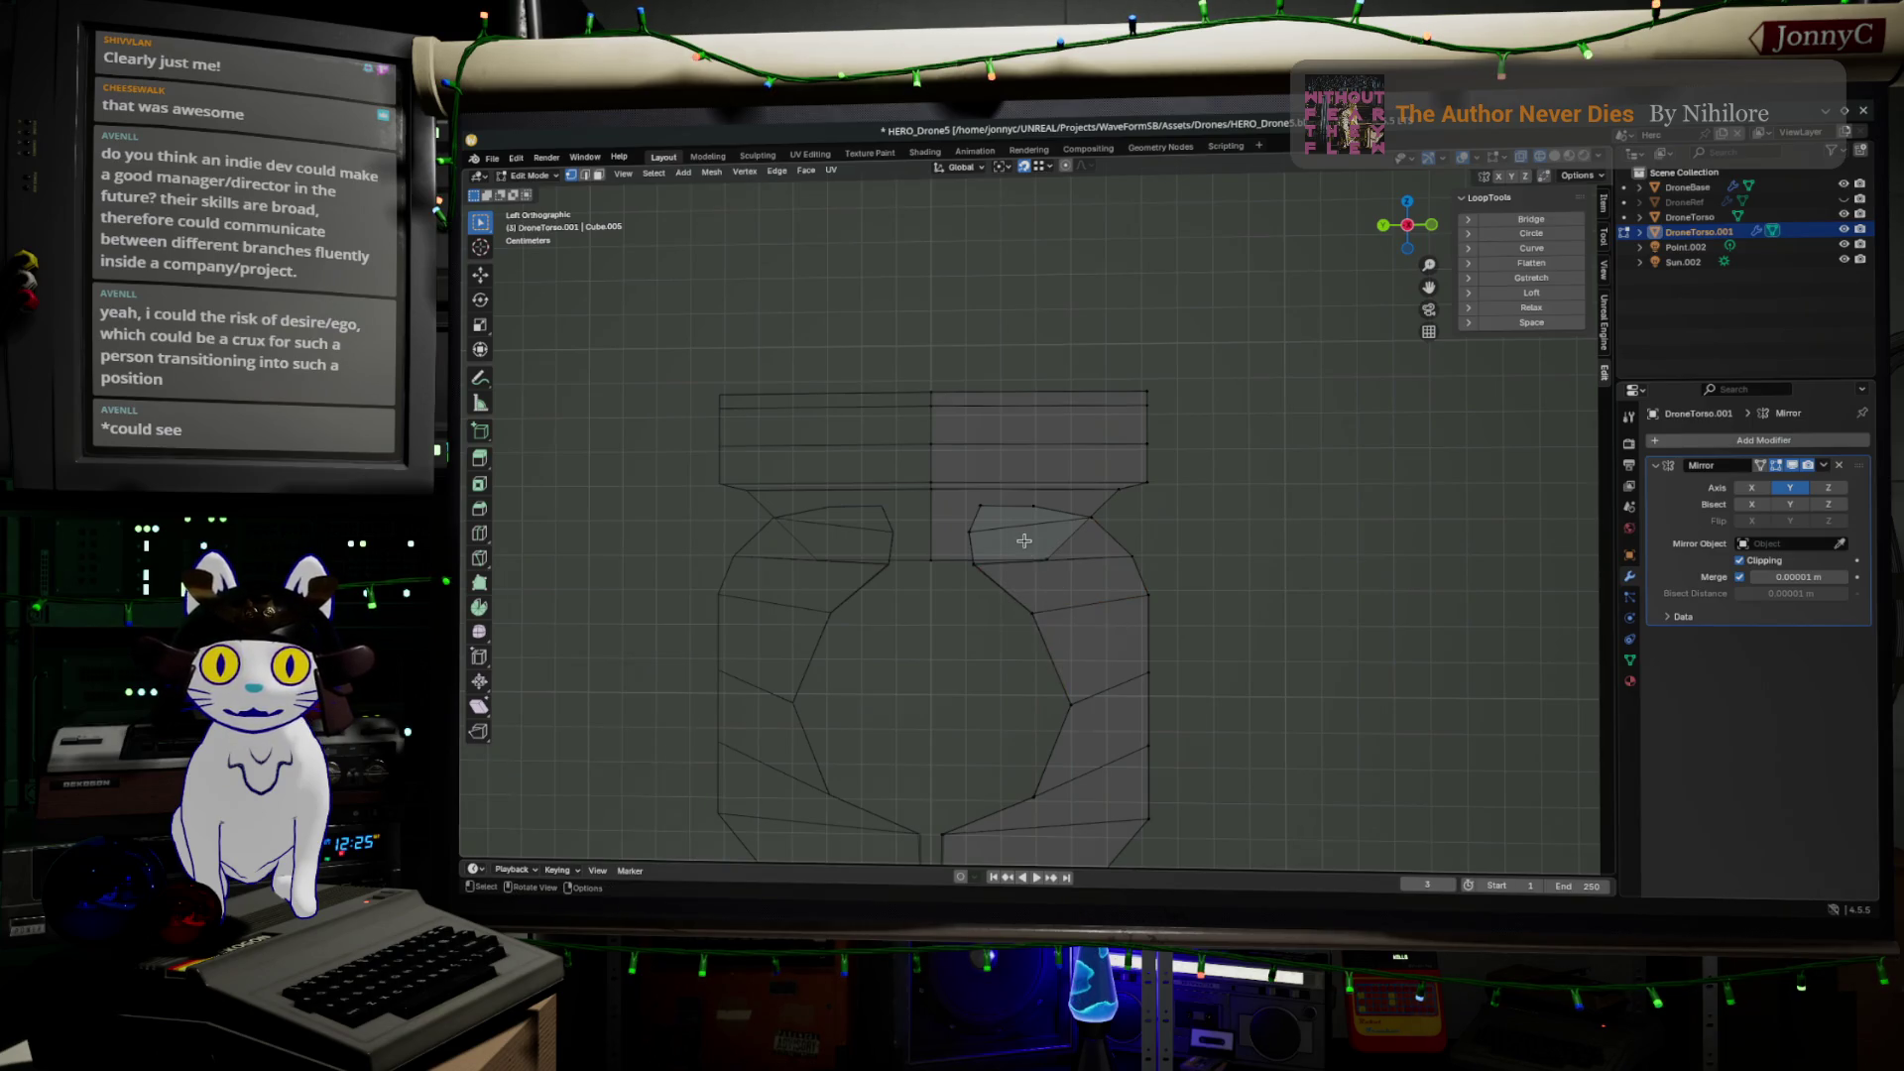
click(991, 532)
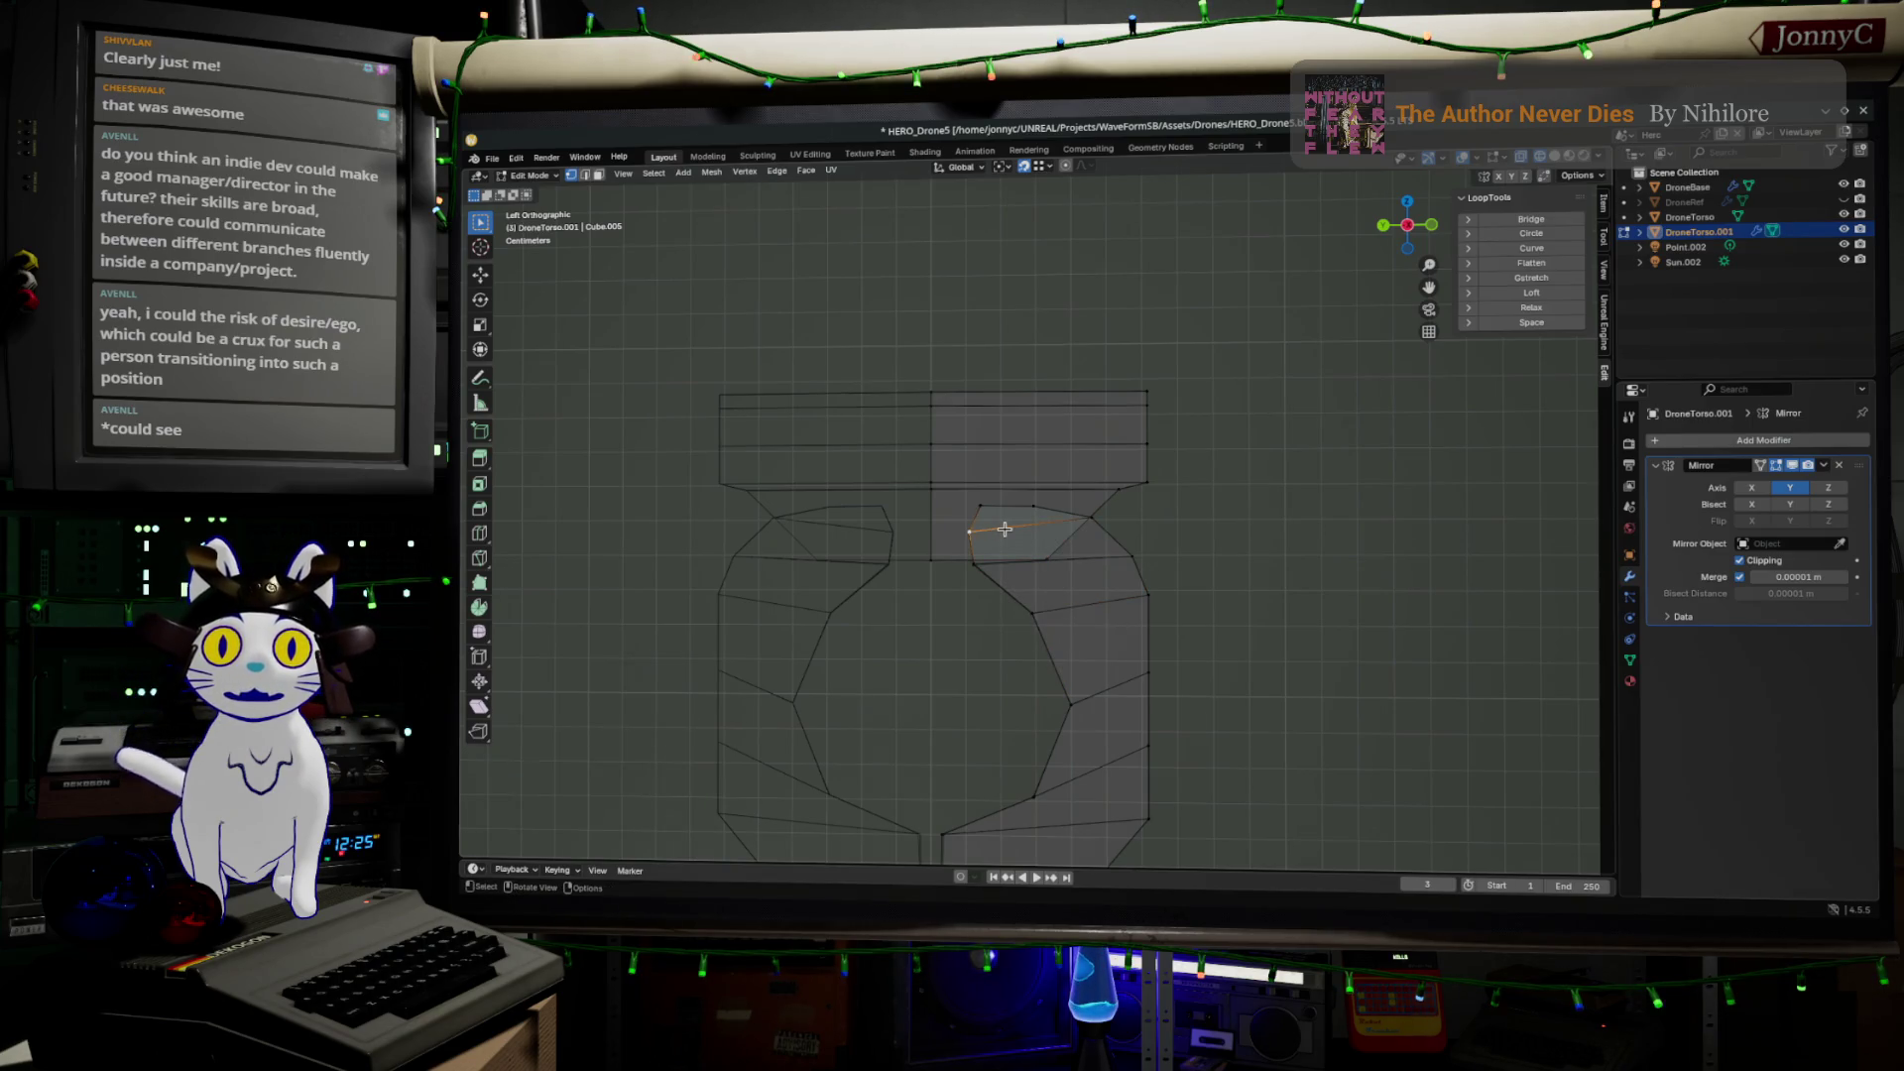
key(shift+Tab)
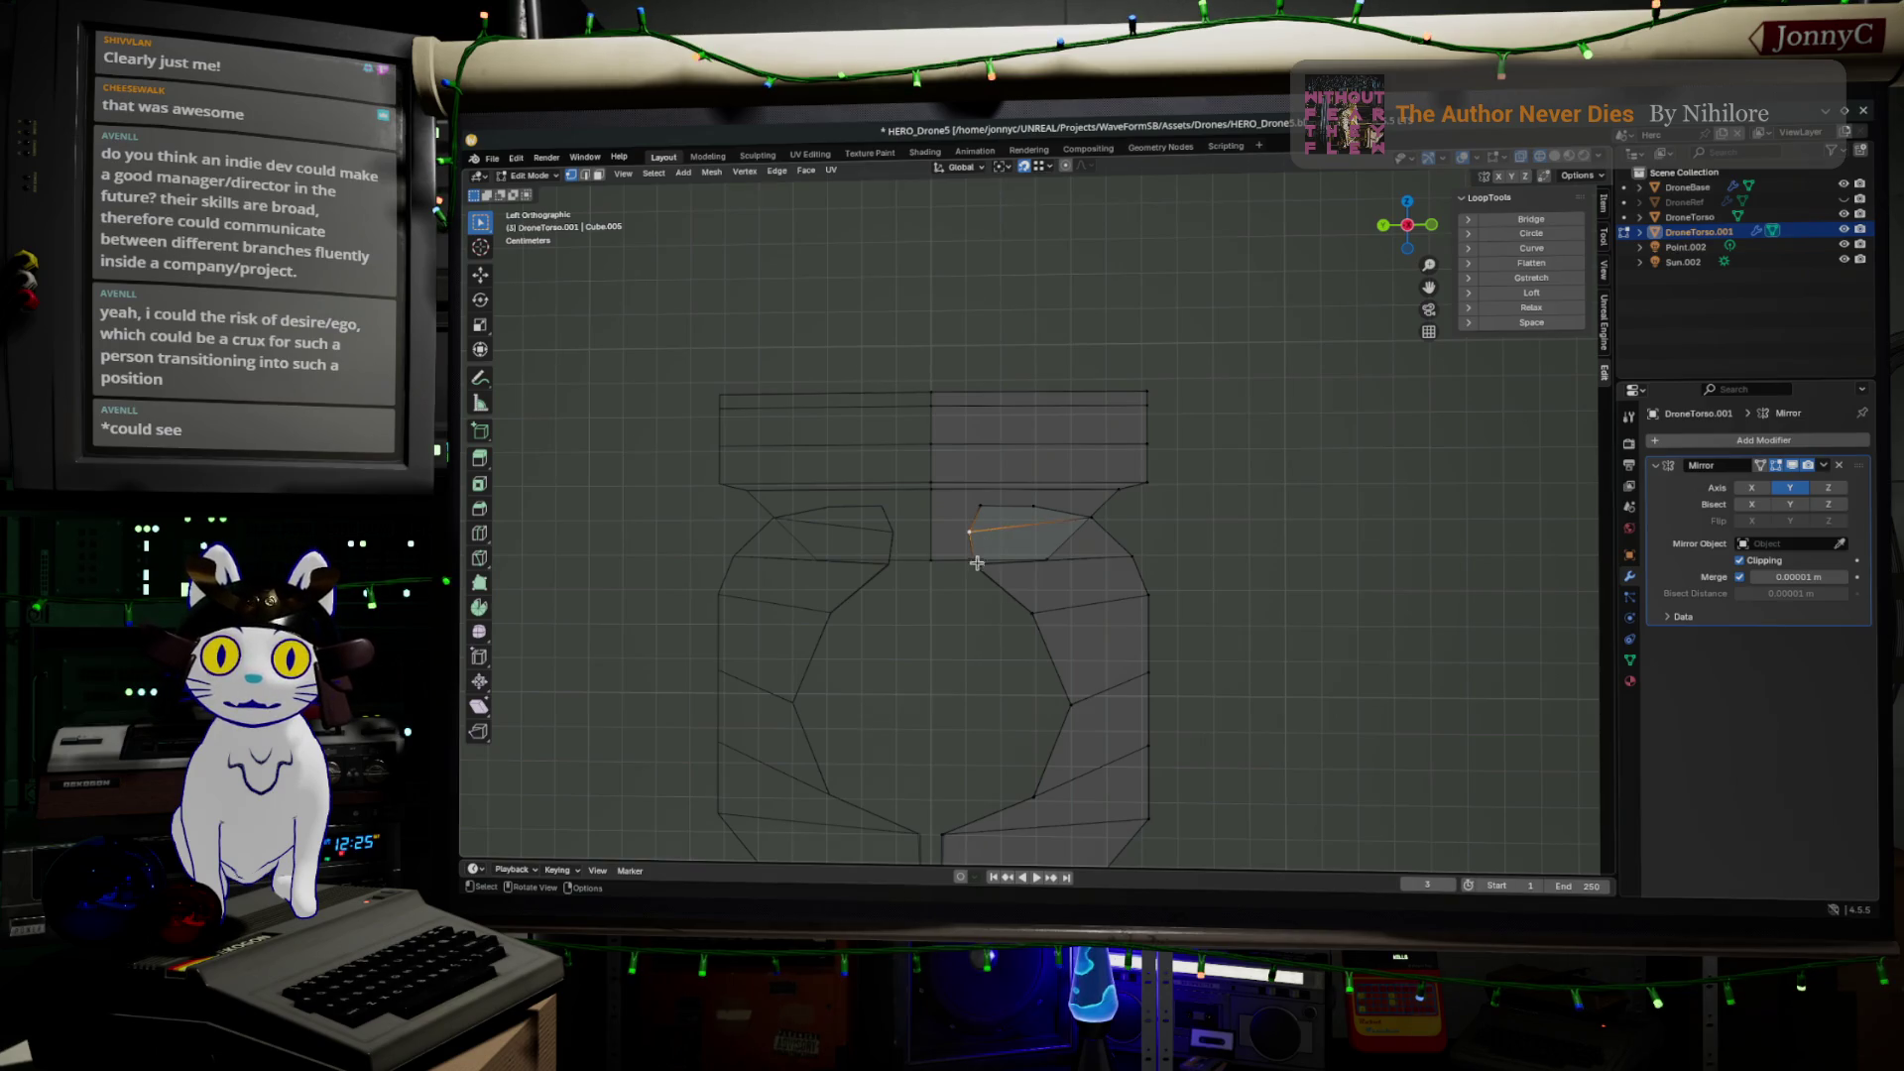
click(982, 573)
scroll(992, 588, down, 1)
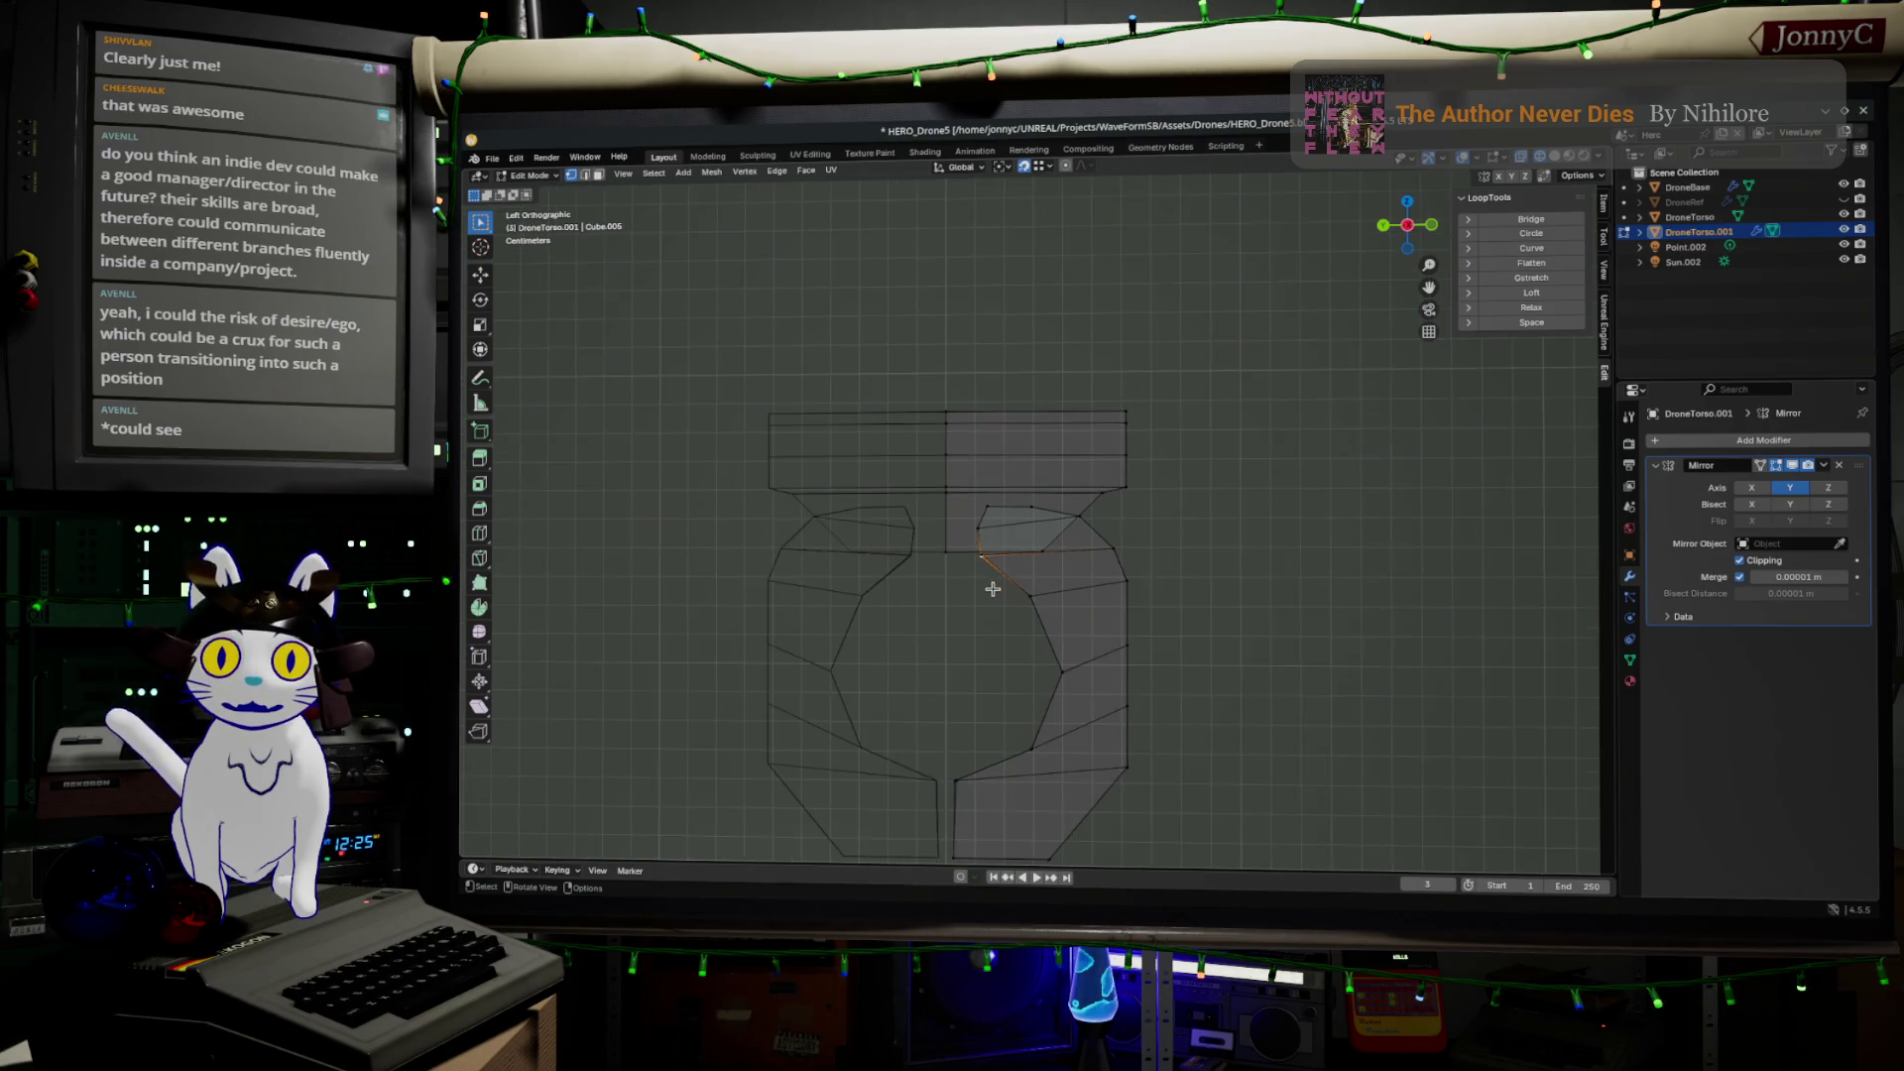
key(a)
click(1029, 597)
click(1091, 667)
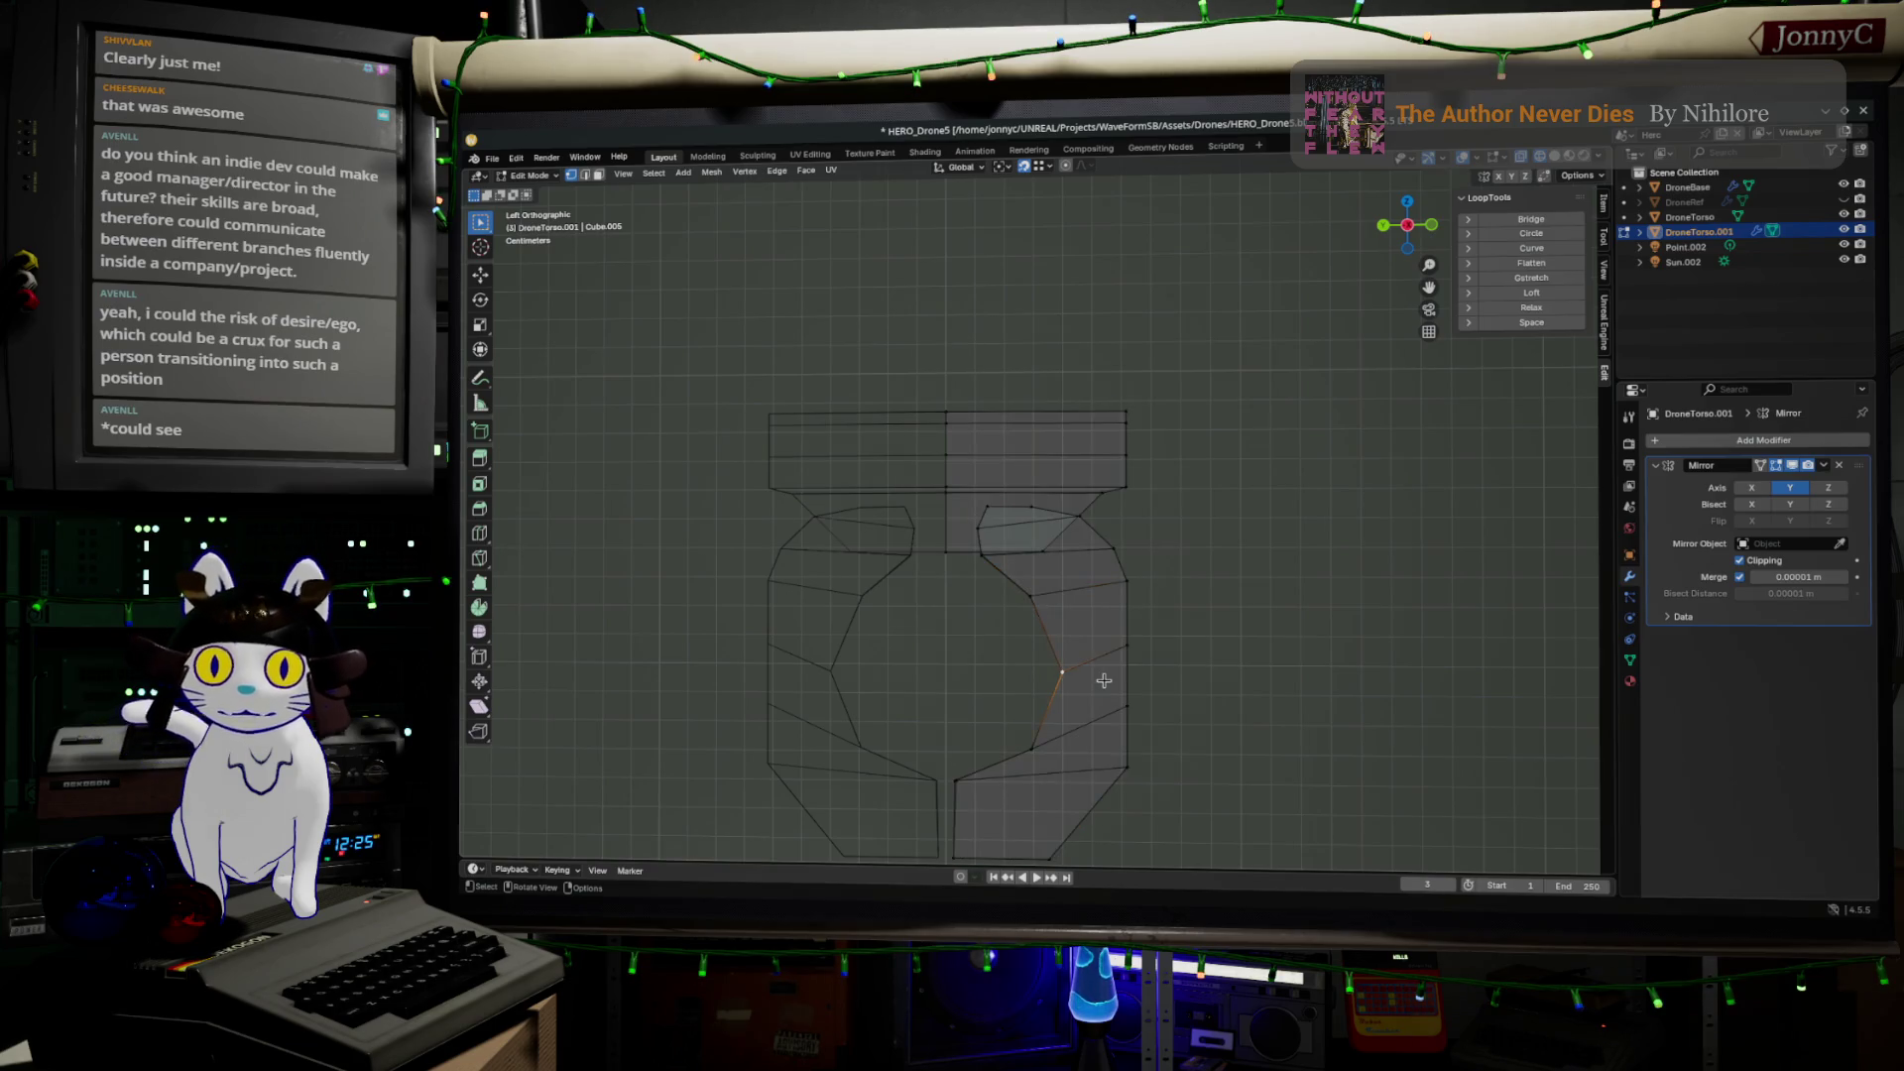
key(ctrl+KP_Add)
key(ctrl+KP_Add)
key(ctrl+KP_Add)
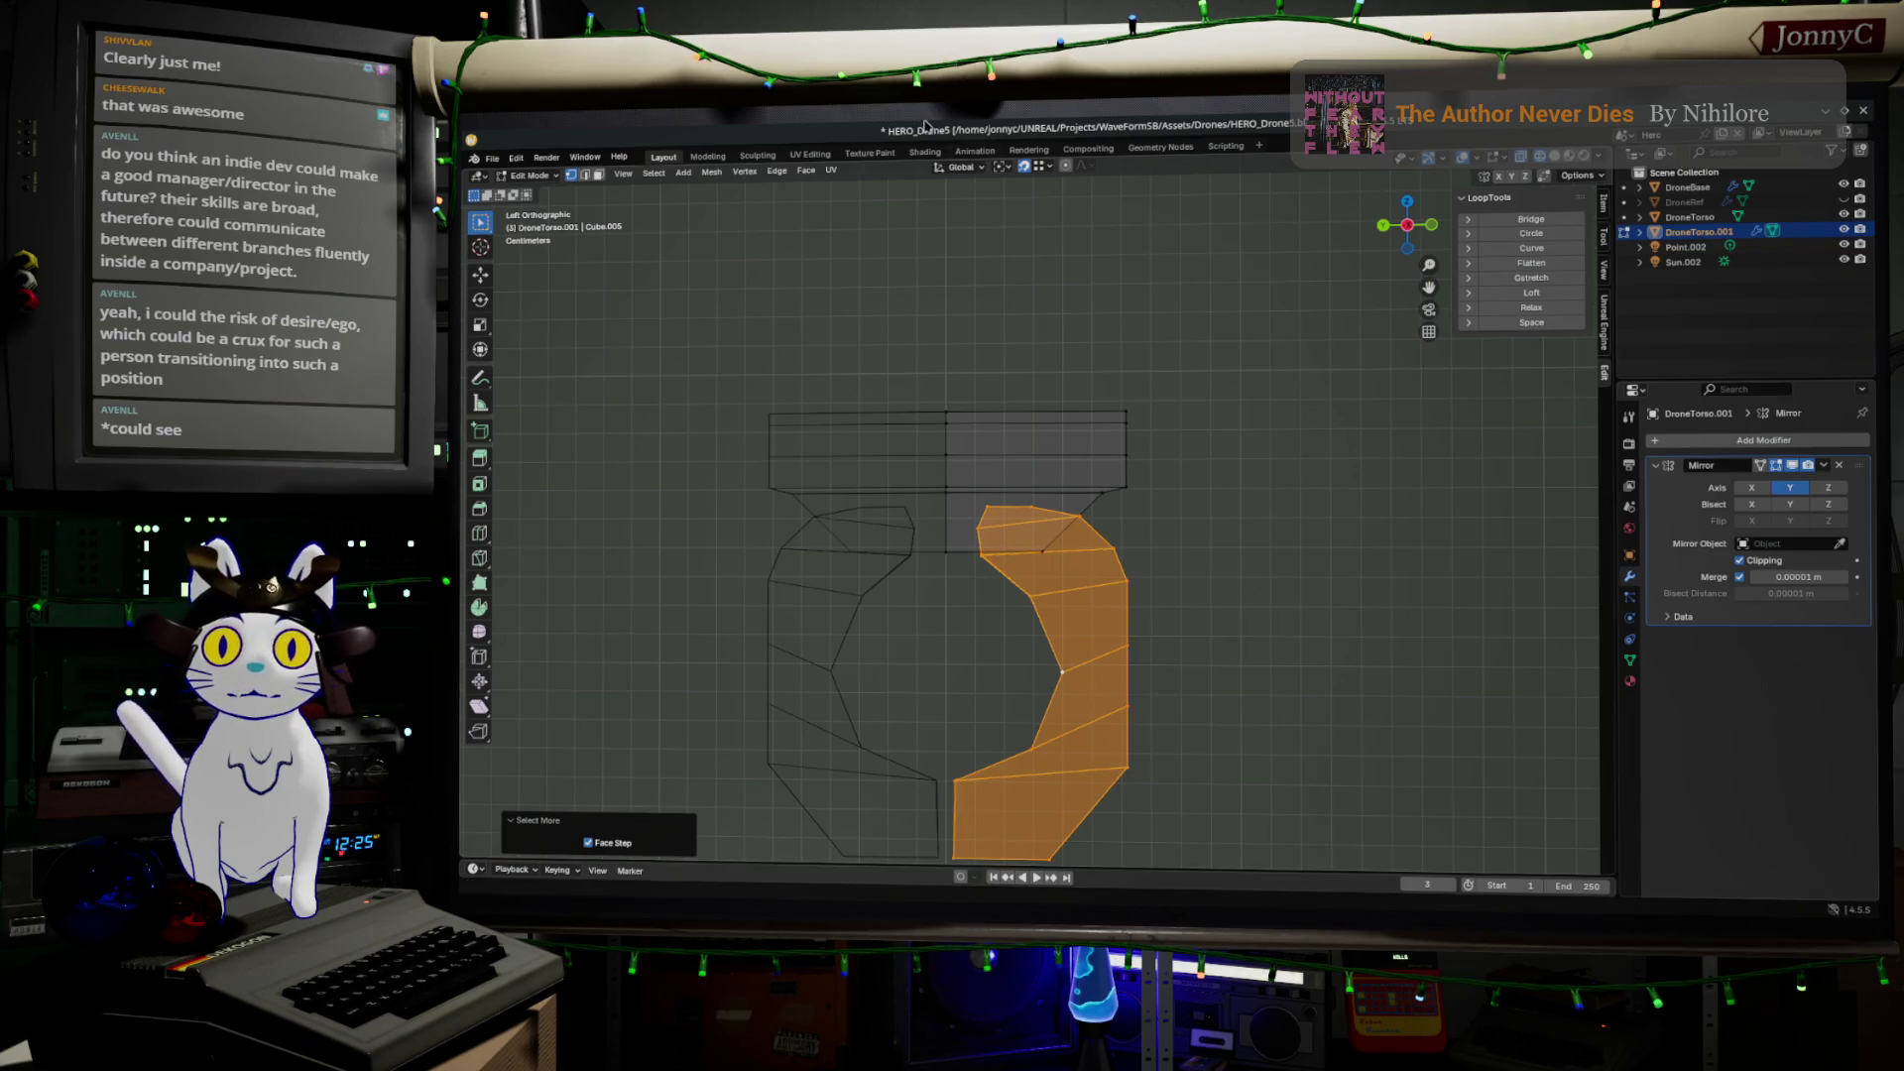
Rotate the crescent of faces counter-clockwise into a new placement
key(r)
click(1130, 461)
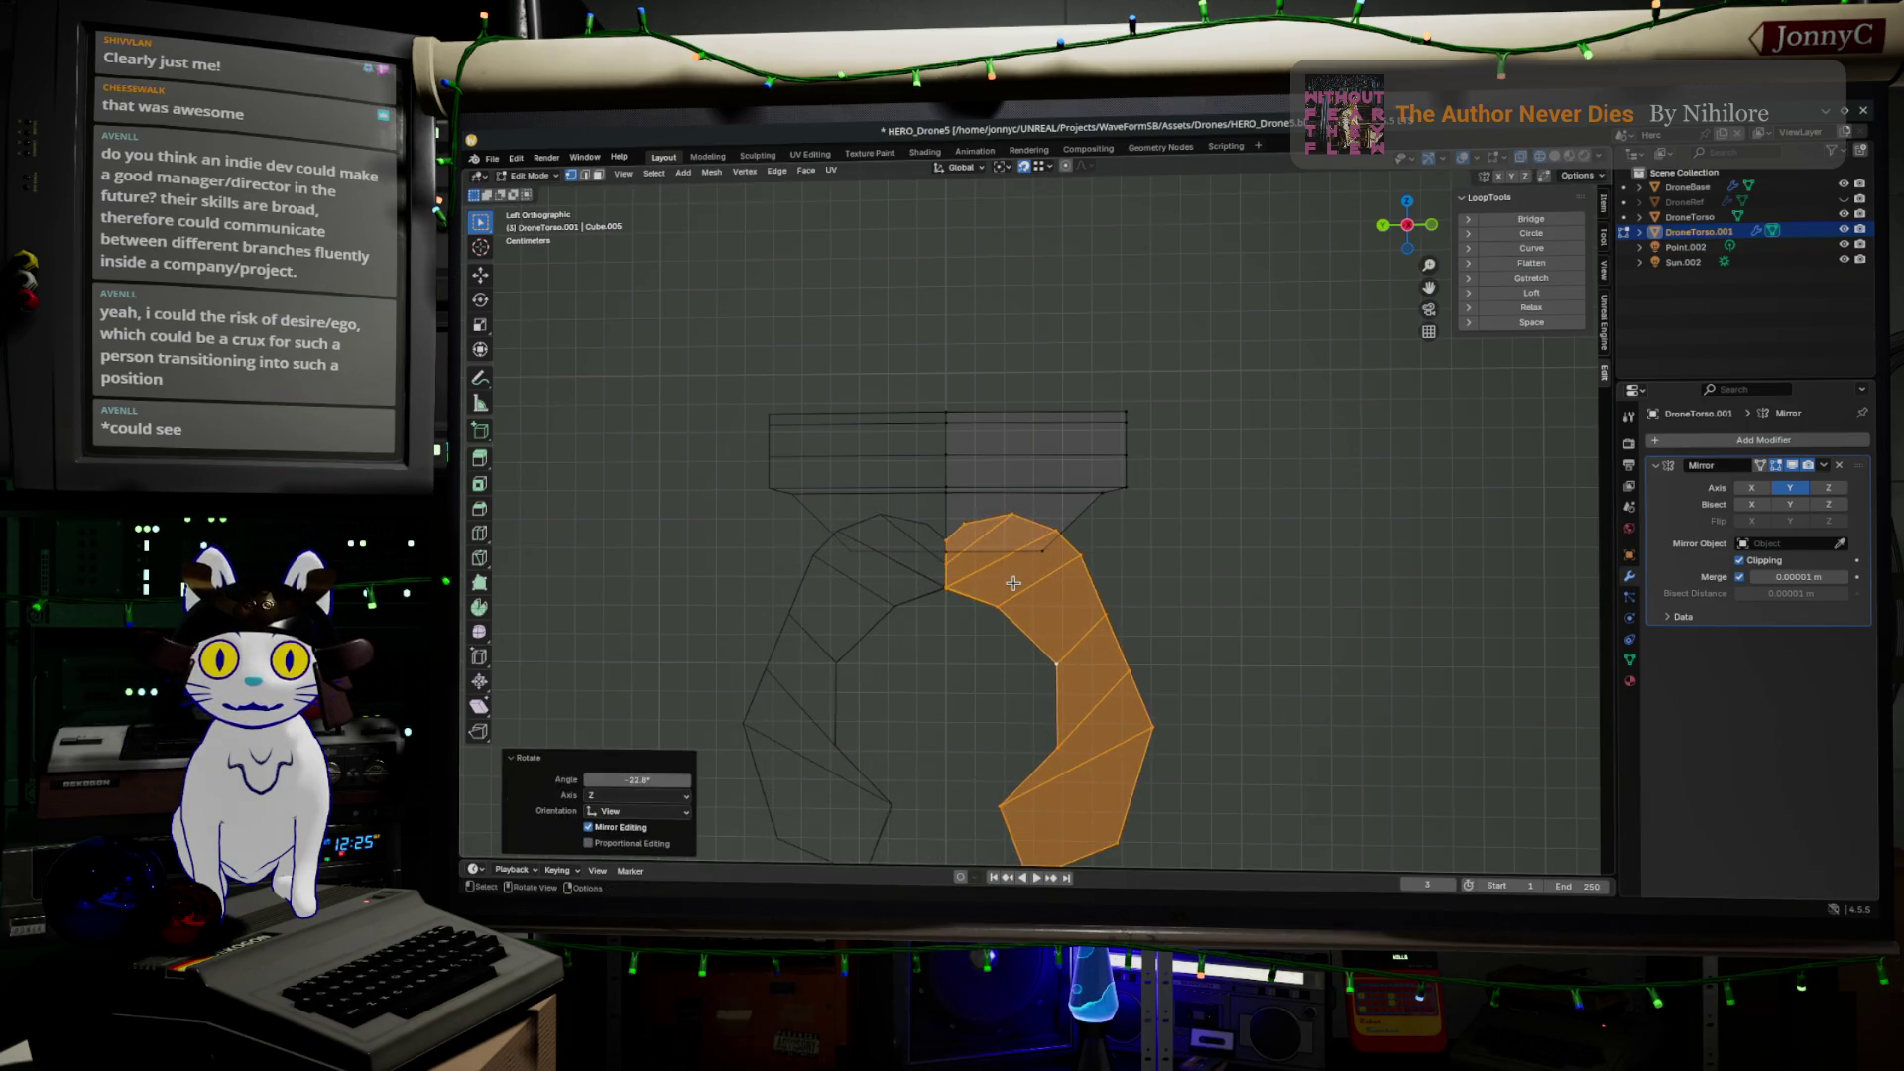
click(1021, 585)
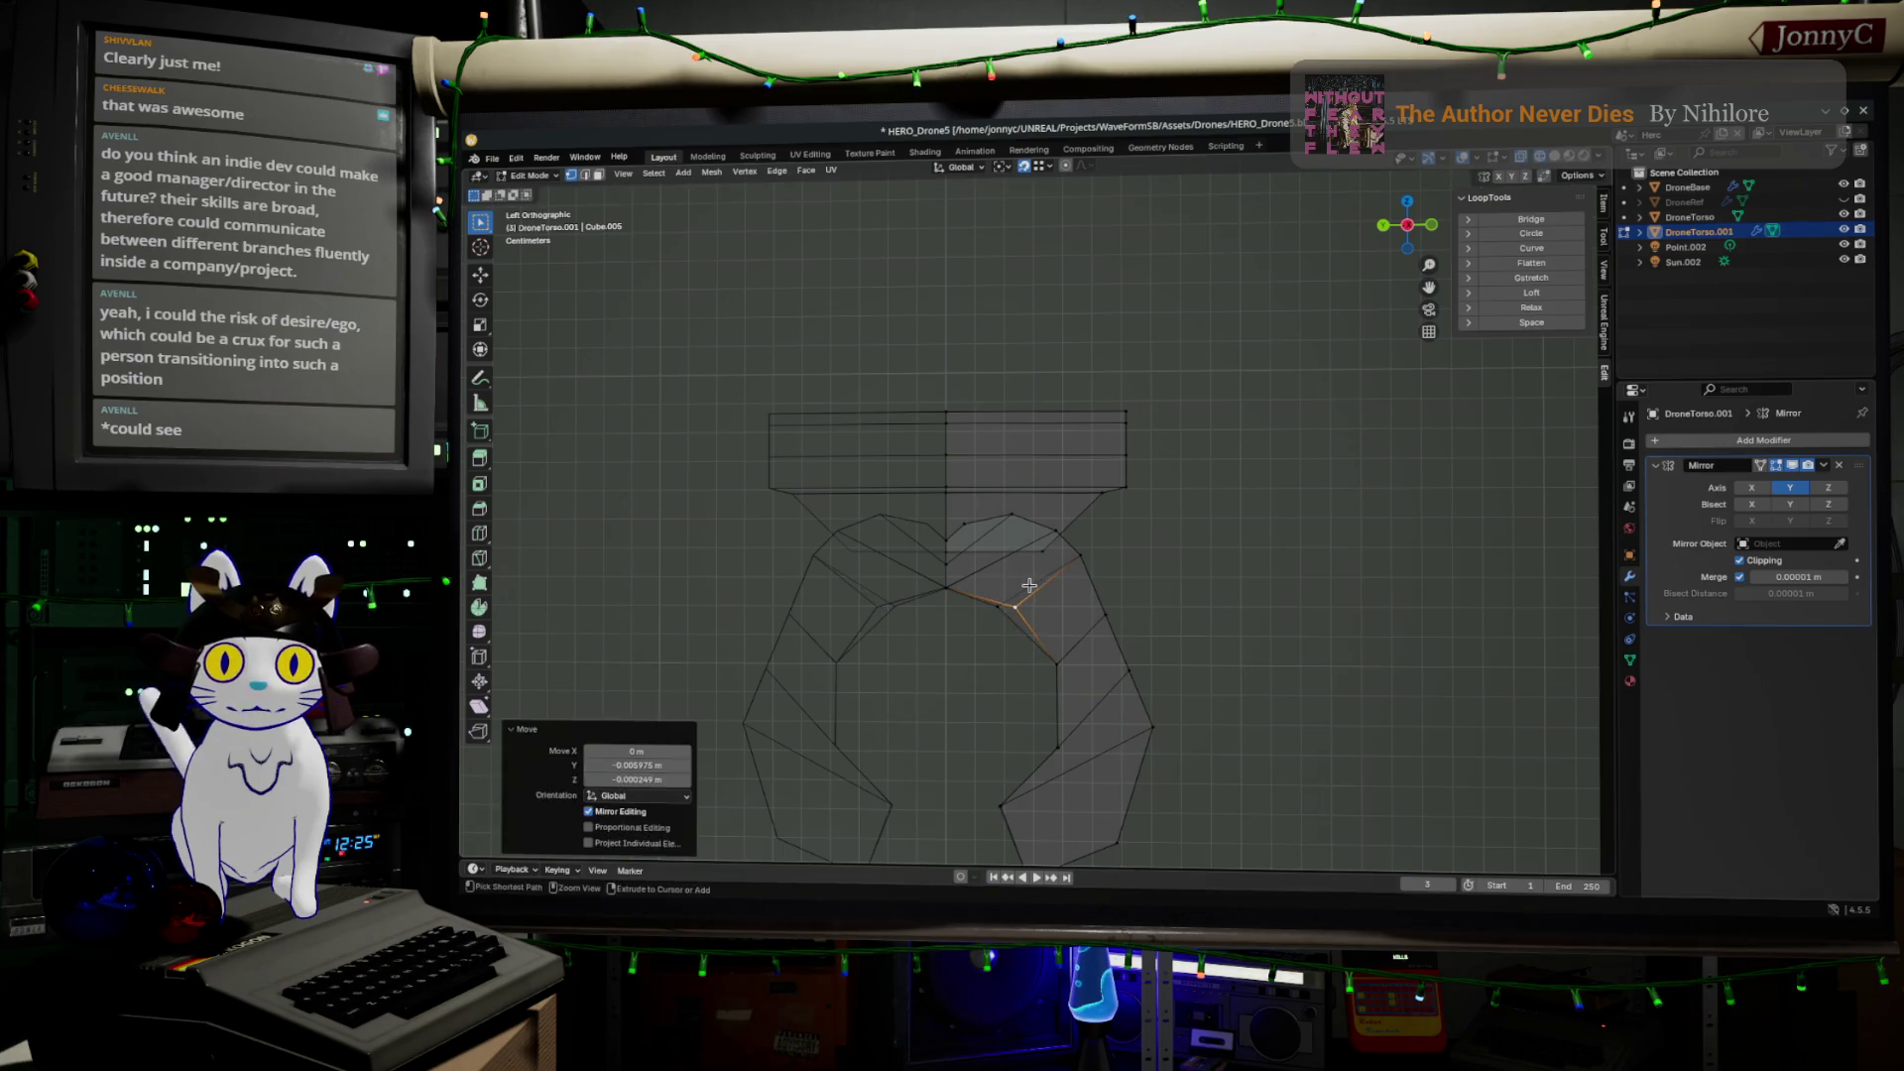
key(ctrl+z)
key(ctrl+z)
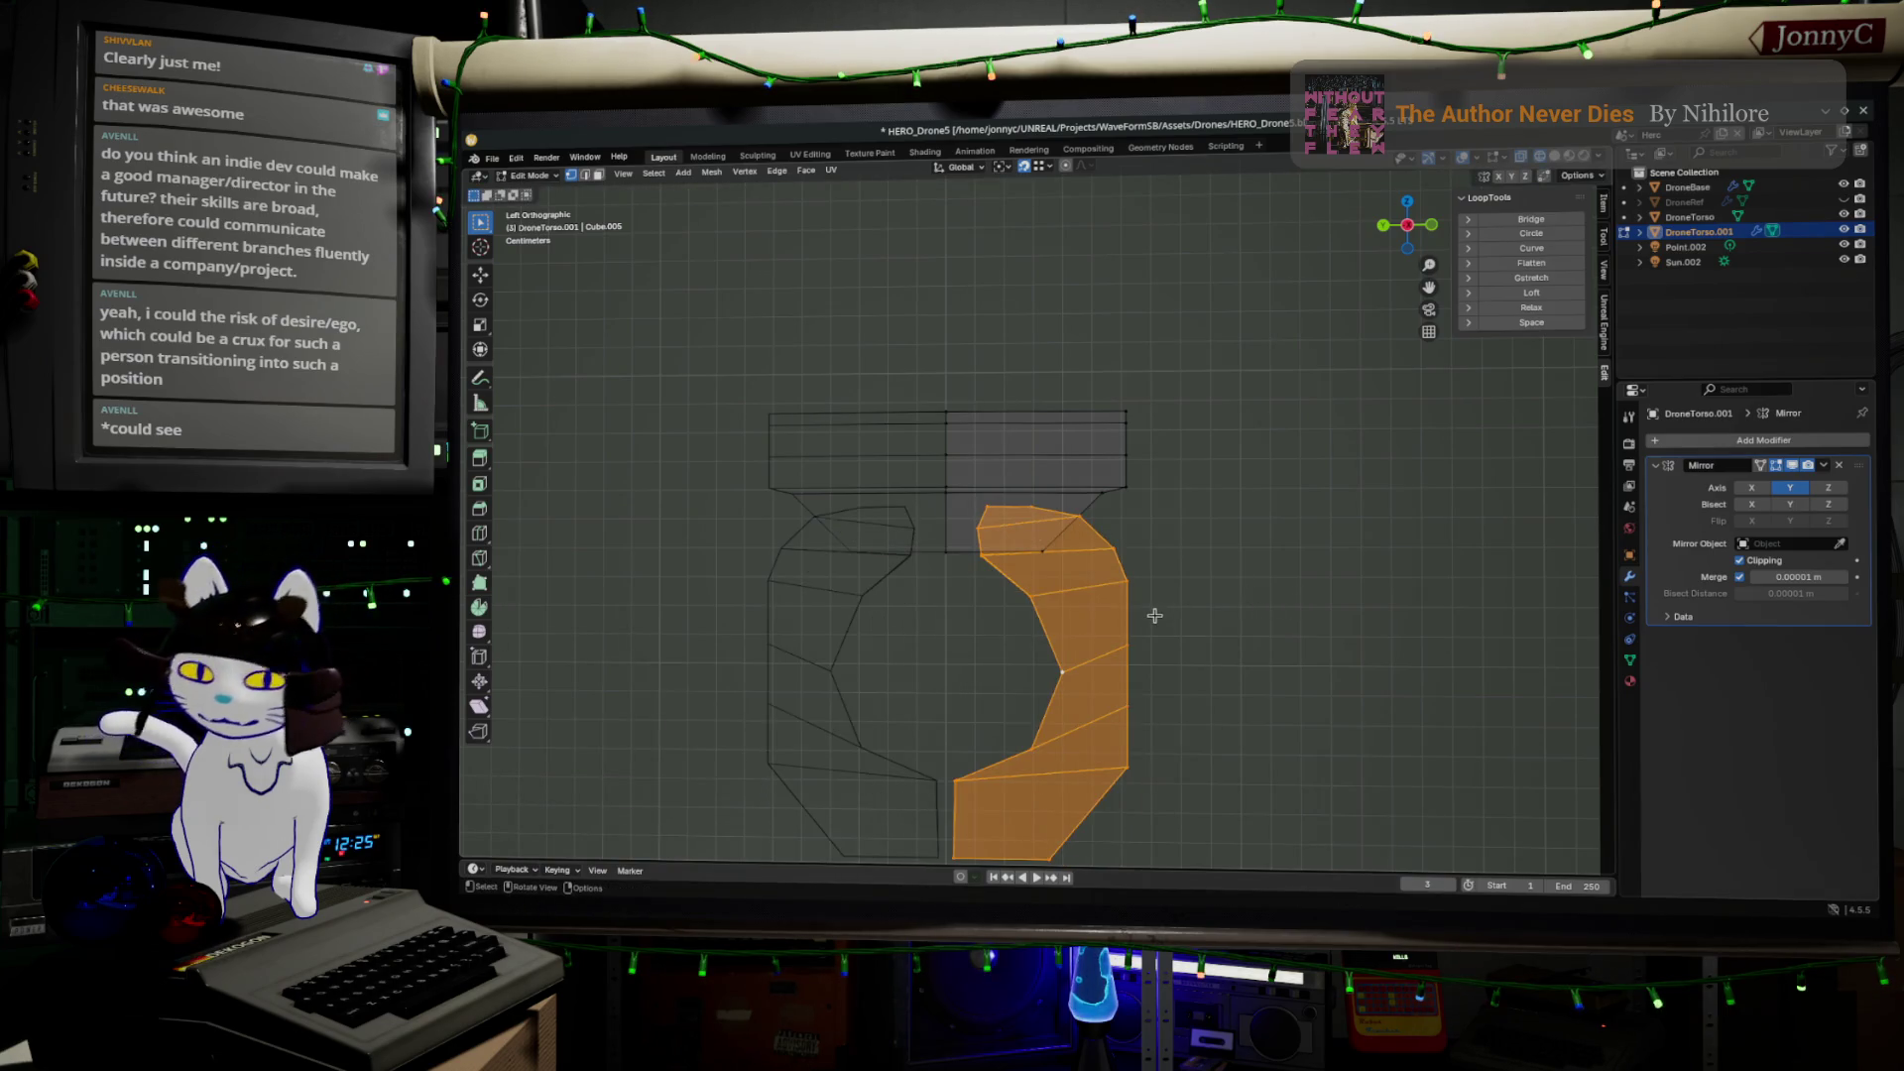
key(g)
right_click(1195, 610)
key(r)
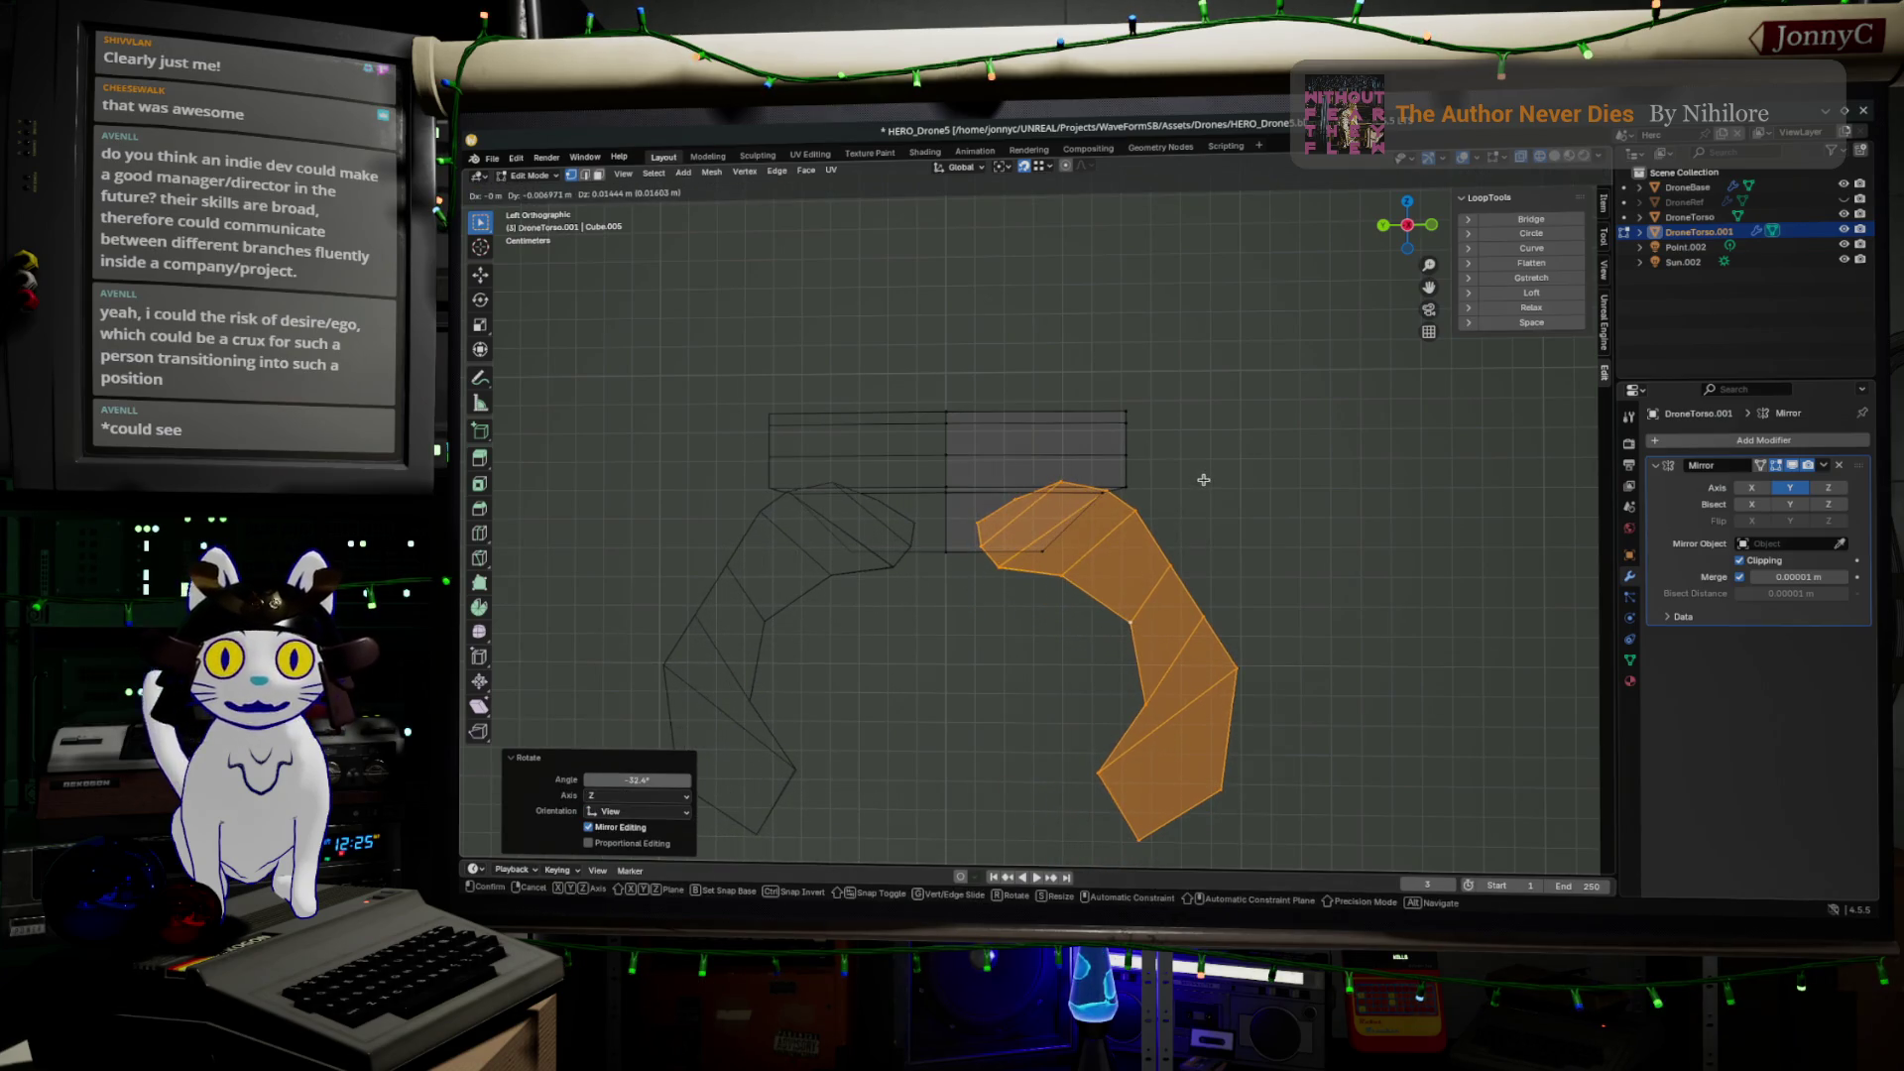
click(1203, 480)
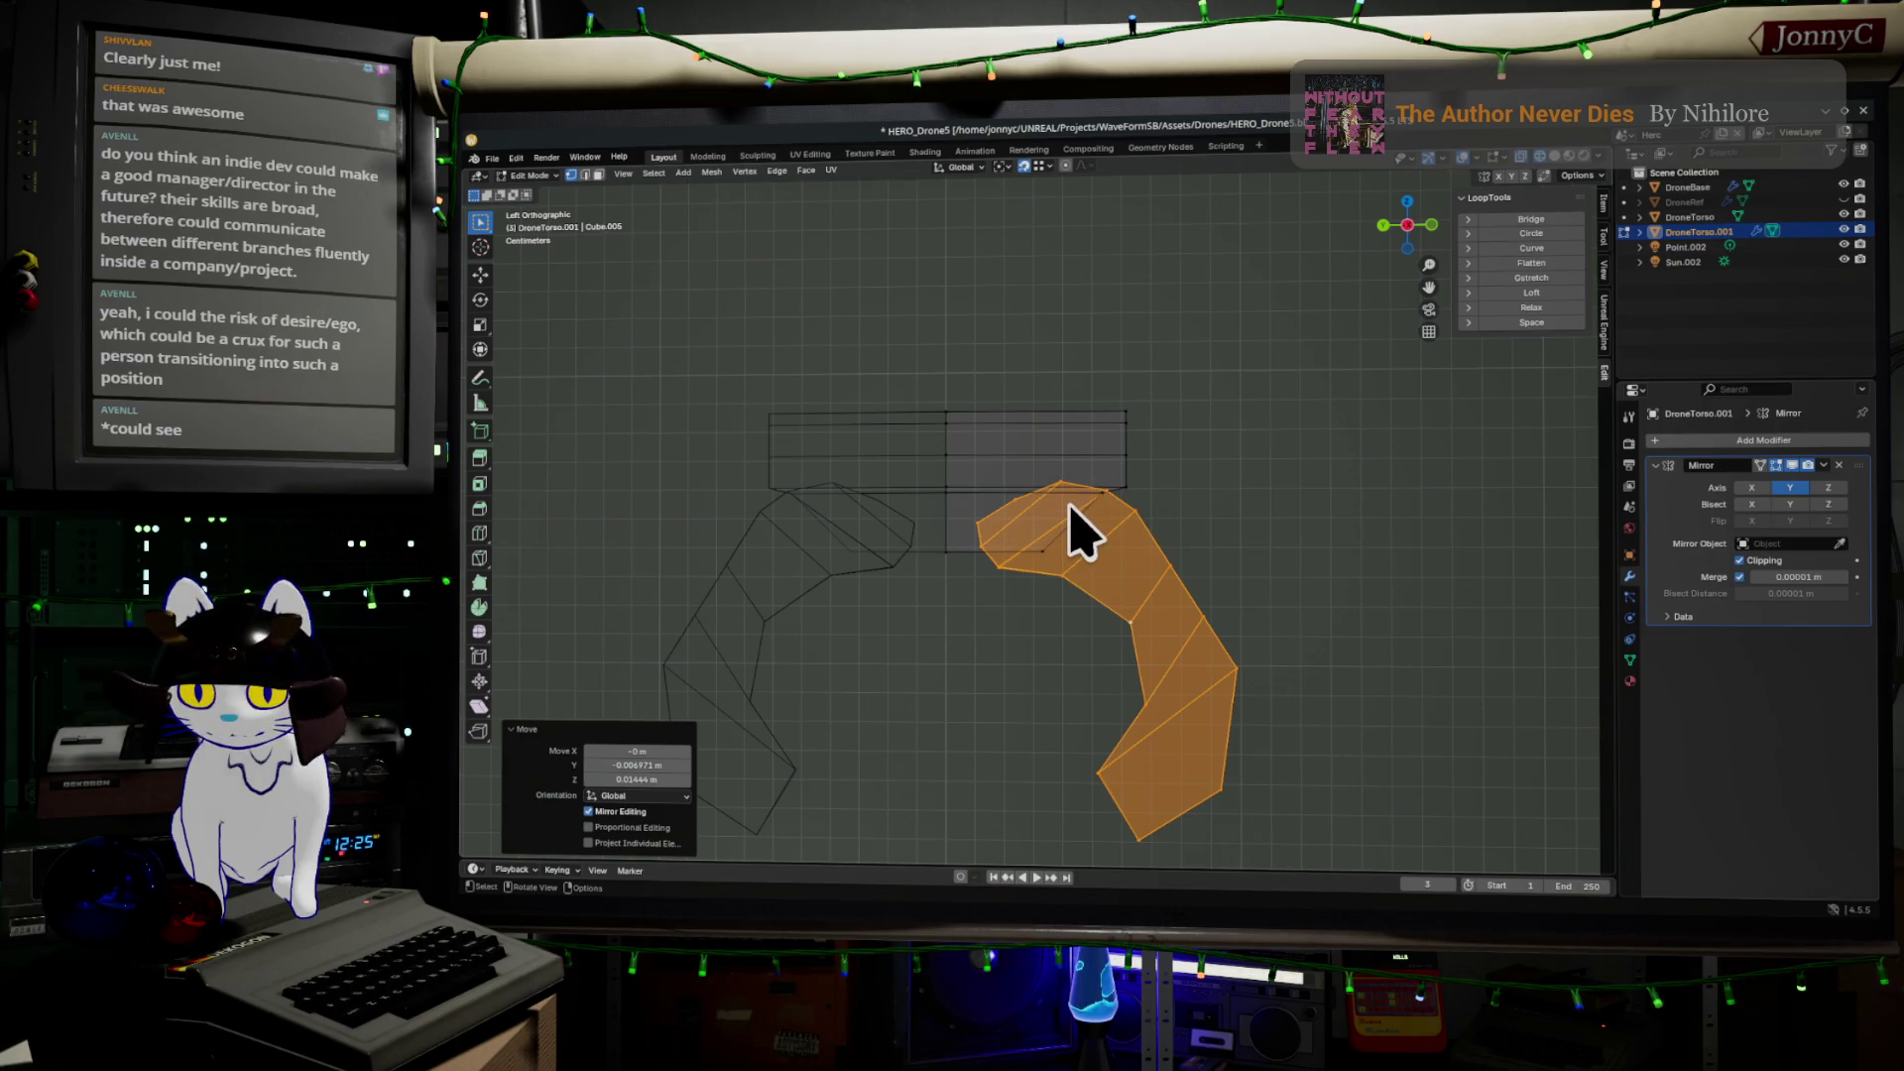
Try a fill on the crescent, then undo back to the earlier, straighter torso shape
key(f)
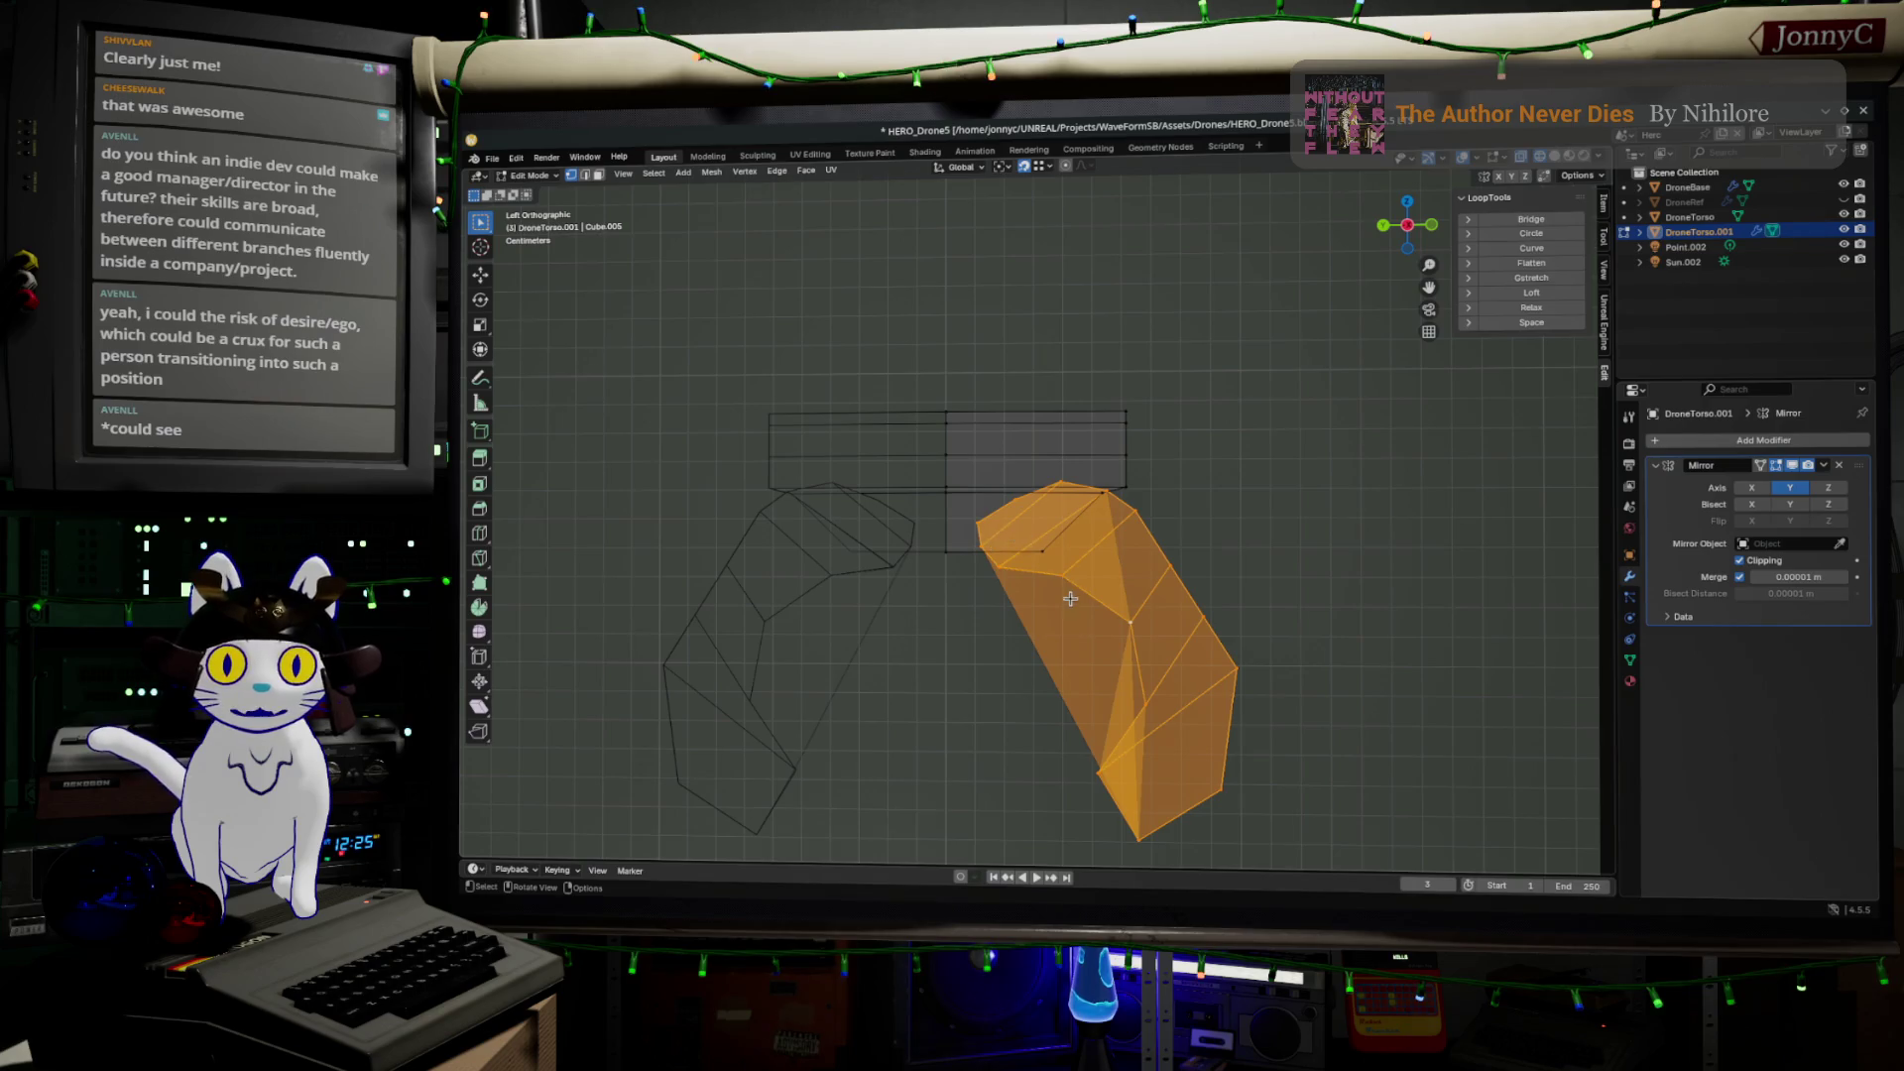
key(ctrl+z)
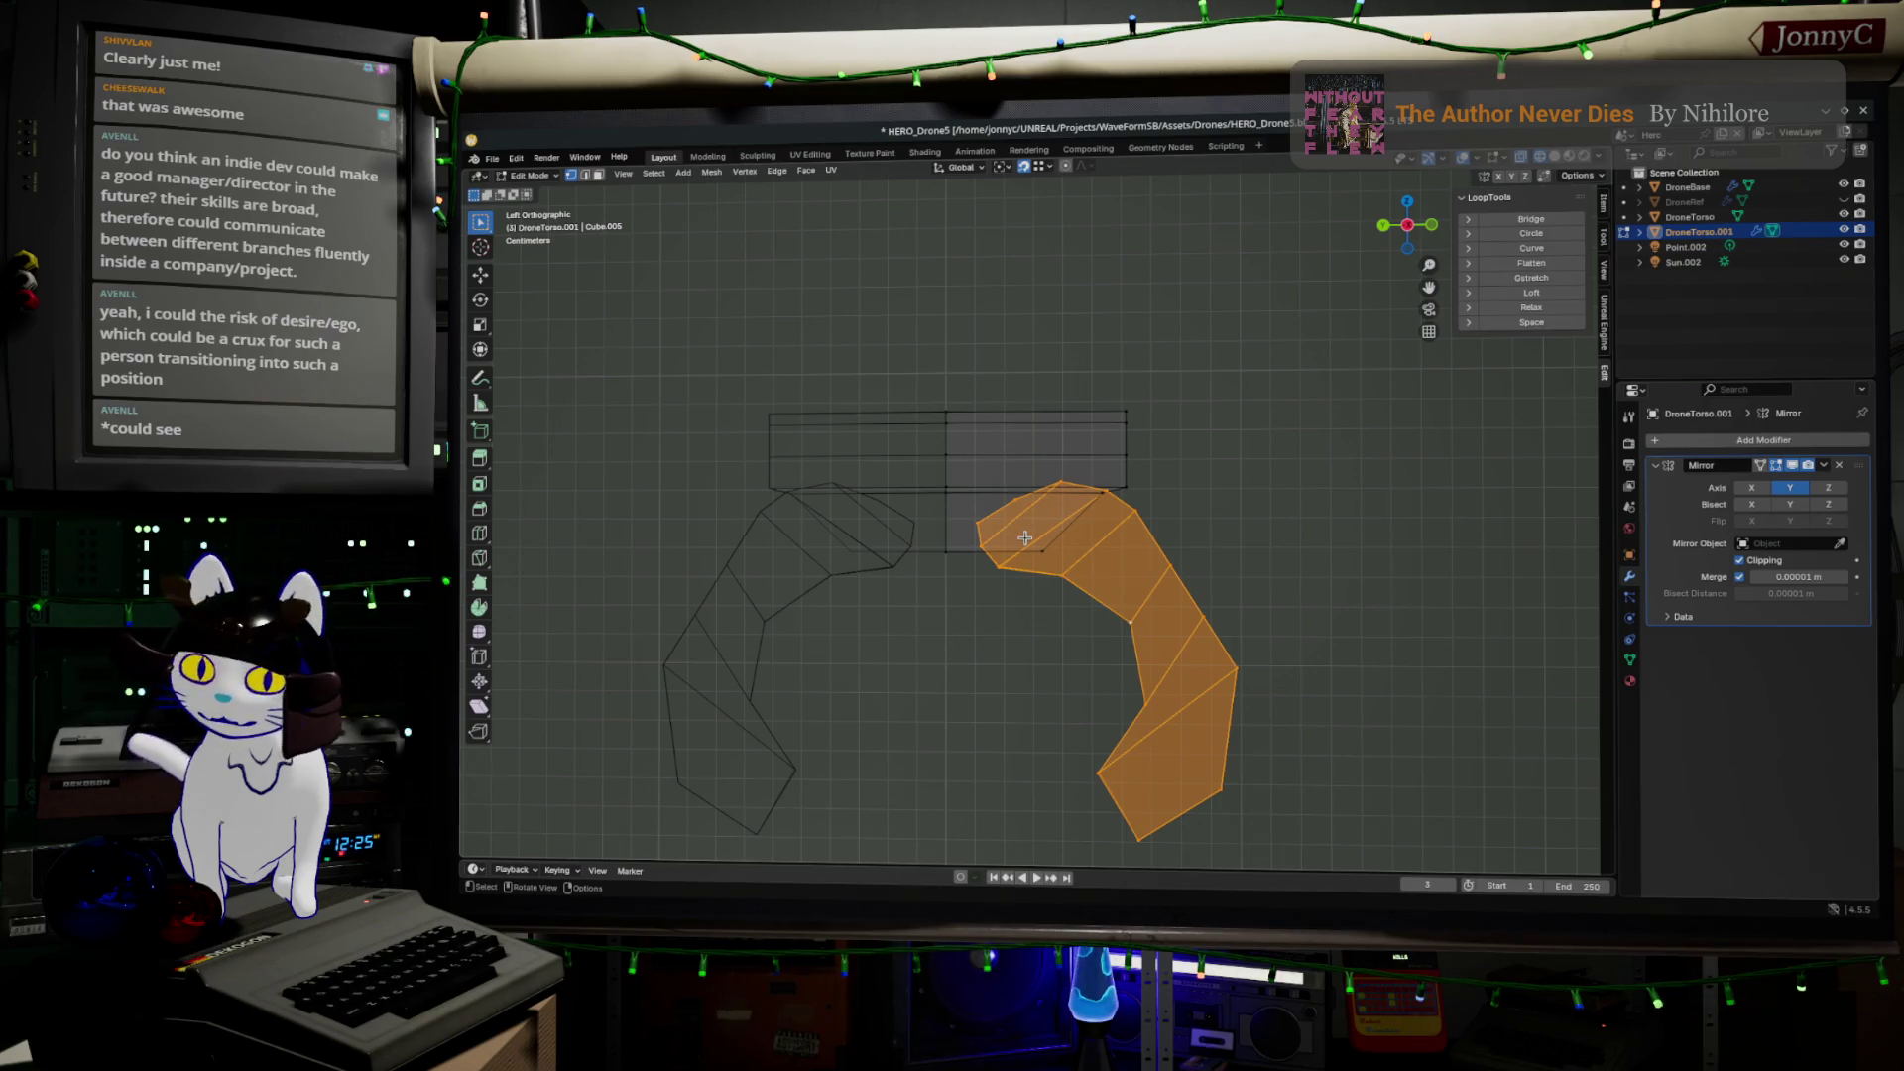
key(Tab)
key(ctrl+z)
key(ctrl+z)
key(ctrl+z)
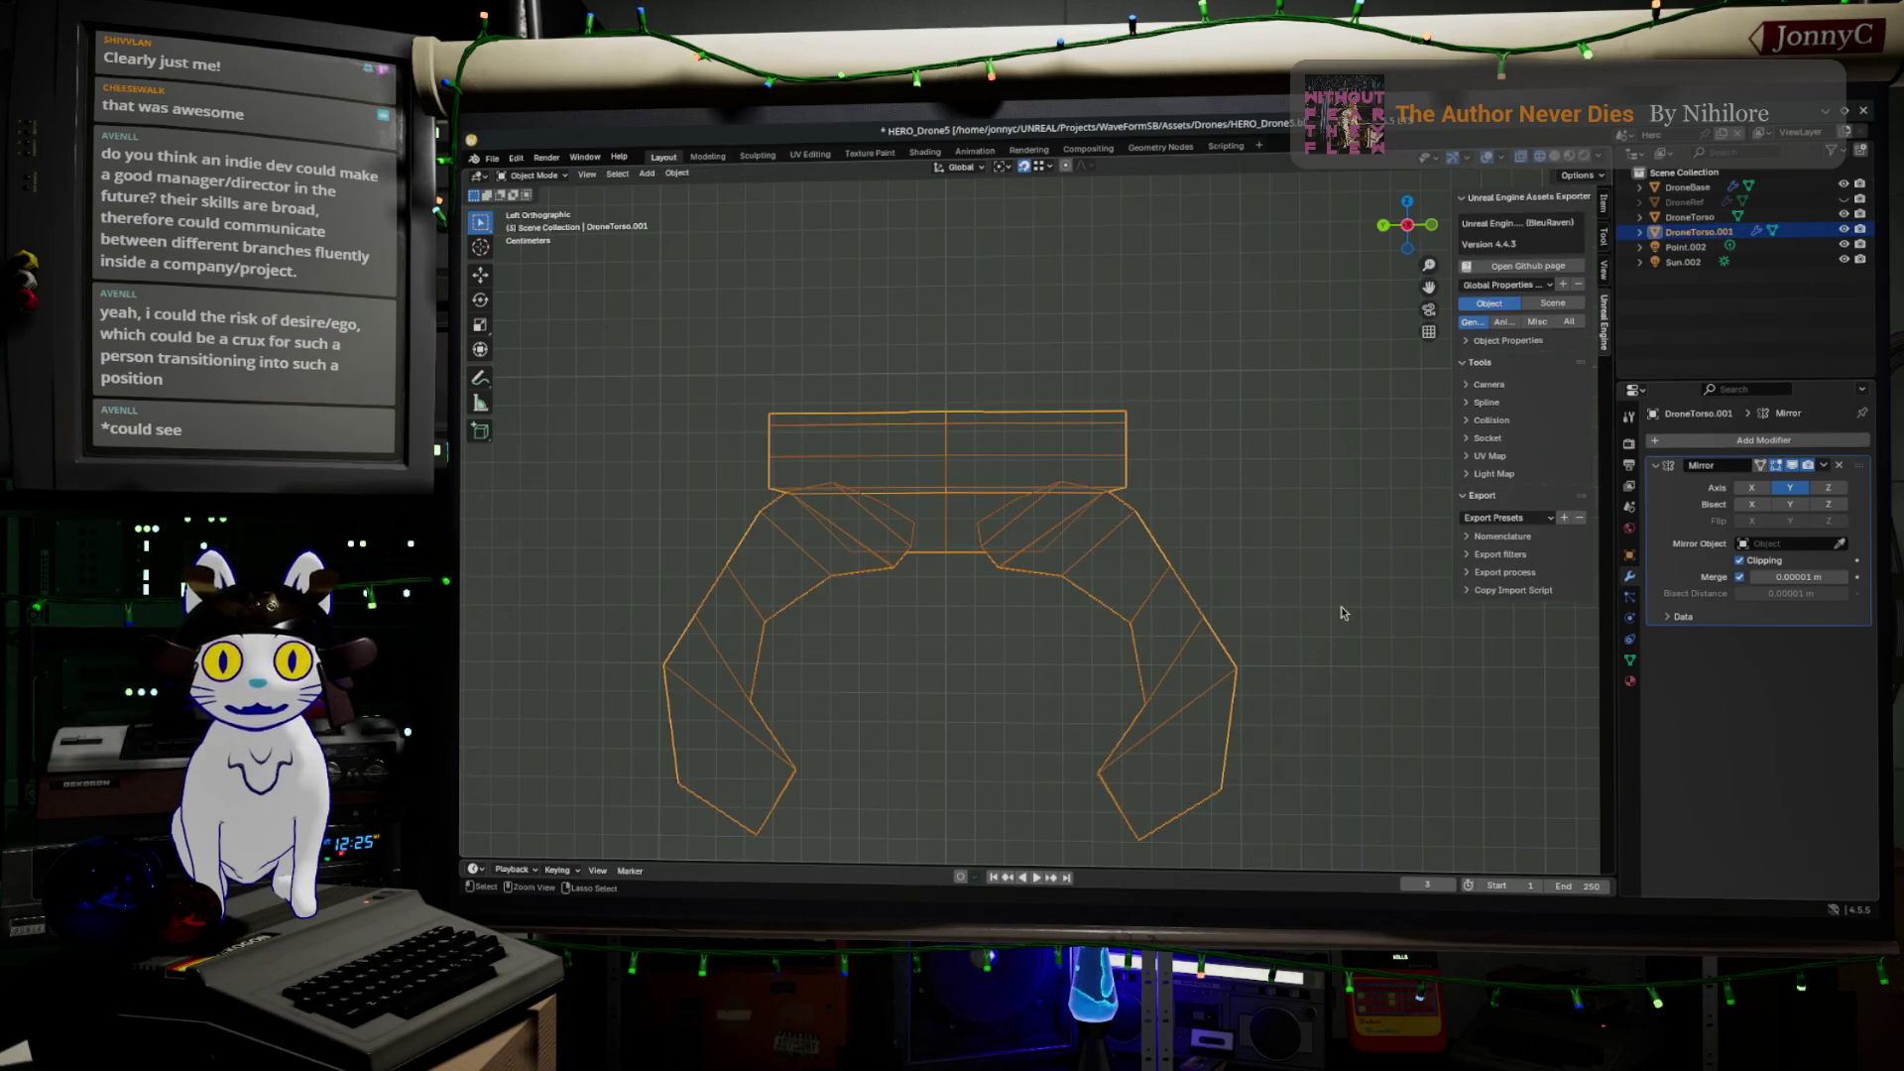
key(ctrl+z)
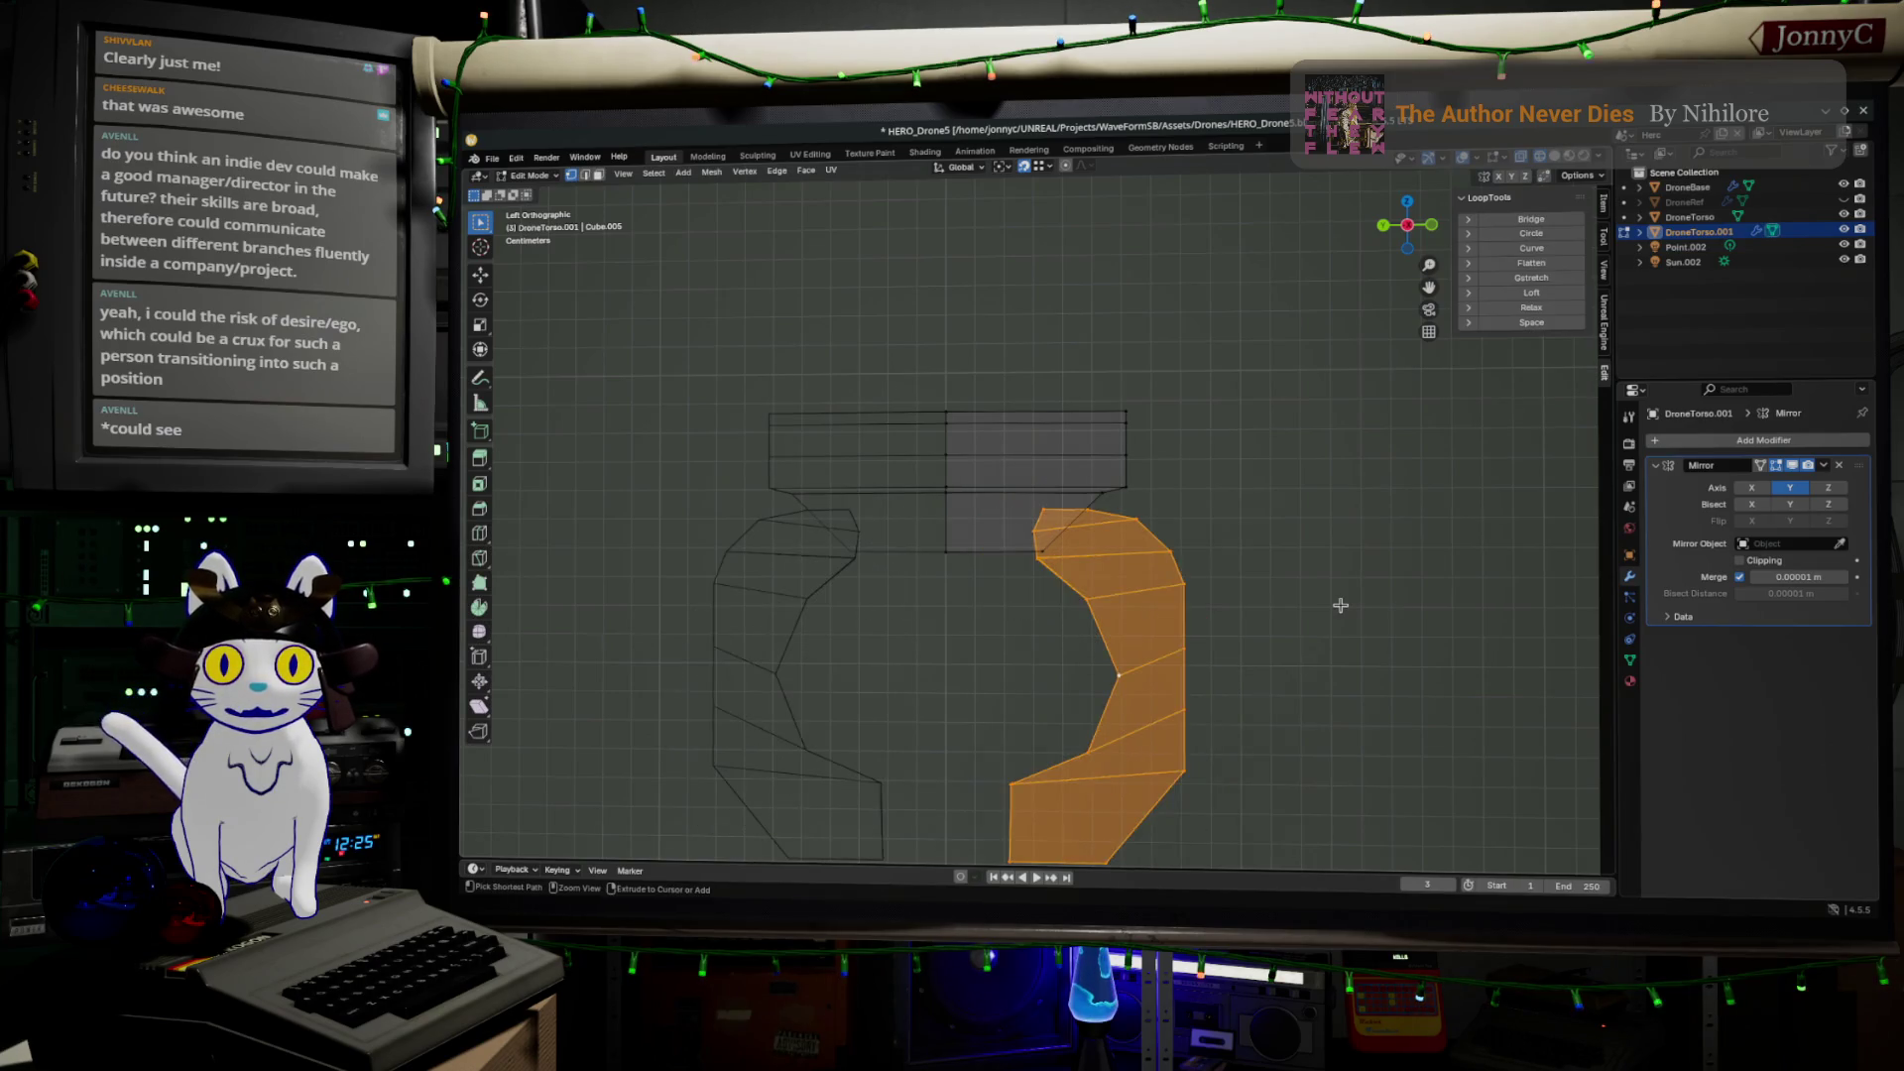
Shift the torso half toward the centre and raise the two top inner edges into a peak
key(g)
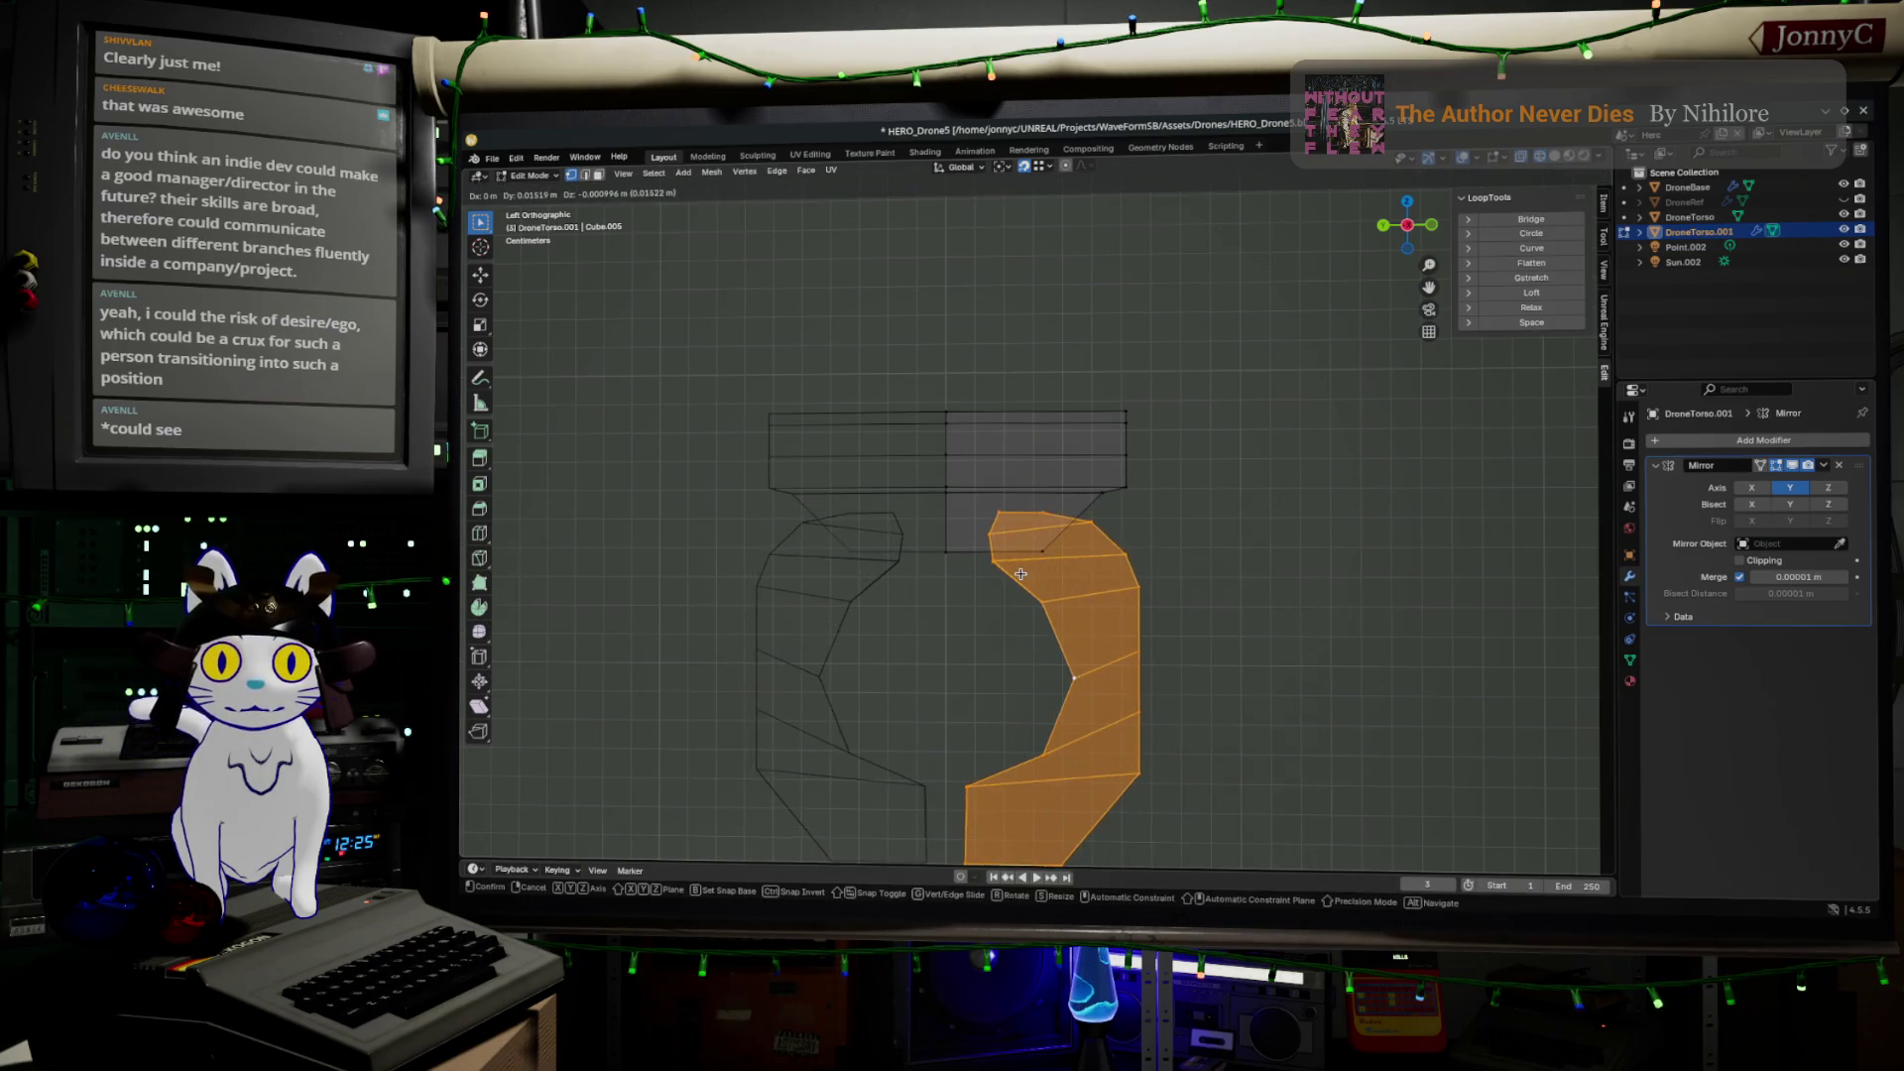
click(1019, 574)
scroll(1019, 574, up, 3)
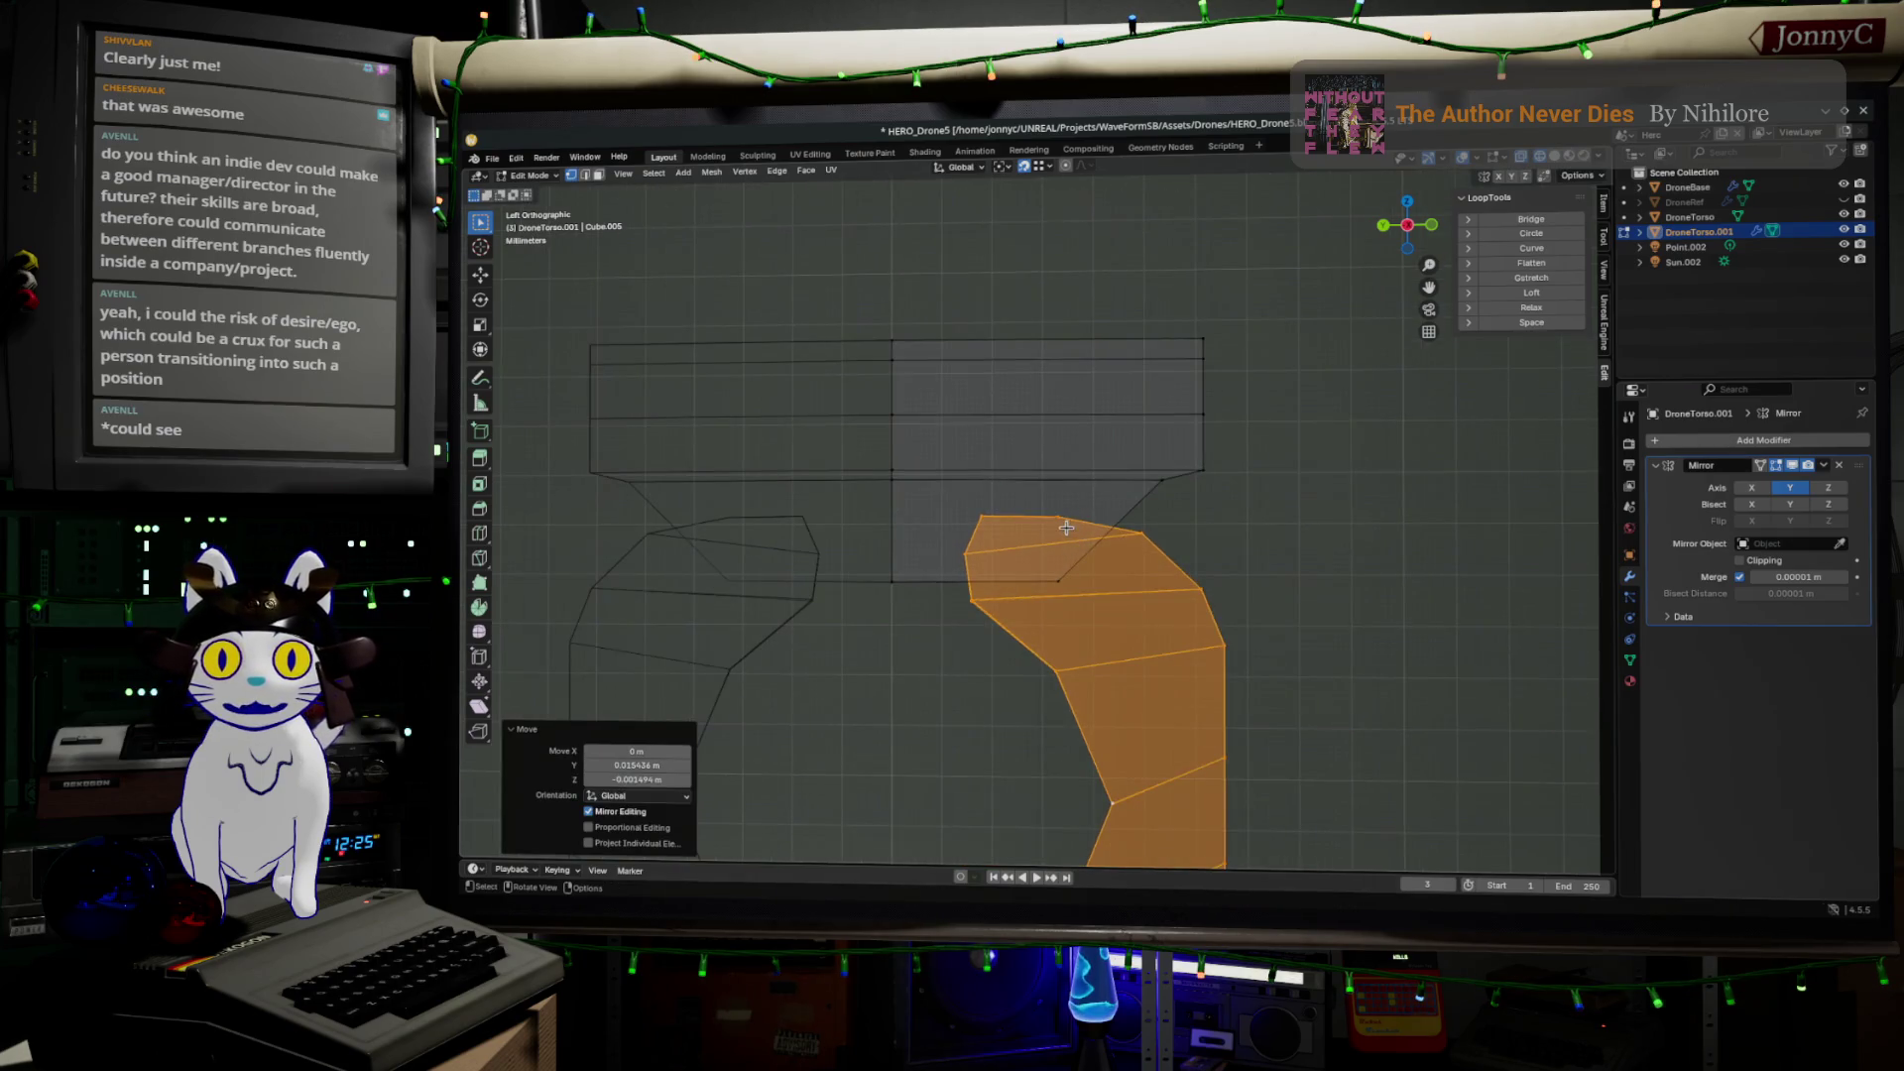
click(1059, 519)
alt+click(1041, 516)
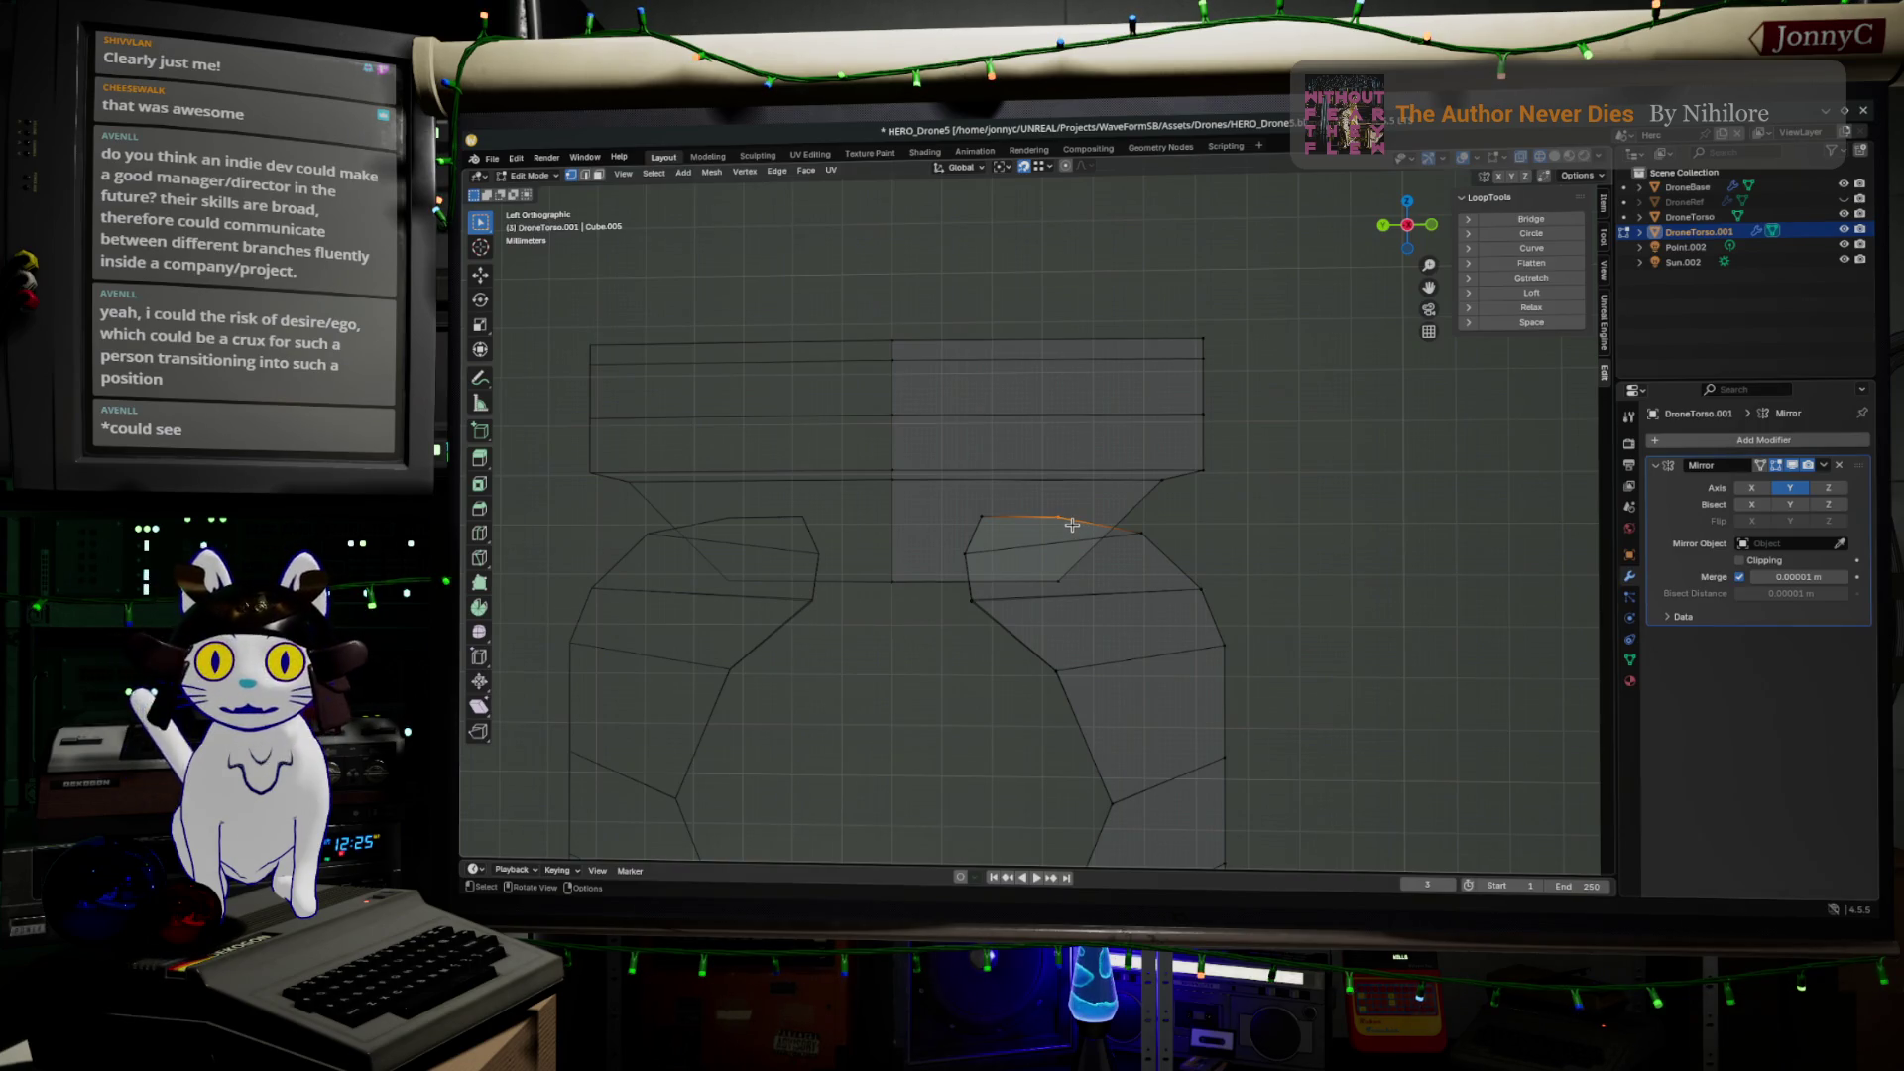
key(g)
click(1089, 522)
Move the top edge's right vertex up-left and push two inner opening vertices outward
click(1141, 532)
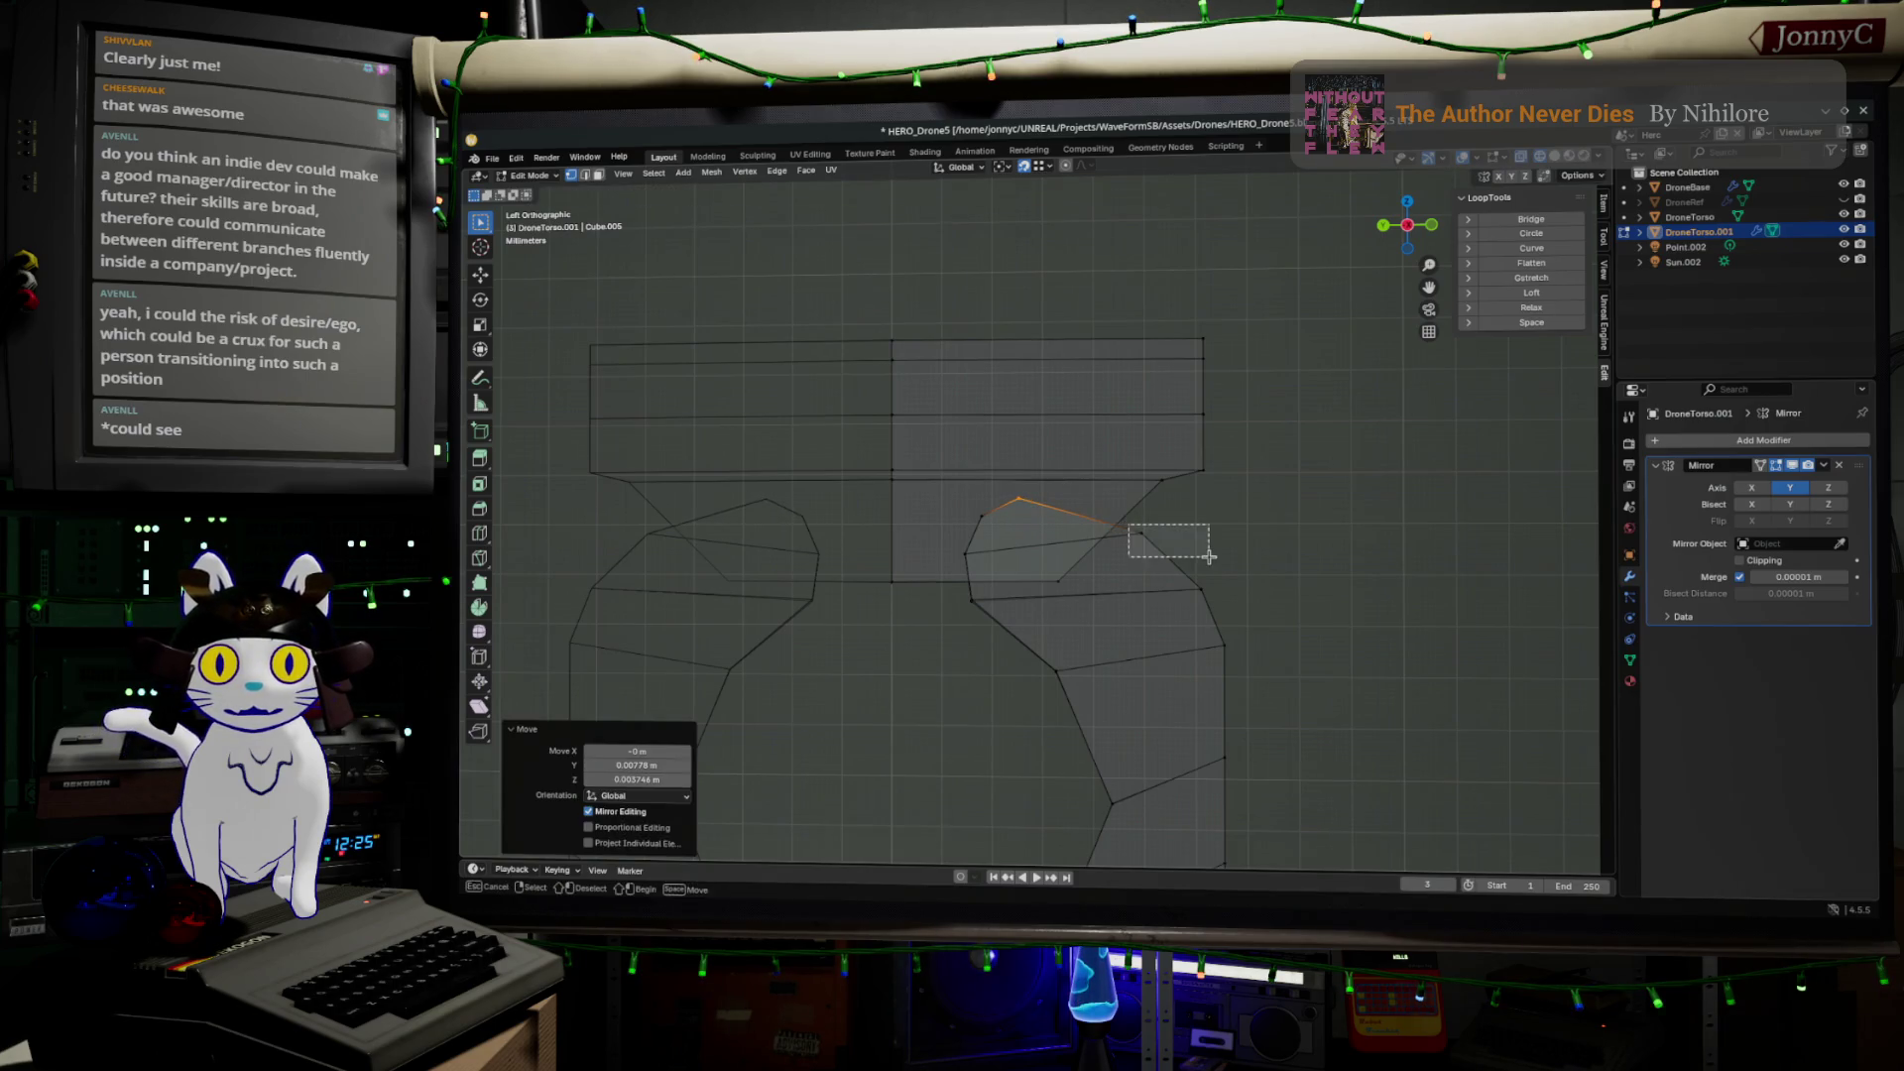
key(g)
click(1101, 538)
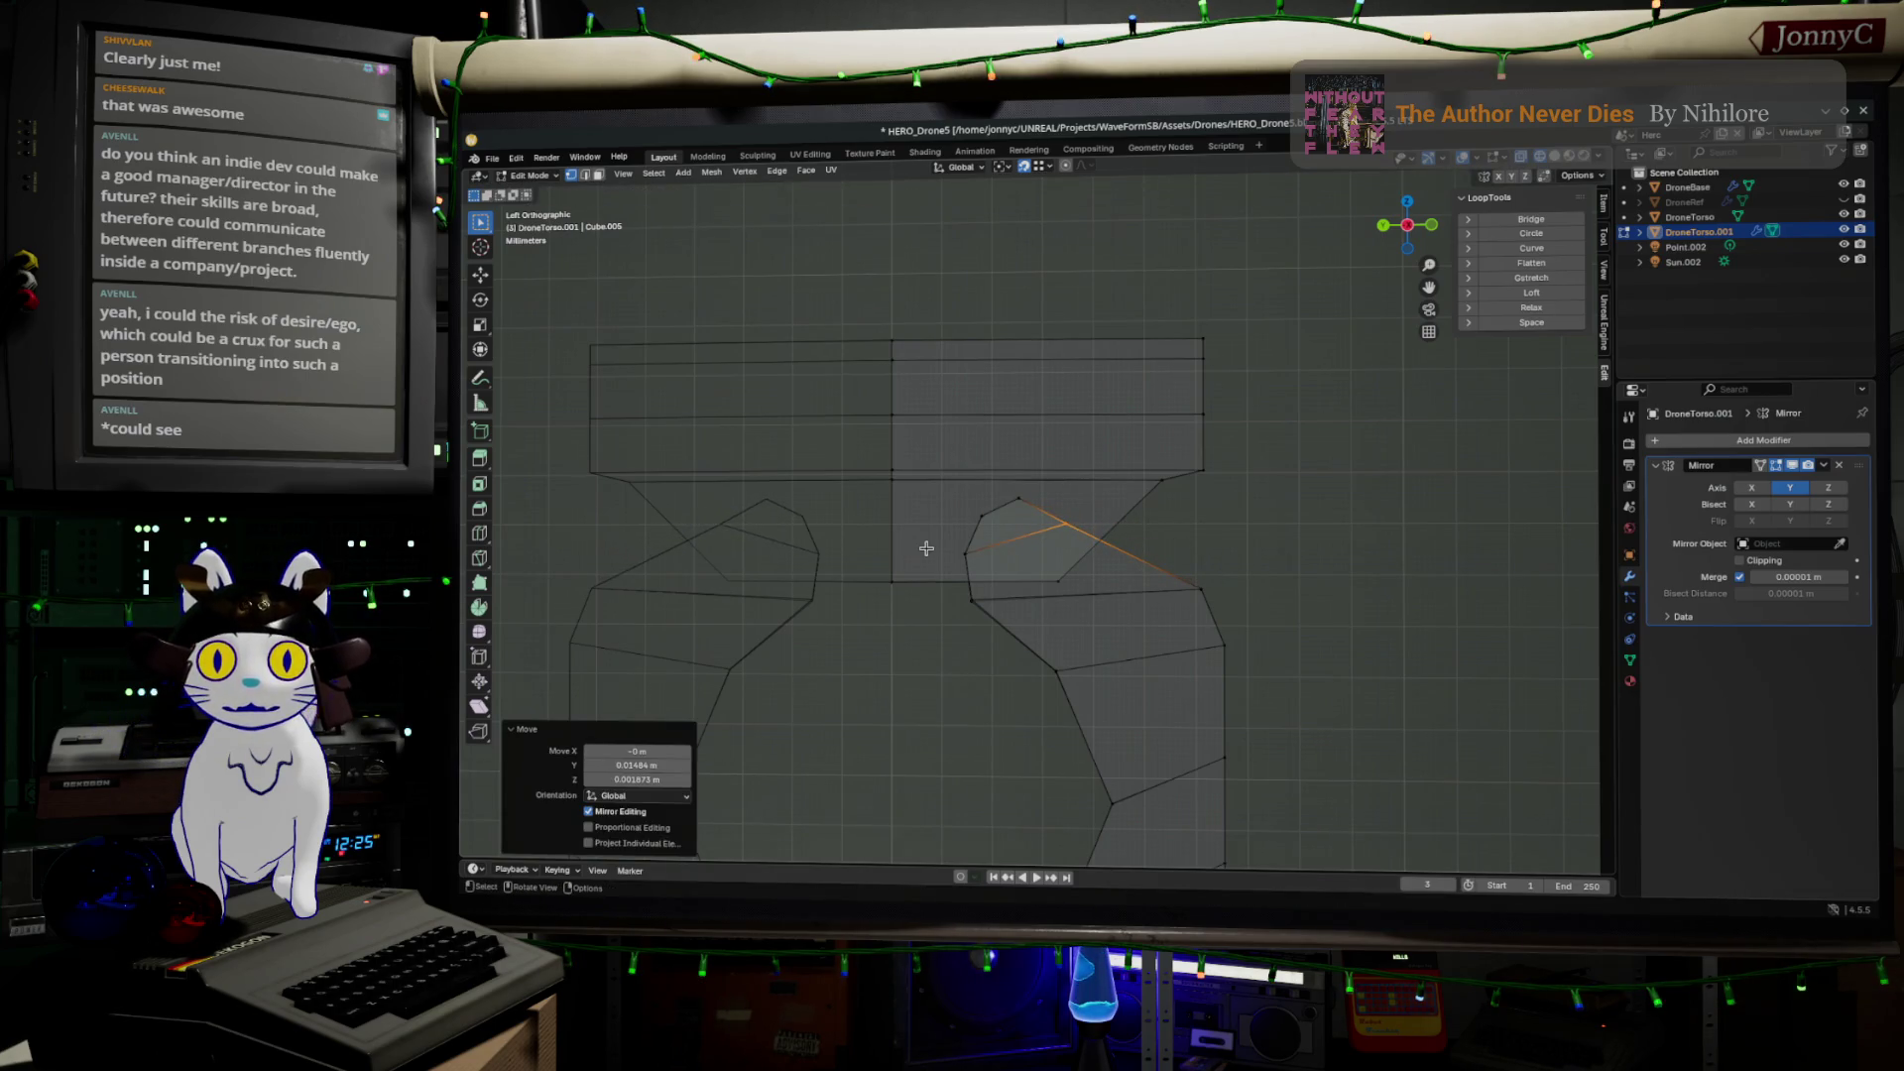
click(966, 562)
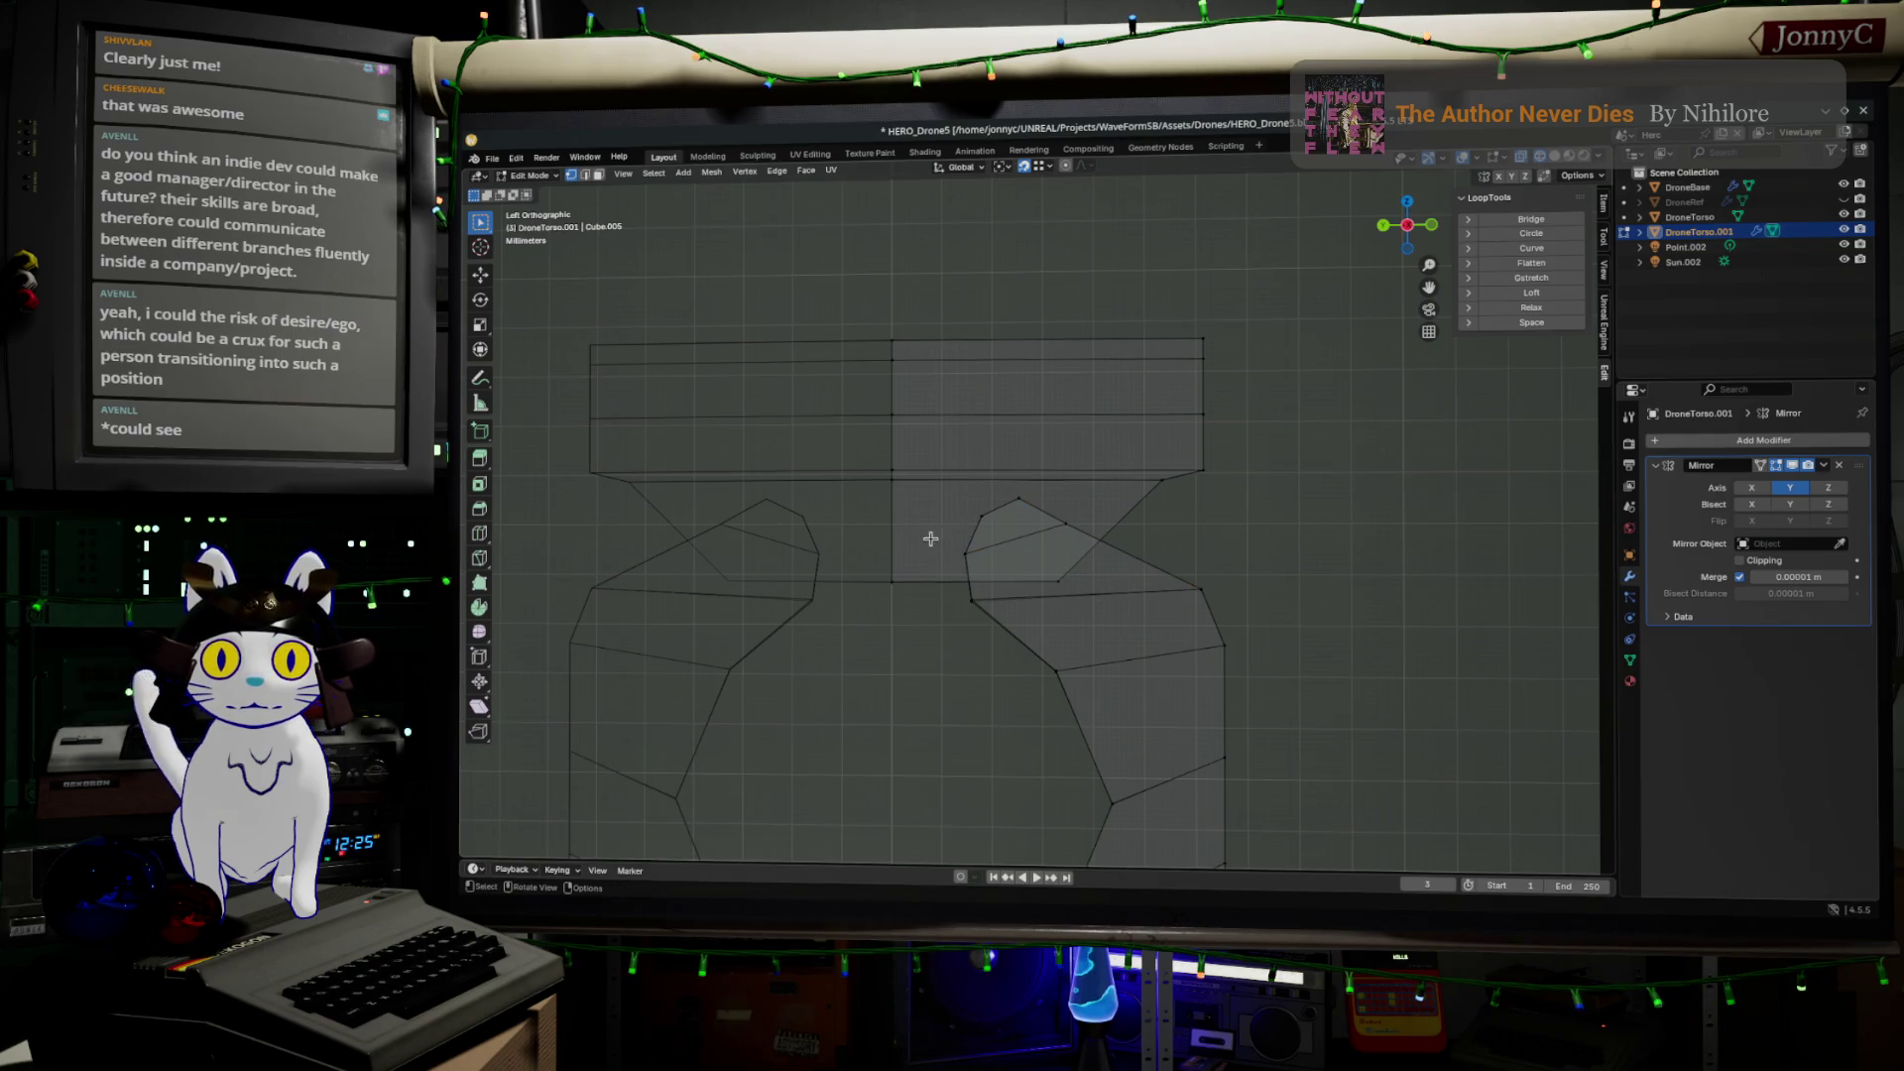
click(972, 606)
key(g)
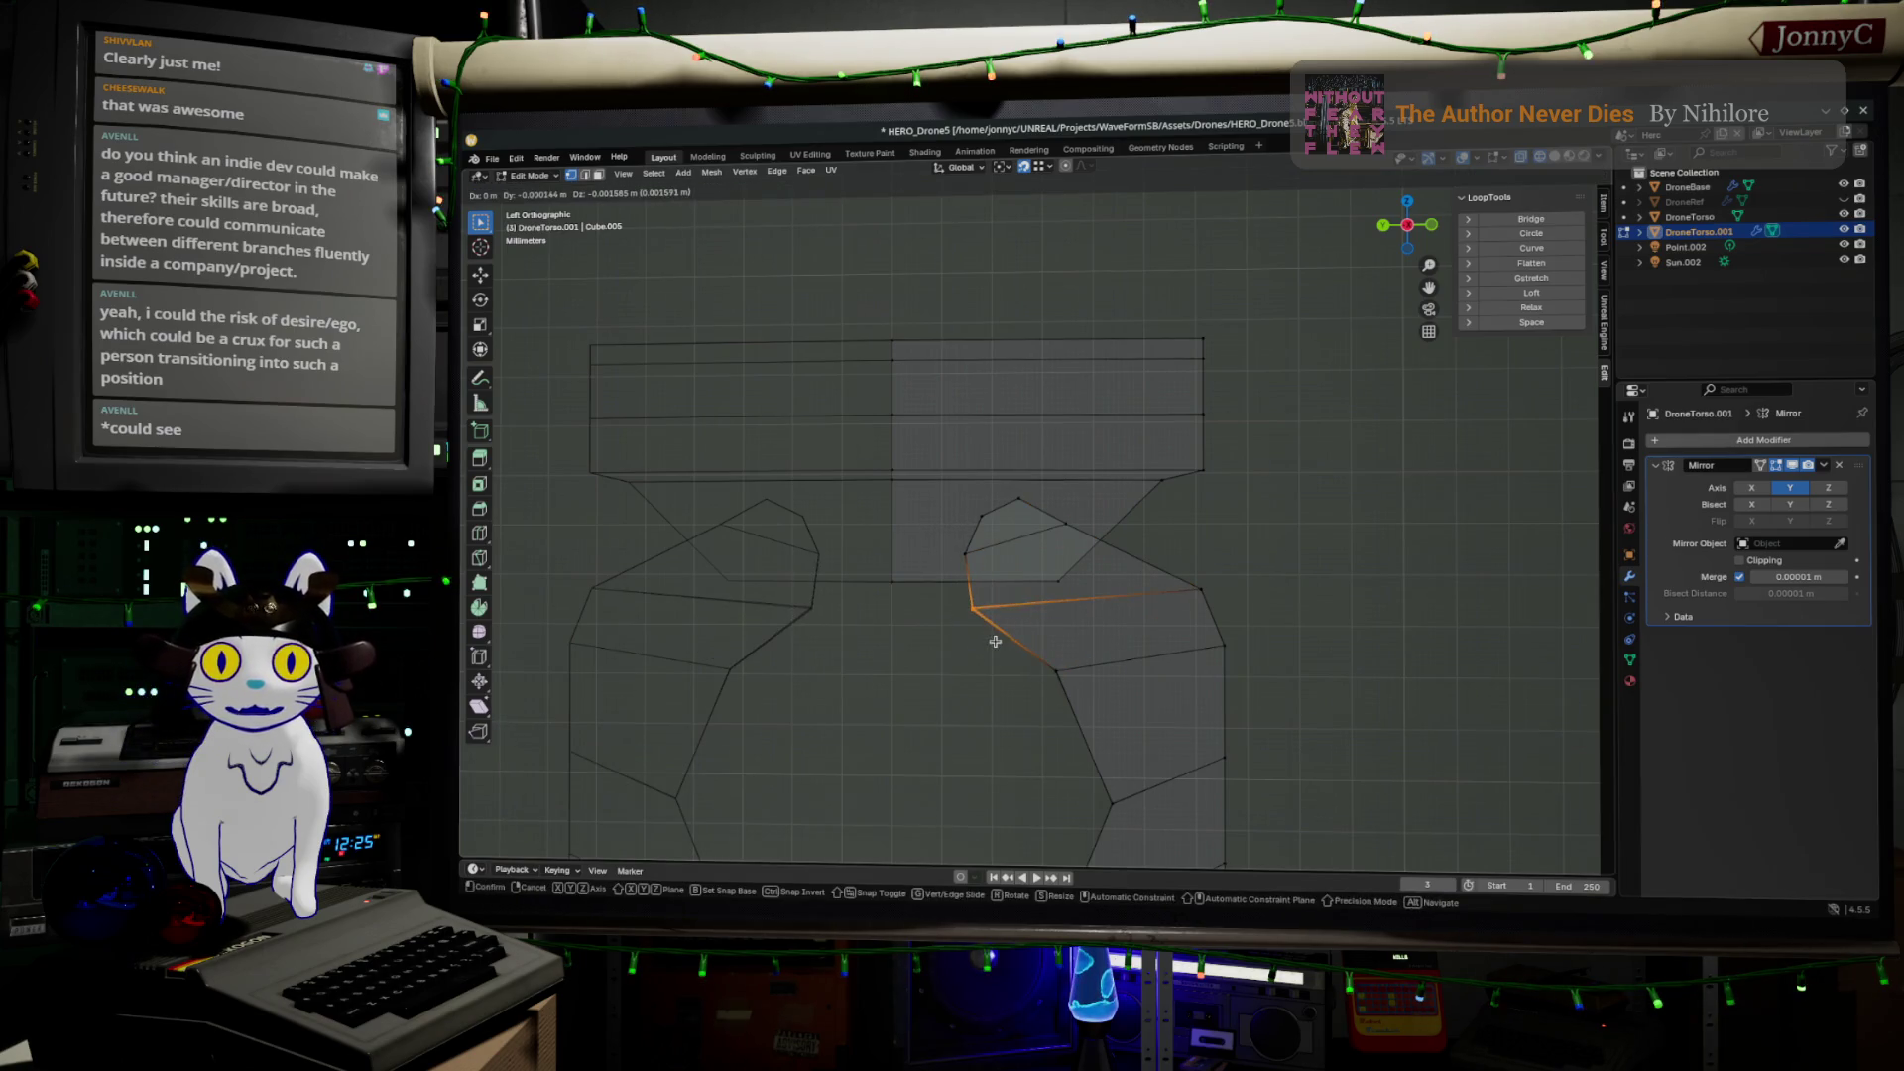
click(994, 642)
click(1054, 670)
key(g)
click(1112, 685)
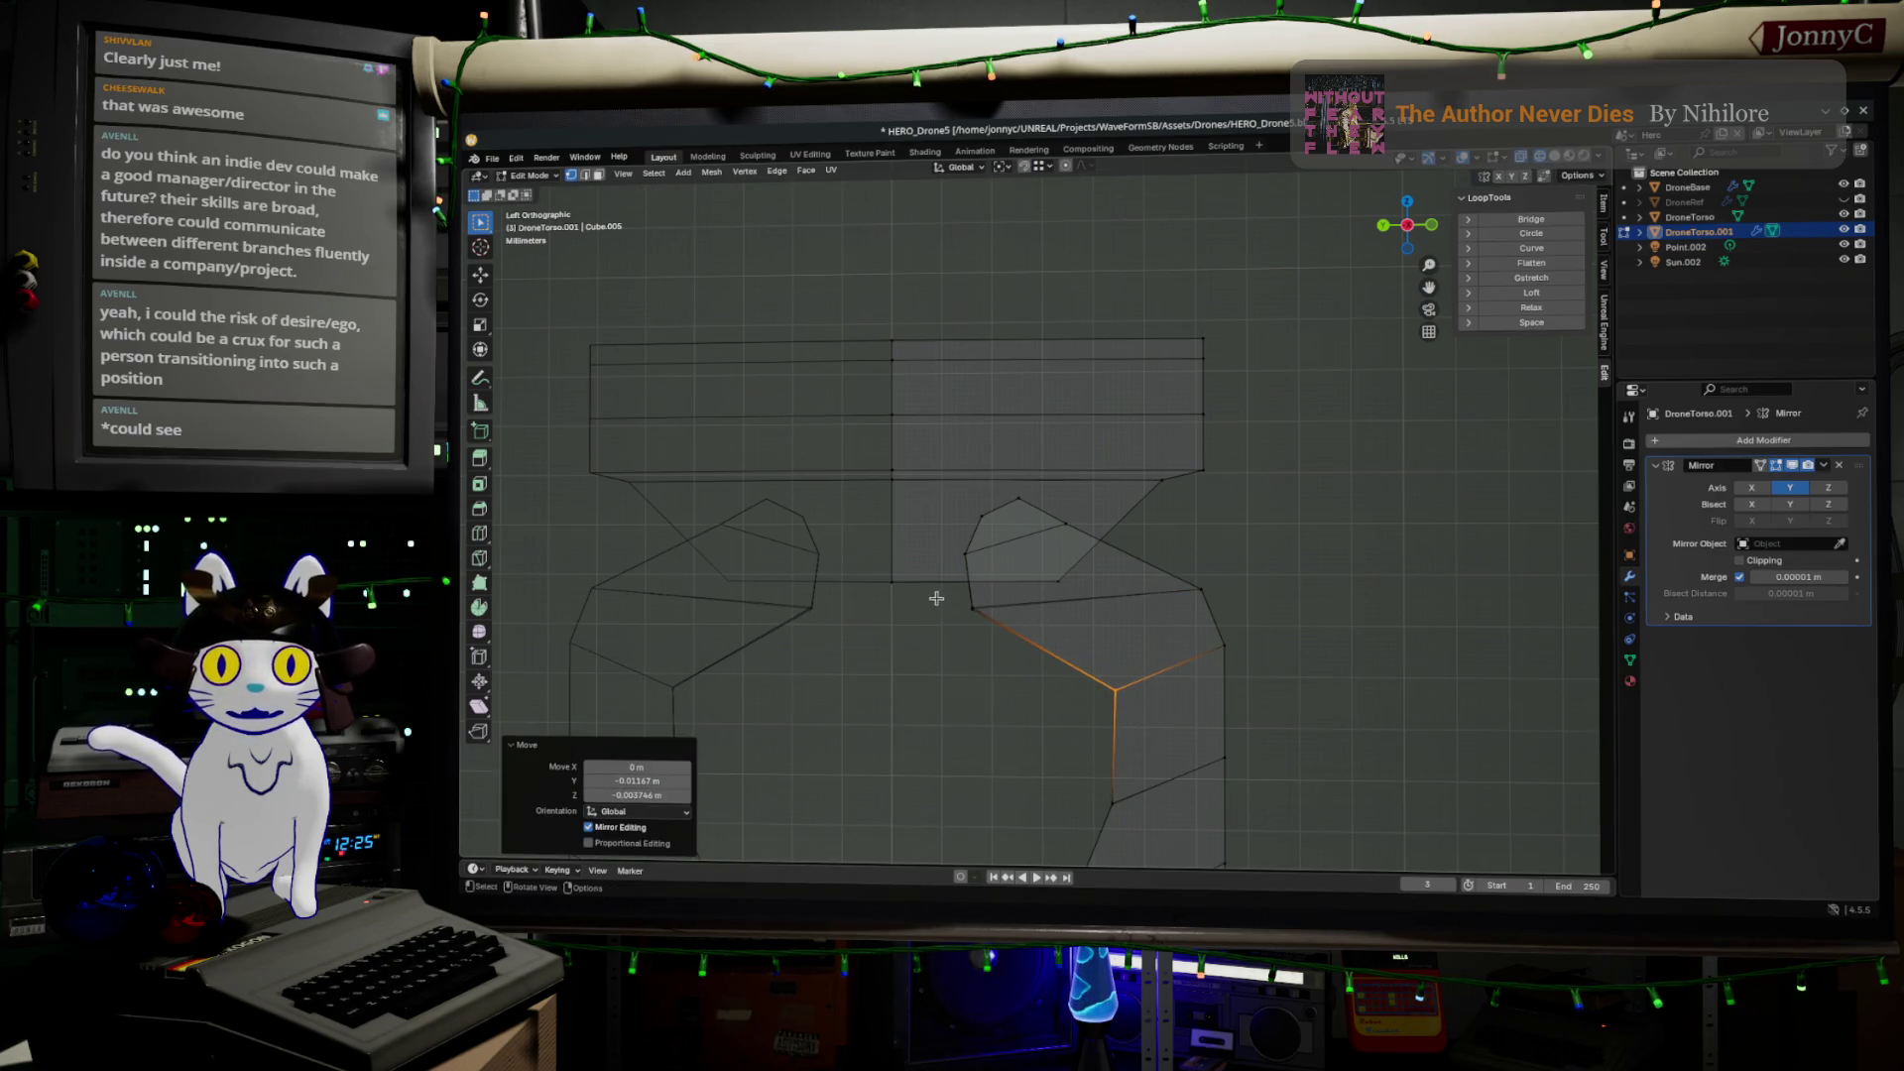
Place three left-side inner vertices along the ring curve
click(970, 607)
key(g)
click(1064, 640)
click(961, 554)
key(g)
click(966, 596)
click(979, 515)
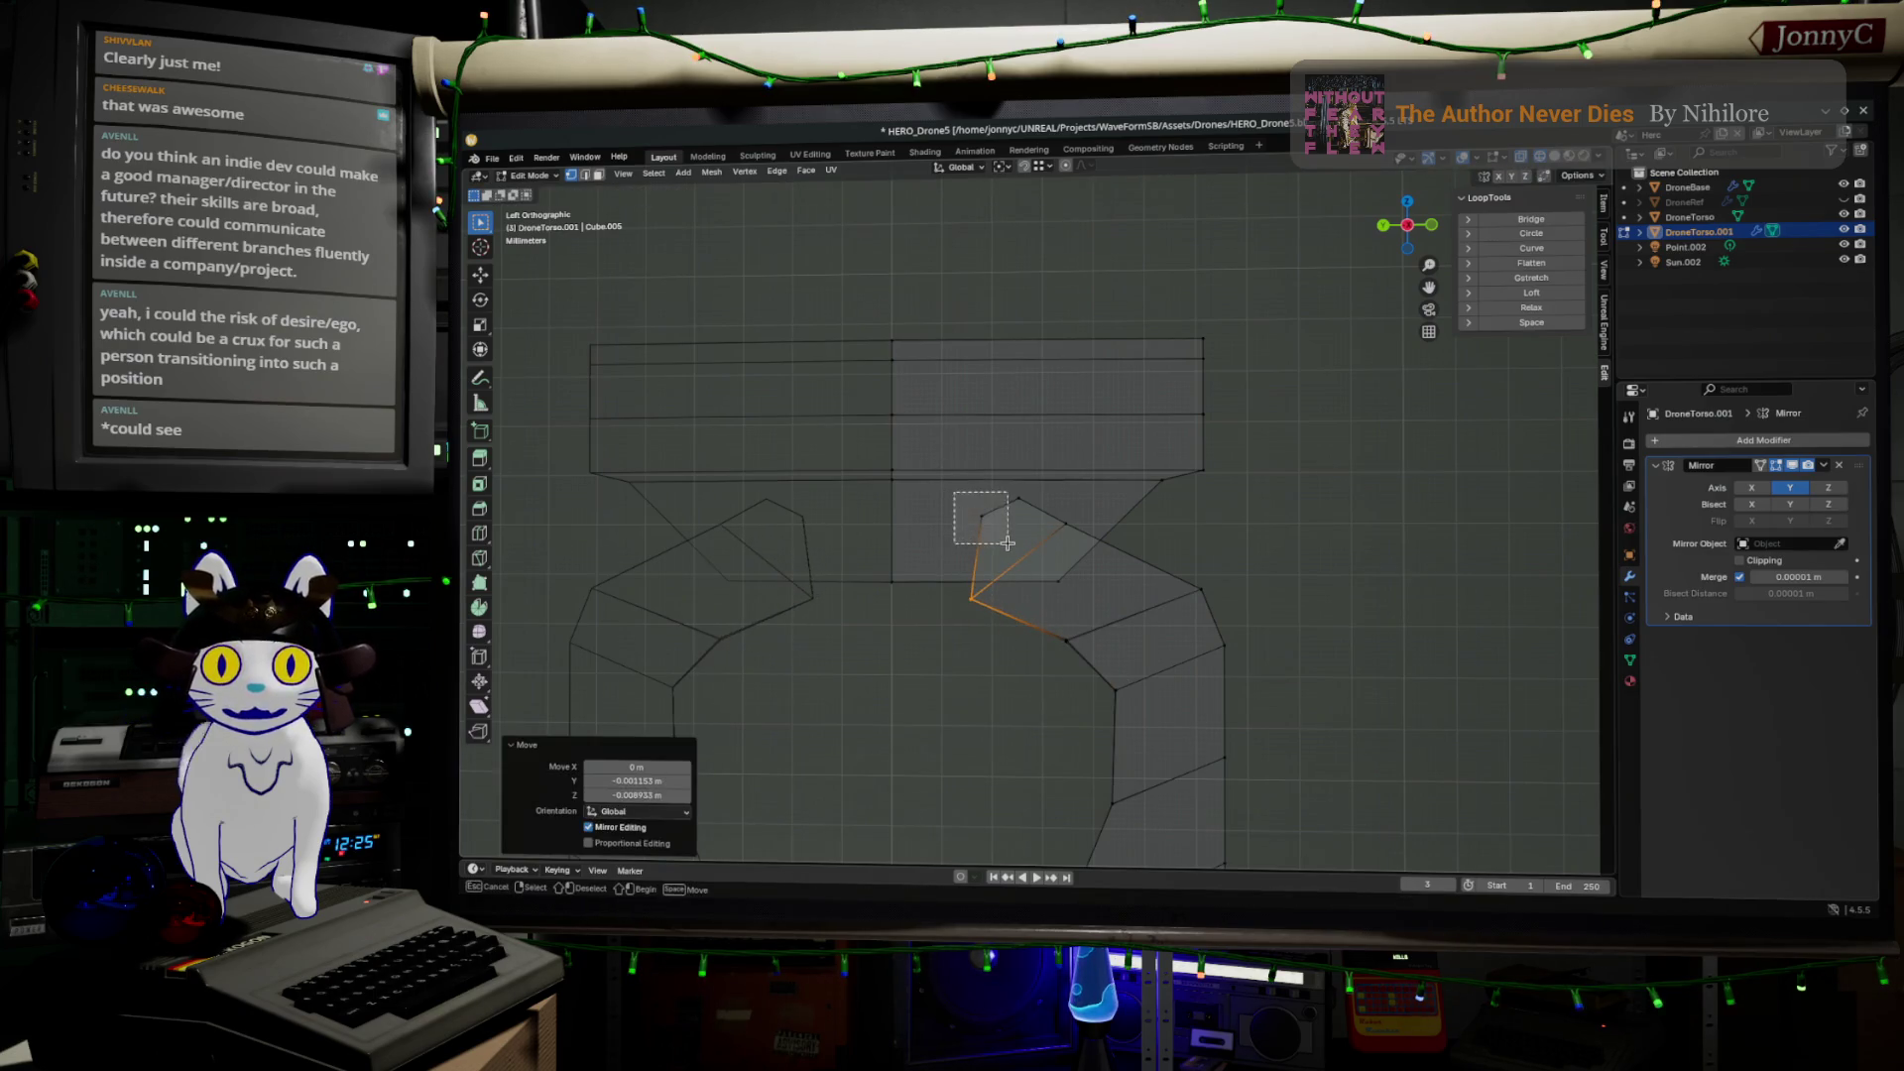
key(g)
click(941, 540)
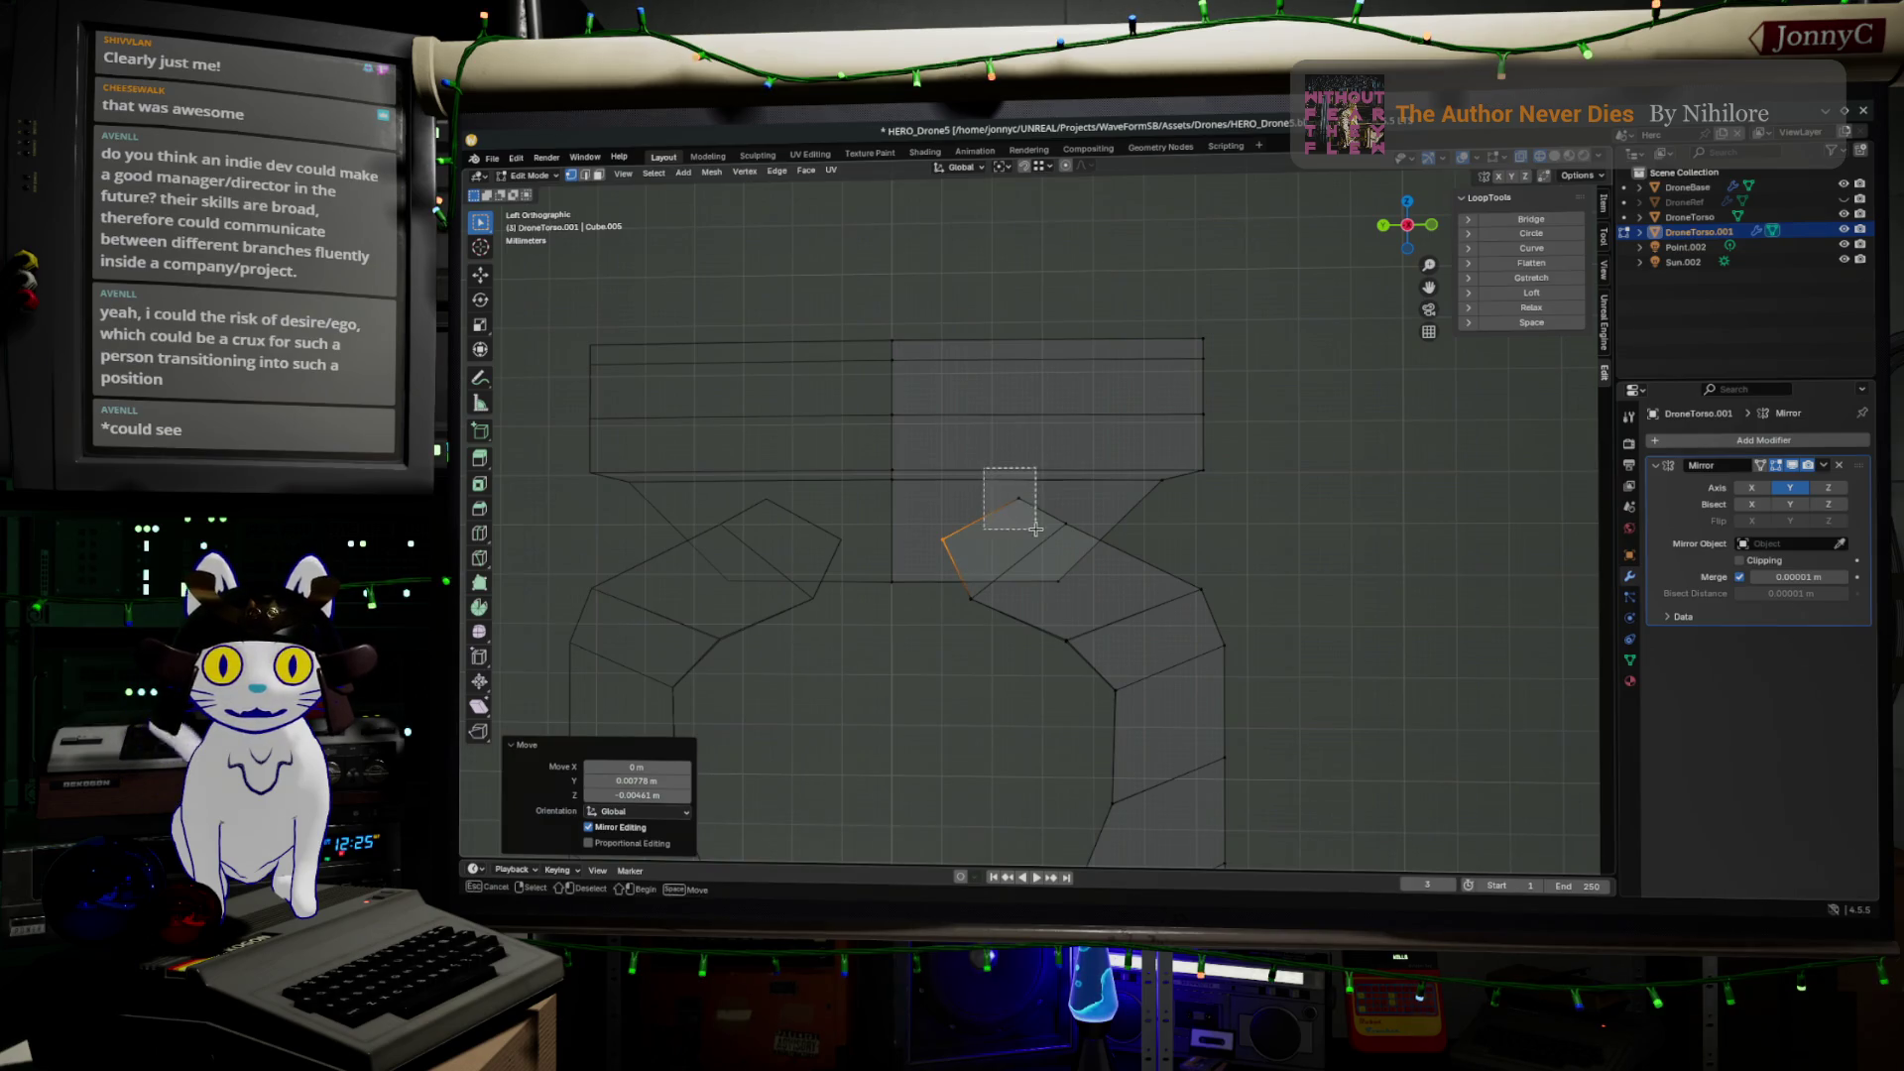
Round the top of the opening by moving the peak vertex and its neighbour
click(1019, 499)
key(g)
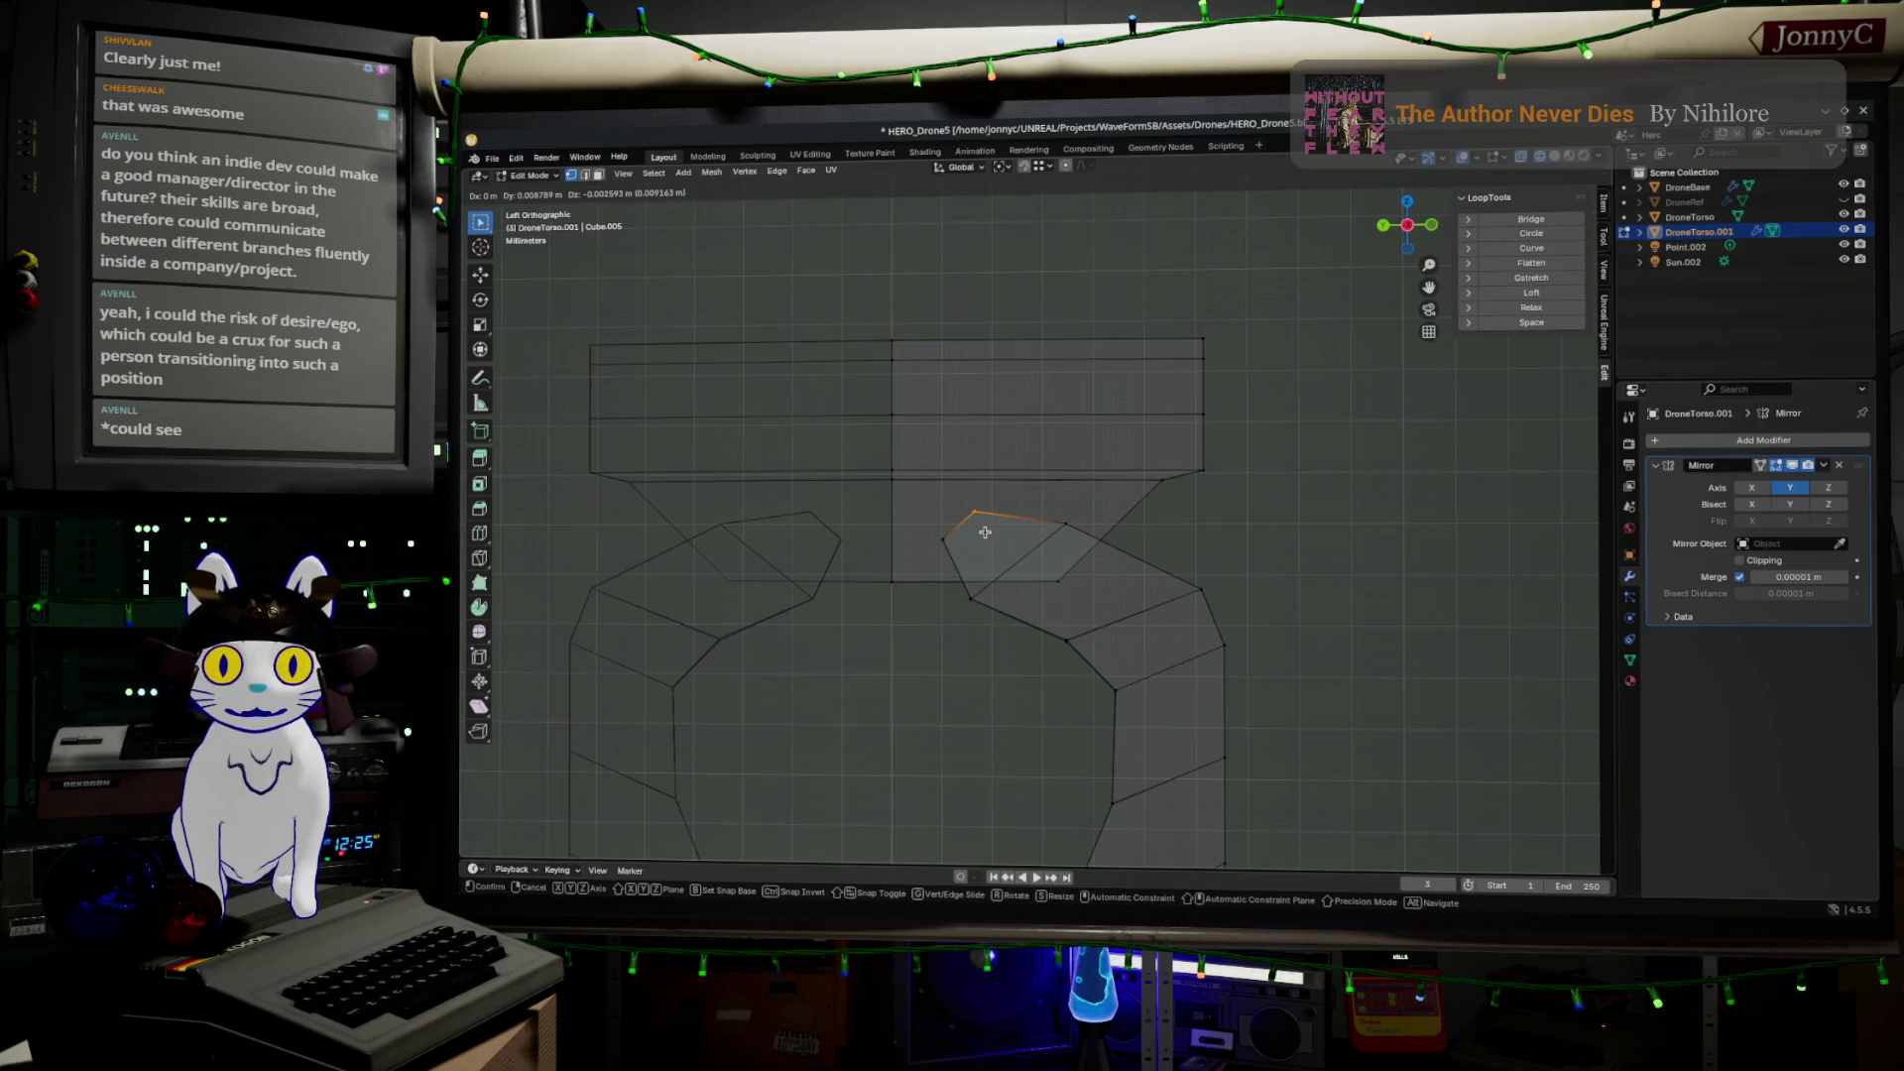
click(985, 533)
click(1065, 523)
key(g)
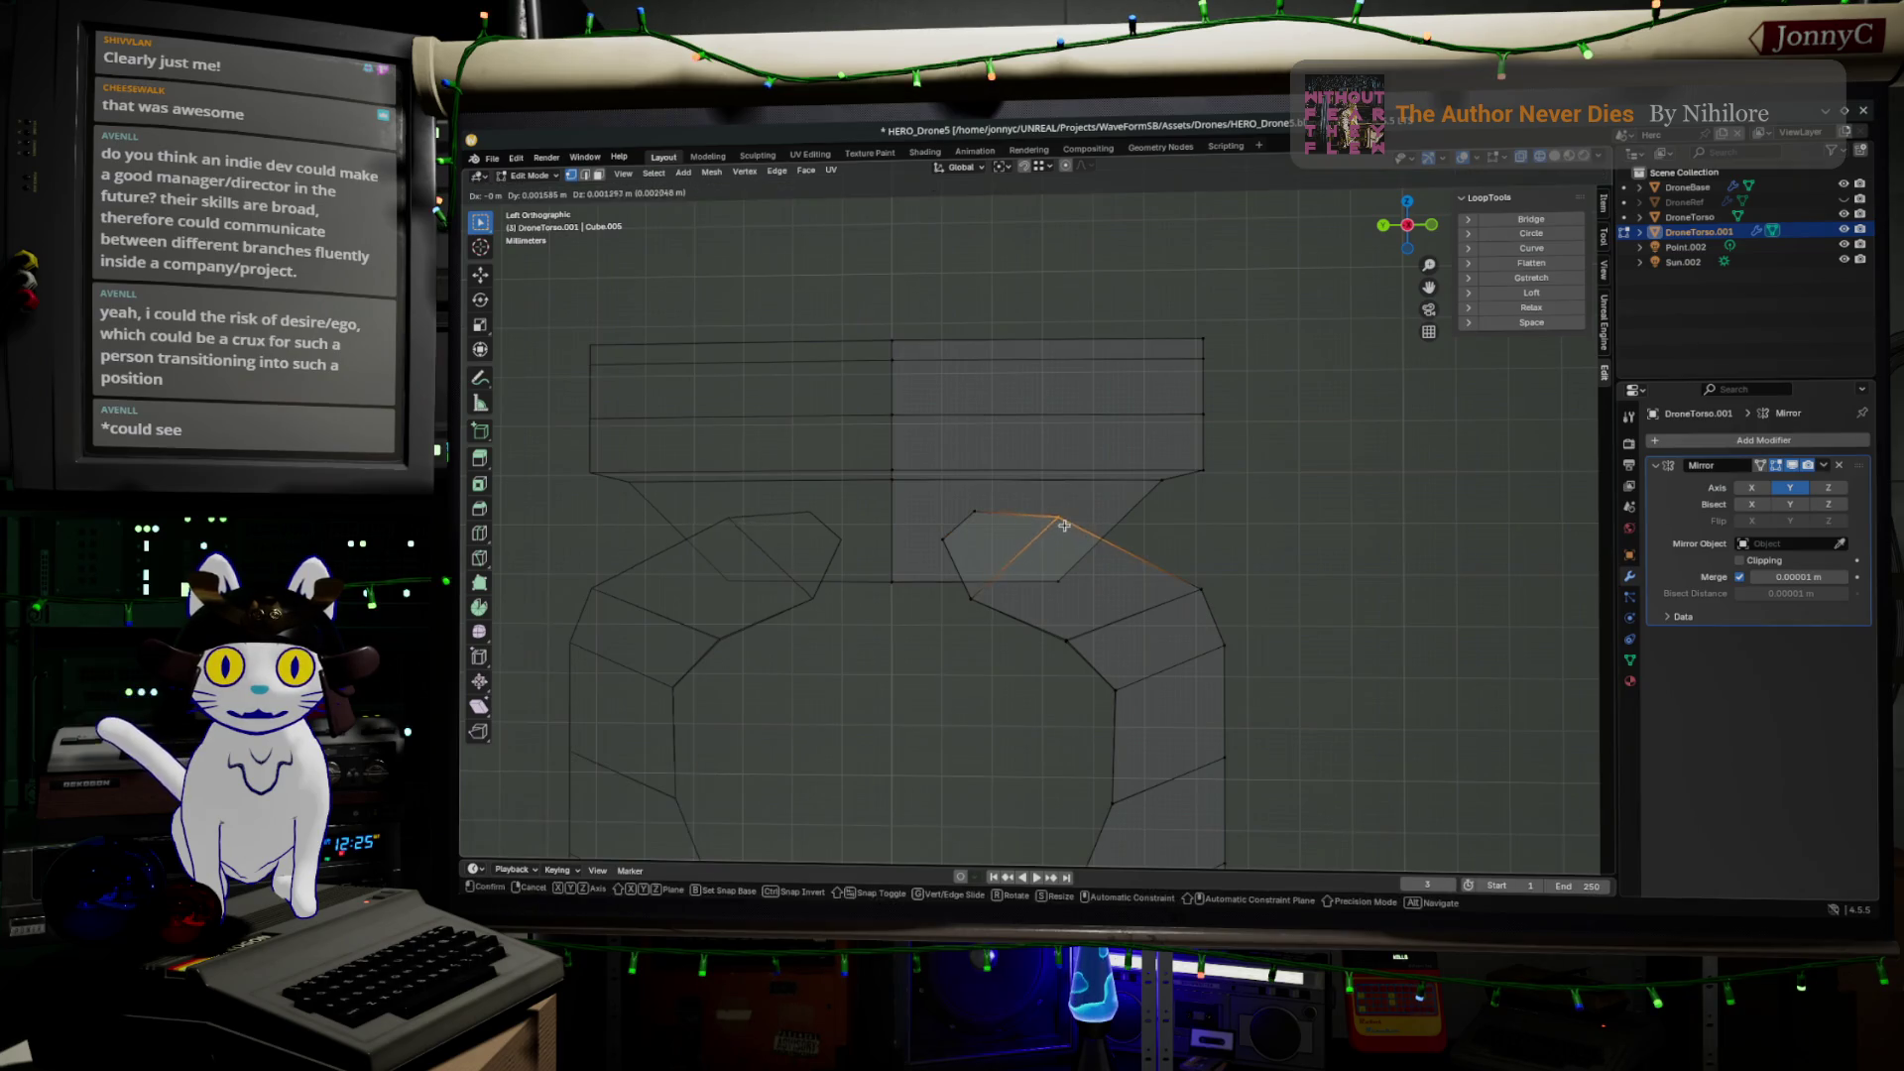
click(1049, 523)
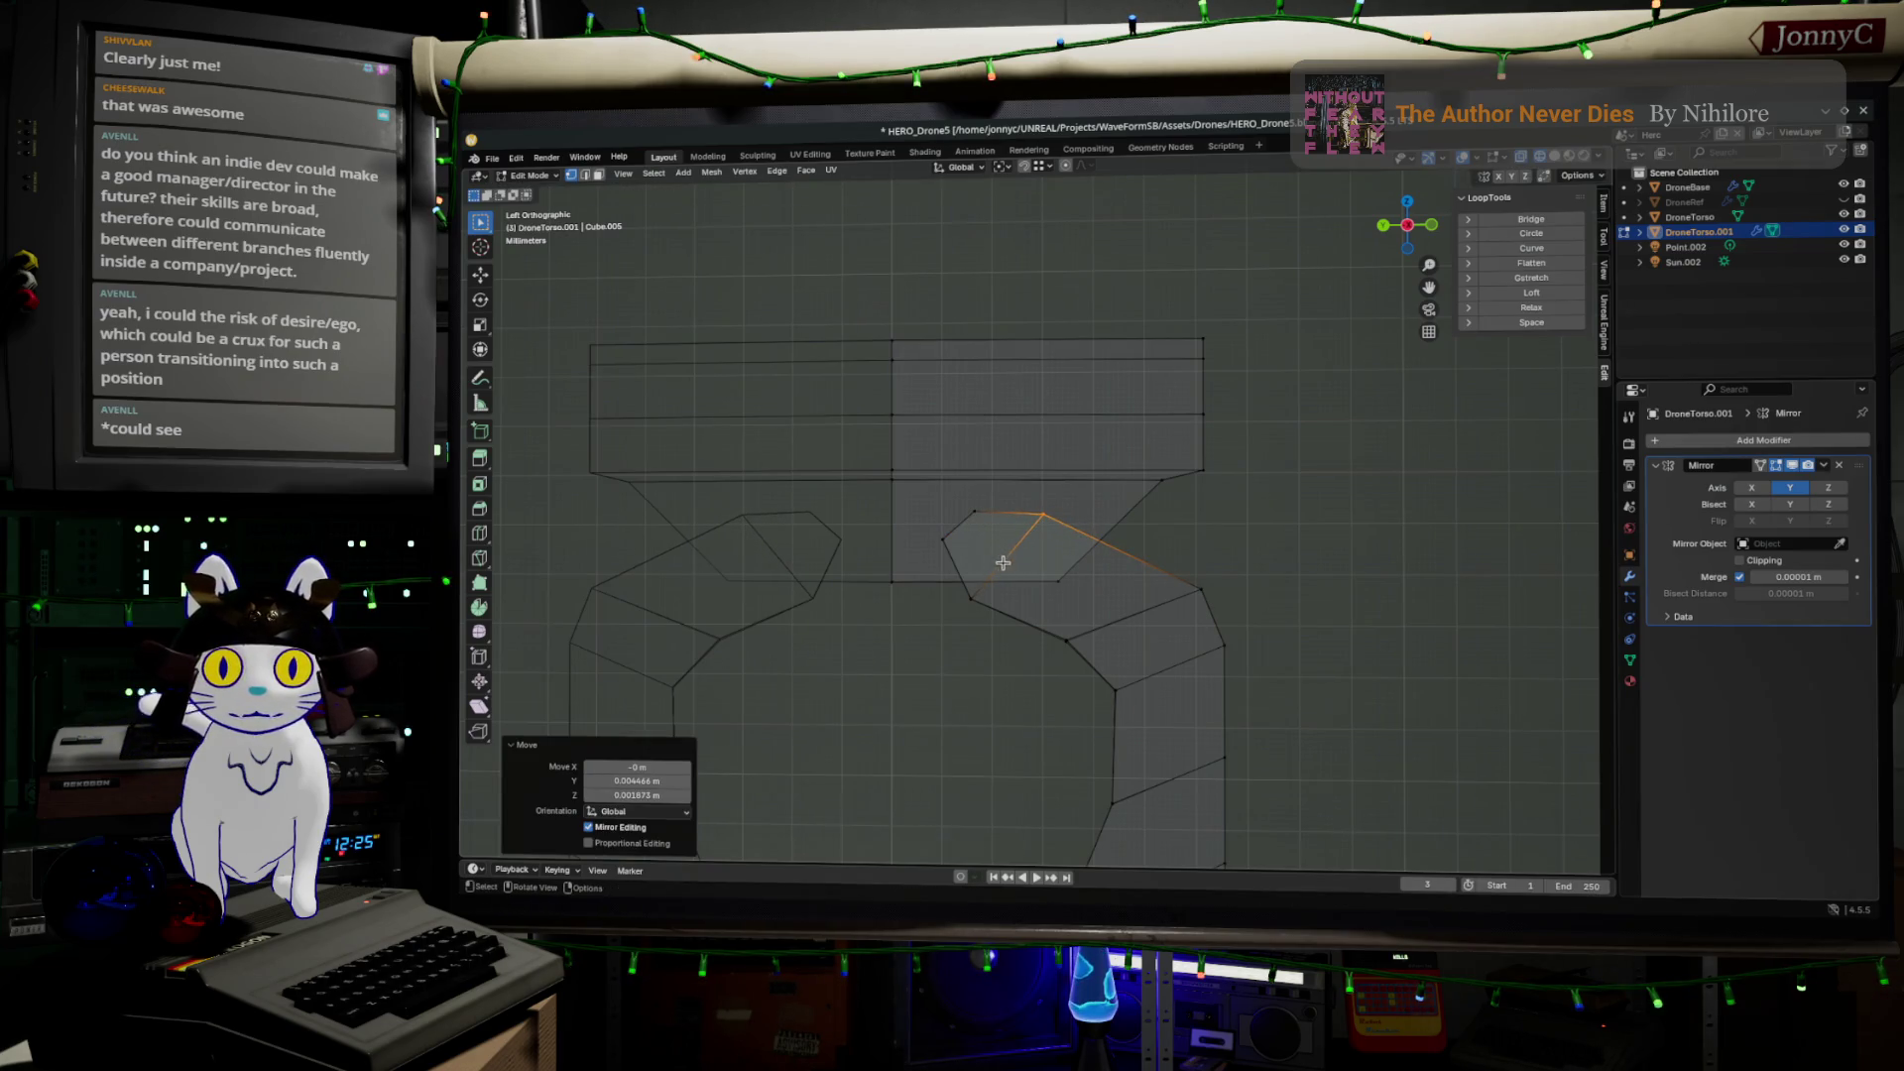
Nudge the outer right-side and lower ring vertices into place
click(1200, 589)
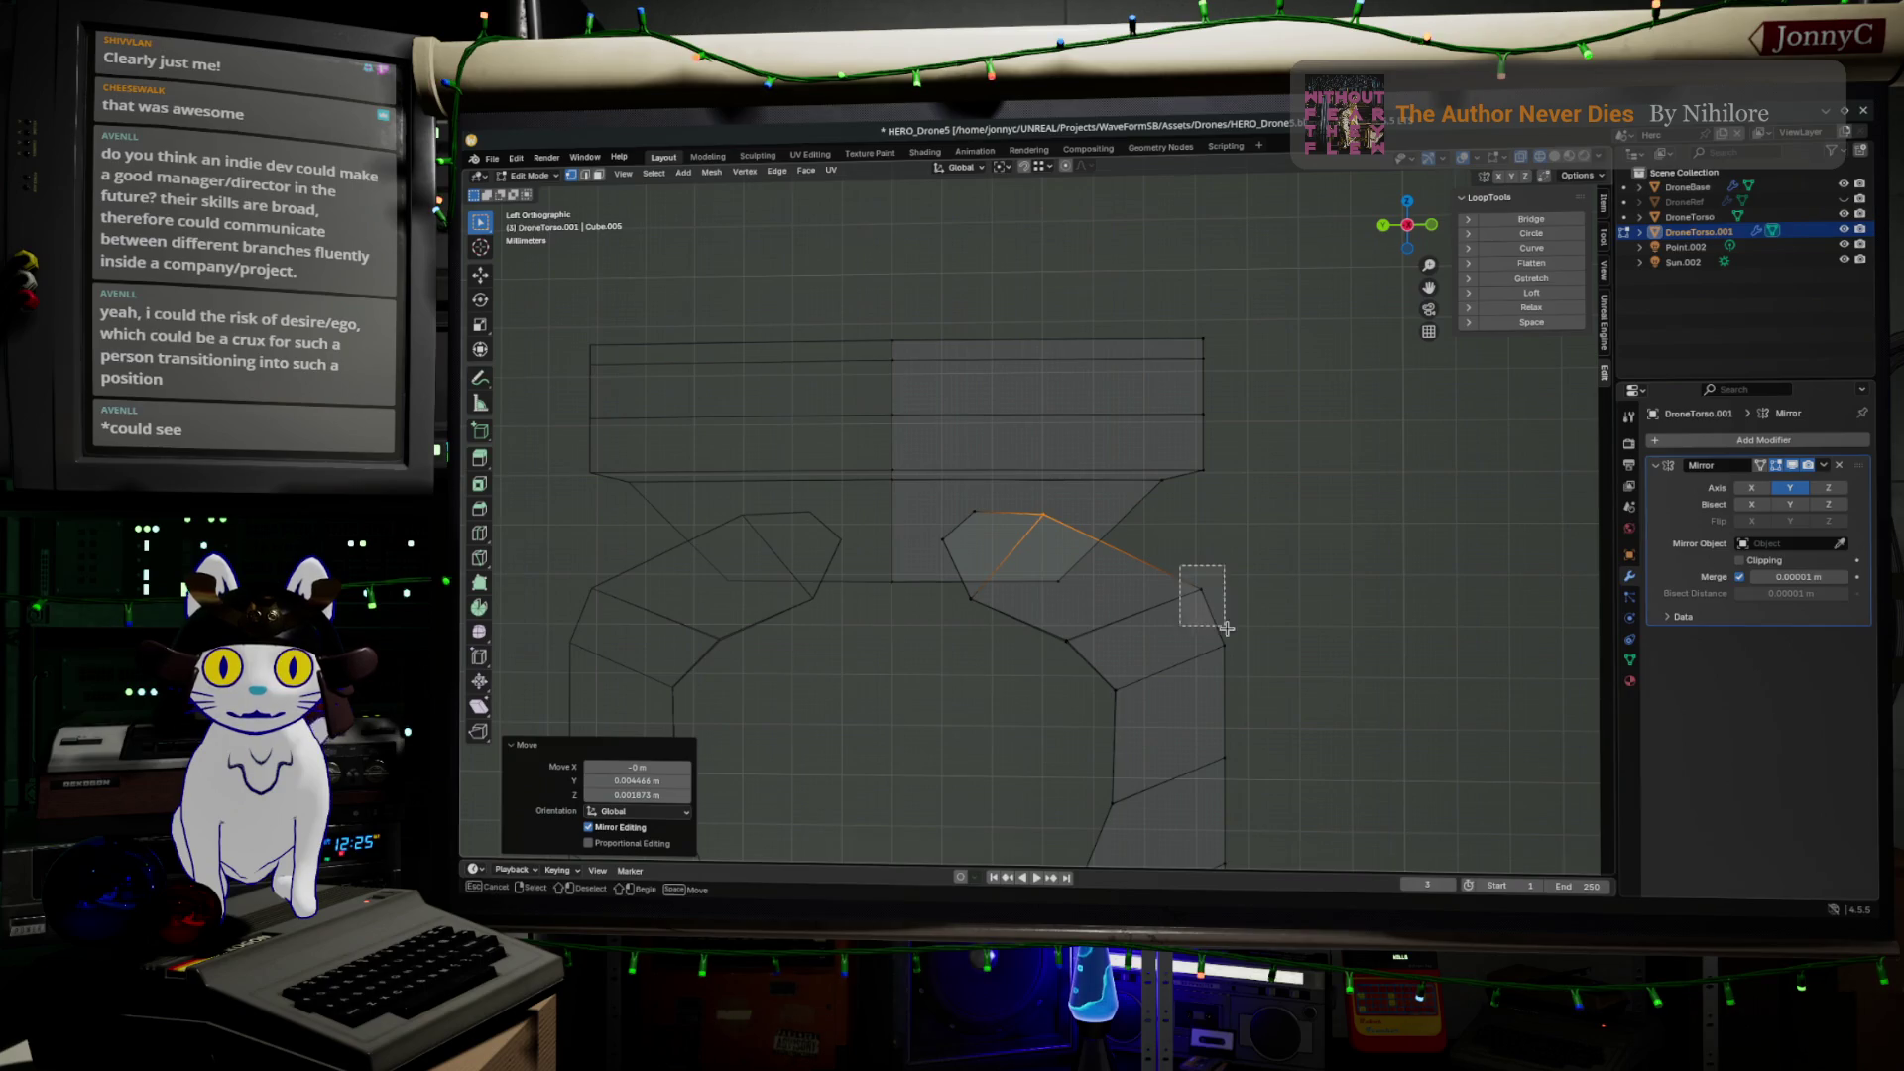
key(g)
click(1191, 640)
drag(1198, 615, 1260, 692)
key(g)
click(1239, 692)
drag(1079, 673, 1148, 720)
key(g)
click(1138, 734)
shift+middle_drag(1124, 739, 1051, 496)
drag(1116, 431, 1273, 599)
key(g)
click(1245, 649)
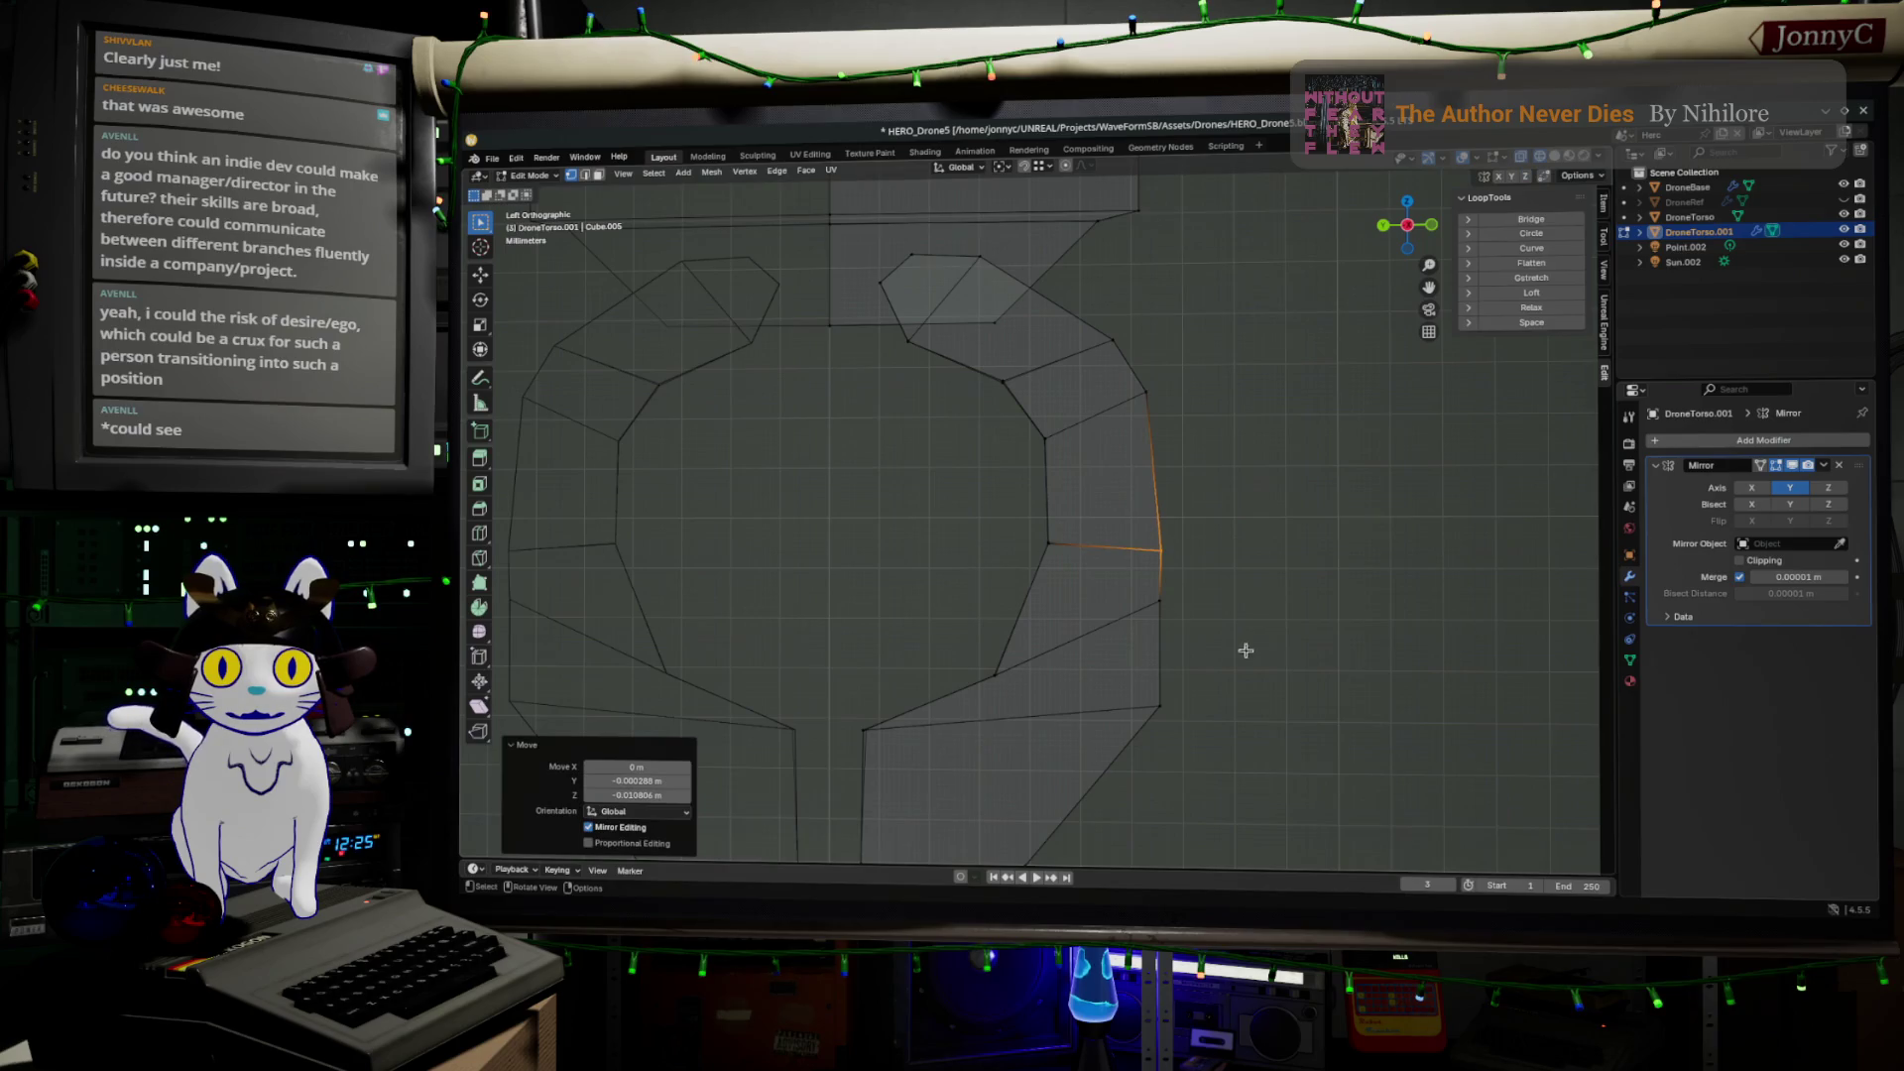
Reposition two lower vertices, moving the bottom outer one along the Y axis
mouse_move(1151, 593)
mouse_down()
mouse_move(1212, 652)
mouse_move(1197, 747)
mouse_up()
key(g)
click(1199, 674)
key(g)
key(y)
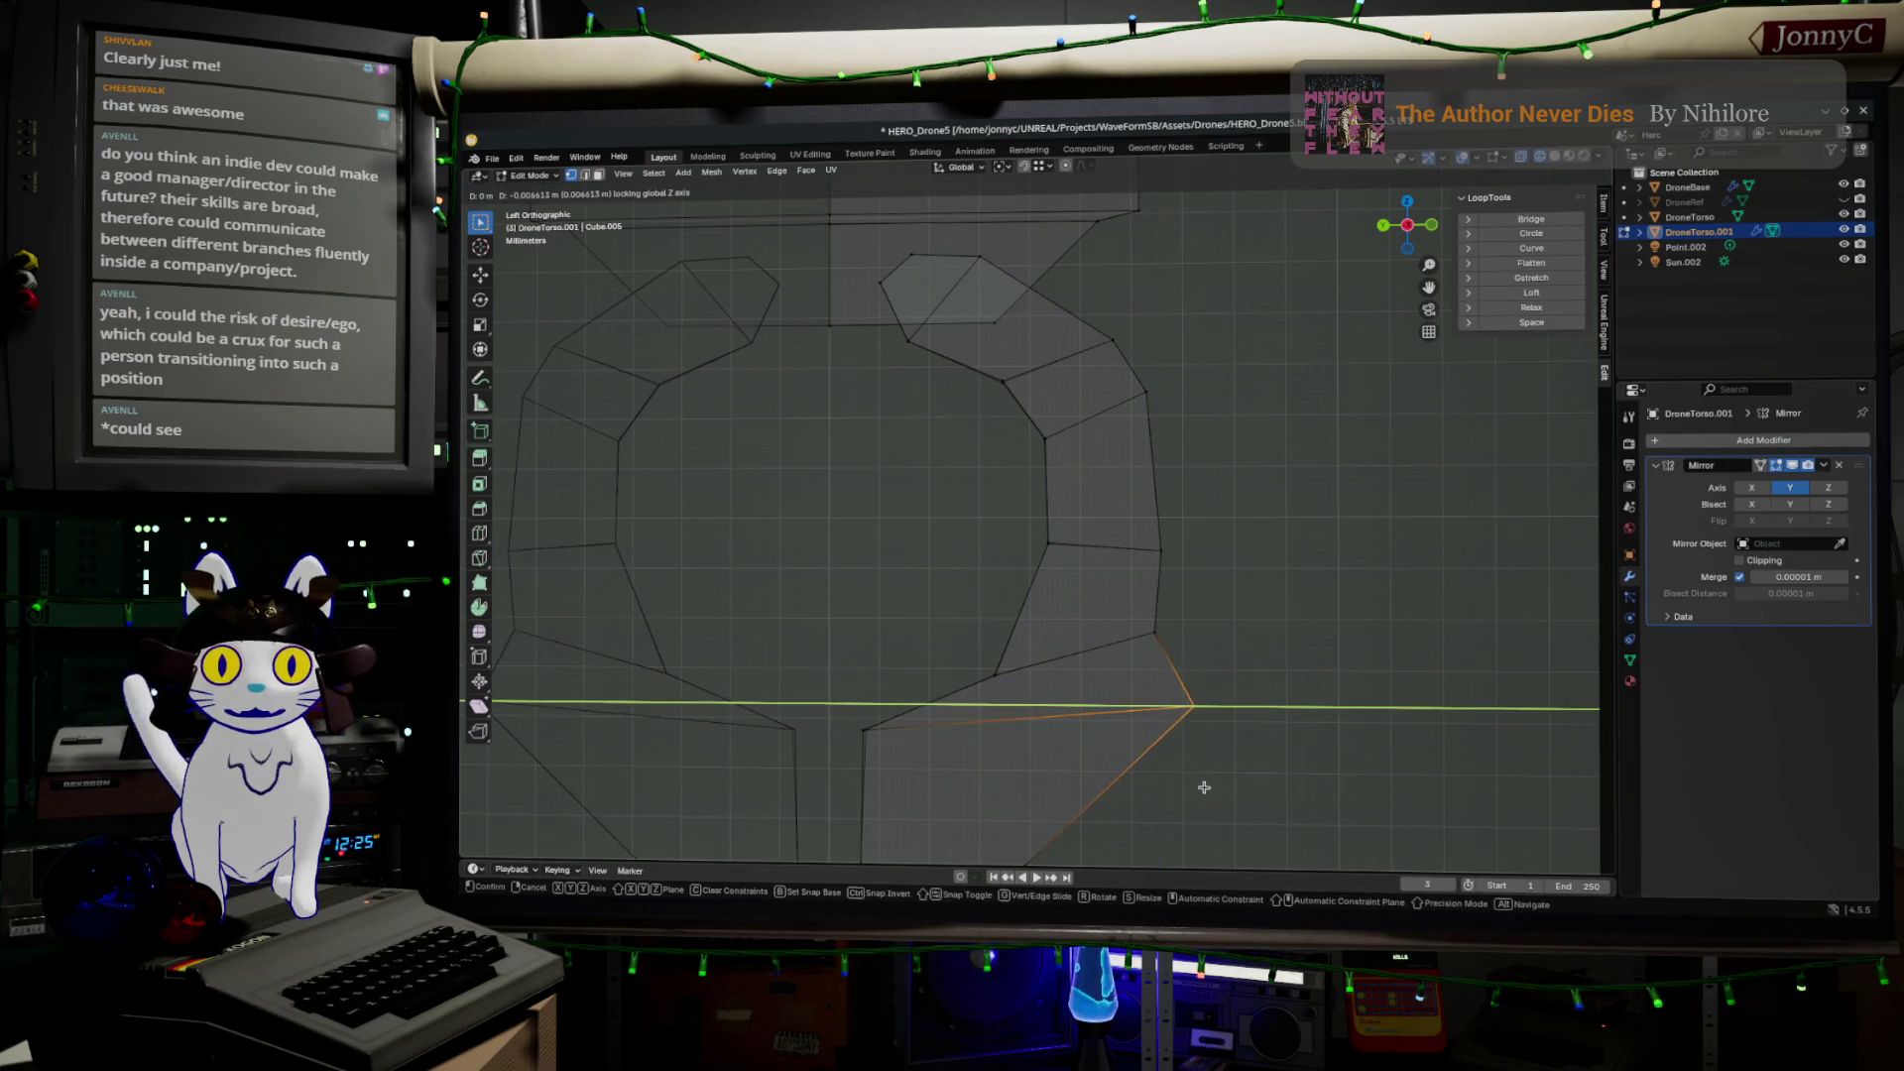
click(1203, 702)
scroll(1353, 416, up, 3)
key(g)
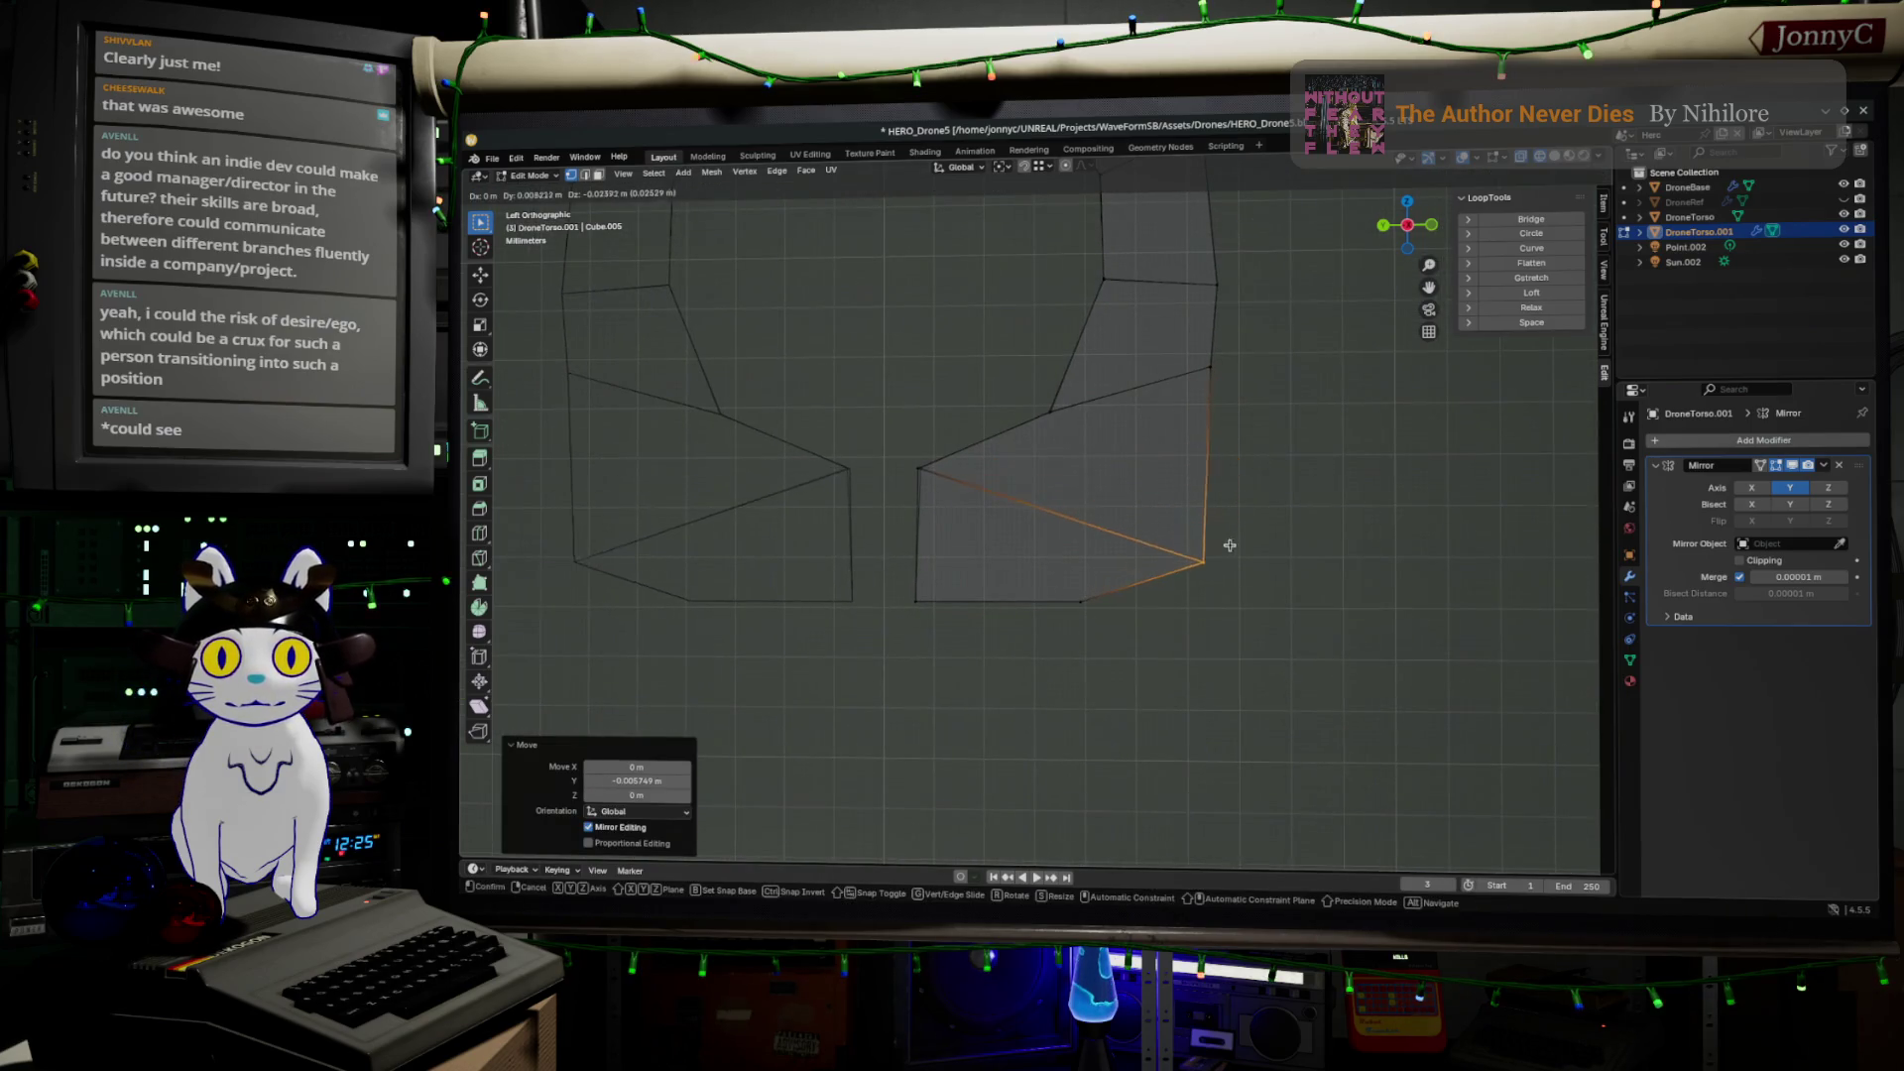
click(1223, 538)
Move a lower vertex up and right, then raise the next inner vertex
click(917, 468)
key(g)
click(1009, 434)
drag(1043, 367, 1080, 452)
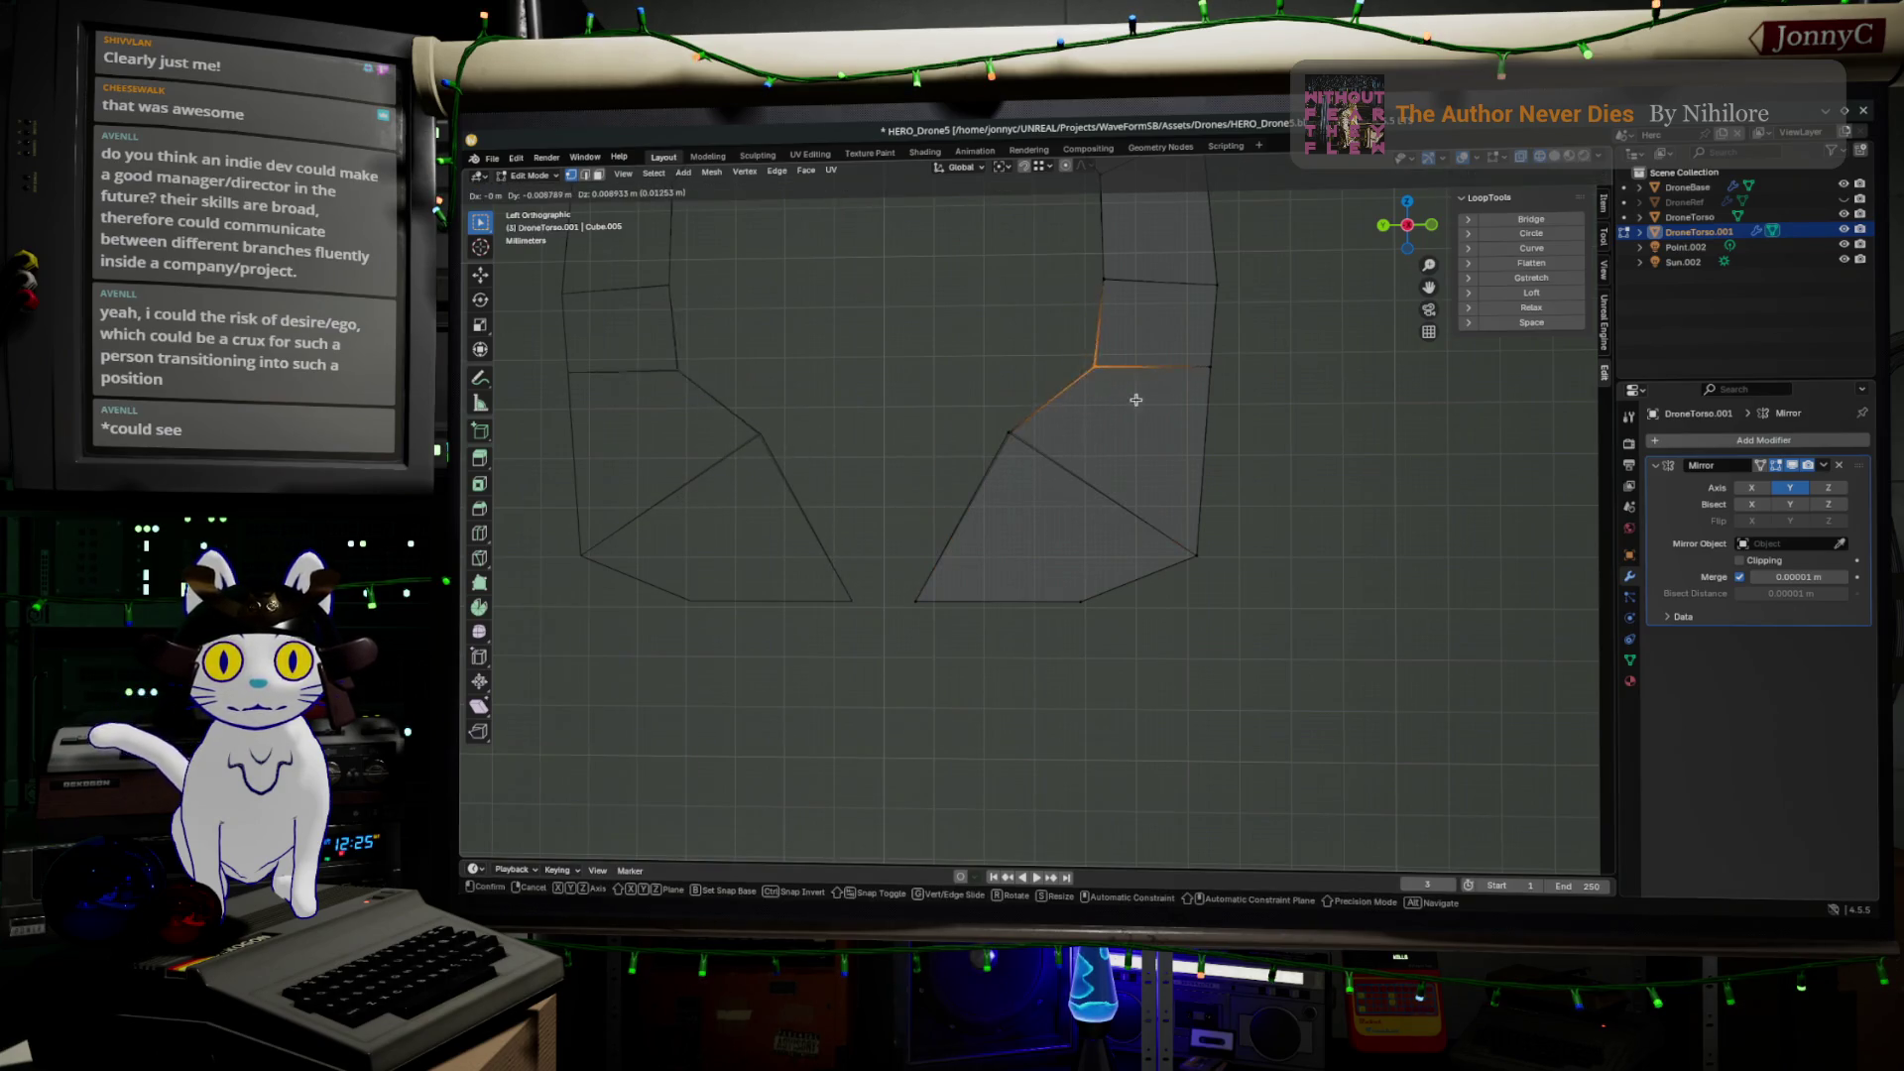
key(g)
click(1131, 383)
key(g)
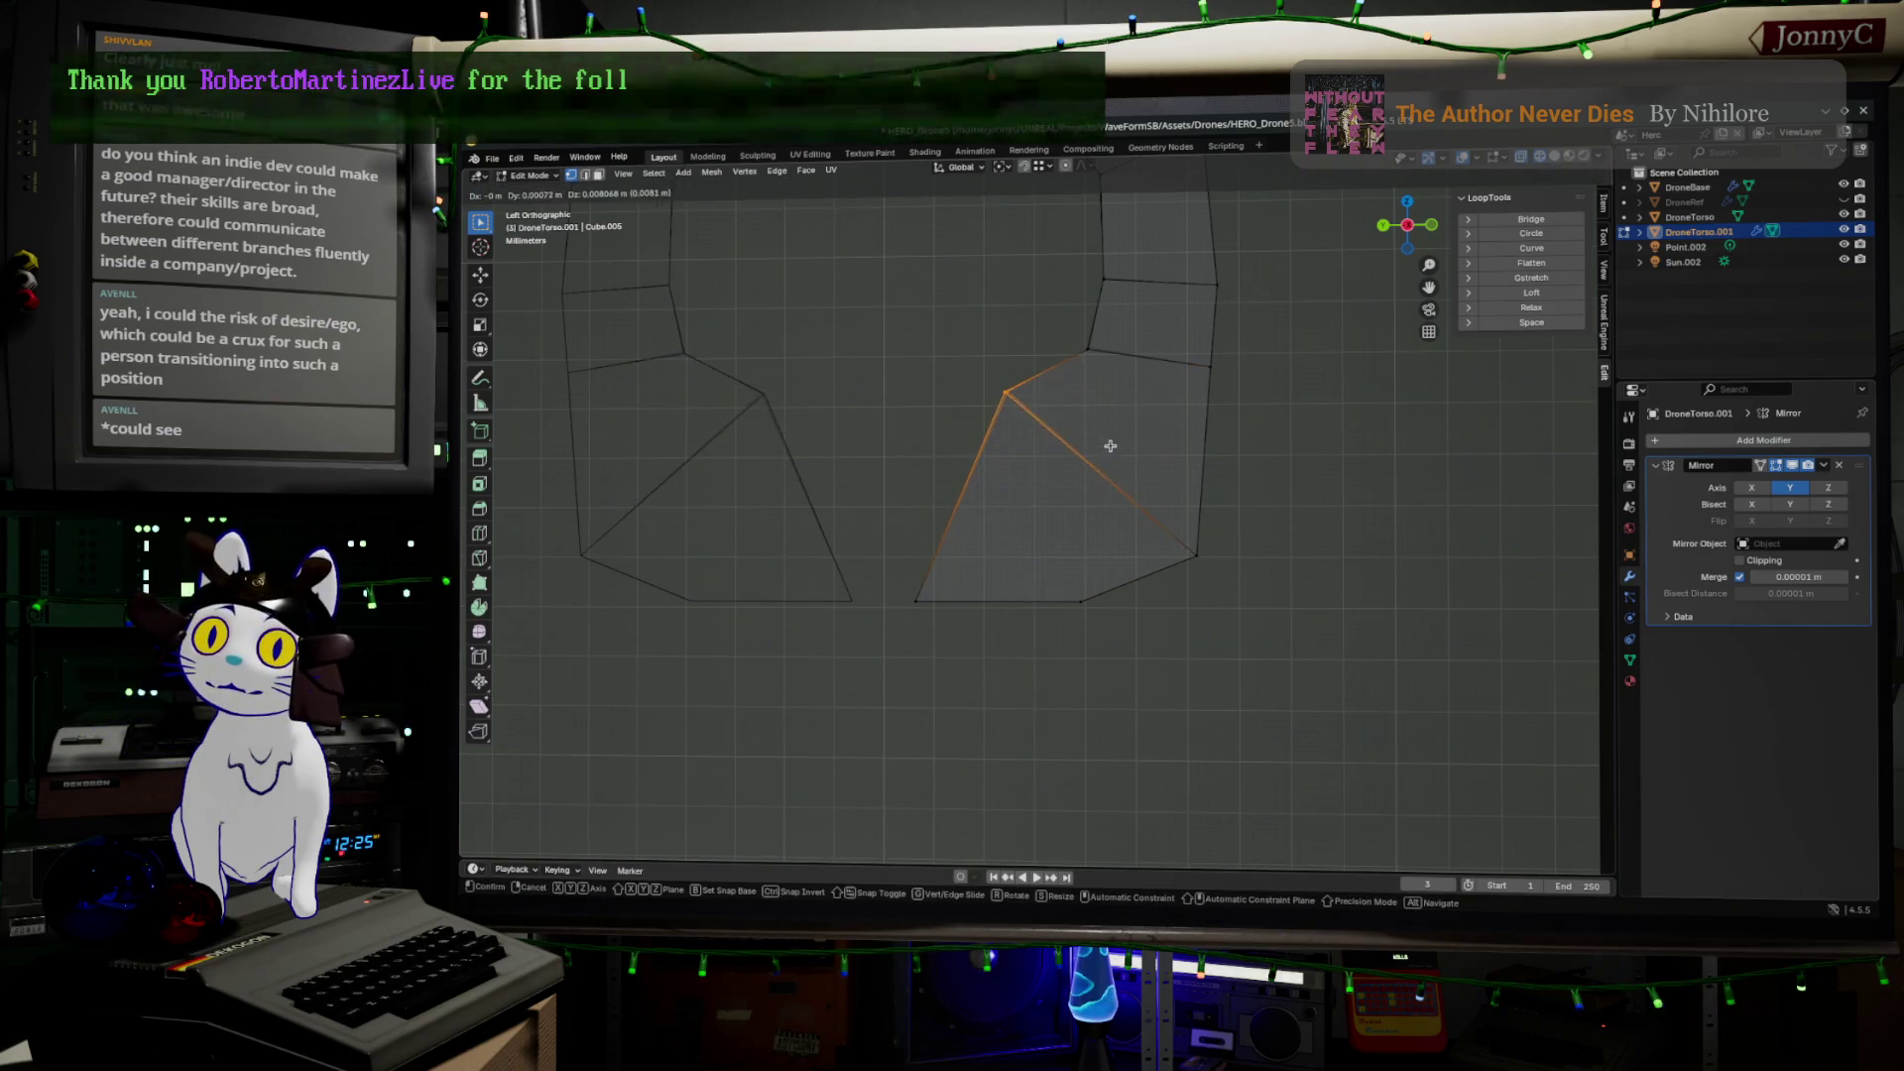
click(1120, 445)
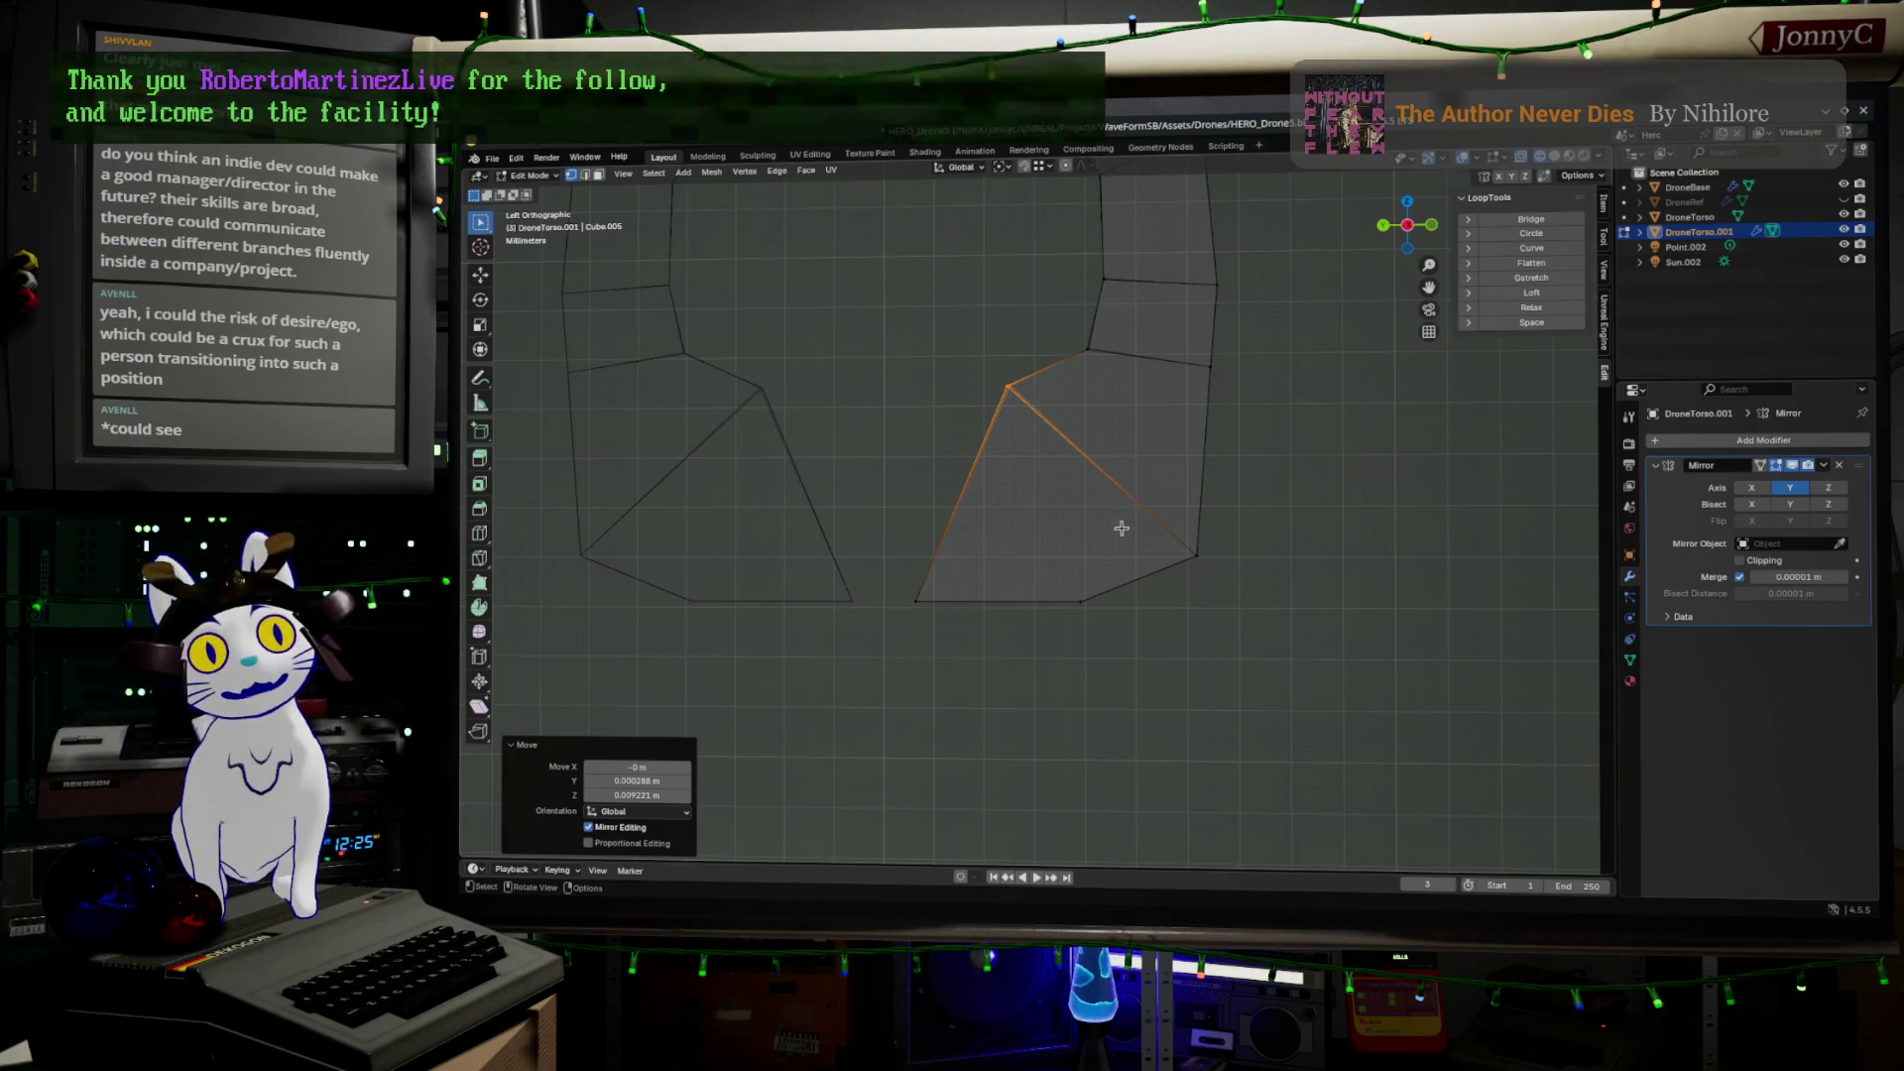
Square off the bottom-left, bottom and bottom-right vertices, then zoom out to check
drag(887, 563, 957, 624)
key(g)
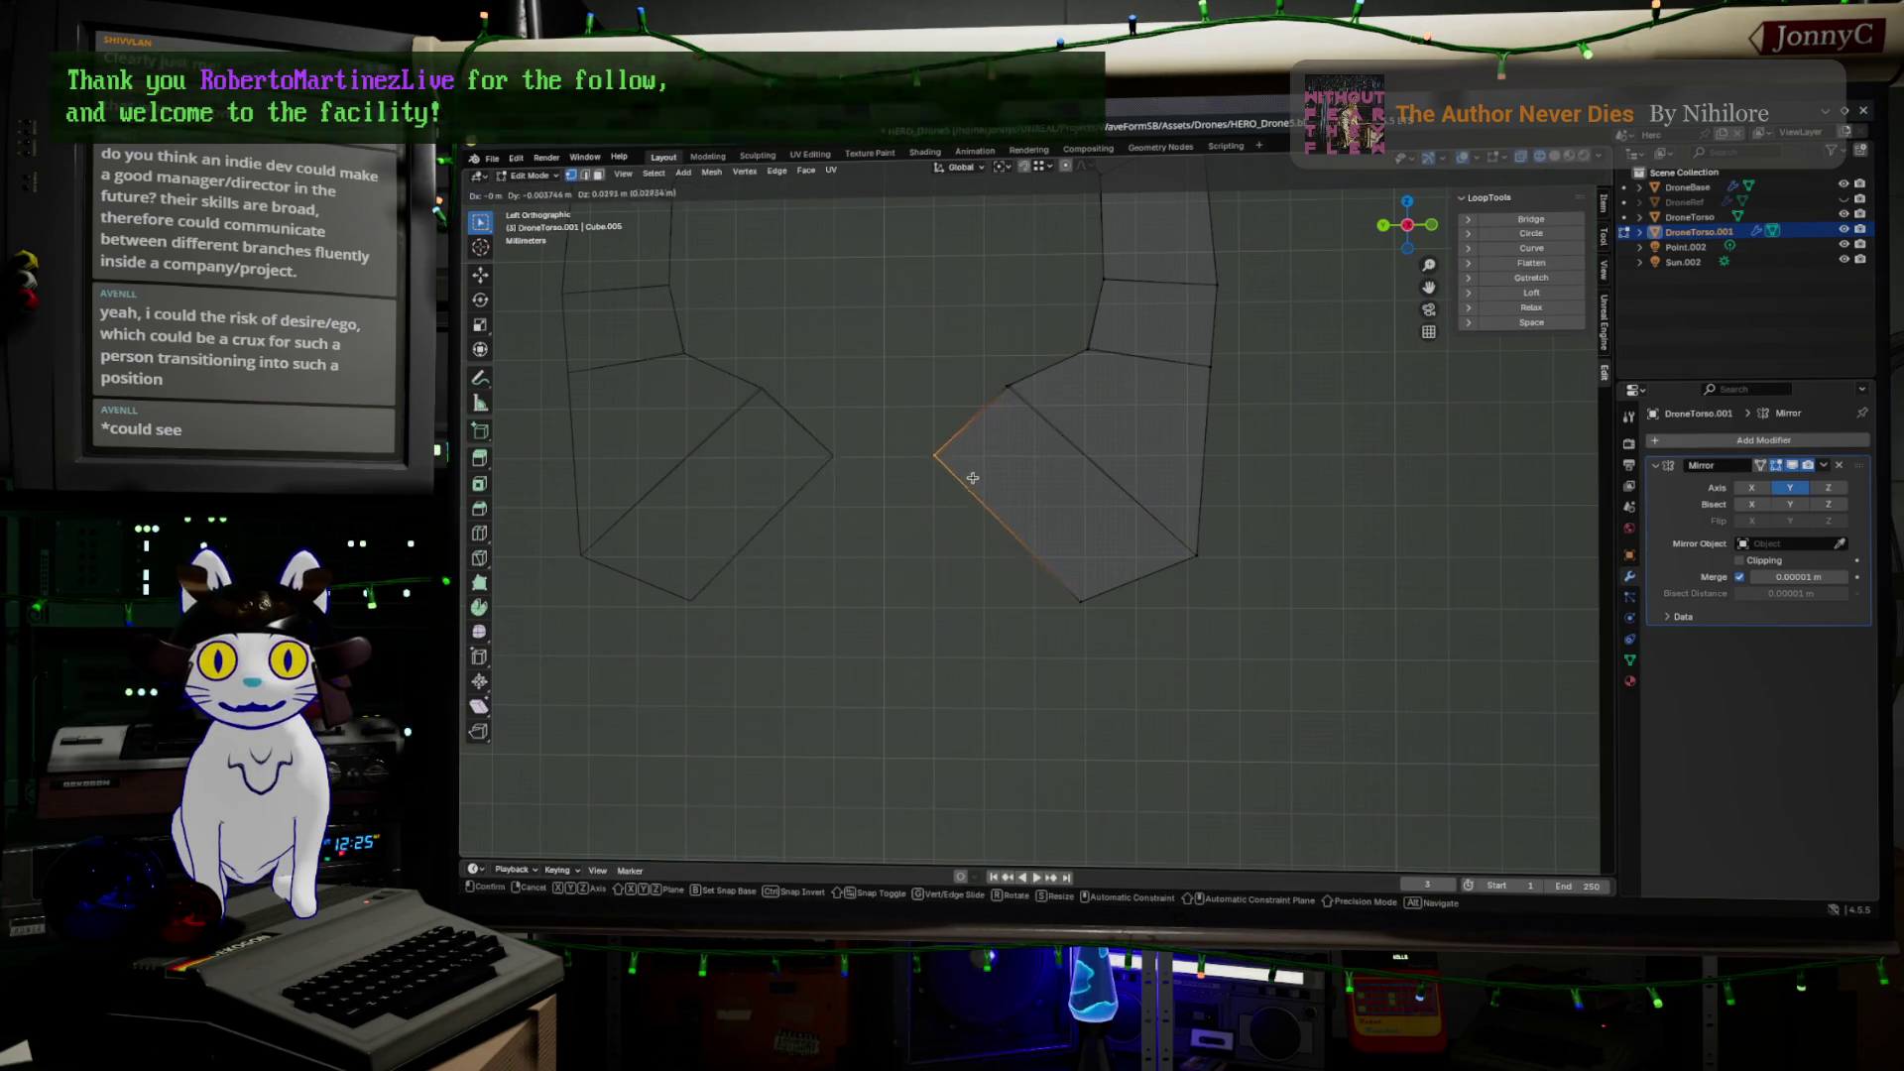
click(975, 436)
key(g)
click(984, 419)
drag(1026, 565, 1105, 671)
key(g)
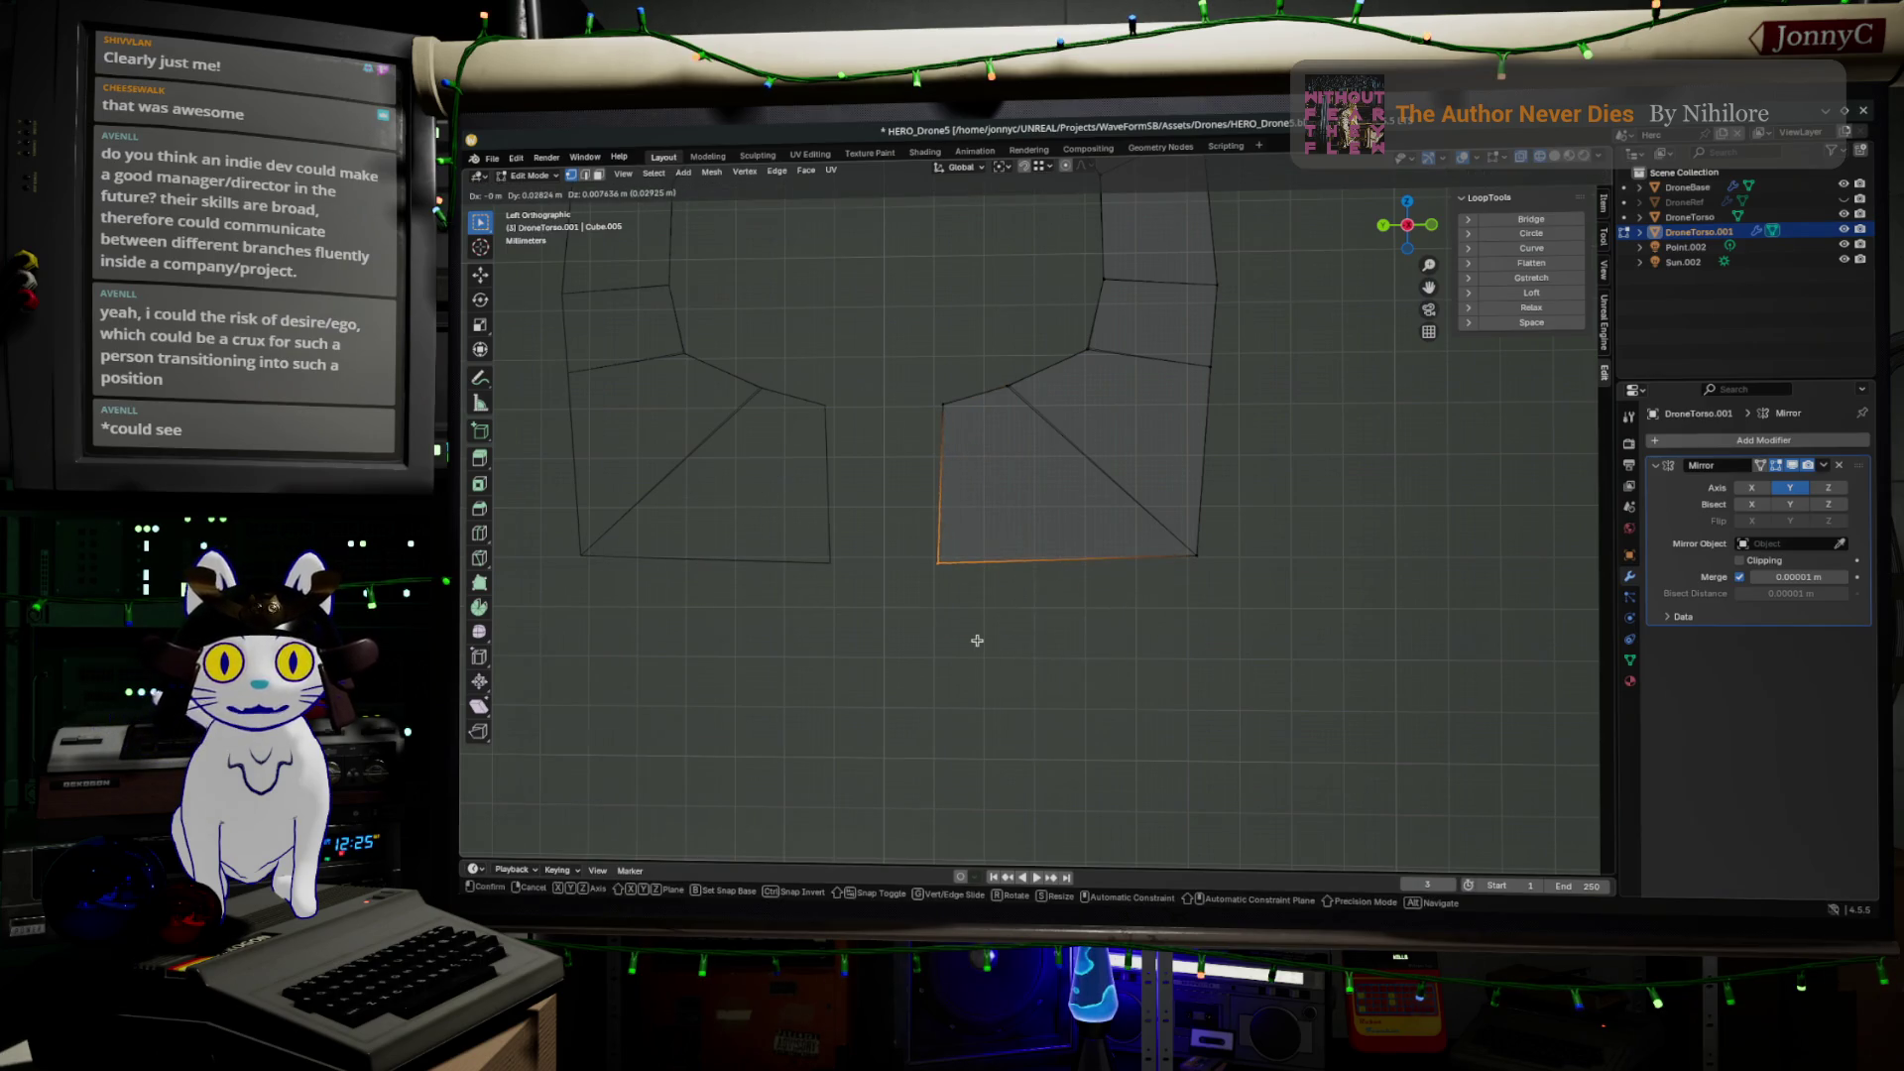
click(980, 640)
drag(1139, 476, 1309, 693)
key(g)
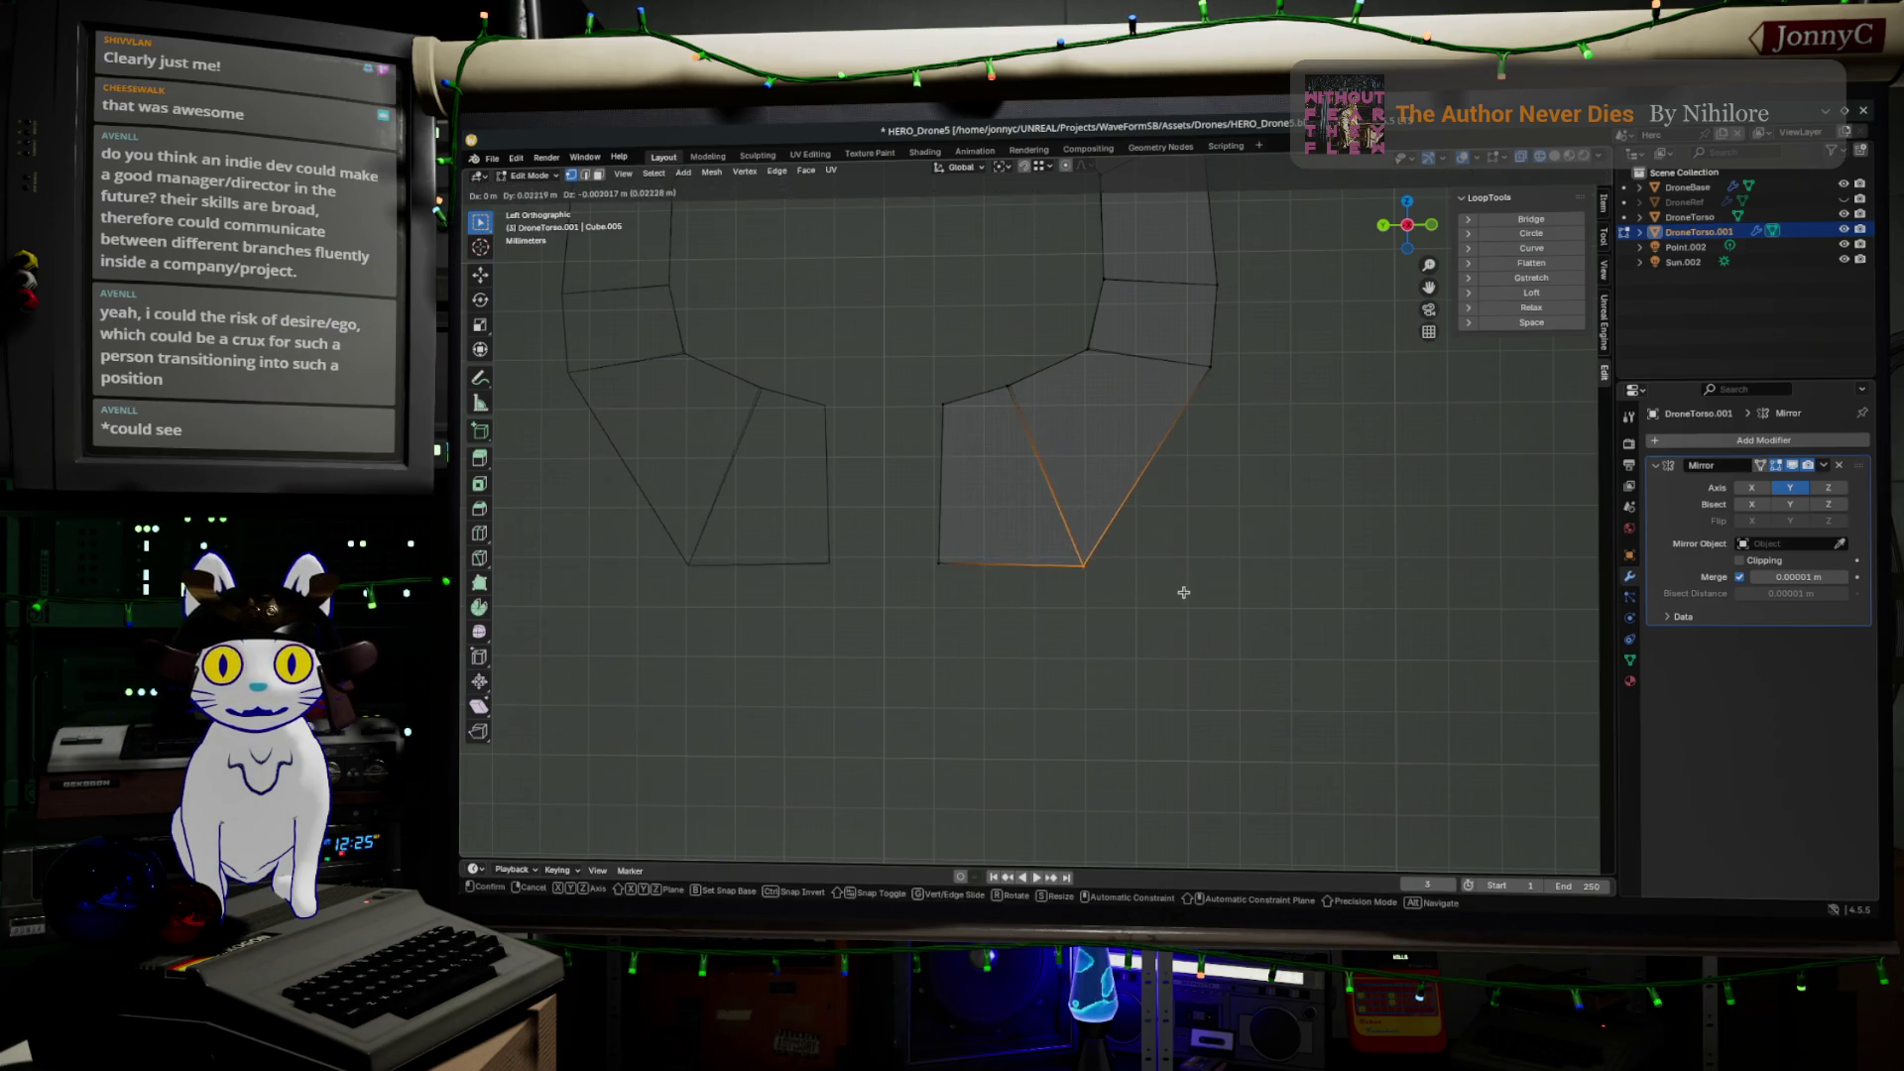
click(1185, 575)
scroll(1257, 497, down, 4)
shift+middle_drag(1257, 497, 1299, 682)
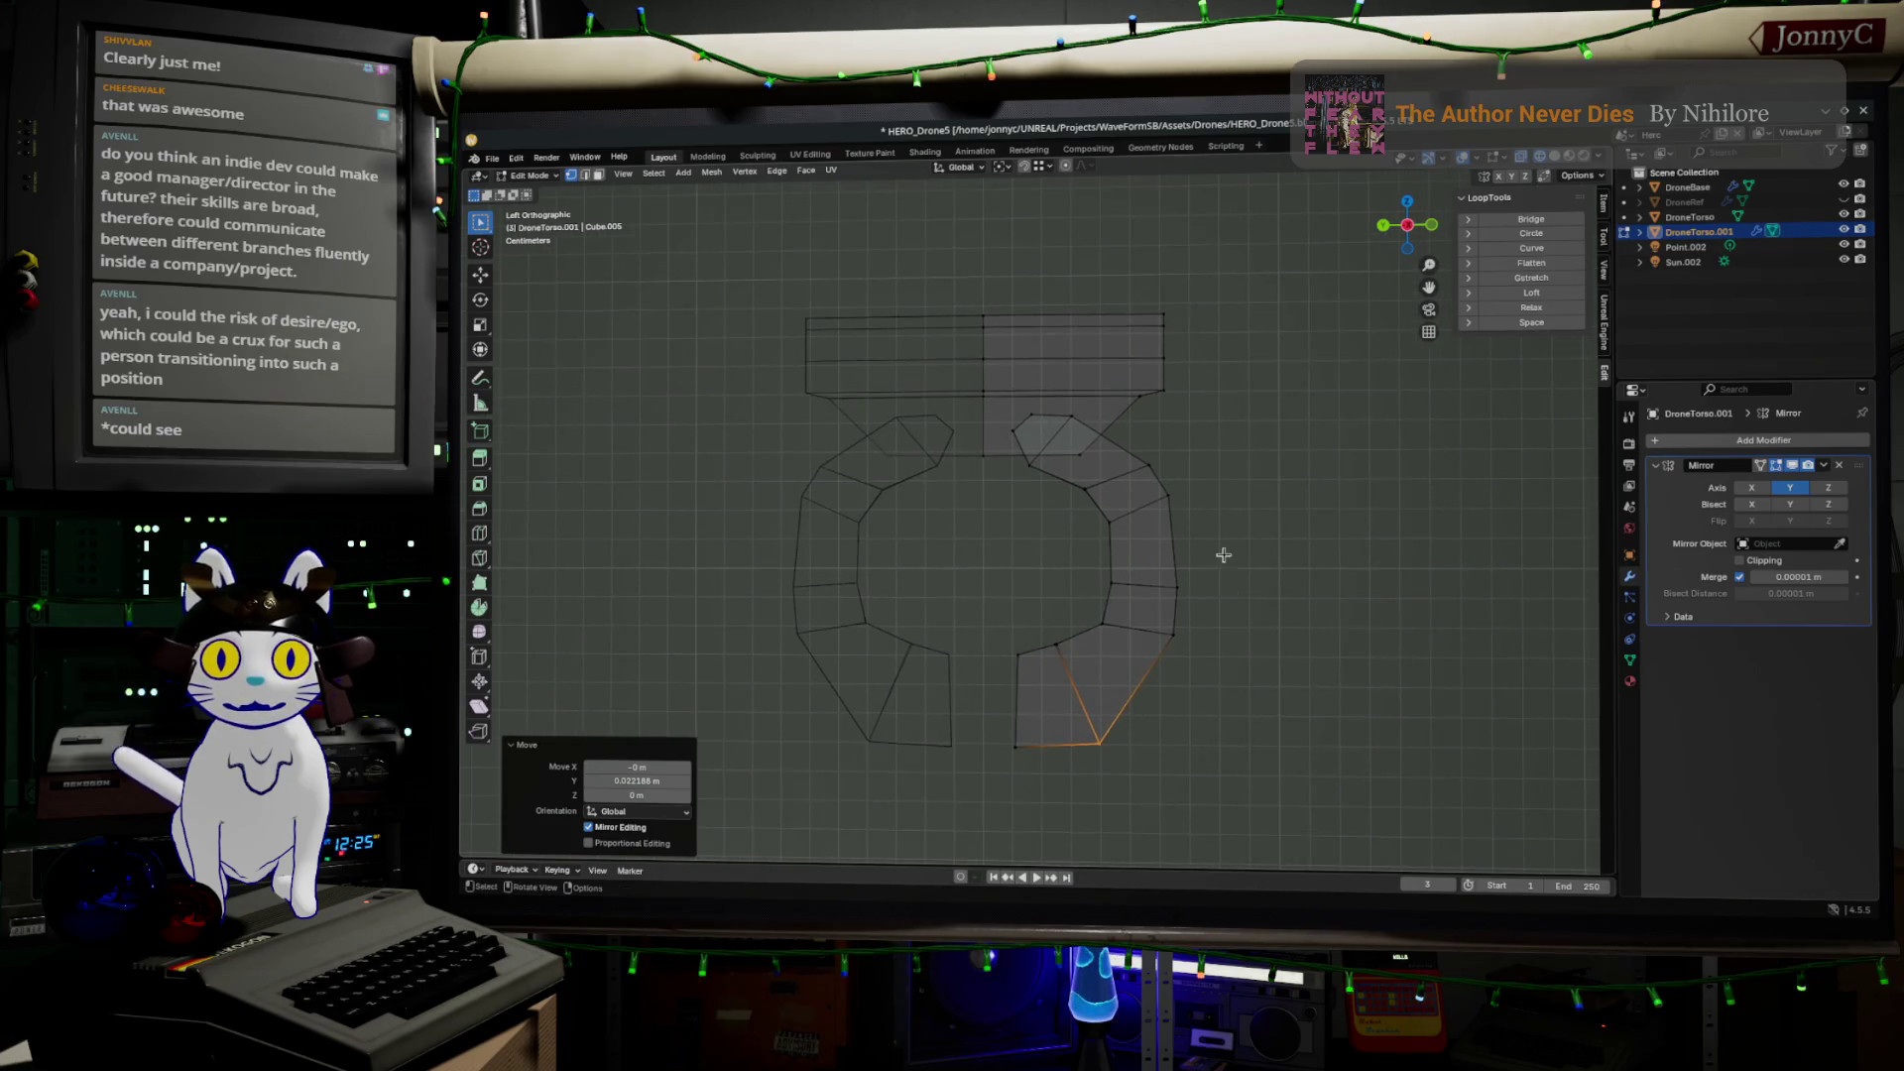
Nudge a right-edge vertex outward, then select the right-edge vertices
scroll(1226, 553, up, 2)
click(1235, 488)
key(b)
drag(1234, 486, 1275, 526)
key(g)
click(1279, 544)
drag(1217, 467, 1335, 788)
click(1007, 715)
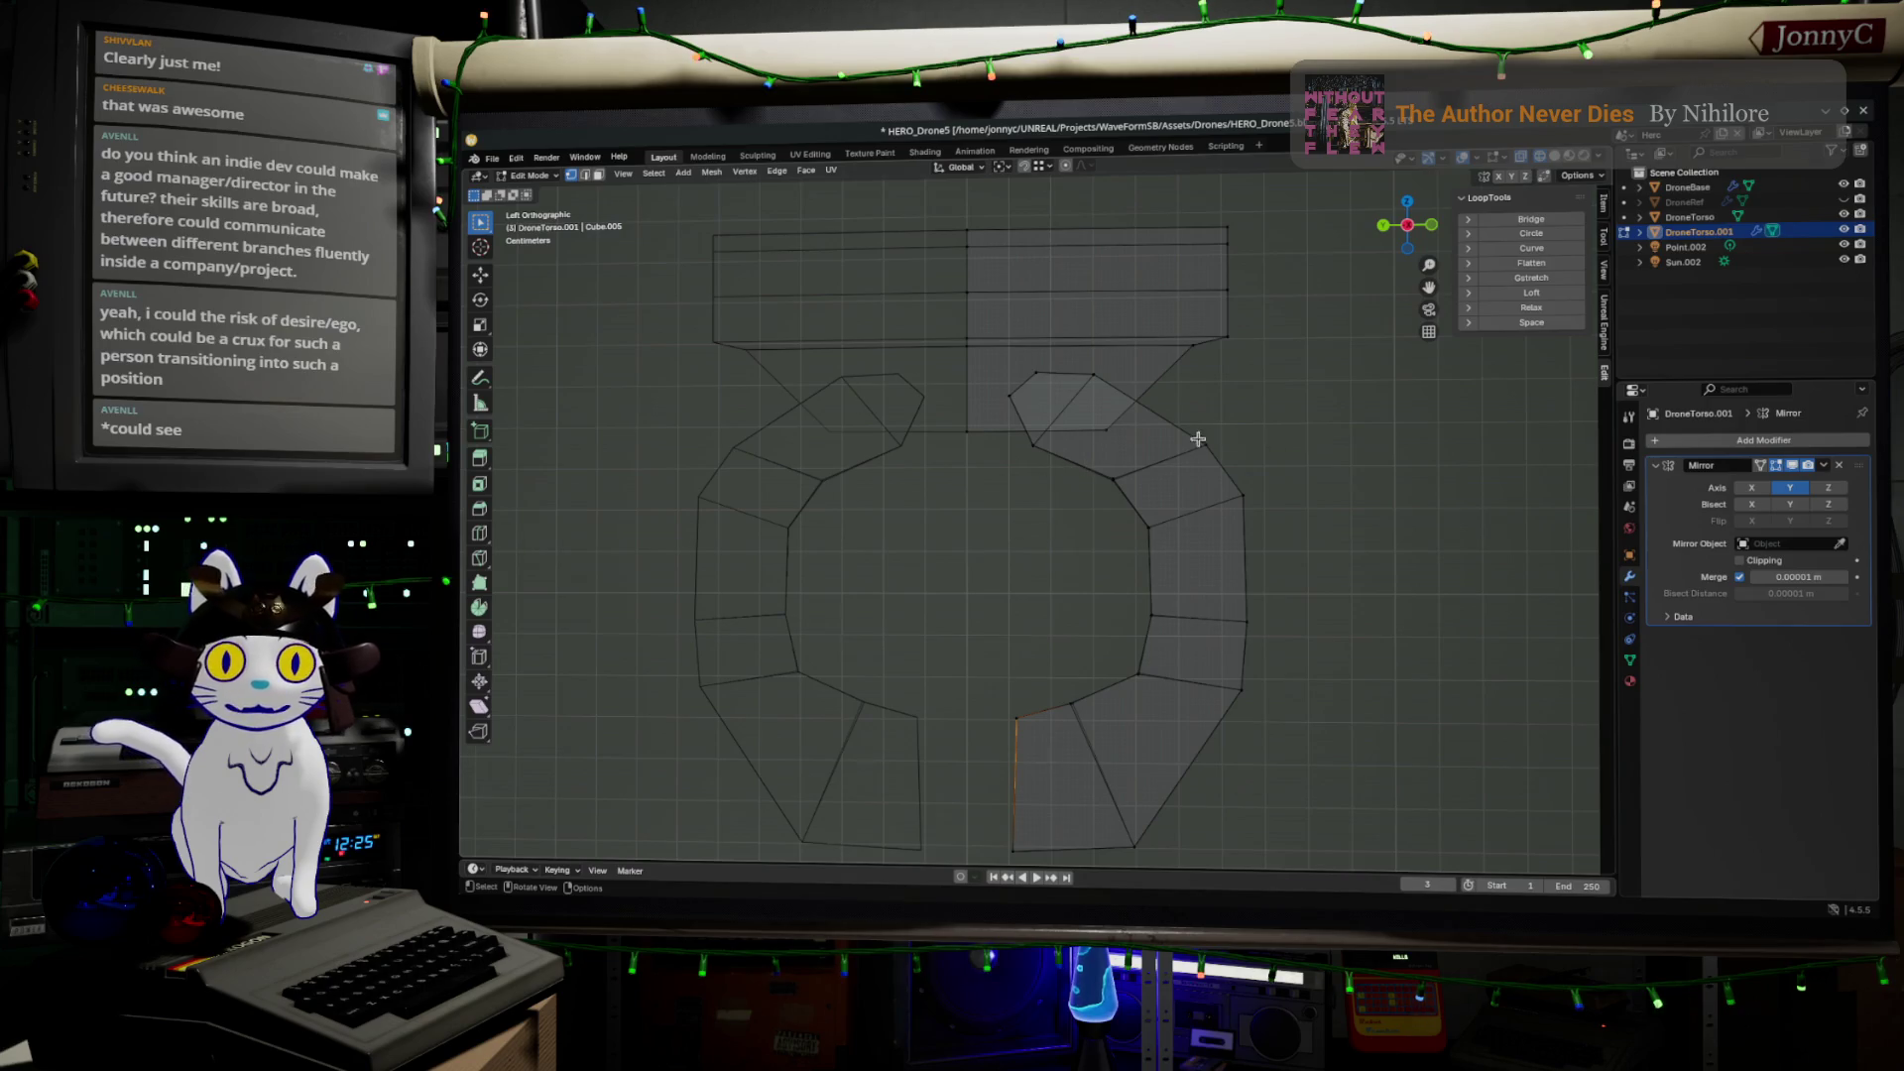
Move the upper outer vertex of the ring into place
mouse_move(1086, 371)
mouse_down()
mouse_move(1111, 382)
mouse_move(1059, 436)
mouse_up()
mouse_move(1222, 409)
shift+middle_down()
mouse_move(1253, 408)
mouse_move(1220, 421)
mouse_move(1178, 402)
shift+middle_up()
key(b)
key(g)
mouse_move(1178, 402)
mouse_down()
mouse_move(1194, 425)
mouse_move(1256, 426)
mouse_up()
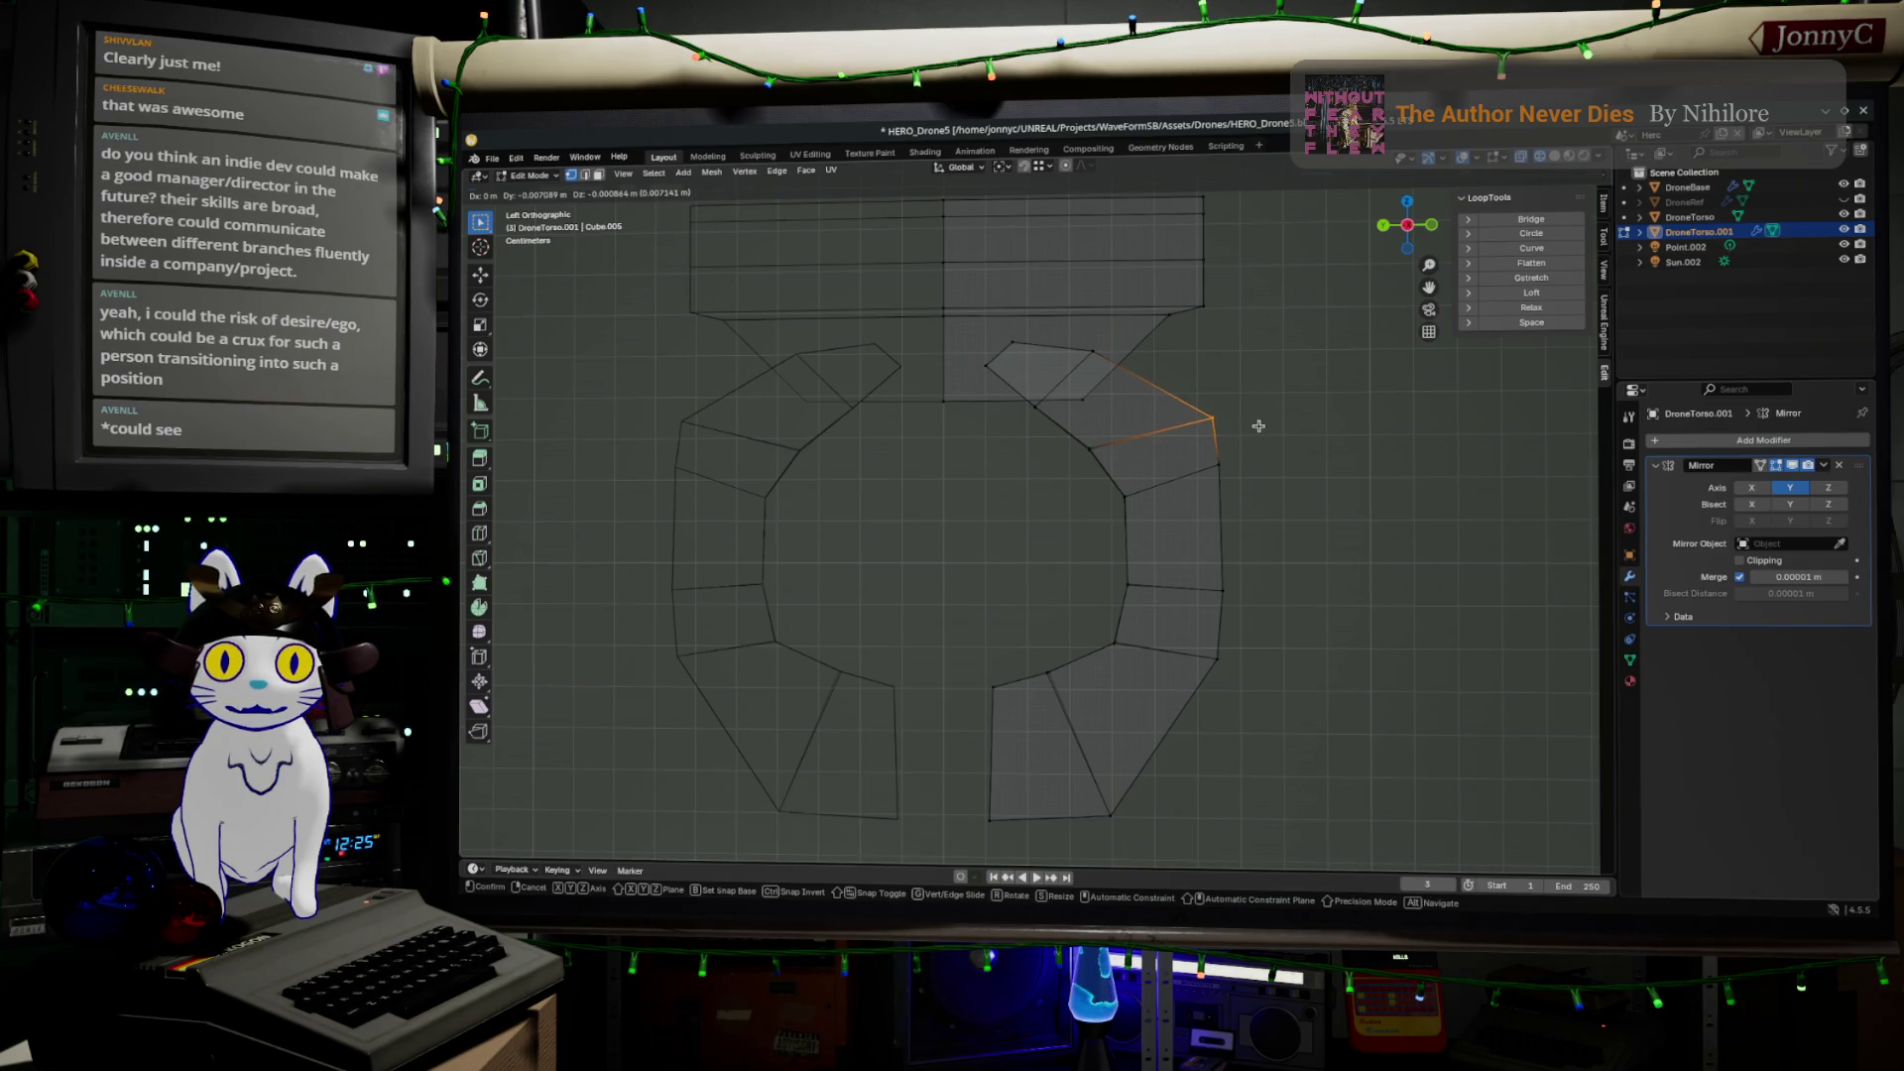
click(1257, 425)
Reposition three right-side vertices downward and outward to smooth the profile
drag(937, 759, 1229, 868)
click(1217, 658)
key(g)
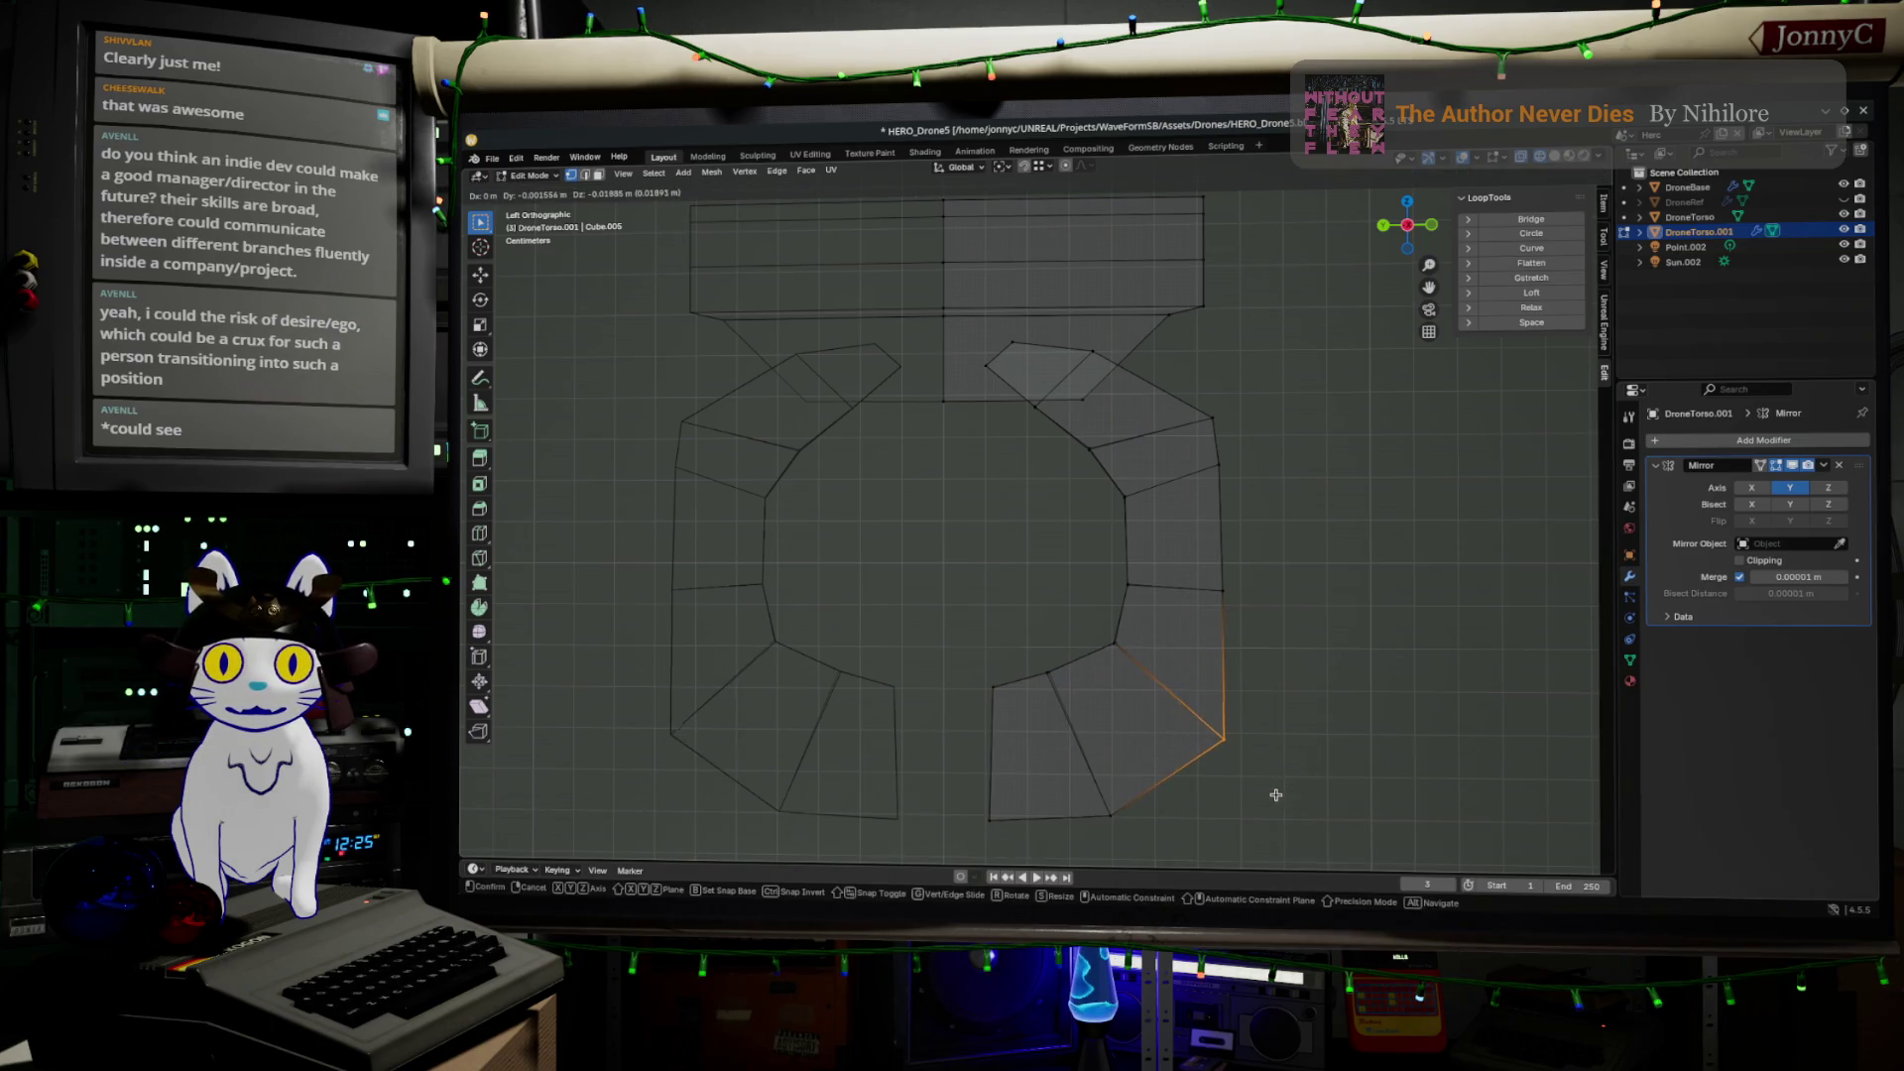
click(1276, 794)
click(1203, 540)
key(g)
click(1299, 642)
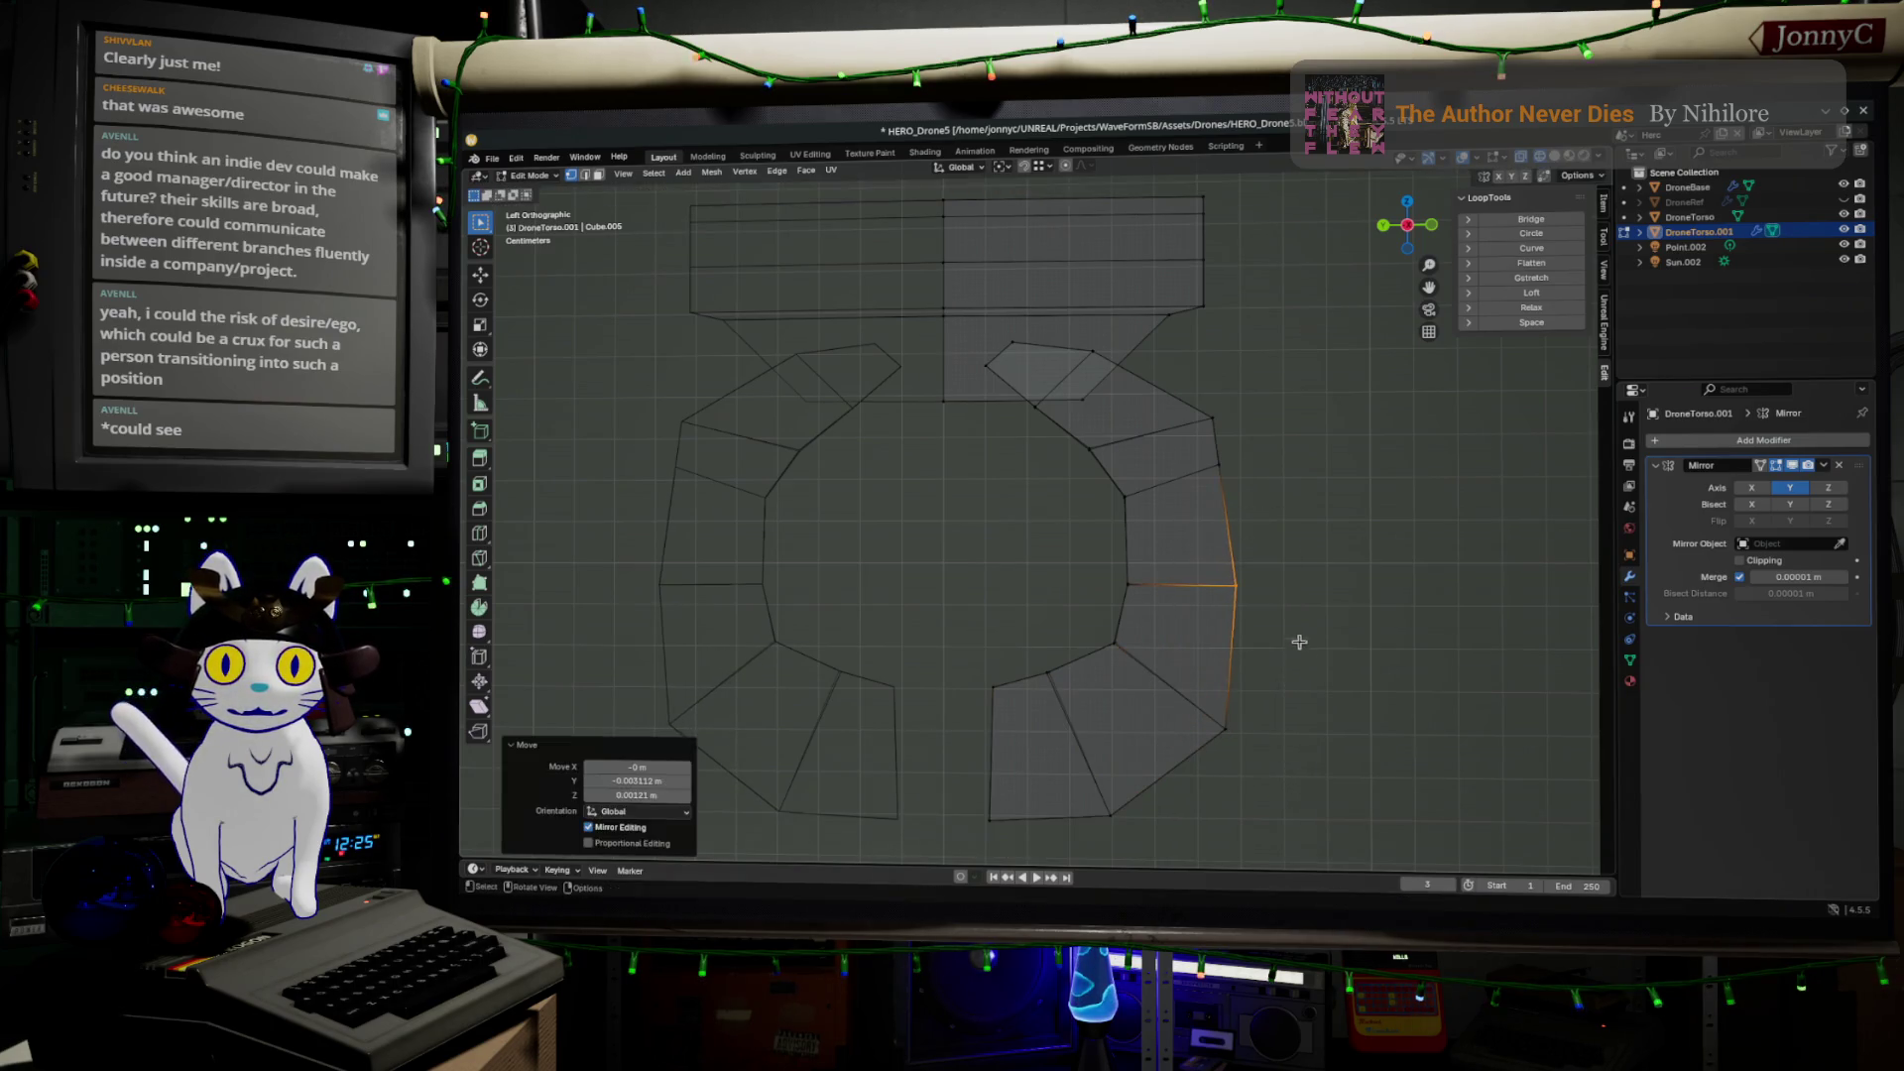
drag(1203, 430, 1260, 488)
key(g)
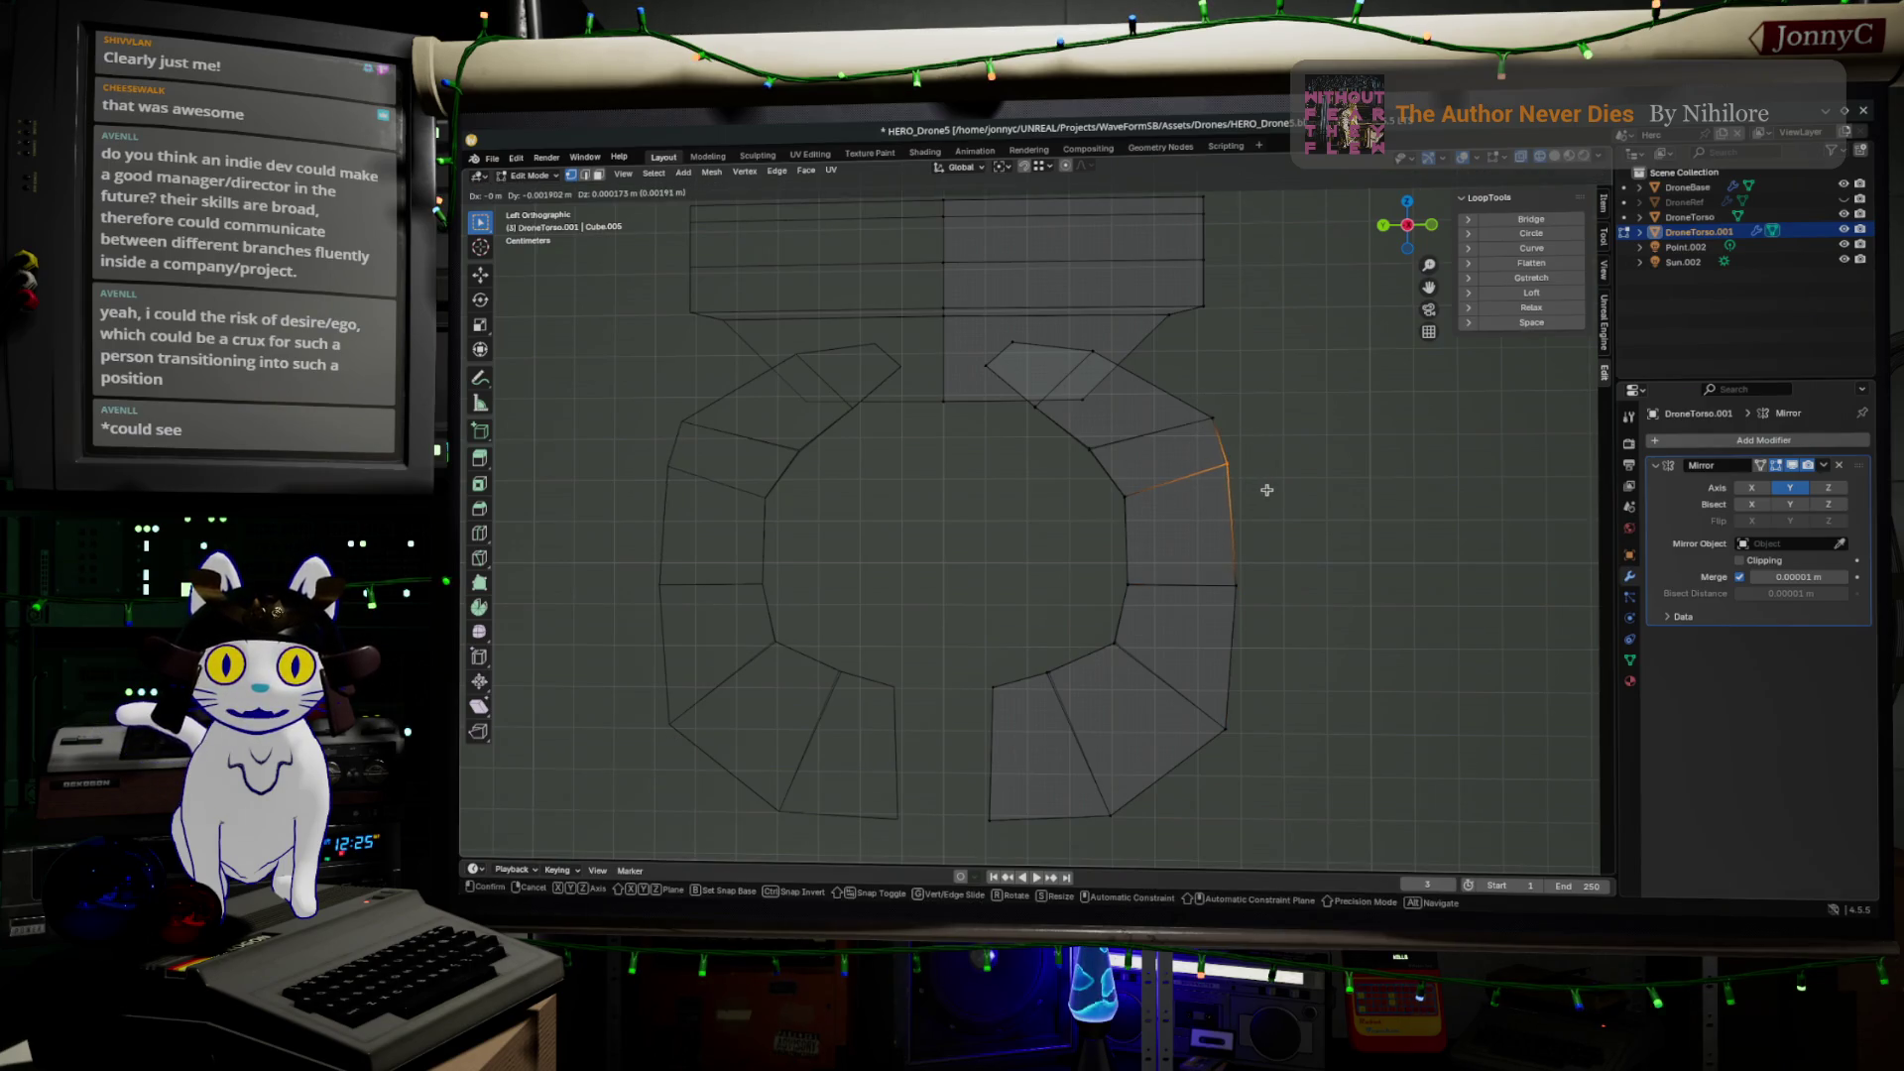
click(1272, 488)
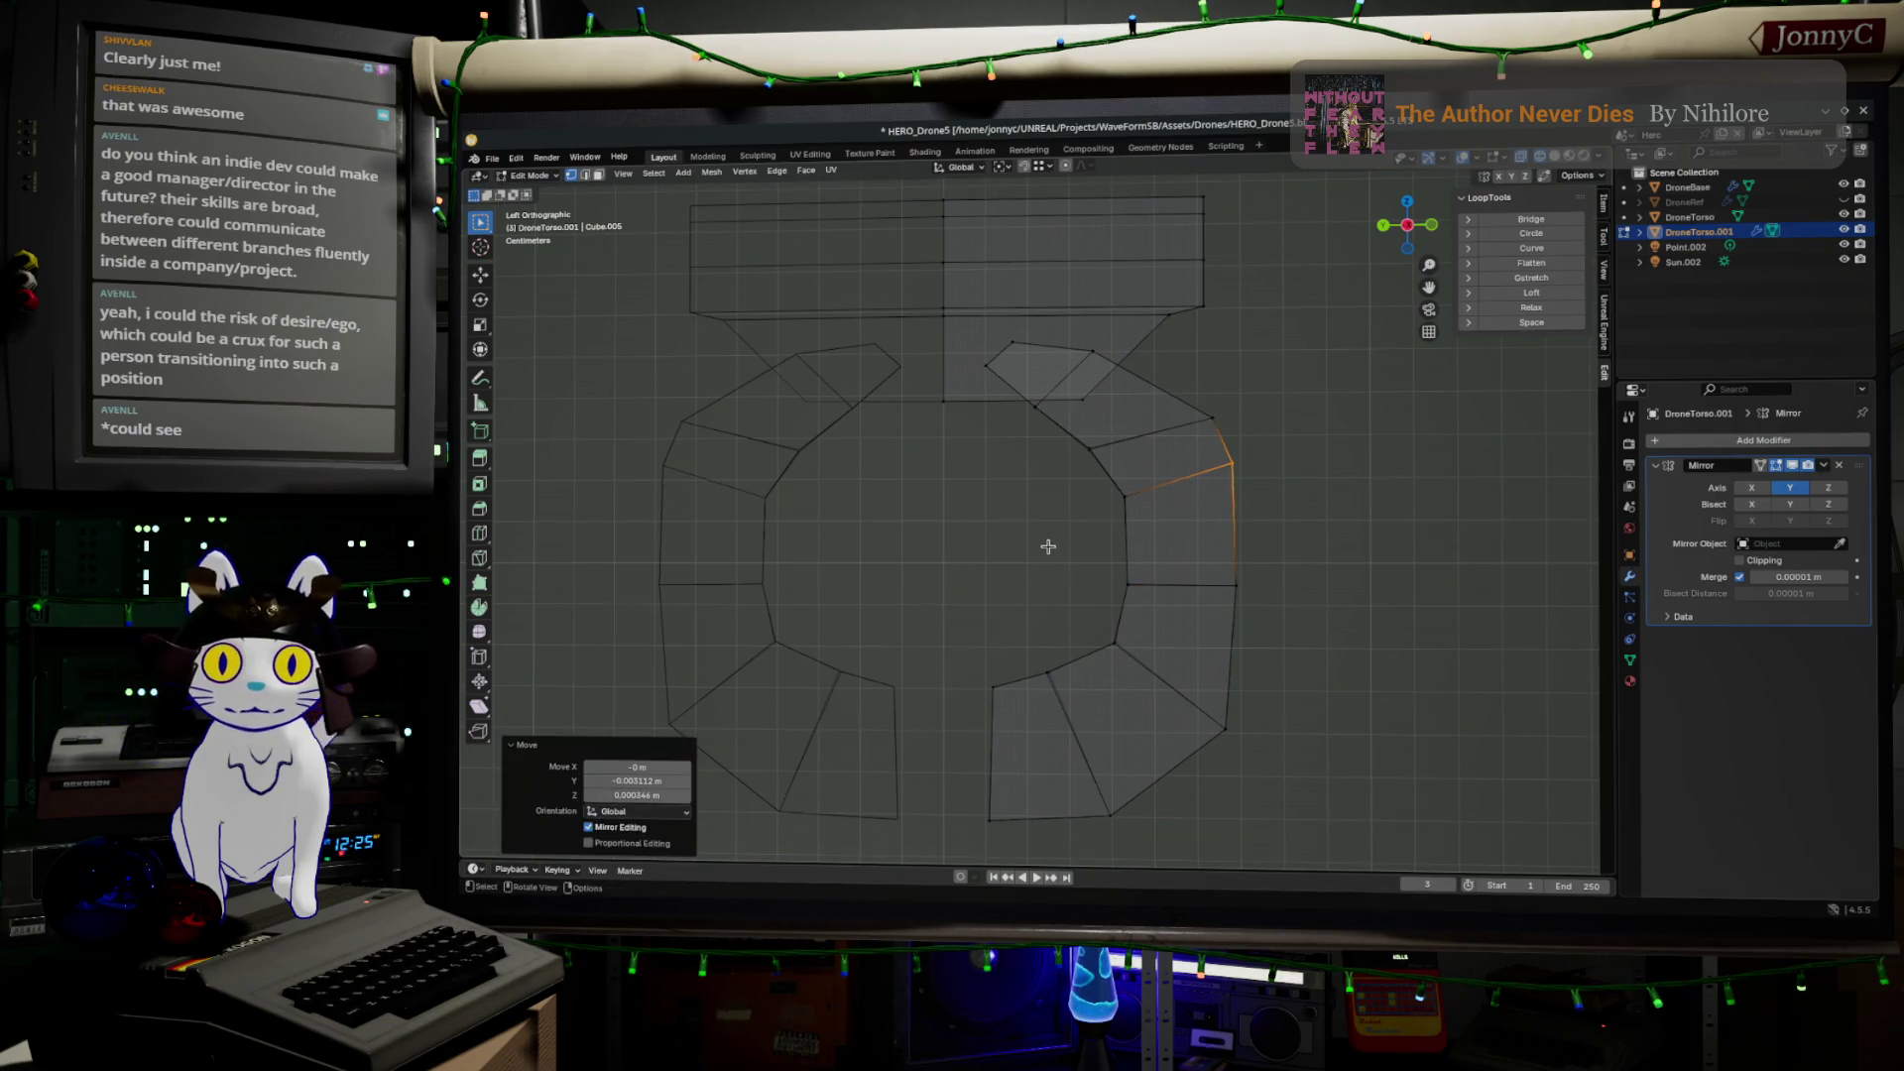
Shift the inner top vertex of the ring slightly to the right
drag(993, 320, 1047, 387)
key(g)
click(1086, 395)
Select one right-half vertex and grow the selection to the whole right half
click(1368, 603)
key(a)
click(1369, 612)
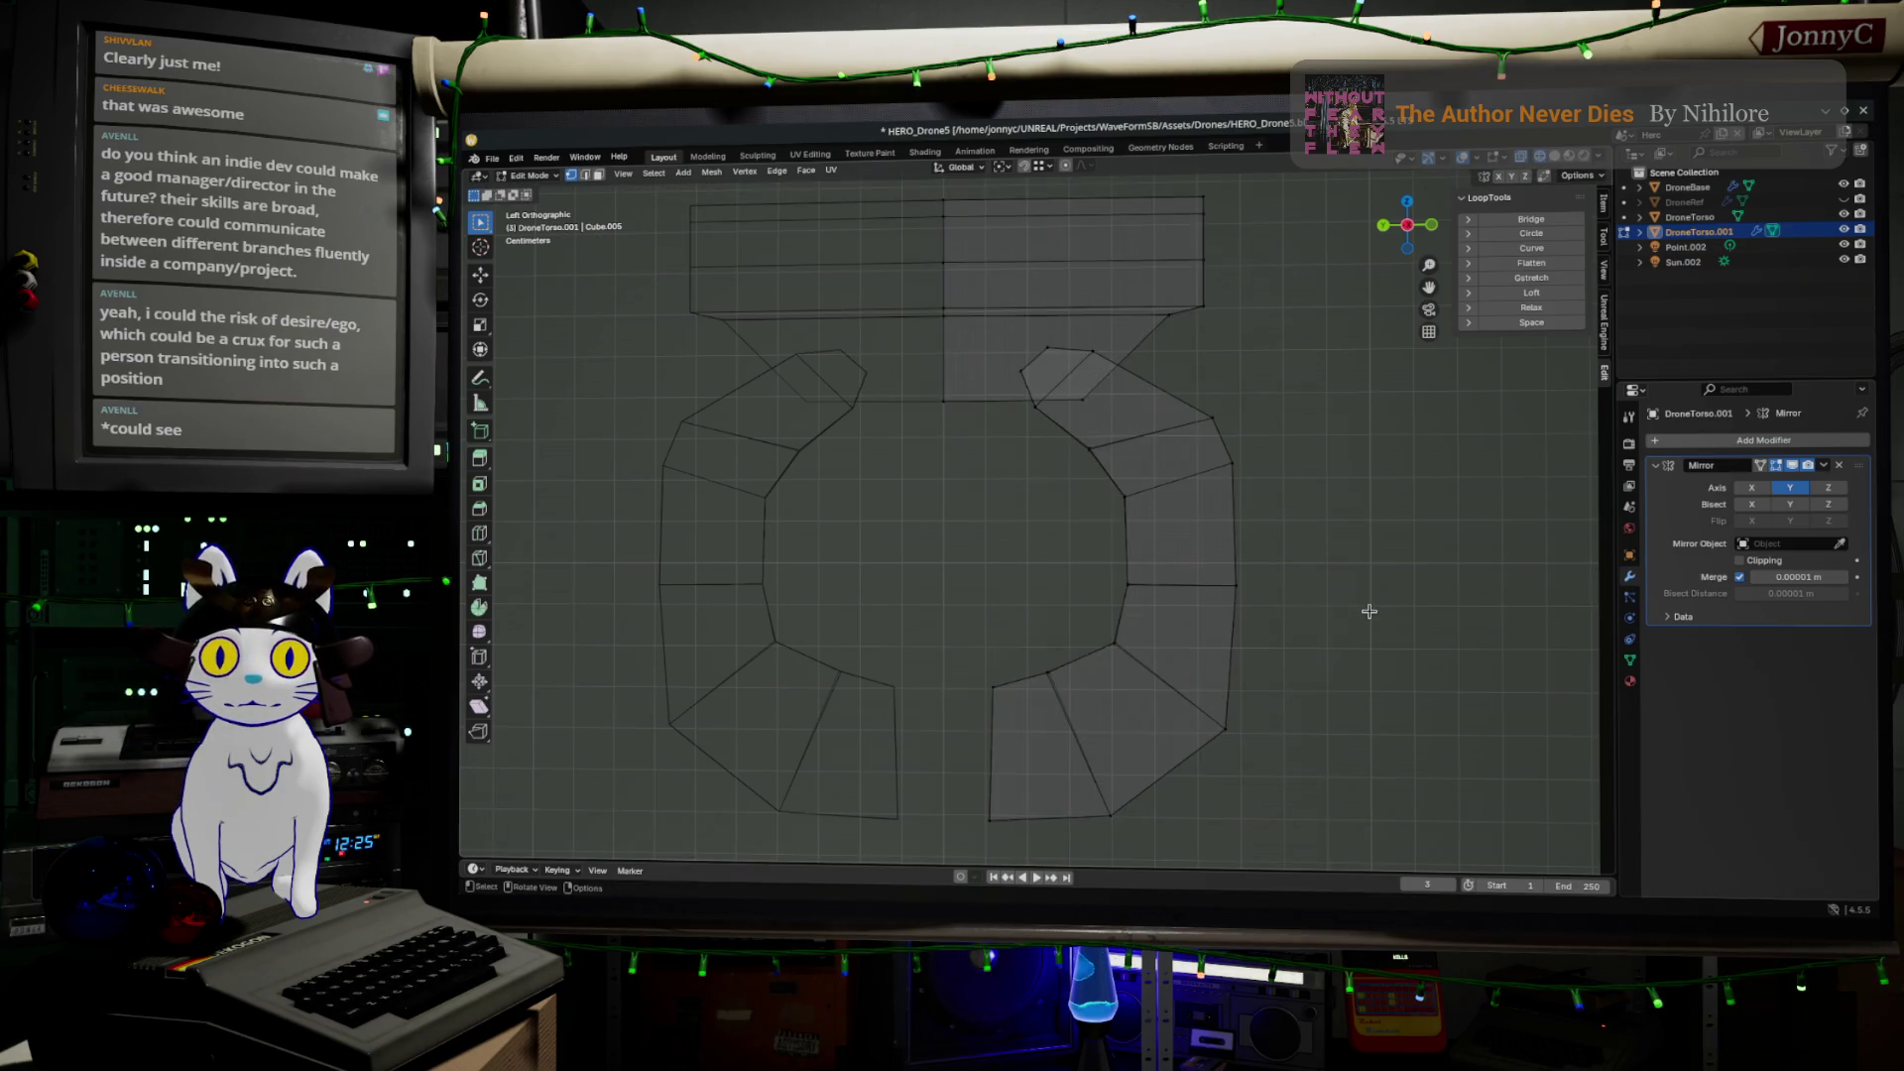
drag(1290, 808, 1148, 632)
key(ctrl+KP_Add)
key(ctrl+KP_Add)
key(ctrl+KP_Add)
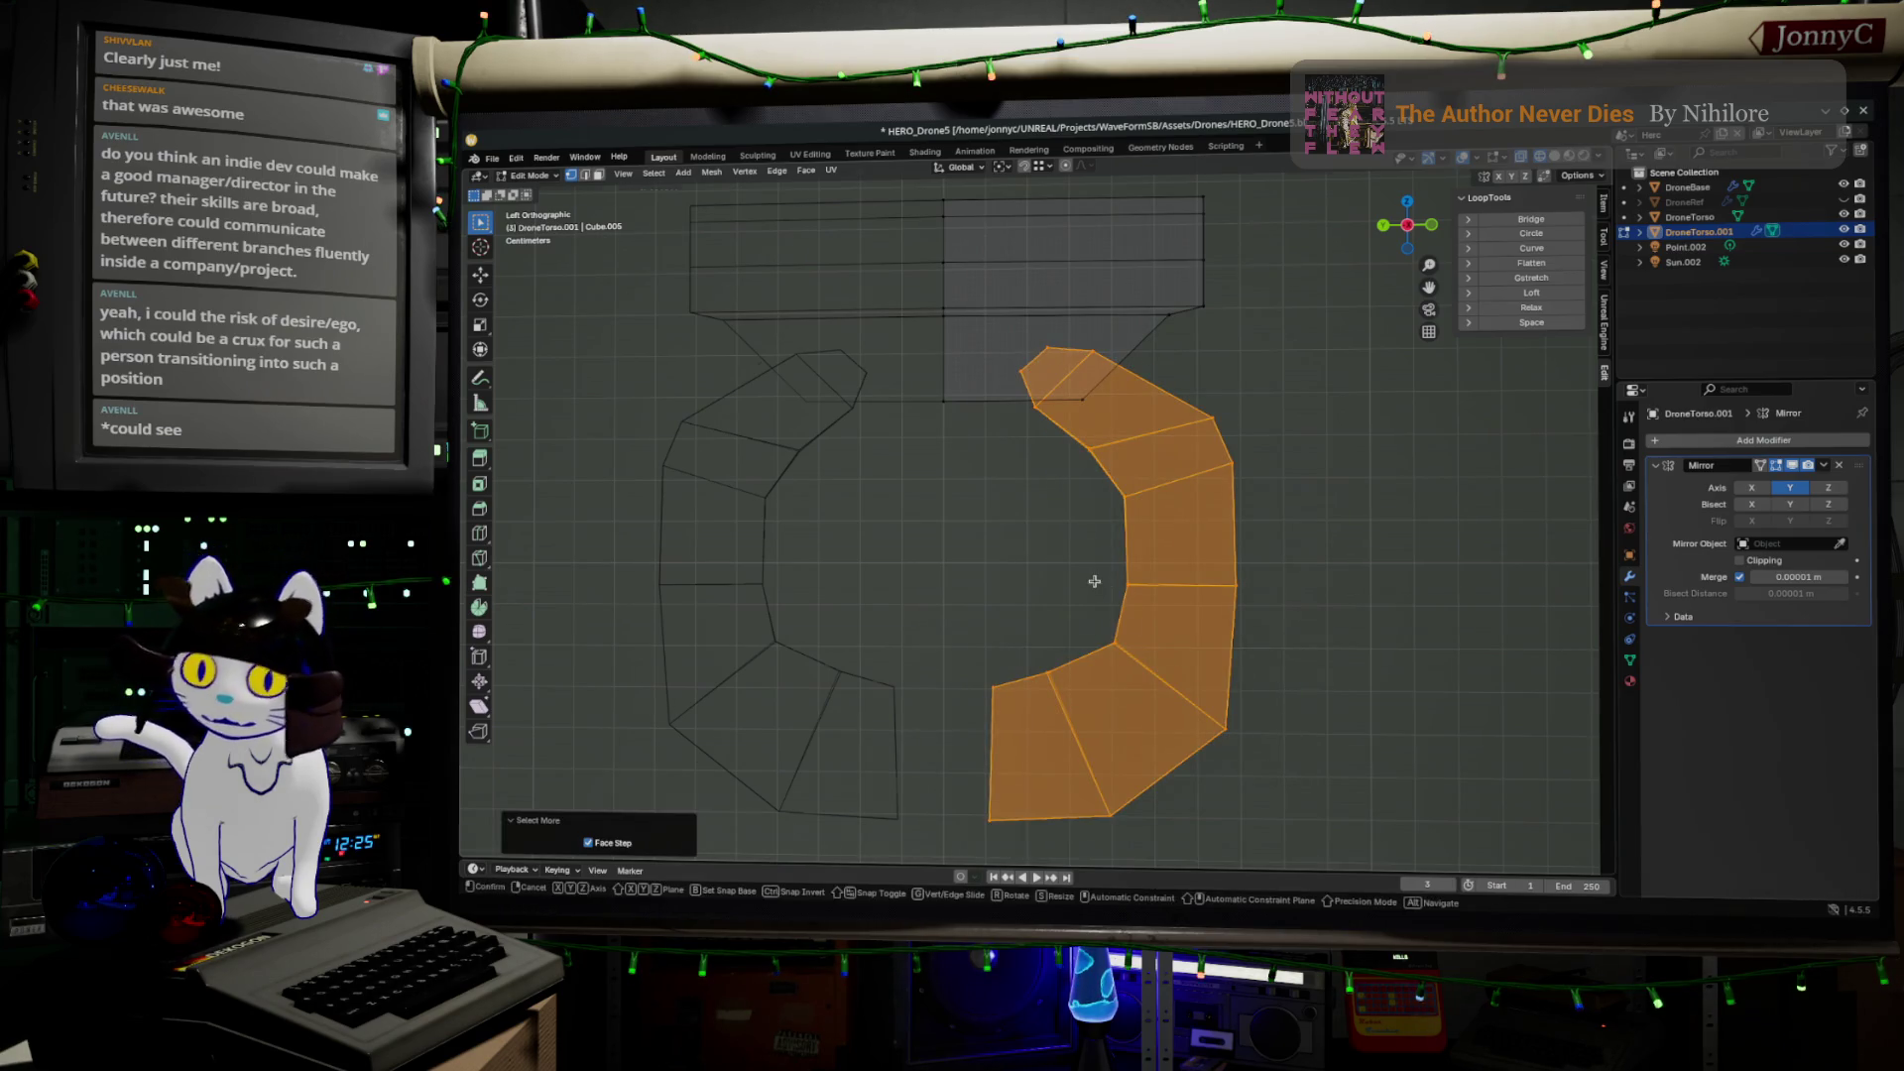
Move the right half inward toward the centre and save HERO_Drone5.blend
key(g)
click(1053, 582)
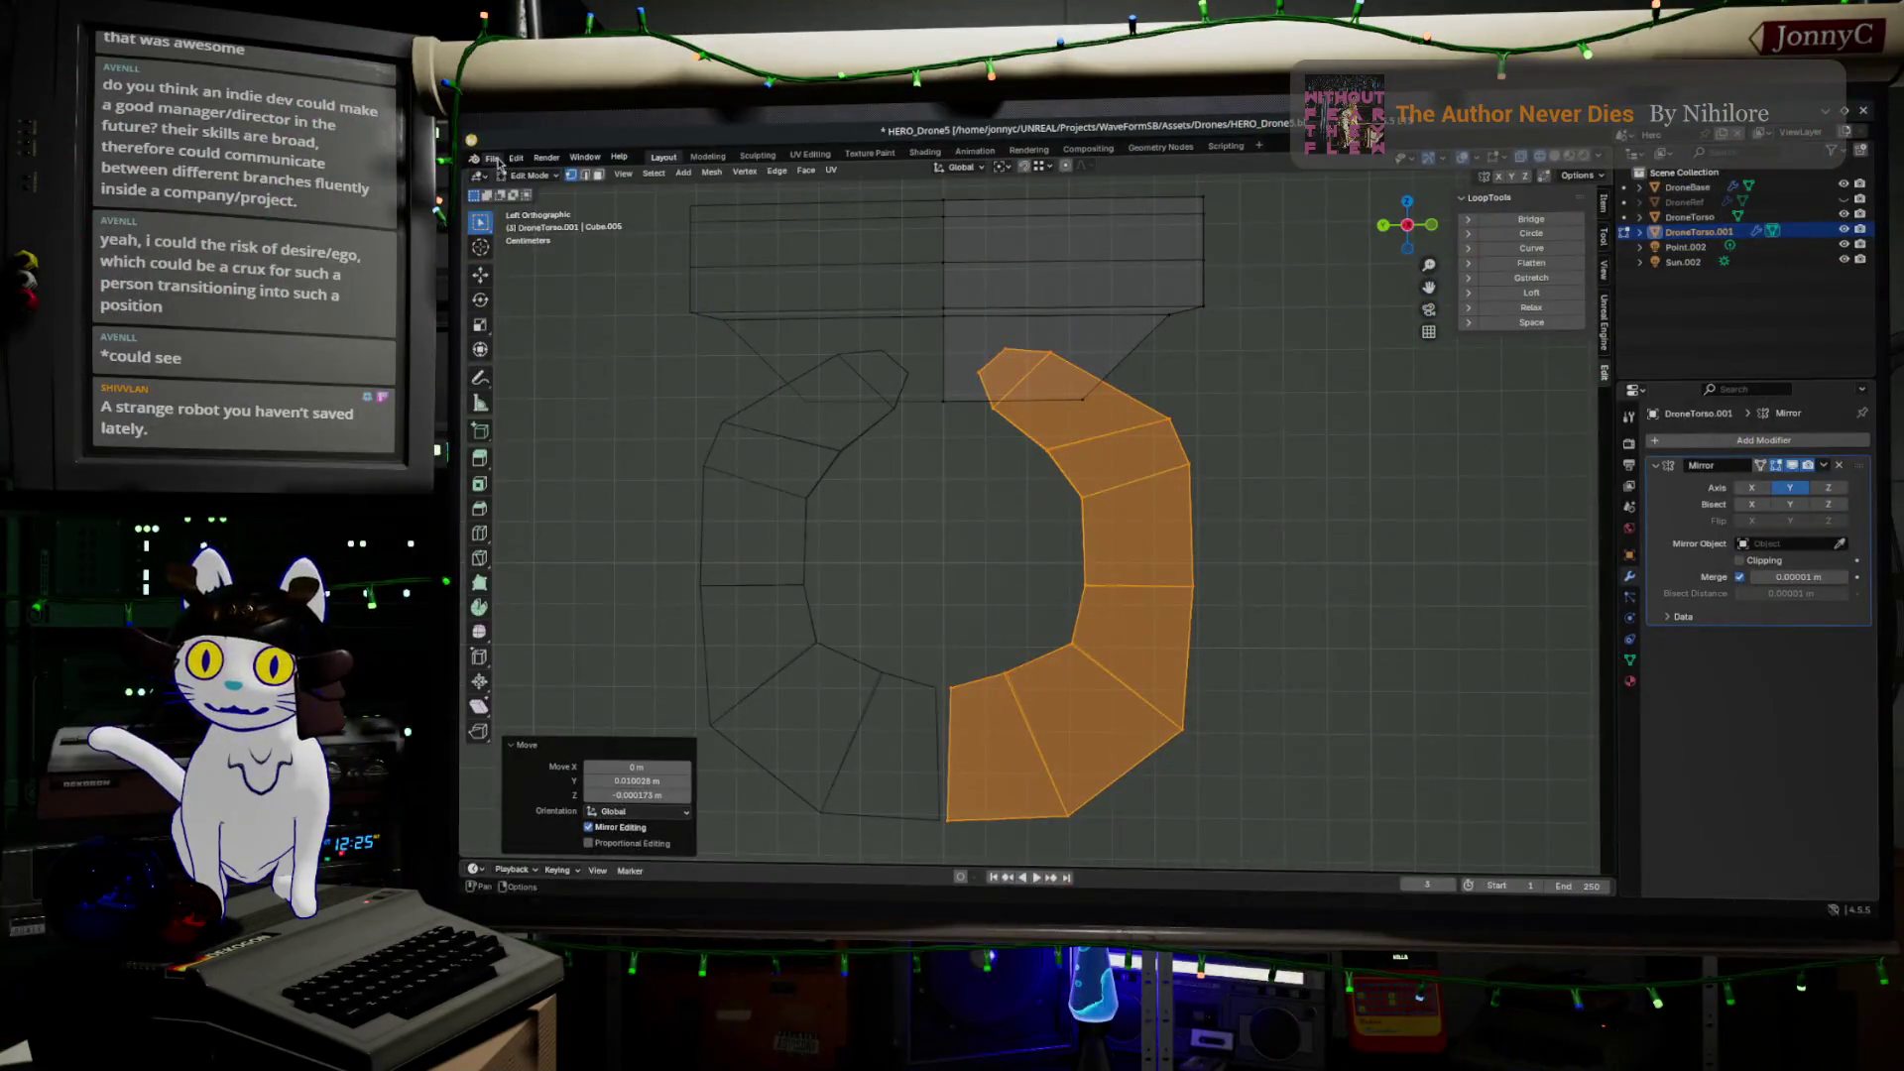
click(492, 158)
click(555, 255)
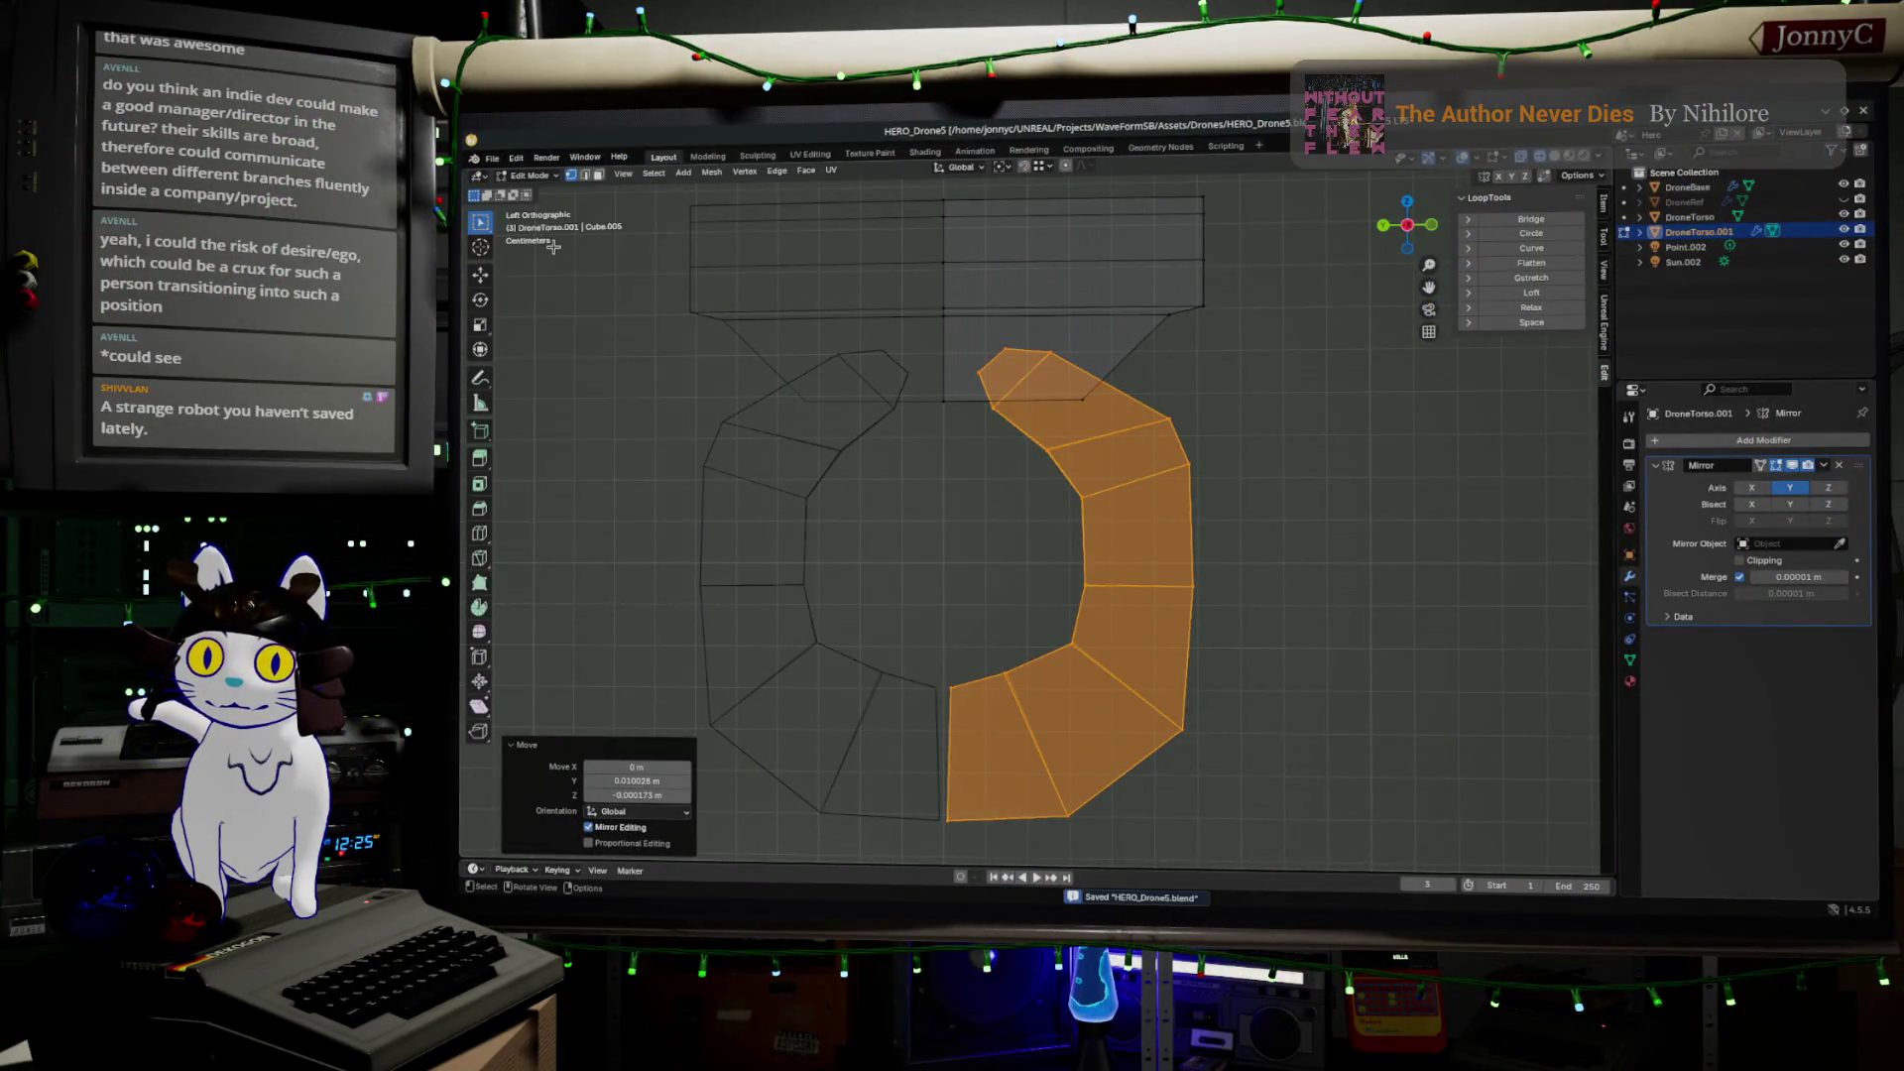
Select a single vertex near the top of the ring
click(1021, 433)
scroll(1032, 595, up, 4)
scroll(1038, 486, down, 2)
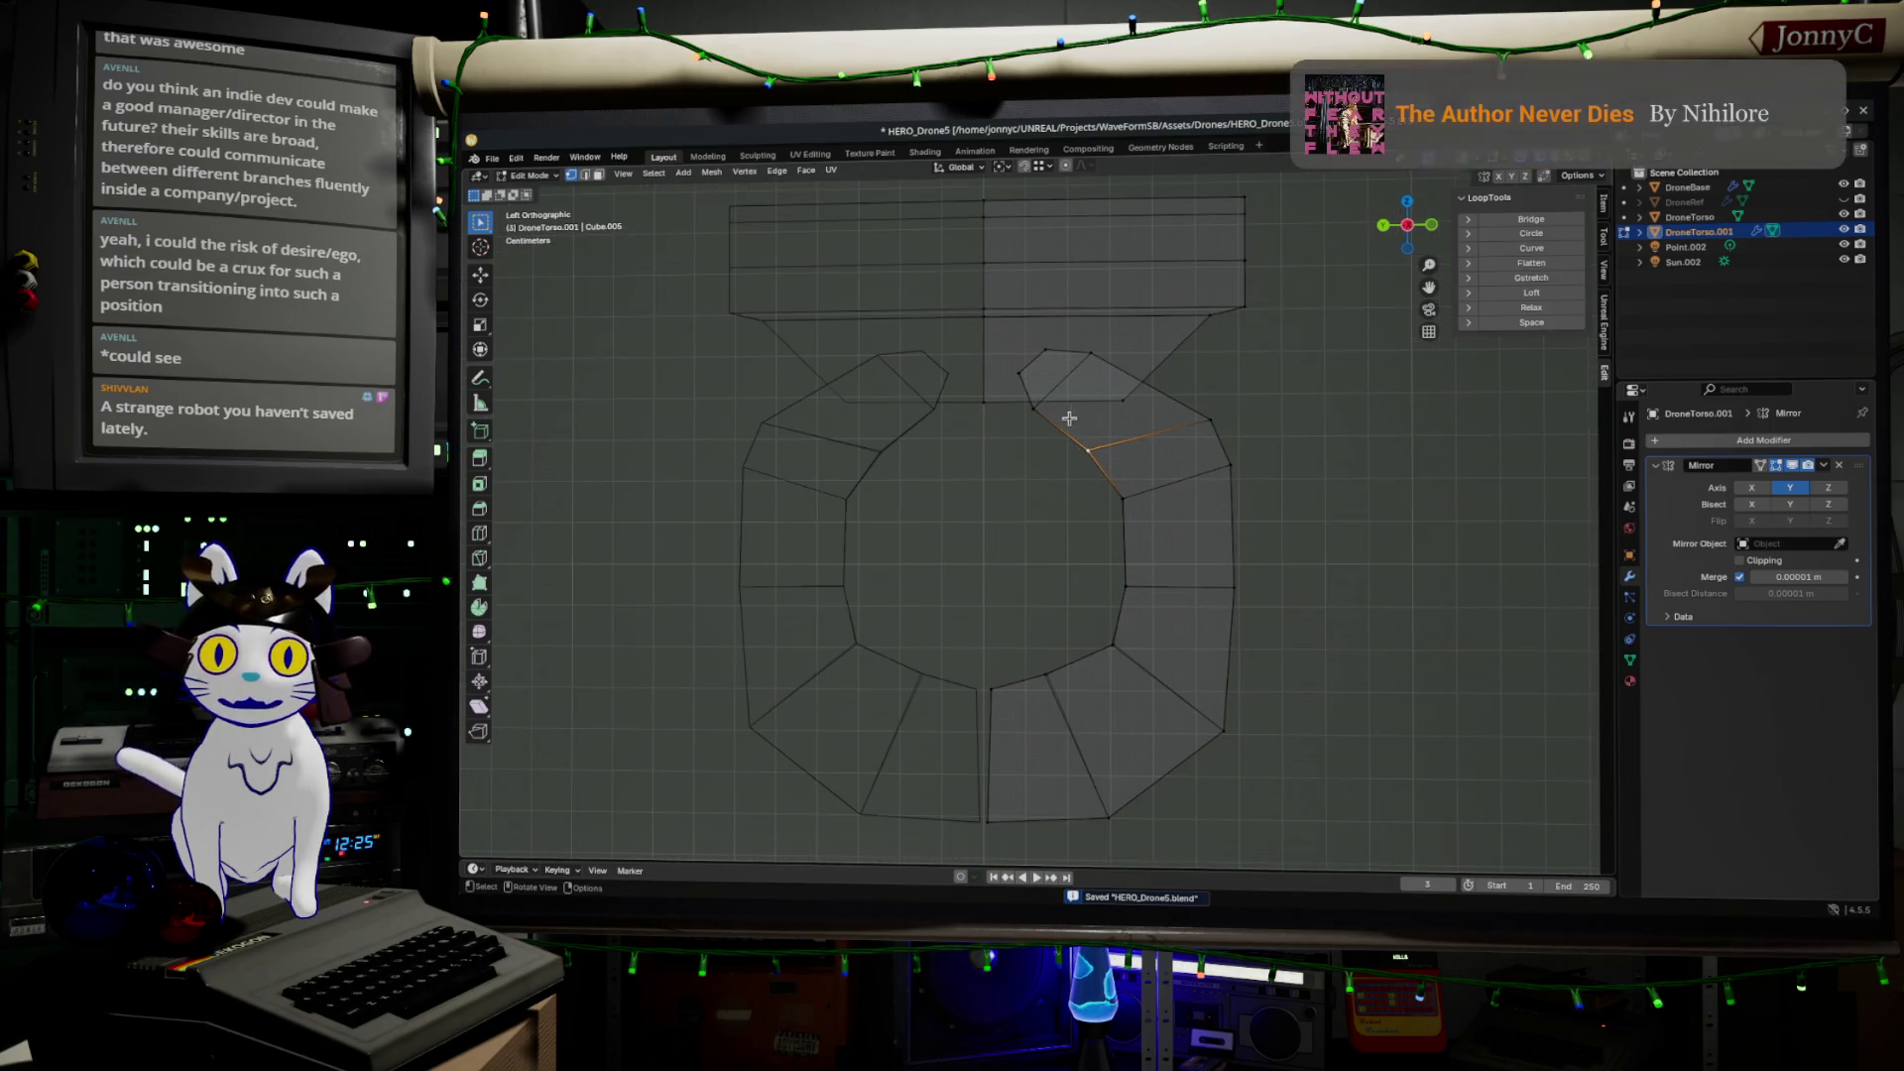
click(1033, 409)
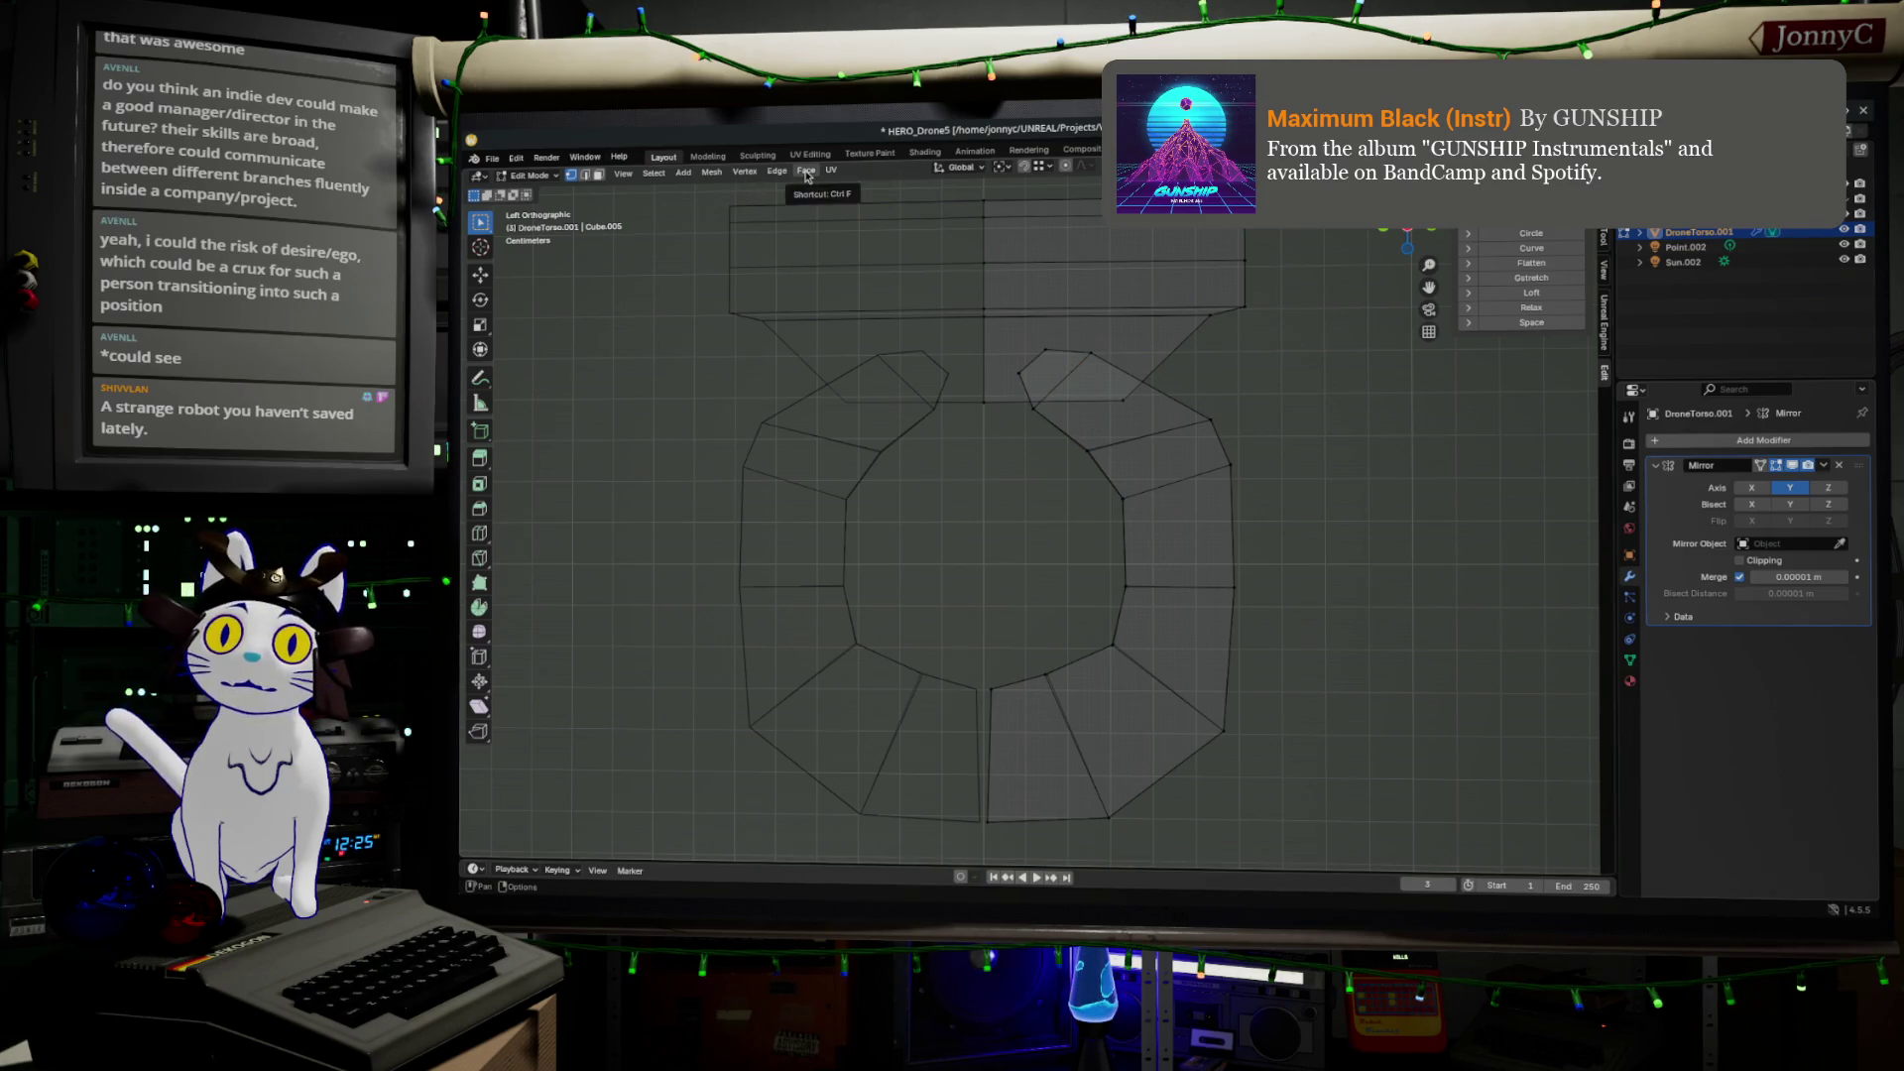
Switch to Object Mode and add a Circle mesh to the scene
key(Tab)
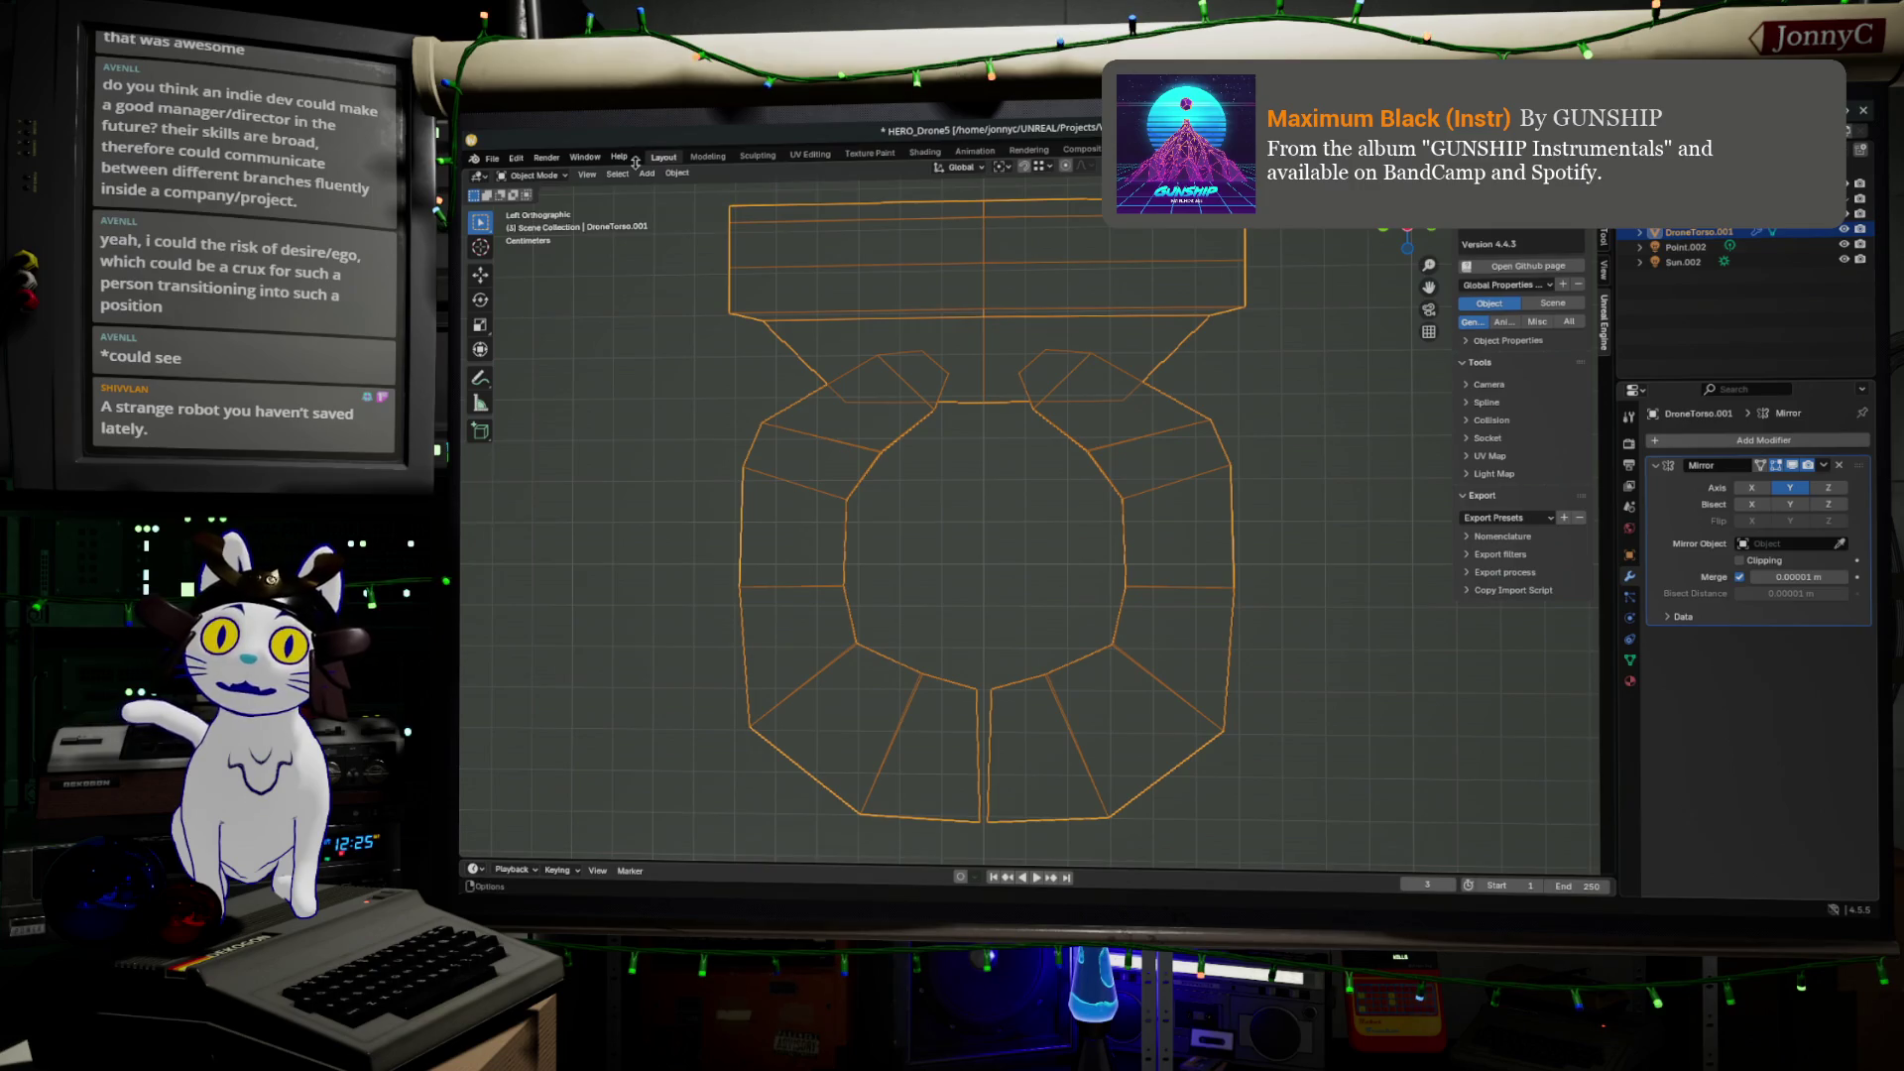
click(646, 173)
mouse_move(728, 189)
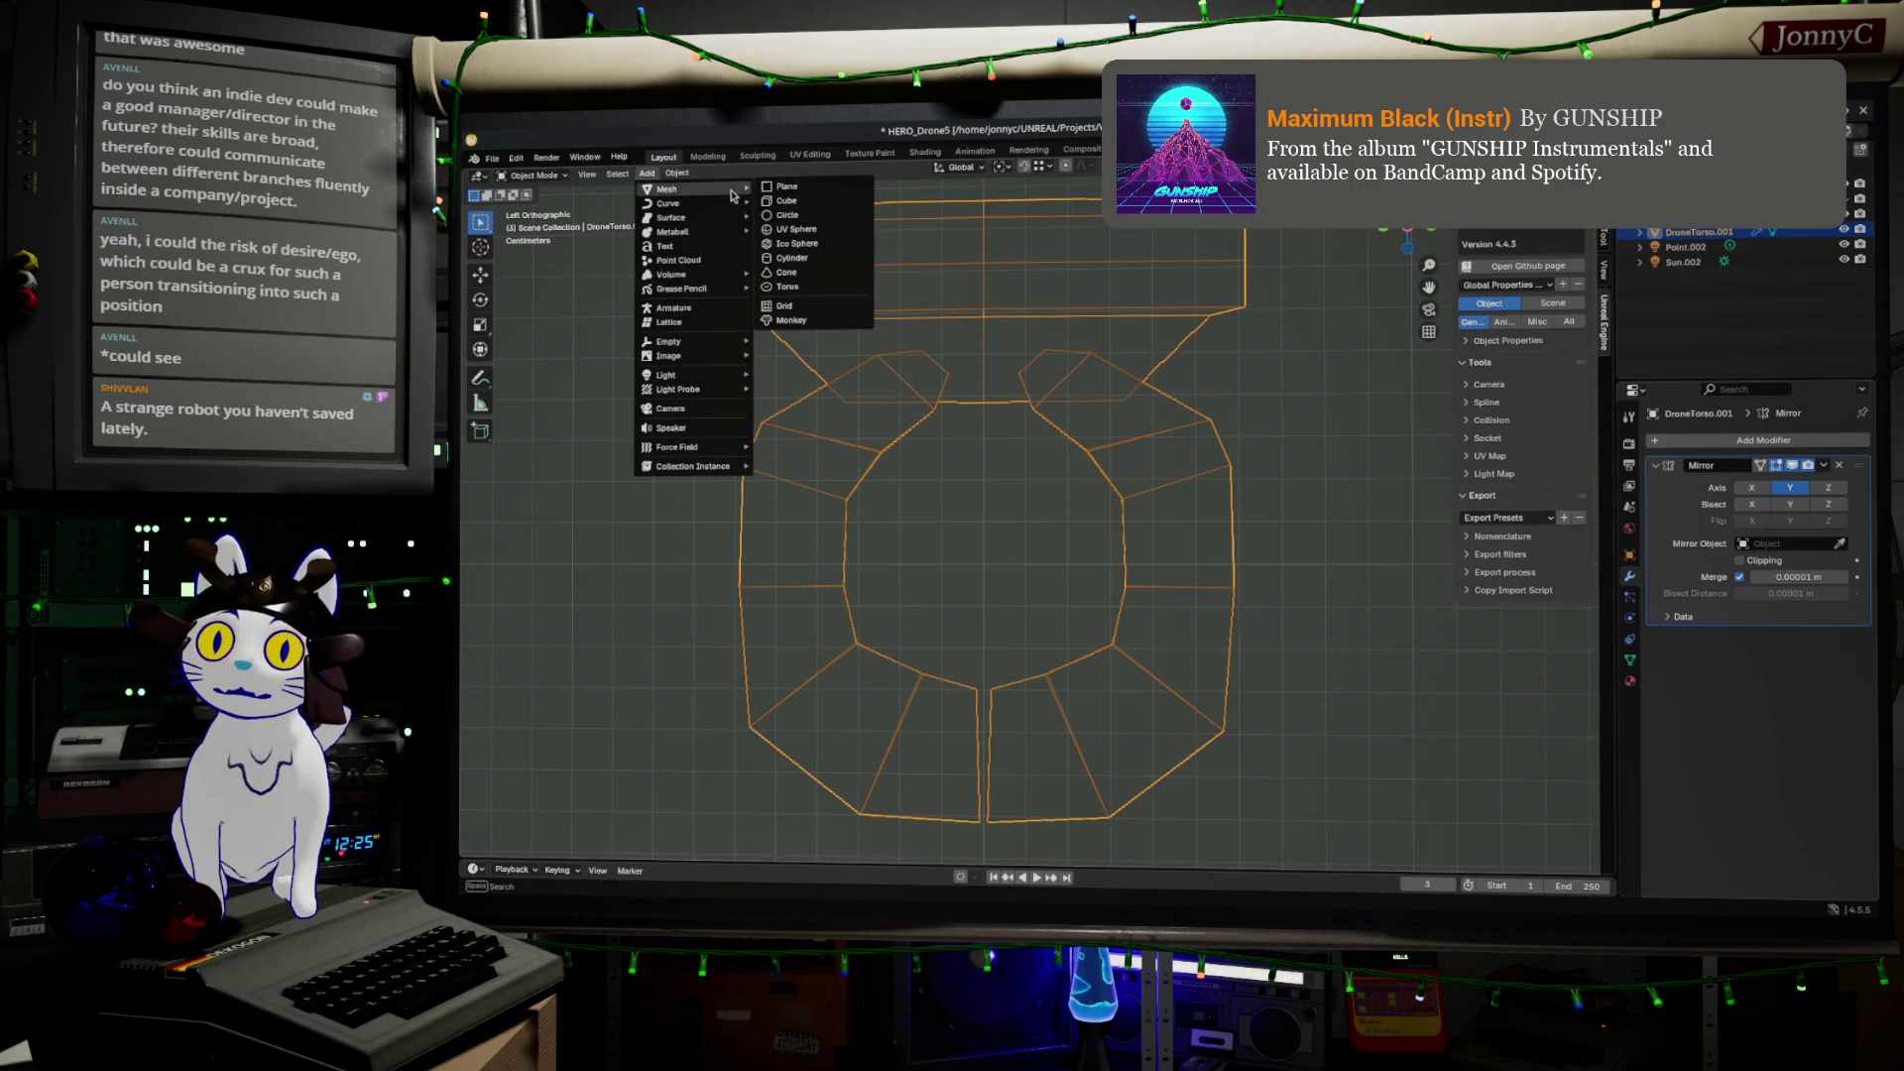
click(786, 215)
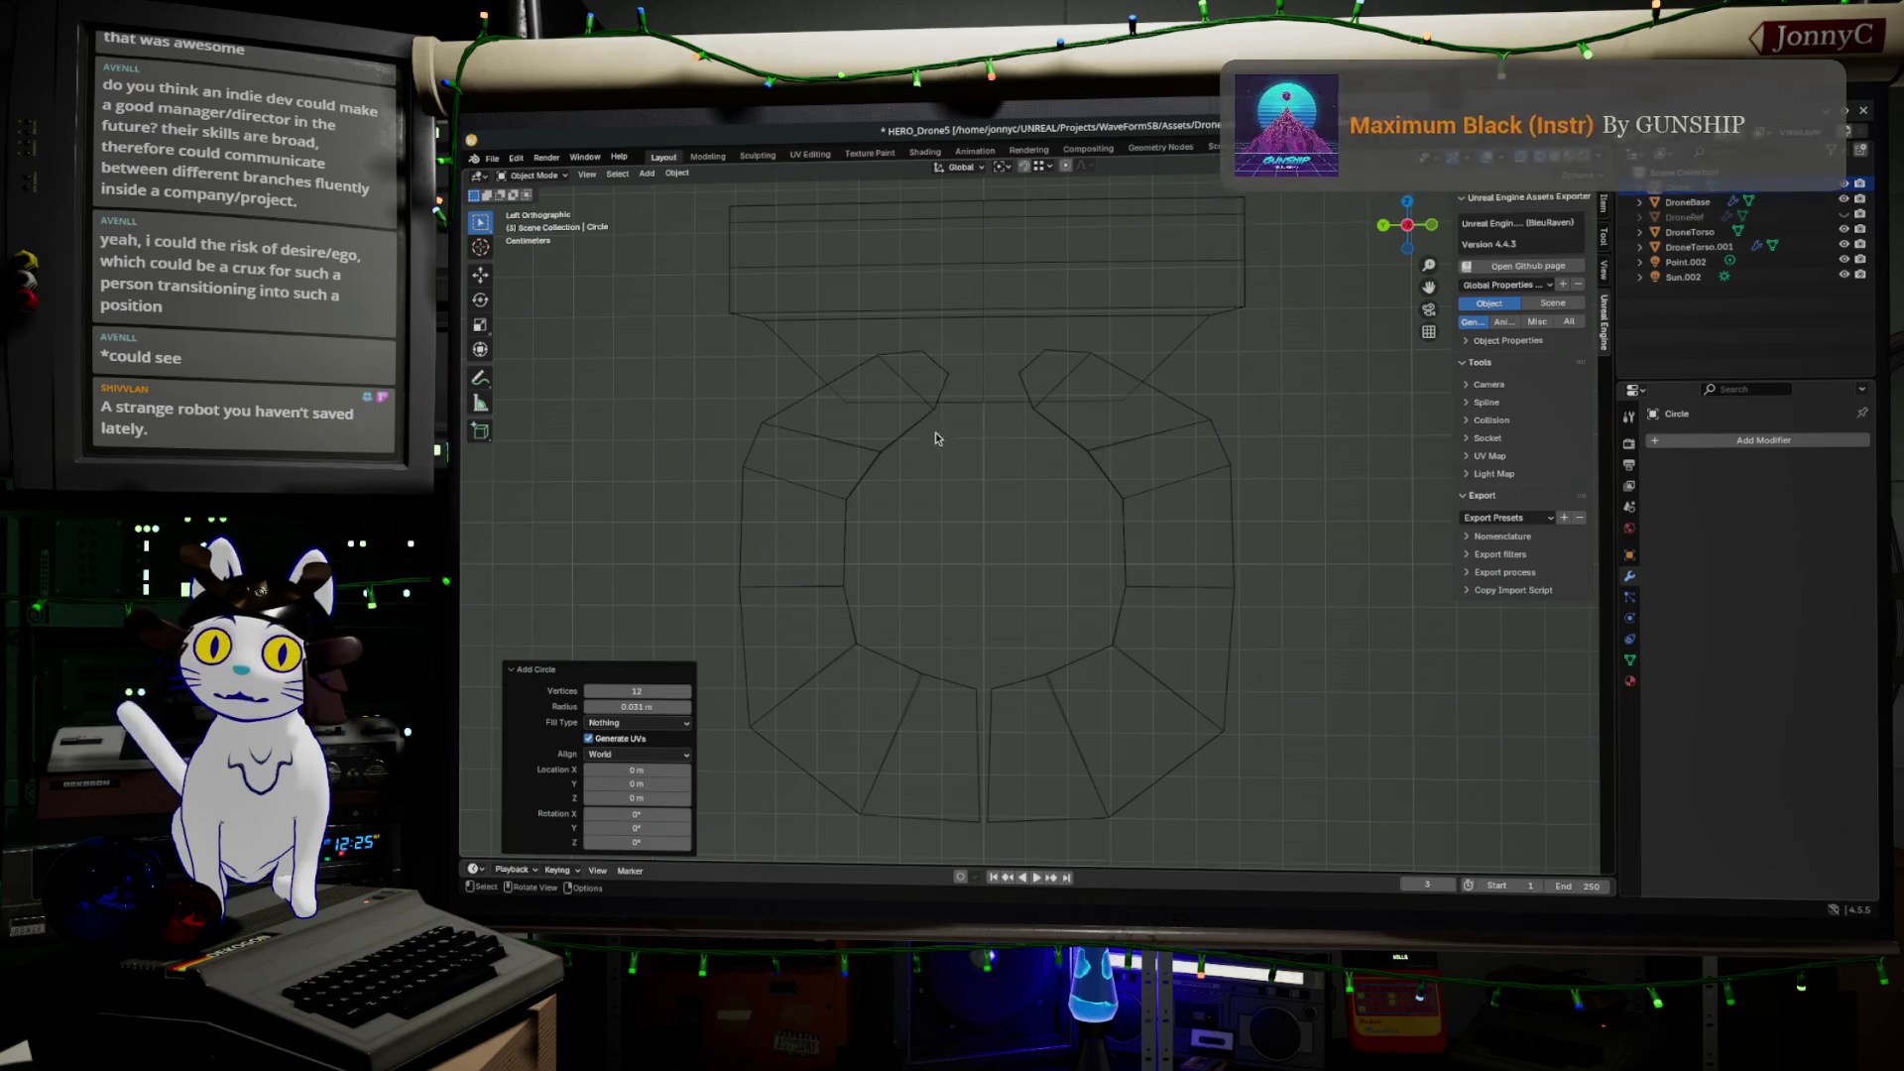
scroll(935, 439, down, 15)
mouse_move(960, 523)
middle_down()
mouse_move(1029, 652)
mouse_move(1043, 516)
middle_up()
Raise the circle 1.1548 m along Z, deselect it, and switch to Back view
key(g)
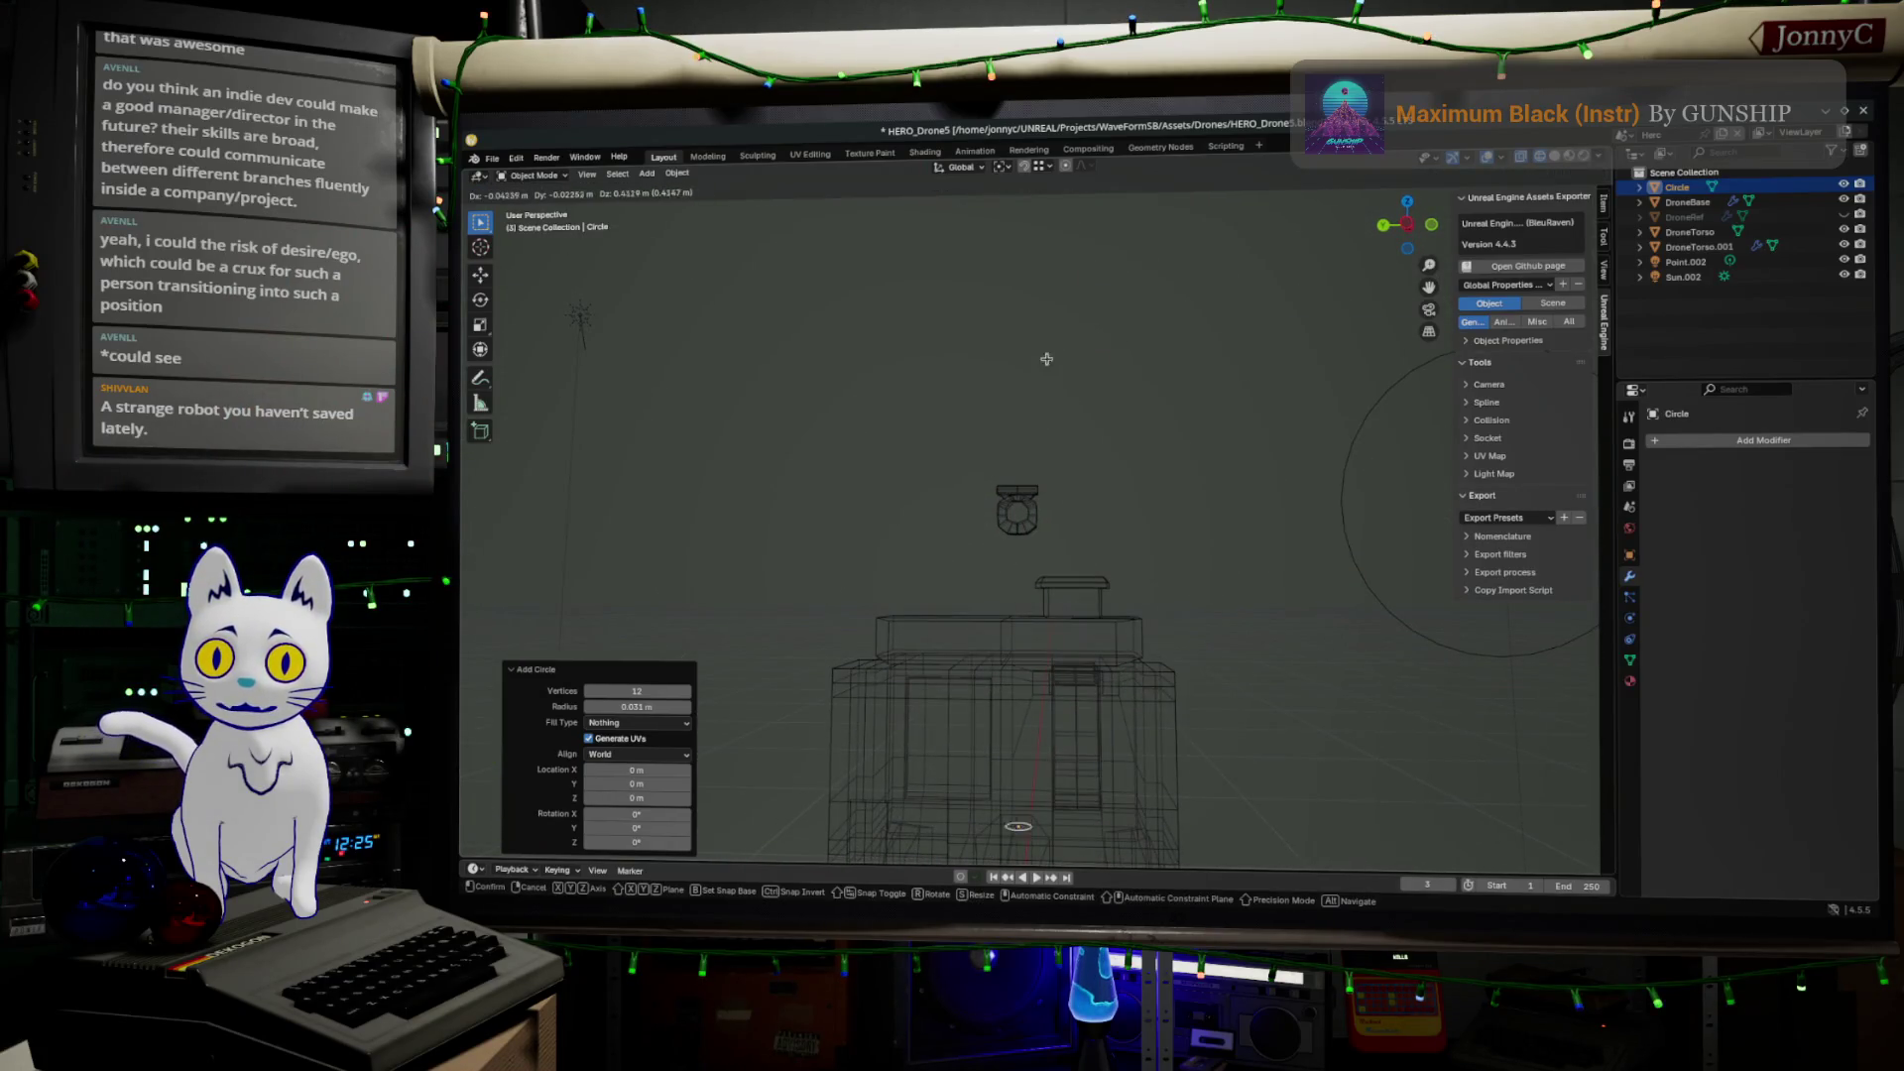
key(z)
click(1049, 756)
mouse_move(1050, 757)
middle_down()
mouse_move(1075, 619)
mouse_move(1230, 407)
middle_up()
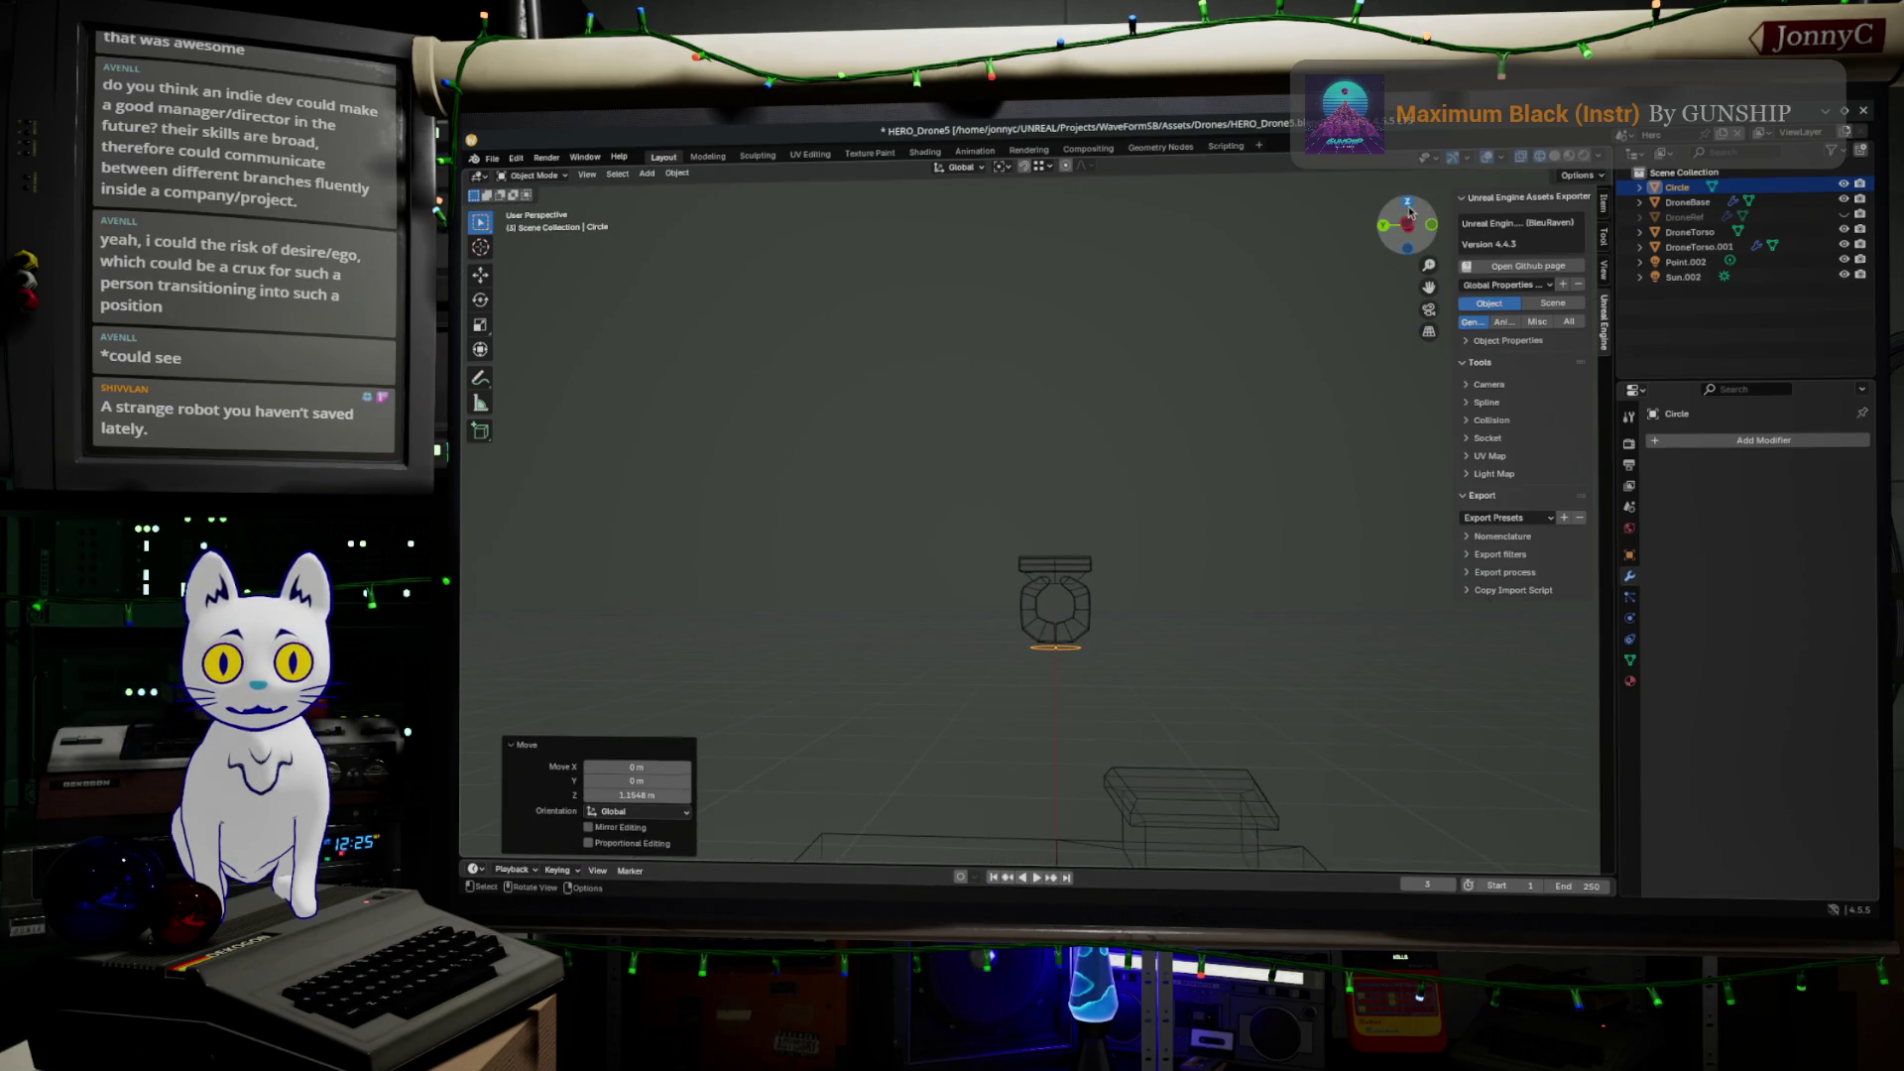
click(1295, 406)
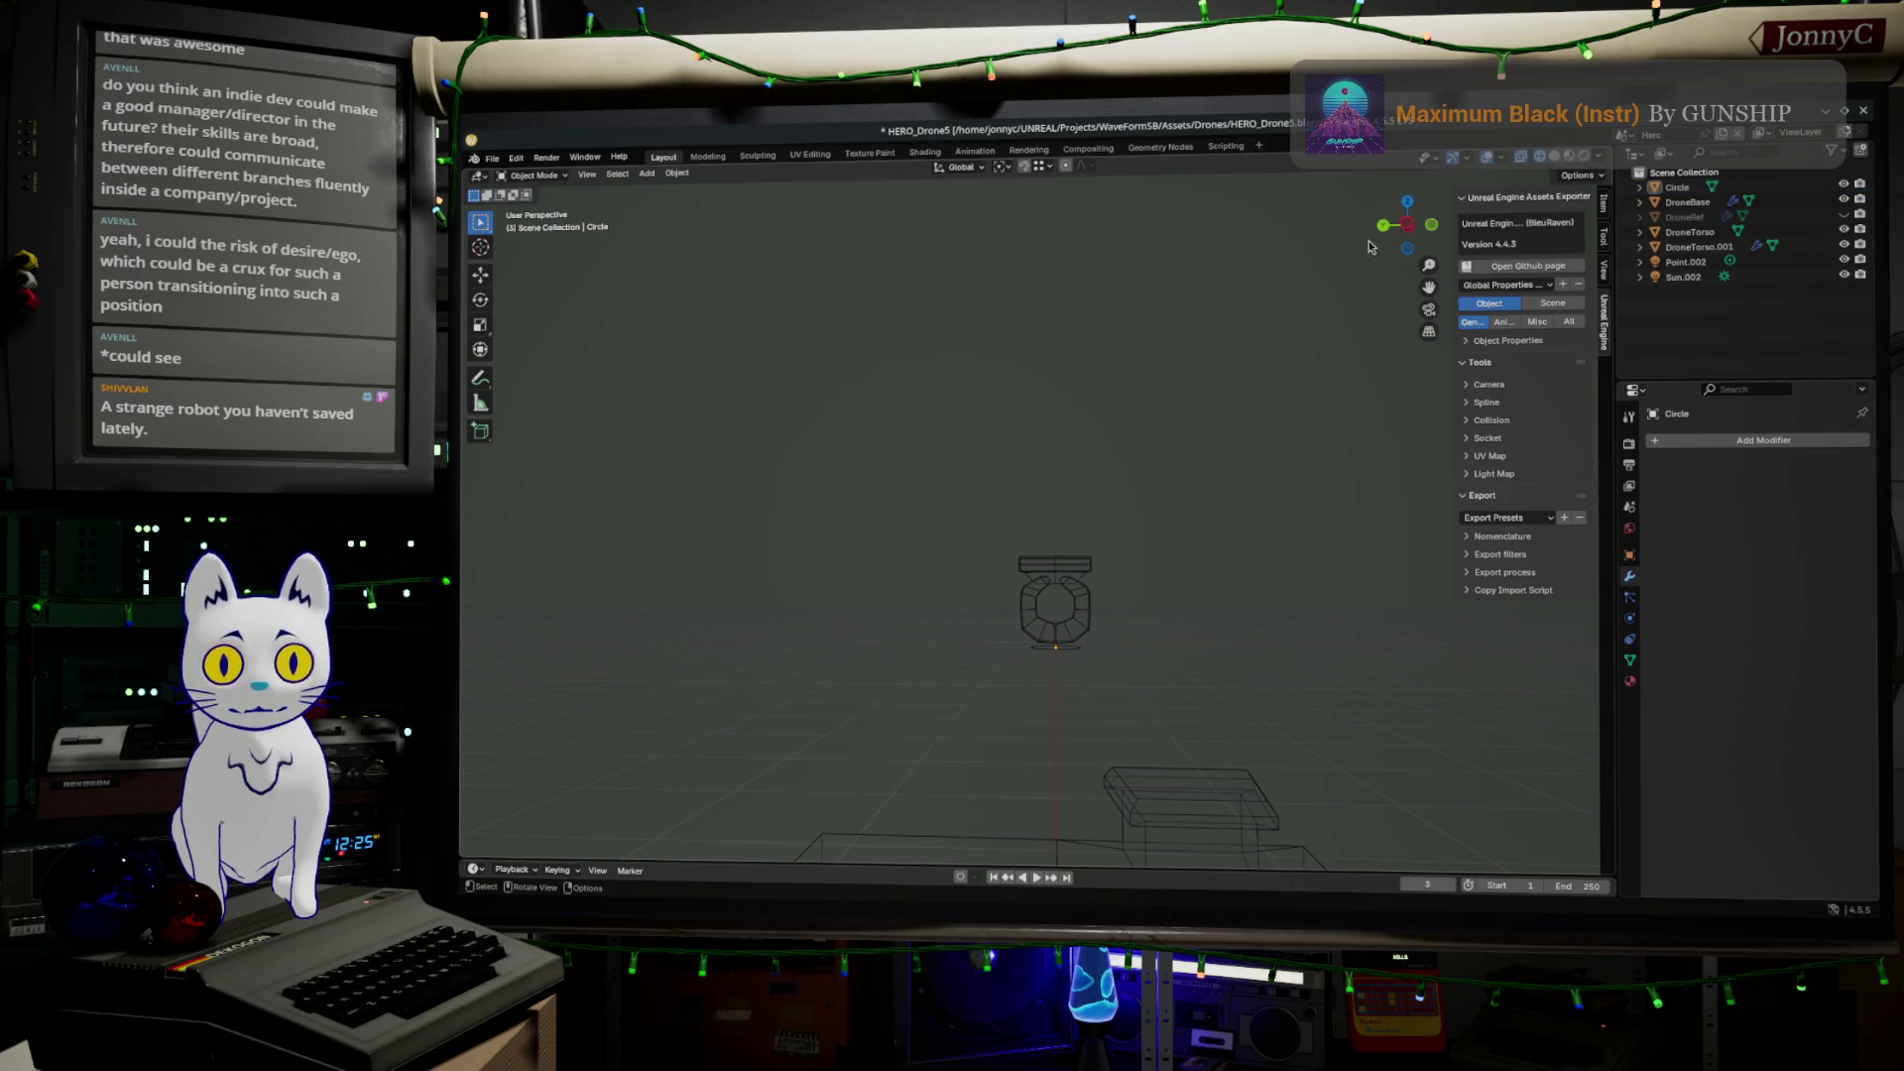
click(1430, 224)
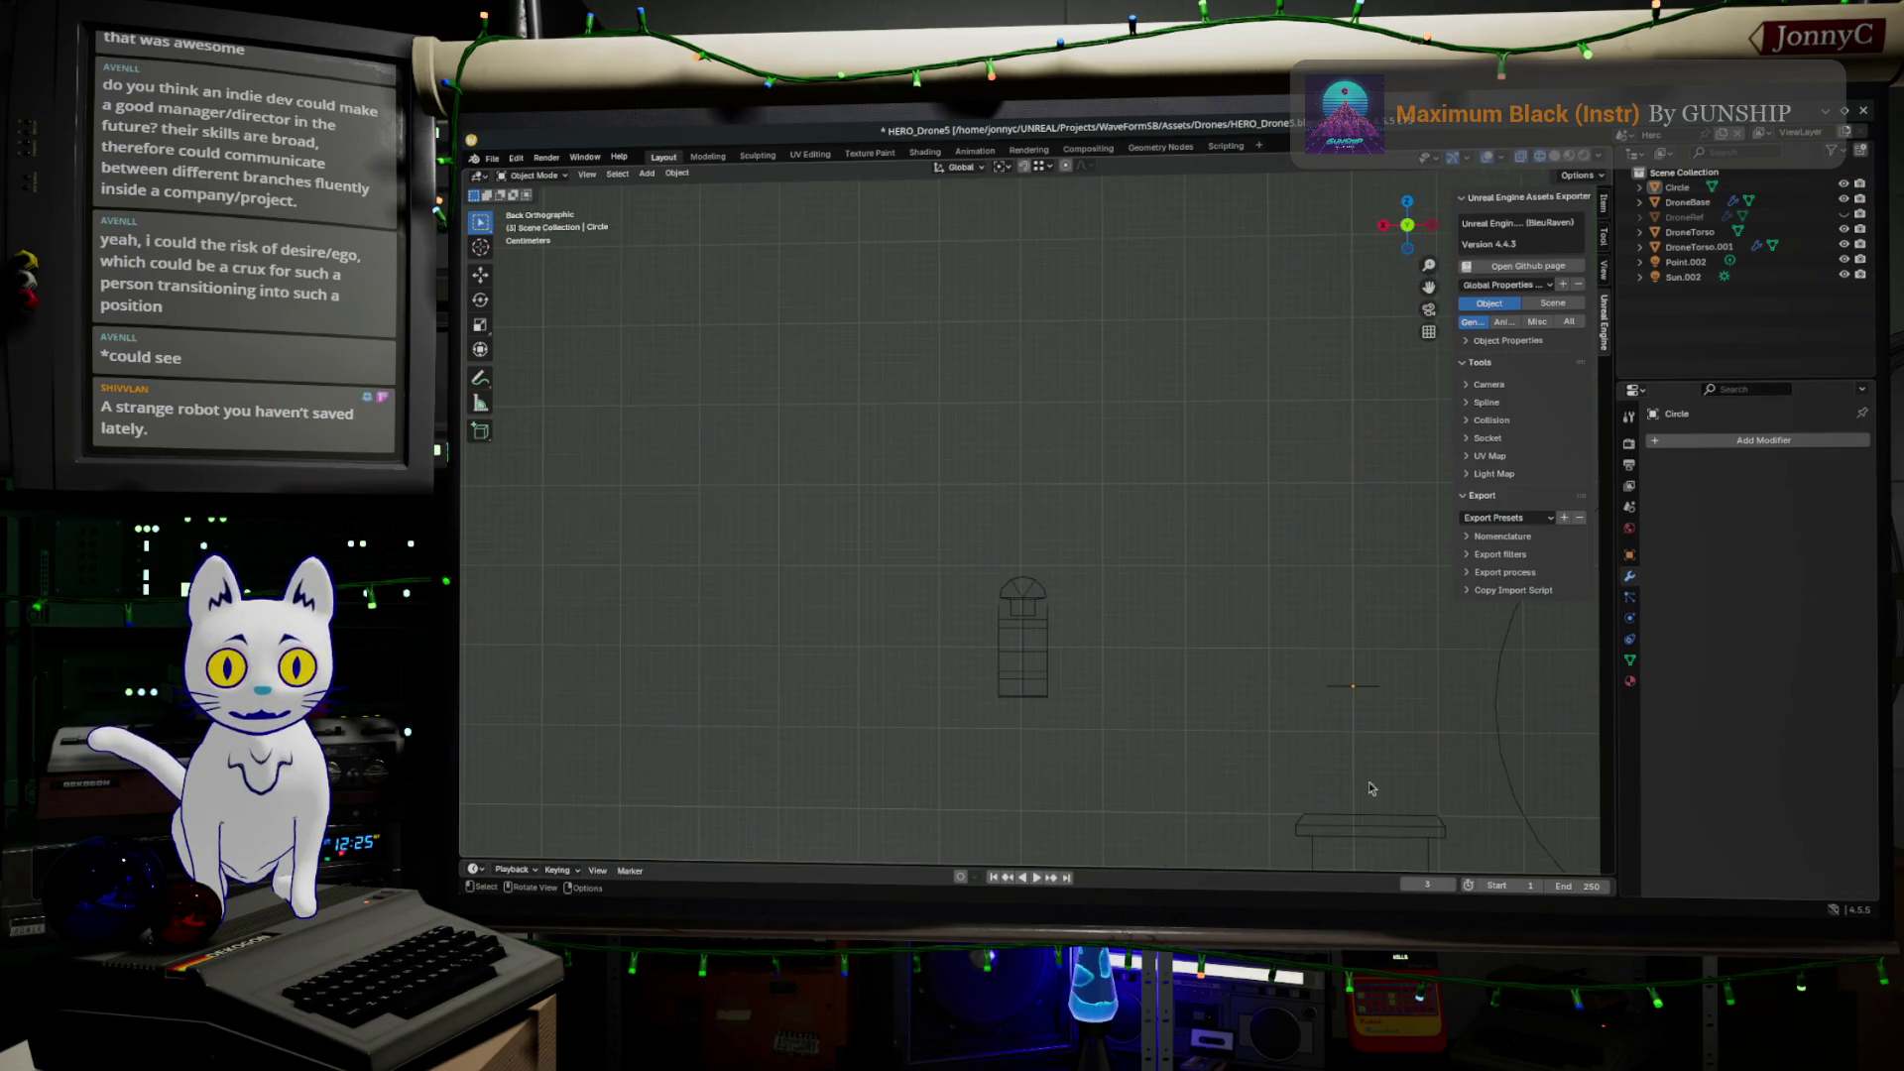
Rotate the circle 90° in Edit Mode and nudge its geometry into place
drag(1294, 615, 1454, 776)
key(Tab)
key(r)
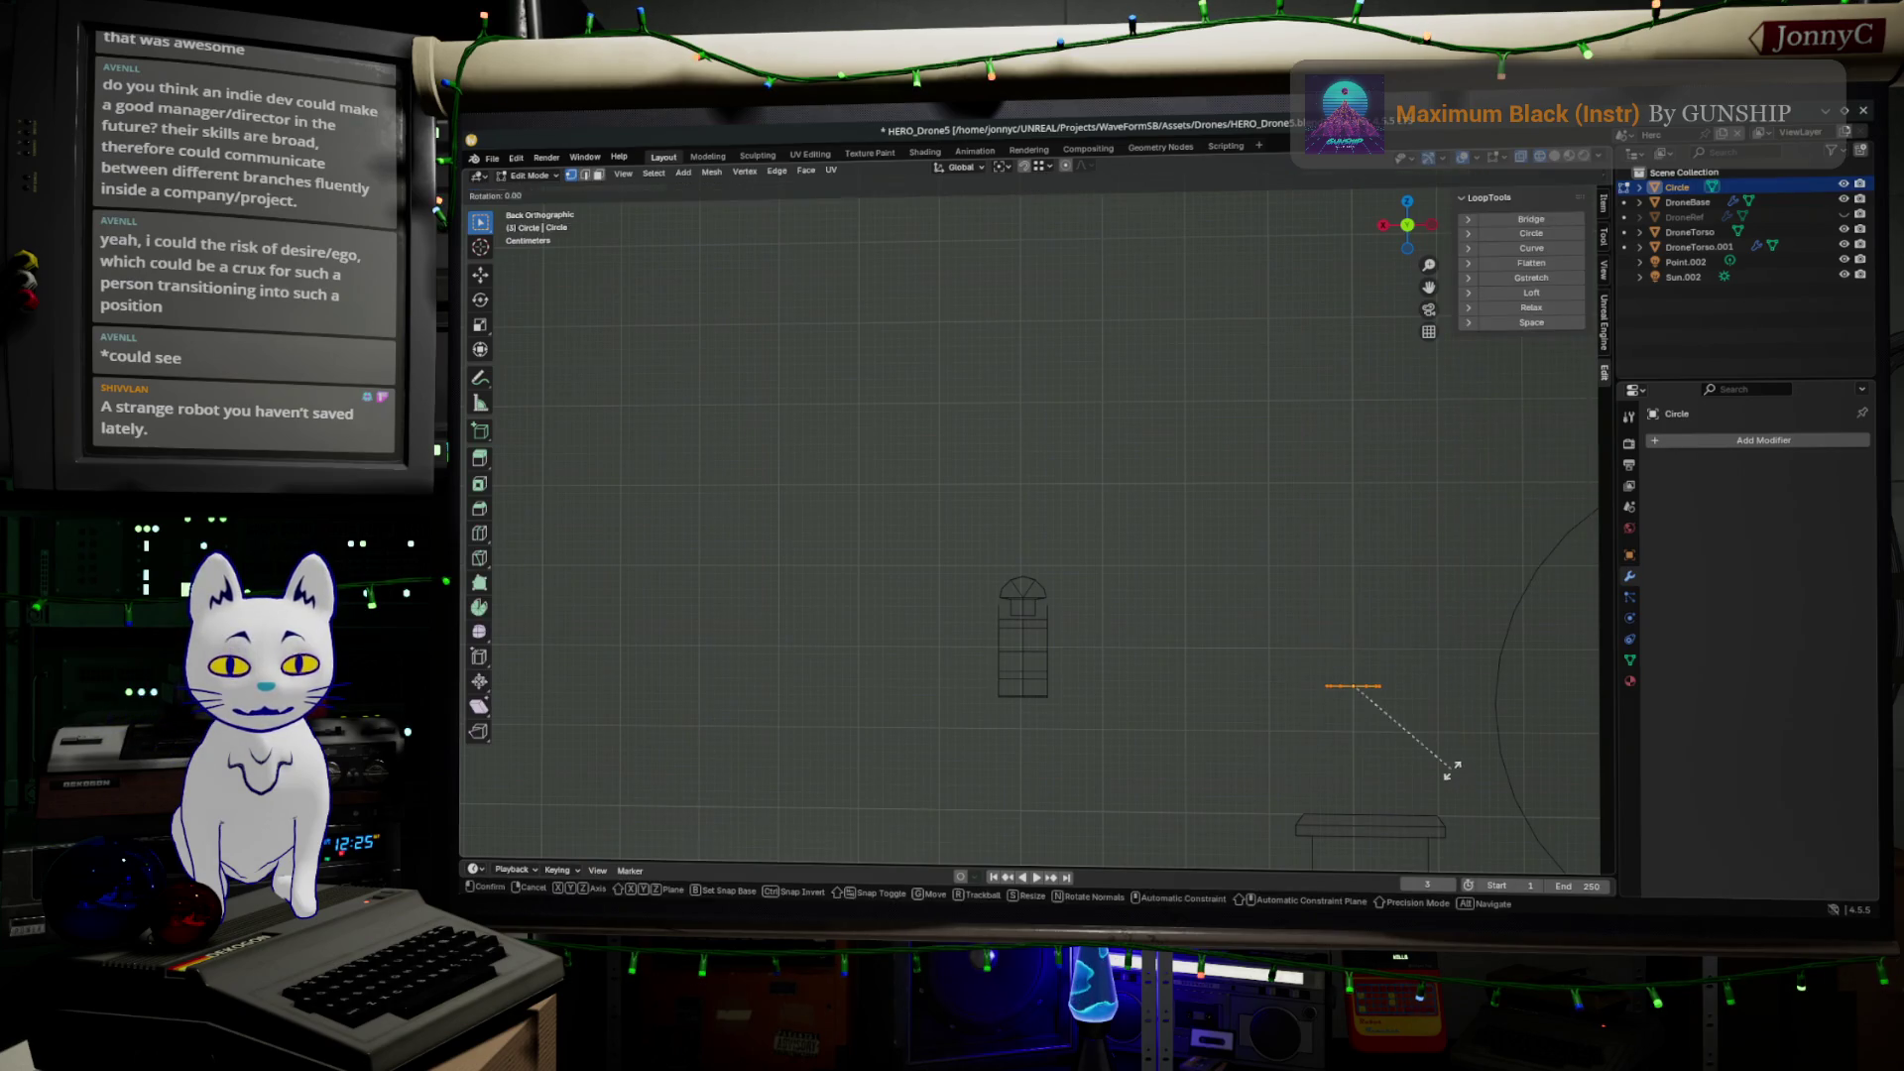
click(1253, 798)
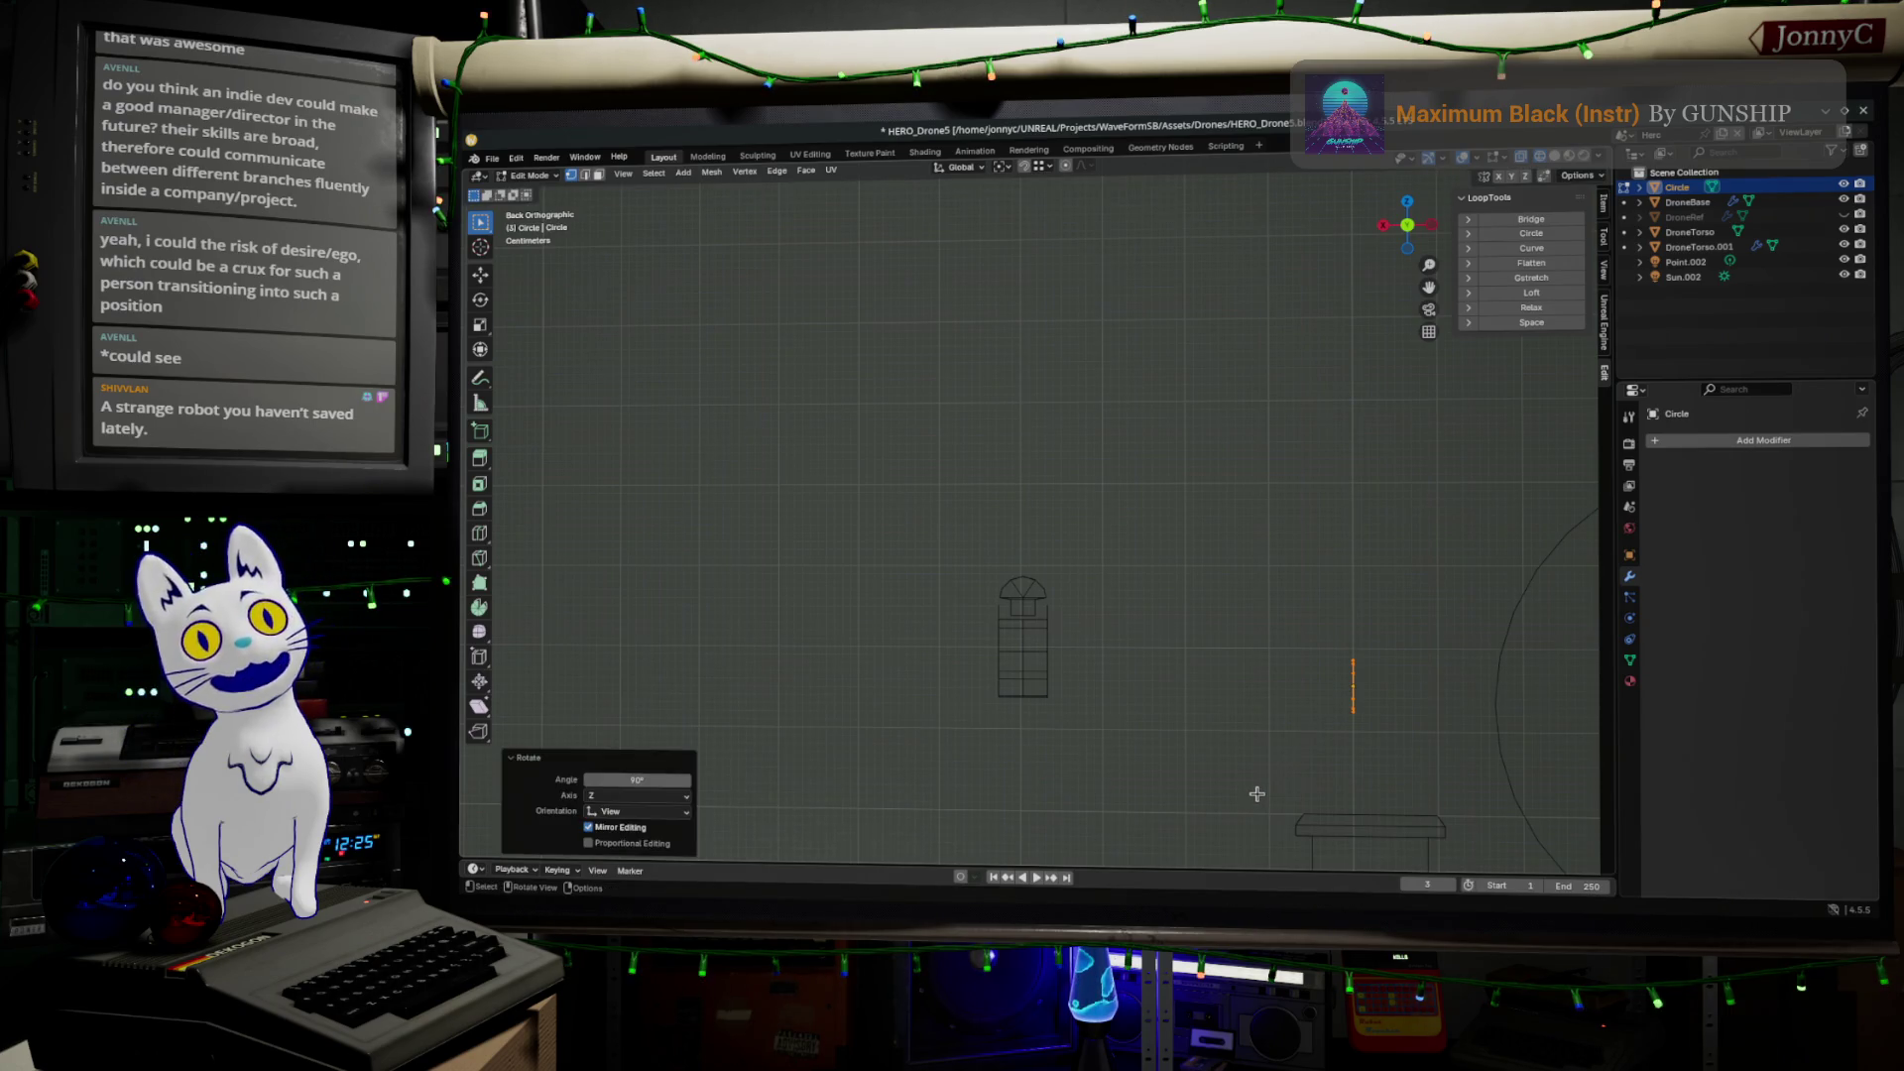
key(g)
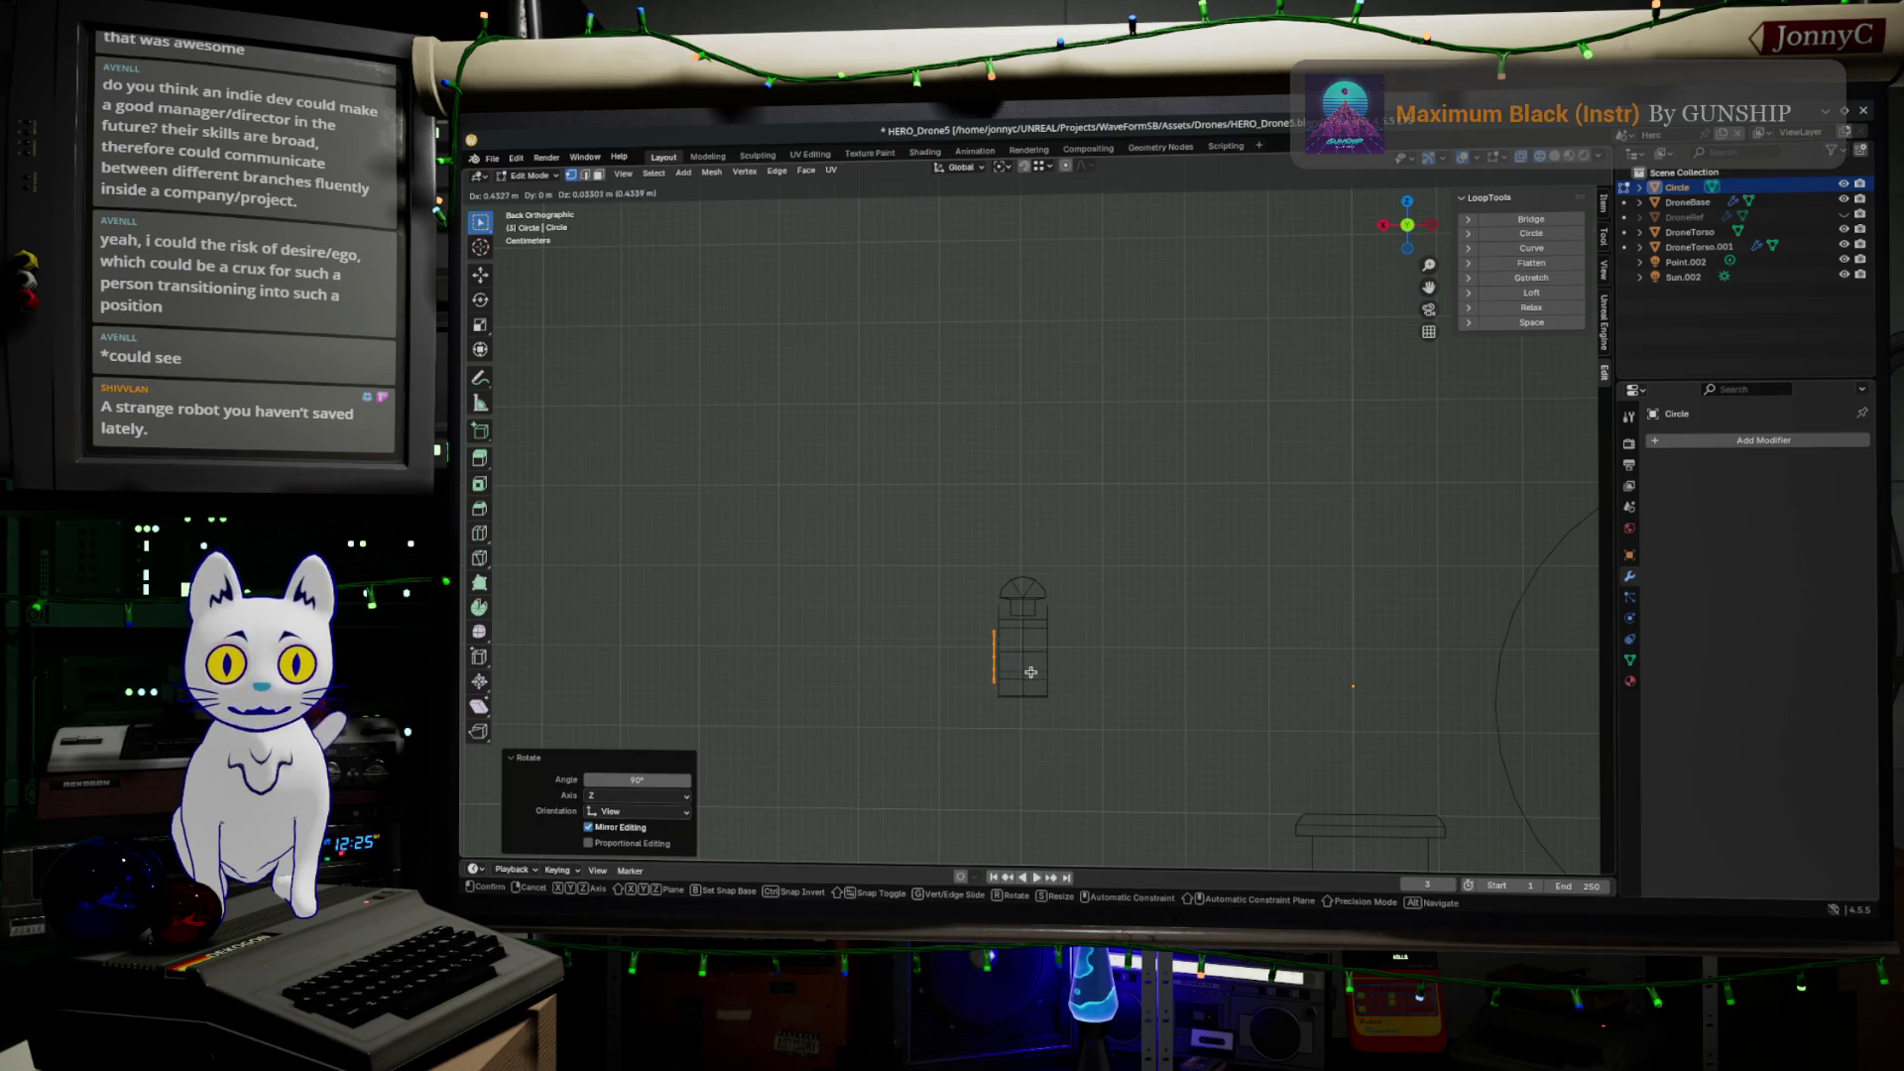
click(1021, 672)
key(Tab)
In Left view, move the circle into the torso's ring opening
middle_drag(1194, 692, 1001, 699)
click(1398, 233)
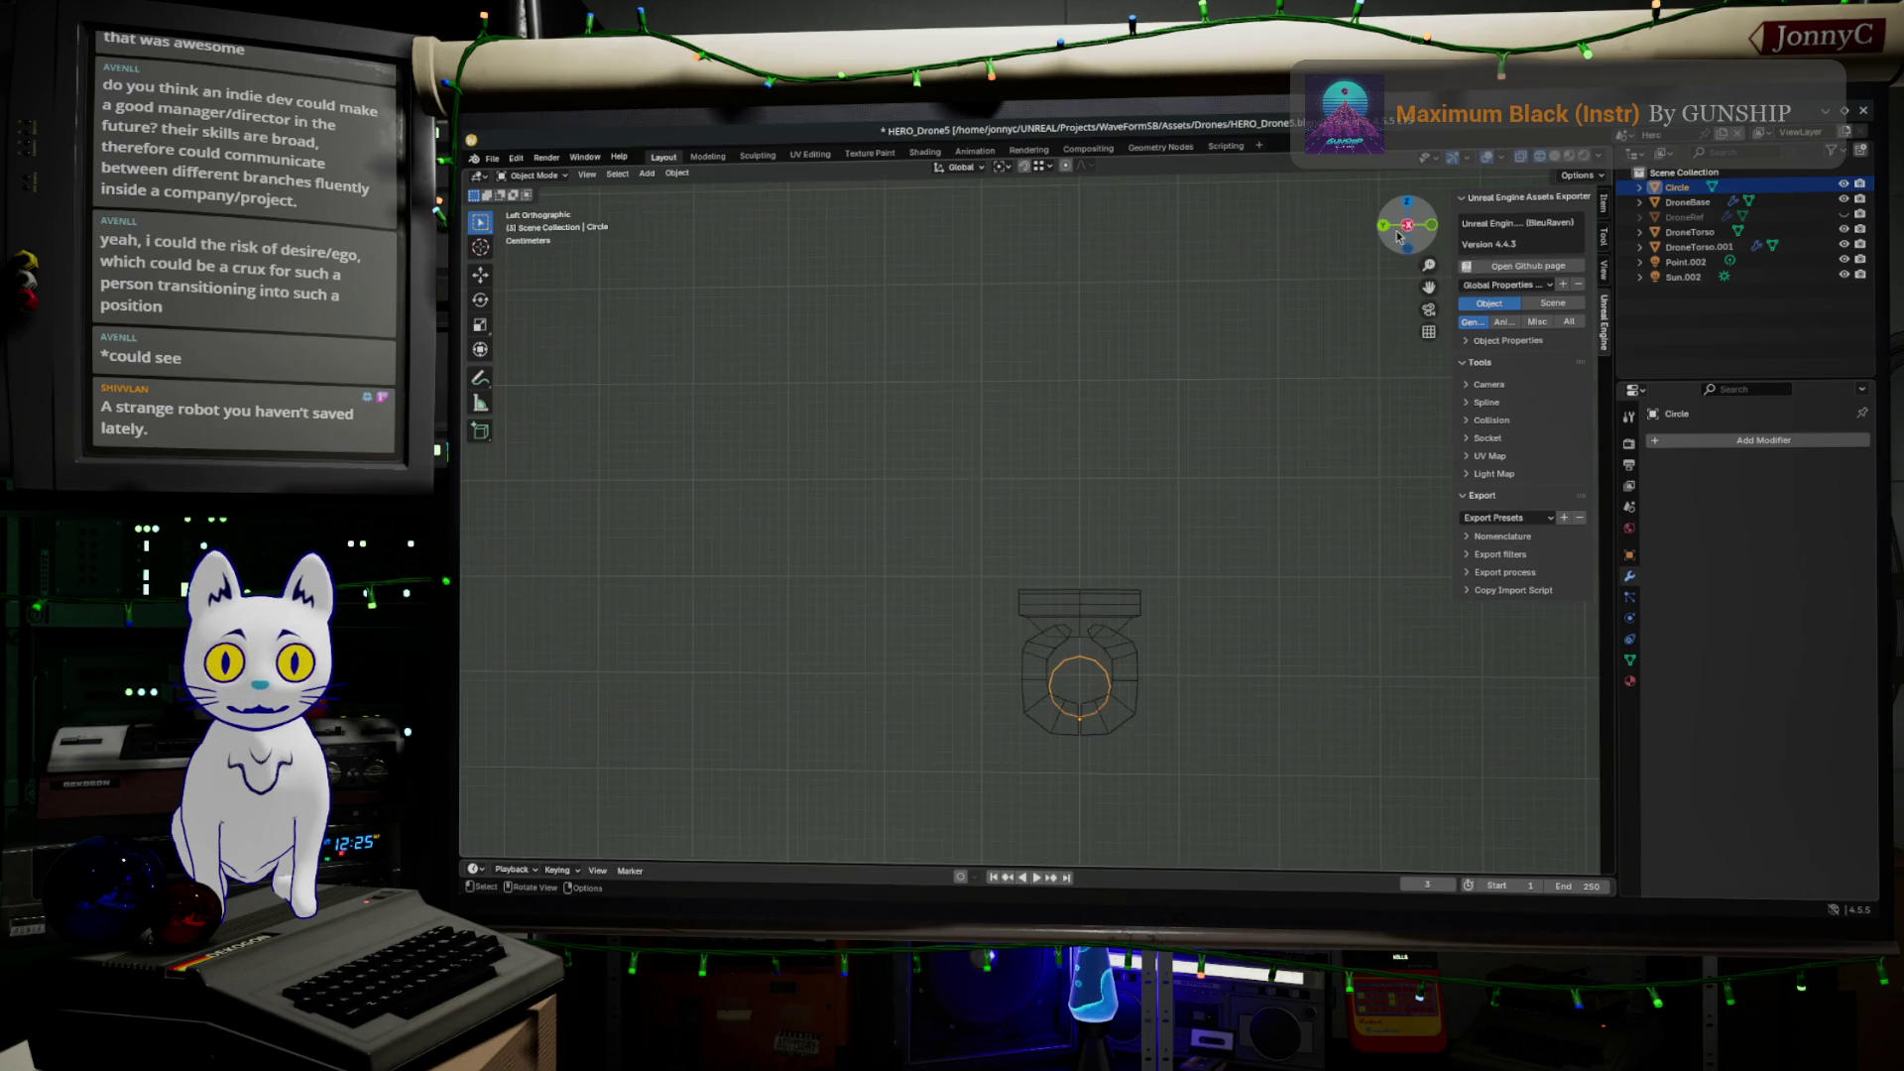
key(g)
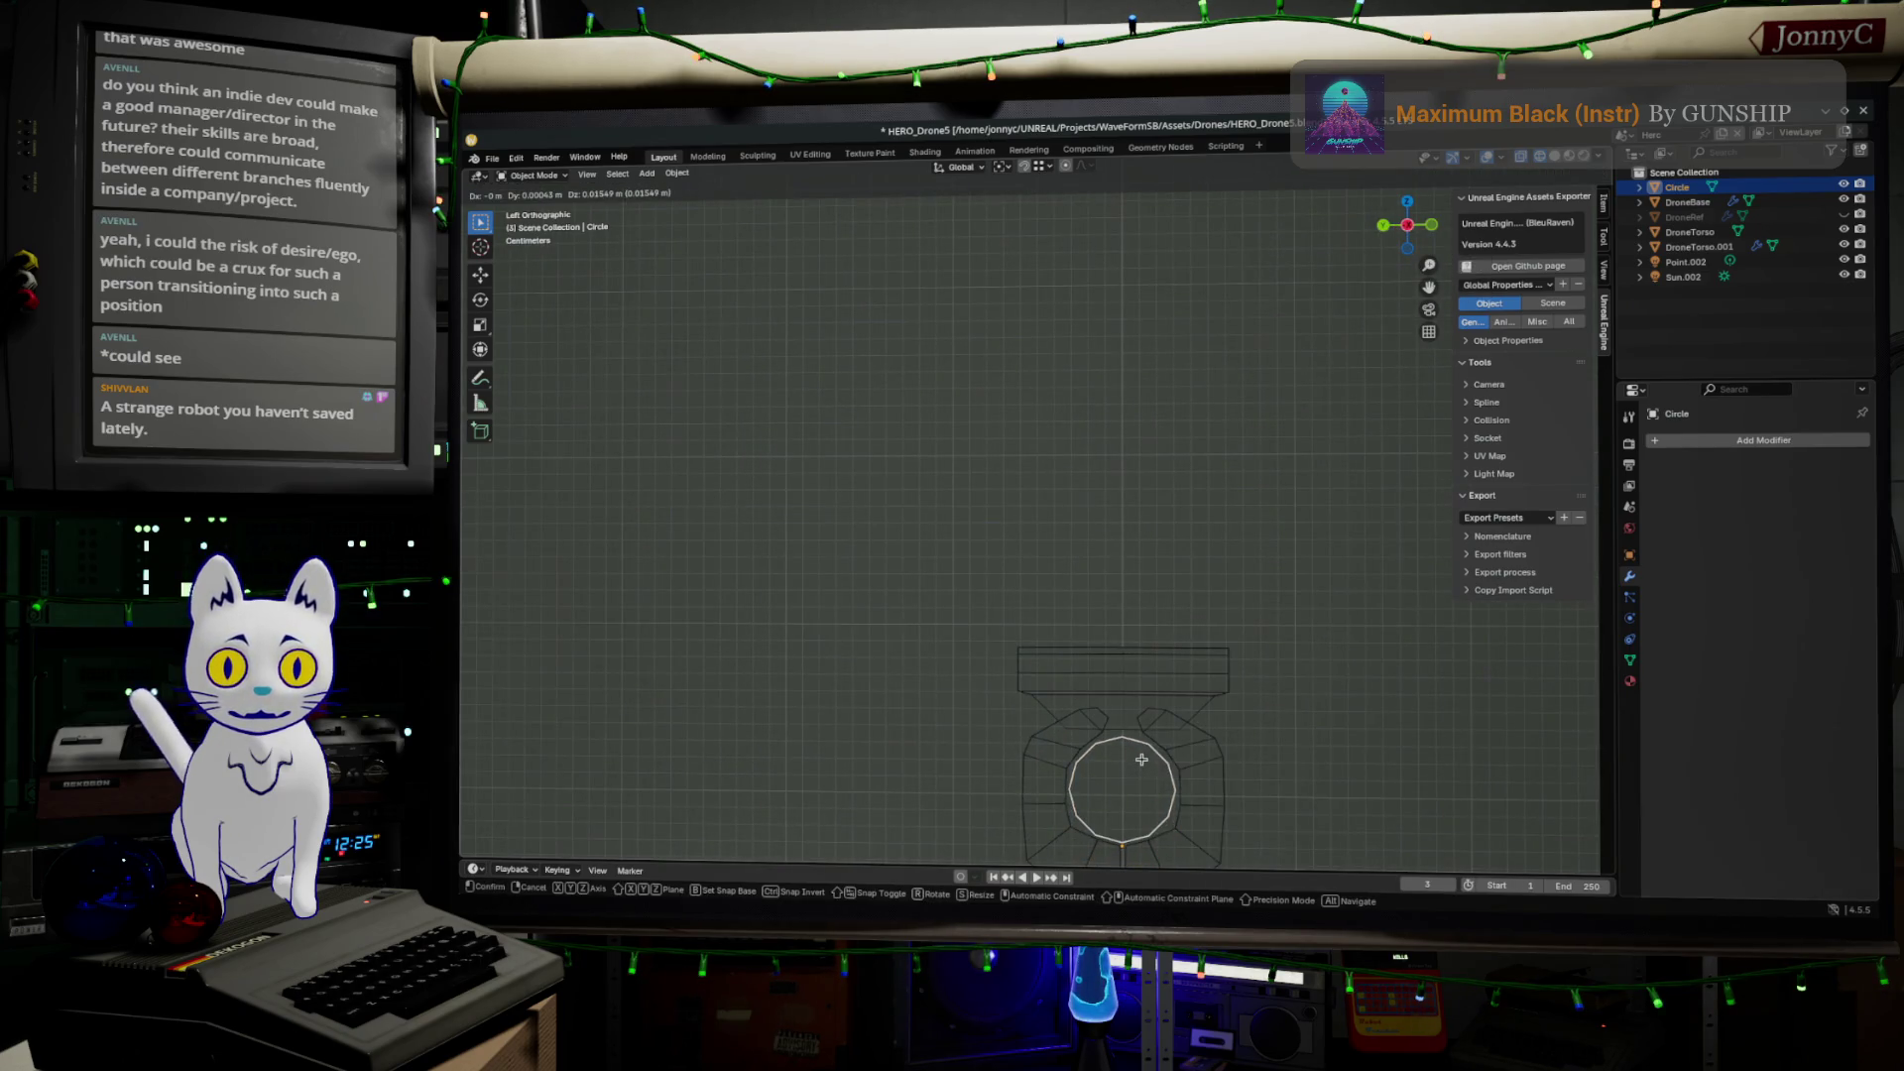
click(1142, 785)
shift+middle_drag(1172, 764, 1117, 564)
scroll(1117, 564, up, 3)
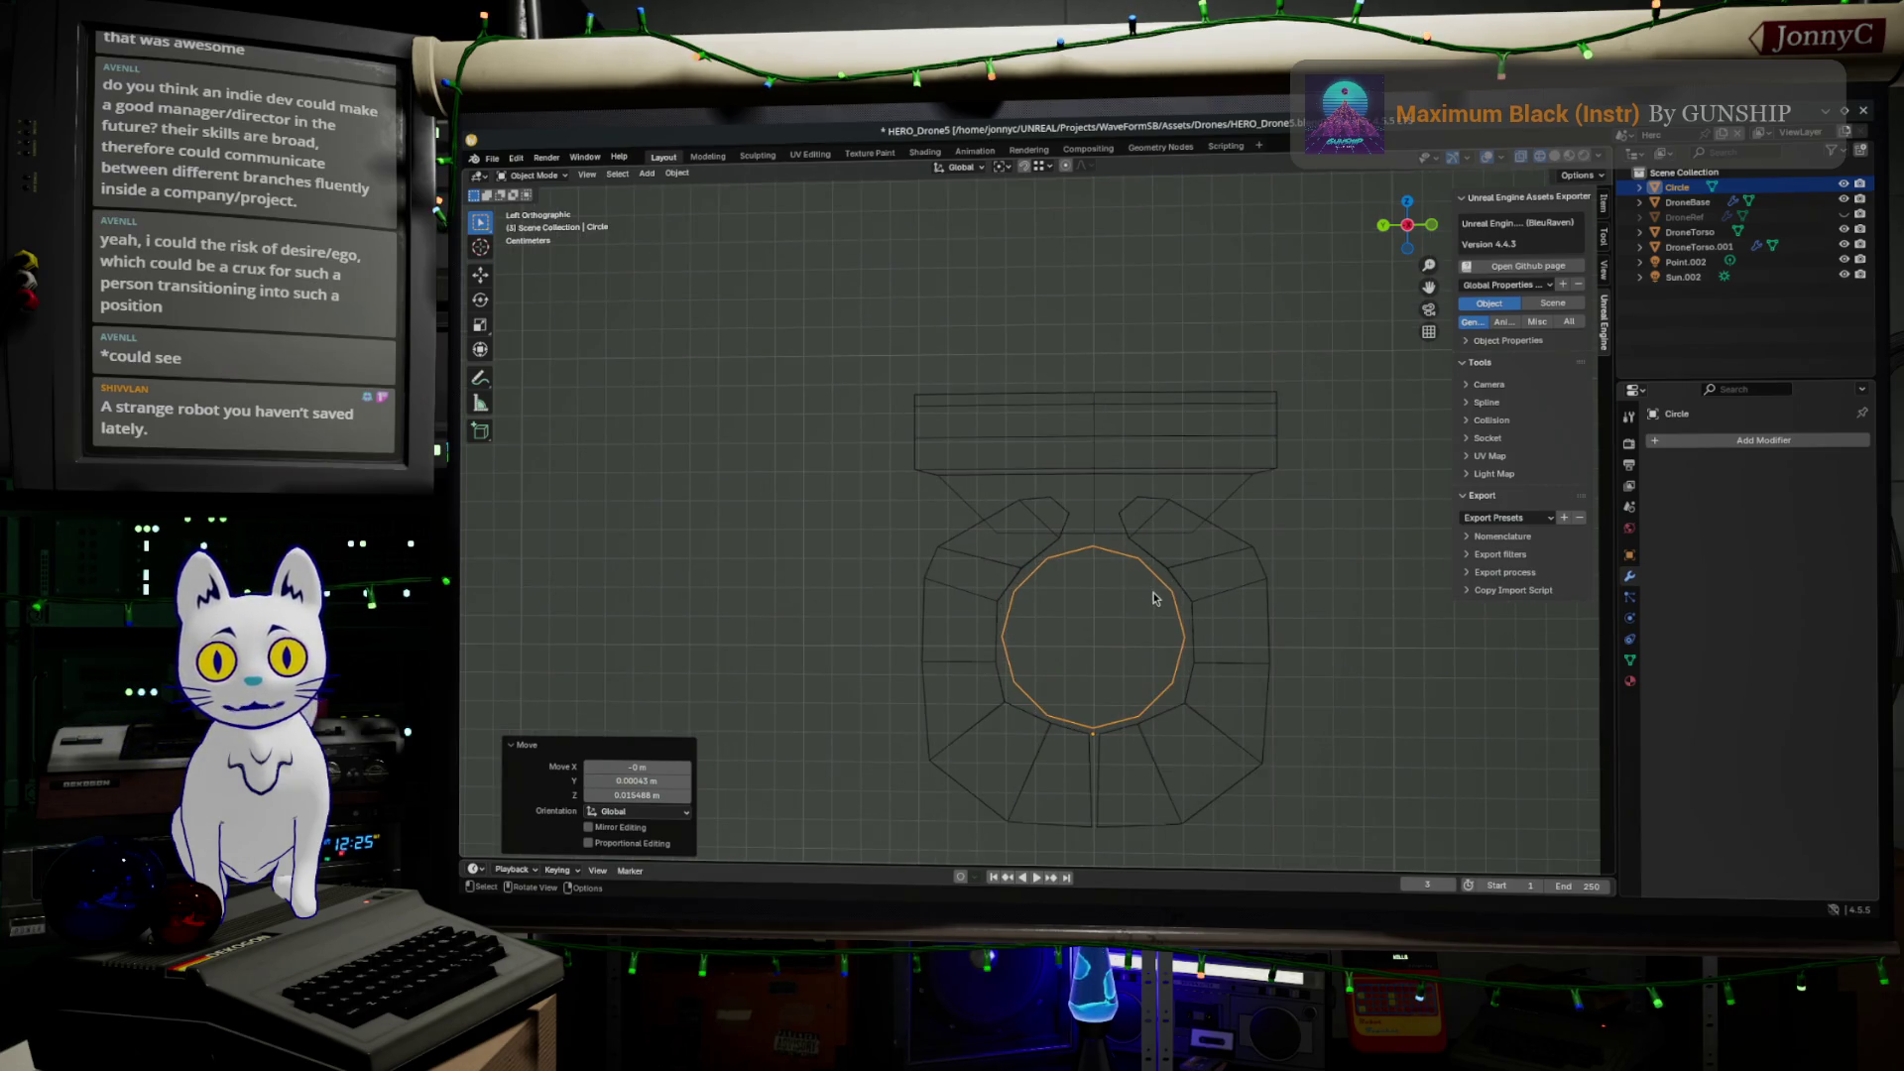
Scale the circle up by 1.202 to fit the ring opening
key(Tab)
key(s)
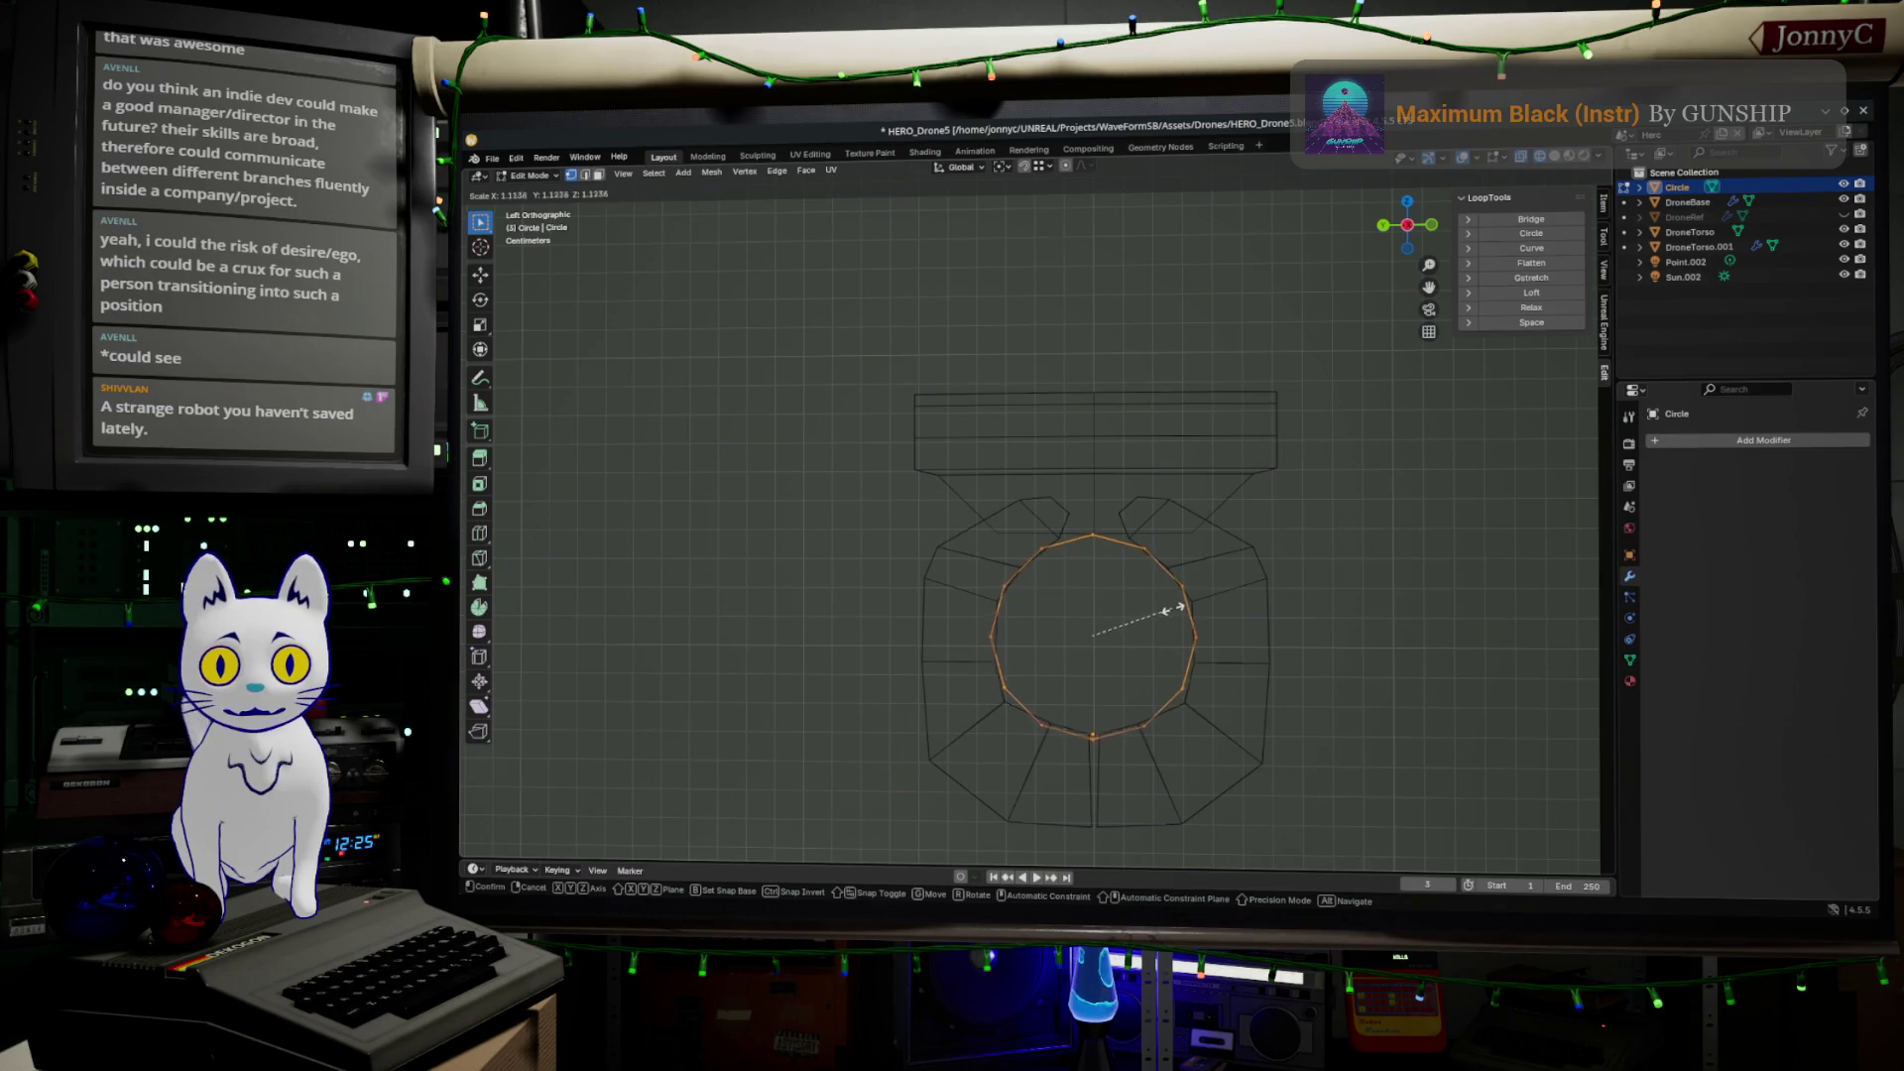
click(1175, 596)
key(Tab)
Edit DroneTorso.001 and select an inner vertex of the ring
click(1260, 584)
key(Tab)
scroll(1112, 562, up, 2)
click(1186, 570)
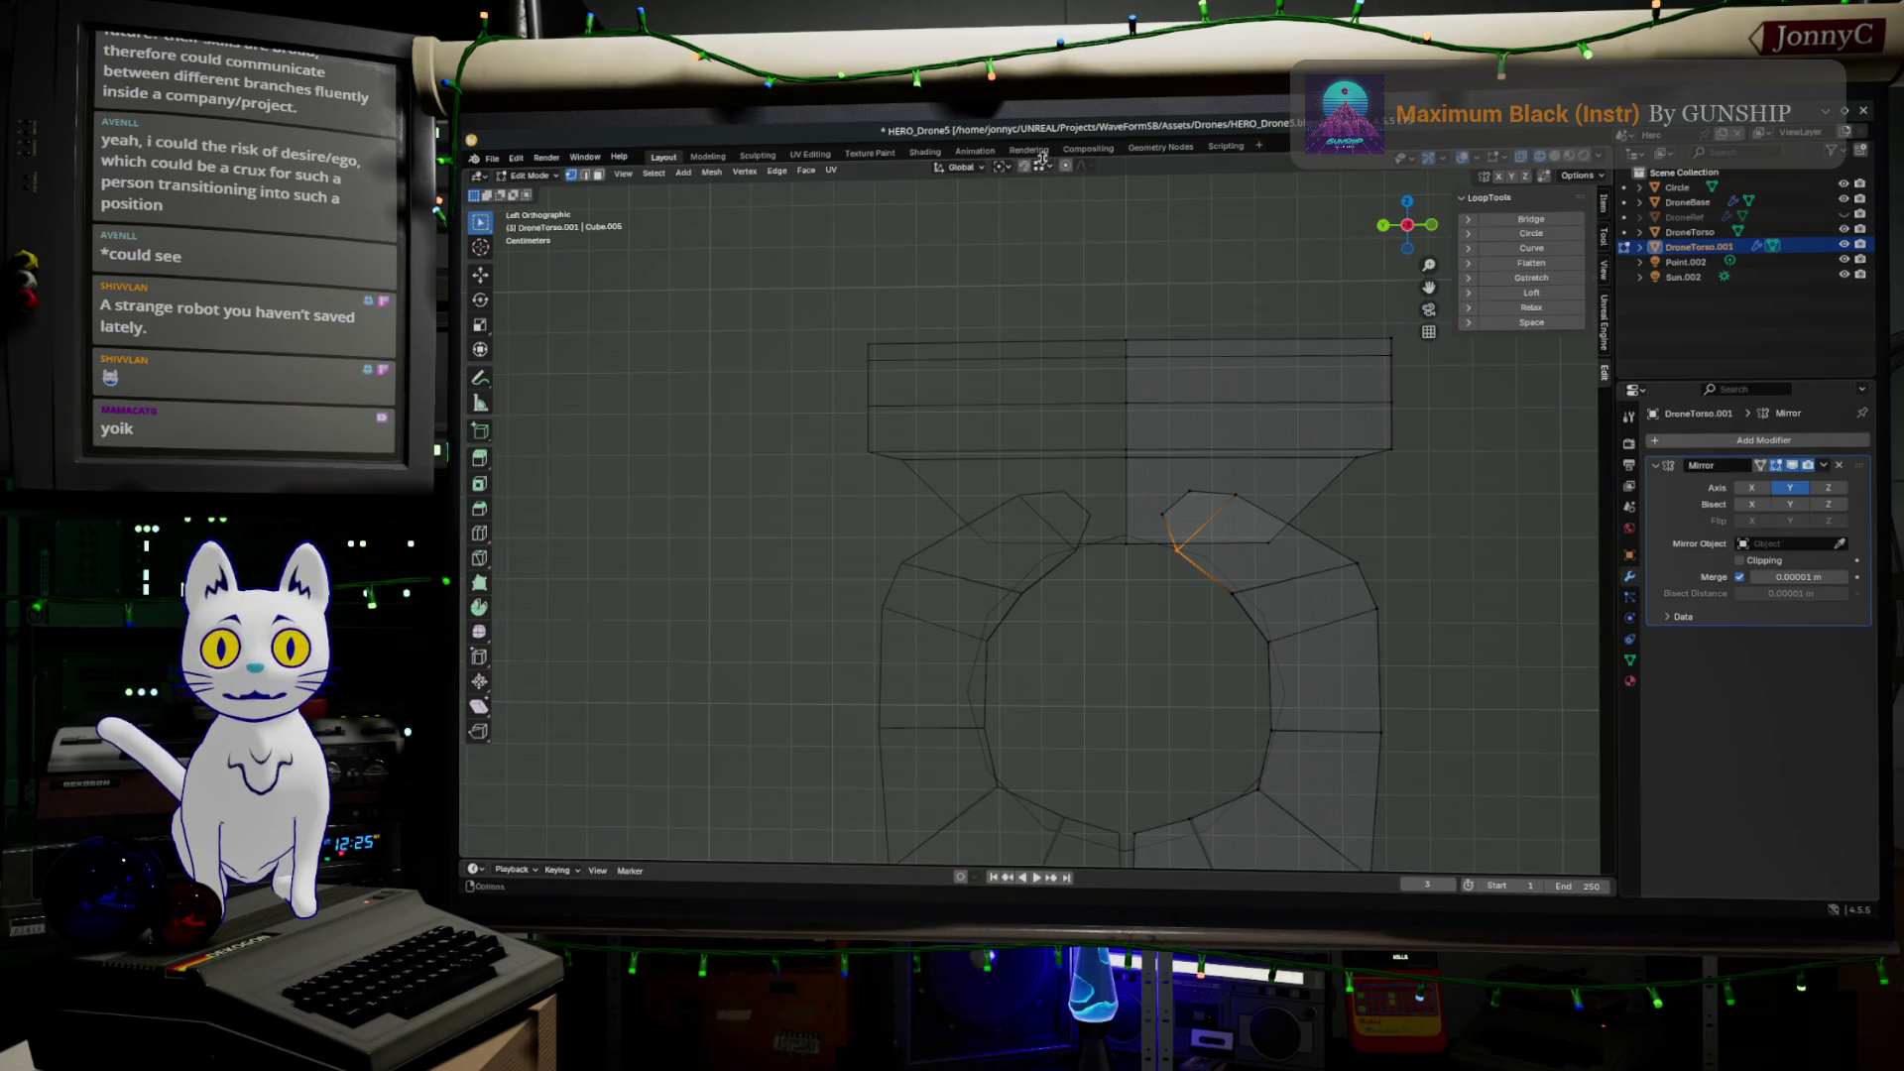
Turn on edge snapping and move the first inner vertex onto the circle, Shift+X locked
click(1041, 164)
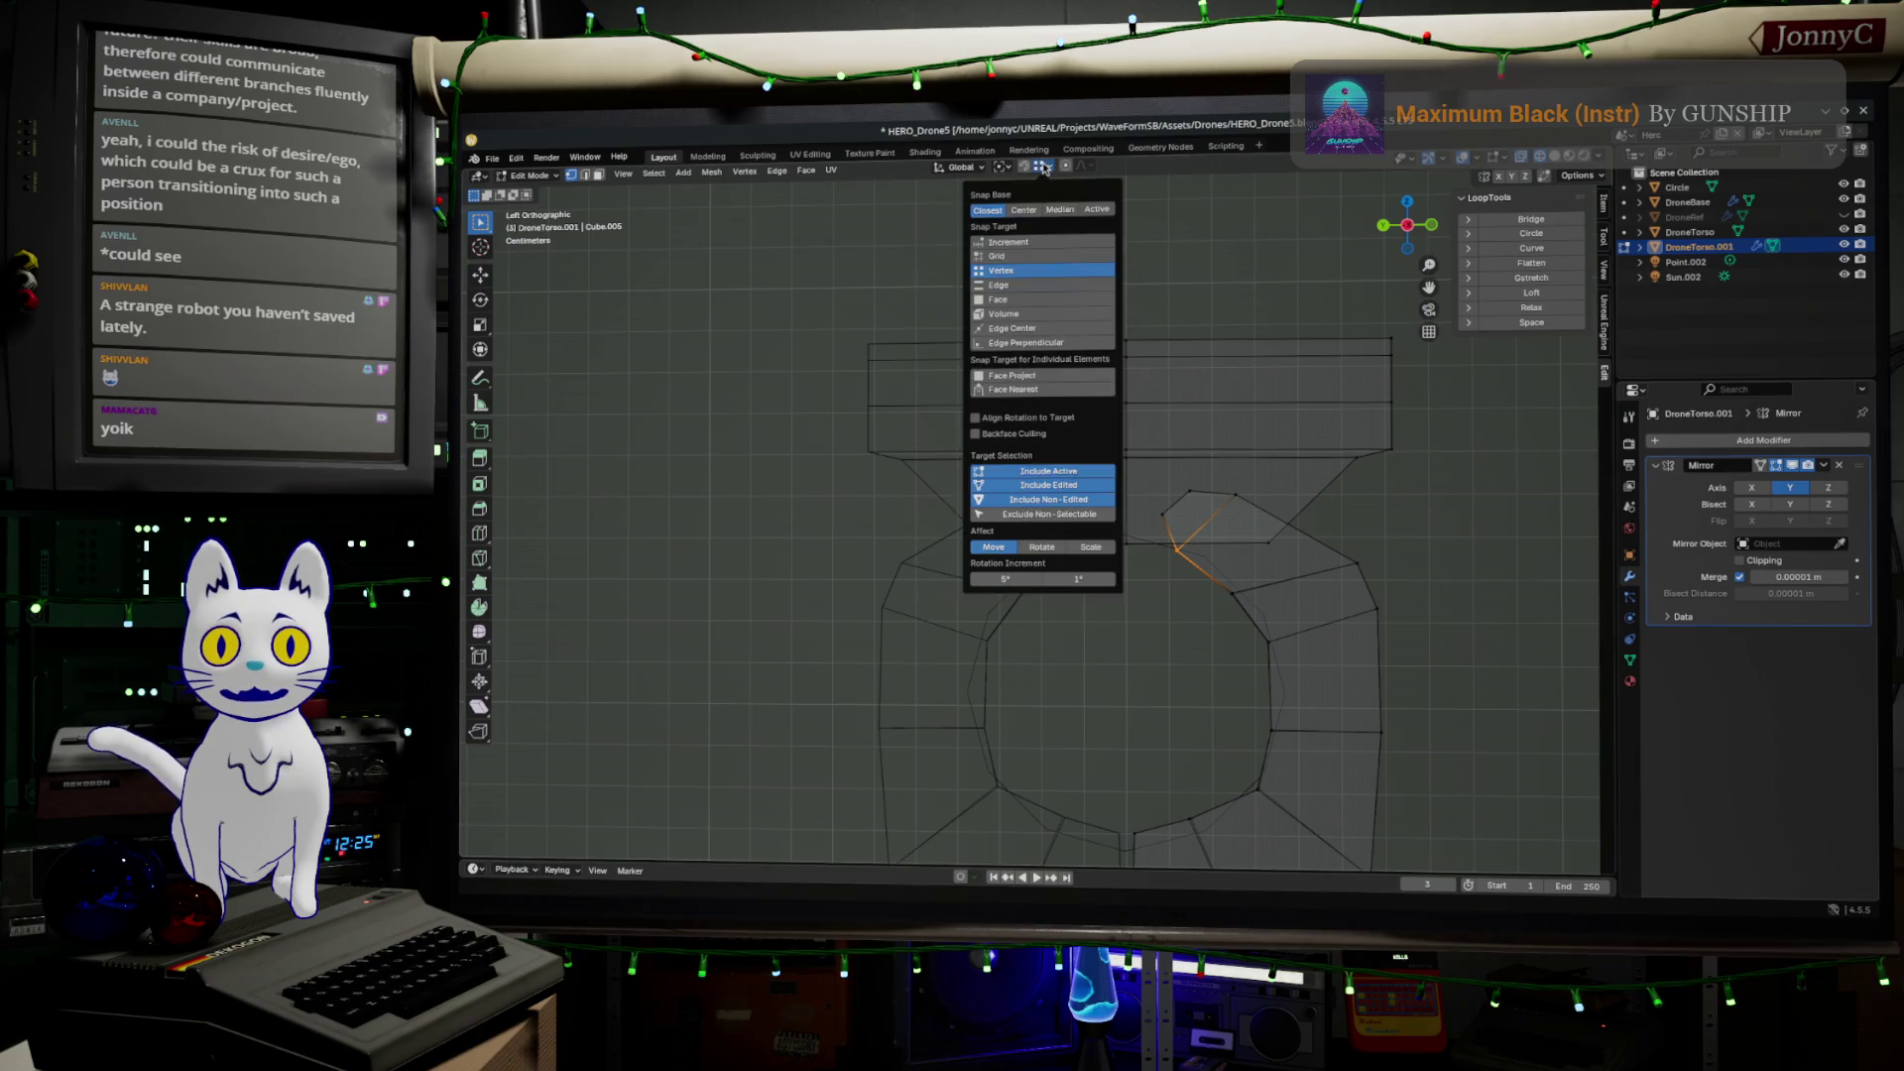
click(1045, 284)
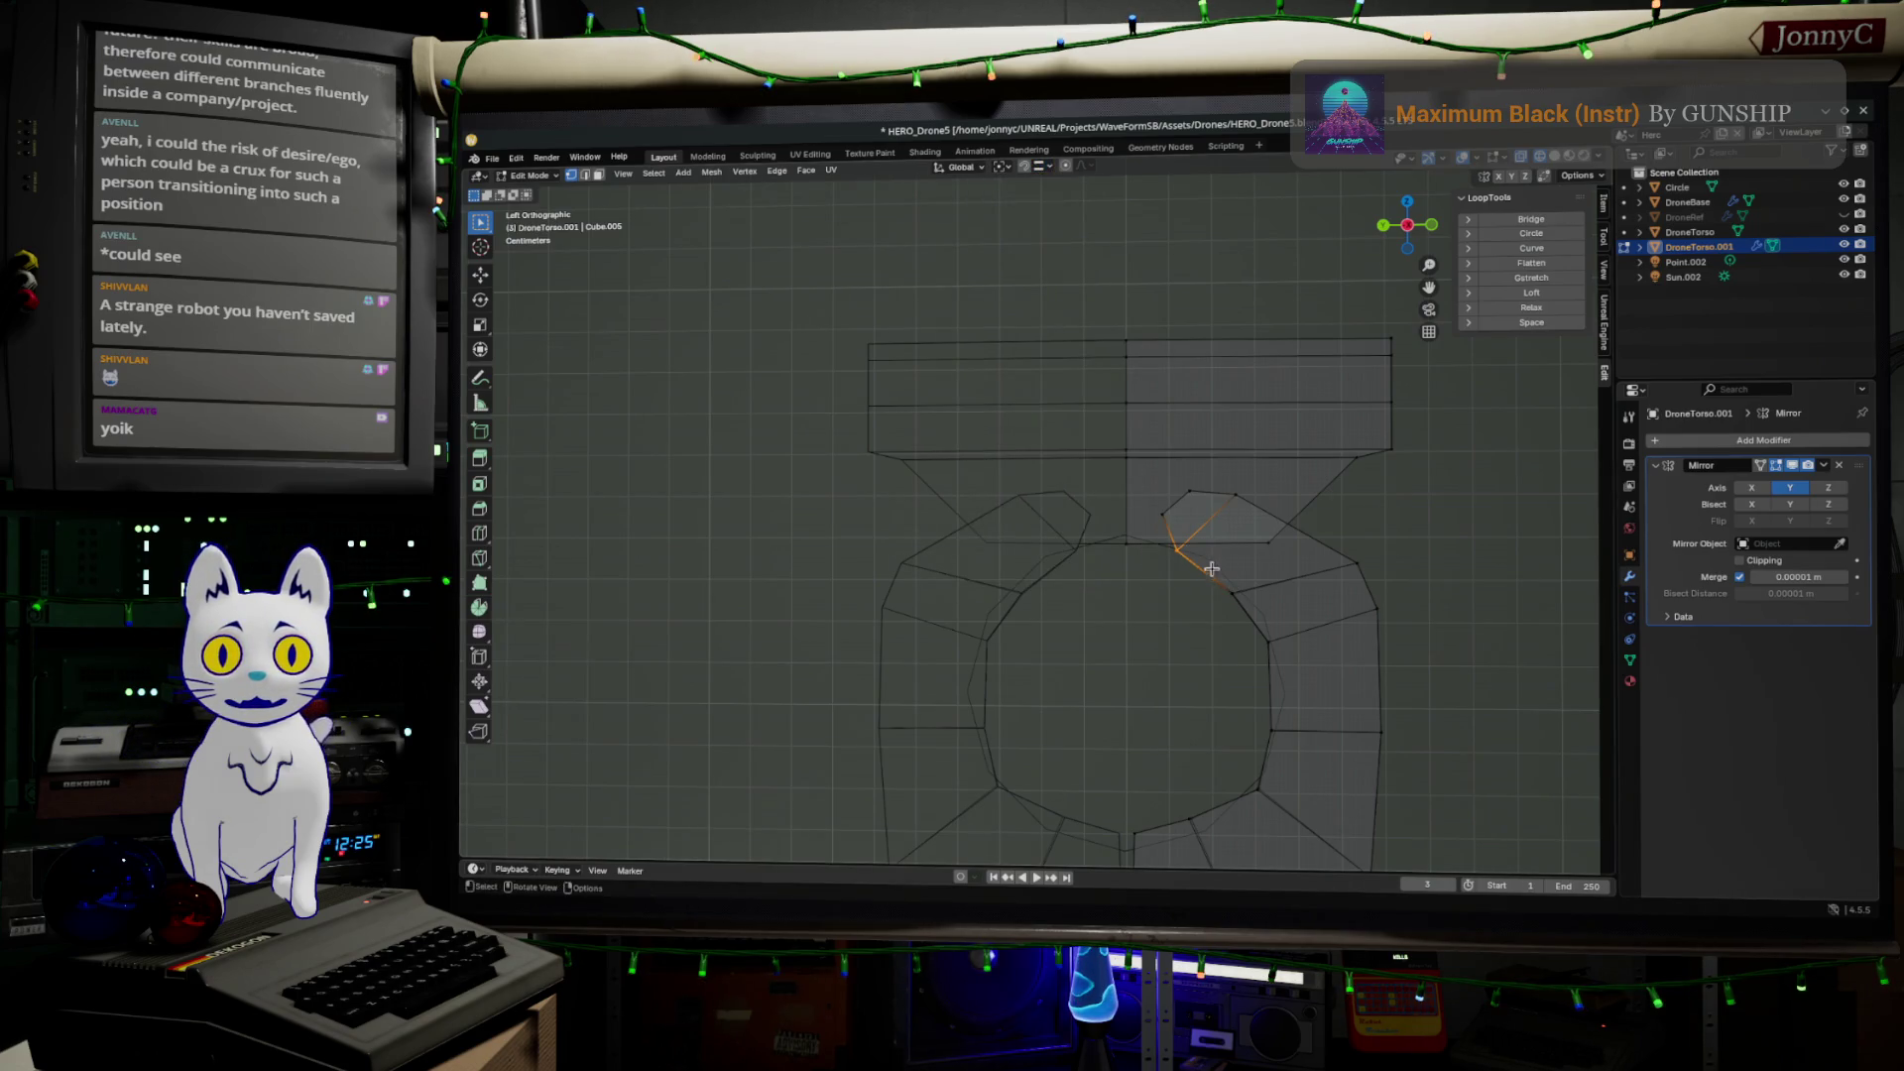
key(g)
click(1180, 559)
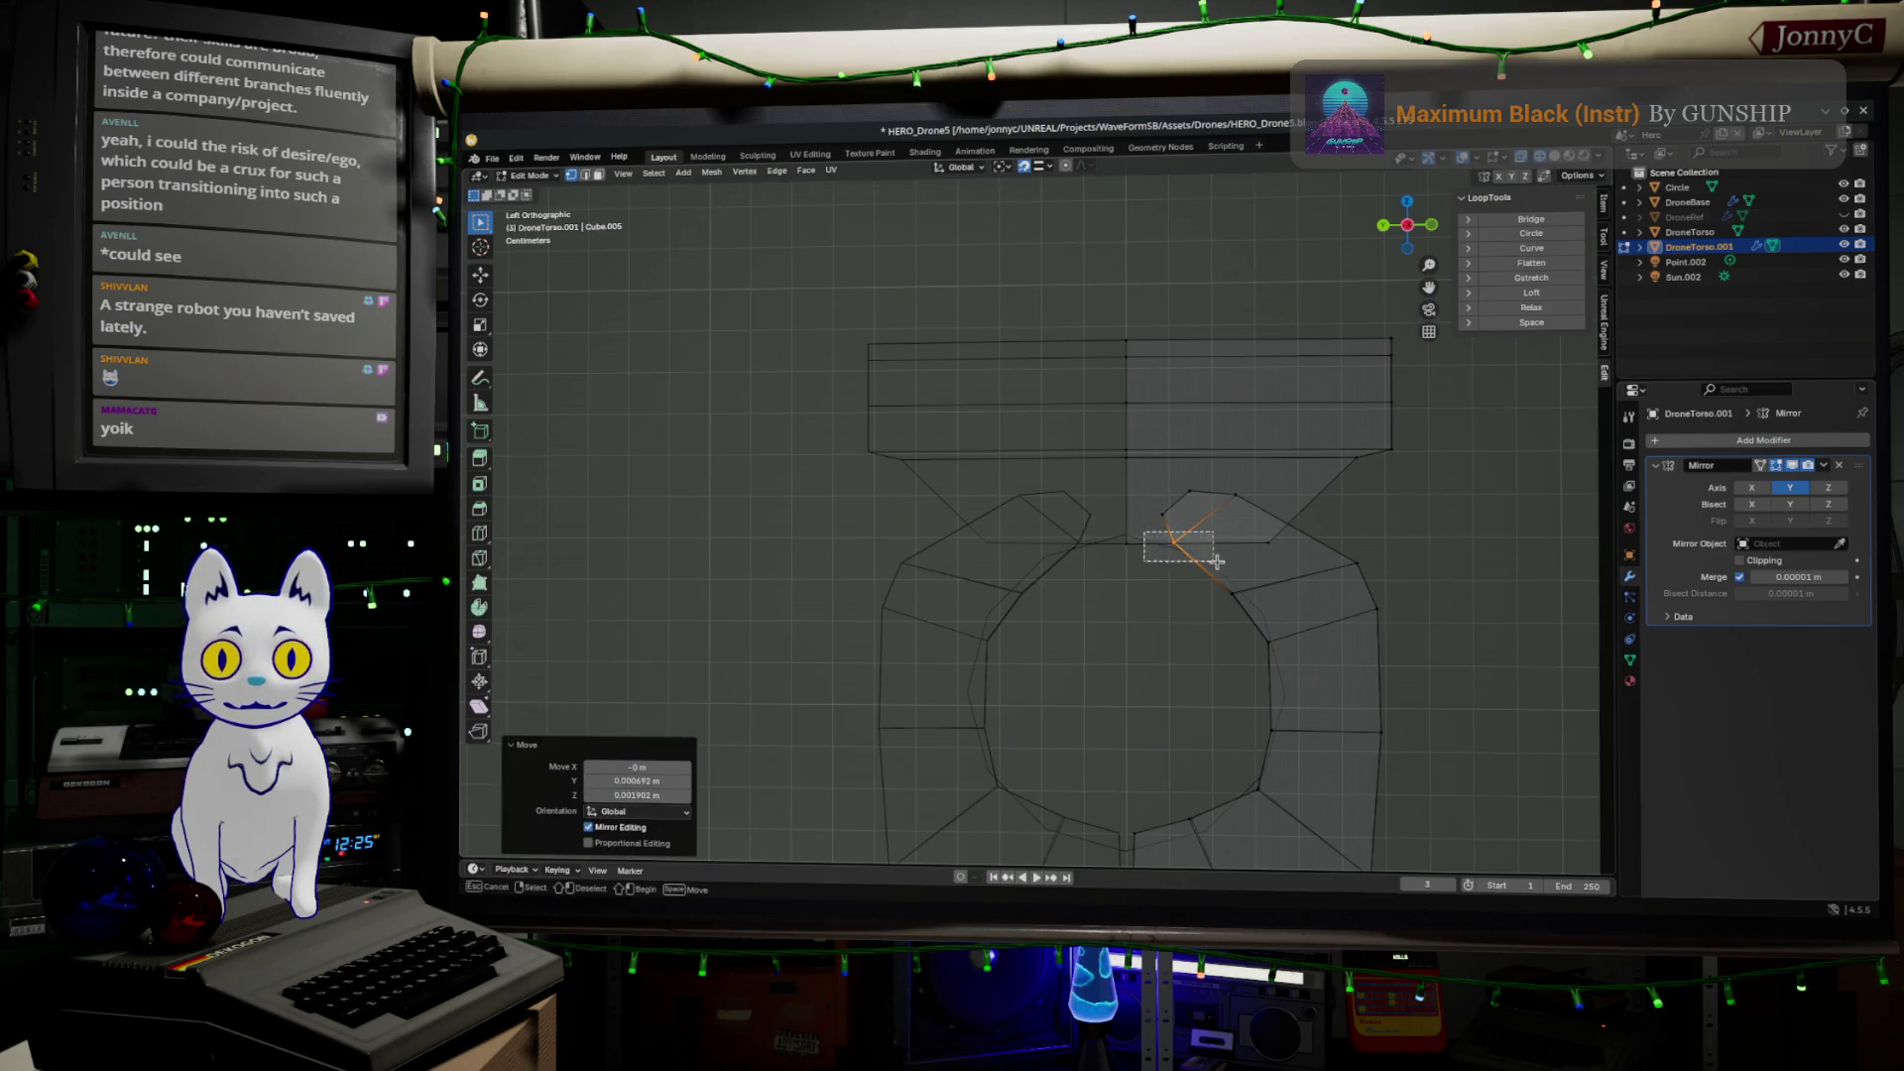
key(g)
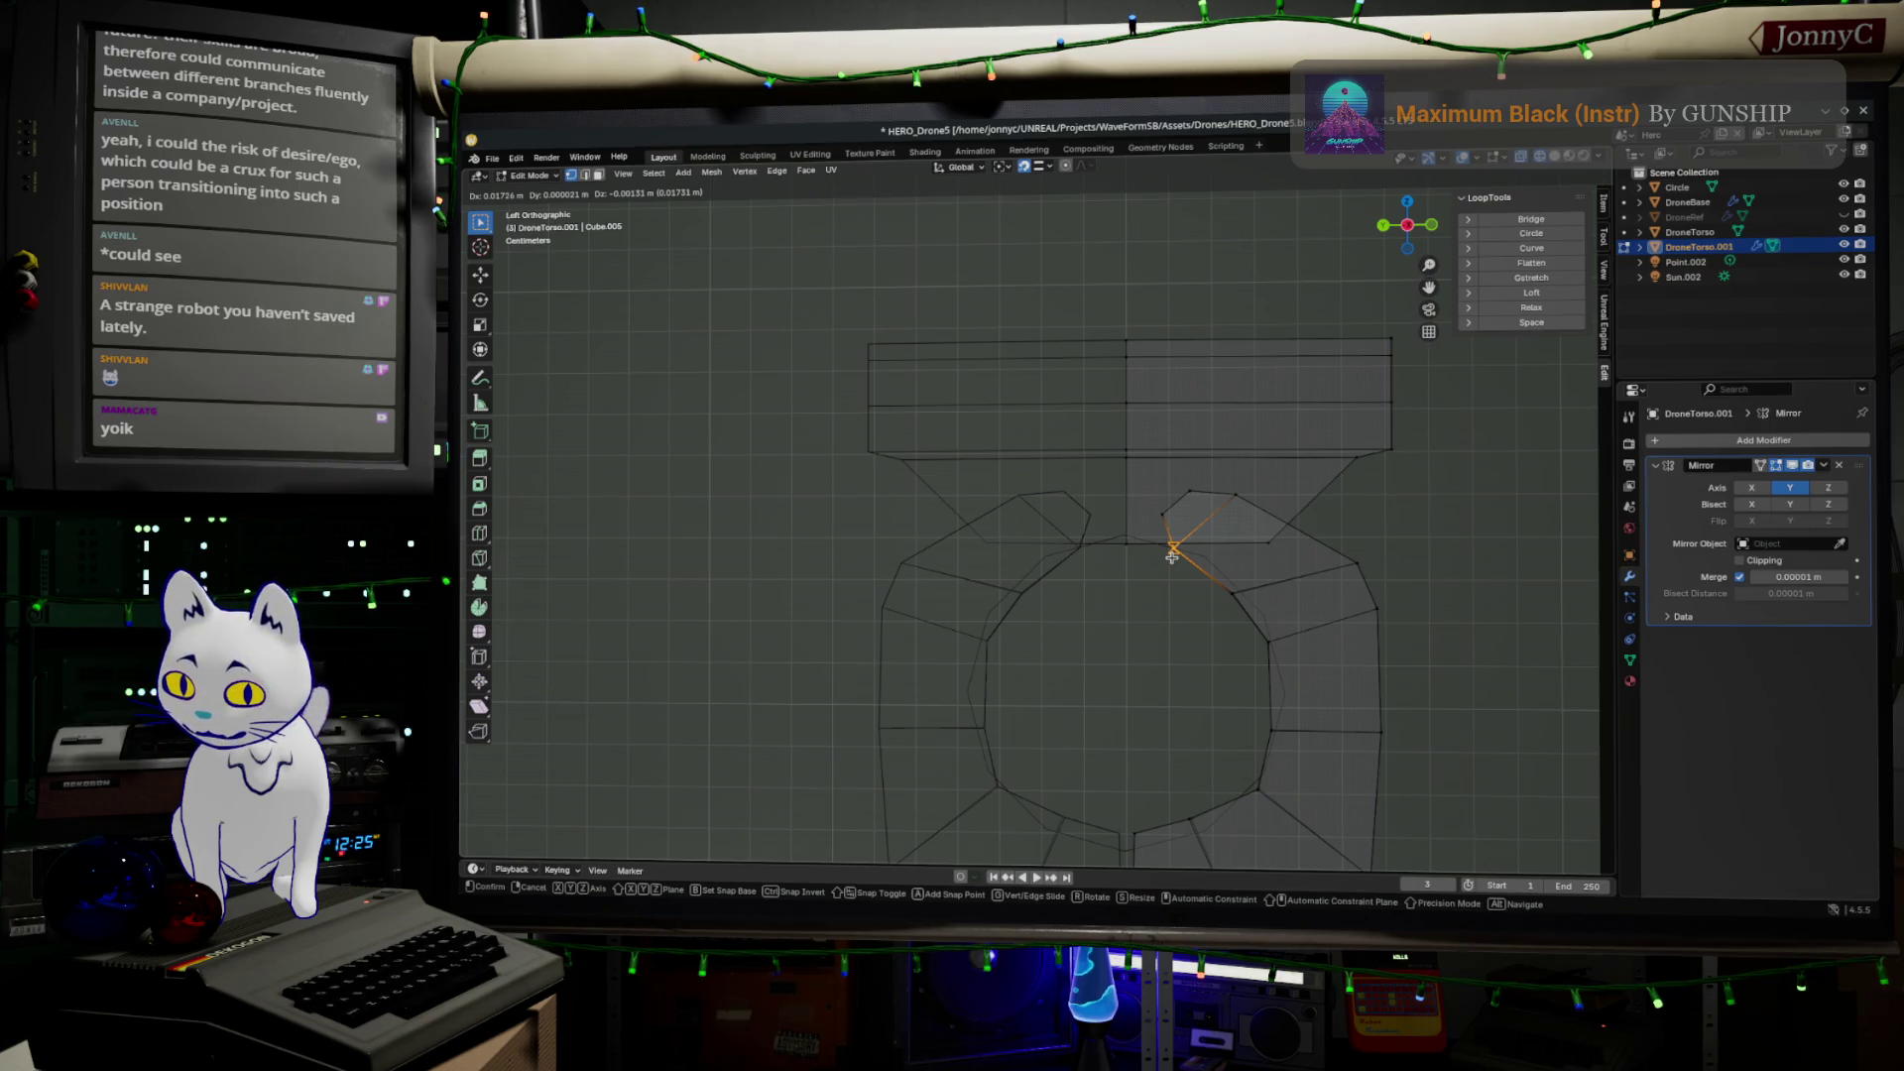
key(shift+x)
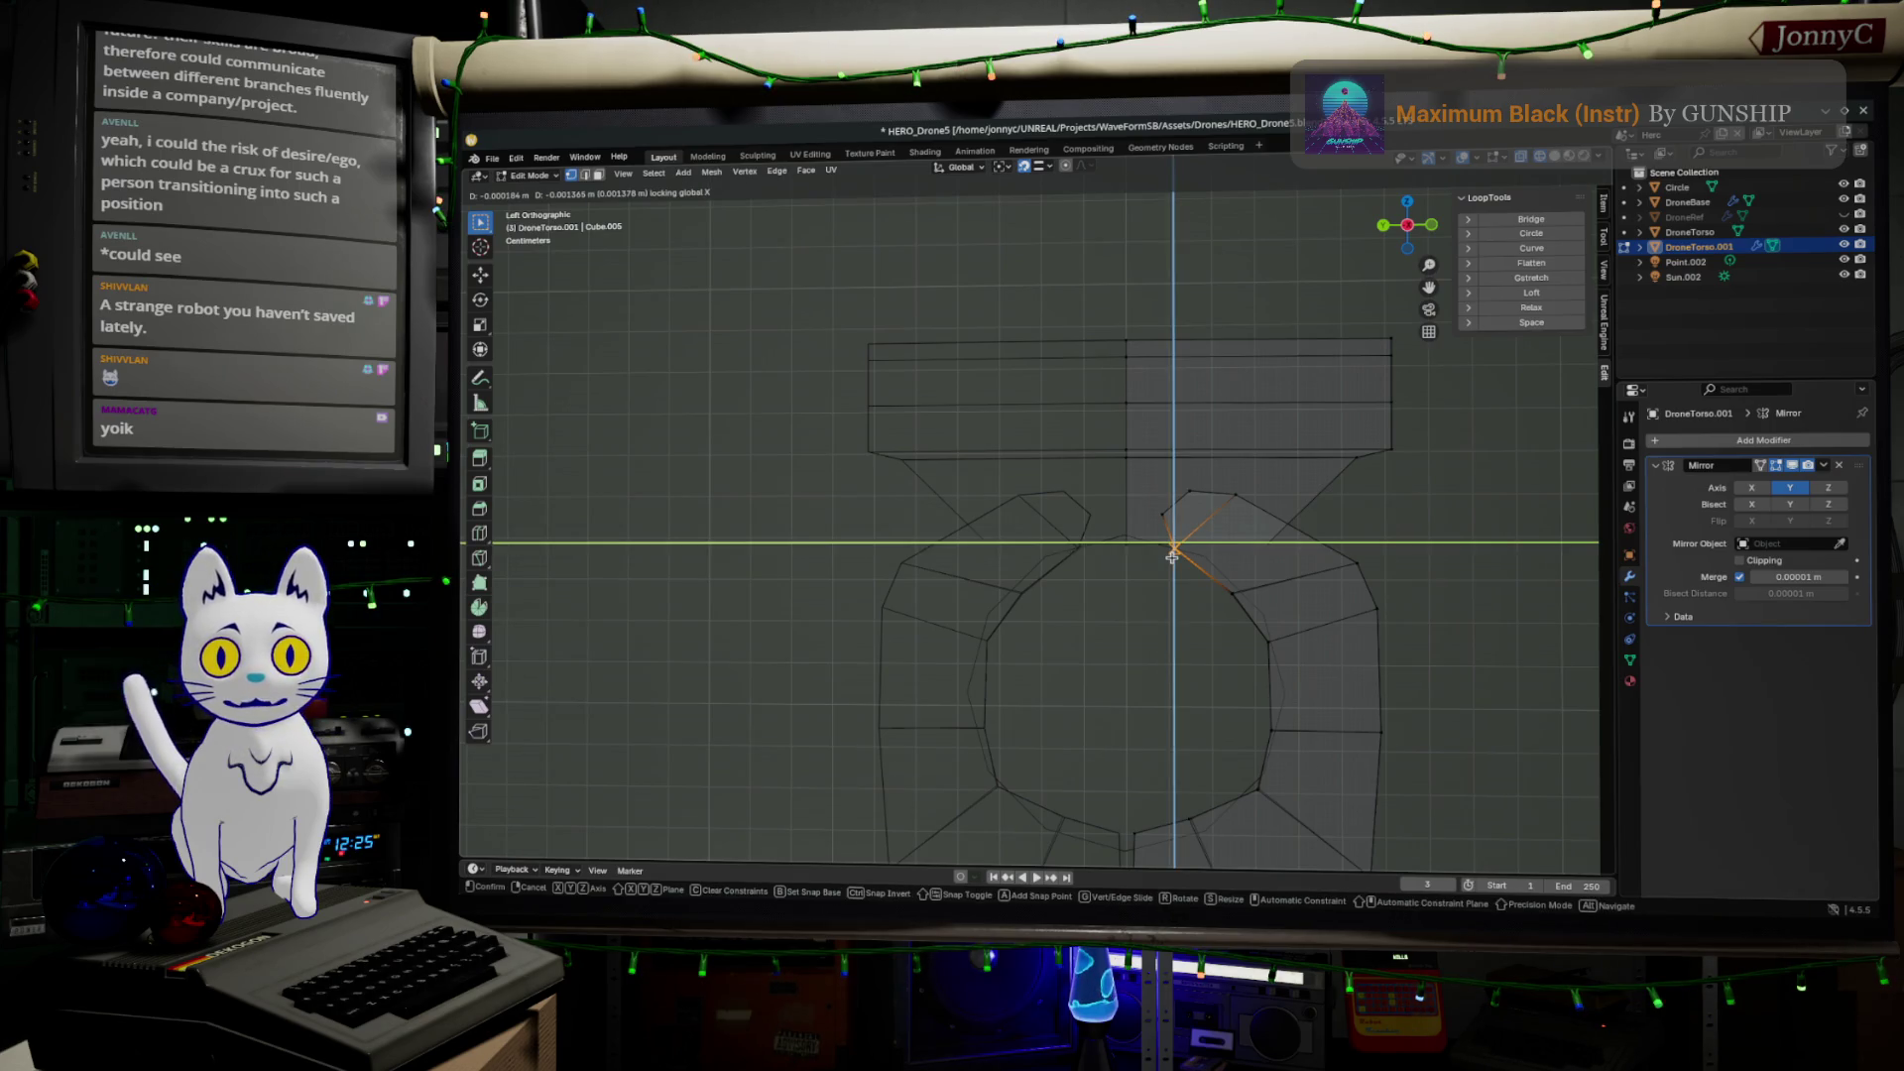
click(1167, 563)
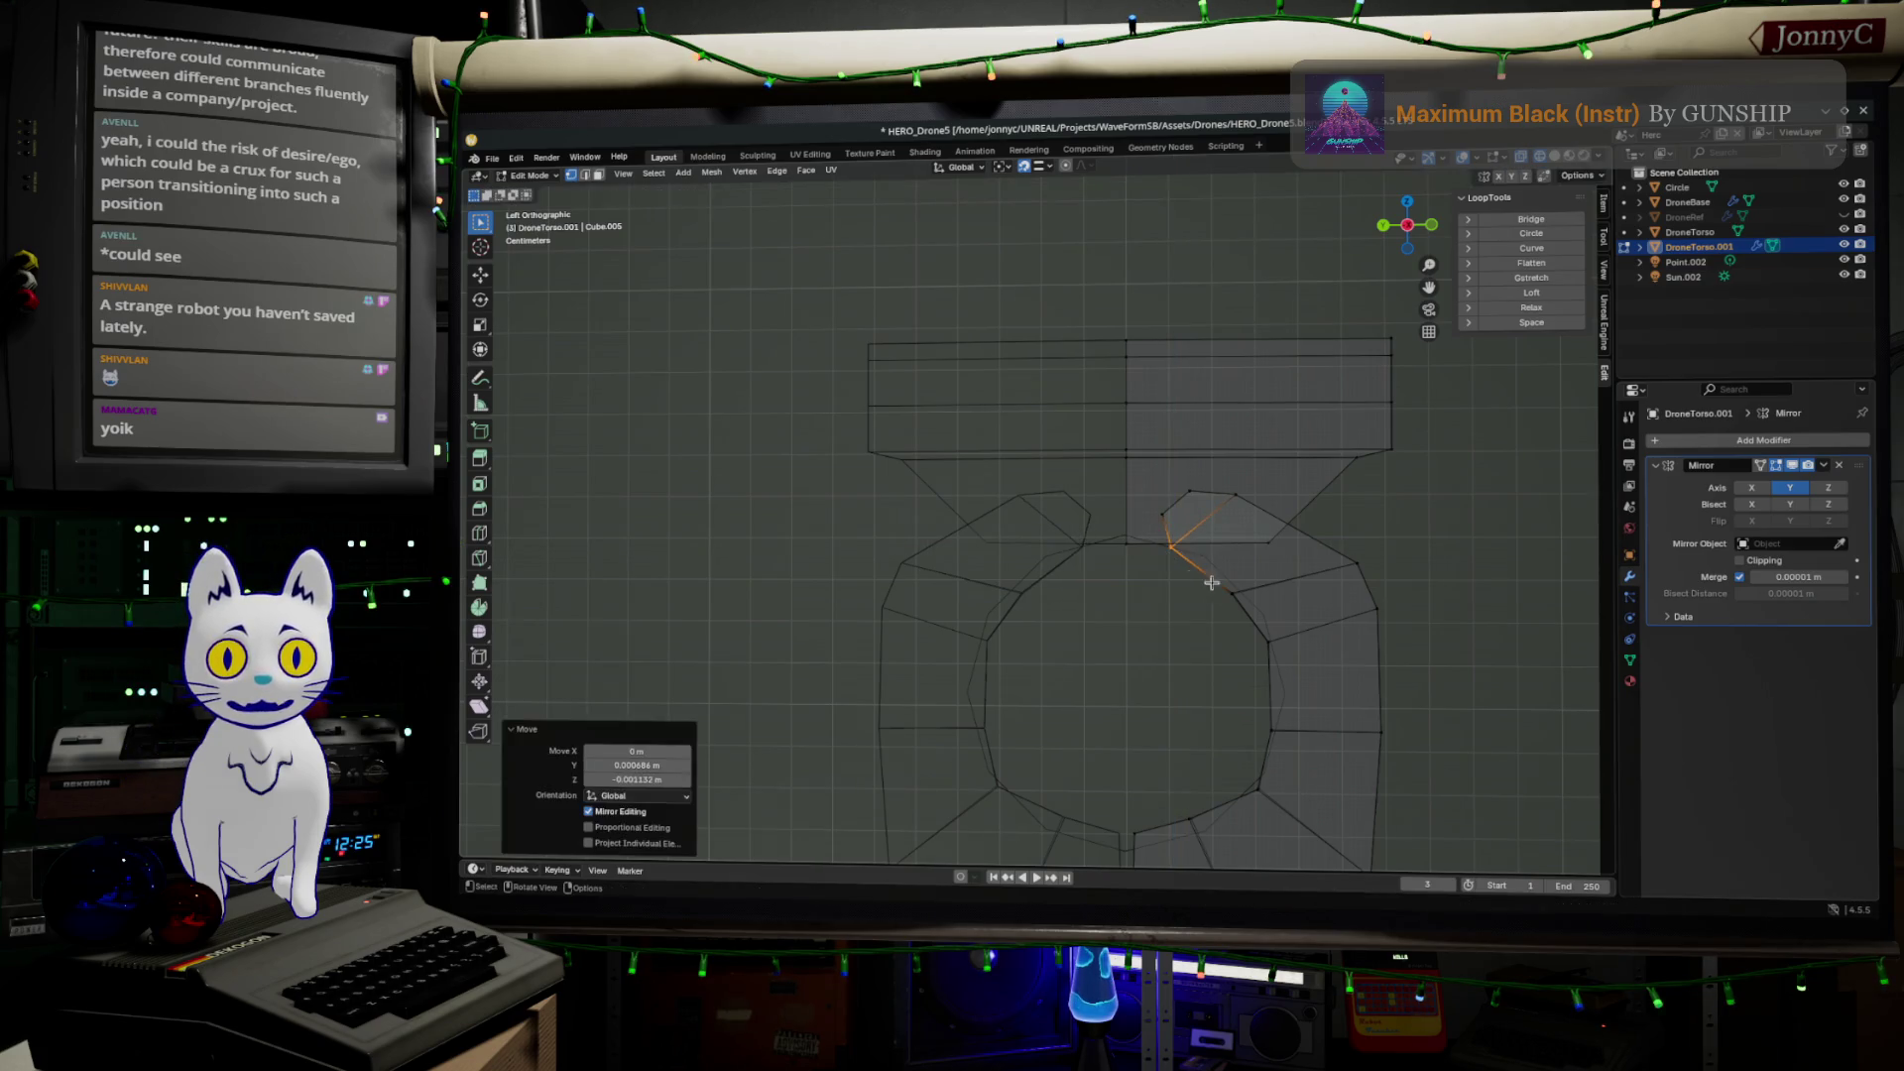
Snap the next two inner ring vertices down the ring onto the circle
click(1264, 612)
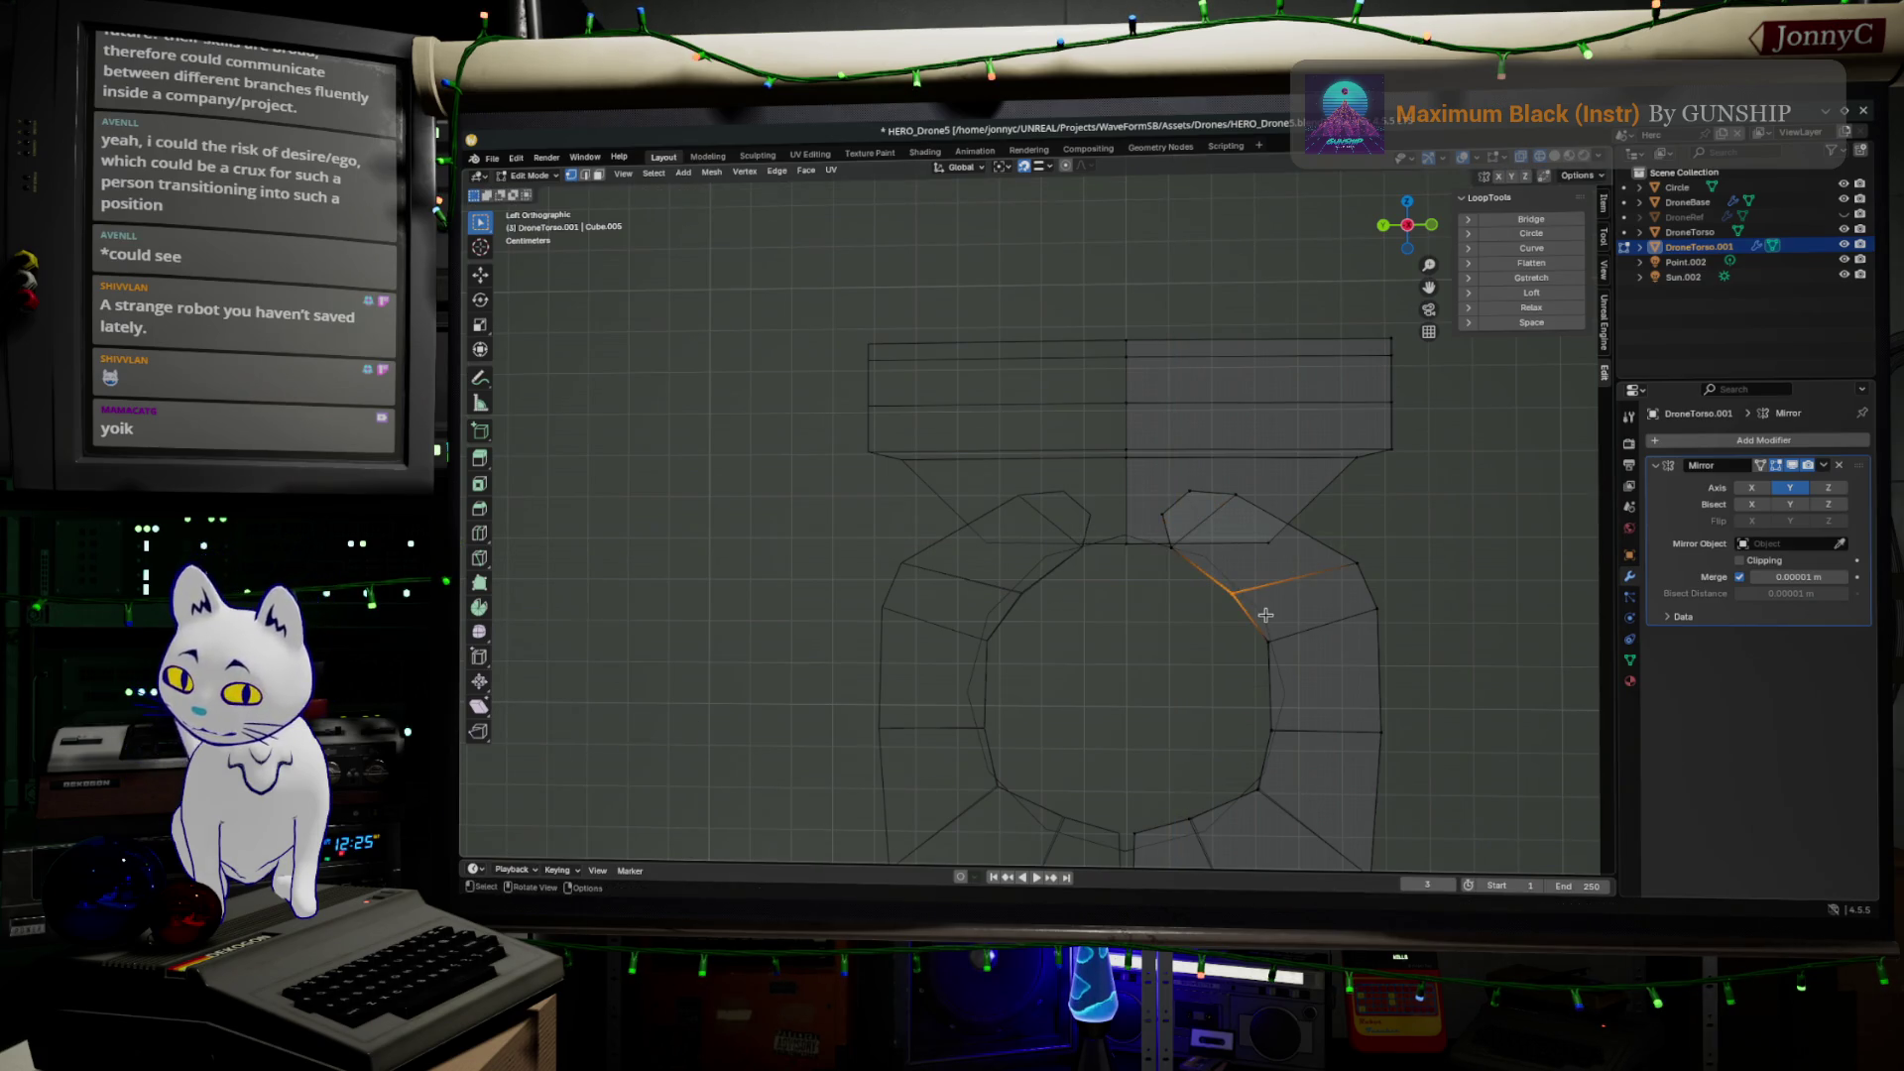
key(g)
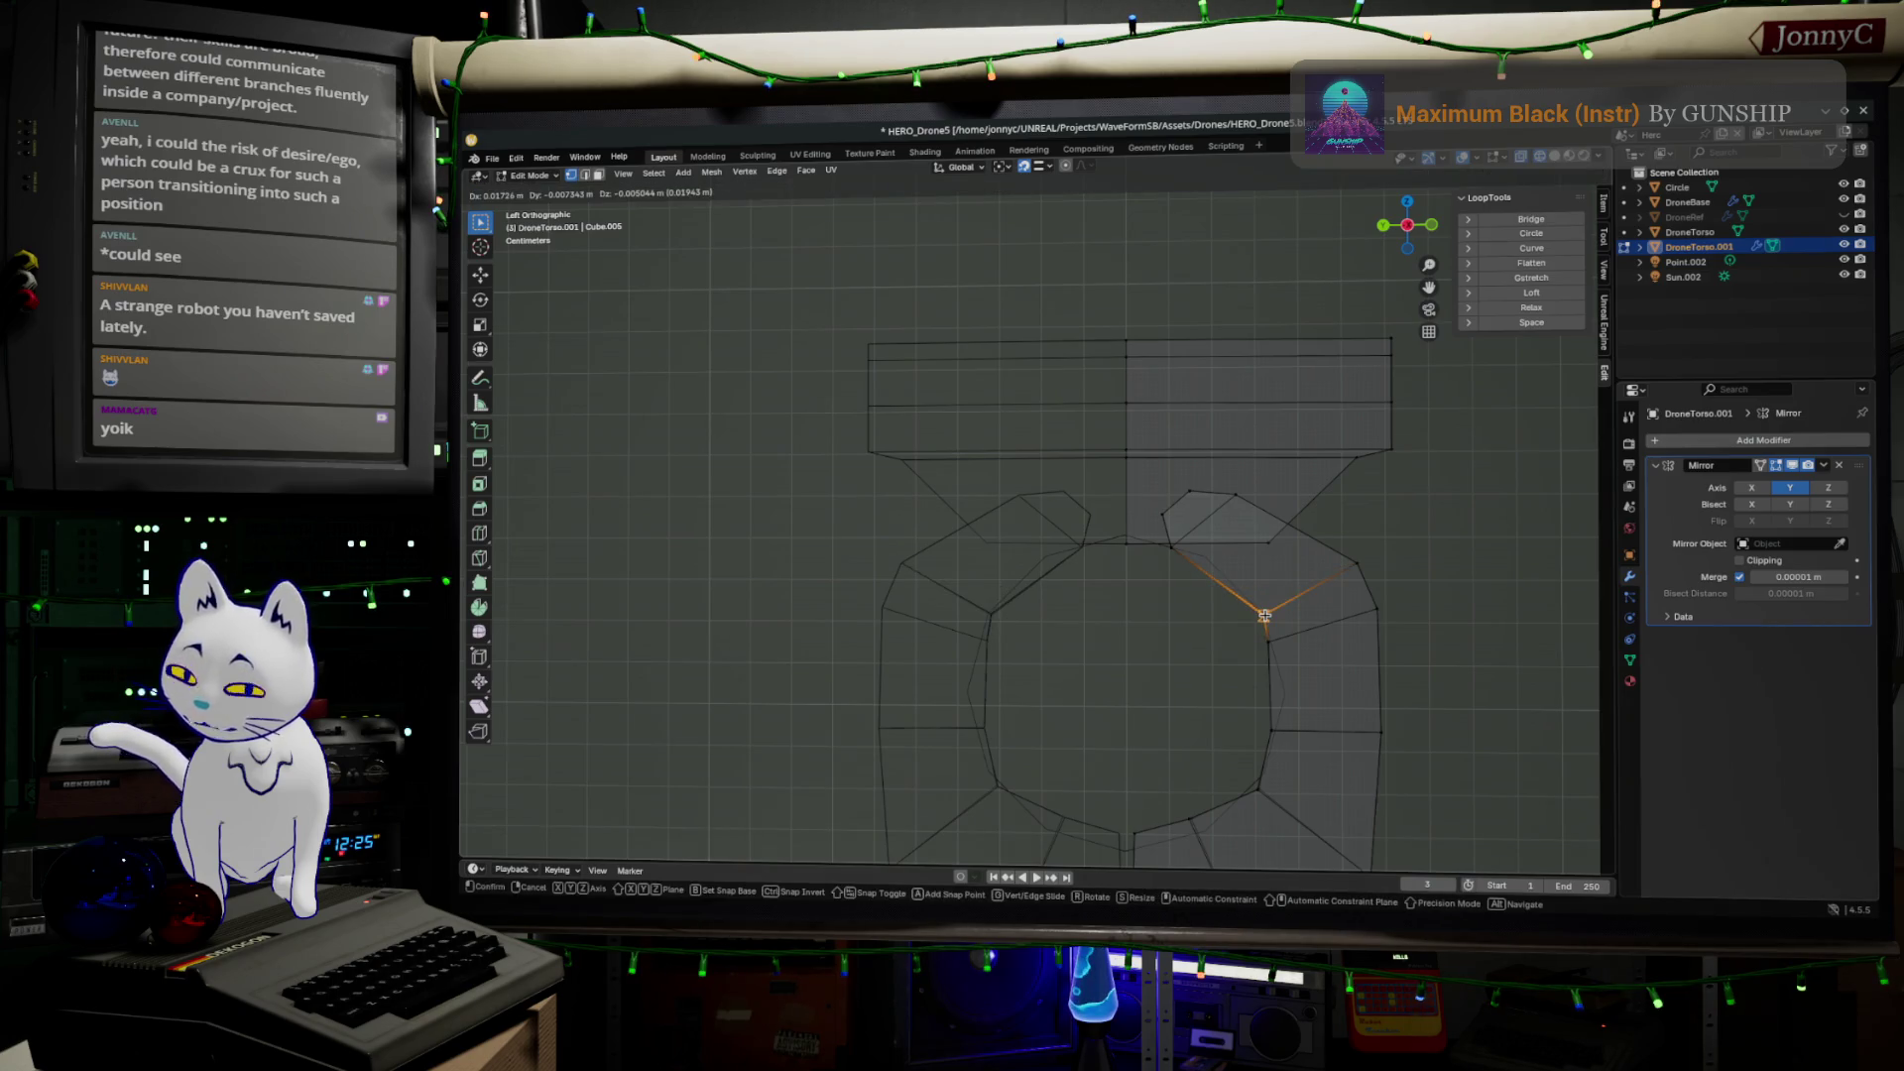
key(shift+x)
click(1235, 585)
drag(1230, 626, 1299, 673)
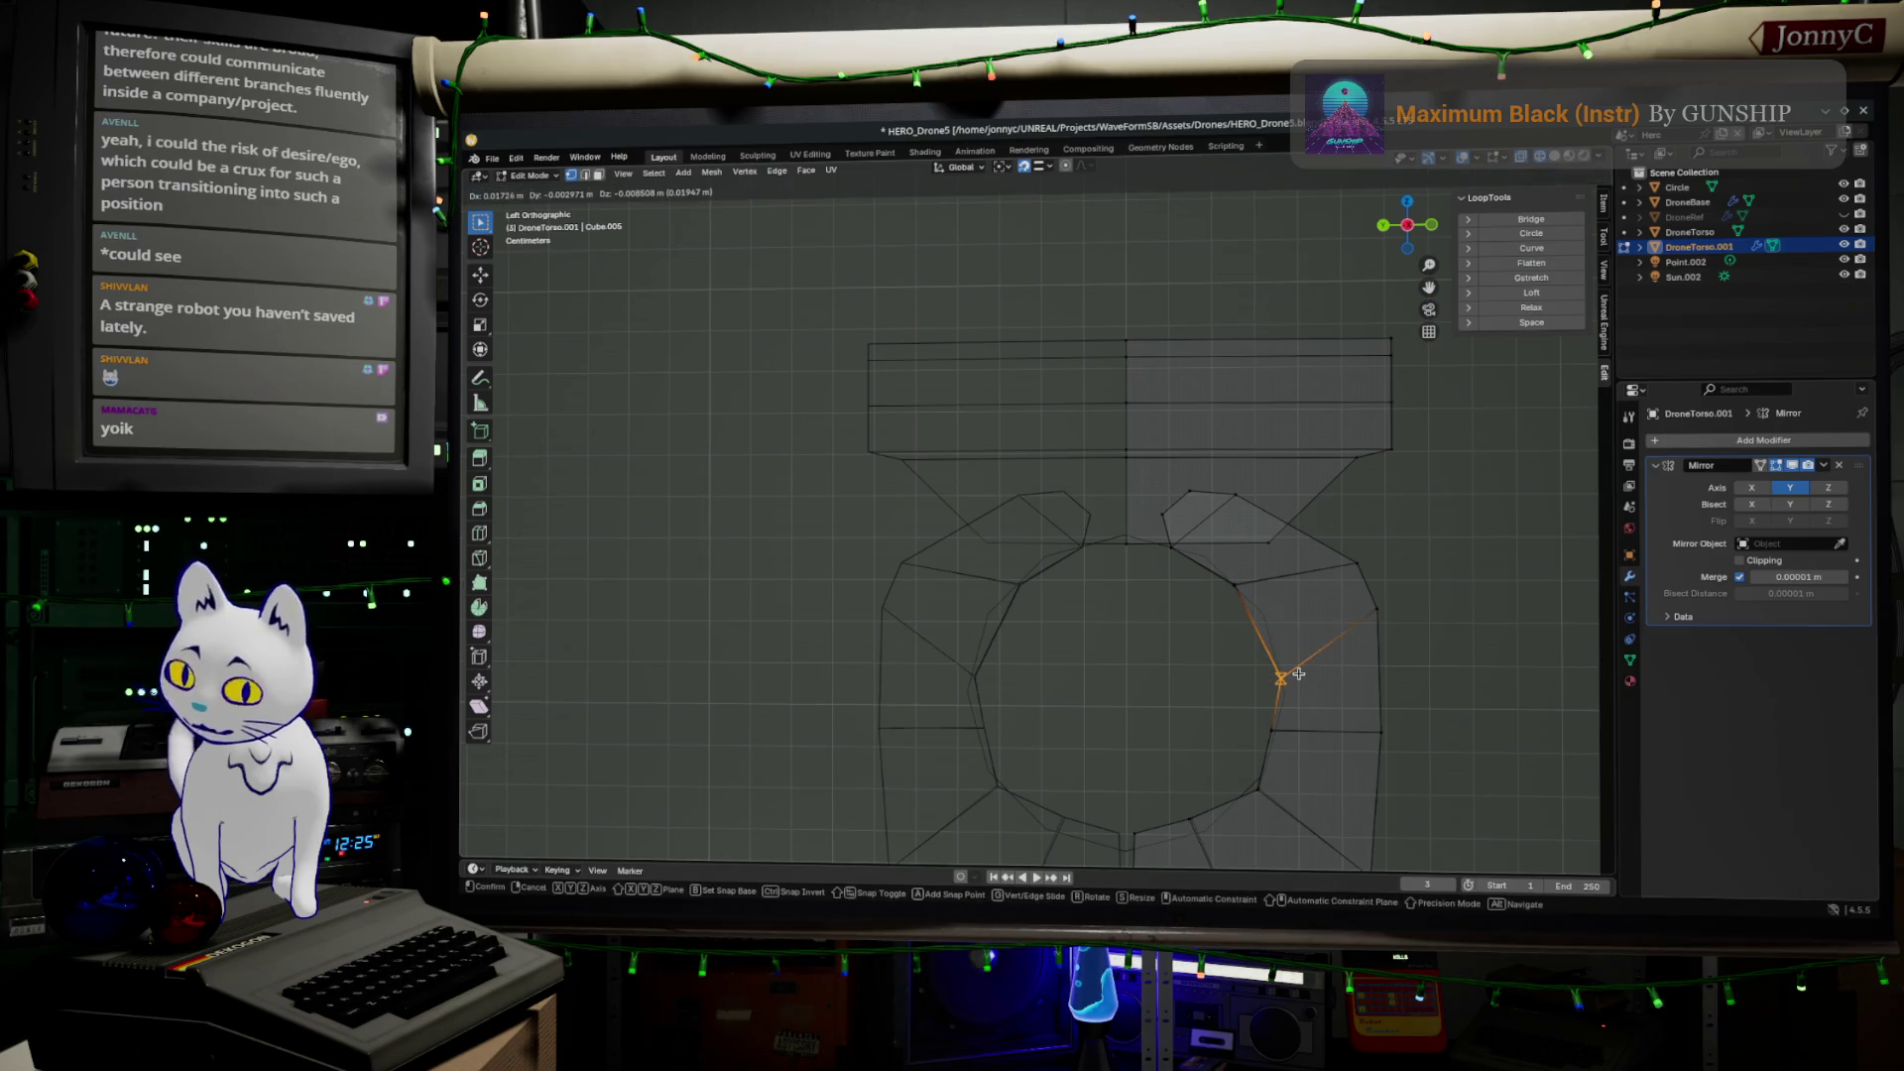
key(shift+z)
key(shift+x)
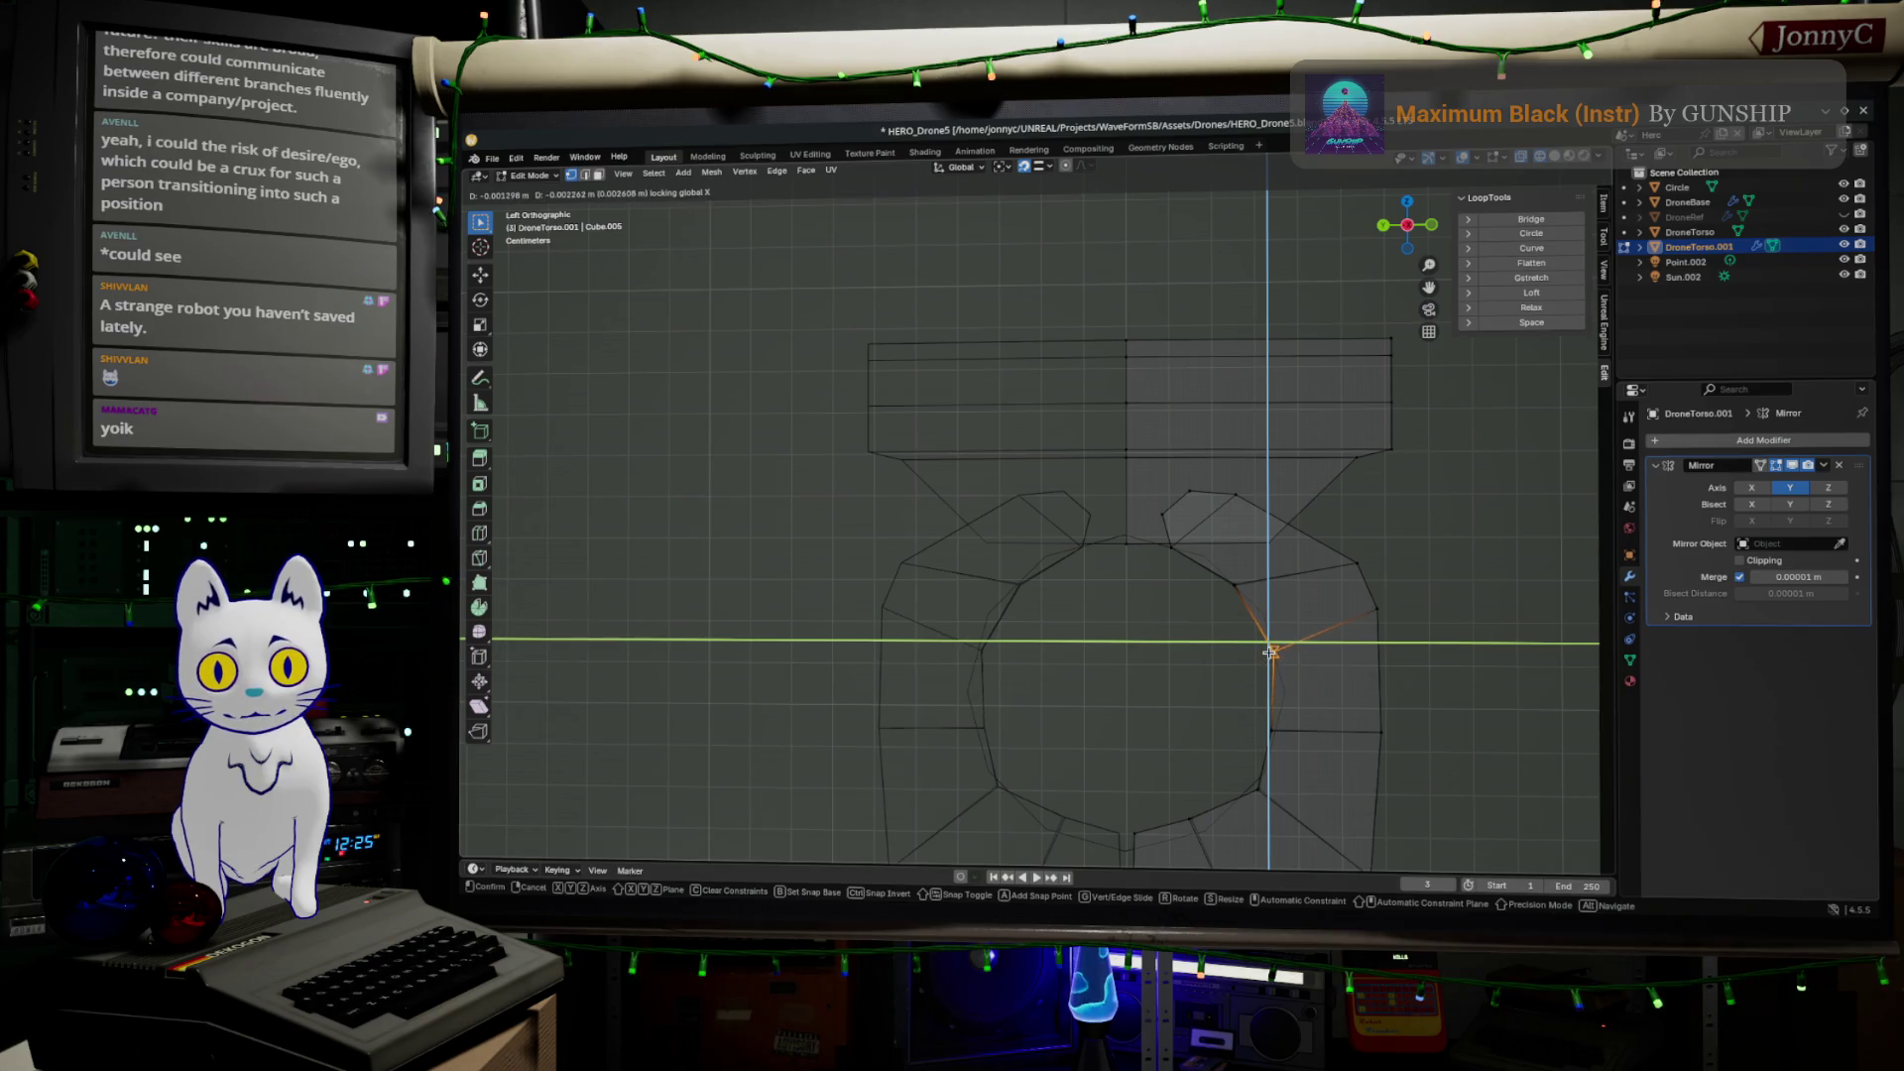
click(1269, 653)
Snap the lower ring vertex onto the circle and select the bottom vertex
click(1274, 735)
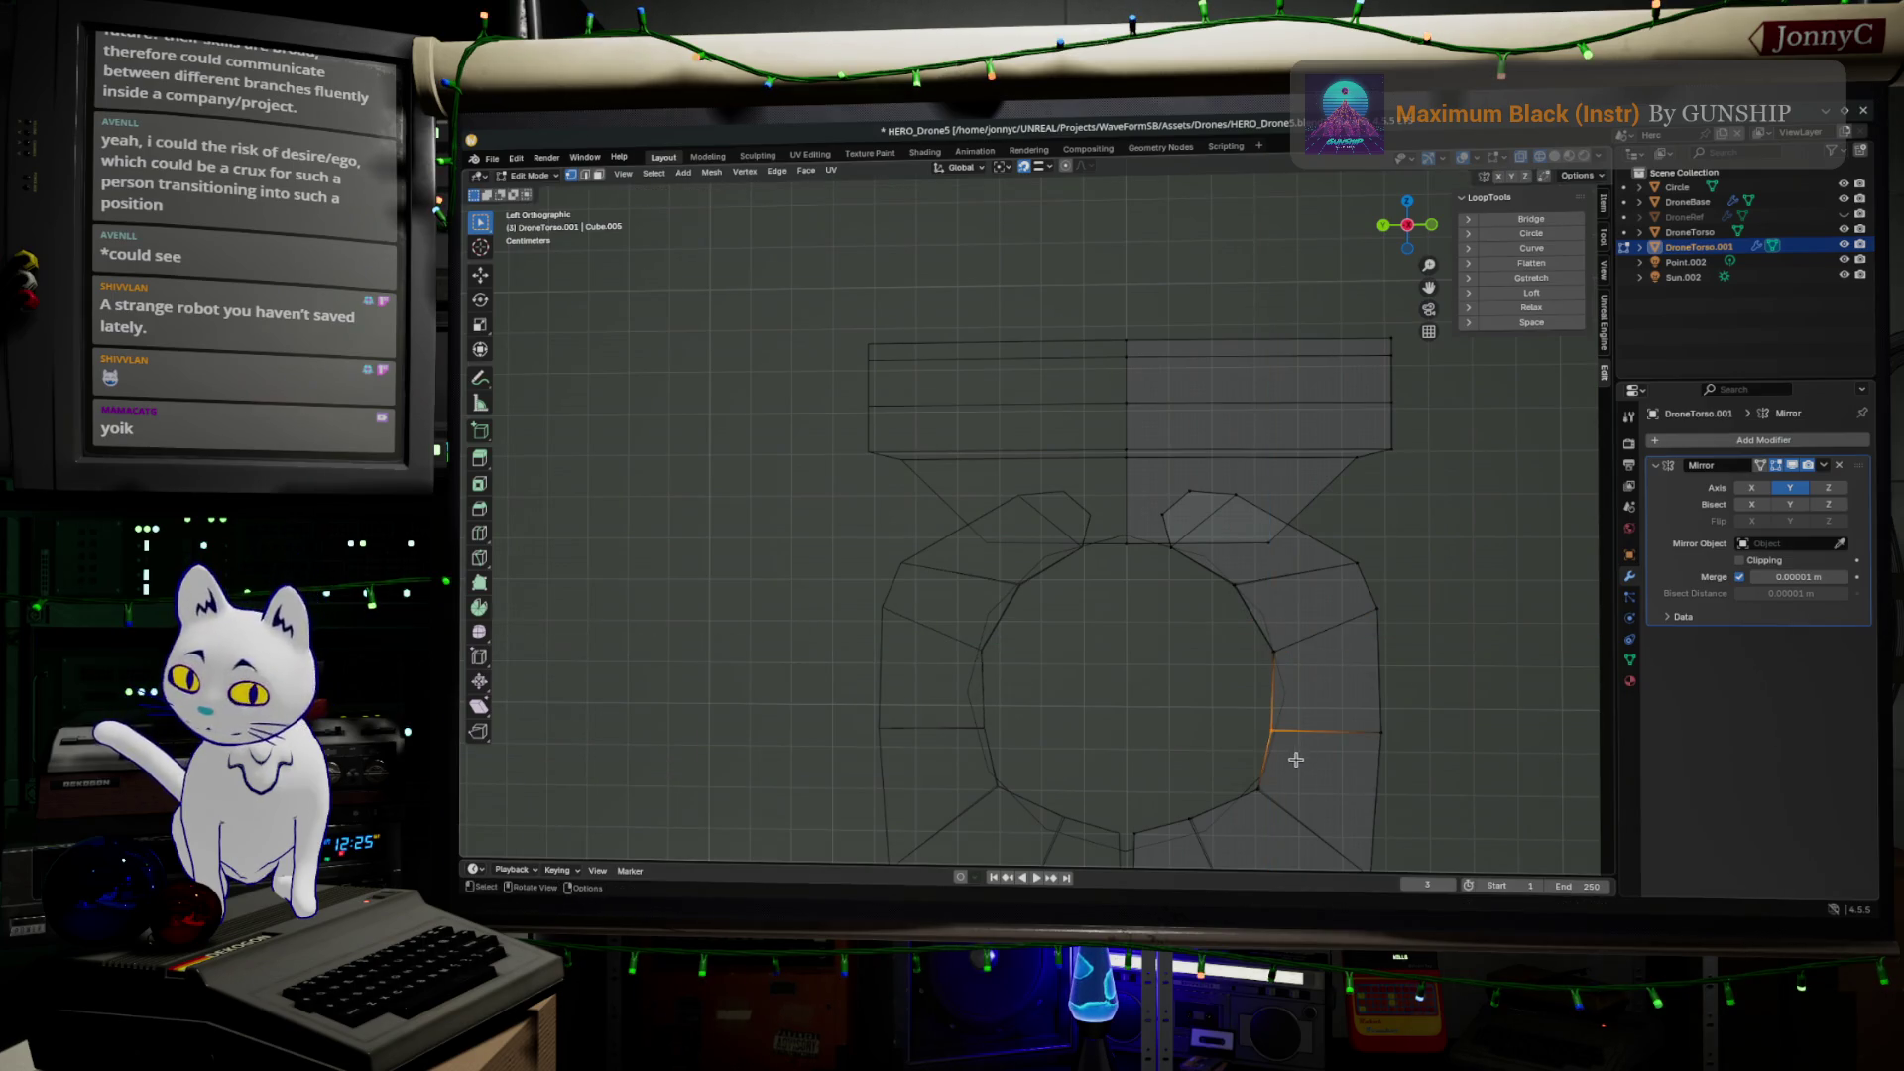
key(g)
key(shift+x)
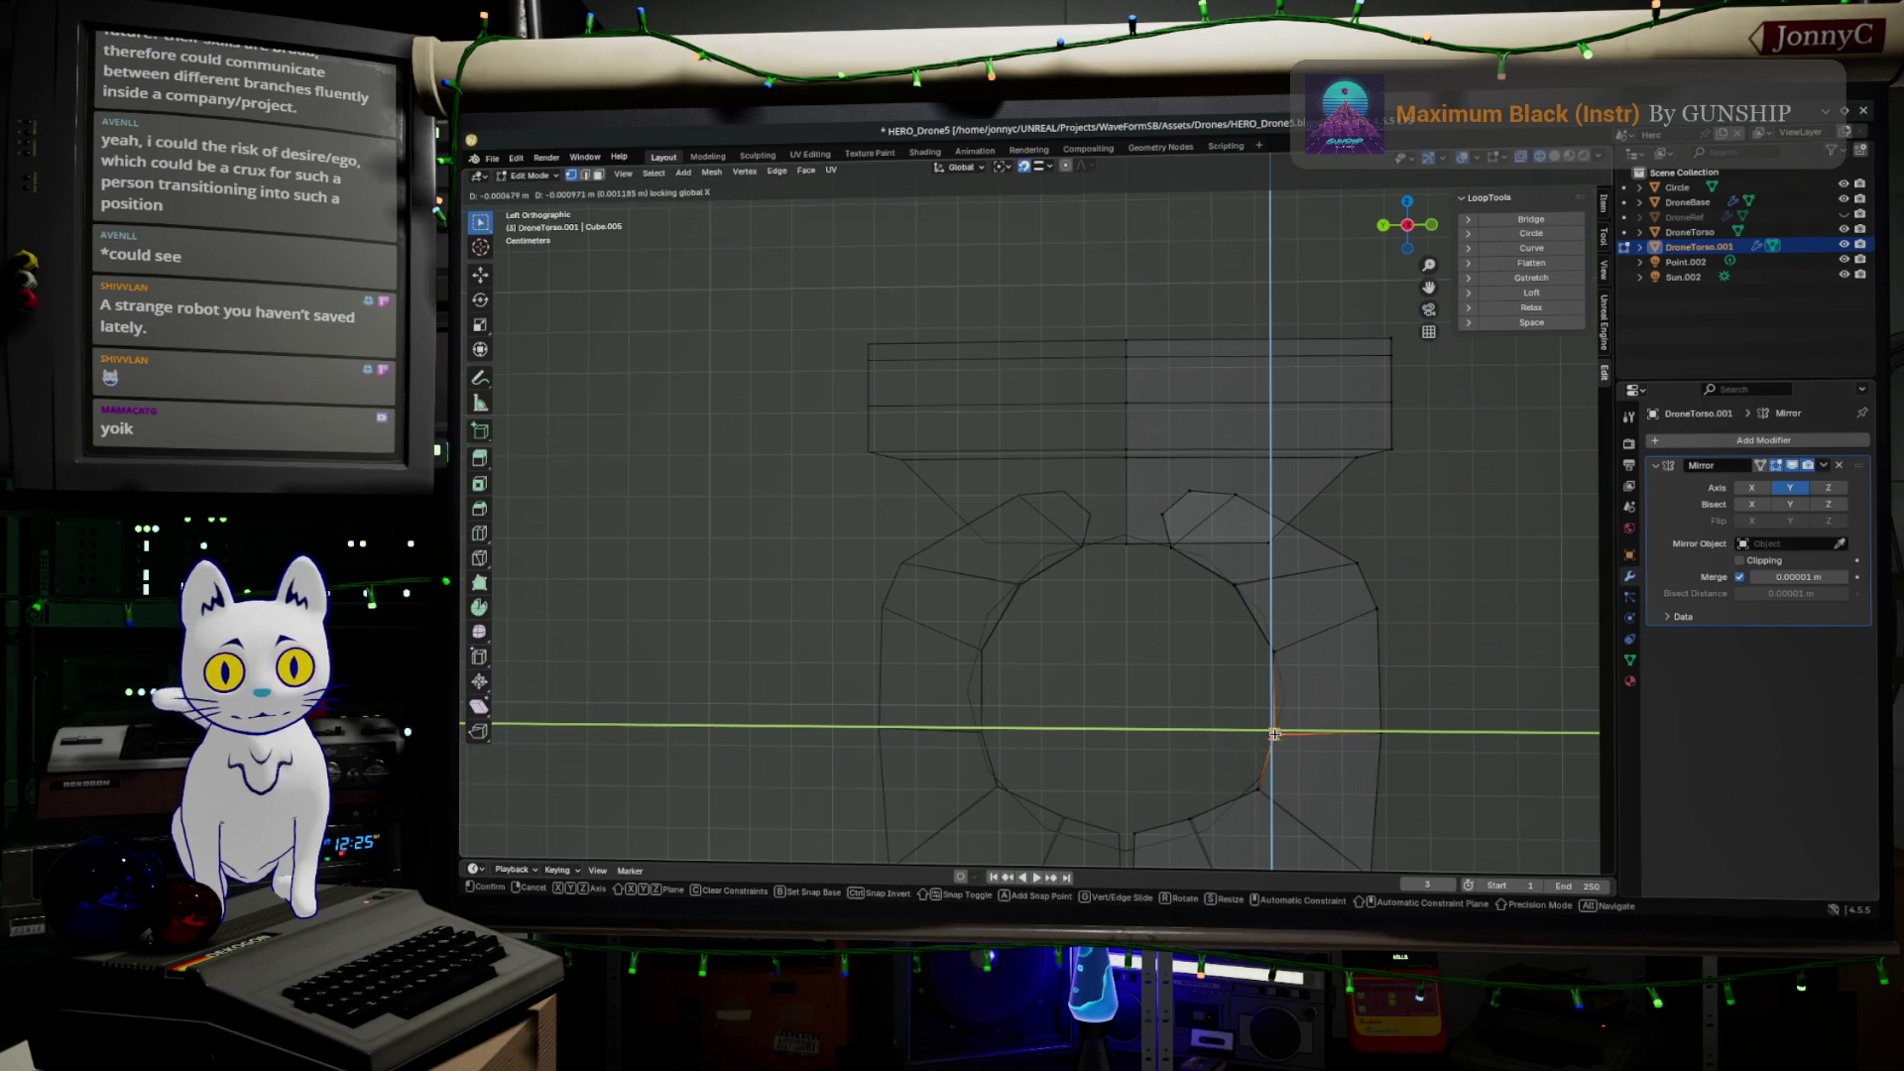
click(1278, 725)
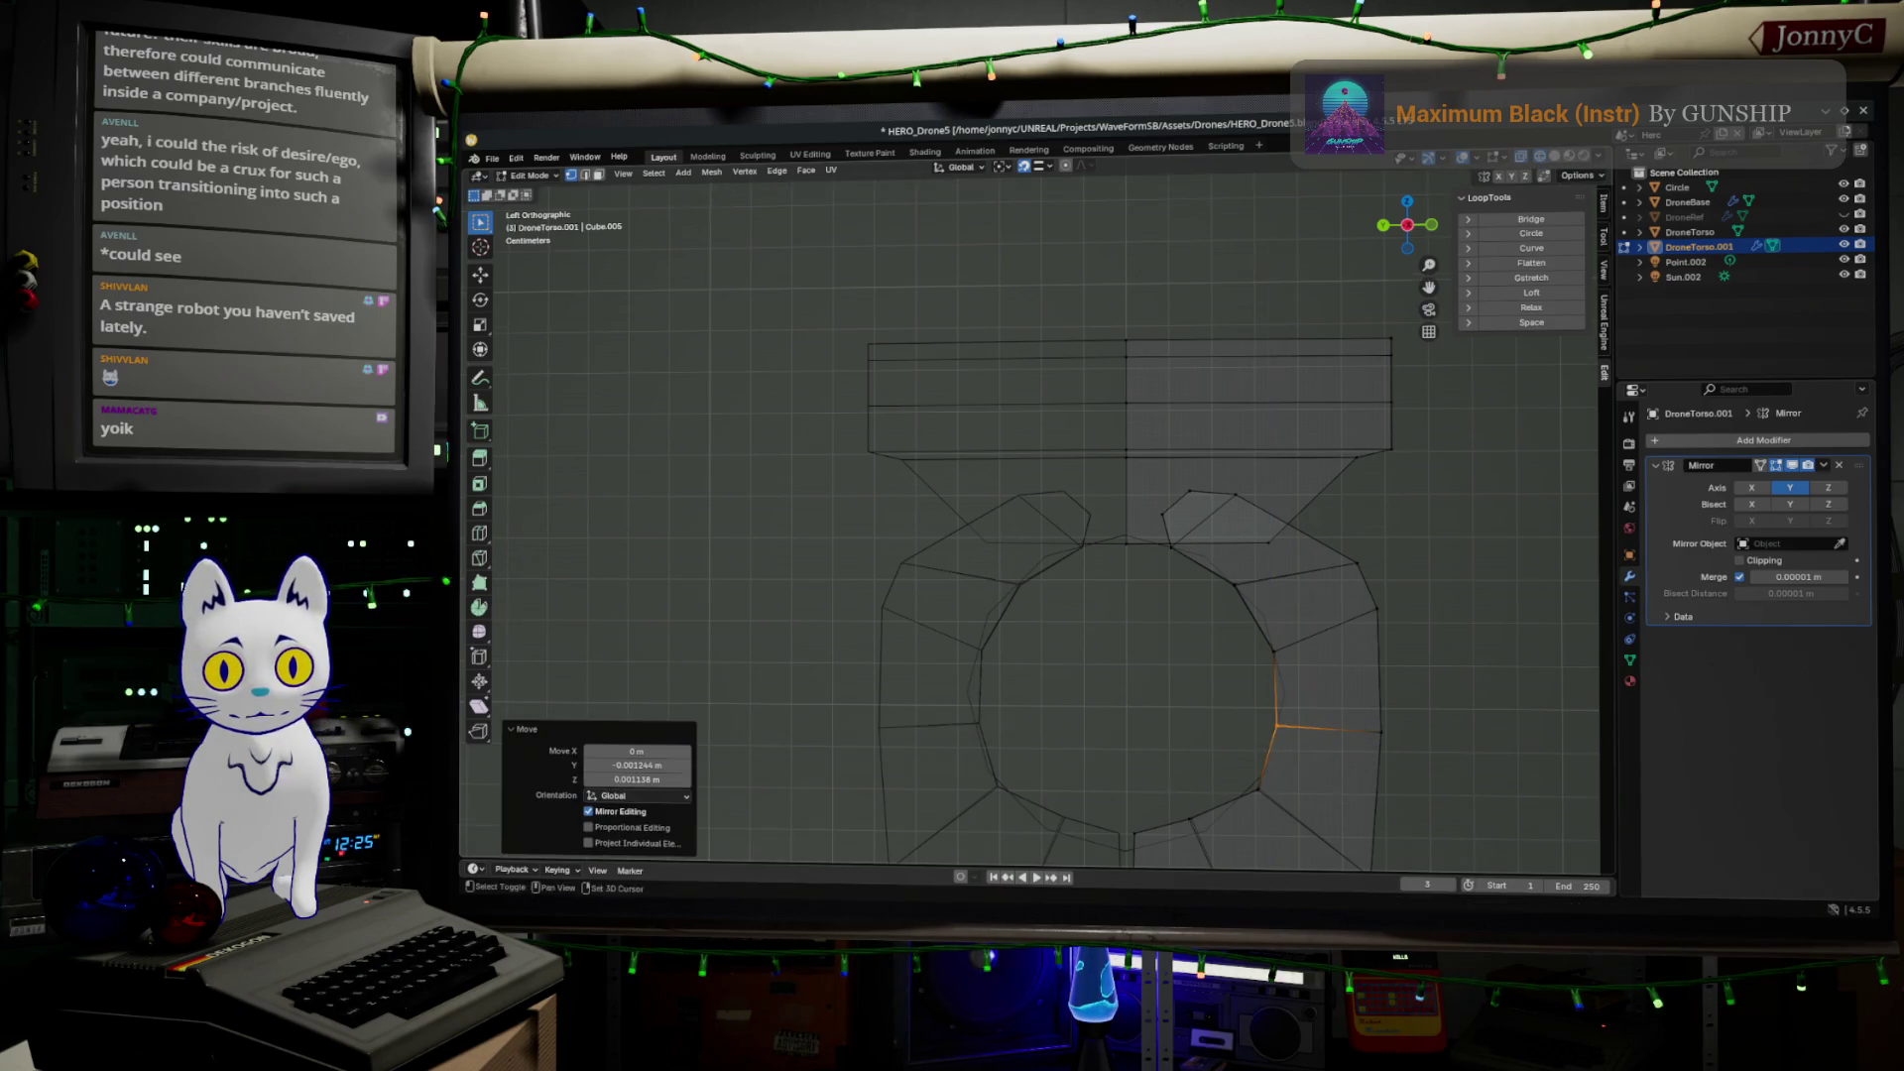
shift+middle_drag(1145, 776, 1190, 608)
drag(1160, 601, 1219, 694)
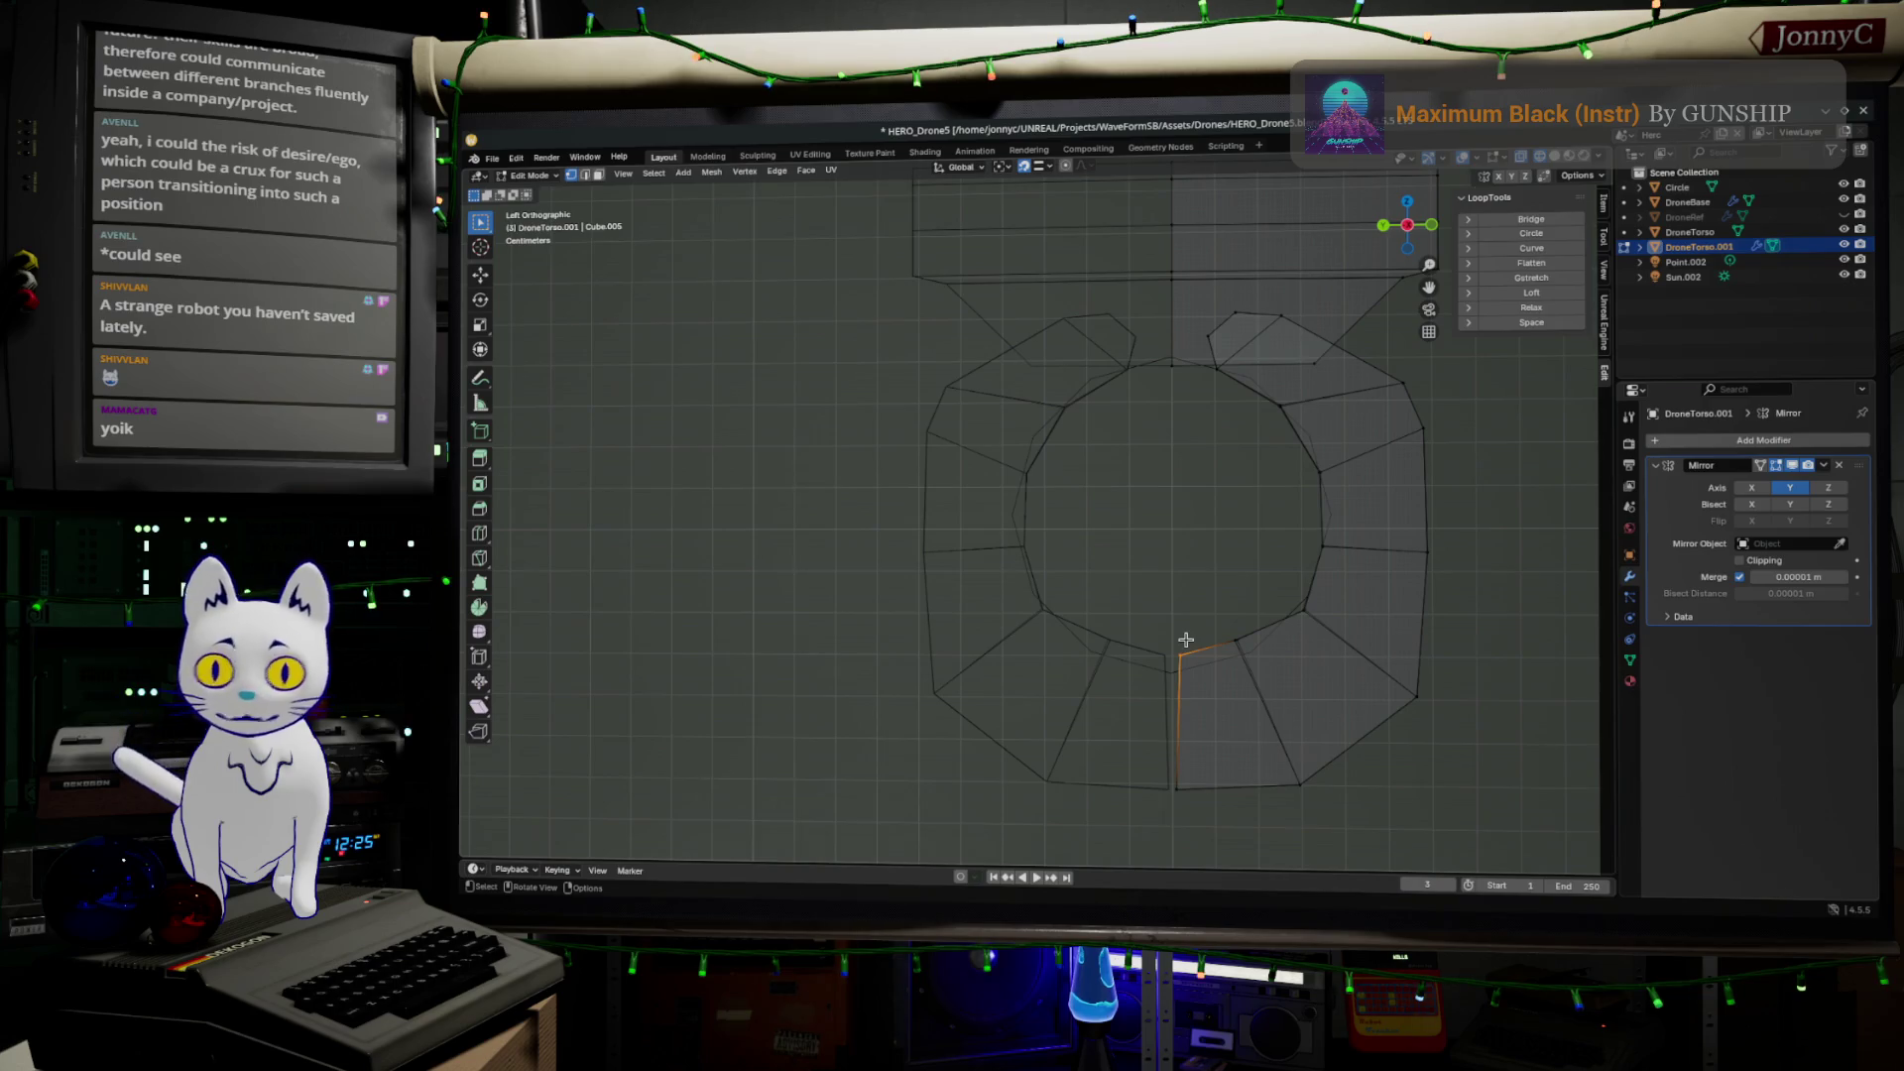
Snap the bottom ring vertex onto the circle and select the lower-right vertex
key(g)
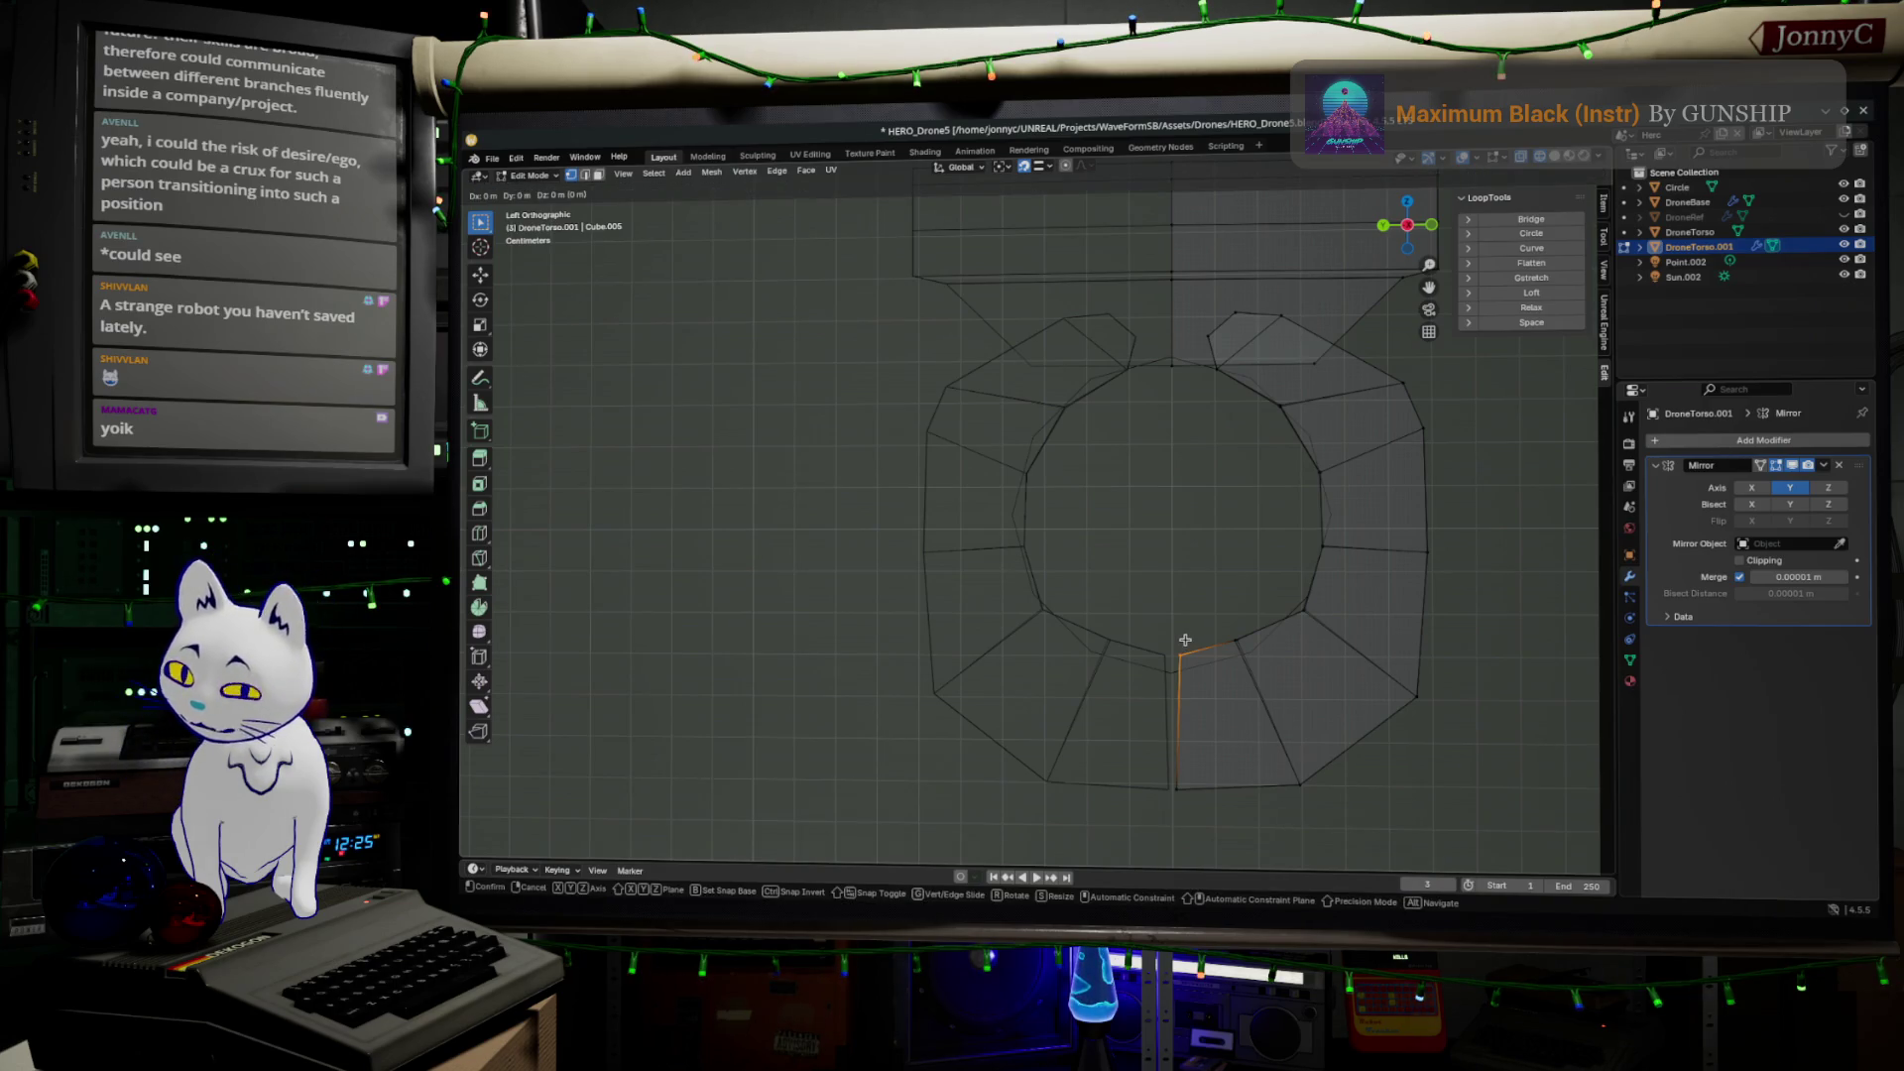
key(shift+x)
click(1183, 665)
click(1234, 643)
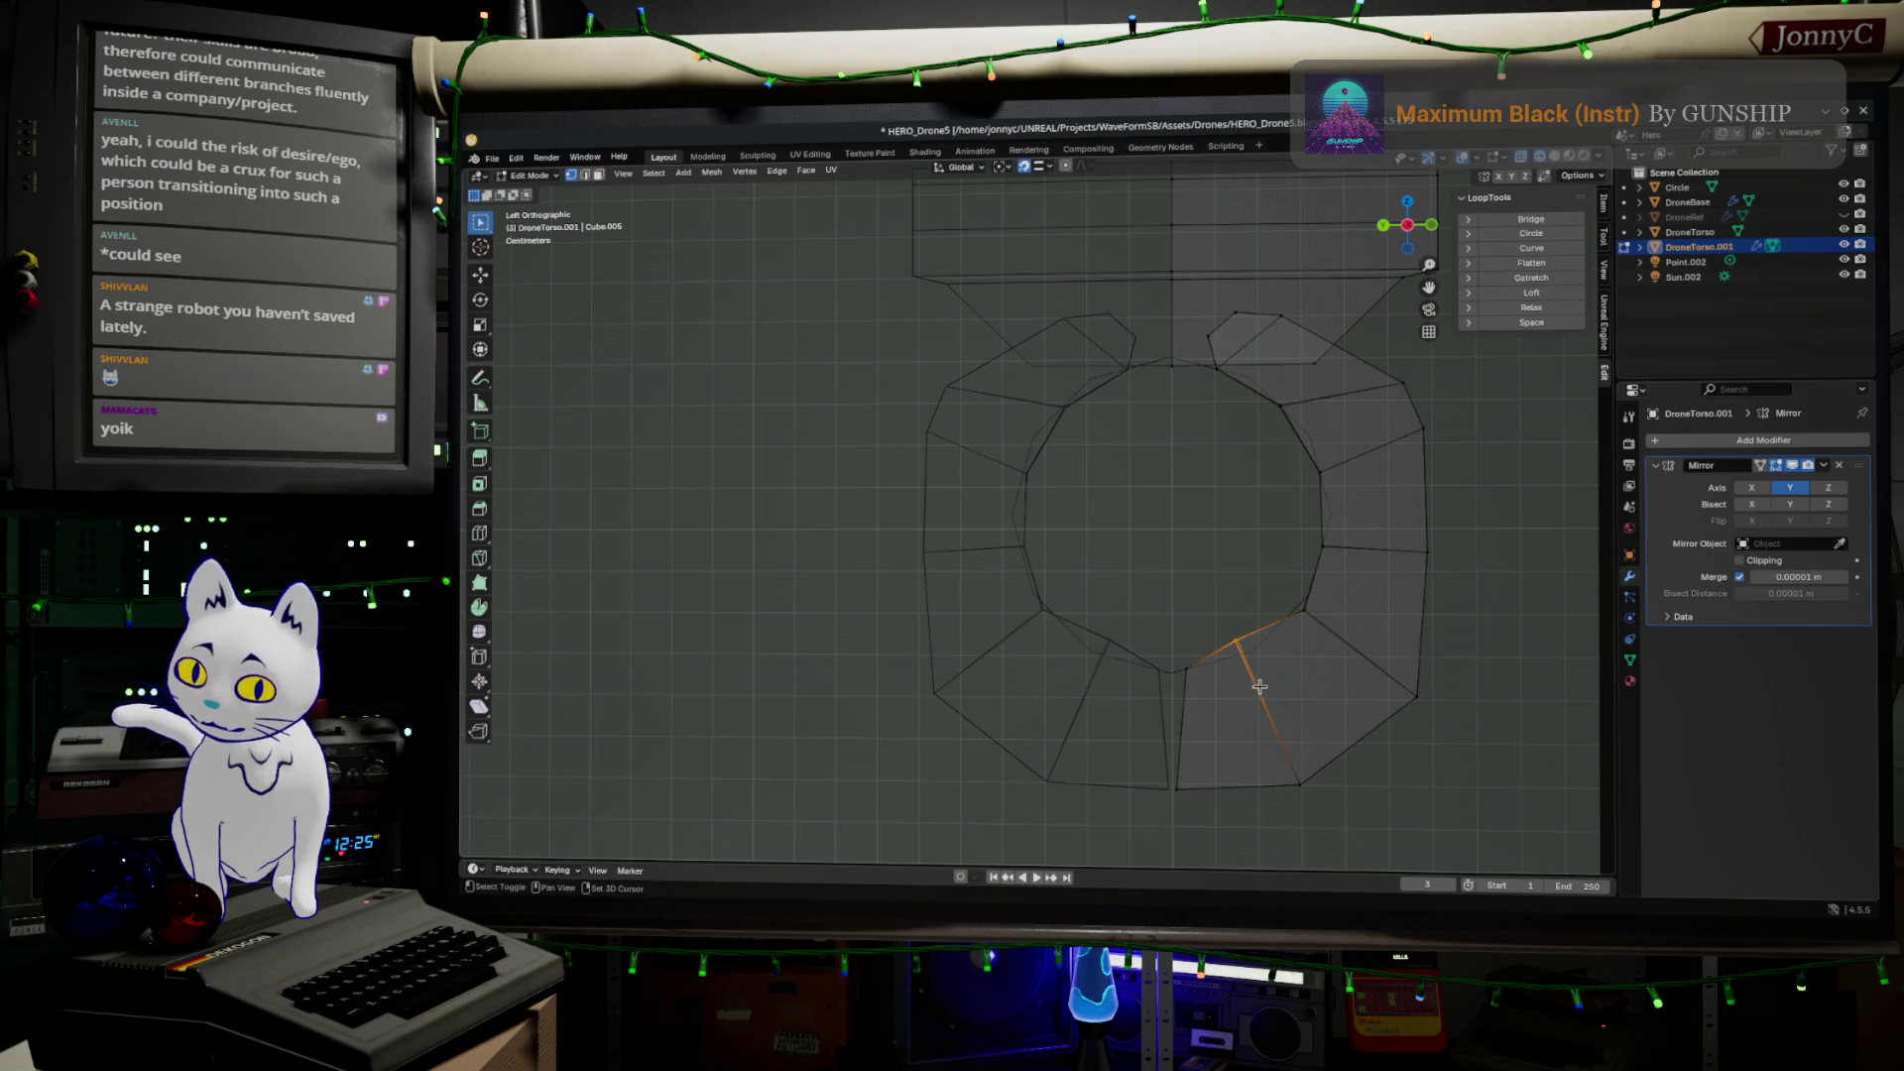
right_click(1259, 686)
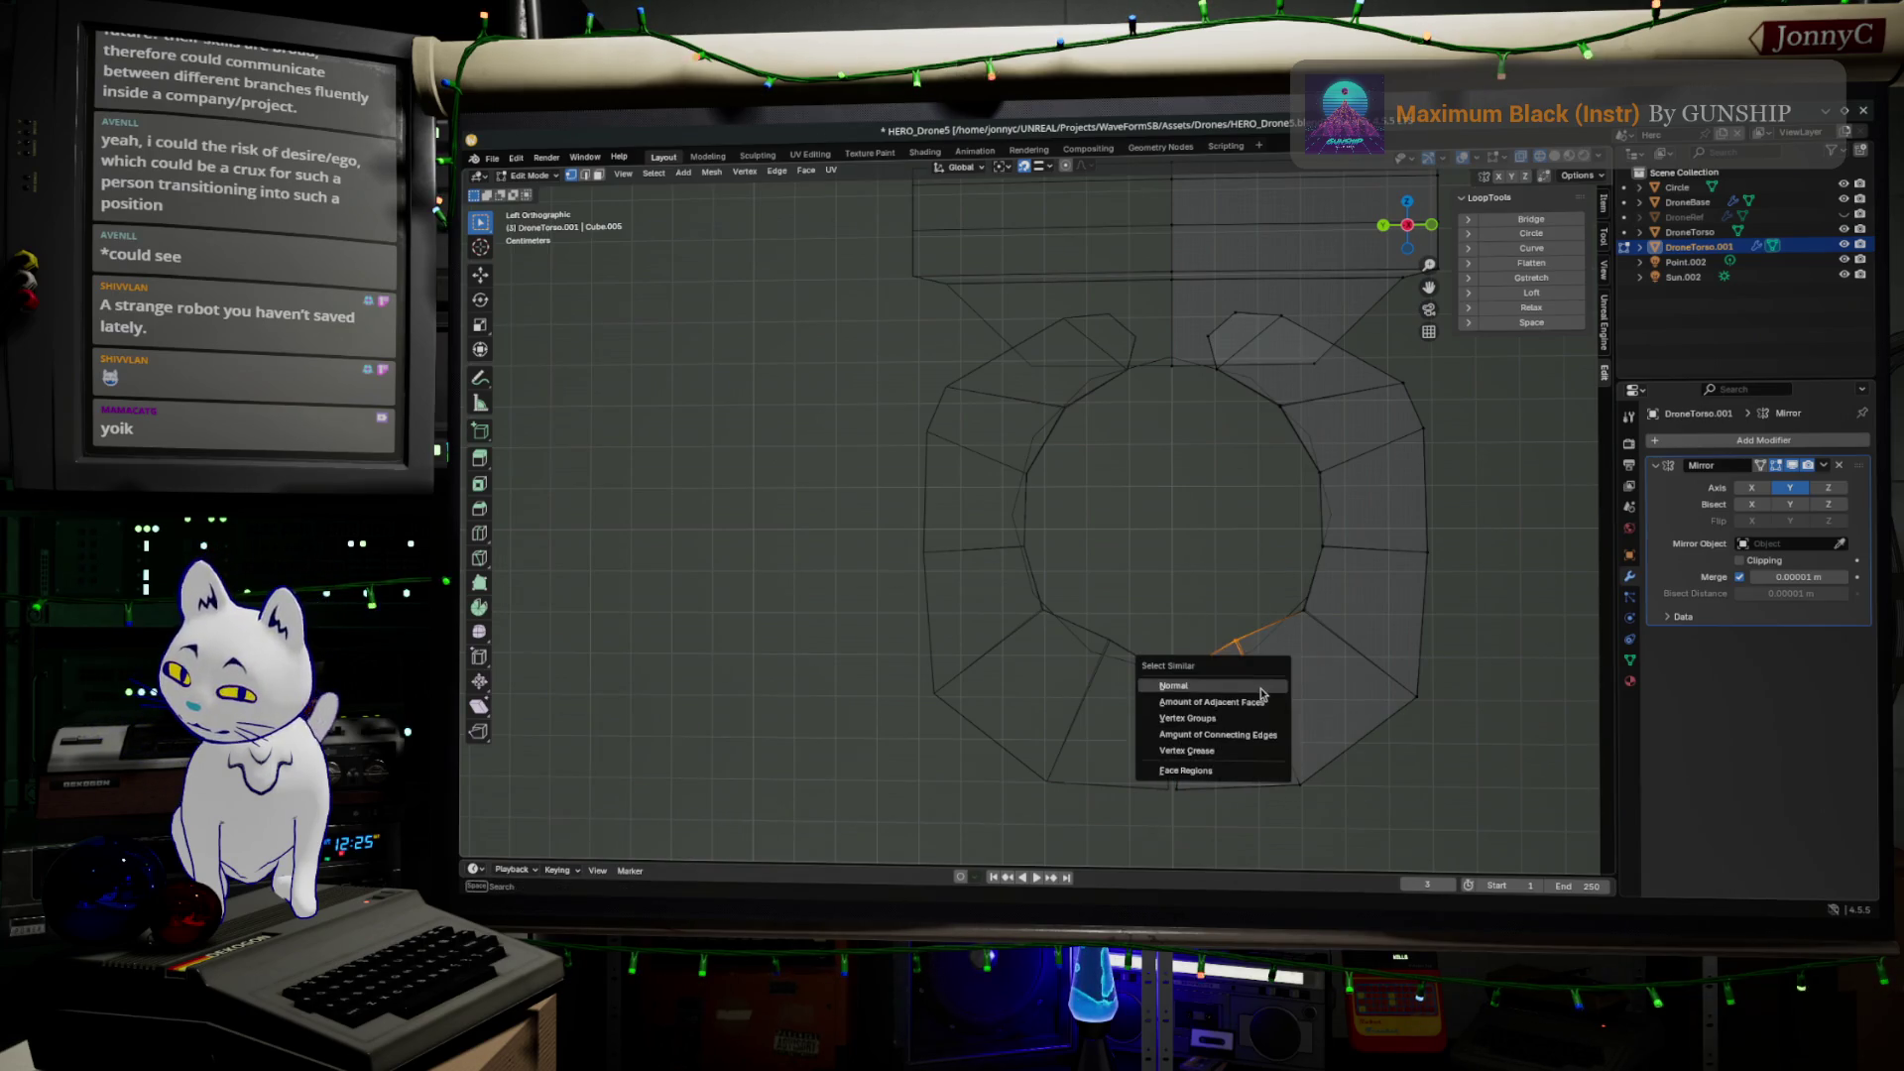
drag(1220, 601, 1257, 650)
Move the lower-right vertex about −0.0053 m on Y, snap the next one, and exit to Object Mode
key(g)
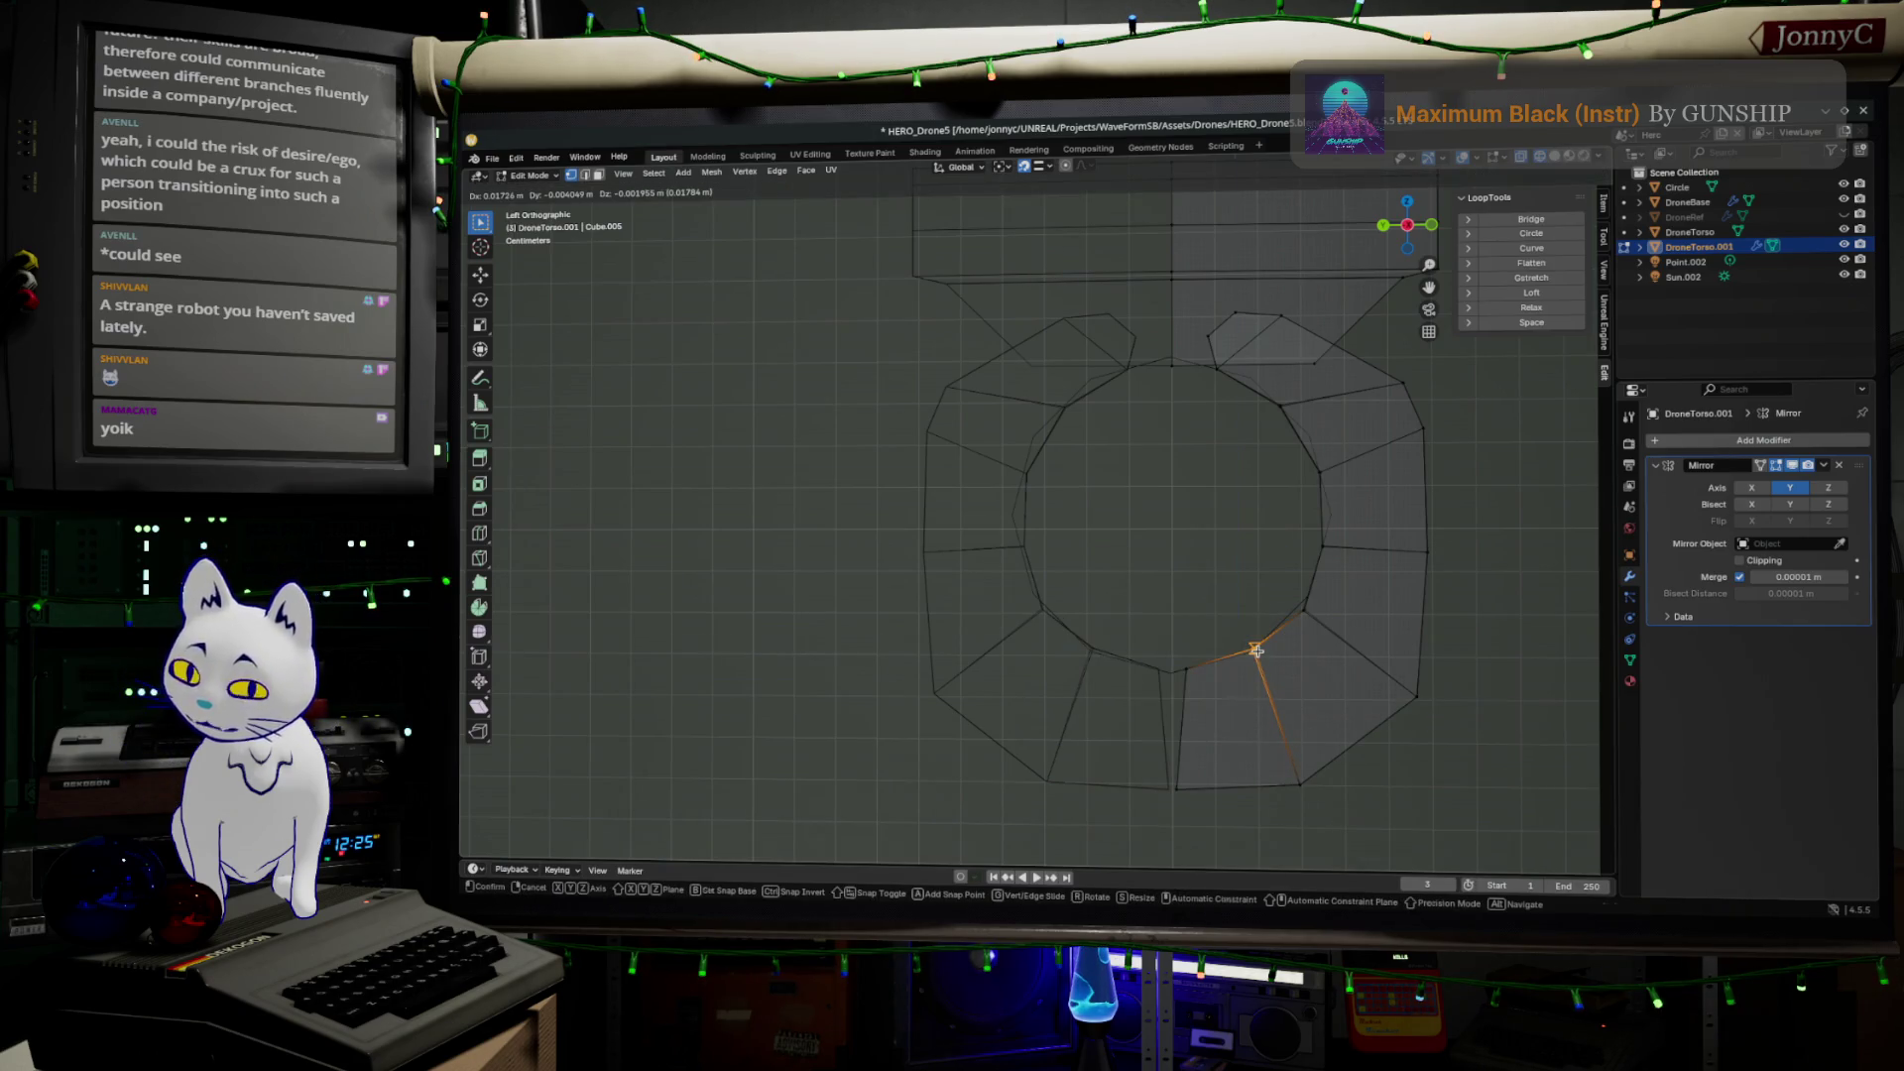
key(y)
click(1261, 647)
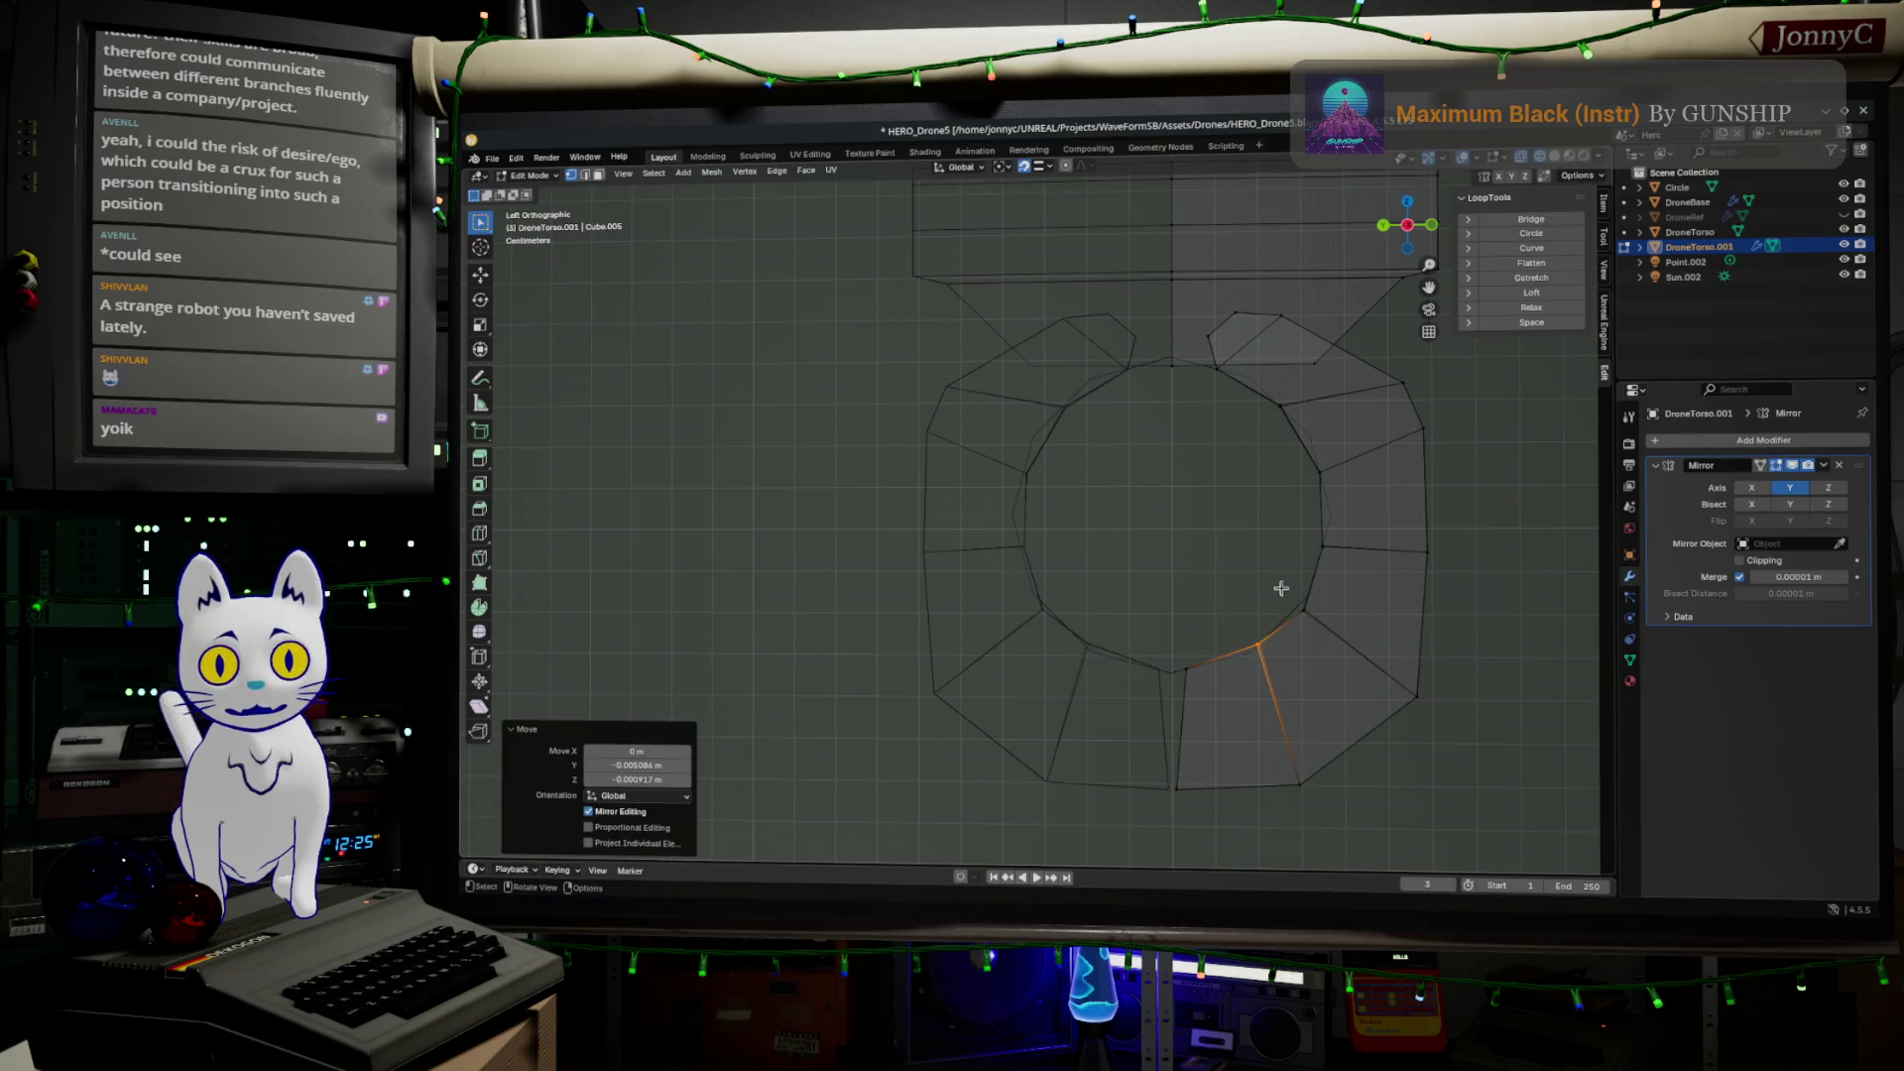
click(1305, 611)
key(g)
key(shift+x)
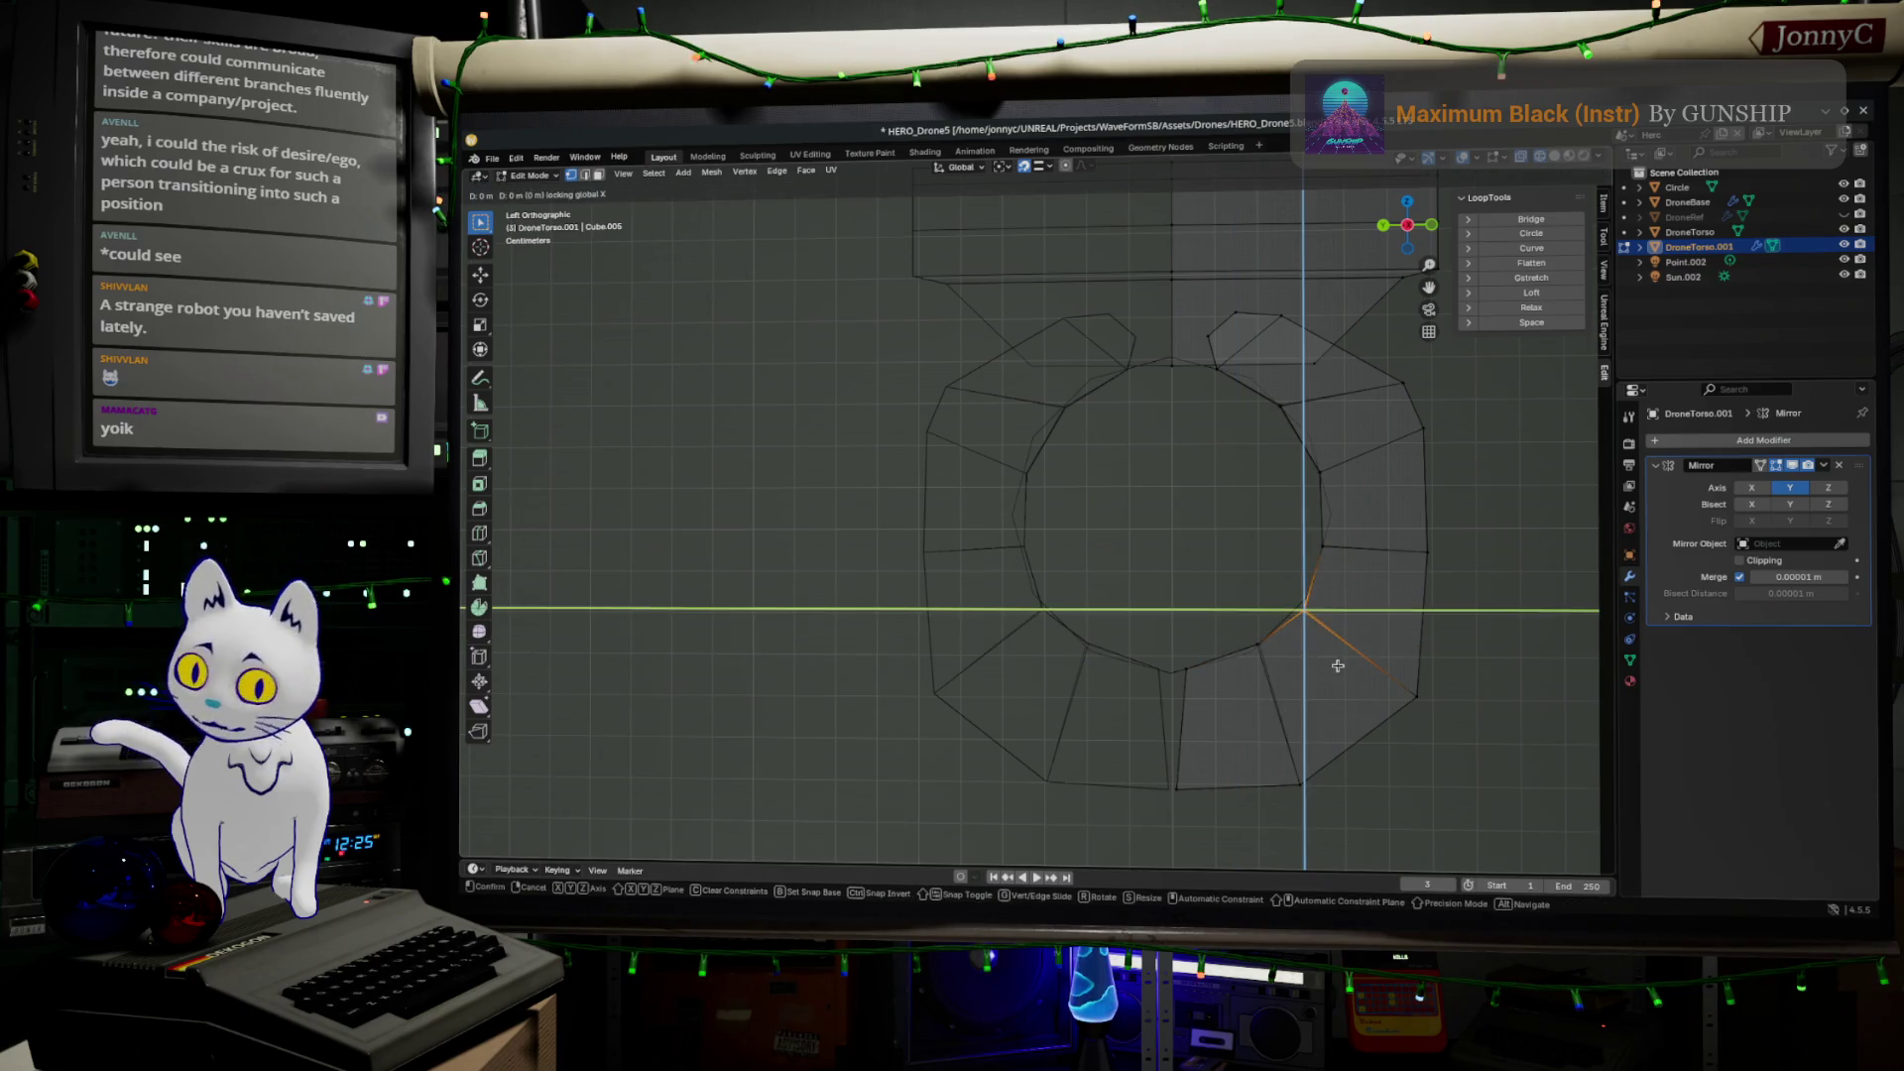
click(1307, 597)
scroll(1424, 654, down, 3)
key(Tab)
click(1420, 669)
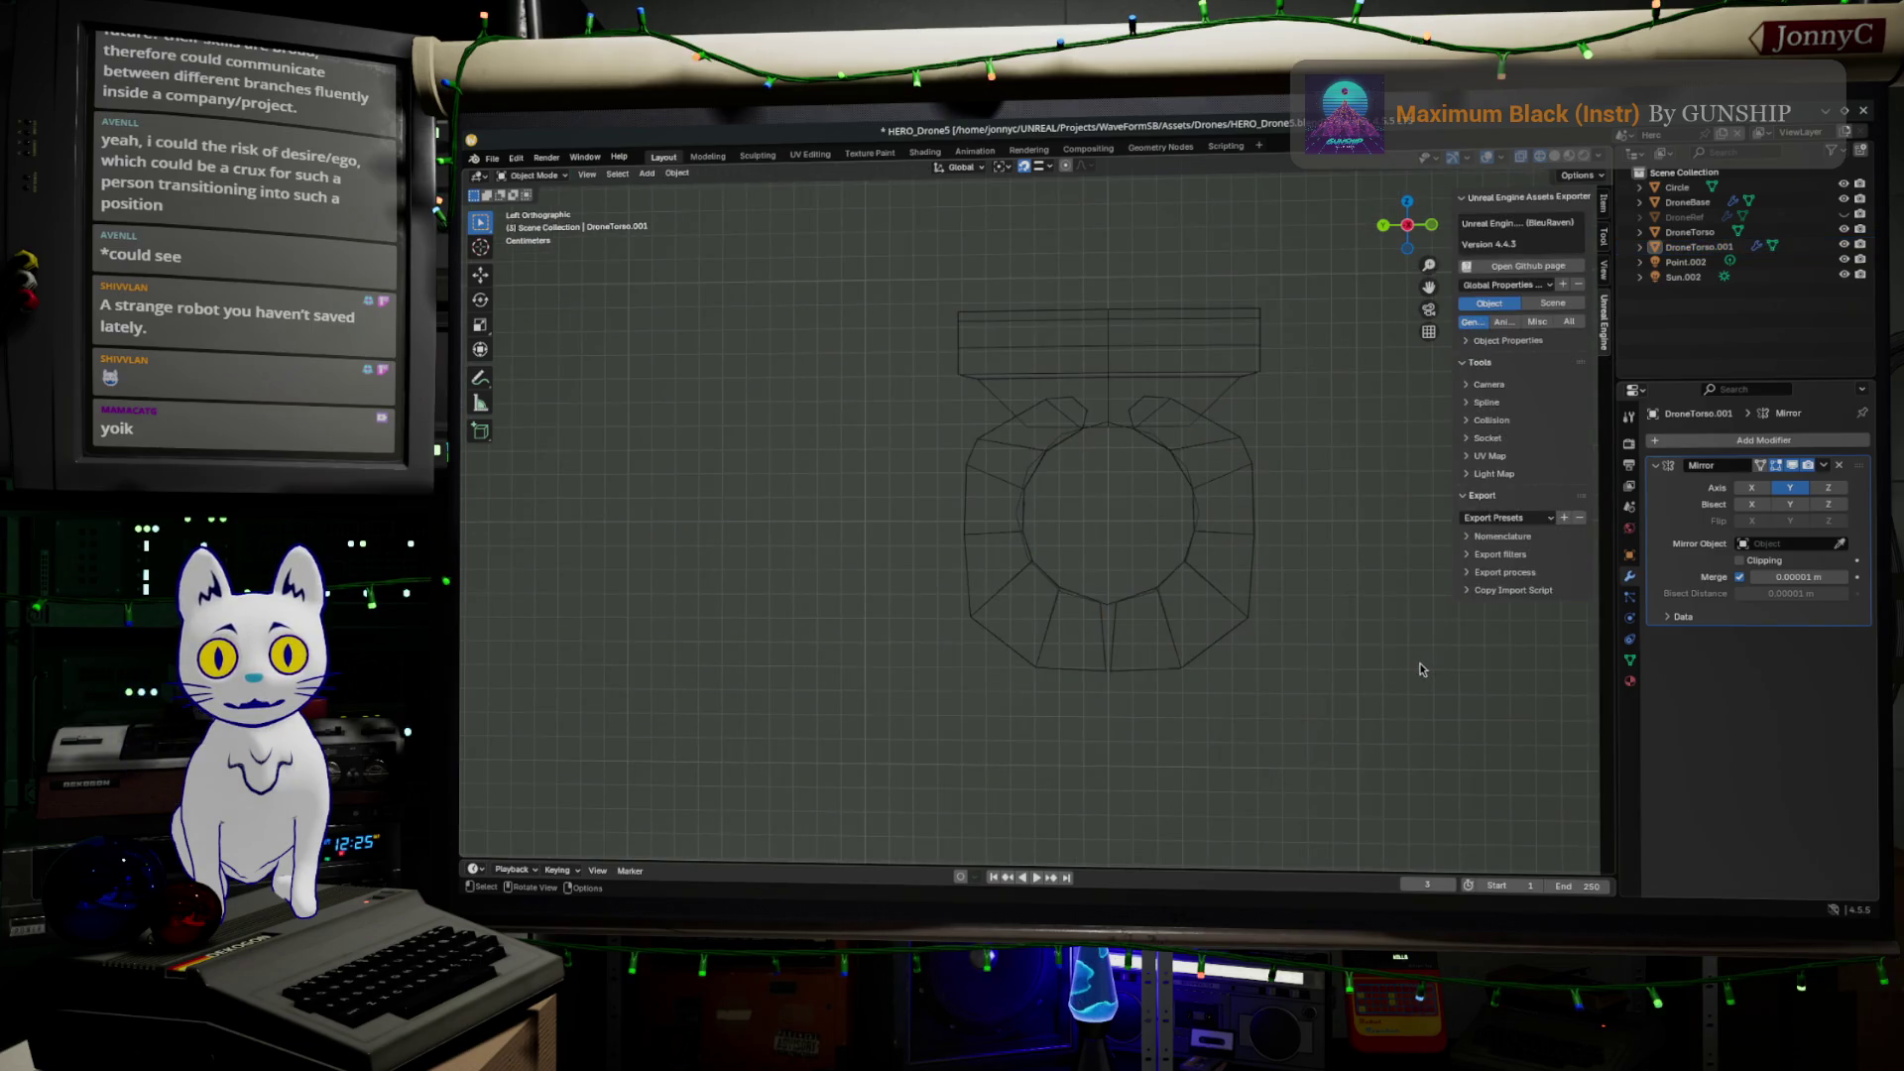
Hide the Circle guide using its eye icon in the Outliner
key(a)
key(alt+a)
key(a)
key(alt+a)
key(a)
click(1111, 426)
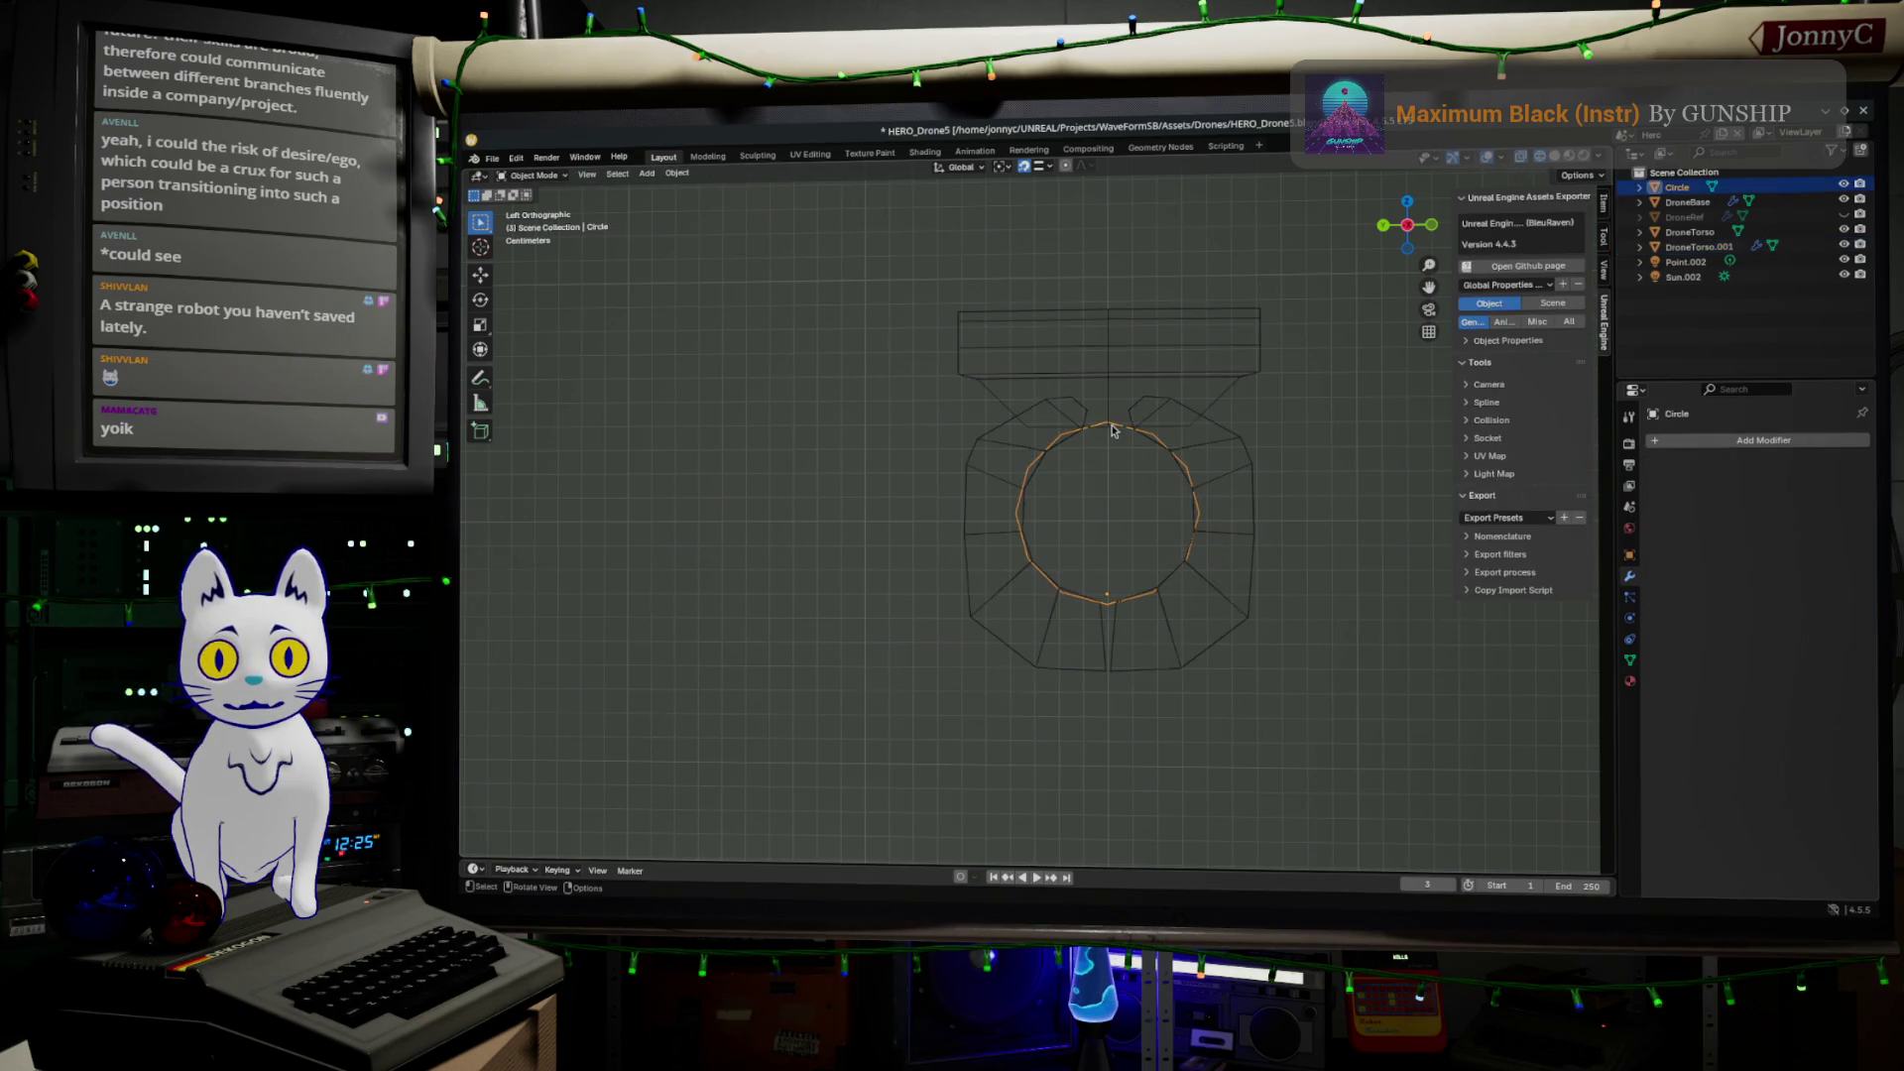
click(1843, 186)
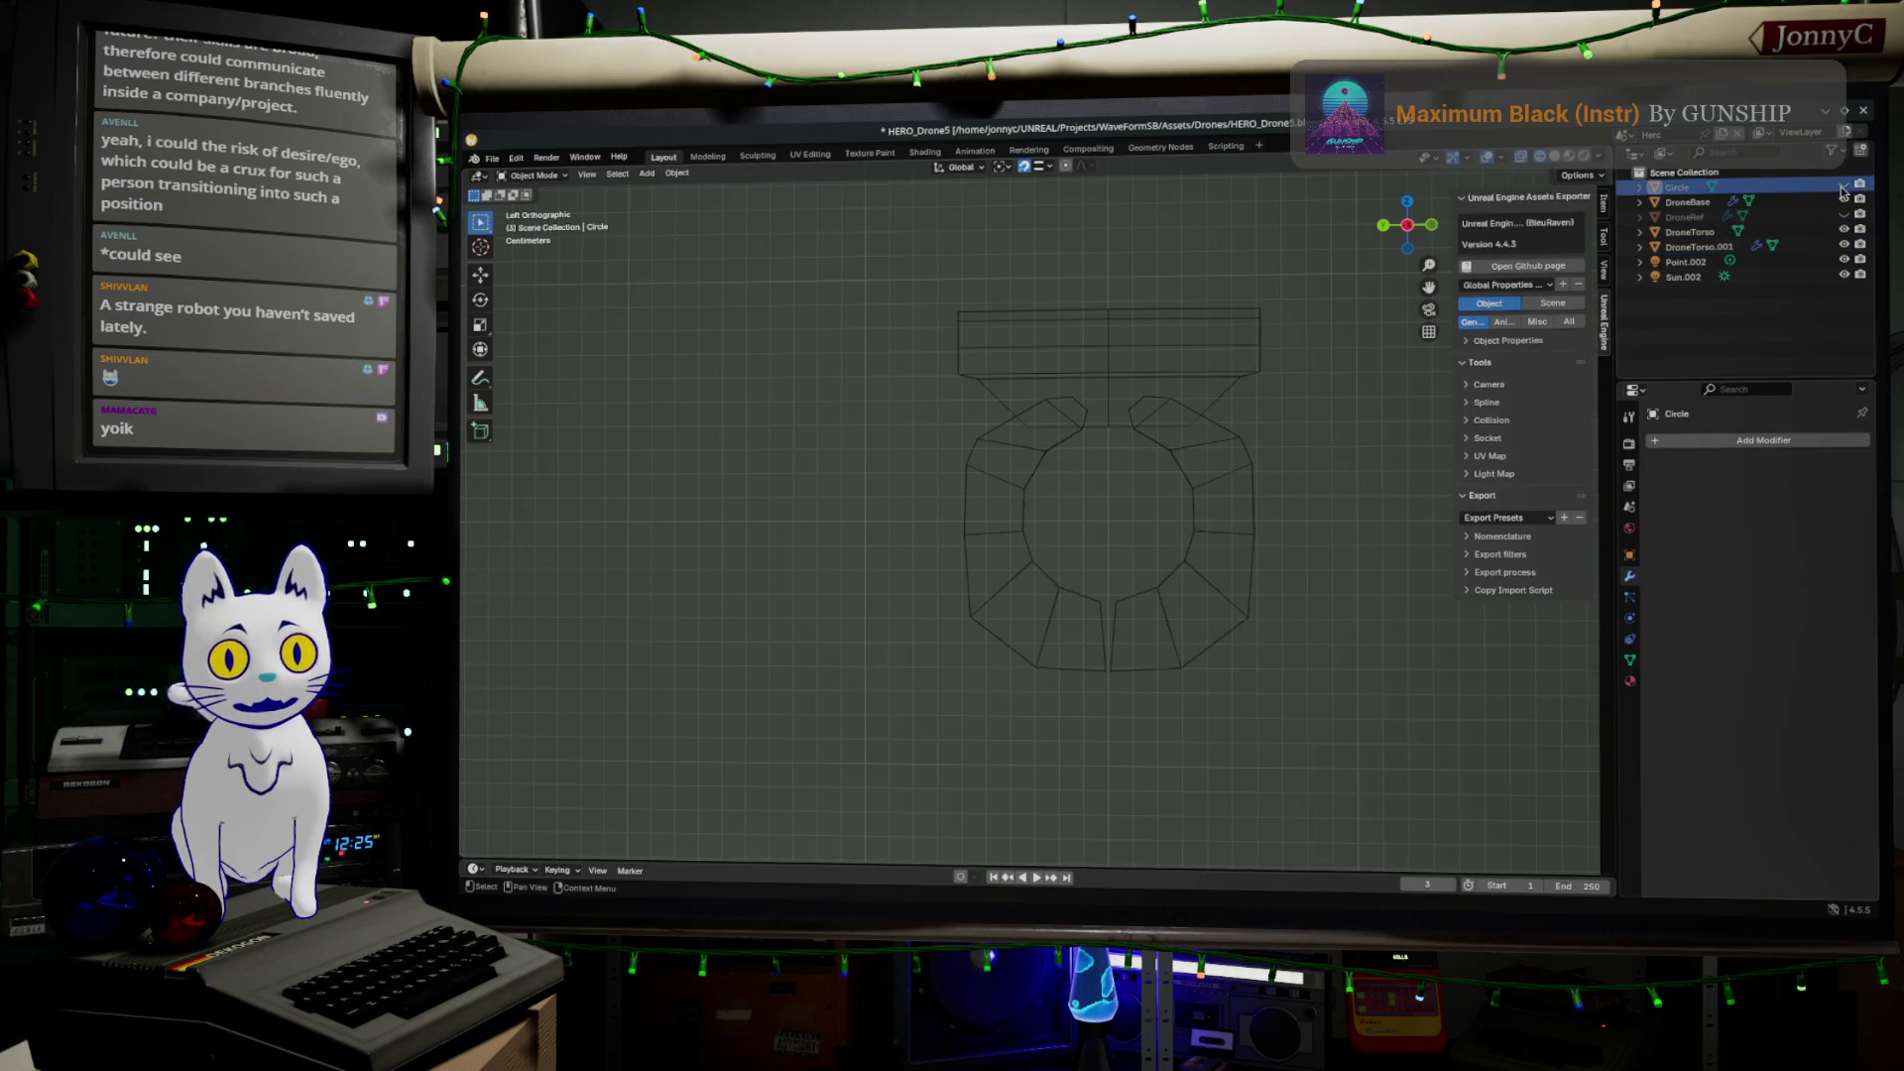
Box-select the torso wireframe and make DroneTorso.001 the active object
scroll(1142, 664, up, 3)
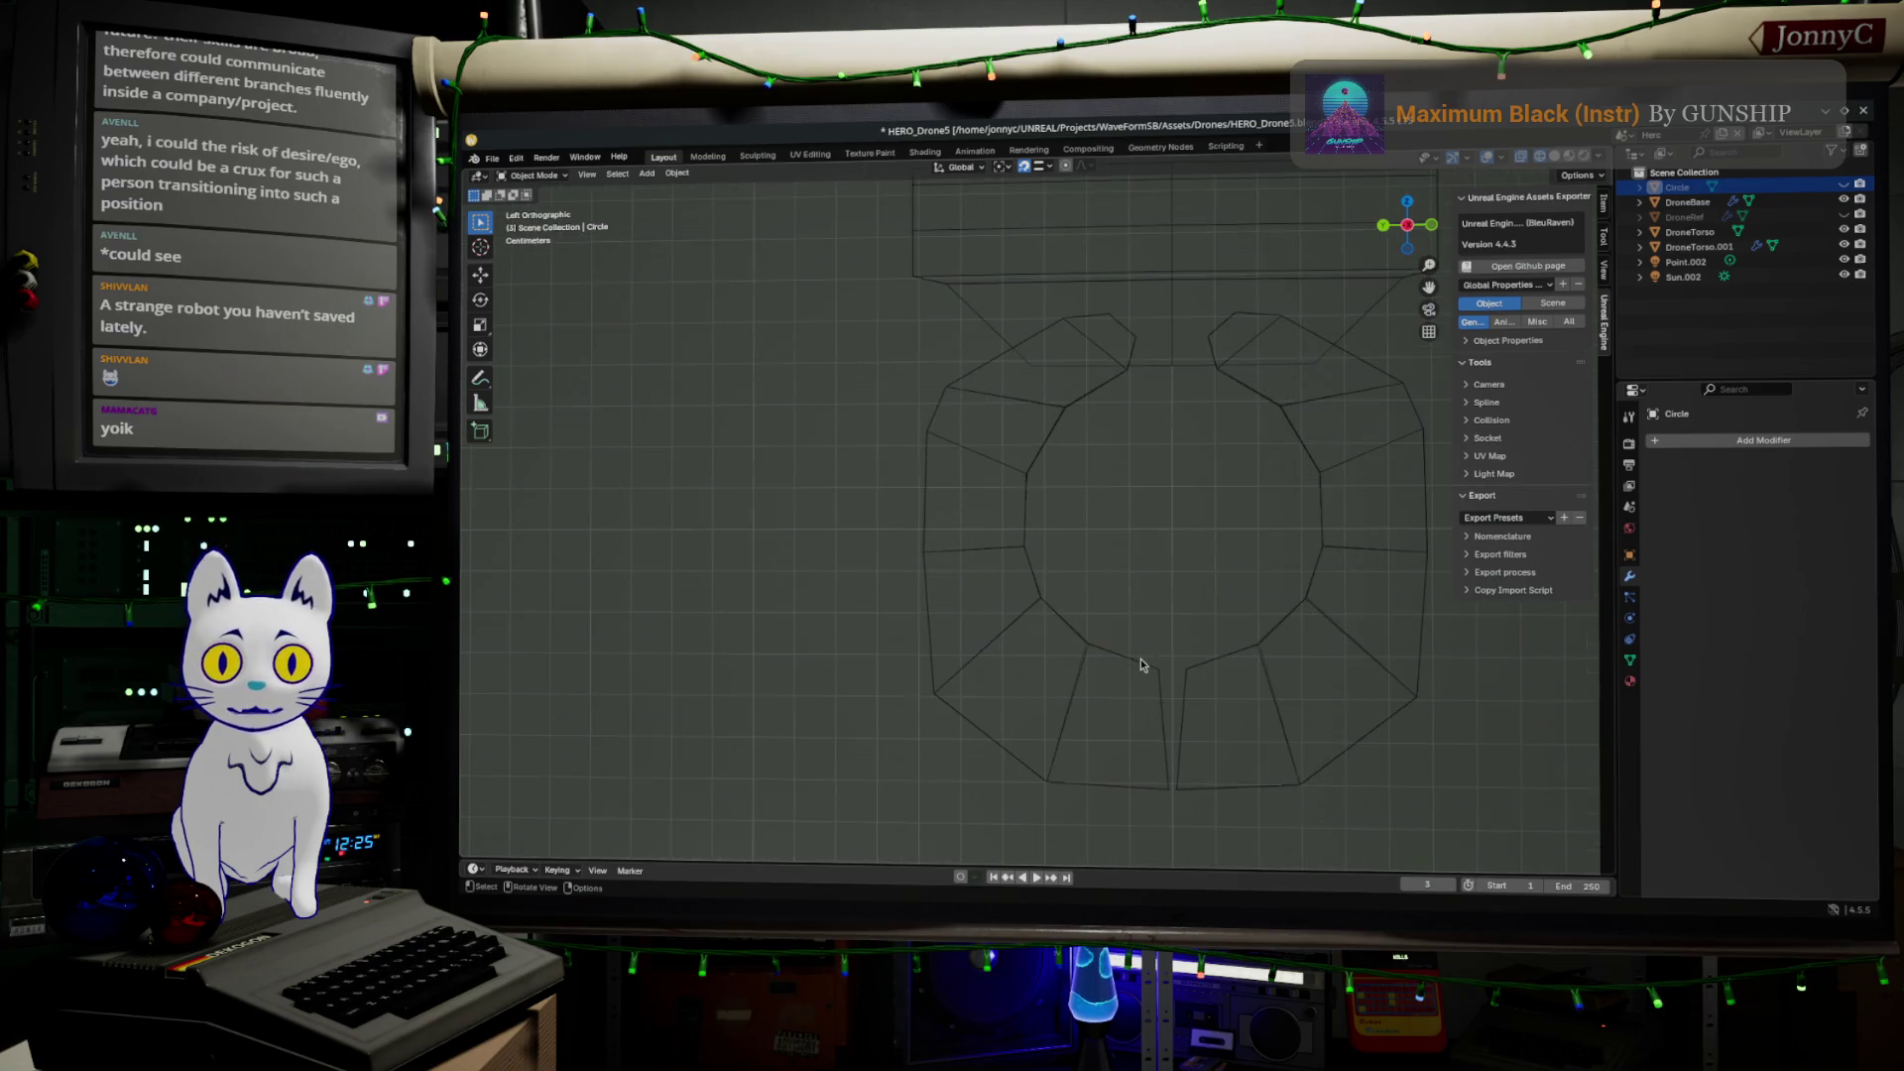
scroll(1156, 532, up, 2)
scroll(1086, 561, down, 1)
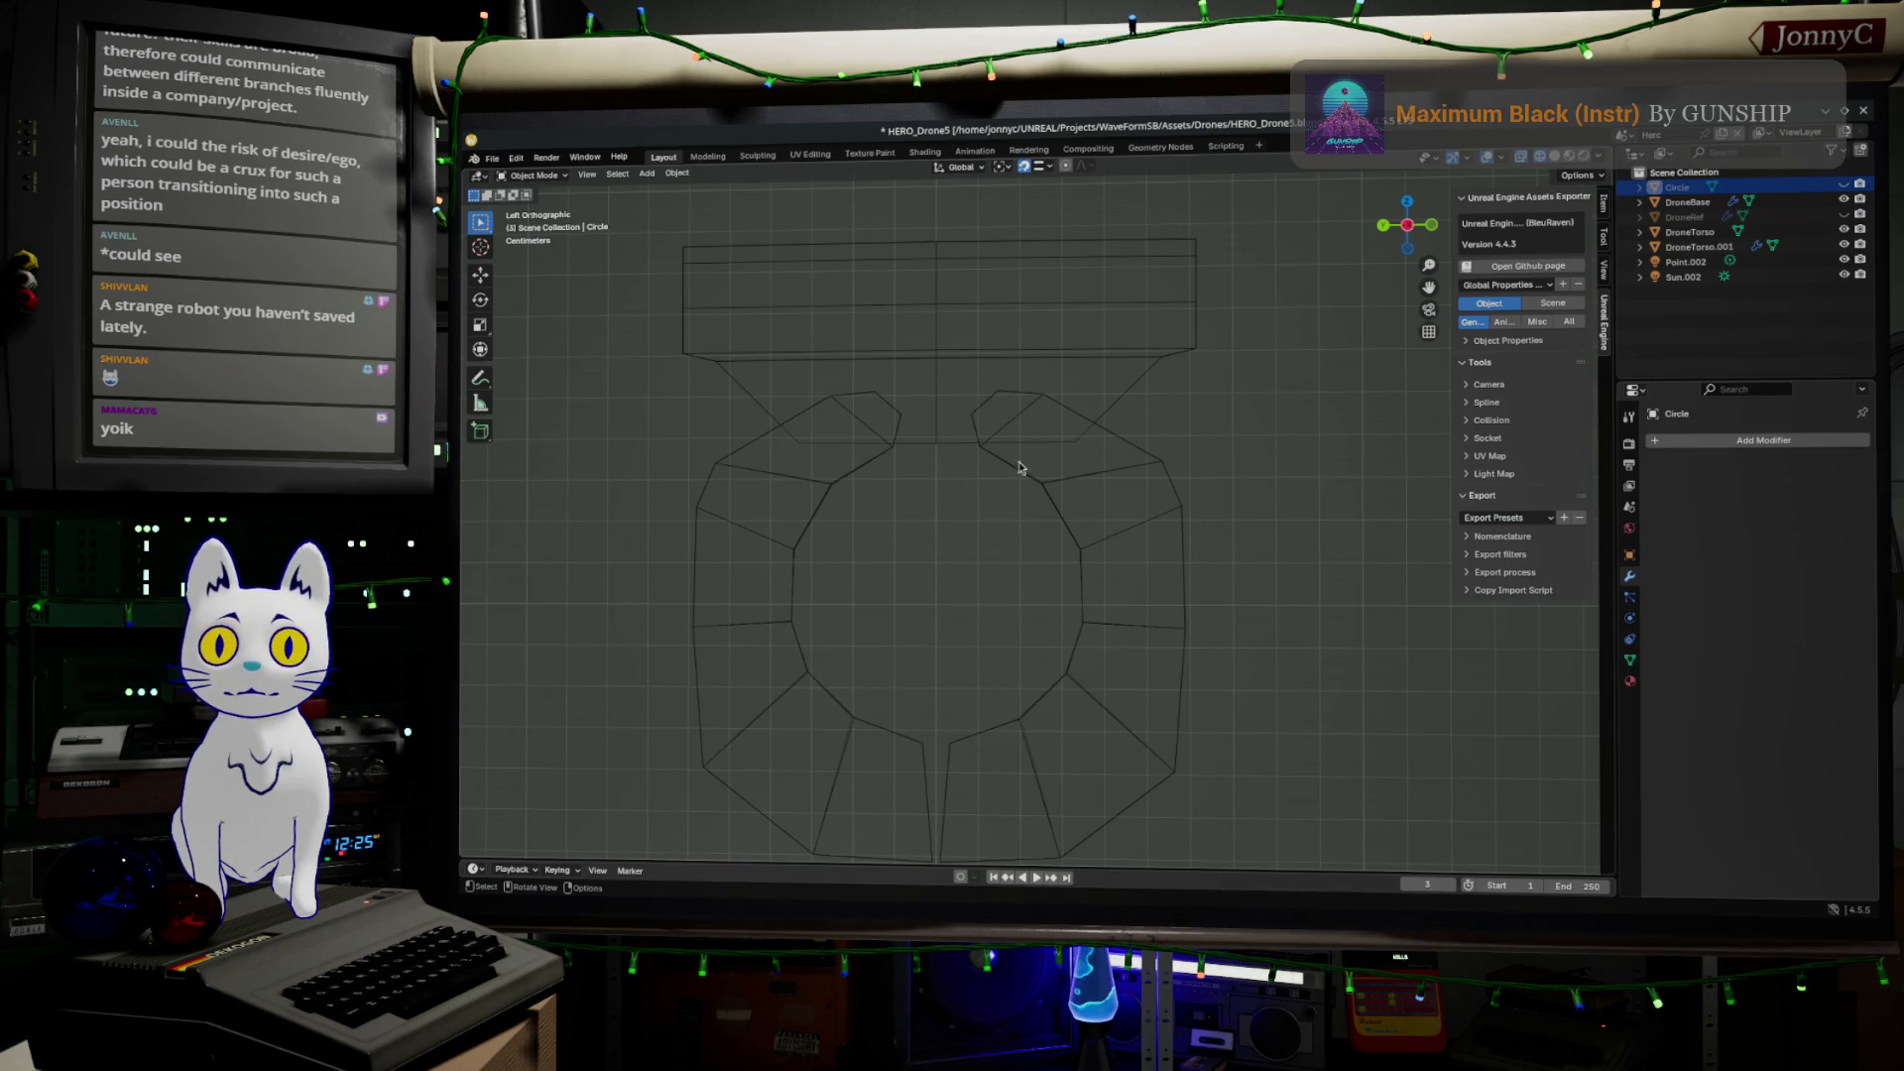
drag(974, 380, 1071, 444)
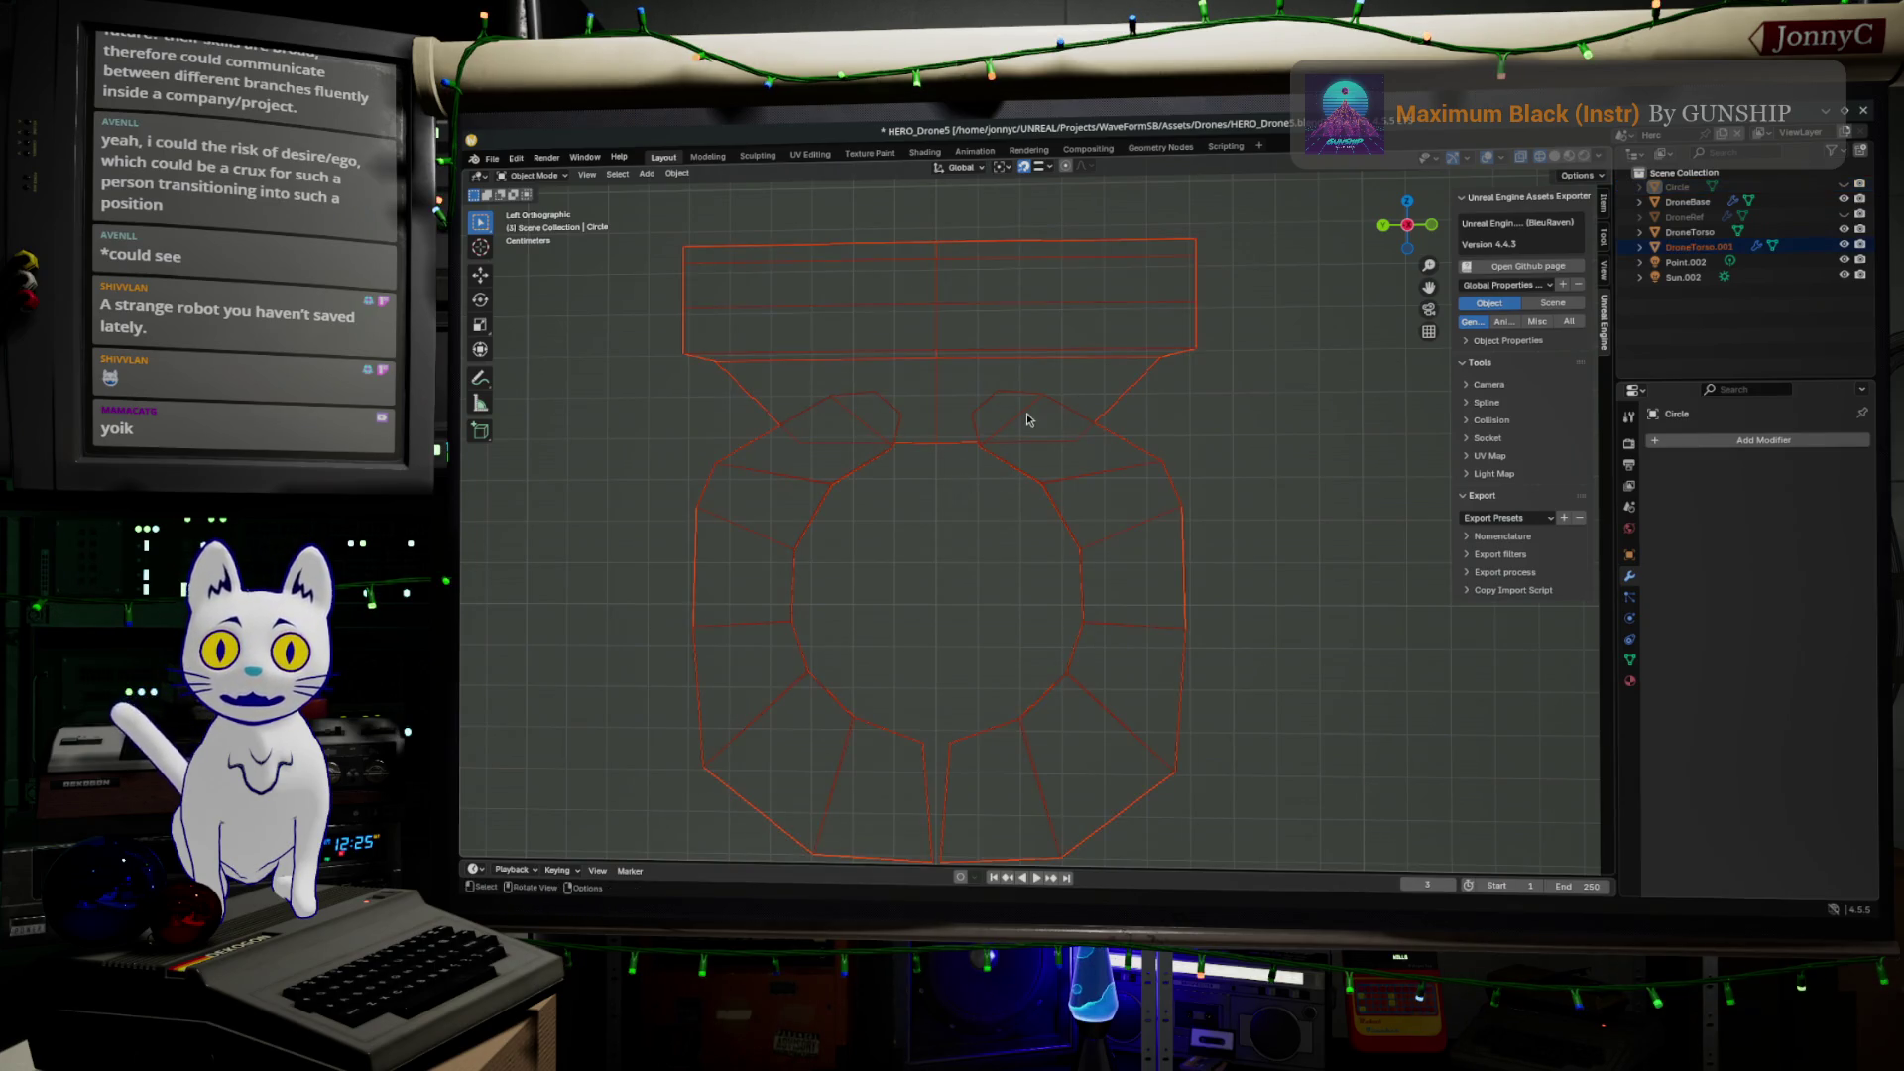
click(1009, 421)
Move the small face's upper corner vertices up and left, then switch to Unreal Engine
key(Tab)
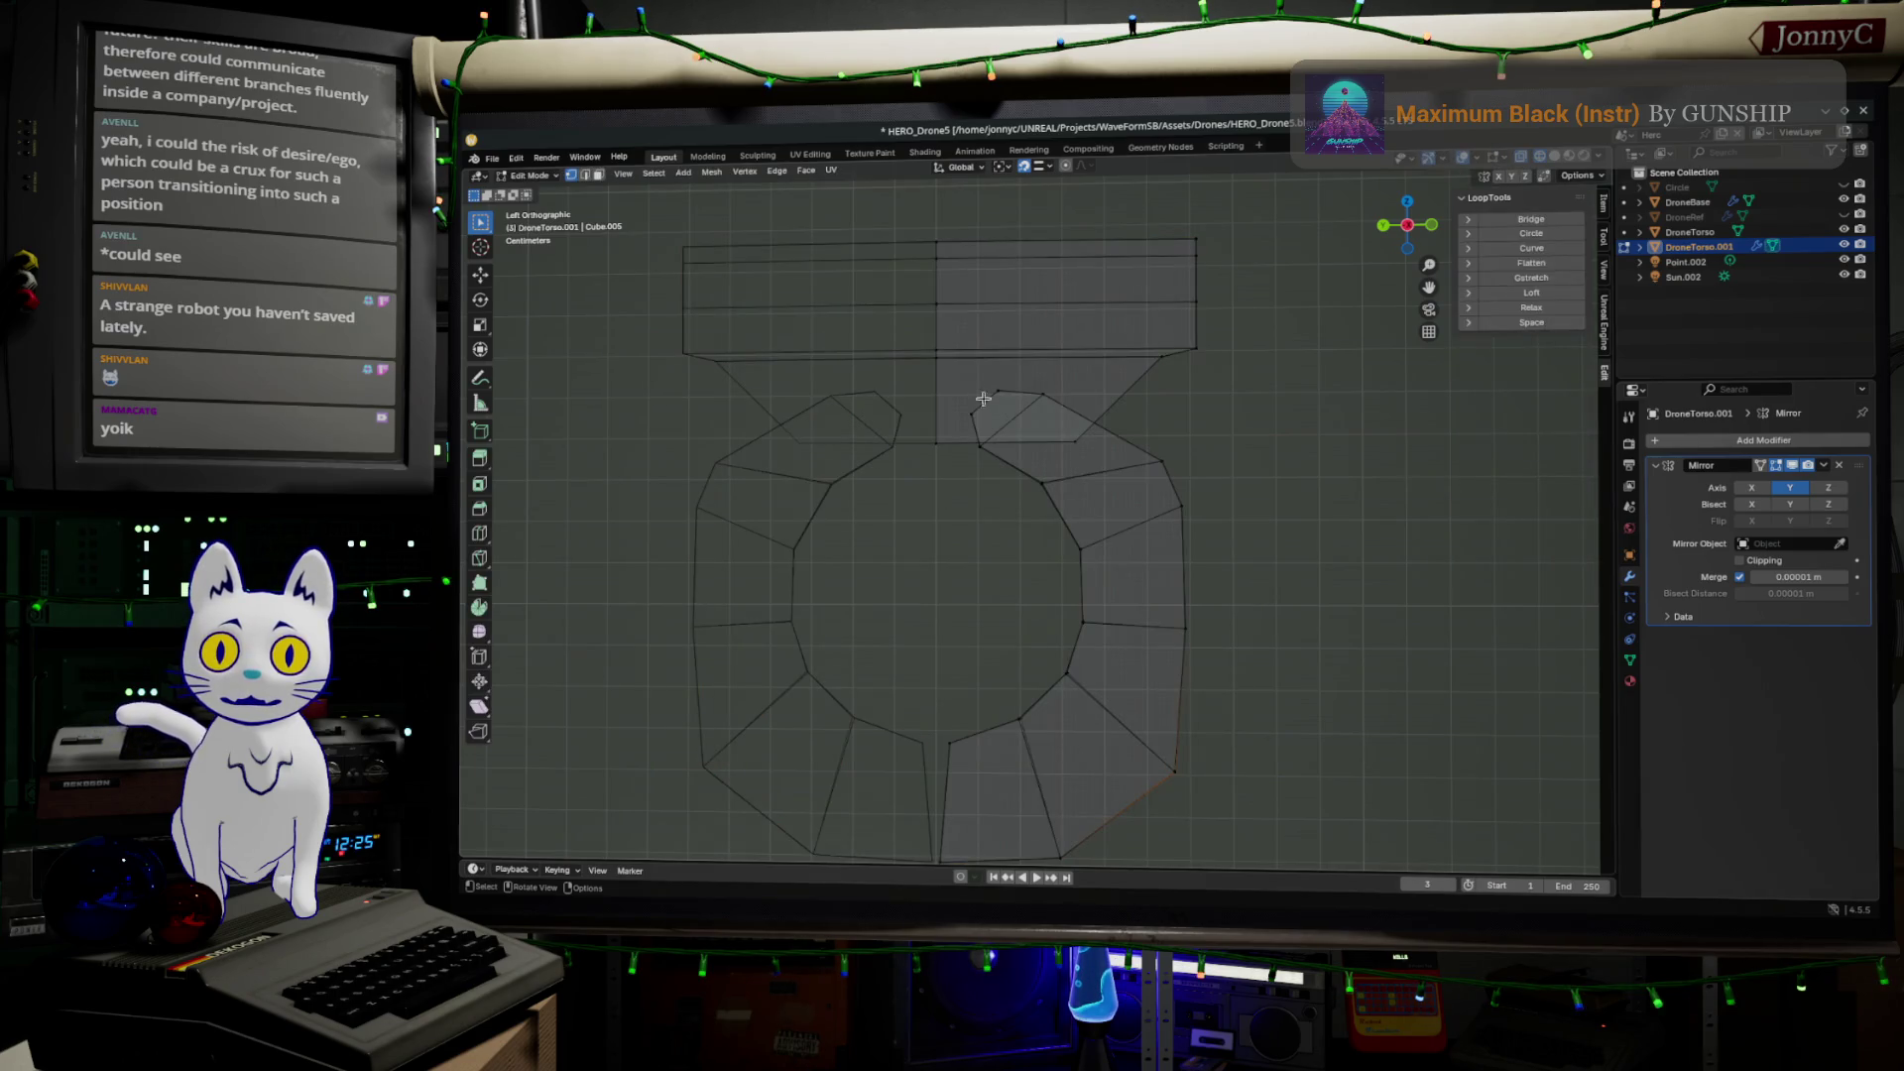
drag(973, 381, 1077, 437)
scroll(1064, 416, up, 1)
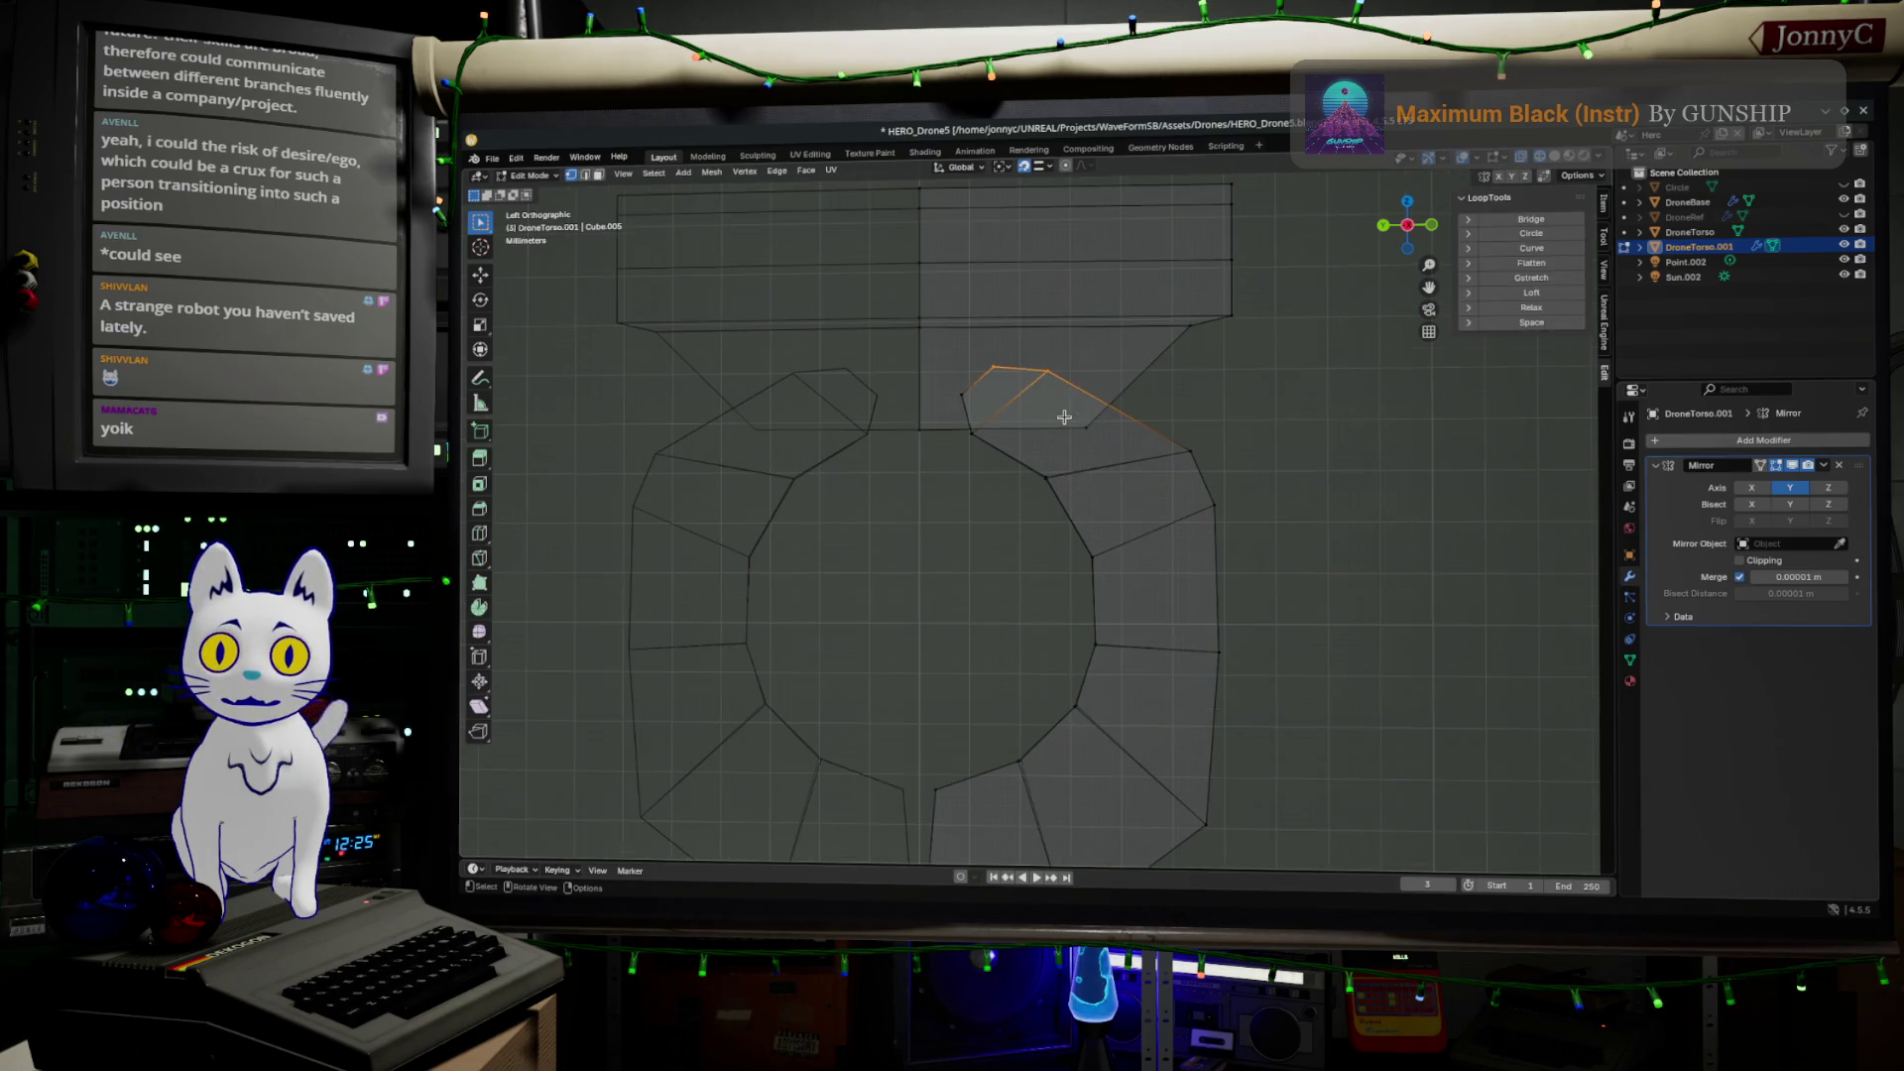
click(1191, 446)
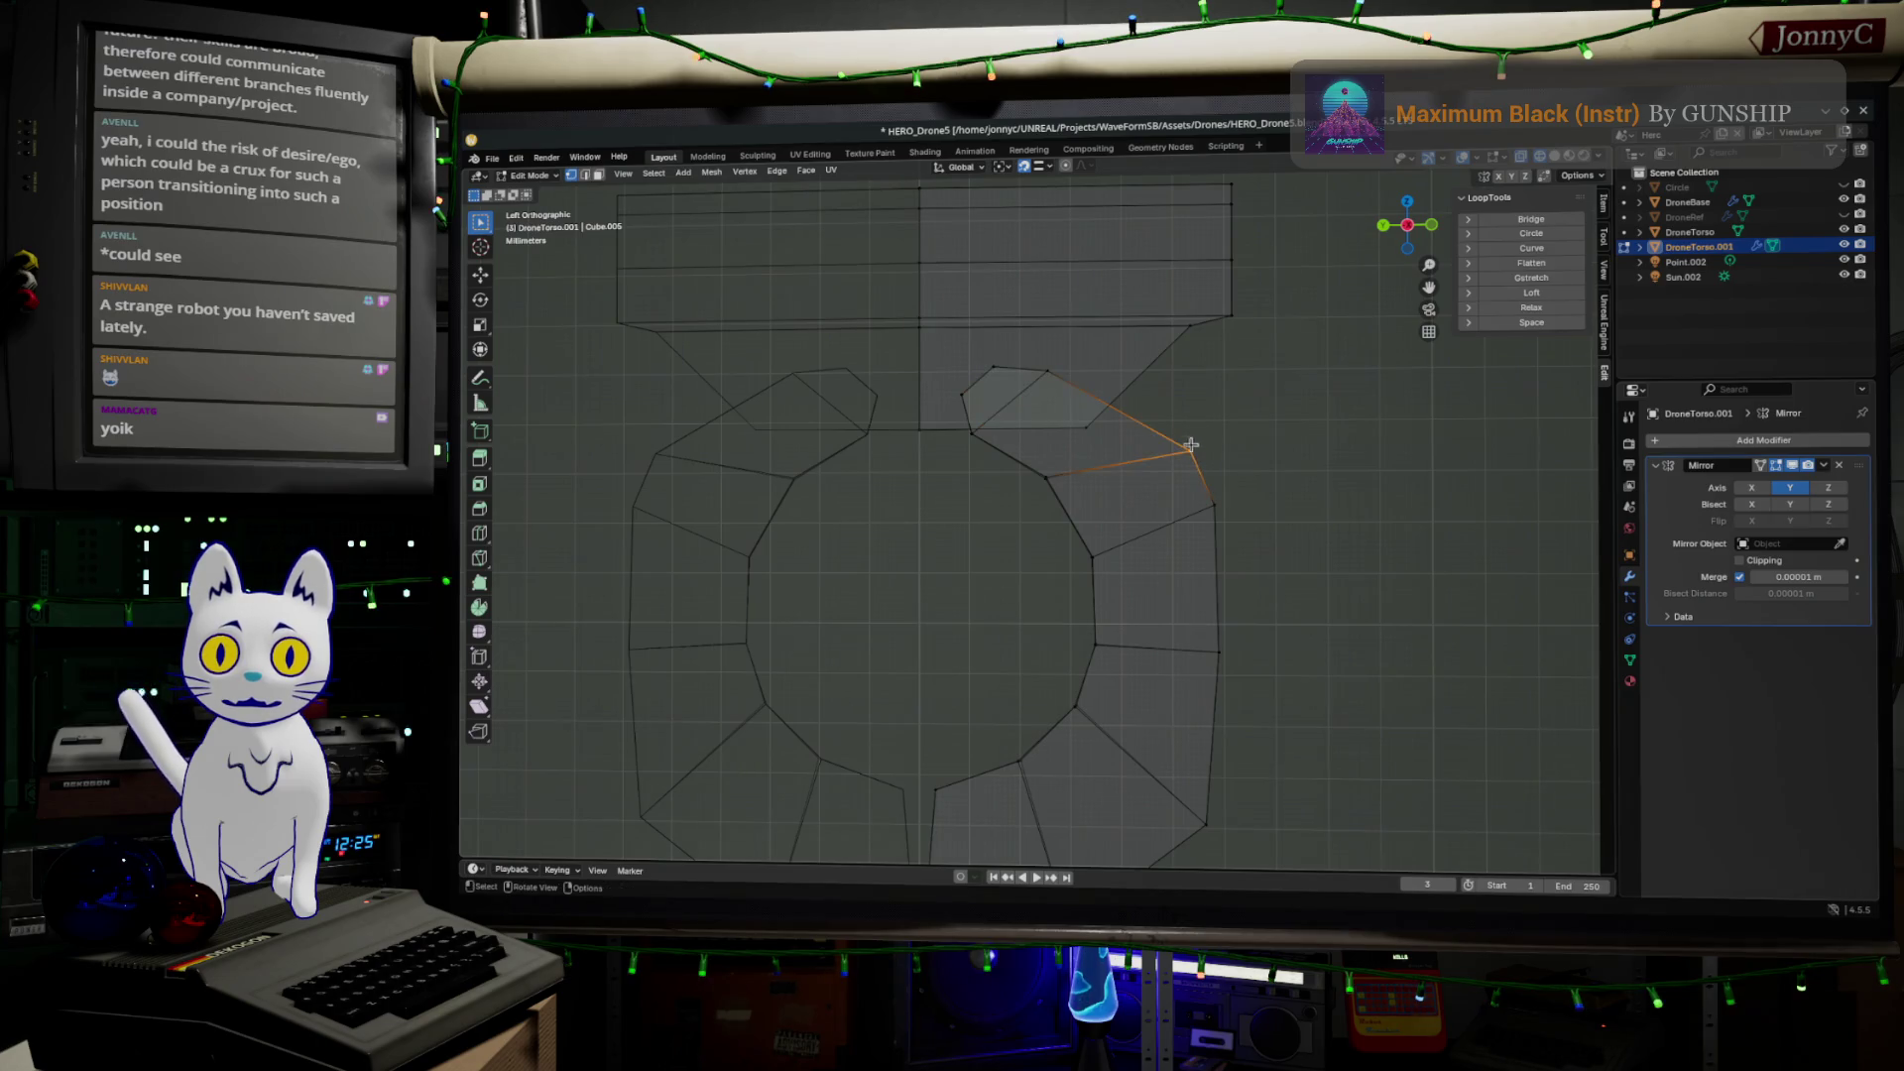
key(g)
click(1154, 399)
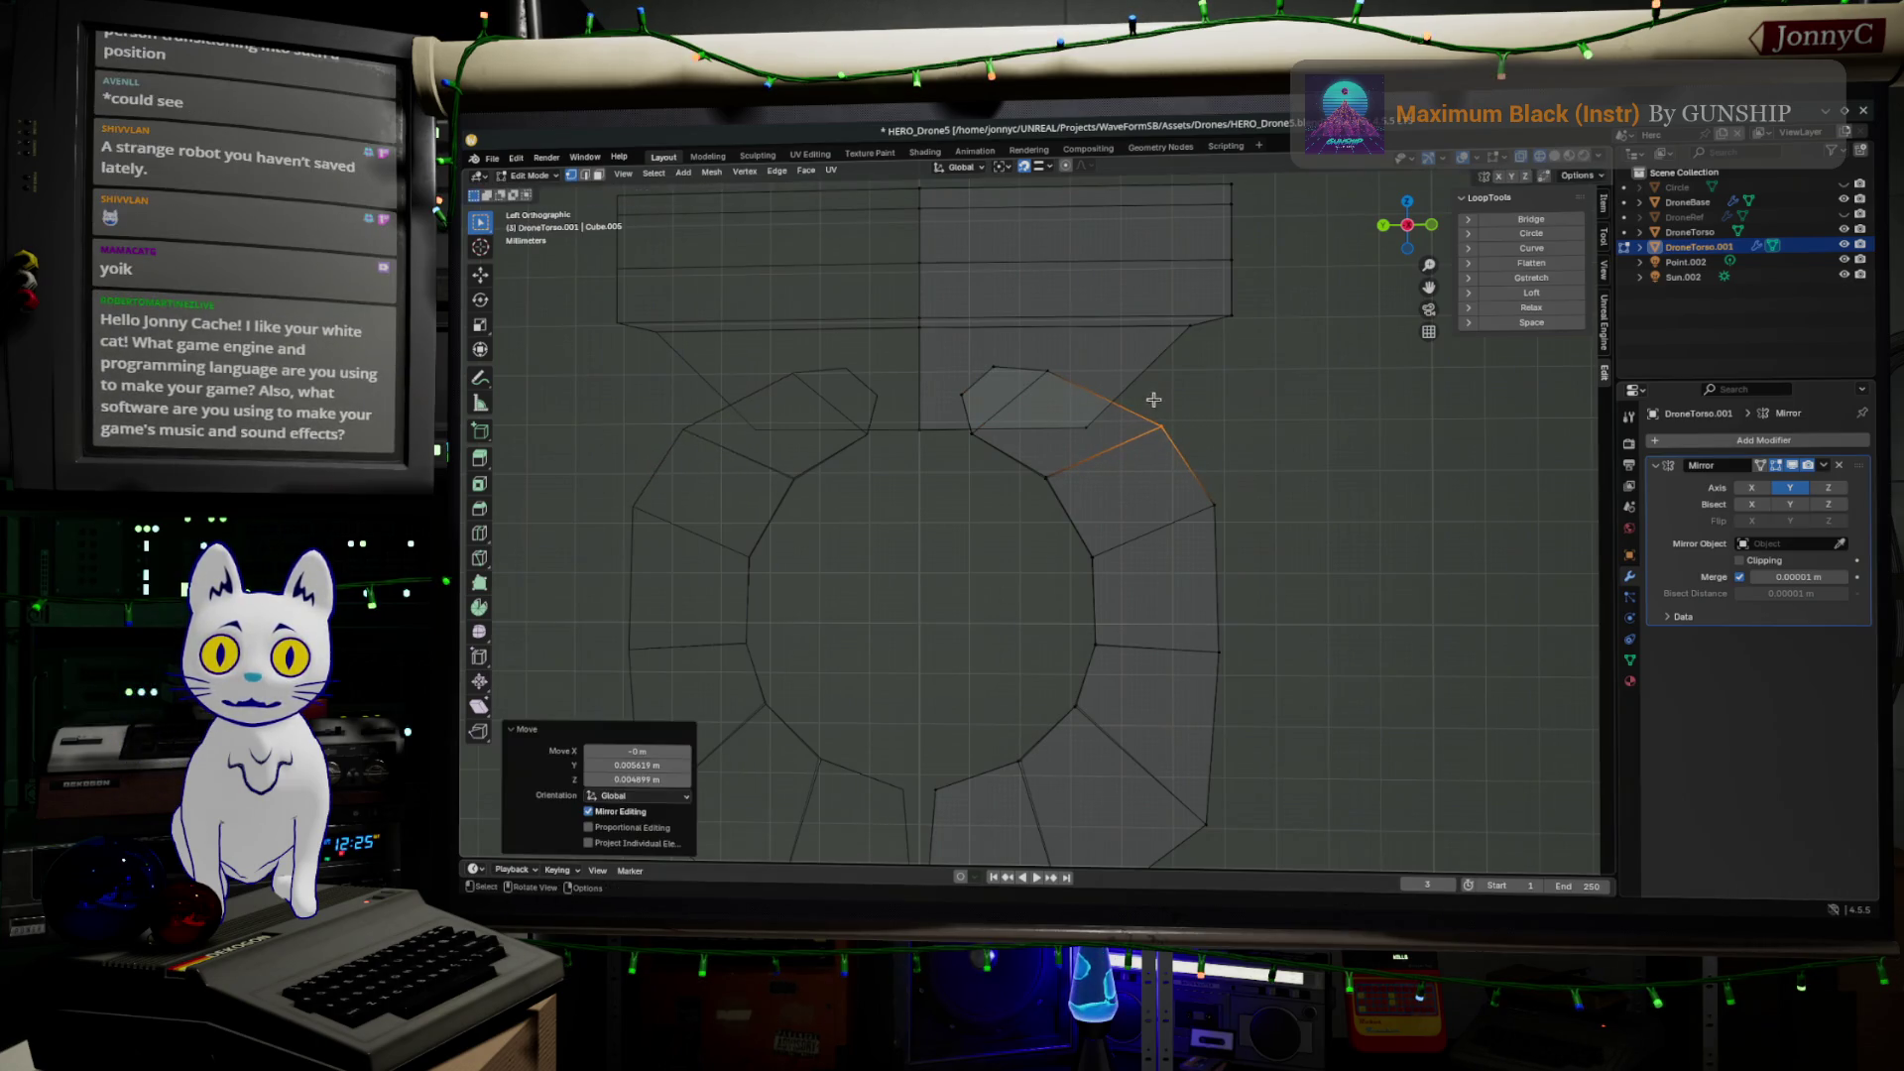
drag(970, 342, 1031, 391)
key(g)
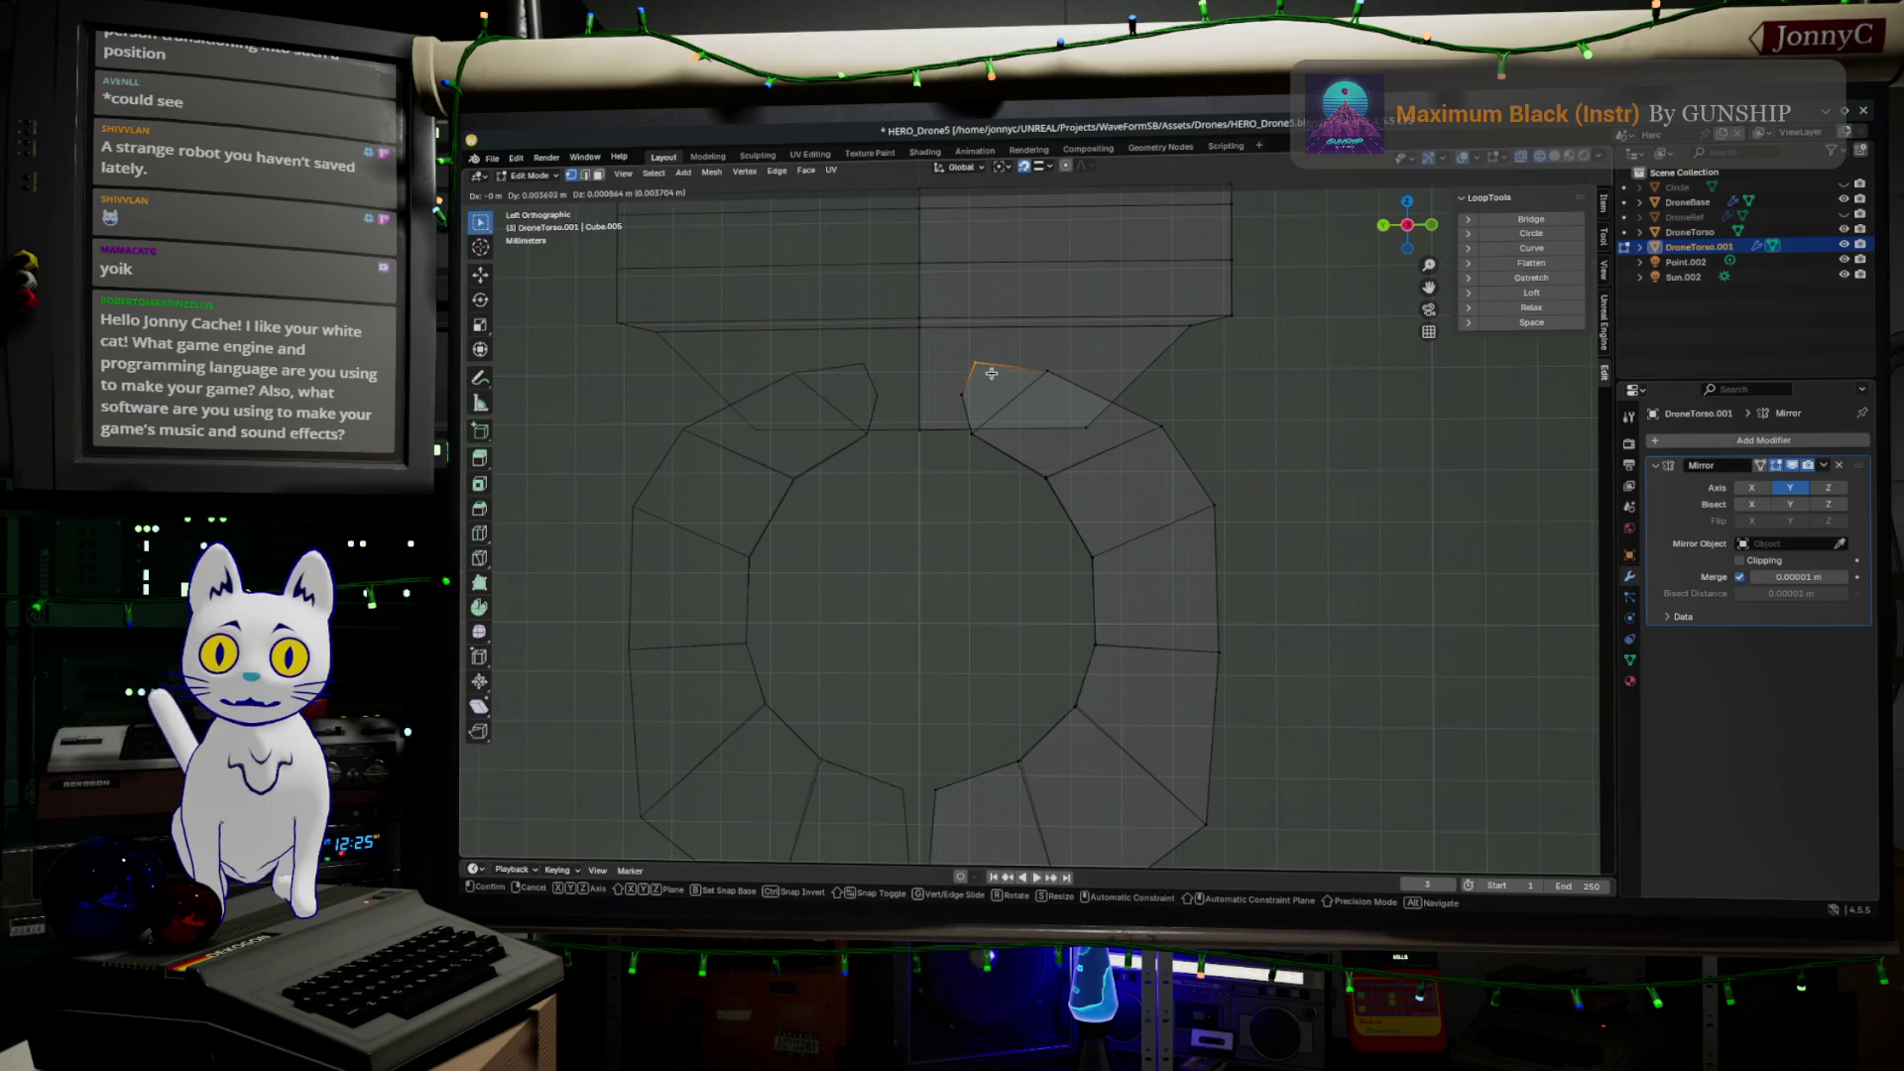
click(990, 372)
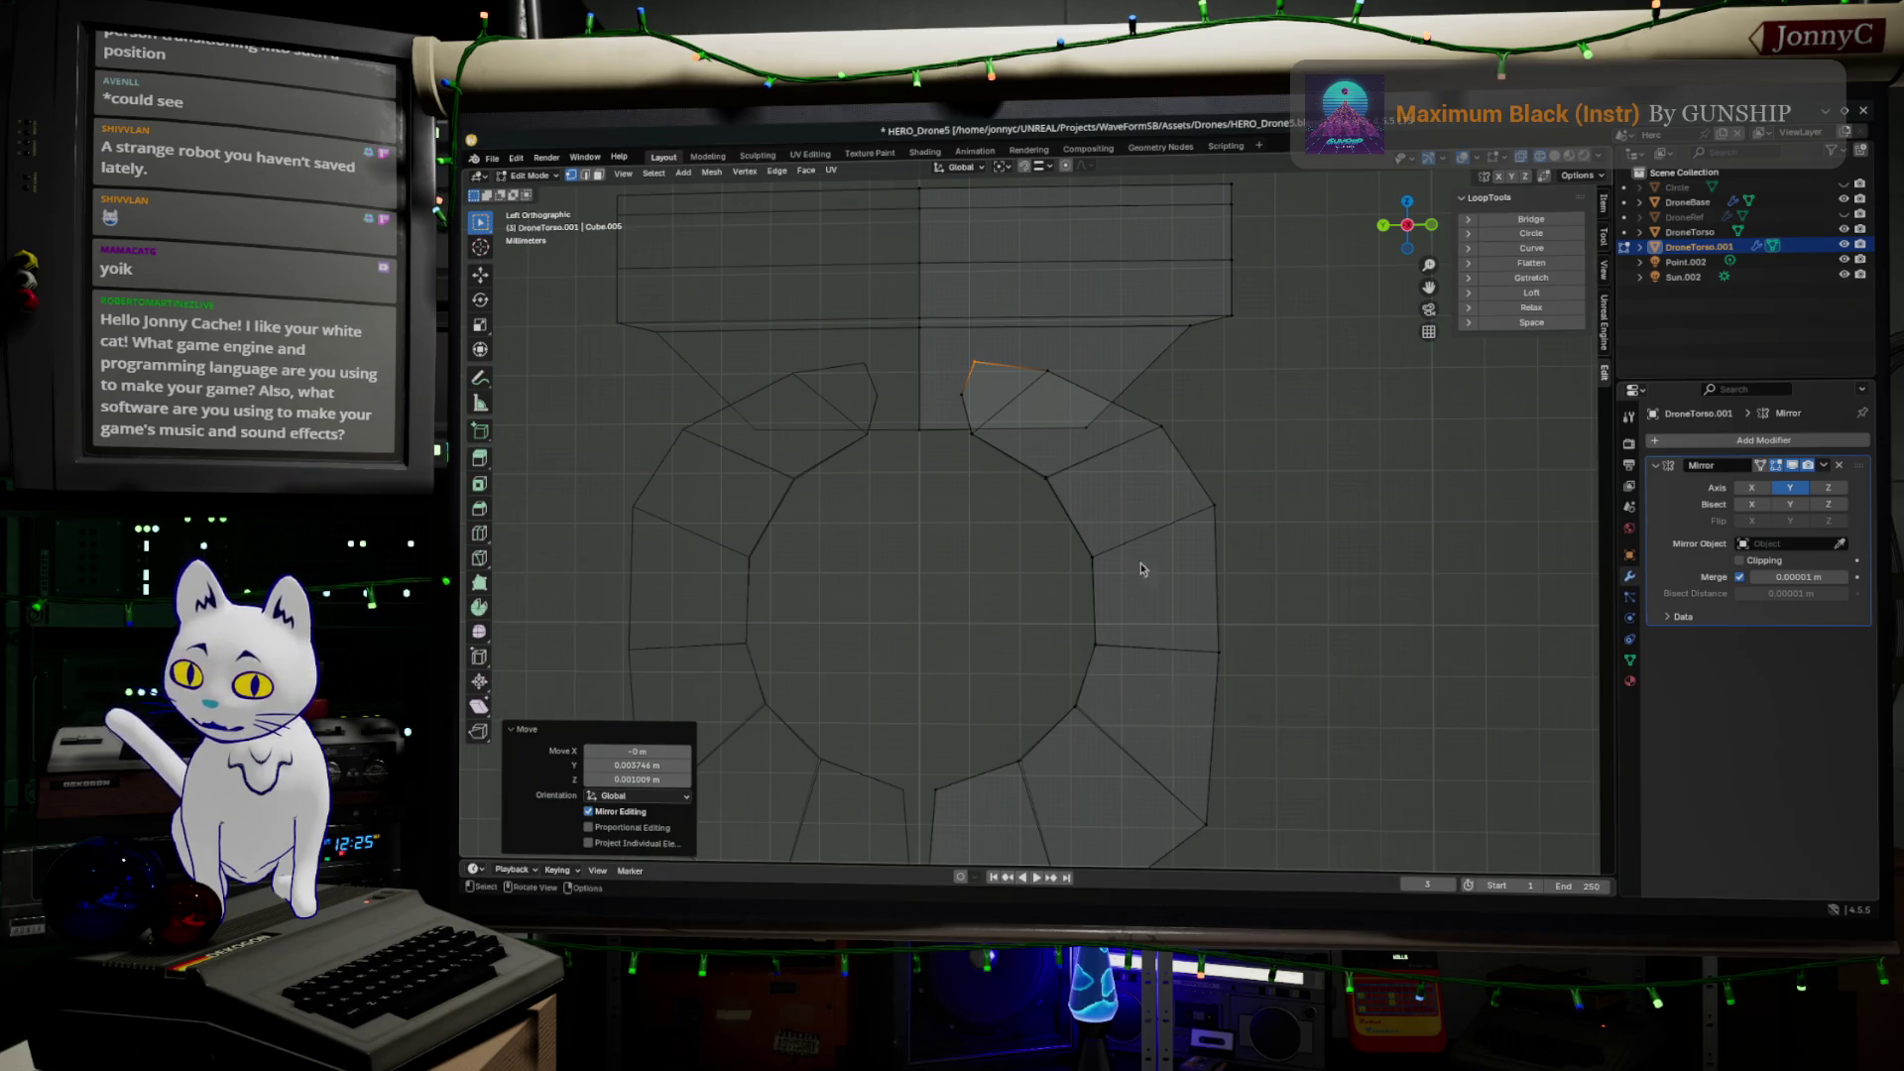
key(alt+Tab)
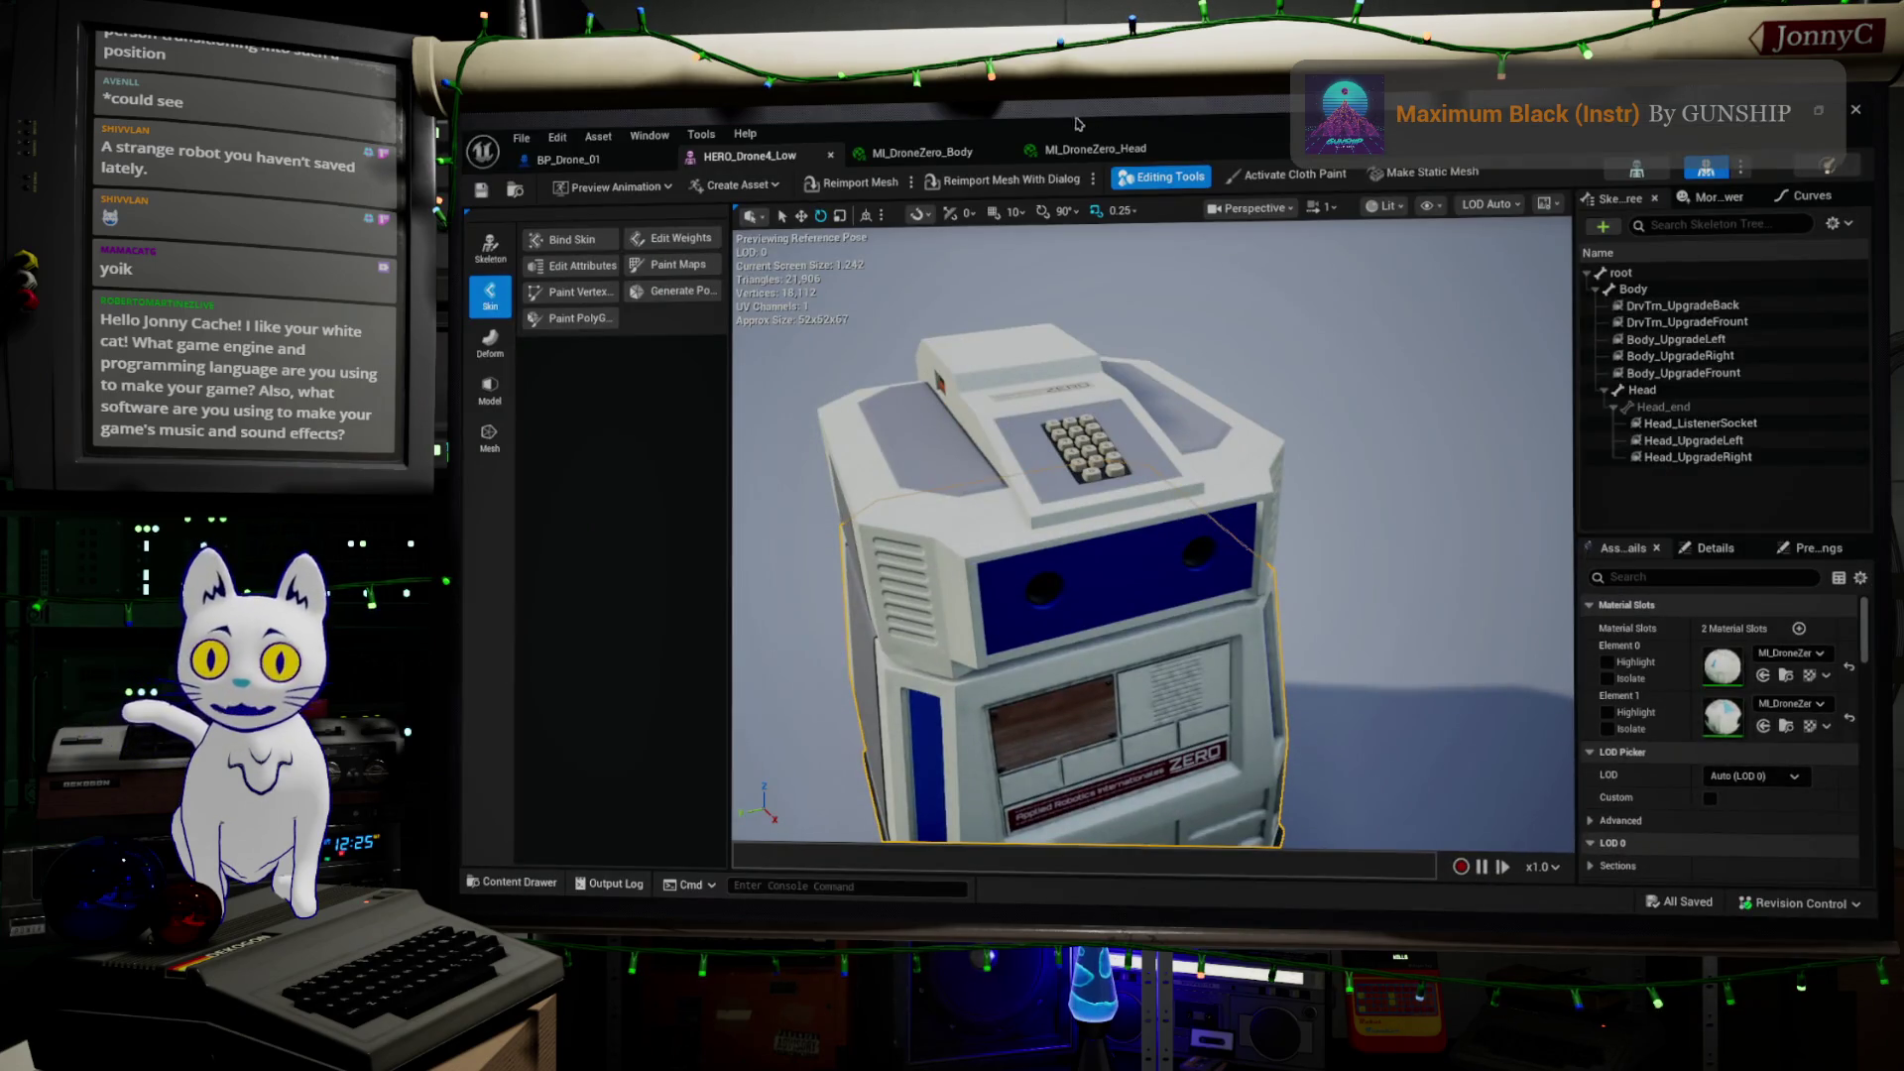
Close the HERO_Drone4_Low skeletal mesh editor
drag(1004, 517, 843, 441)
click(520, 138)
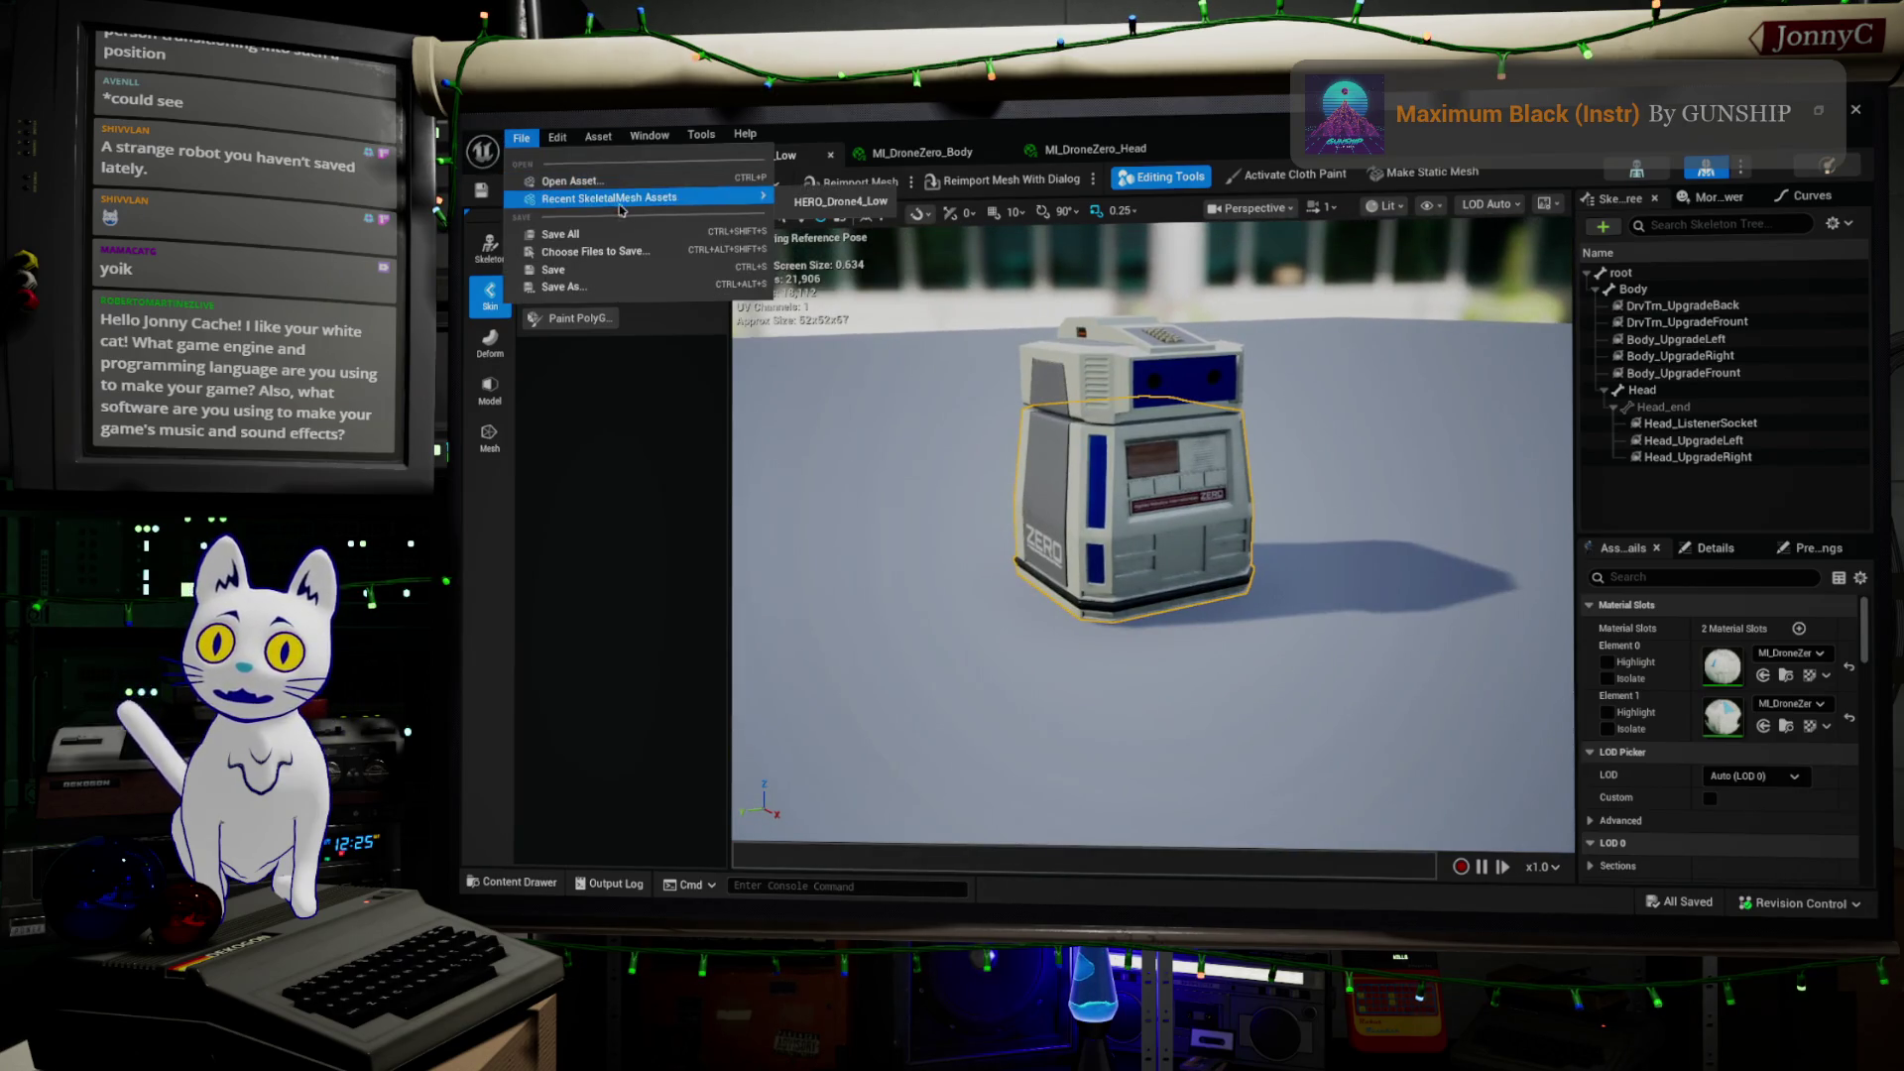
click(1868, 112)
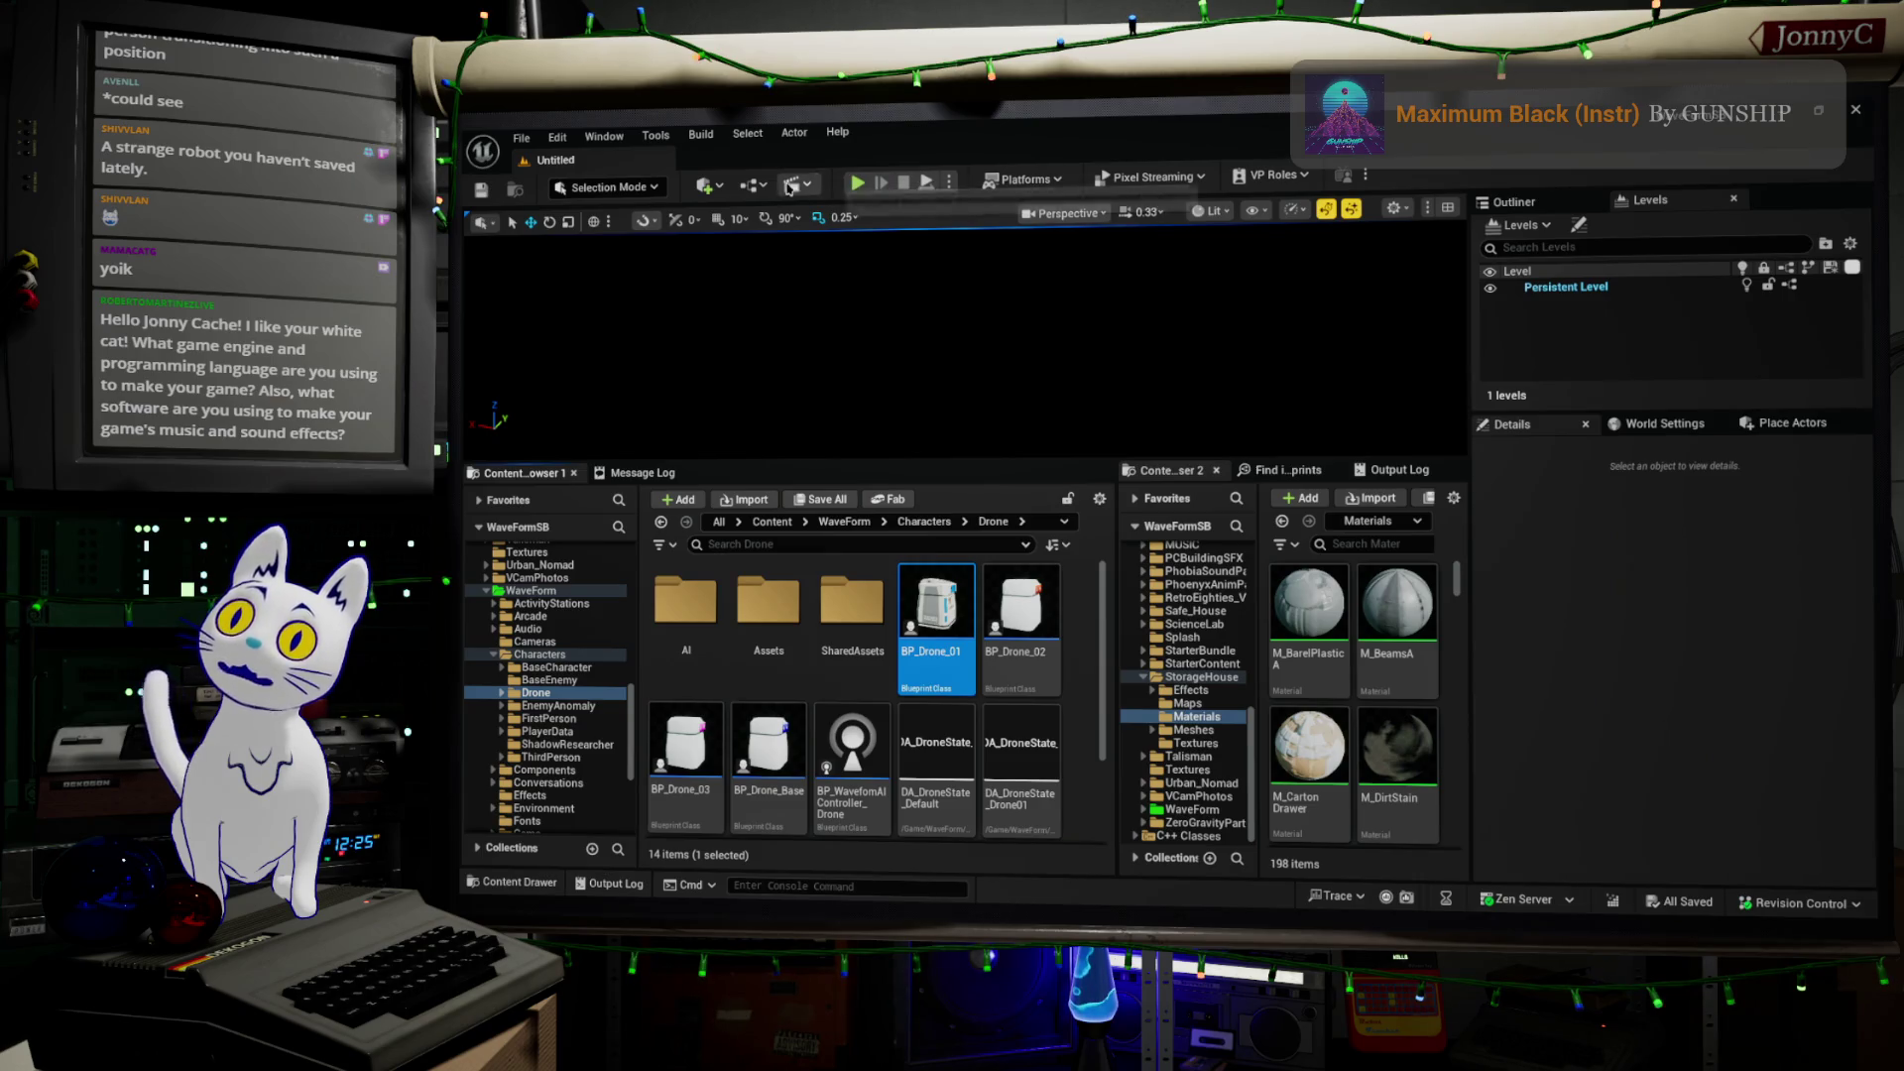
Load BaseLevel_DM010 from File > Recent Levels
click(523, 138)
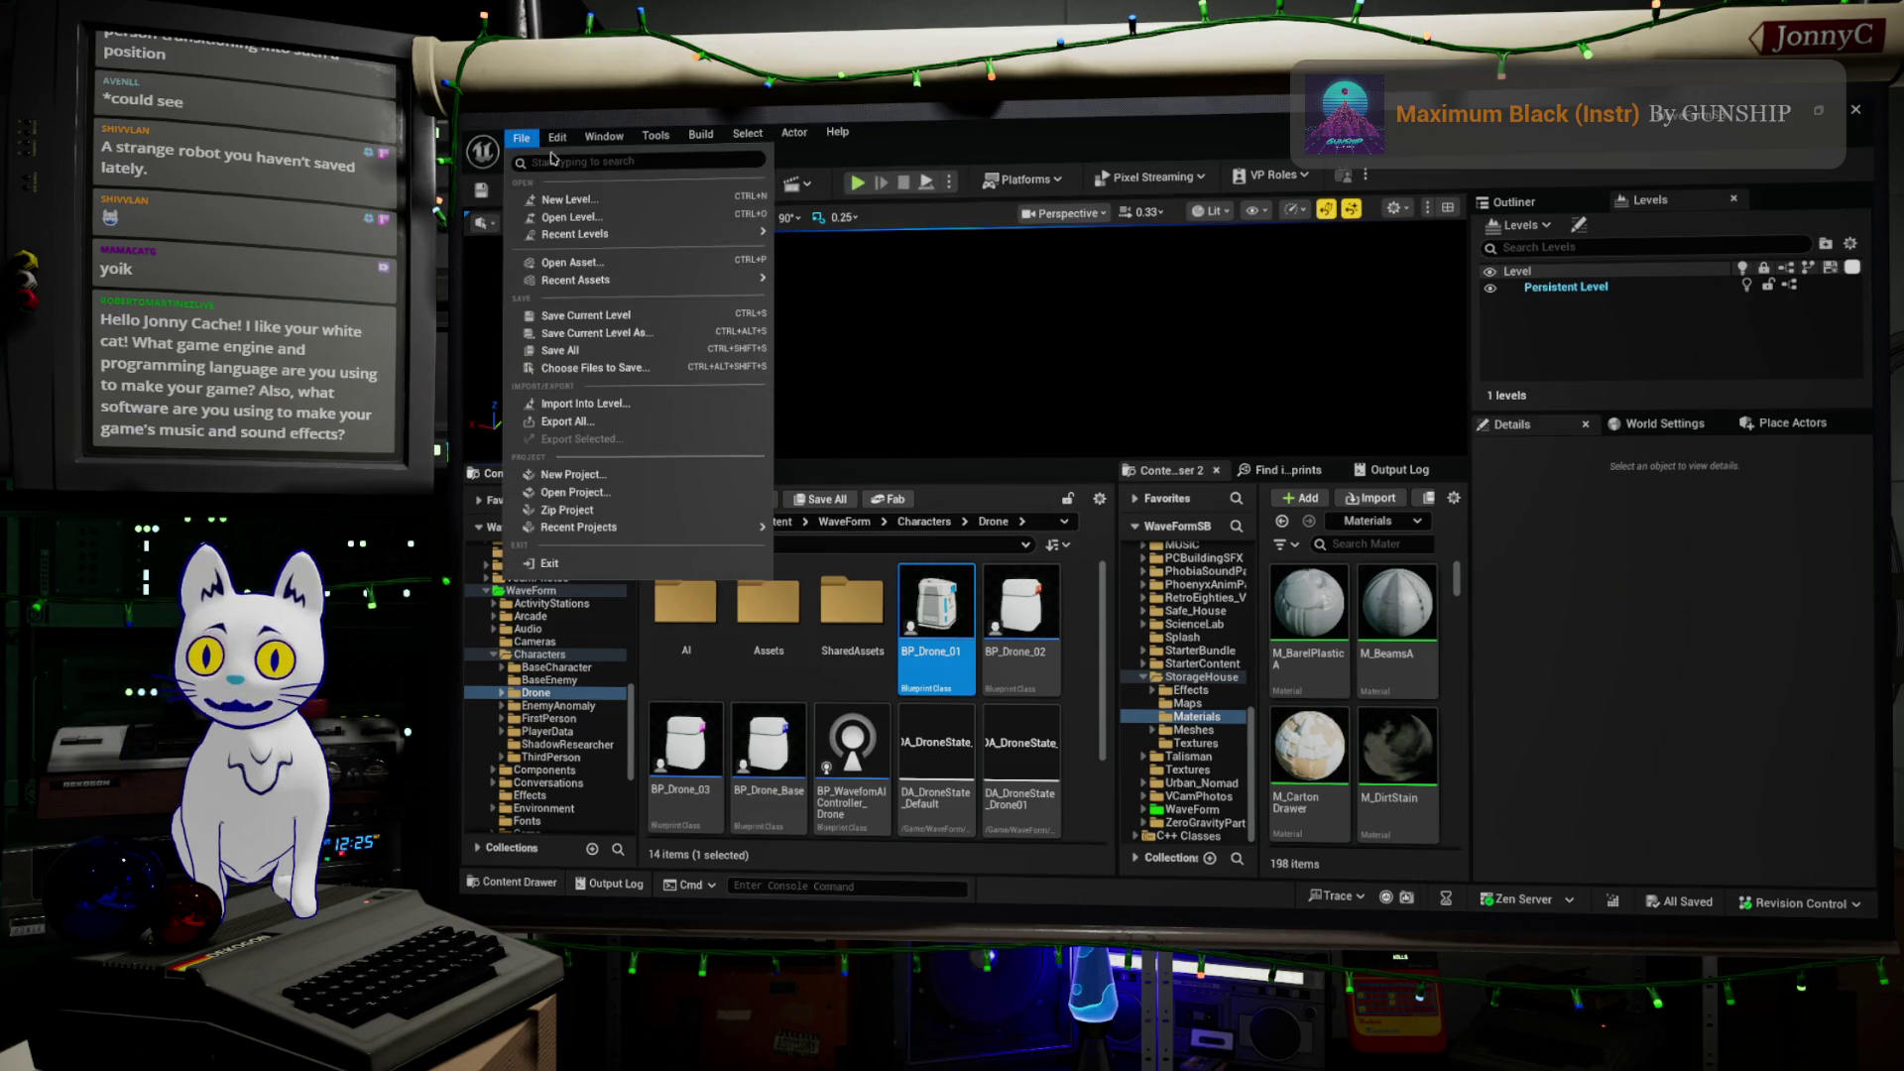
click(523, 141)
click(523, 141)
mouse_move(661, 243)
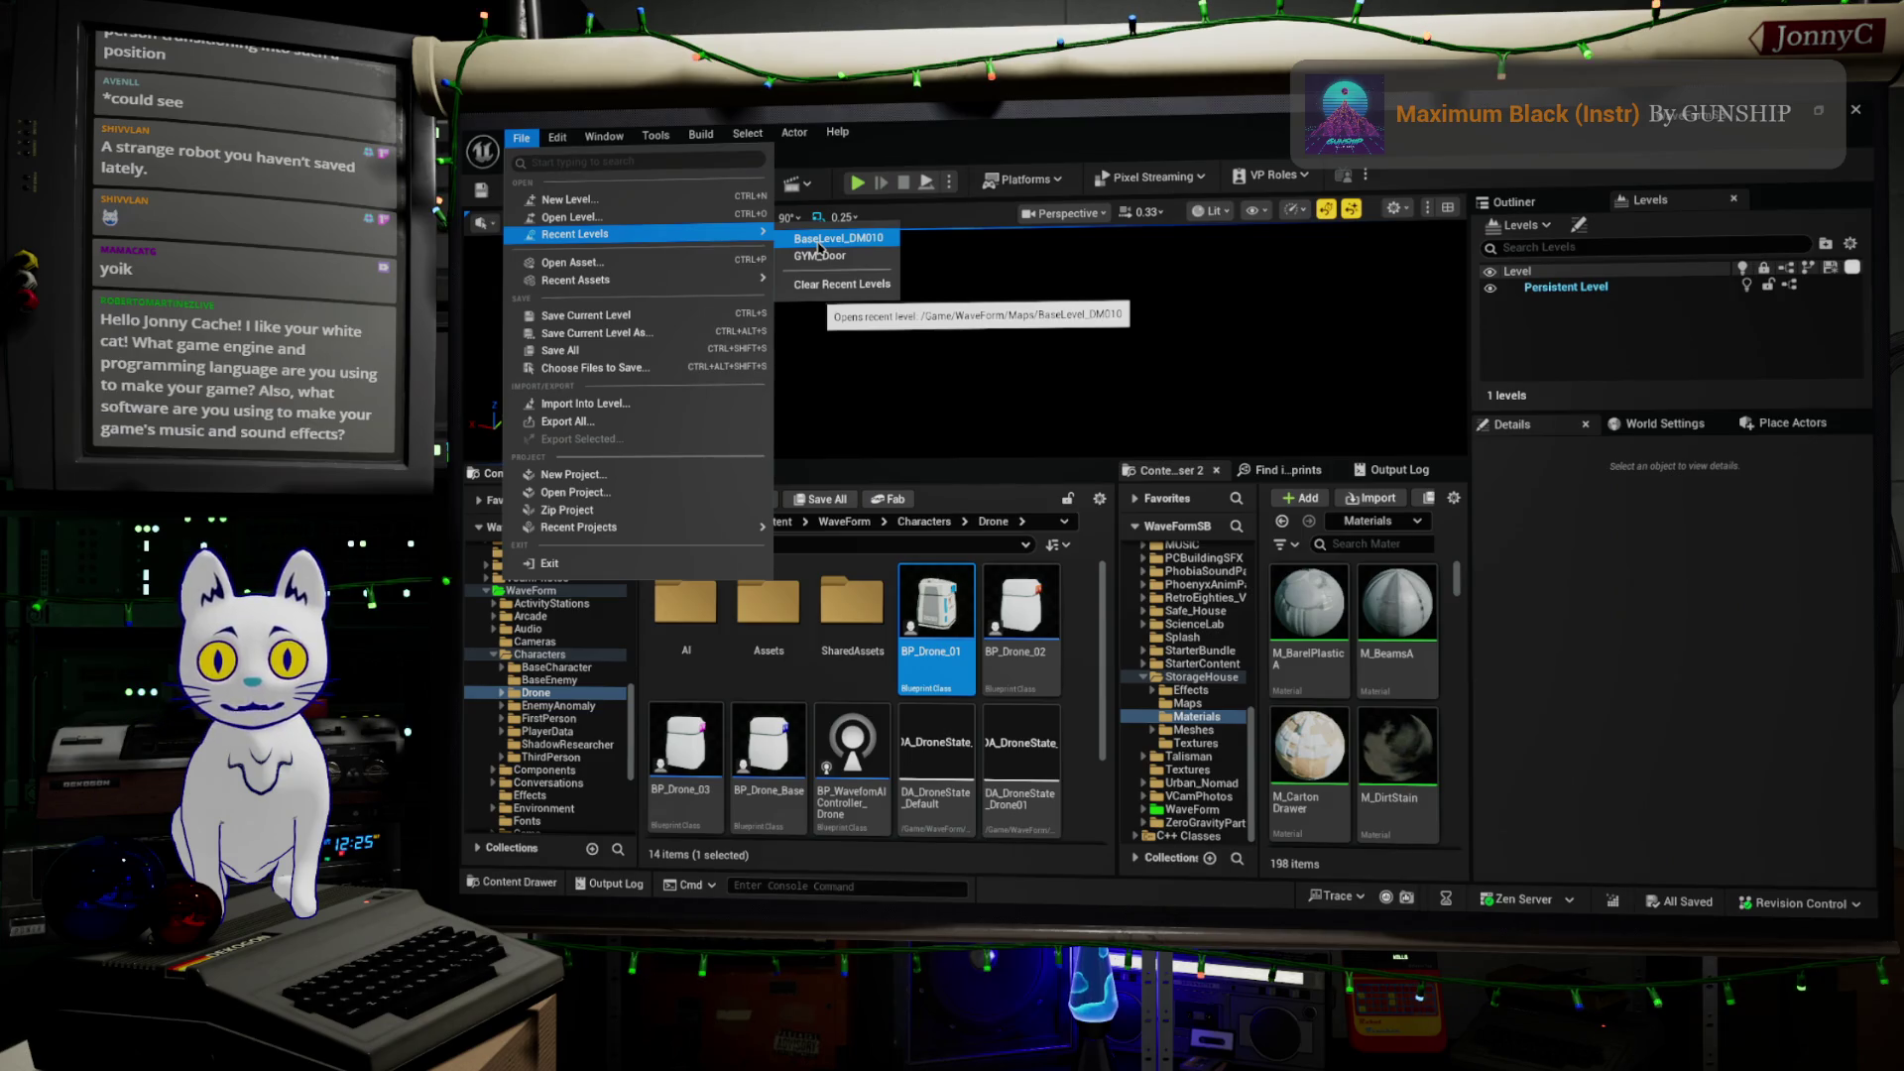
click(819, 243)
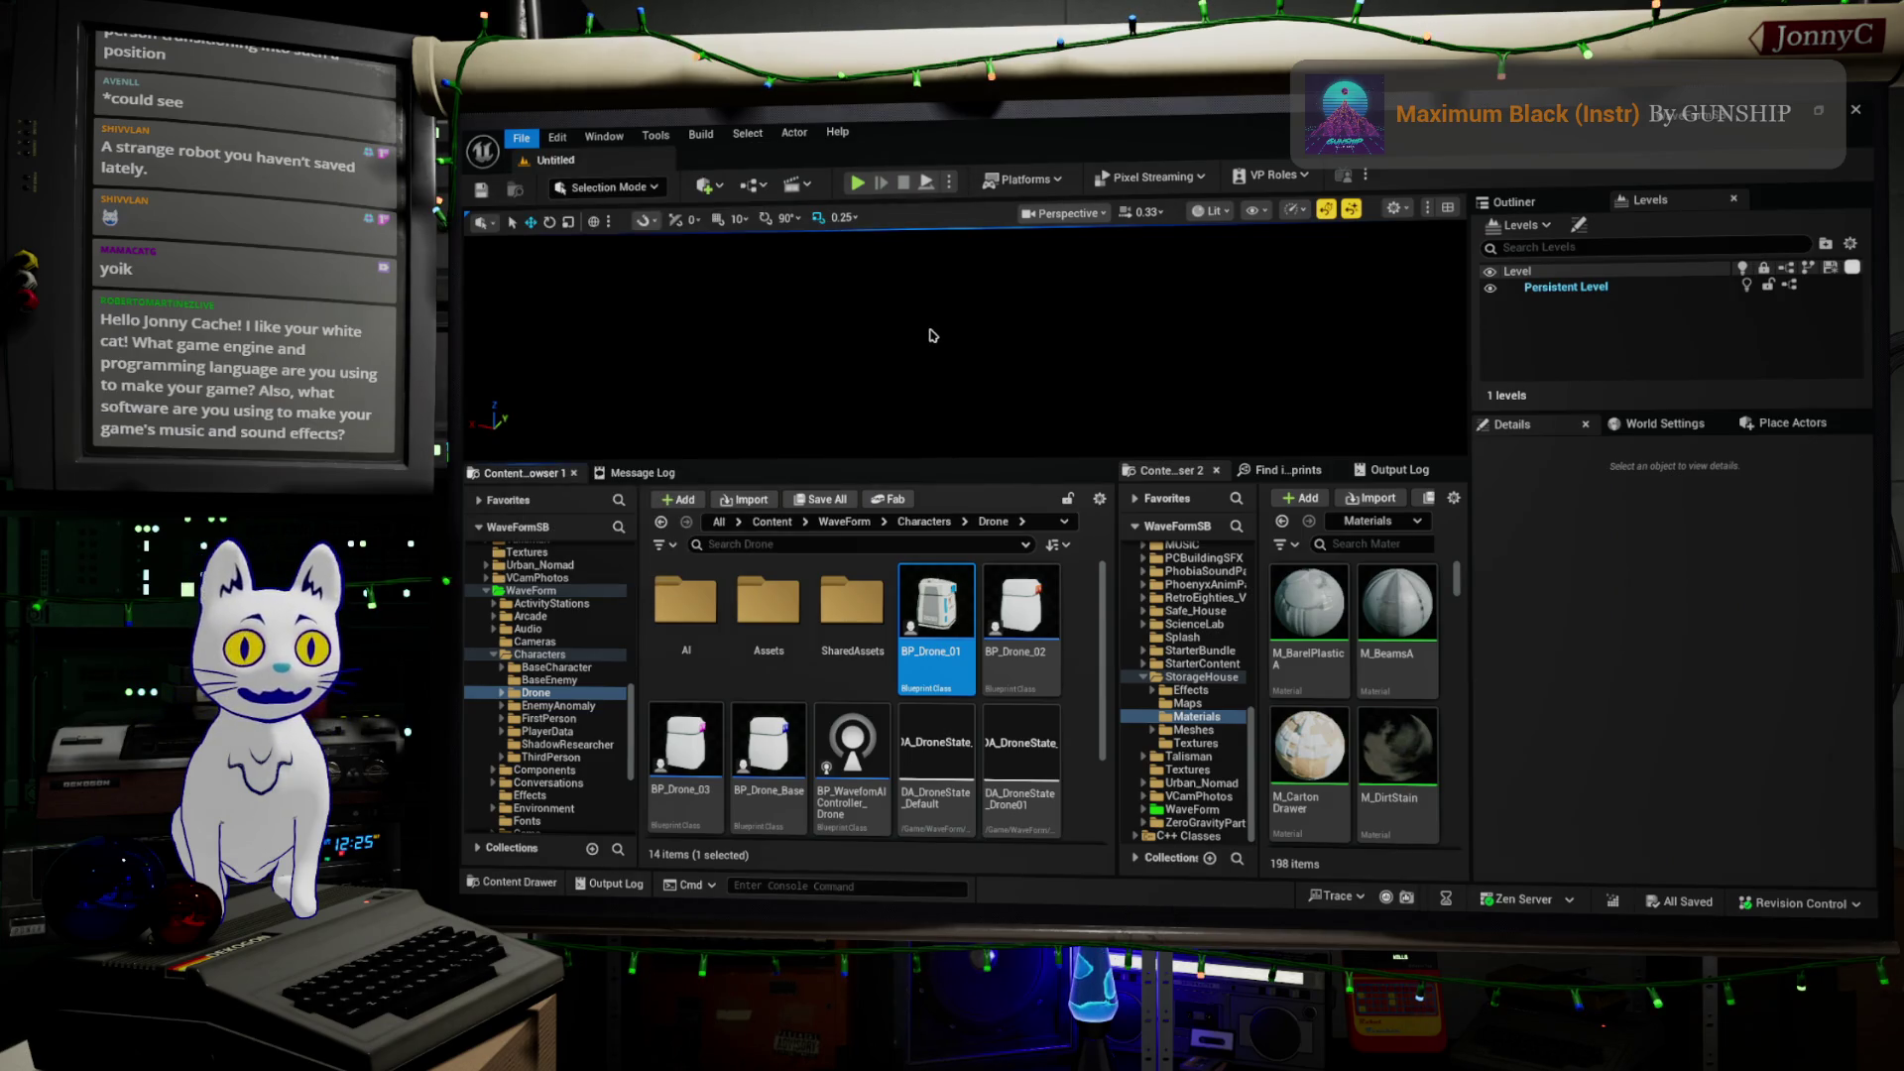
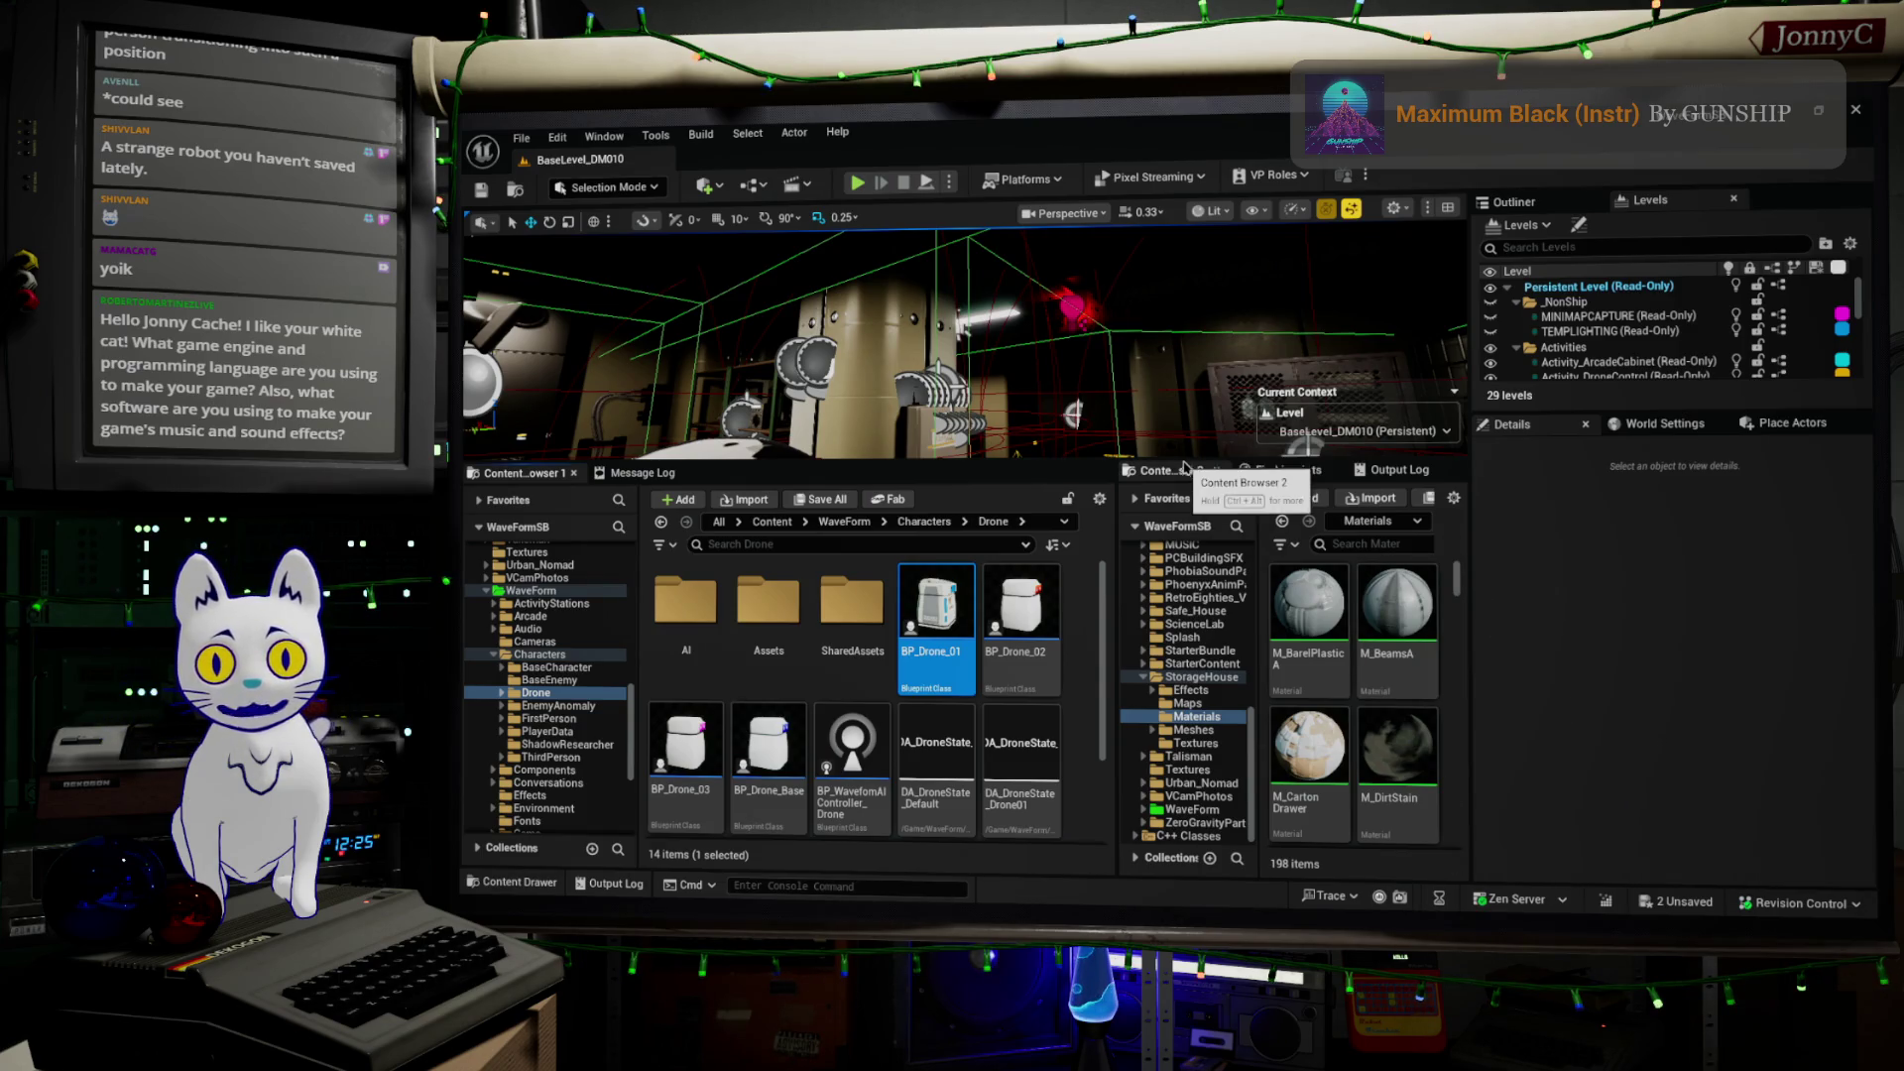
Drag the splitter down to enlarge the level viewport, then start Play In Editor
drag(1185, 460, 1136, 599)
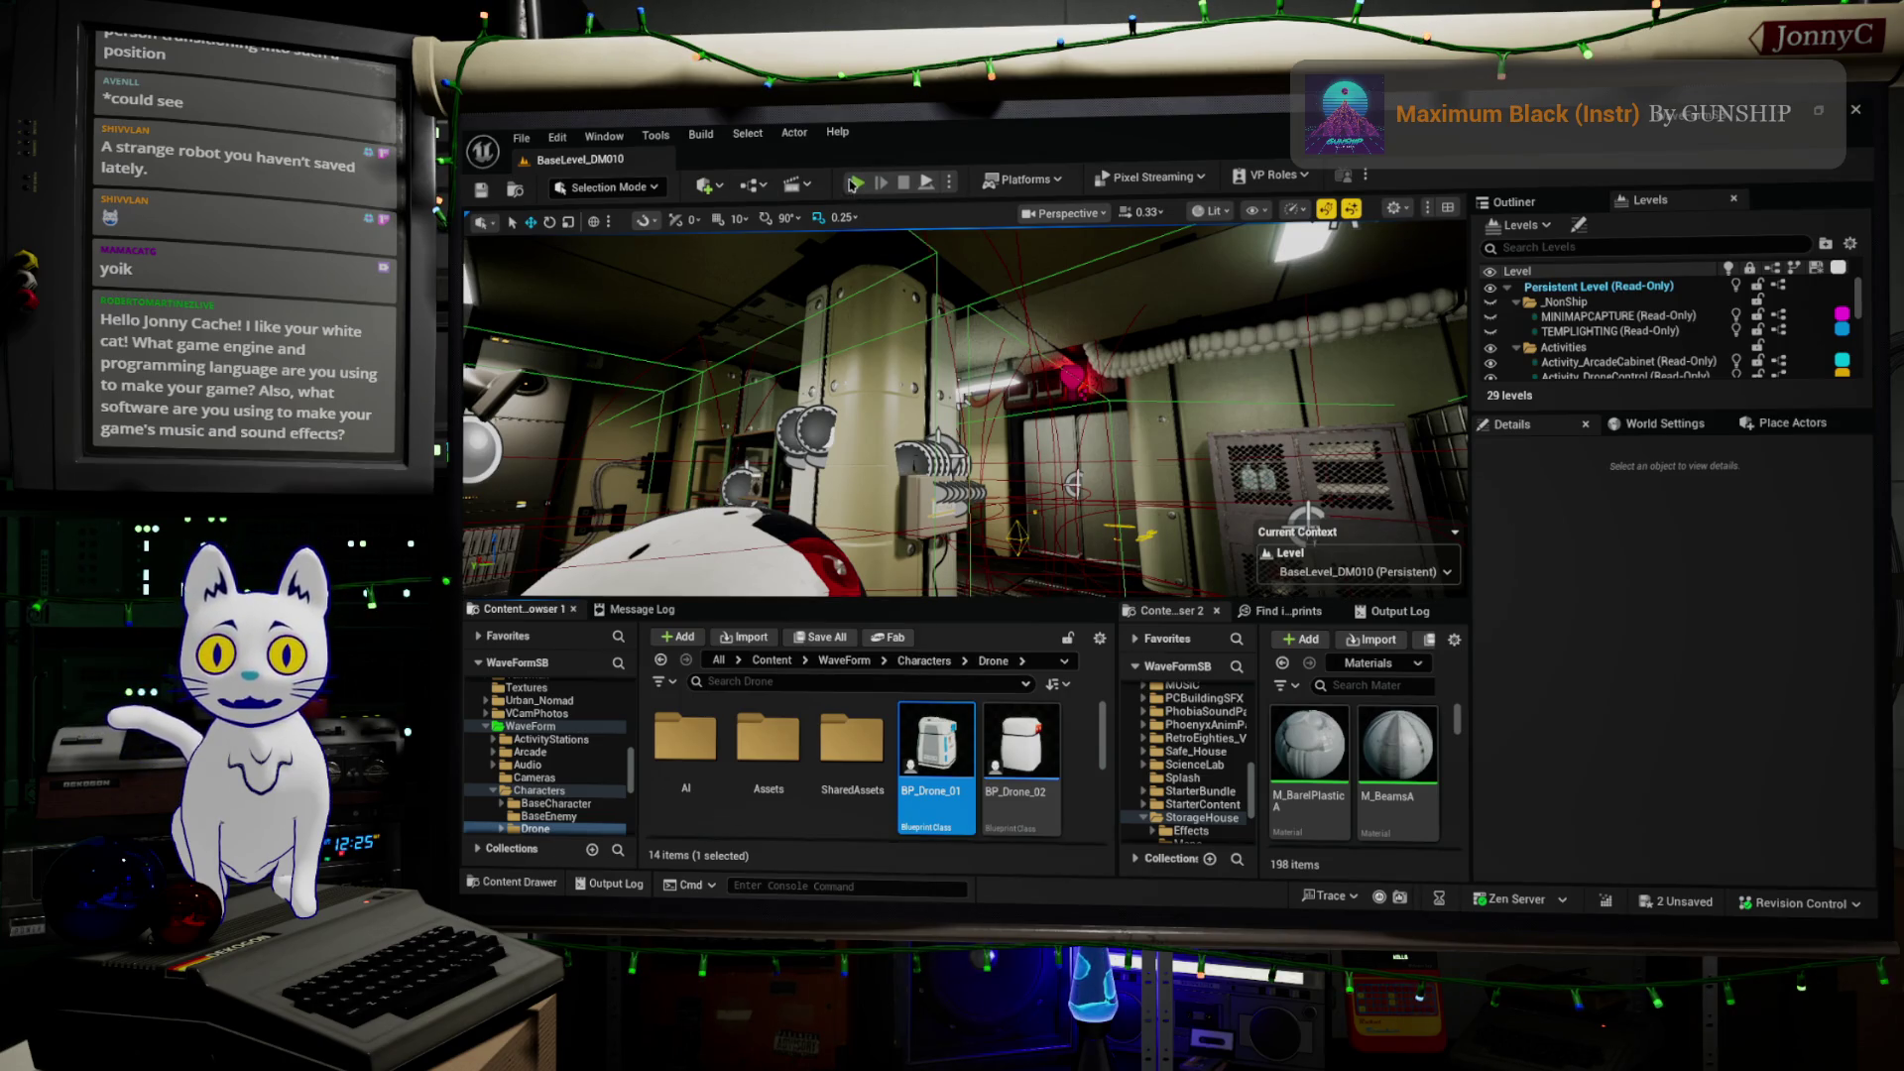
click(857, 183)
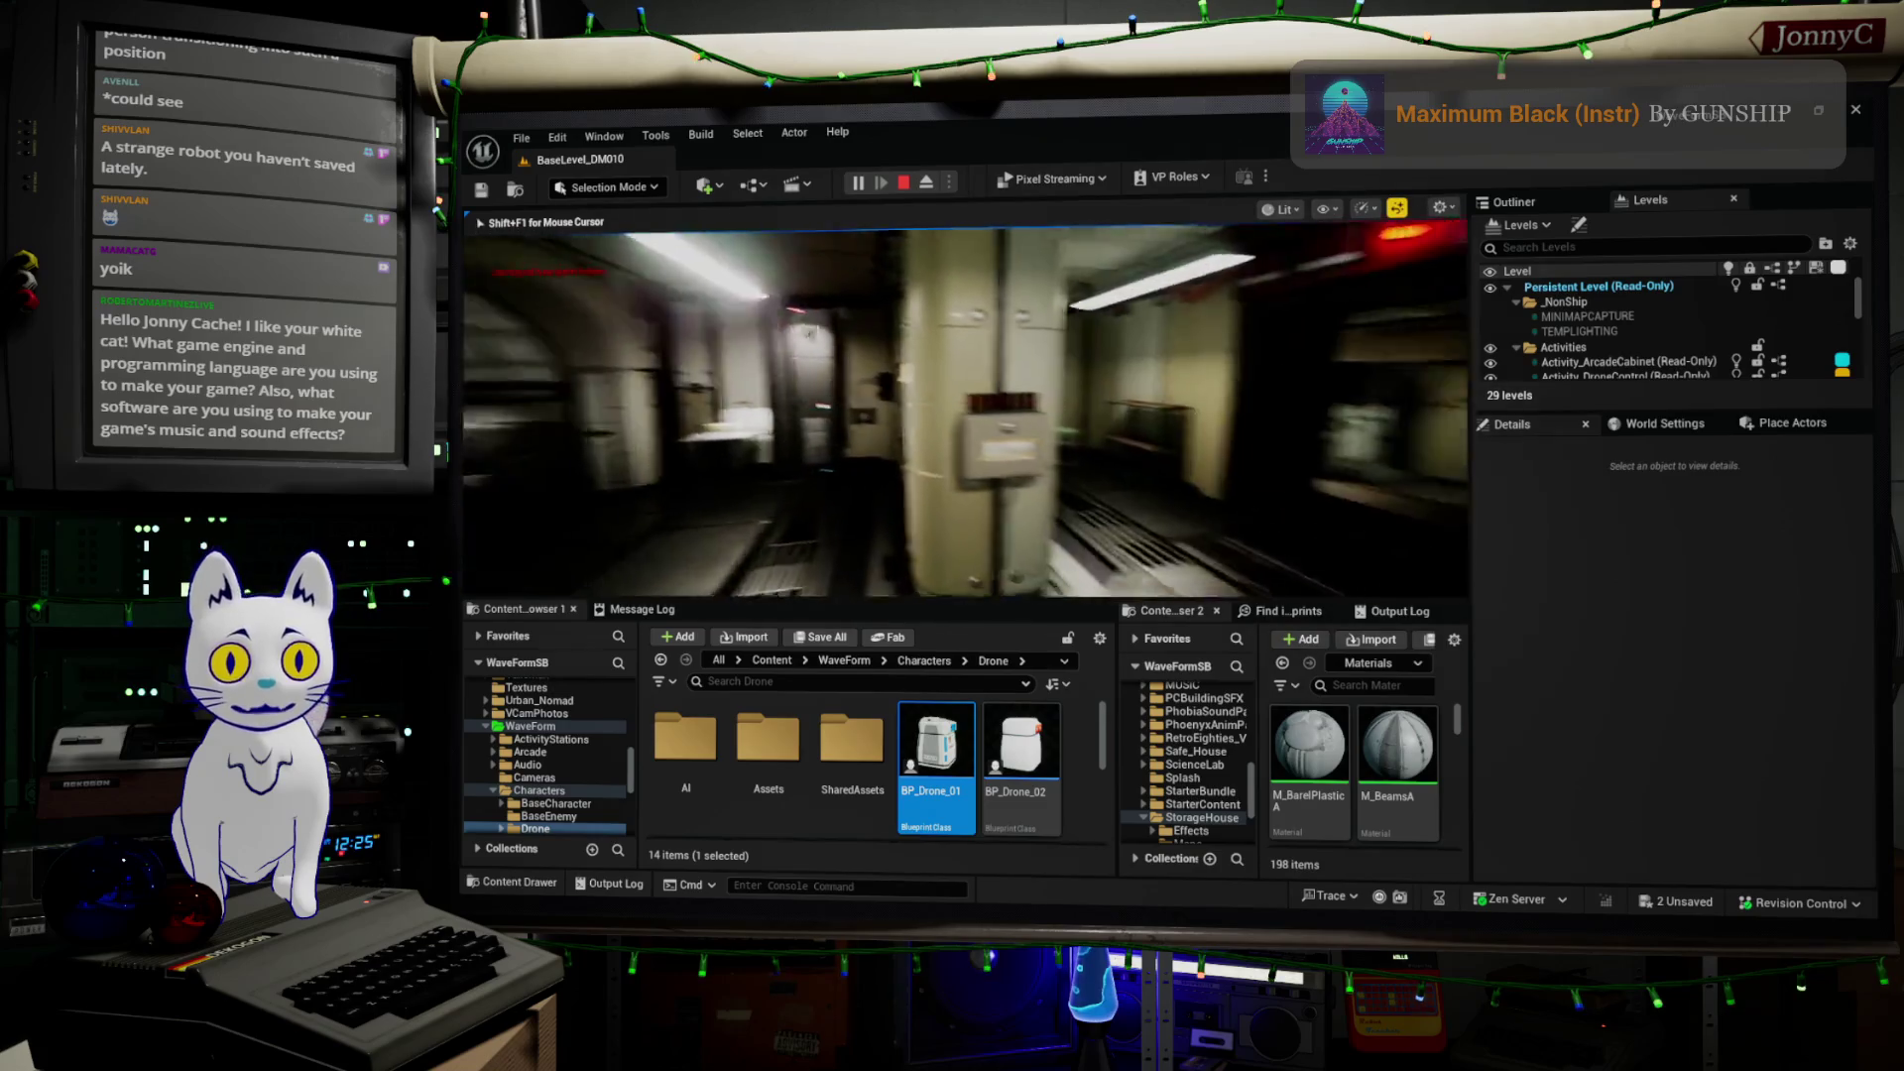
Go fullscreen, load the saved game from the pause menu, and accept Facility Exploration
key(F11)
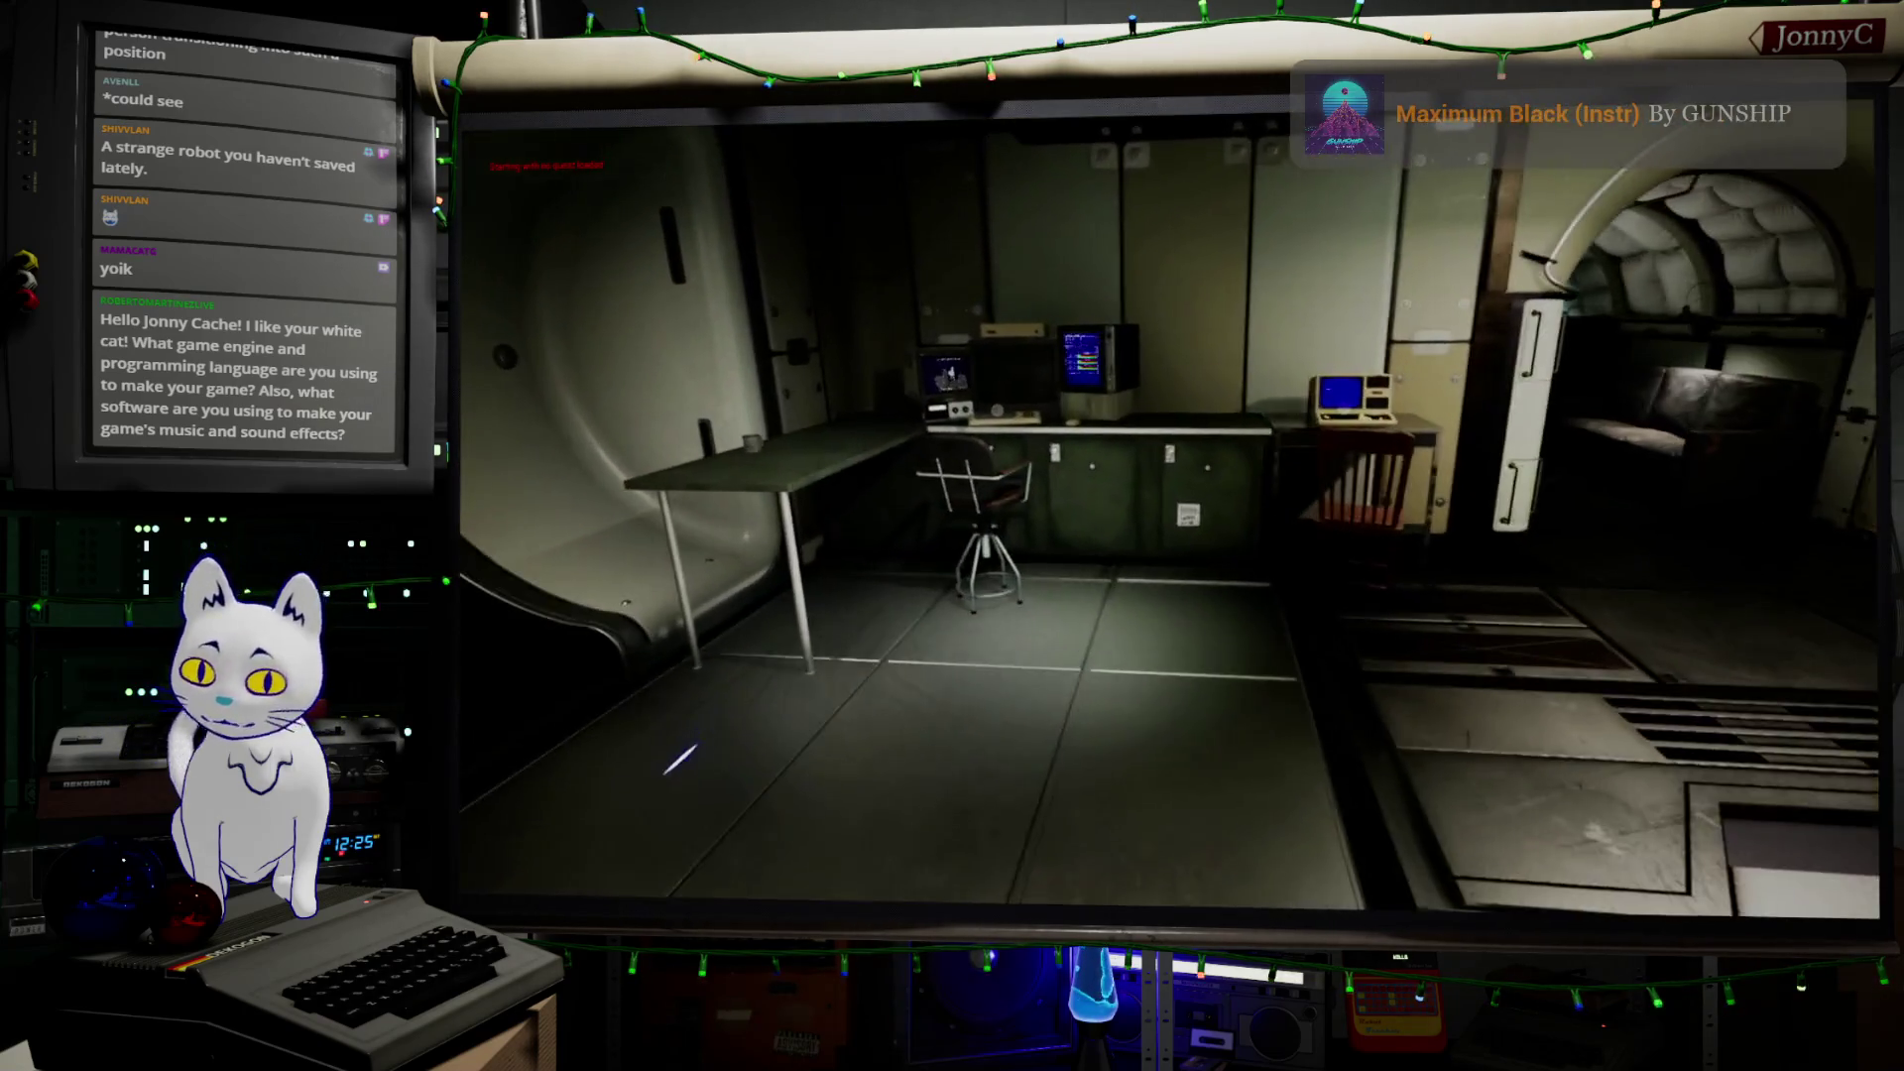
key(Escape)
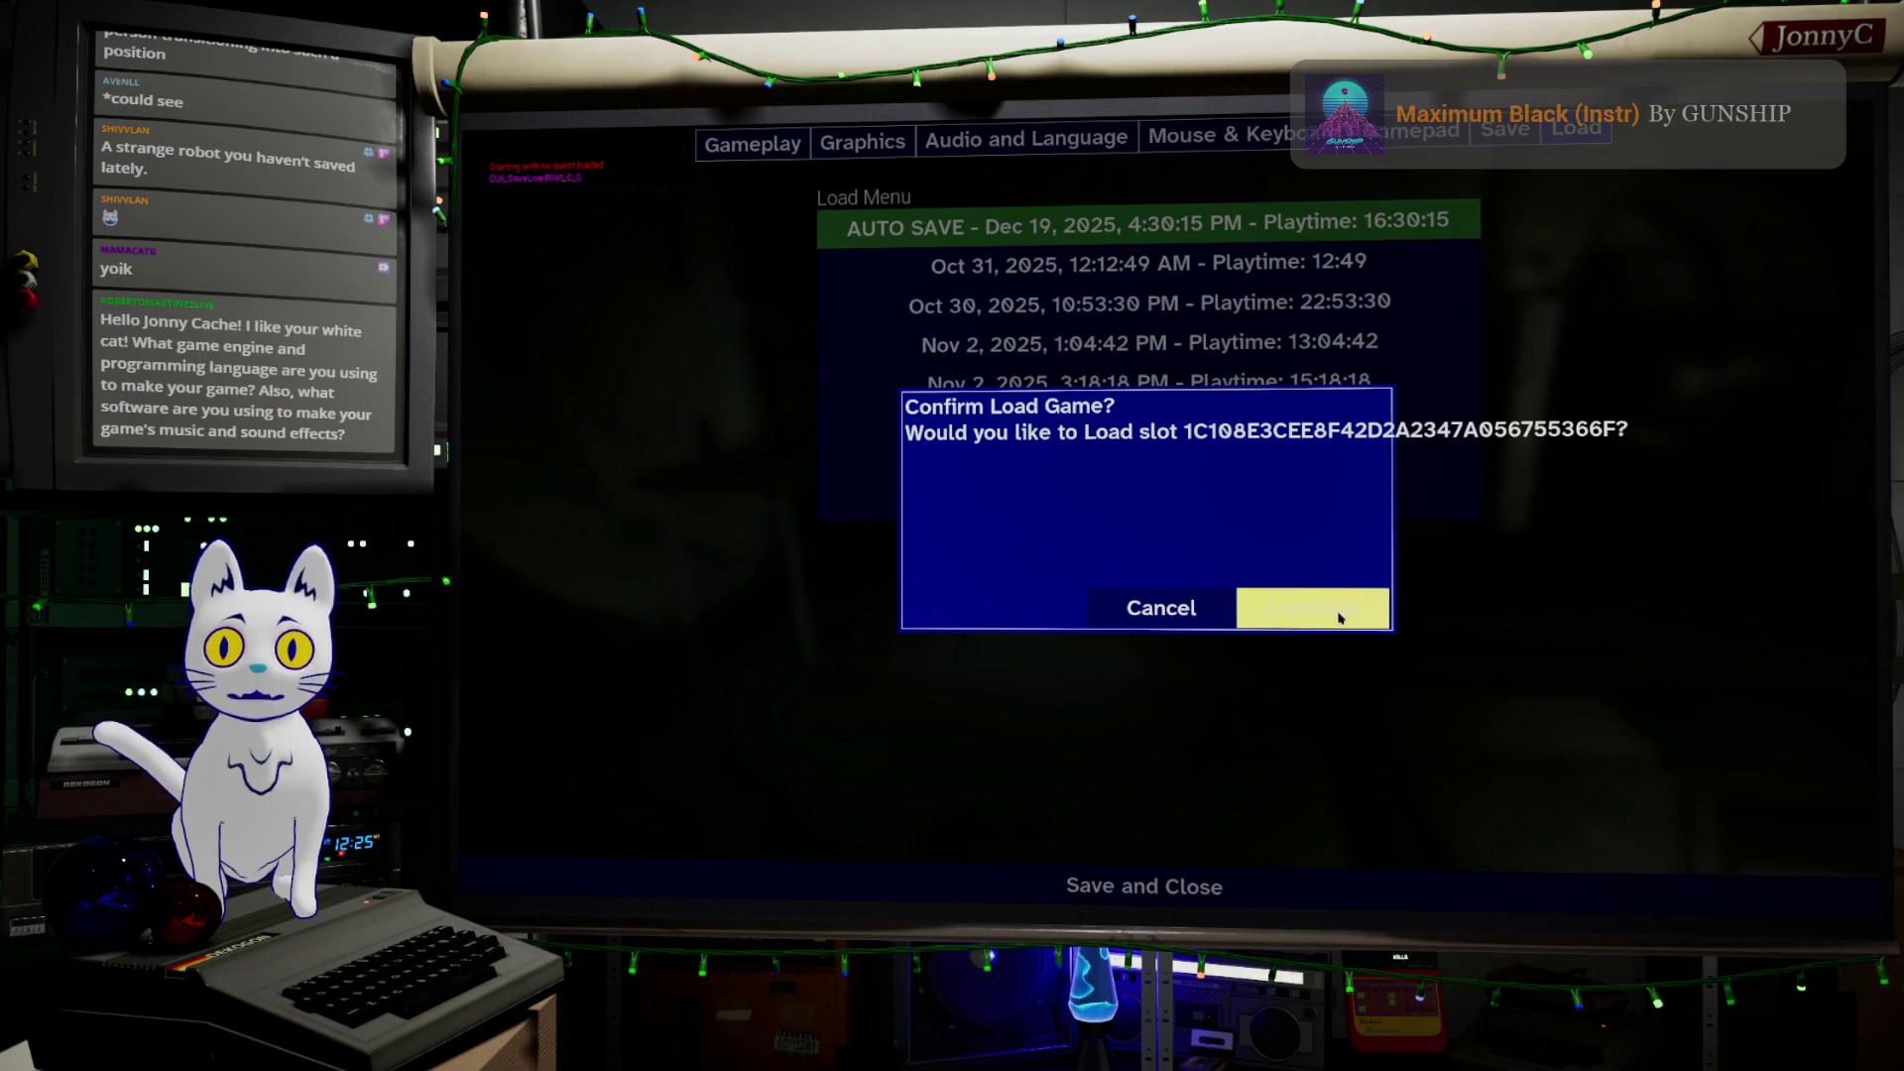
click(1374, 608)
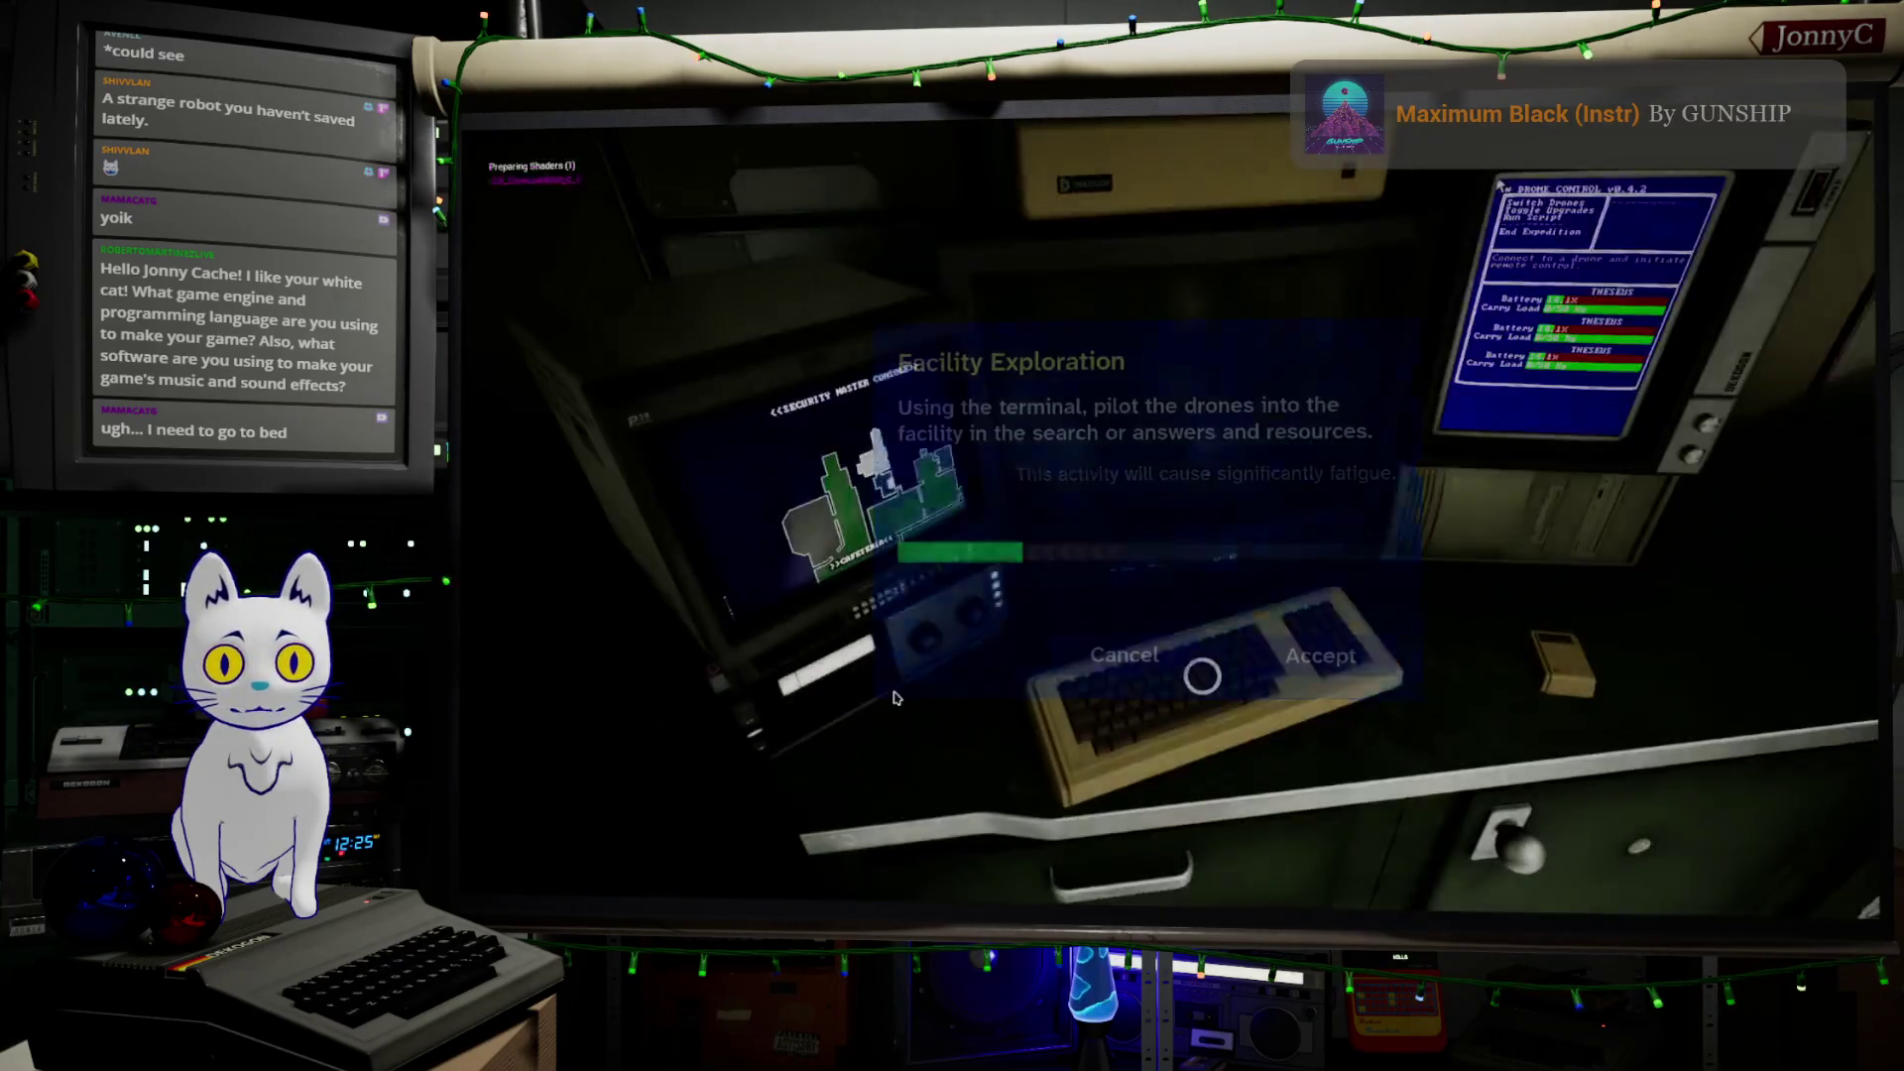
click(1320, 655)
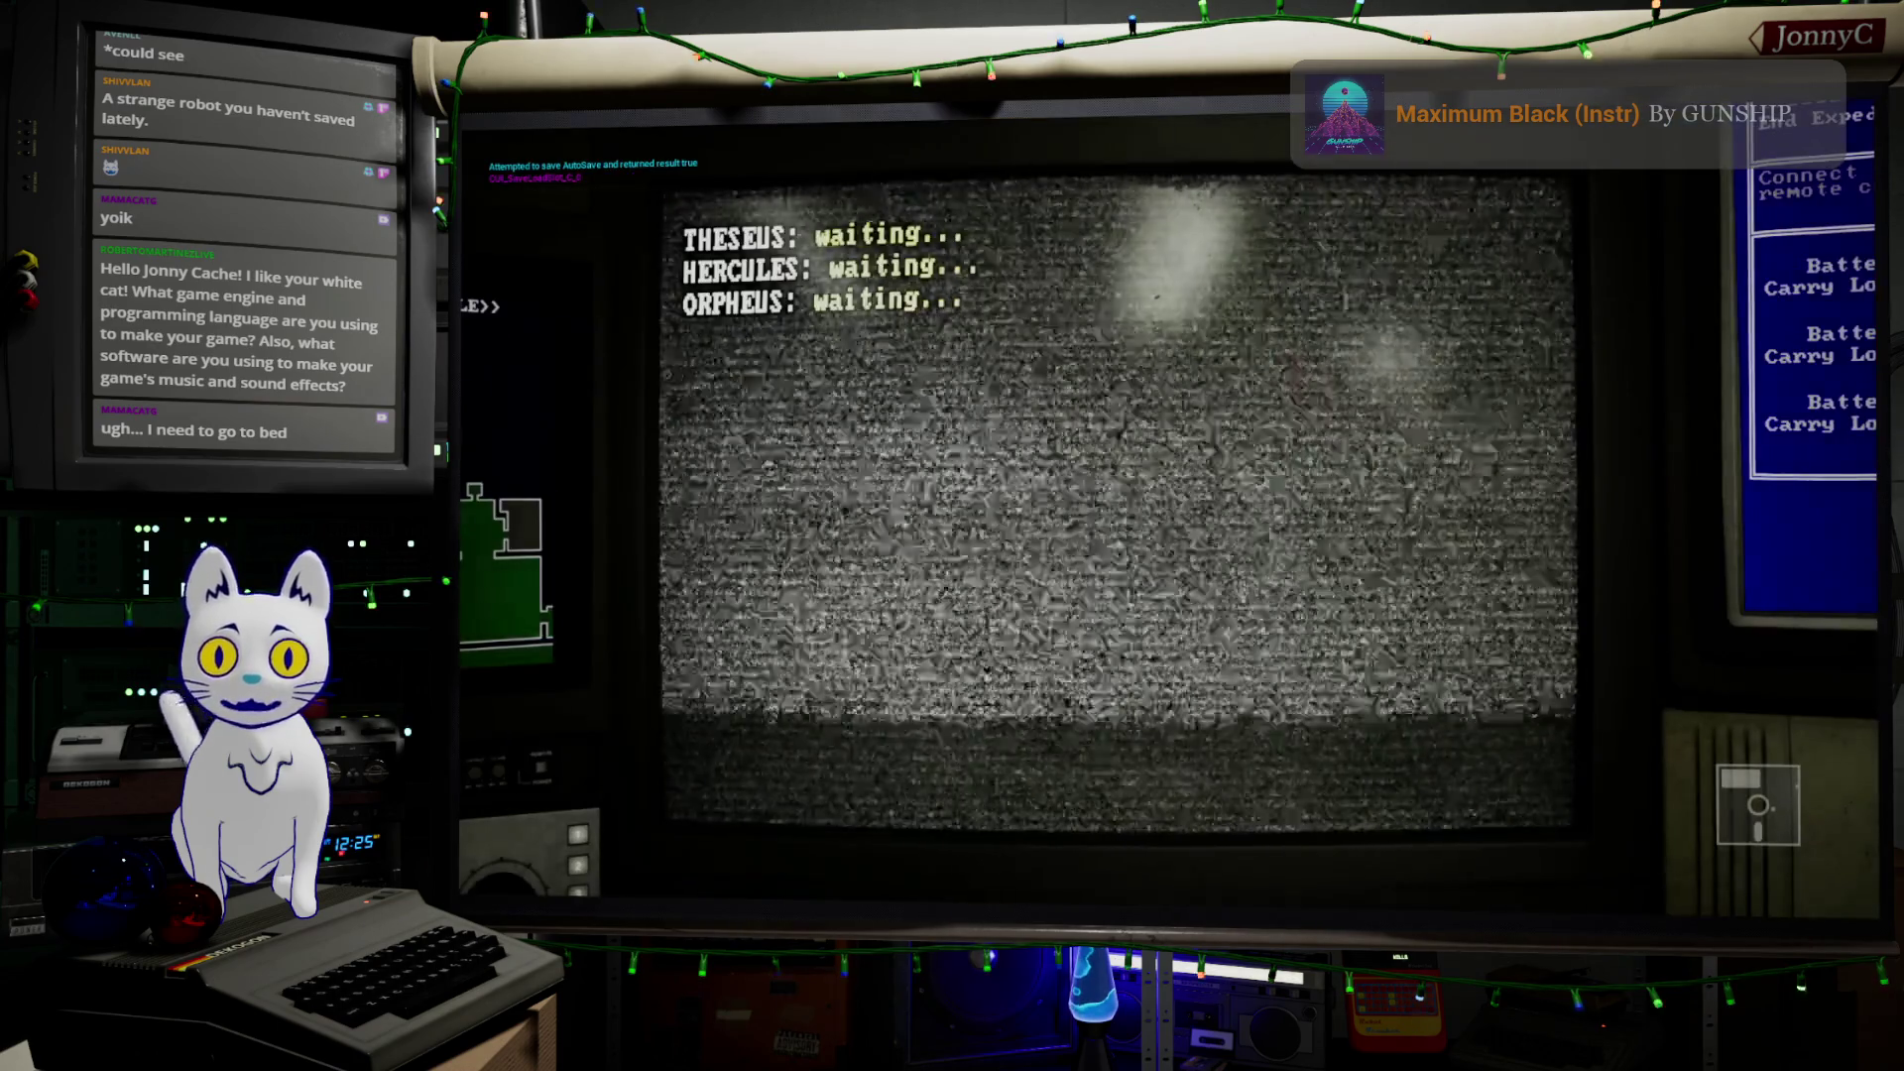
Drive the HERCULES, THESEUS and ORPHEUS drones in turn, toggling night vision on one
key(2)
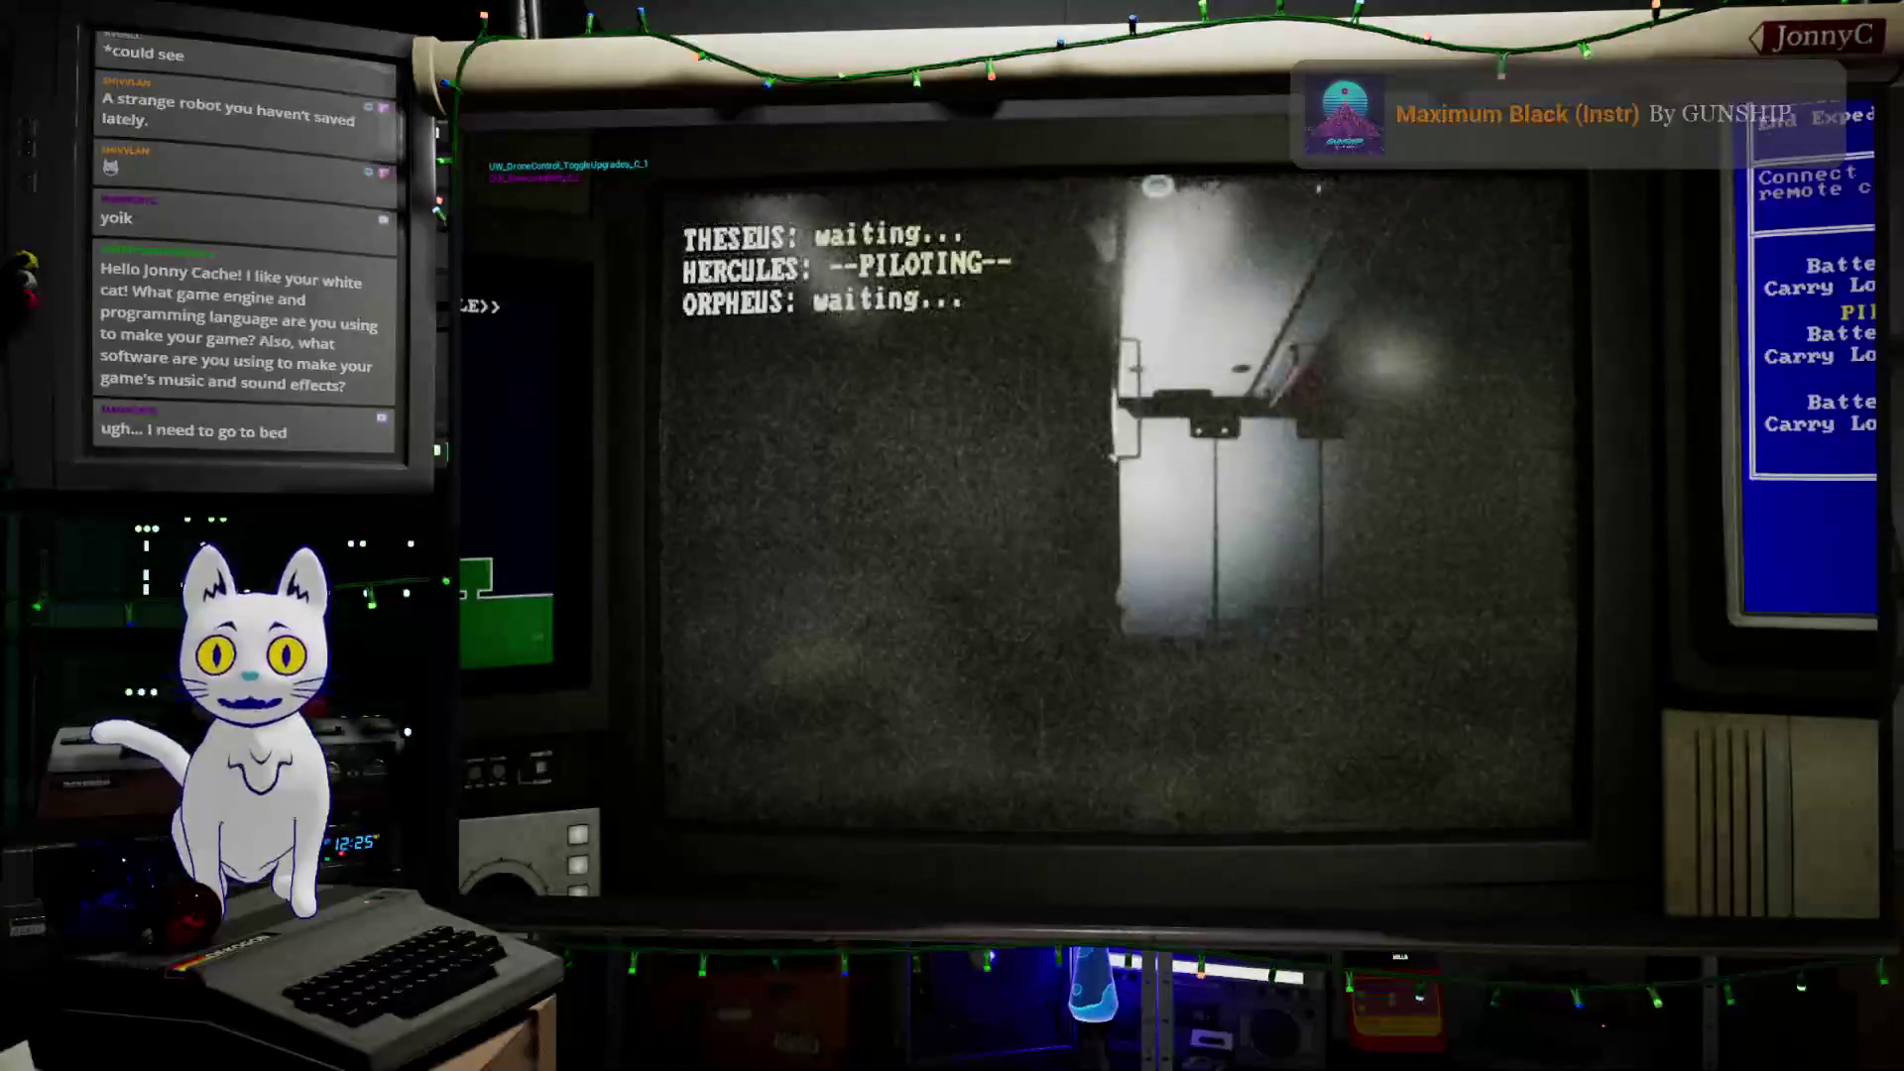
key(a)
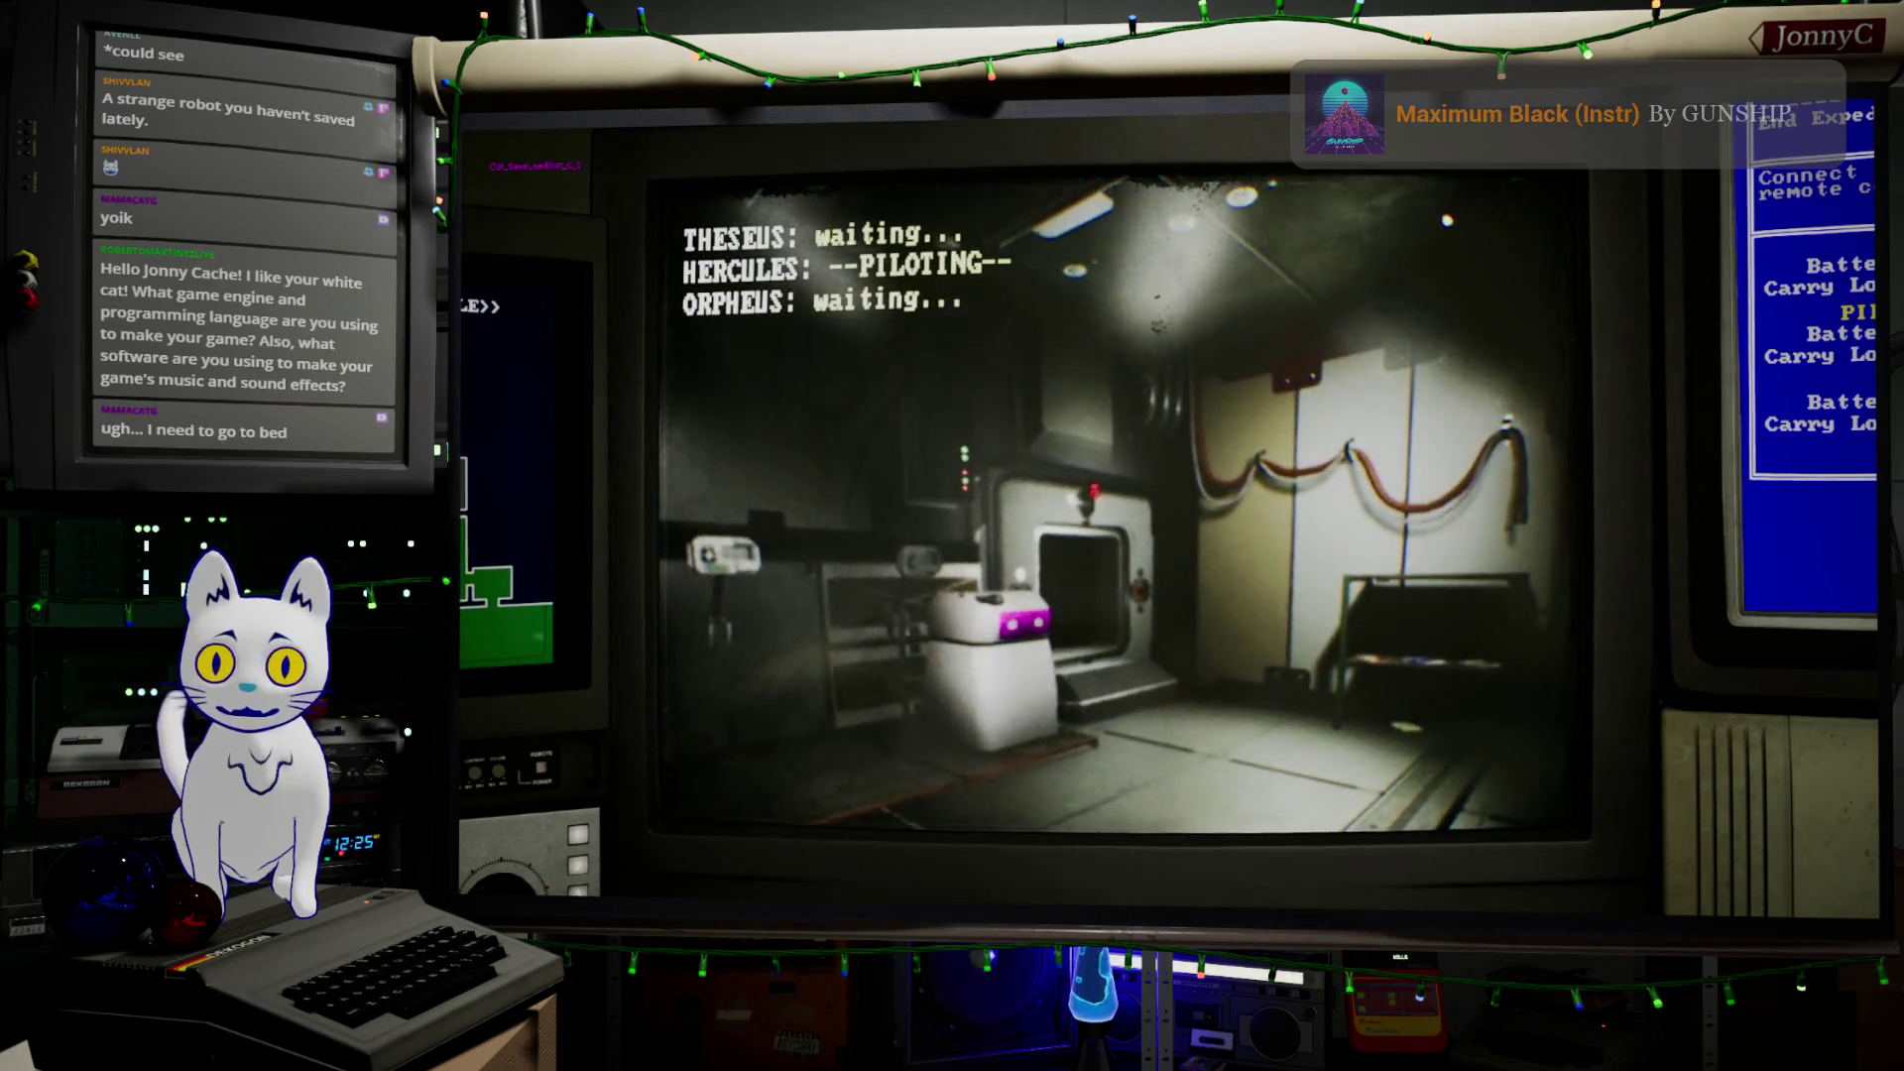
key(1)
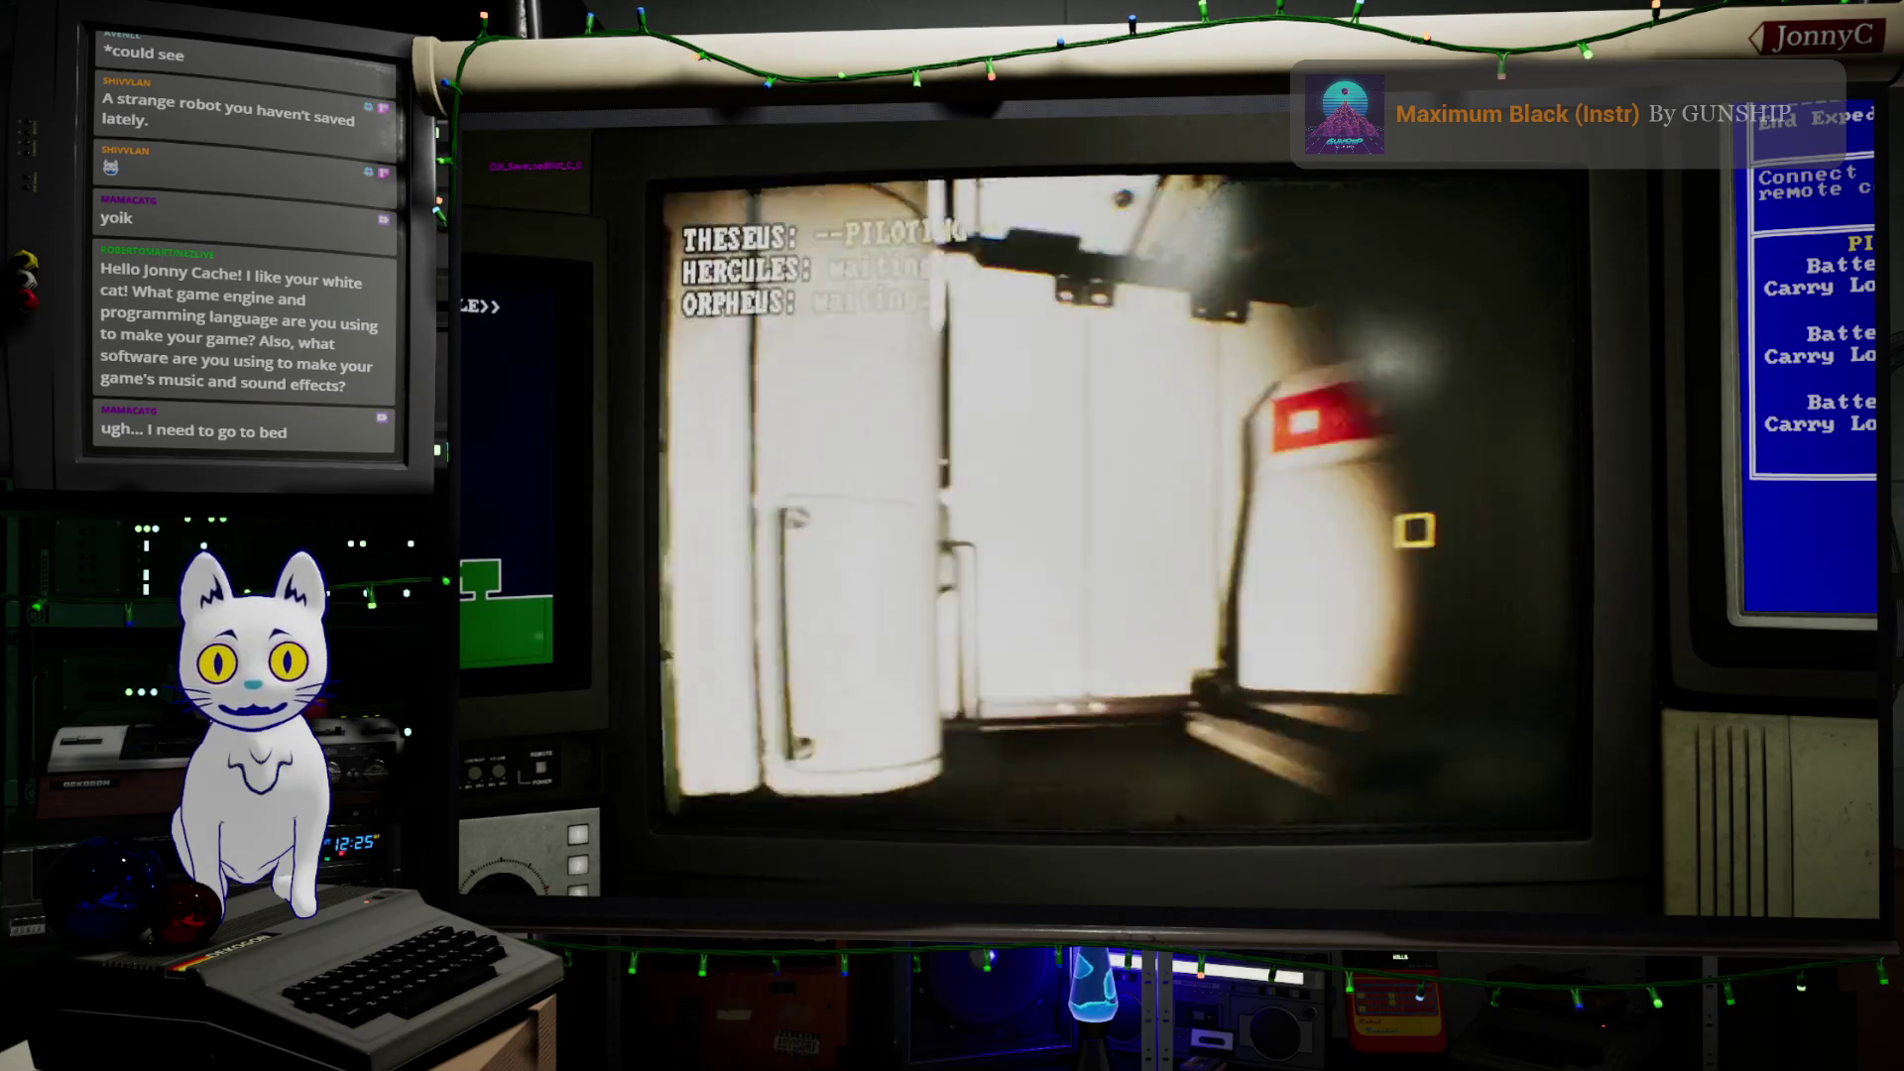
key(w)
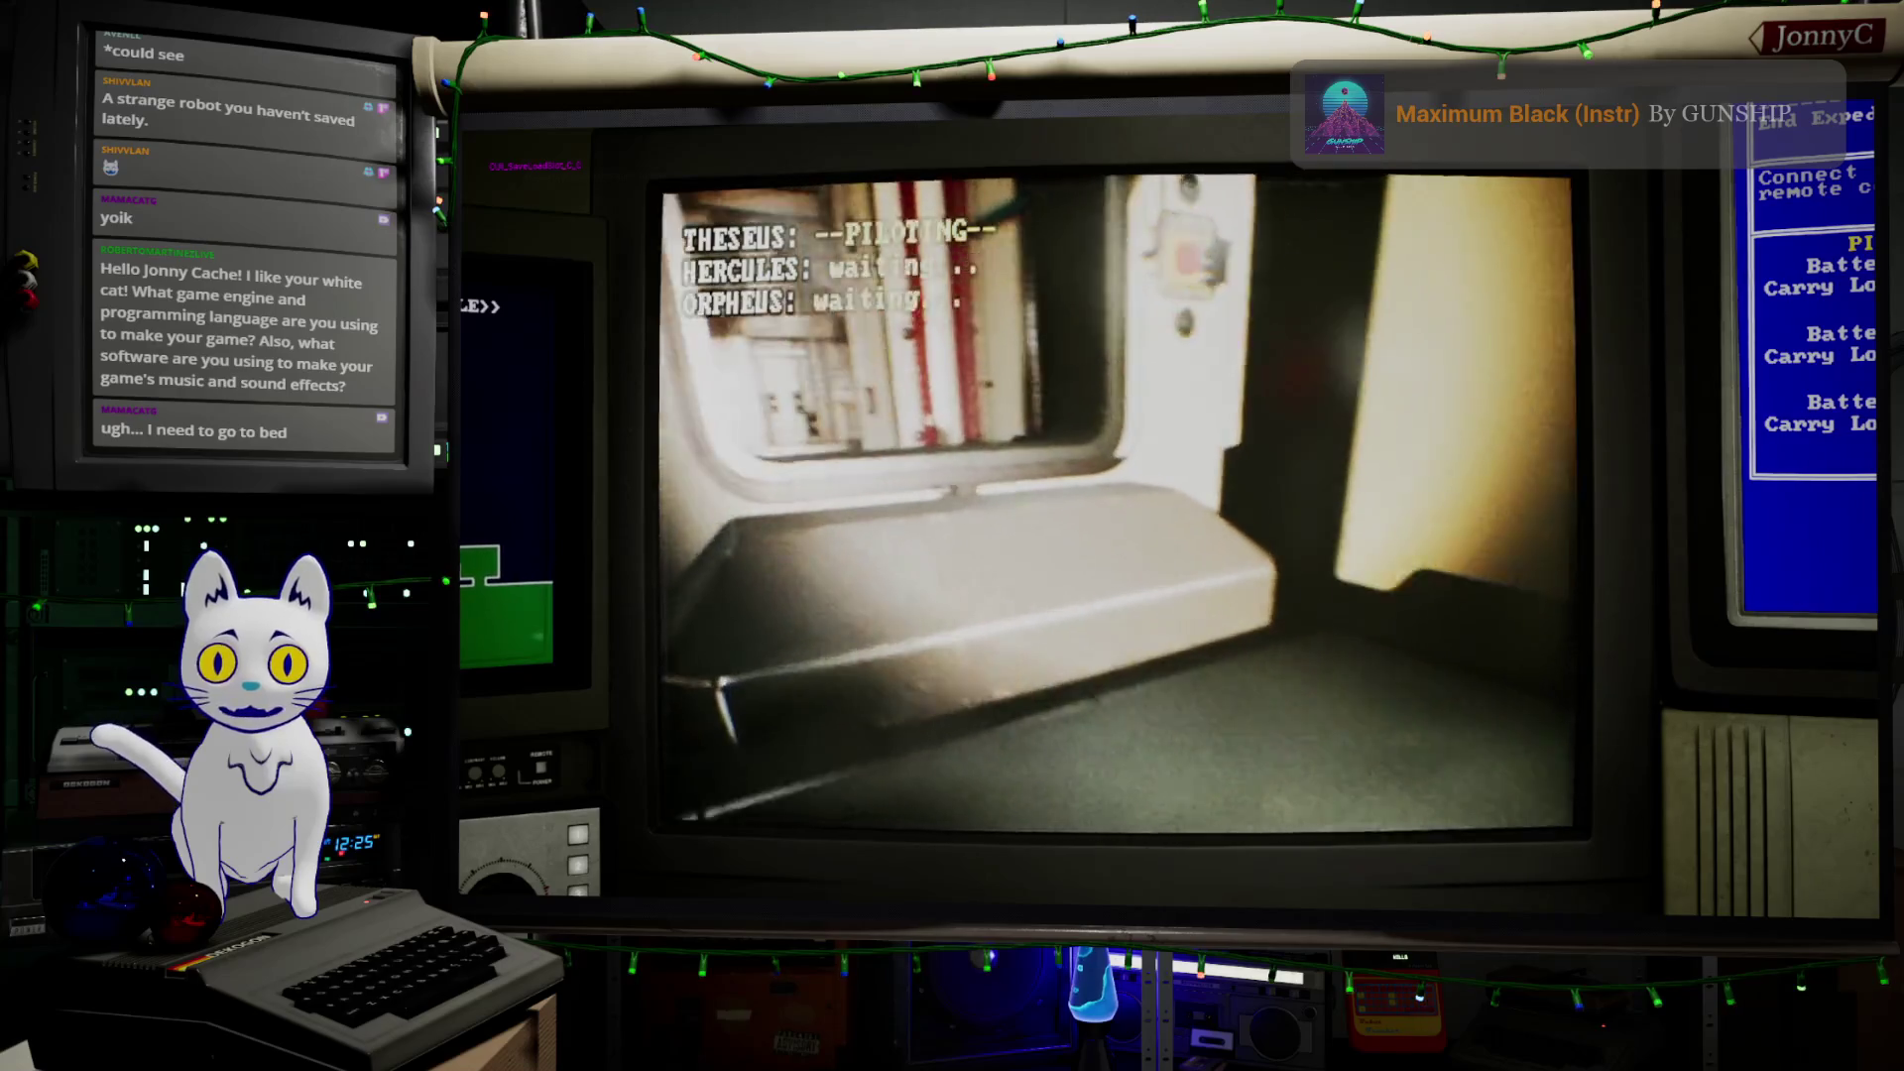
key(w)
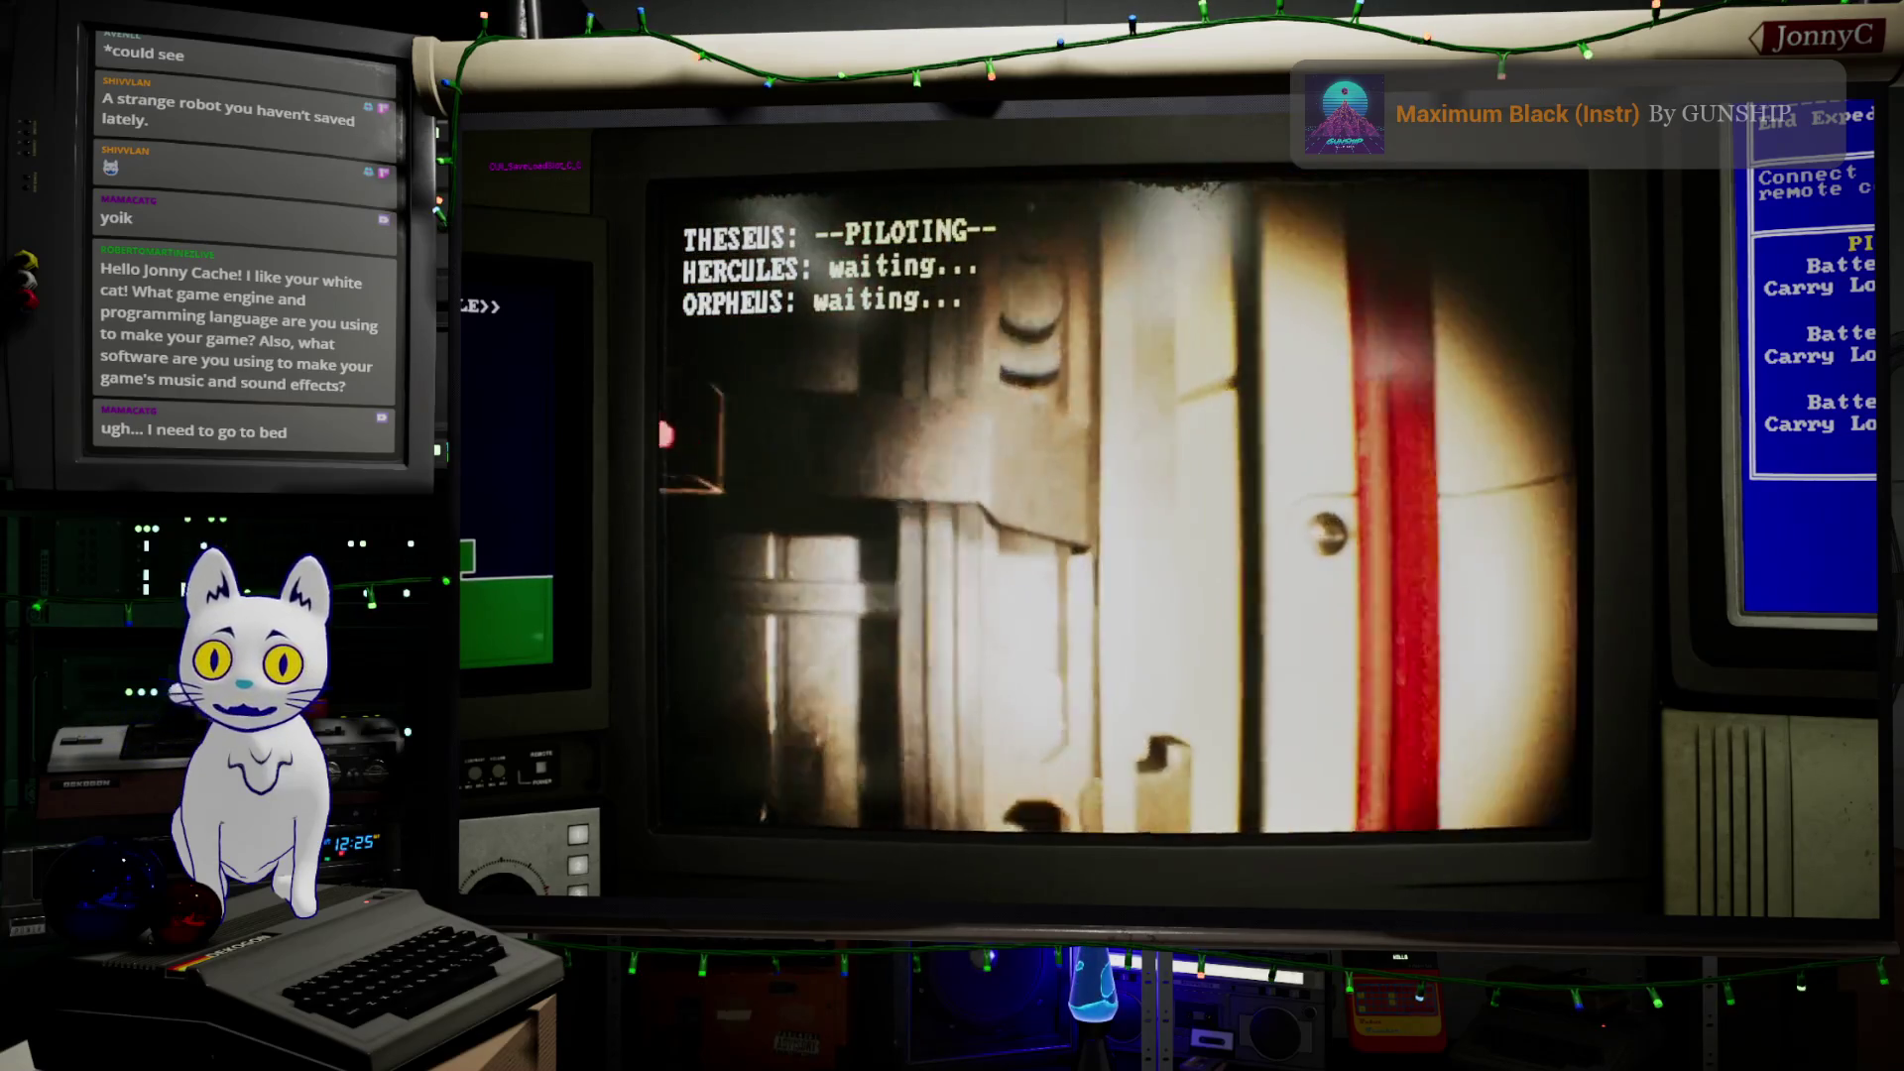
key(2)
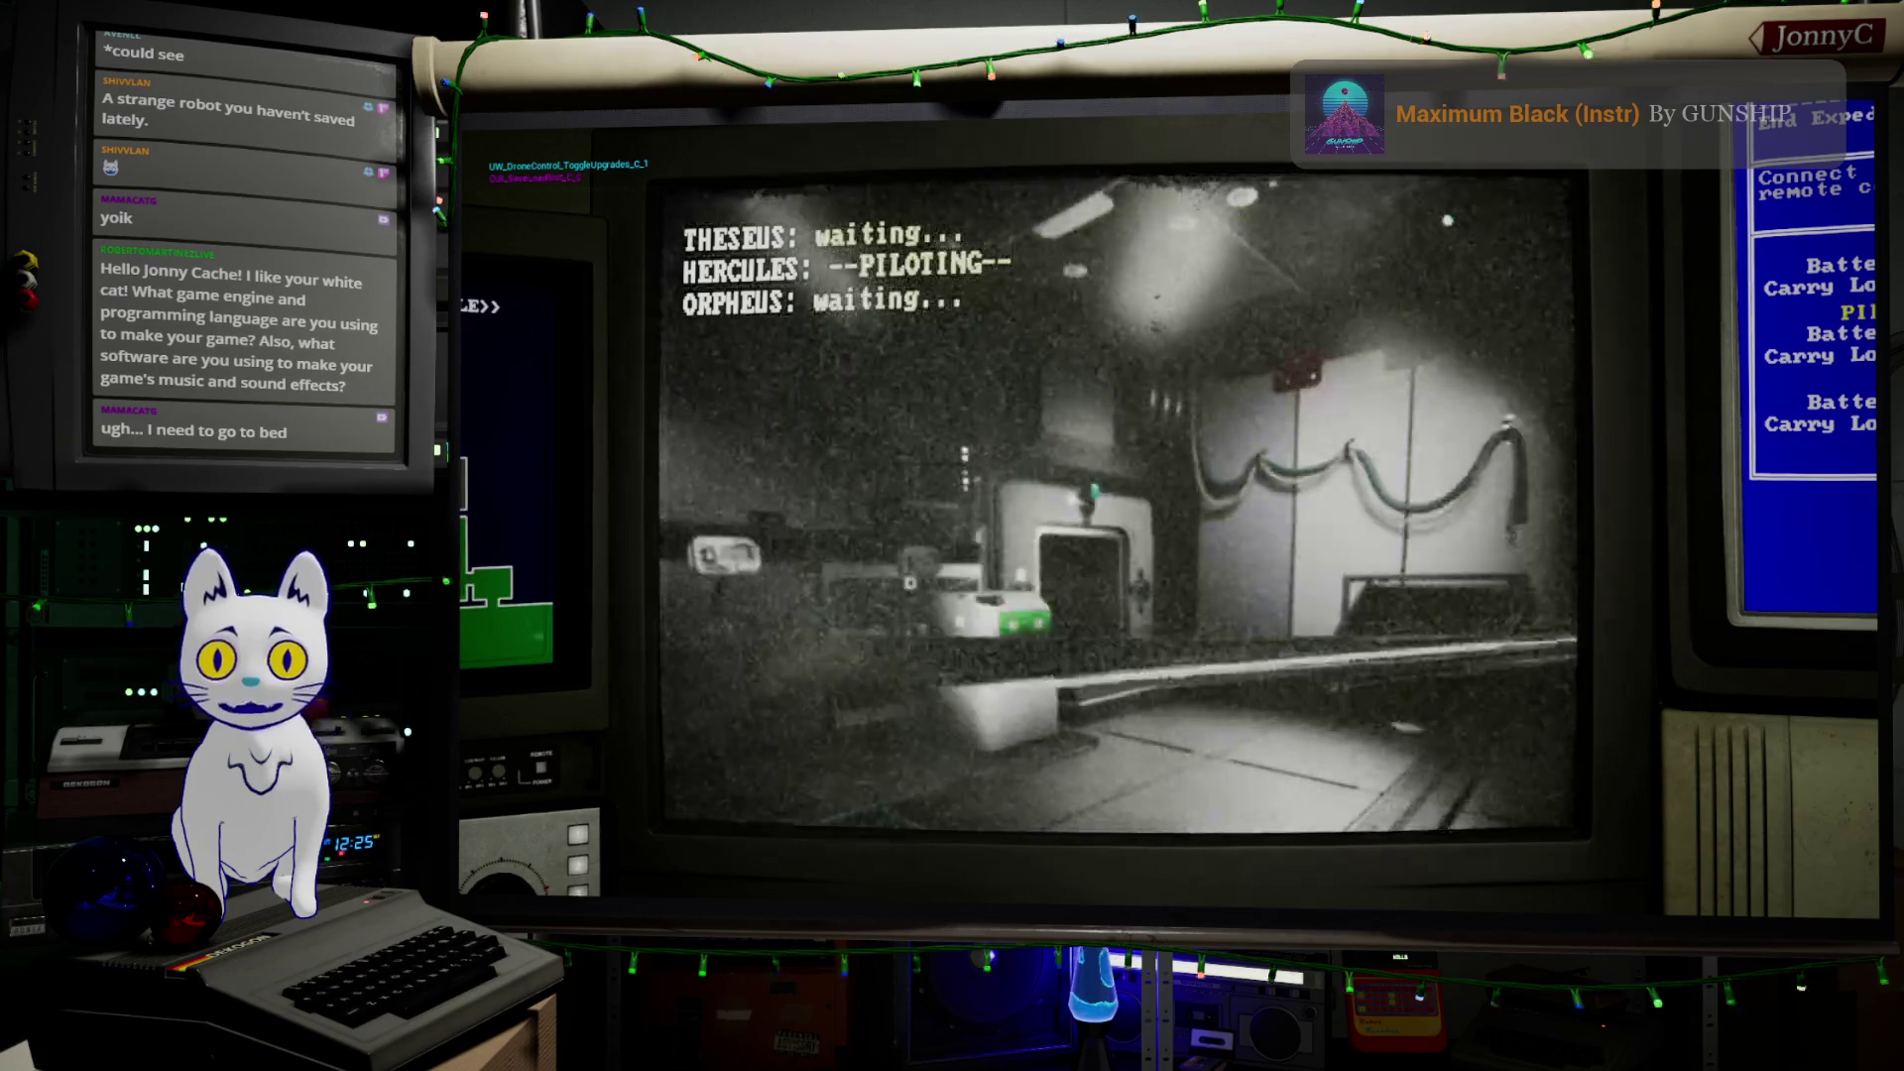
key(w)
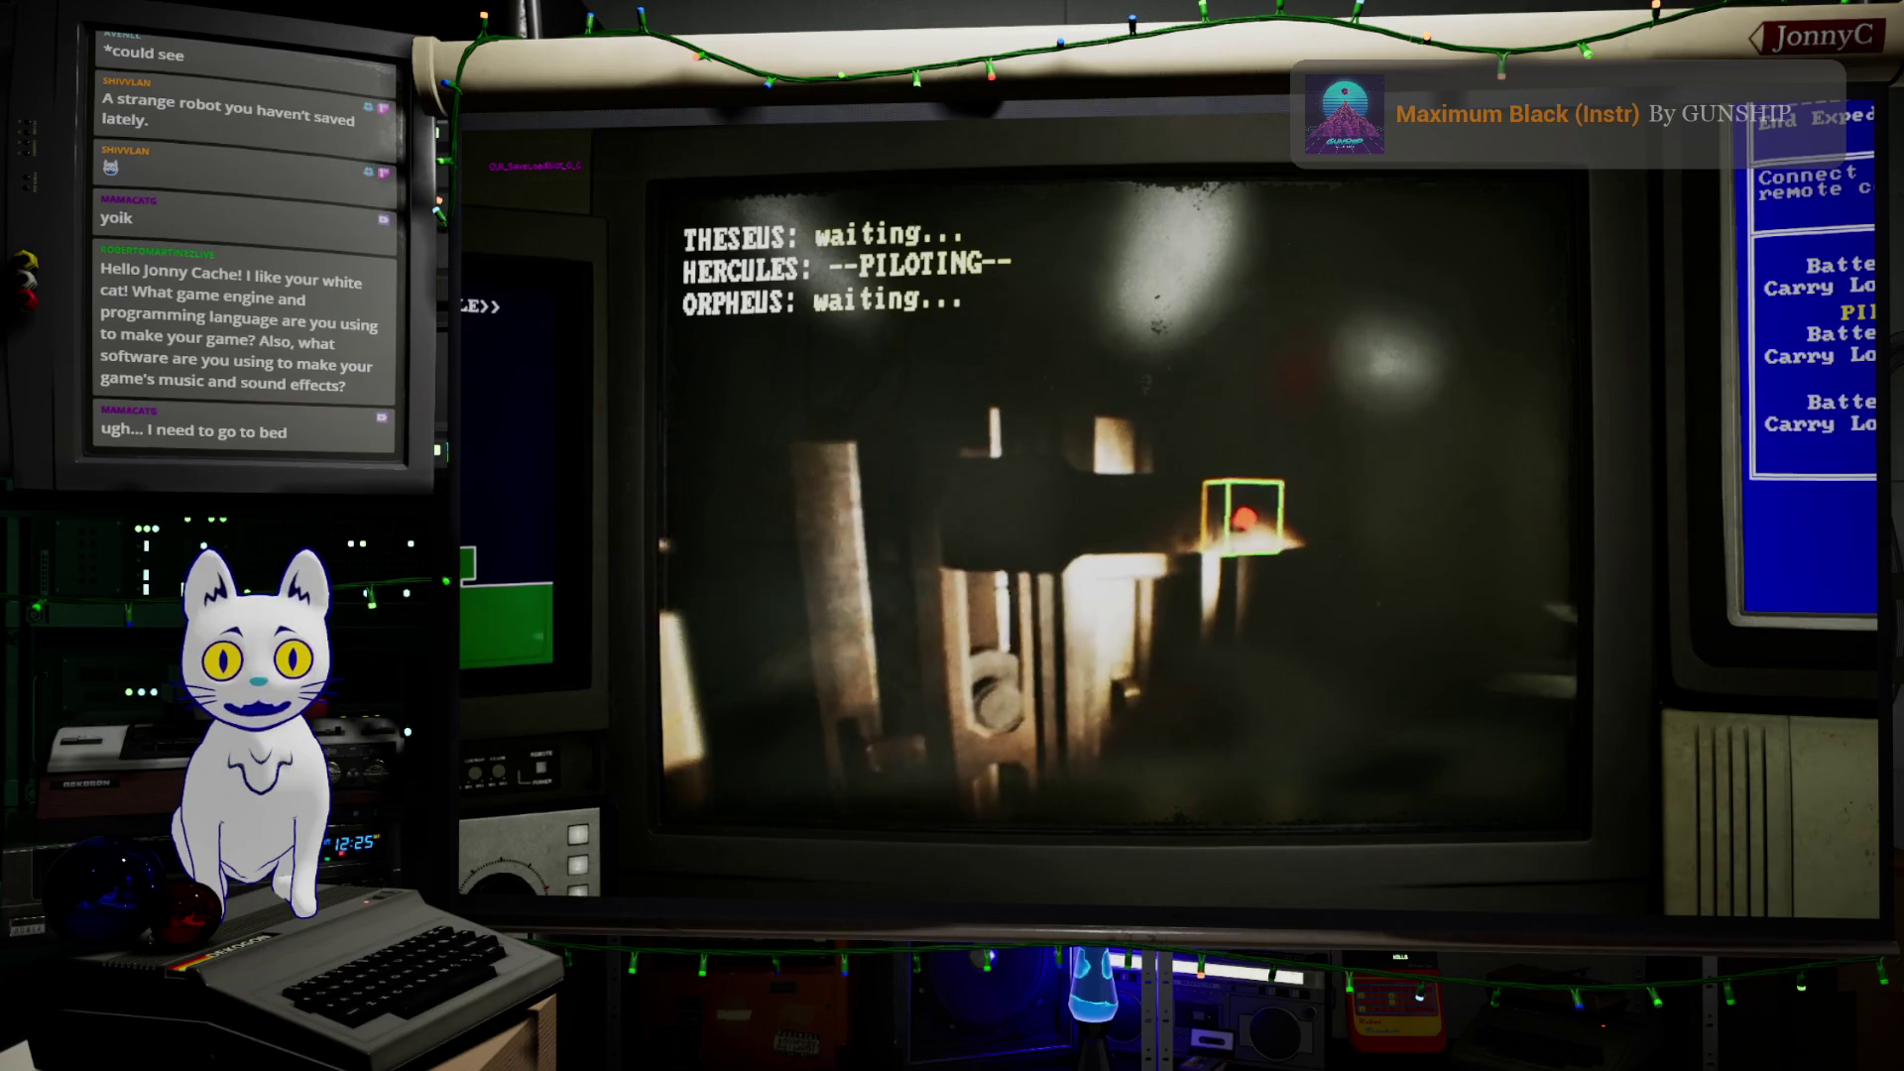
key(f)
key(3)
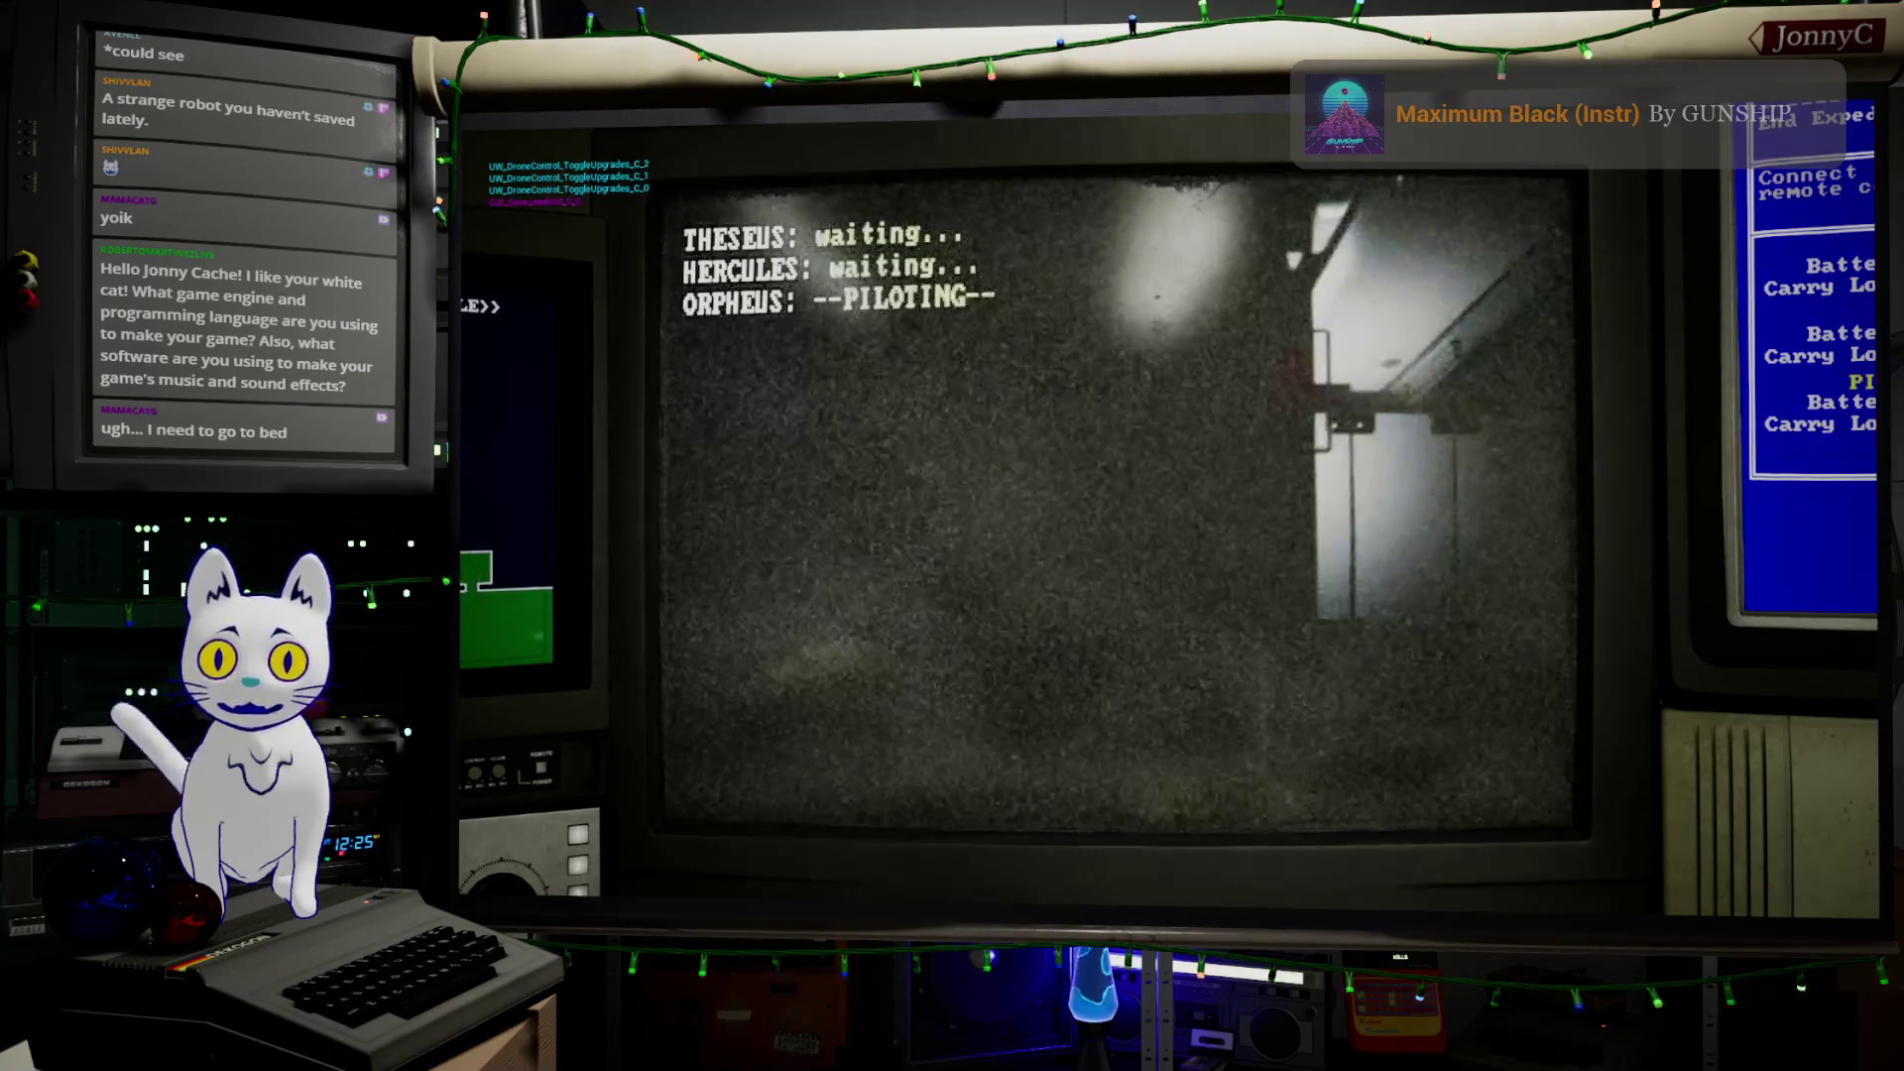
key(a)
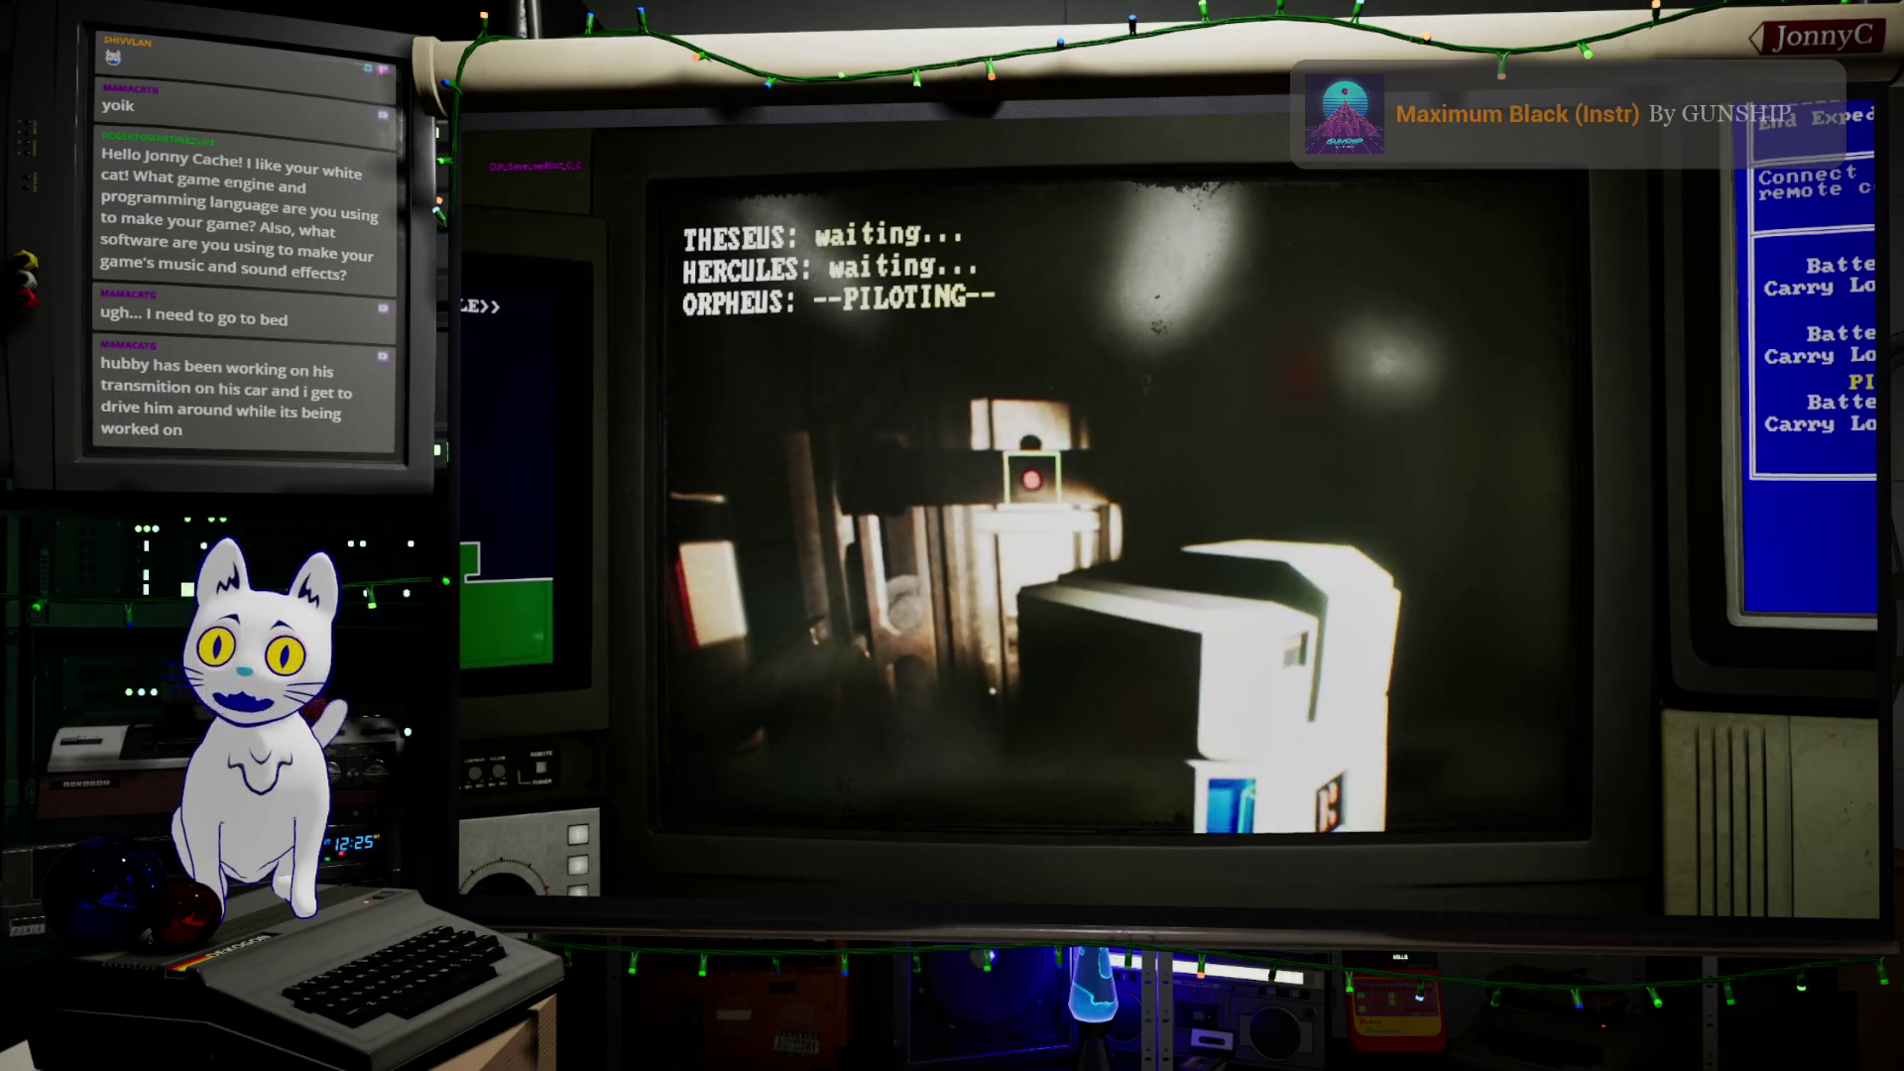
As THESEUS, summon elevator ELVTR-A-02 from the network devices list
key(1)
key(e)
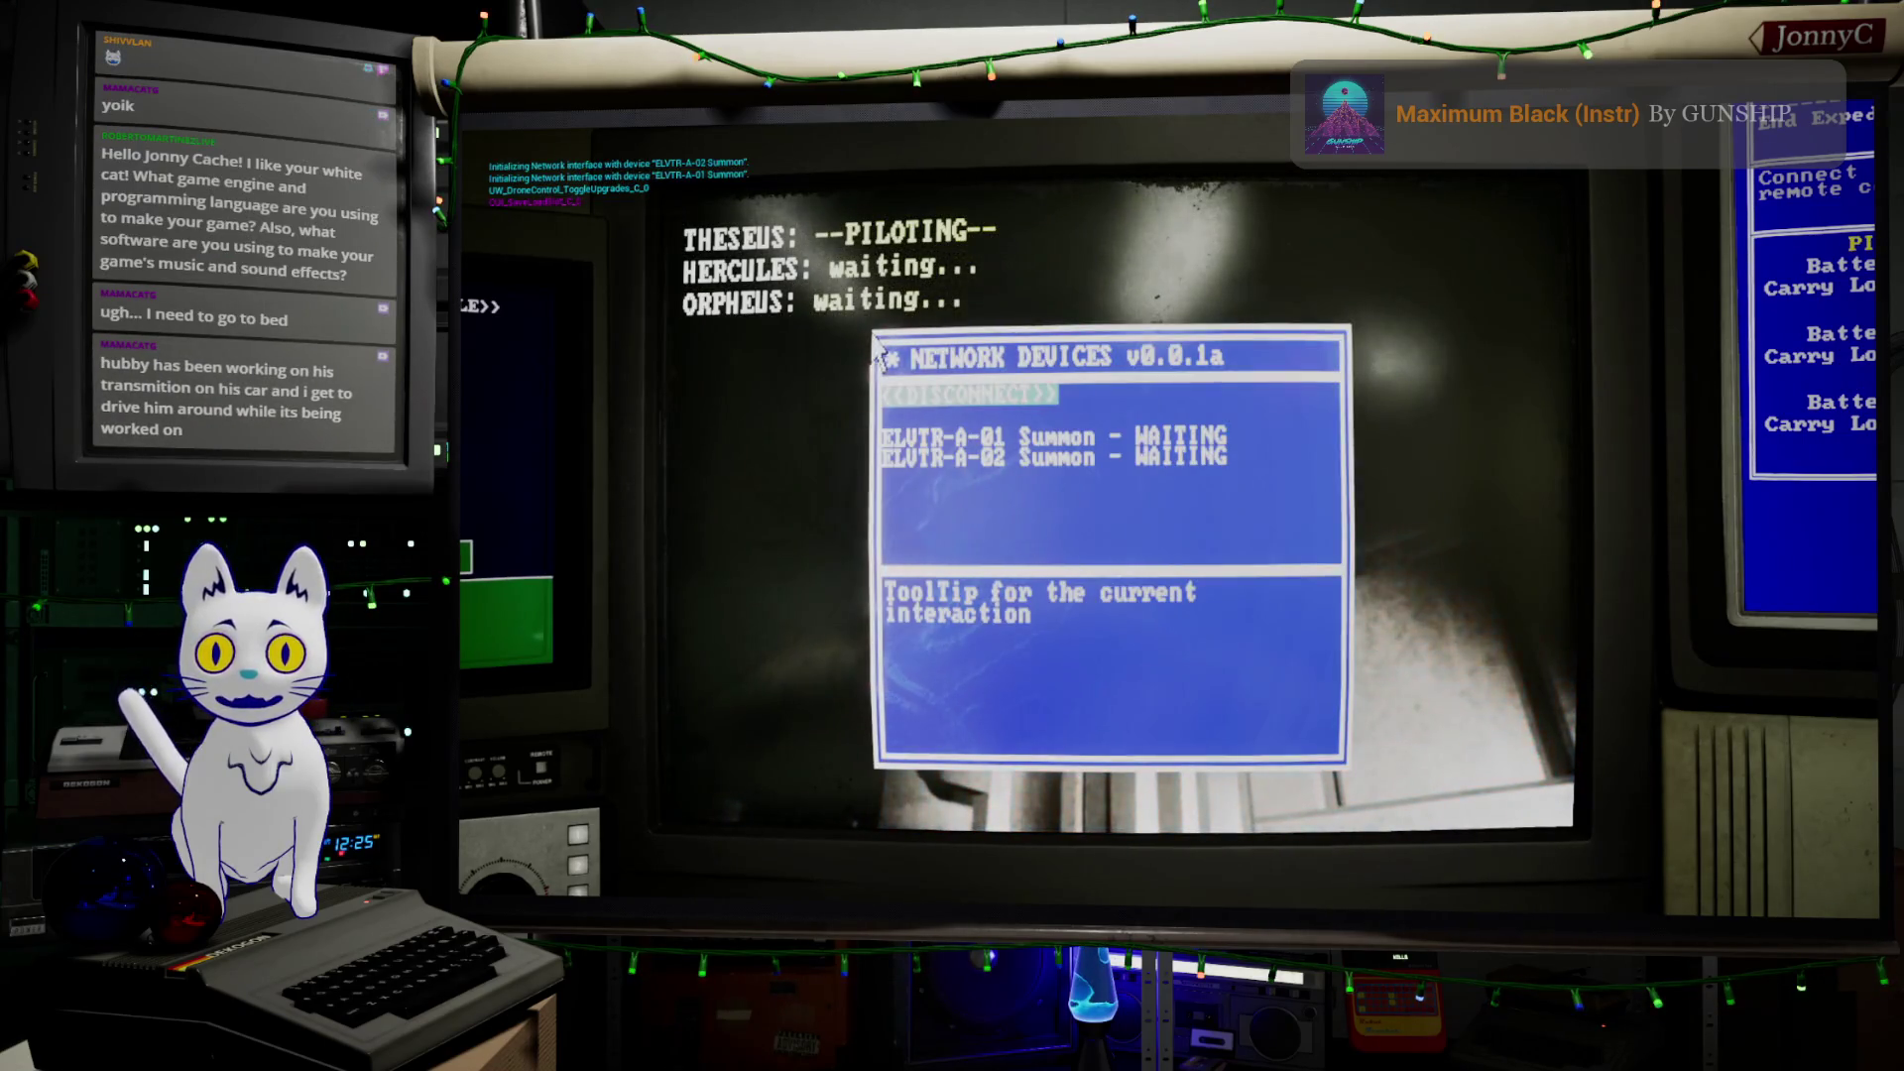
click(1150, 458)
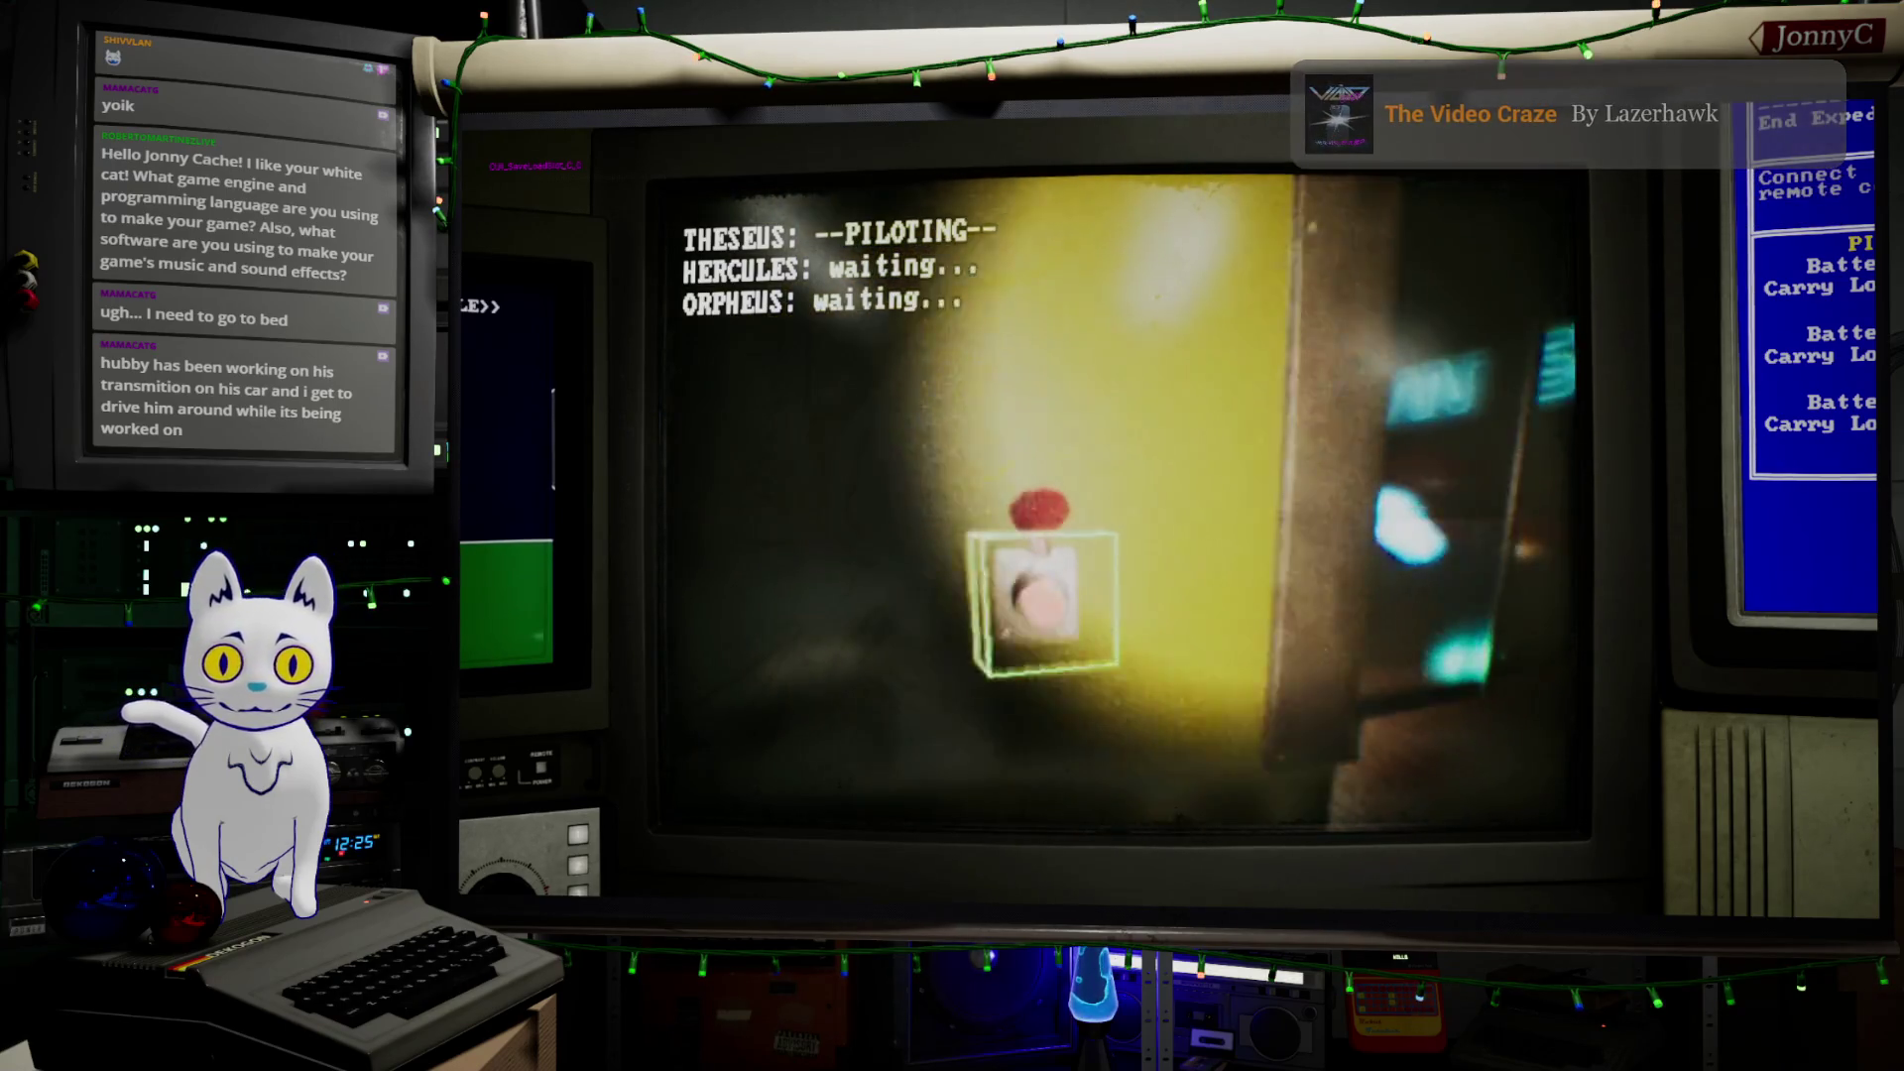
Open door ACCT-DR002, switch on light LBBY-LGT_M, then disconnect from network devices
key(e)
click(1051, 437)
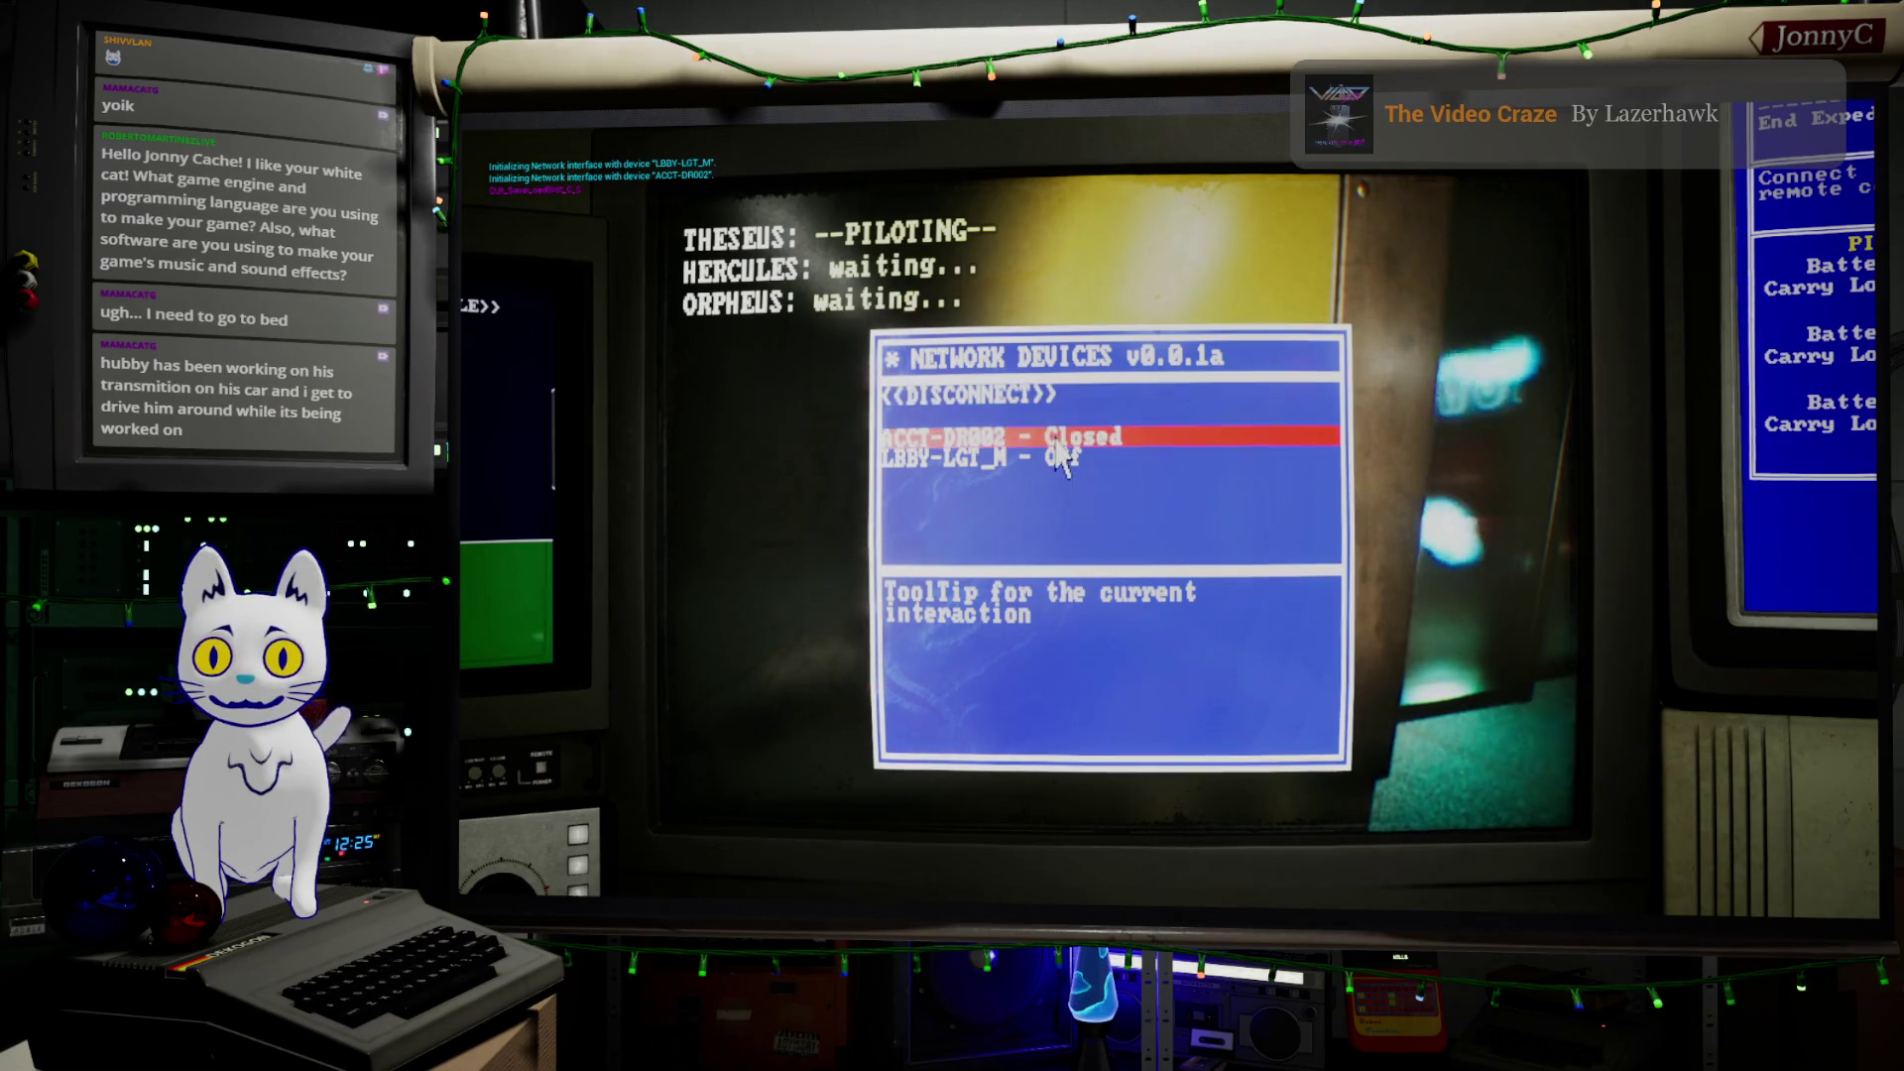
click(1049, 459)
click(1026, 396)
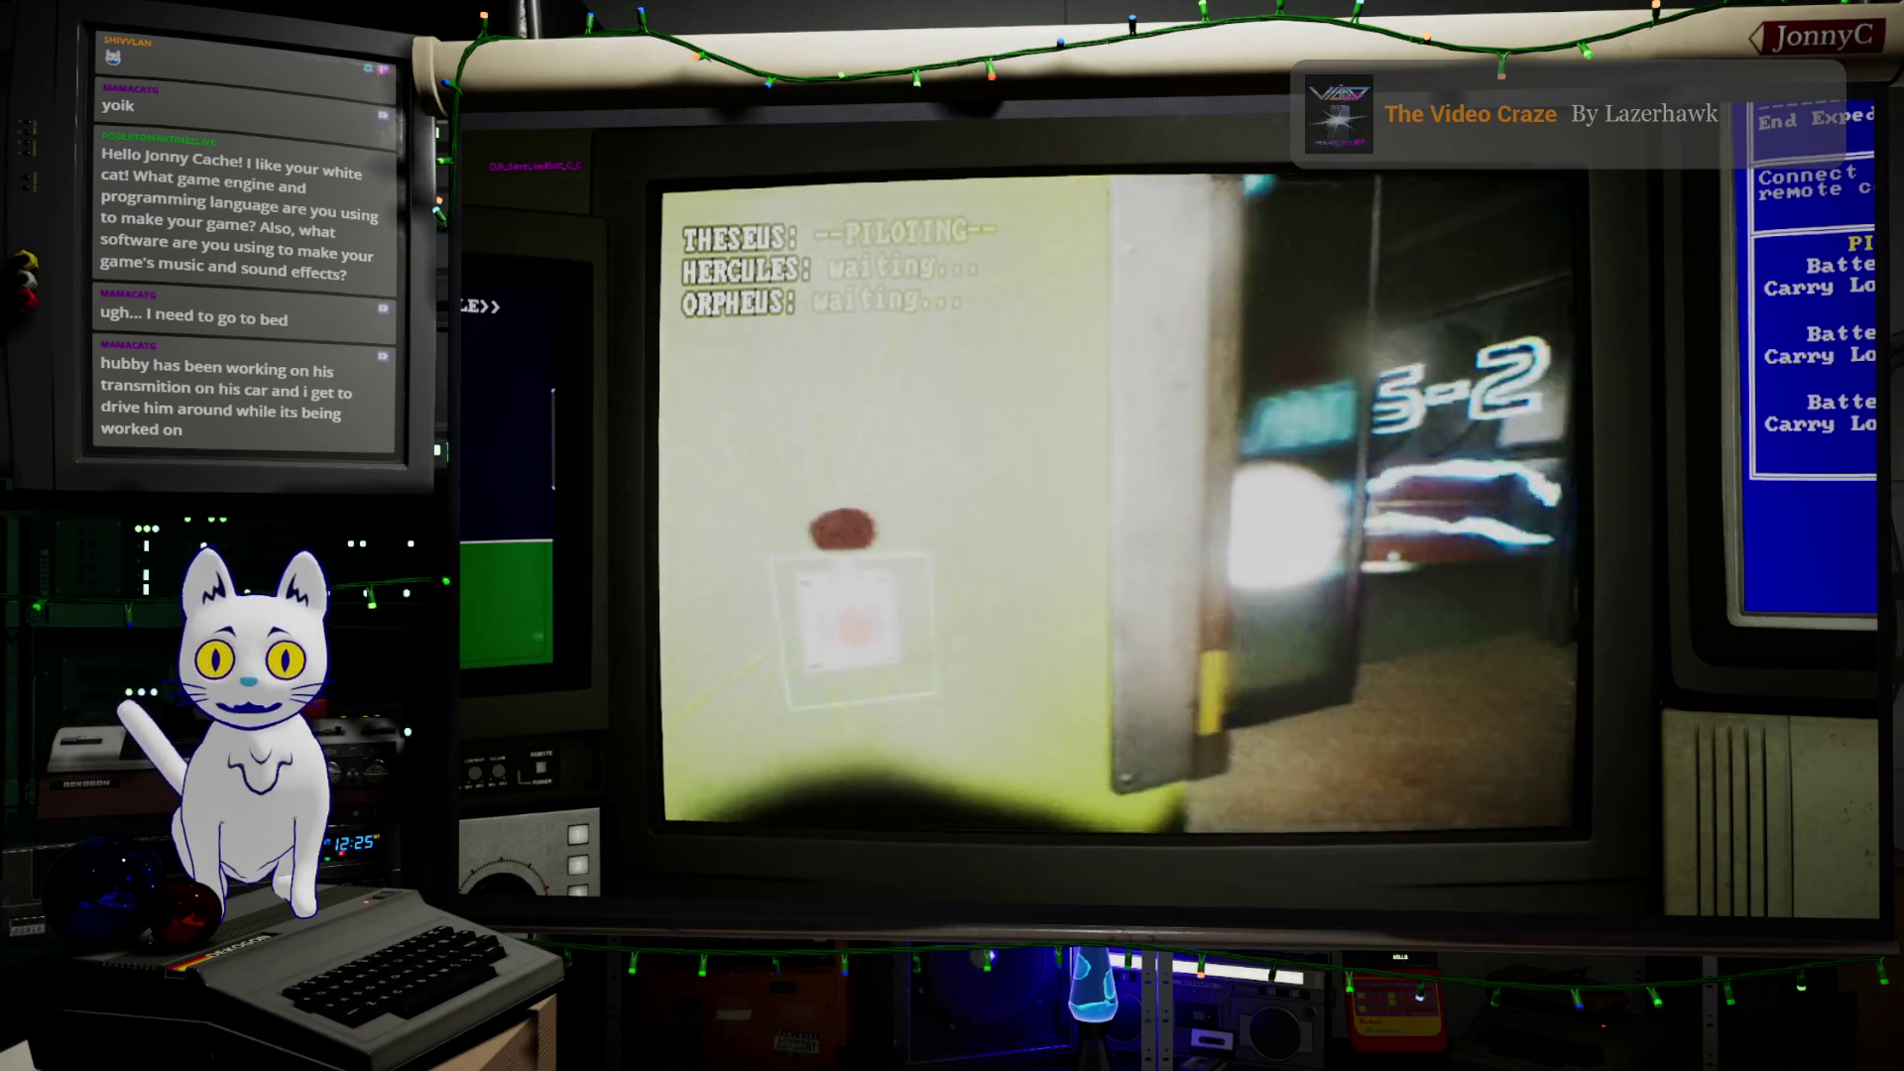
Drive the drone through the office among the desks and out into the hallway
key(w)
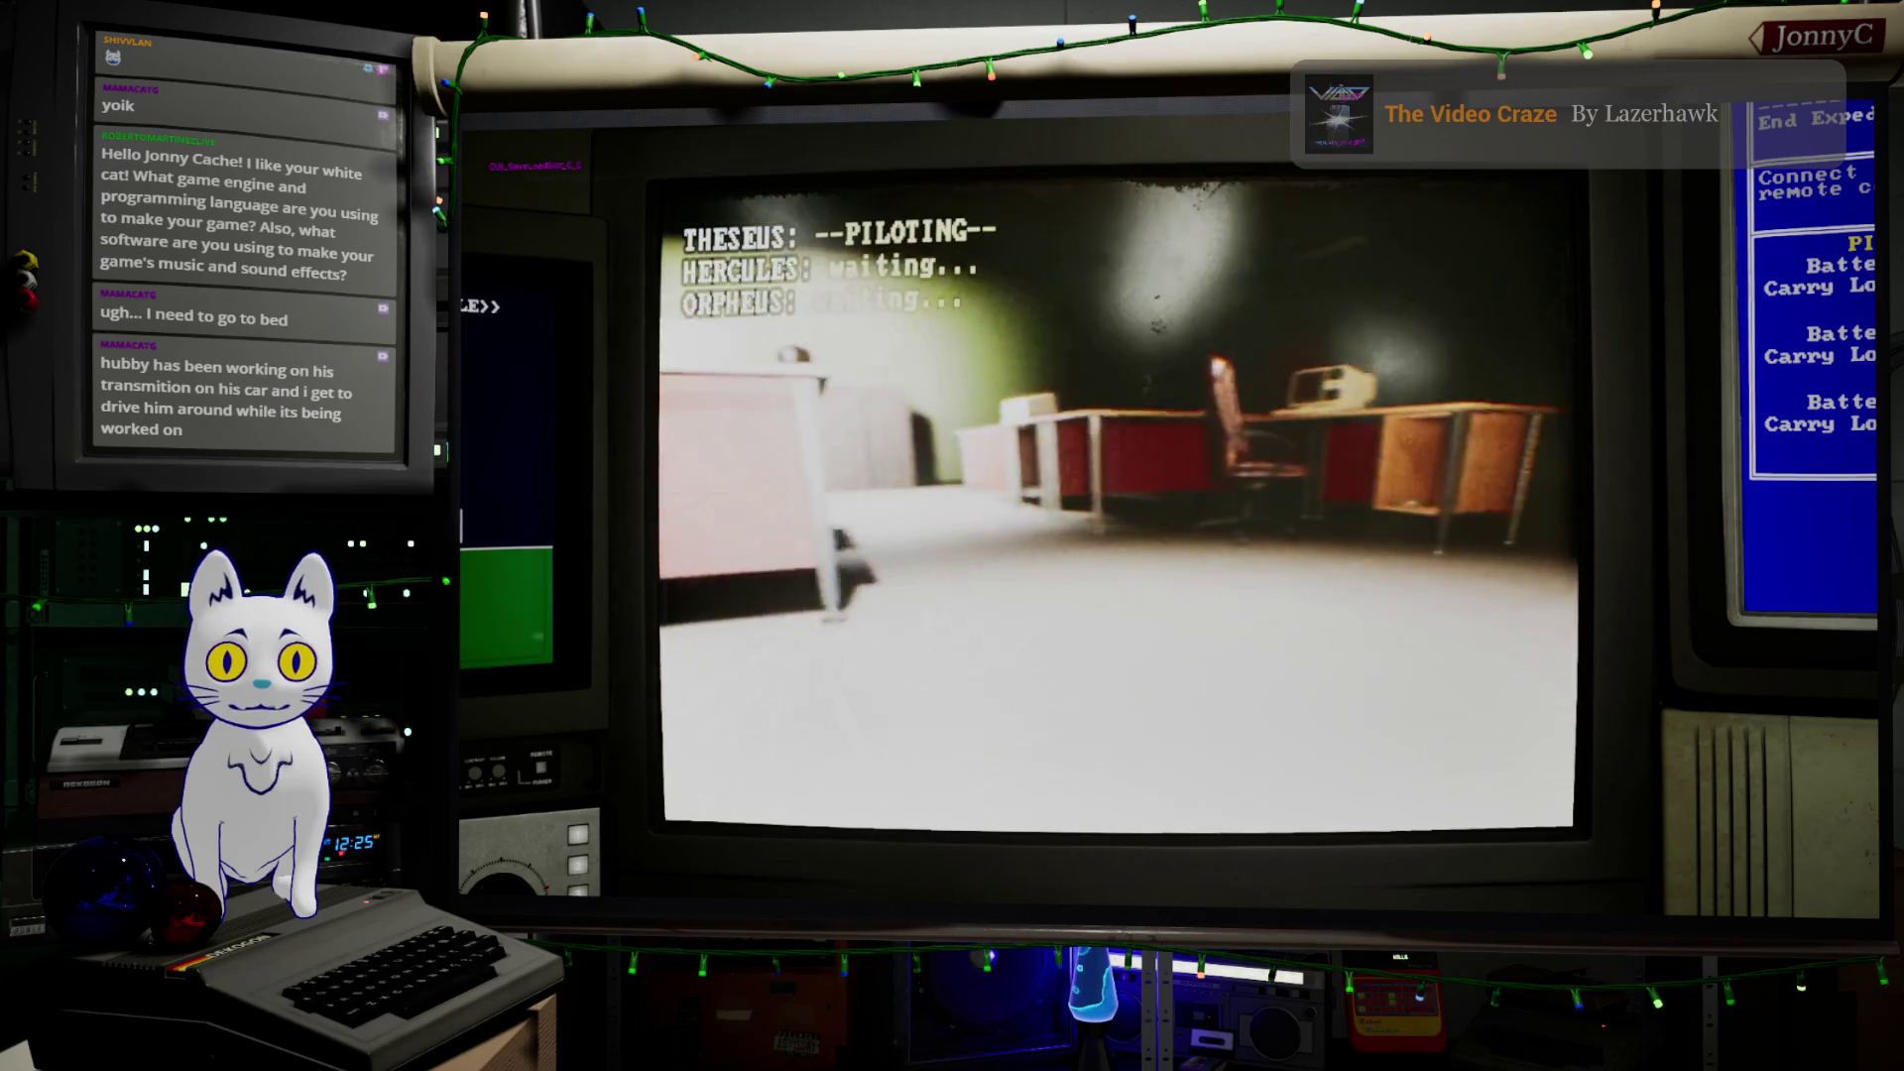
key(w)
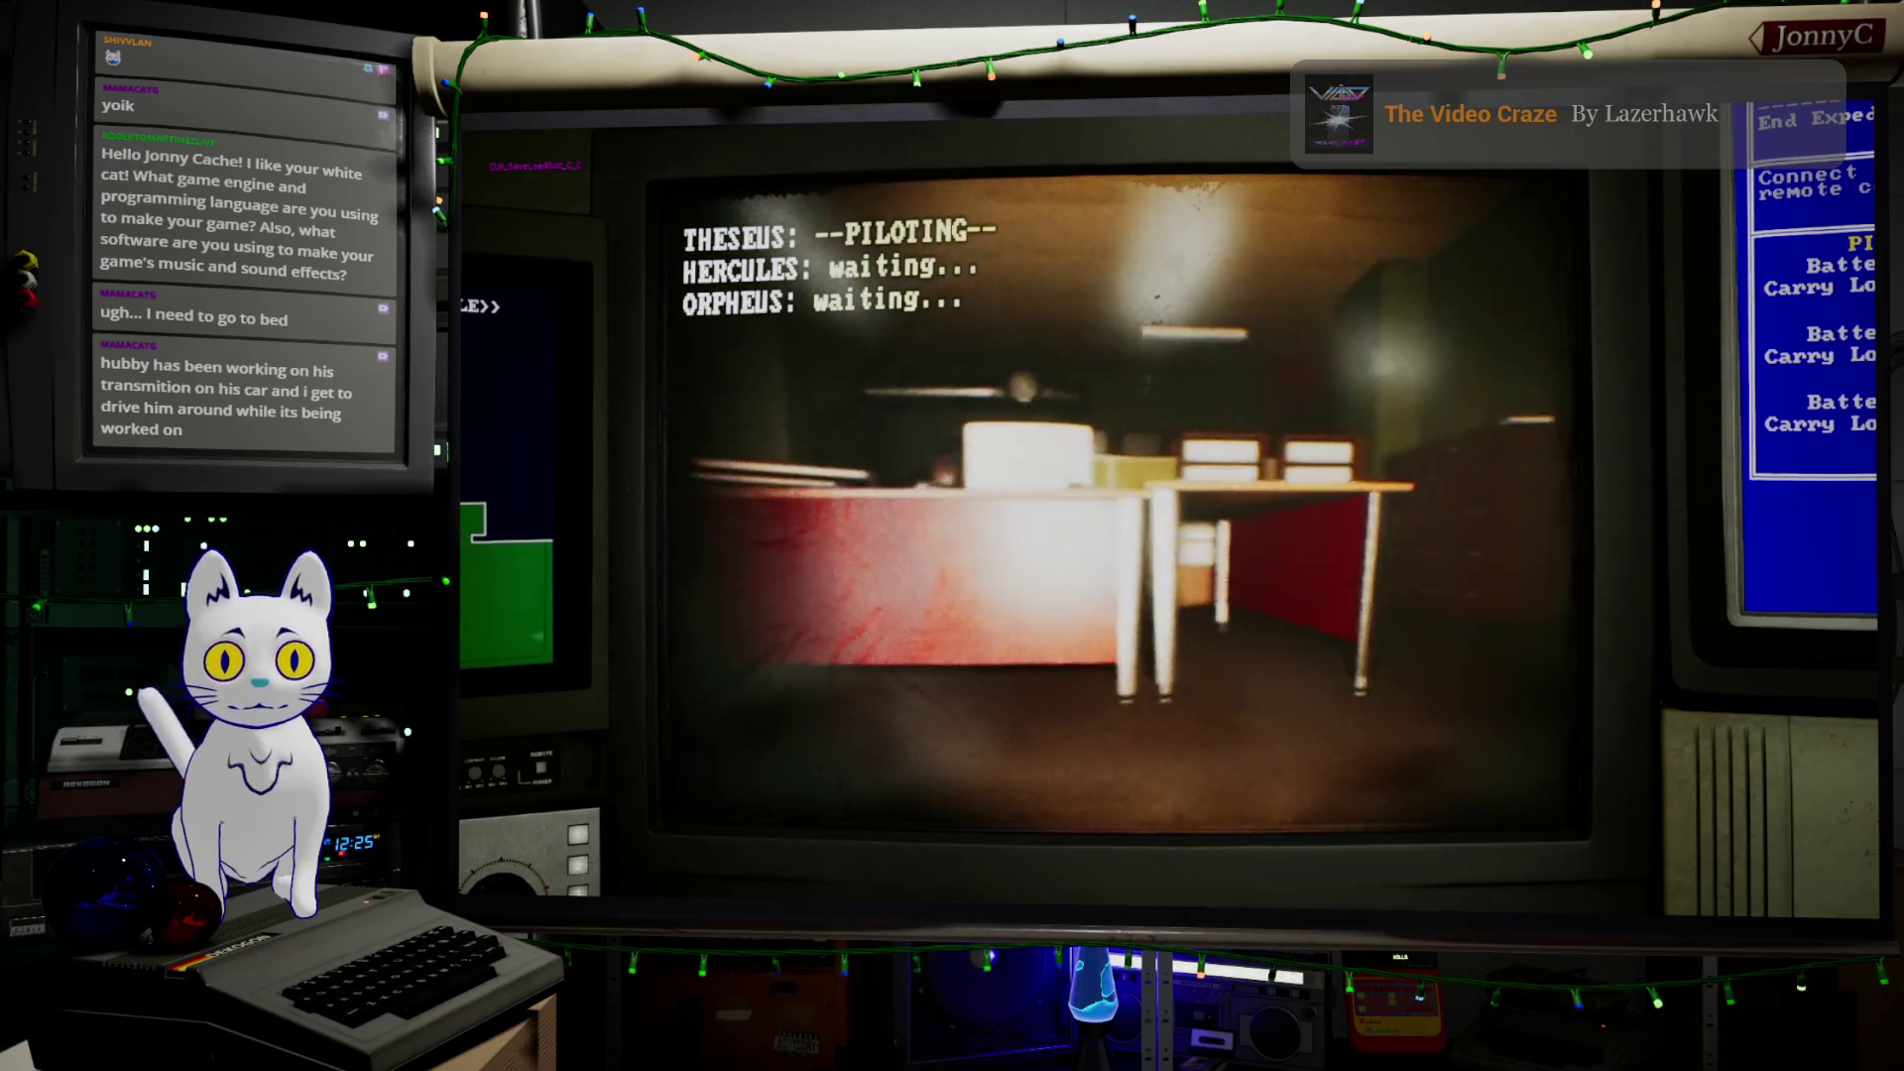
key(w)
key(w)
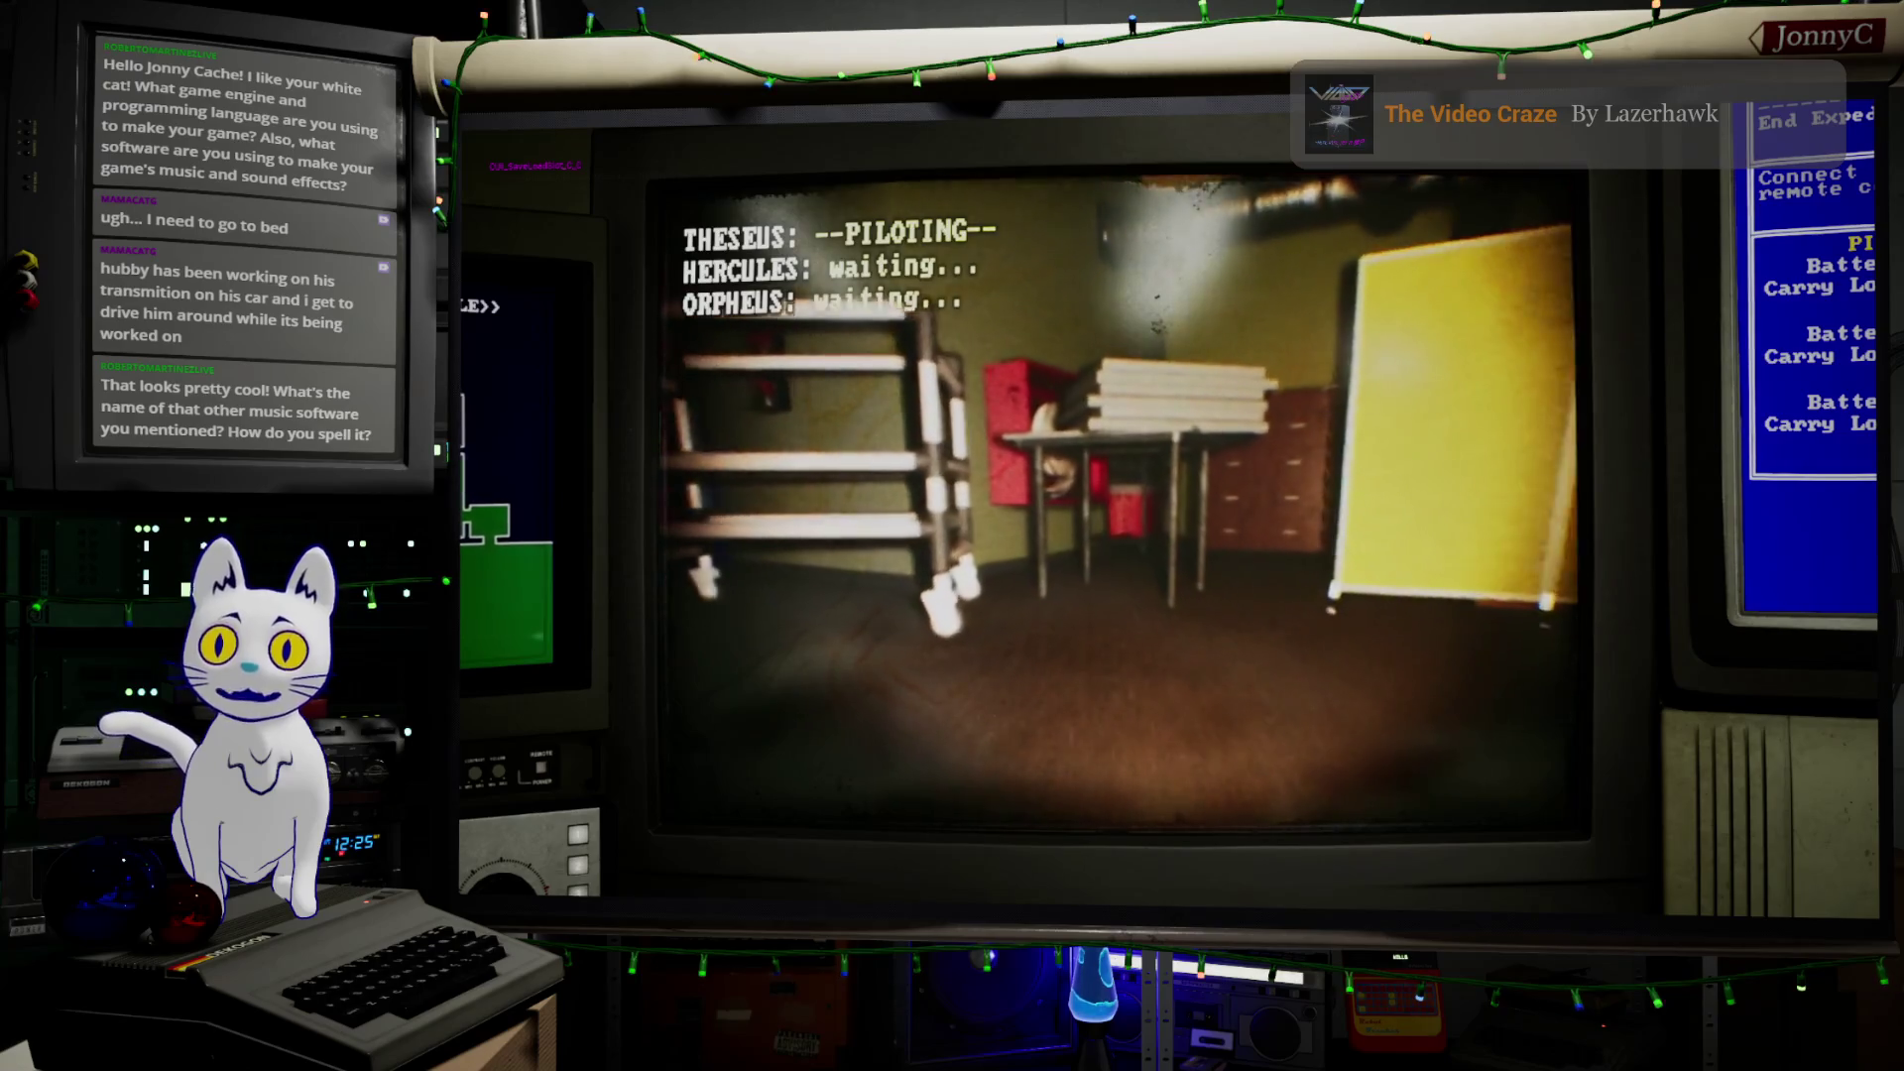
key(w)
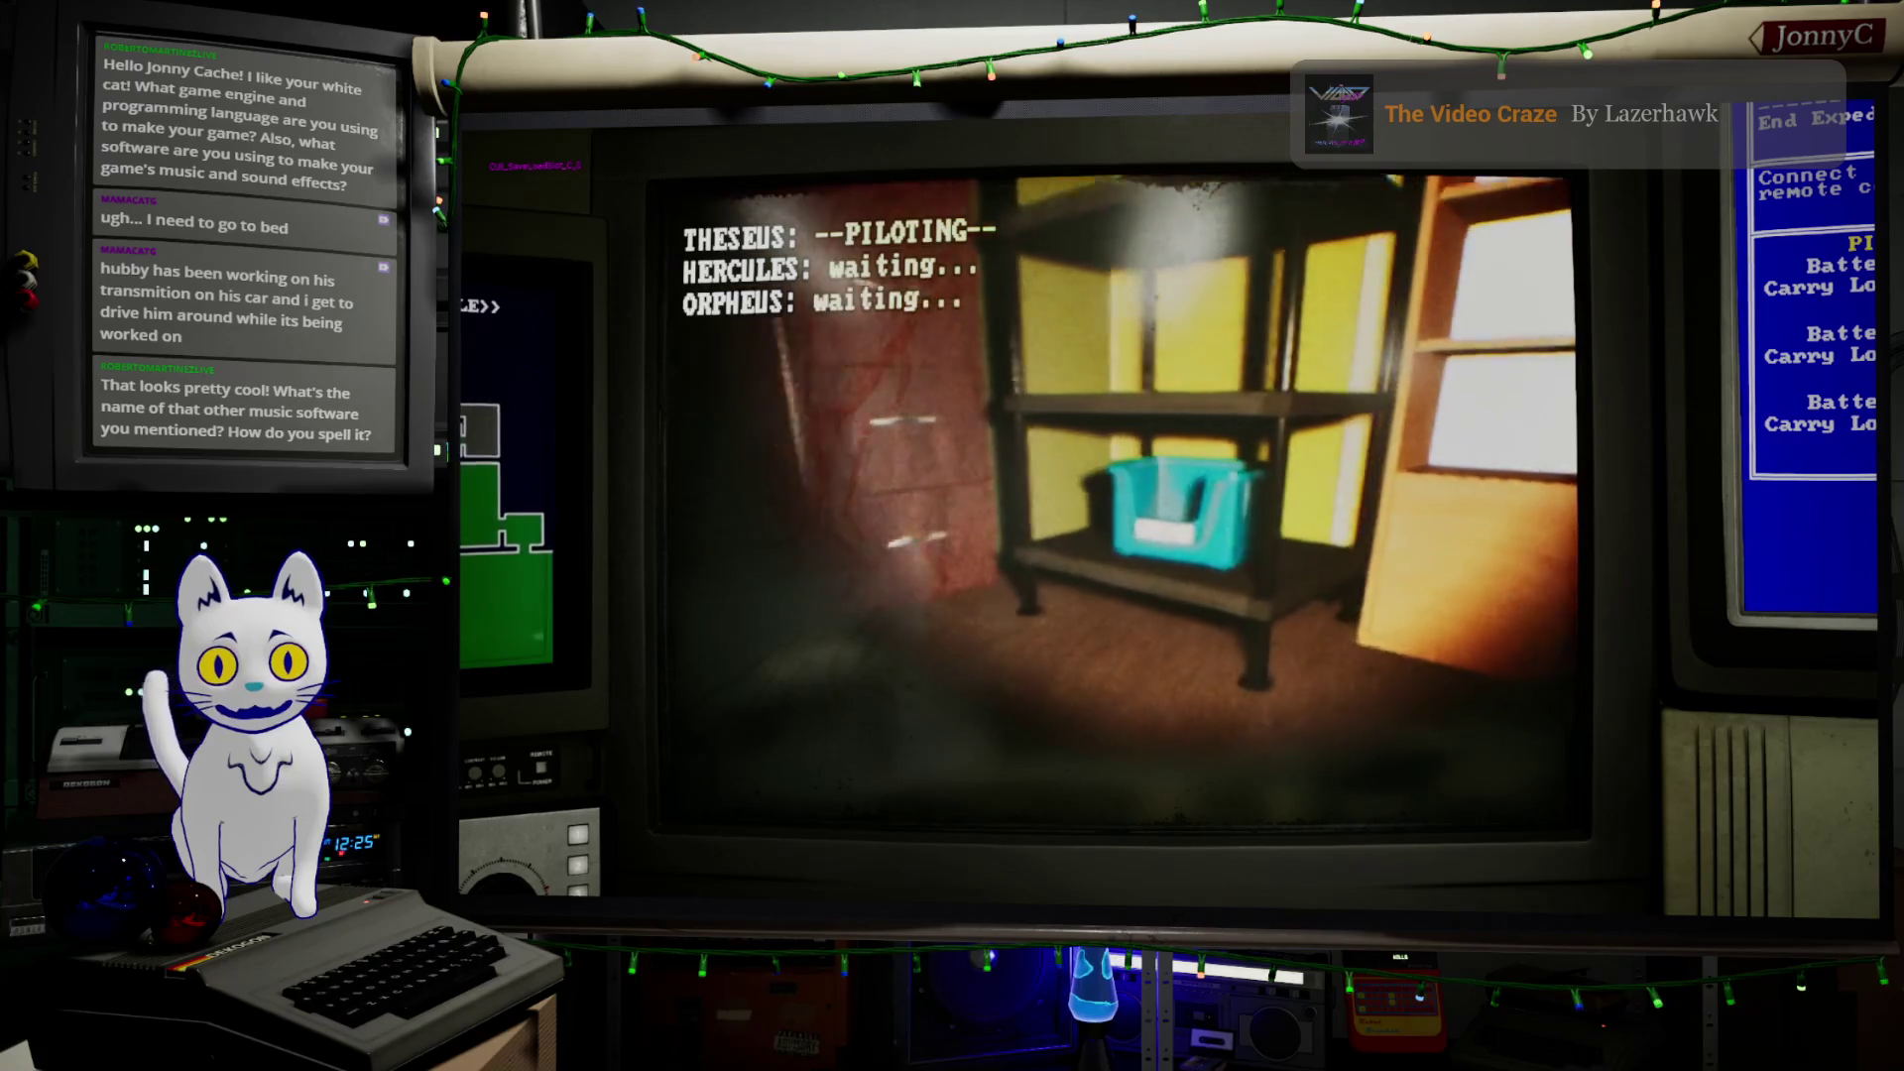
key(a)
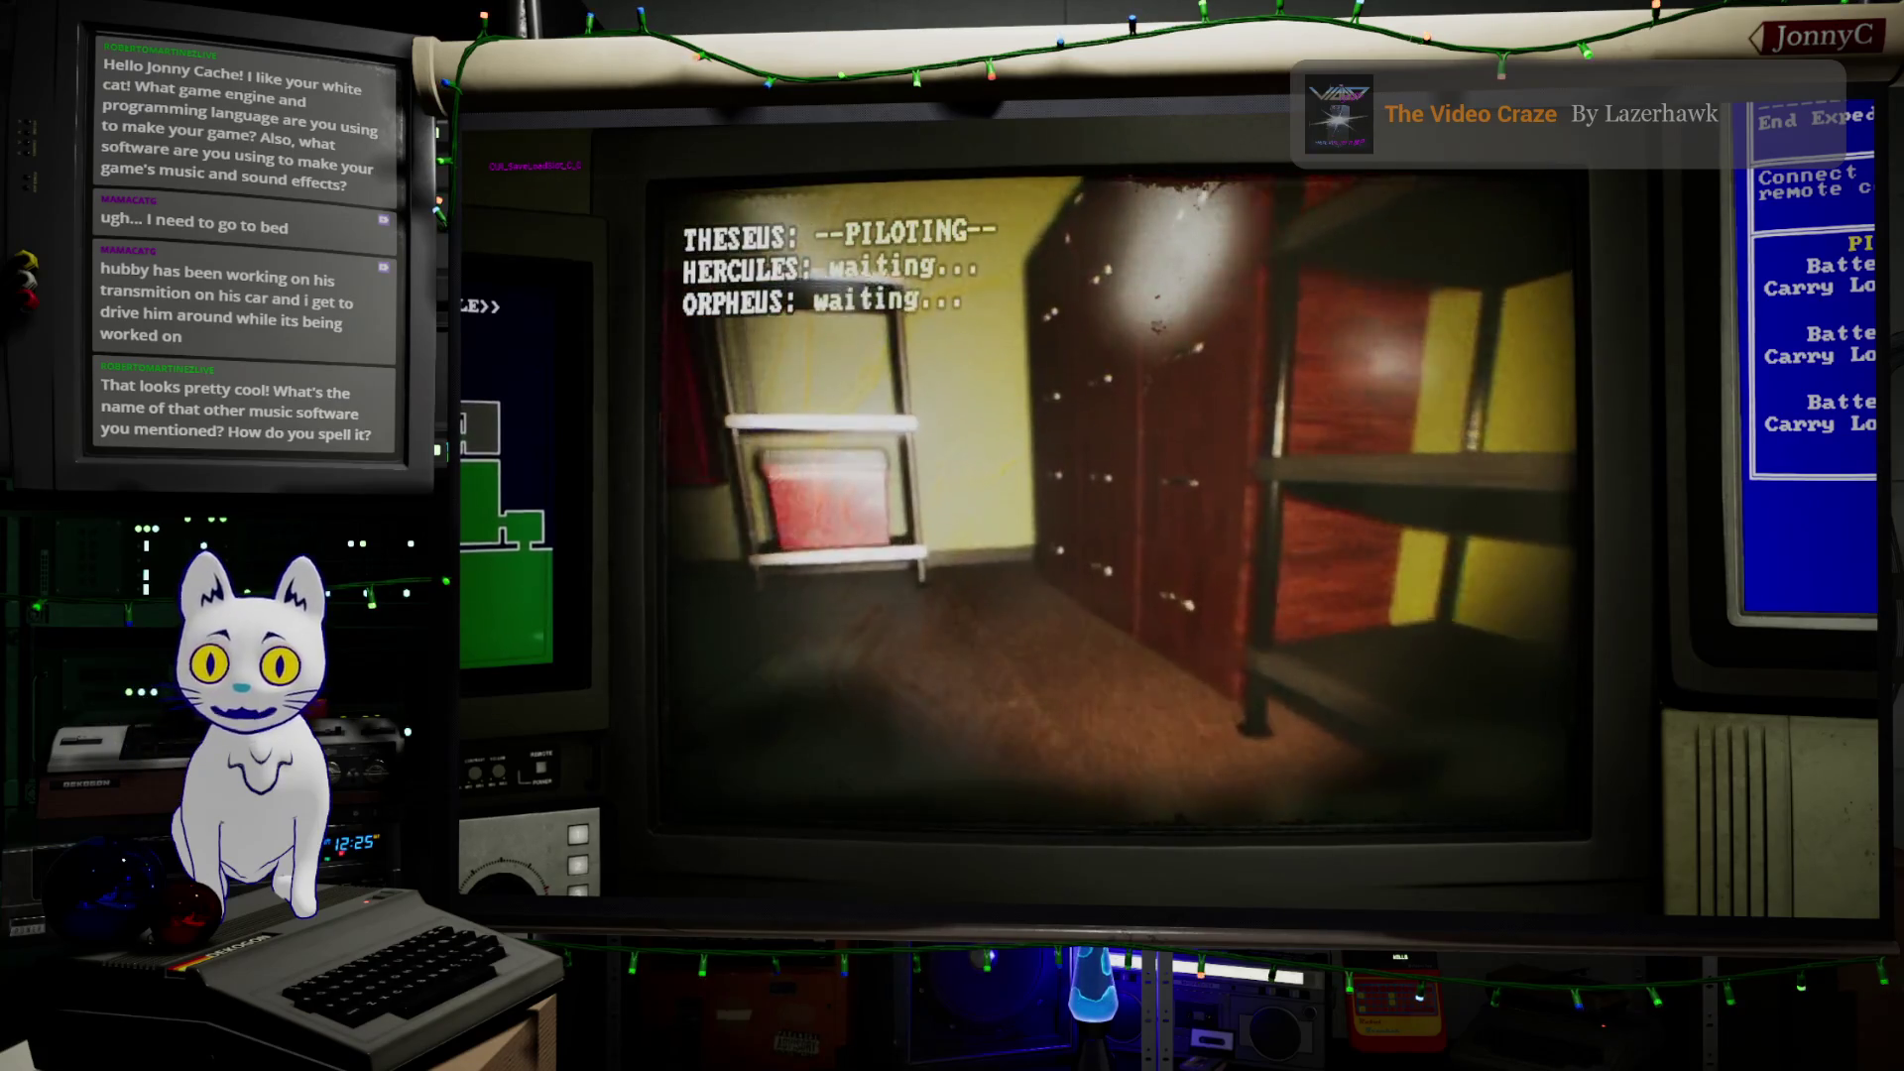
key(a)
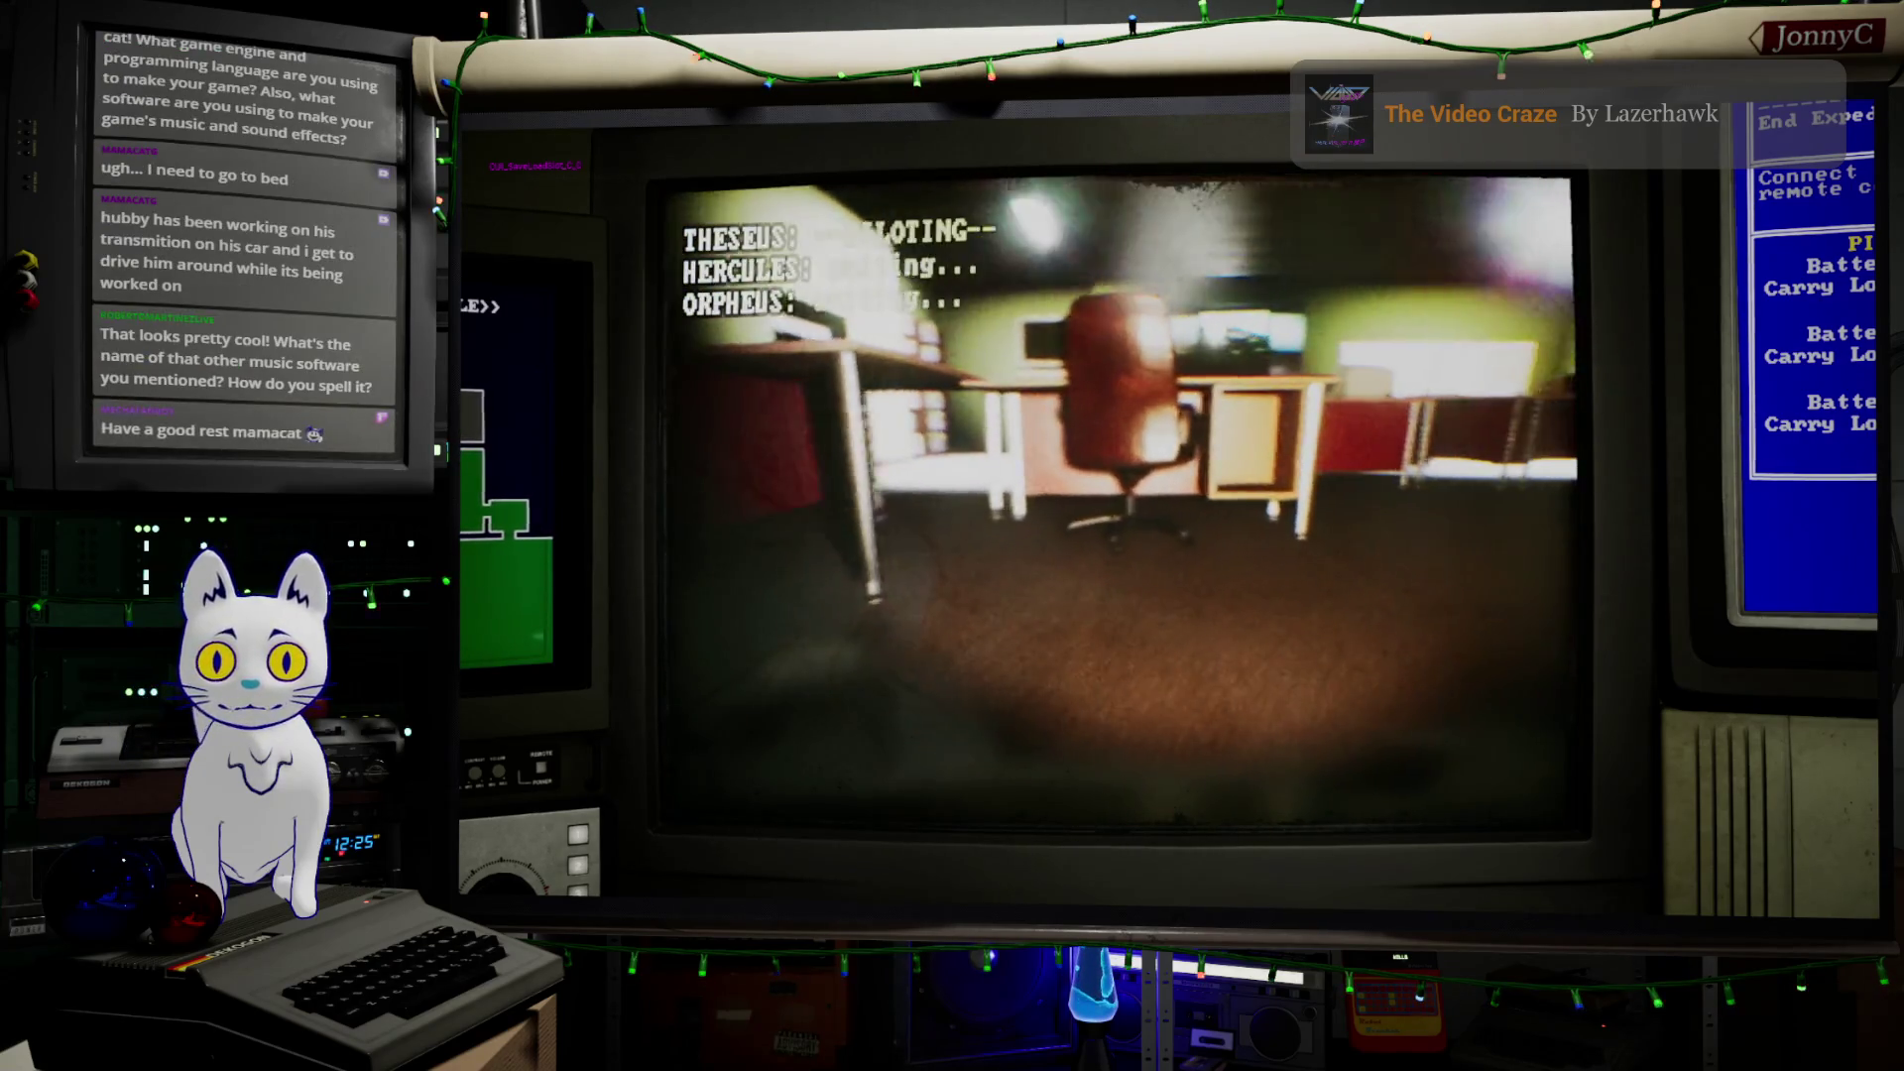
key(a)
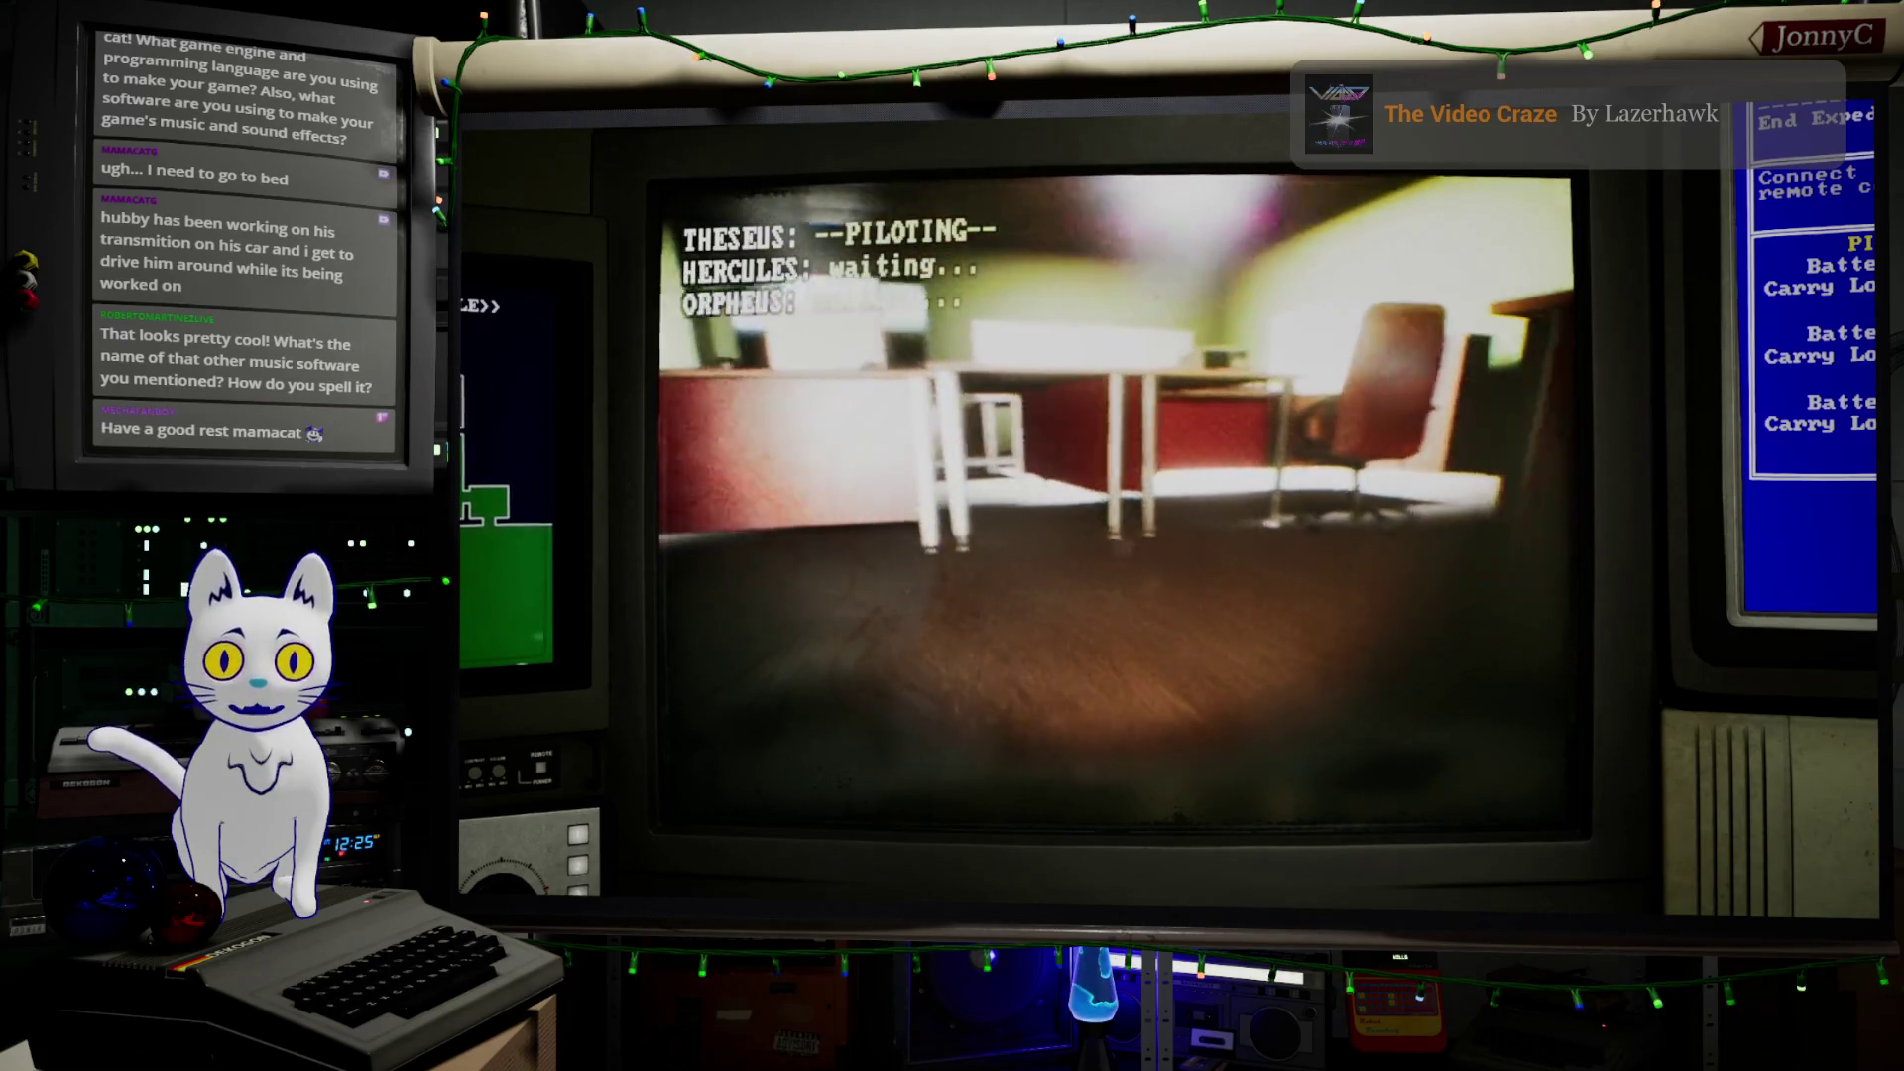
key(a)
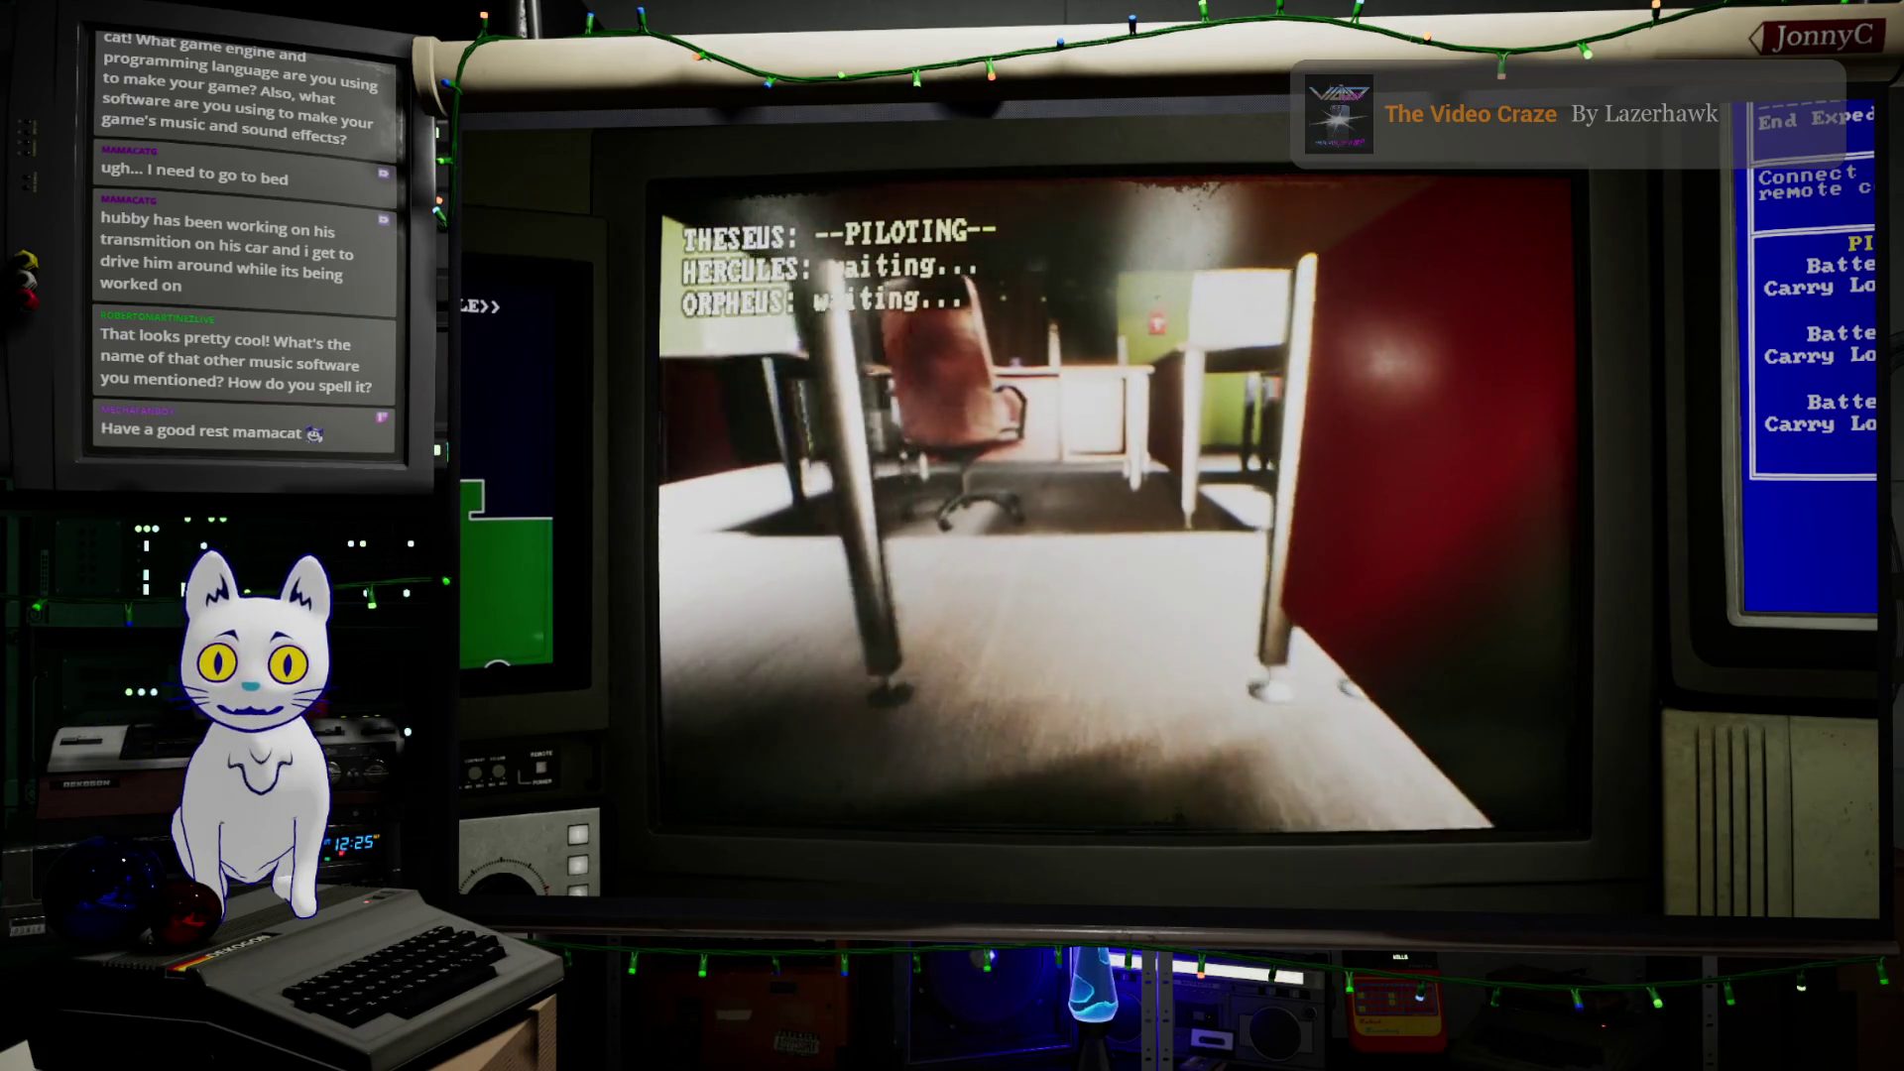
key(w)
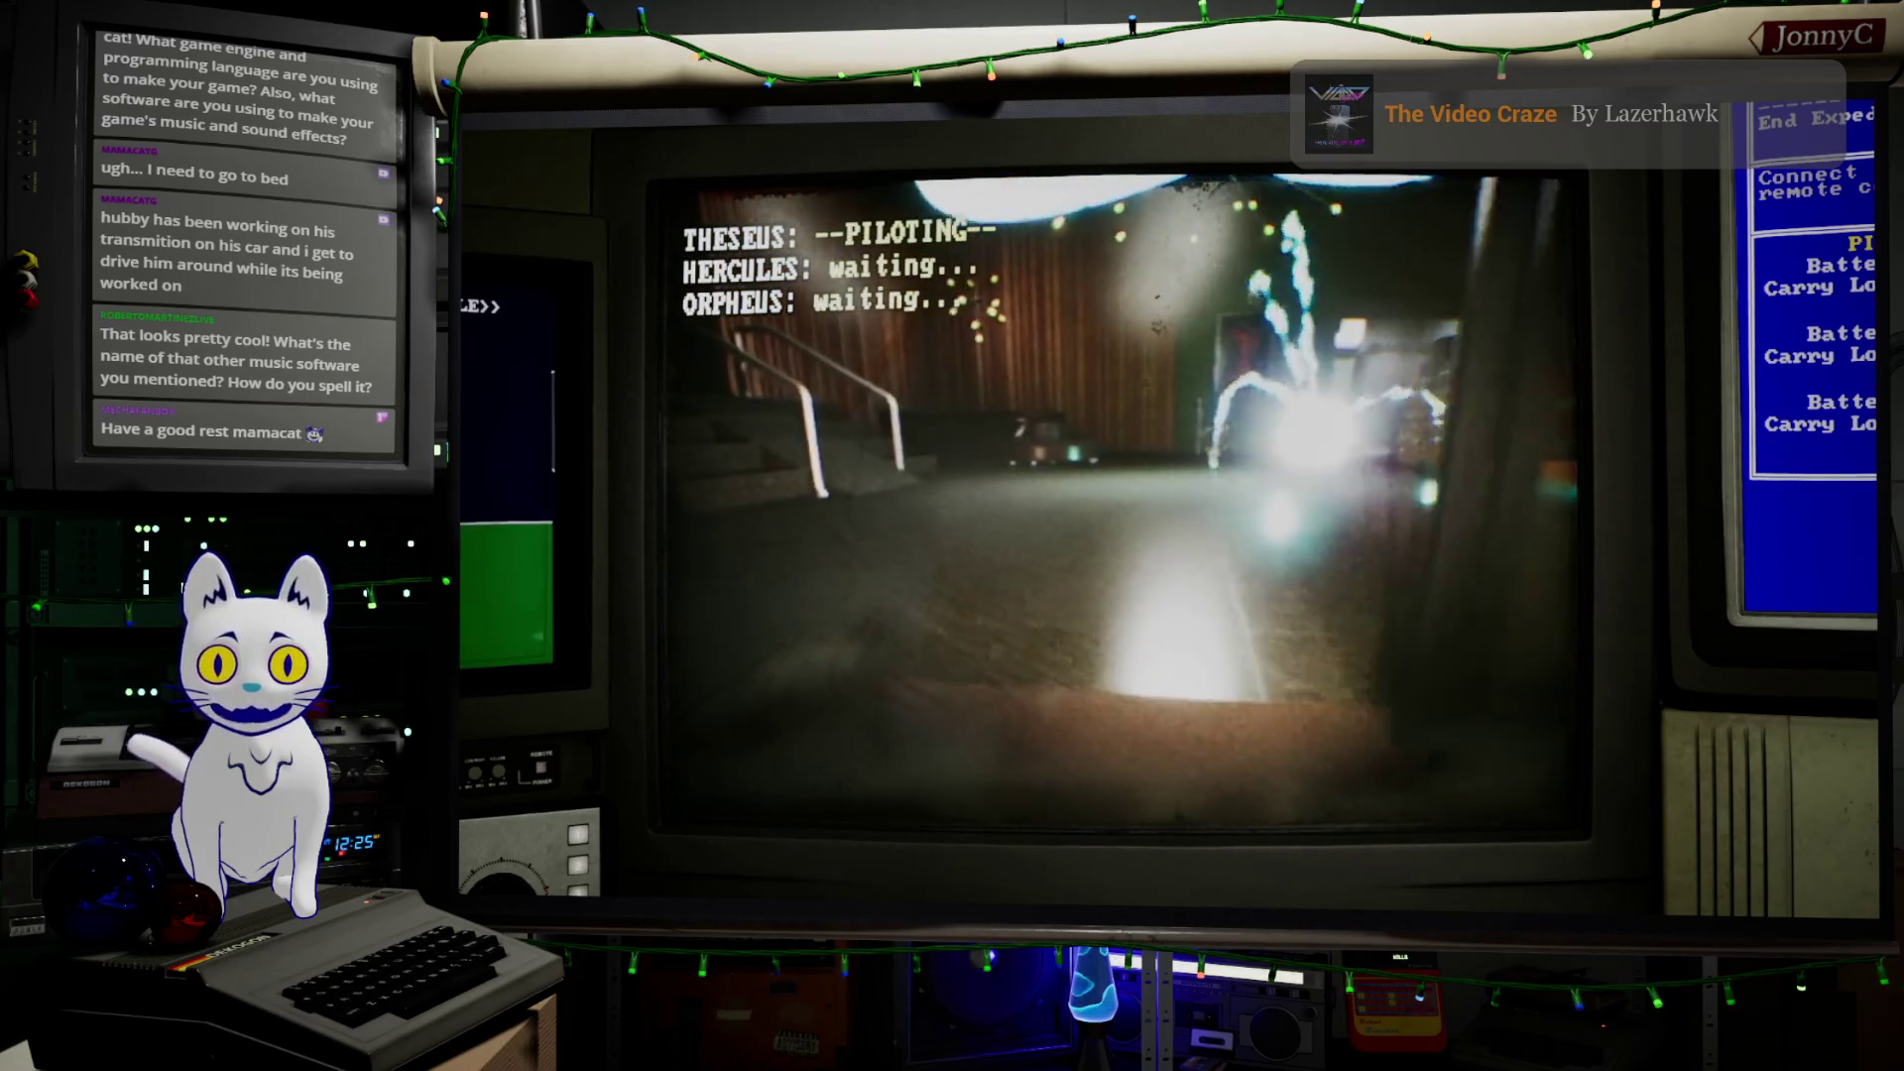
Steer past the orange counter and sign, through the white doorway into the theatre
key(d)
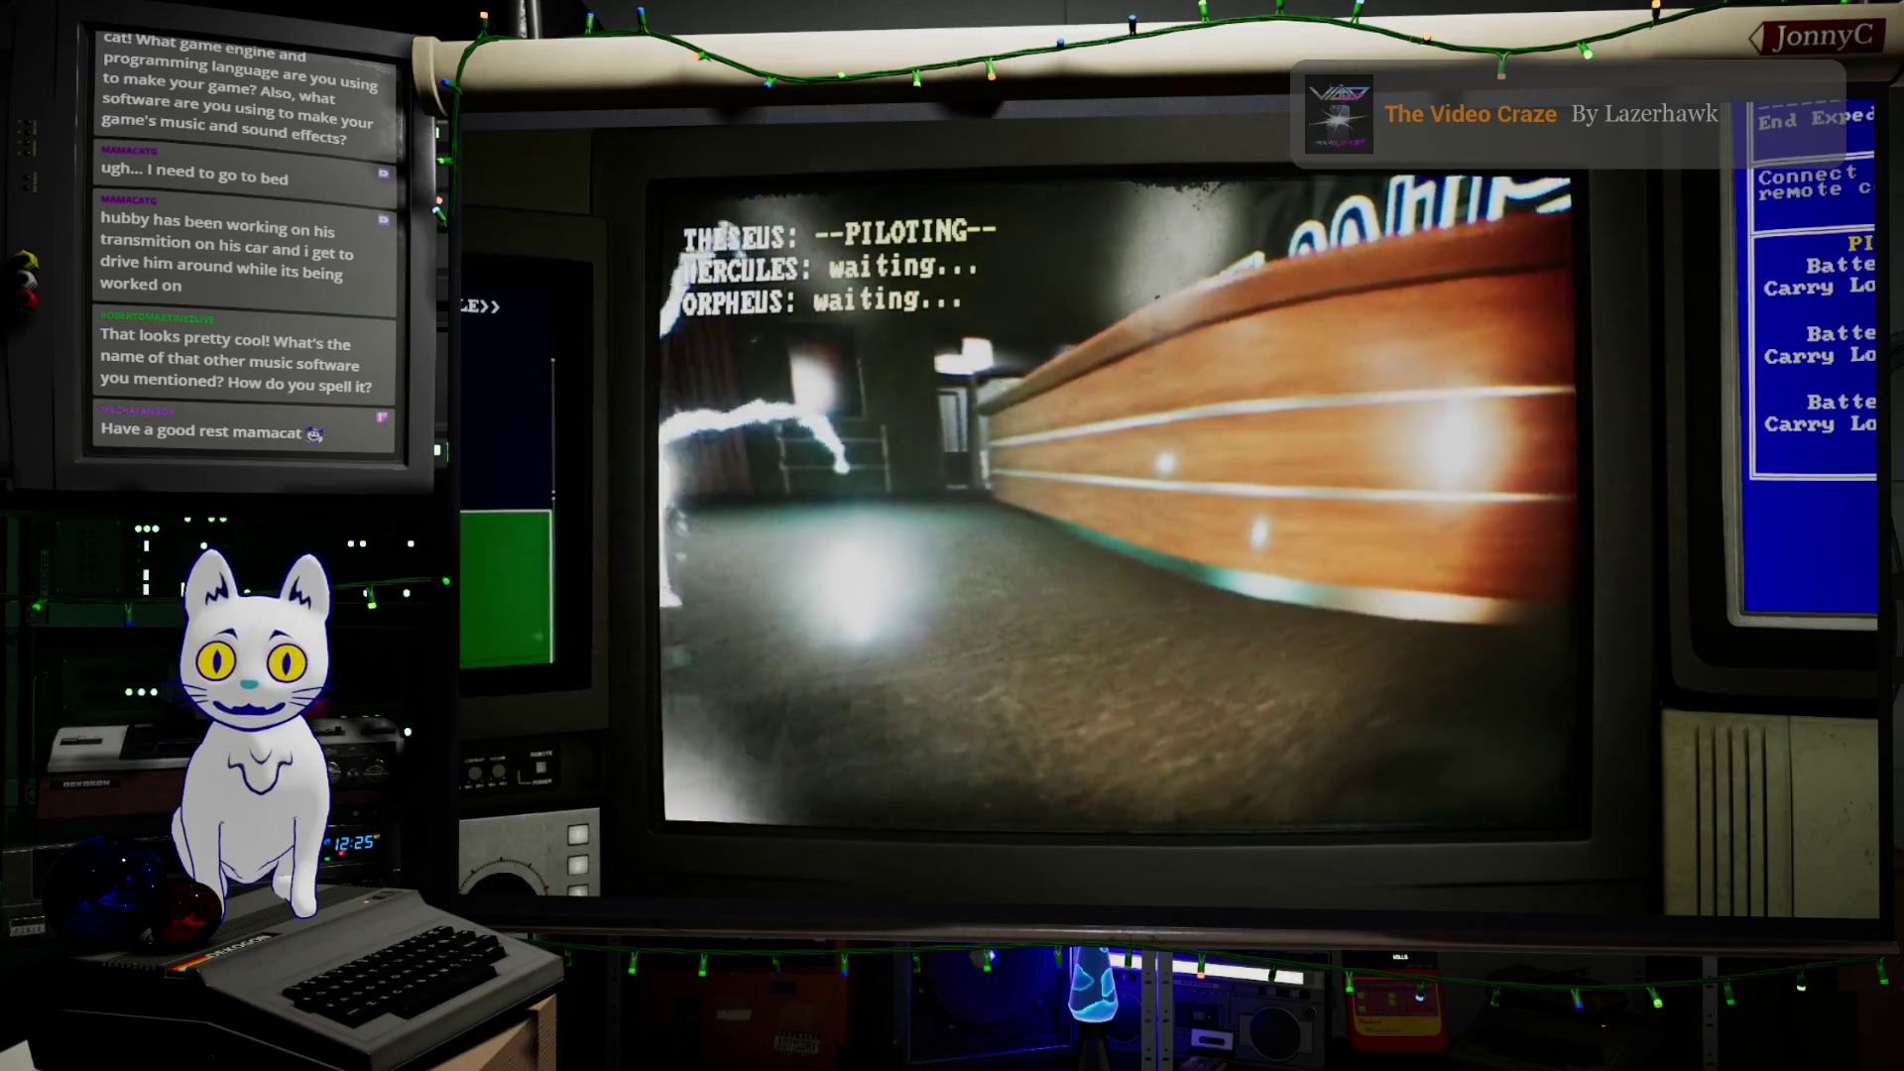
key(d)
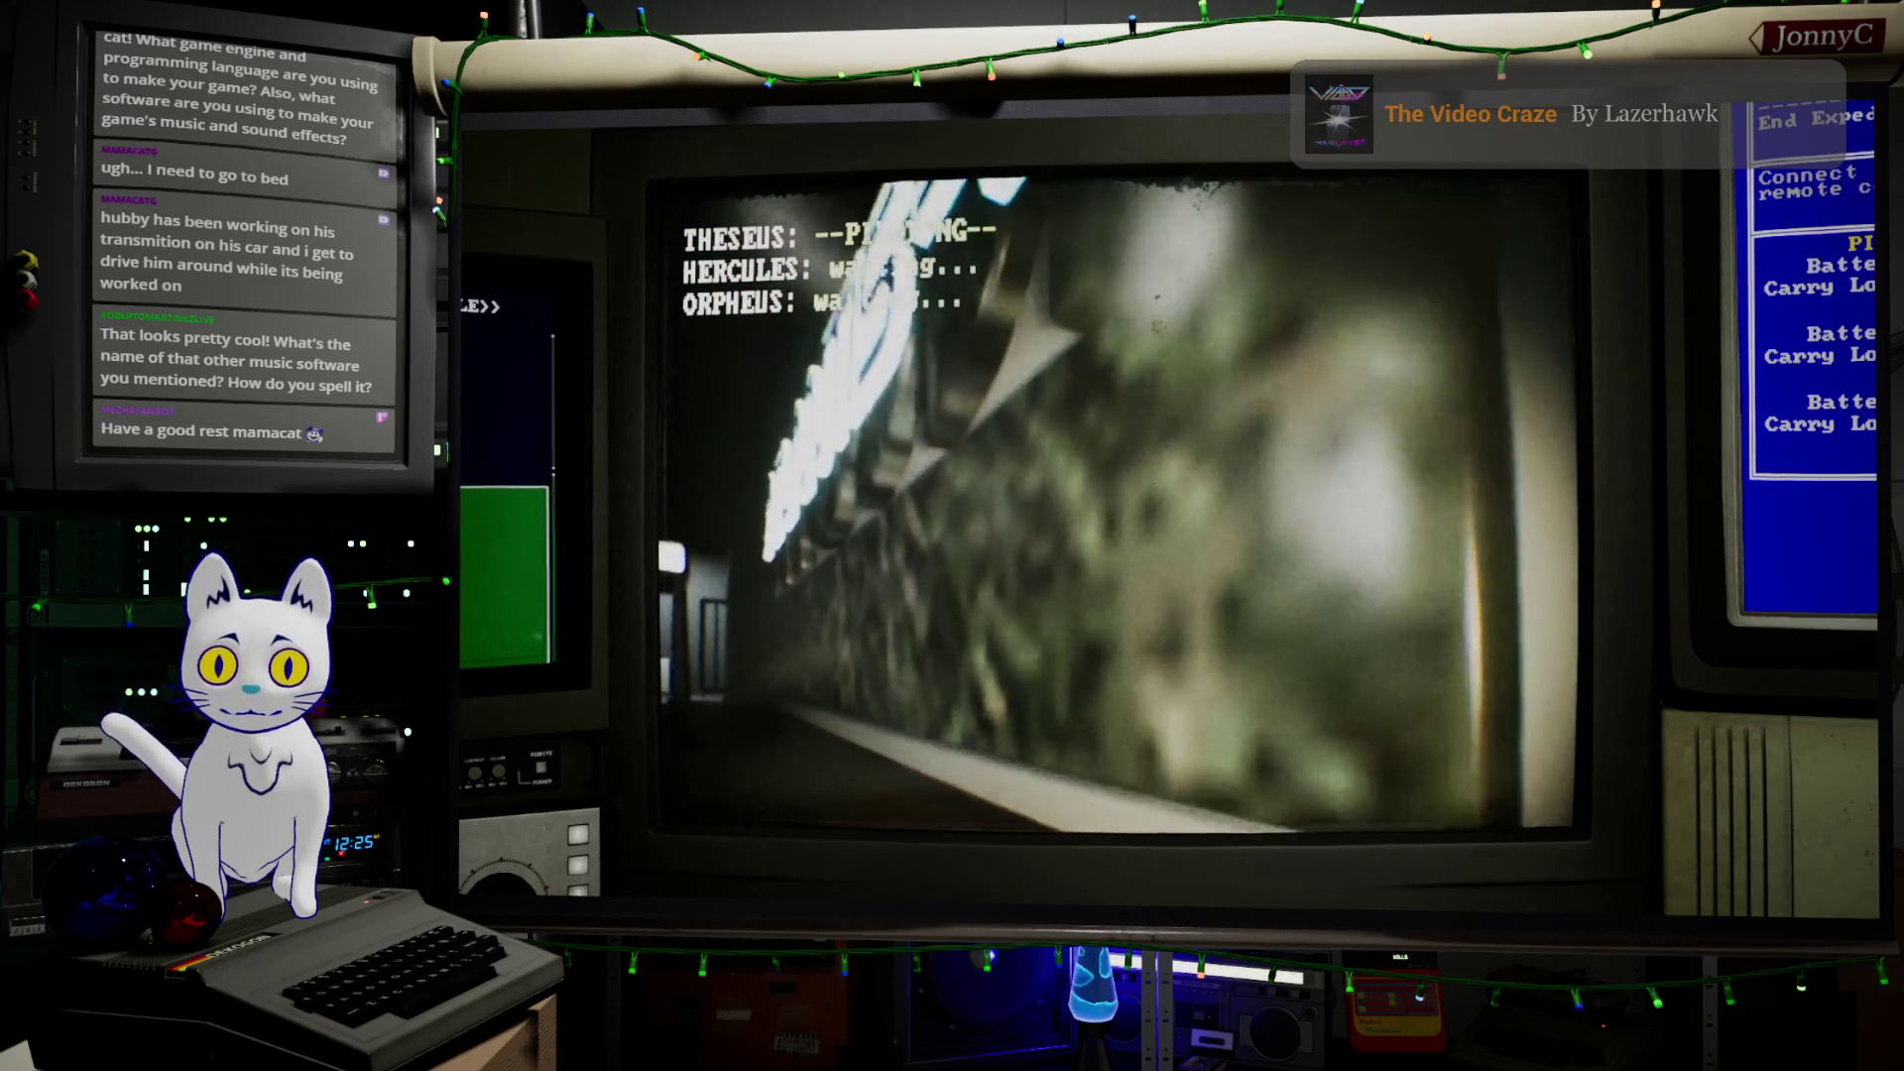
key(a)
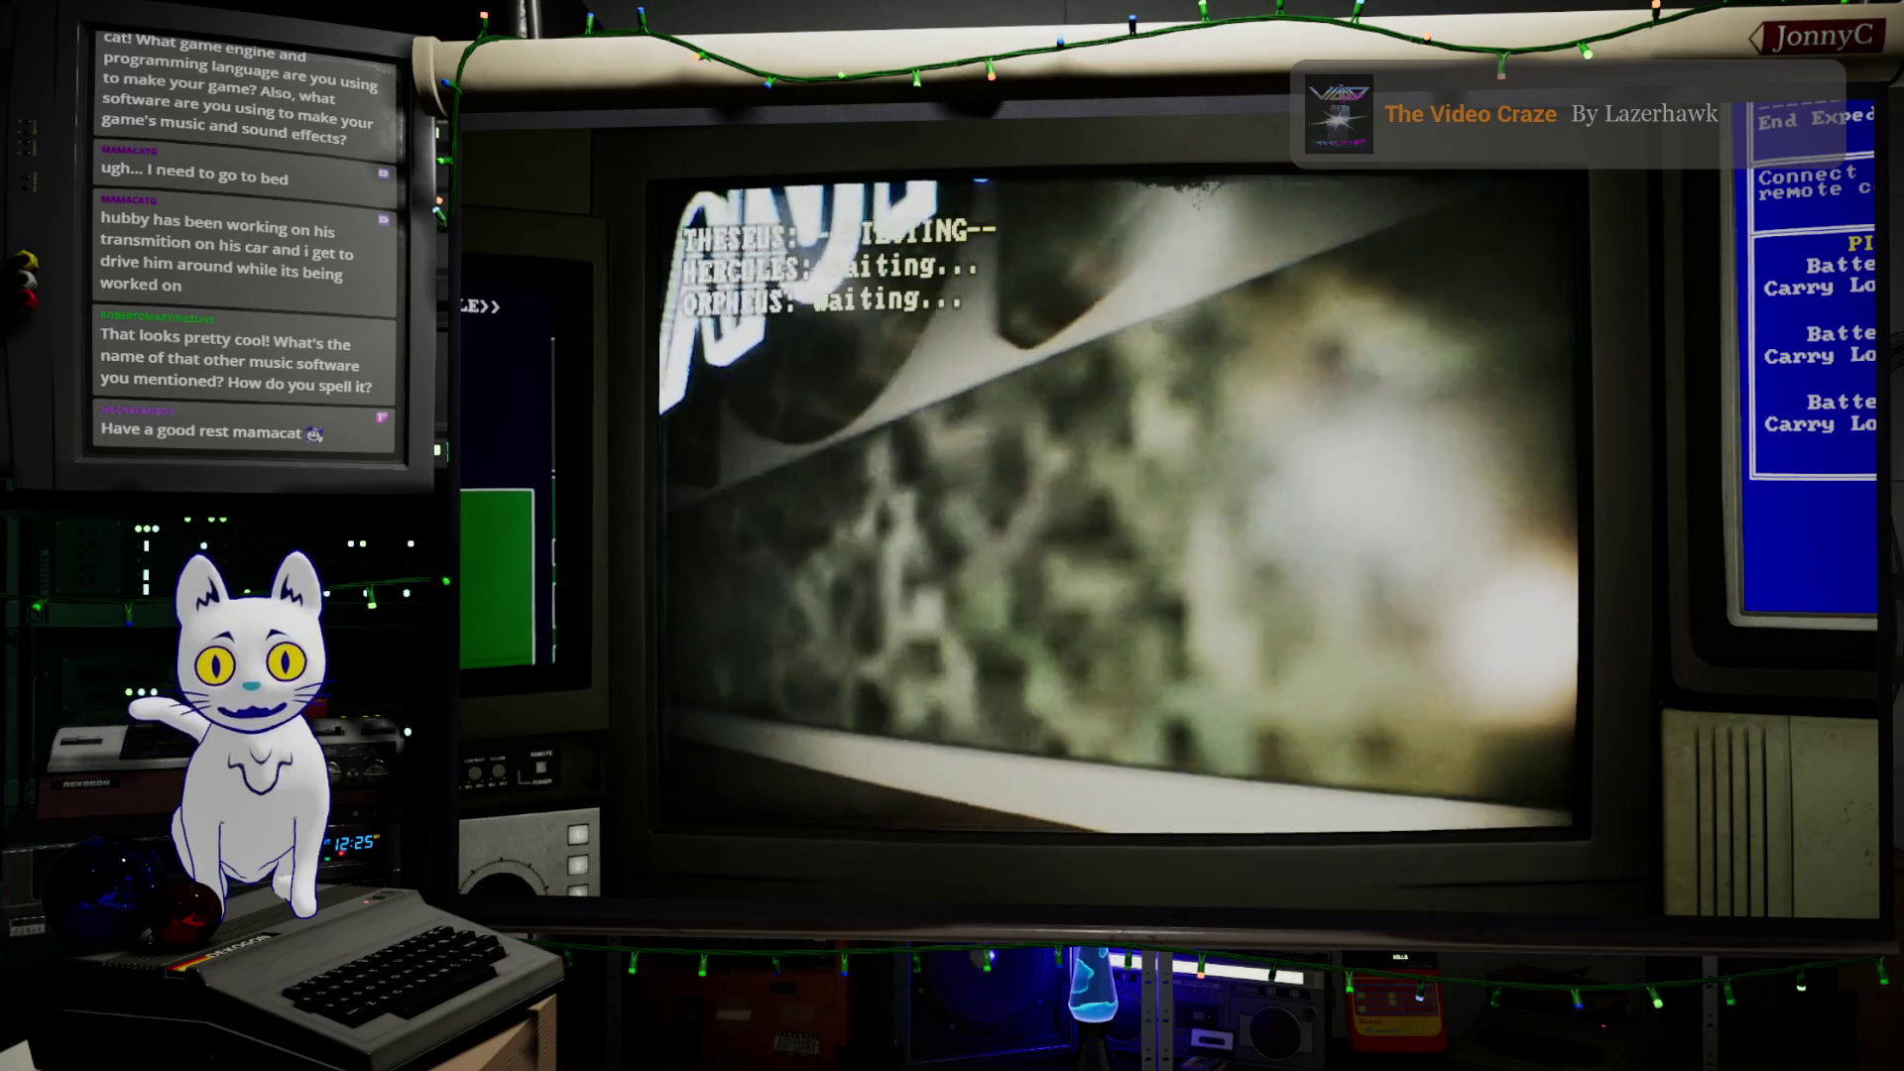
key(d)
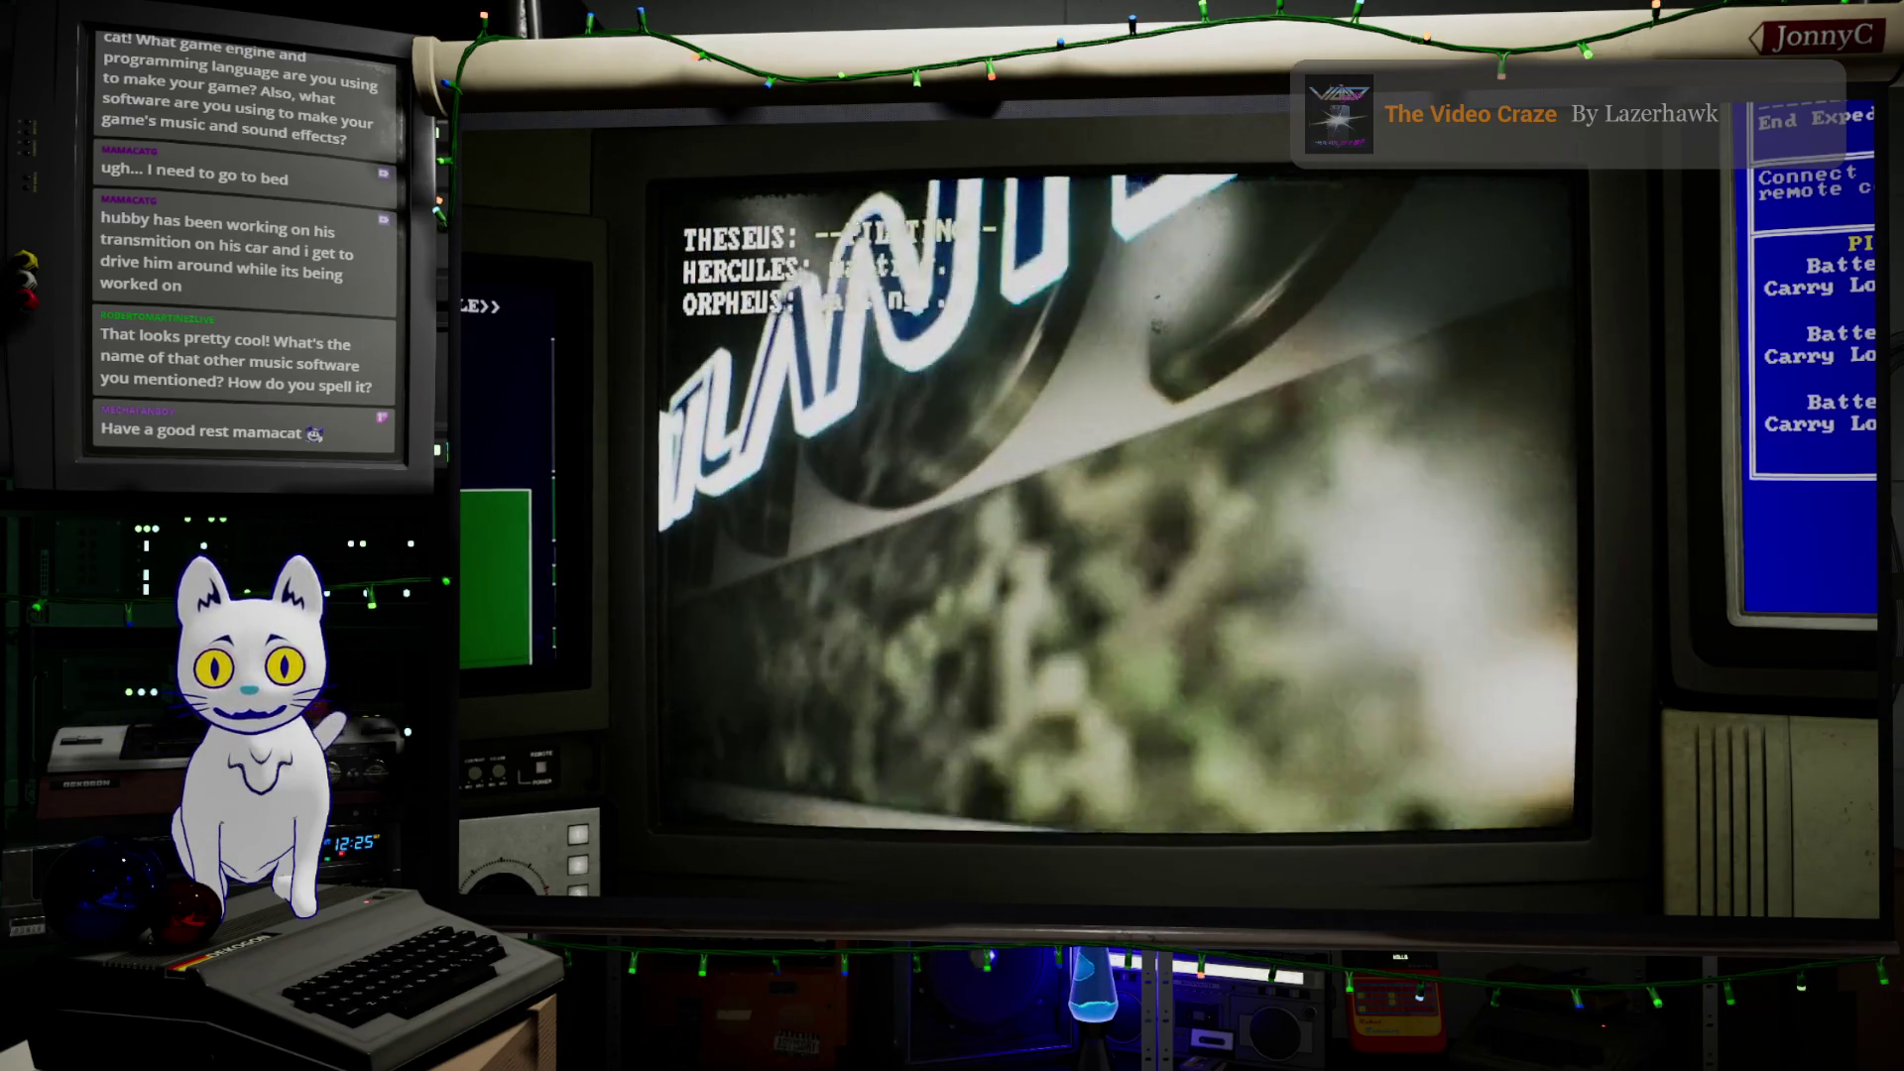
key(d)
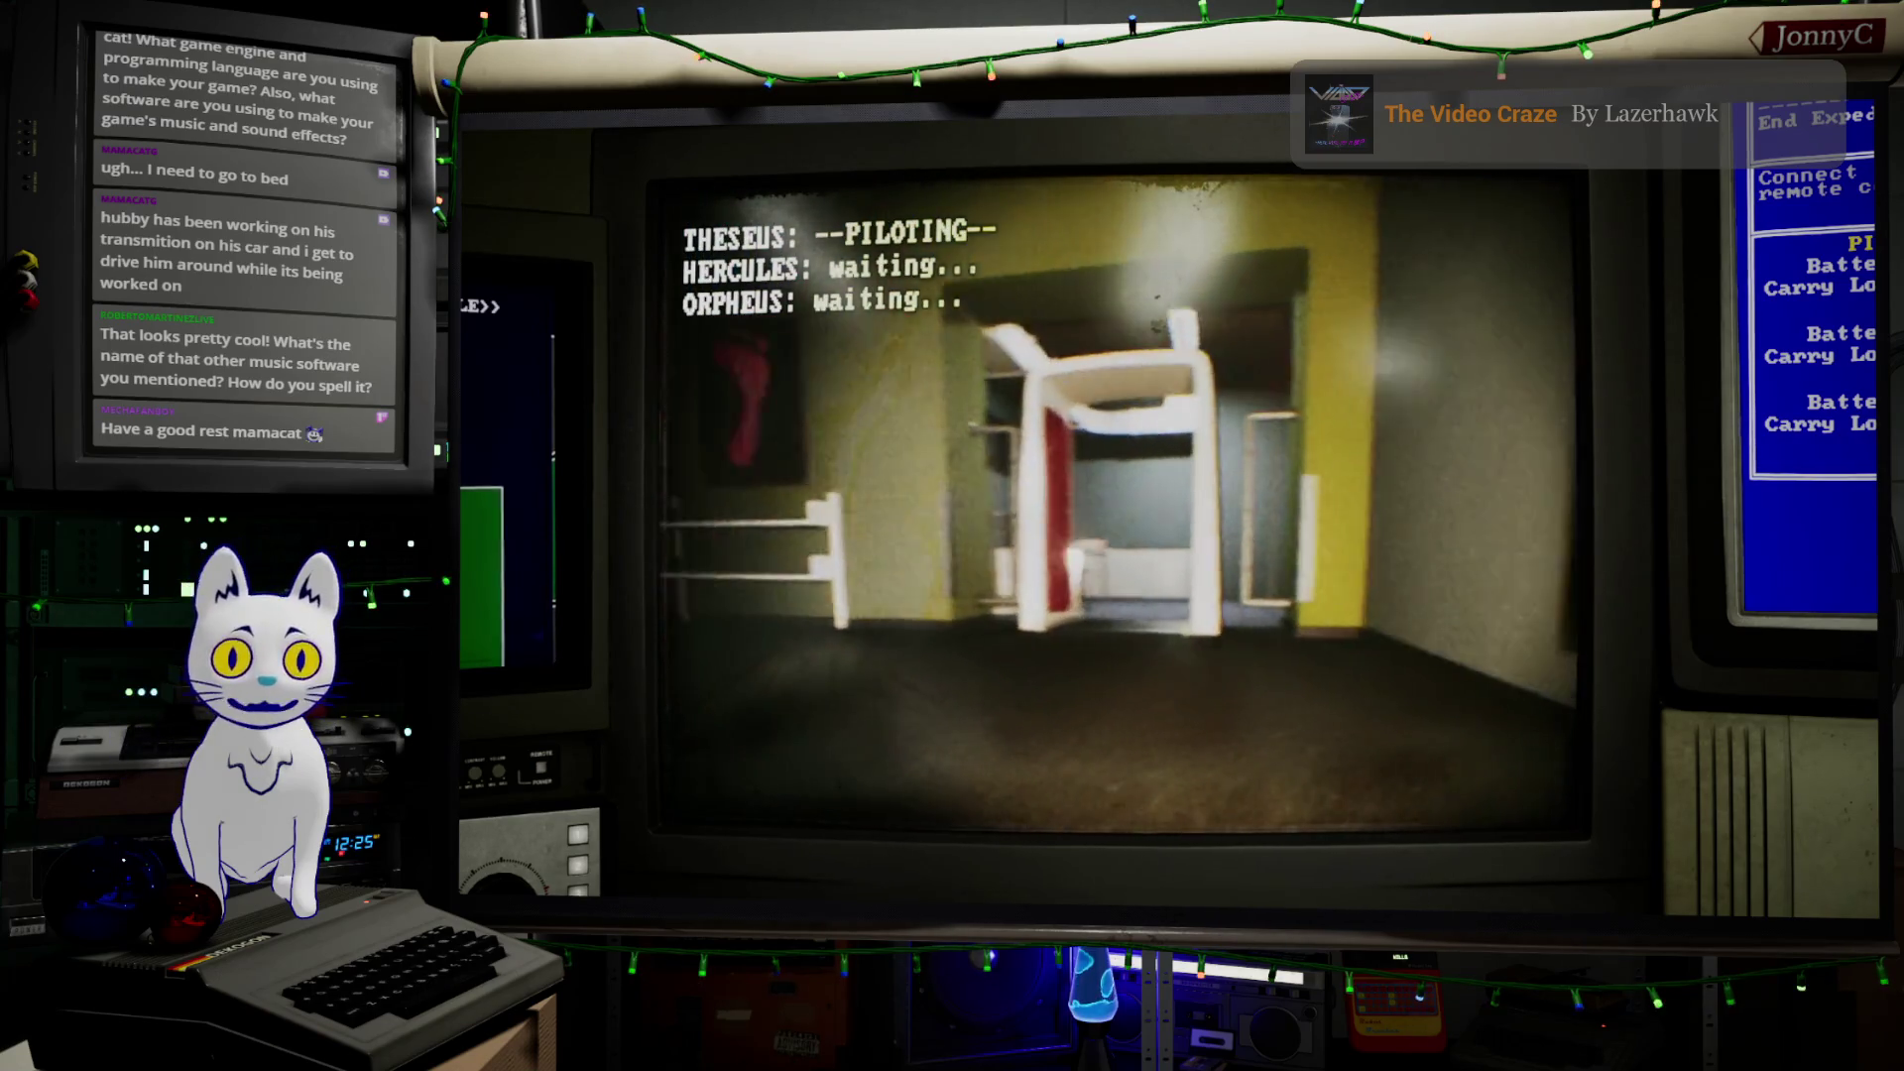
key(w)
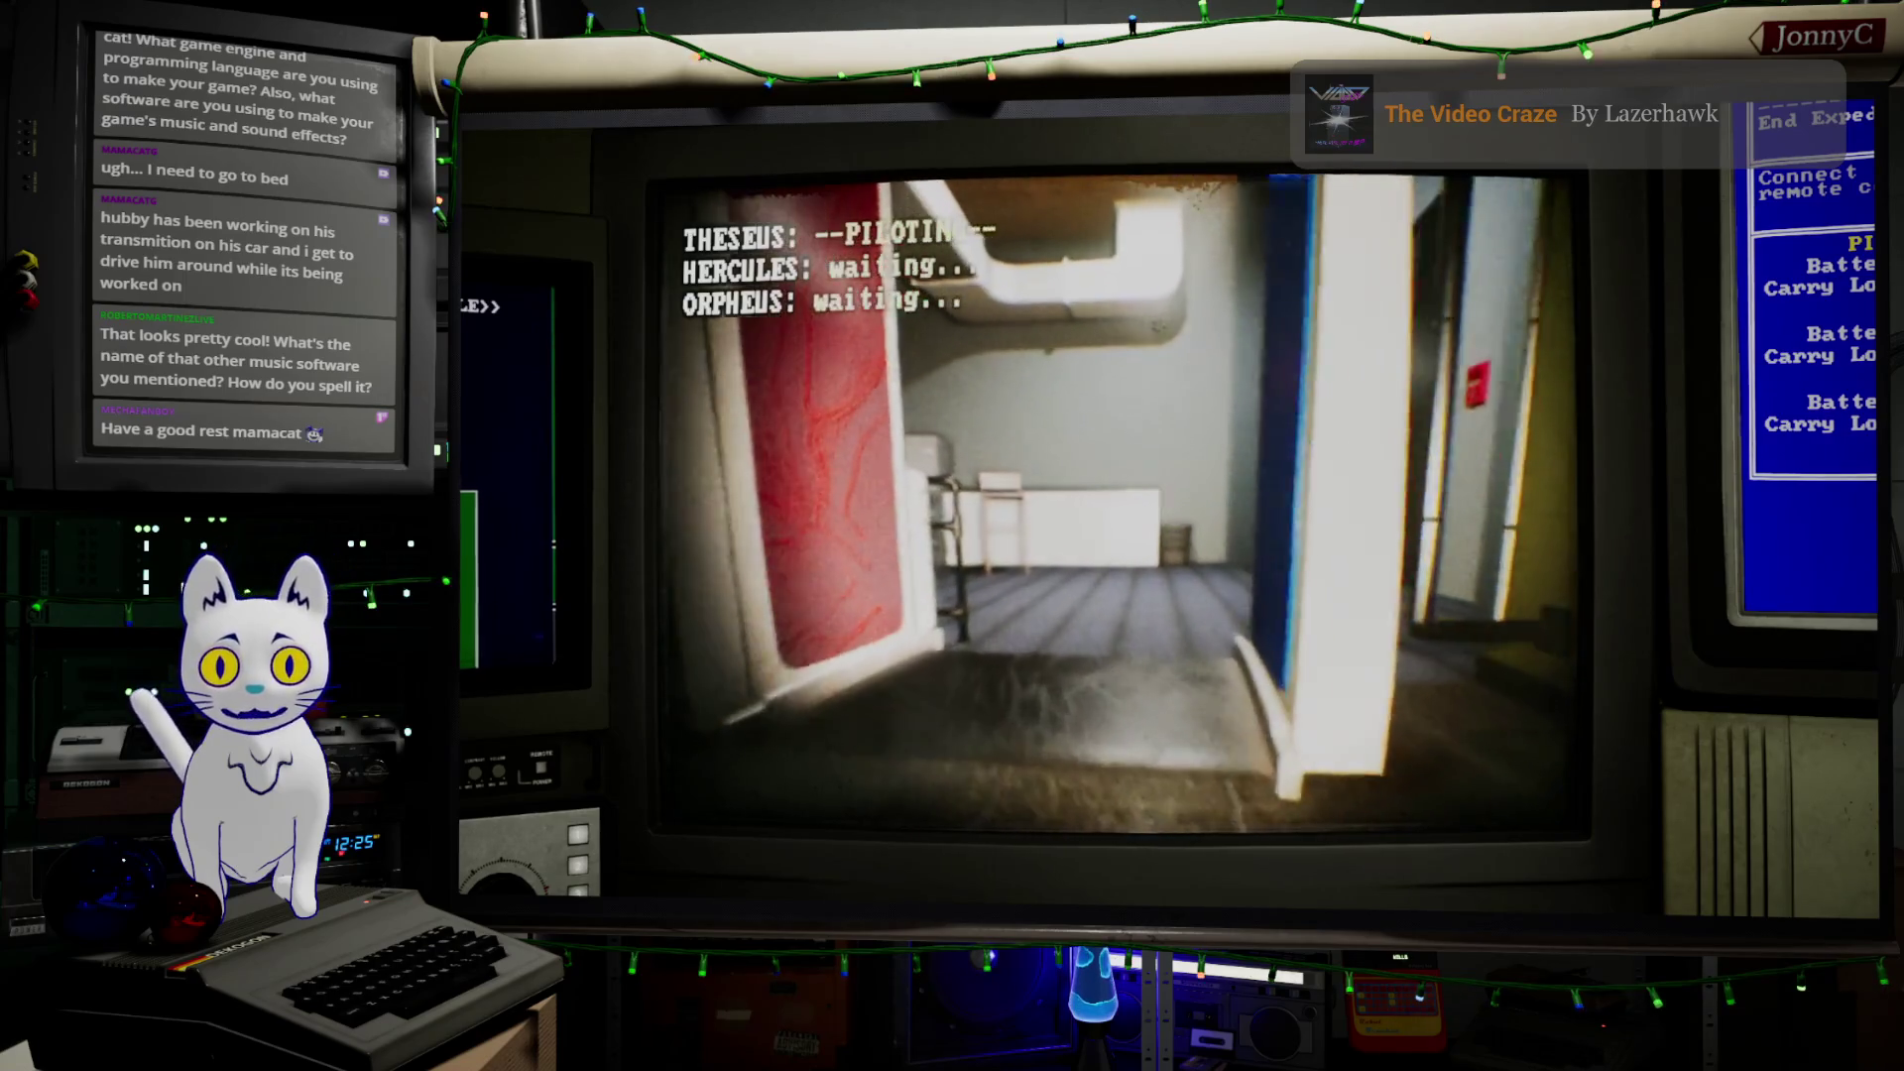
key(w)
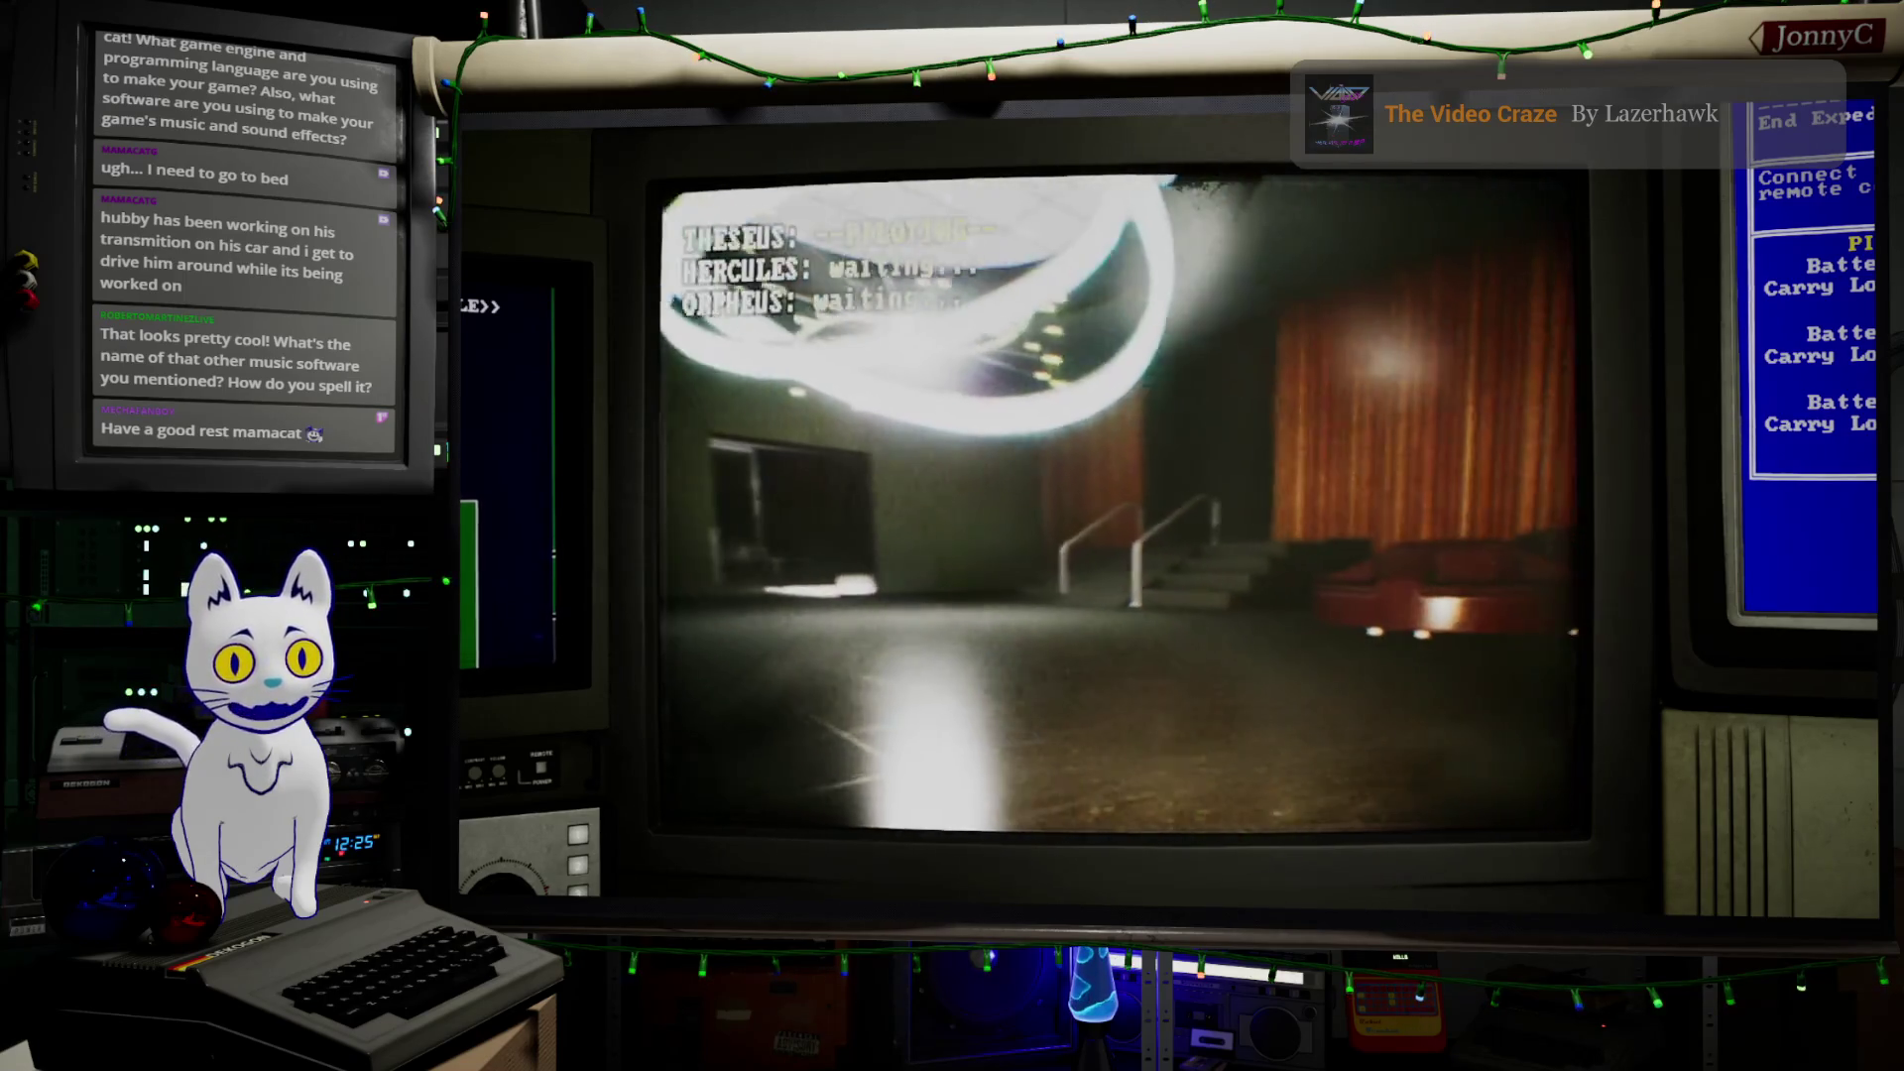
key(w)
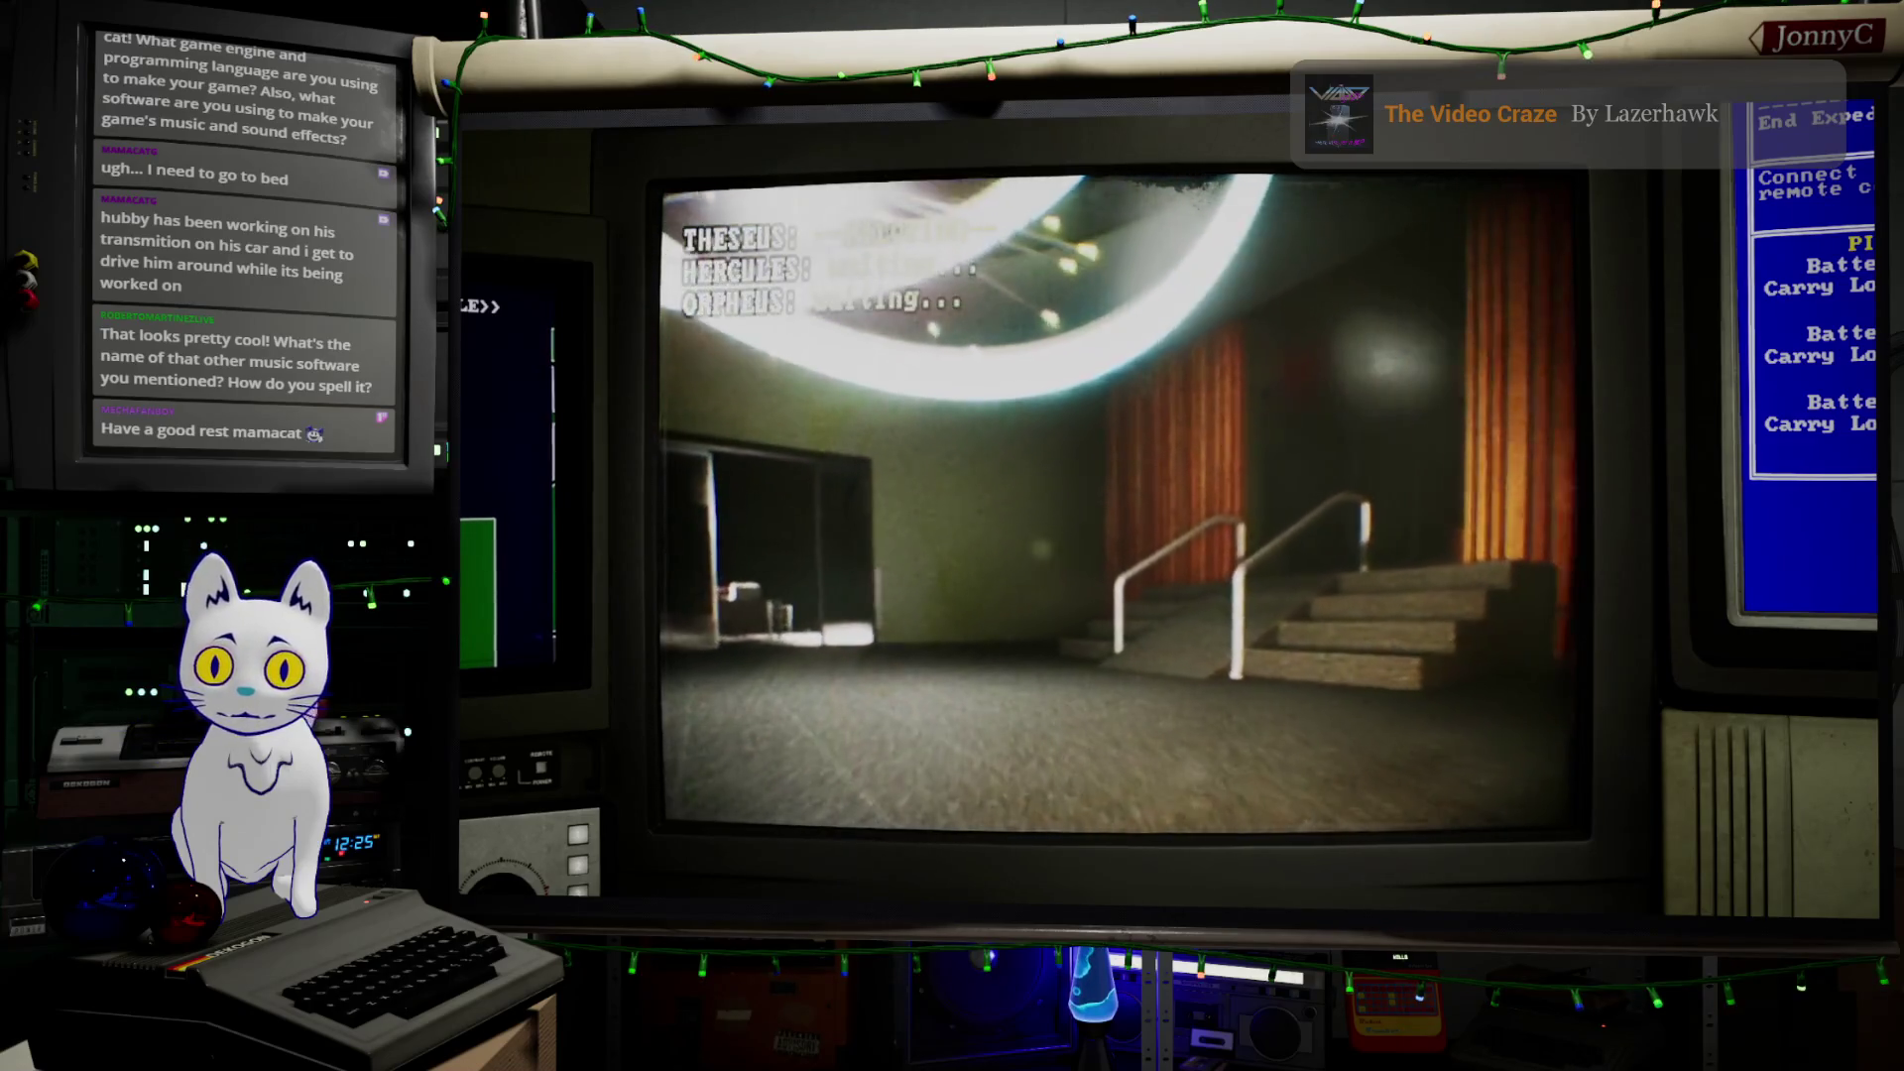
Fly through the doorway into the desk room, then stop the play session
key(a)
key(w)
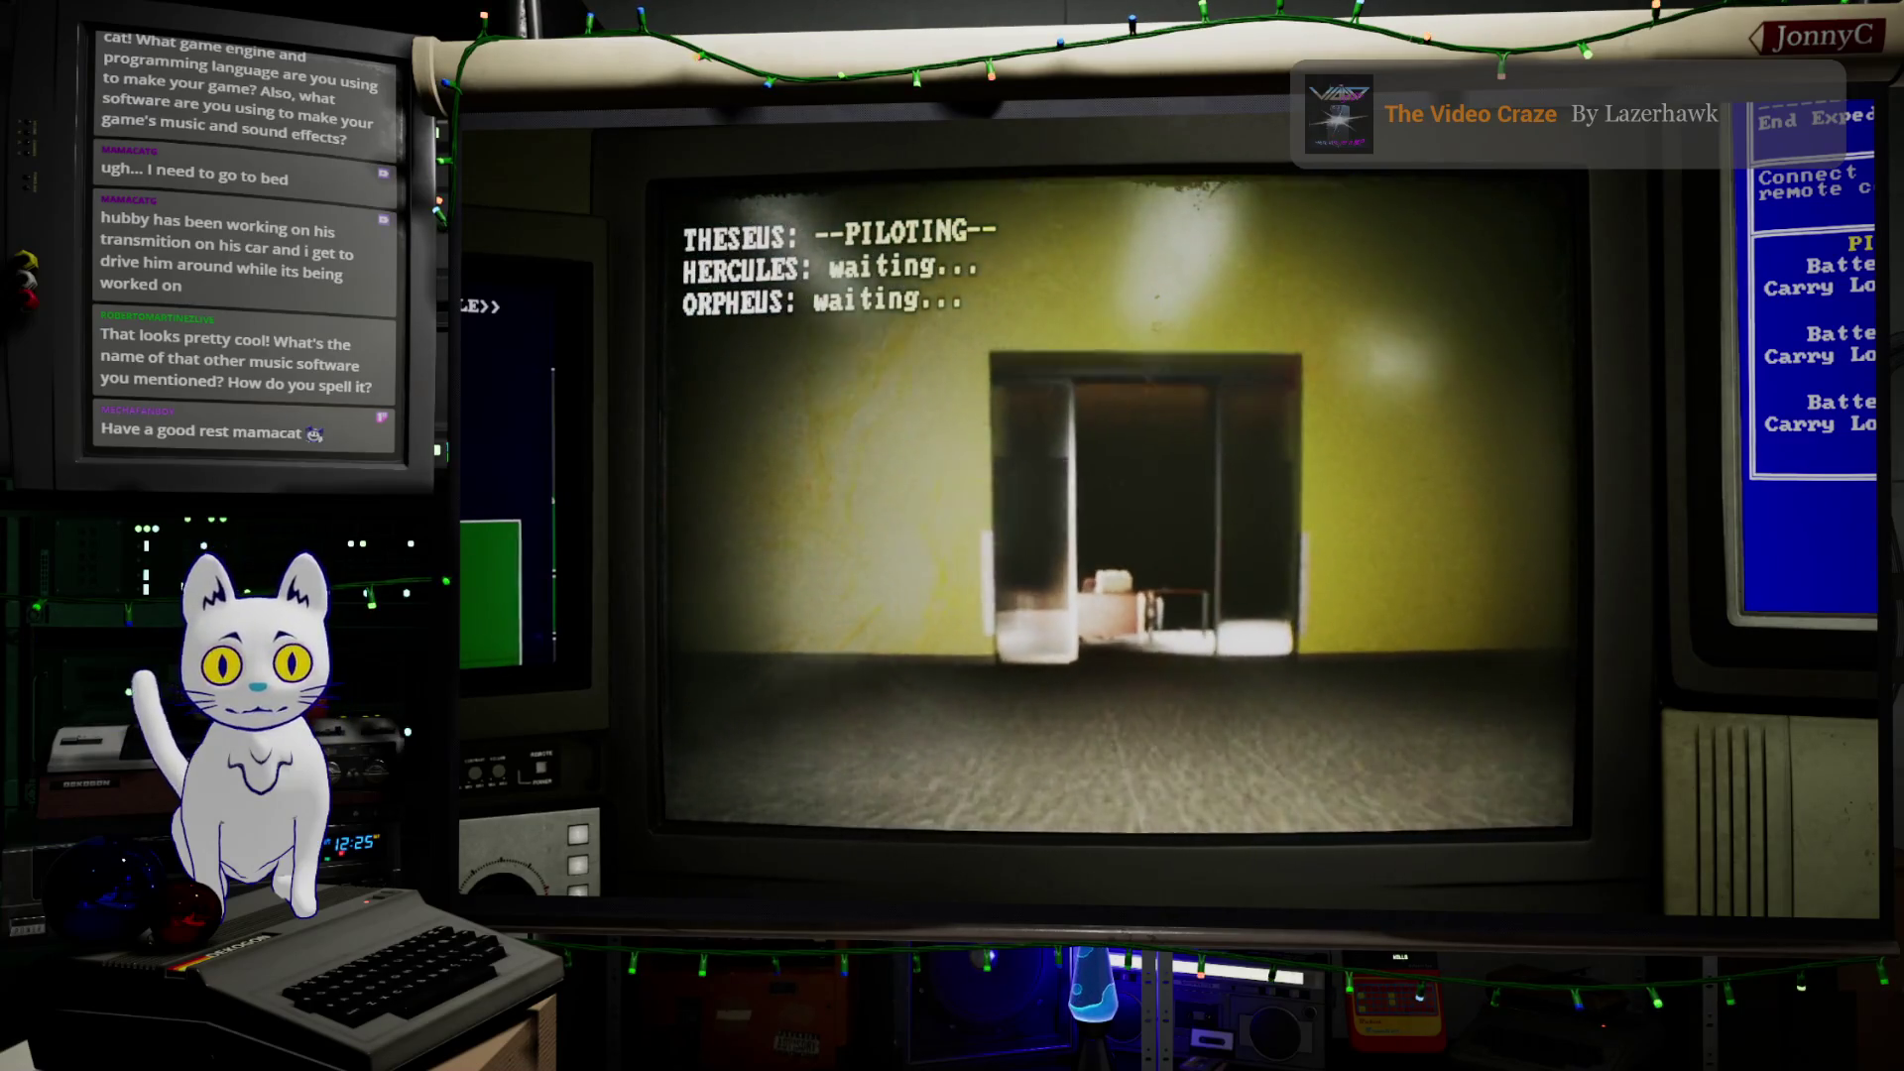
key(w)
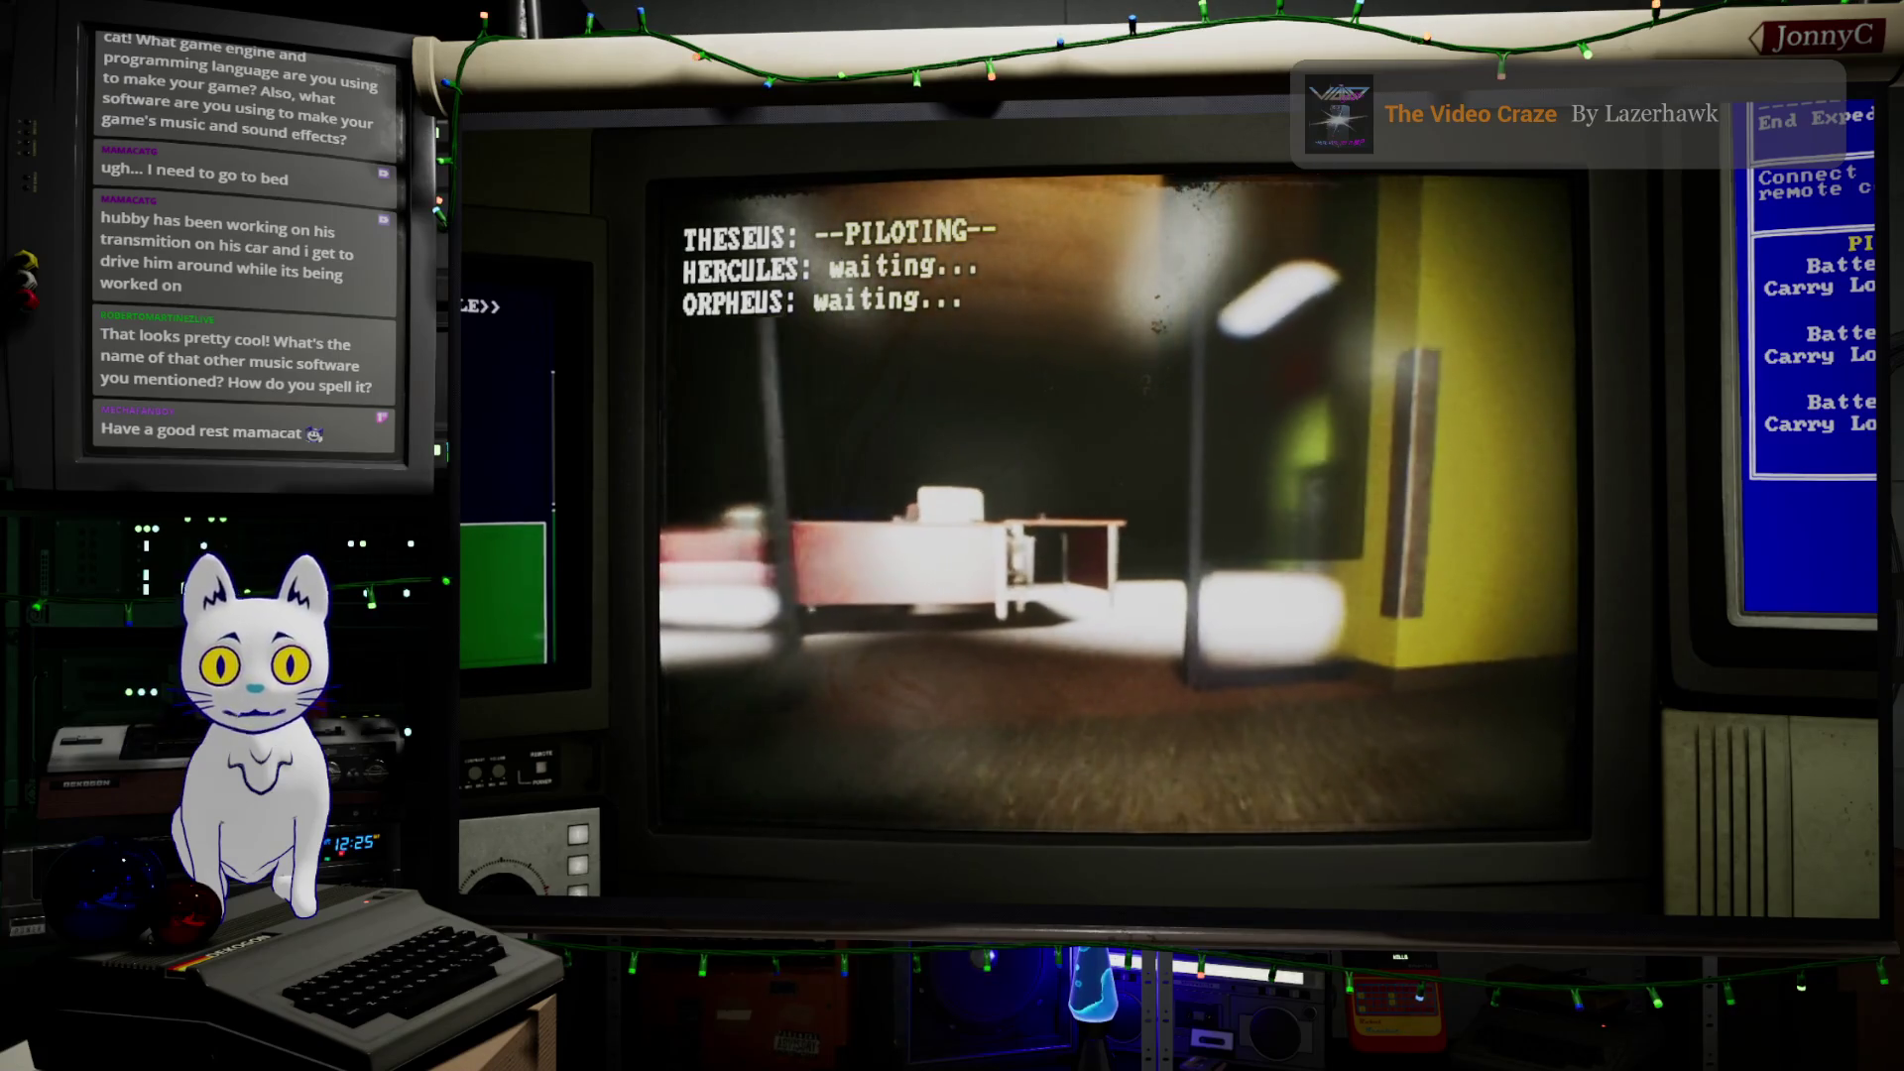
key(a)
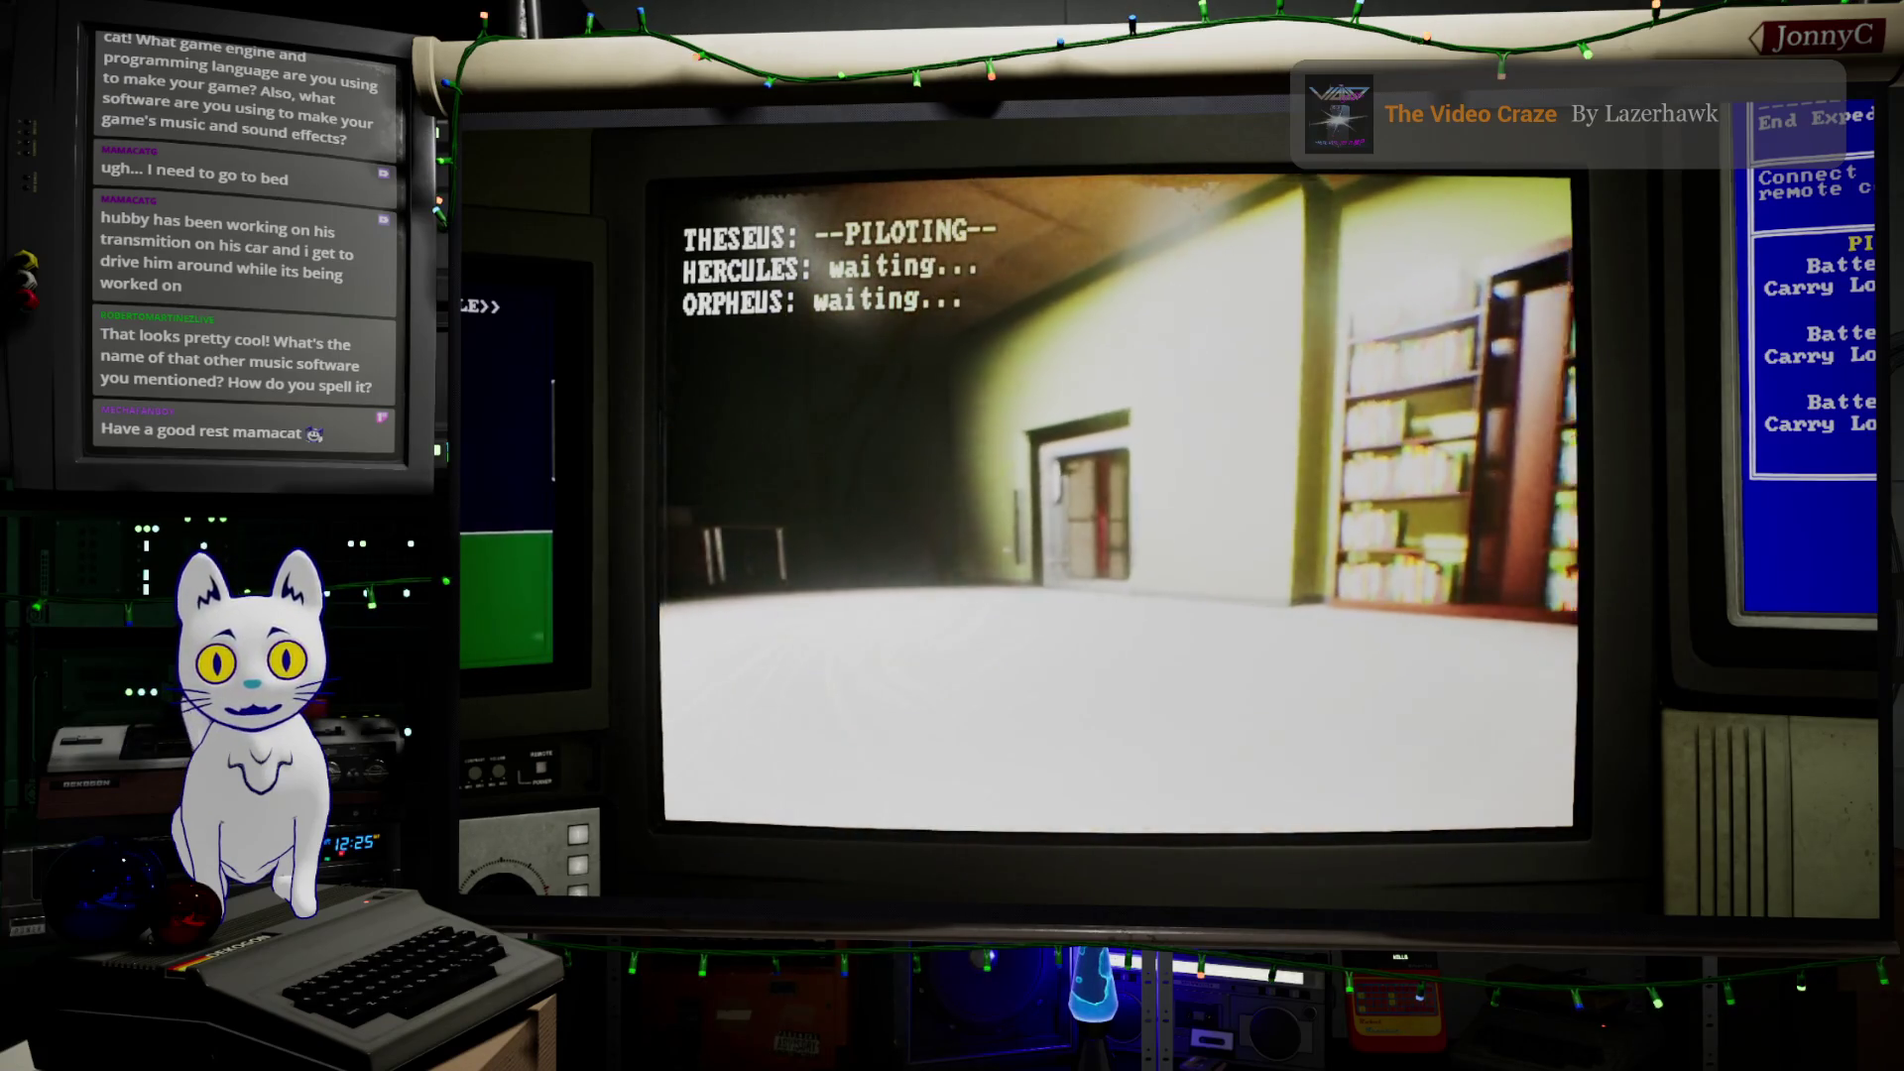
key(a)
key(a)
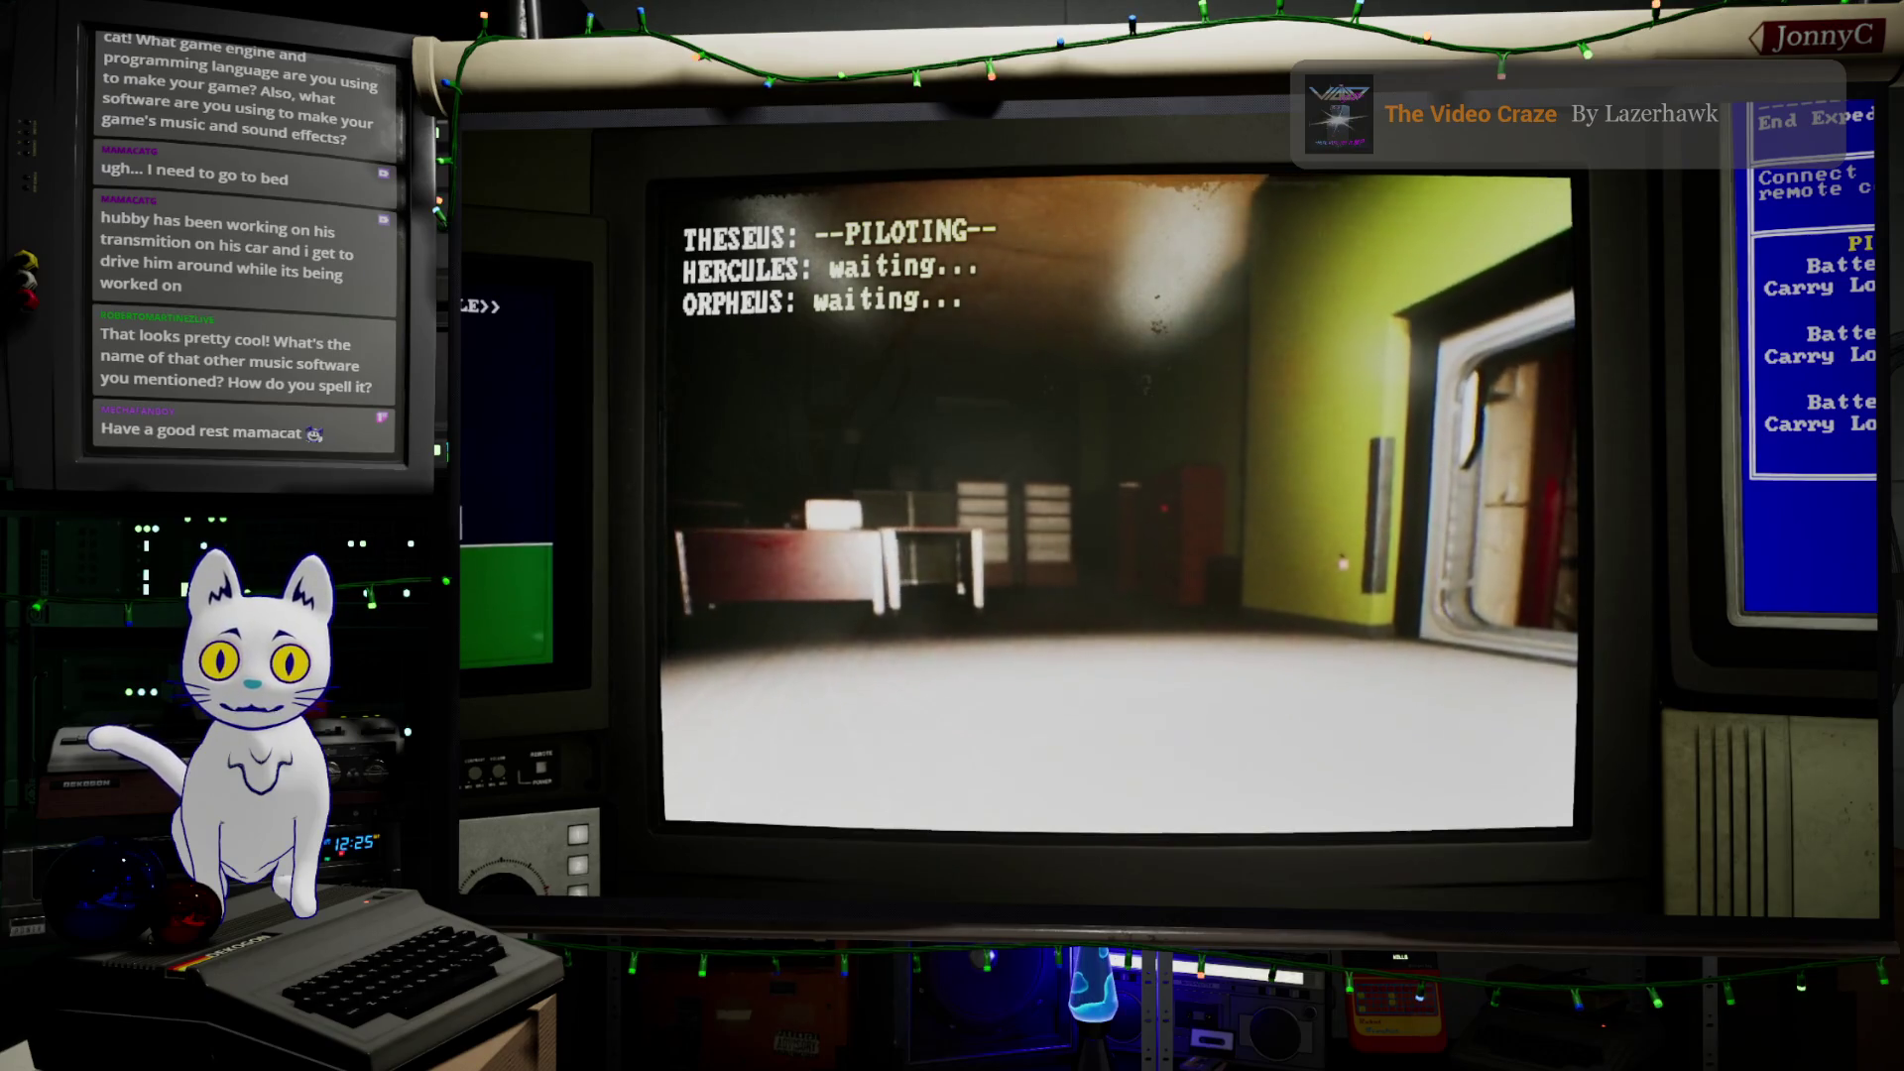
key(w)
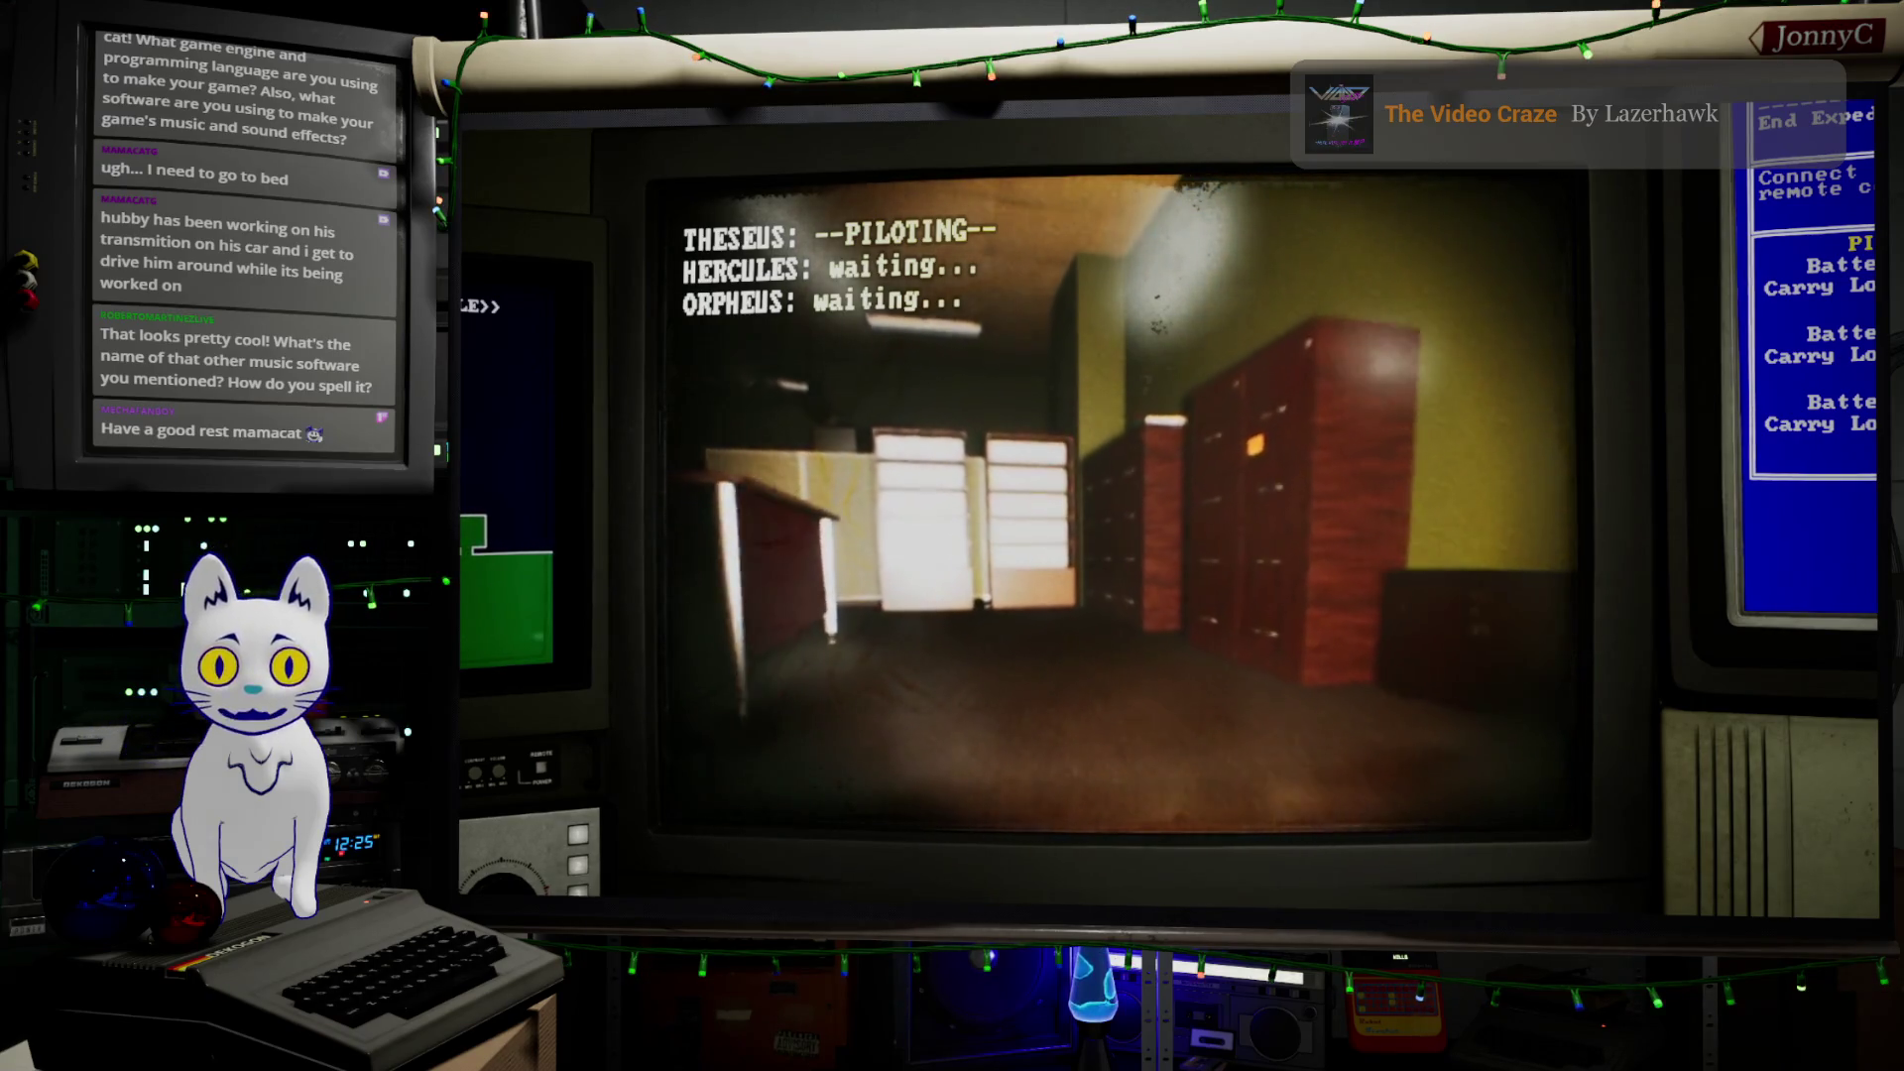
key(a)
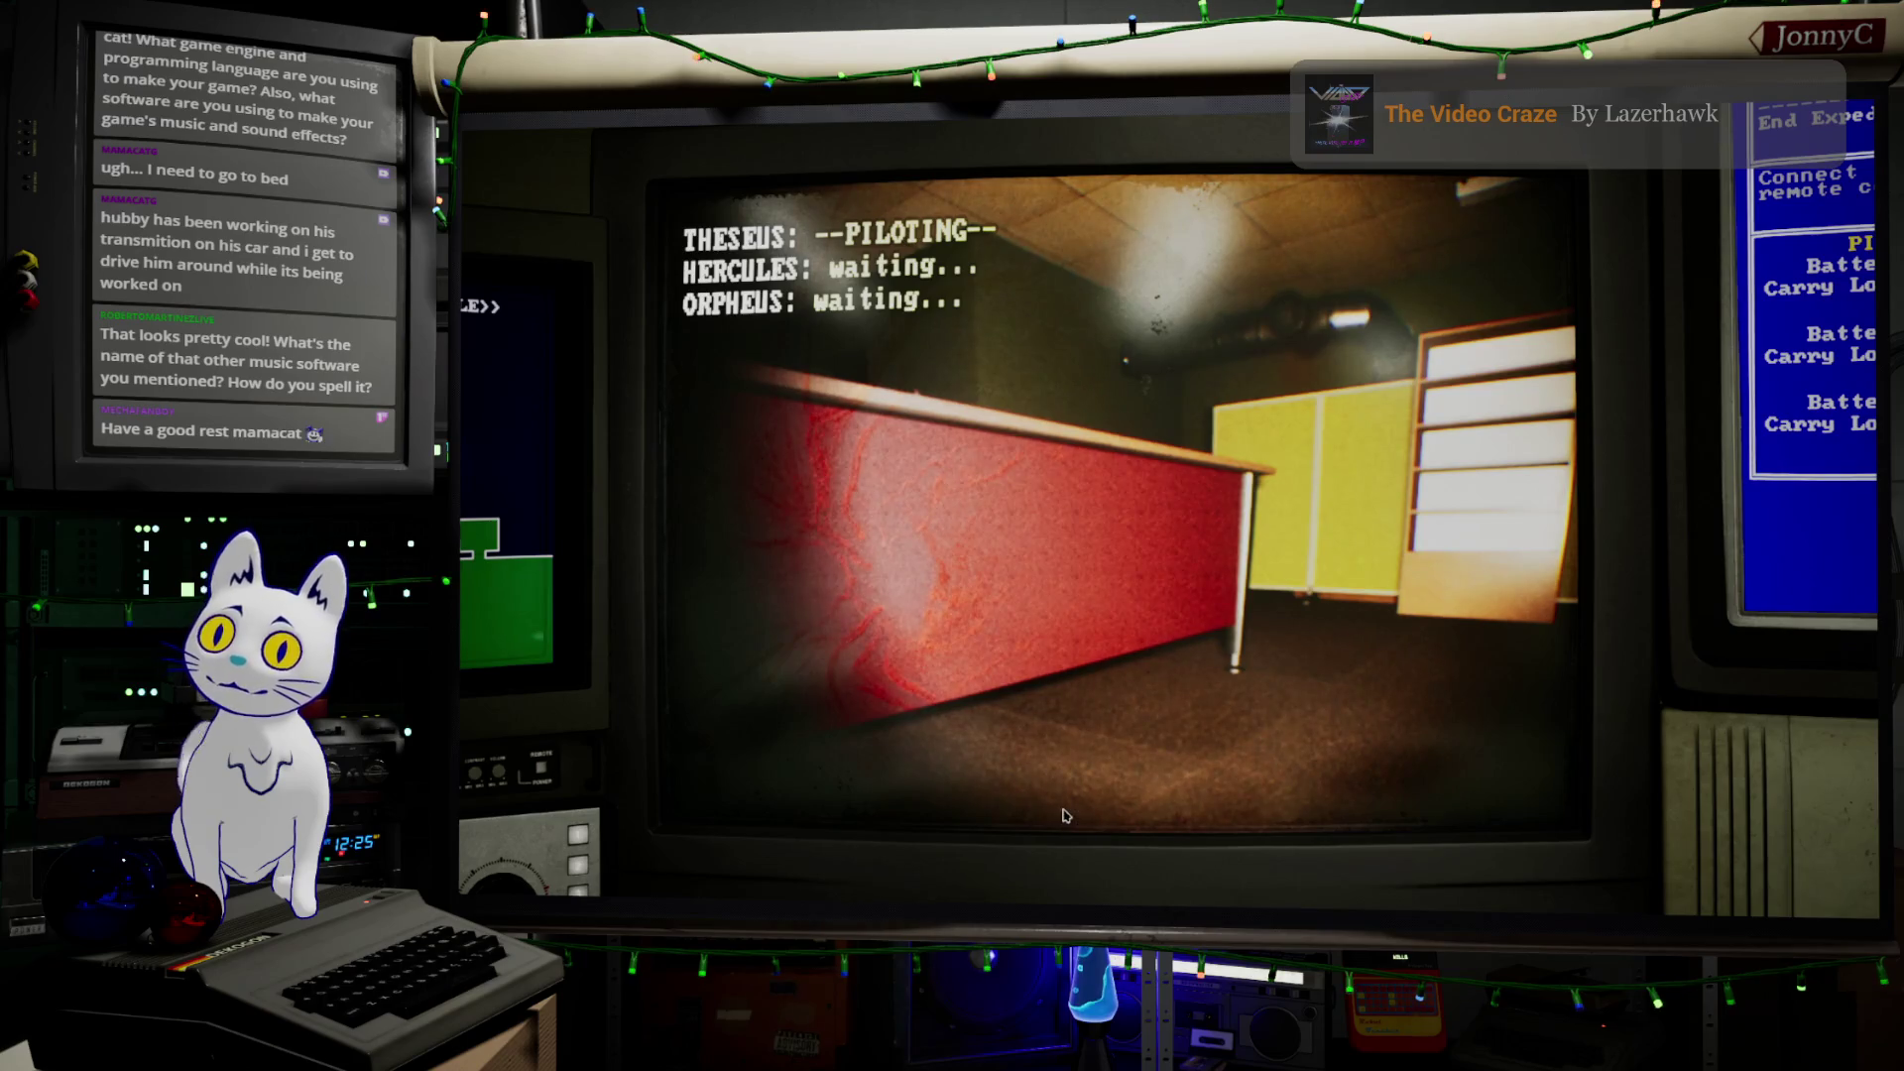
key(Escape)
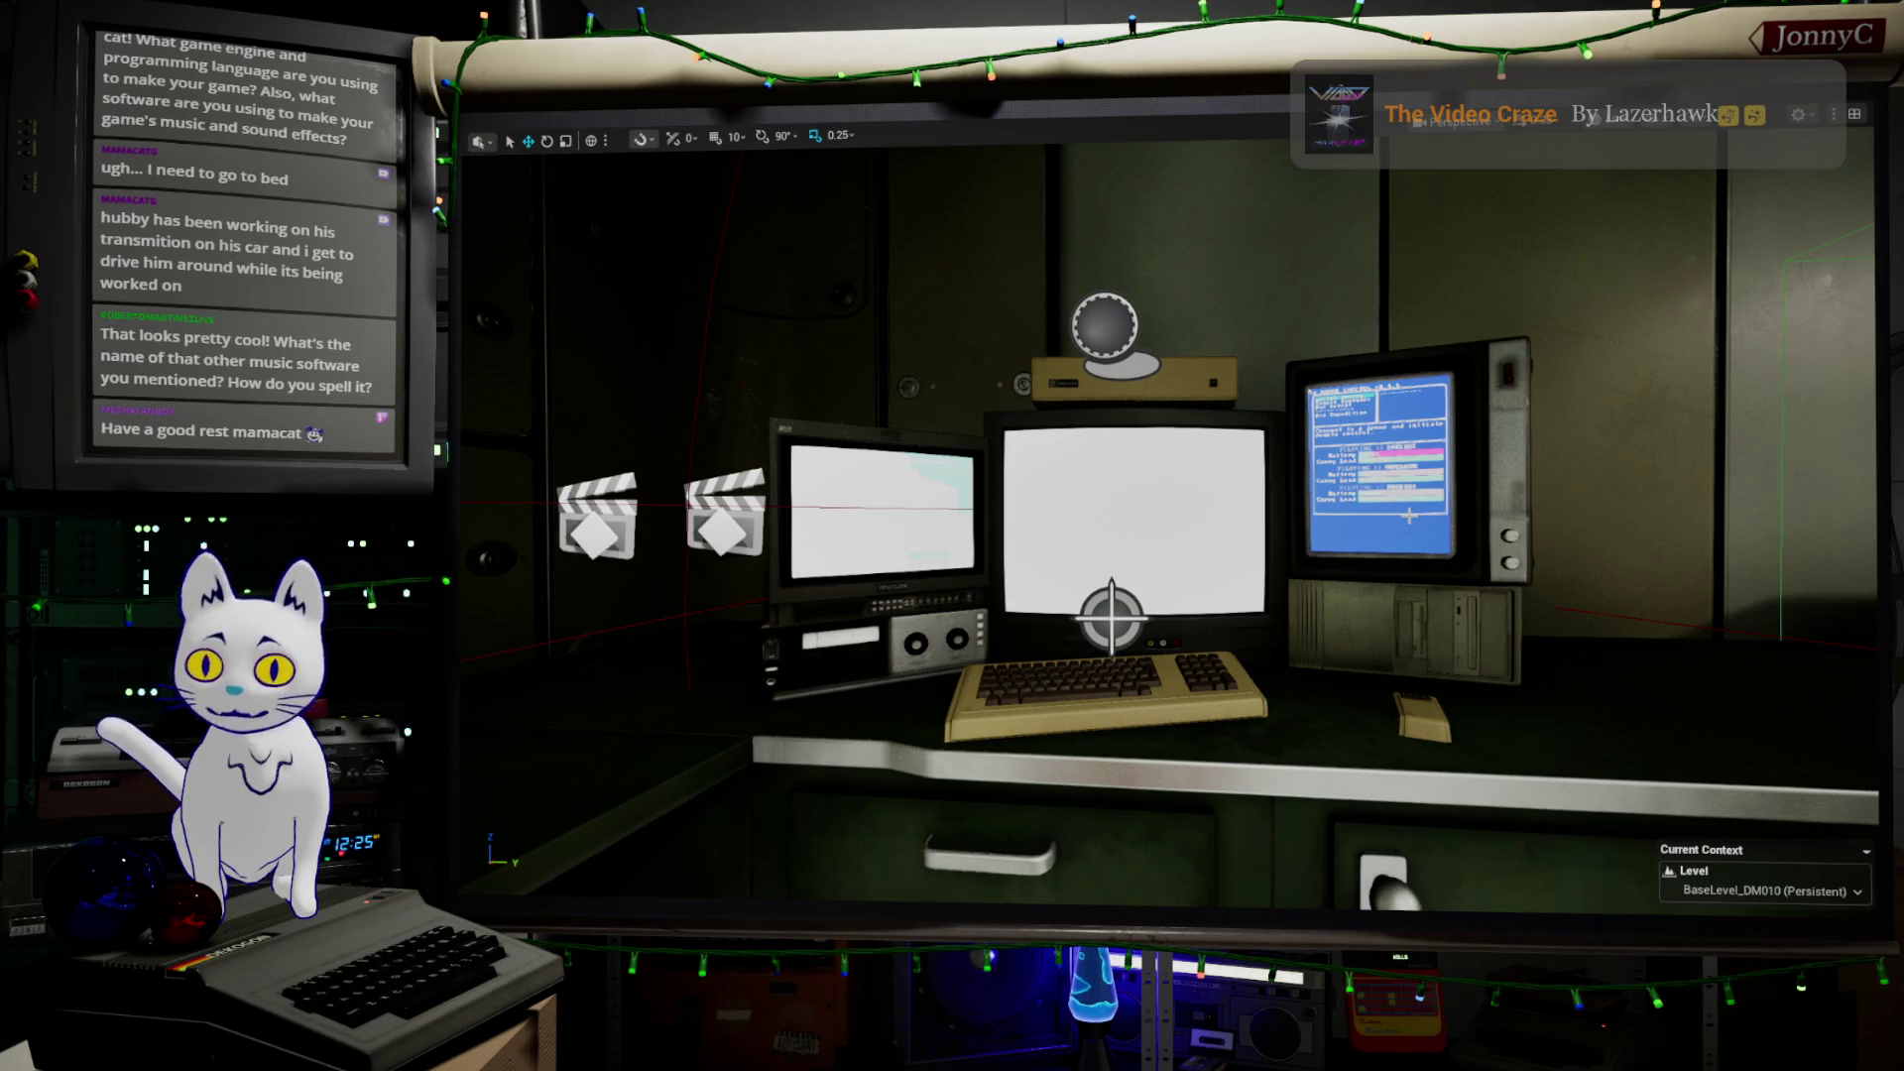
key(alt+Tab)
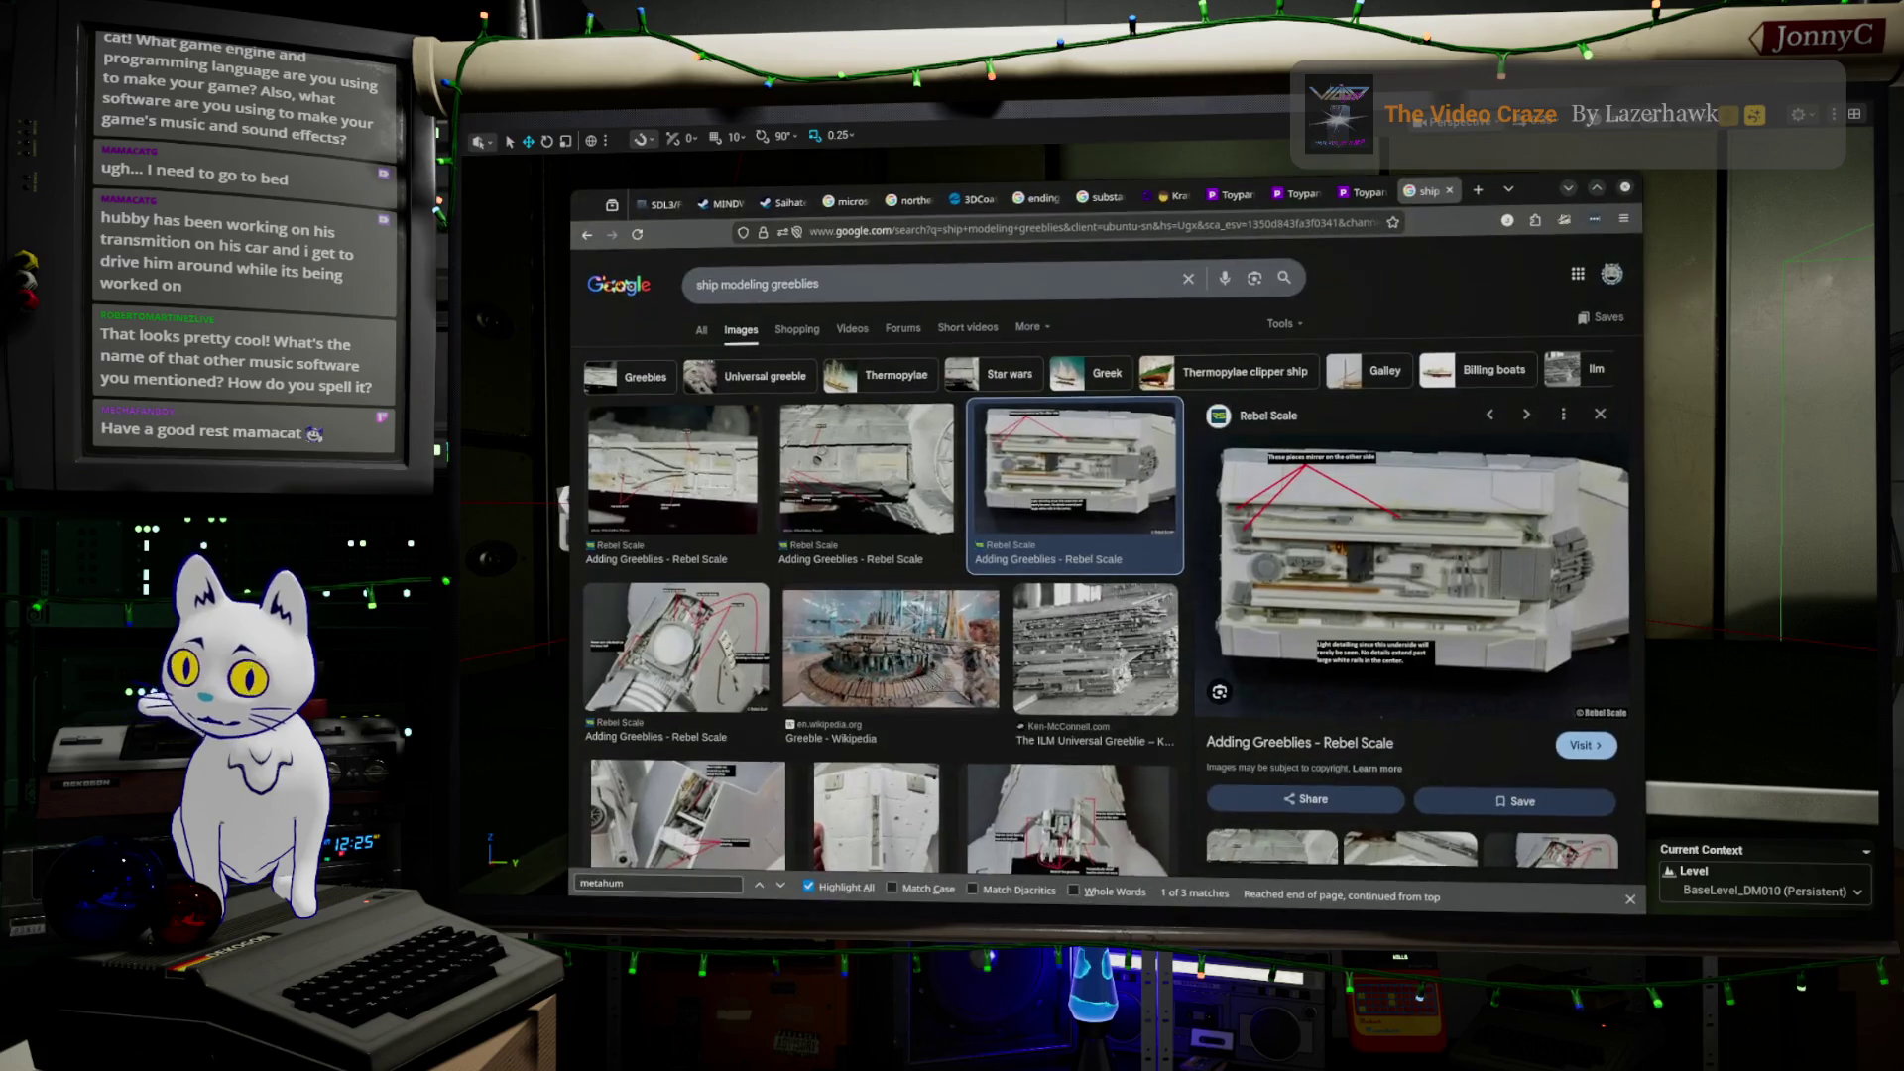
Maximize Firefox and search Google for 'FL Studio'
double_click(1522, 198)
click(1503, 165)
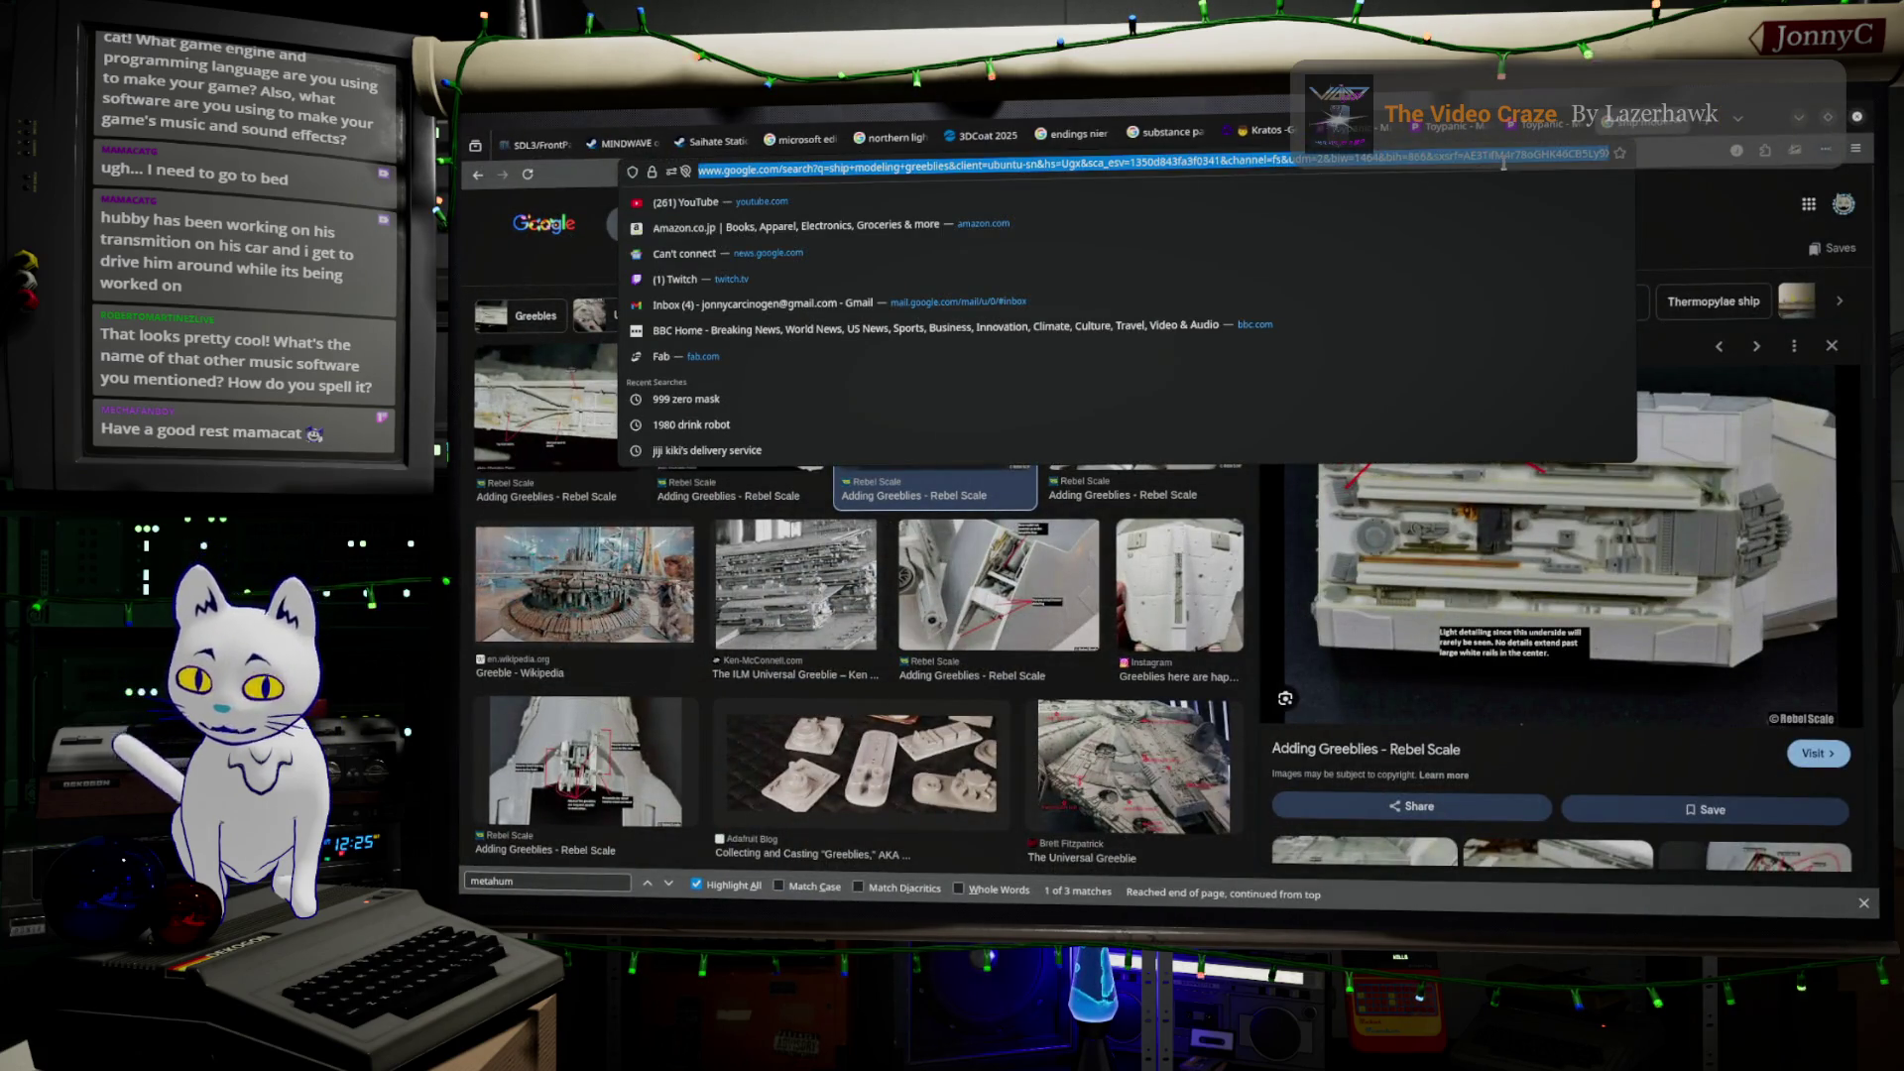
text(FL Studio)
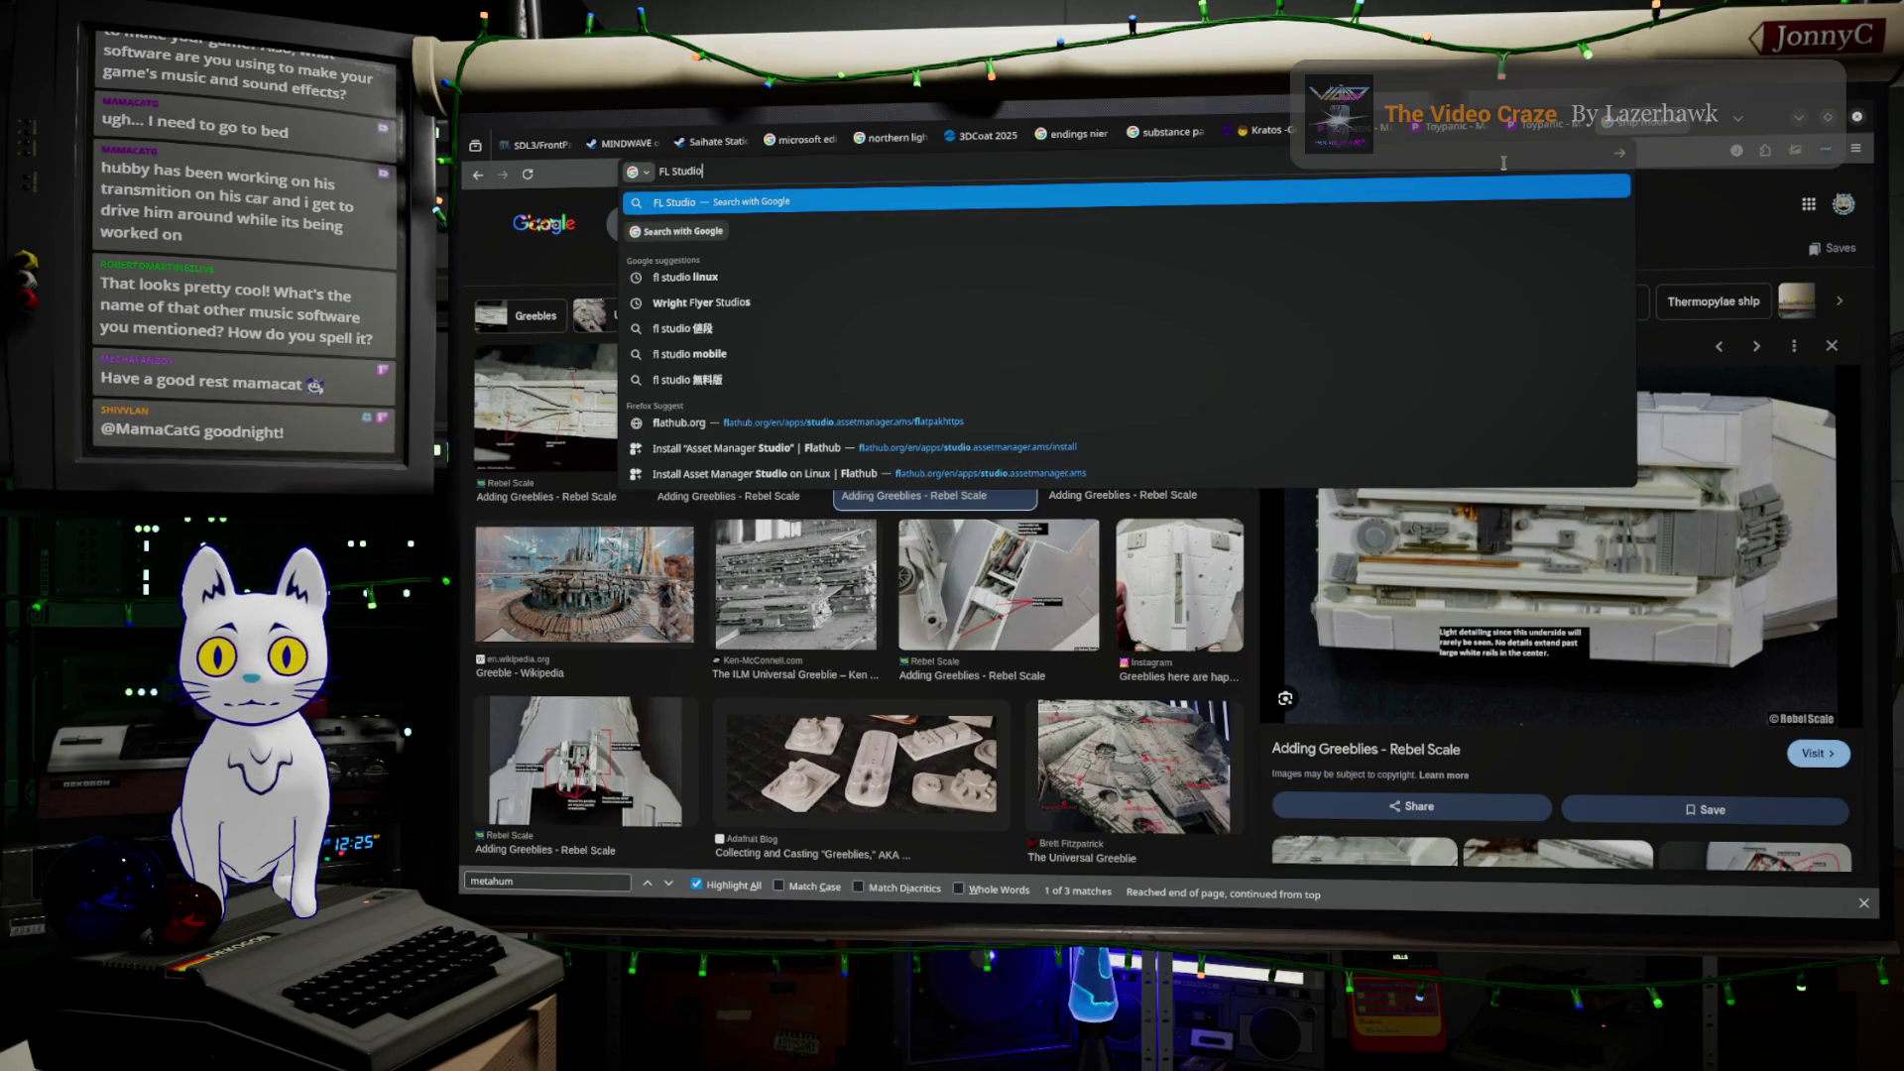
key(Return)
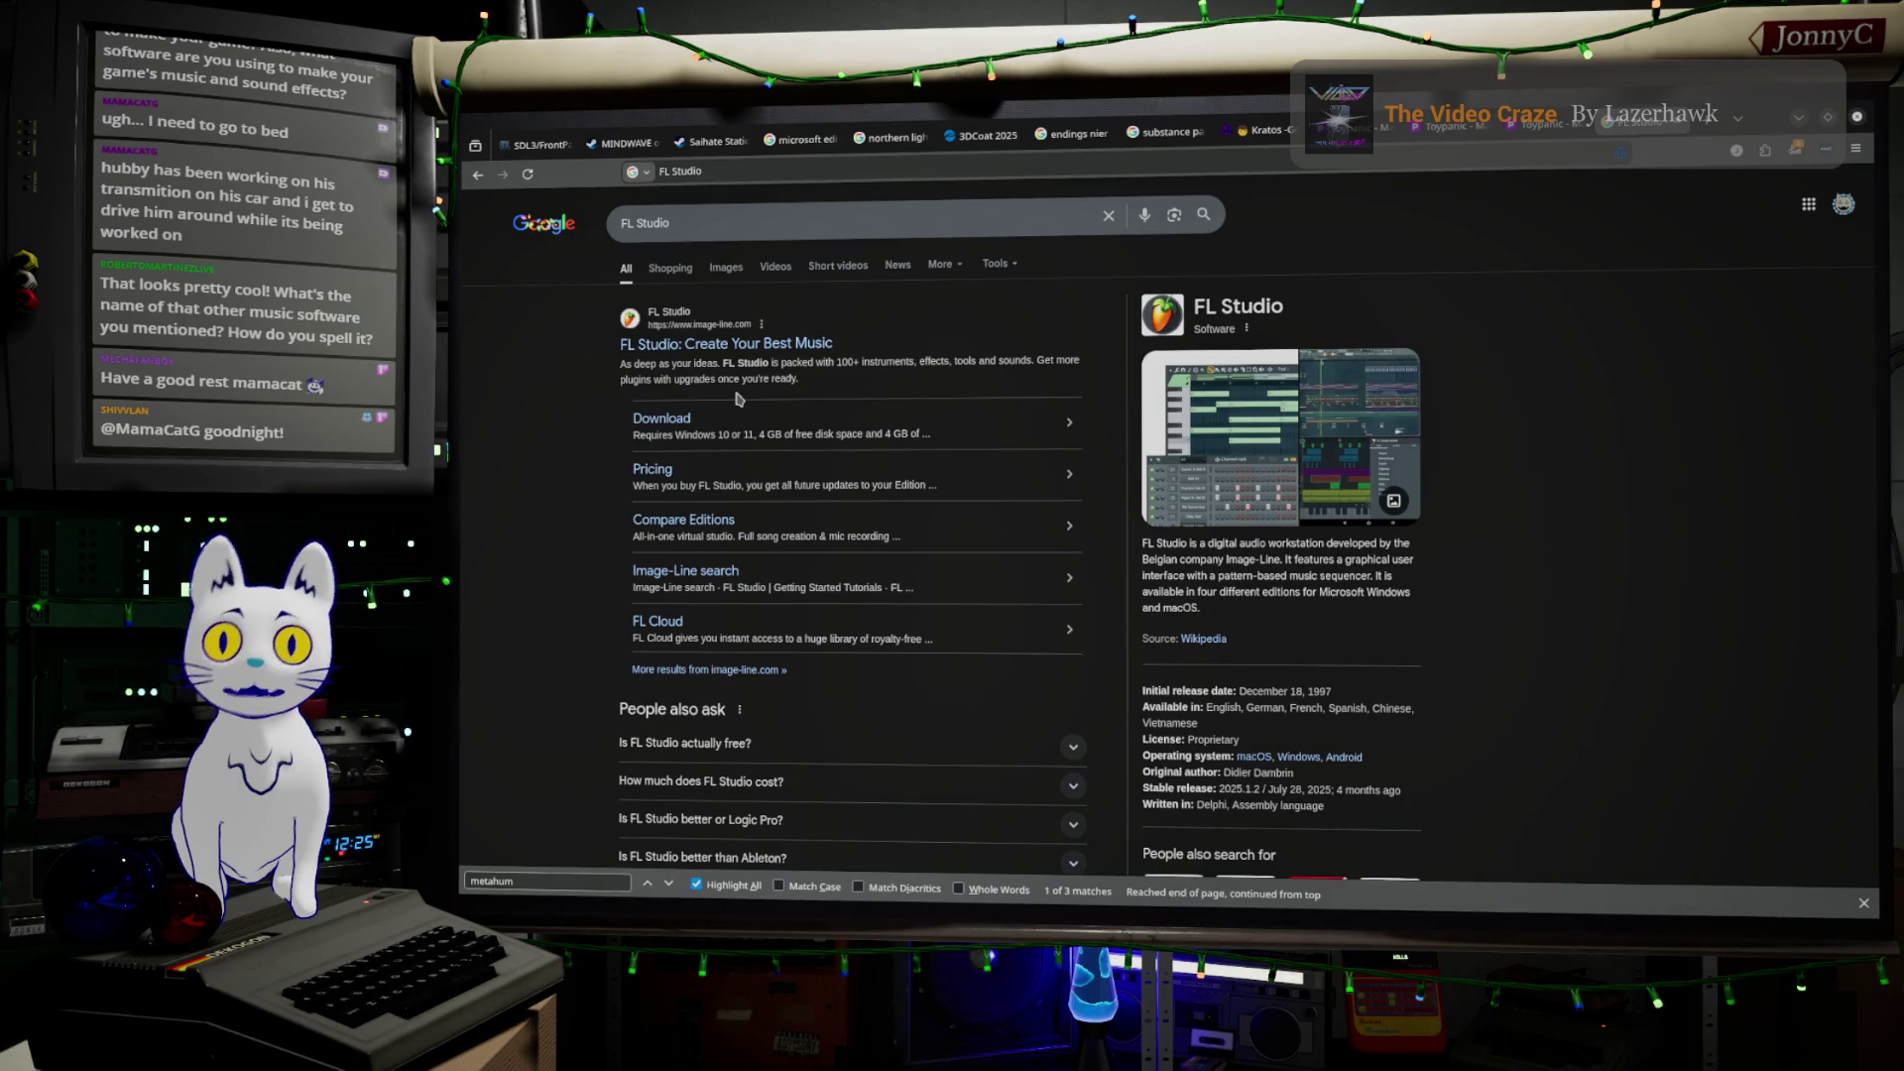
Replace the search with 'bitwit daw' and run it
click(965, 221)
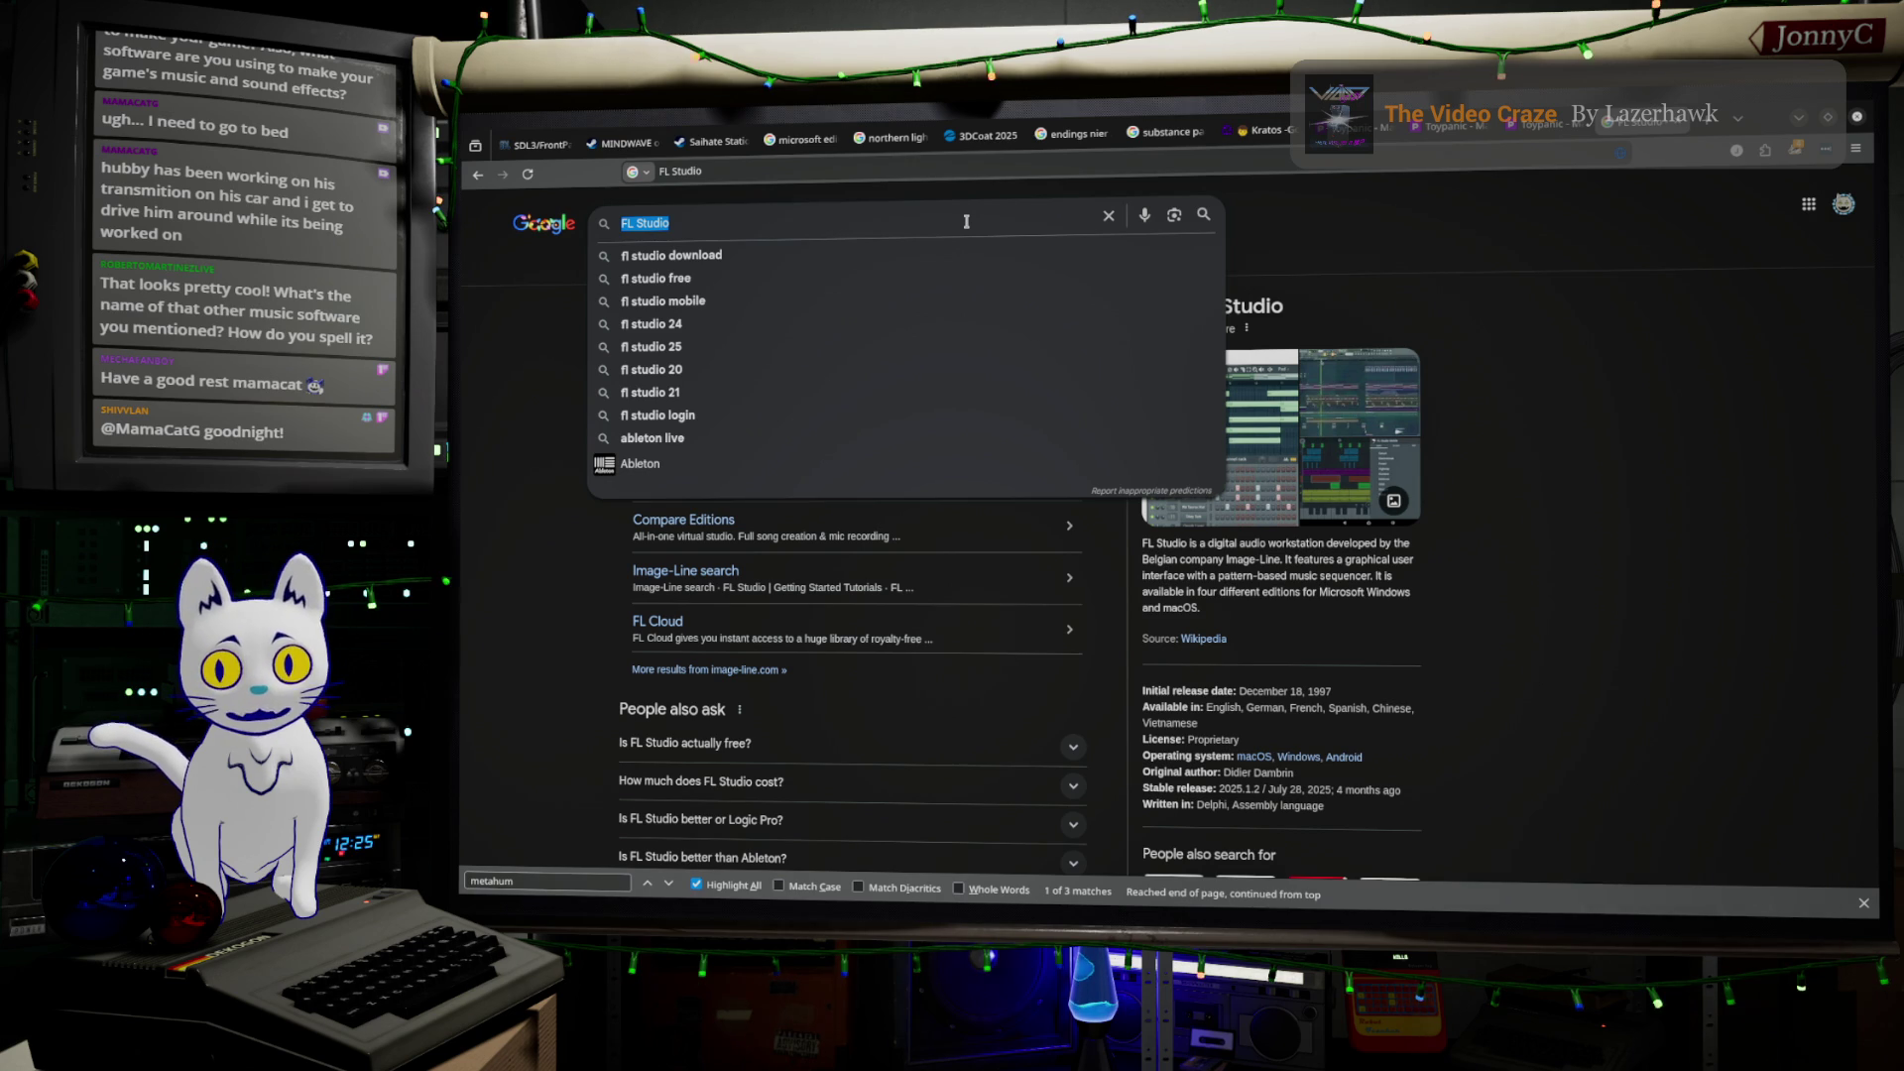
text(bit)
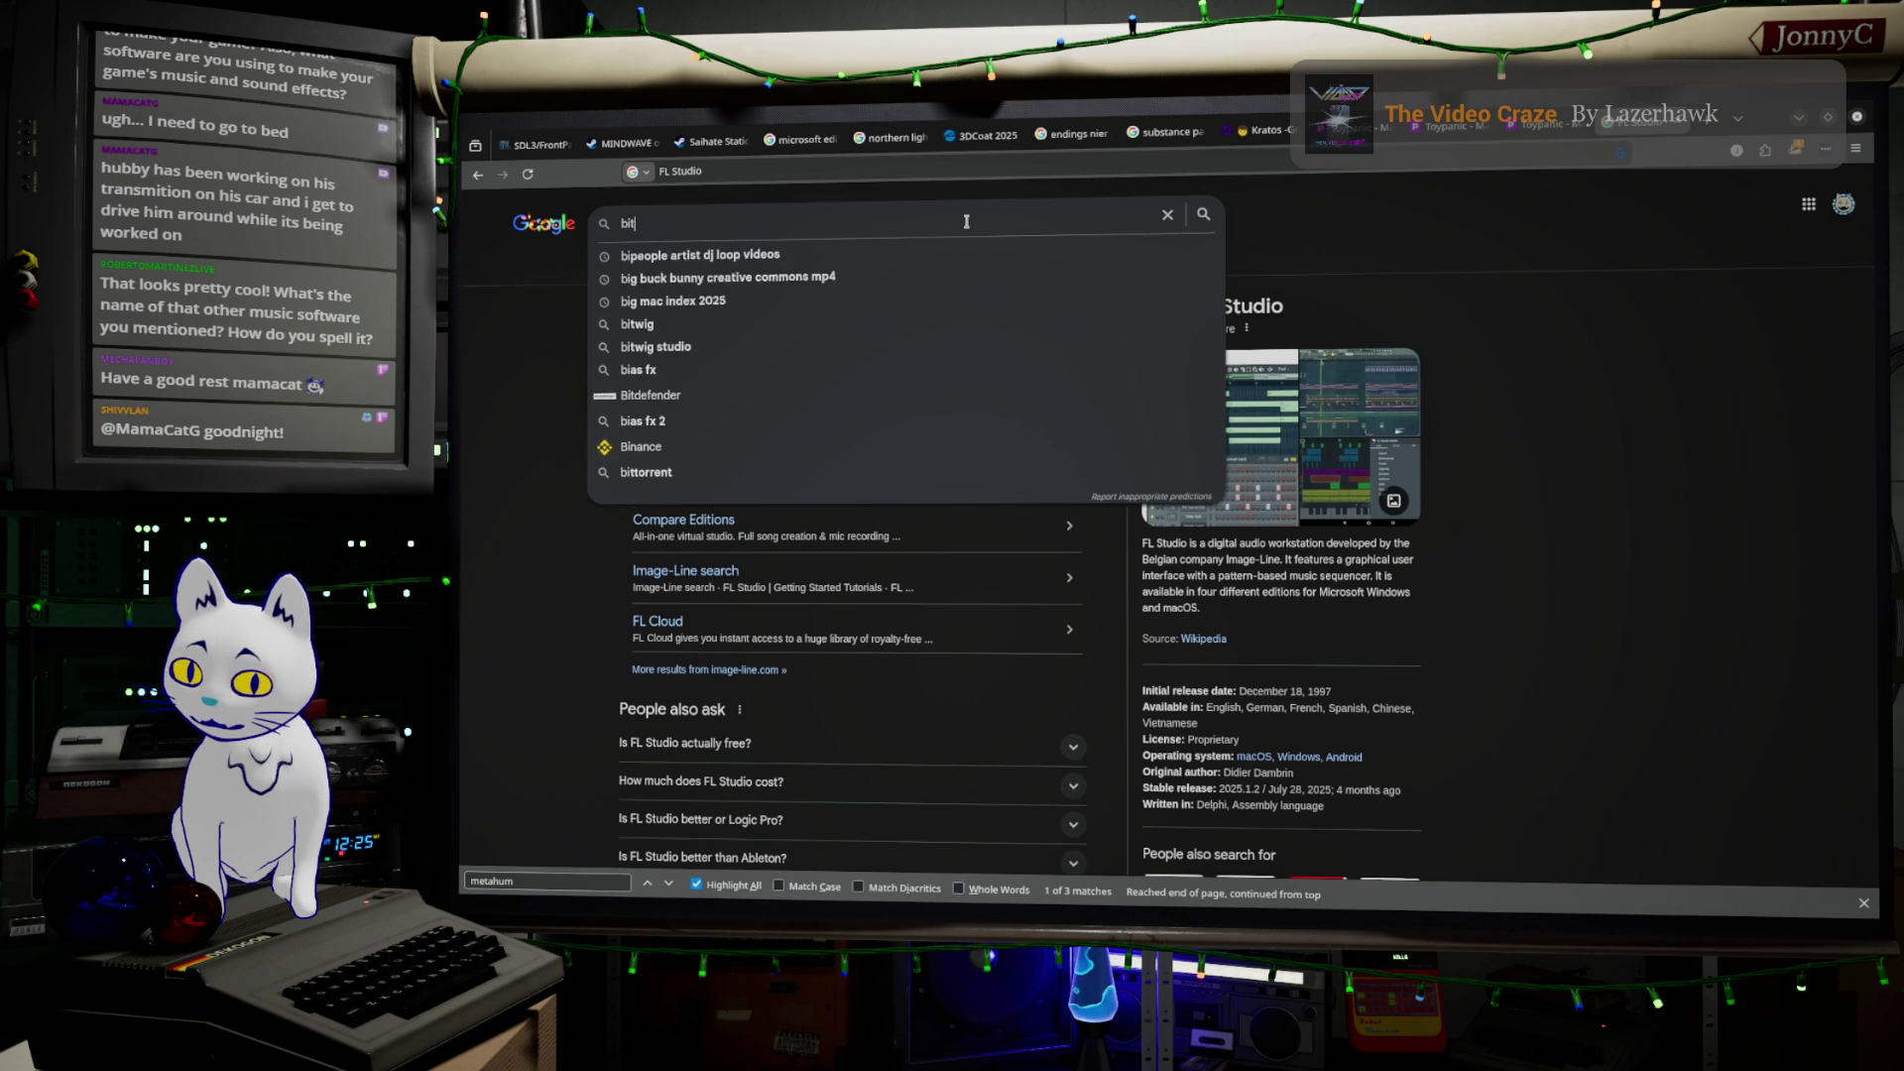
text(wit daw)
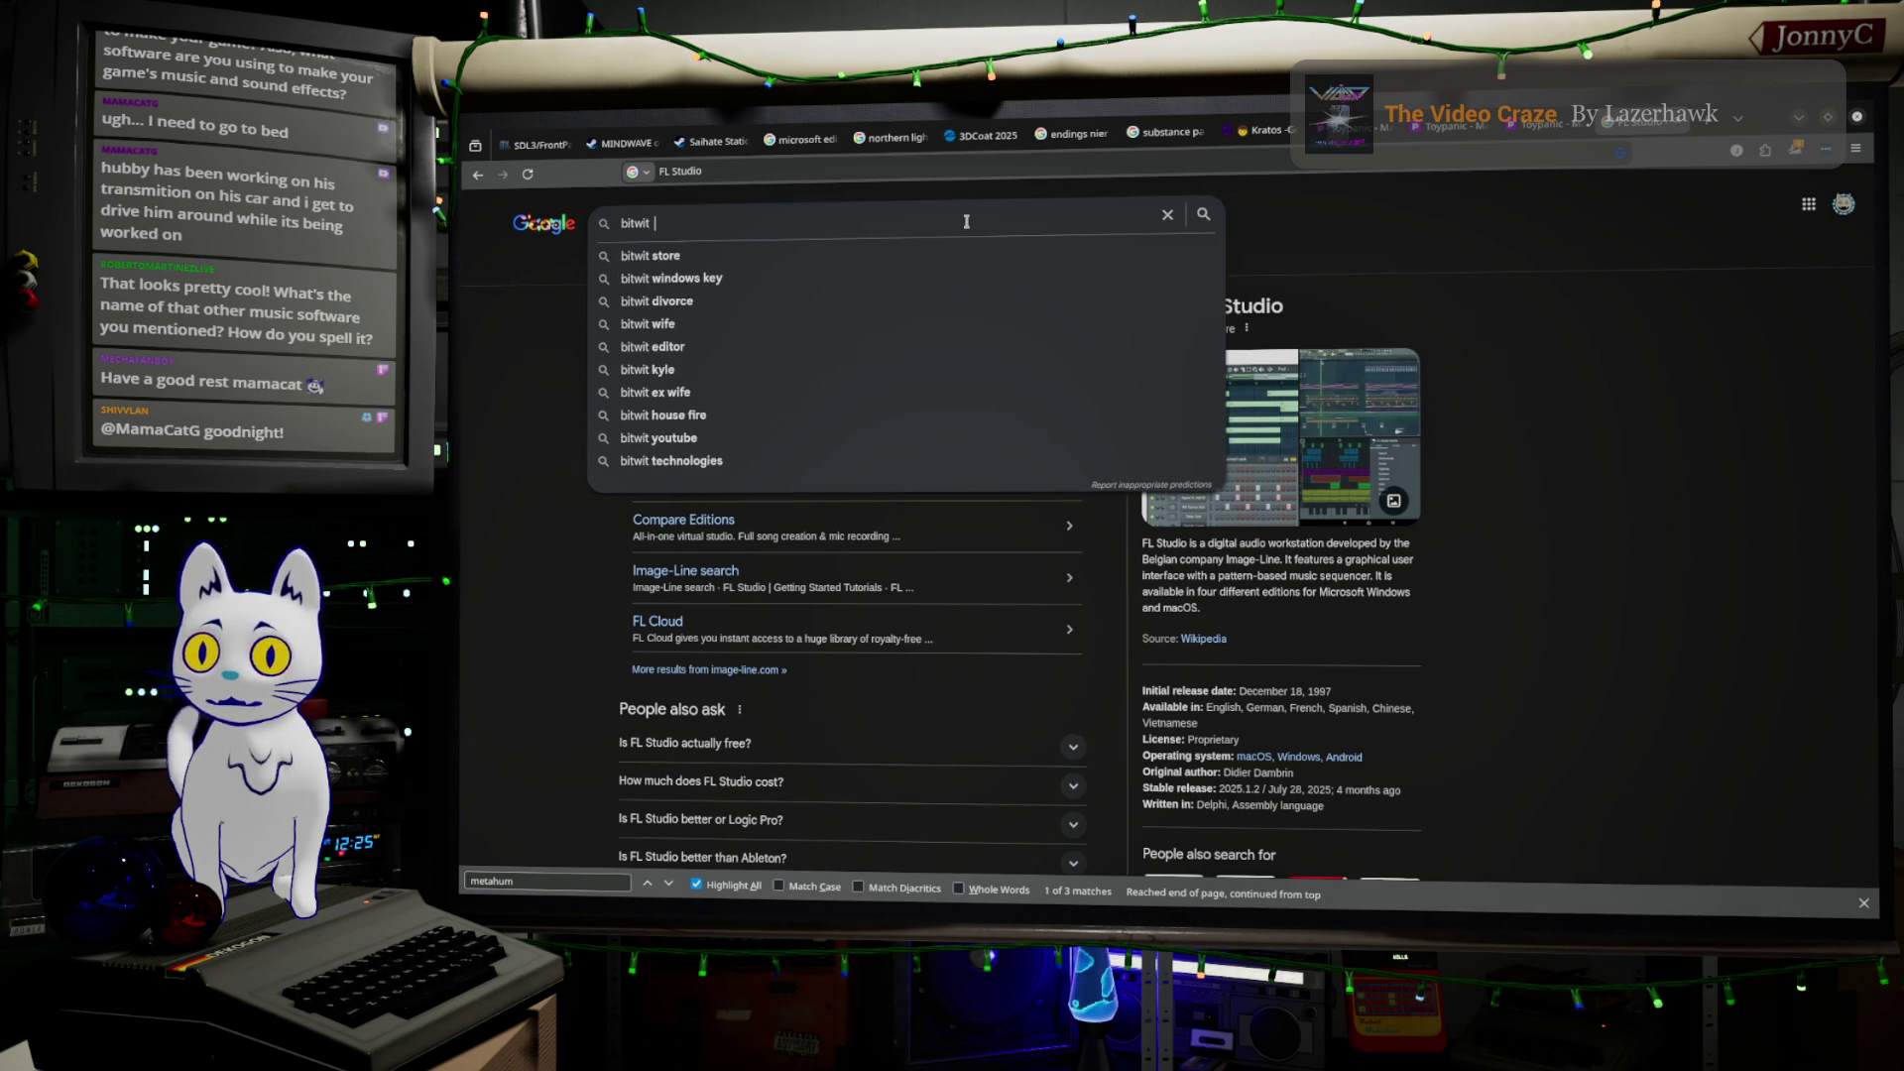
key(BackSpace)
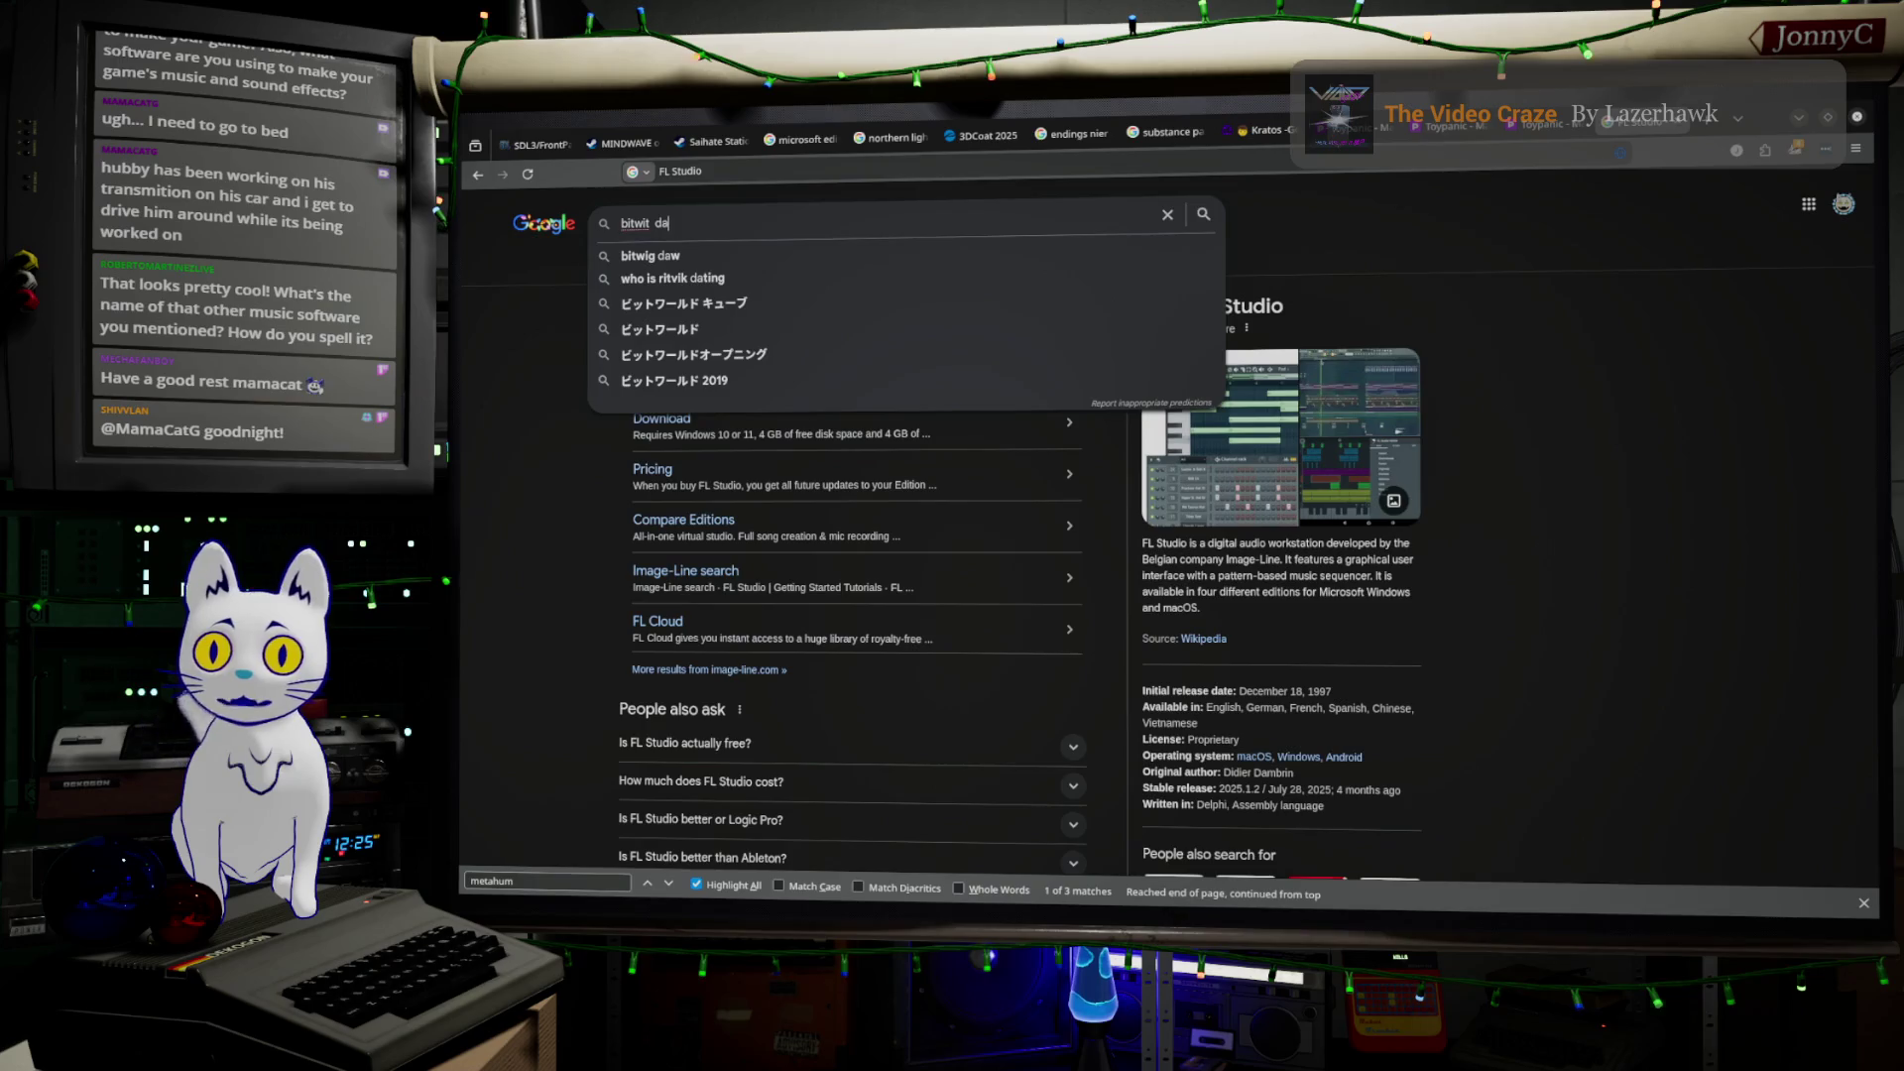
text(w)
key(Return)
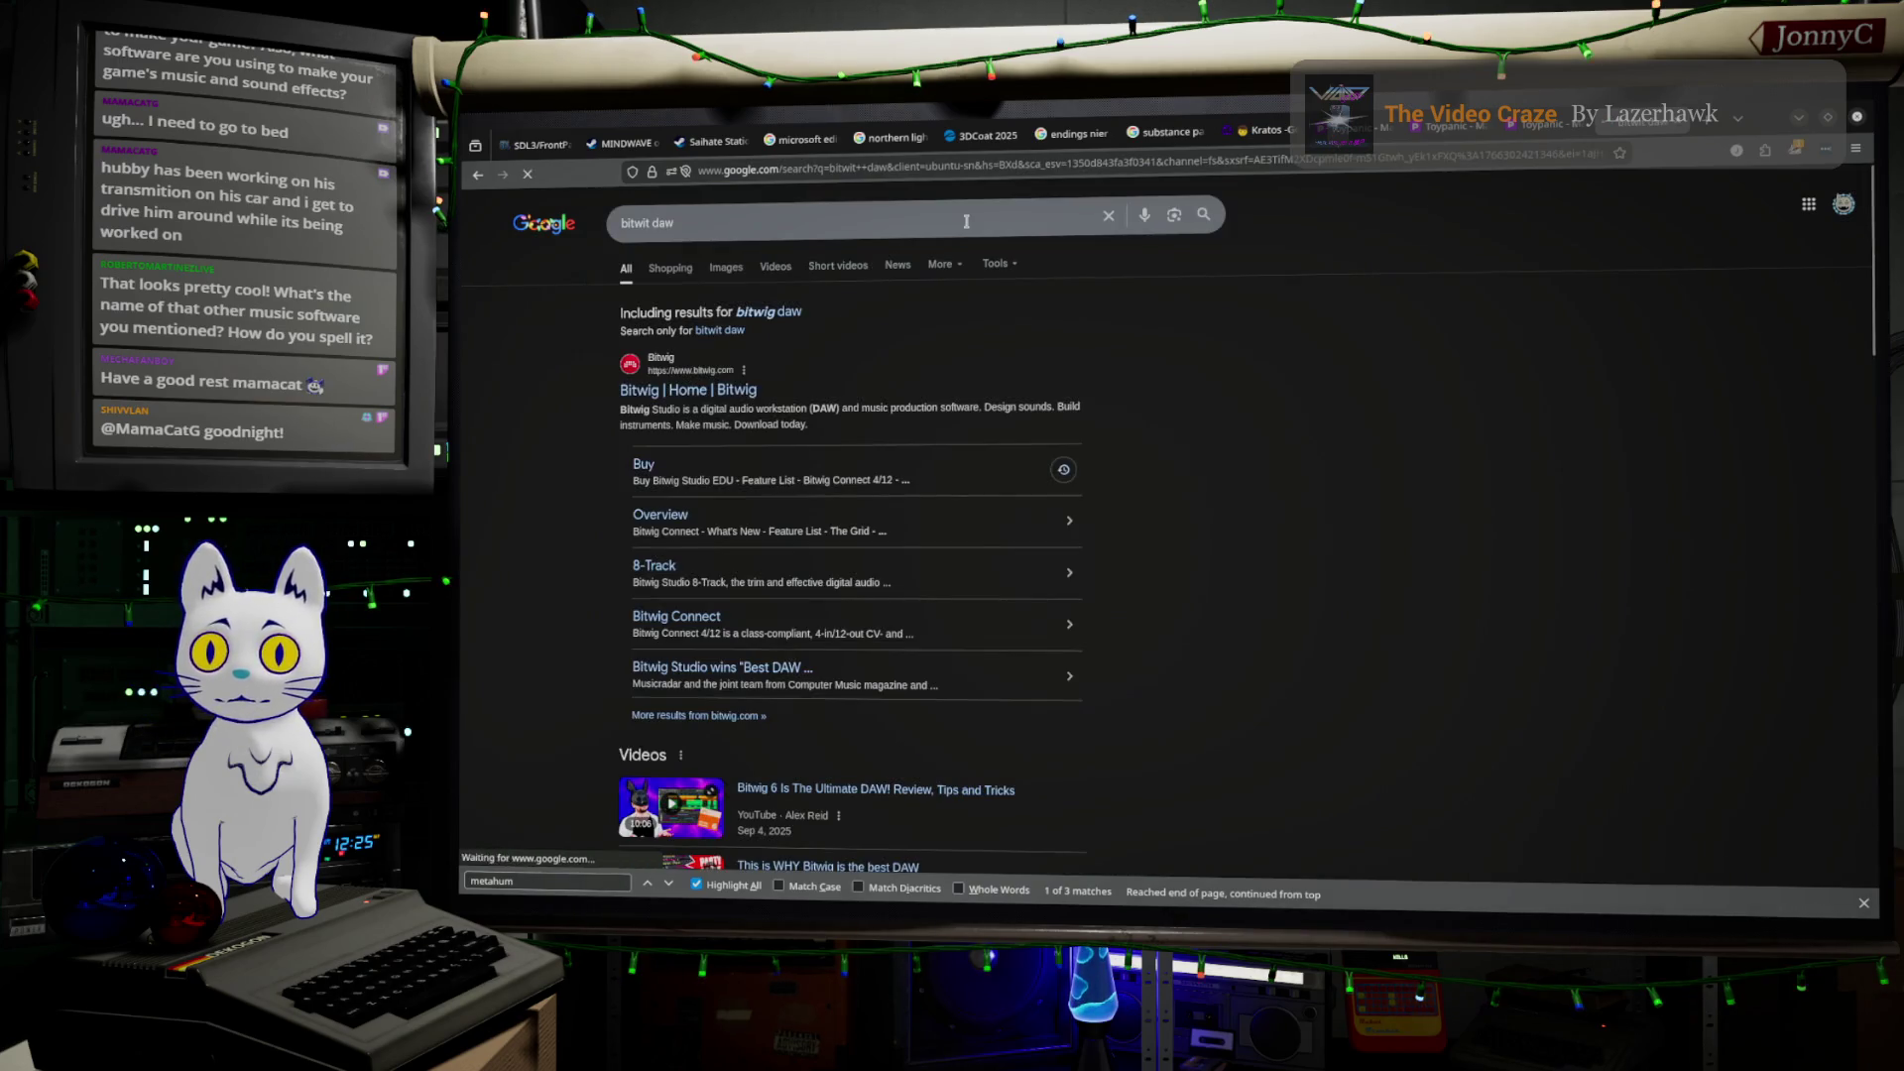
Open the Bitwig site and scroll through the Winter Sale pricing of the three Bitwig Studio editions
click(745, 396)
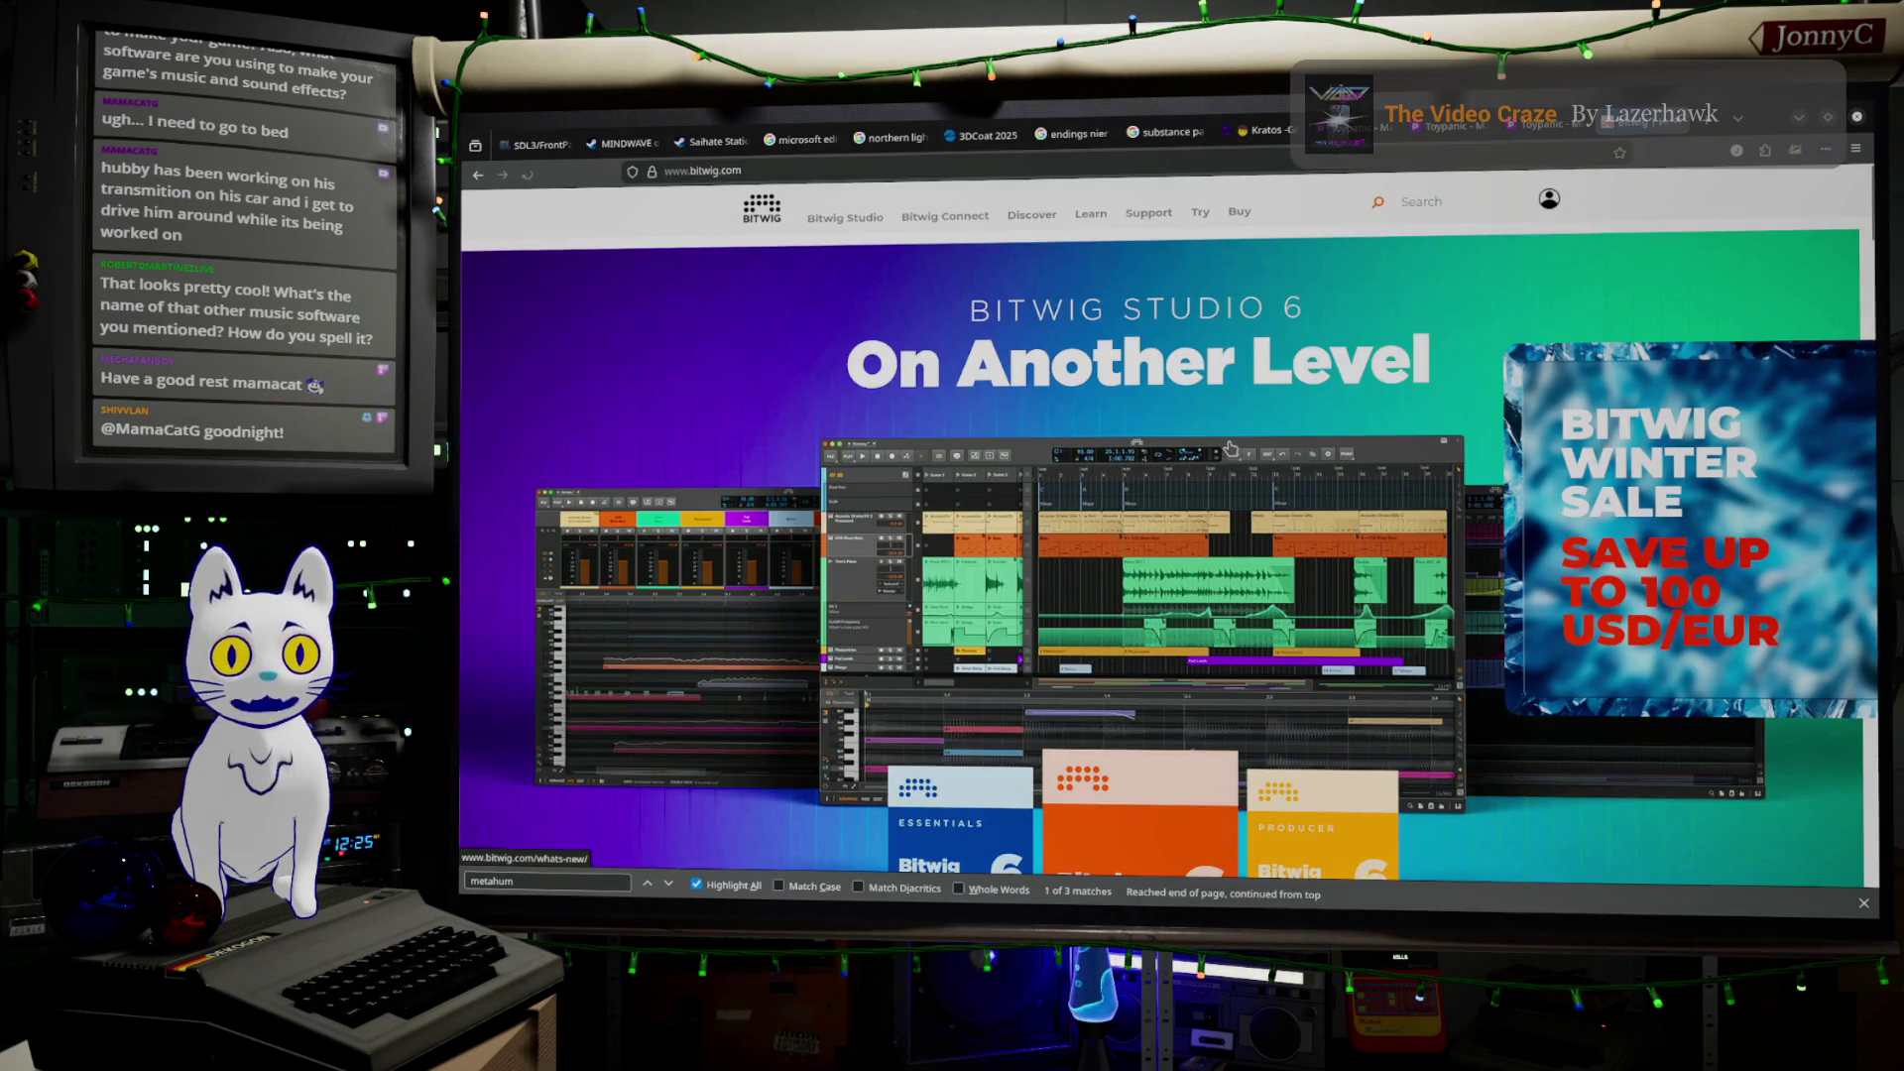
scroll(1230, 449, down, 5)
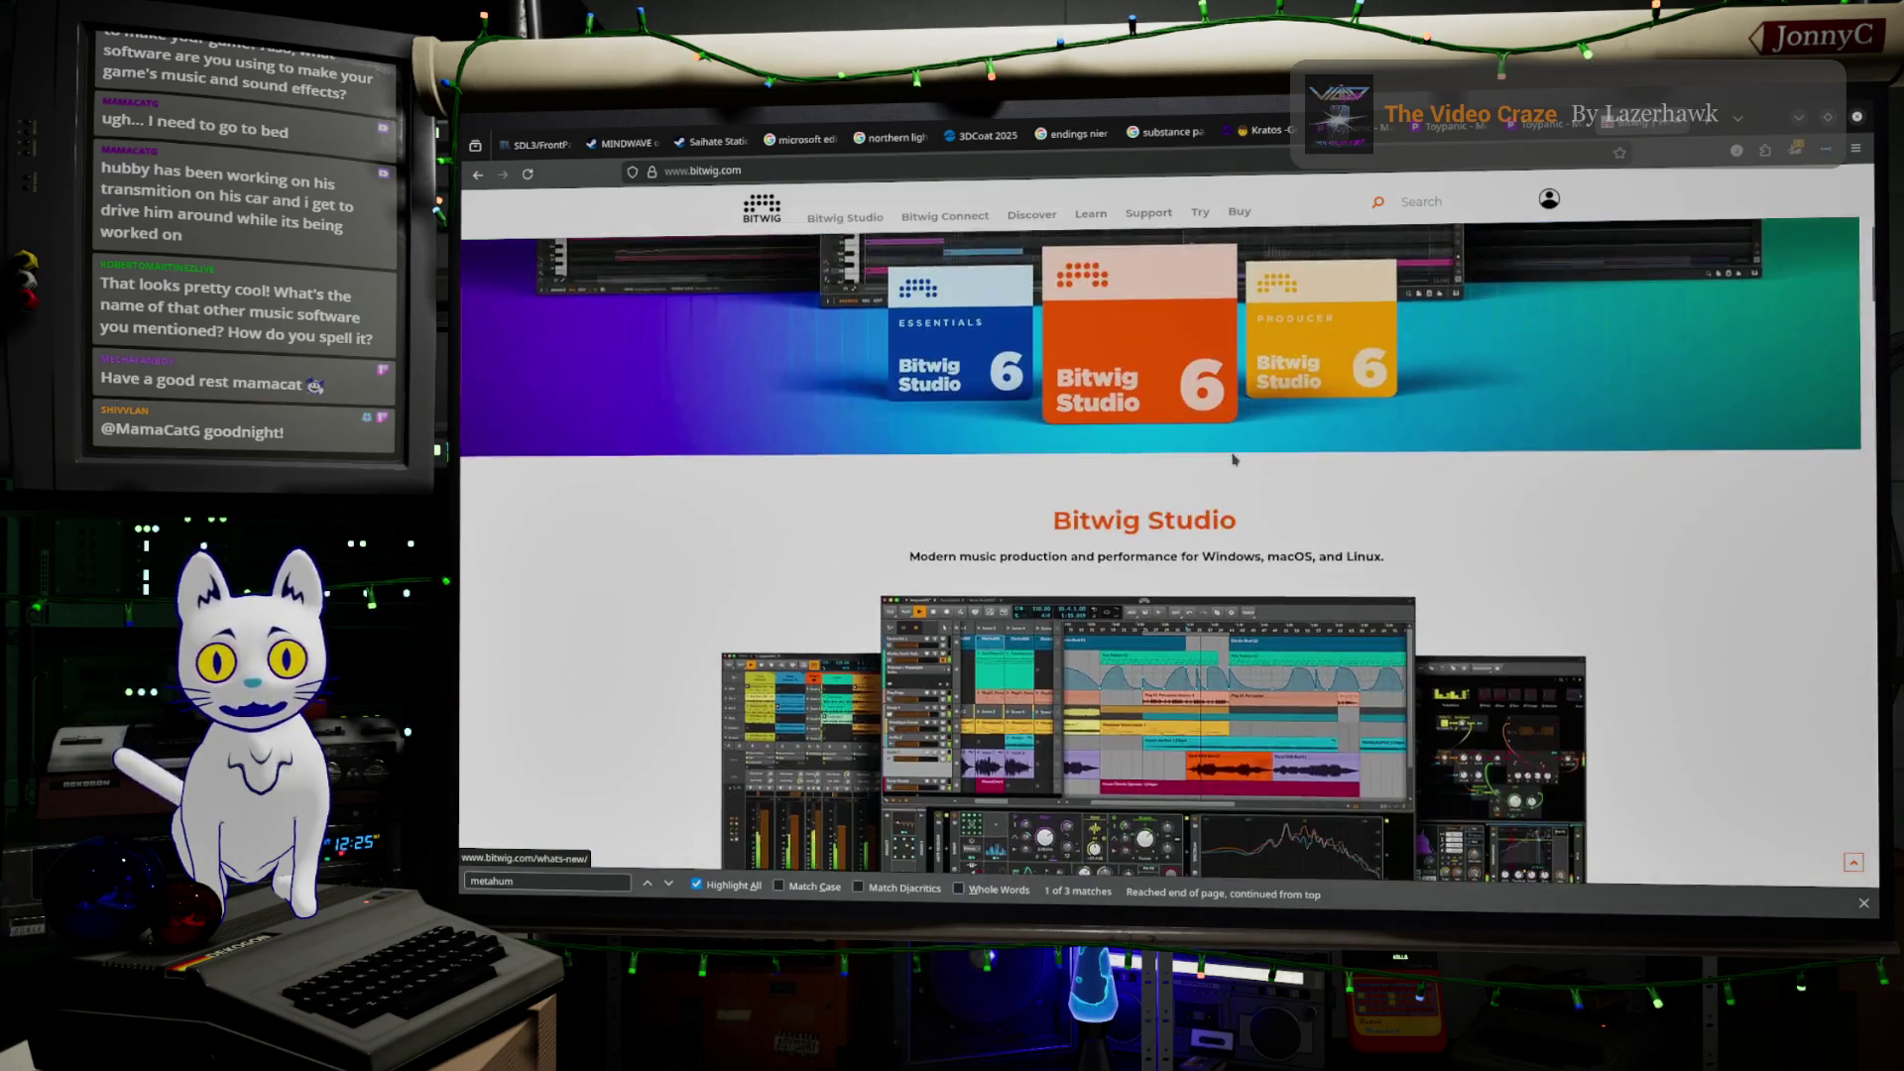
scroll(1235, 458, down, 5)
scroll(1234, 459, down, 2)
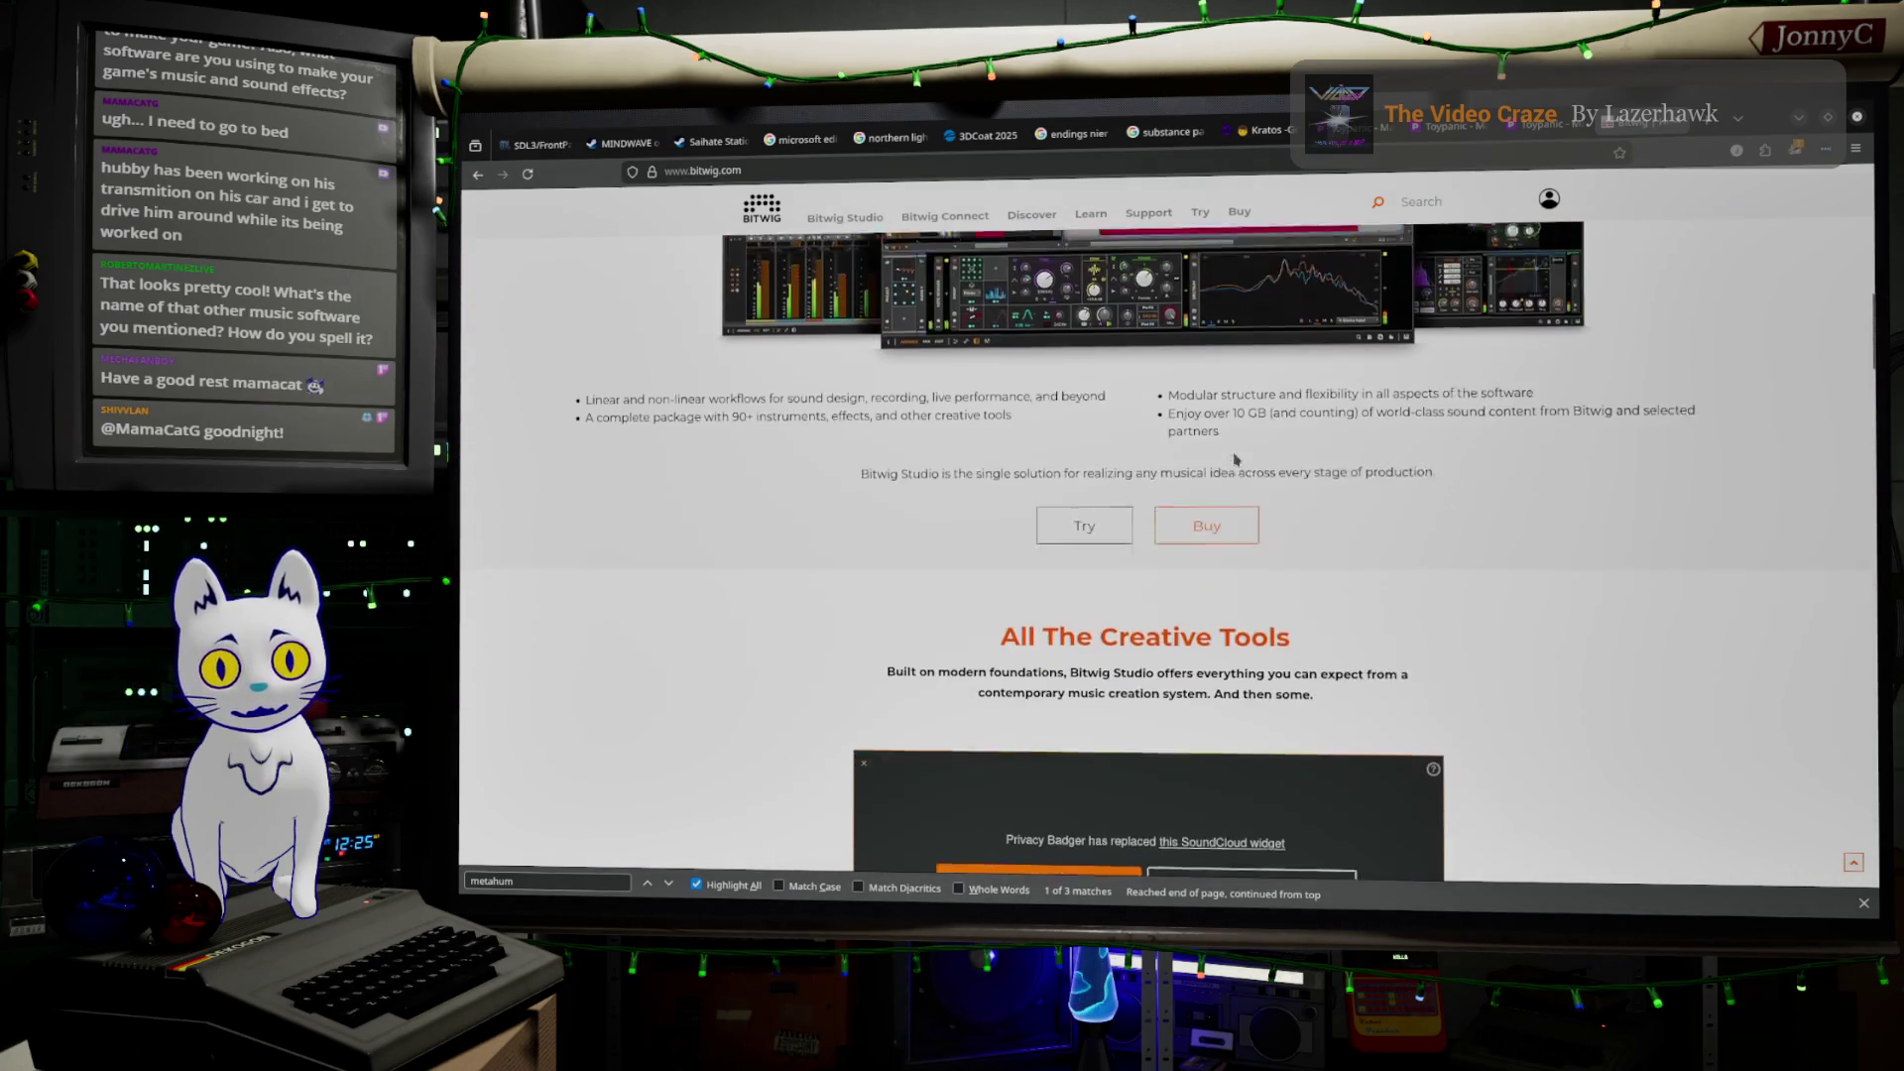
scroll(1234, 458, down, 8)
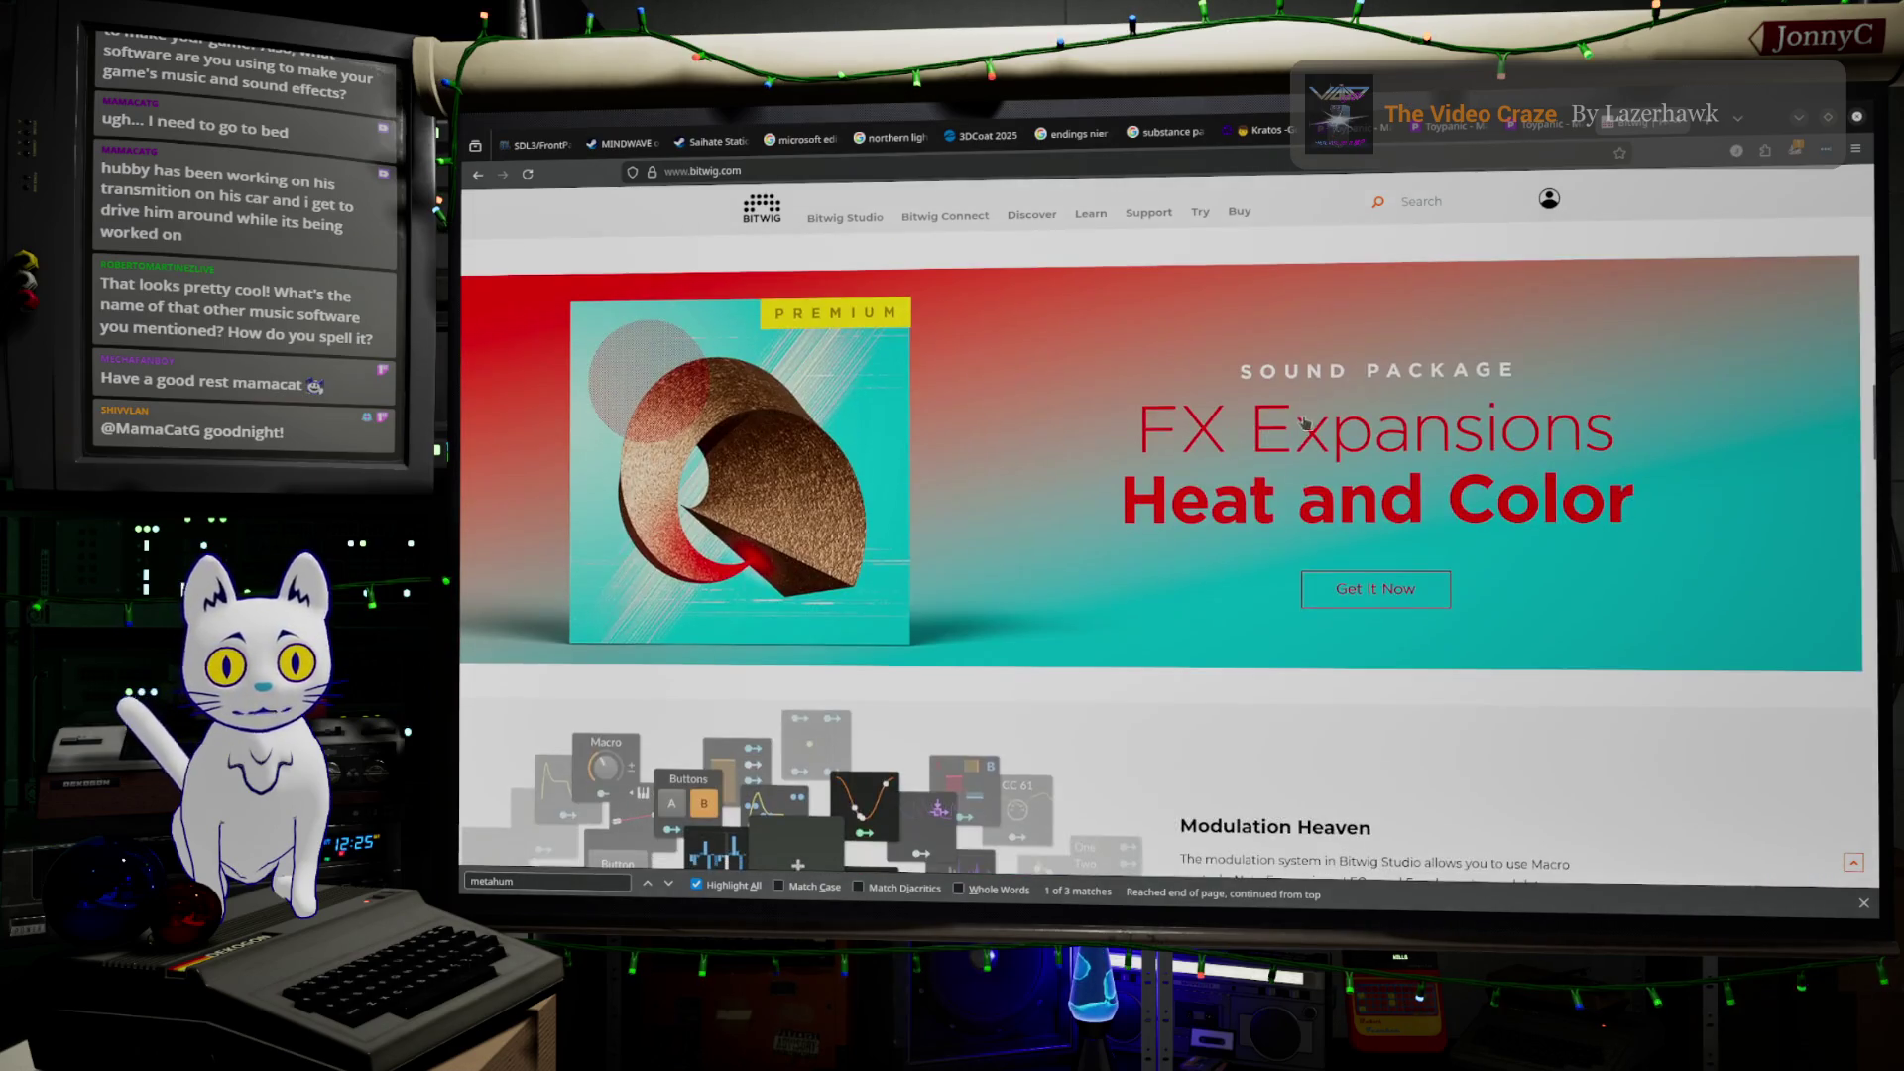
scroll(1336, 570, down, 15)
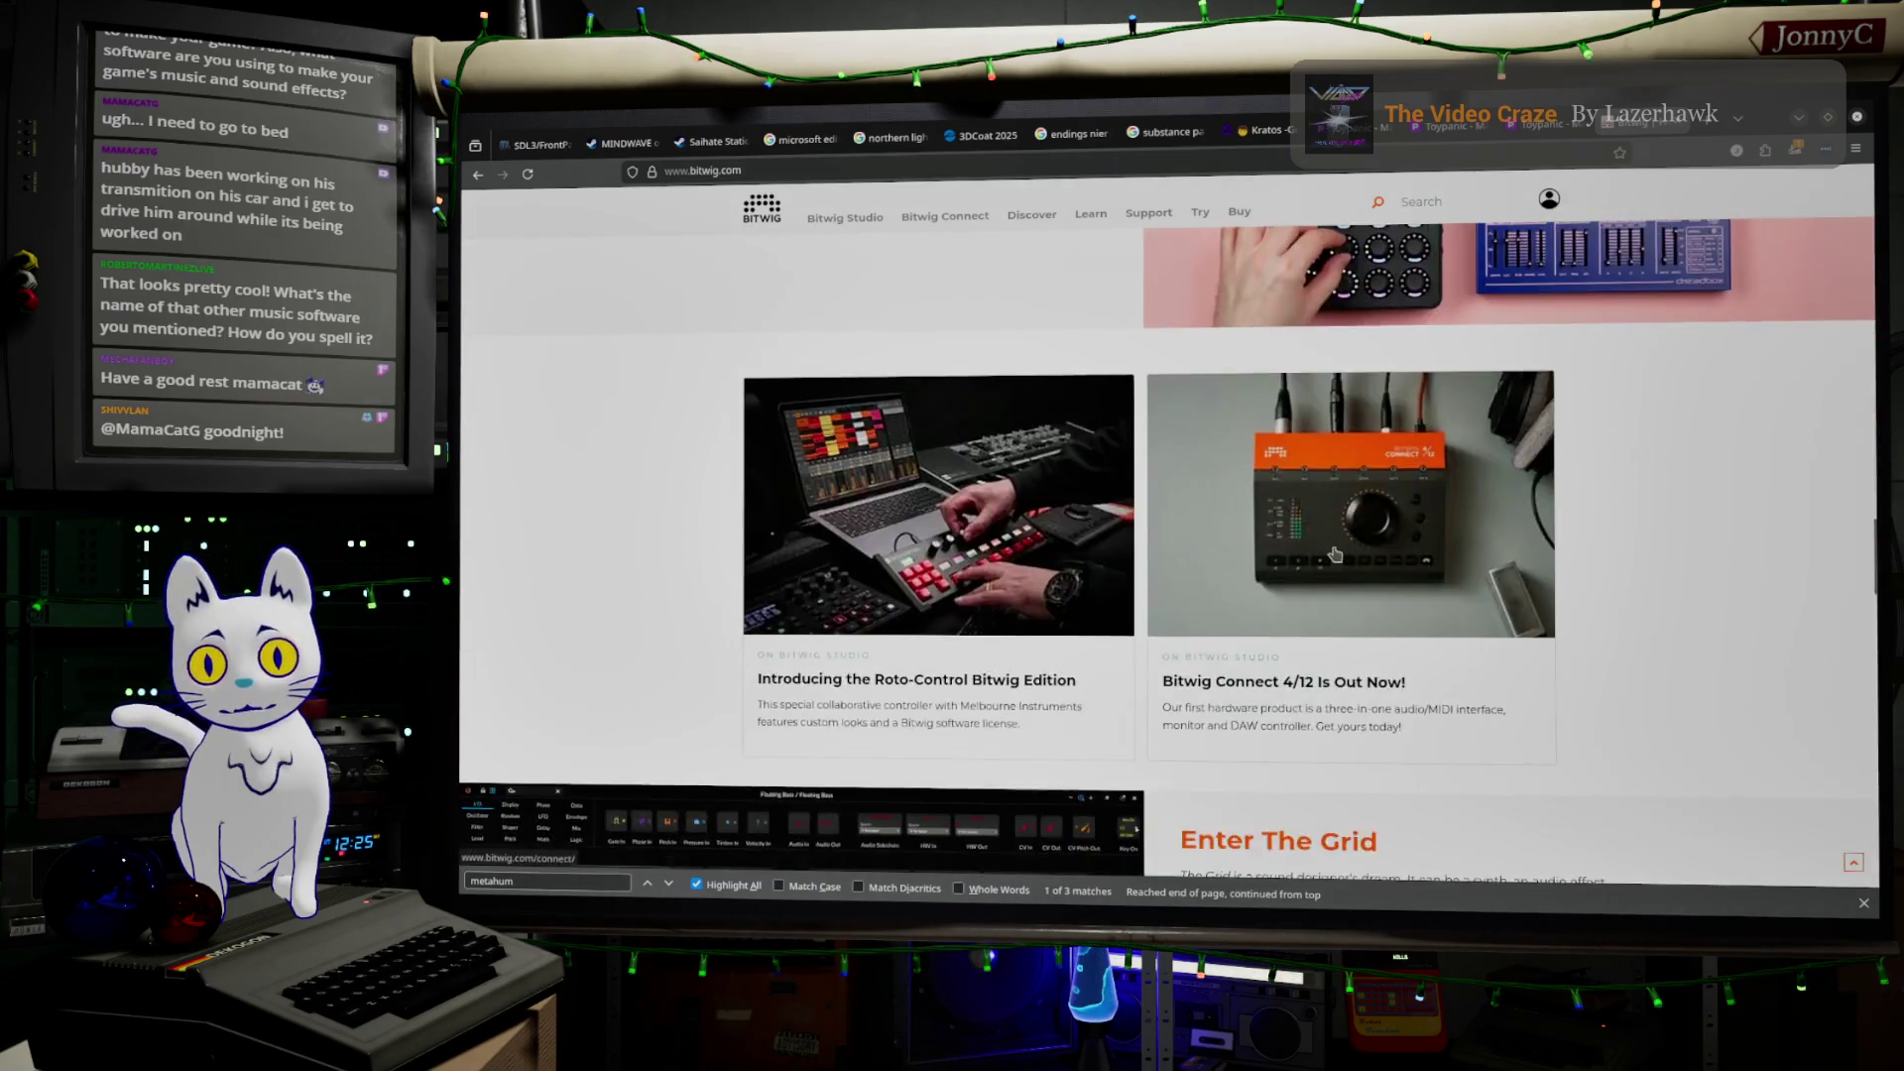
scroll(1336, 551, down, 4)
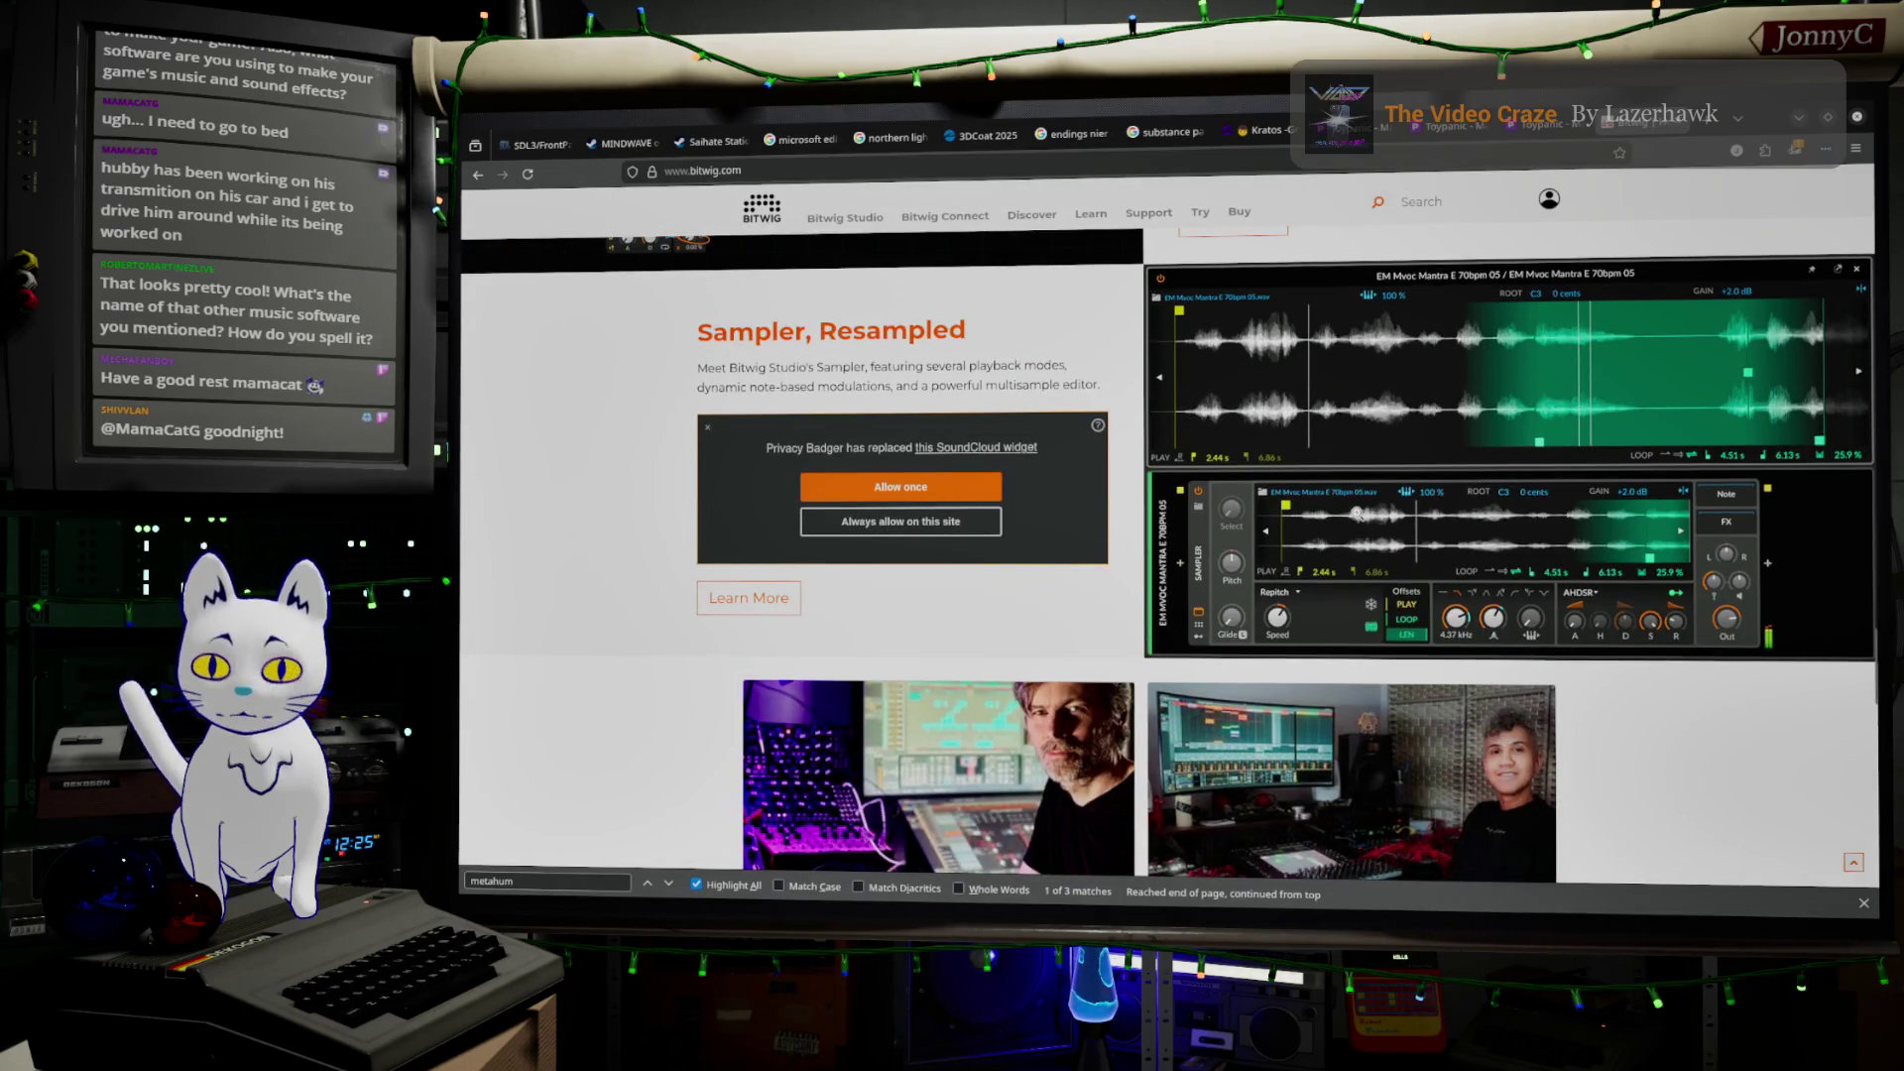
scroll(1349, 516, down, 5)
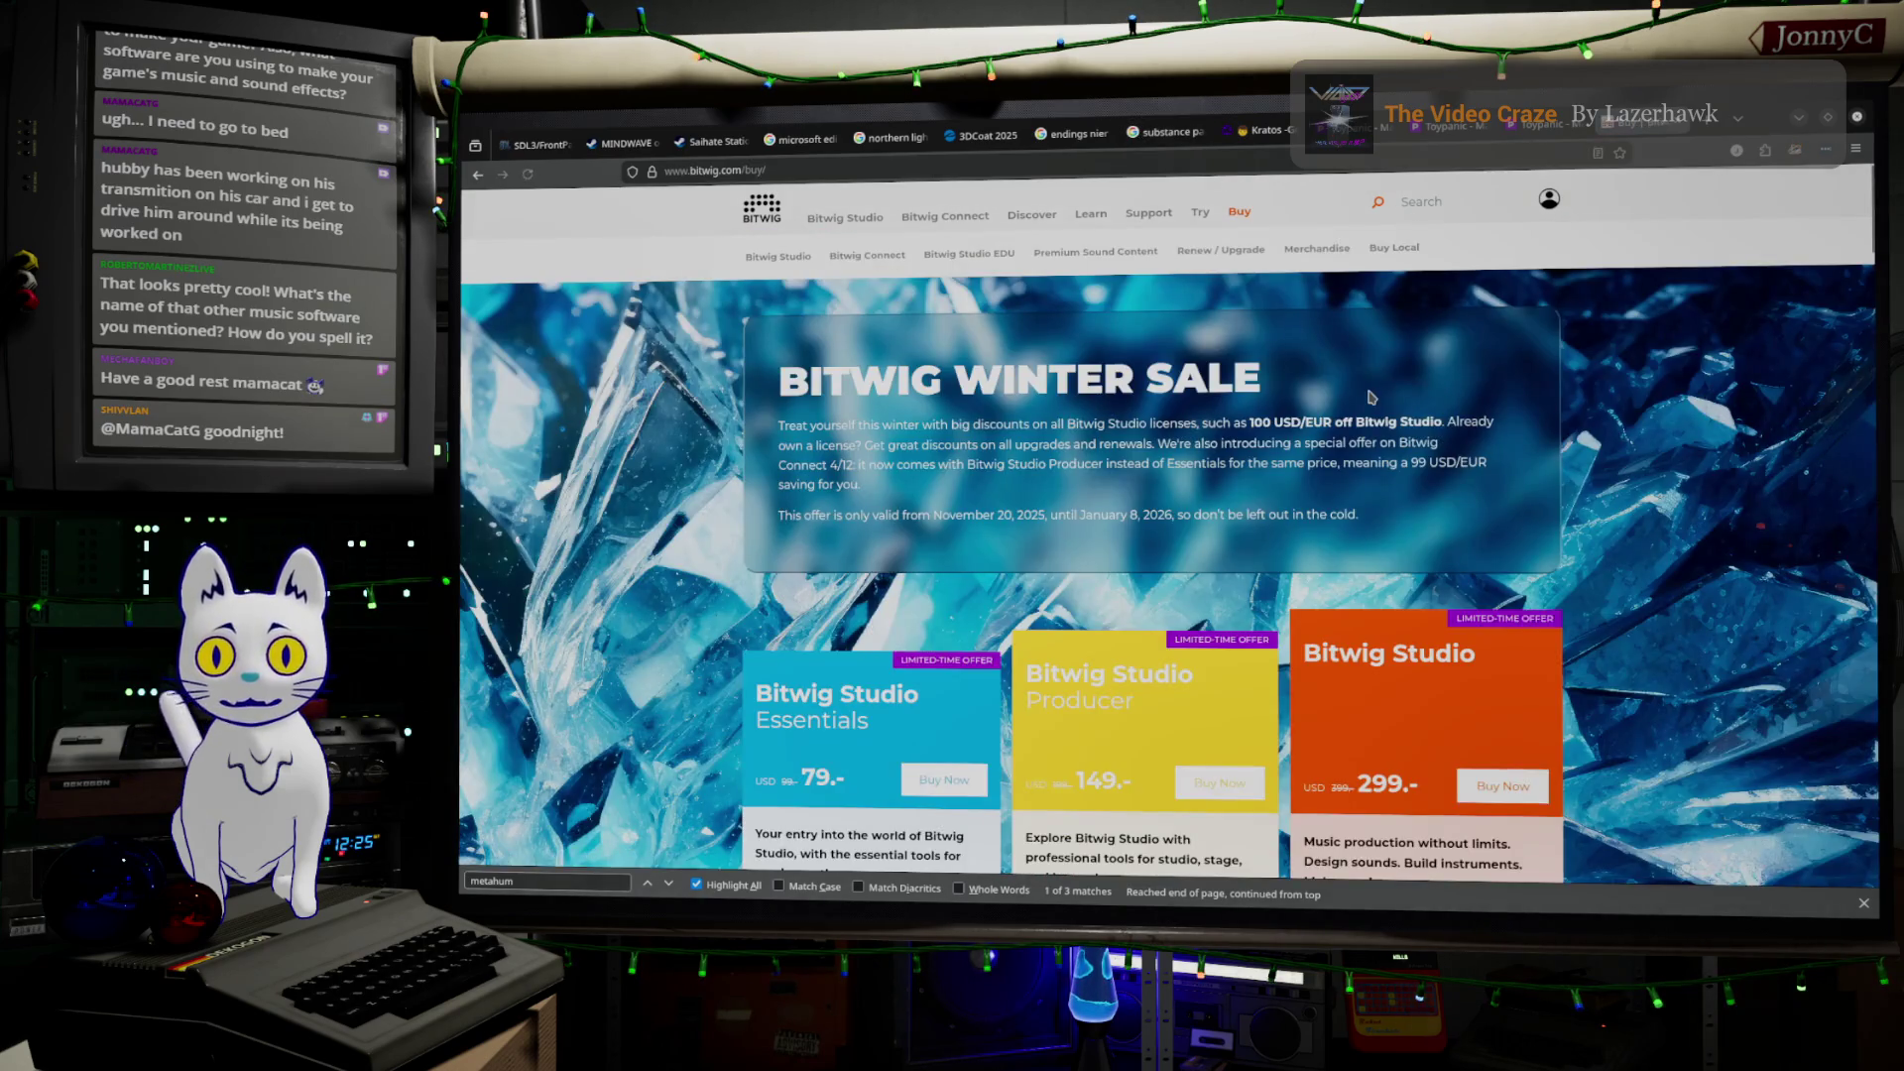
scroll(1370, 397, down, 3)
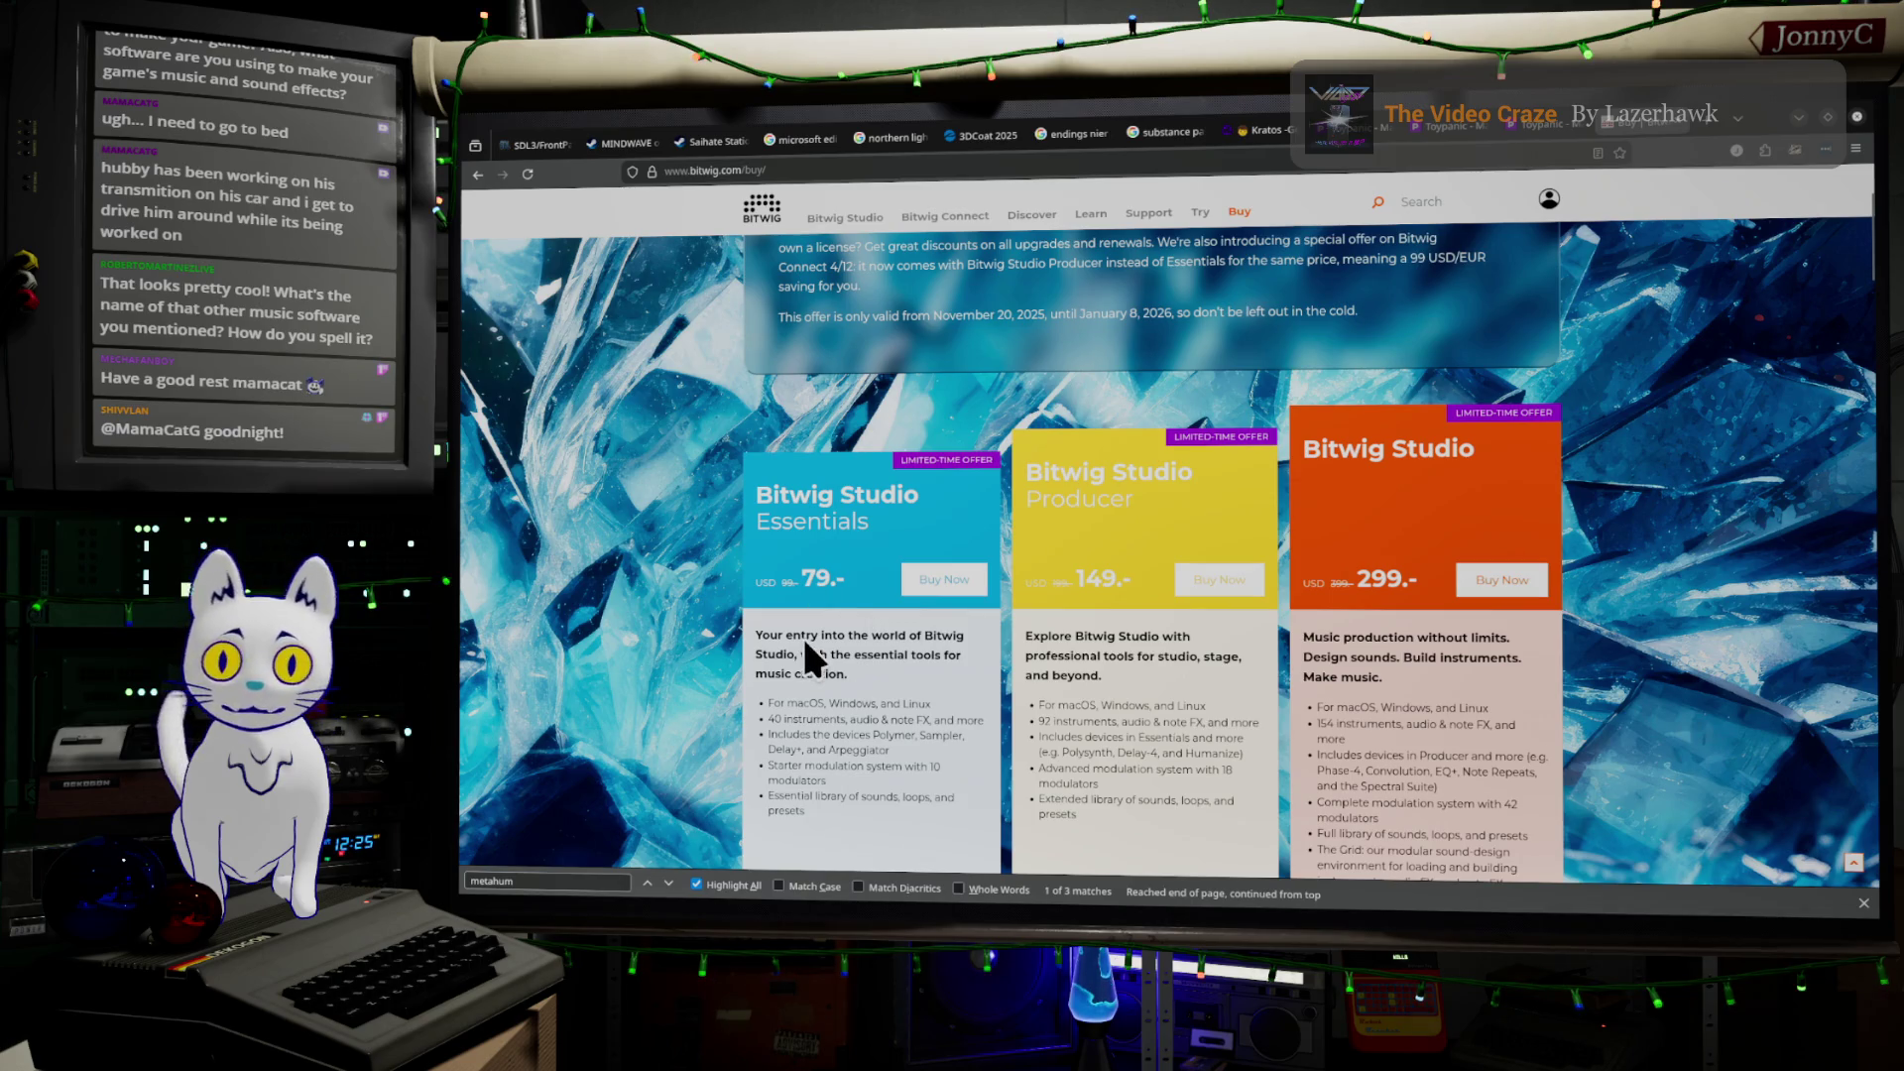
scroll(835, 646, down, 2)
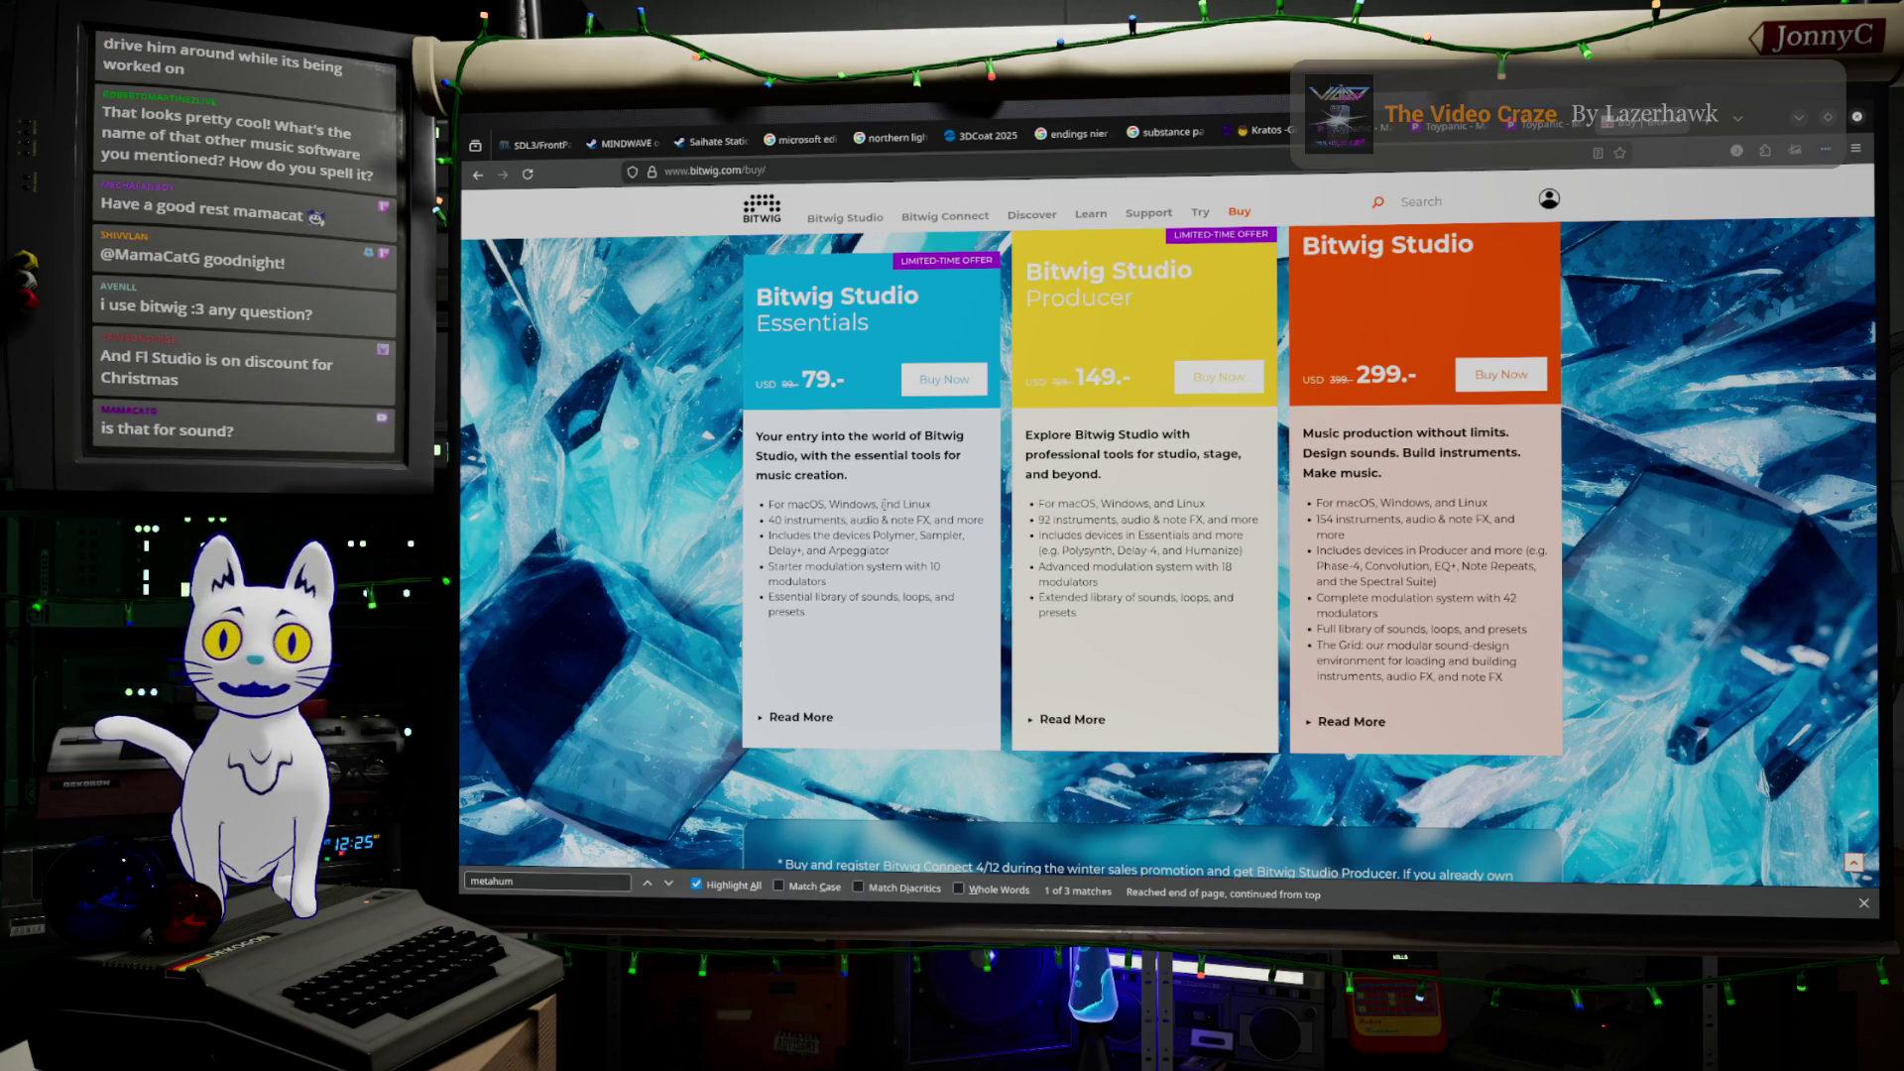
scroll(880, 347, up, 5)
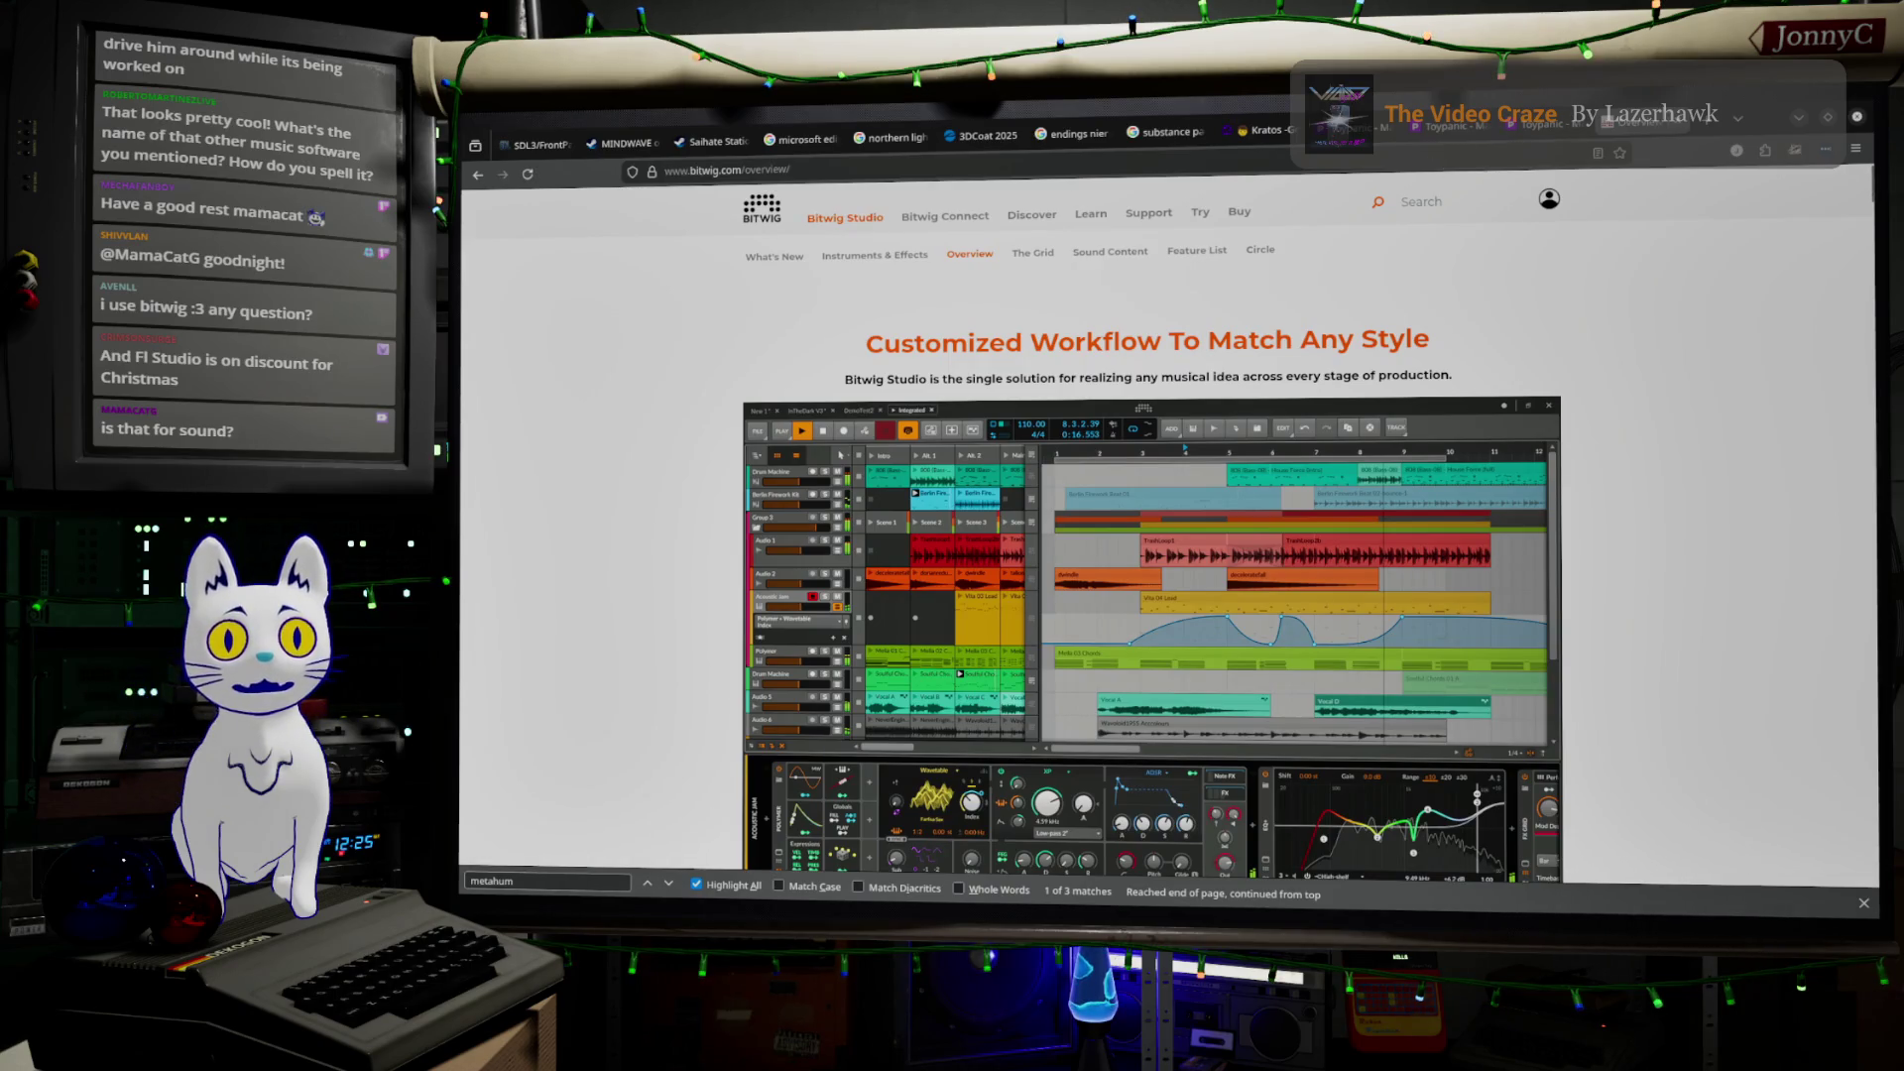
key(ctrl+t)
Search 'audacity', open the official Audacity site and browse its homepage, then open a blank tab
text(au)
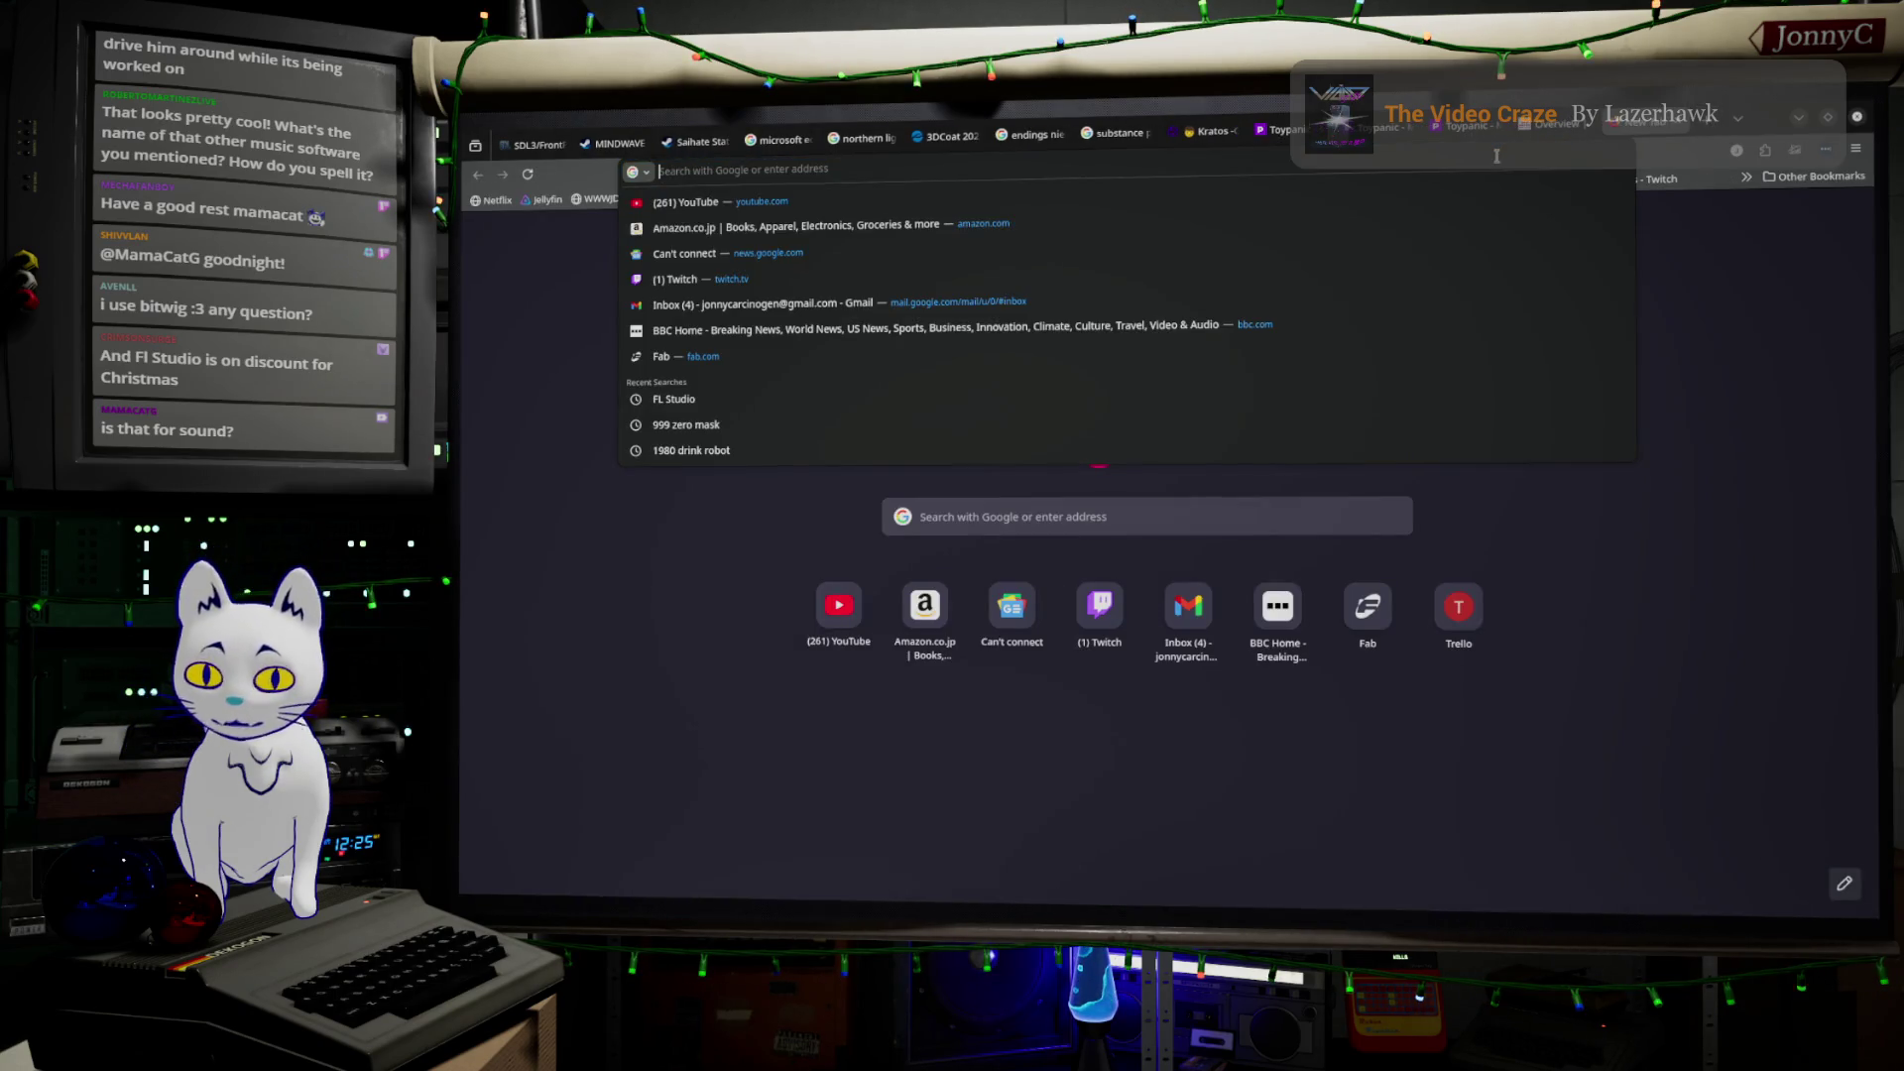
text(dacity)
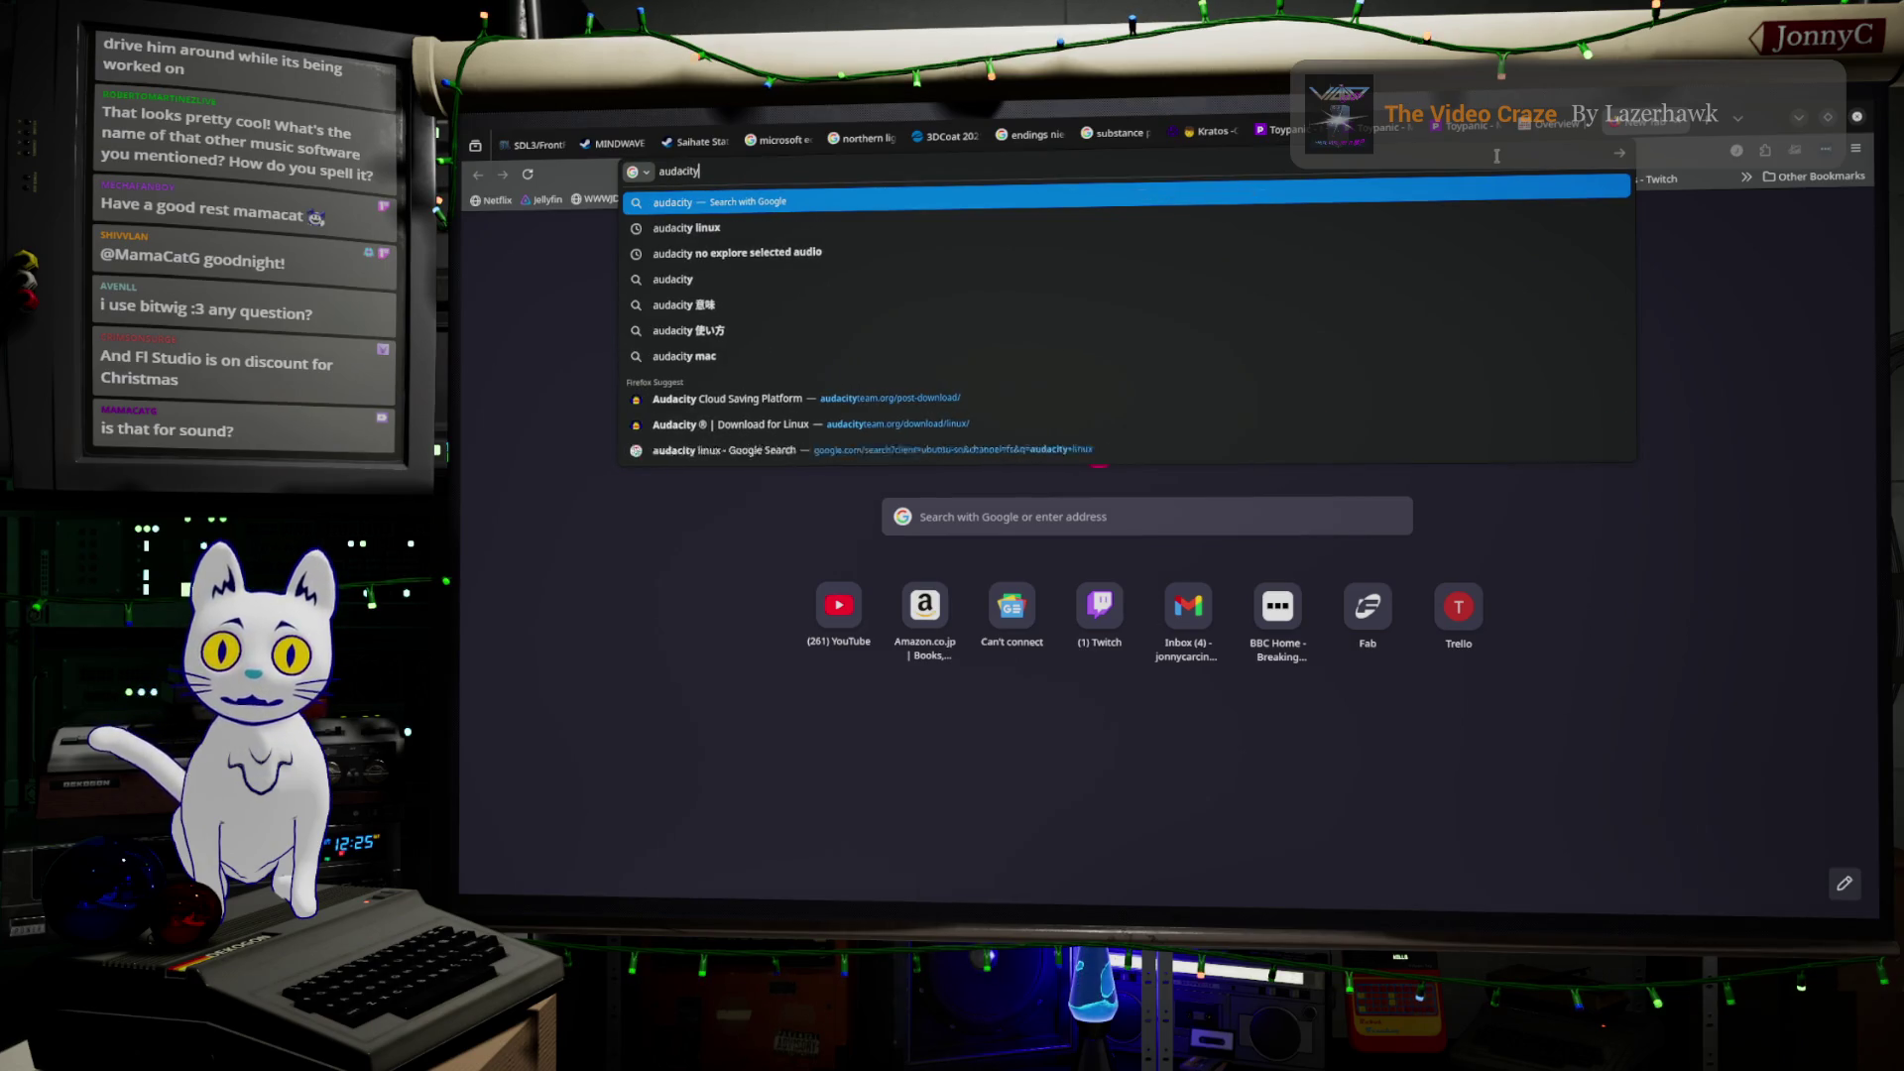
key(Return)
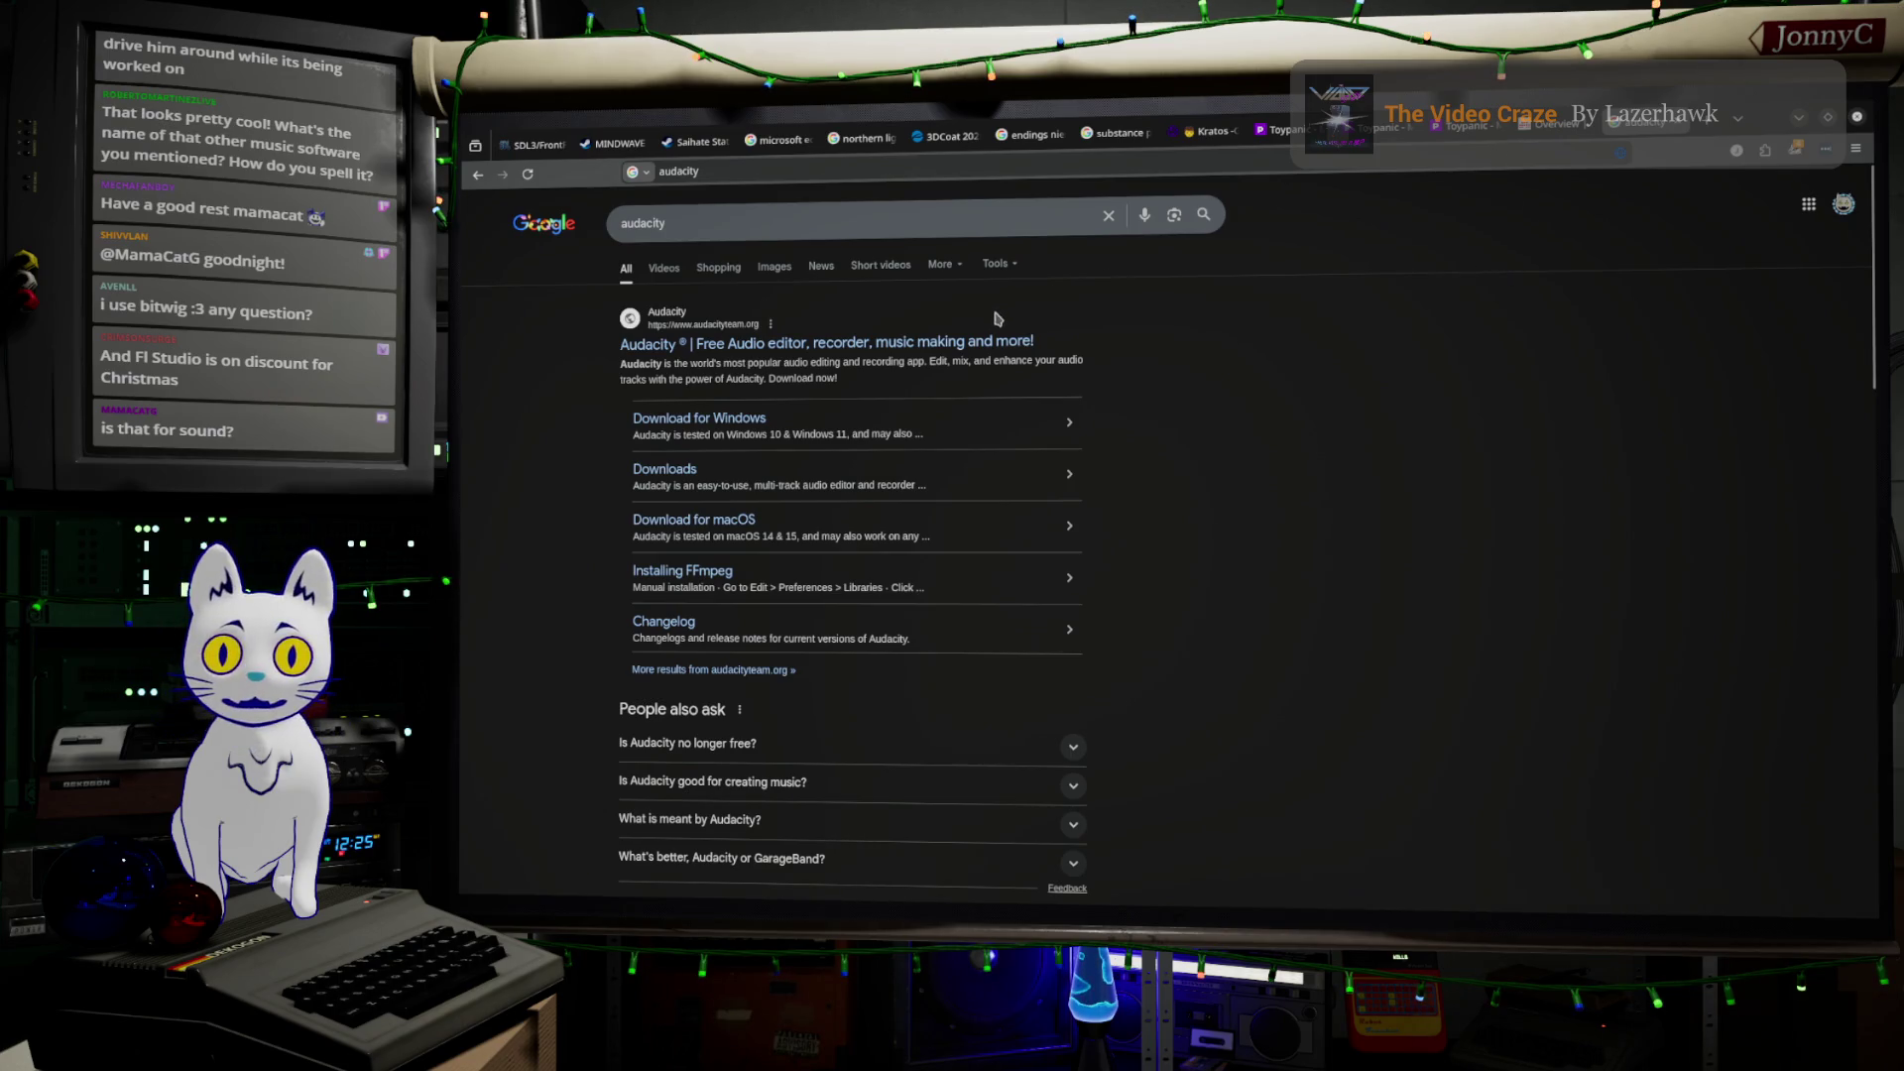
click(1000, 342)
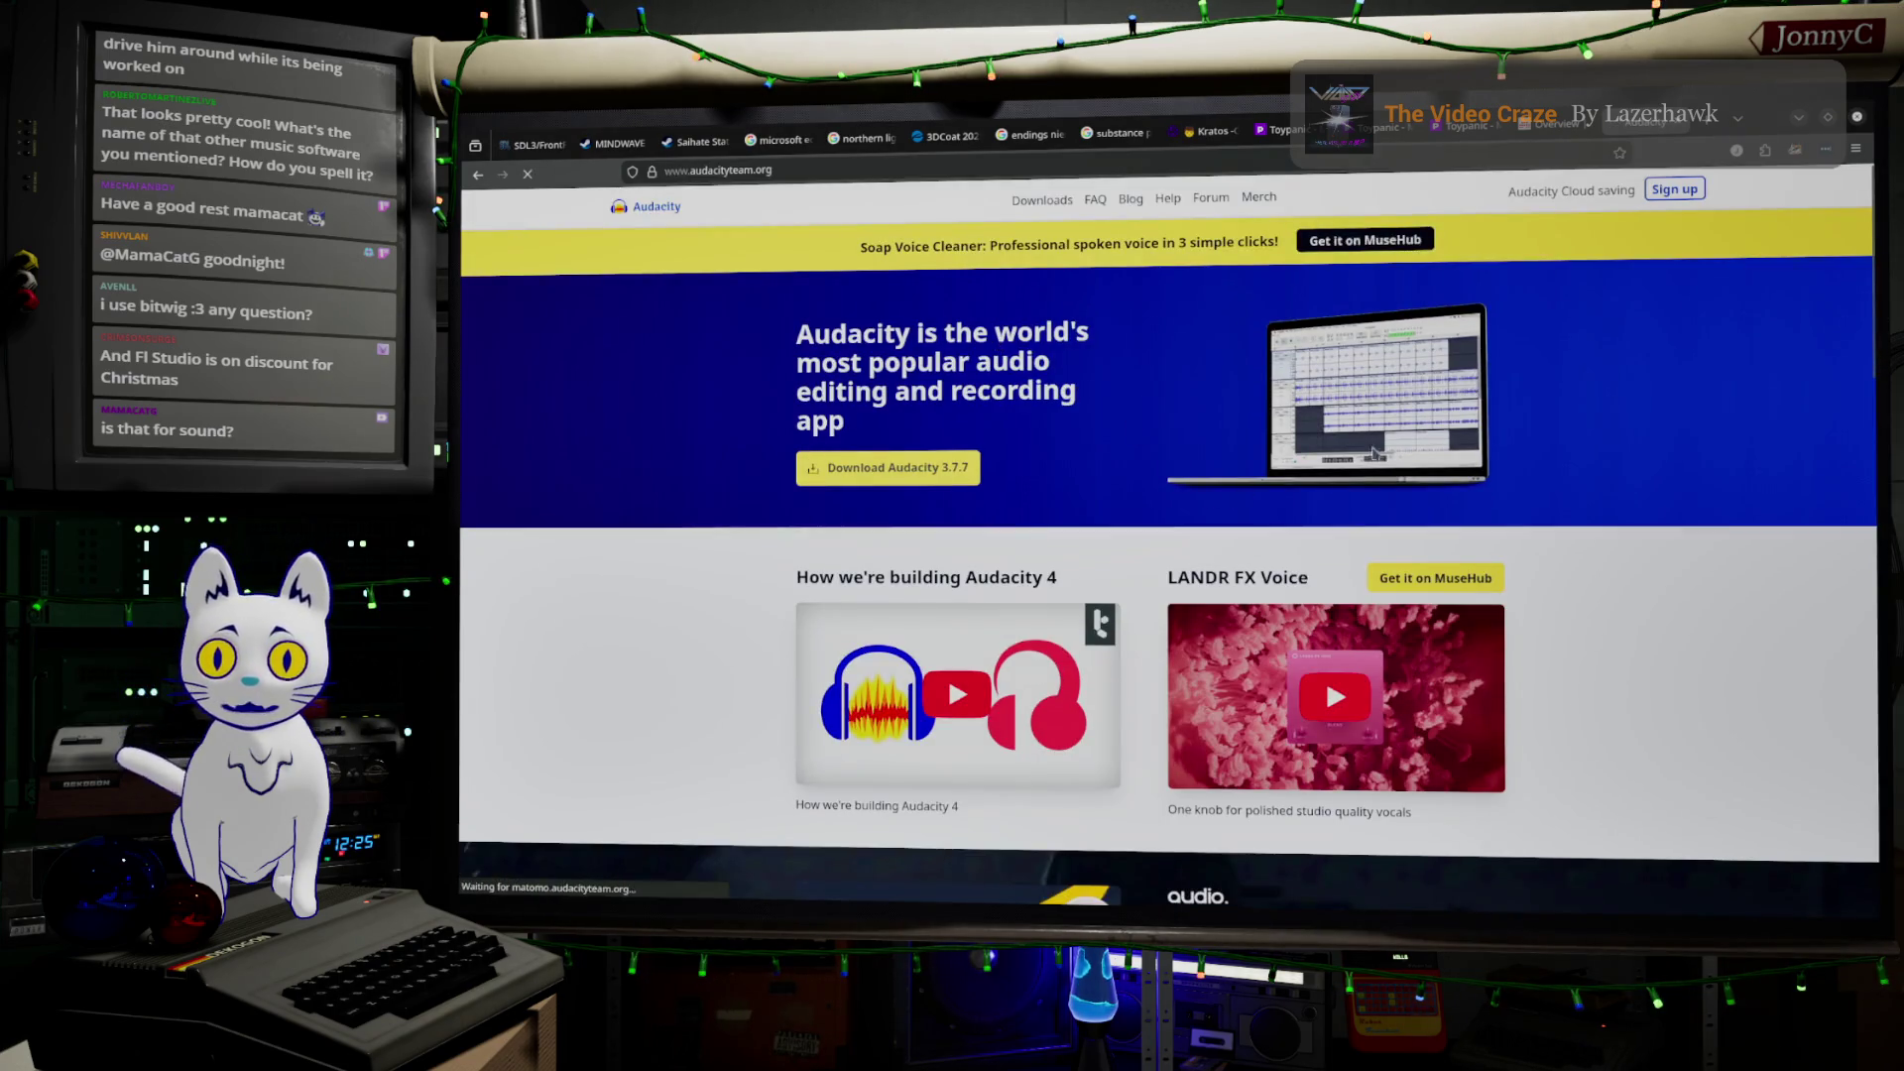
scroll(1230, 478, down, 10)
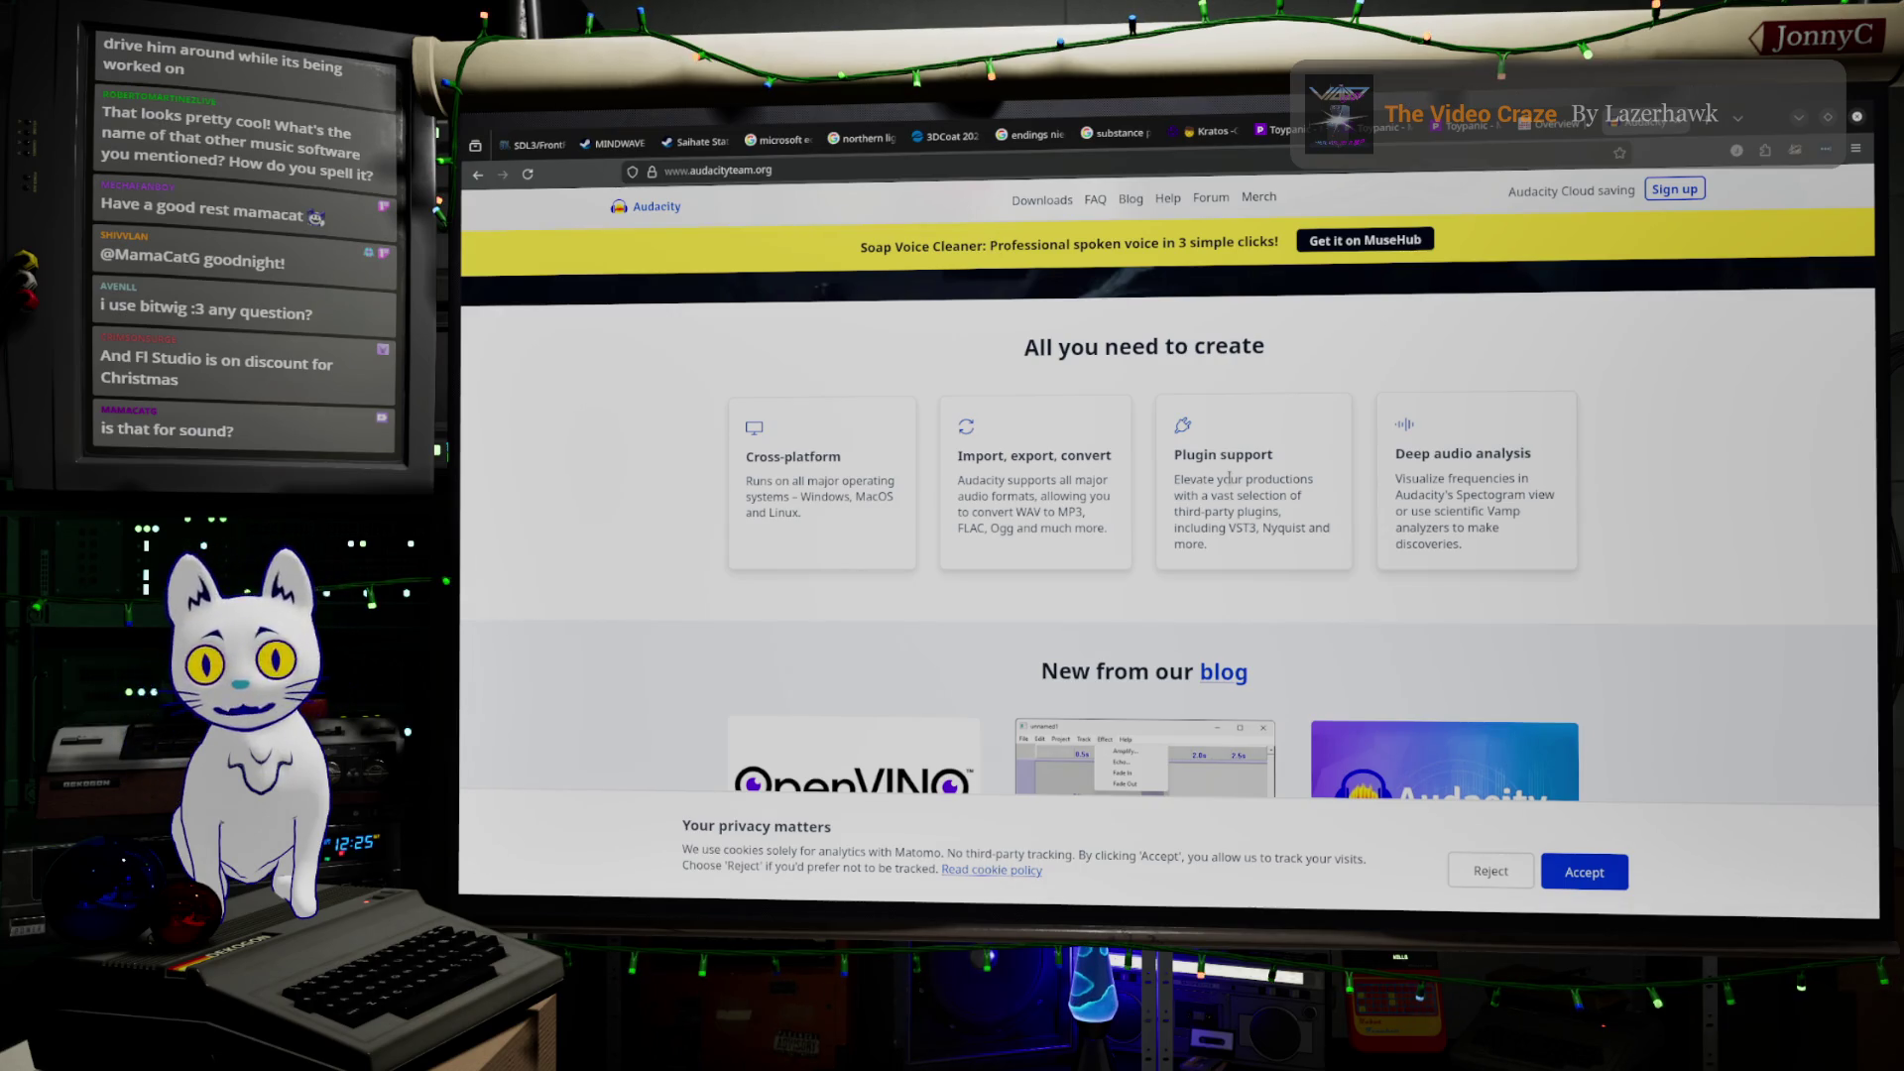
scroll(1011, 488, down, 4)
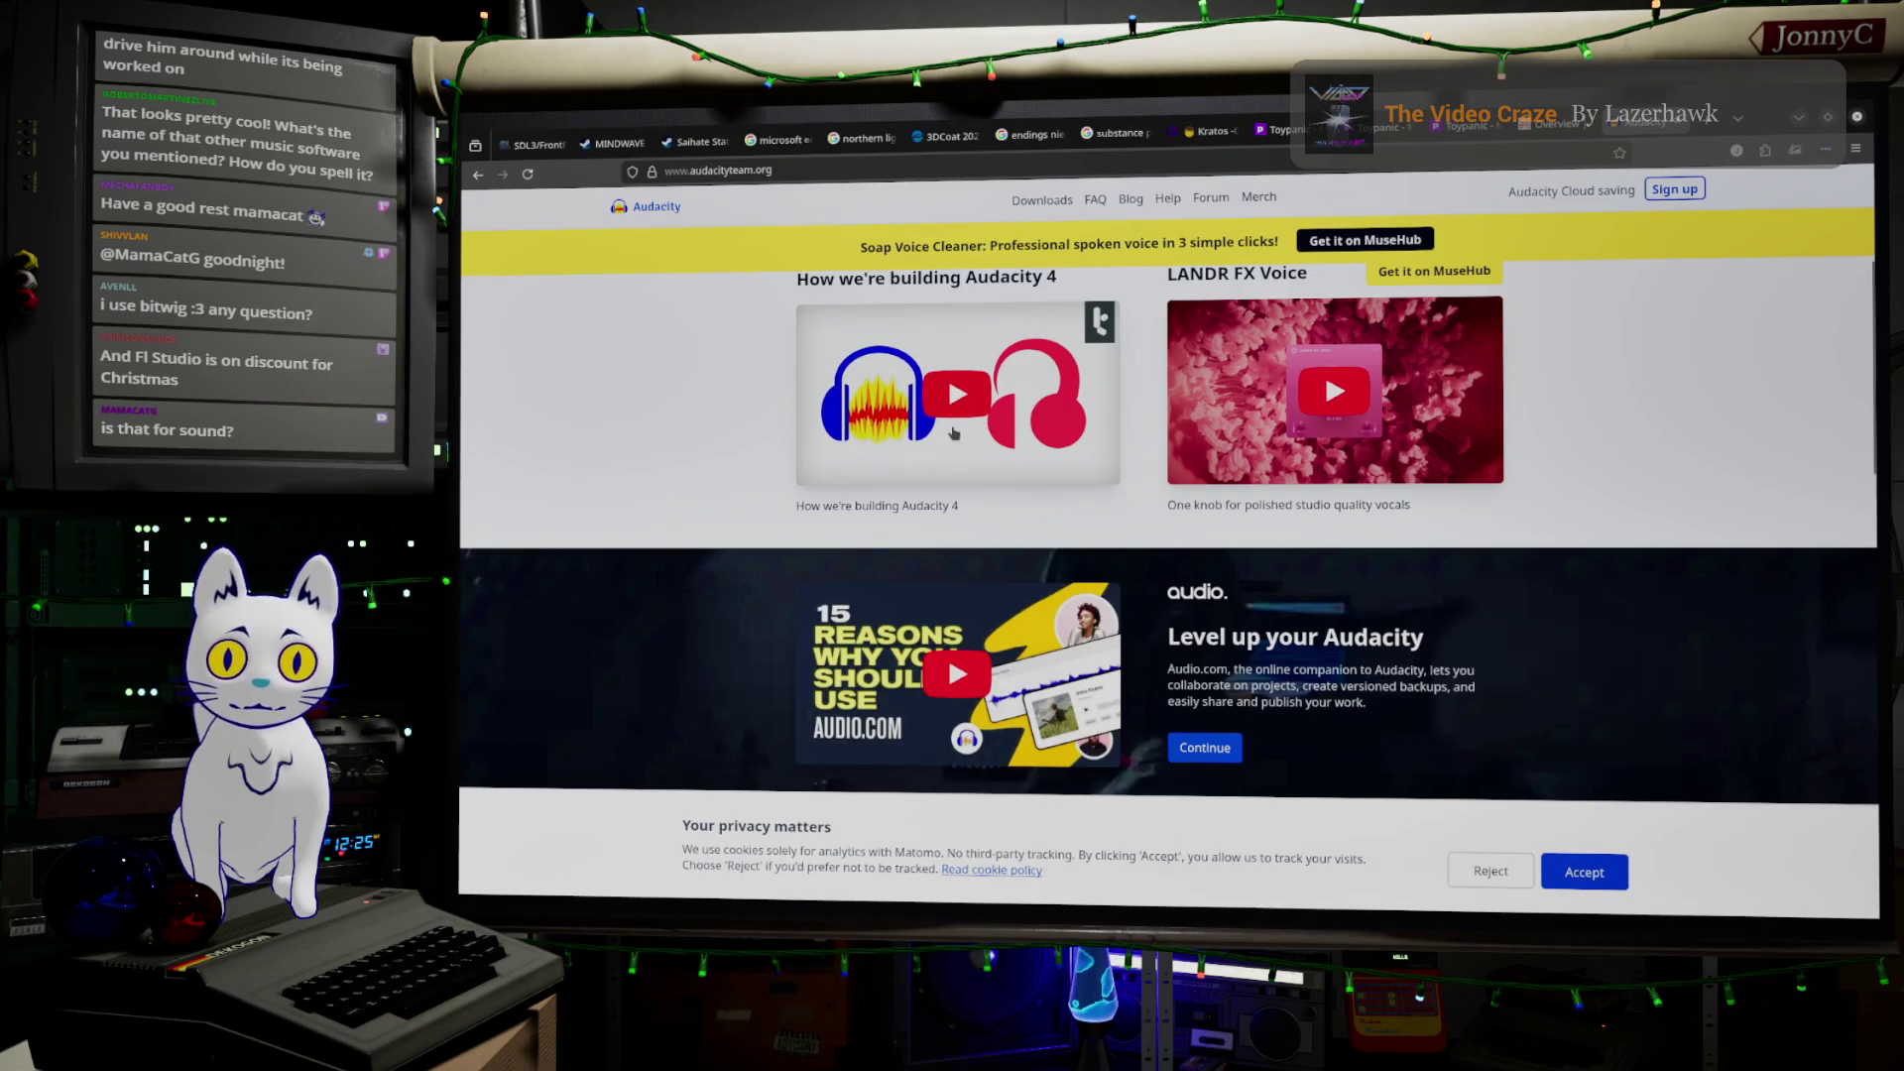
scroll(954, 433, up, 3)
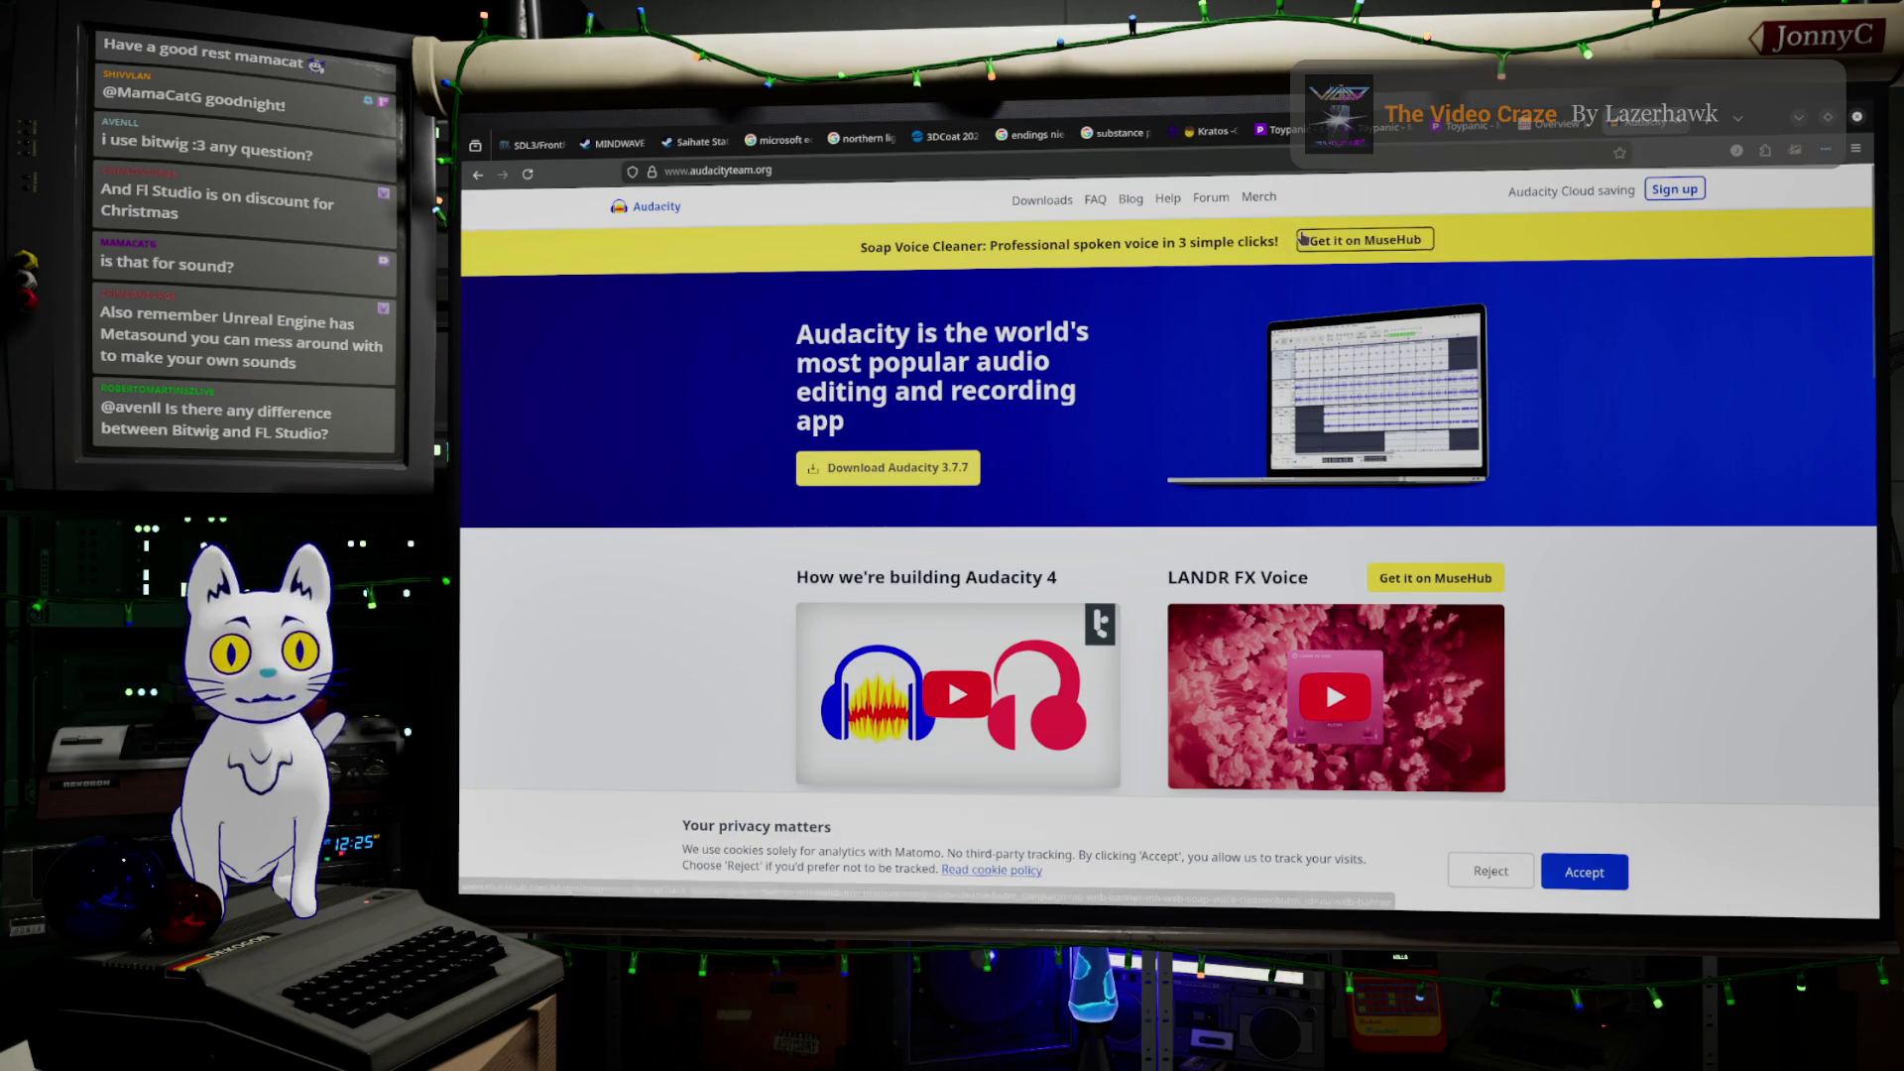
click(1707, 132)
click(1597, 155)
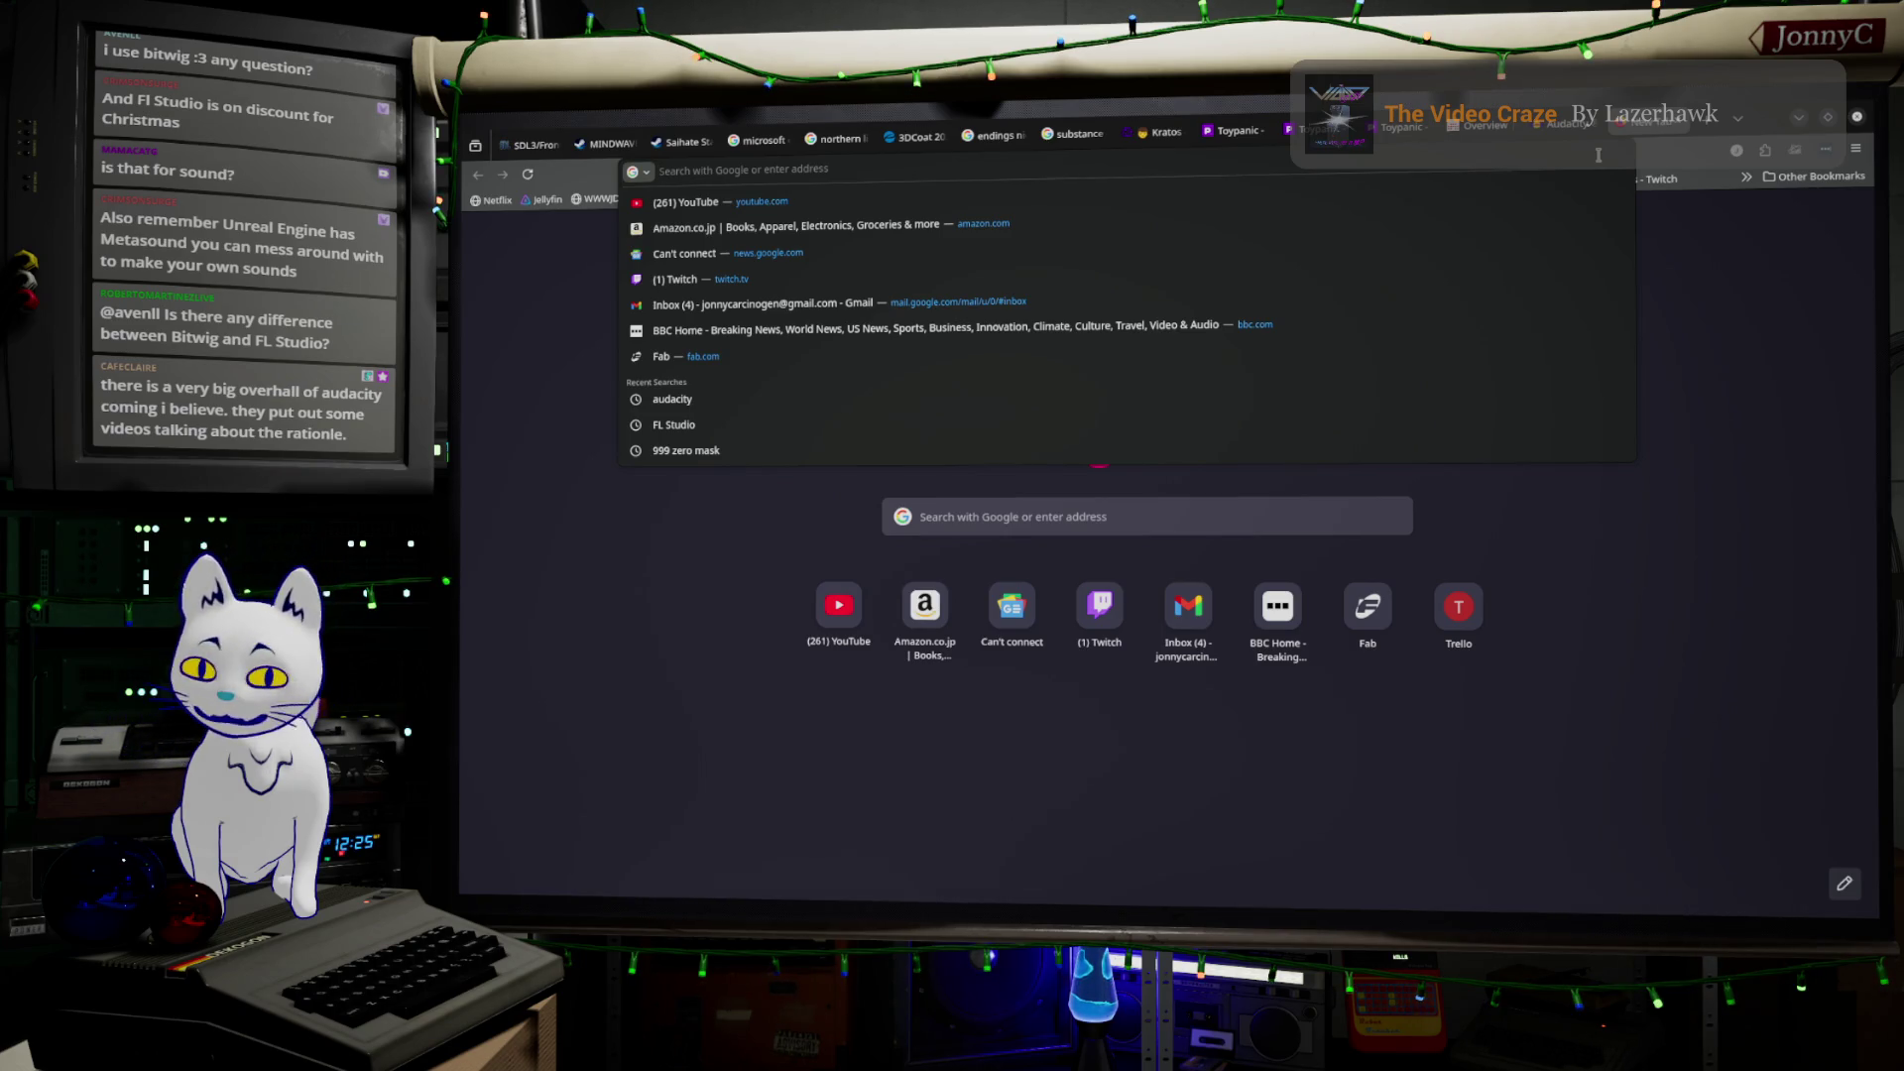
Search Google for FL Studio and open the FL Studio homepage on image-line.com
text(fl s)
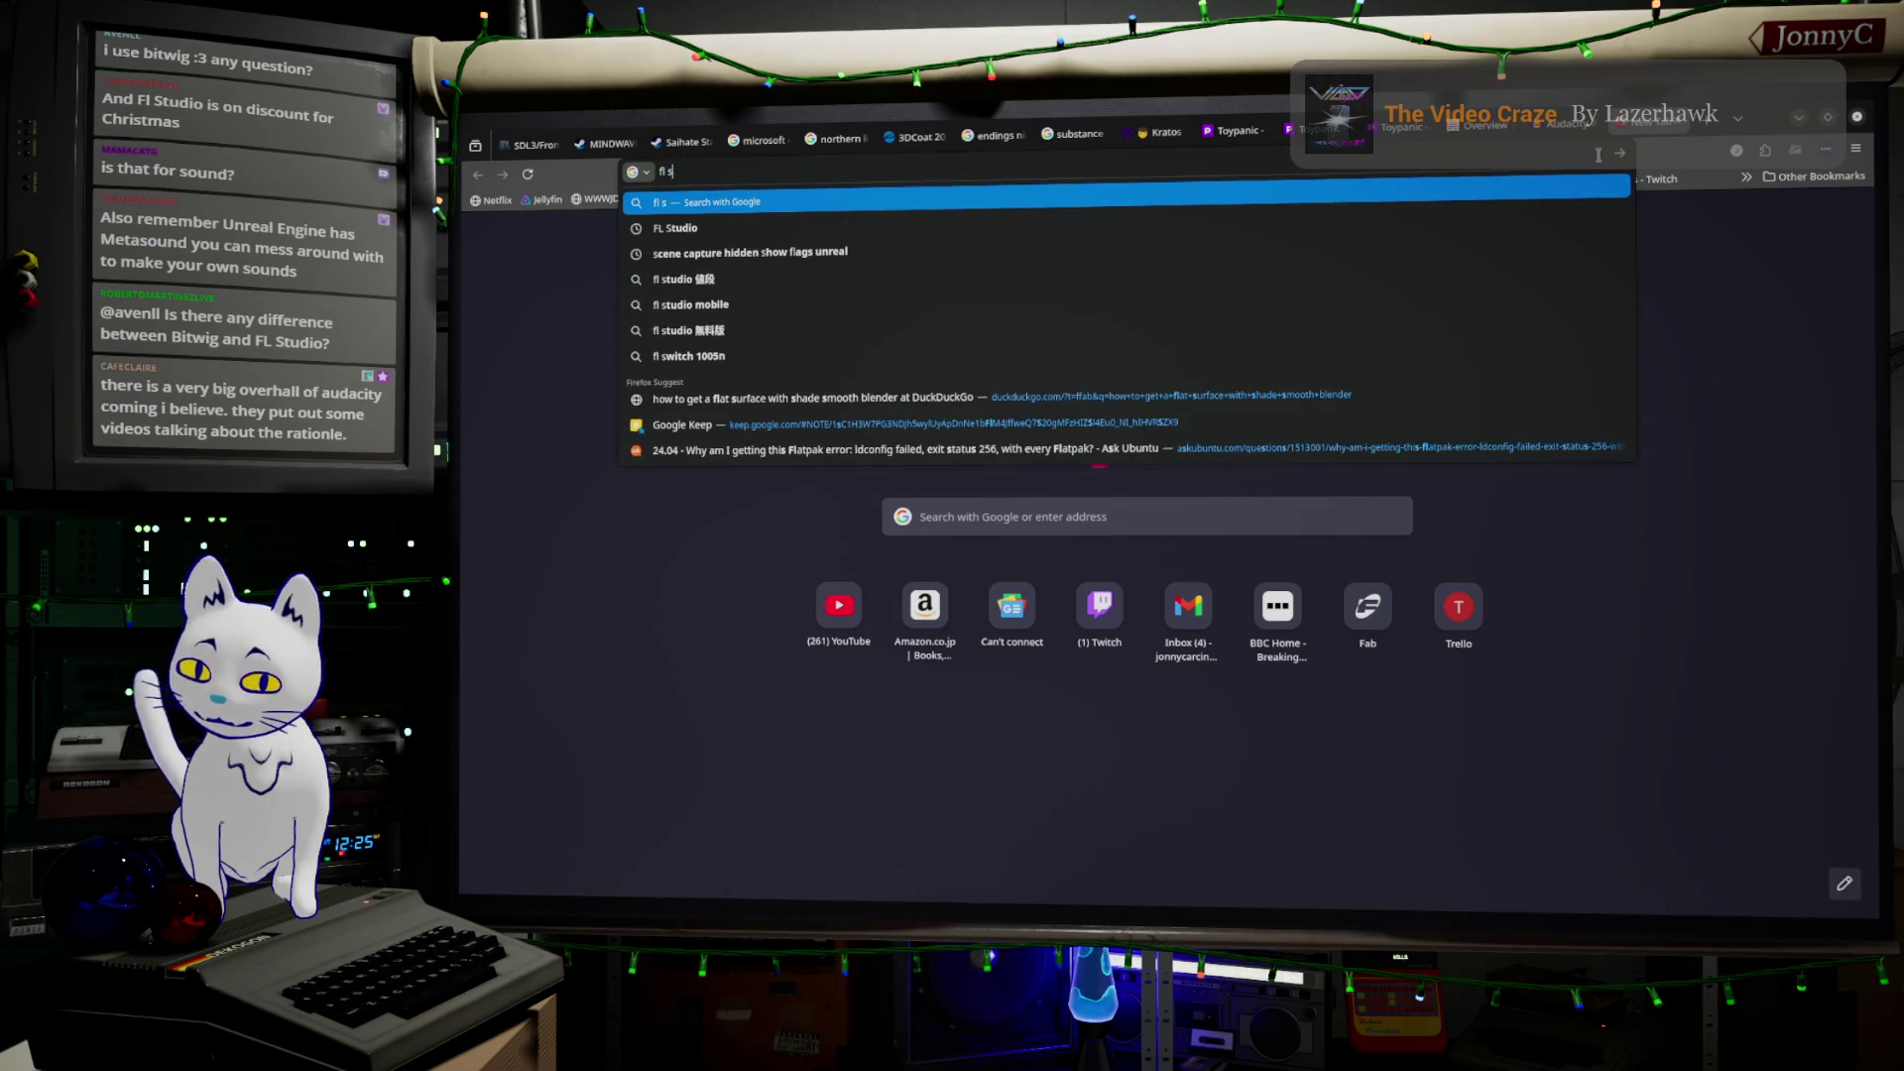
text(ui)
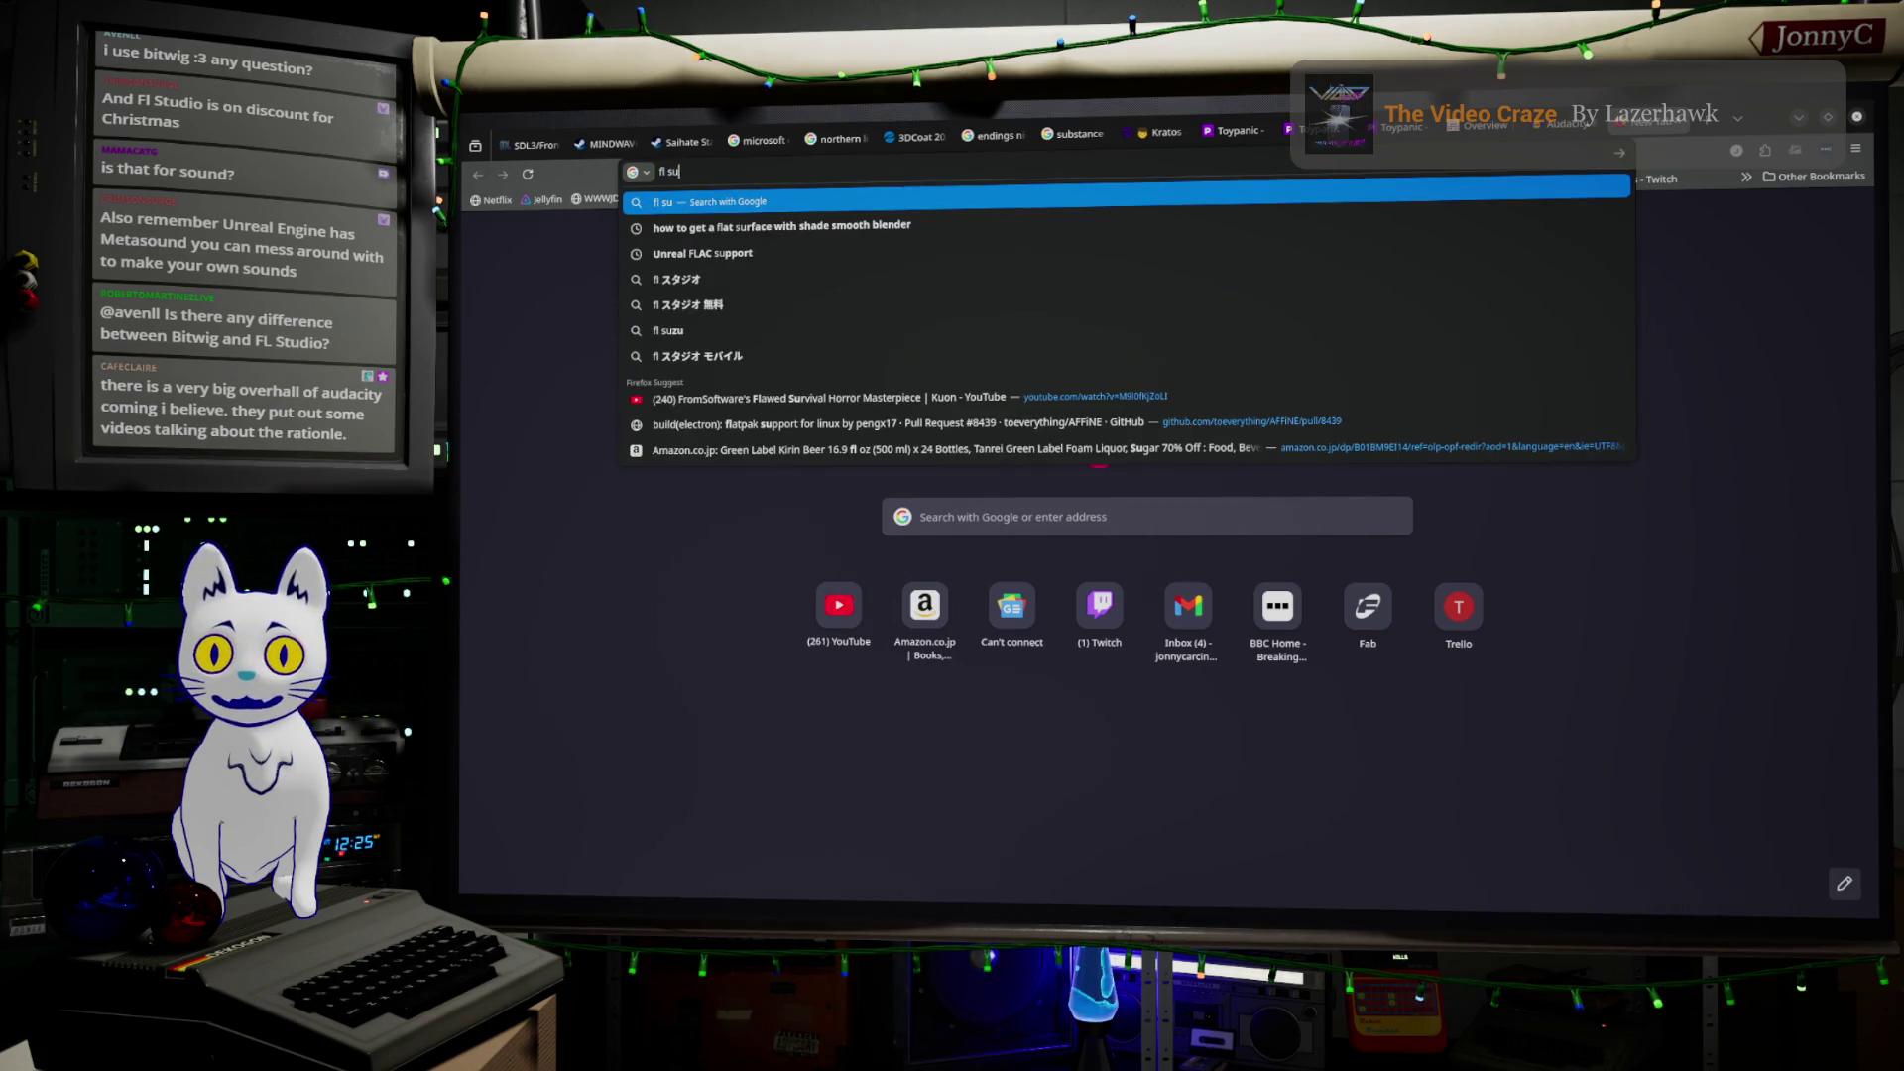
key(BackSpace)
text(dion)
key(BackSpace)
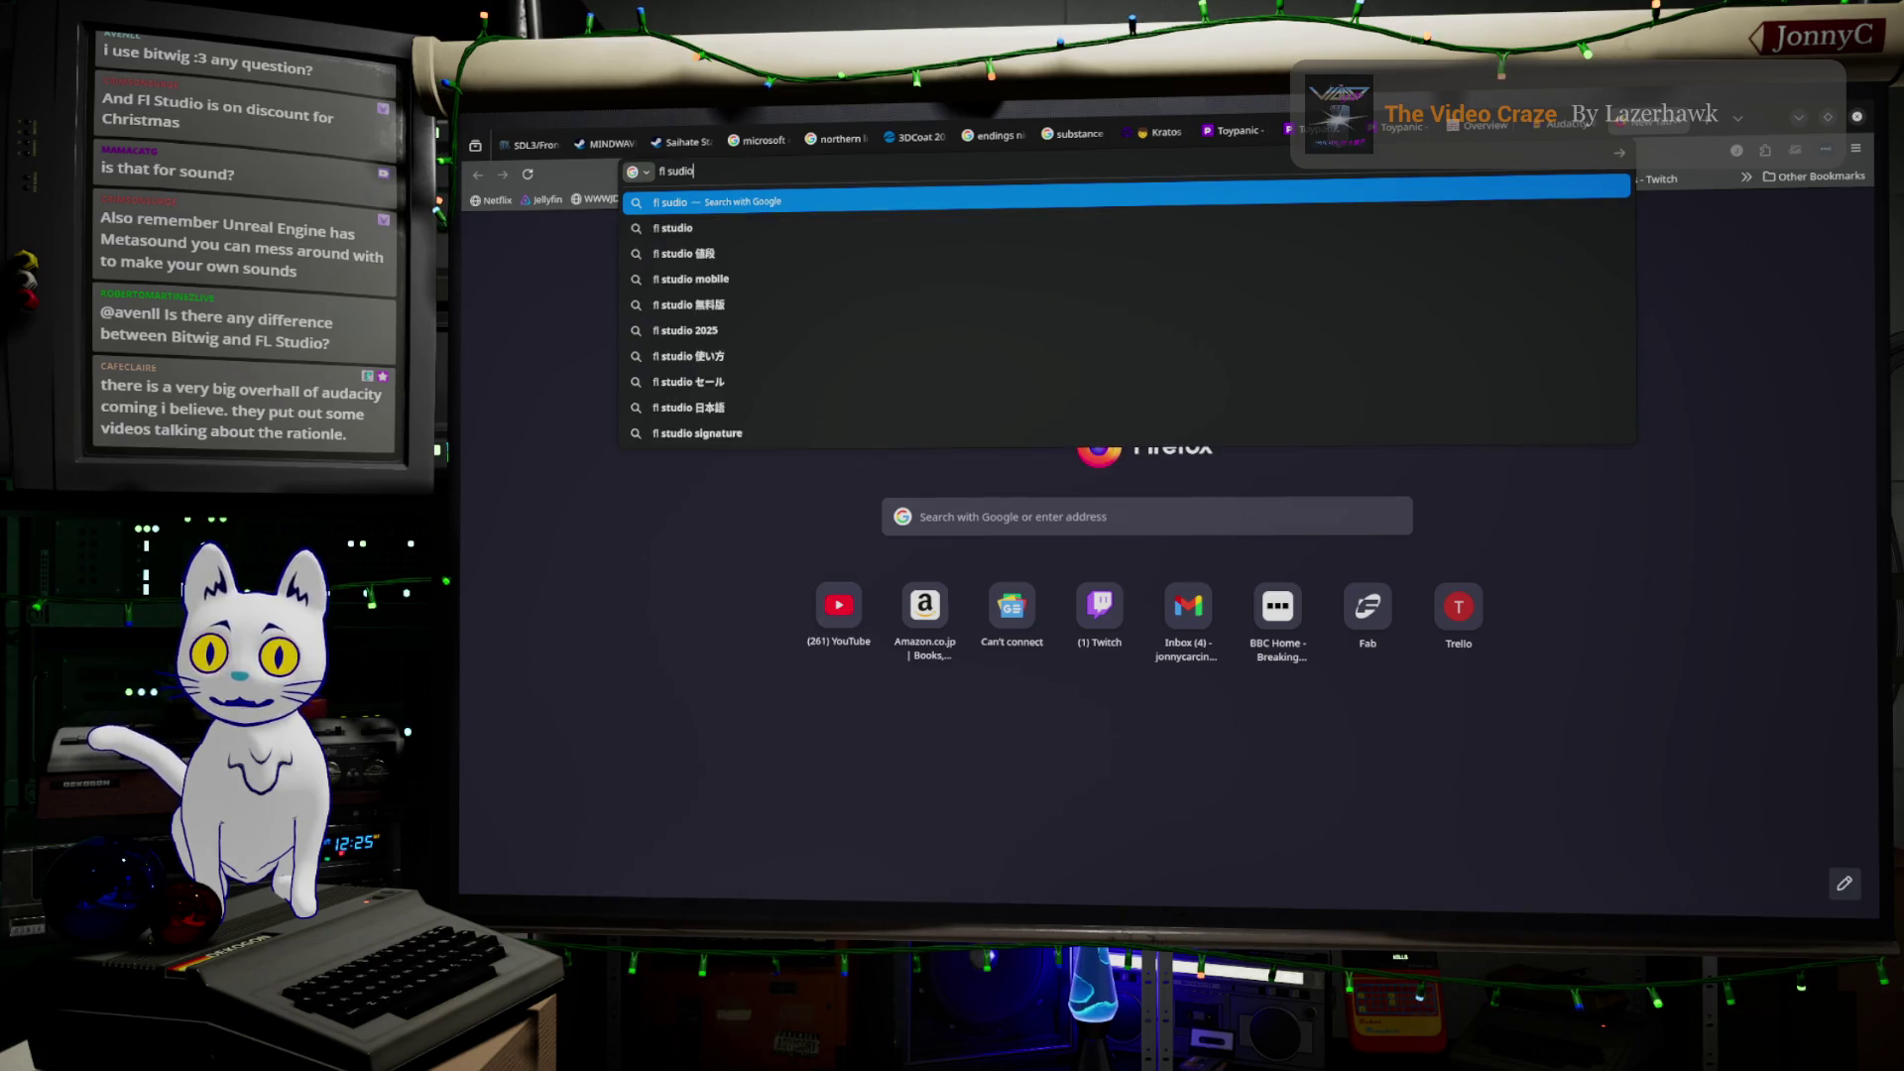
key(Return)
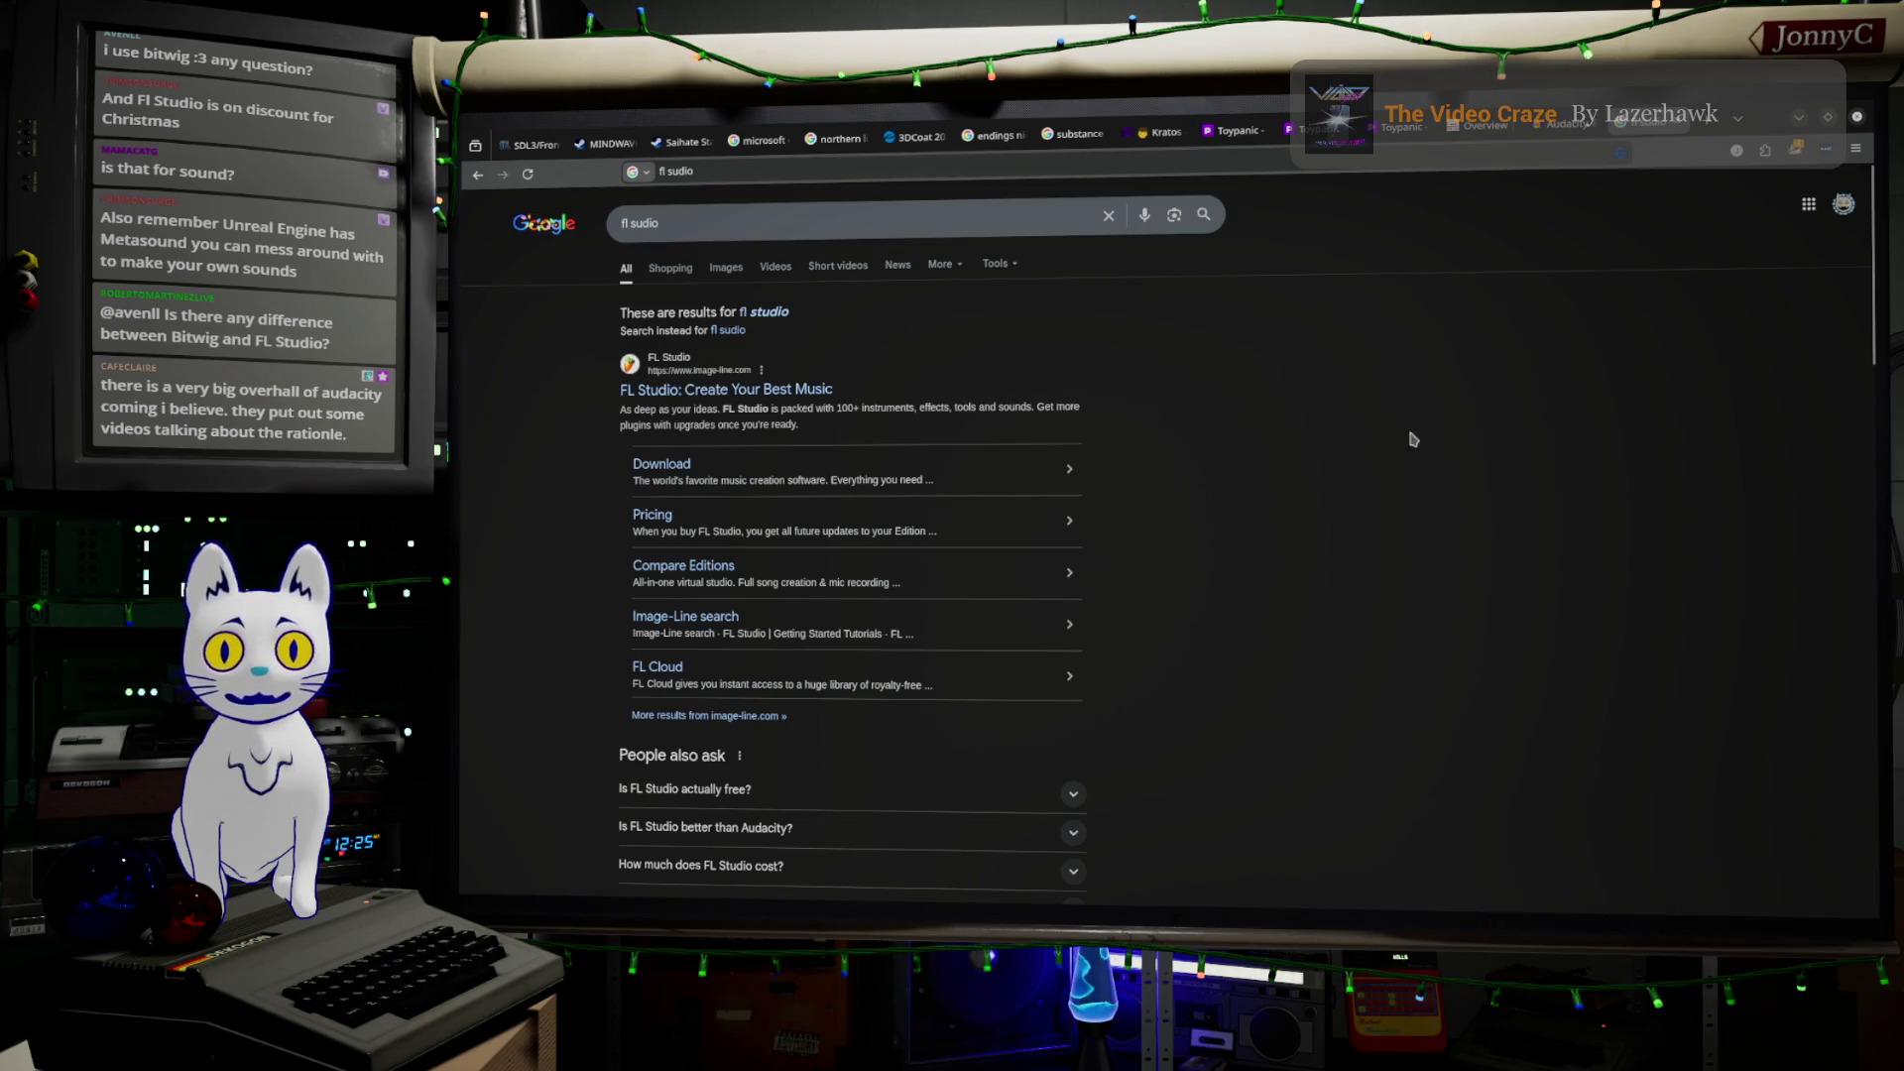
click(686, 392)
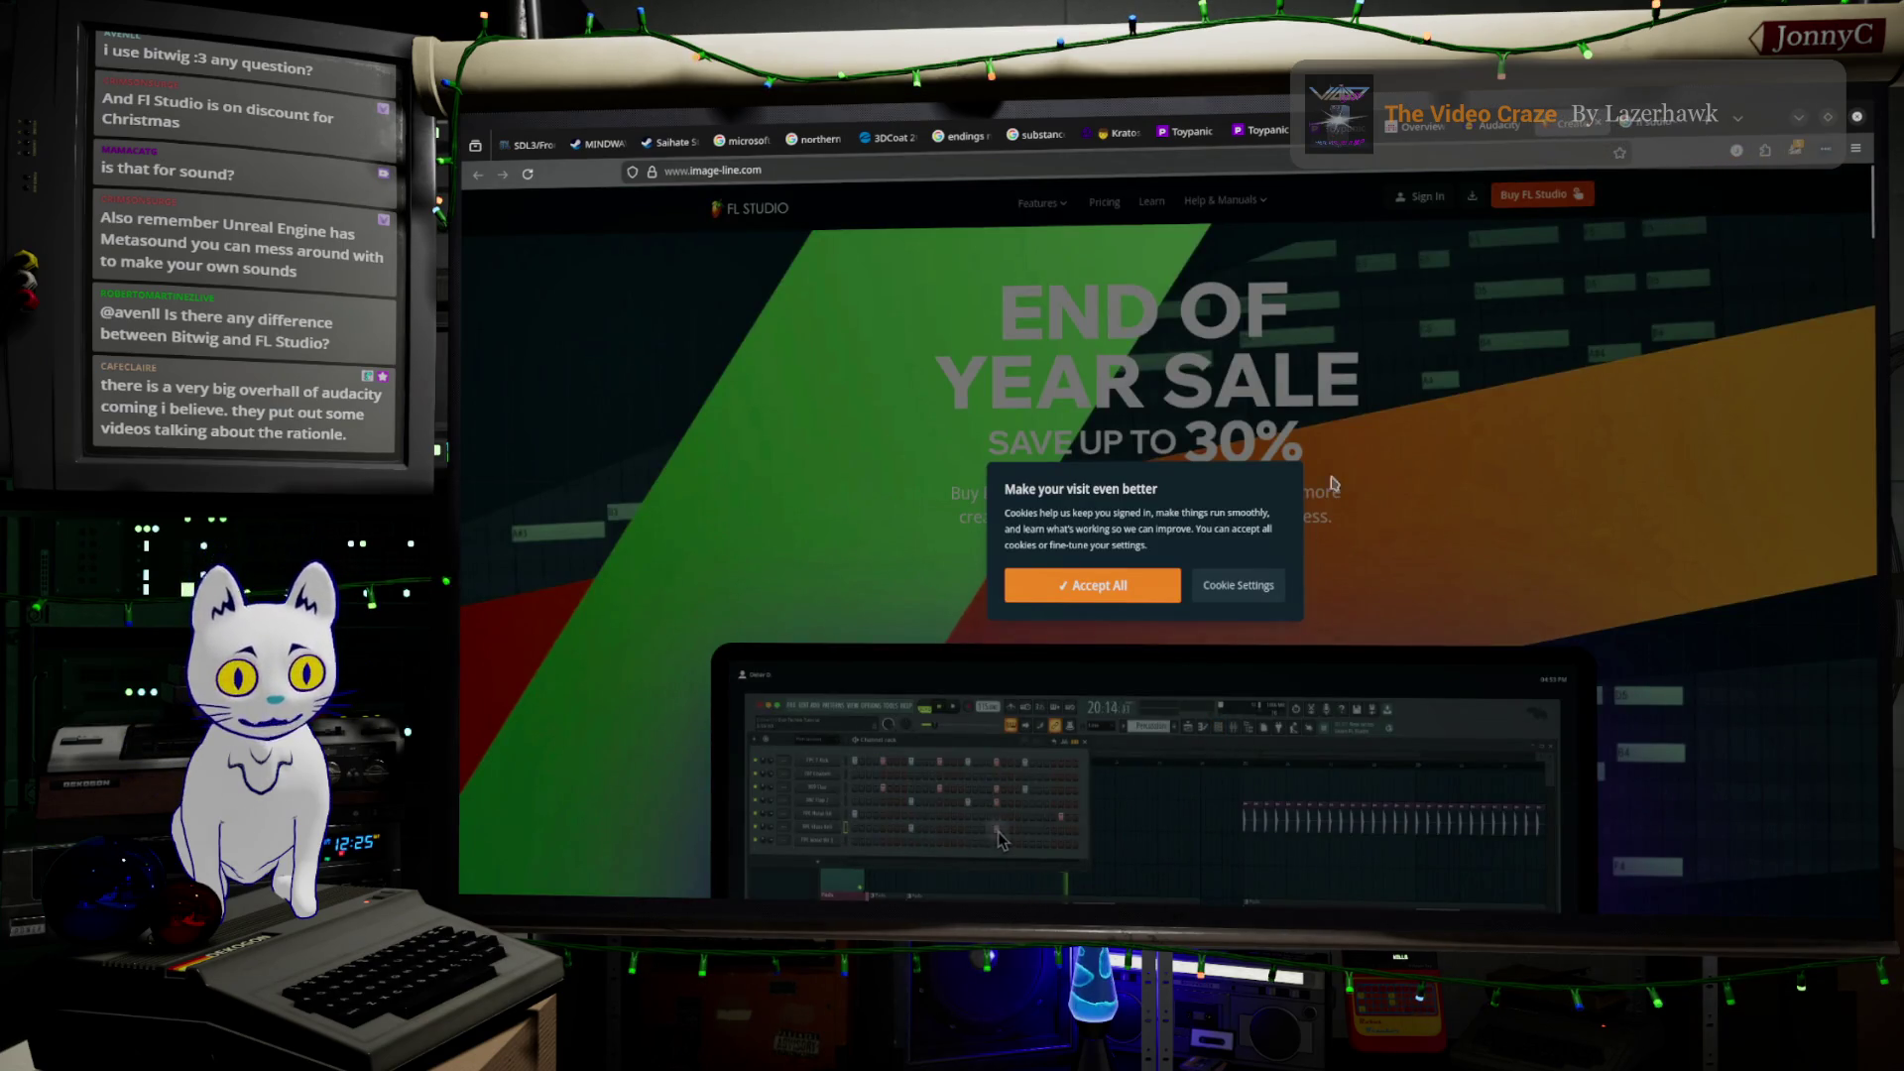
Confirm the cookie preferences and scroll through the FL Studio homepage
scroll(1248, 544, down, 4)
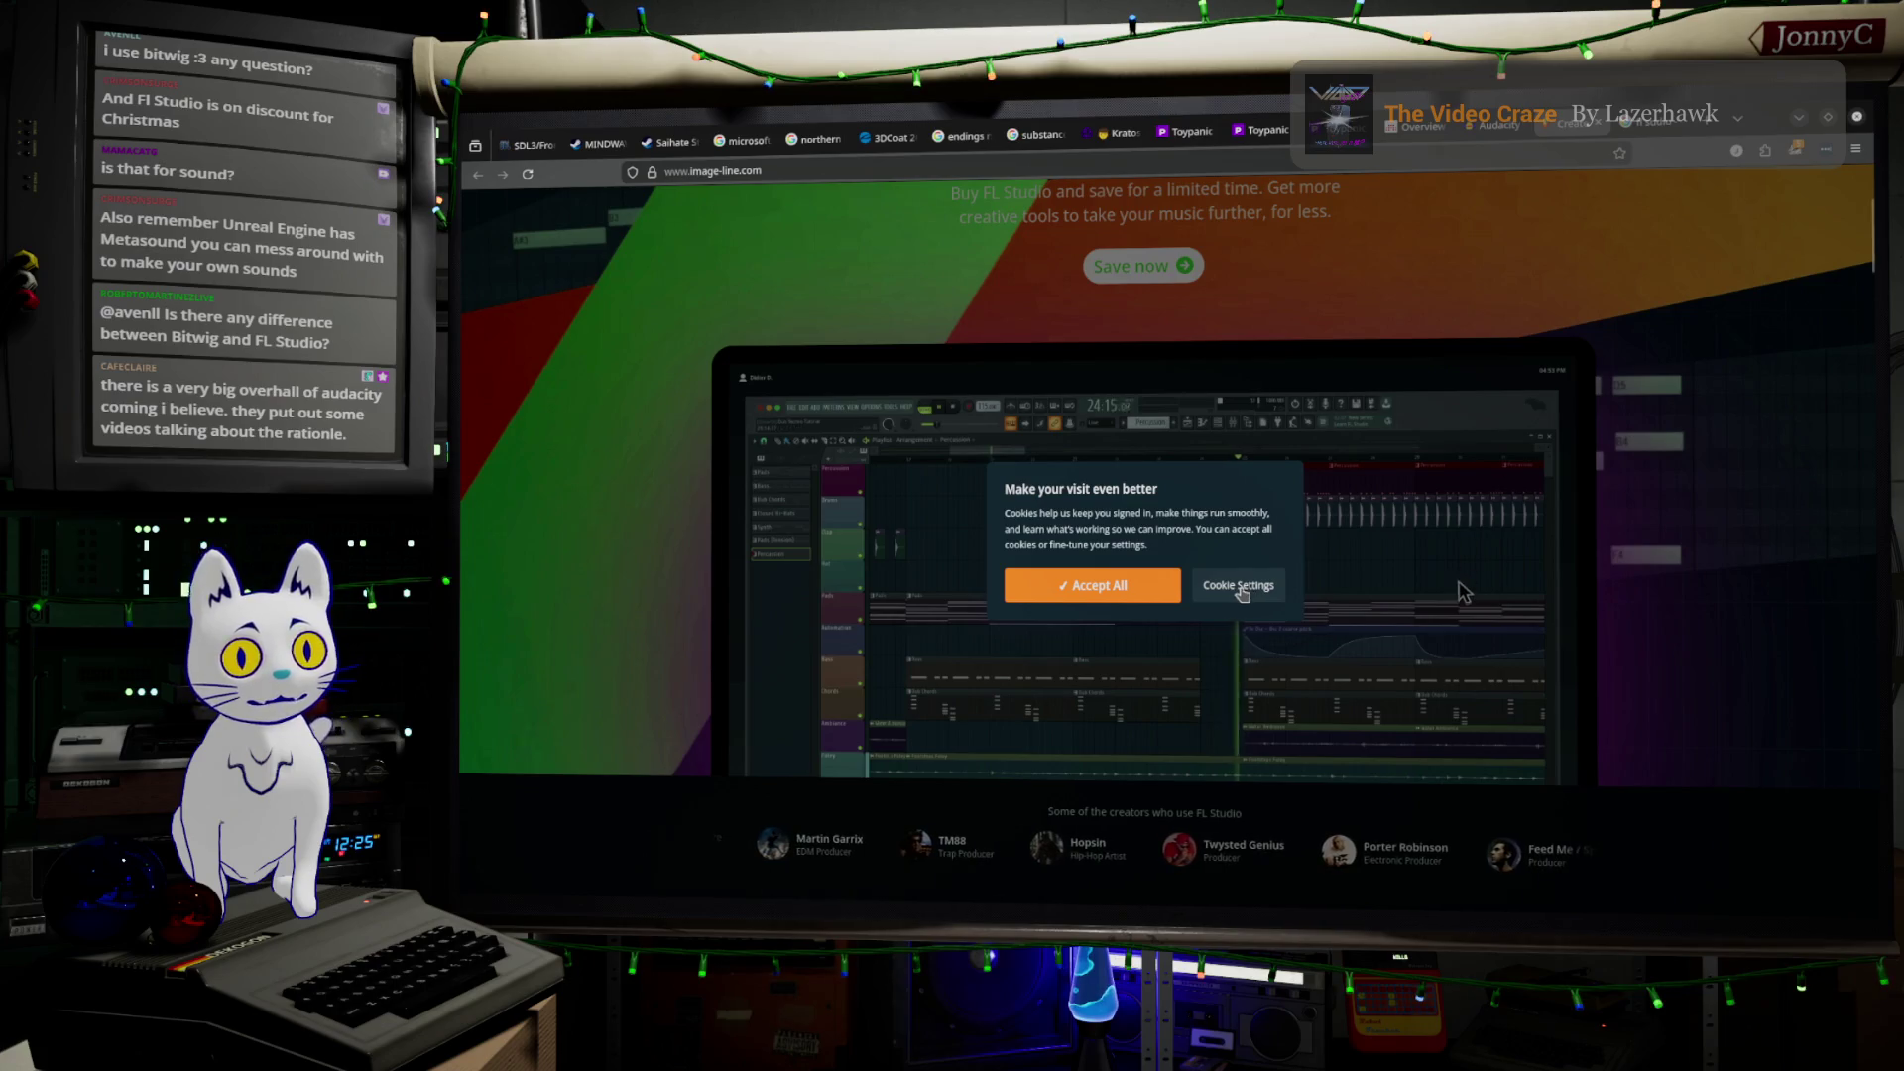
click(1236, 590)
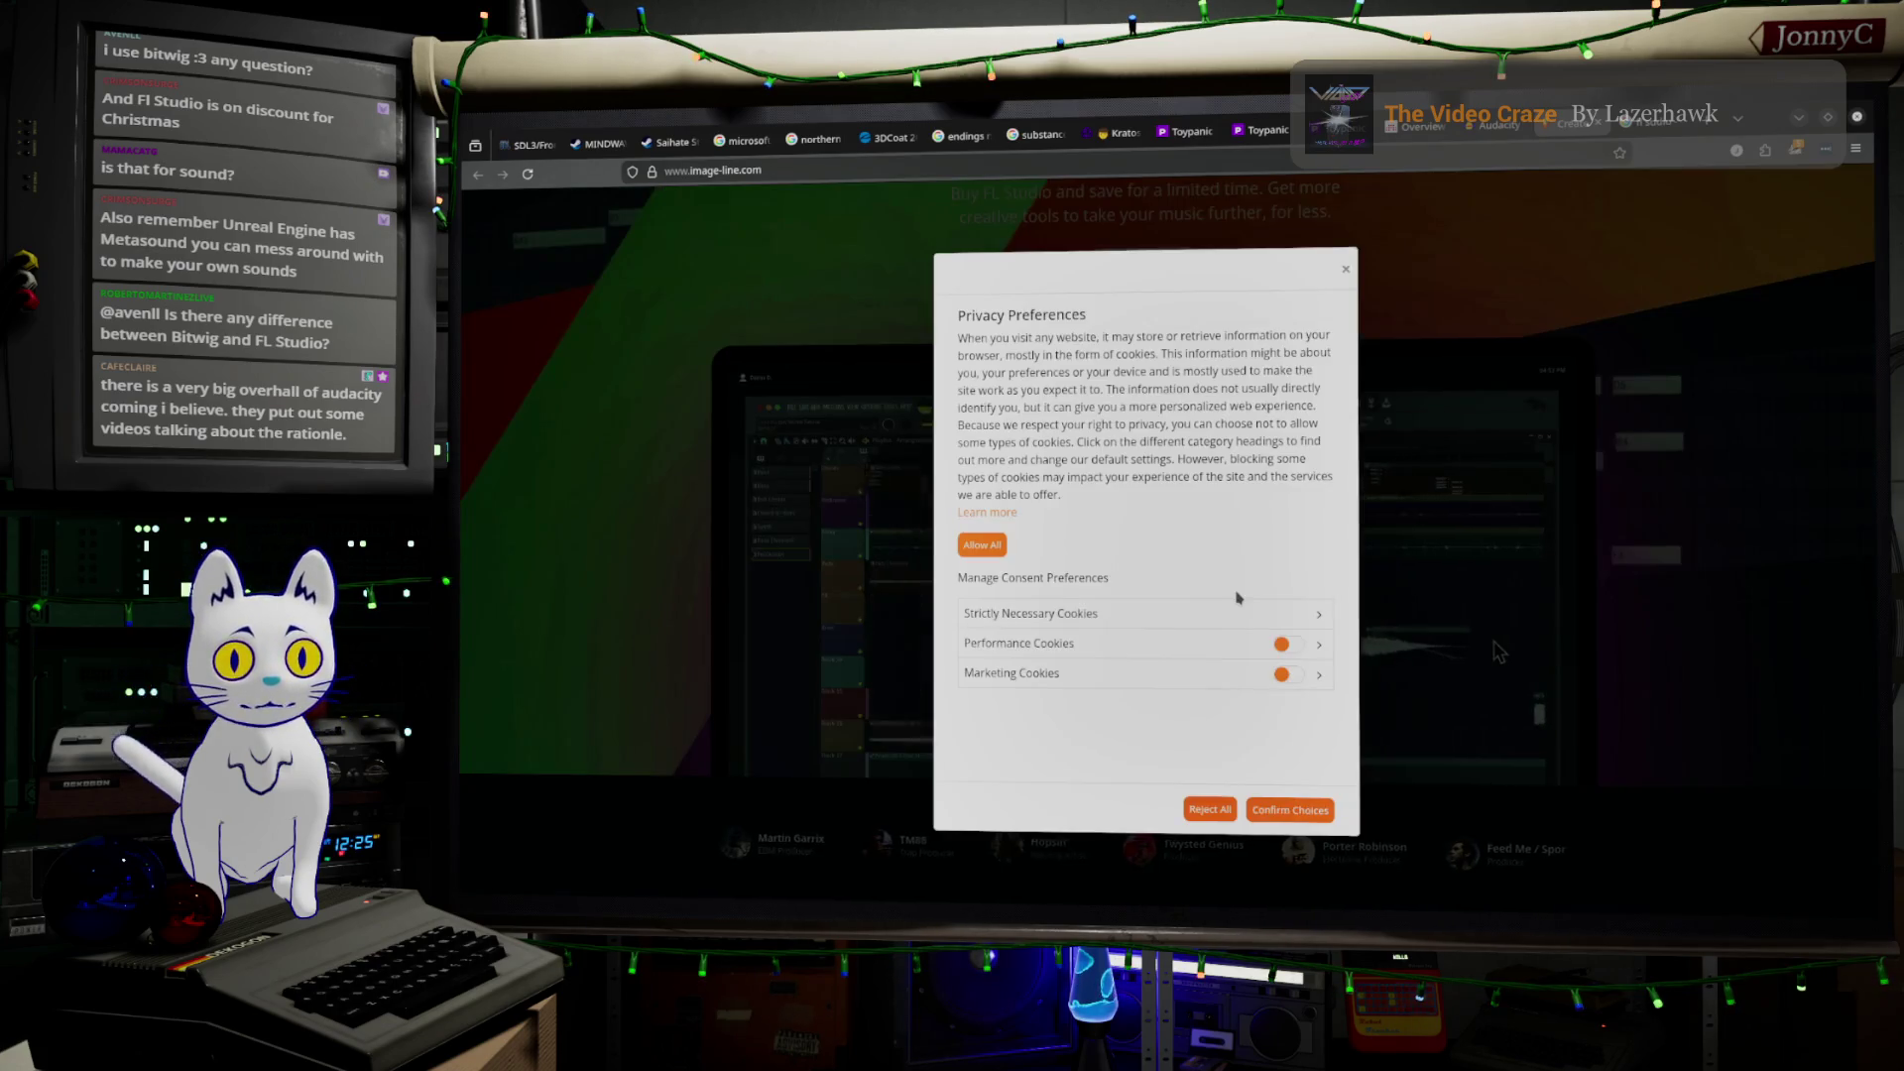
click(1203, 806)
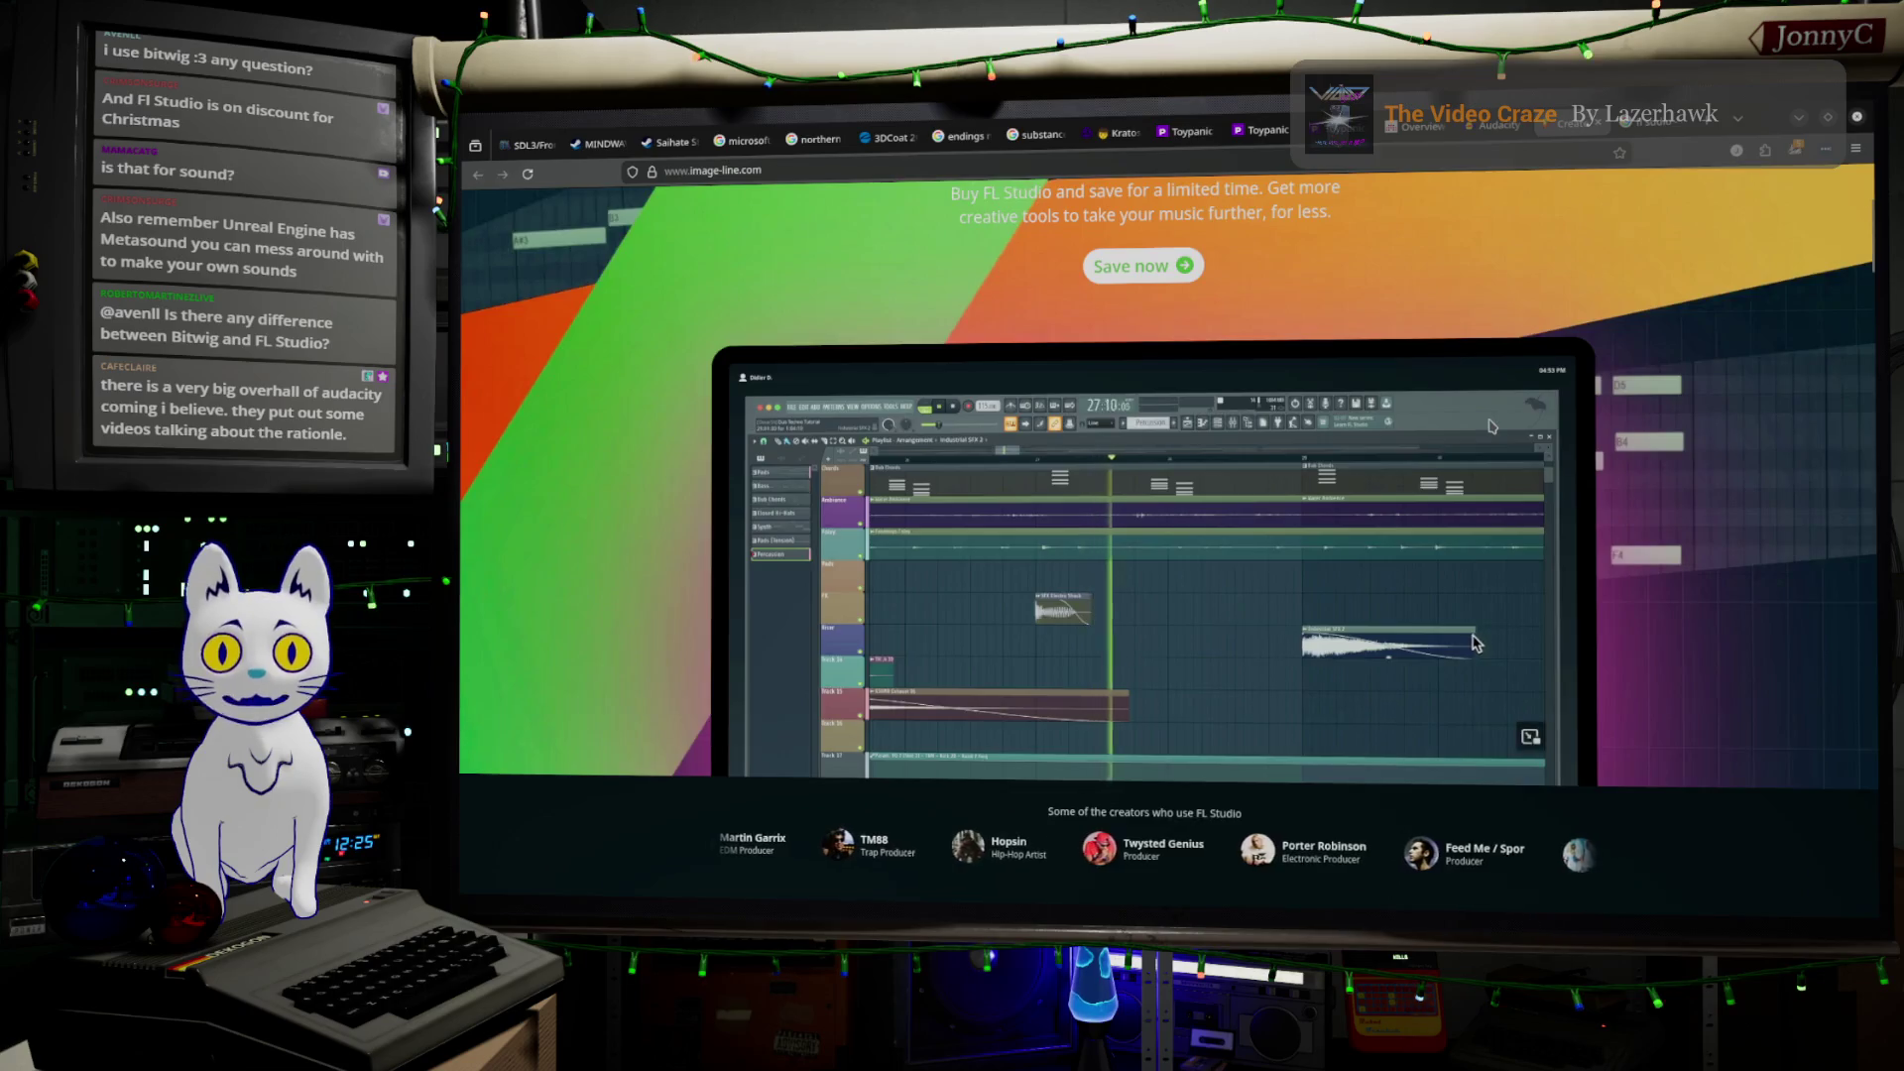
scroll(1491, 425, down, 5)
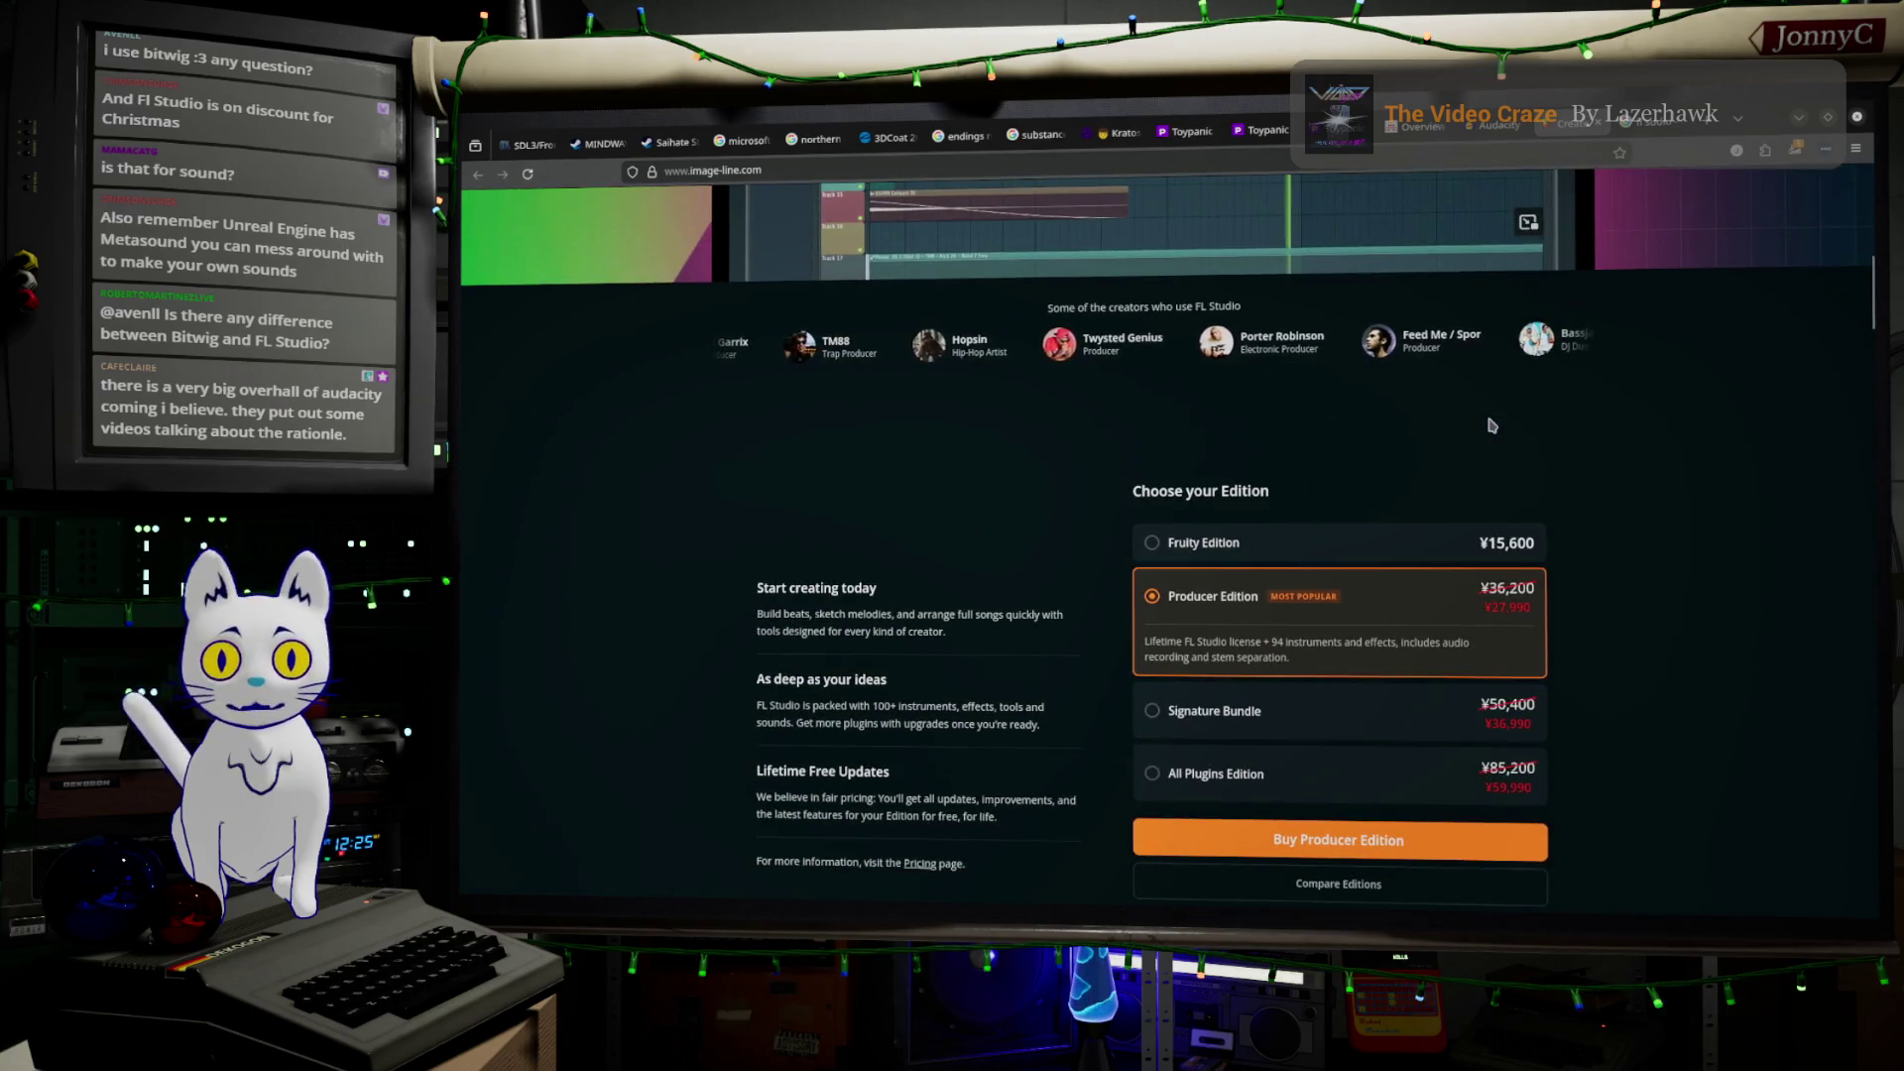
scroll(1493, 424, down, 2)
scroll(1497, 423, up, 10)
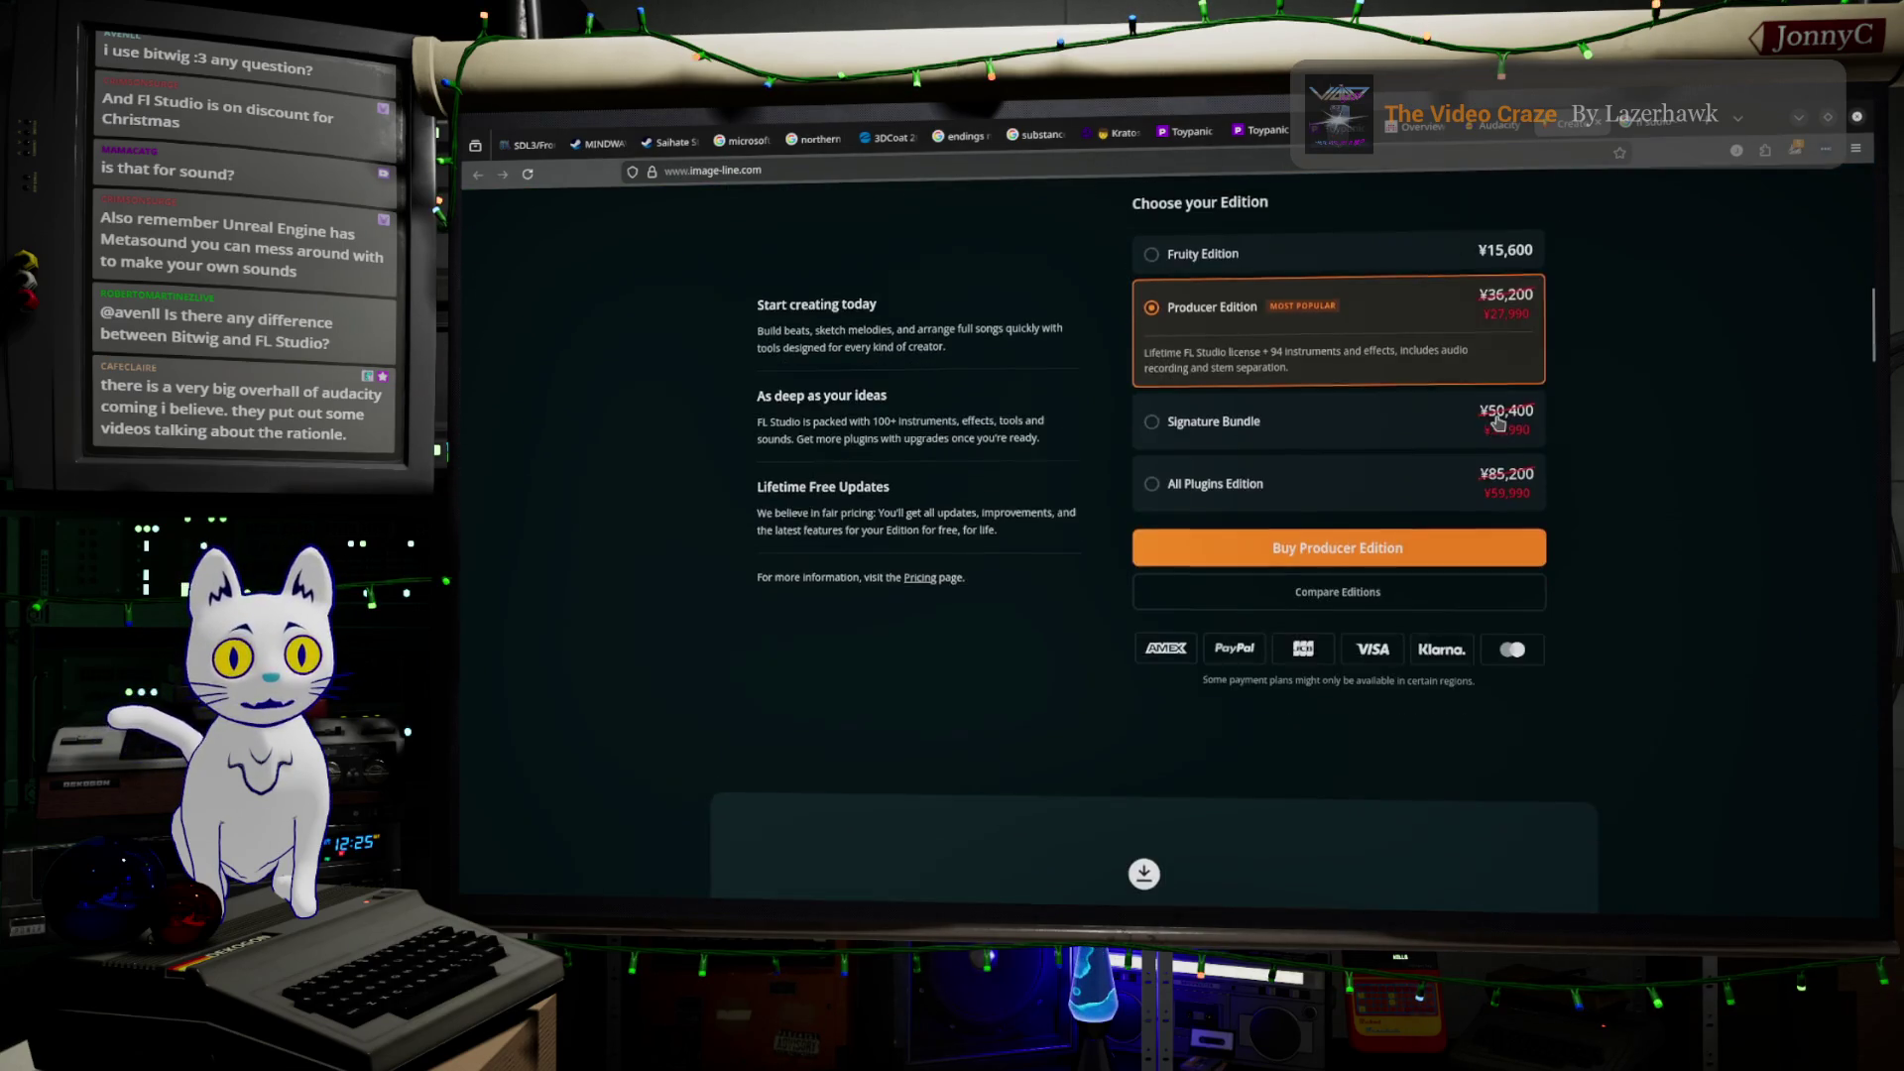
scroll(1500, 422, up, 2)
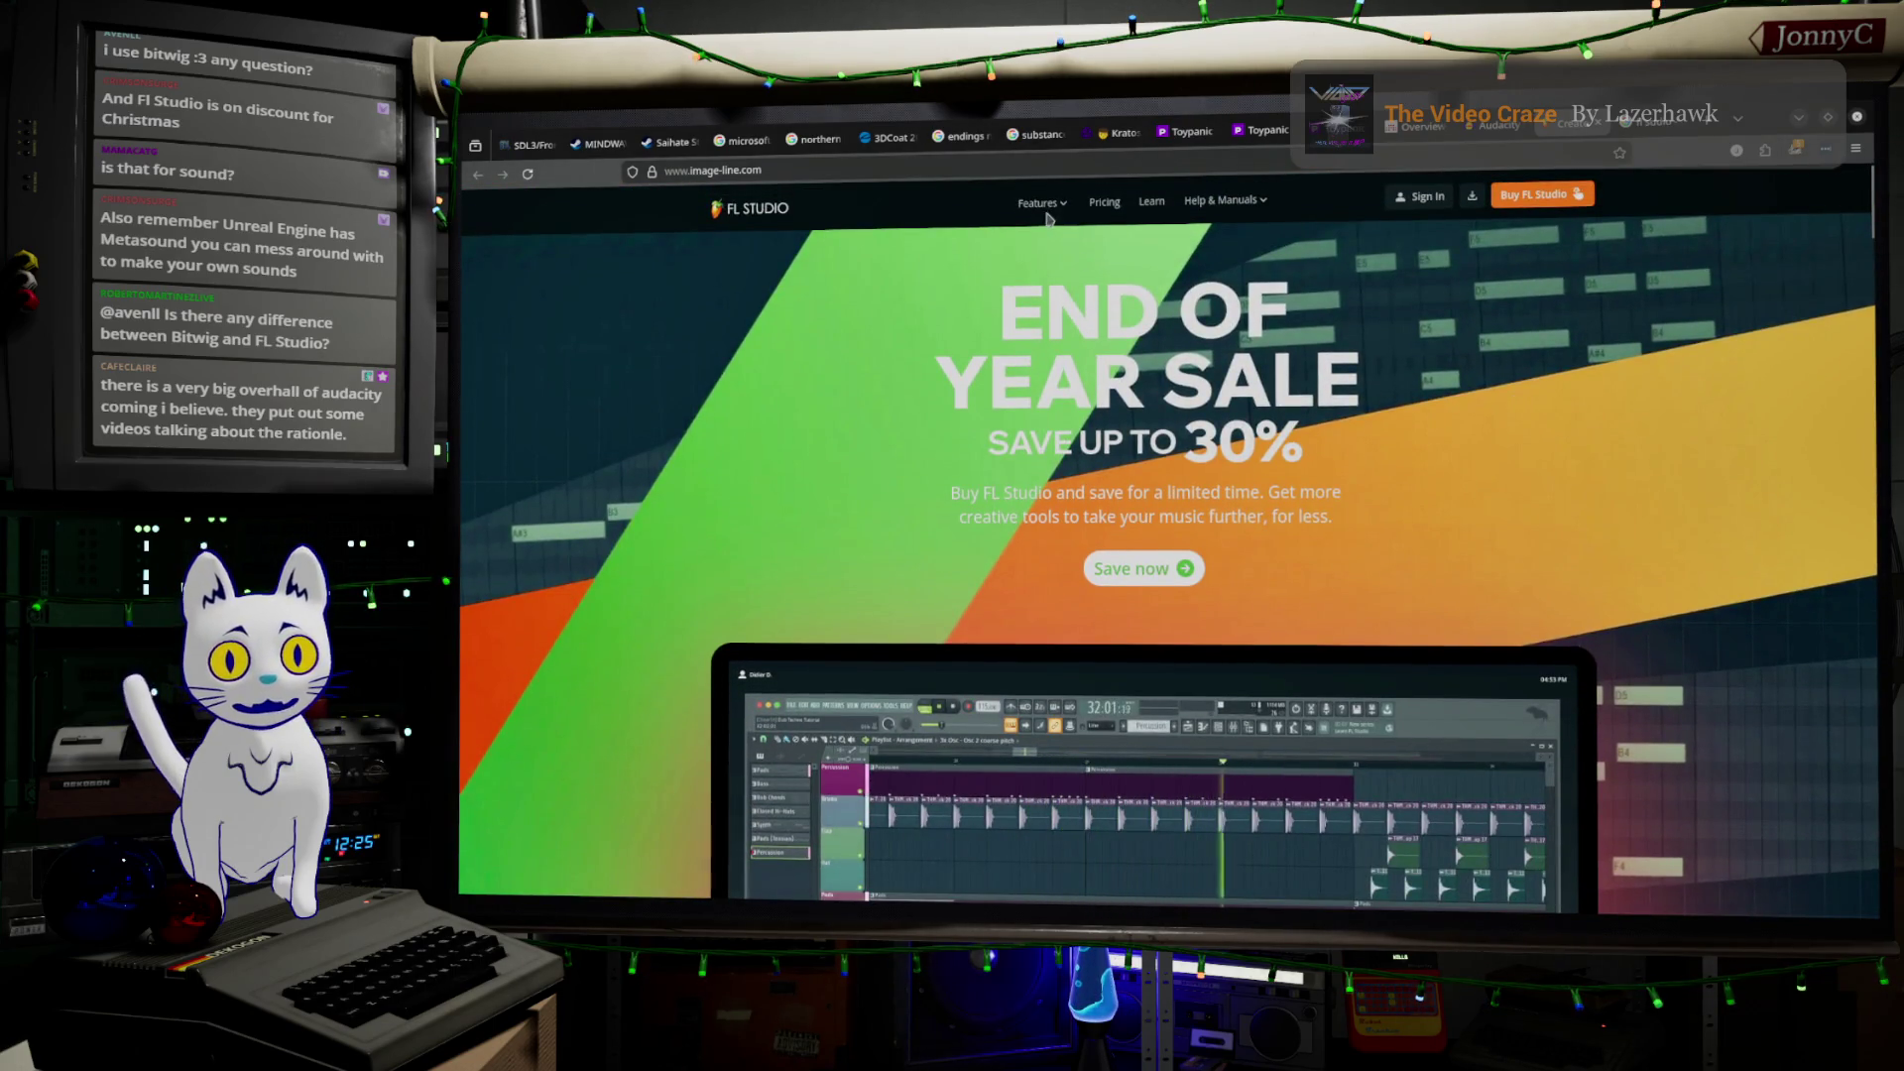
Review the four FL Studio editions on the pricing page, then return to Unreal Editor
click(1120, 212)
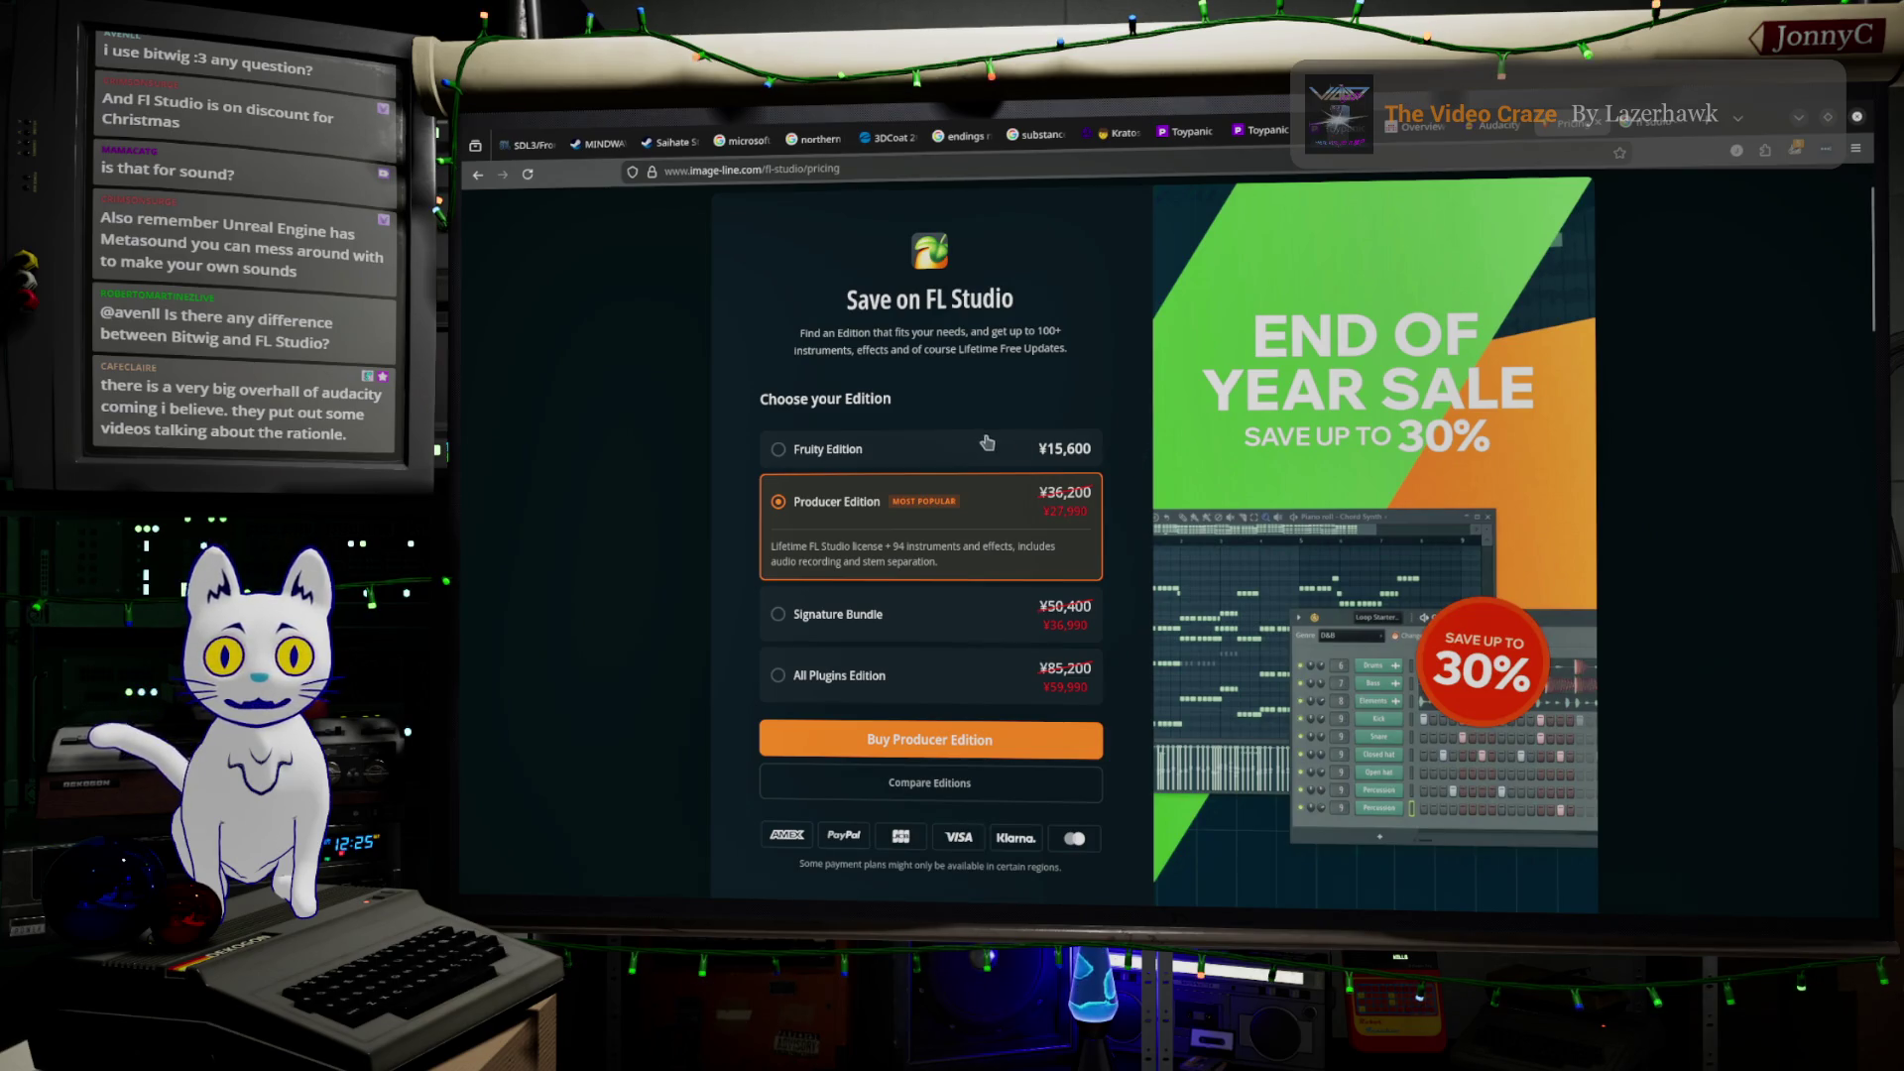
scroll(1068, 514, down, 4)
scroll(1401, 537, up, 3)
scroll(1401, 536, up, 2)
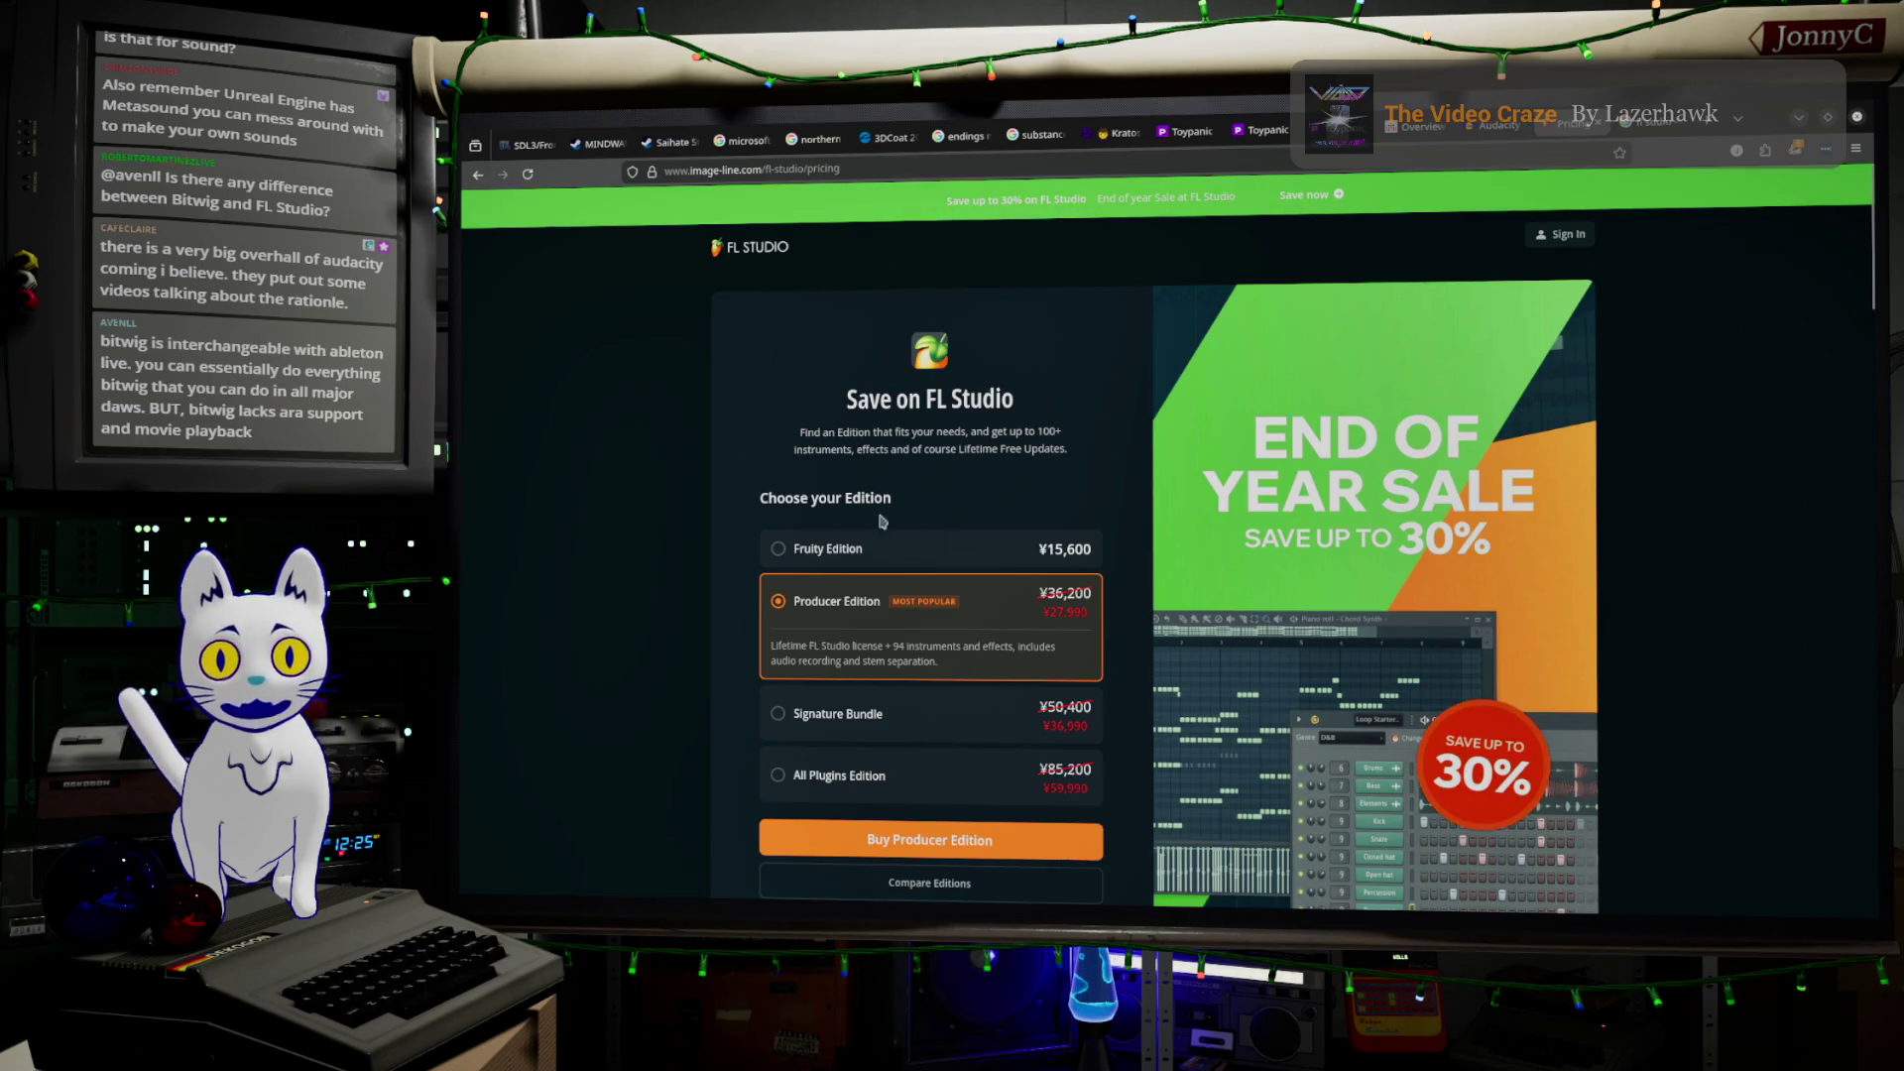
scroll(989, 327, down, 5)
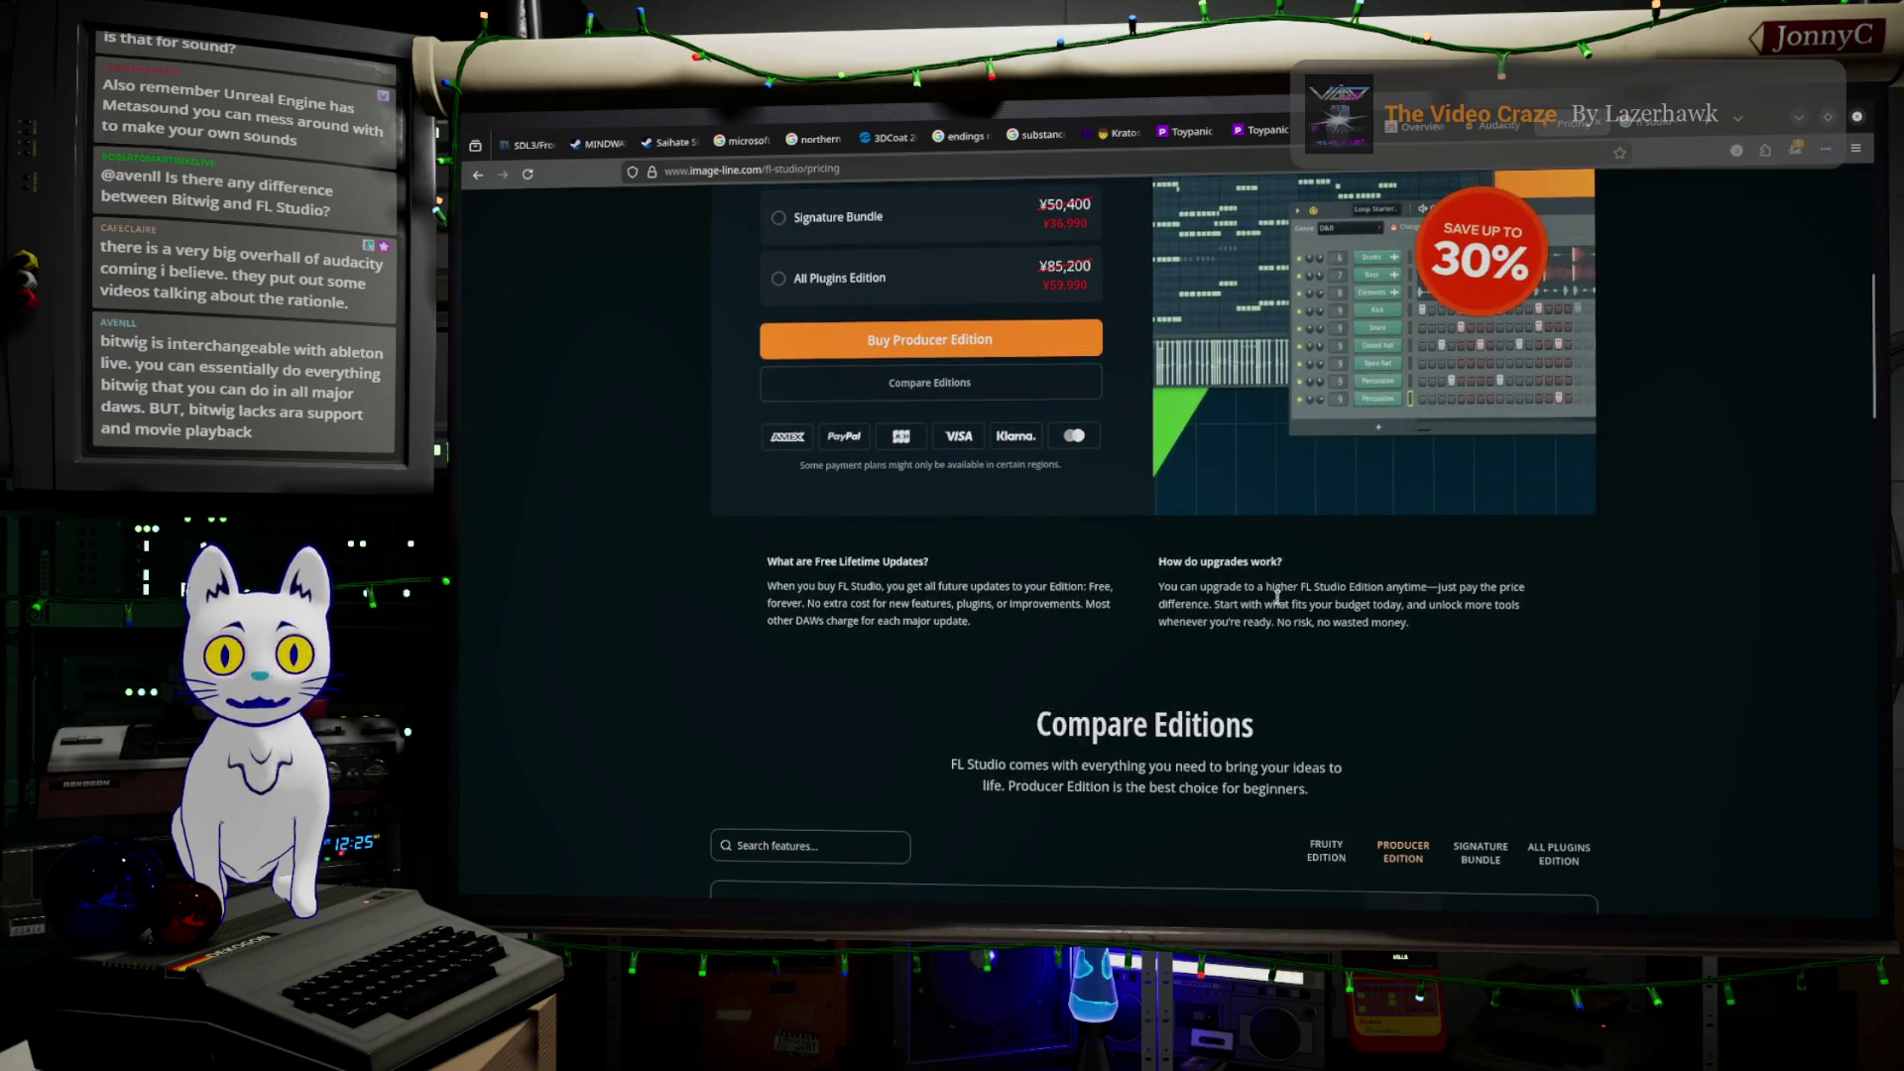
scroll(1286, 564, down, 2)
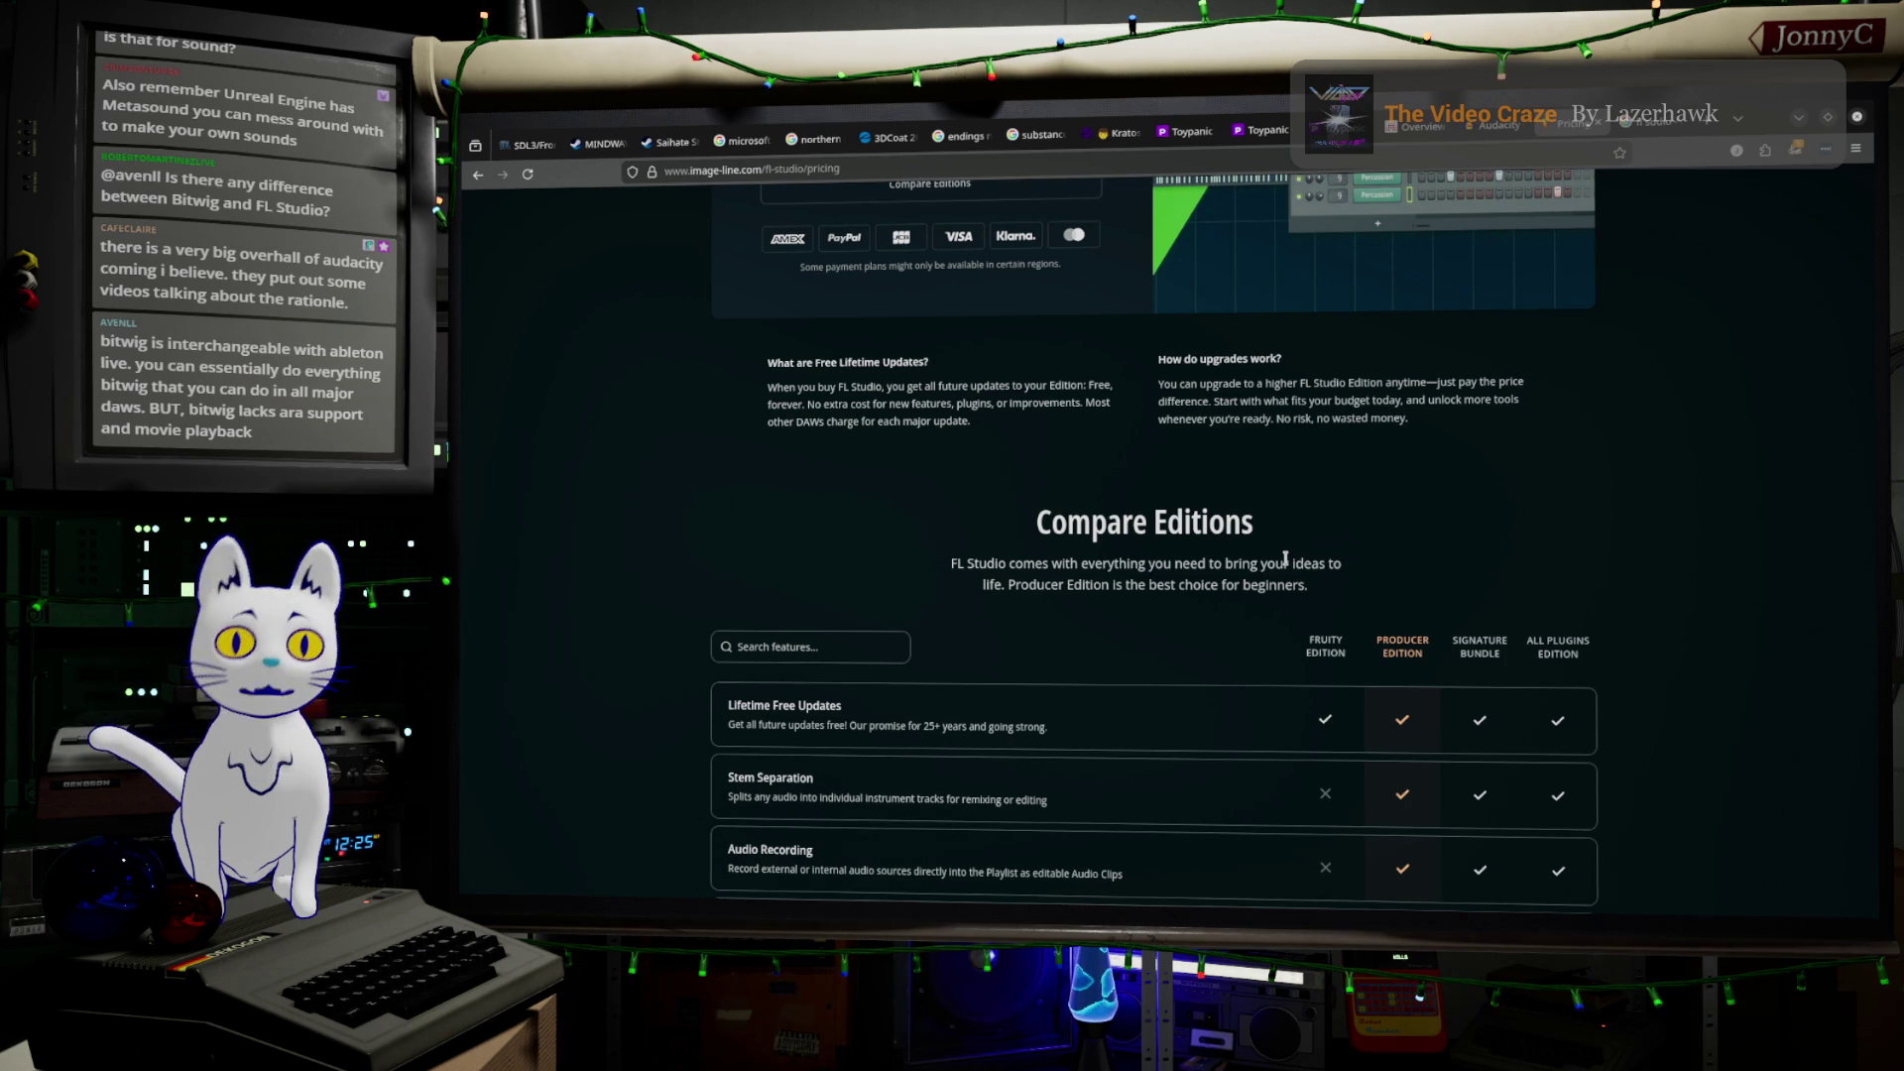
scroll(1415, 504, up, 6)
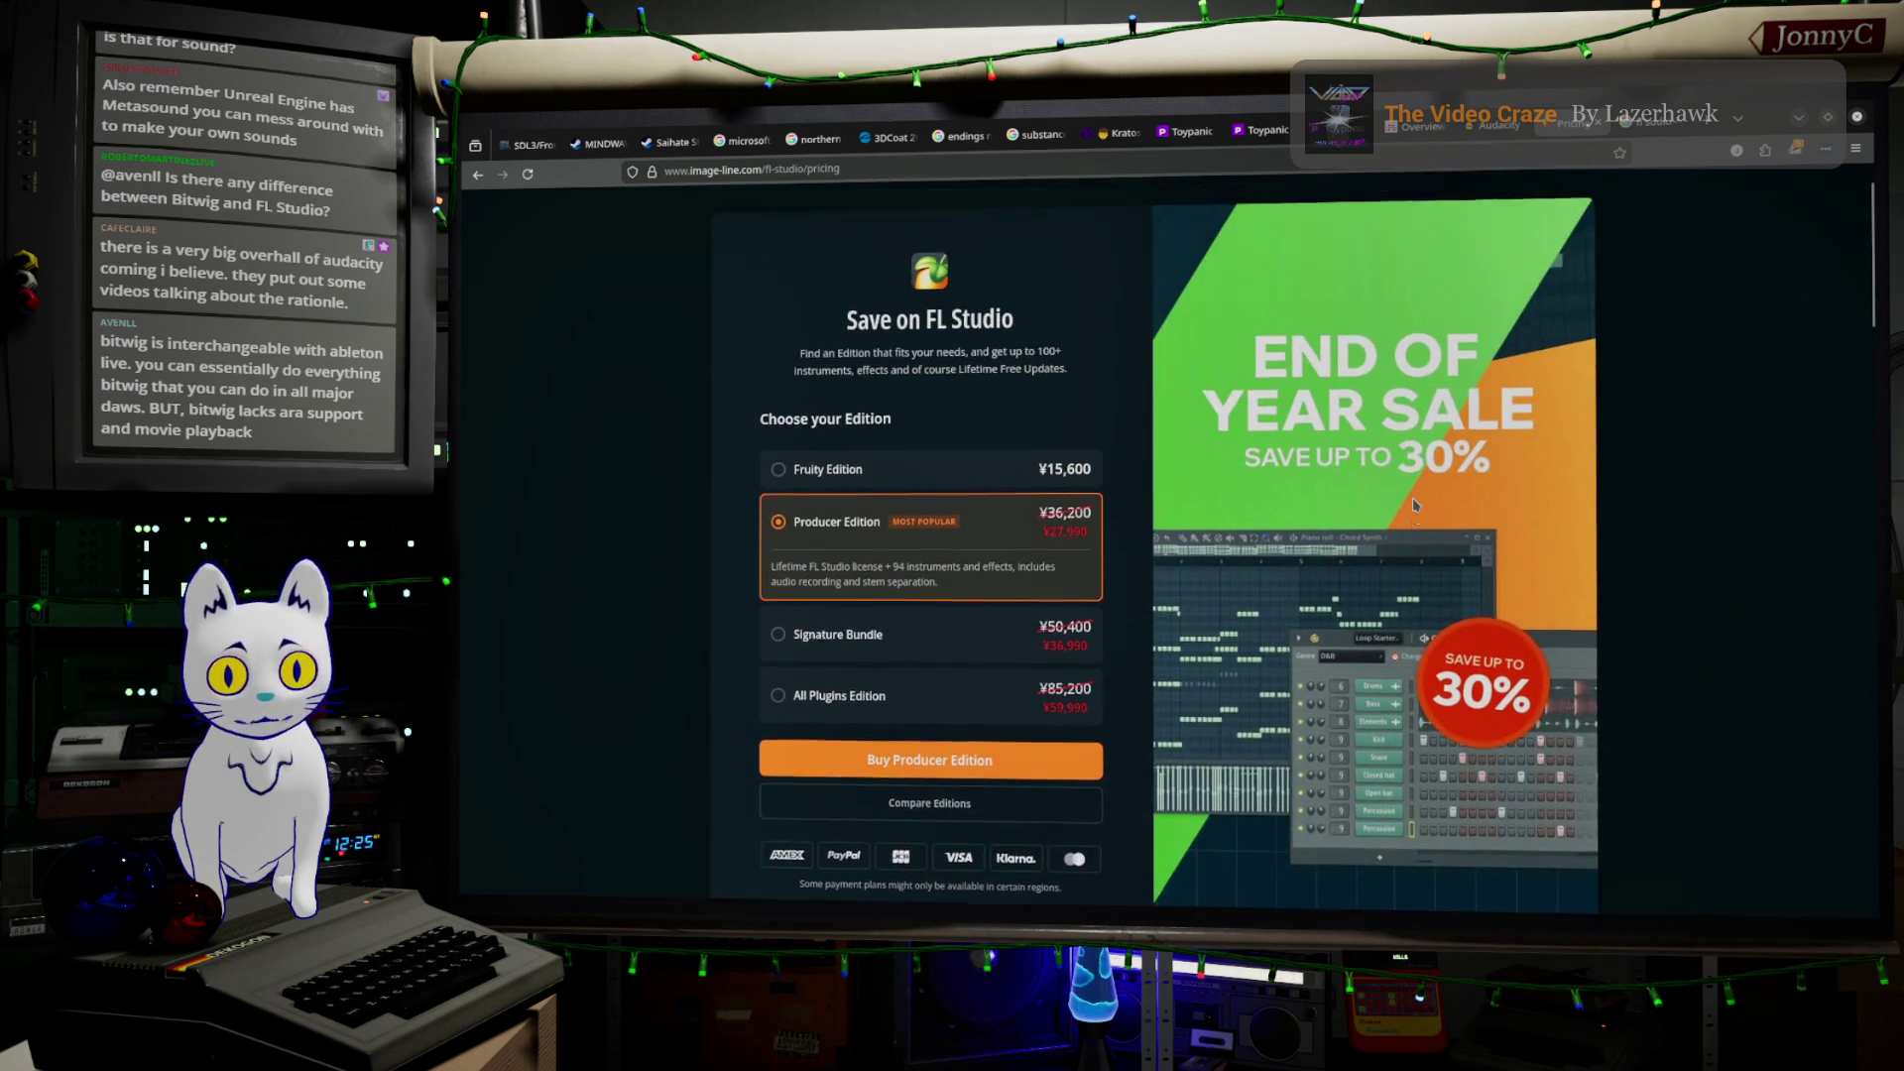
scroll(1415, 505, up, 1)
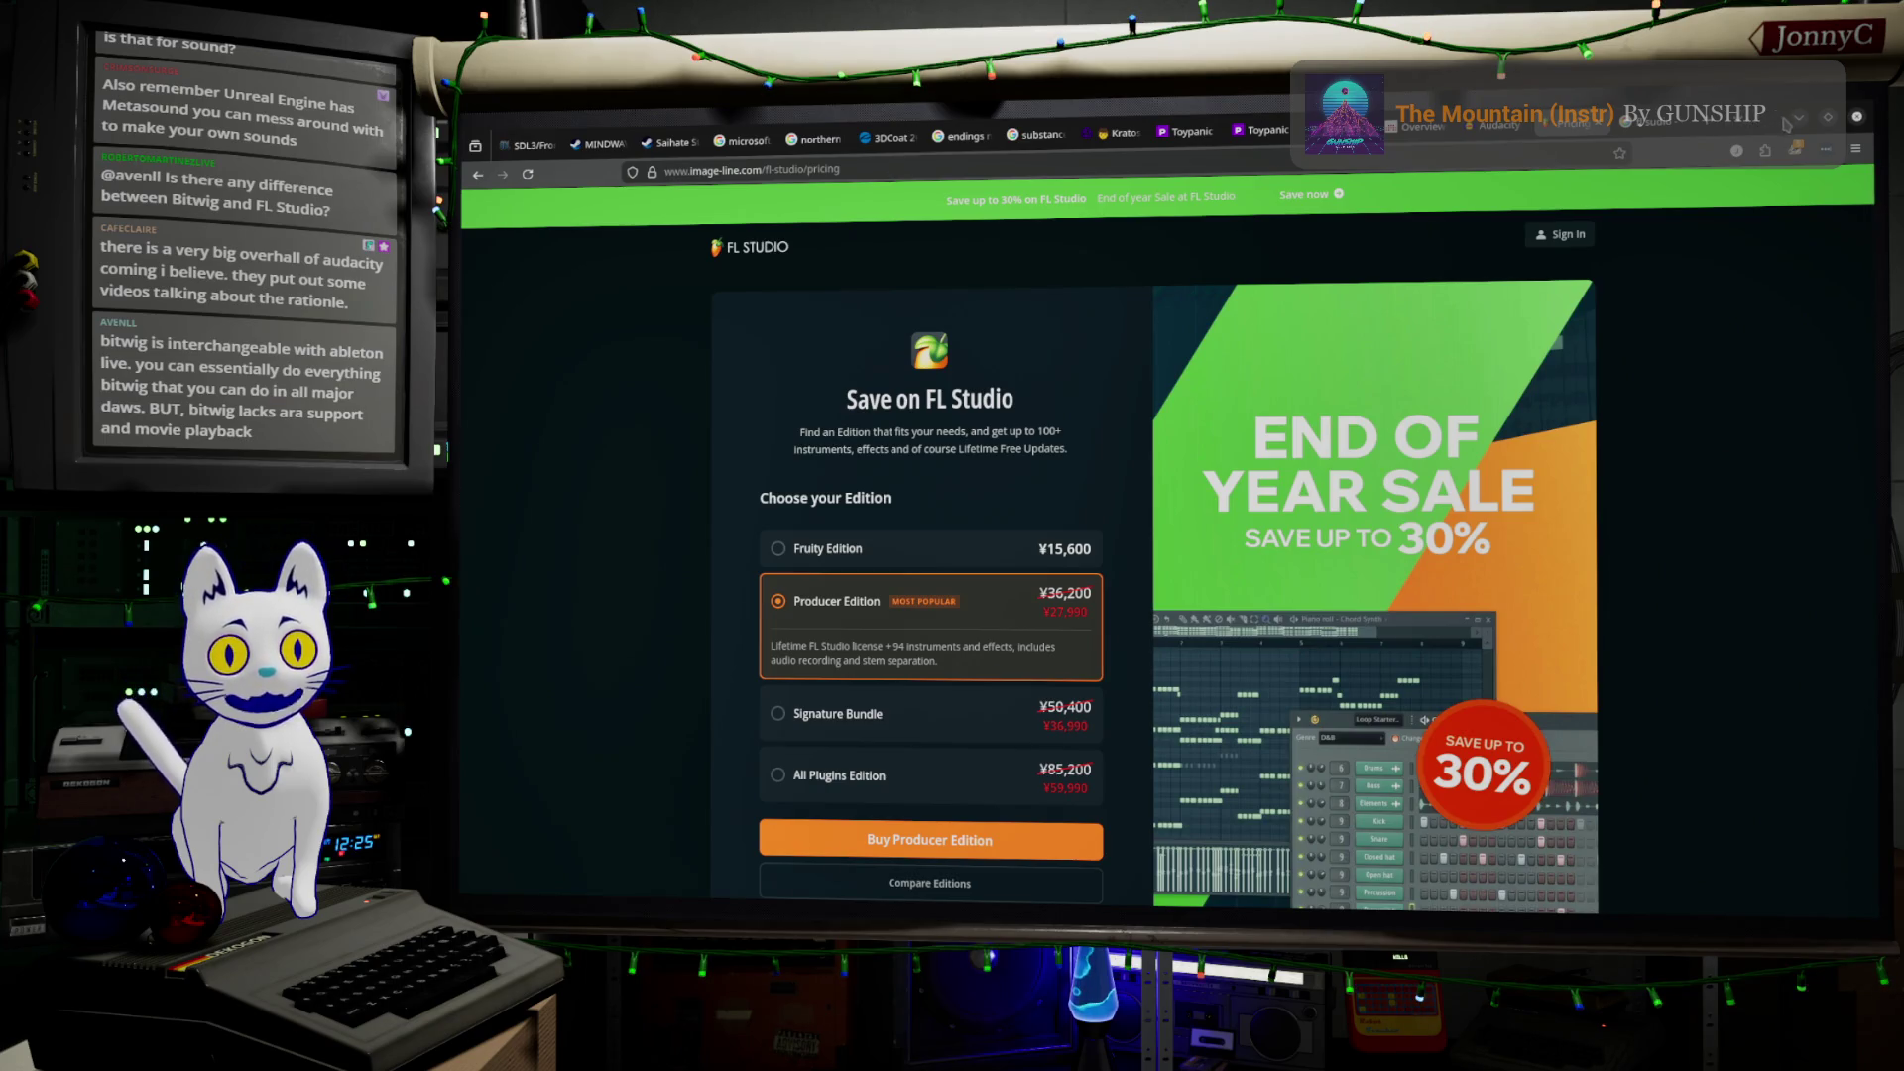
key(alt+Tab)
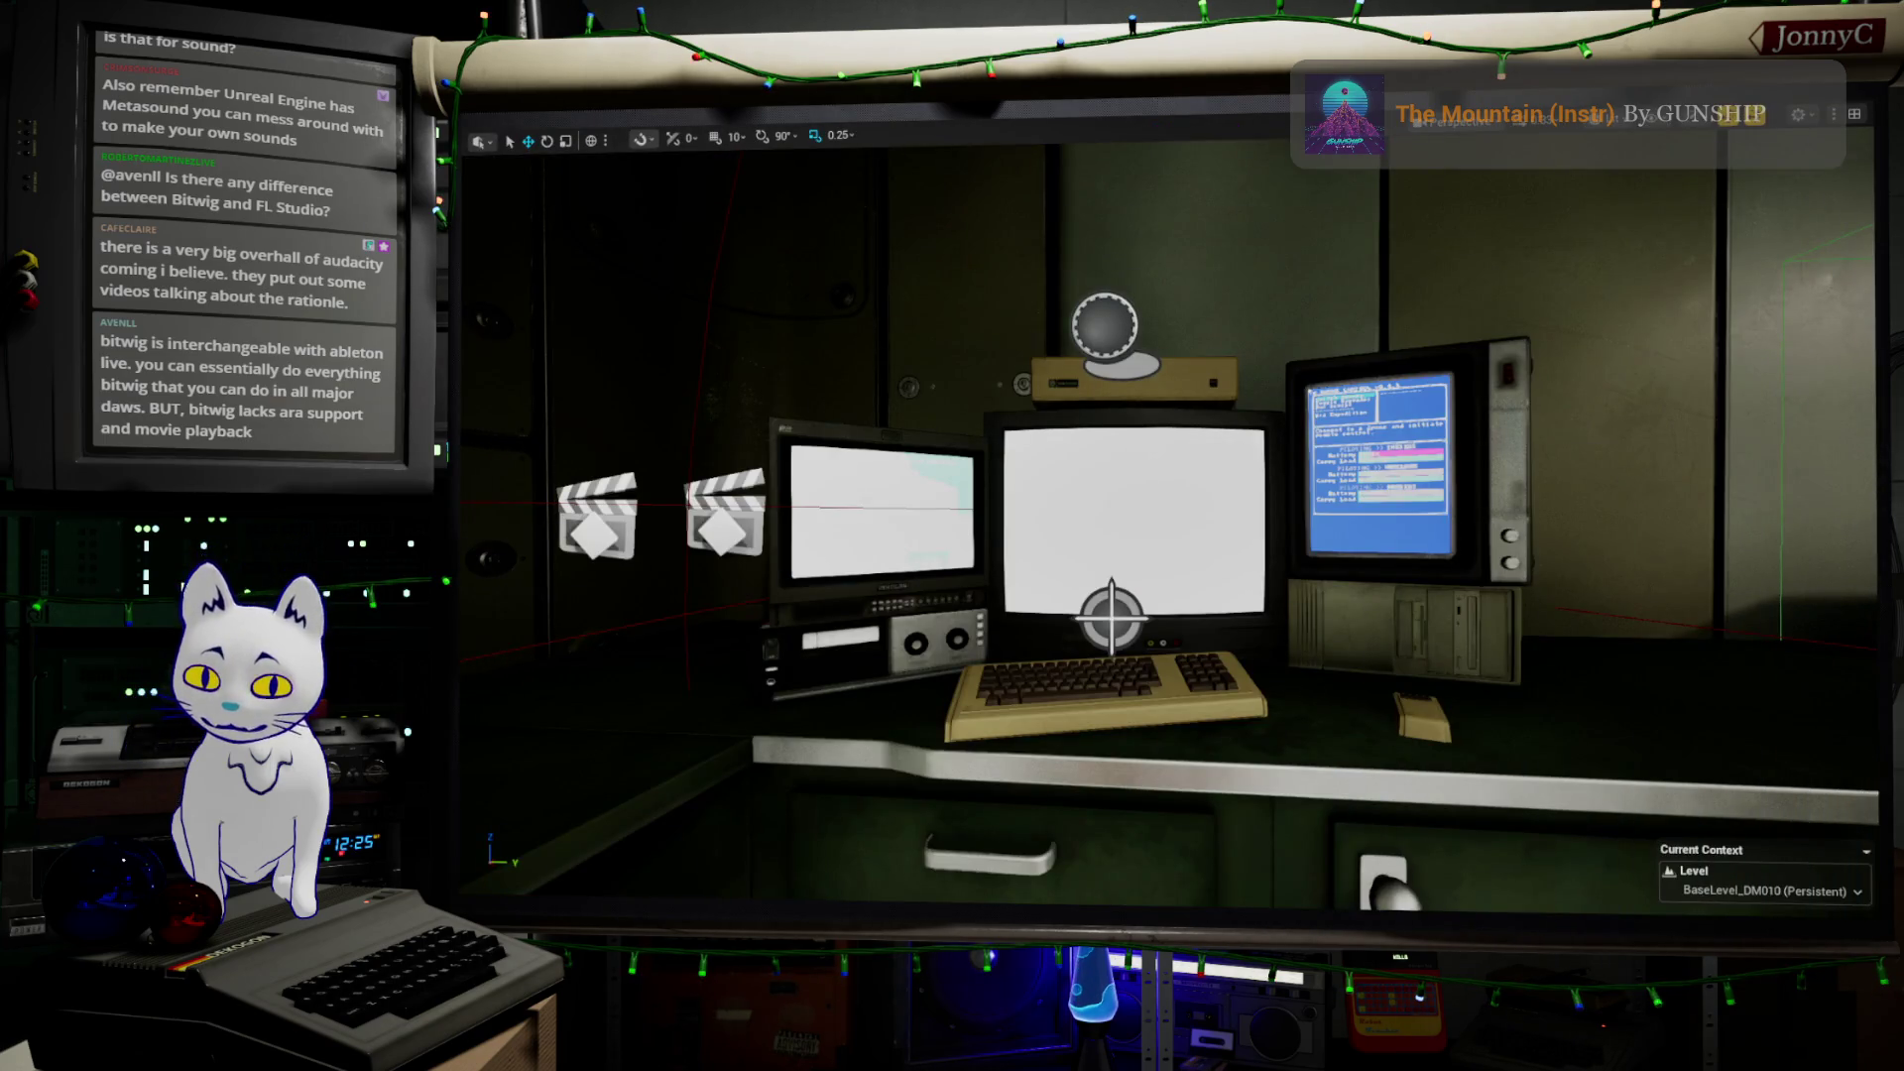
Restore the editor layout and filter the WaveForm folder to MetaSound Patch assets
key(F11)
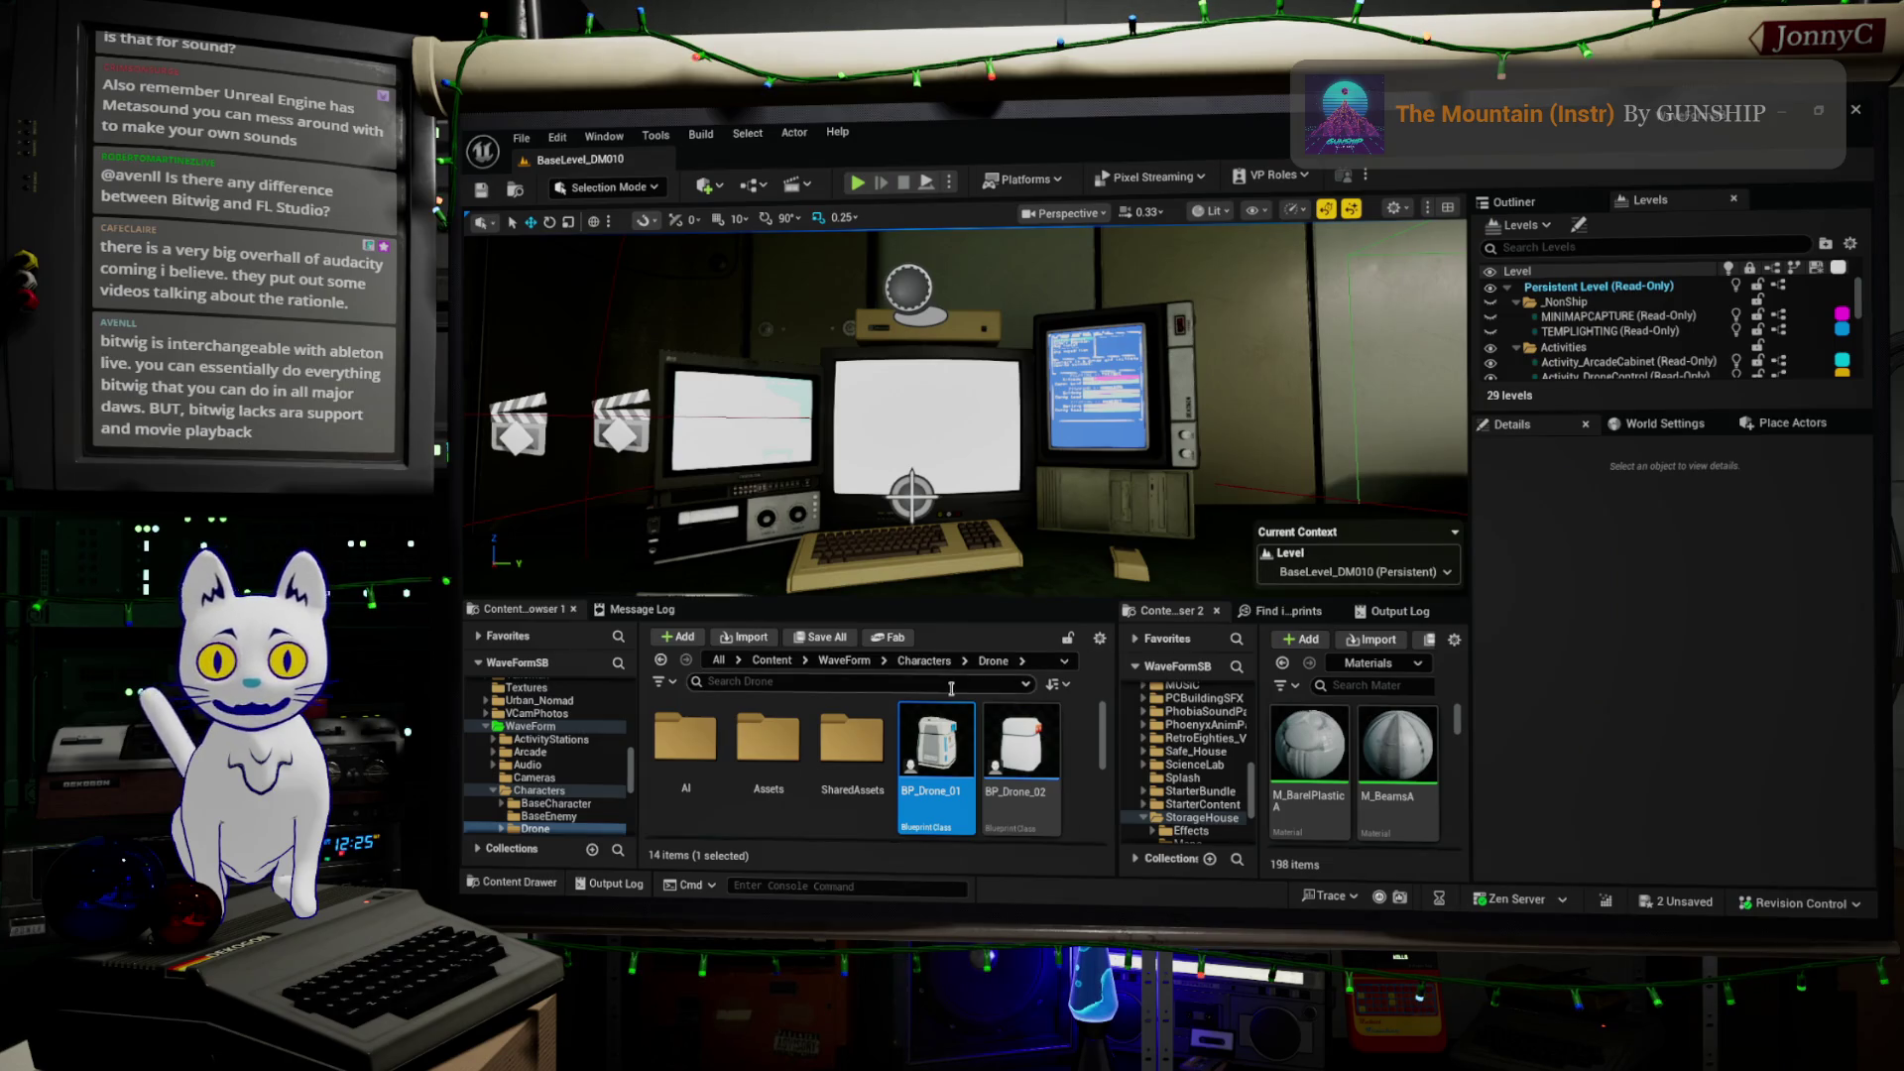
text(m)
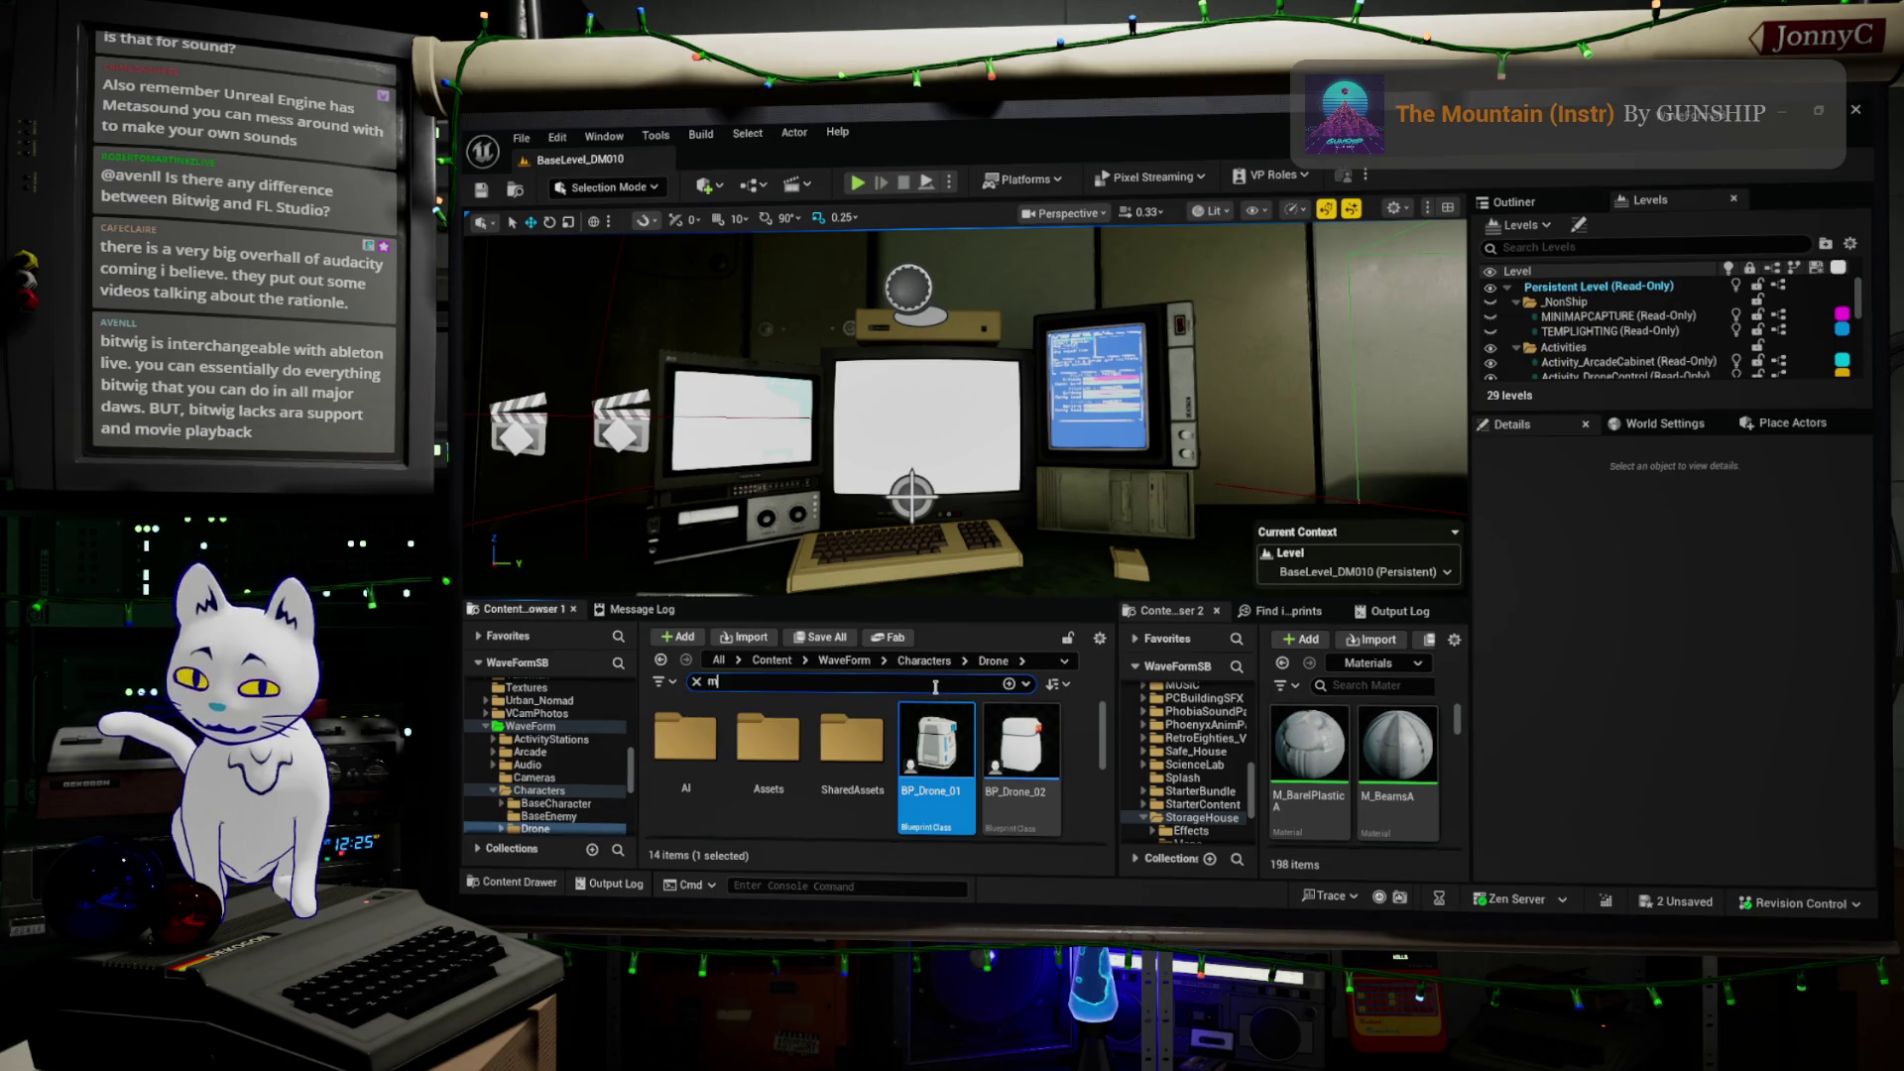
text(etaasou)
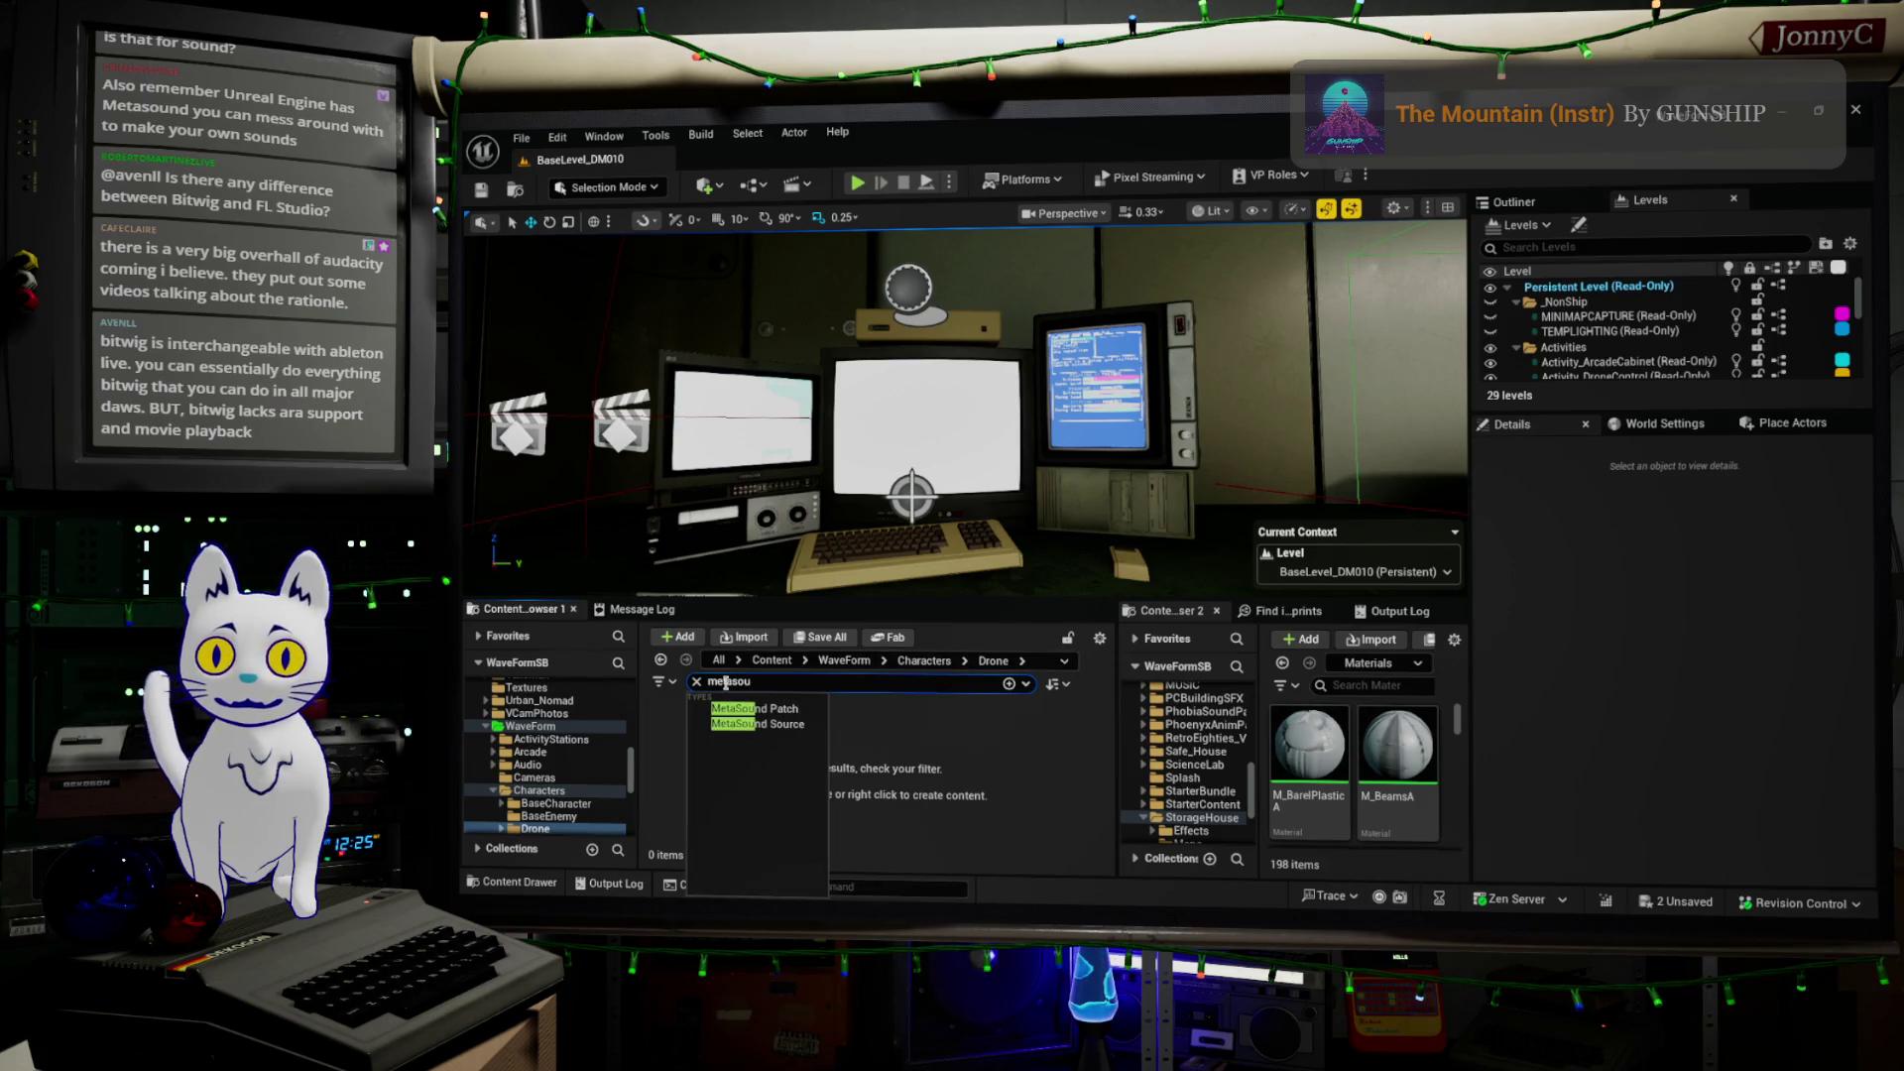
click(754, 708)
click(518, 727)
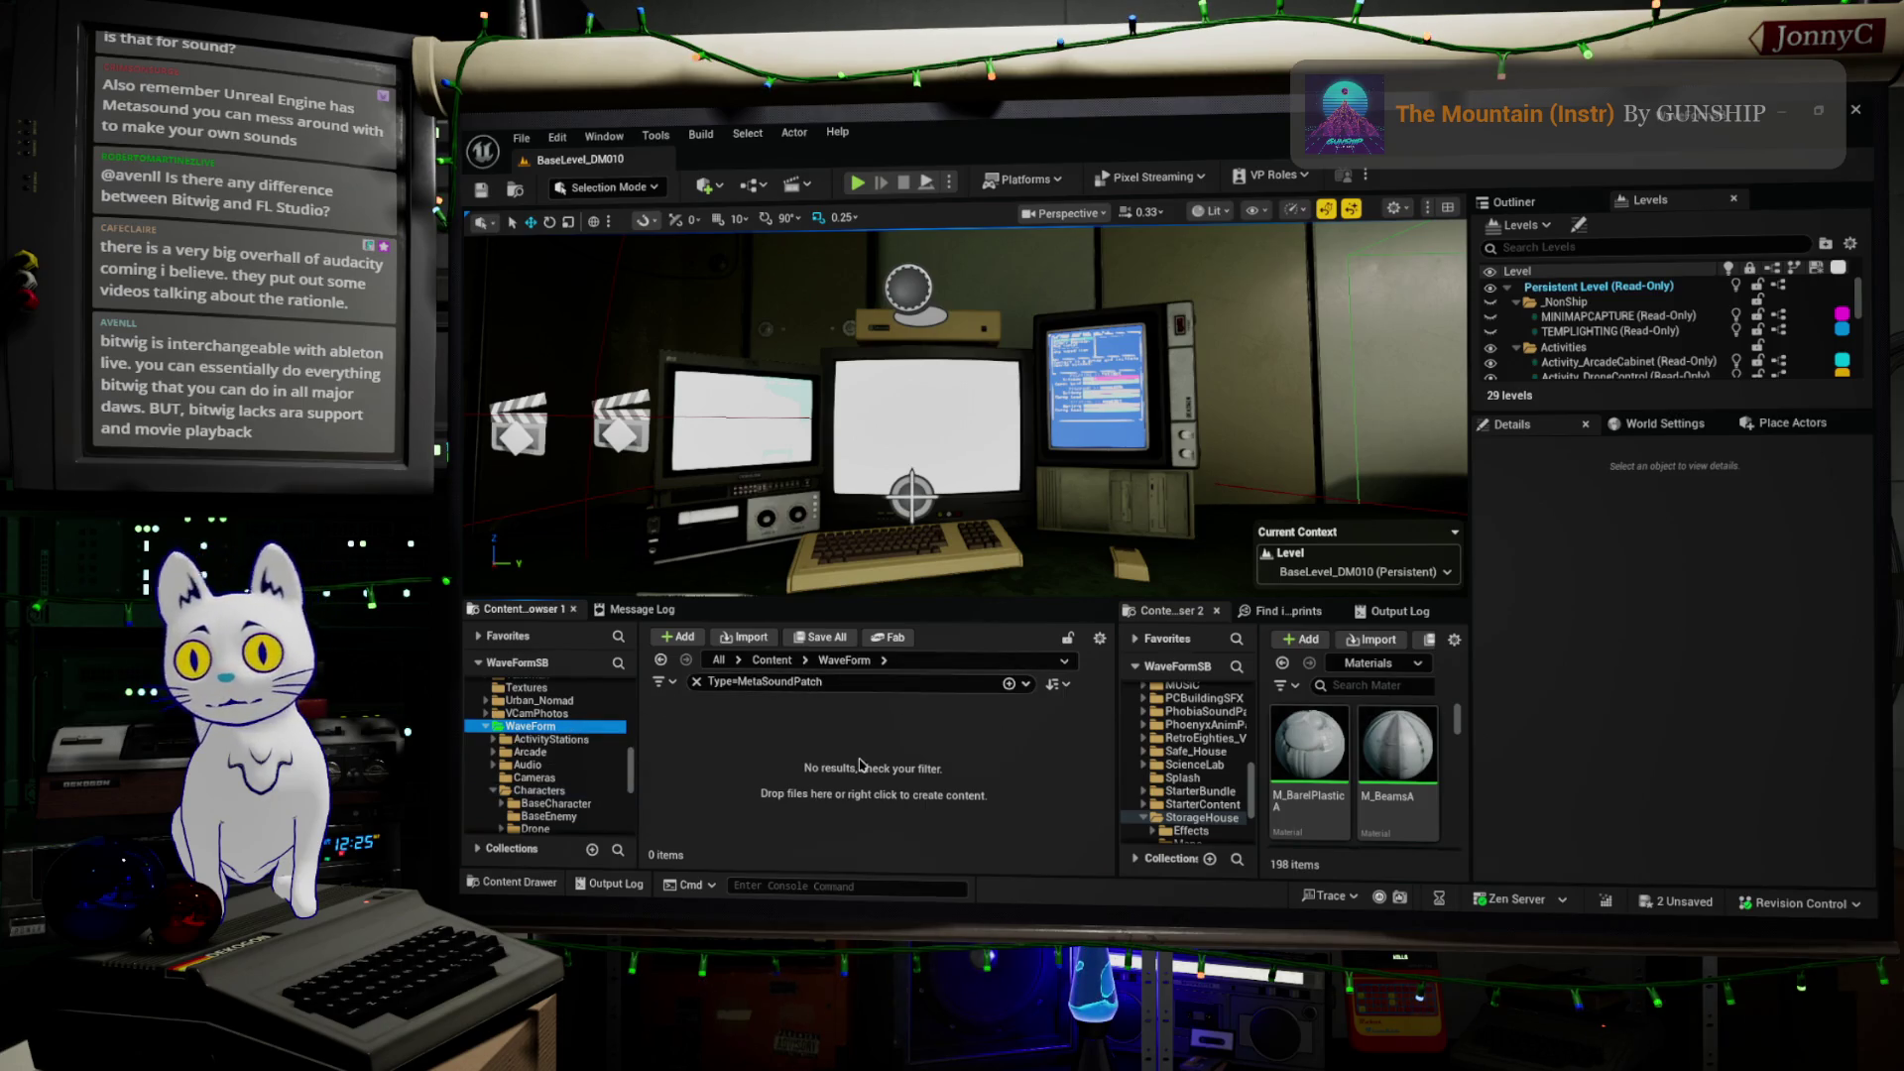
scroll(551, 754, down, 1)
Broaden the filter to all MetaSound assets and open TestBeeps
click(863, 683)
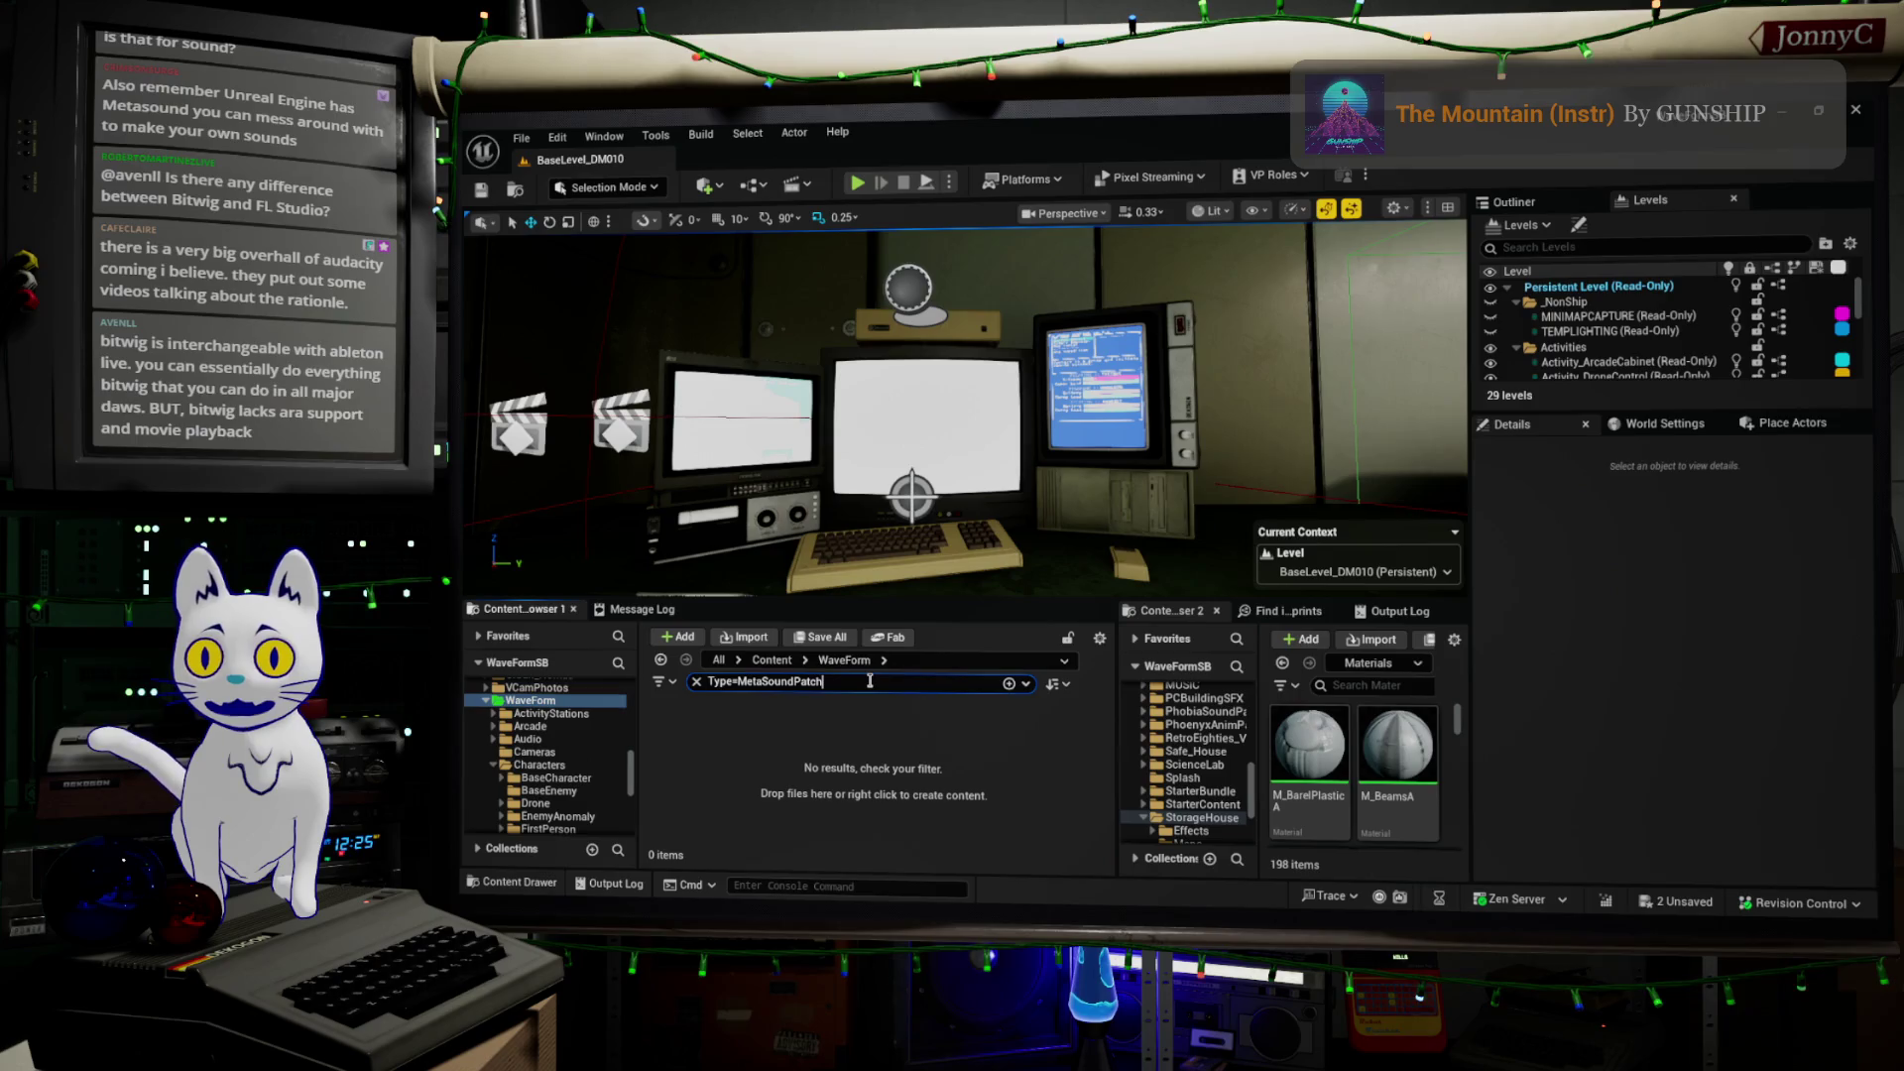
drag(796, 681, 843, 682)
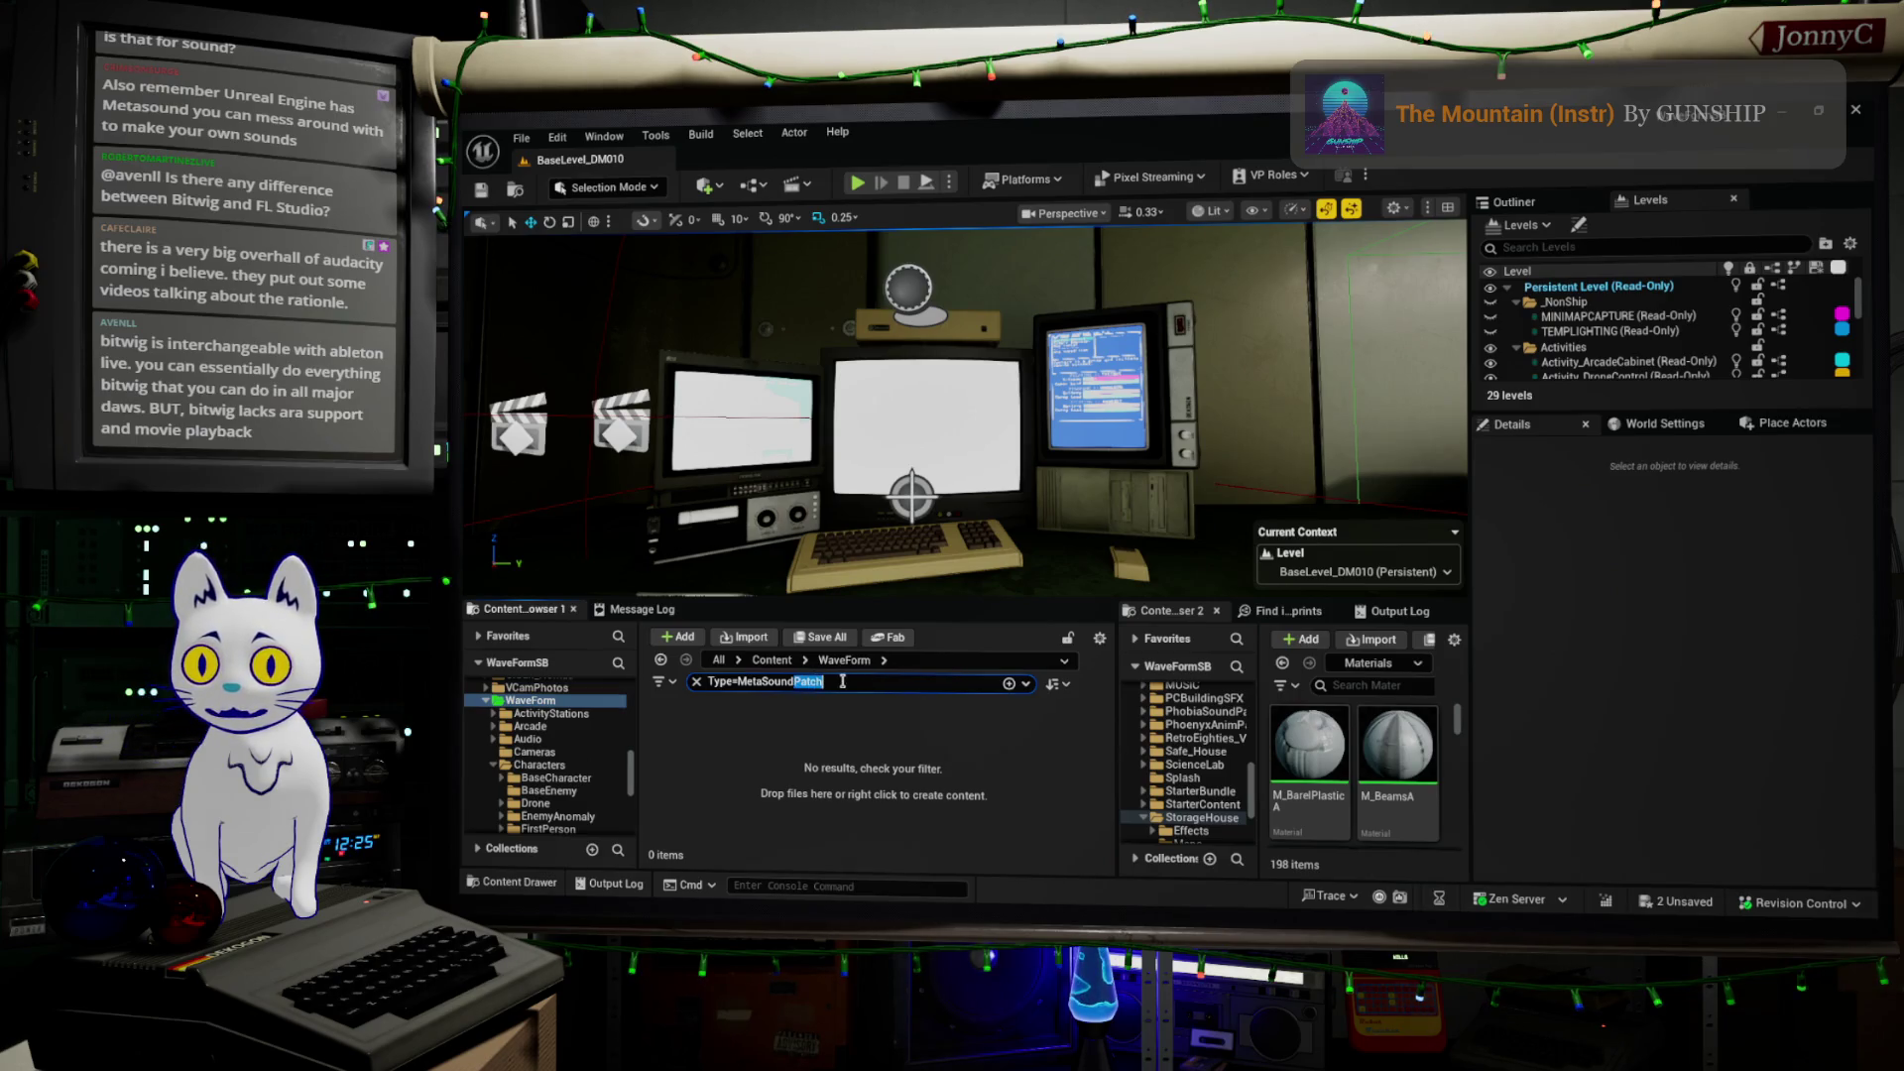
key(BackSpace)
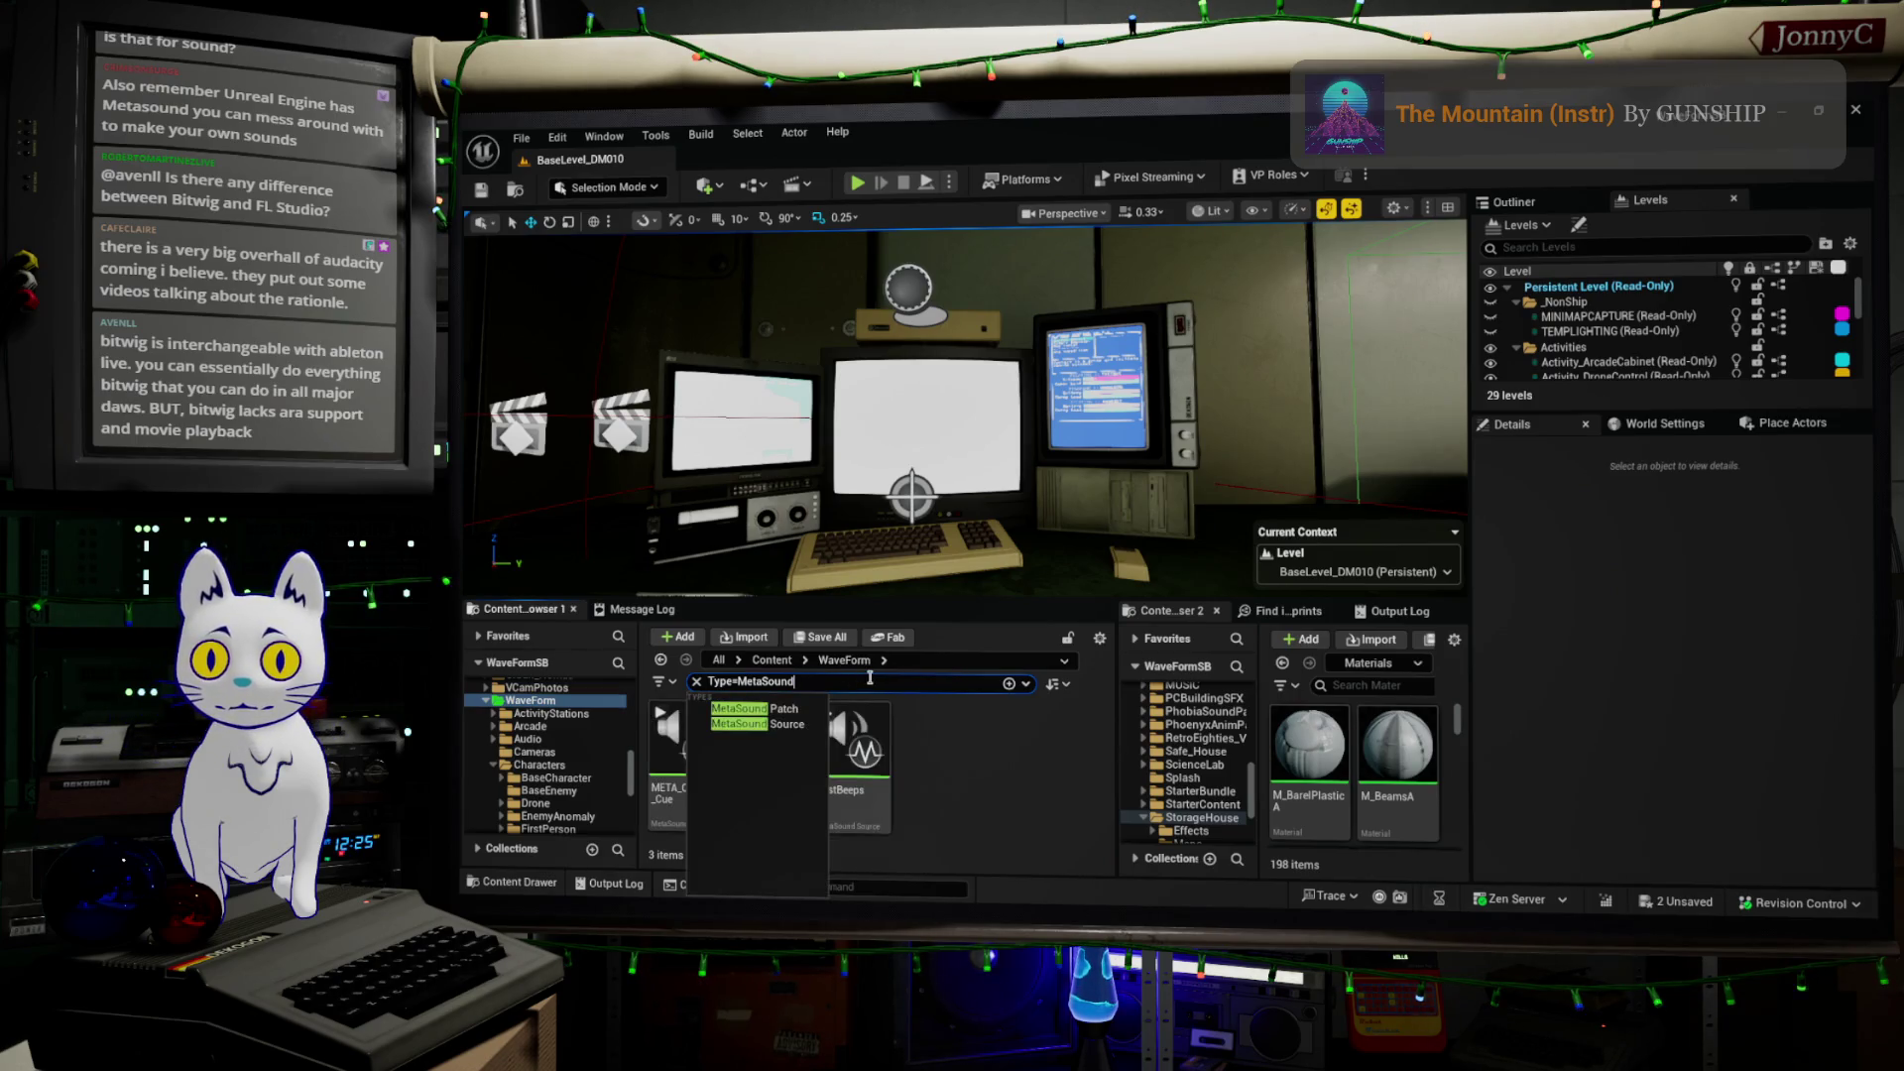
click(913, 750)
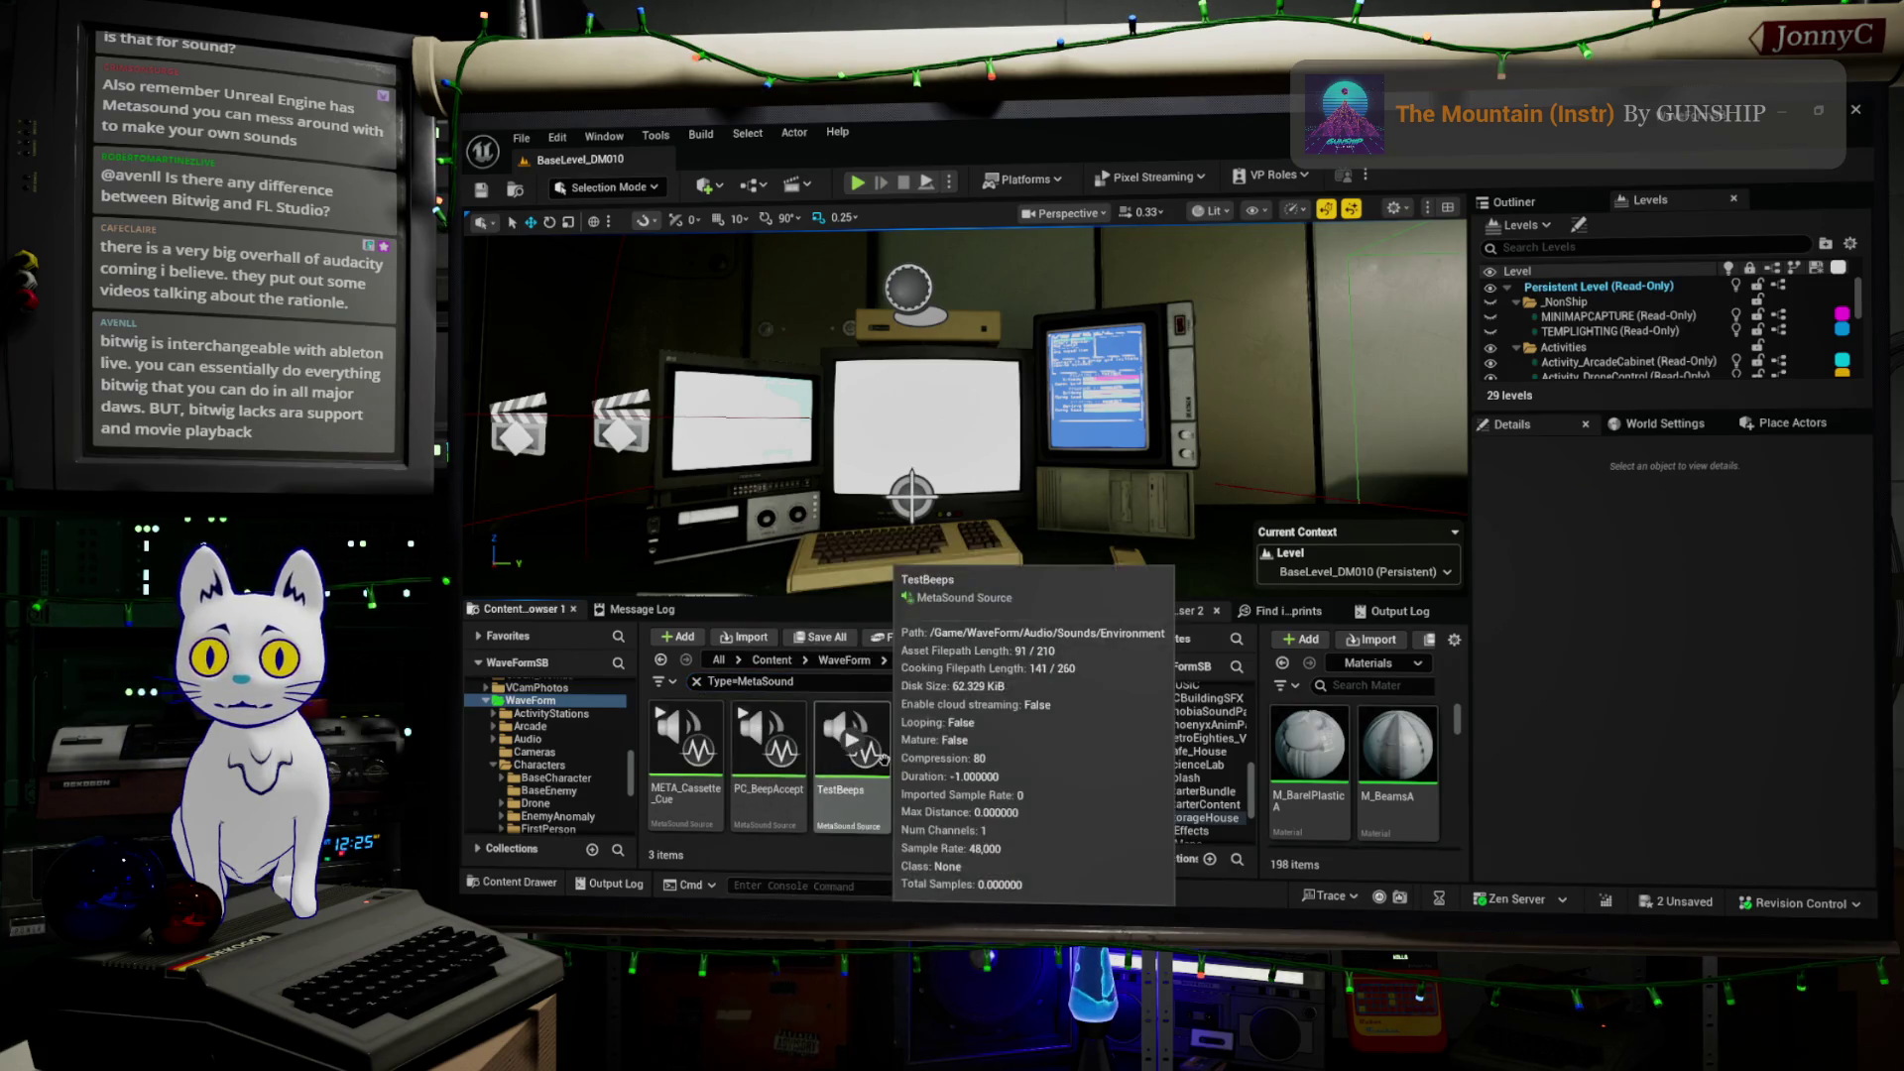
double_click(885, 762)
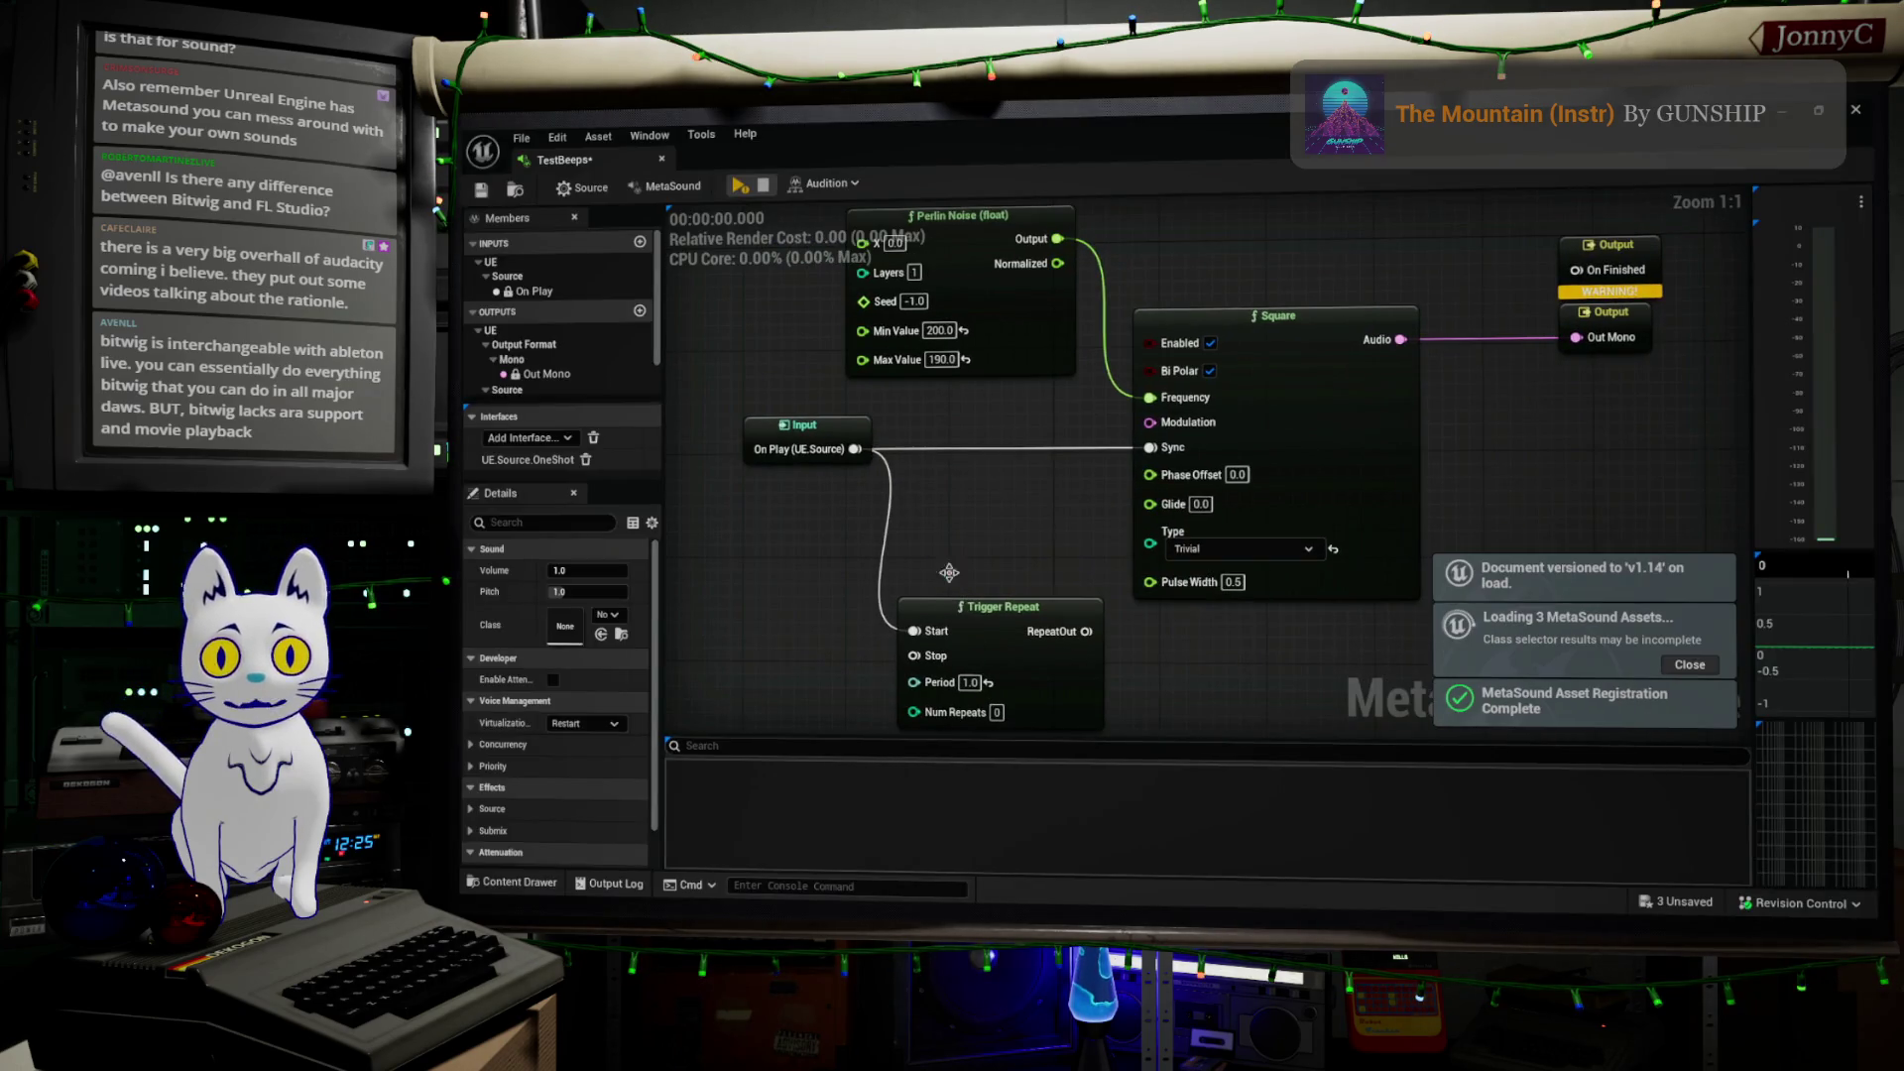
Pan the TestBeeps graph to frame Trigger Repeat and Perlin Noise, then open META_Cassette_Cue from the level editor
right_drag(967, 468, 998, 531)
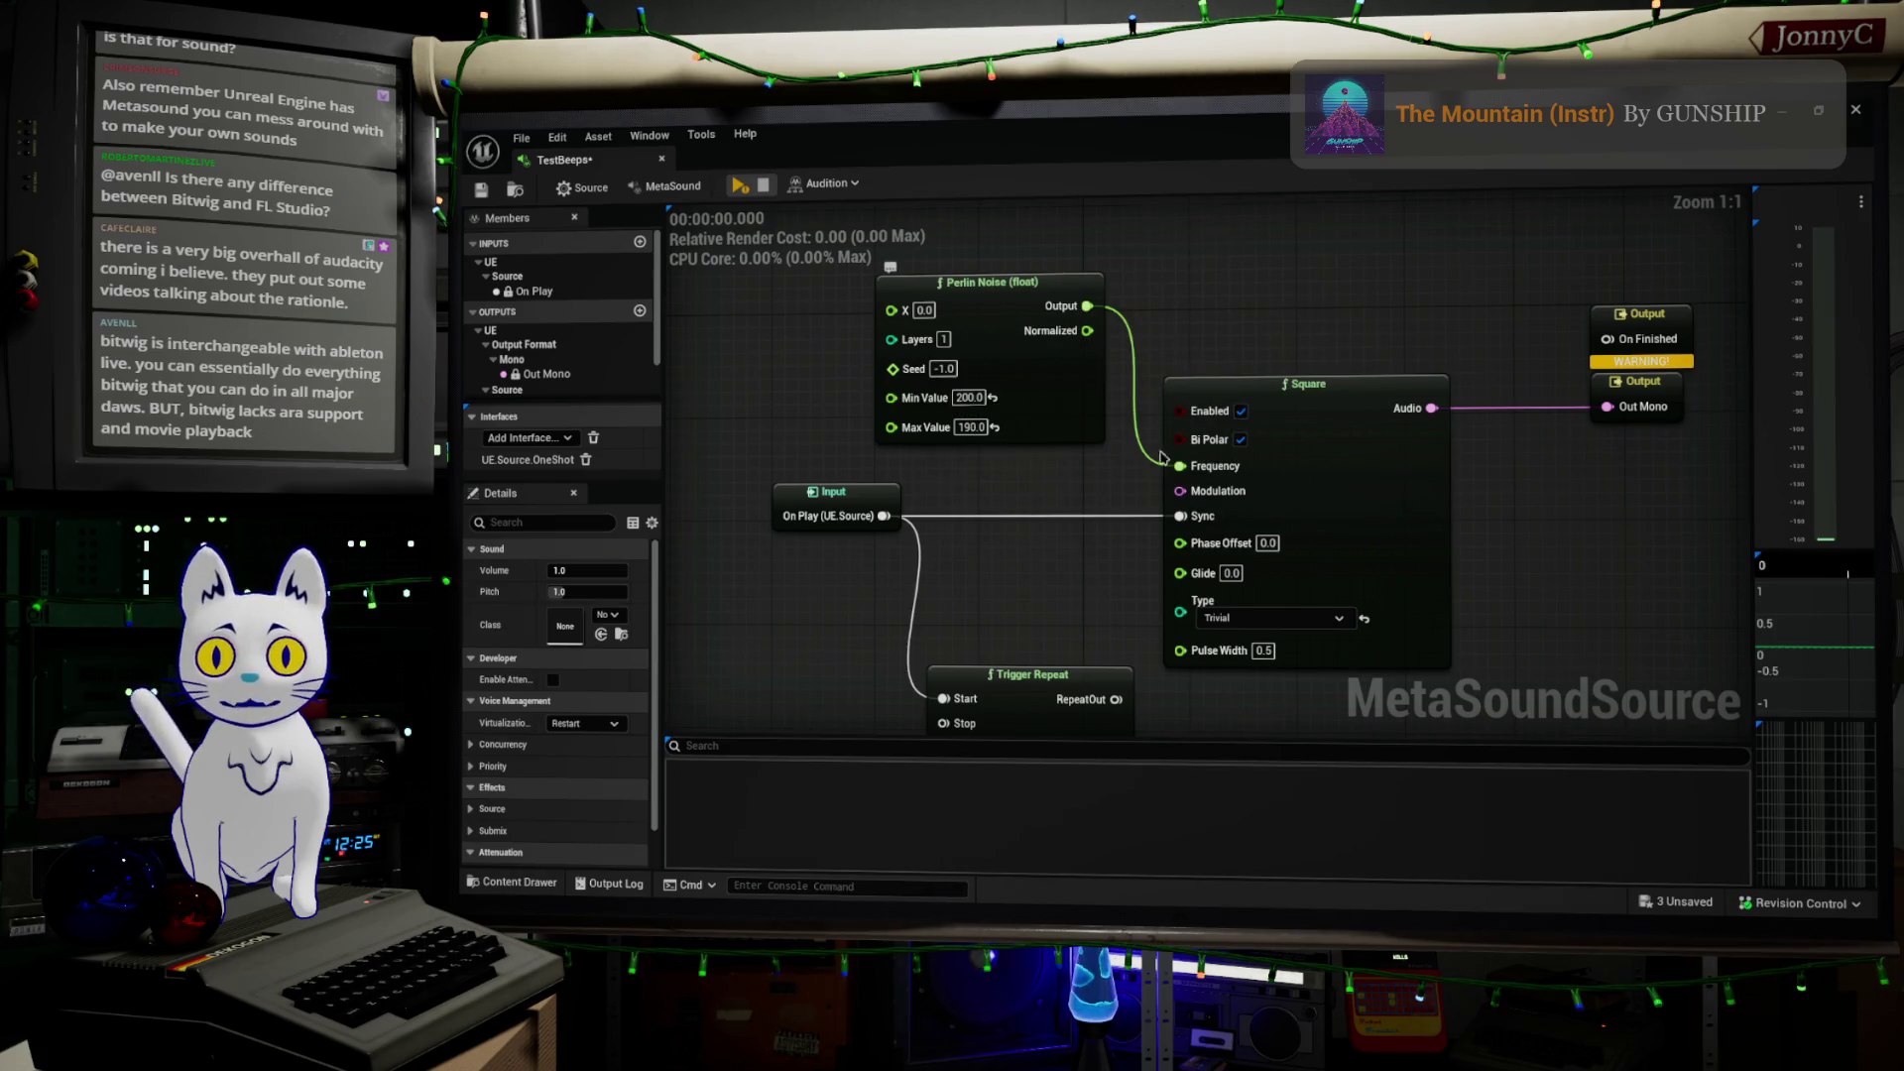
mouse_move(1011, 552)
right_down()
mouse_move(1040, 439)
mouse_move(1008, 483)
right_up()
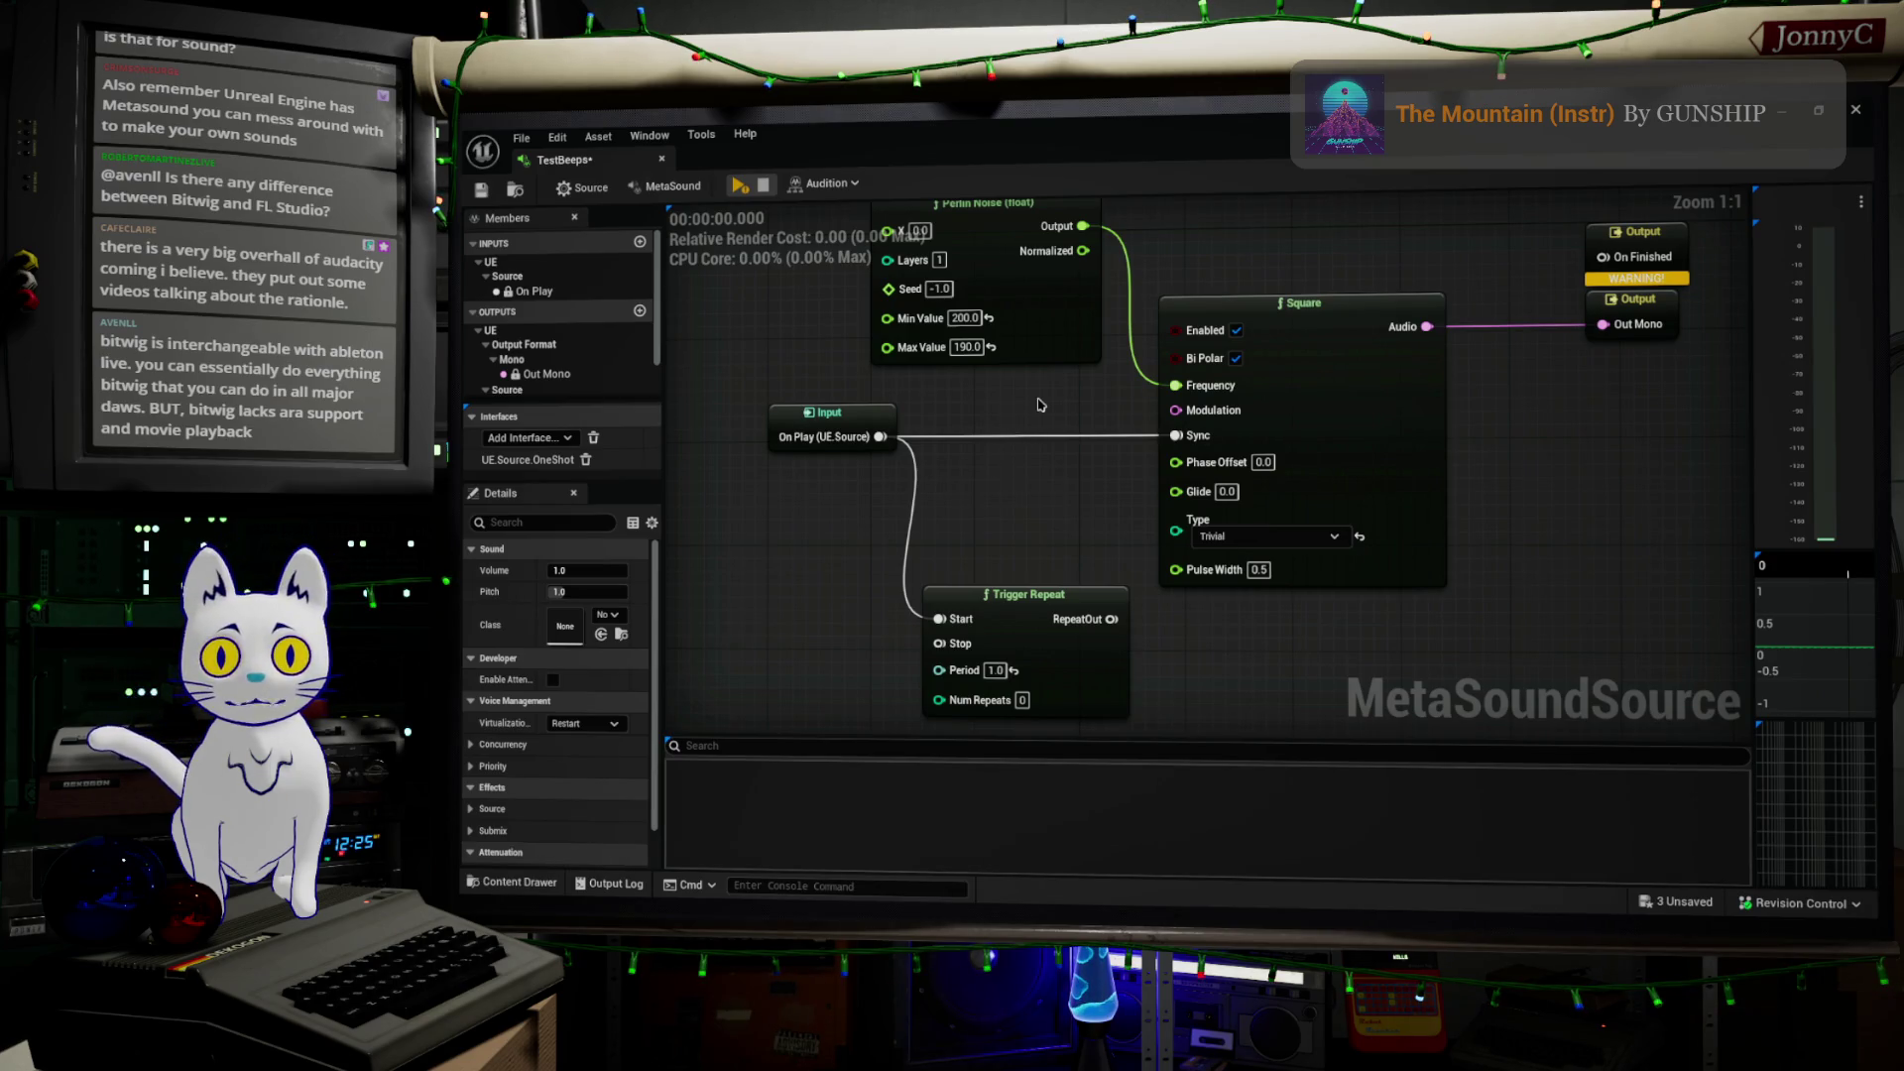
right_drag(1036, 398, 1046, 429)
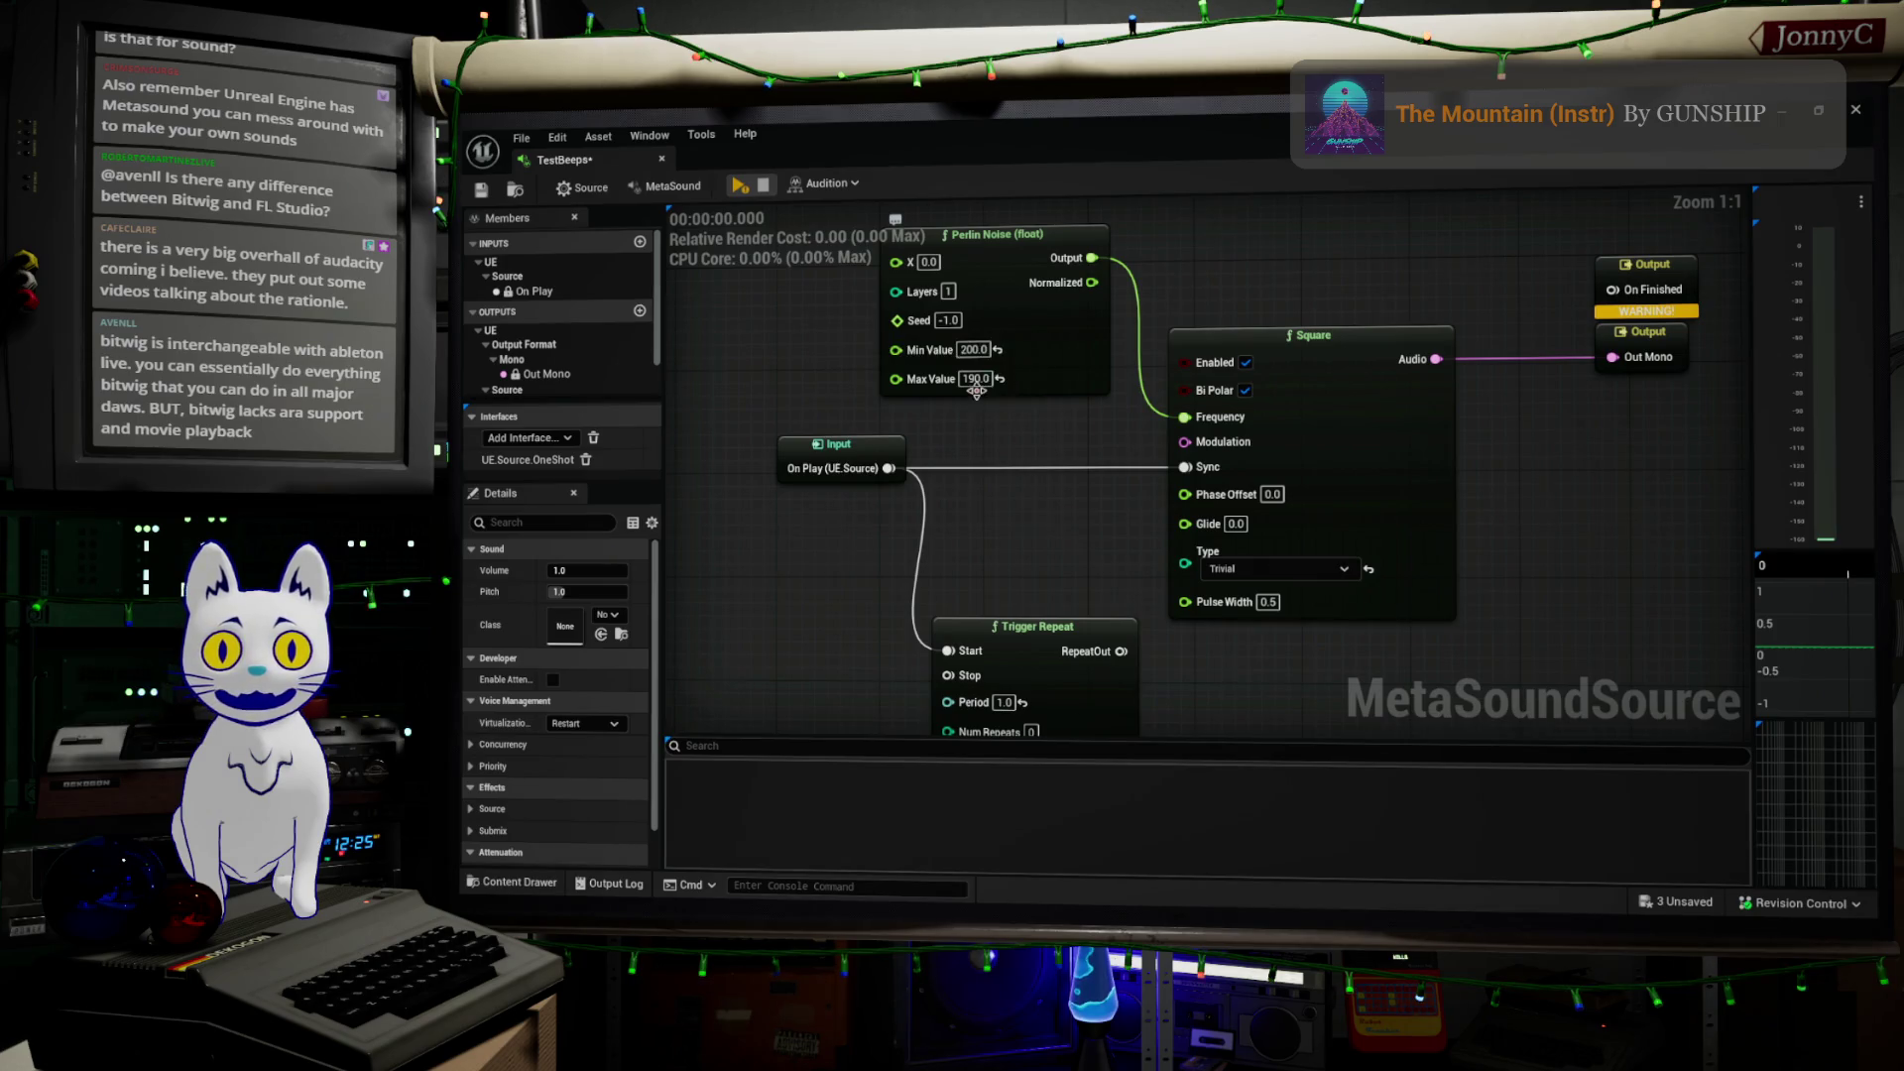
right_drag(1013, 439, 996, 483)
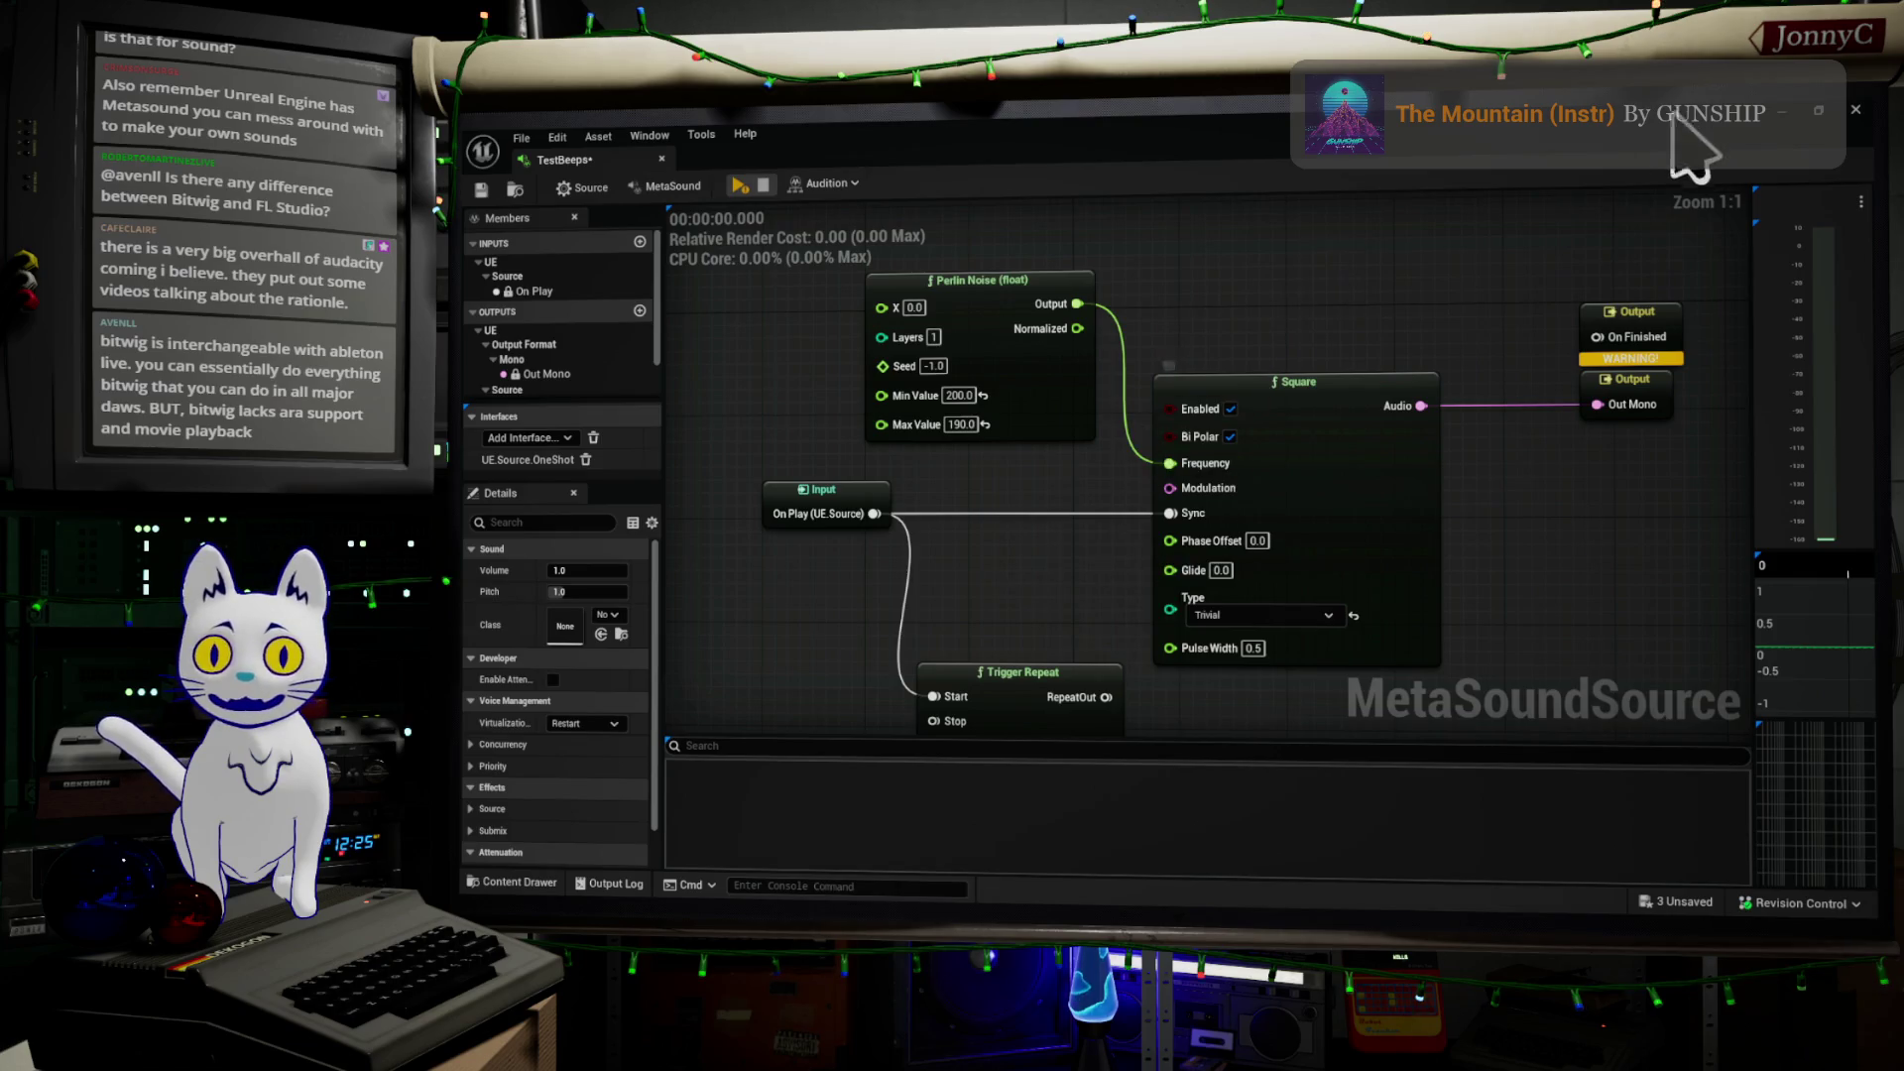
key(alt+Tab)
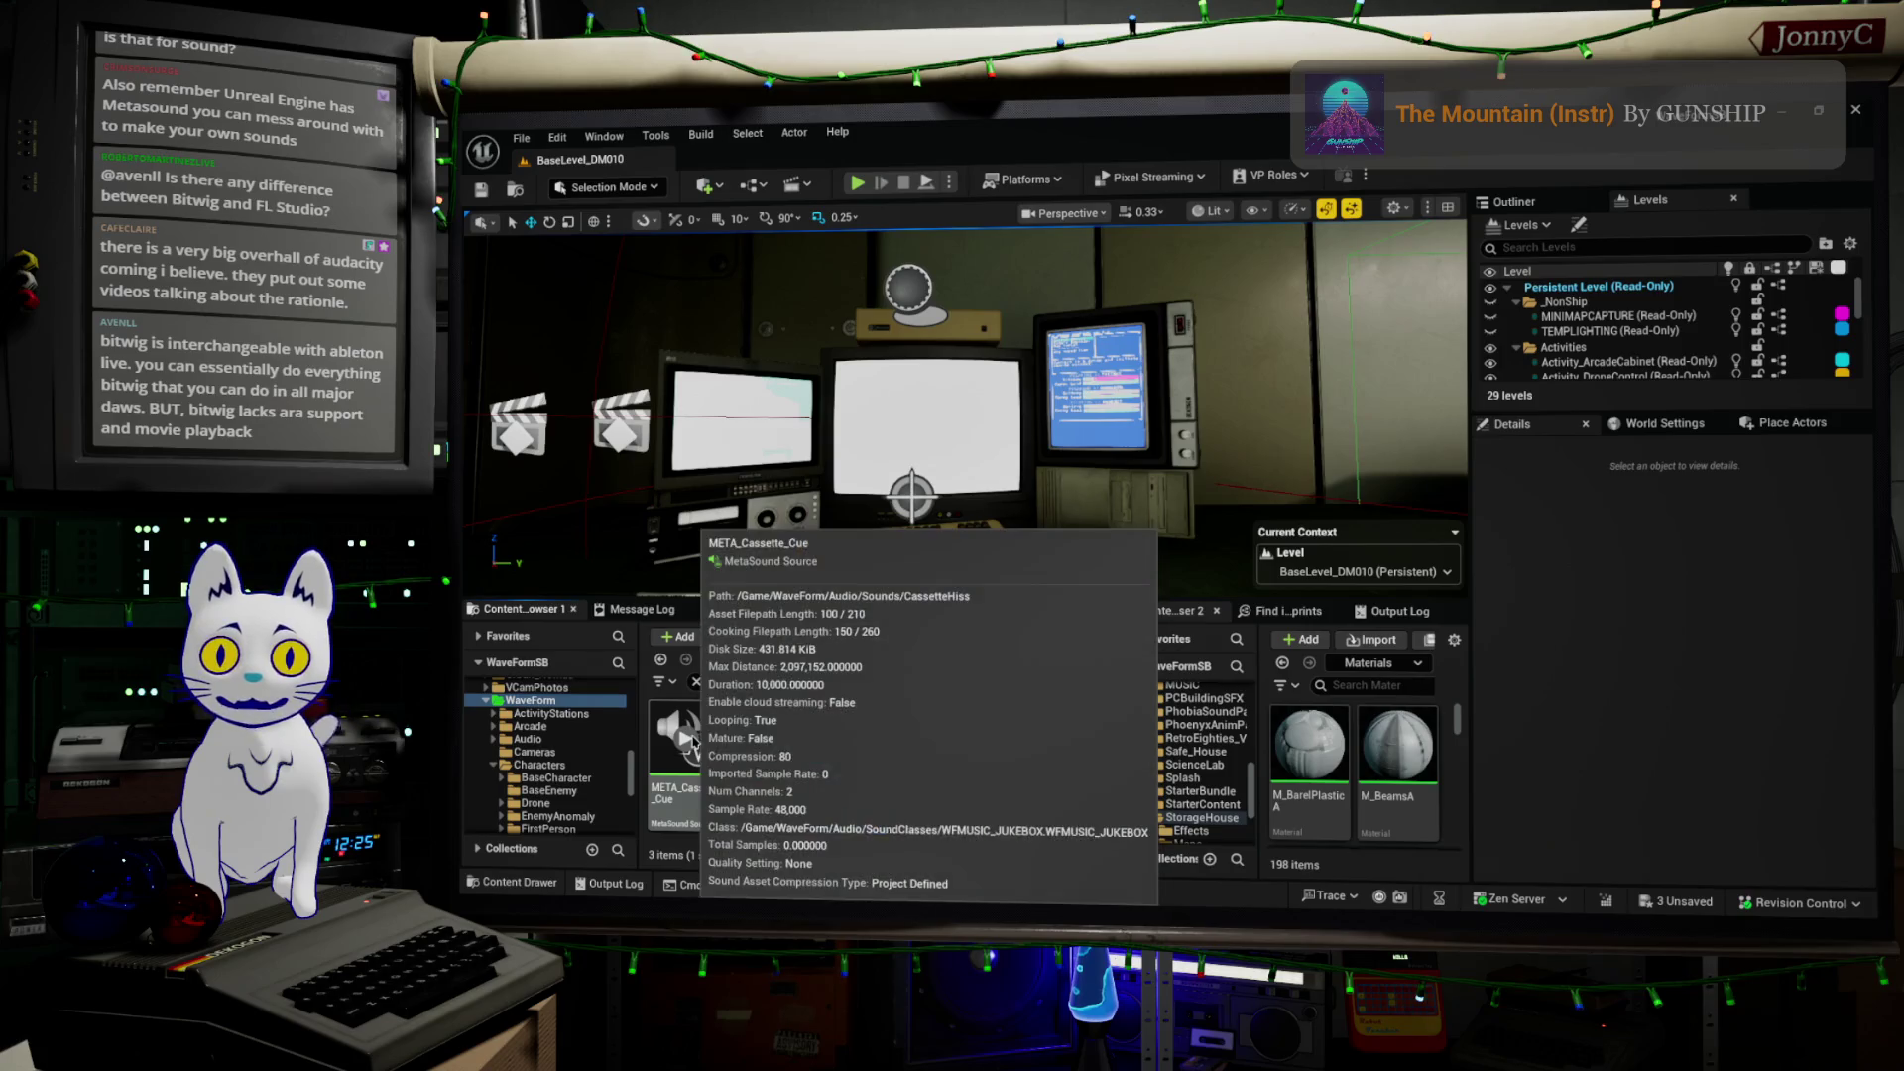
double_click(685, 734)
Zoom and pan across META_Cassette_Cue's node clusters toward its outputs, then return to the TestBeeps tab
scroll(1284, 474, up, 7)
scroll(1285, 474, up, 1)
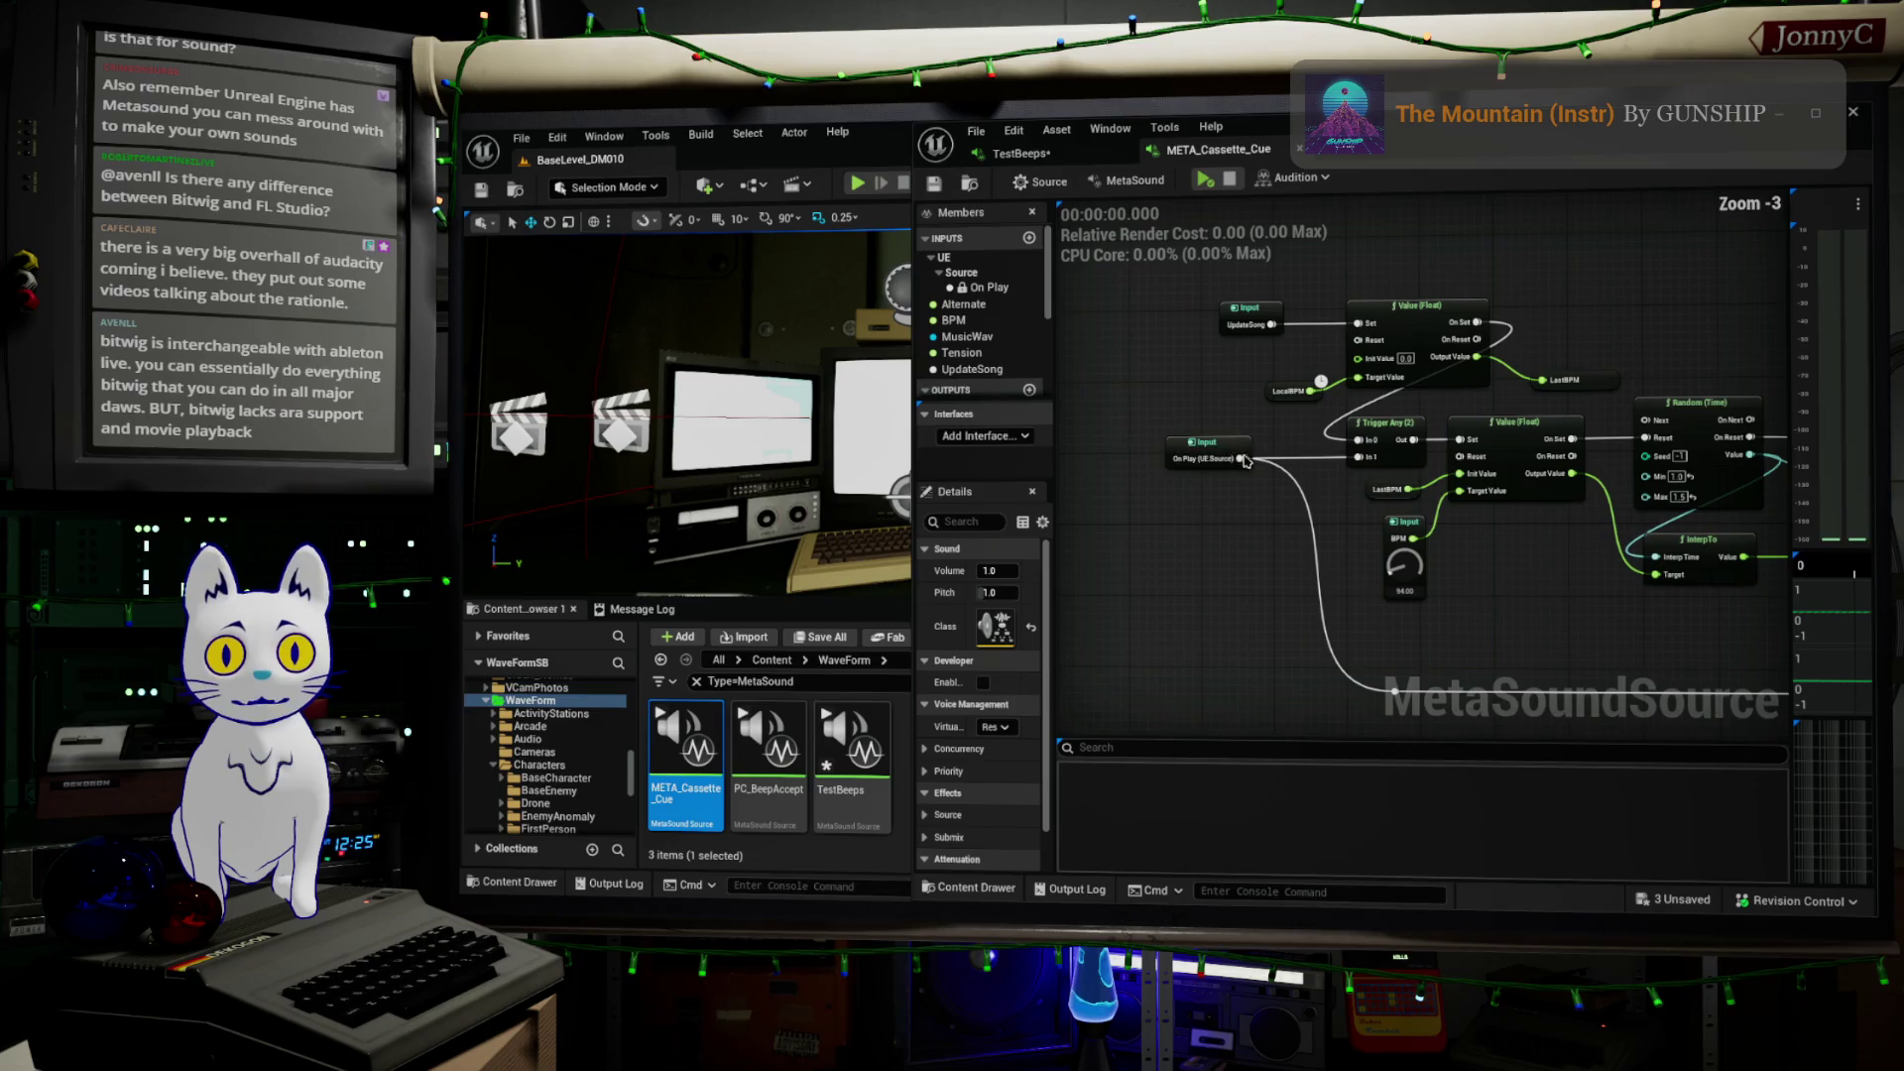
right_drag(1408, 536, 1239, 541)
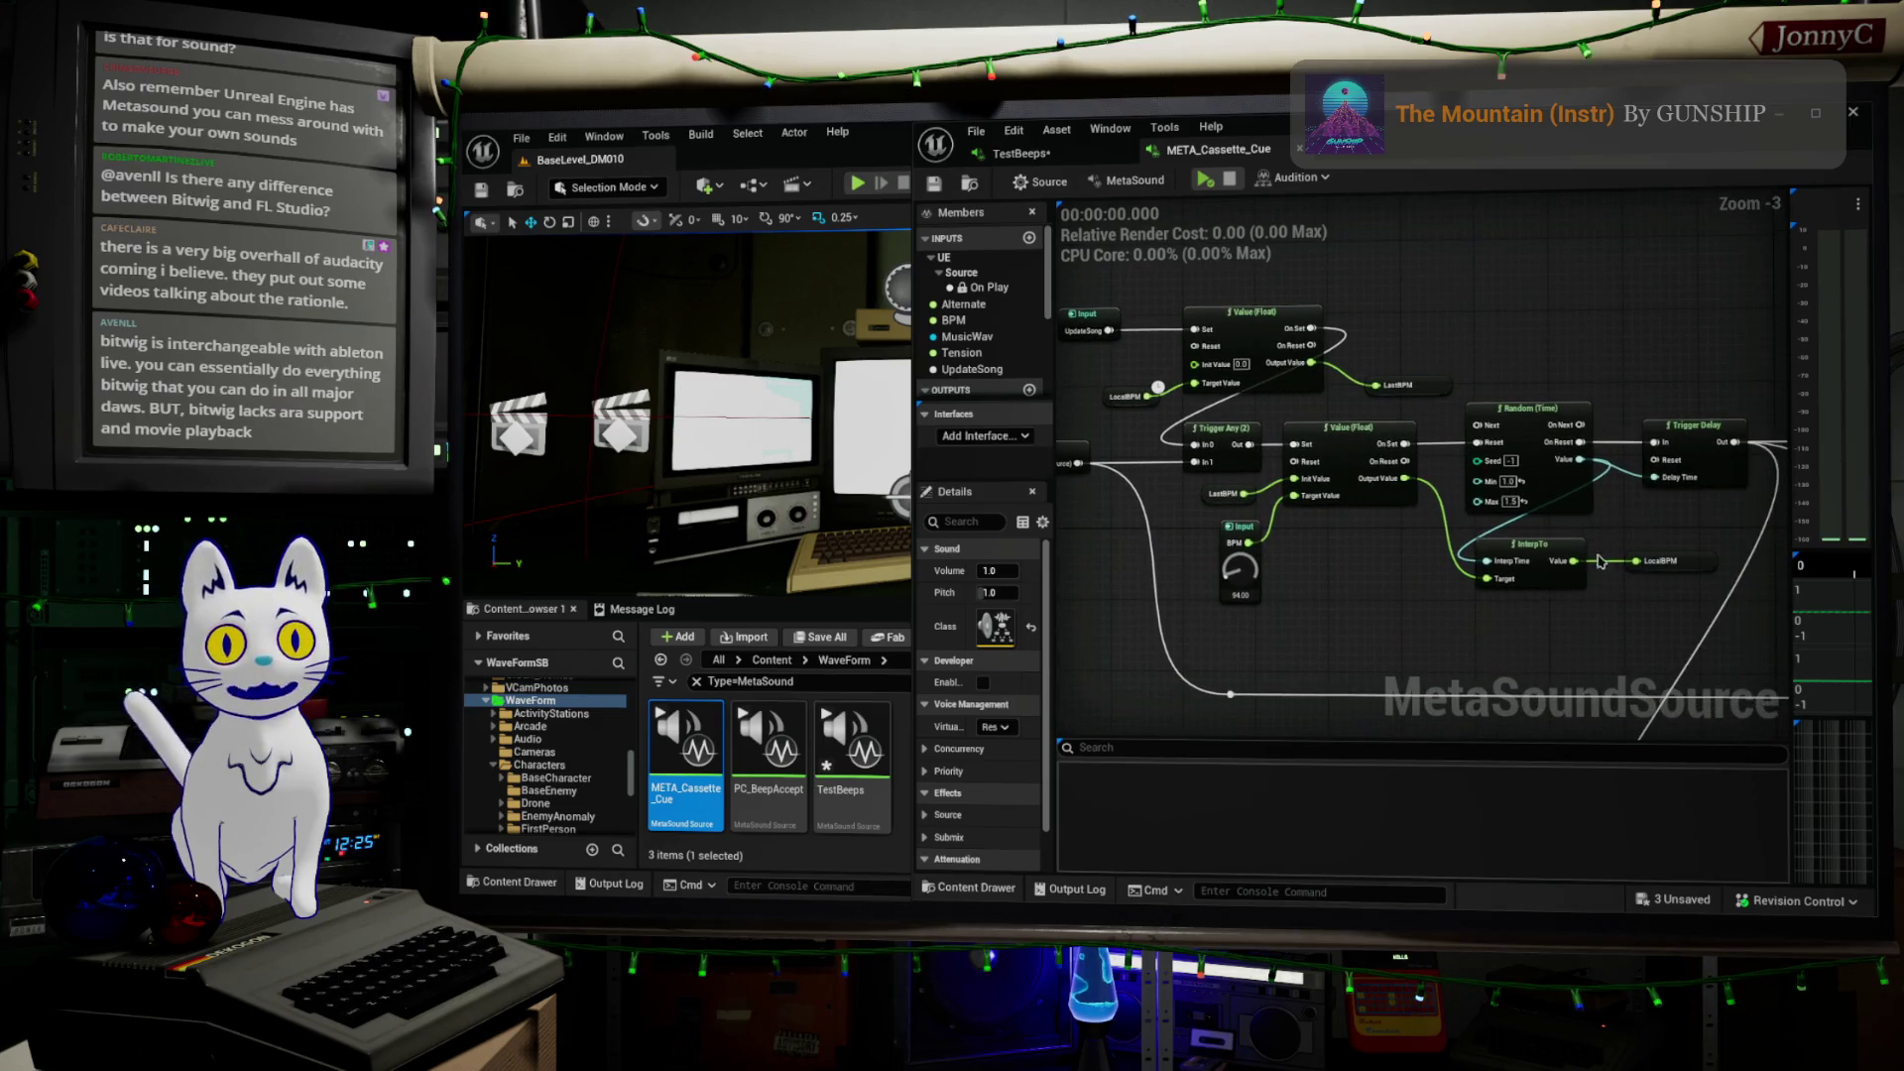
scroll(1468, 431, down, 2)
mouse_move(1468, 430)
right_down()
mouse_move(1458, 459)
mouse_move(1336, 415)
right_up()
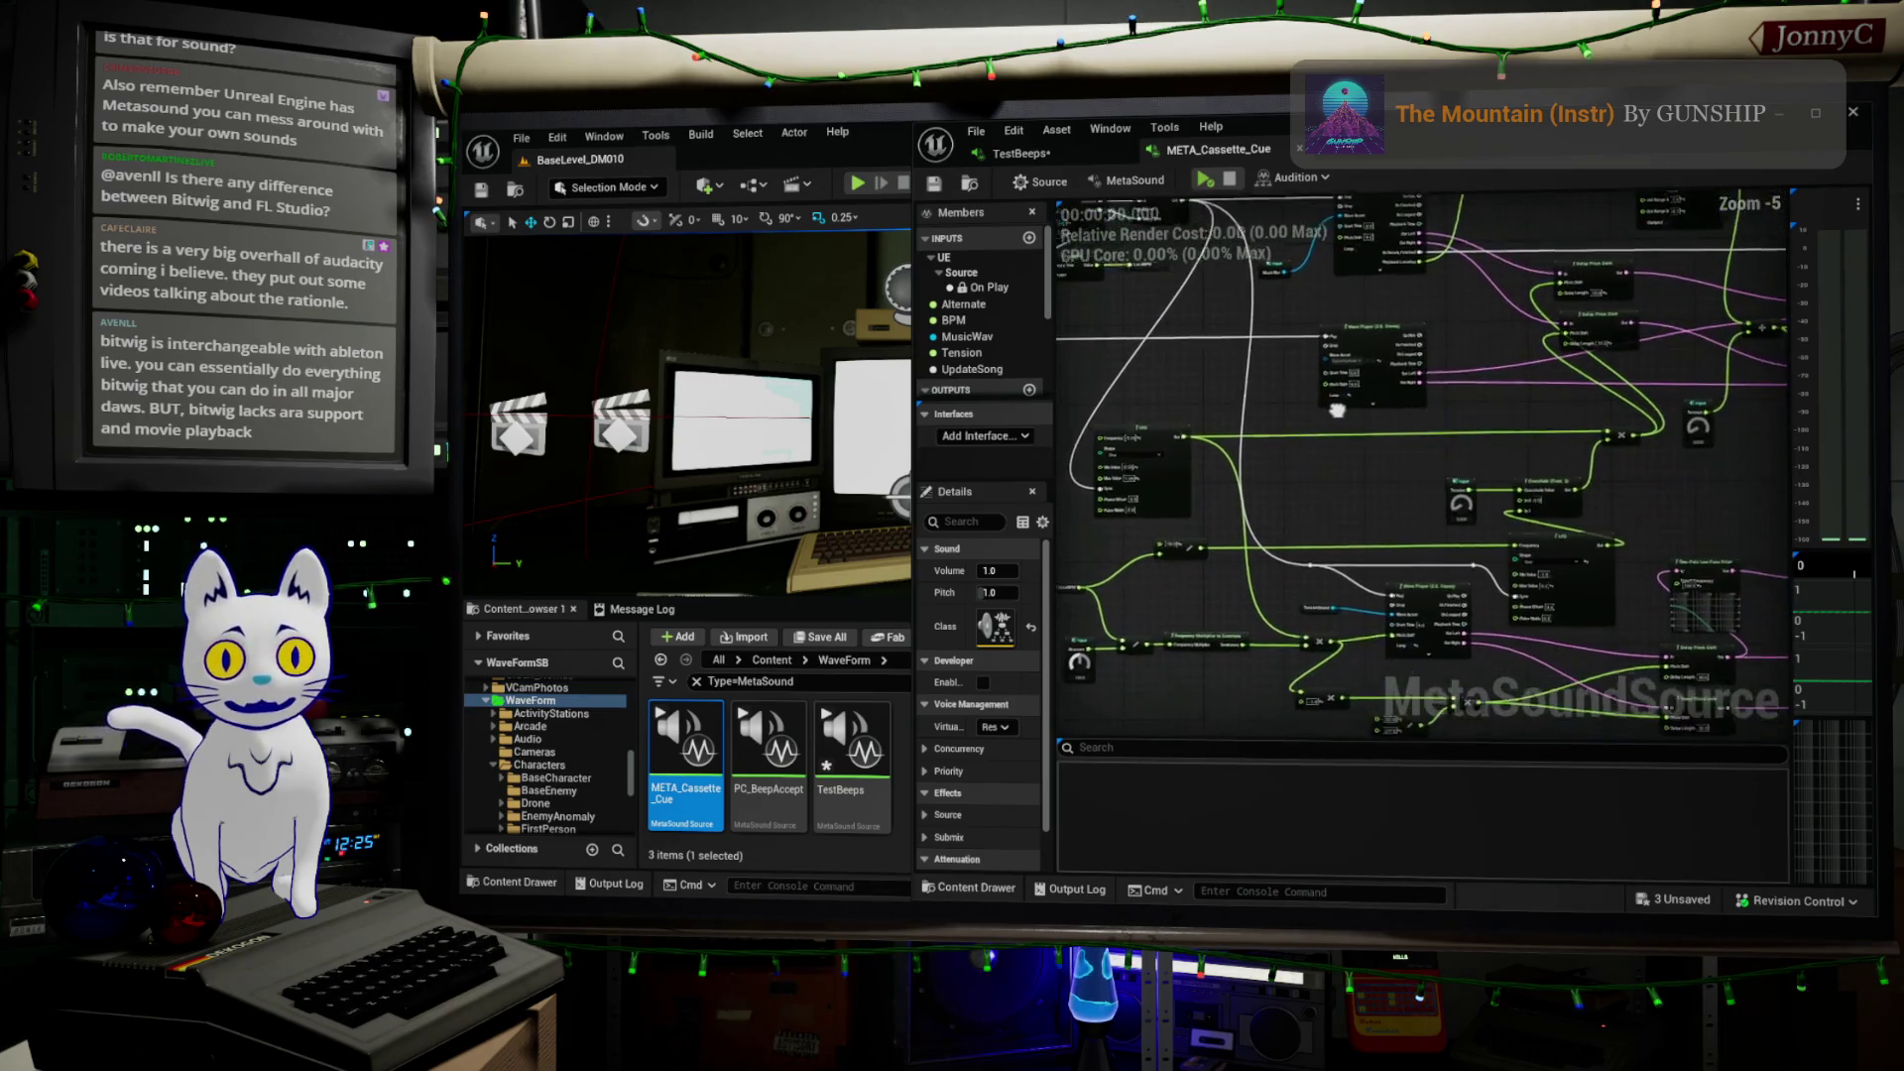
right_drag(1364, 486, 929, 377)
right_drag(1587, 416, 1303, 271)
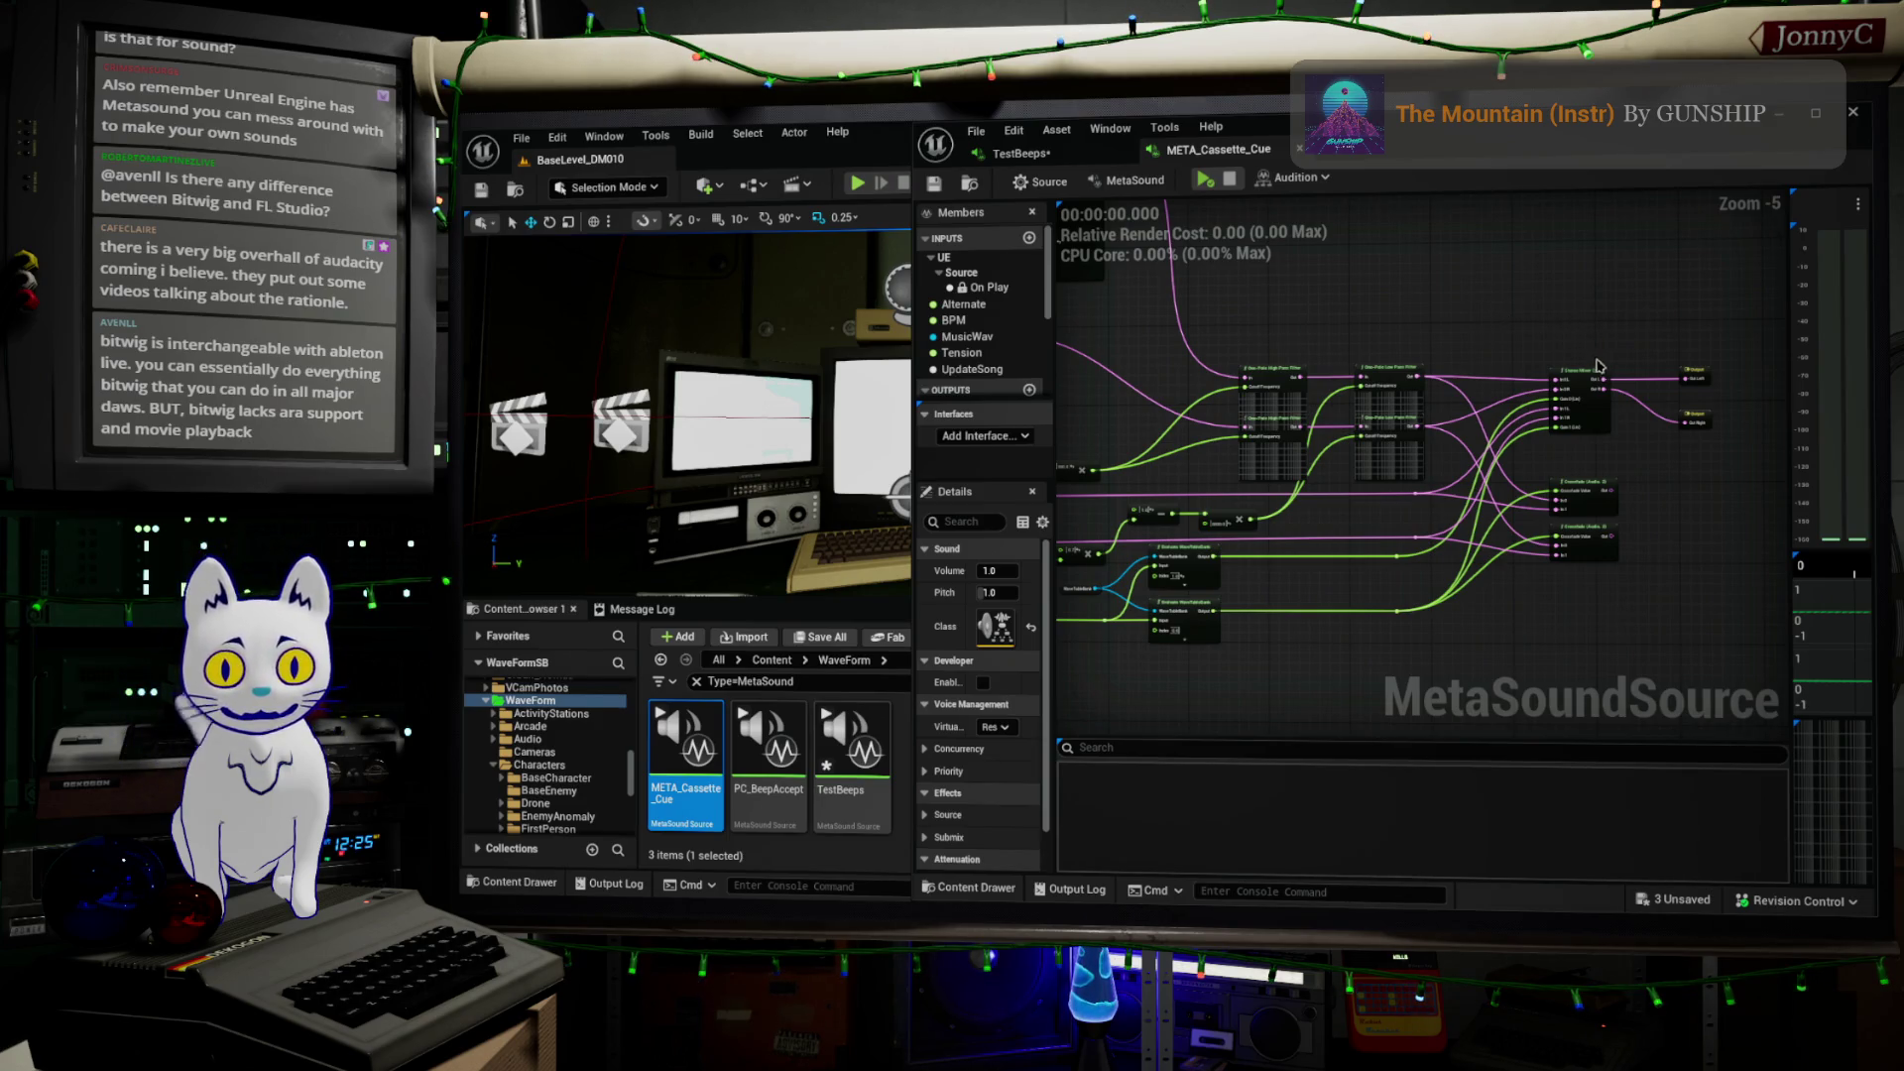
scroll(1218, 498, down, 4)
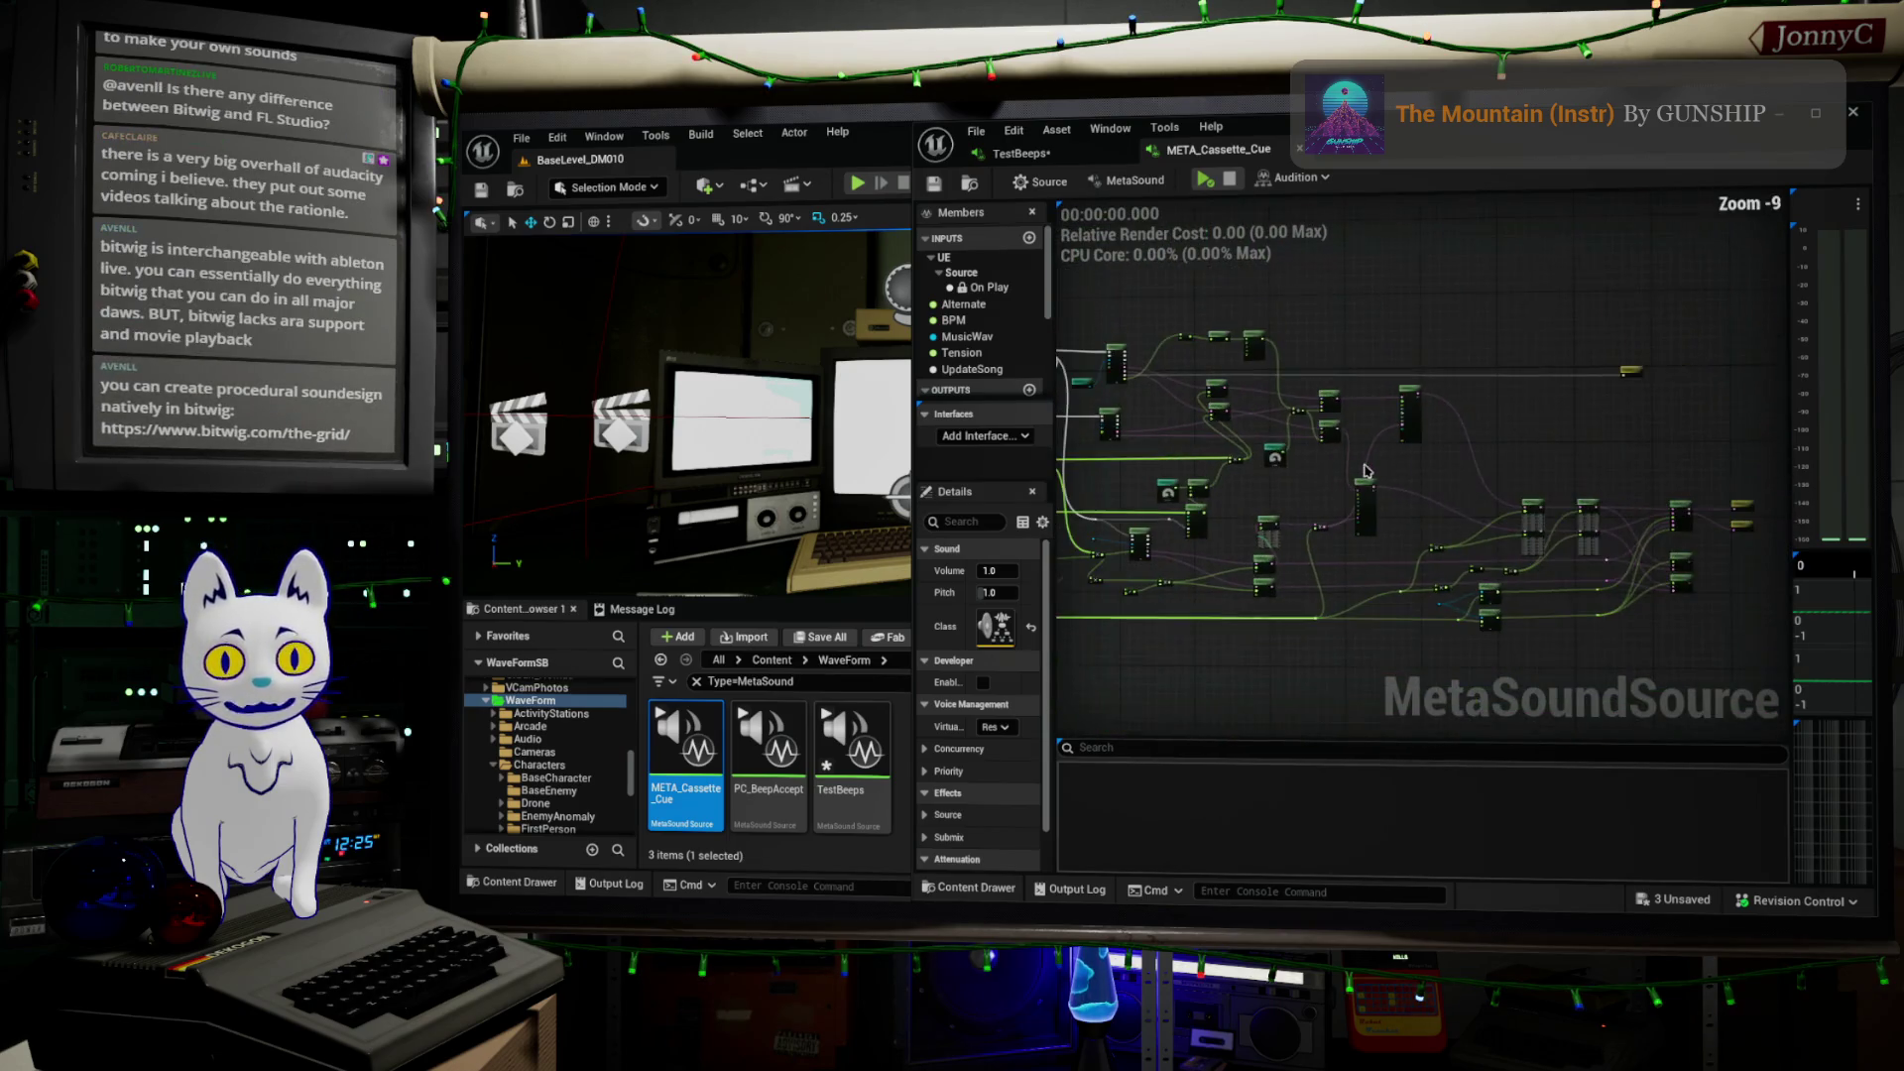
right_drag(1218, 498, 1418, 545)
scroll(1378, 516, up, 1)
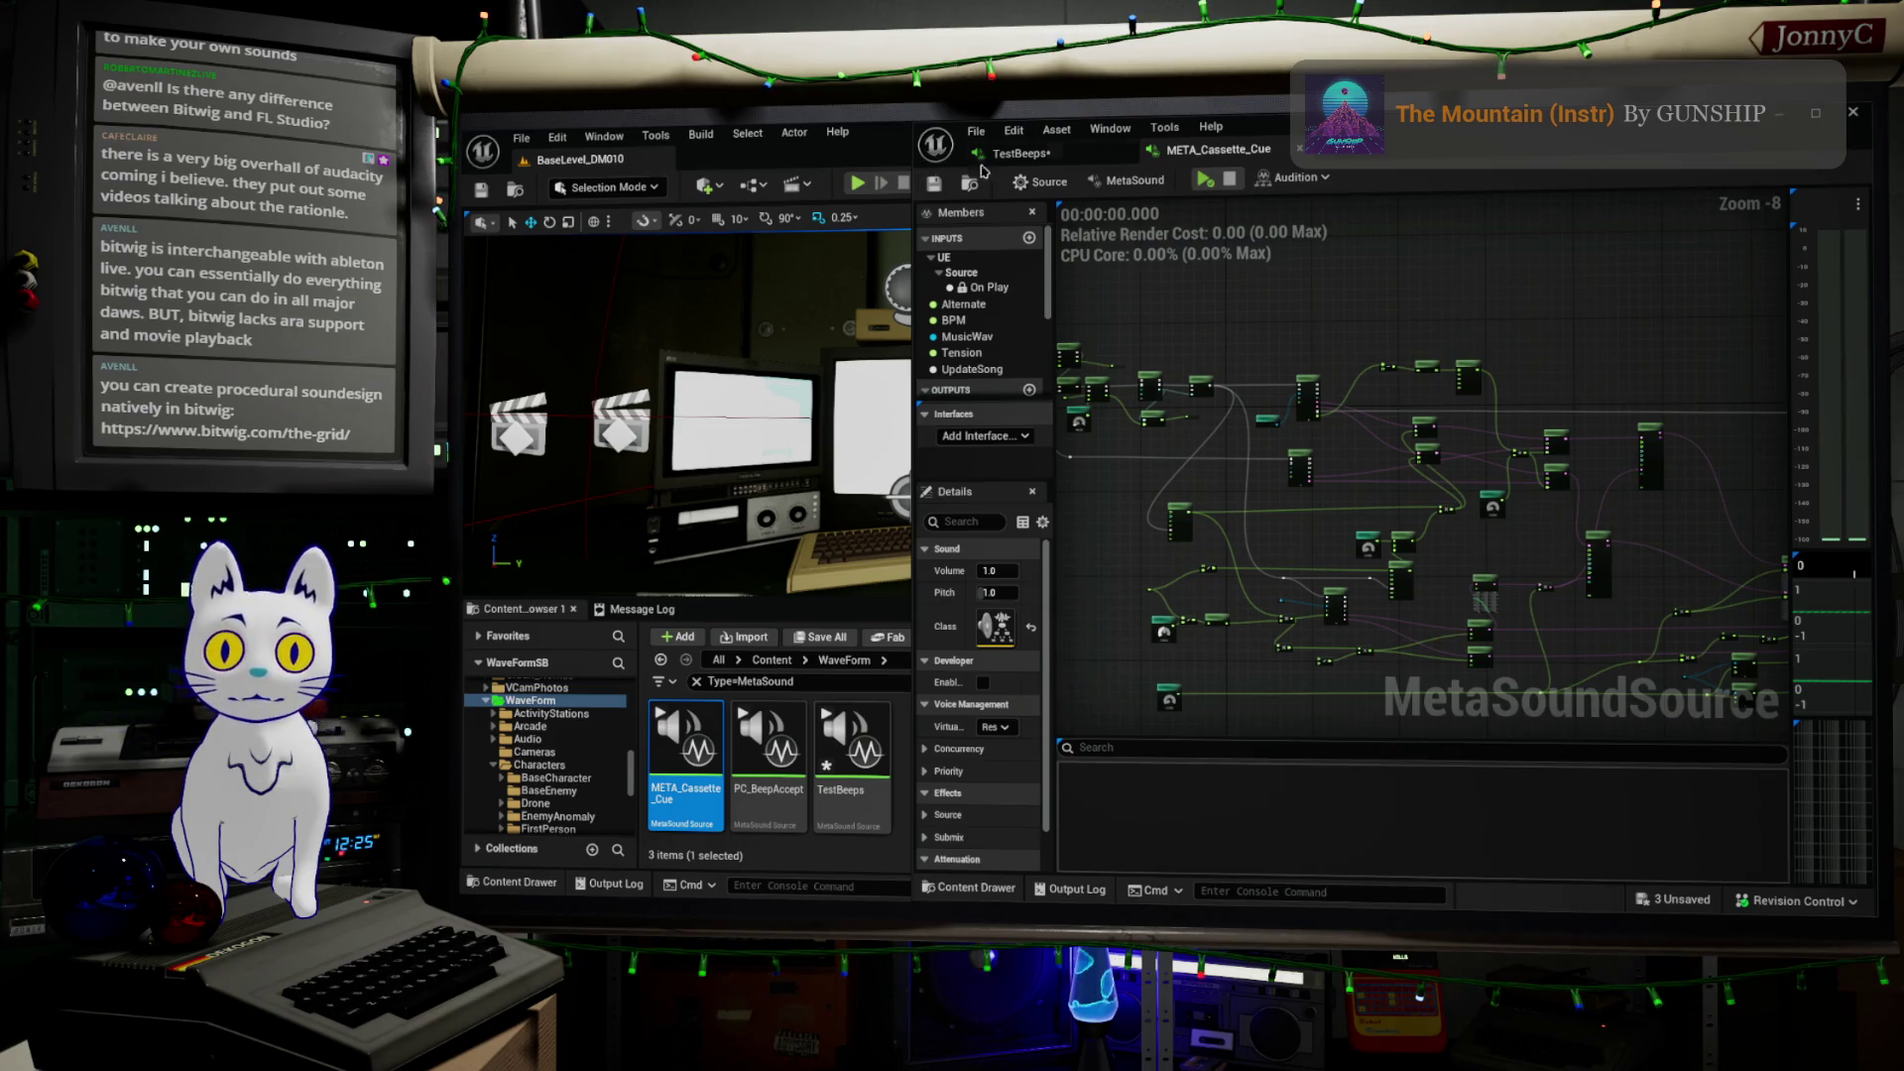
click(1027, 156)
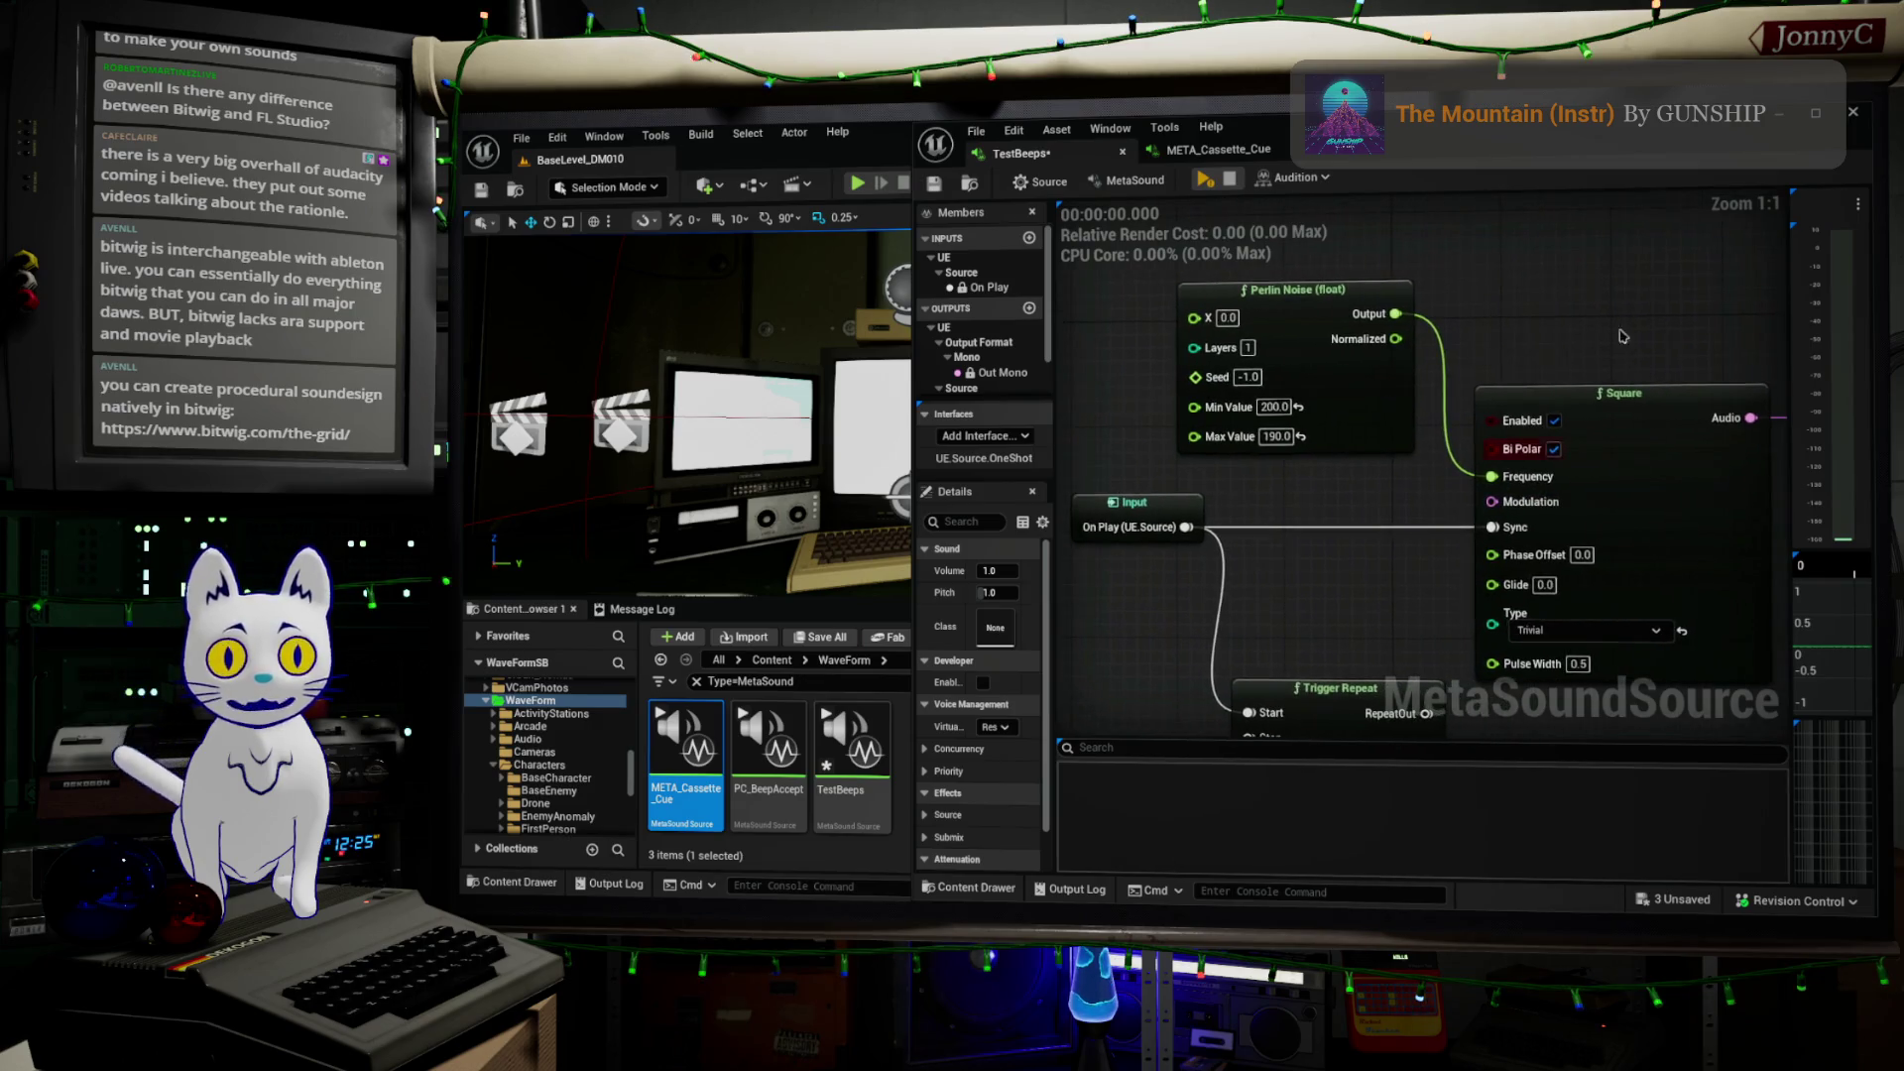
Minimize the MetaSound editor to reveal the level's retro computer with nixie tubes
click(1782, 115)
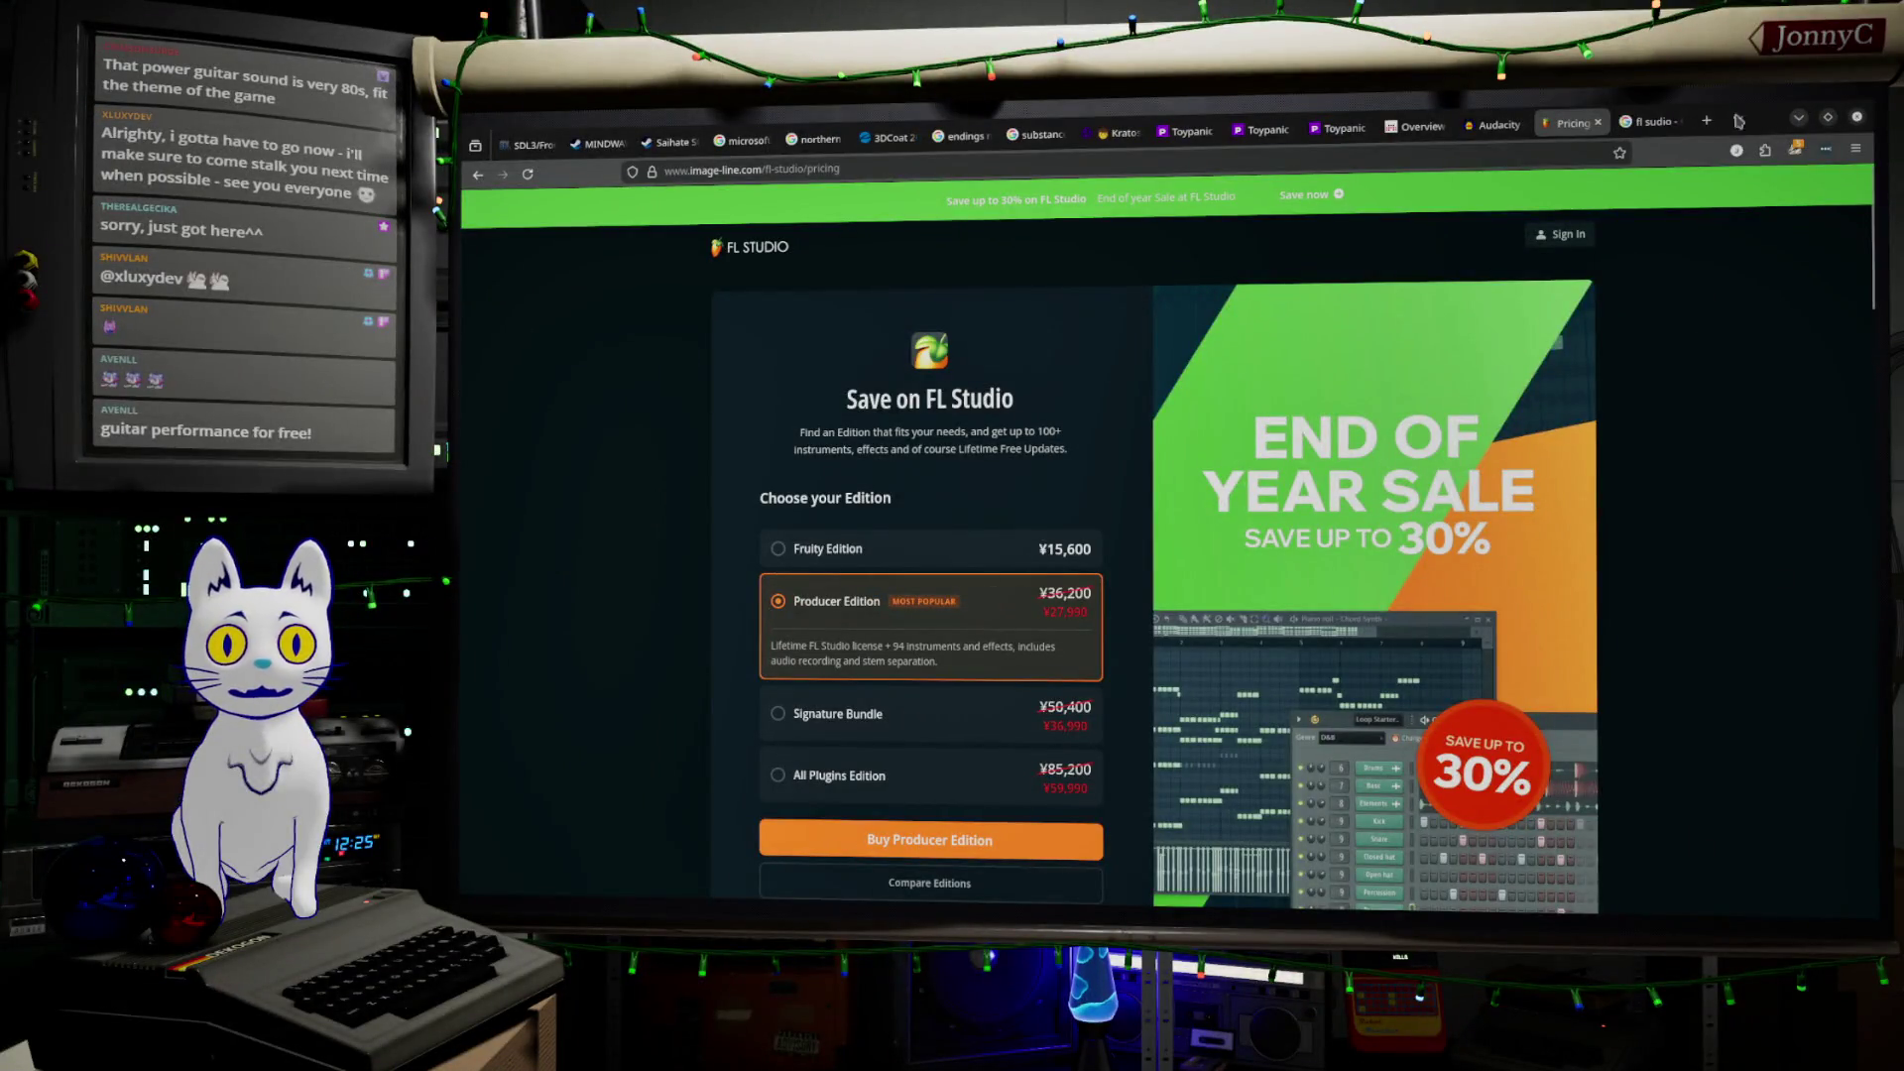
From the fl sudio tab, search Google for 'ama' and open the sponsored Amazon.co.jp result
click(1651, 121)
click(1560, 164)
text(ama)
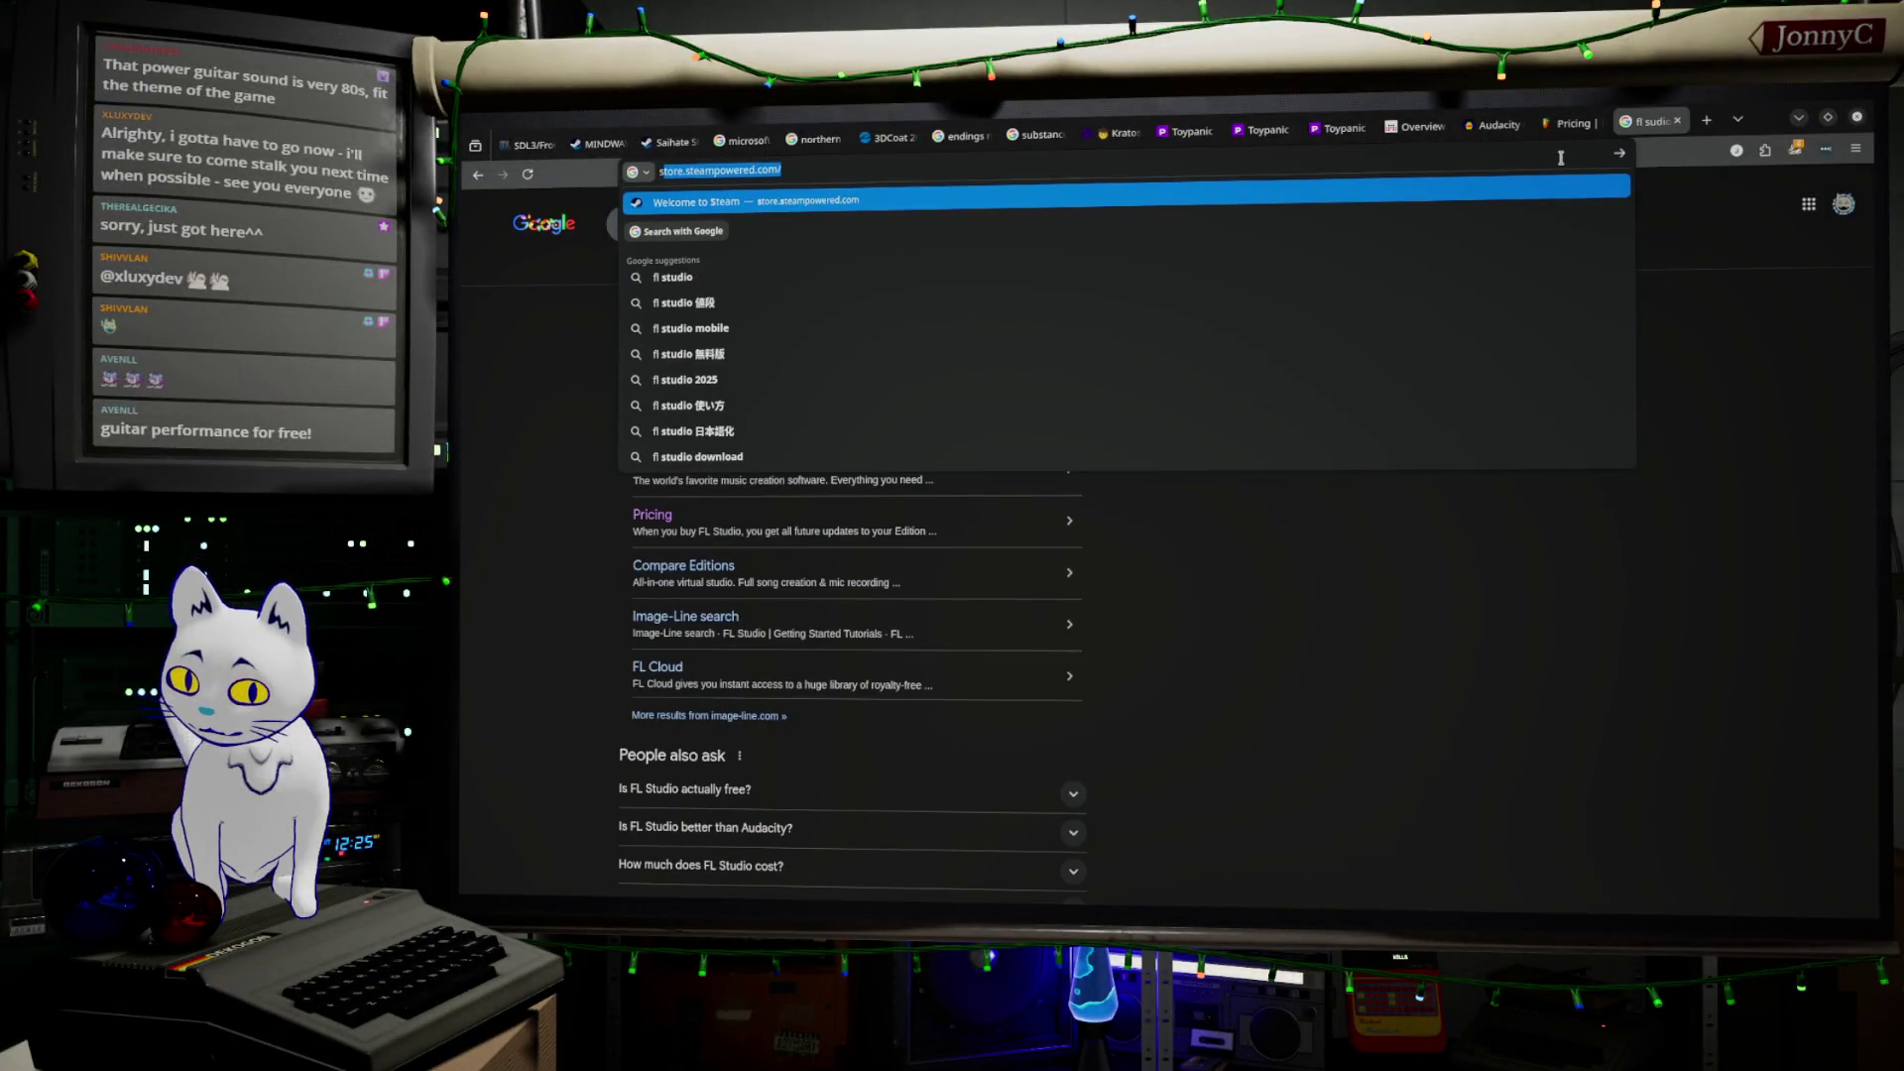
key(Delete)
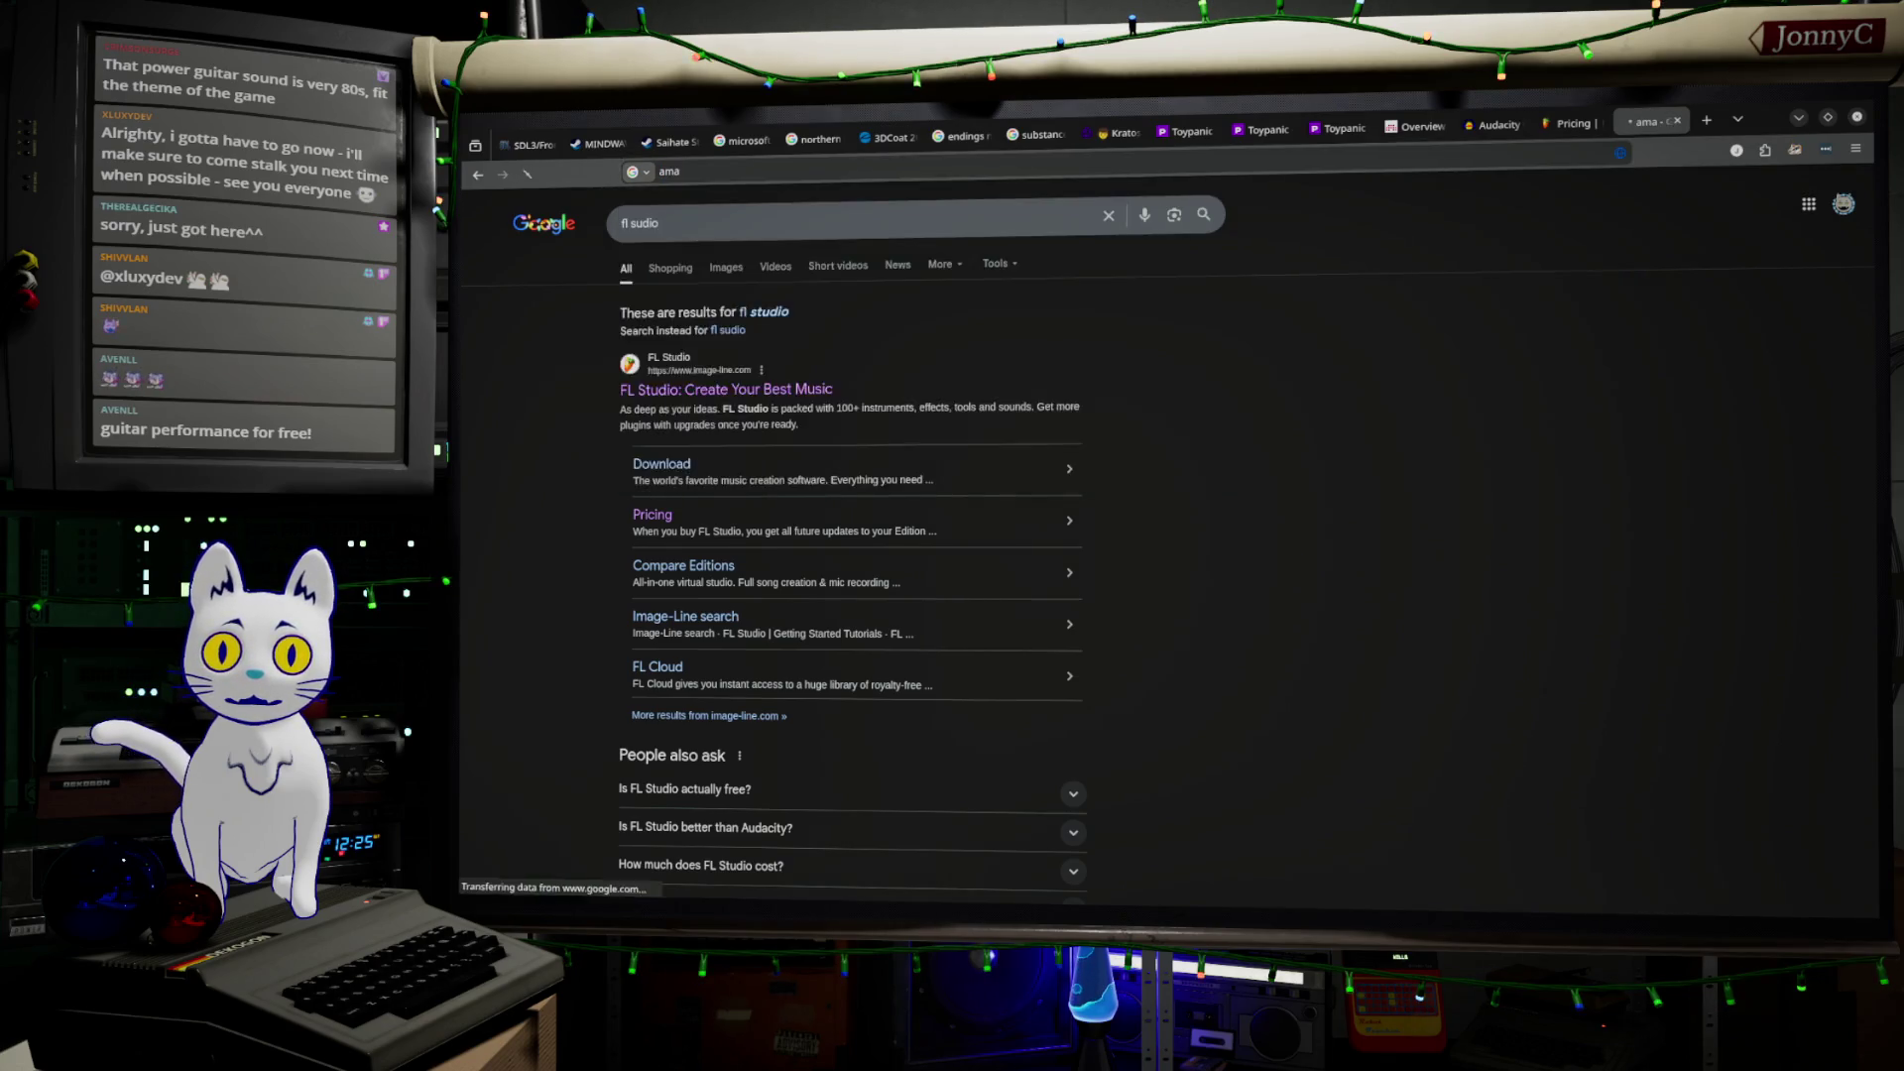
key(Return)
click(688, 402)
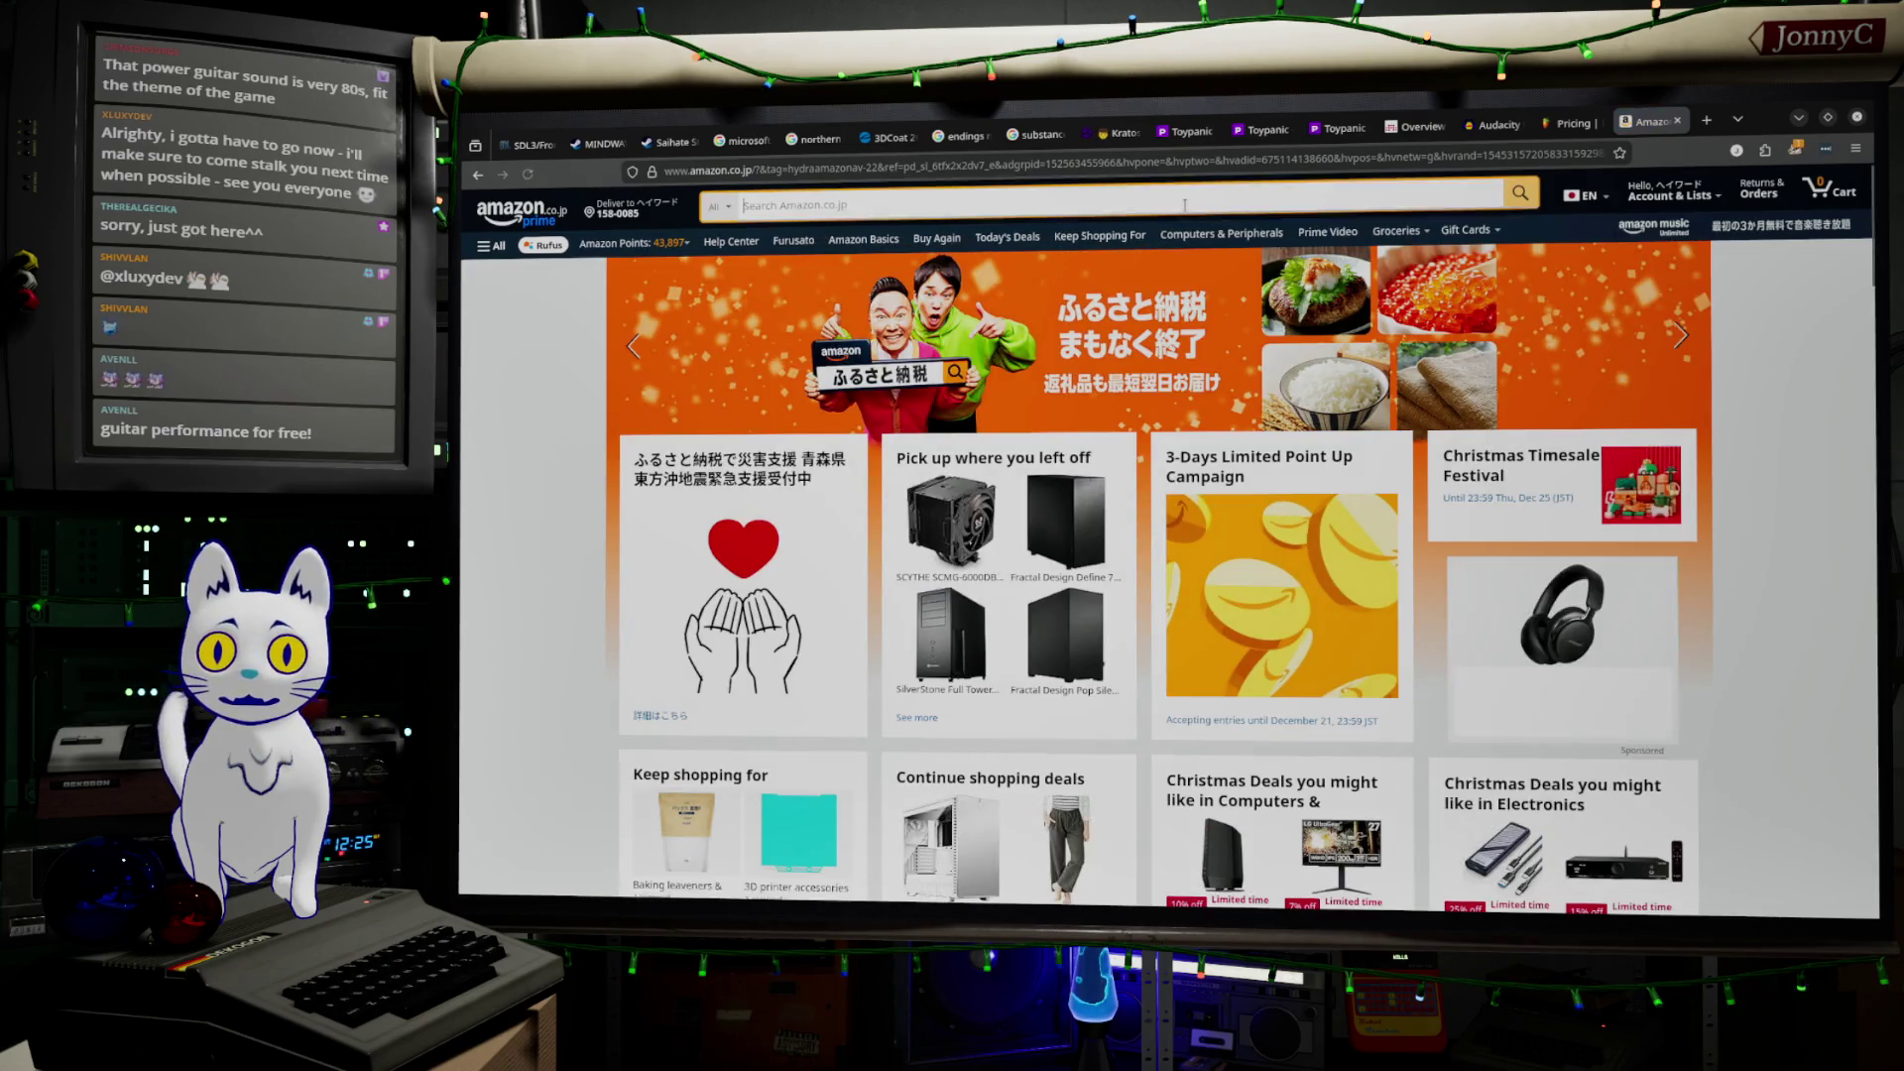
Search Amazon for 'sonic cake' and scroll through the results
click(1184, 205)
text(sonic)
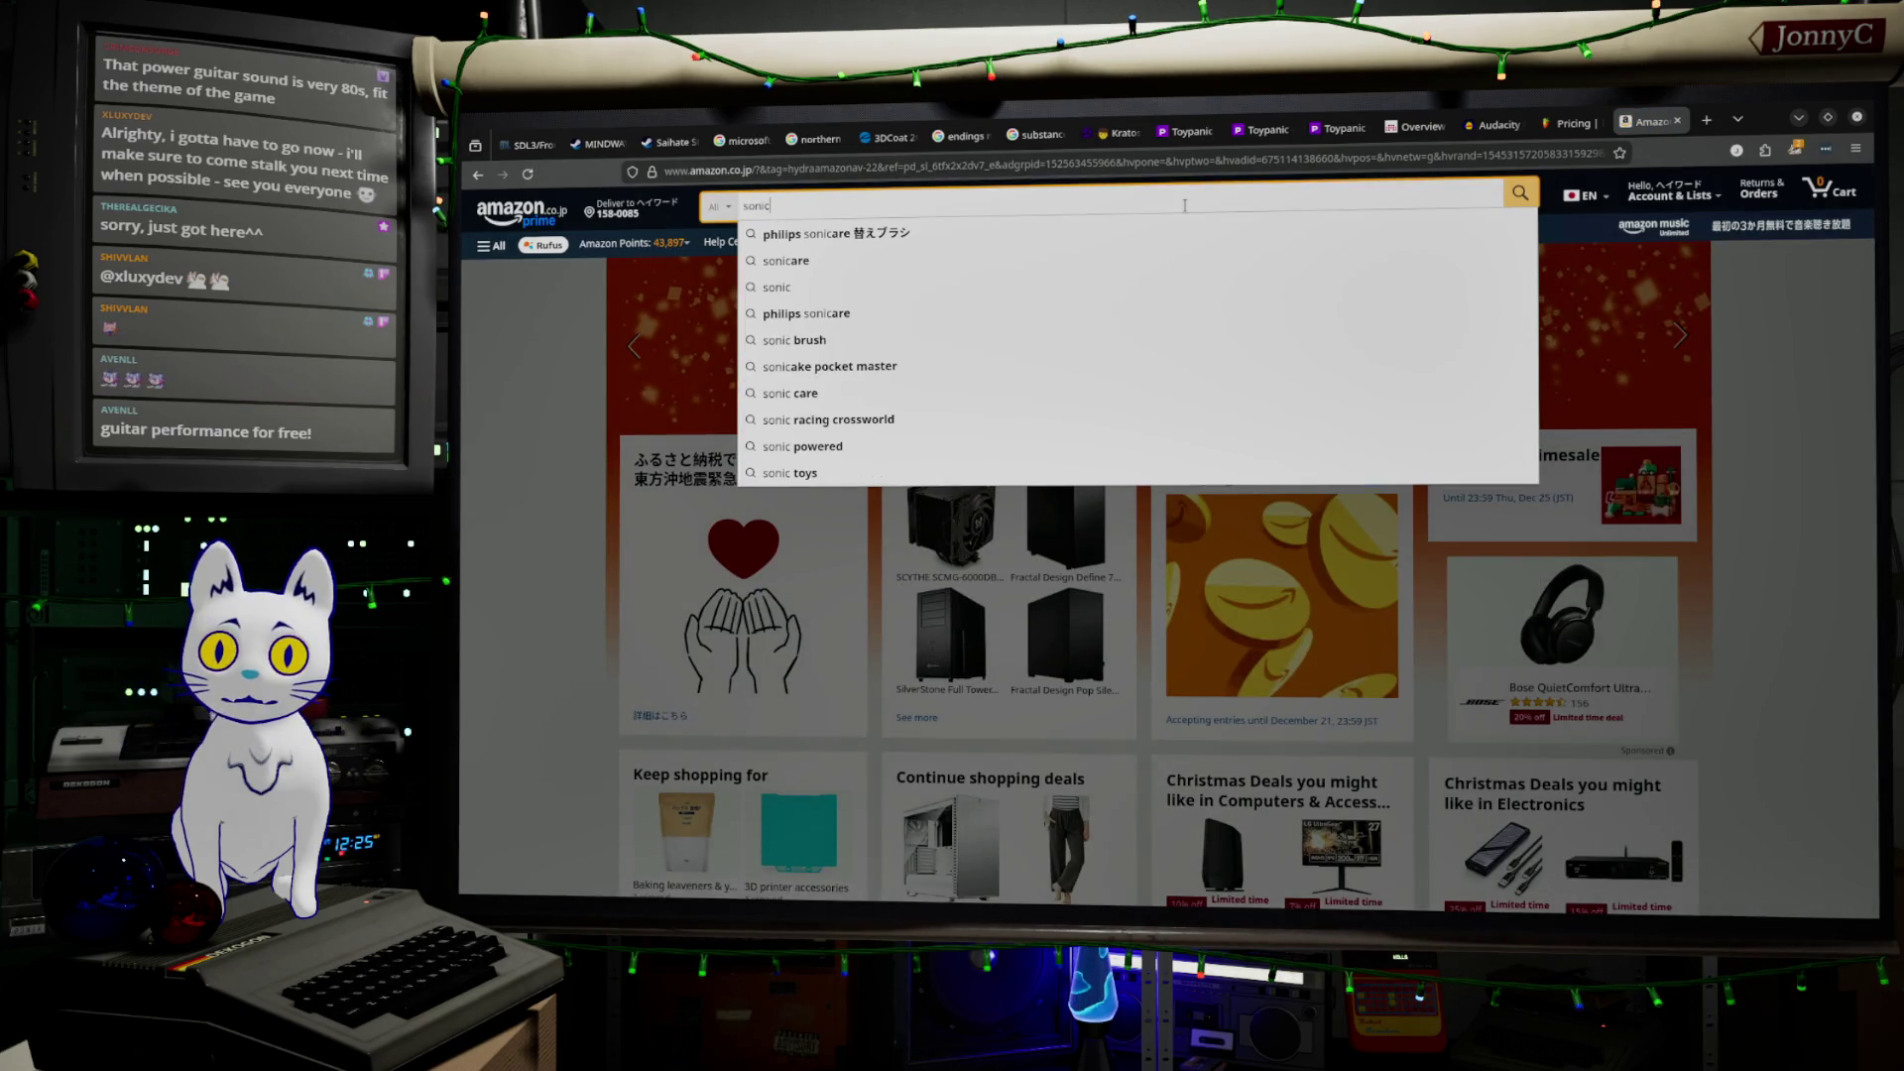
text( ca)
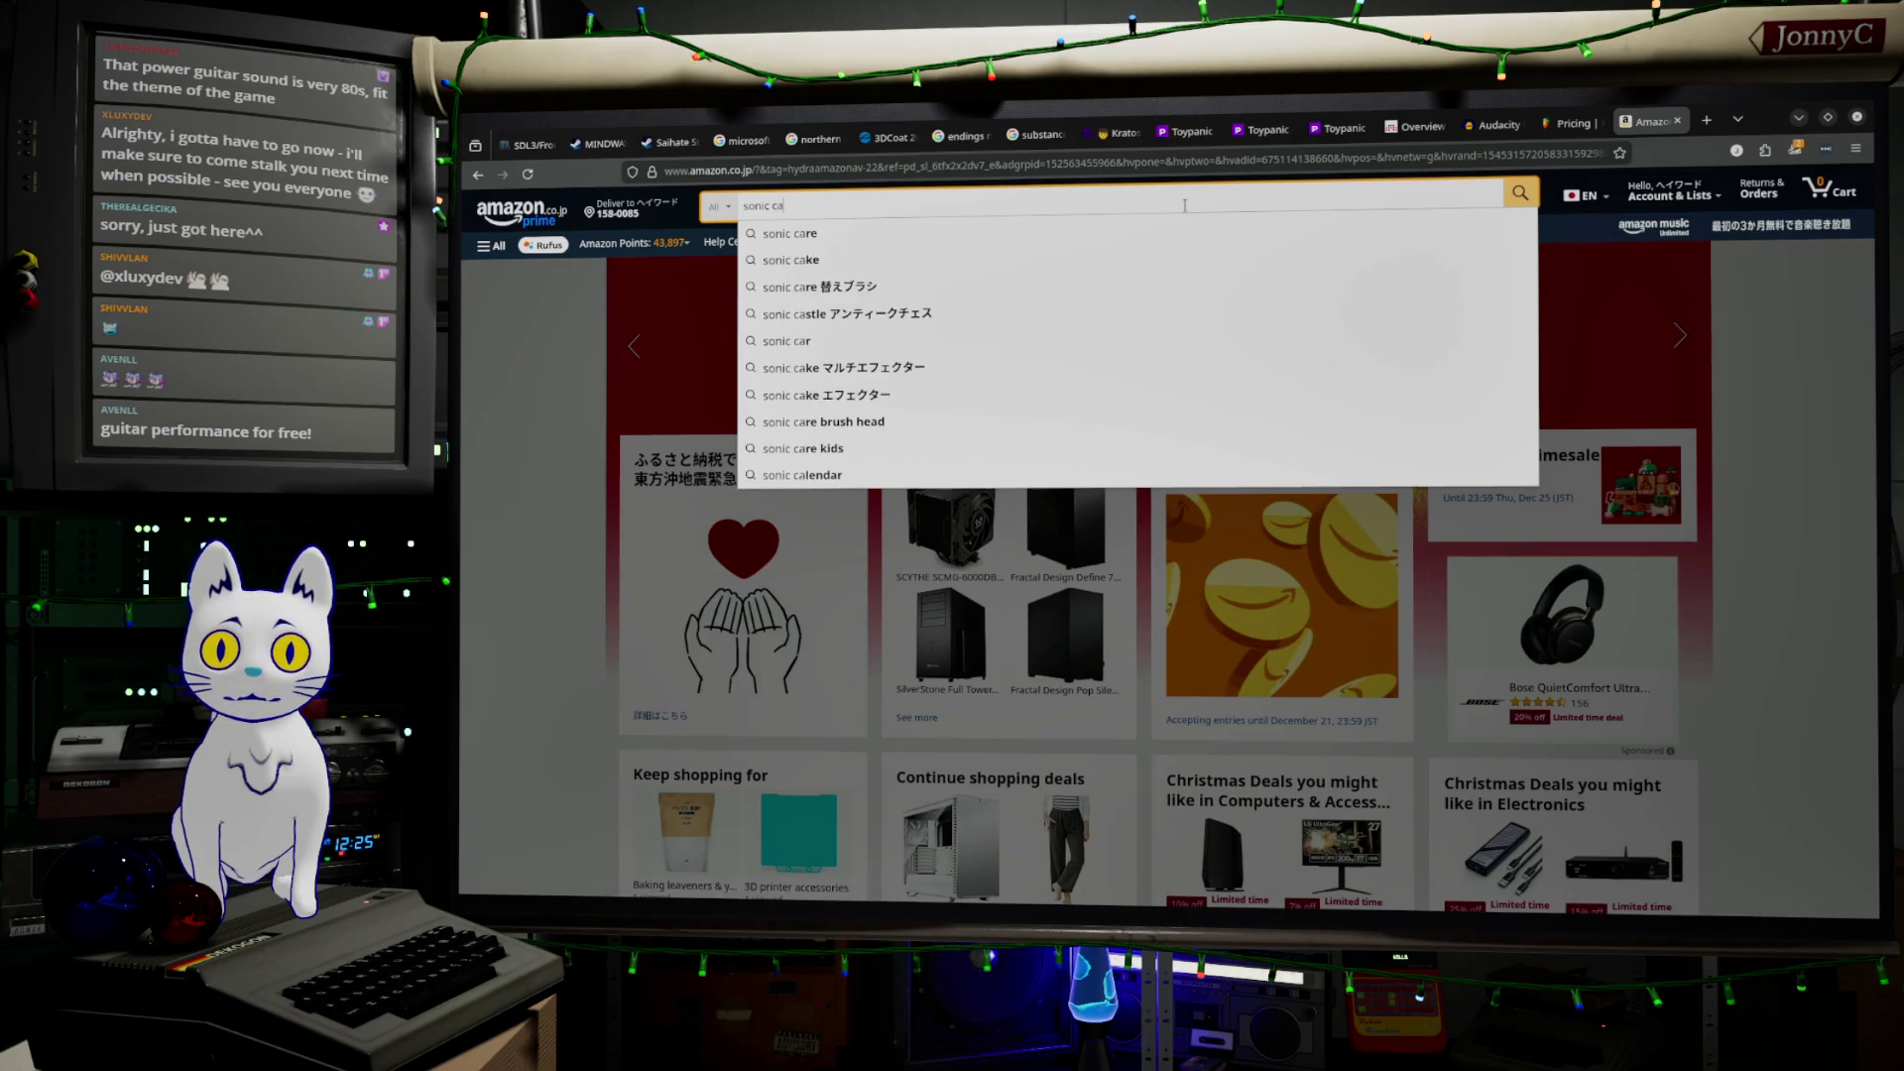
text(ke)
key(Return)
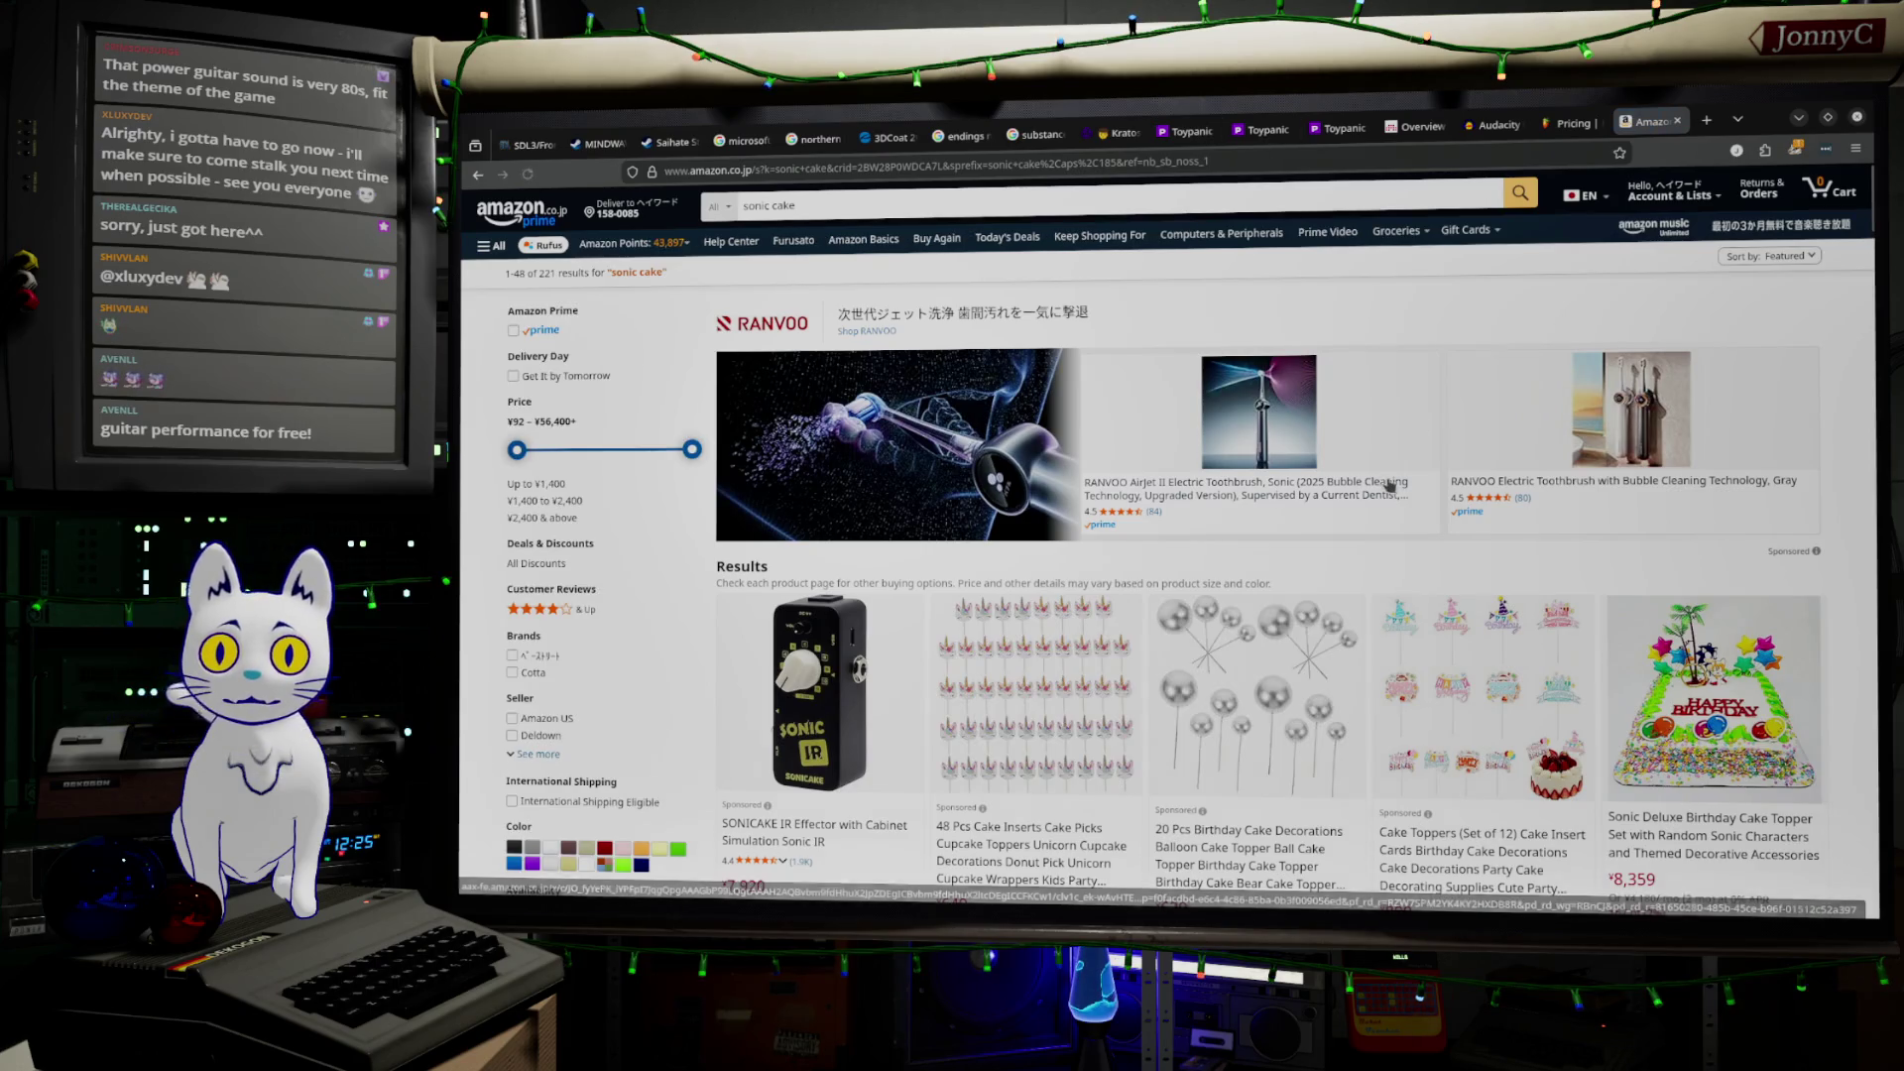
scroll(1184, 204, down, 10)
scroll(1389, 485, down, 5)
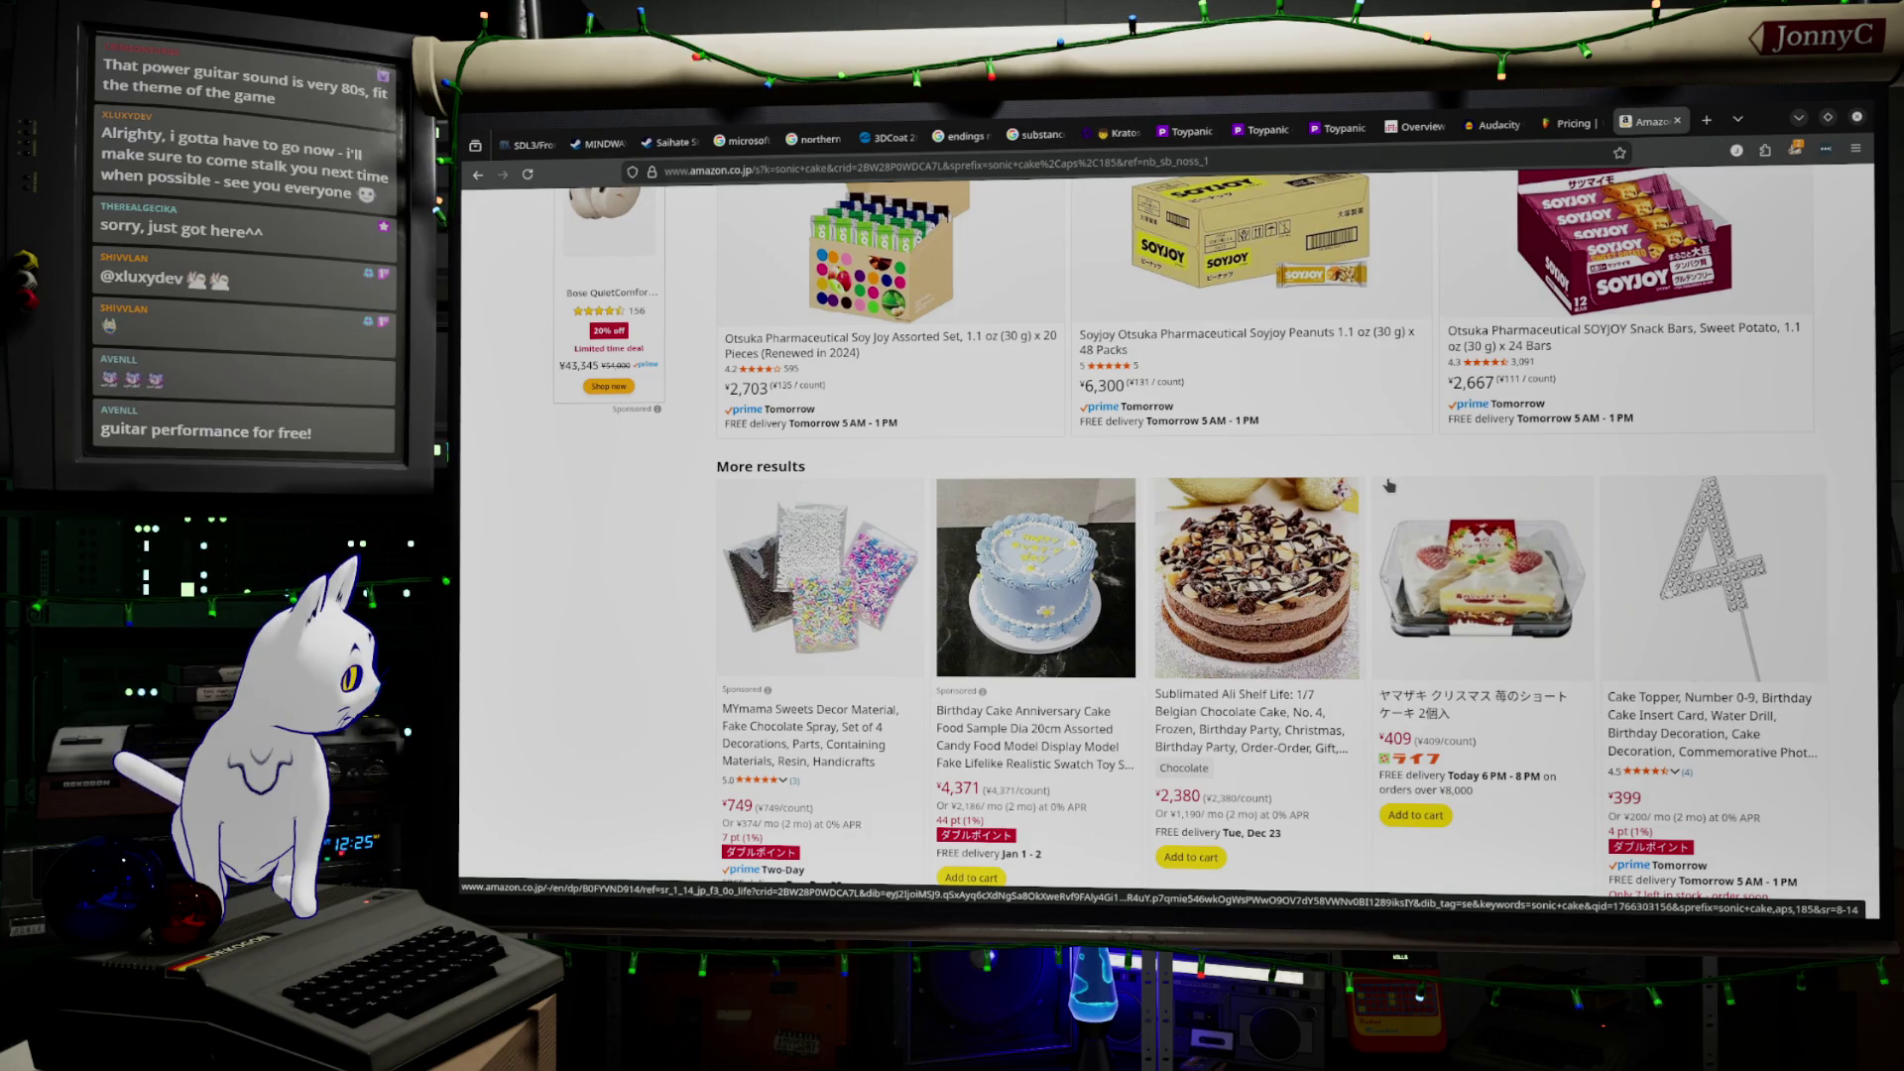
scroll(1390, 485, up, 10)
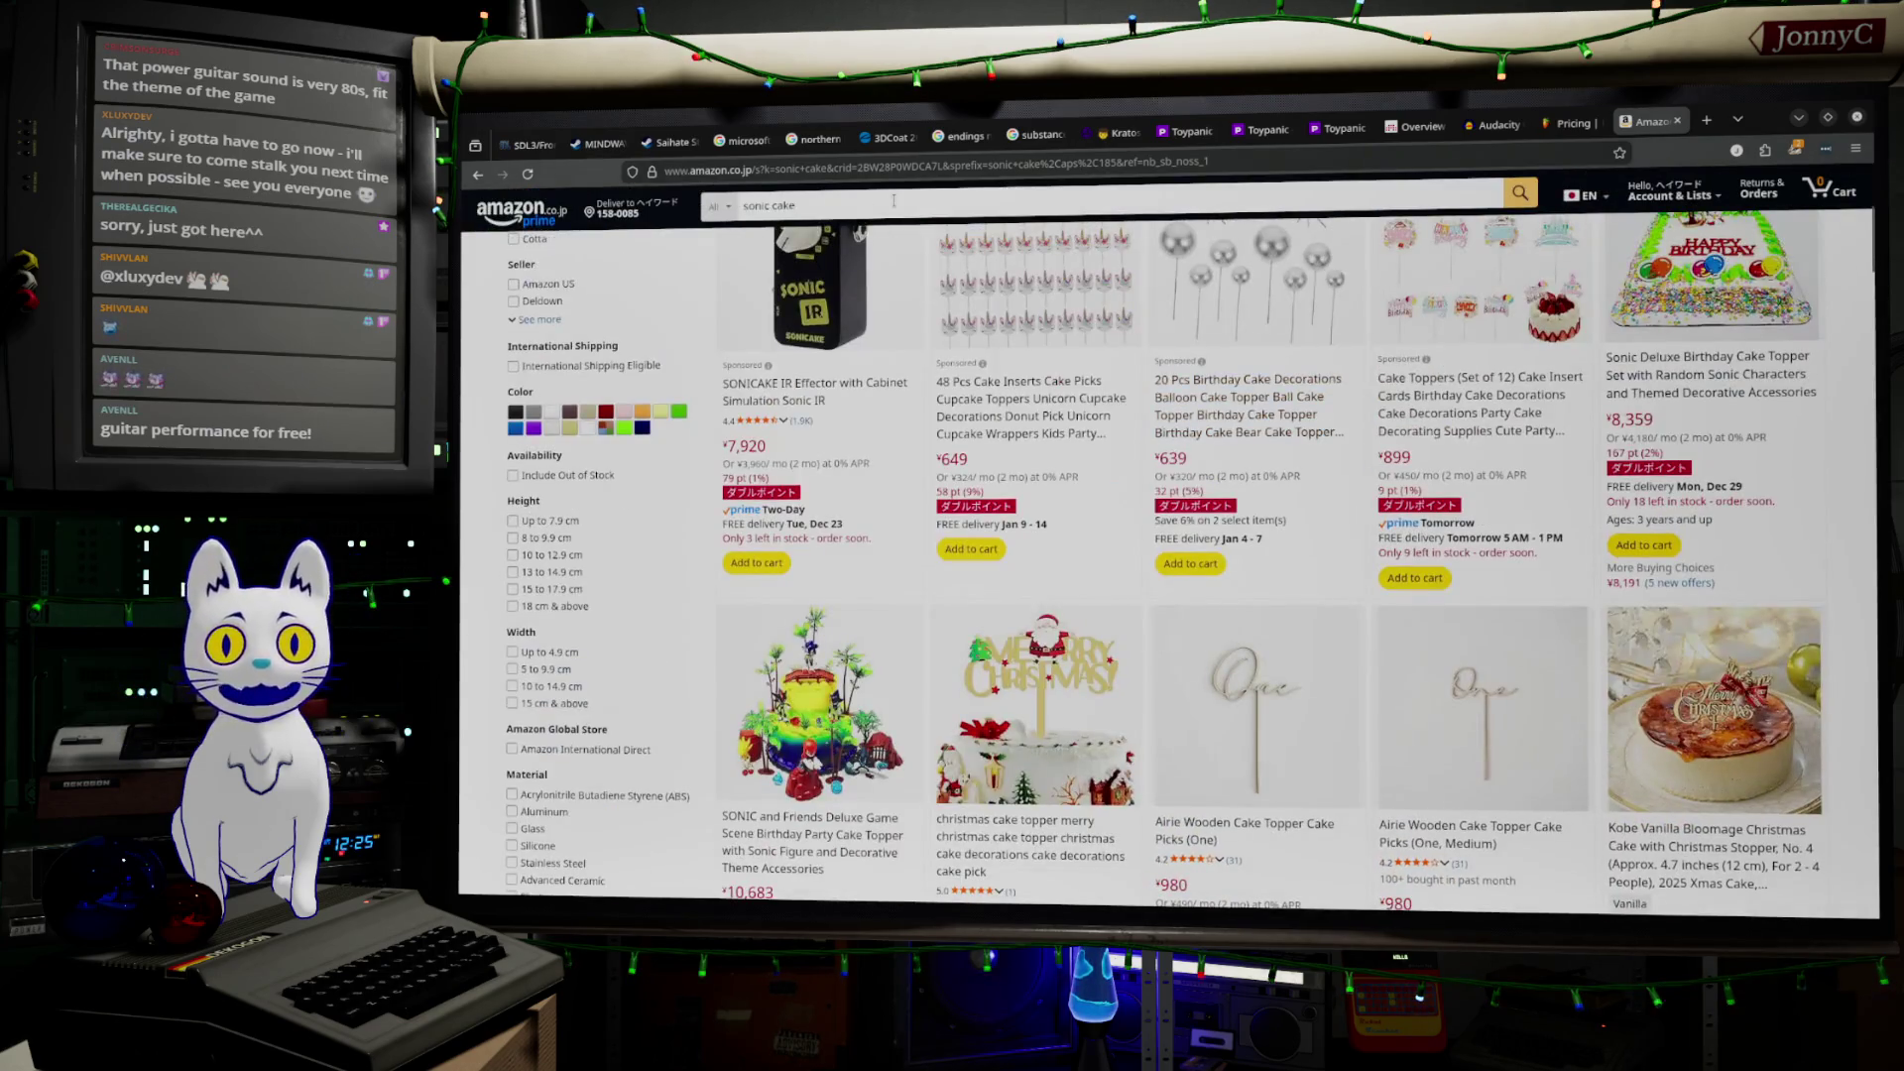
Refine the Amazon search to 'sonic cake poket master'
click(894, 202)
text(ok)
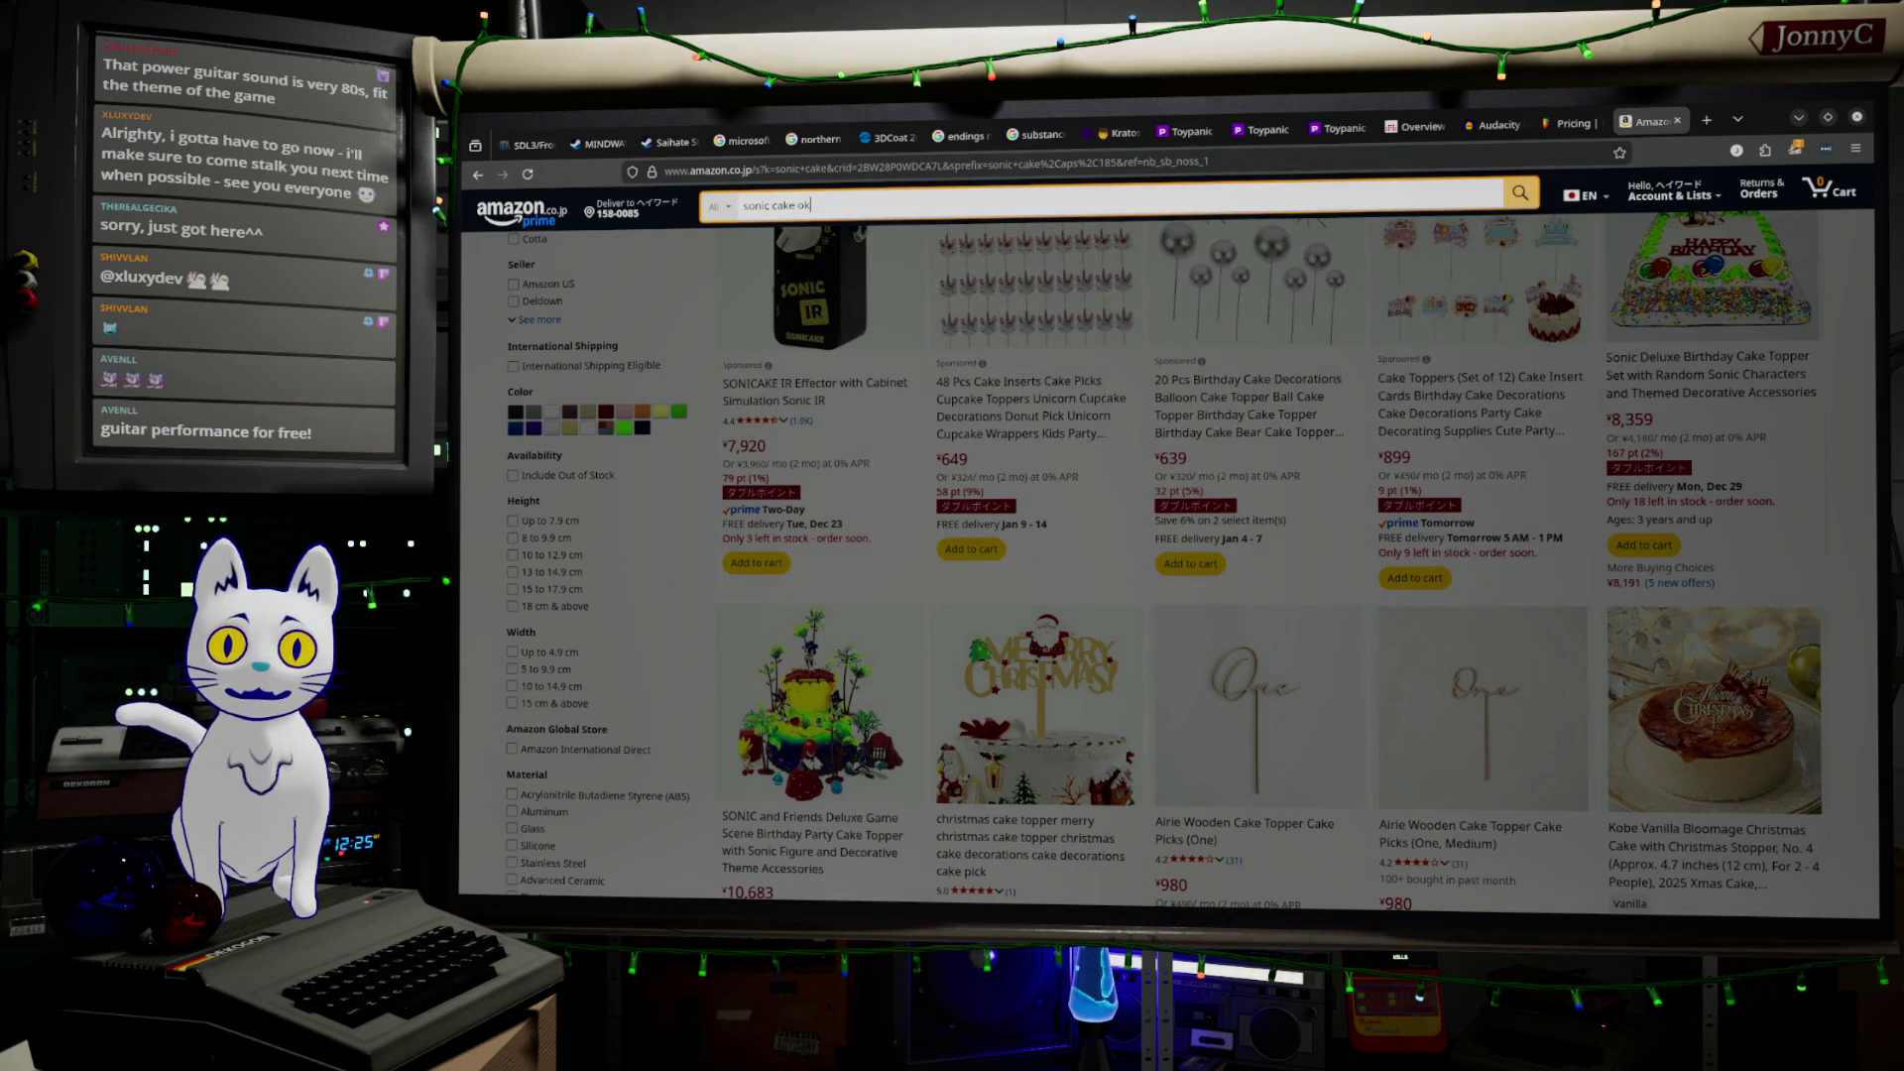
key(BackSpace)
key(BackSpace)
text(poket)
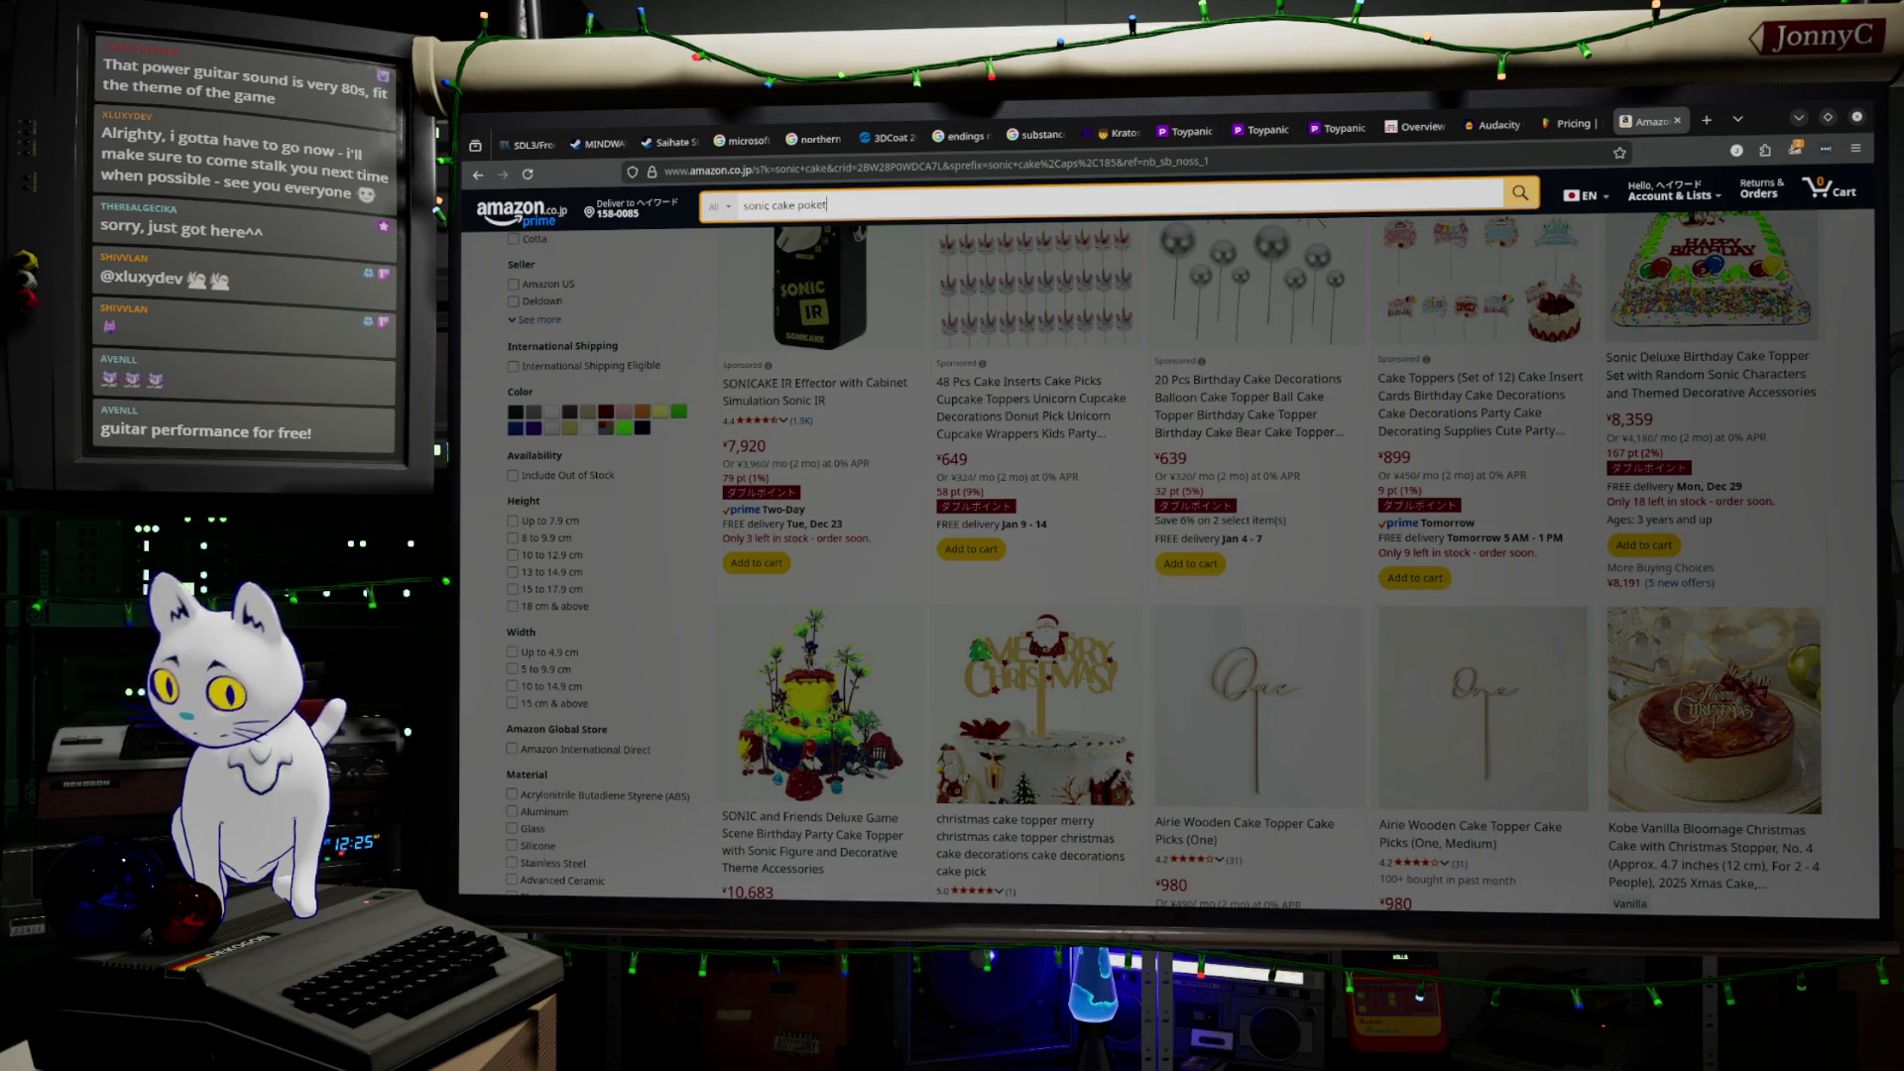
text( maste)
key(Return)
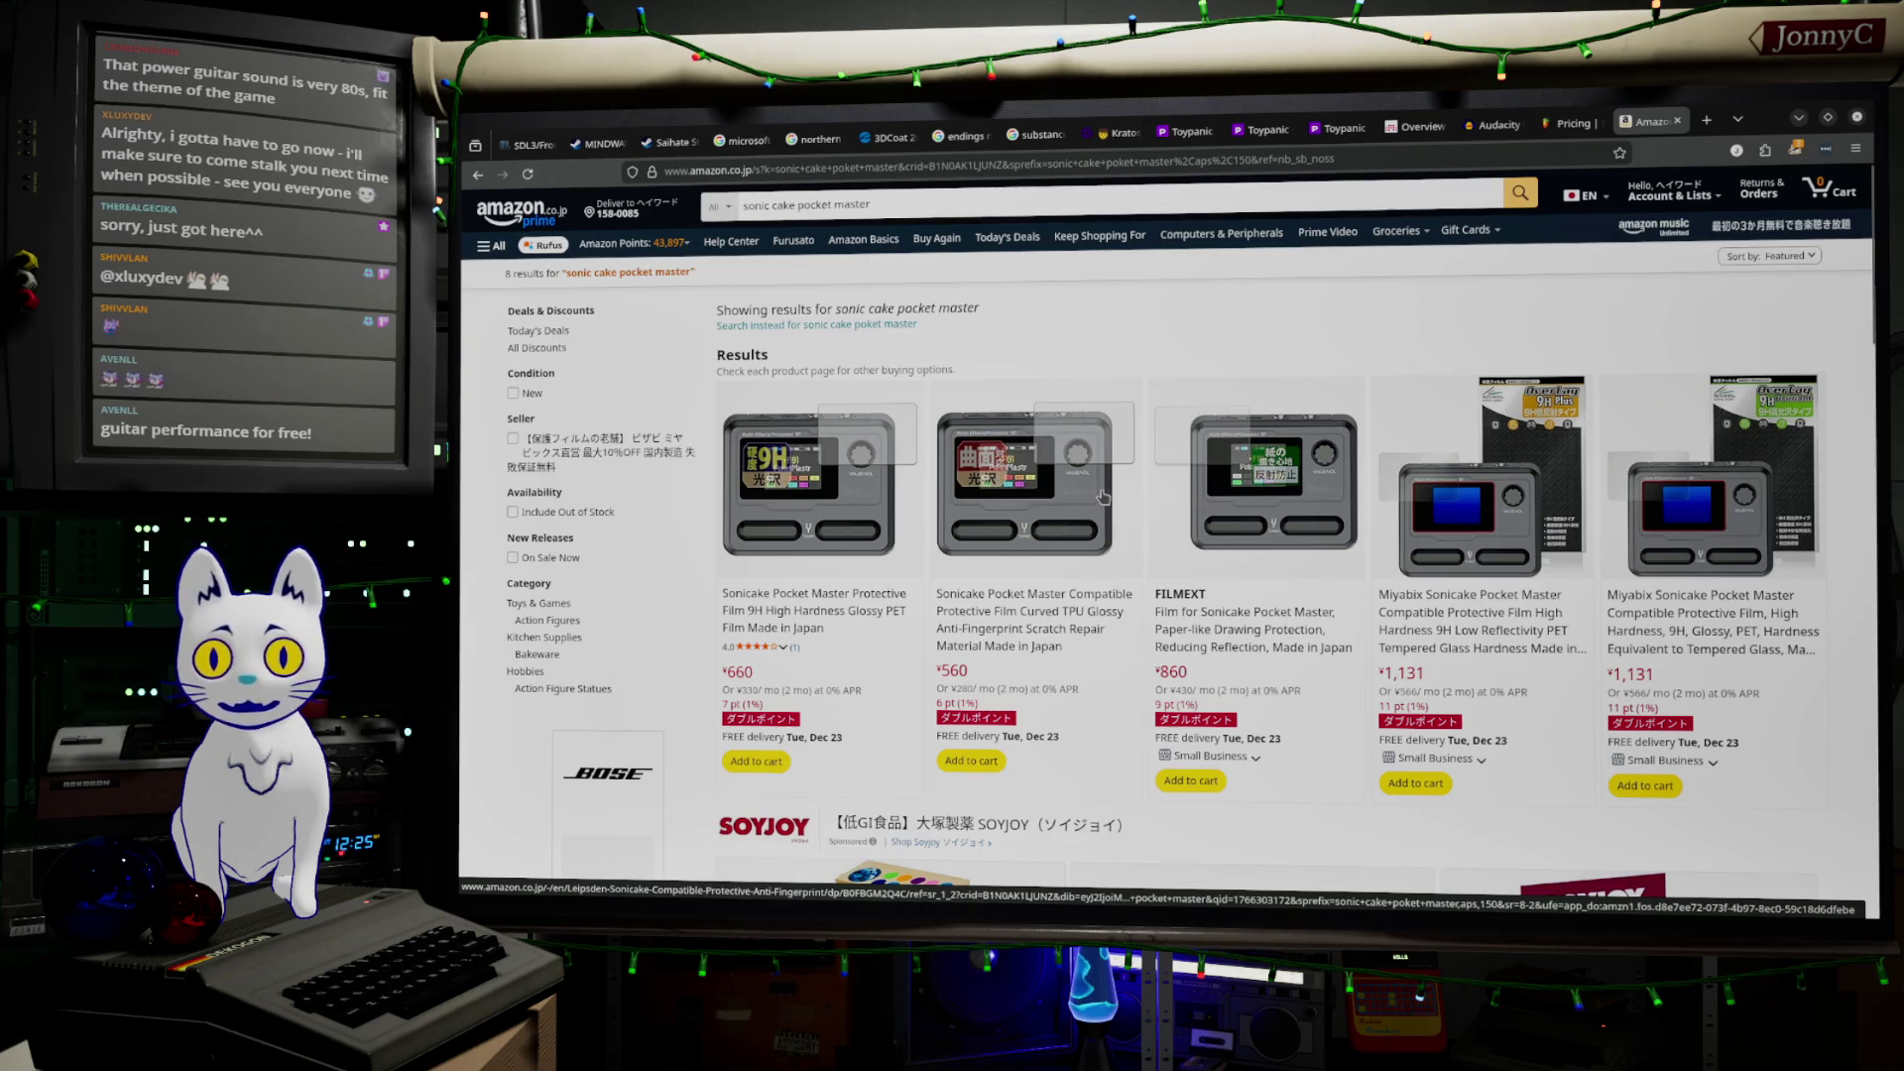
Browse the 8 results and open the first Sonicake screen-protector listing
scroll(1130, 496, down, 5)
scroll(1129, 493, down, 8)
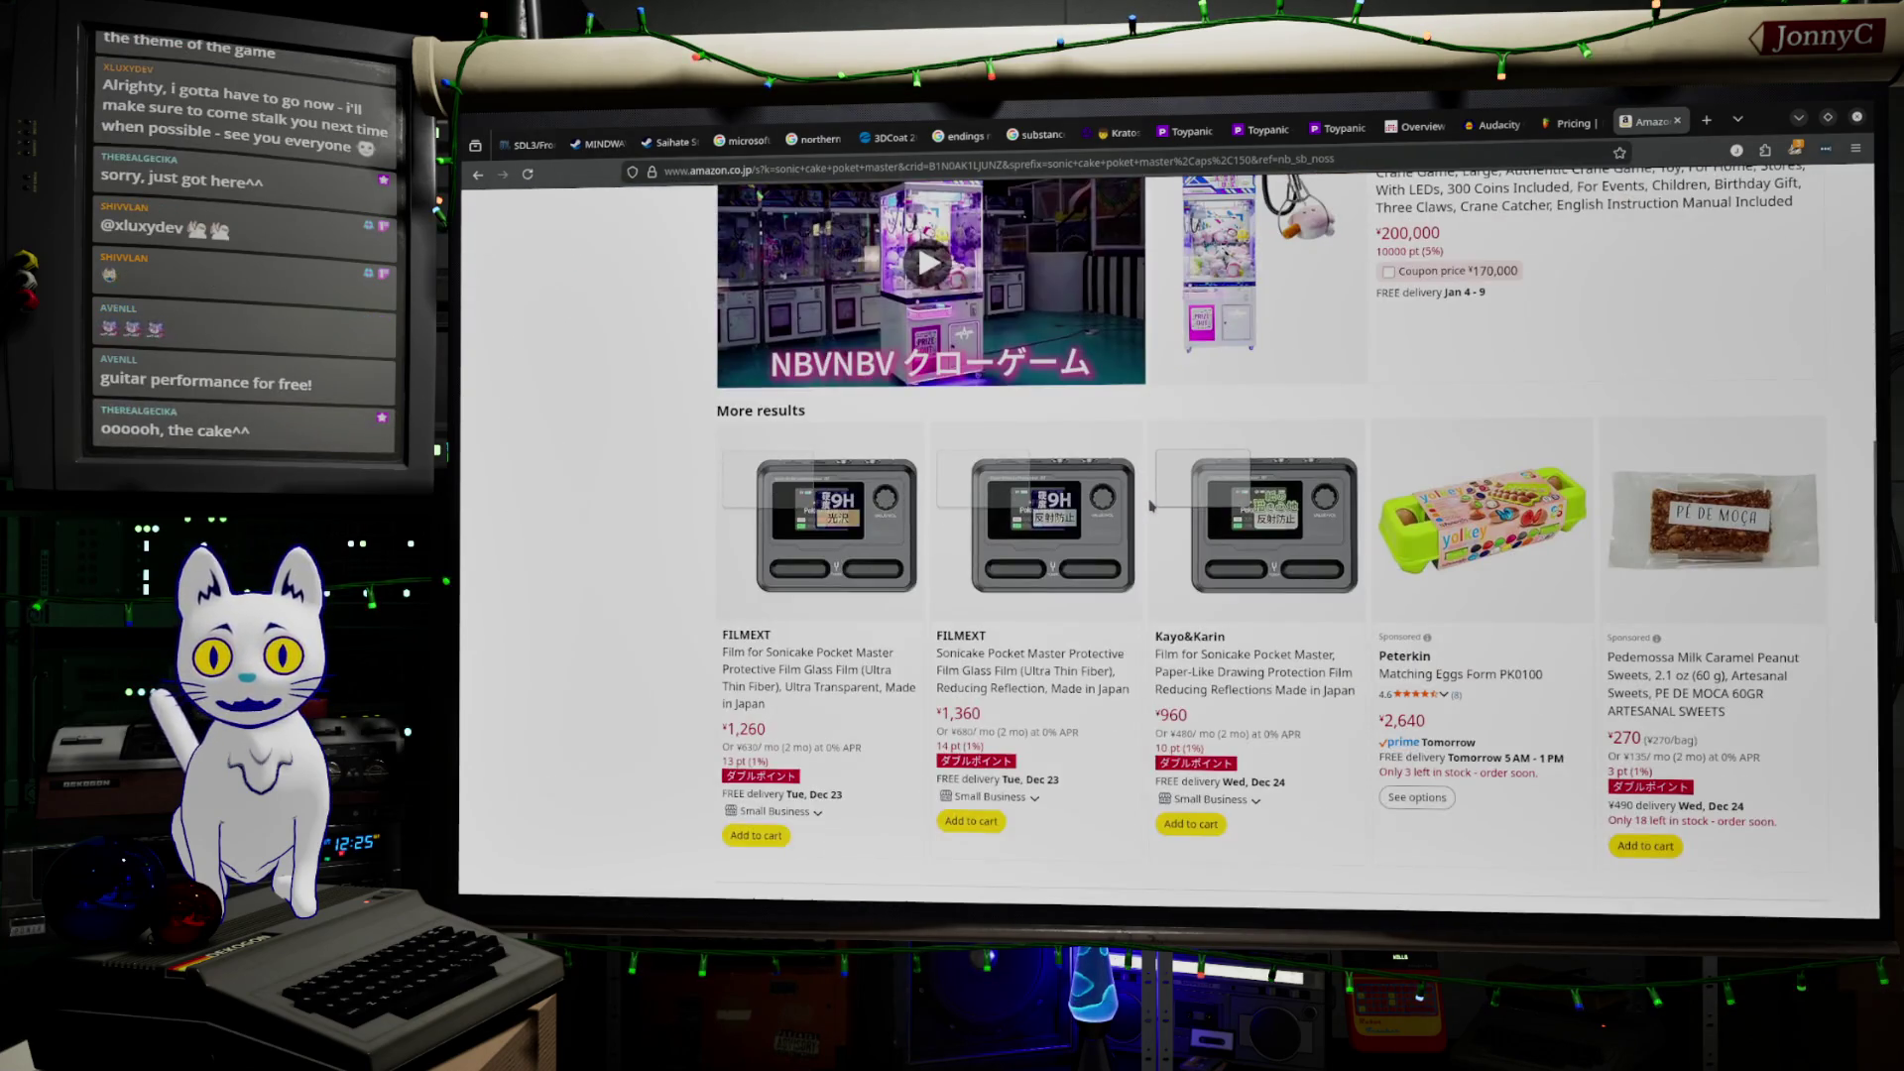
scroll(1204, 467, up, 5)
scroll(1204, 466, up, 8)
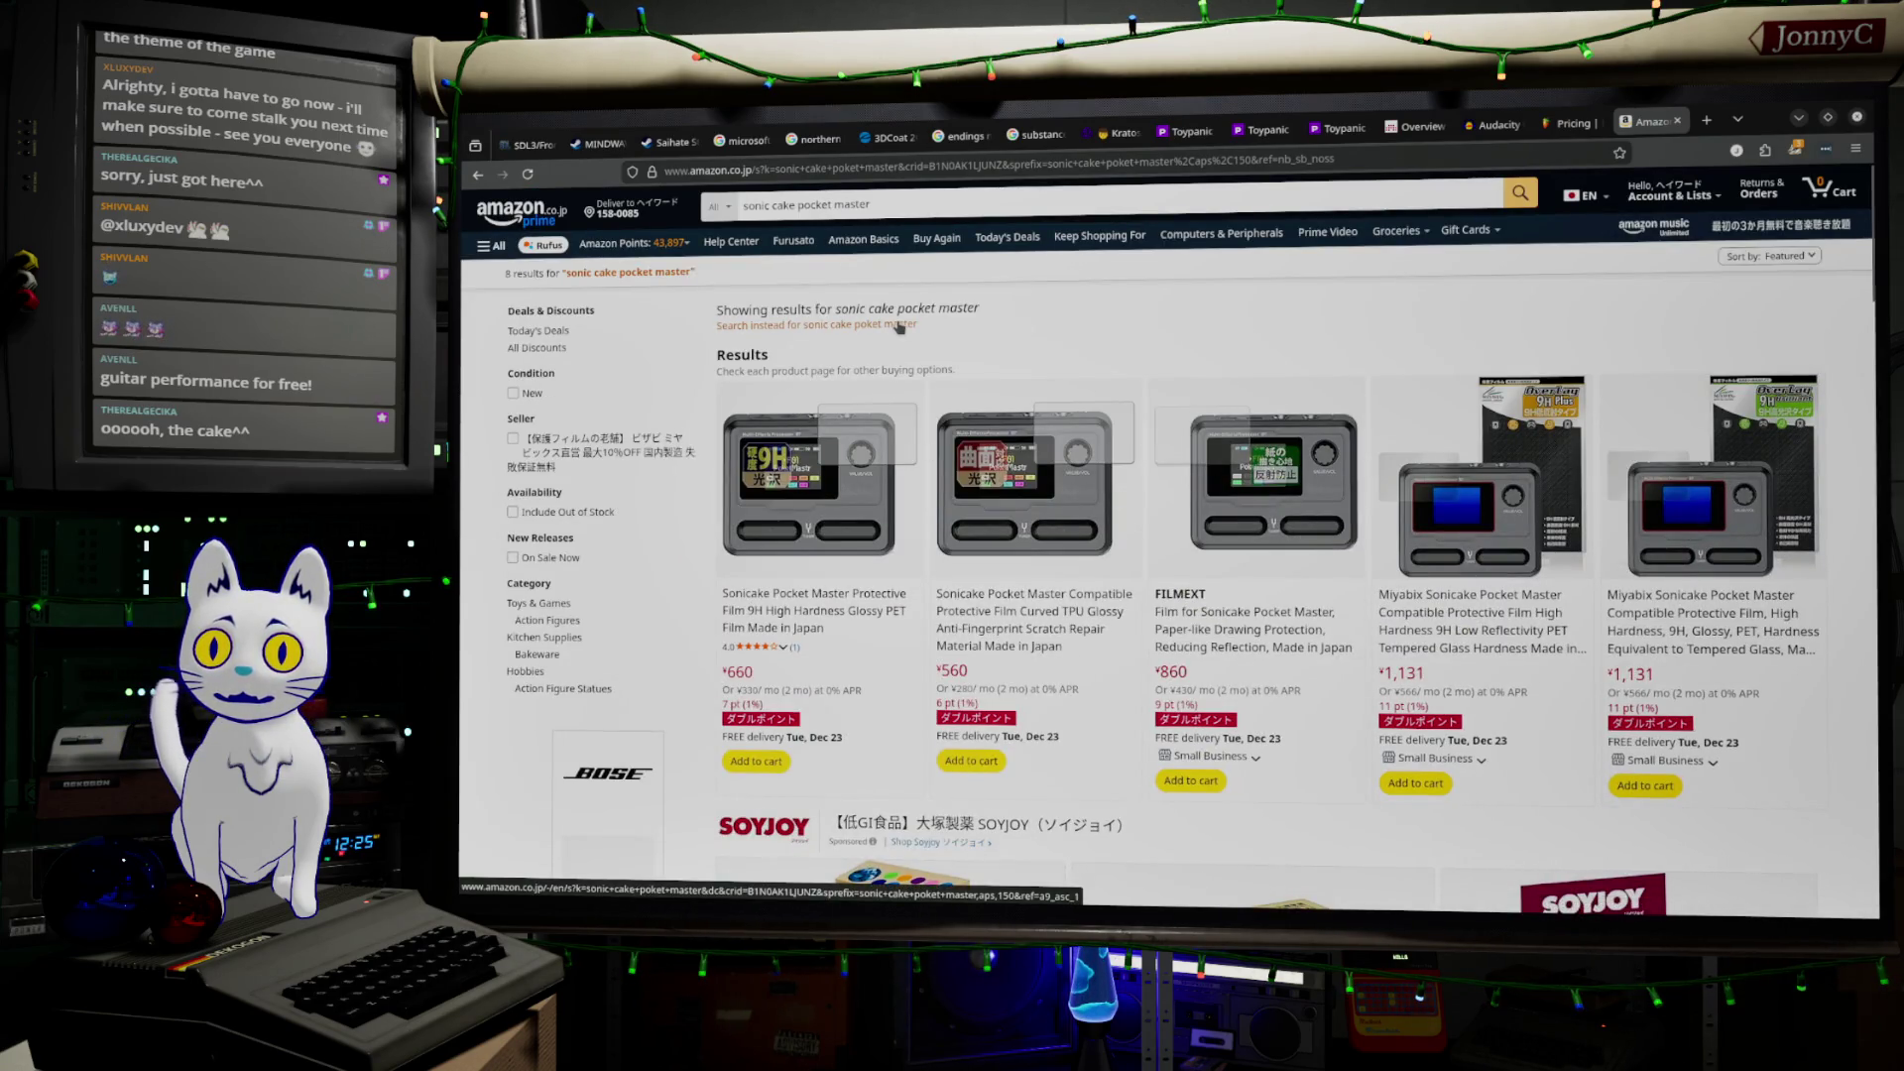
scroll(922, 377, down, 8)
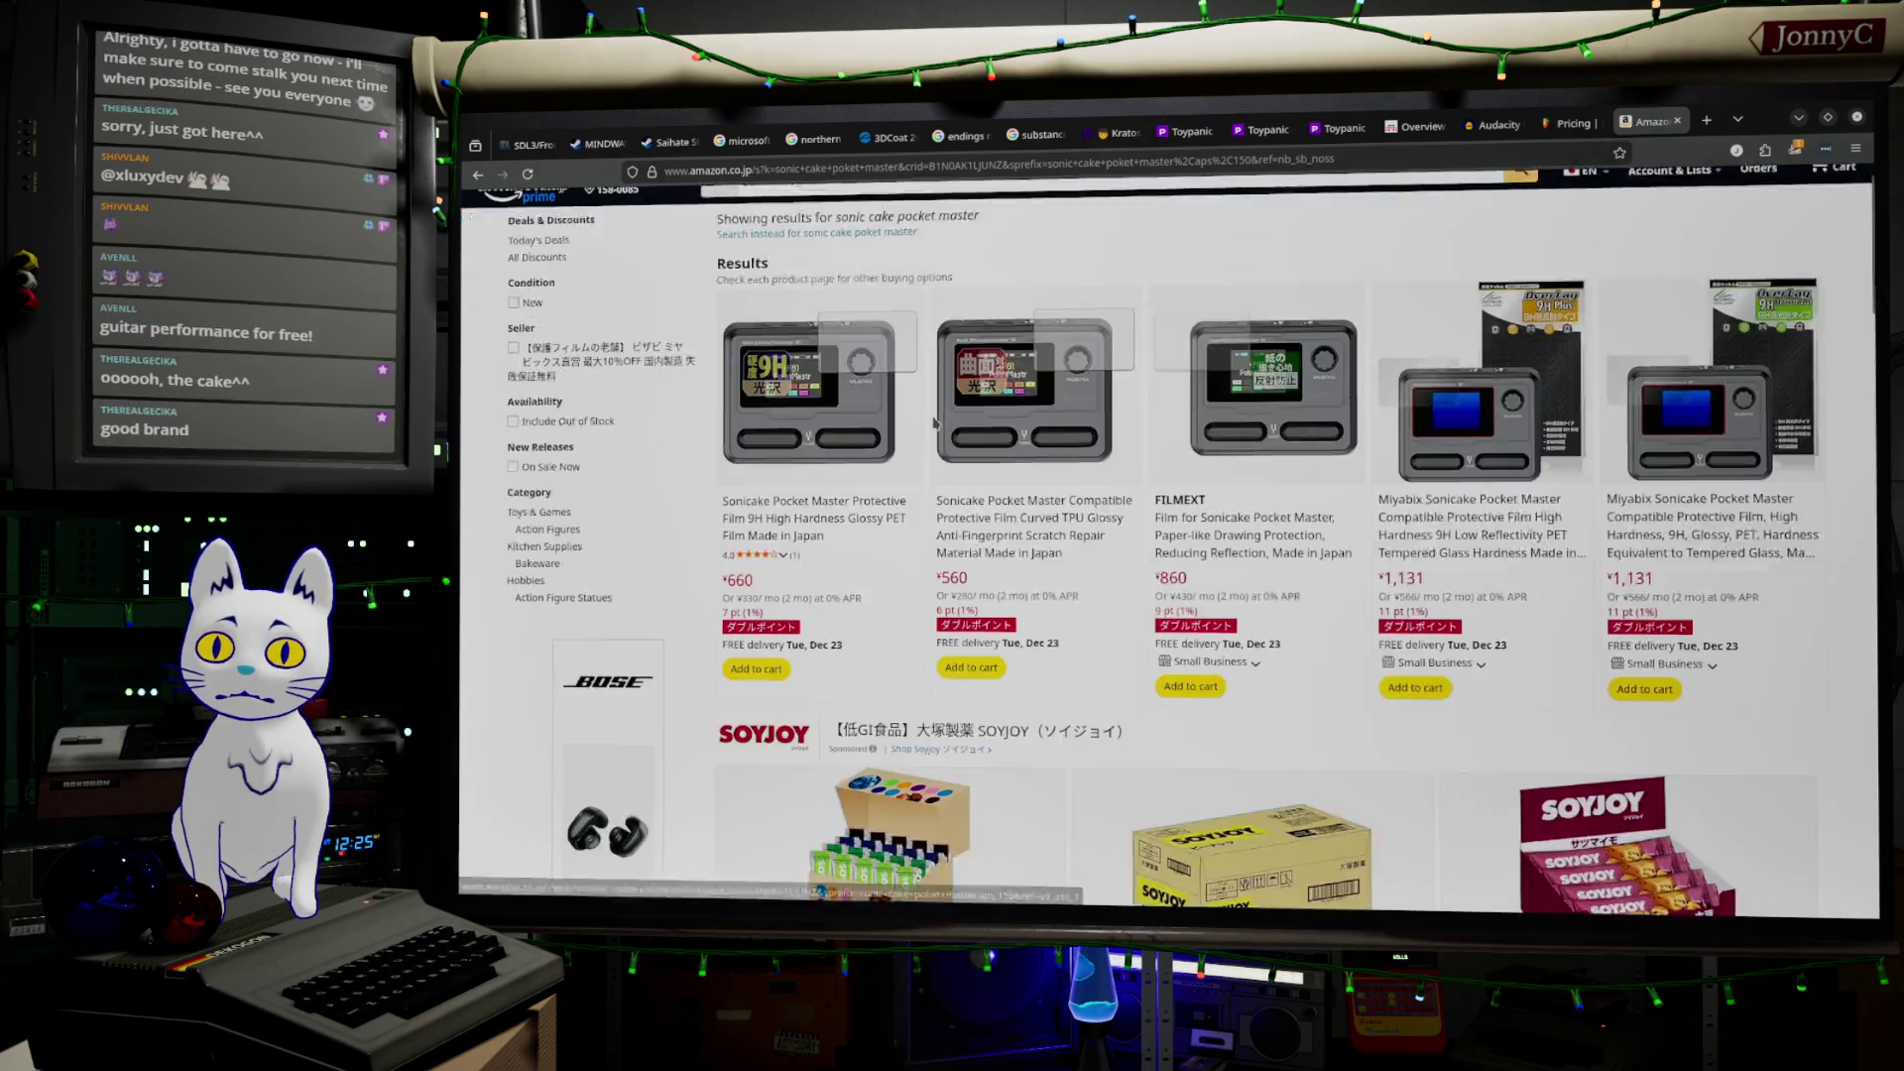
scroll(933, 424, down, 8)
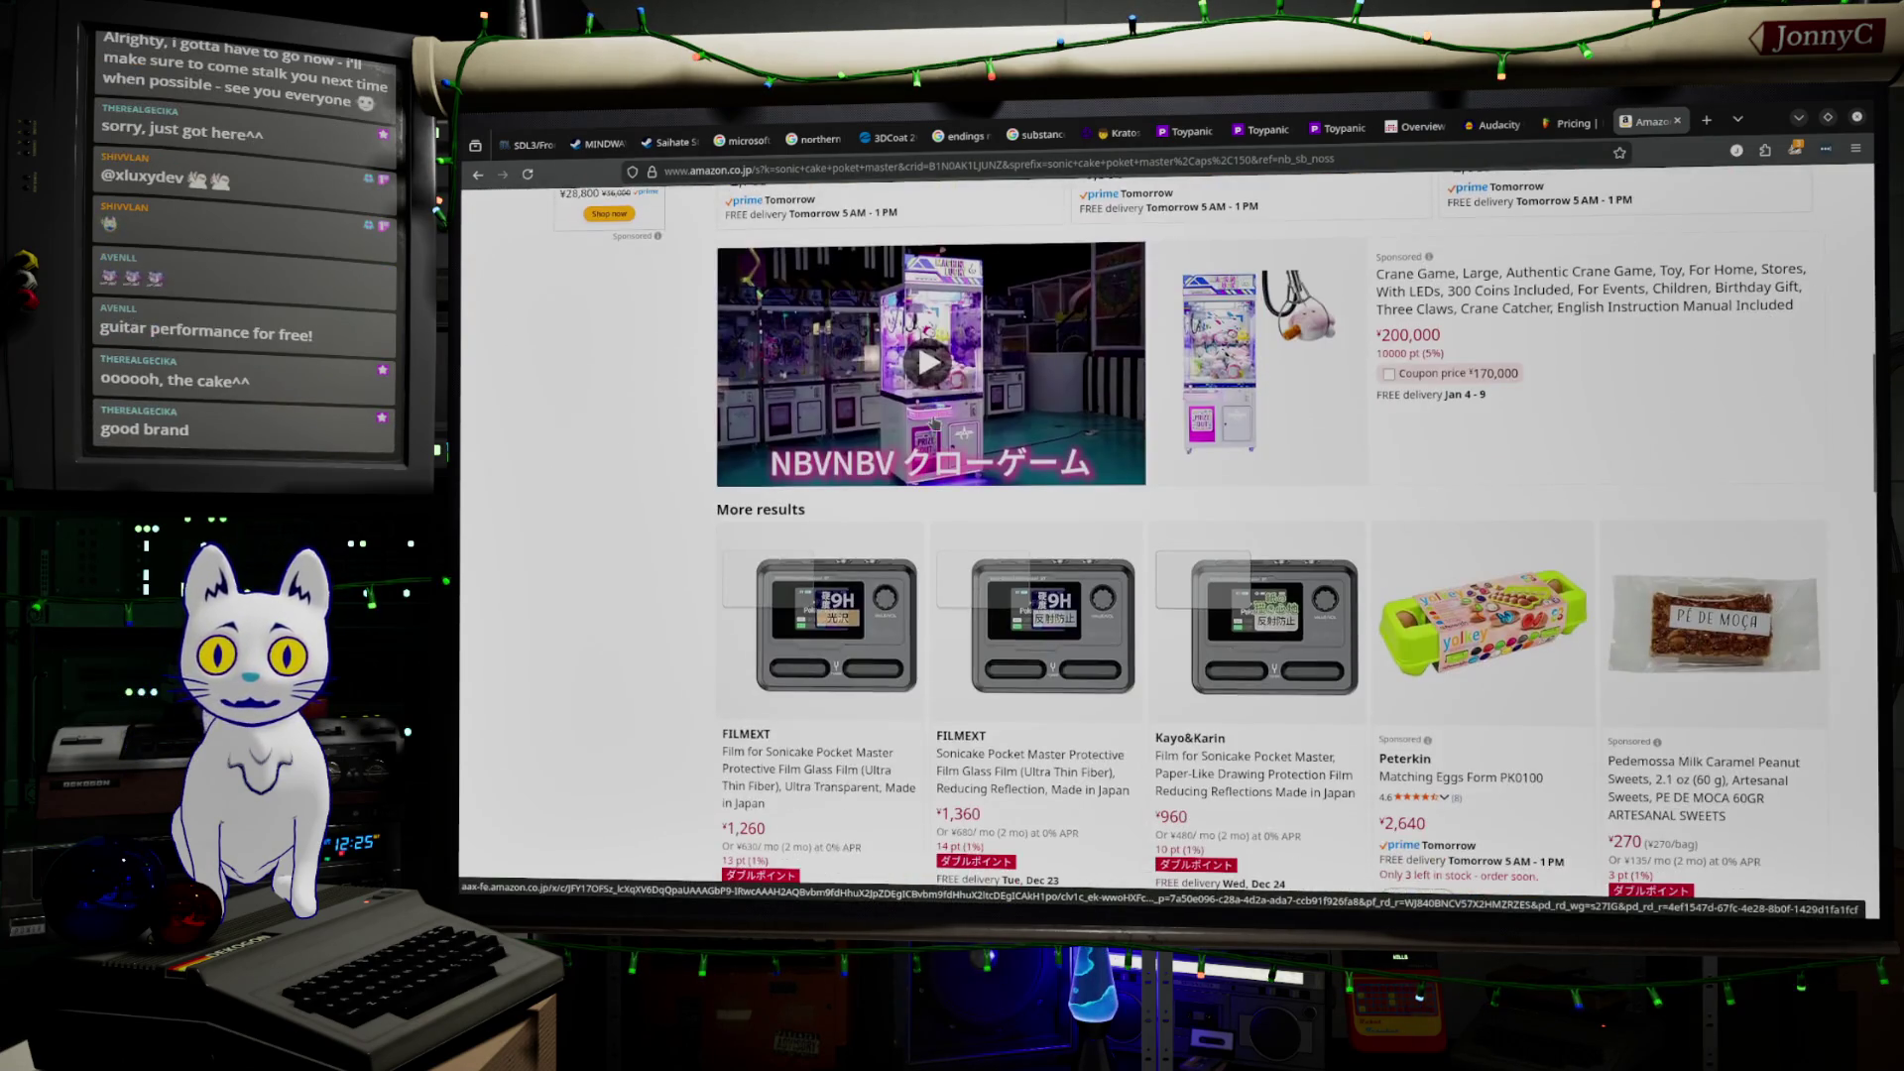
scroll(933, 423, down, 3)
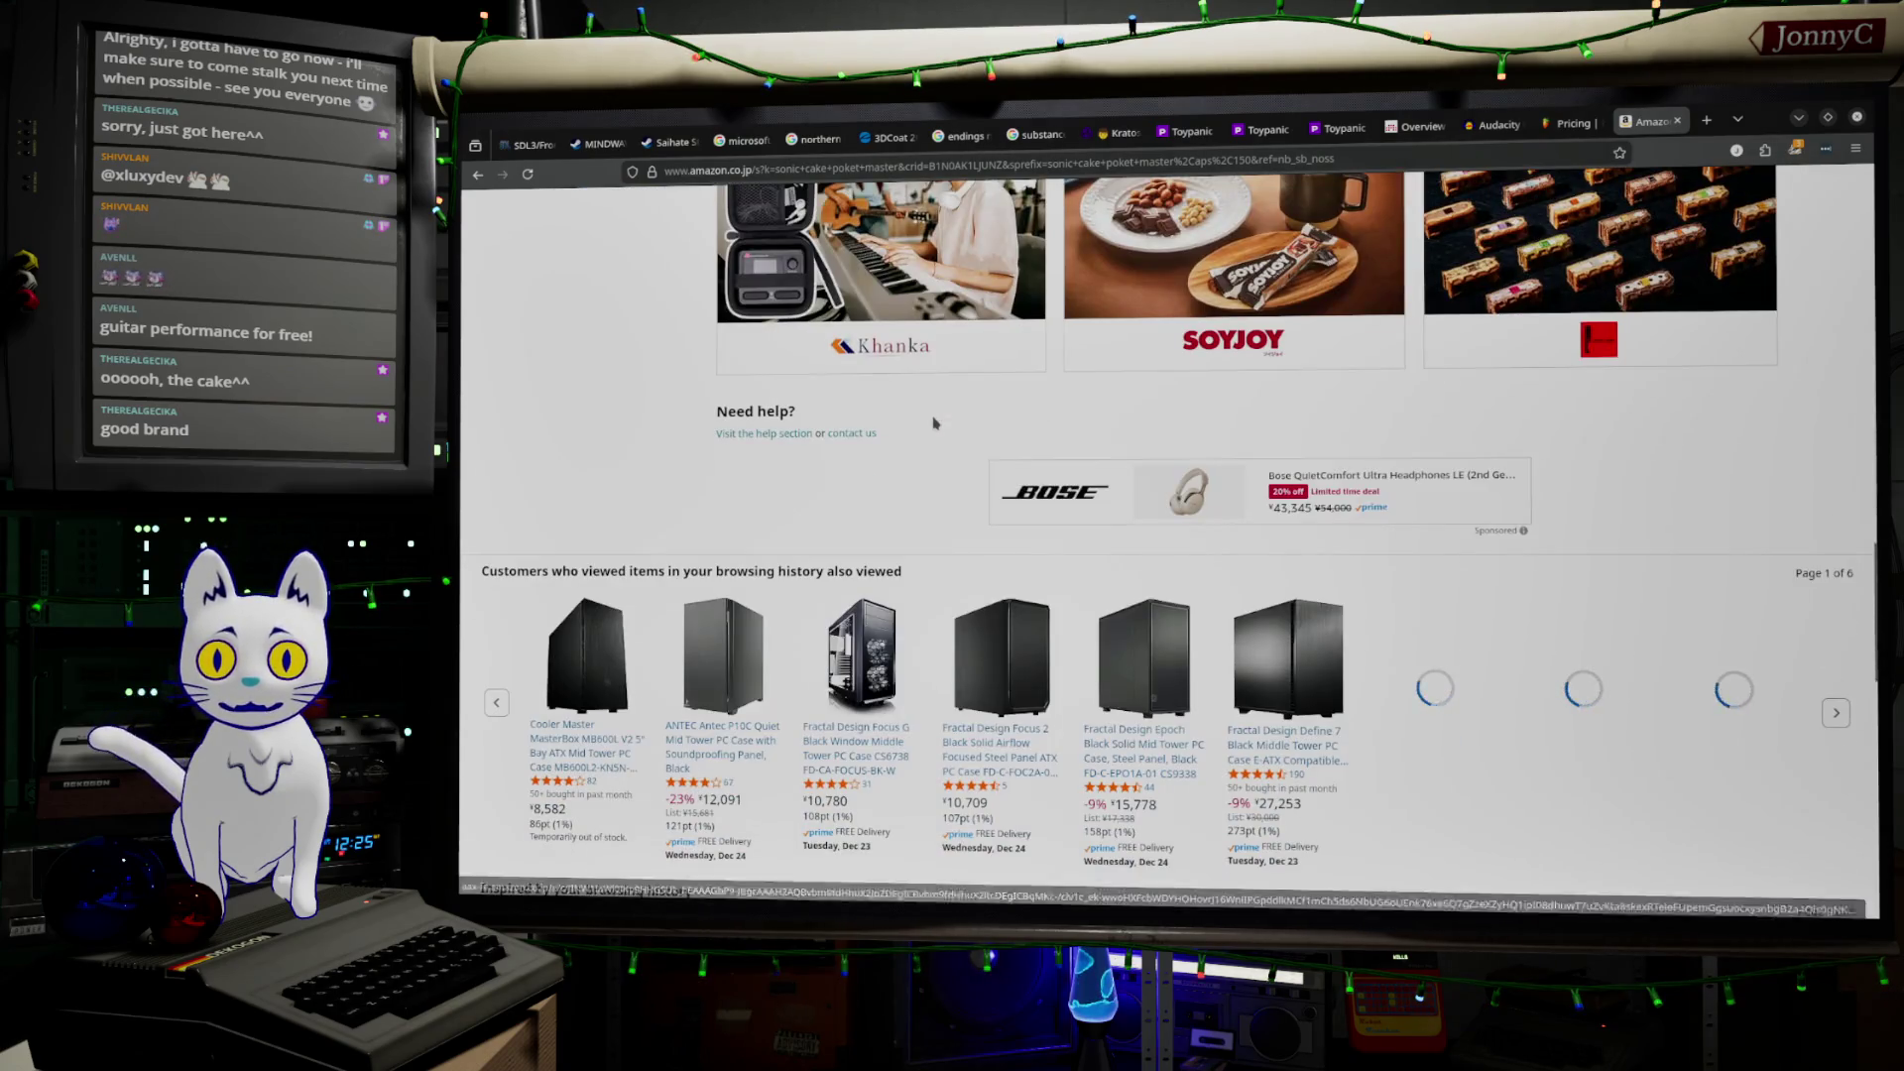
scroll(933, 423, up, 11)
scroll(933, 423, up, 5)
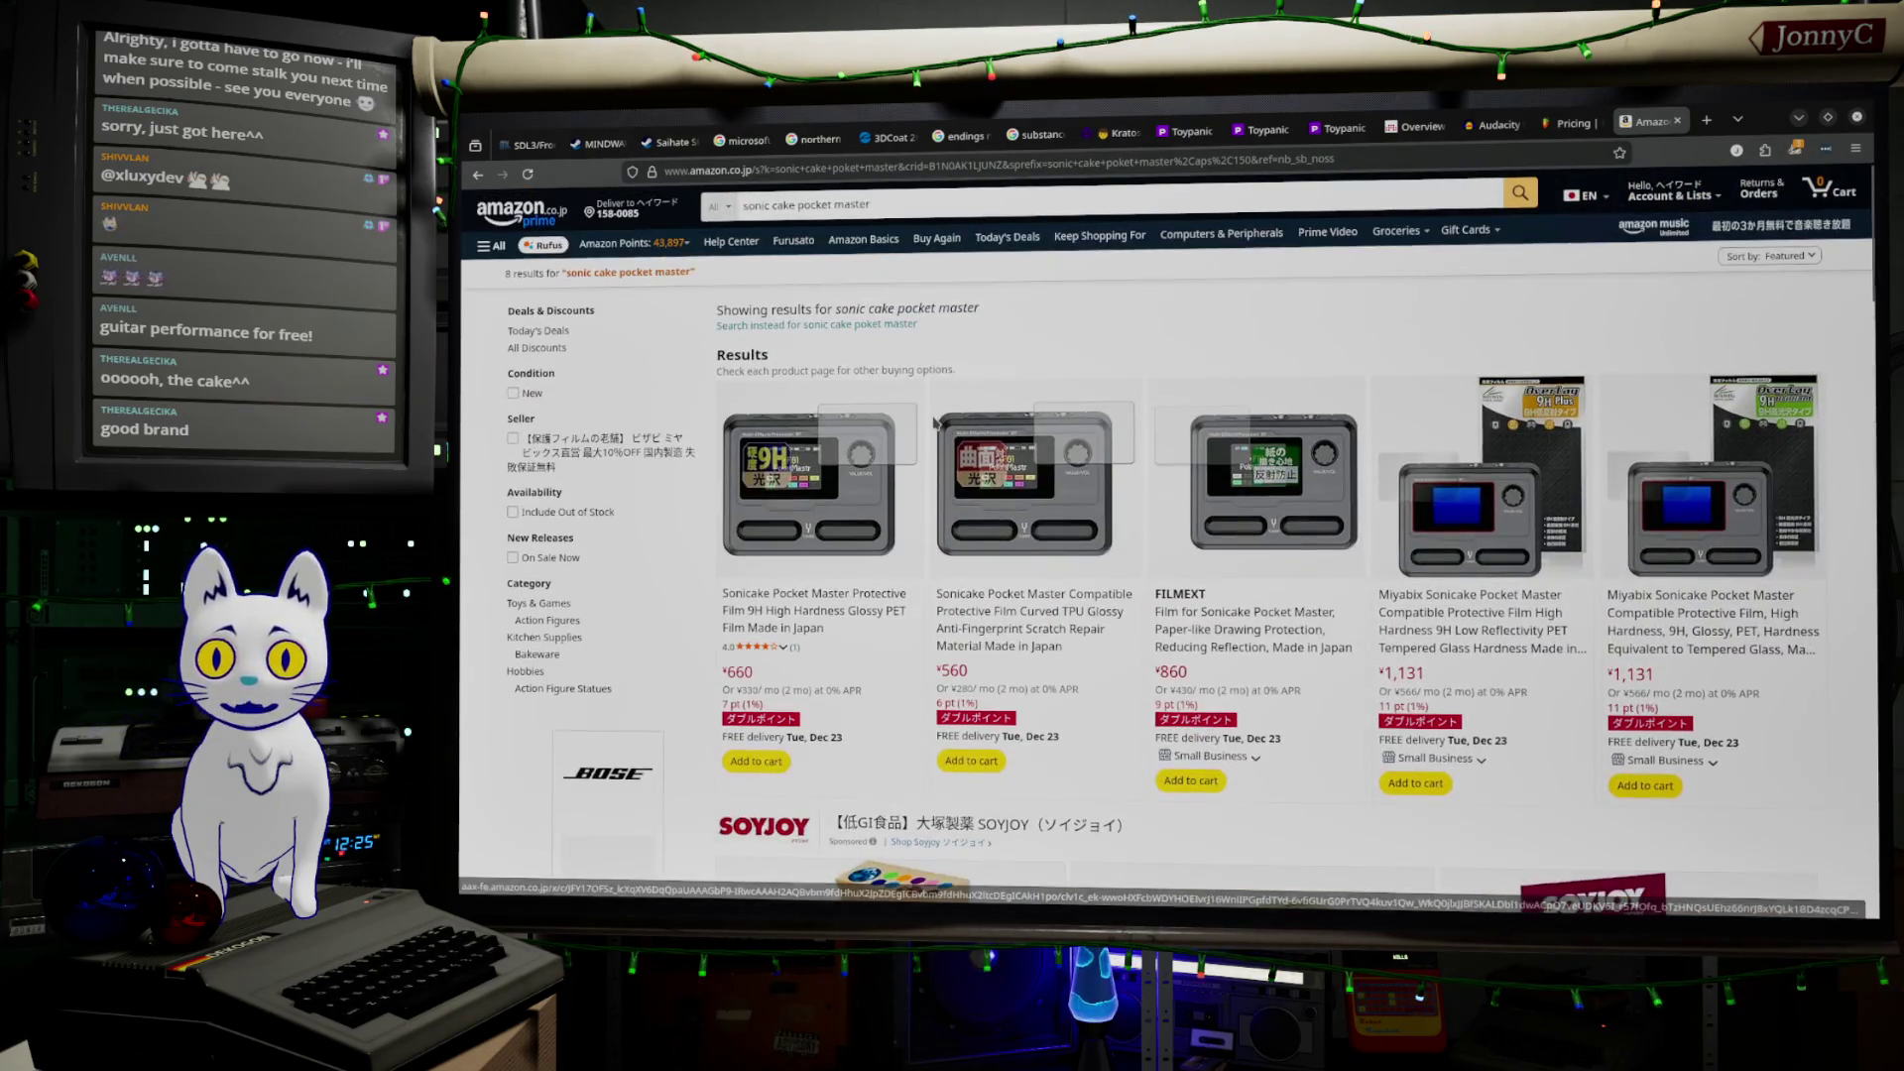
click(811, 592)
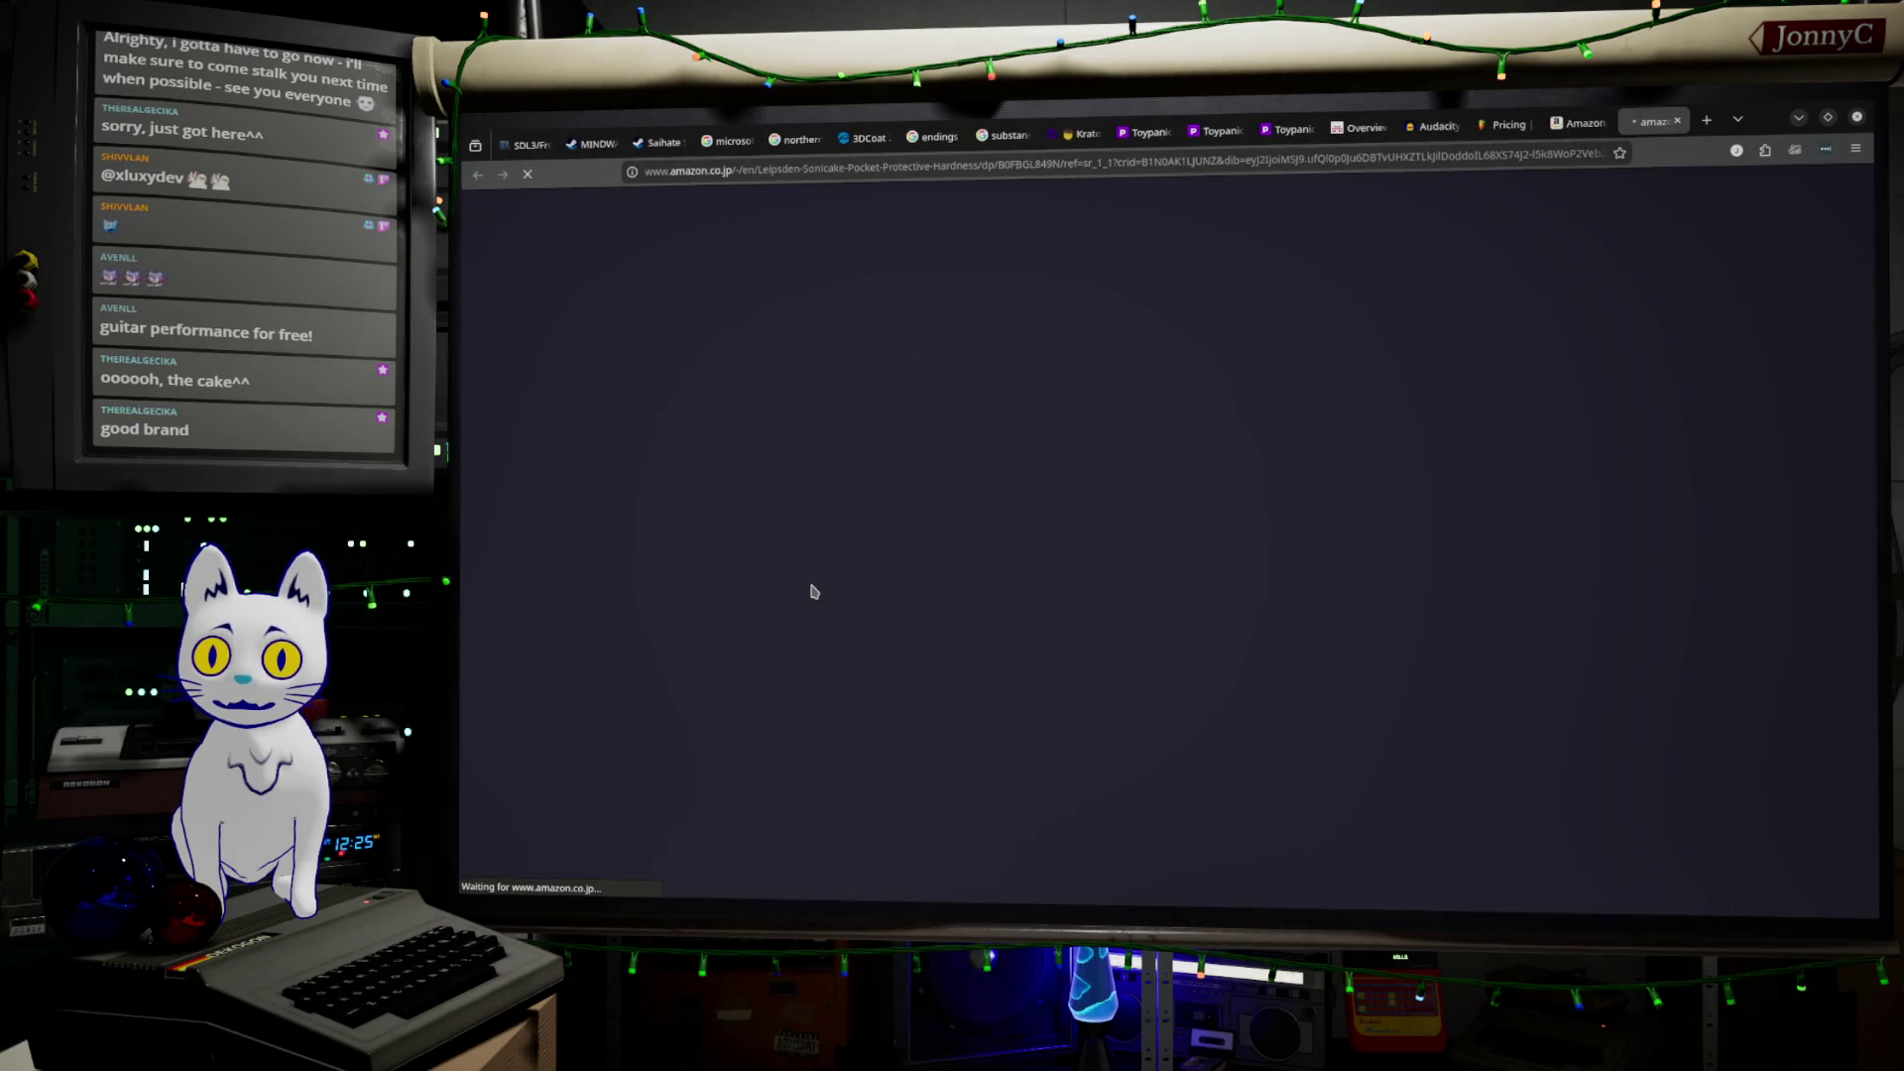
Page the related-products carousel to its last page and open the SONICAKE multi effector
scroll(862, 520, down, 15)
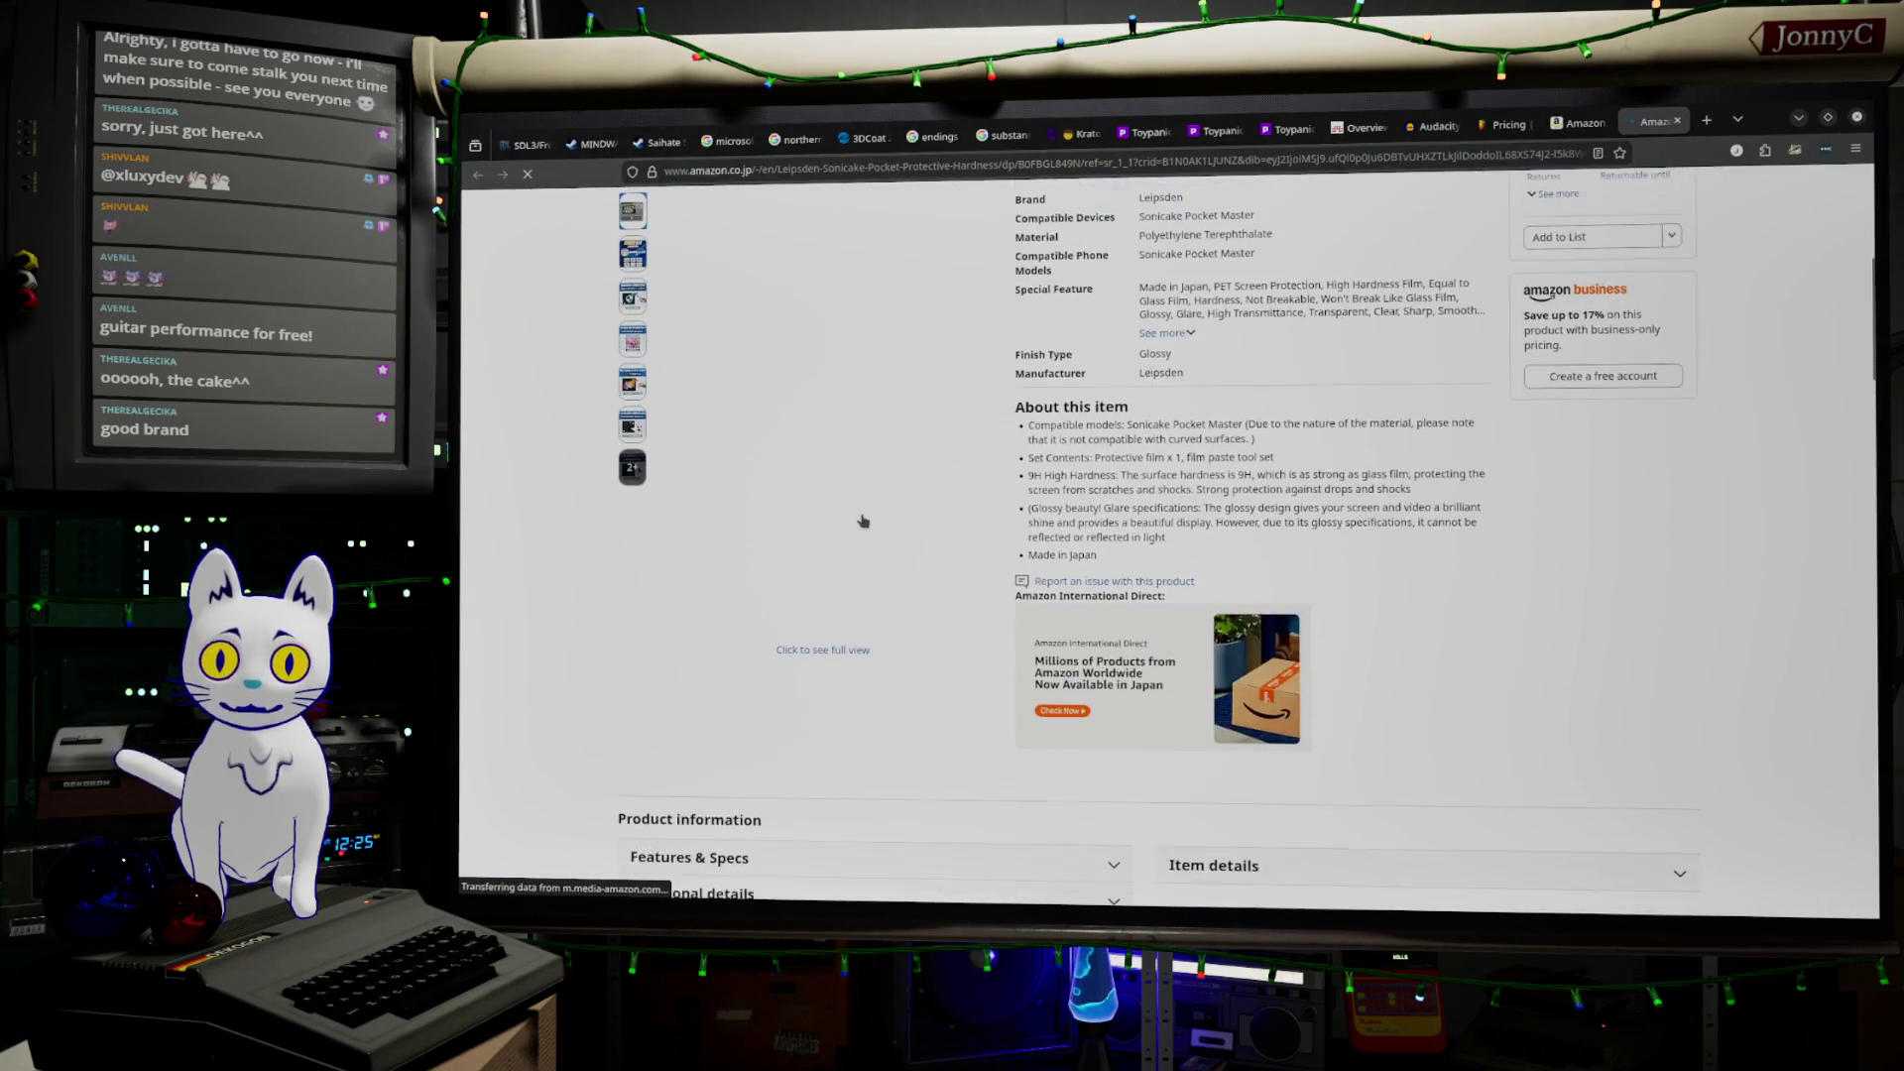
scroll(862, 521, down, 15)
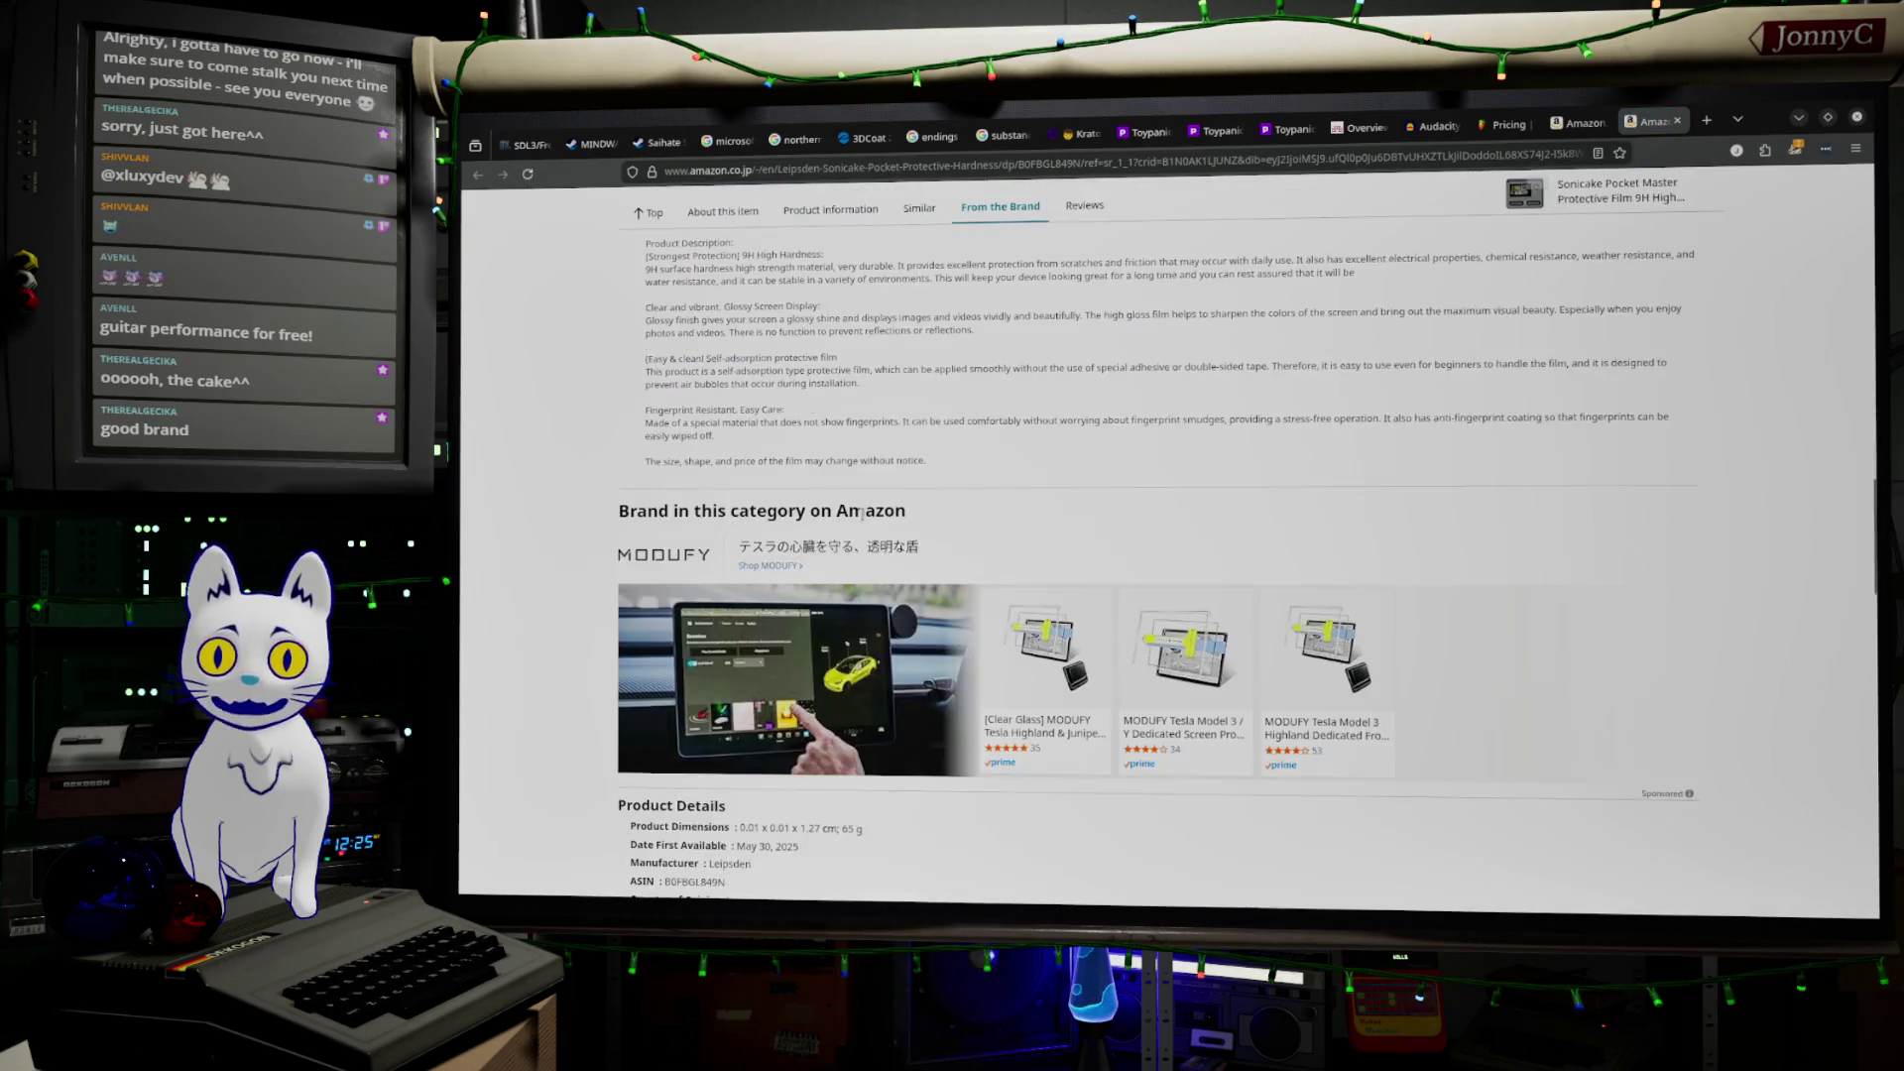
scroll(862, 520, up, 5)
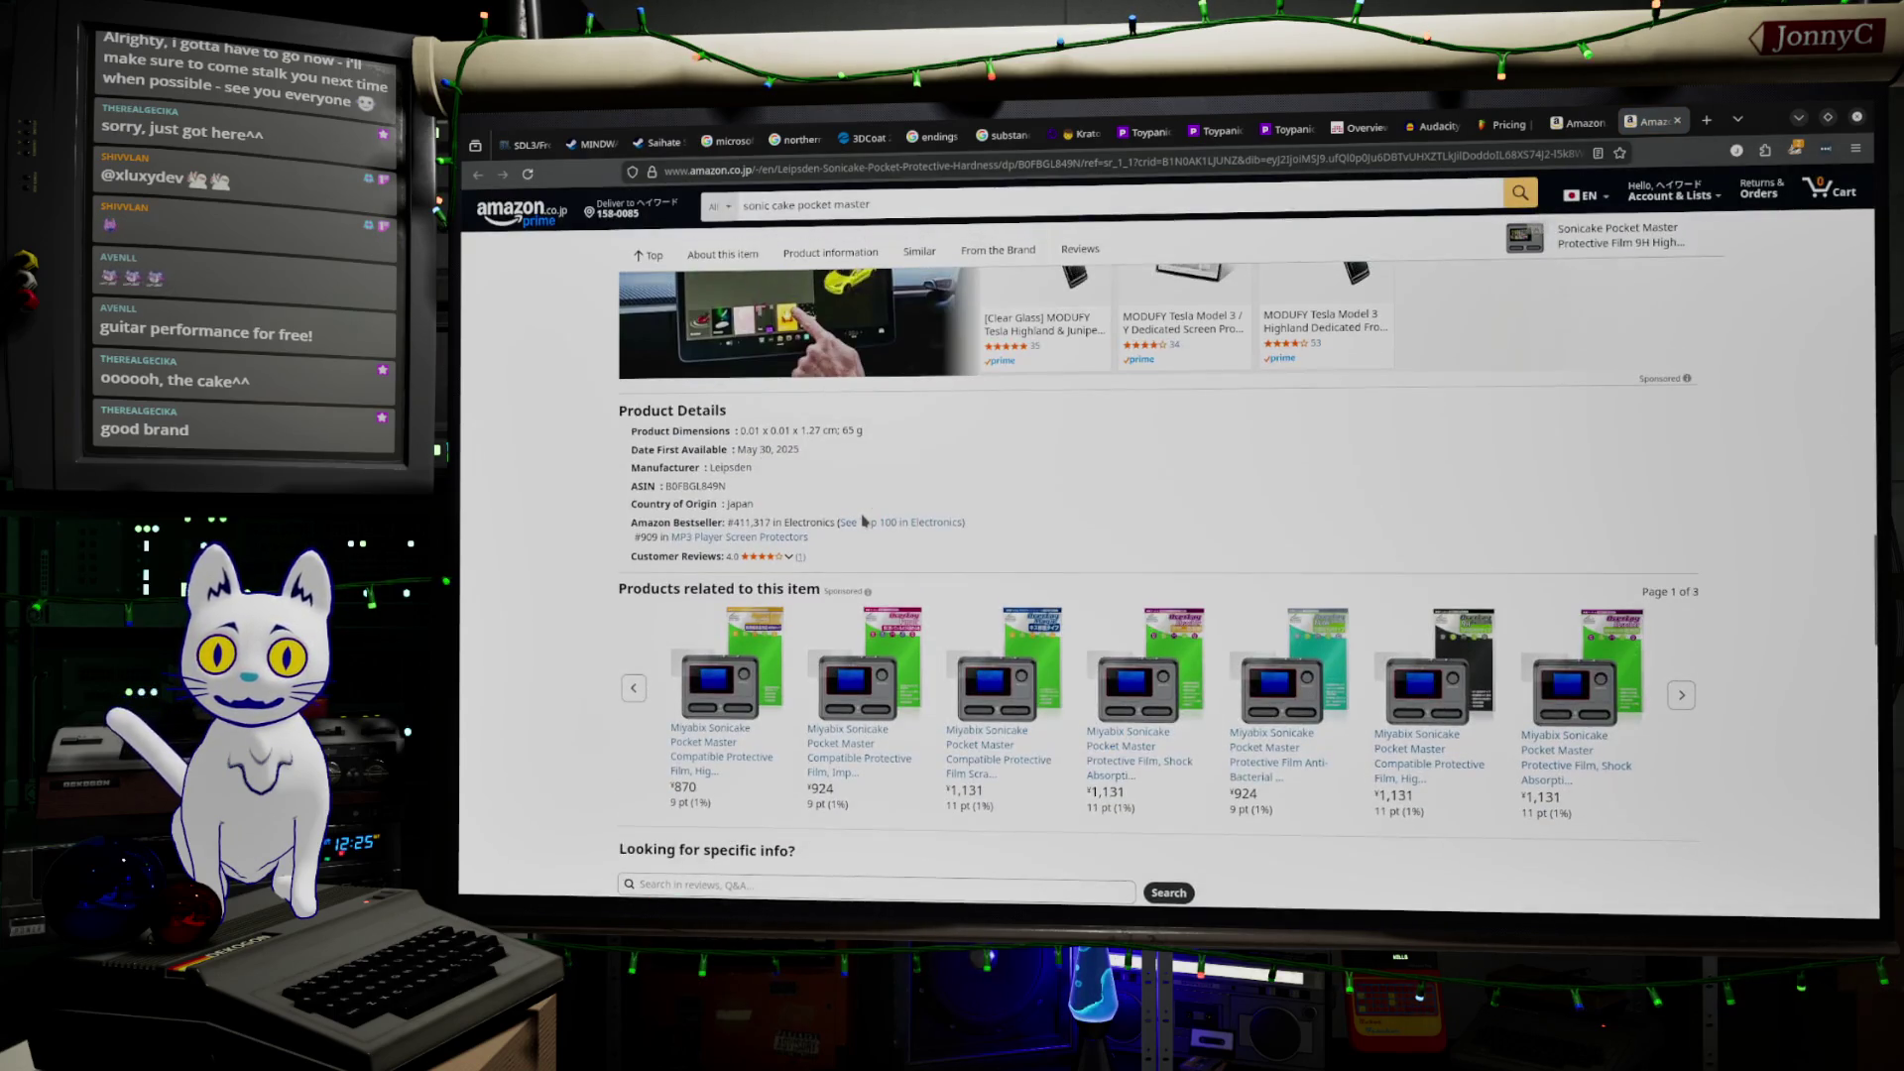
click(1683, 697)
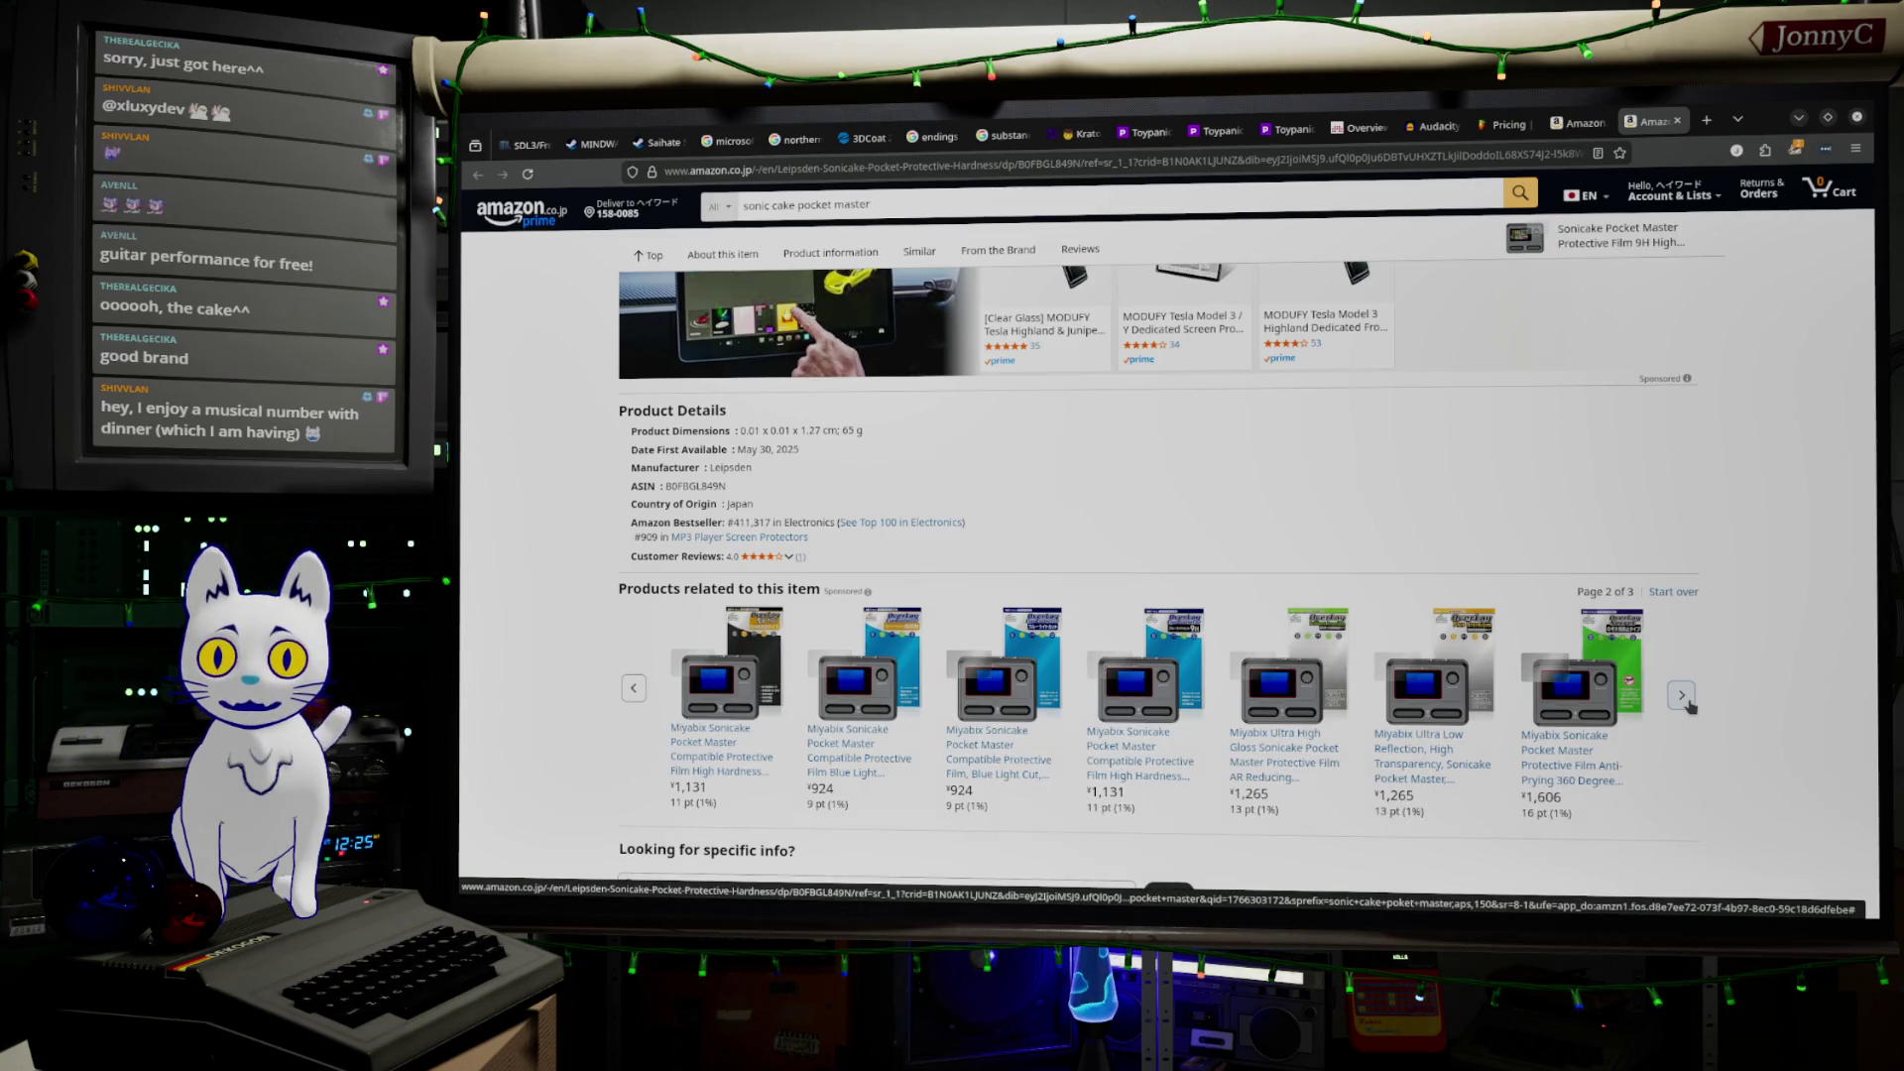
click(1683, 697)
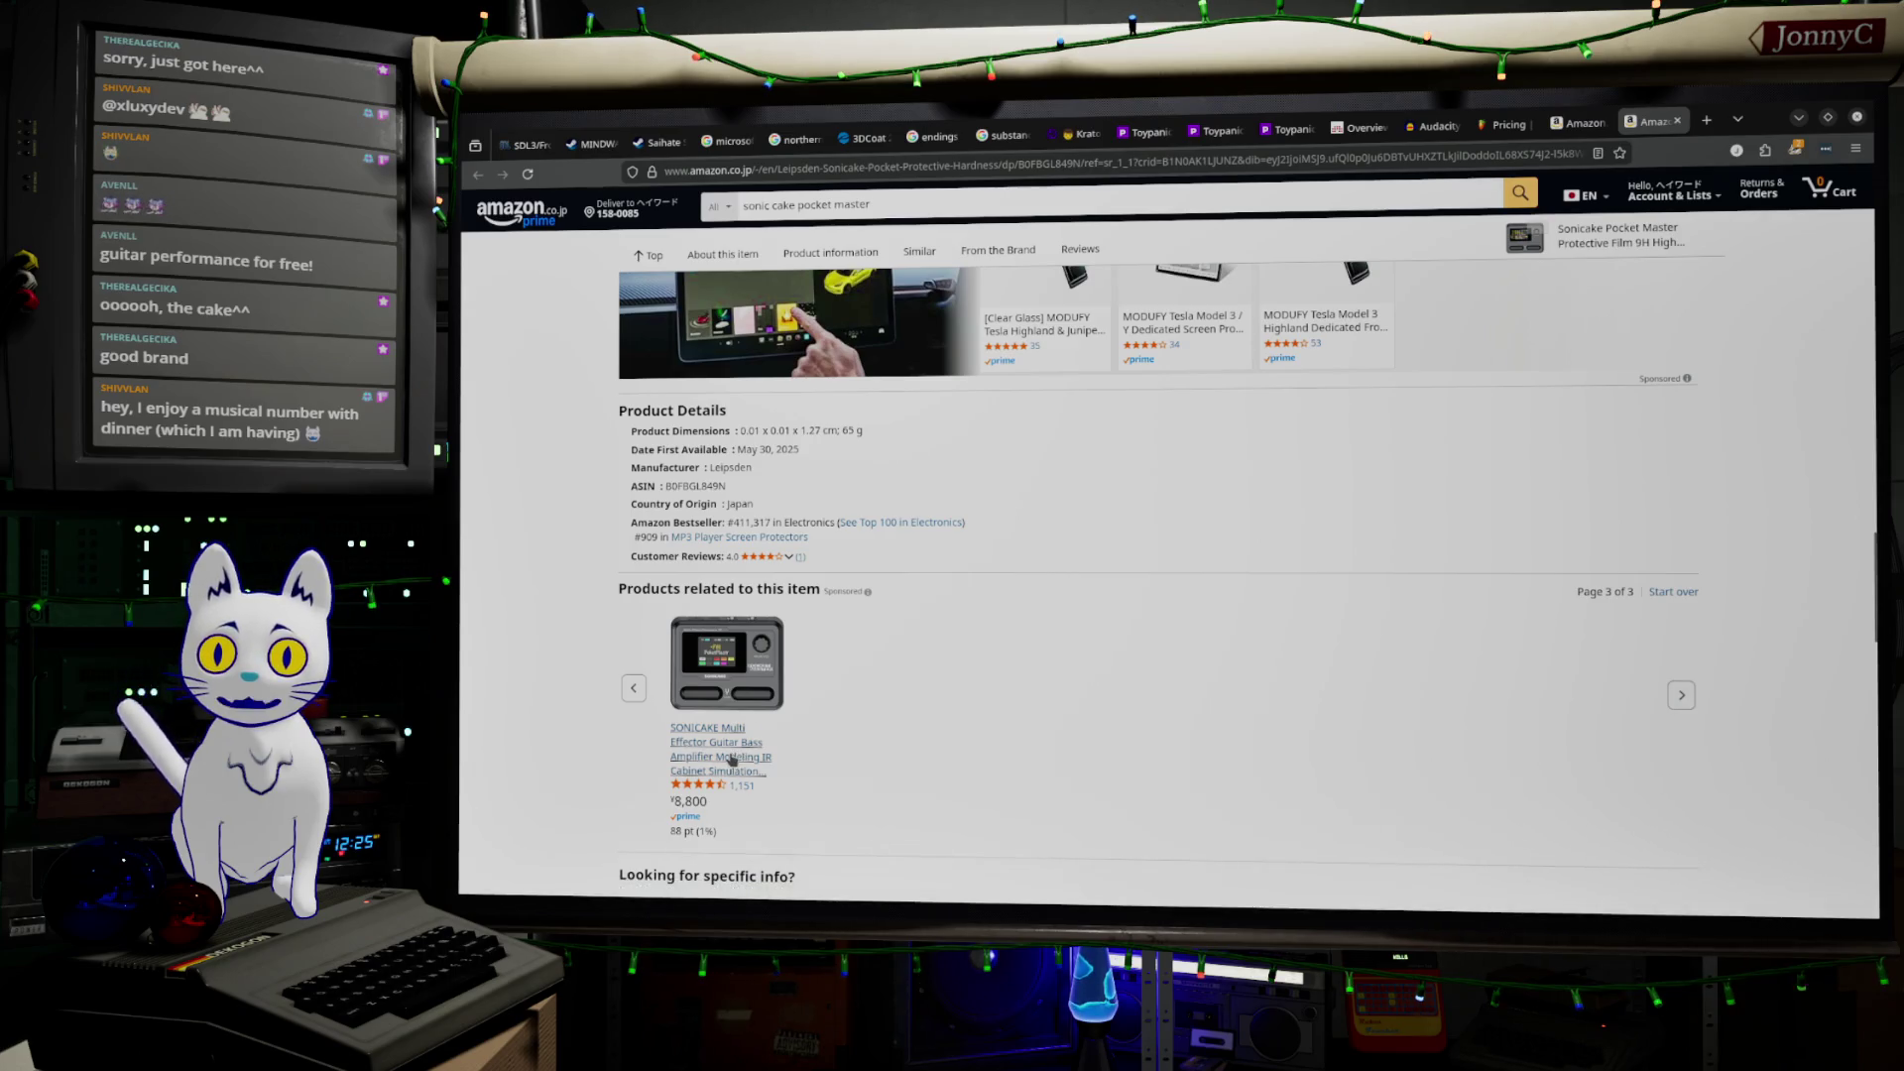
click(731, 759)
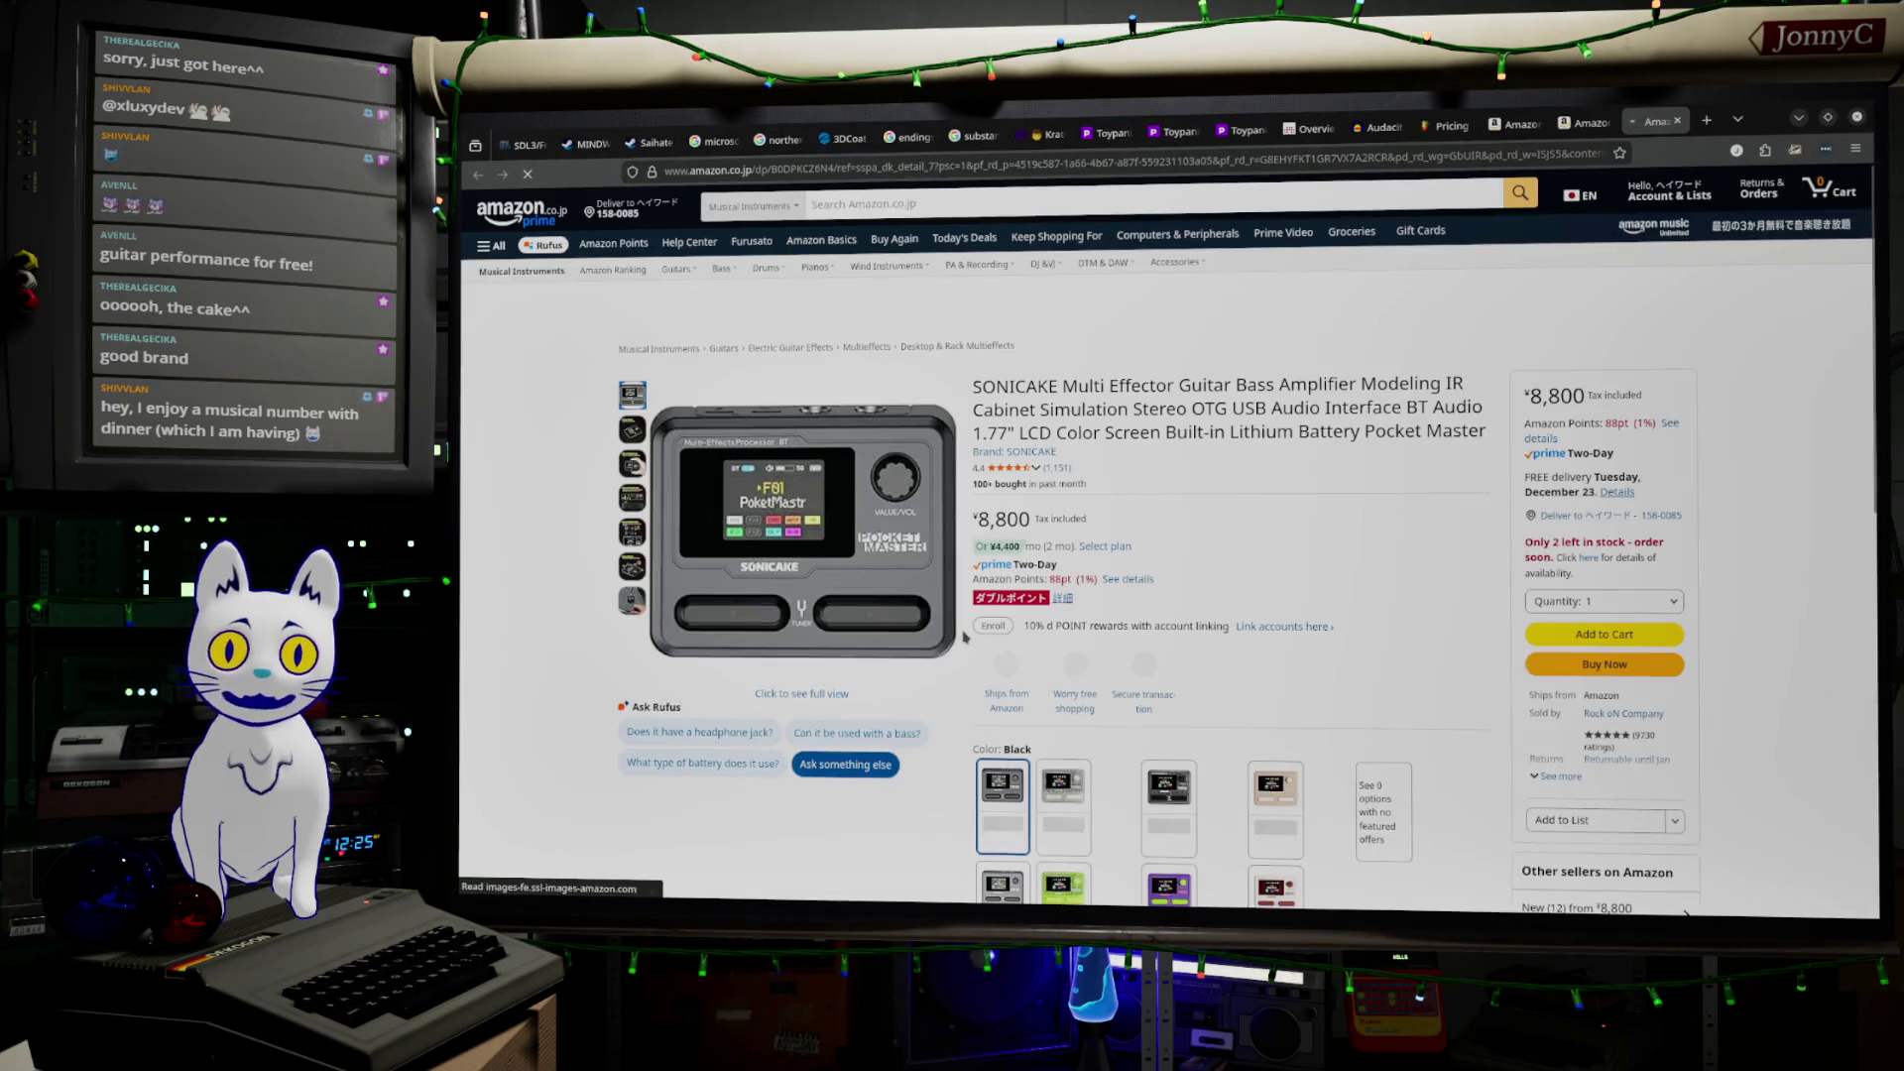
View the white colour version of the SONICAKE unit, then close its page
scroll(1235, 682, down, 1)
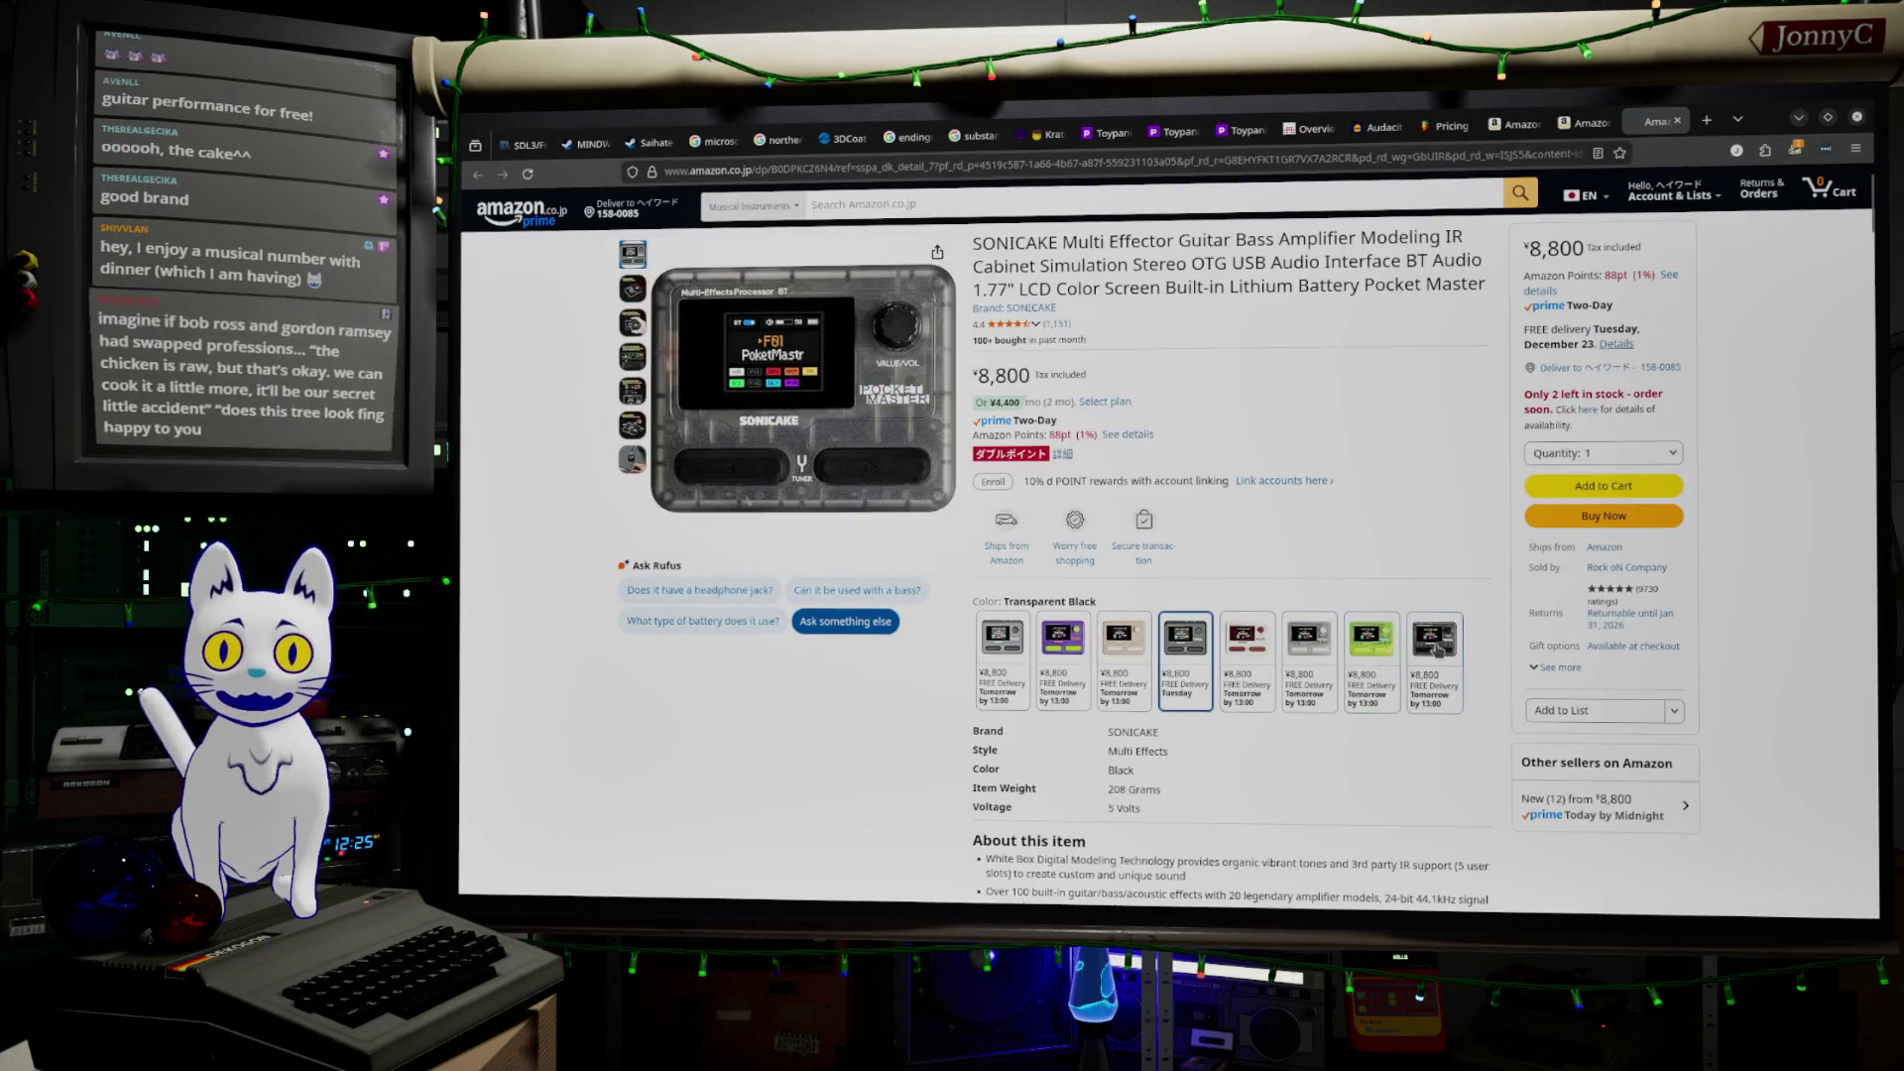
click(1247, 647)
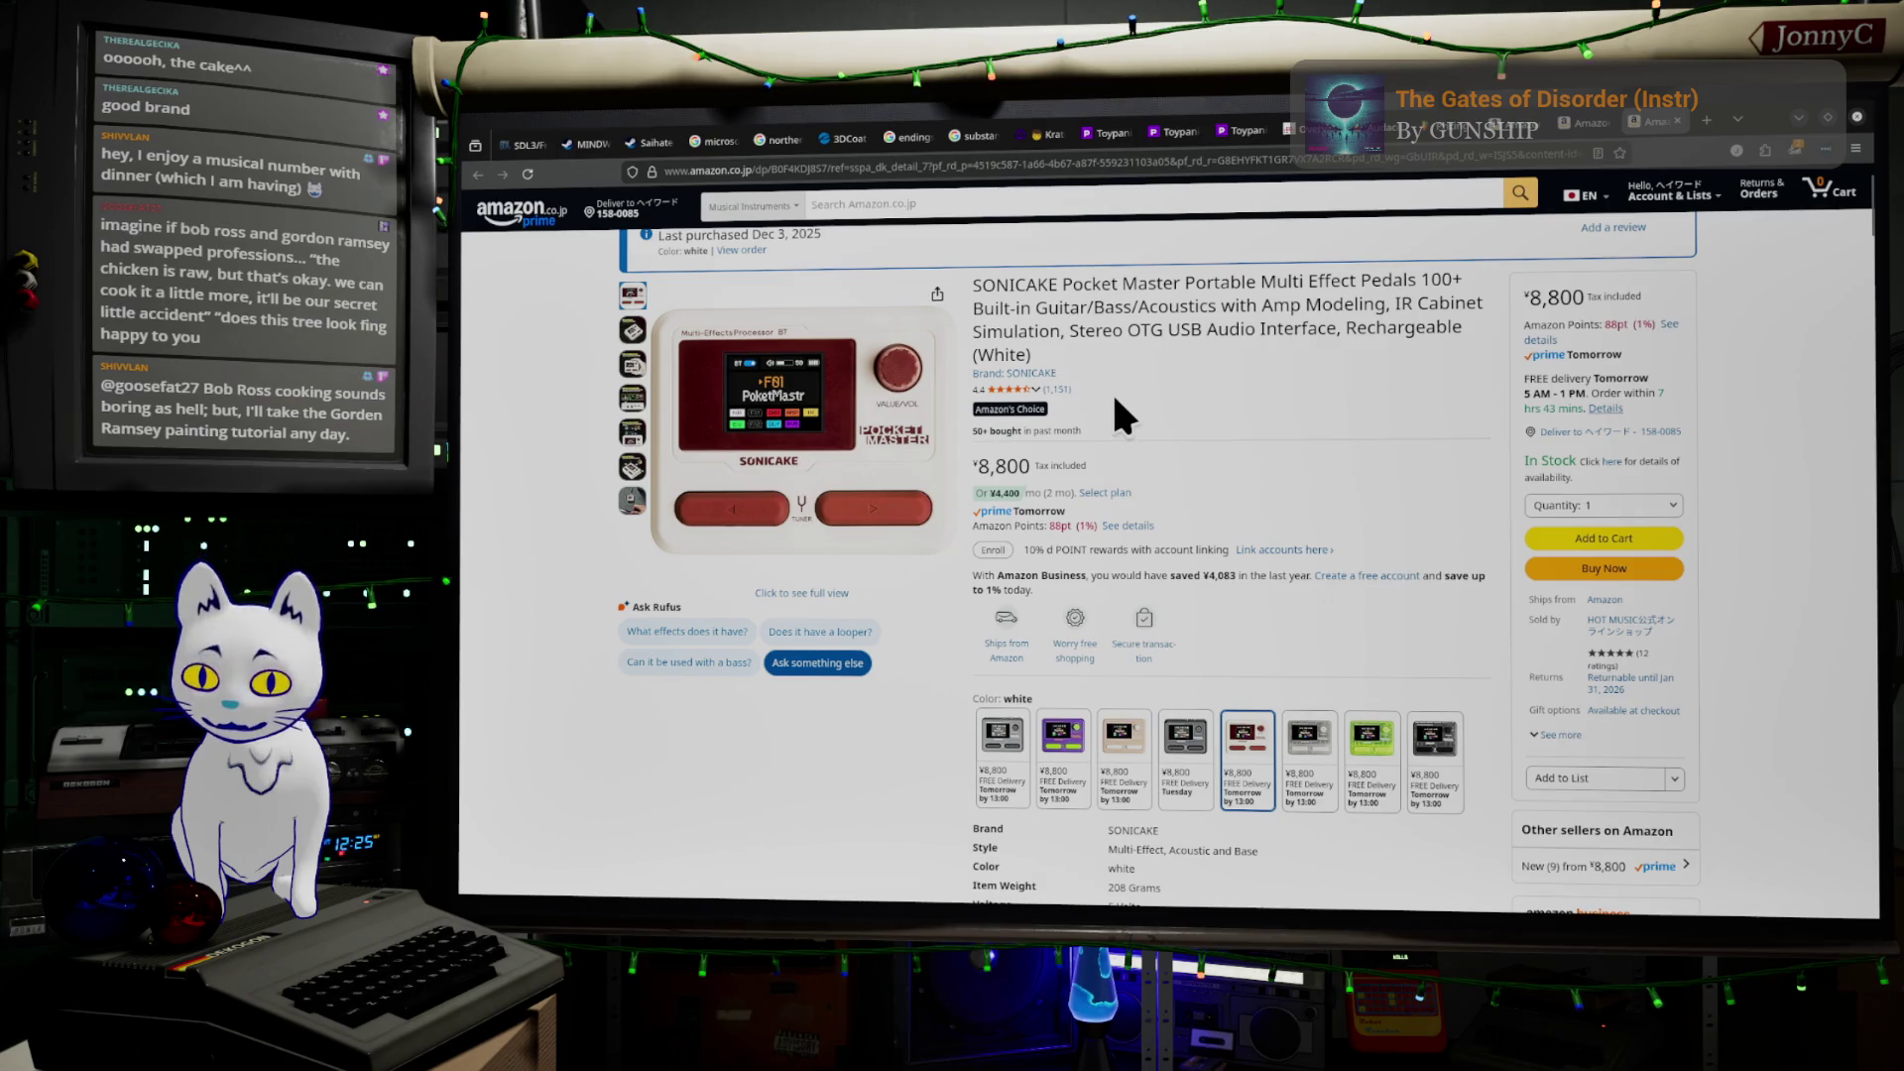
scroll(1269, 456, up, 2)
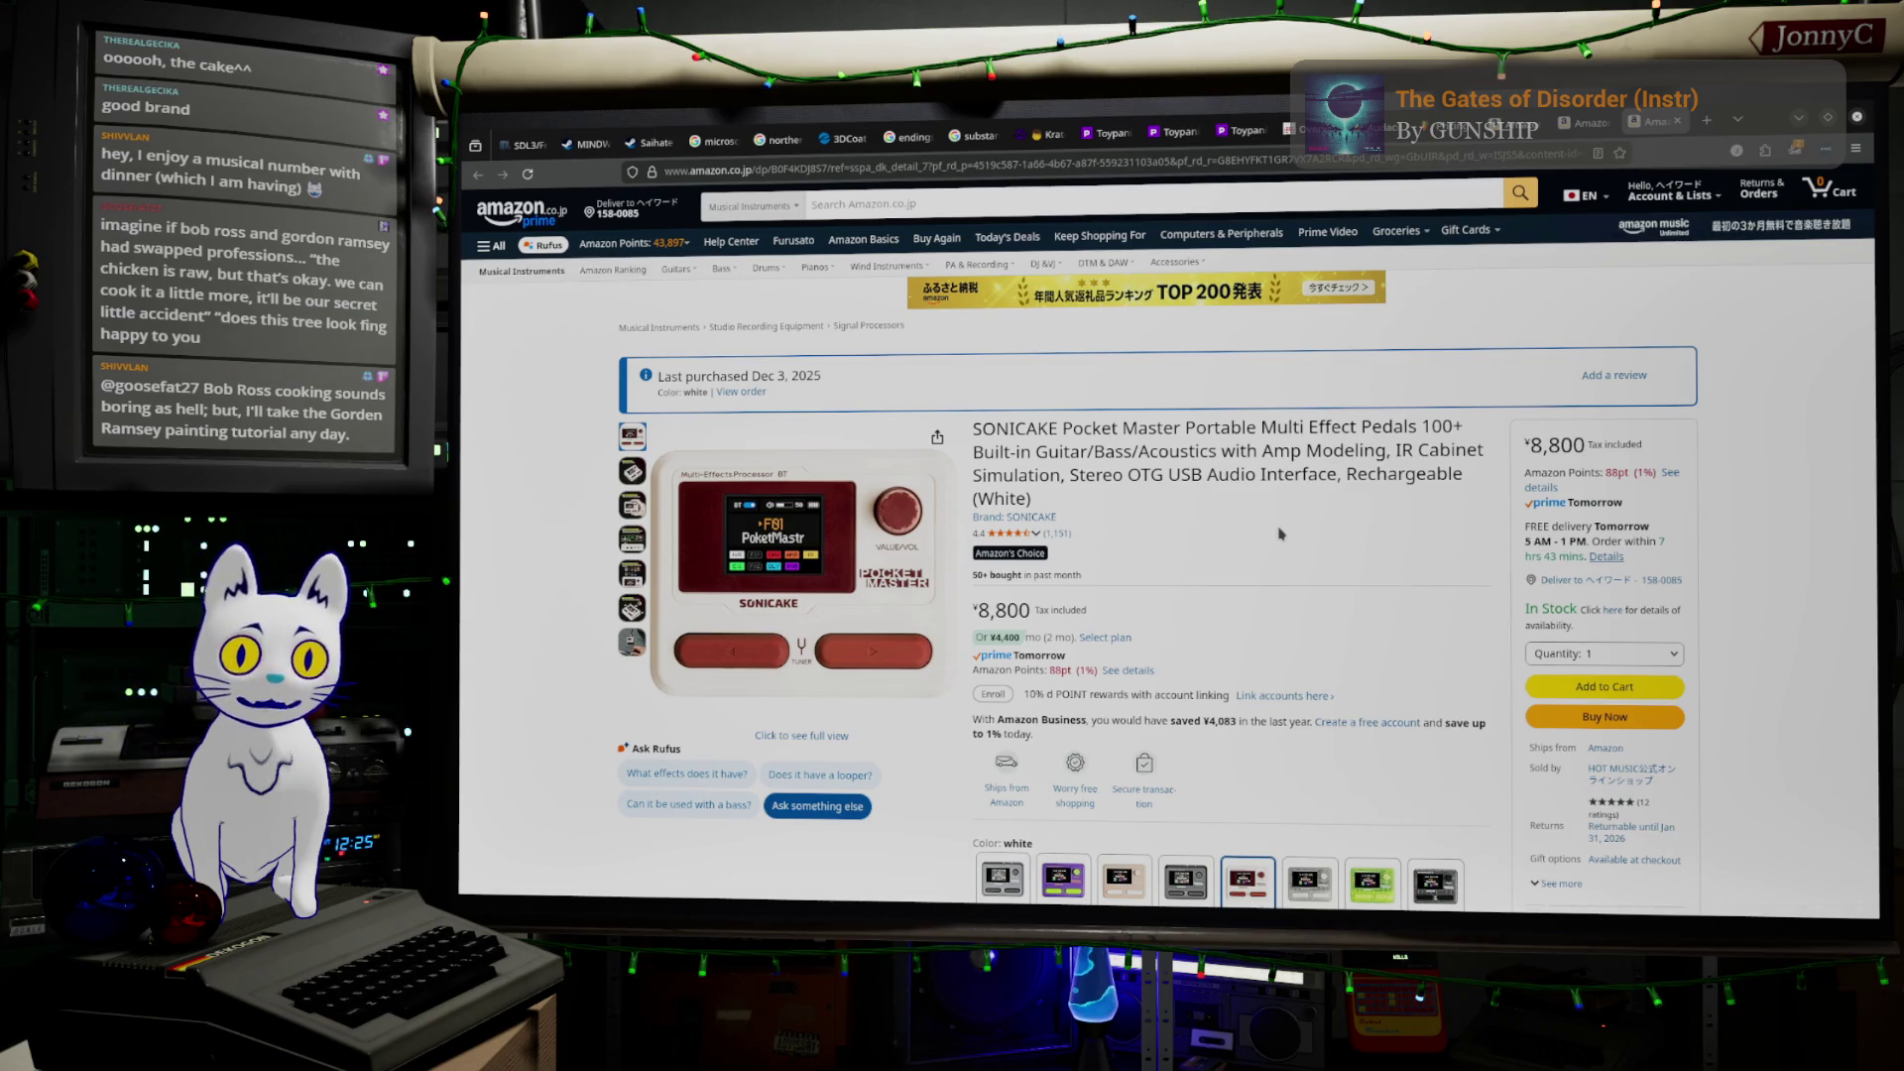
click(1677, 120)
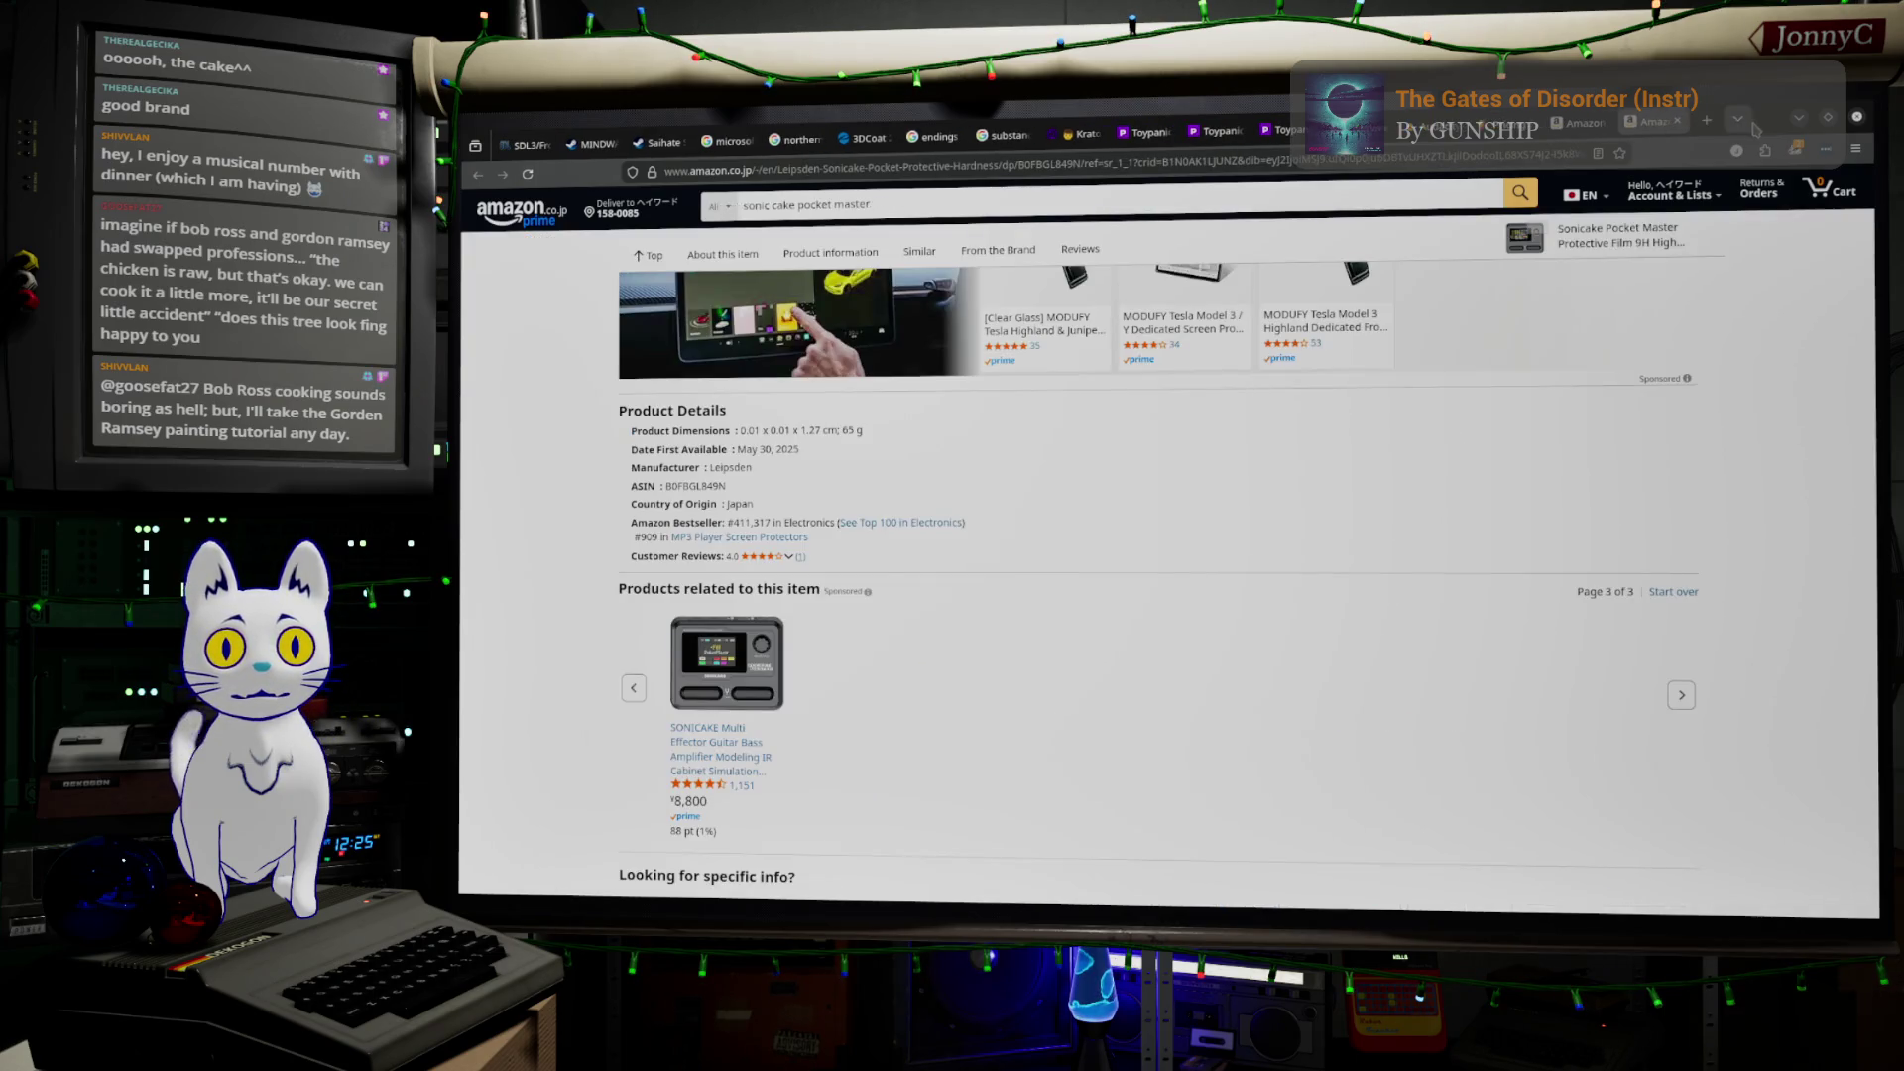
Minimize the browser to show the BaseLevel_DM010 level and fly the camera toward the monitors
click(1798, 121)
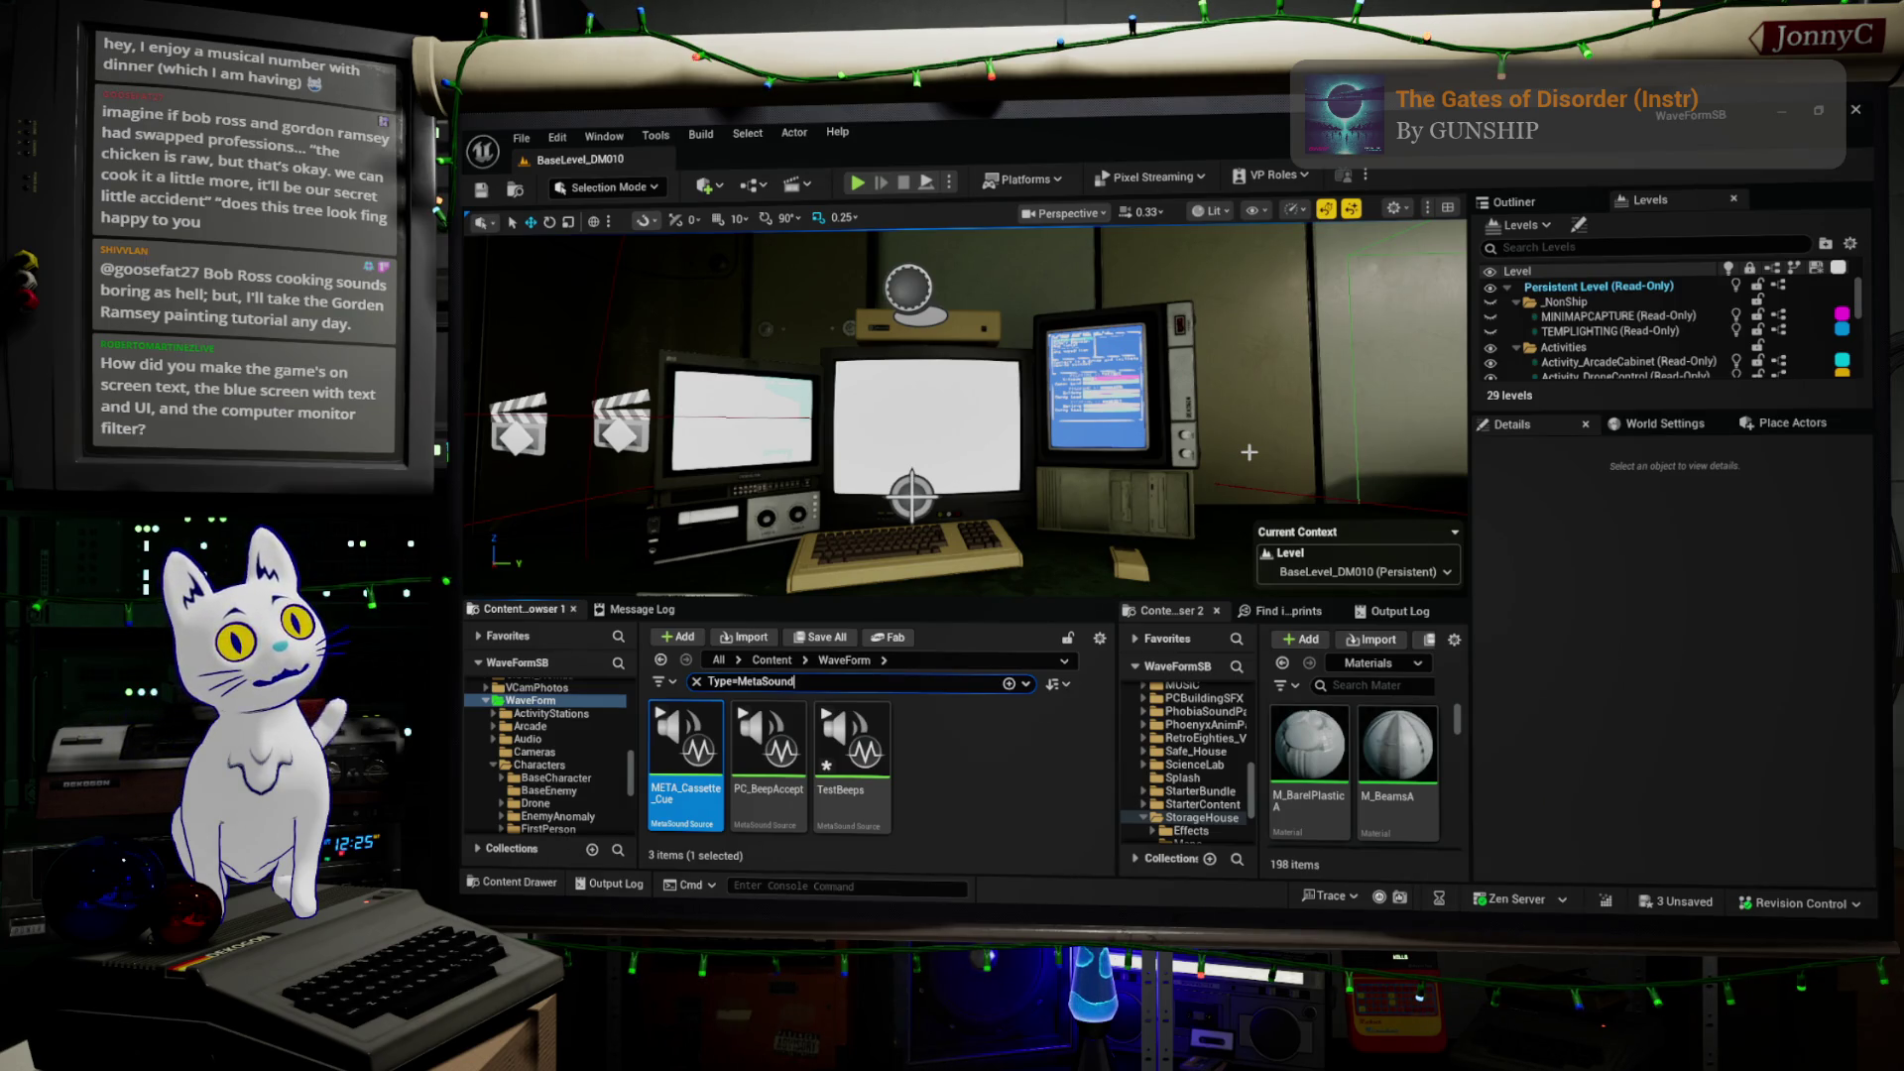
right_drag(1172, 366, 1326, 379)
Select the pink-screened terminal and open its BP_WFA_SocialTerminal Blueprint maximized
click(1091, 417)
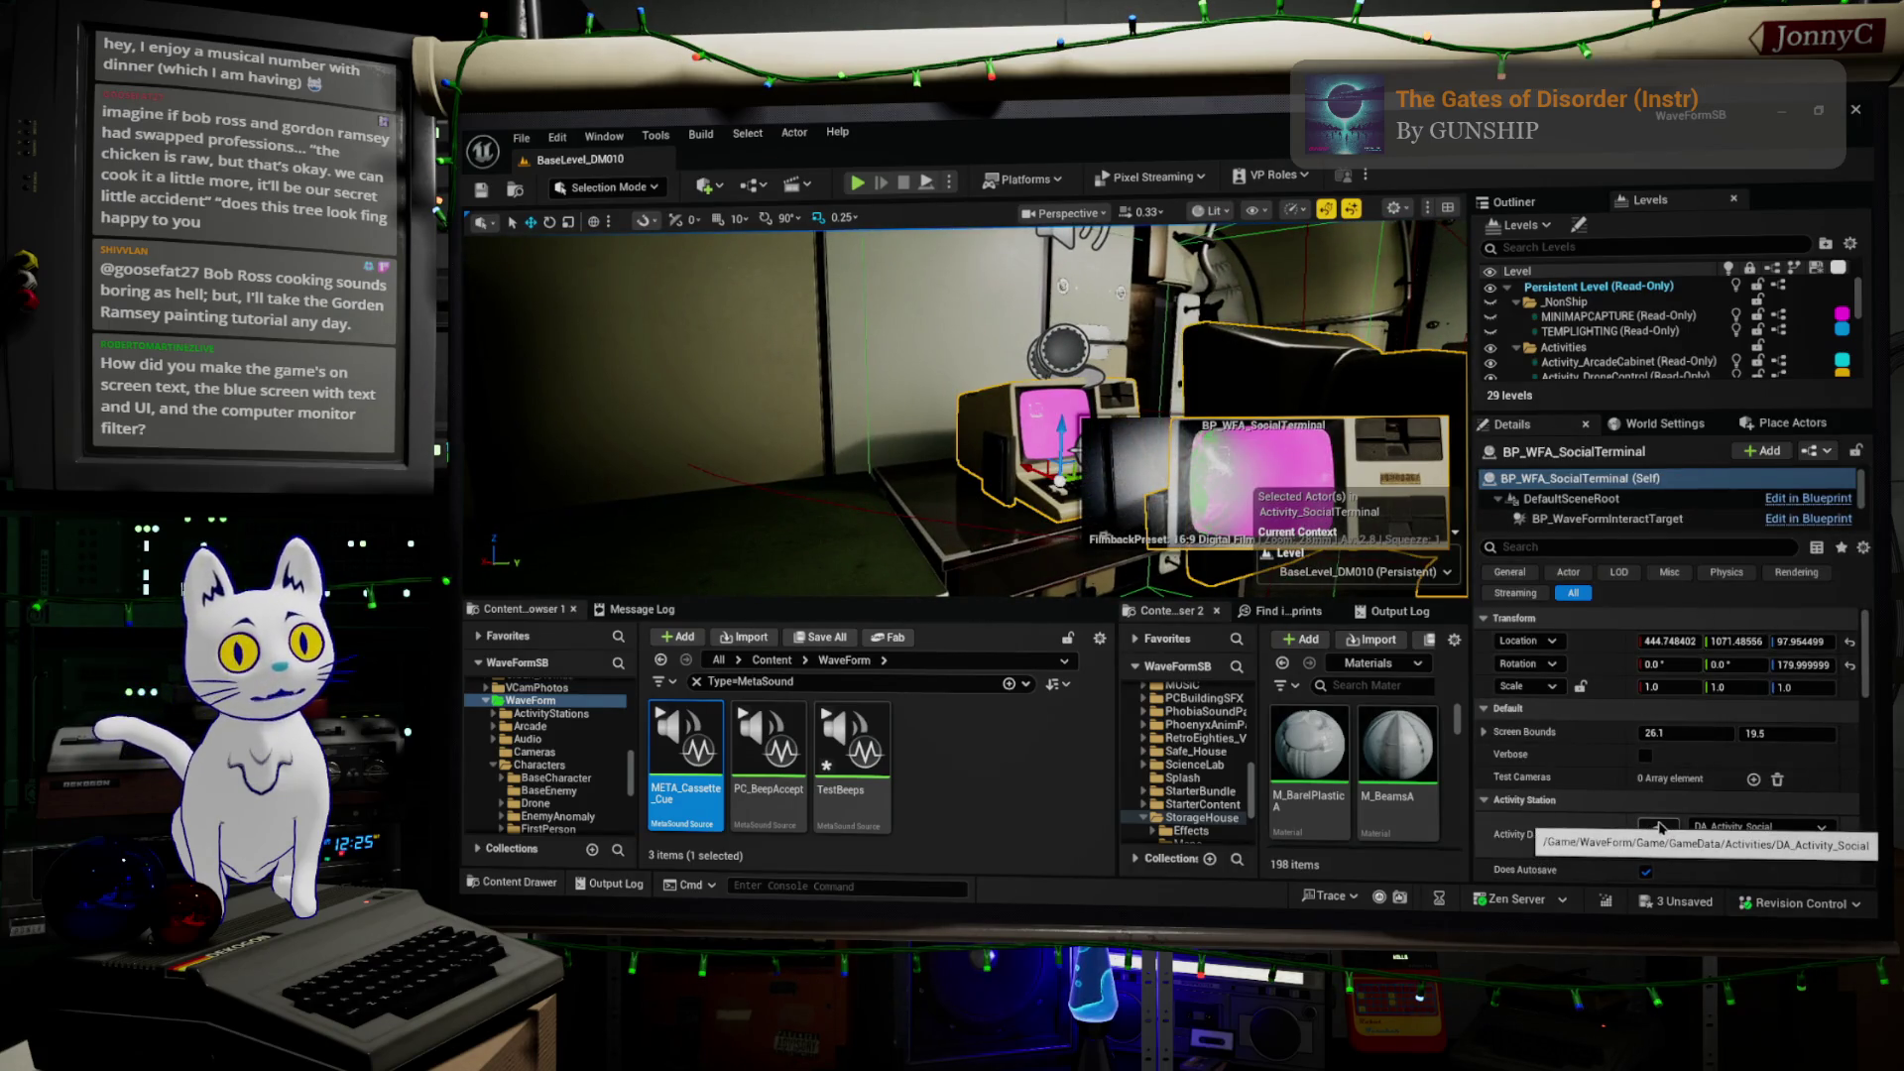
click(1809, 451)
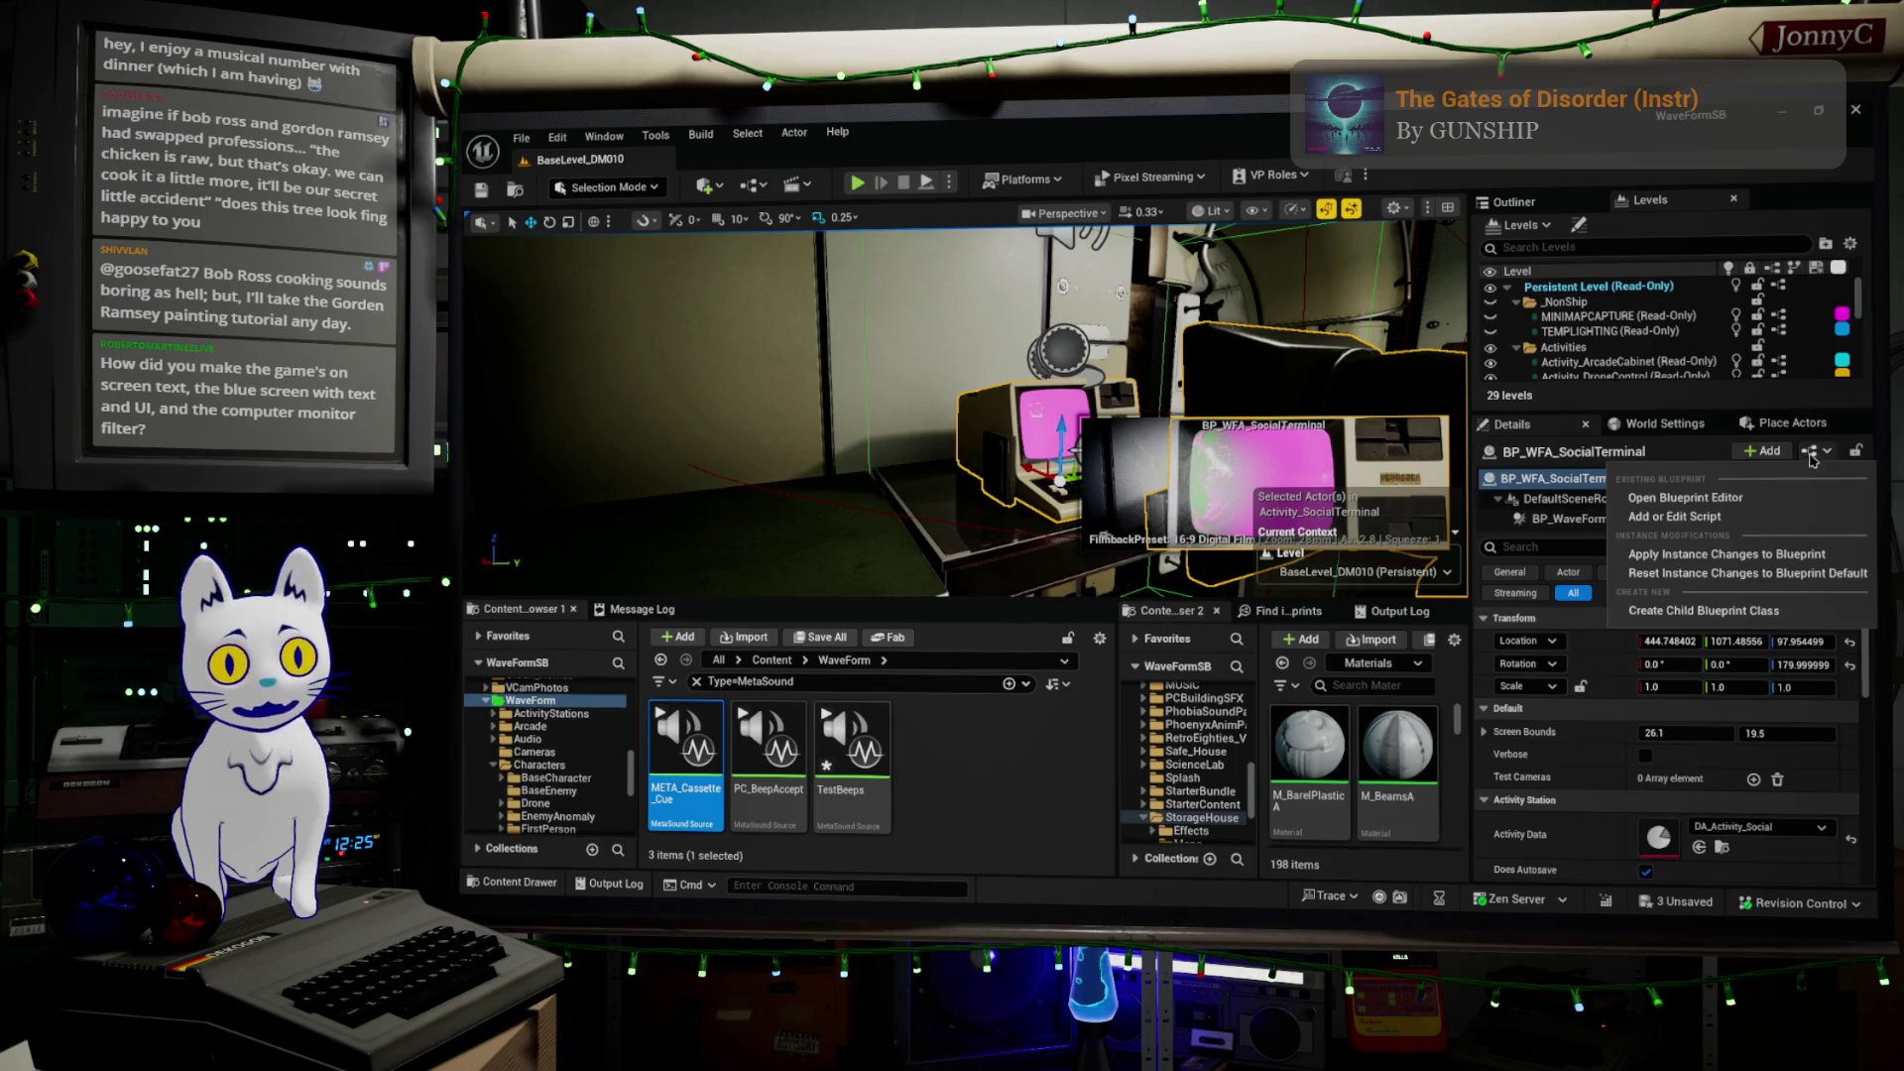
click(1818, 513)
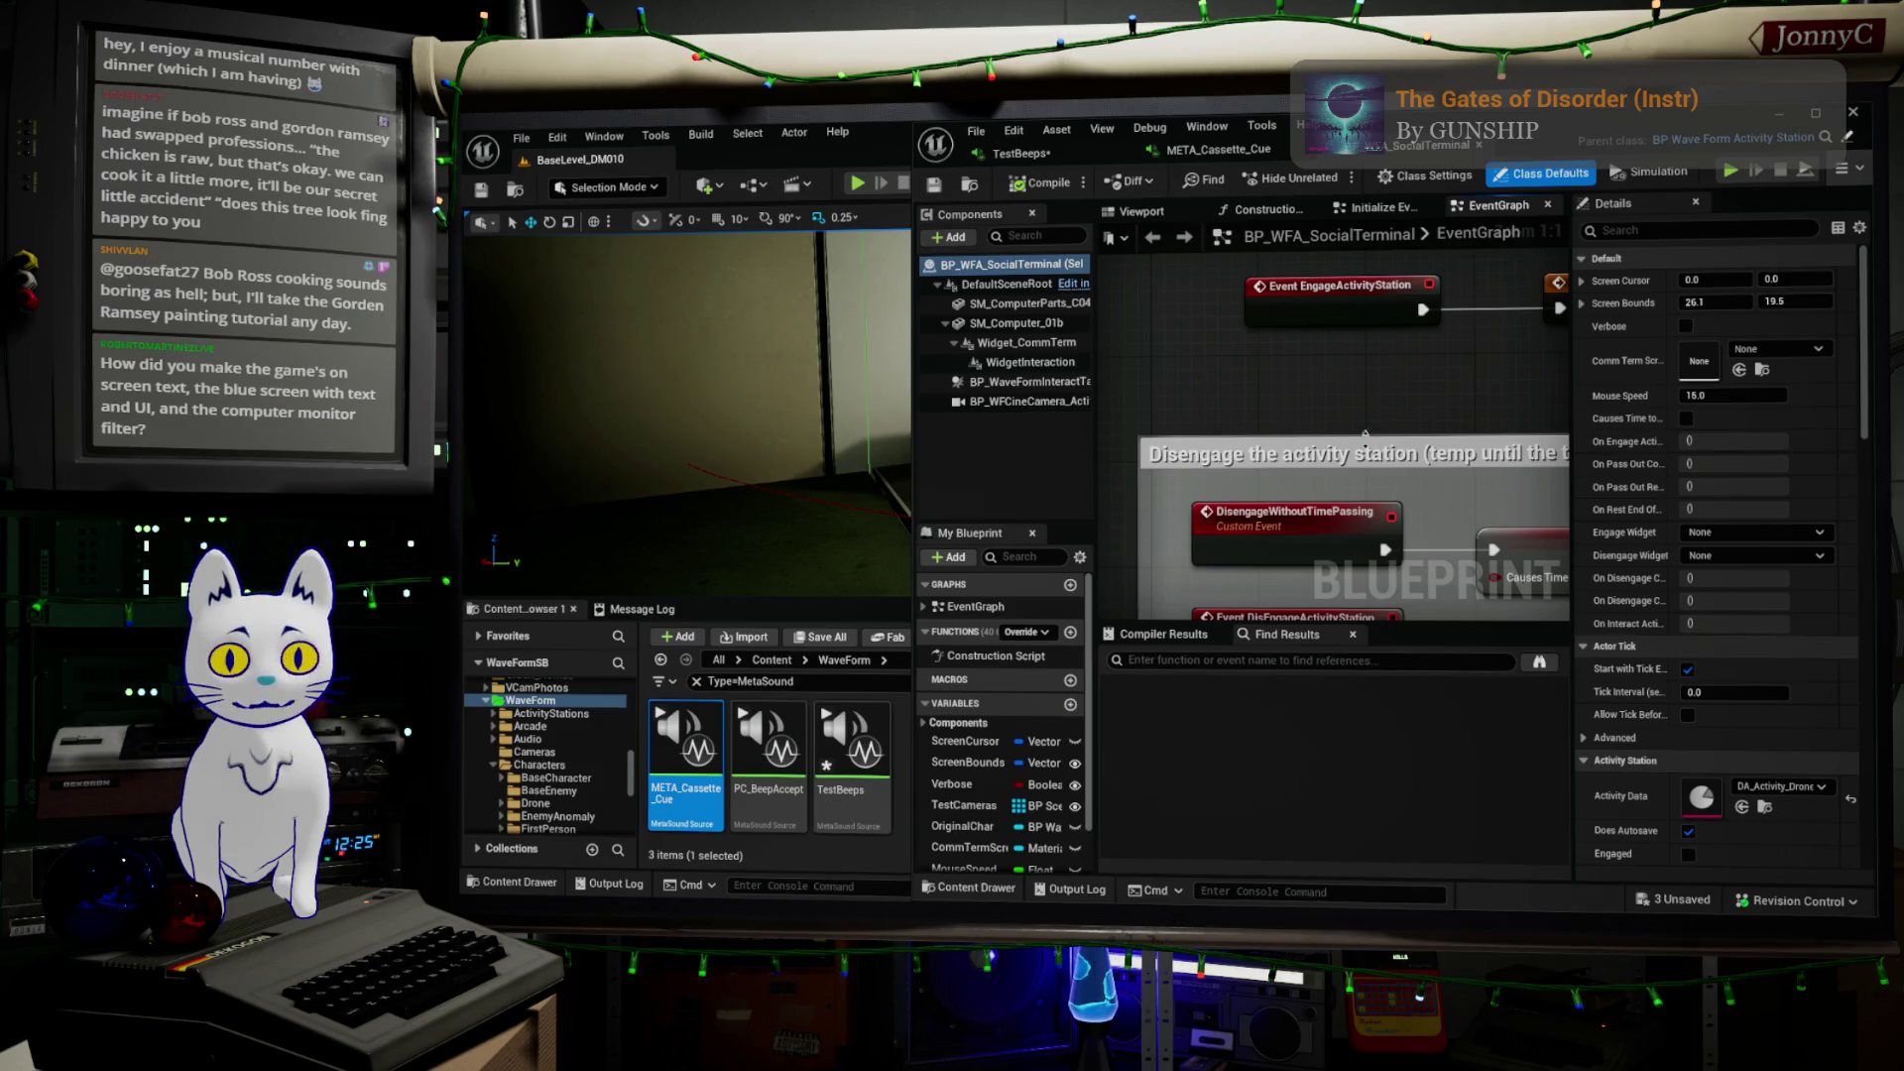
scroll(1357, 396, down, 1)
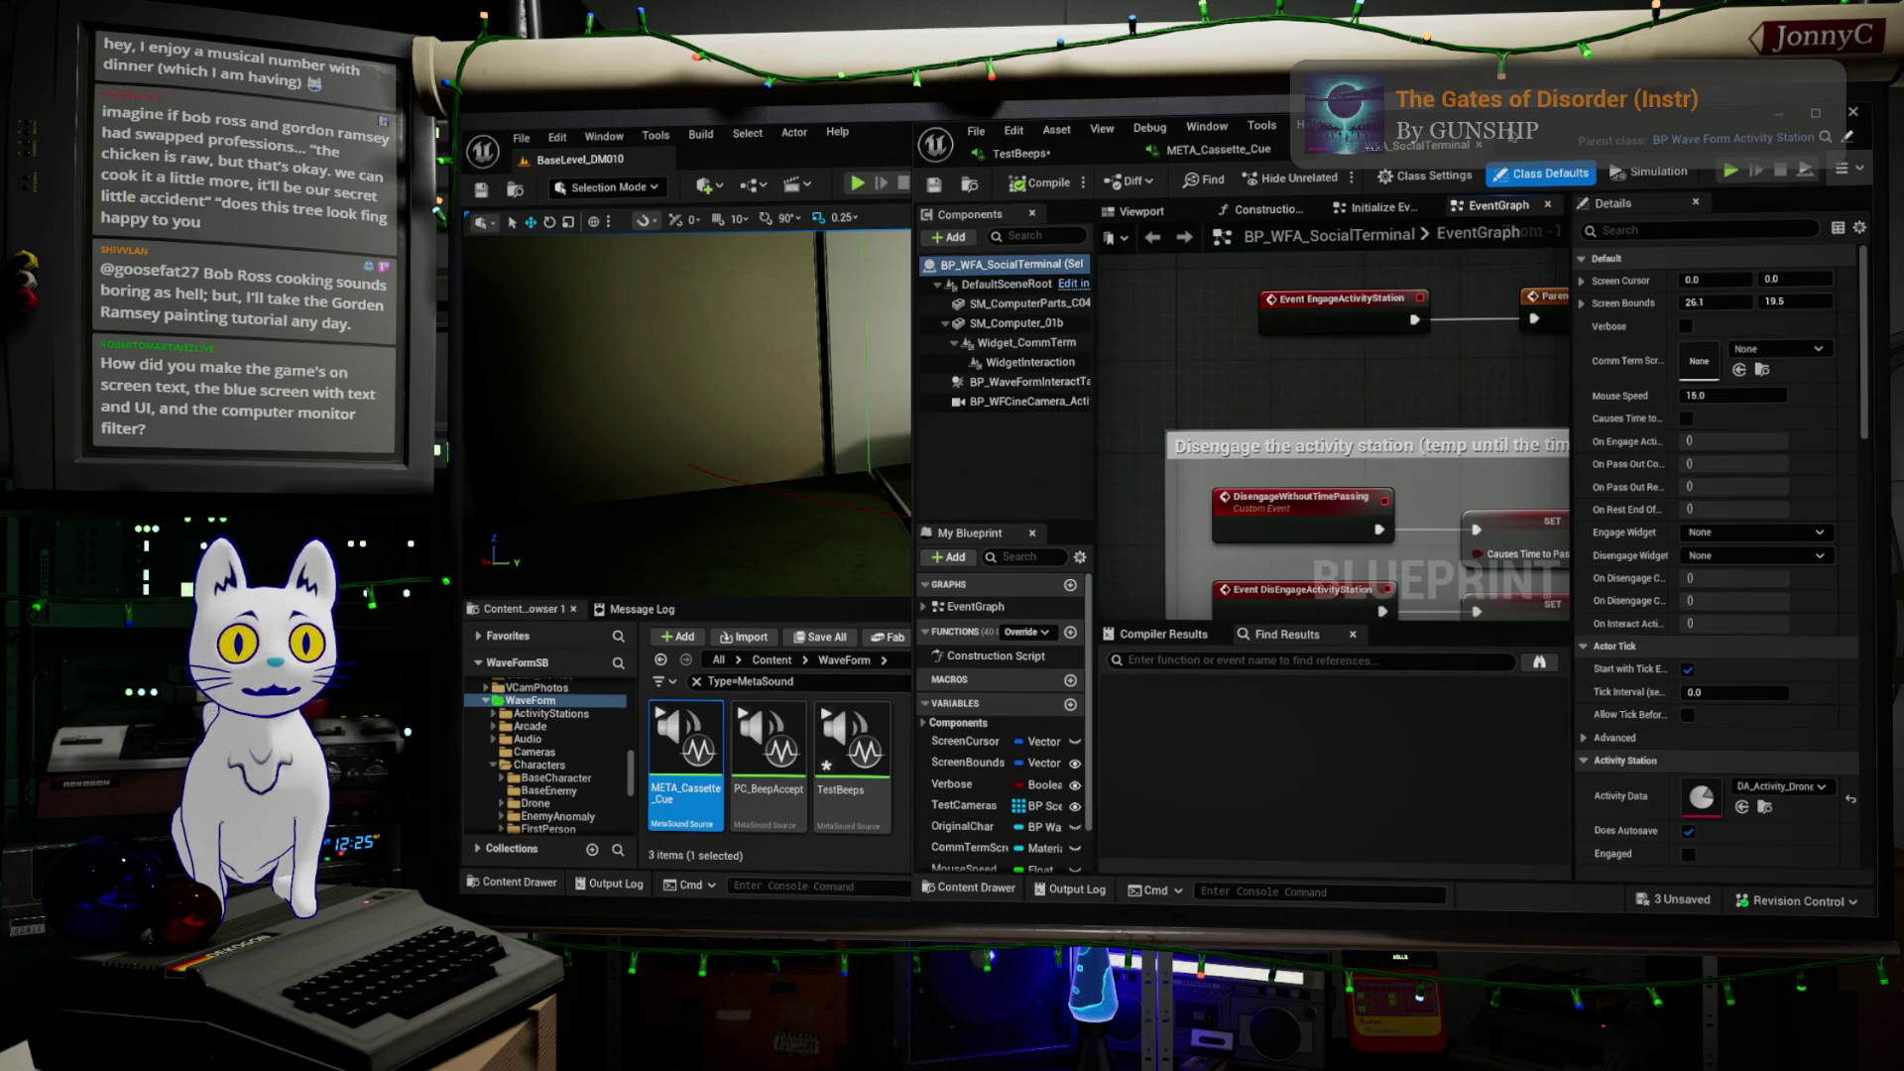
key(super+Up)
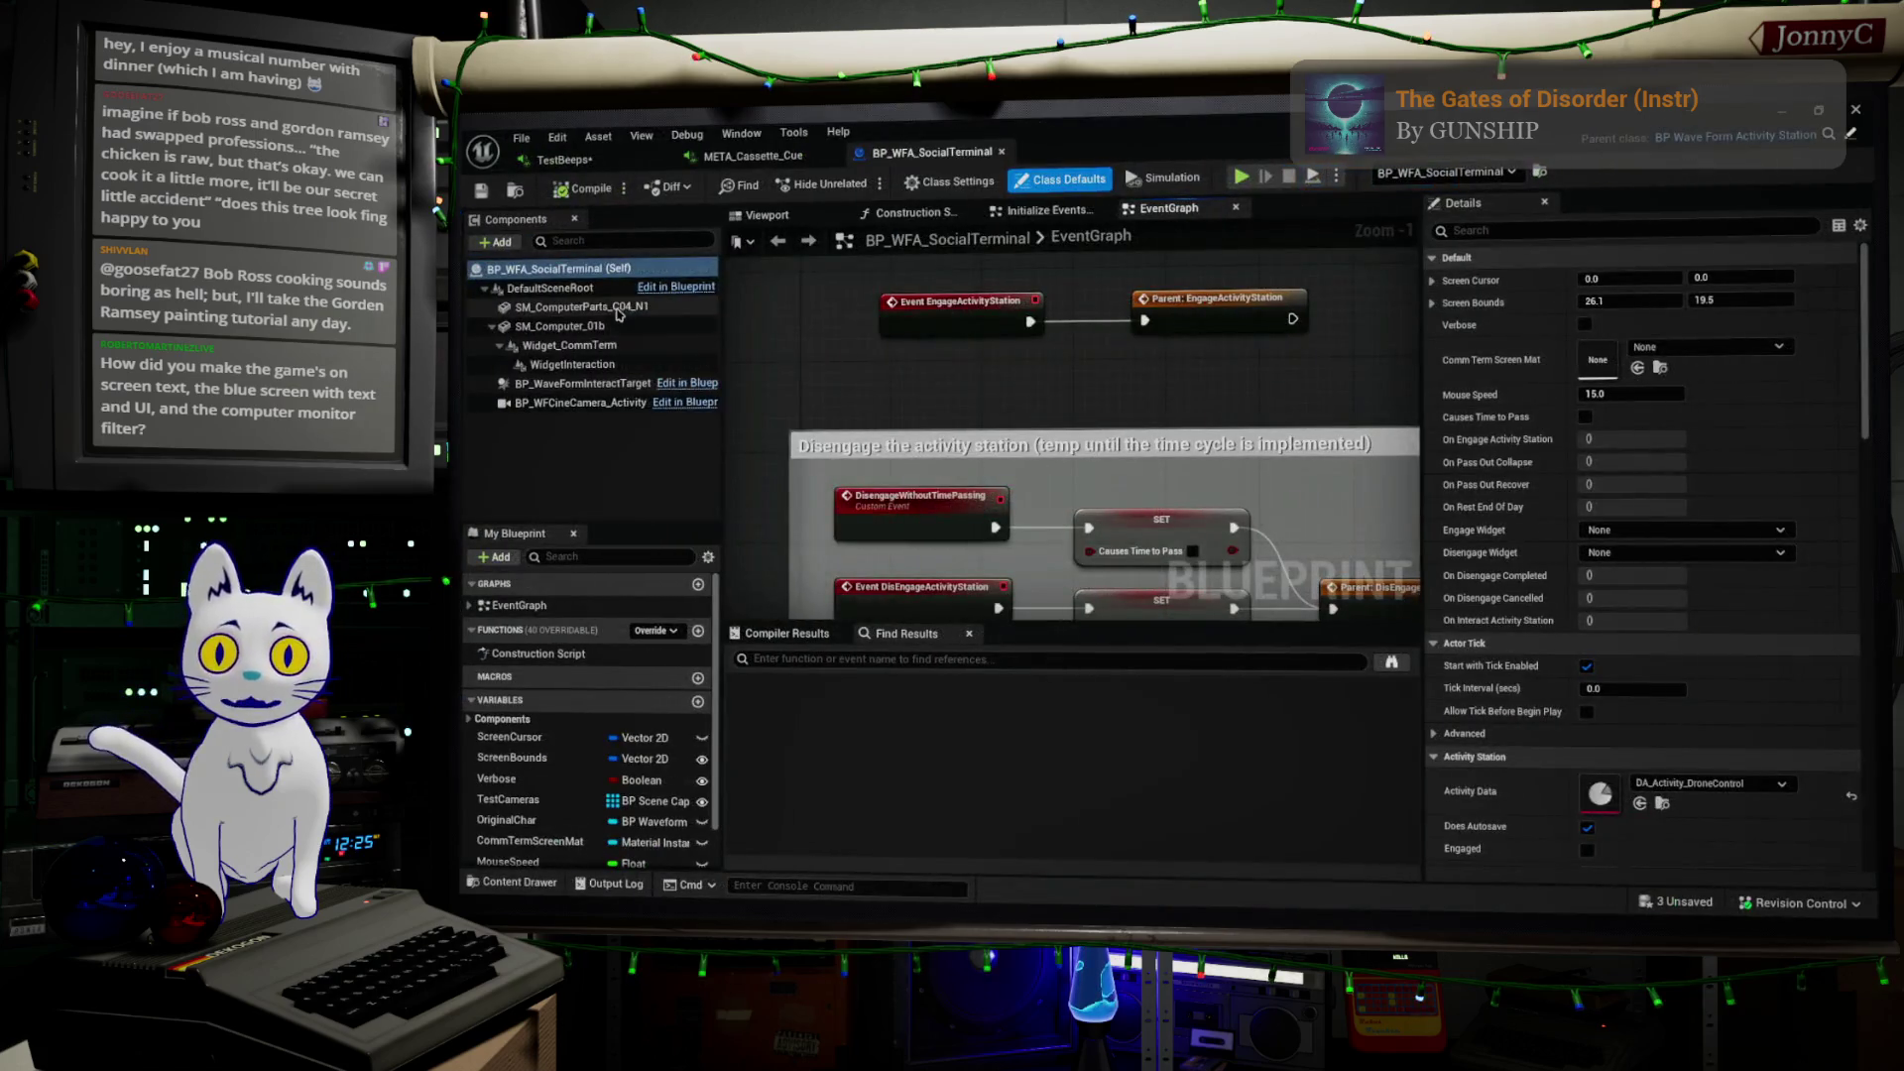
Inspect the Widget_CommTerm and WidgetInteraction components and bring the Draw UMG texture comment into view
click(579, 347)
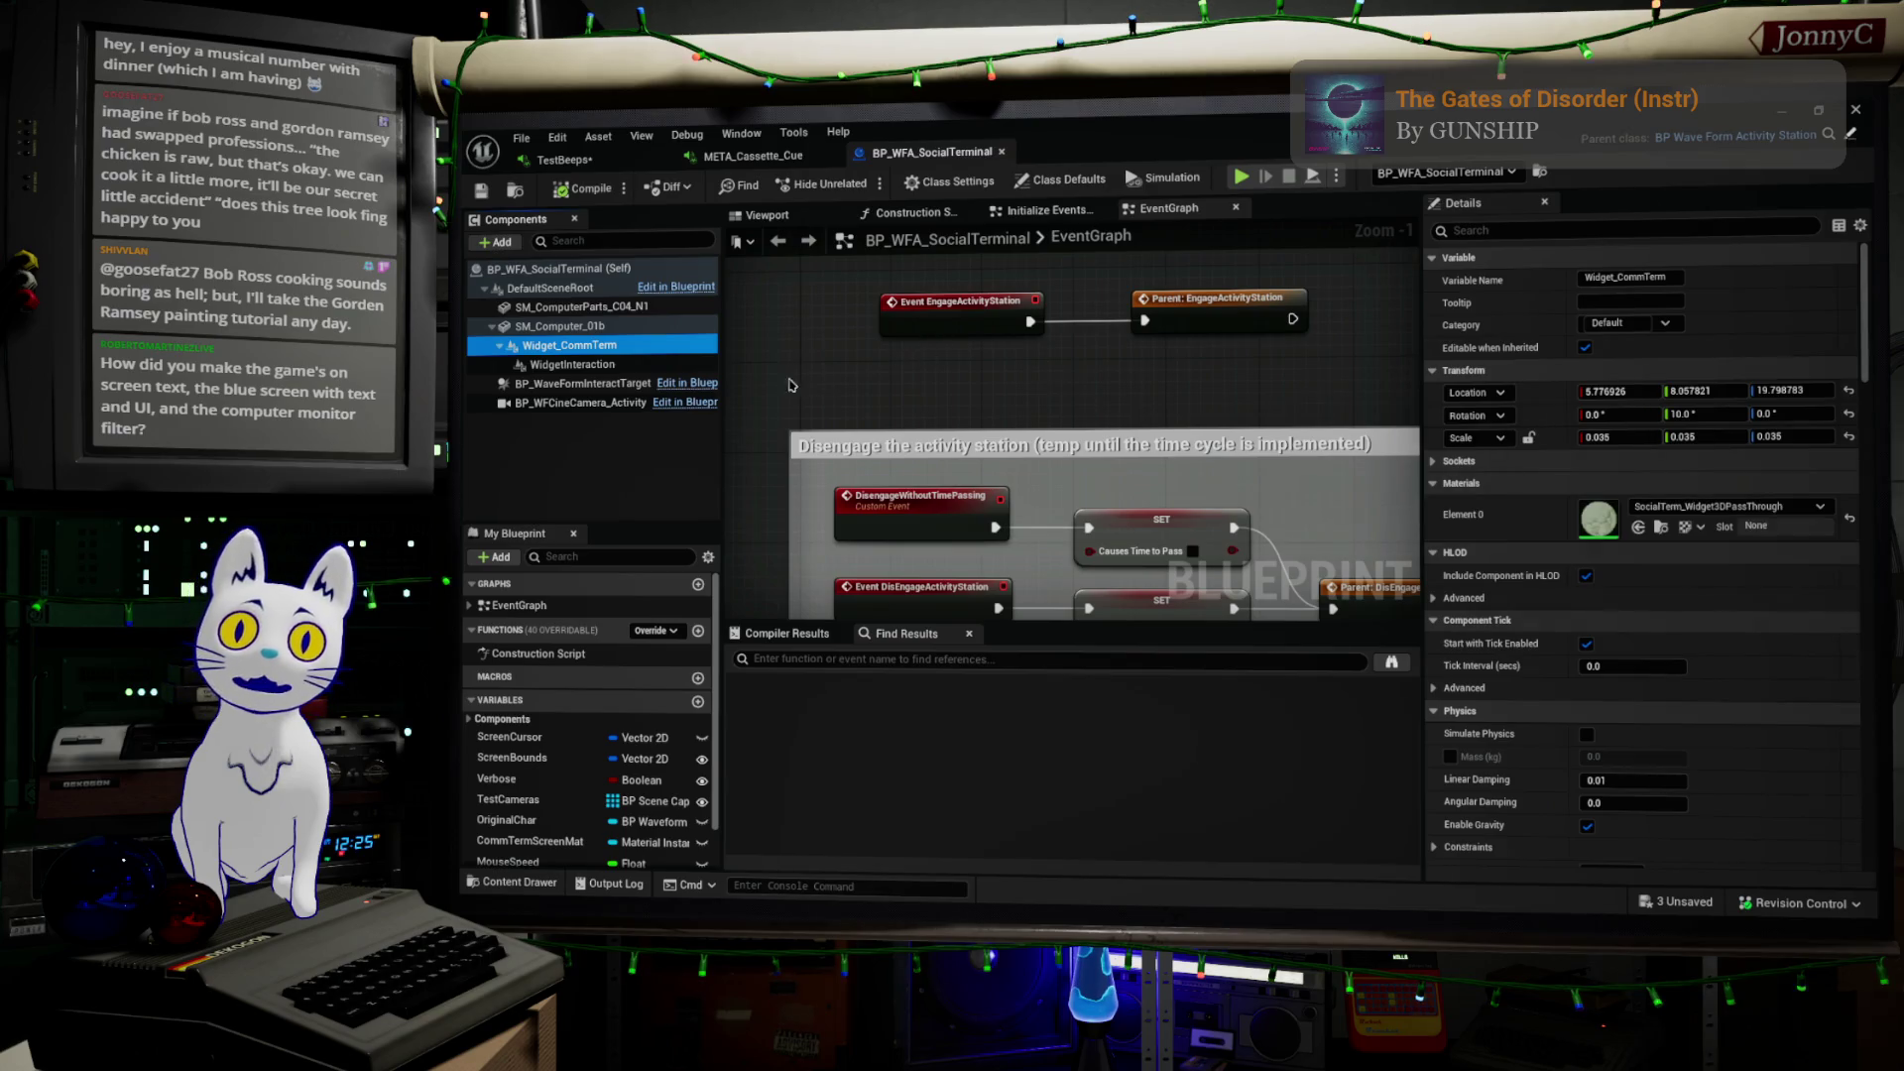
click(609, 366)
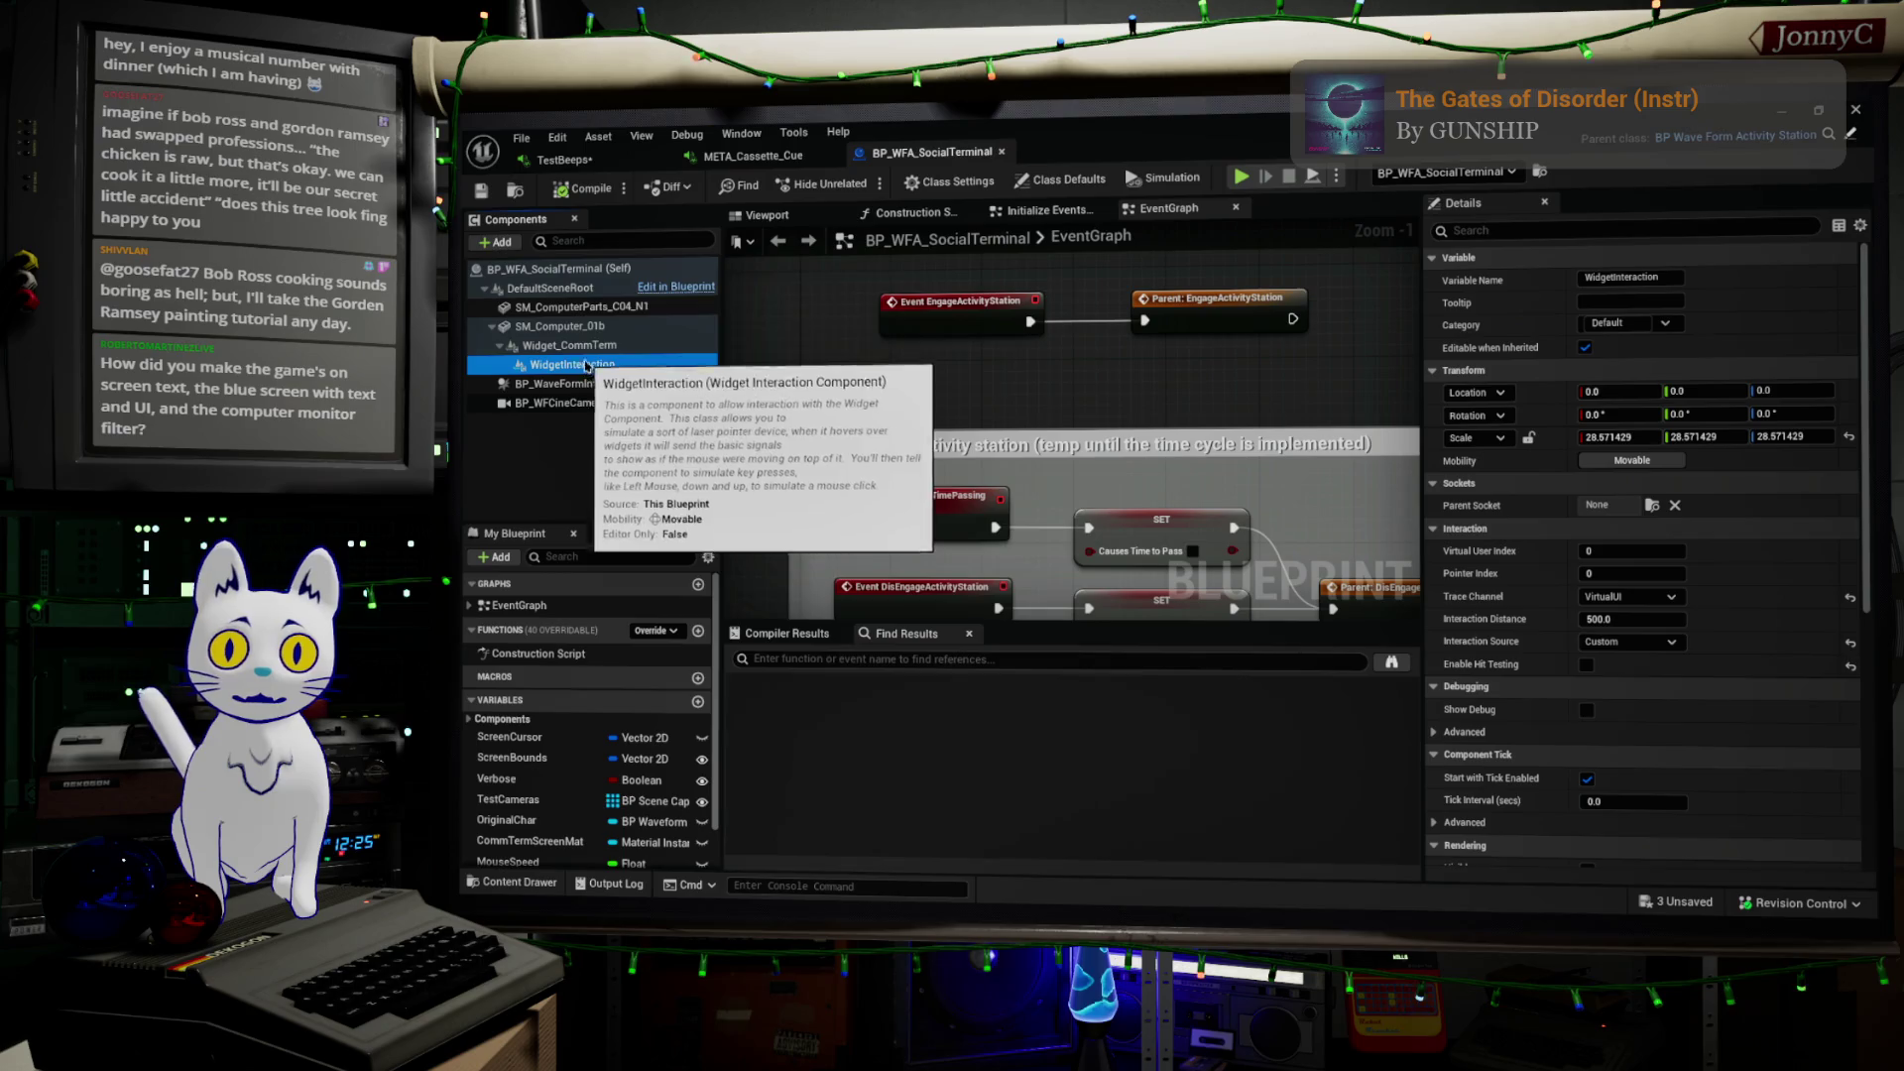
click(605, 349)
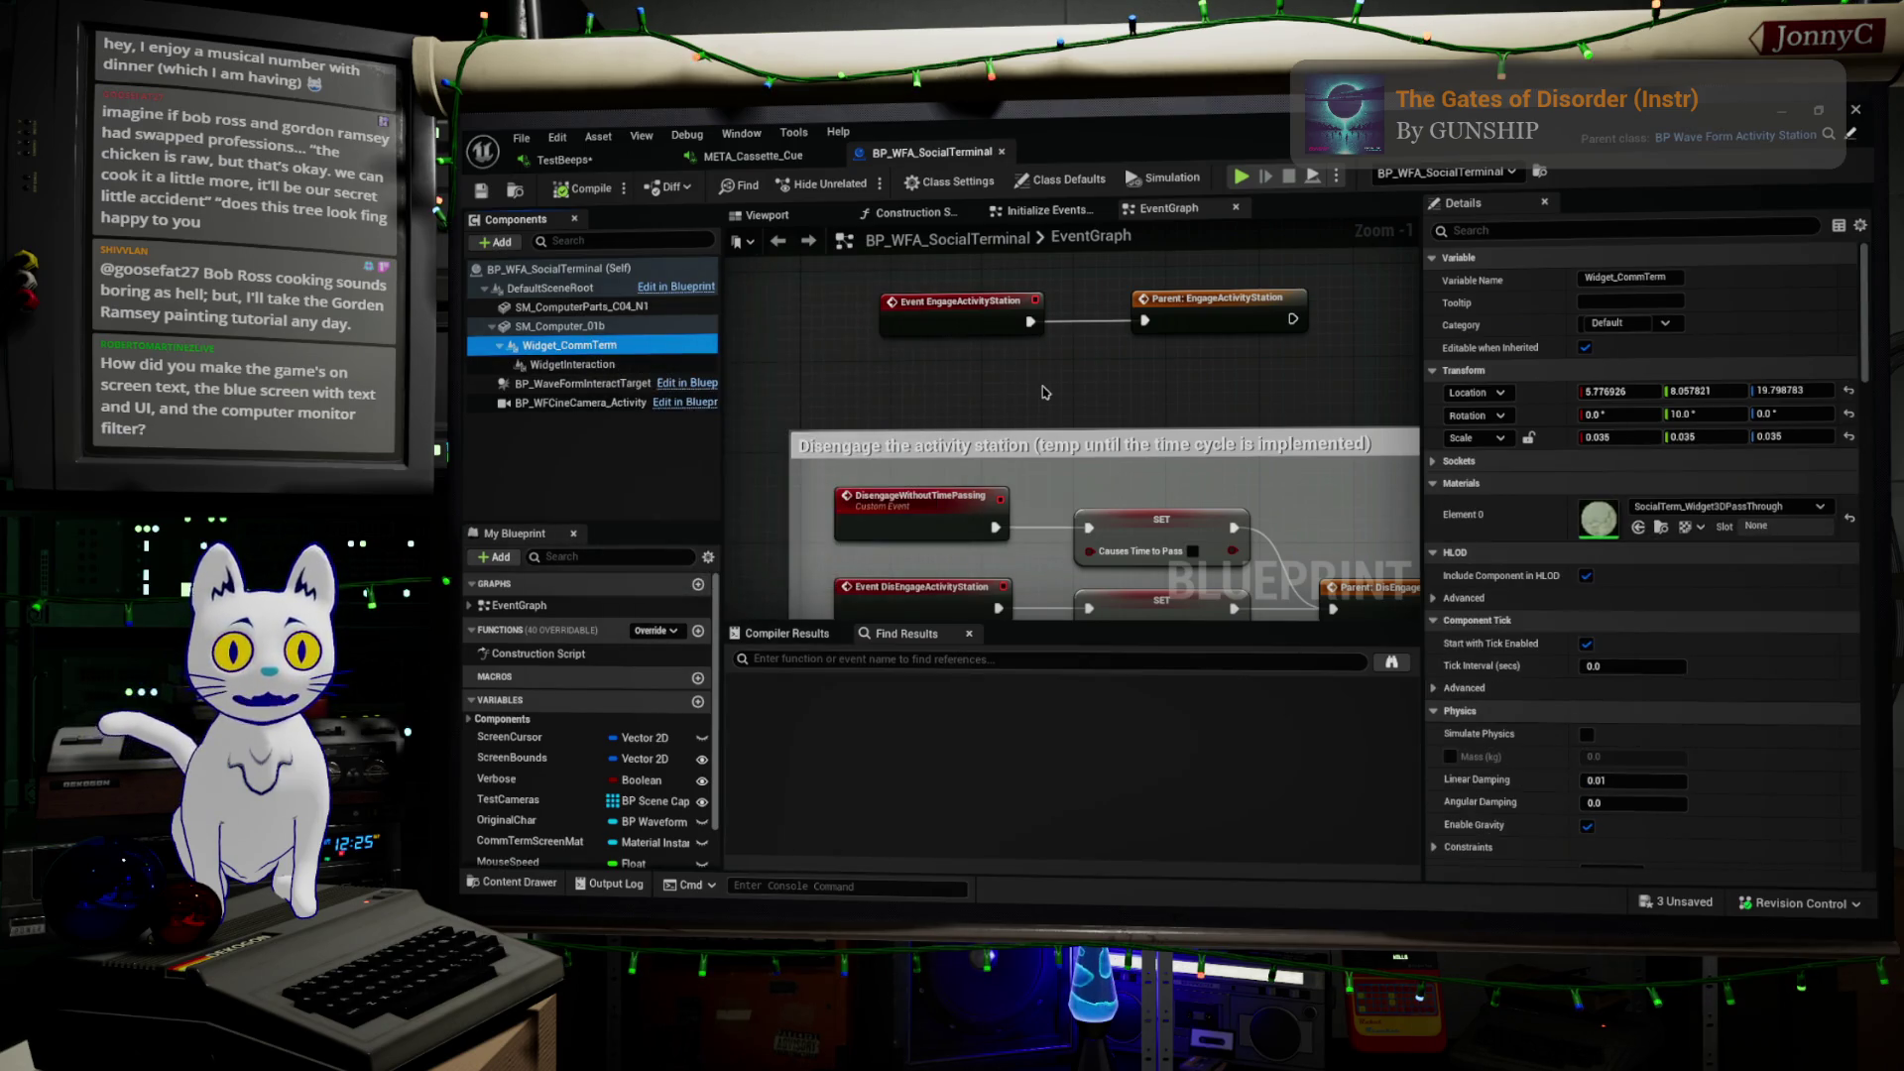
scroll(1043, 392, down, 3)
right_drag(1027, 396, 924, 207)
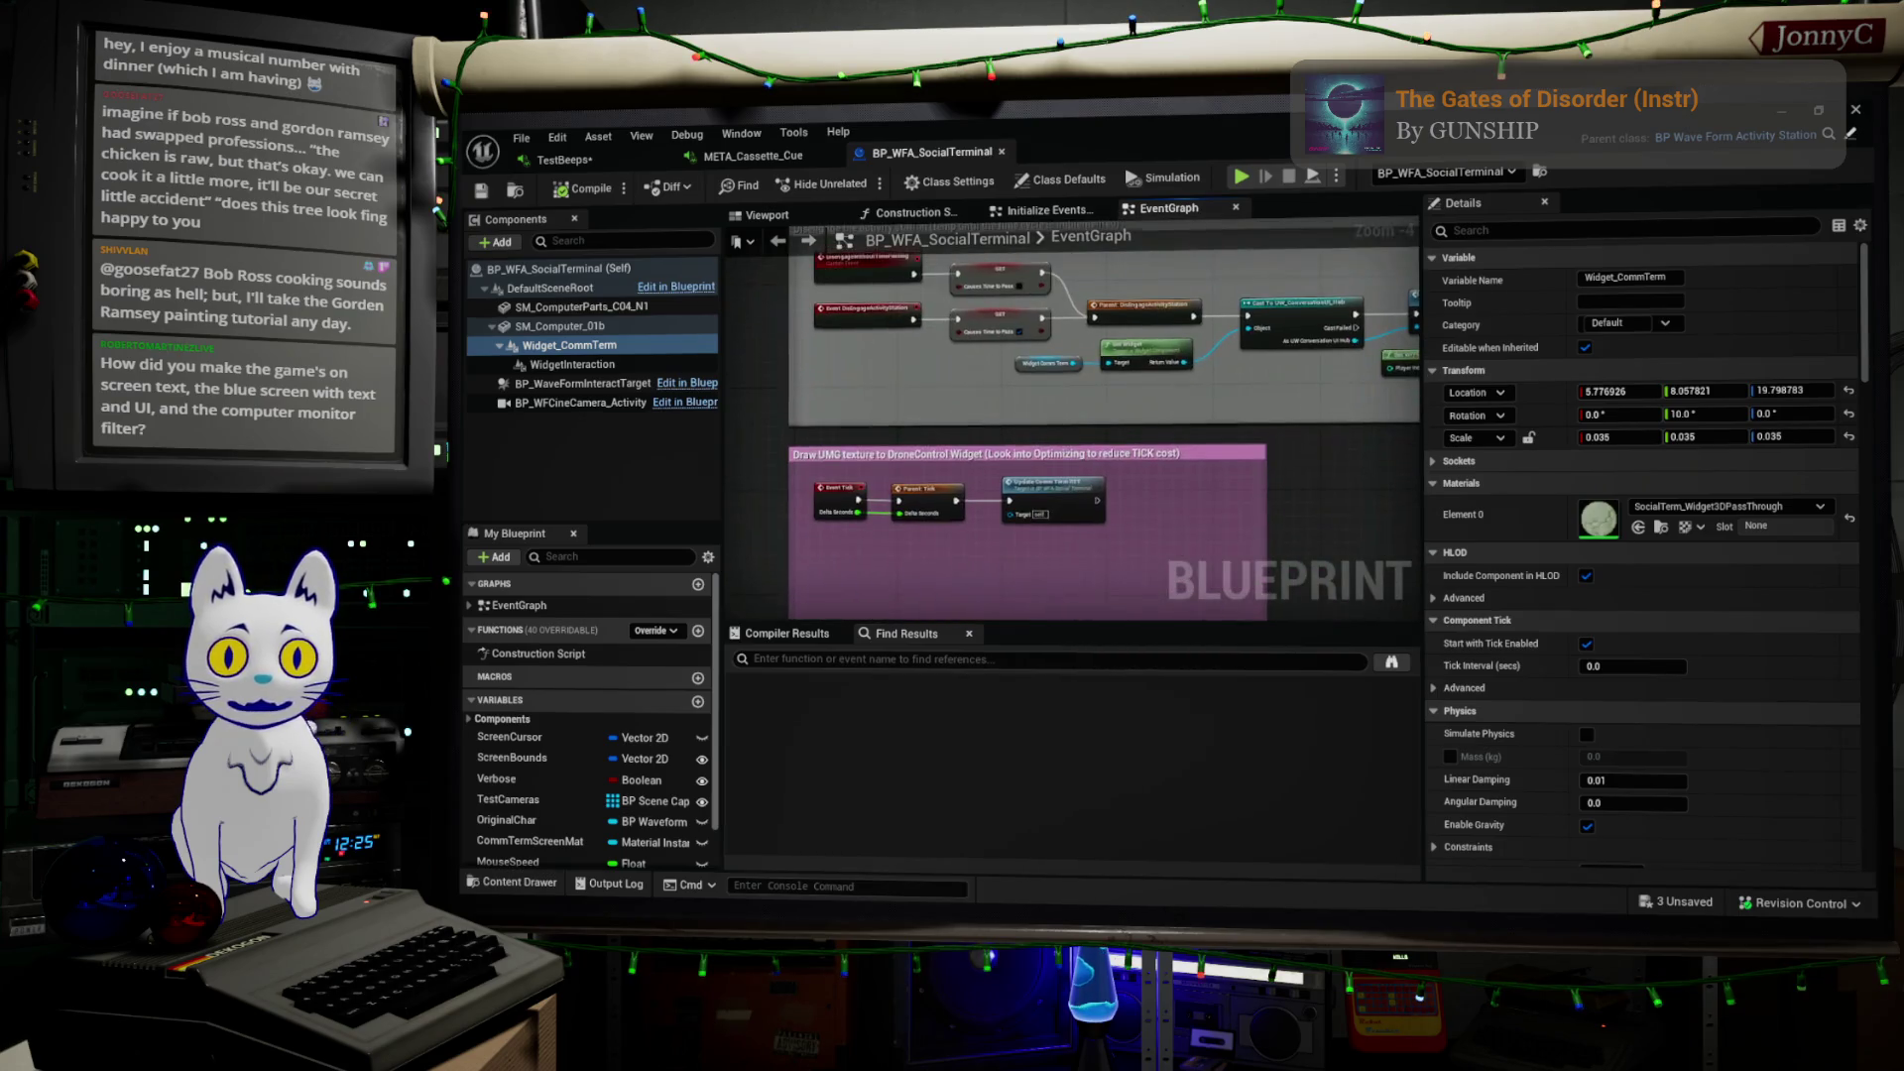
Run Find References on the Widget_CommTerm component
right_click(620, 347)
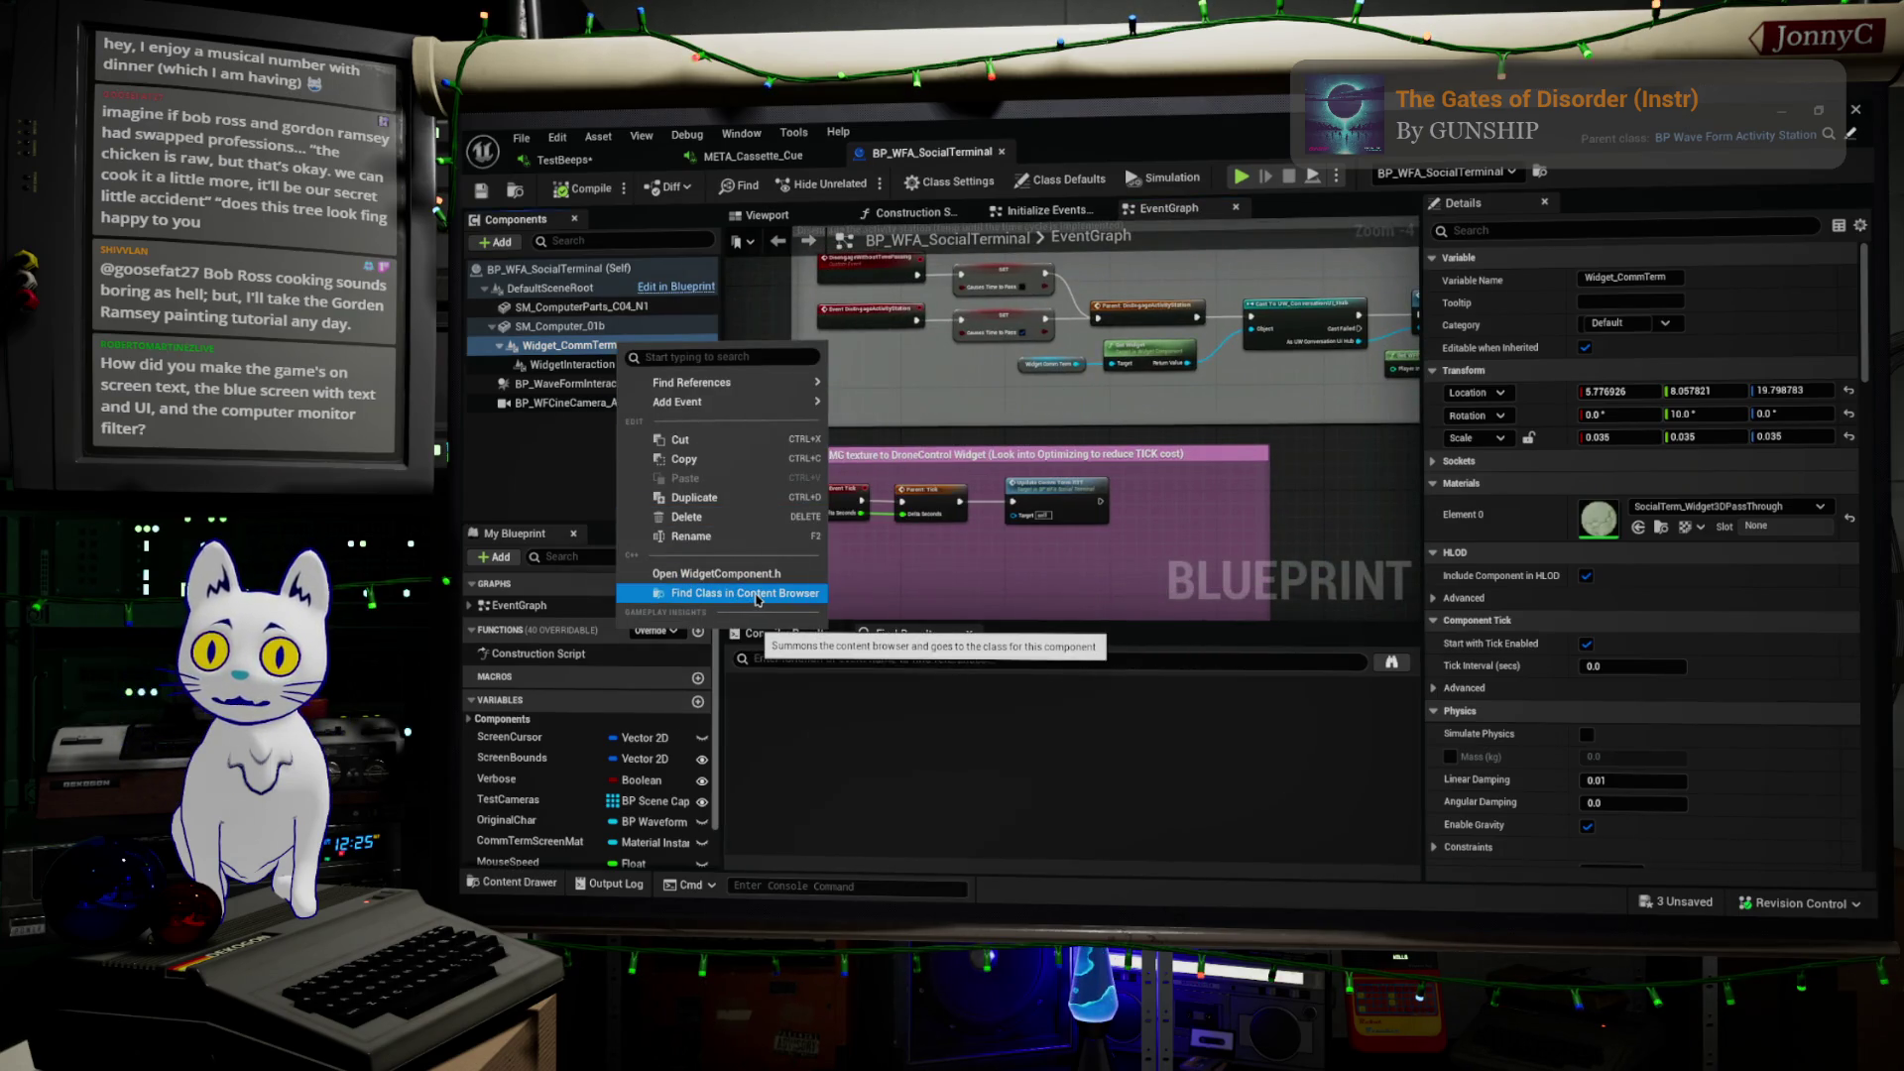
mouse_move(764, 389)
click(865, 389)
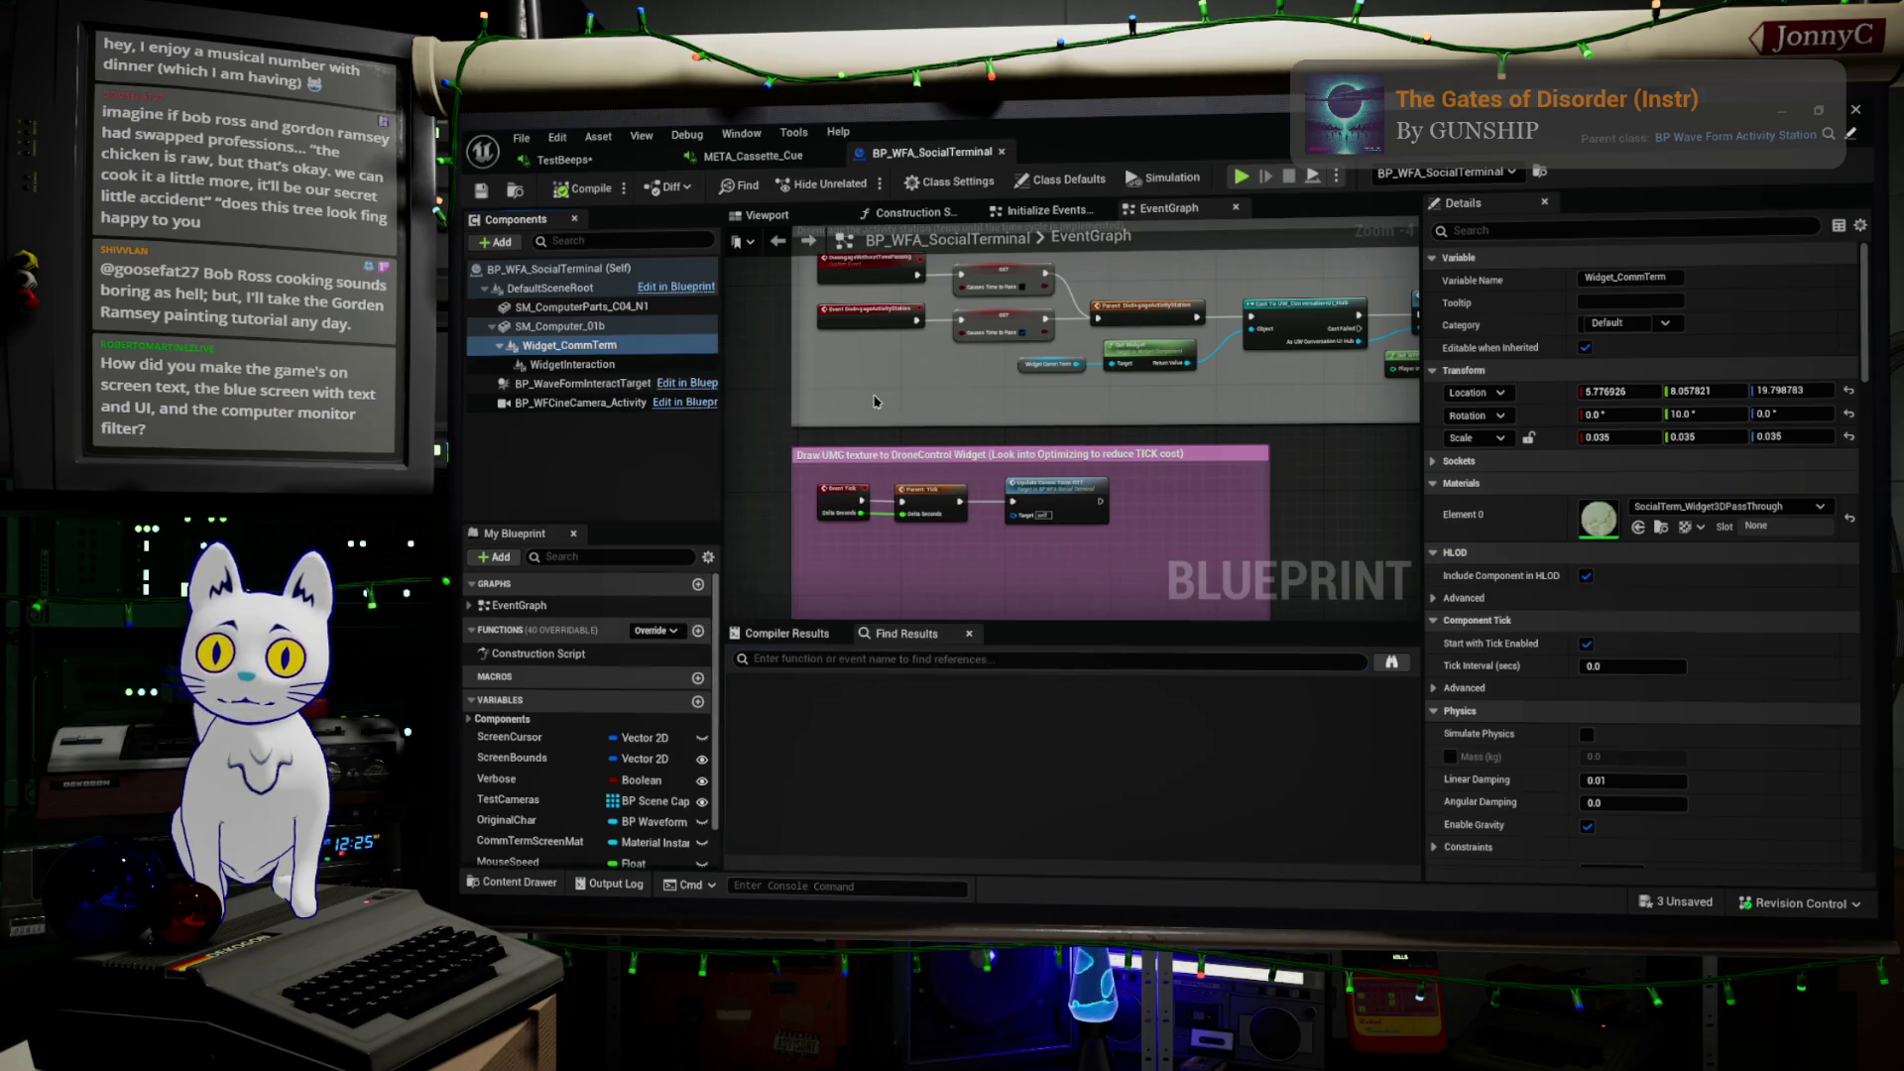
Jump to the second and fourth Widget_CommTerm references, showing Engage UI, Set Focused Widget and cast nodes
click(848, 724)
double_click(848, 724)
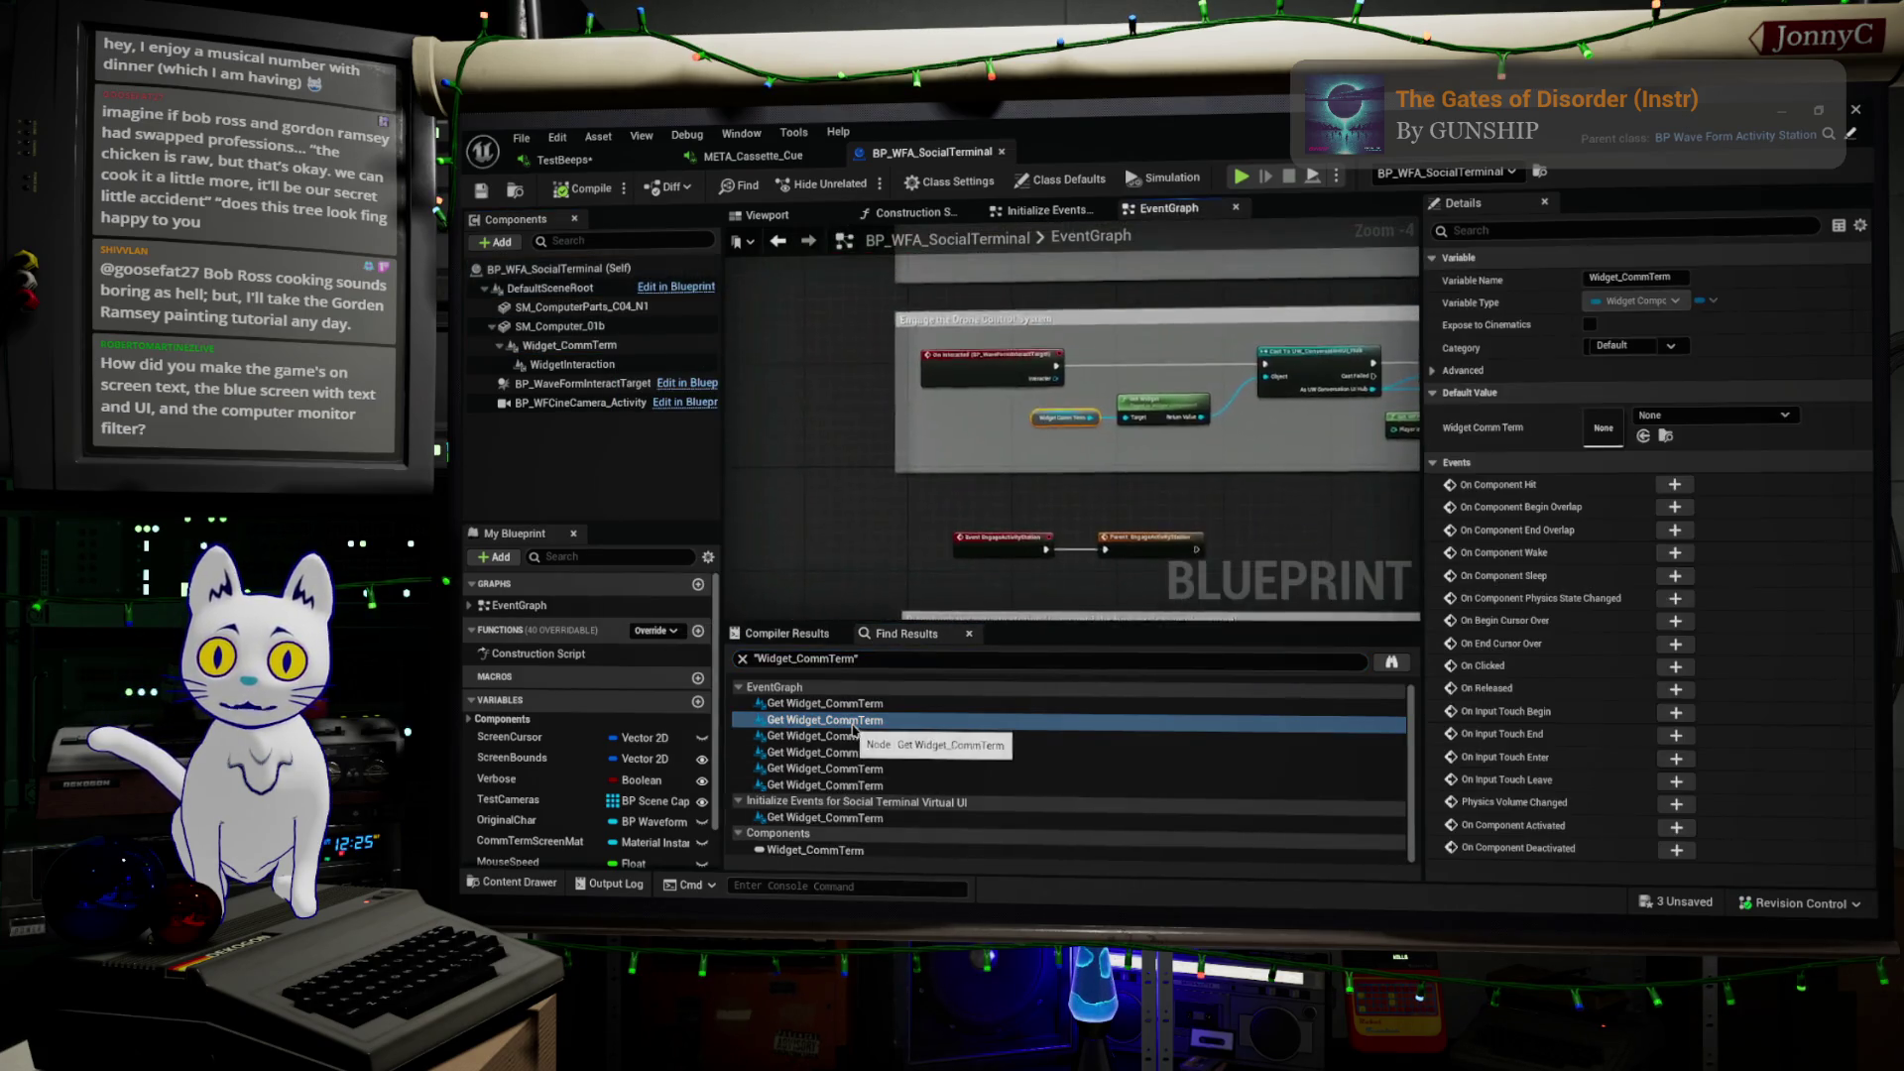
scroll(872, 568, down, 2)
mouse_move(972, 557)
right_down()
mouse_move(896, 539)
mouse_move(739, 573)
right_up()
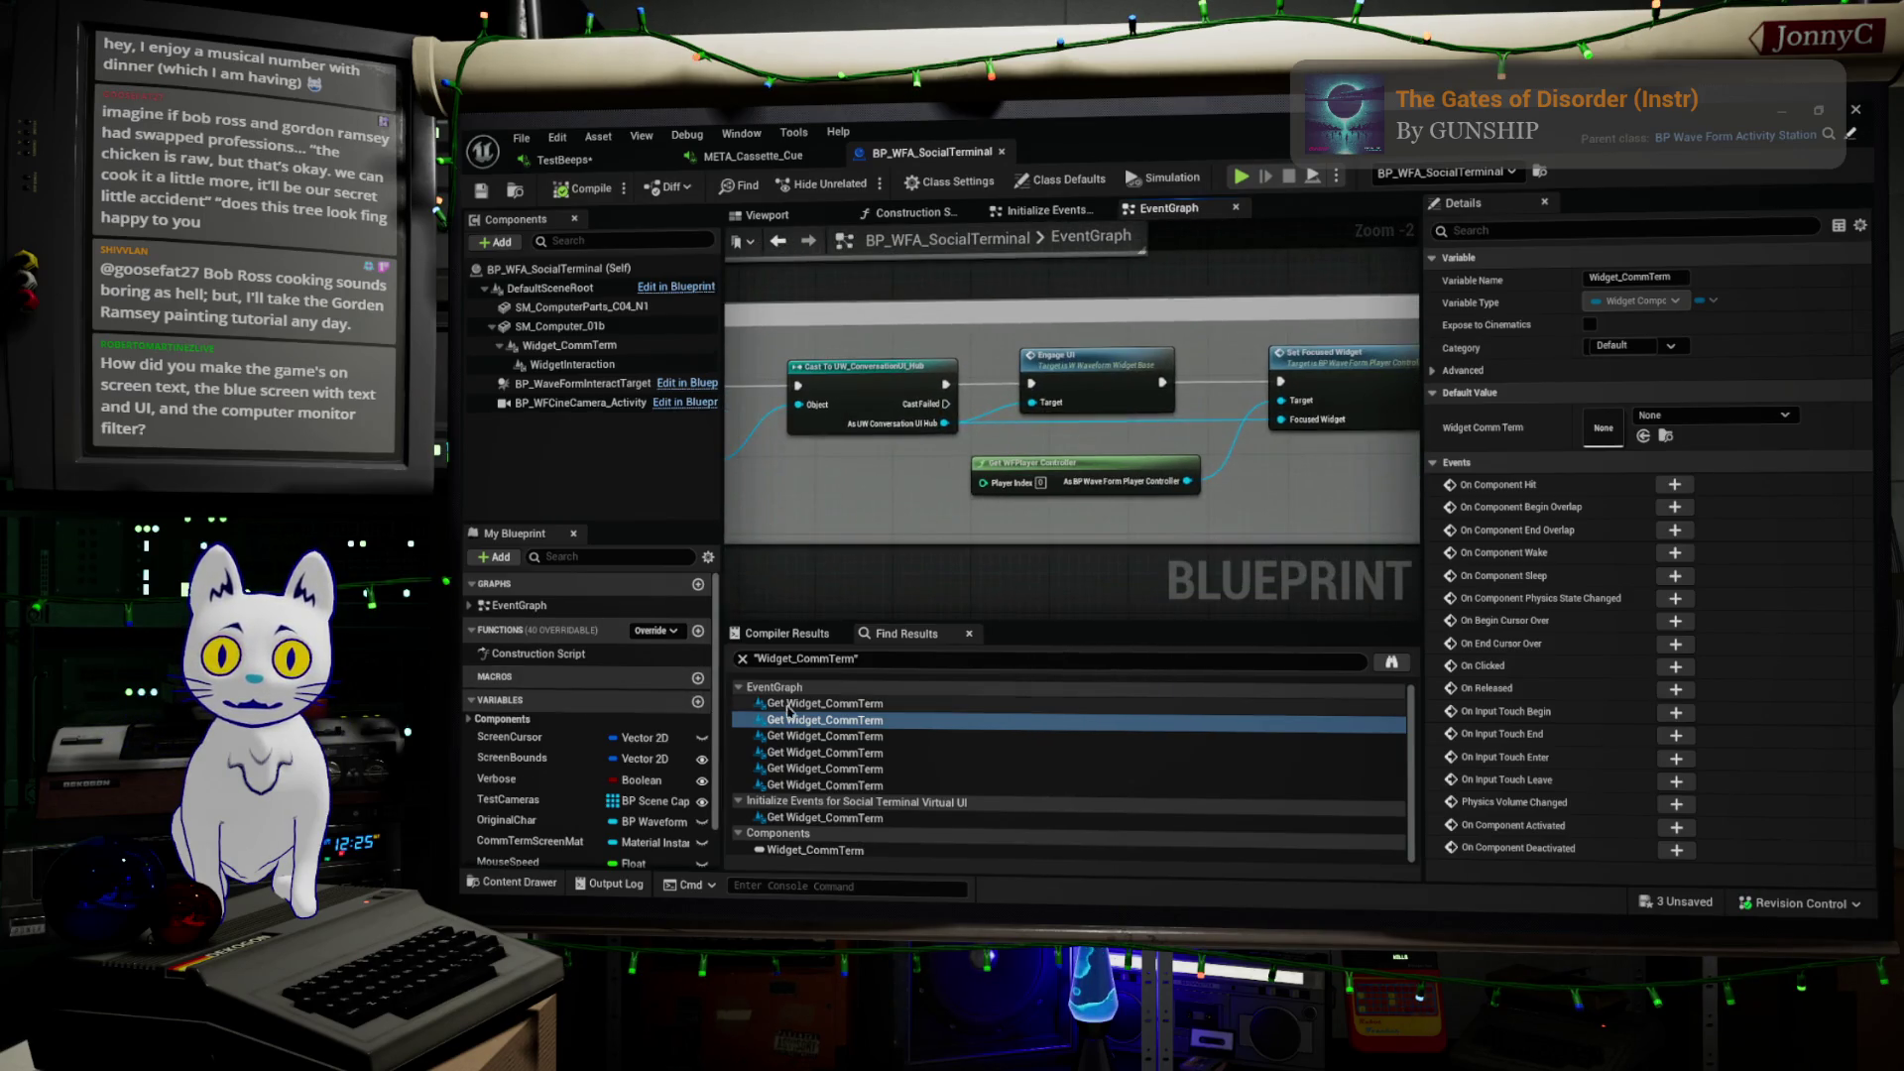
double_click(853, 752)
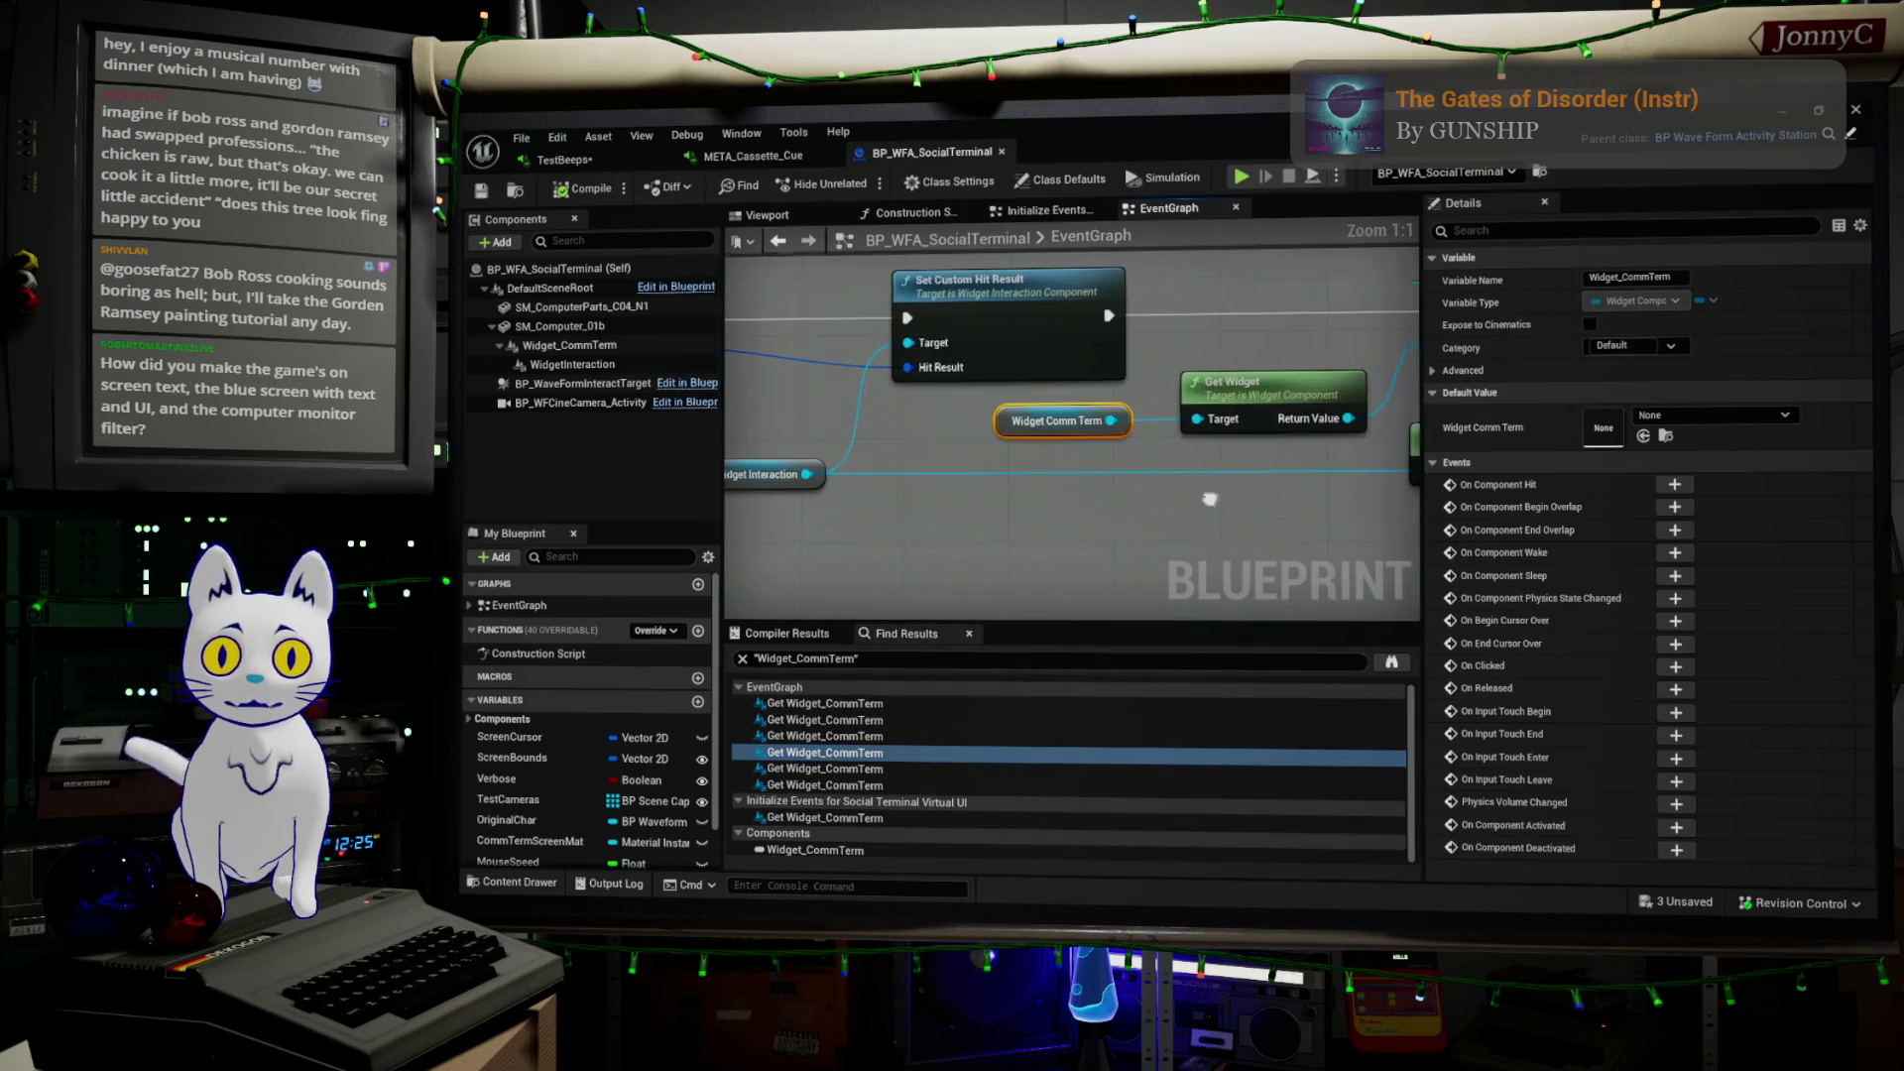
right_drag(1210, 499, 877, 526)
scroll(878, 530, down, 3)
Visit the fifth, sixth and Initialize Events references, then return to an EventGraph reference
double_click(823, 768)
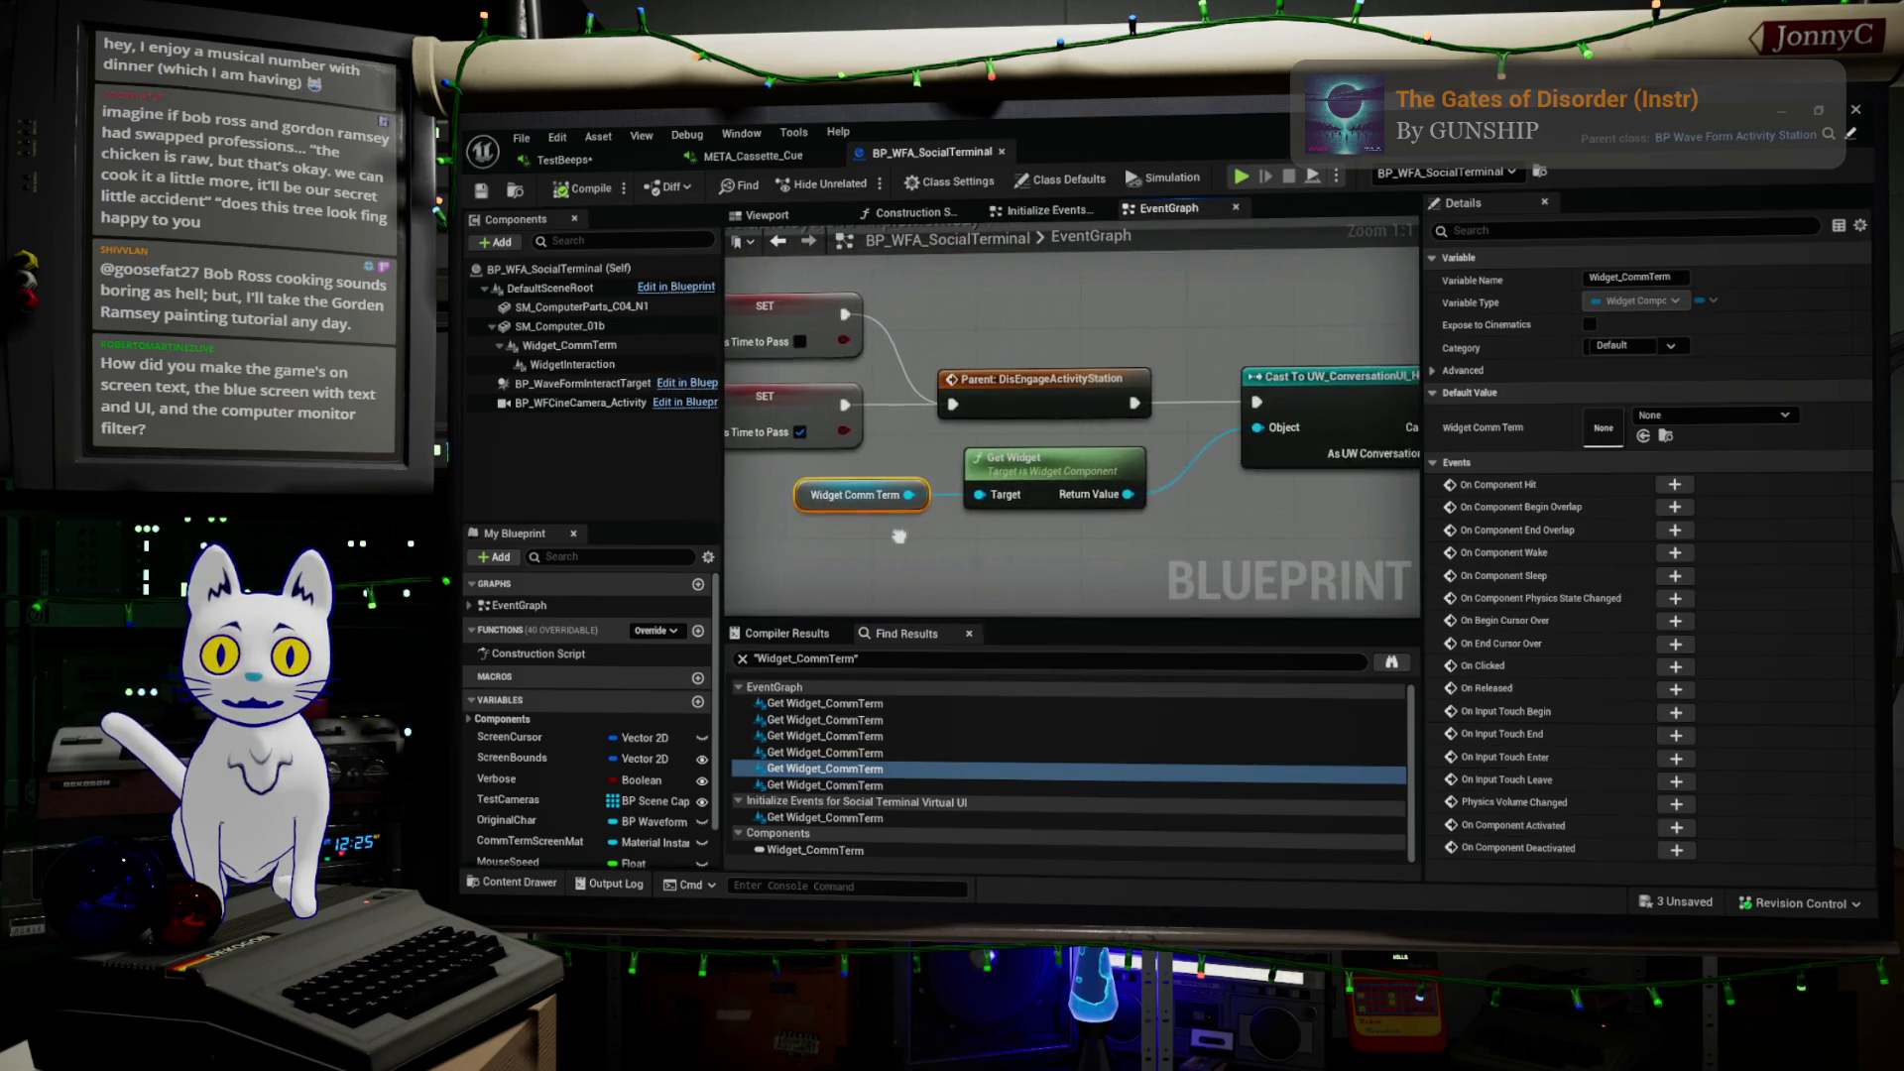
double_click(855, 785)
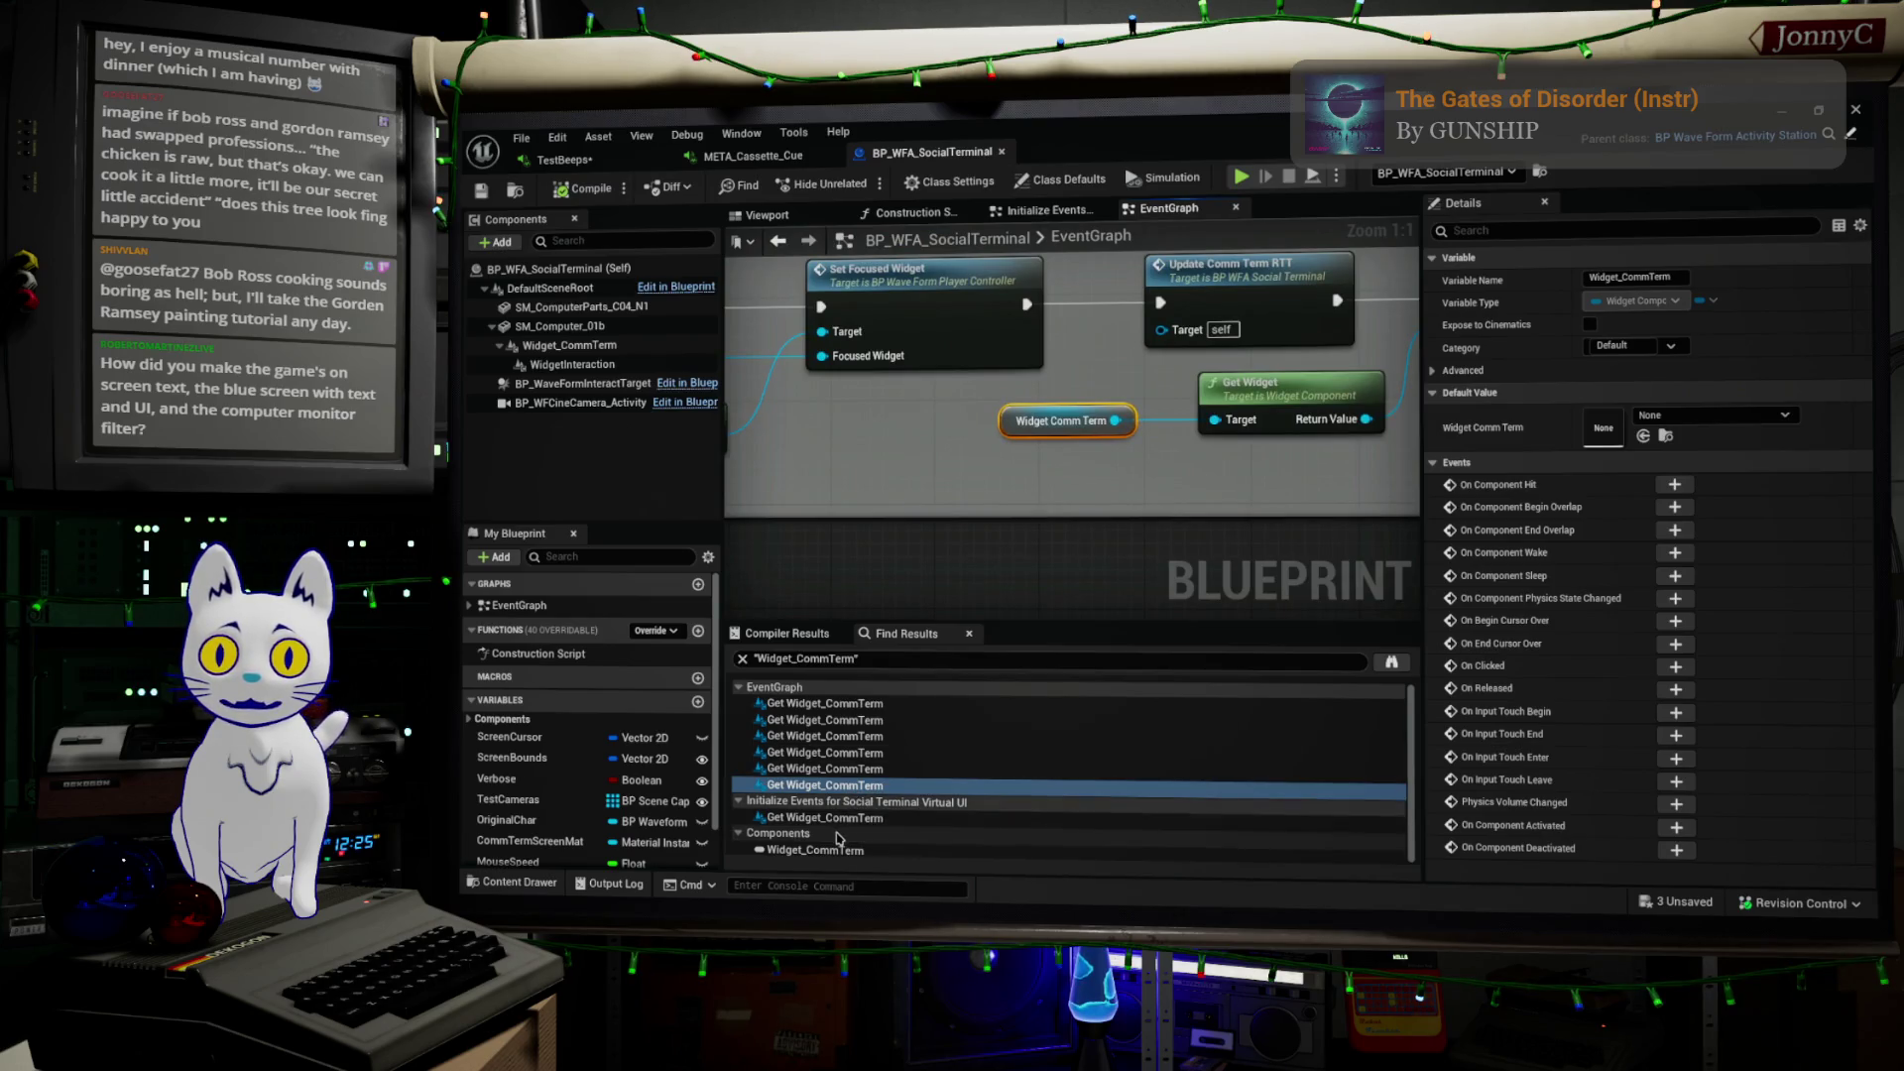
click(843, 830)
double_click(843, 819)
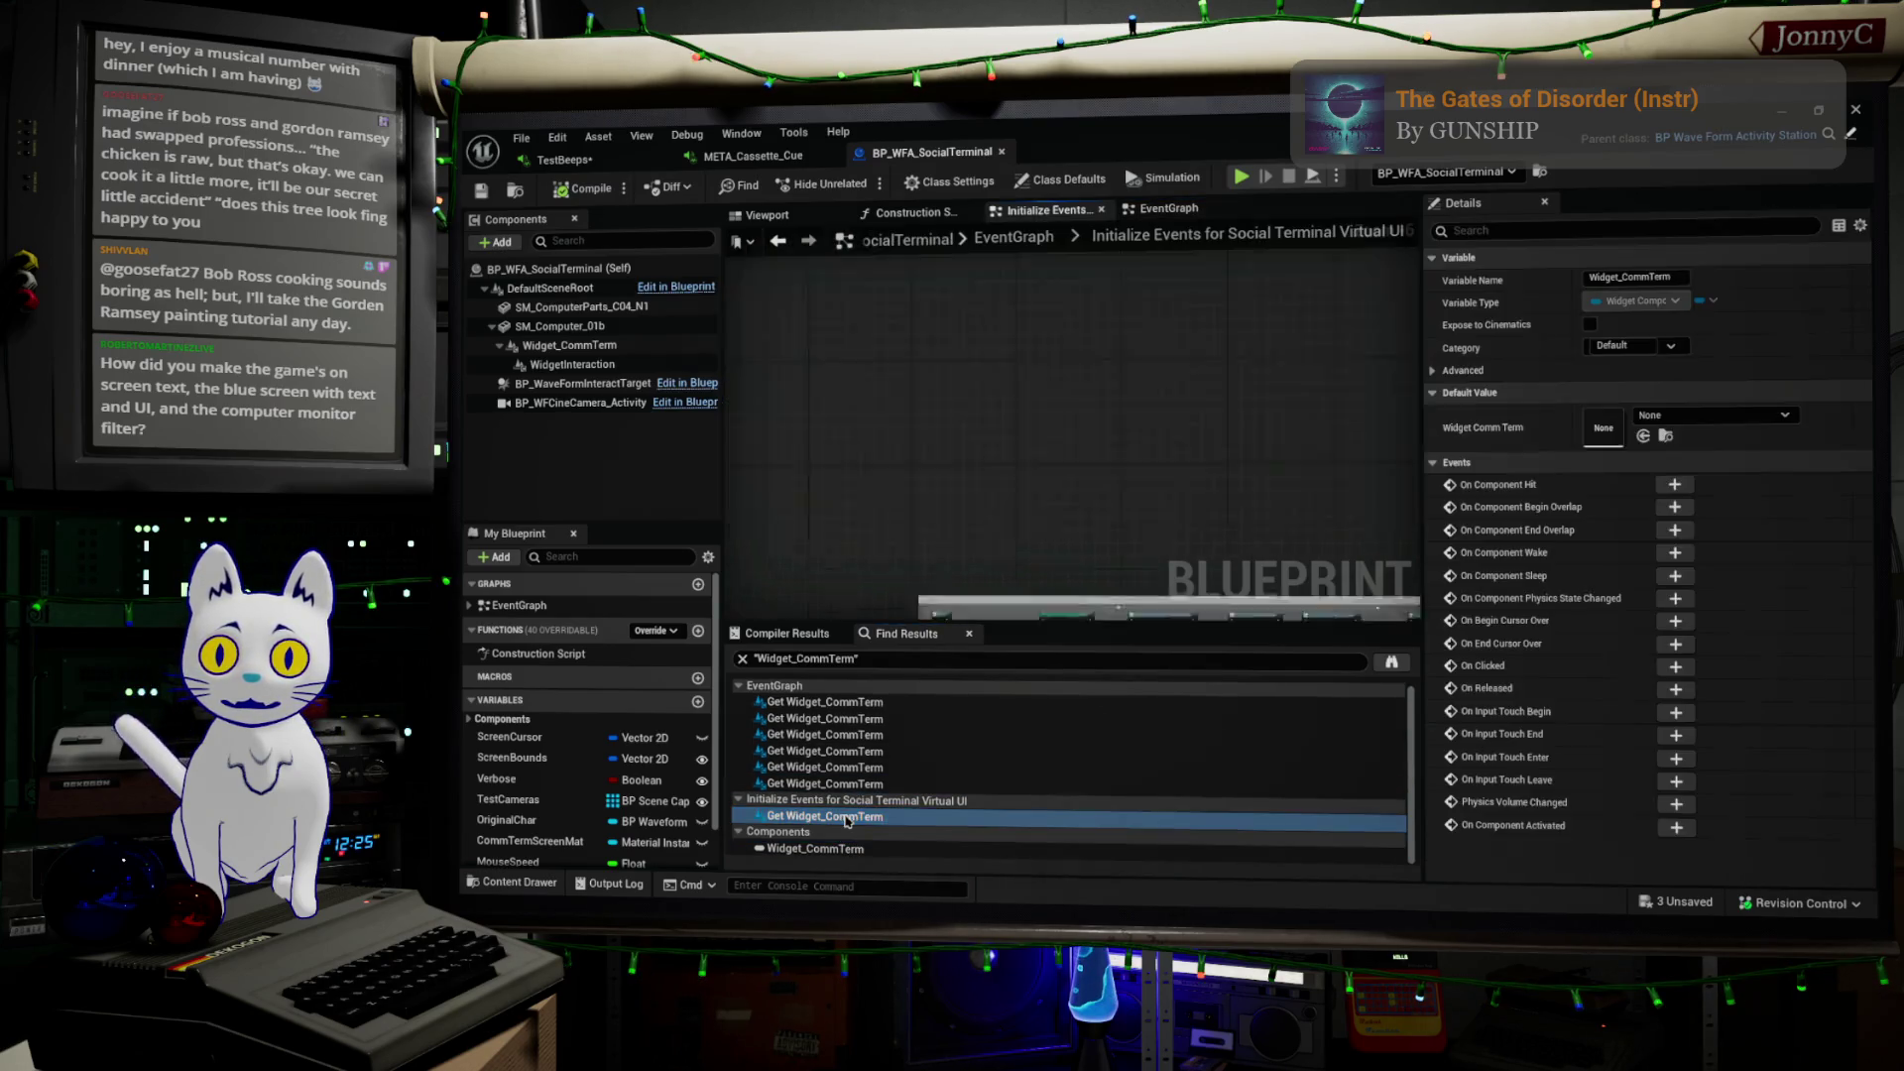
scroll(1103, 620, down, 5)
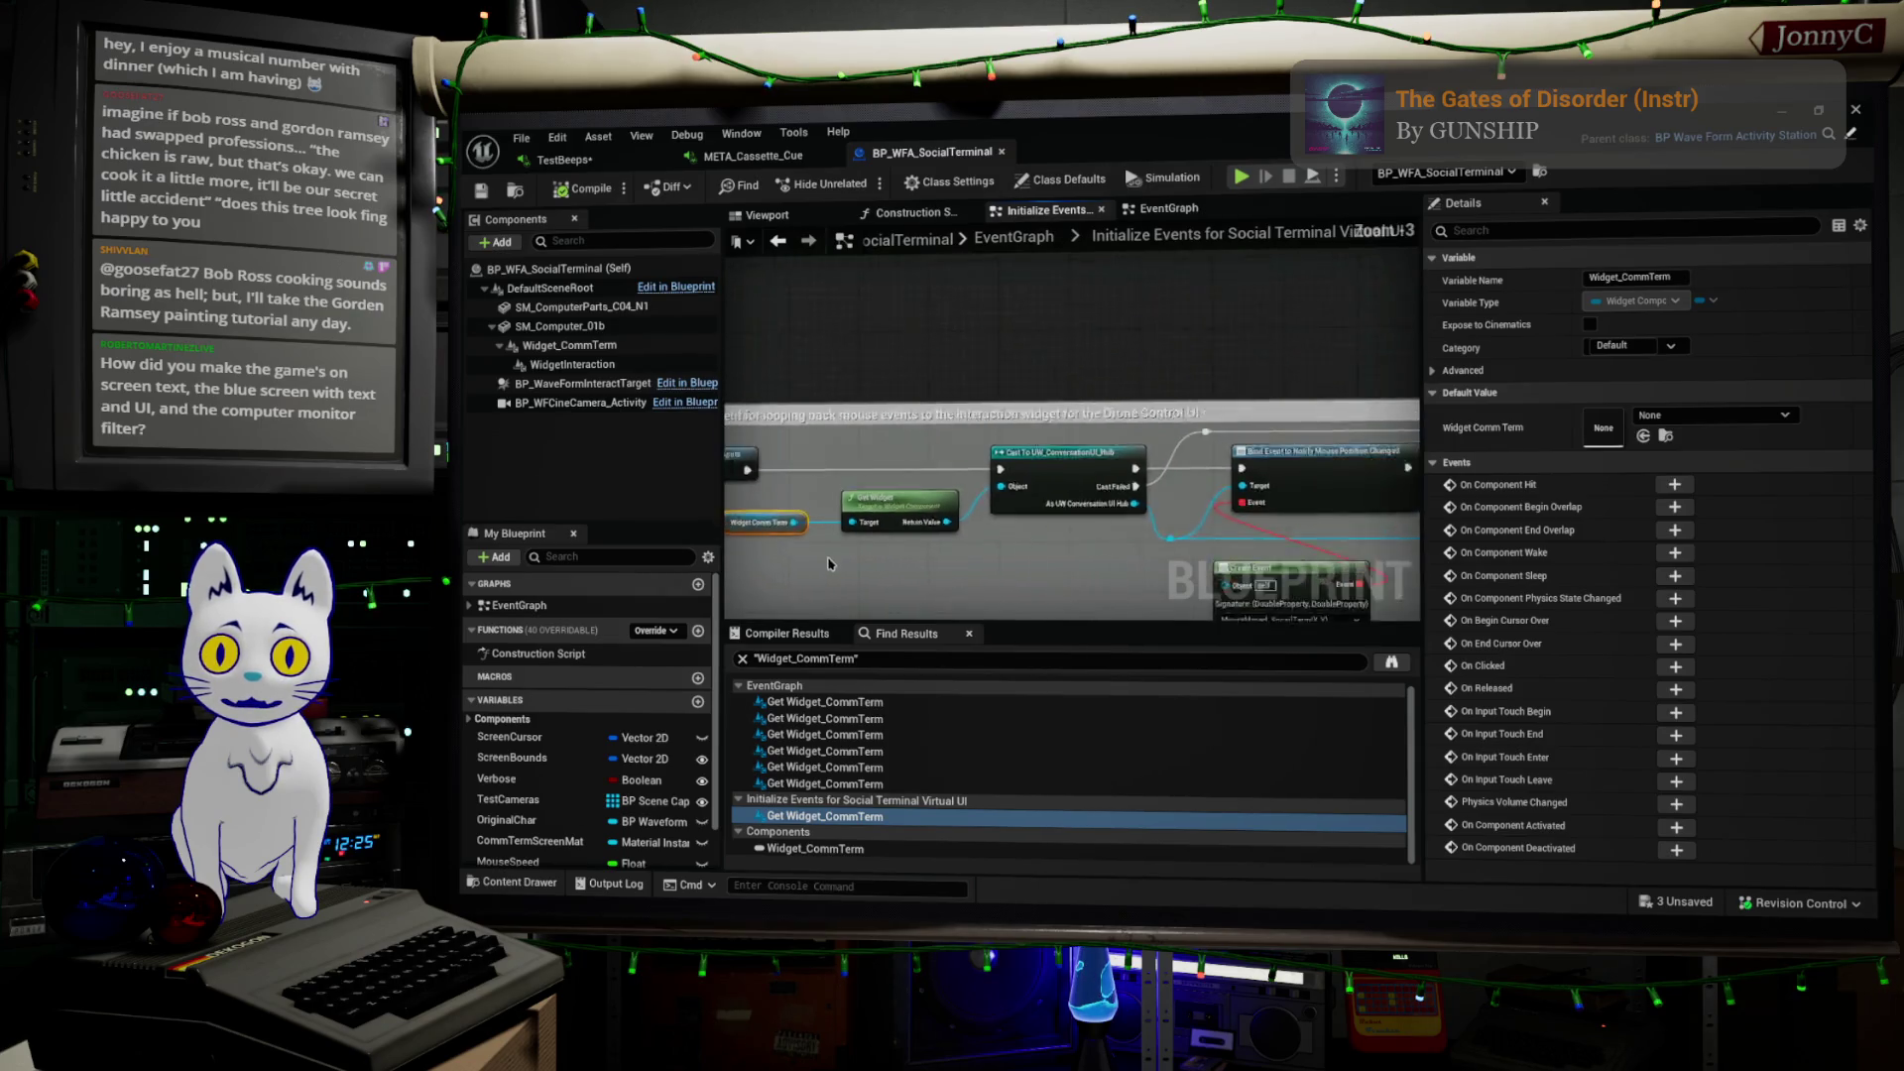
double_click(892, 754)
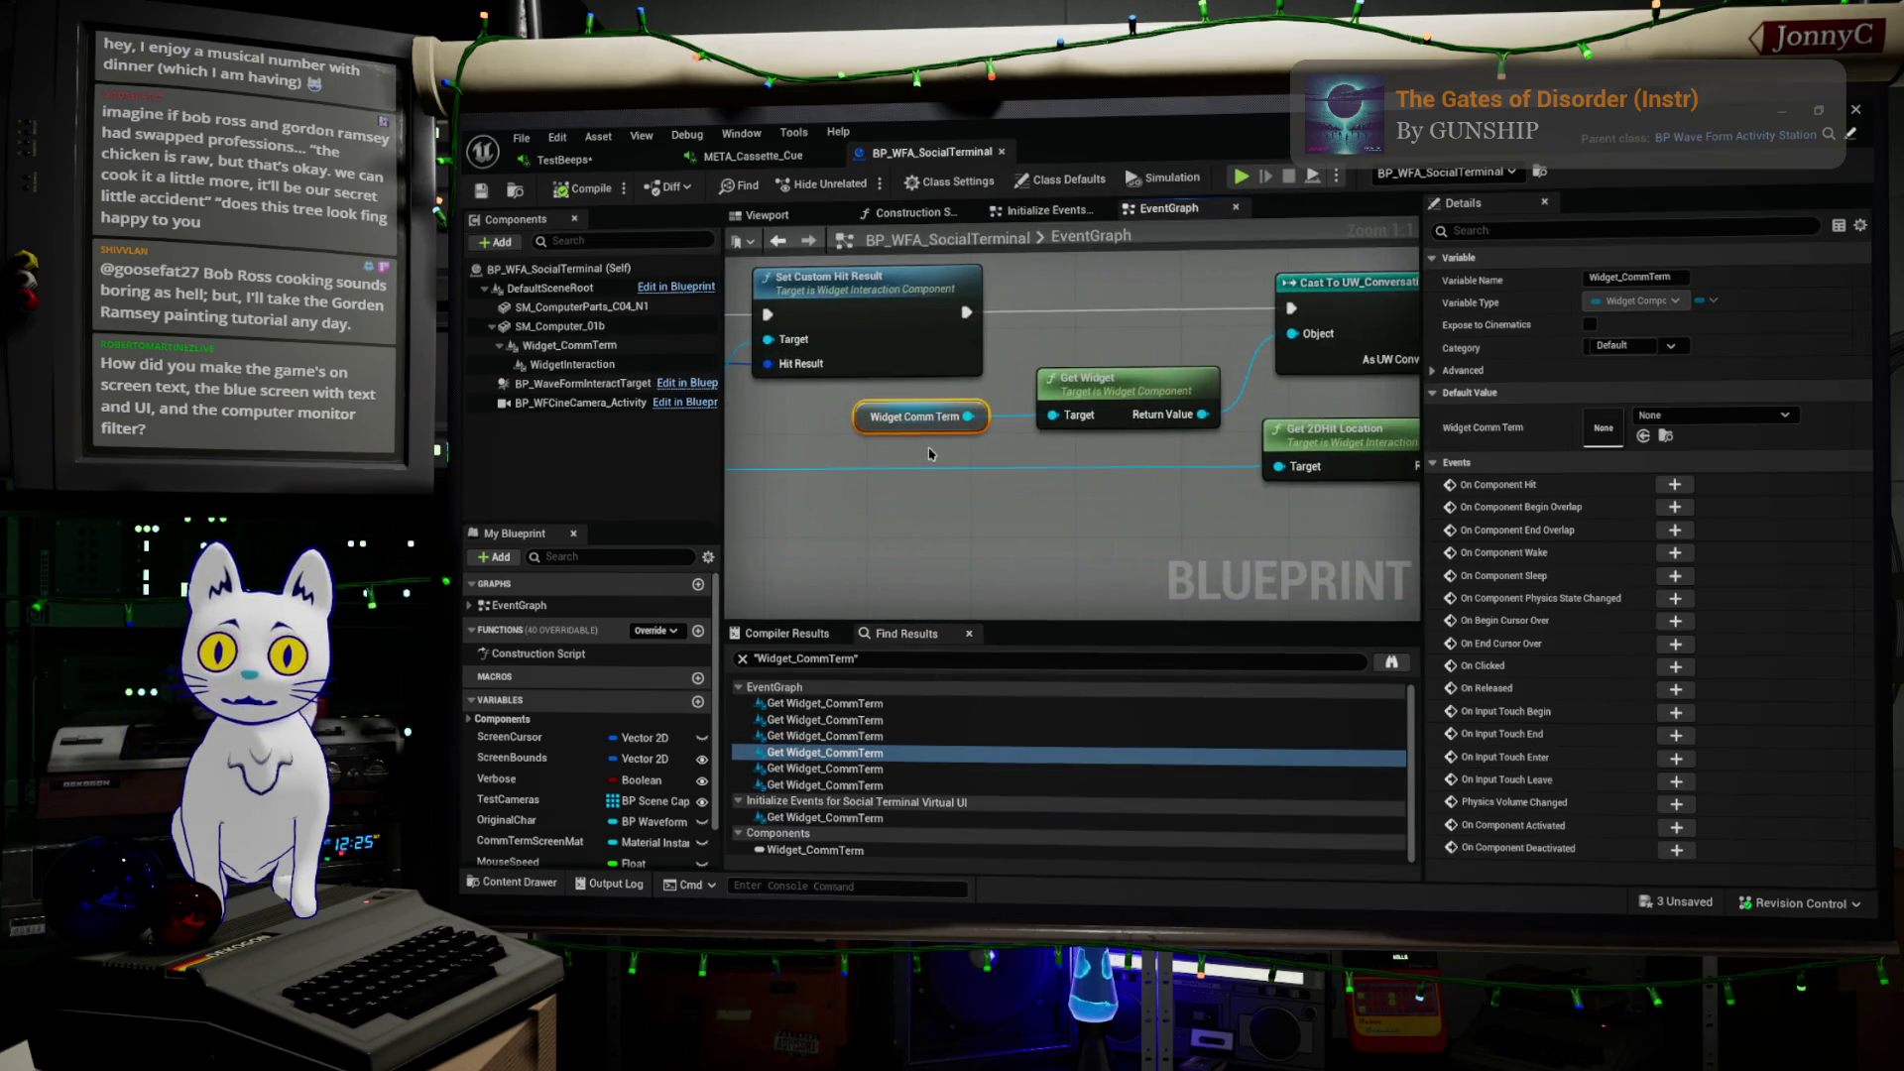
Duplicate the Widget Comm Term node and drag from its output to list available actions
key(ctrl+c)
key(ctrl+v)
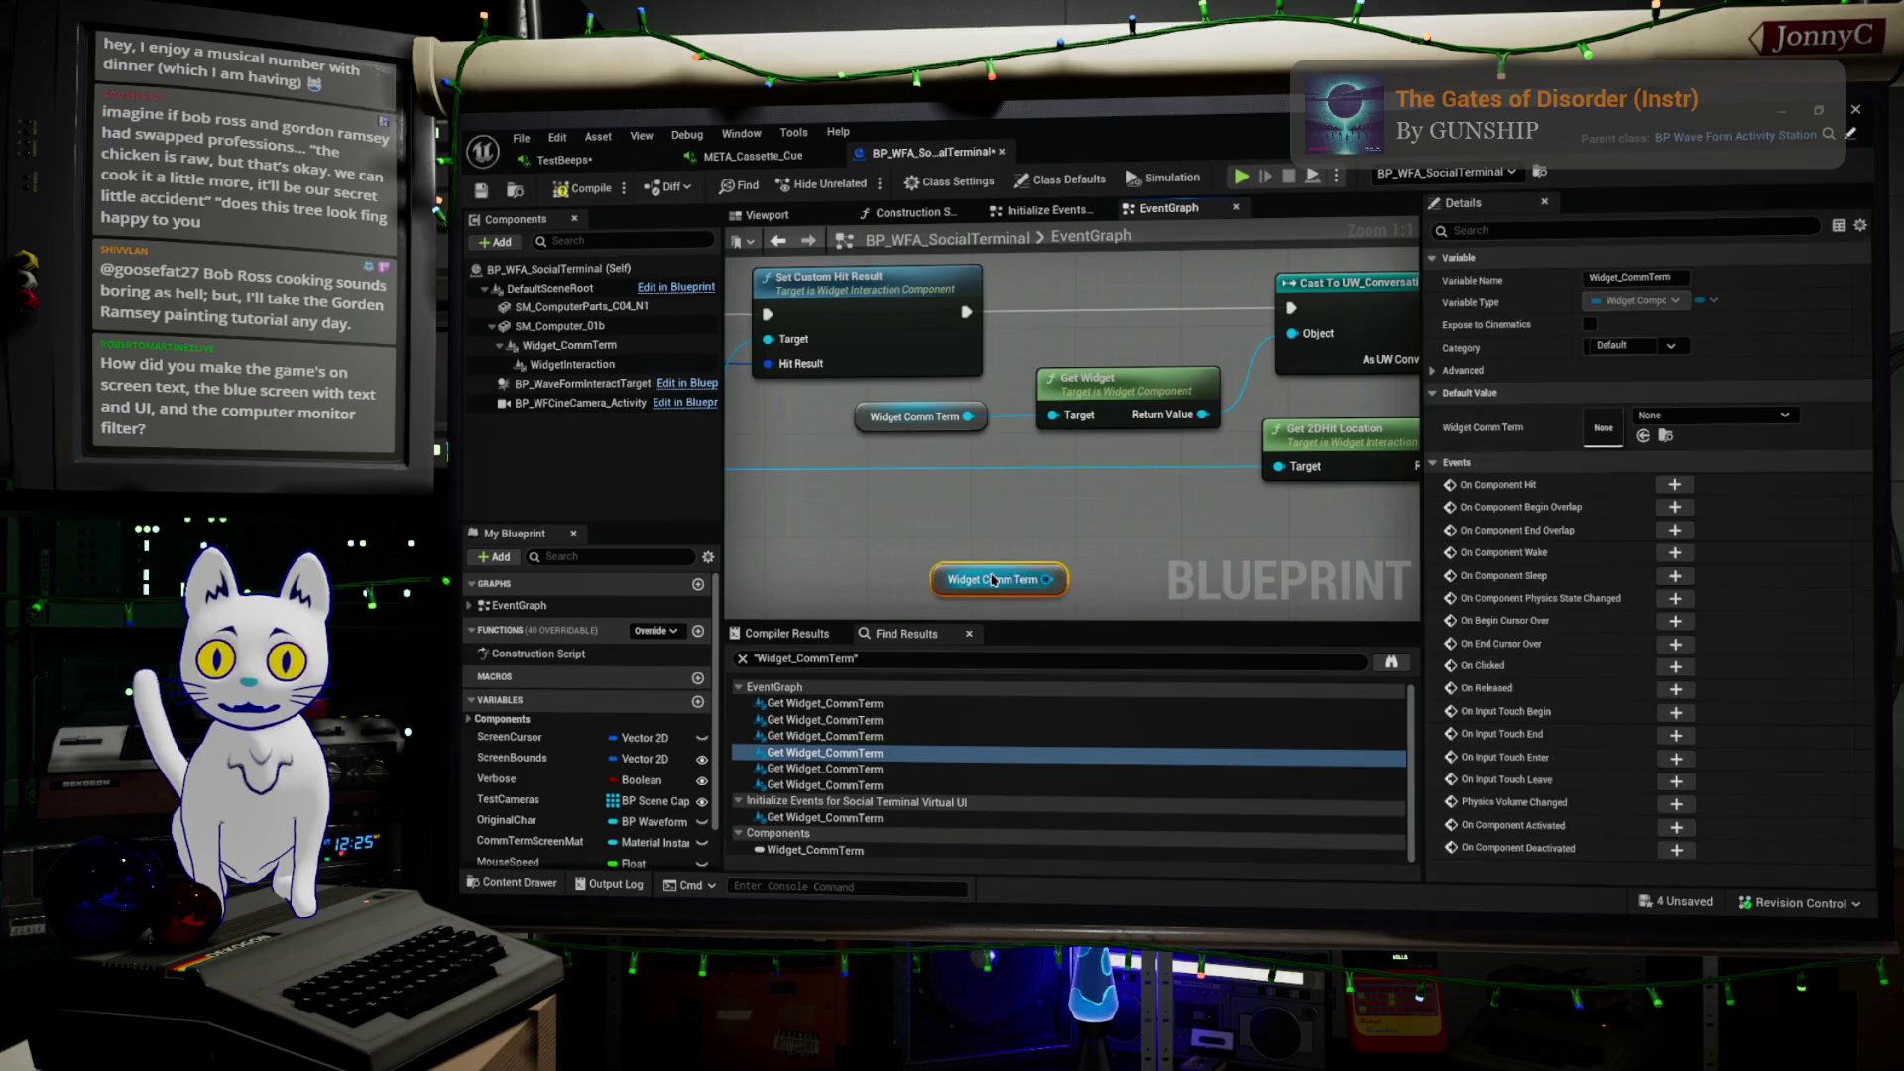
drag(1048, 581, 1097, 578)
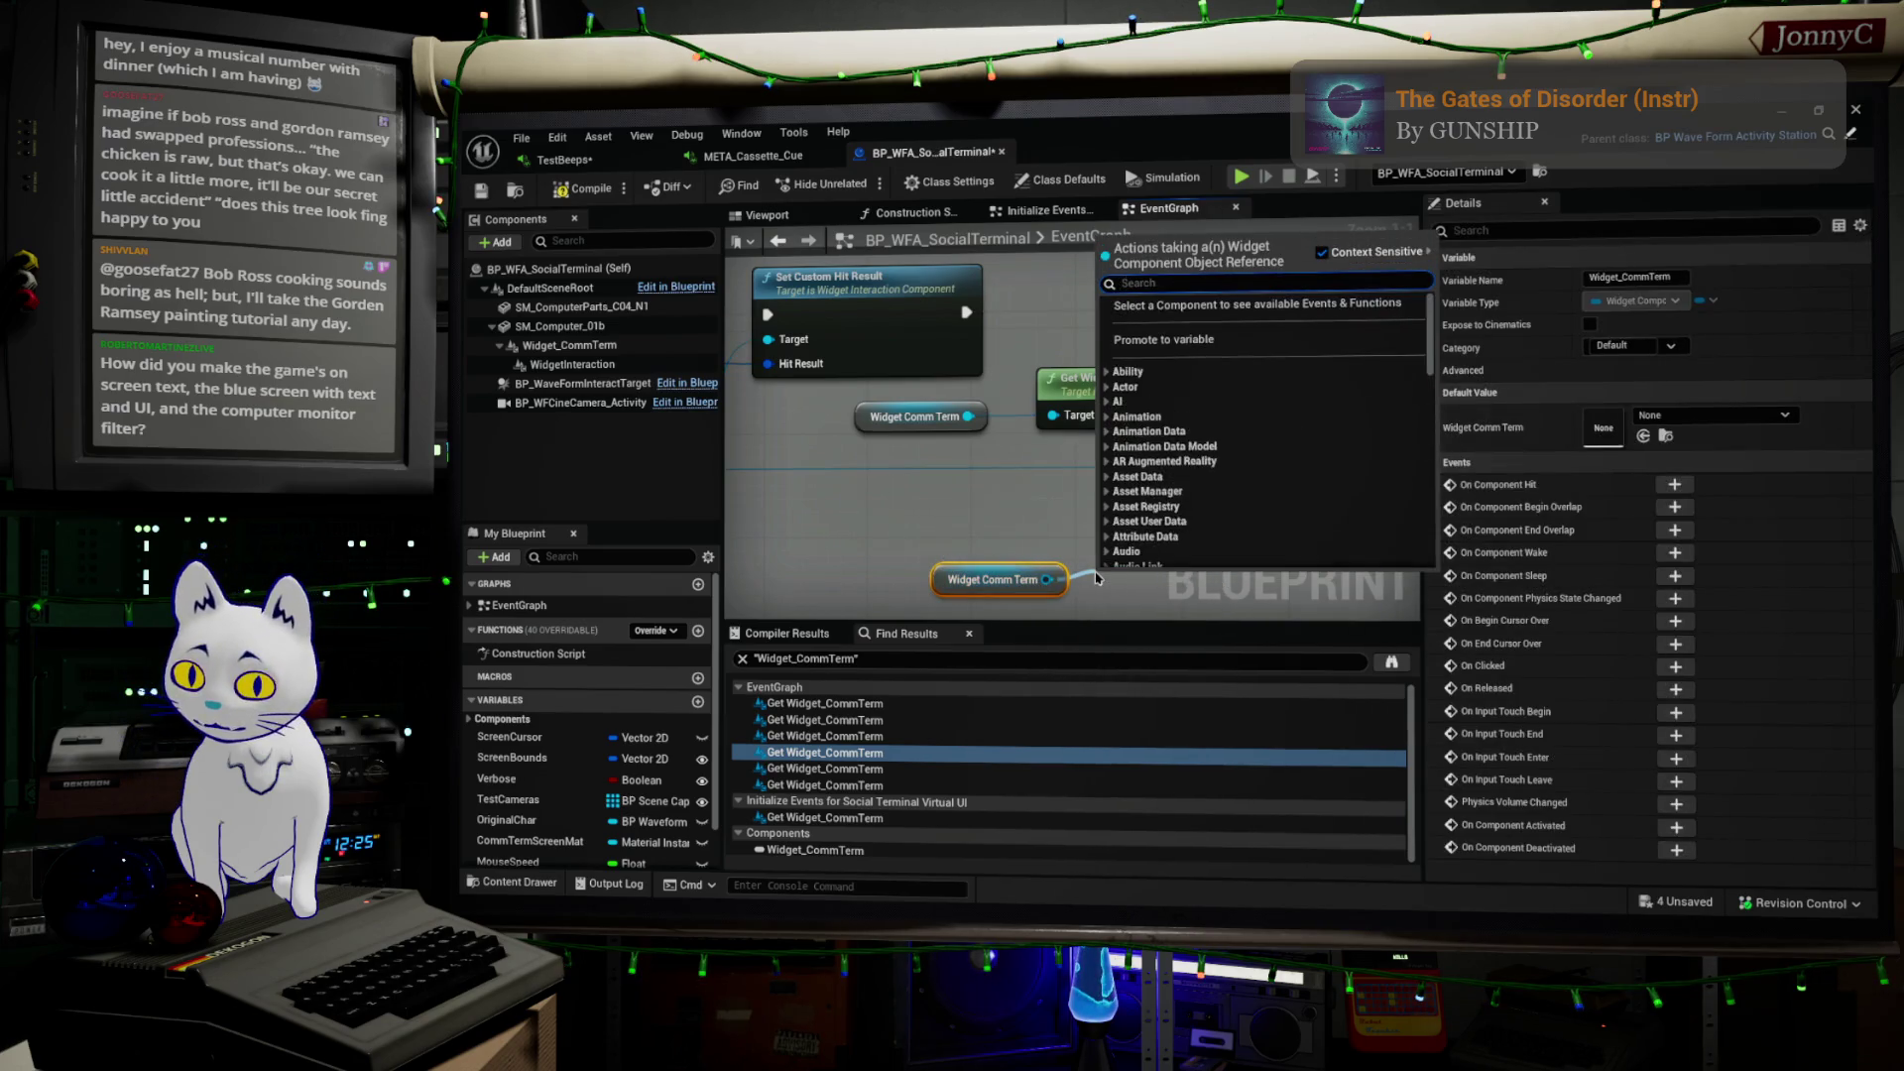
Search the node's actions for 'render tex' and 'render g', browse the Get results, then dismiss without adding
text(rebder)
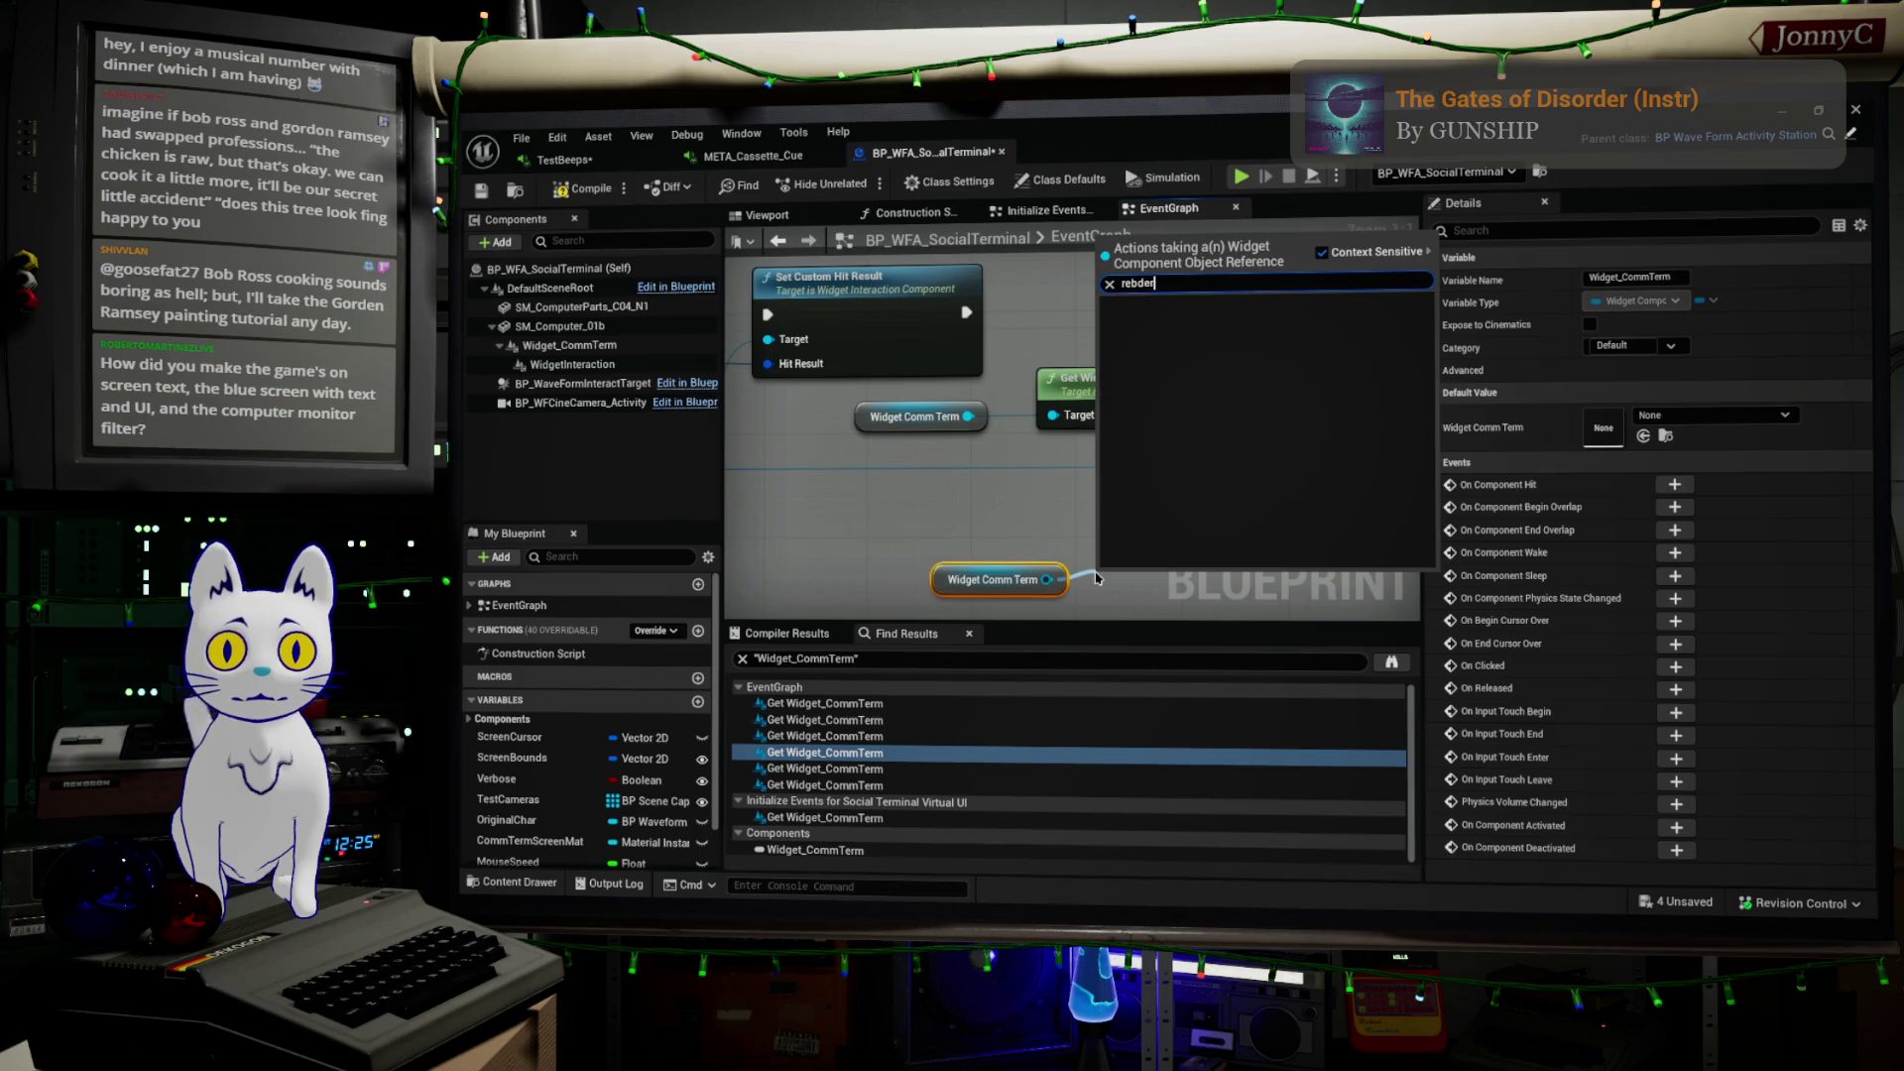
key(BackSpace)
key(BackSpace)
key(BackSpace)
text(nder)
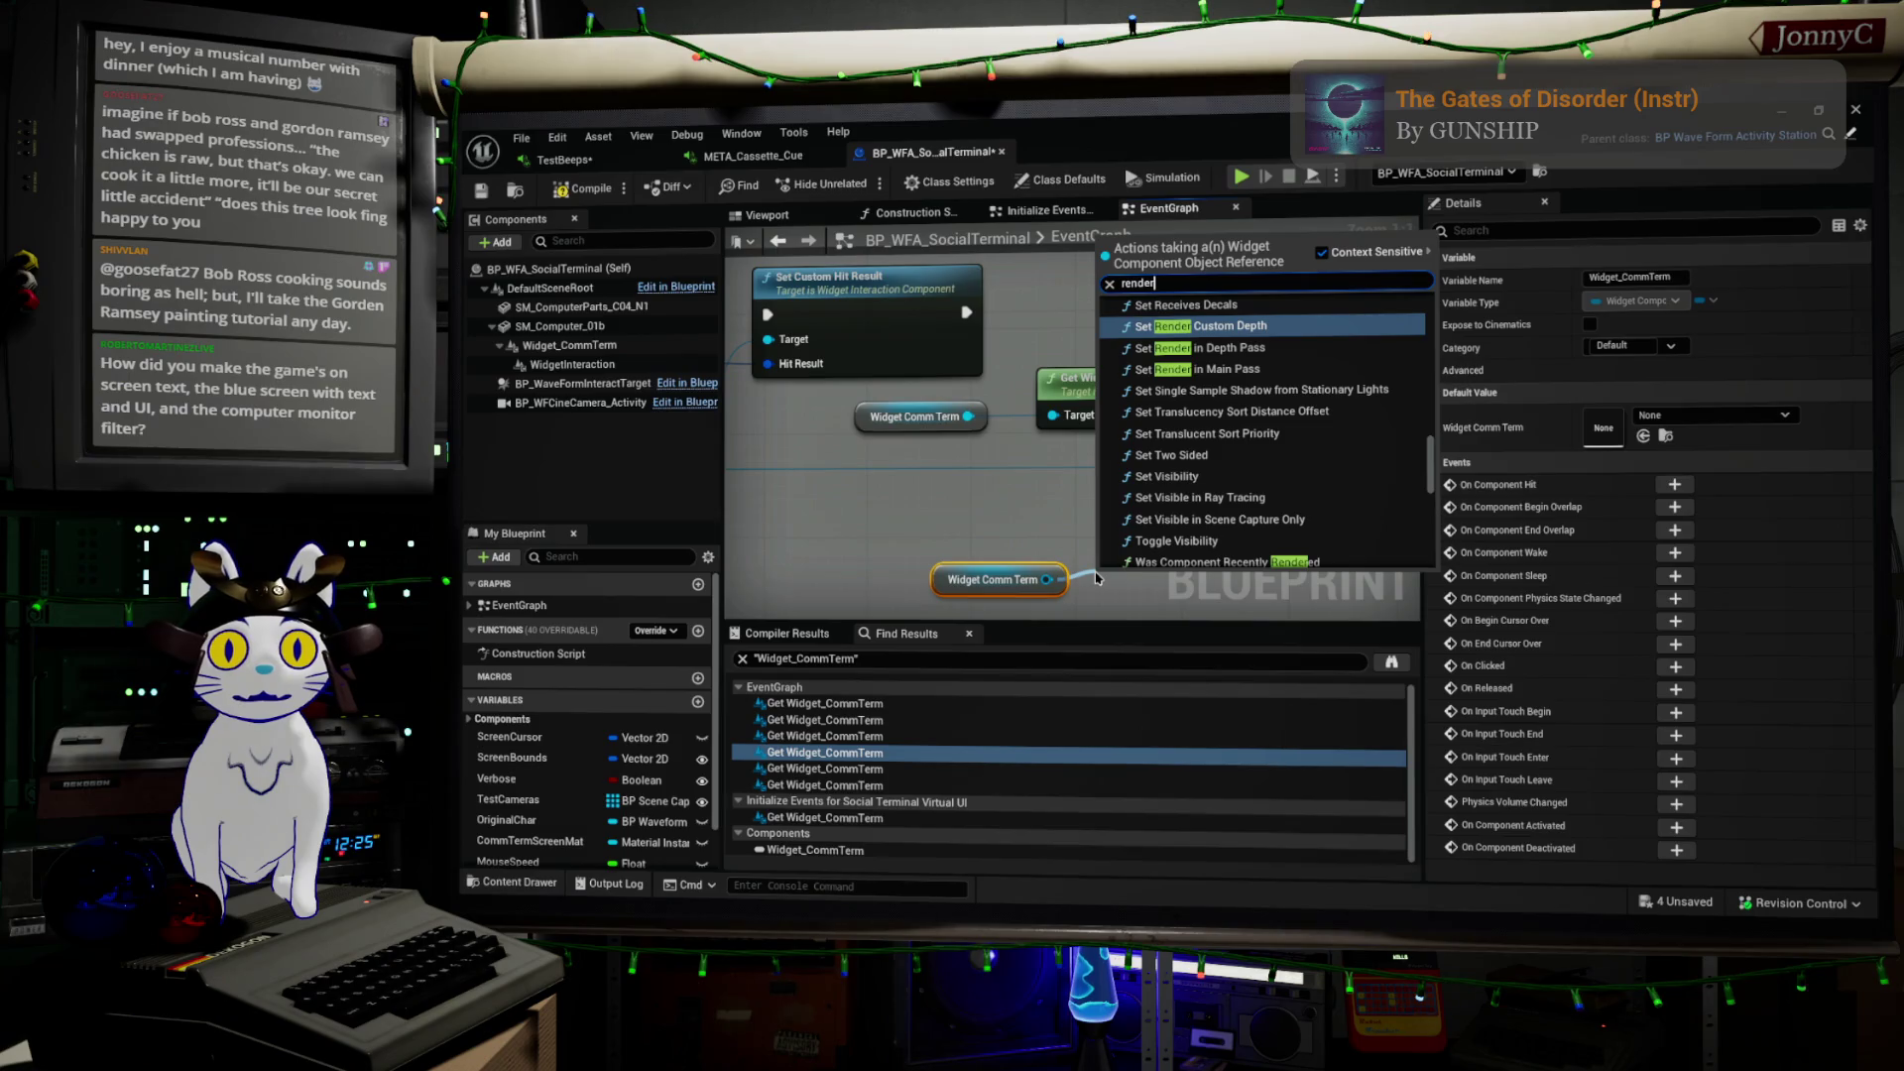
text( tex)
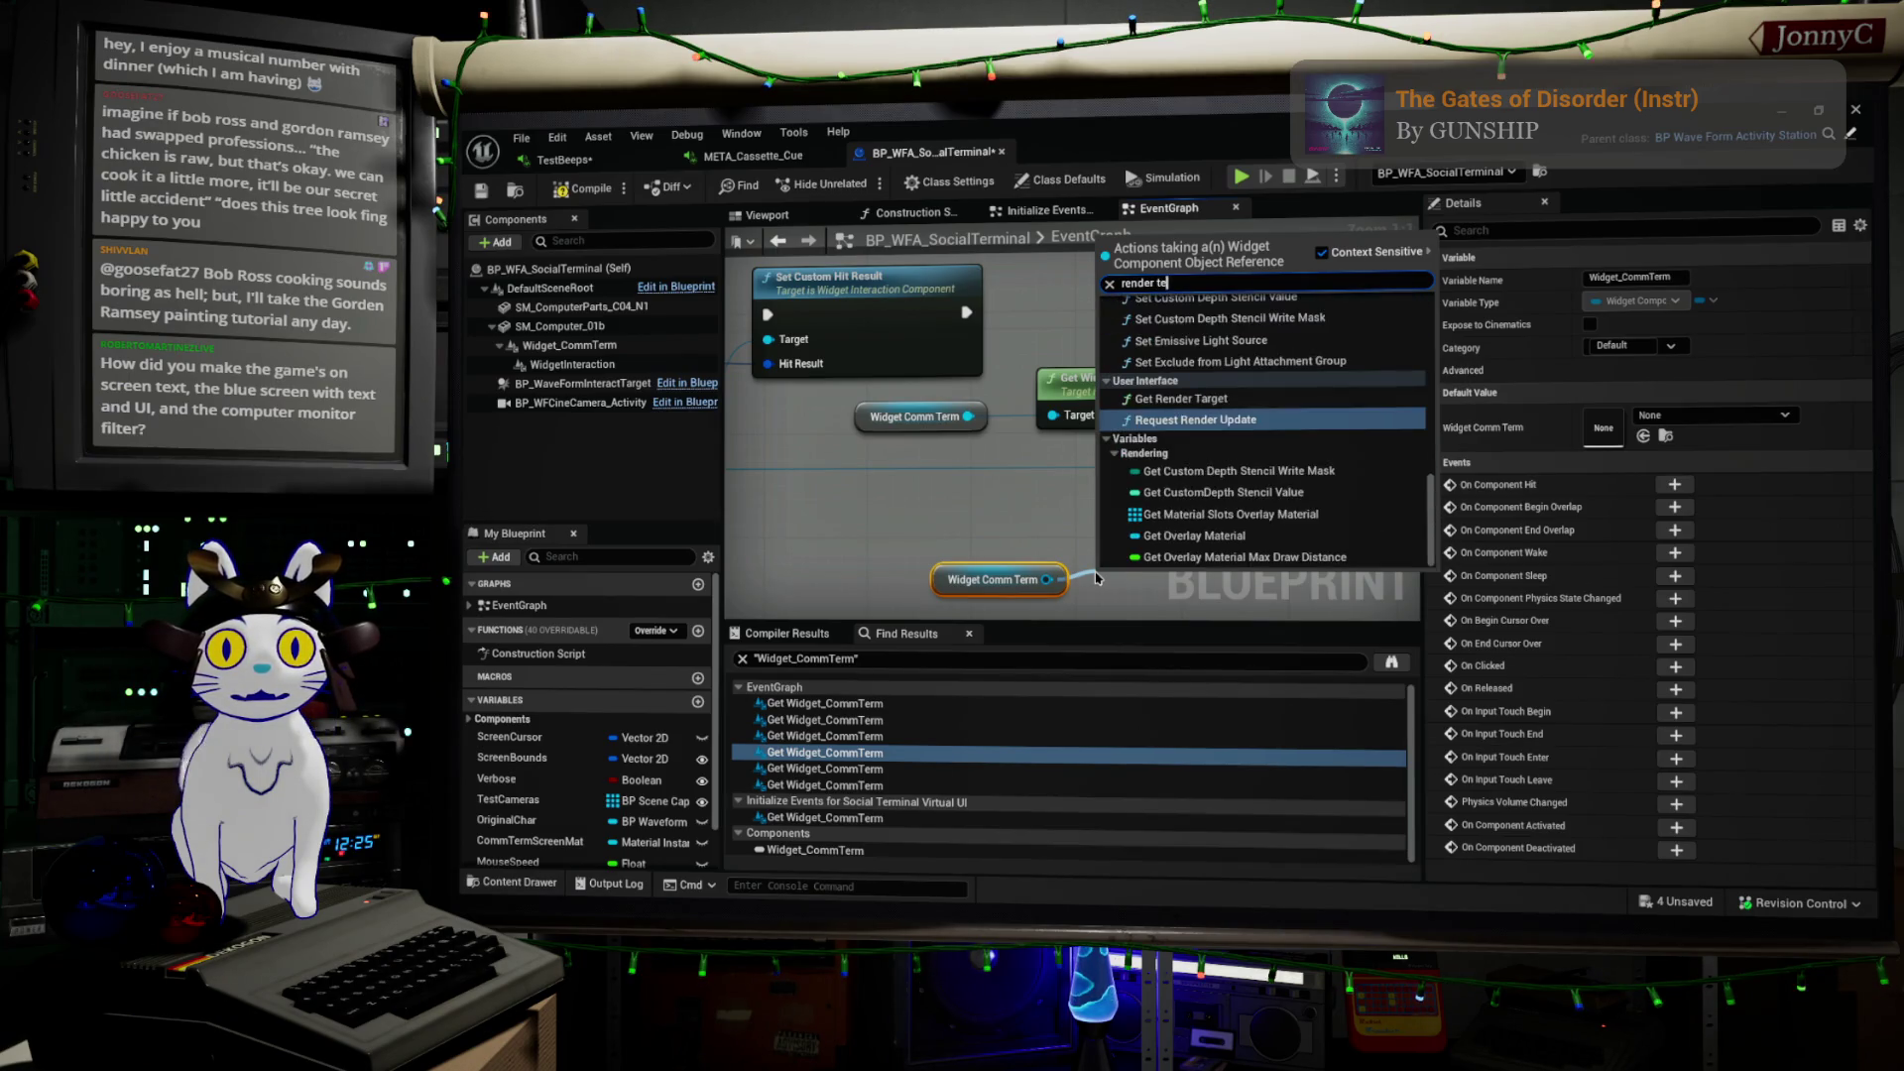
key(BackSpace)
key(BackSpace)
key(BackSpace)
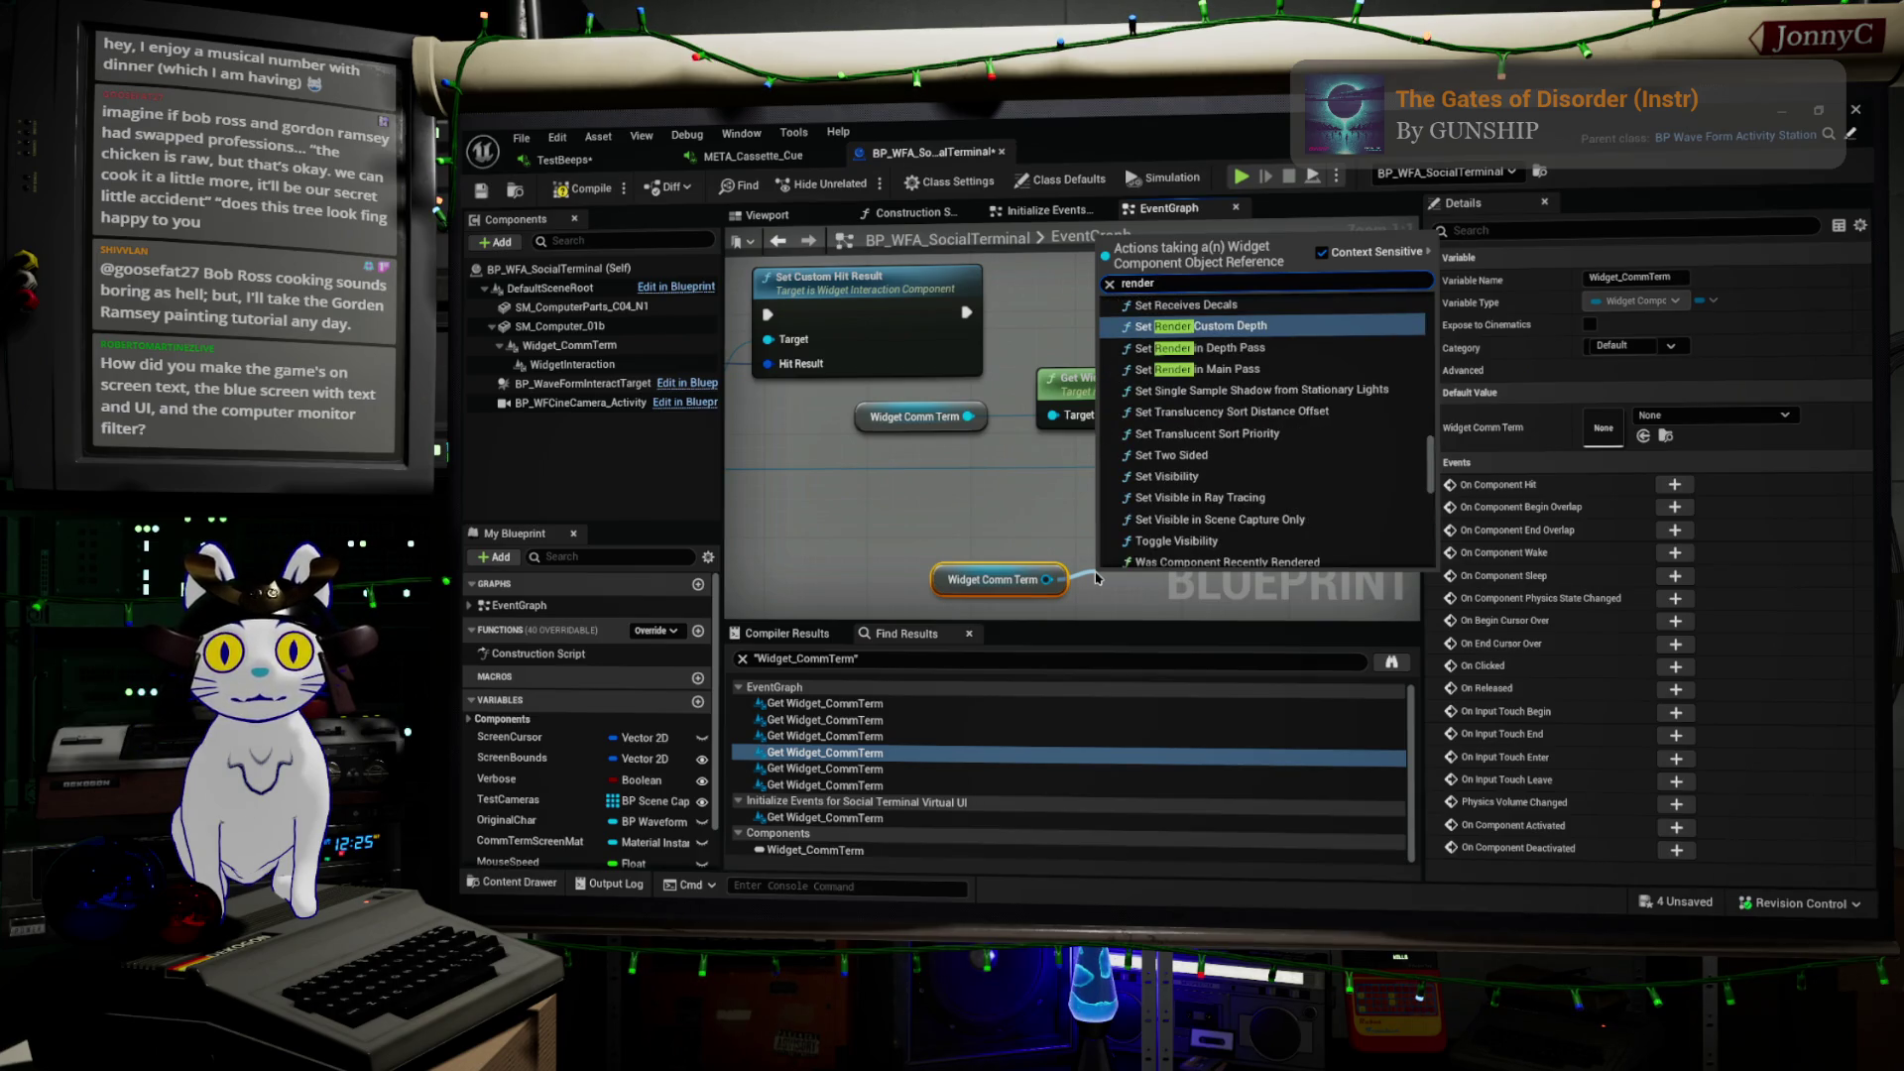
text( get)
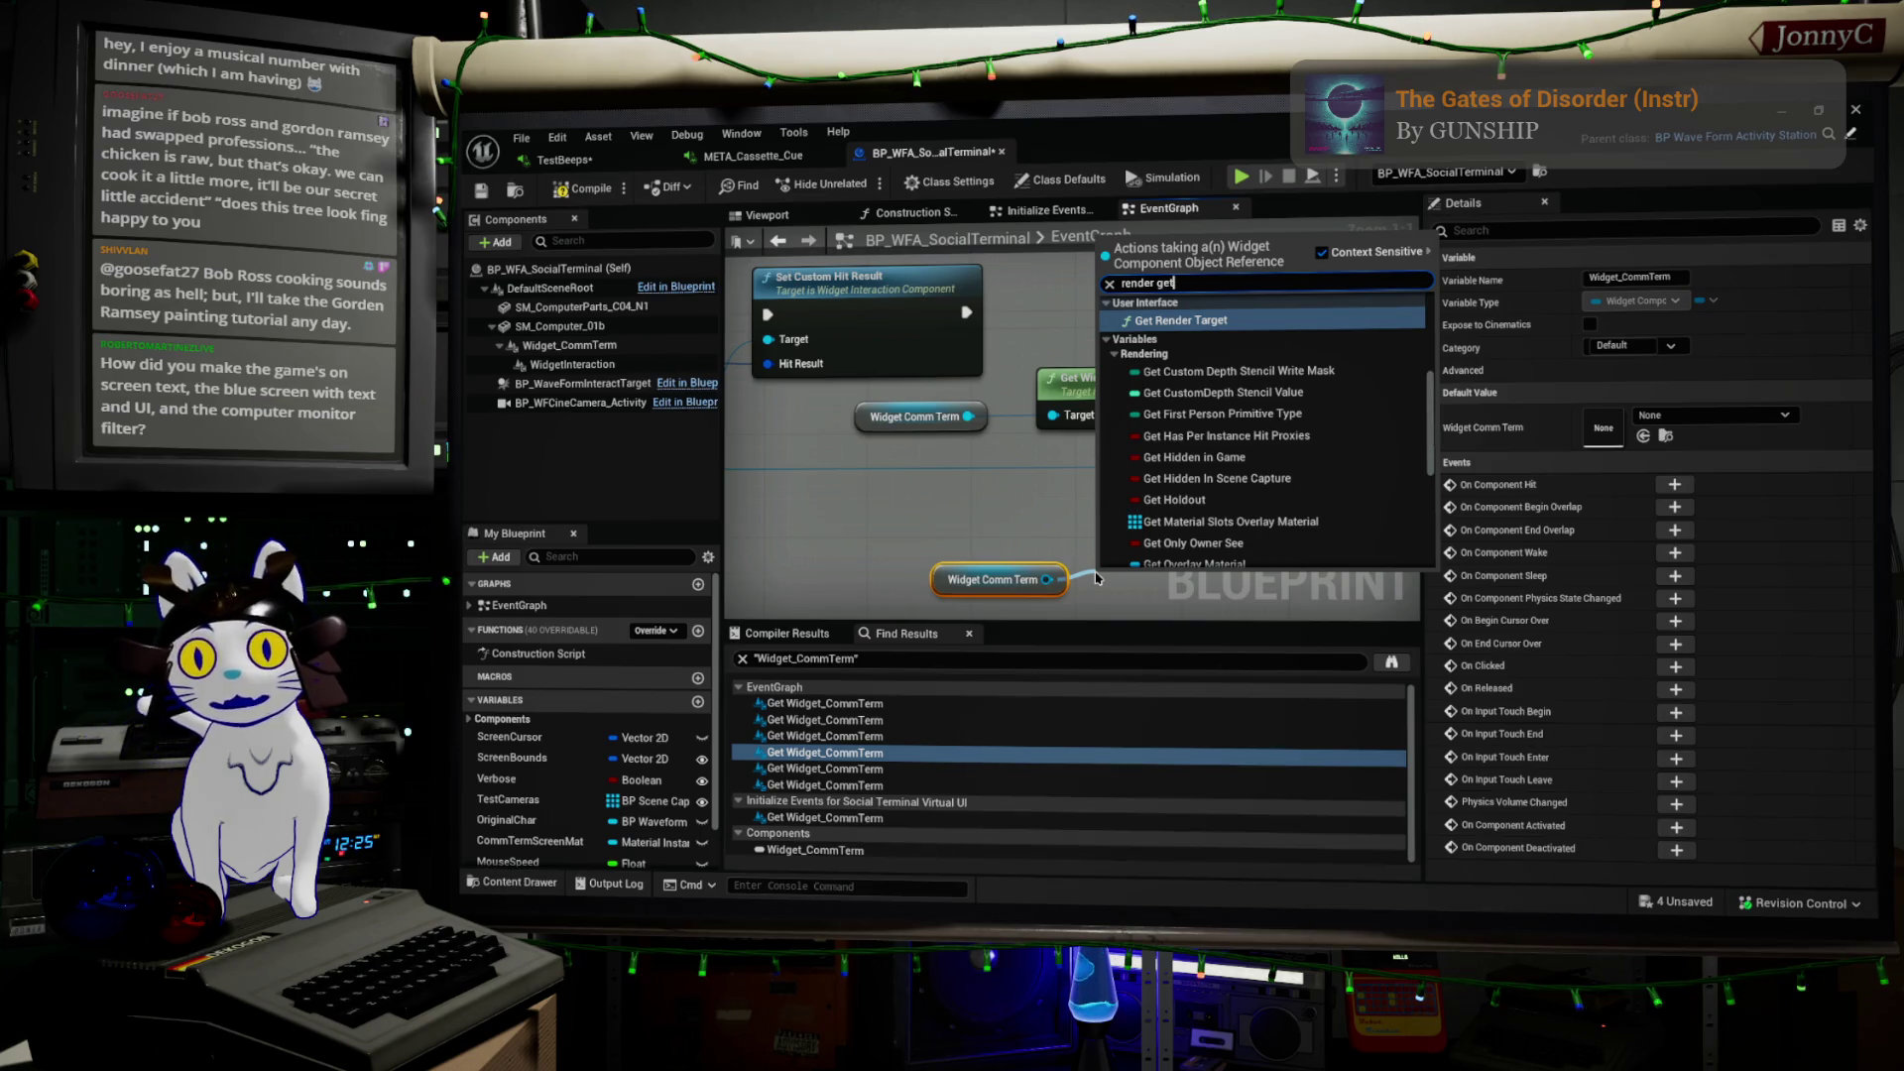
scroll(1210, 443, down, 4)
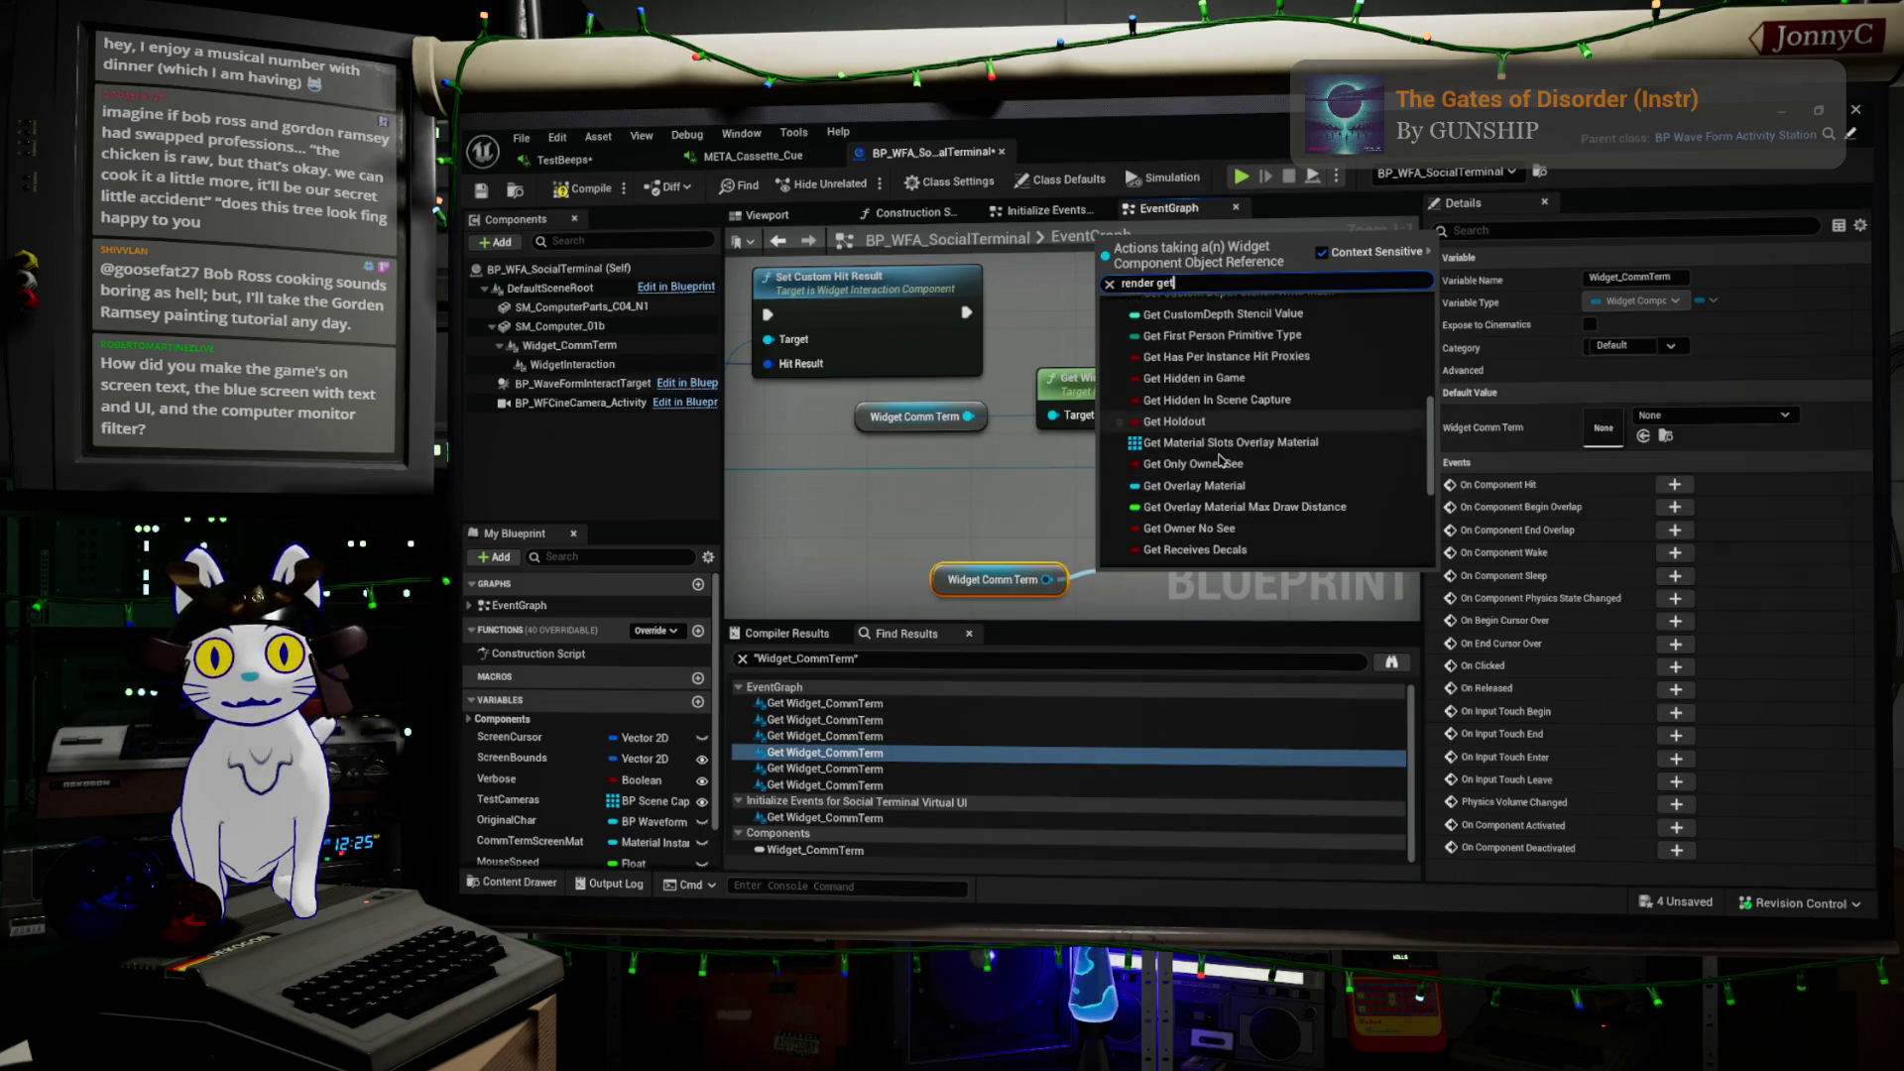
scroll(1264, 521, down, 5)
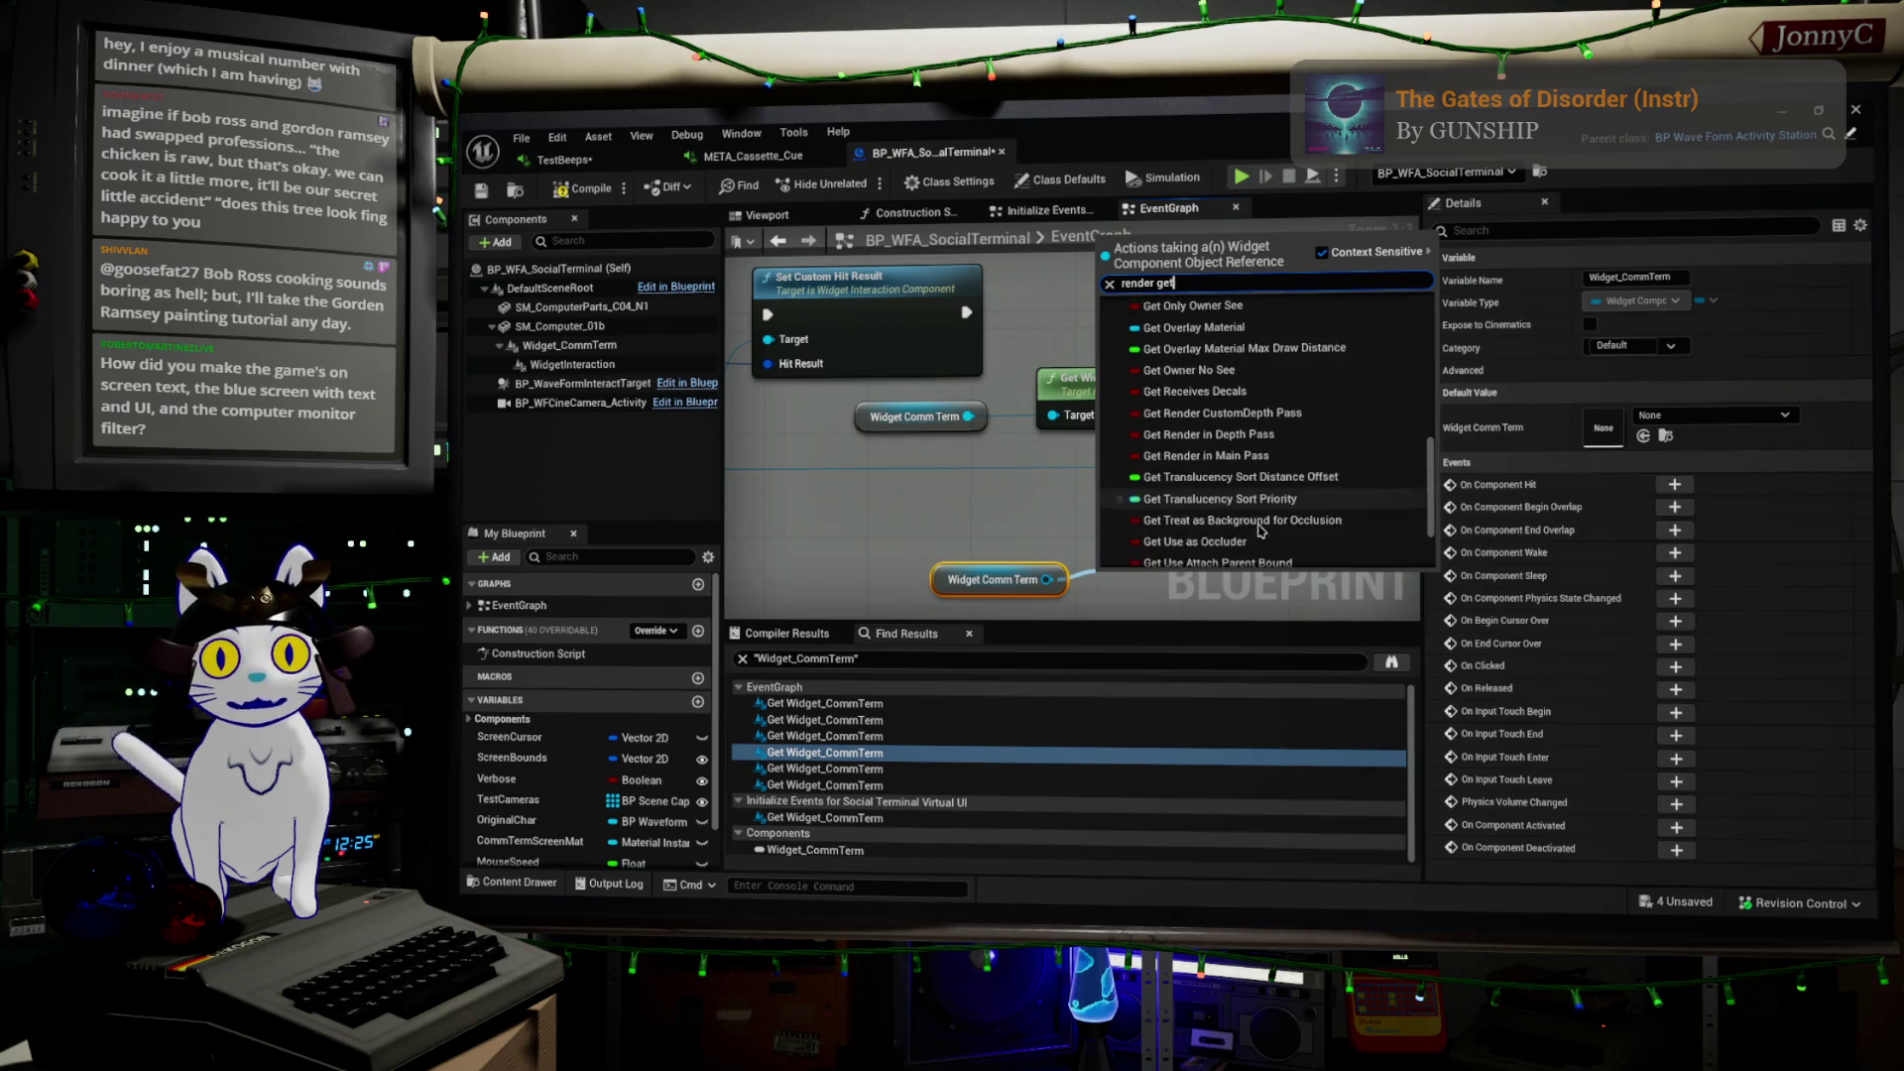
scroll(1256, 536, down, 1)
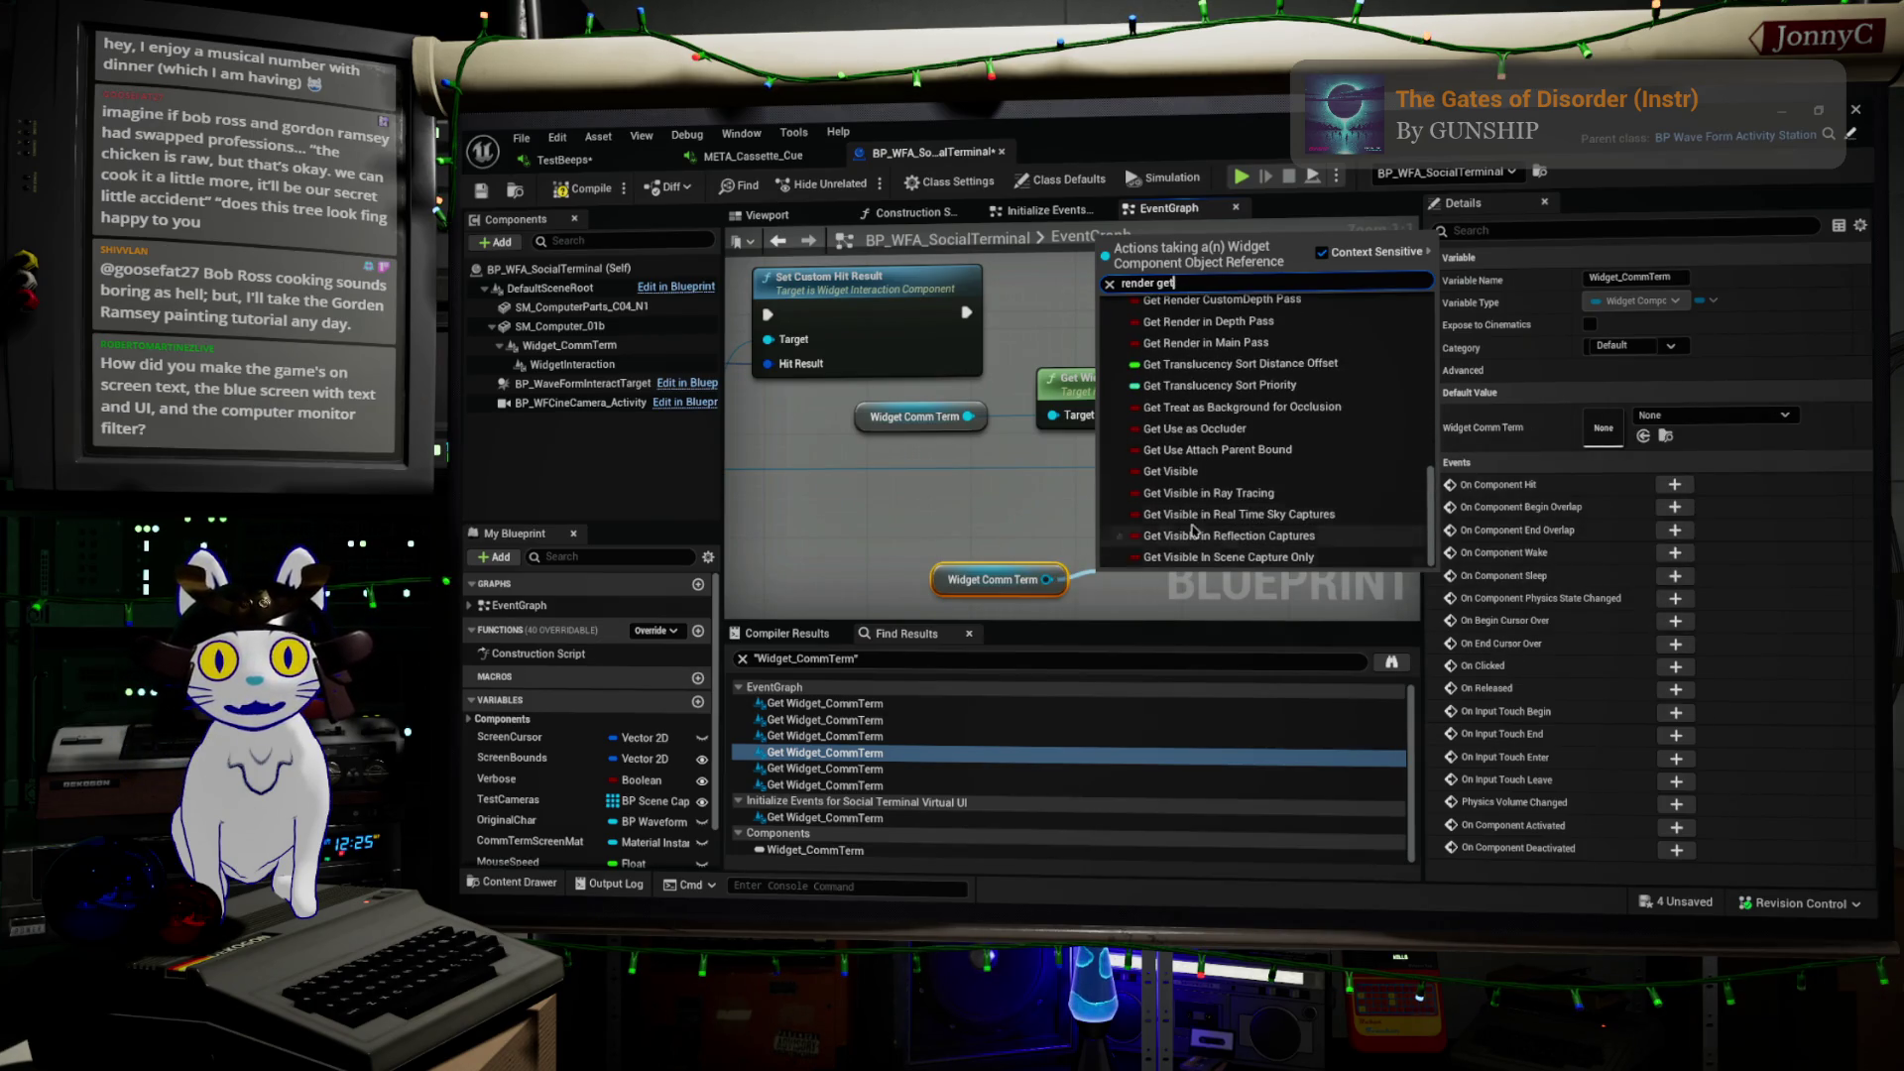
click(1183, 593)
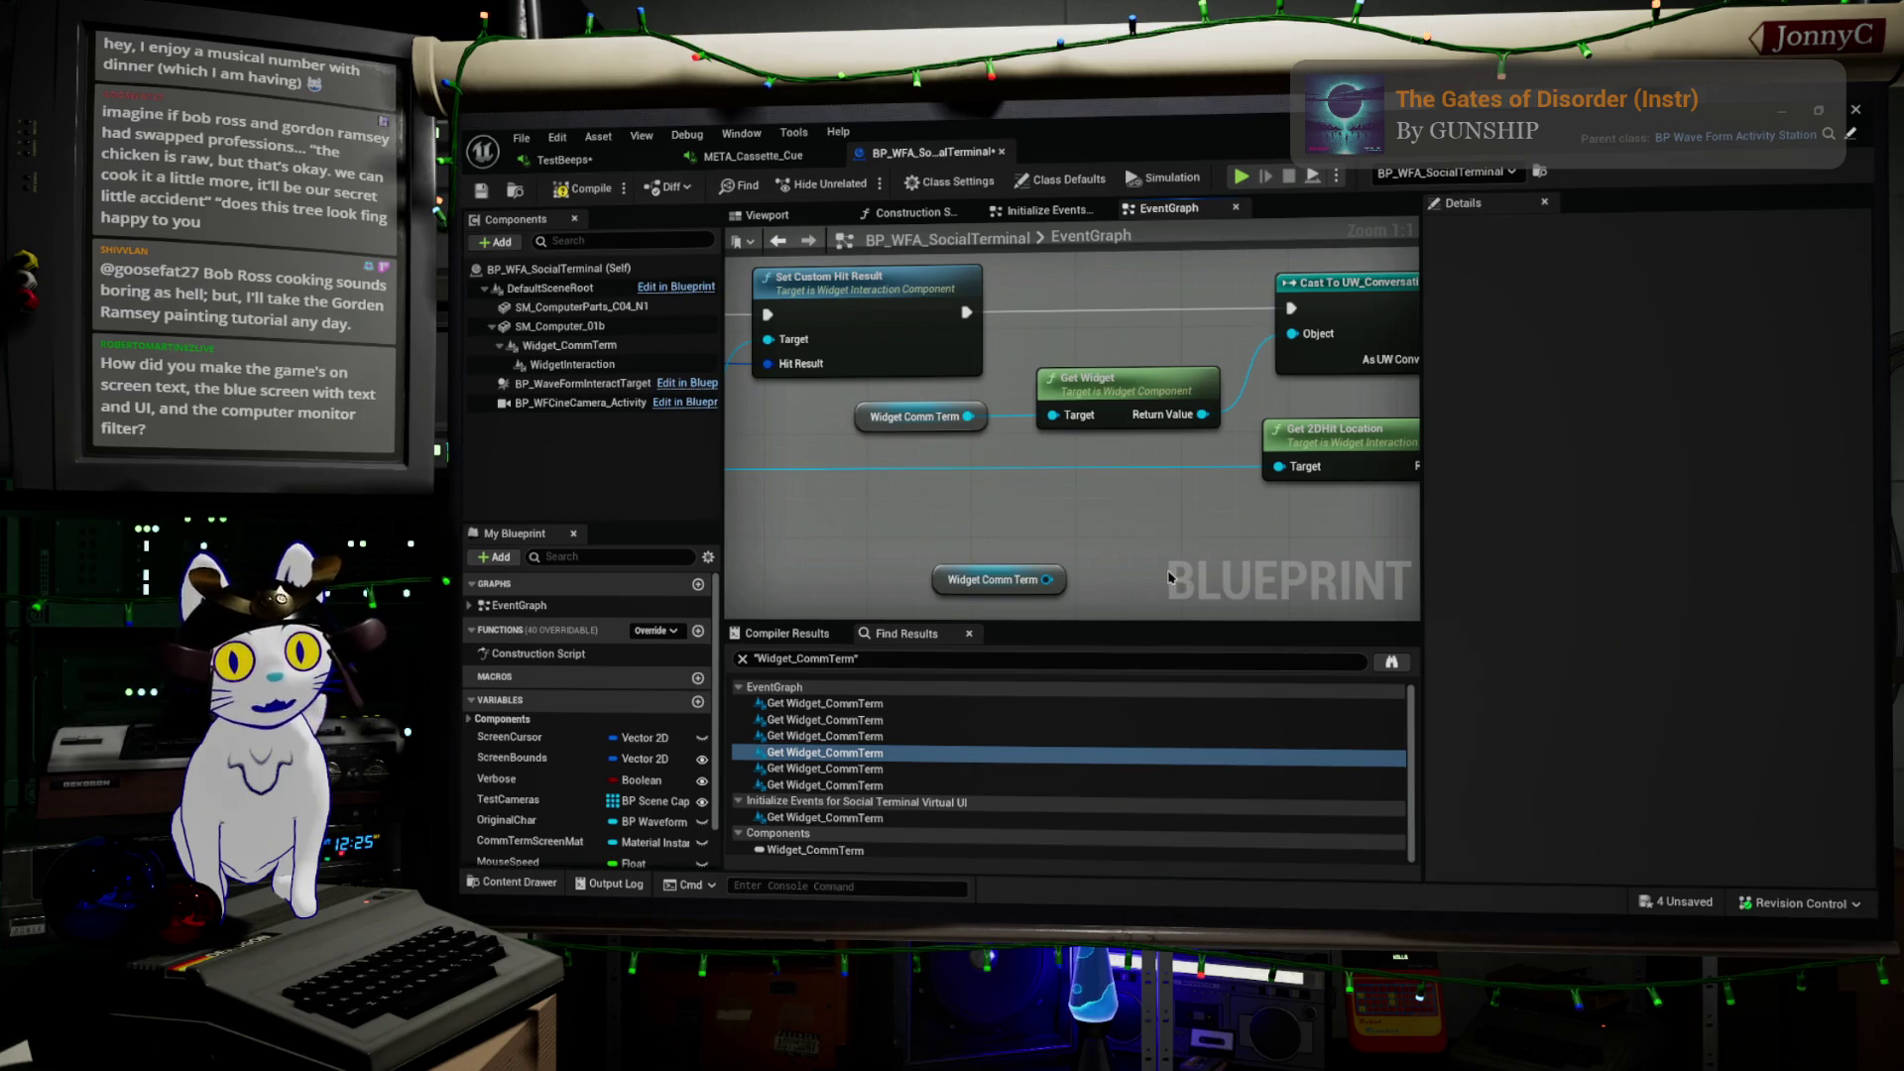
scroll(1160, 565, down, 1)
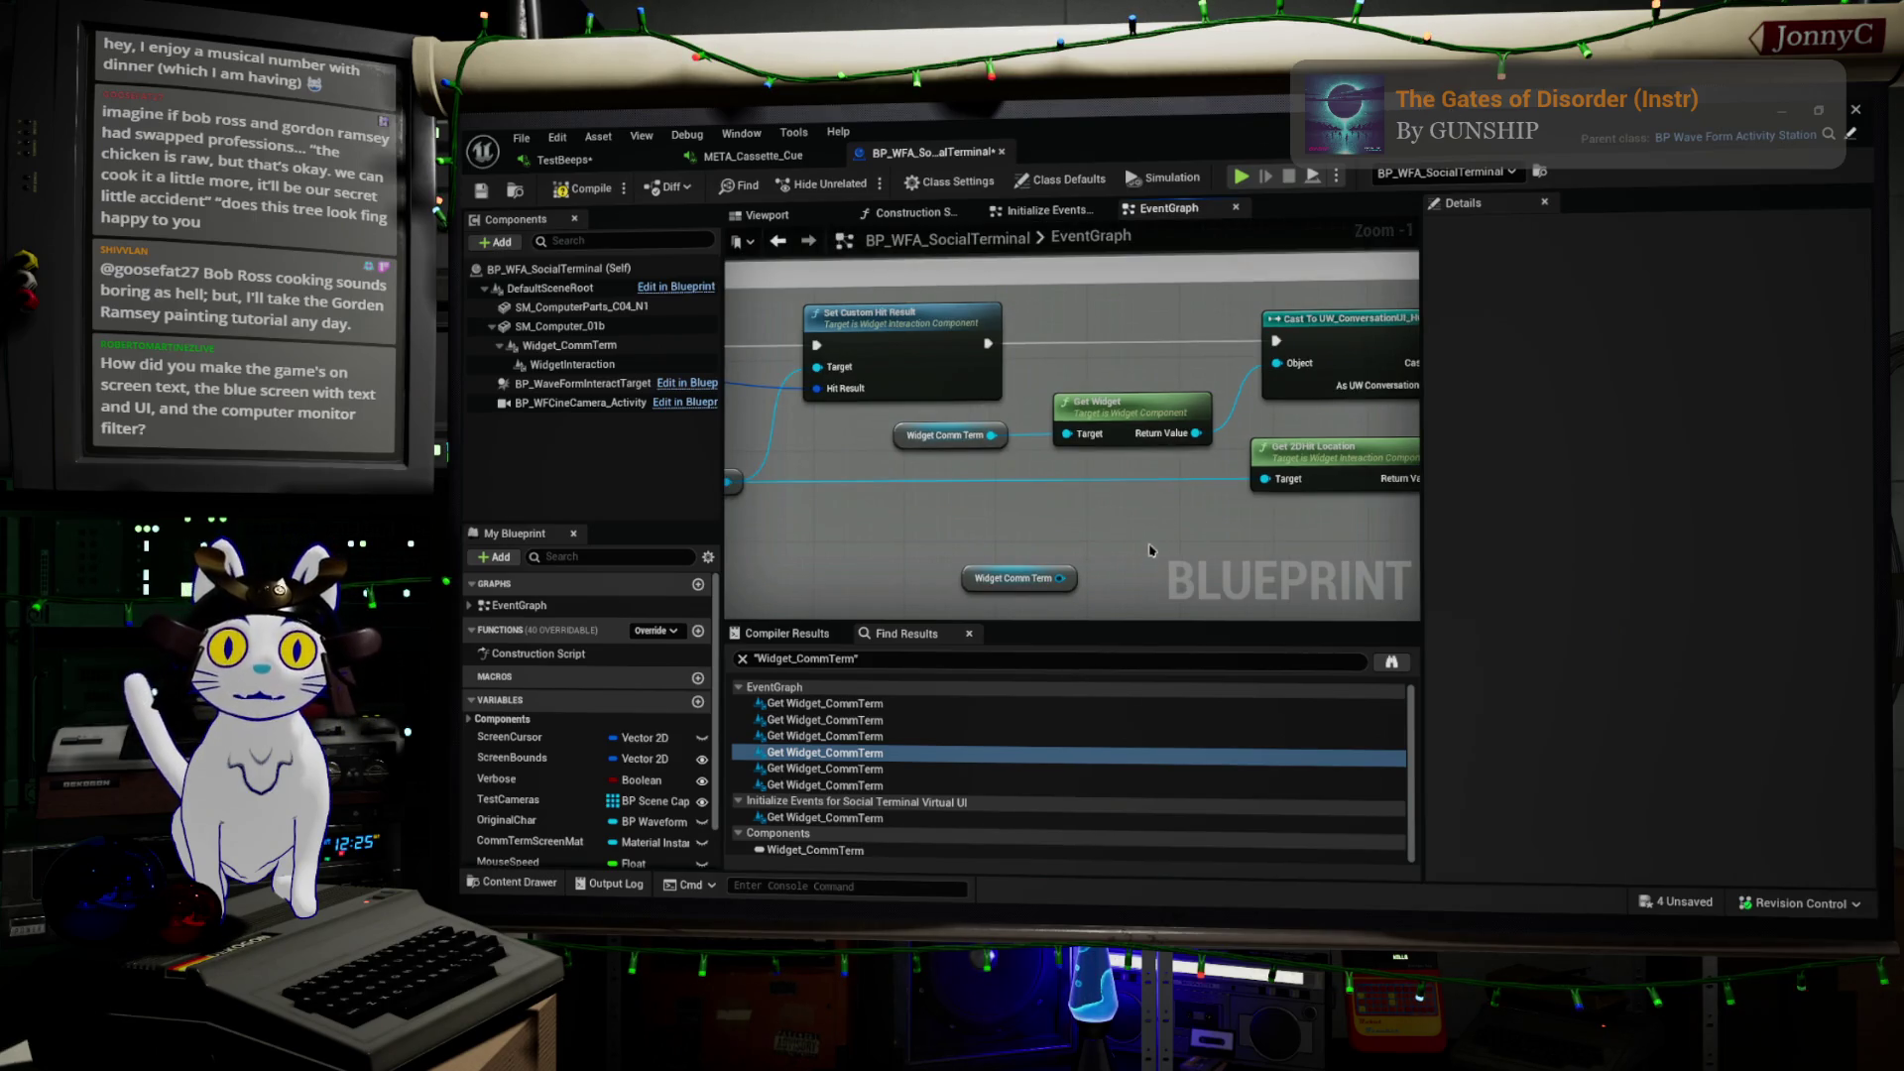
Delete the extra Widget Comm Term node and return to the level, focused on the social terminal
click(1011, 578)
key(Delete)
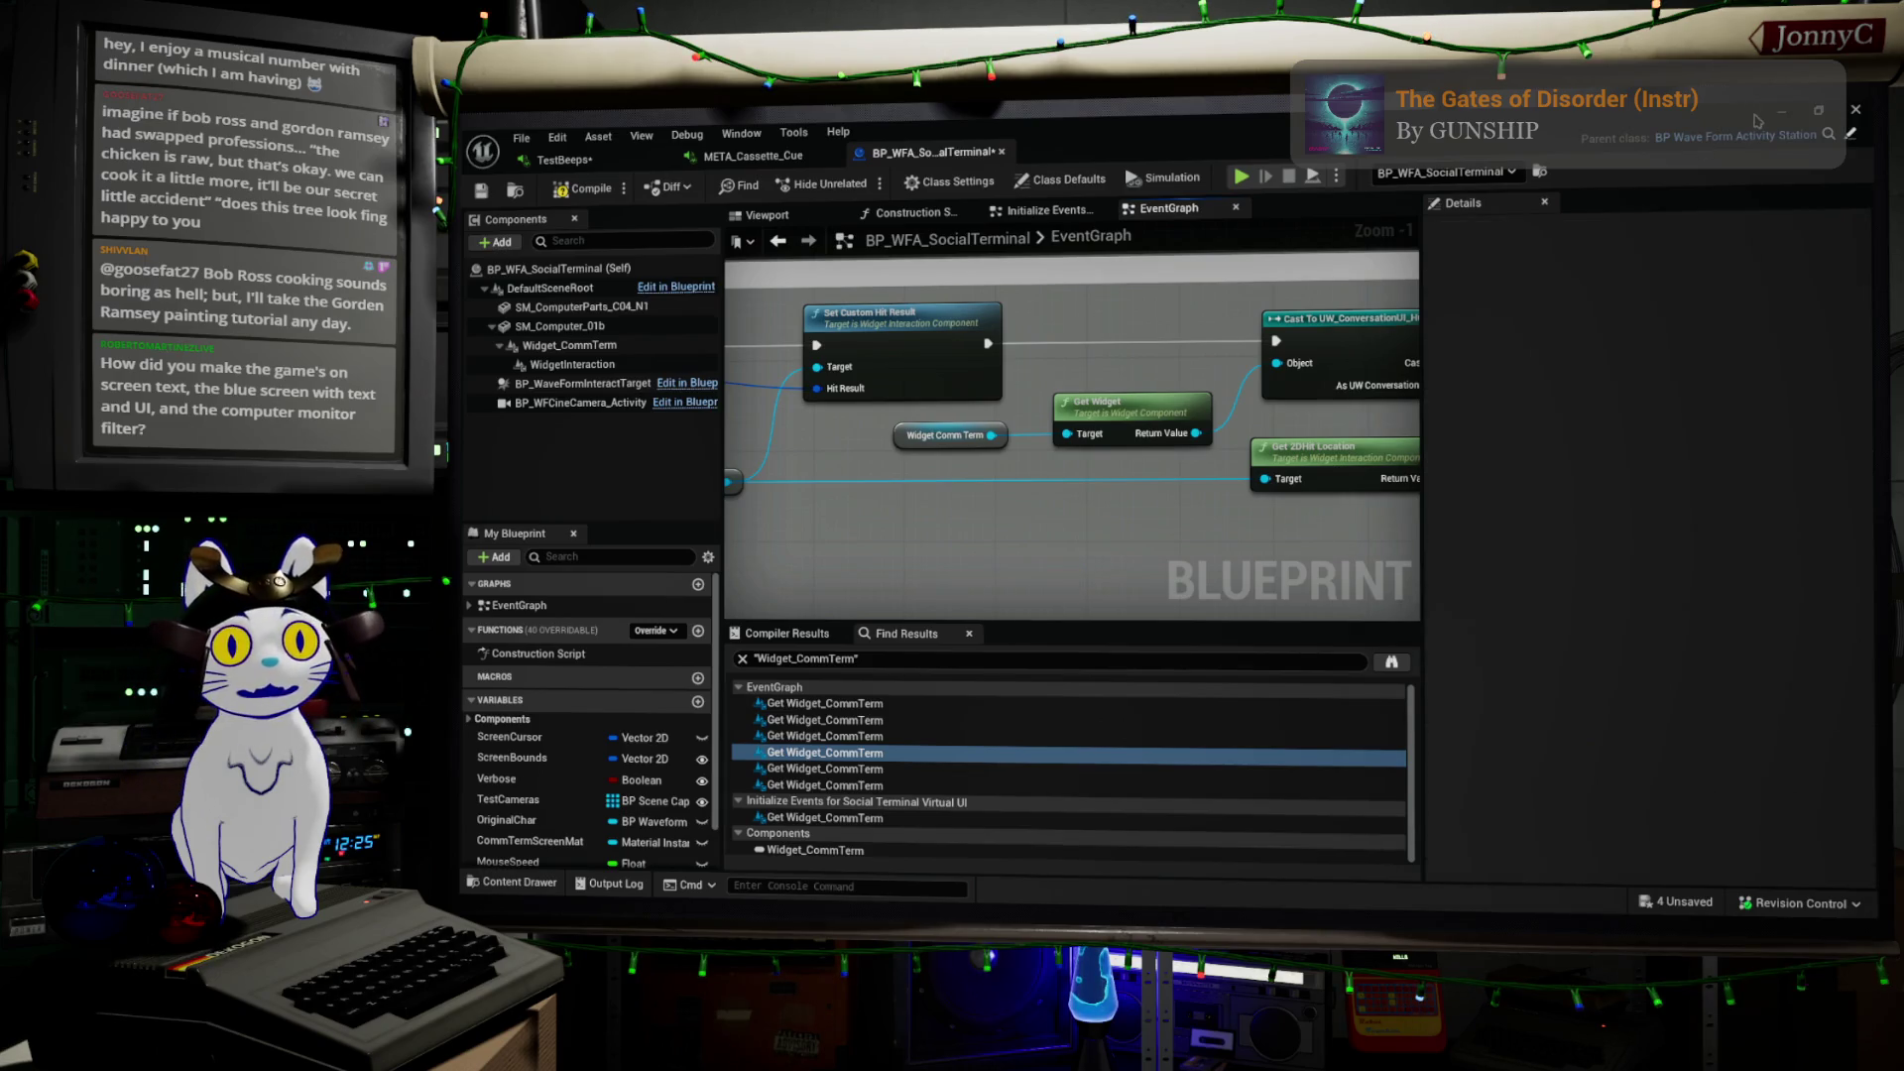
click(1778, 115)
key(f)
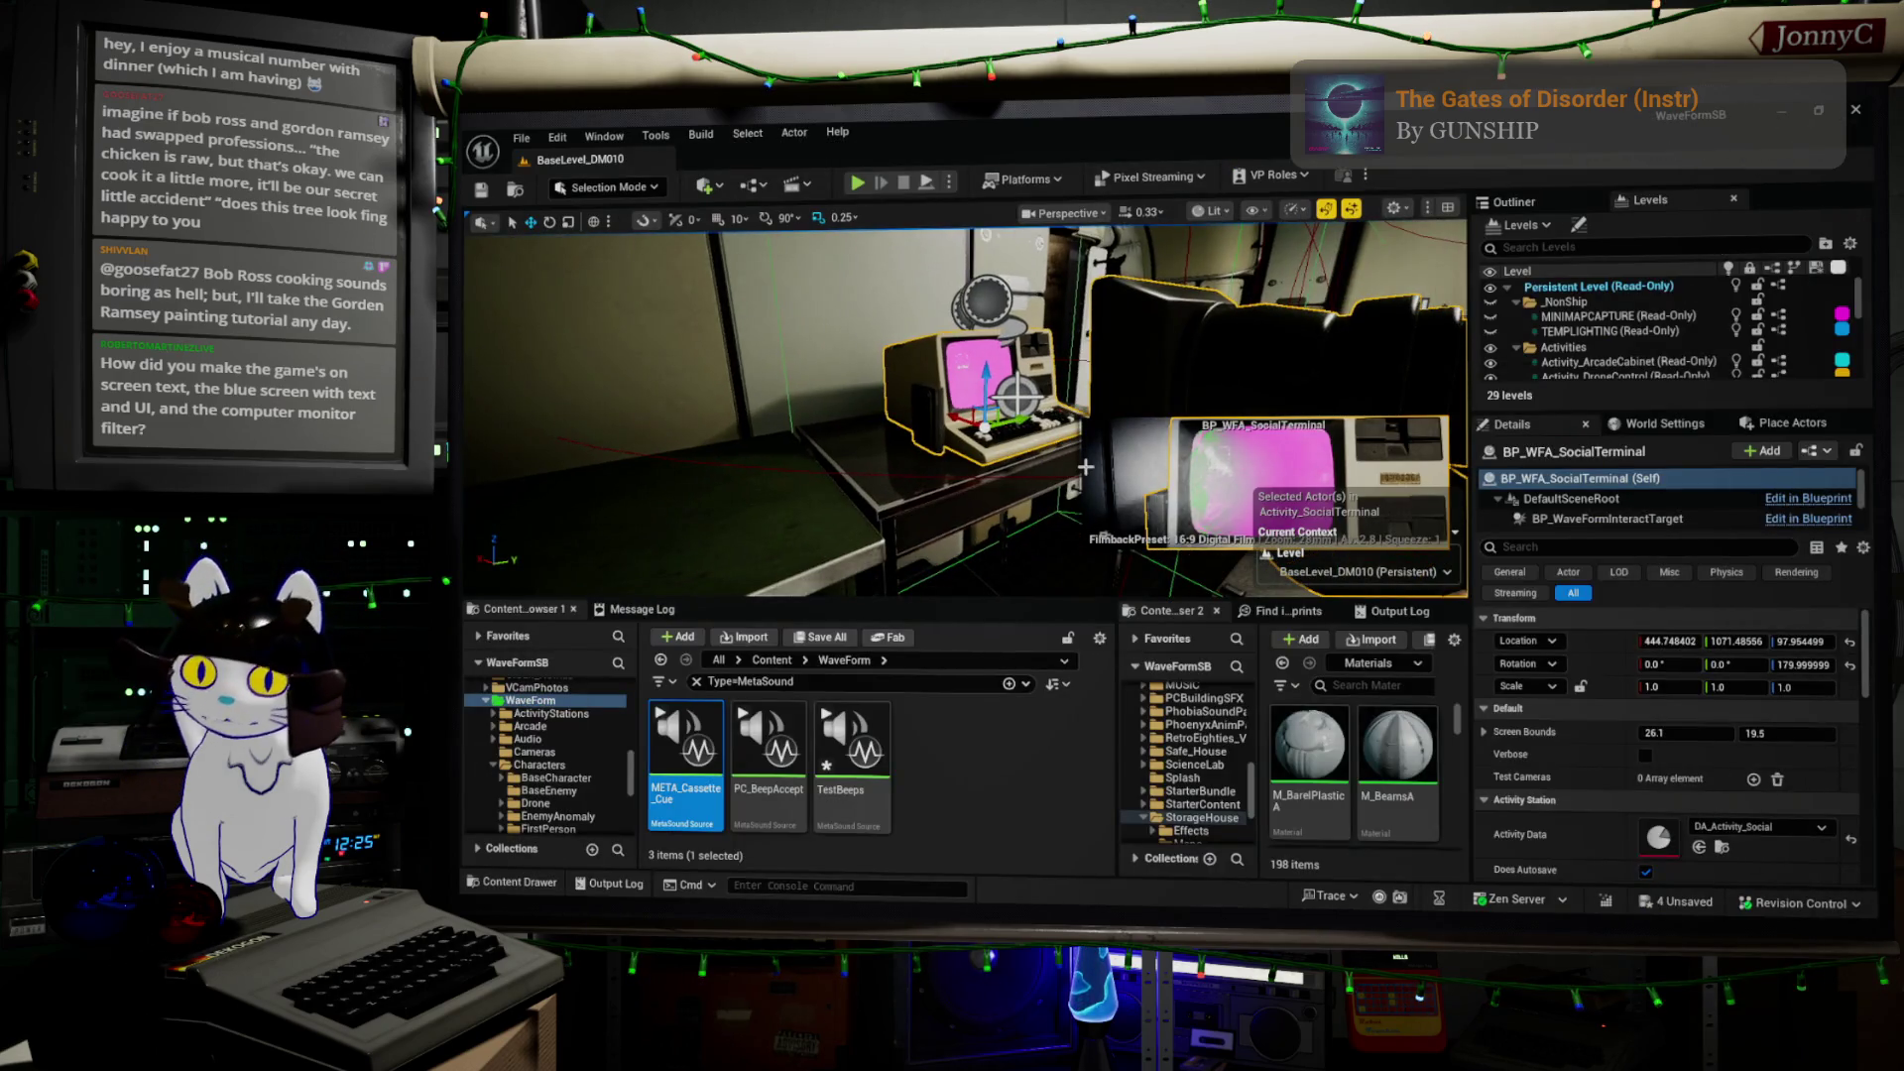
Fly the camera from the diner wide shot through the dark level toward the framed photo screen
key(1)
scroll(967, 407, up, 1)
key(w)
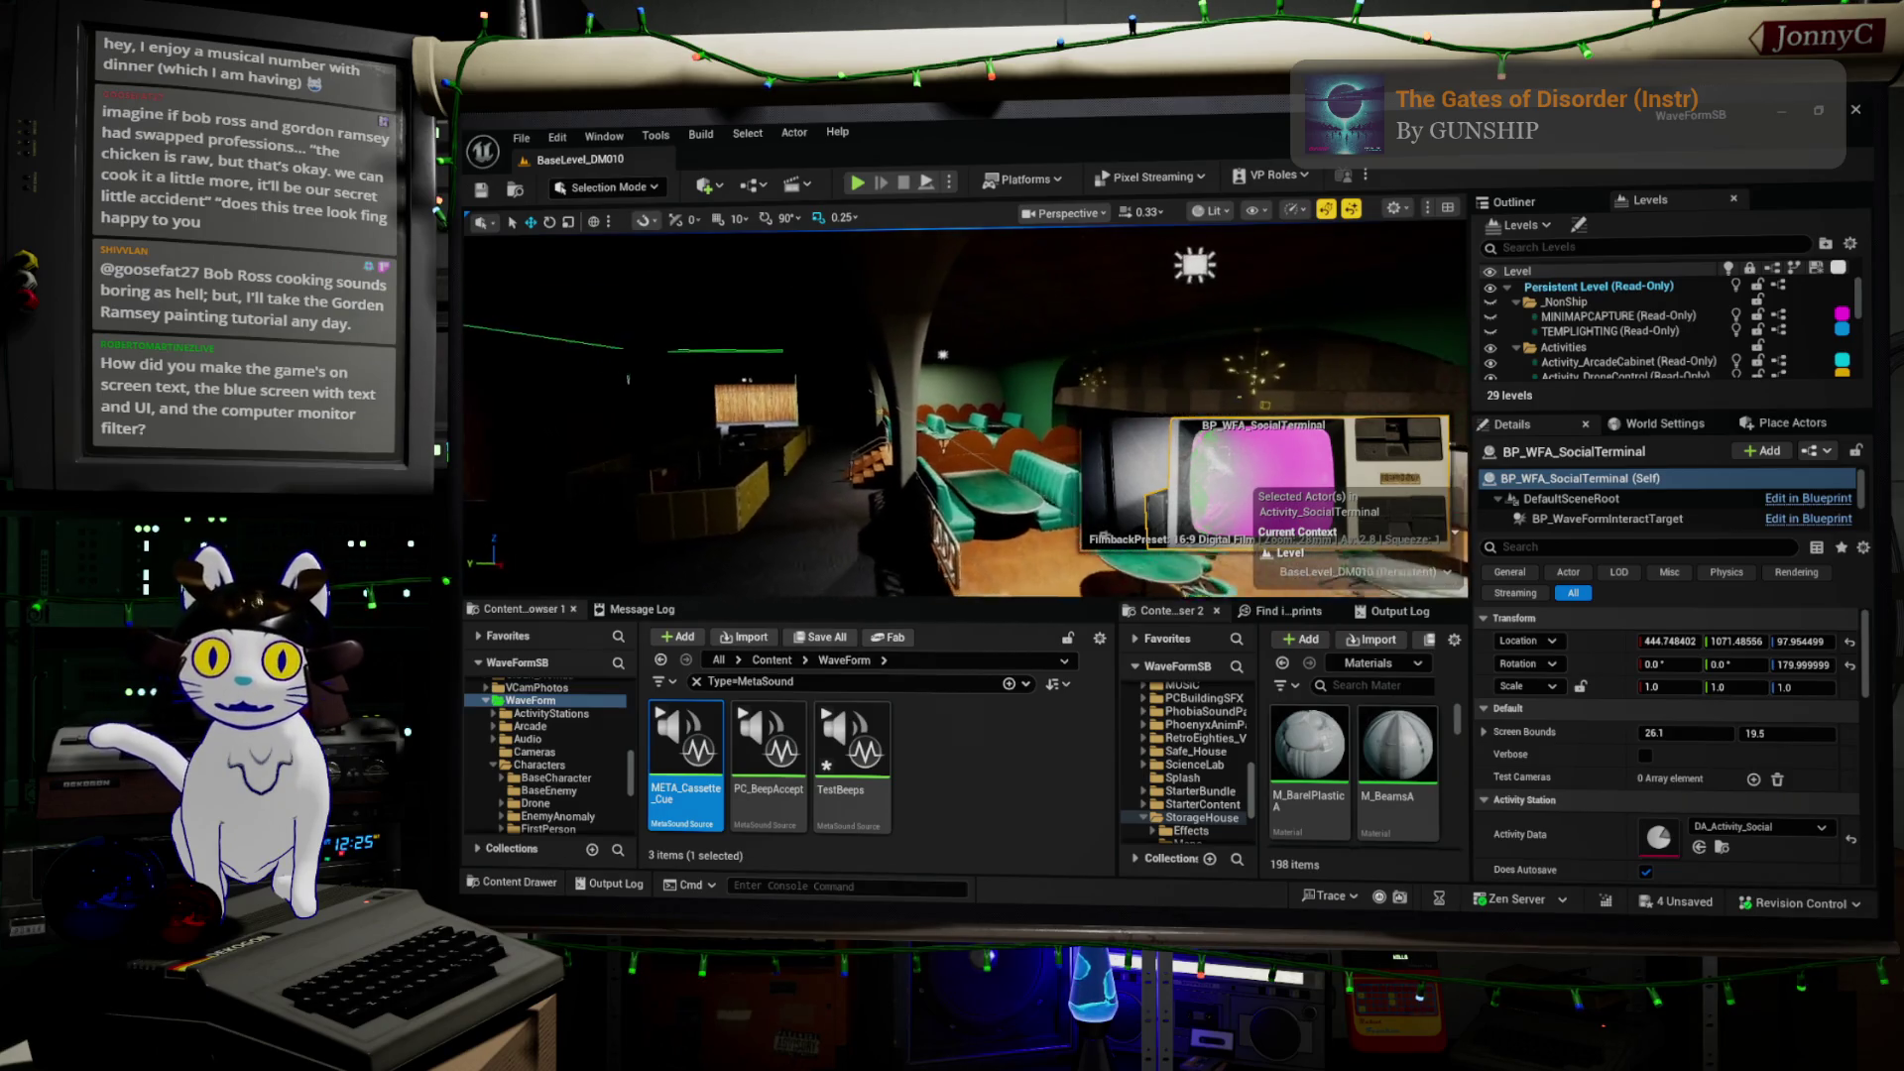
key(w)
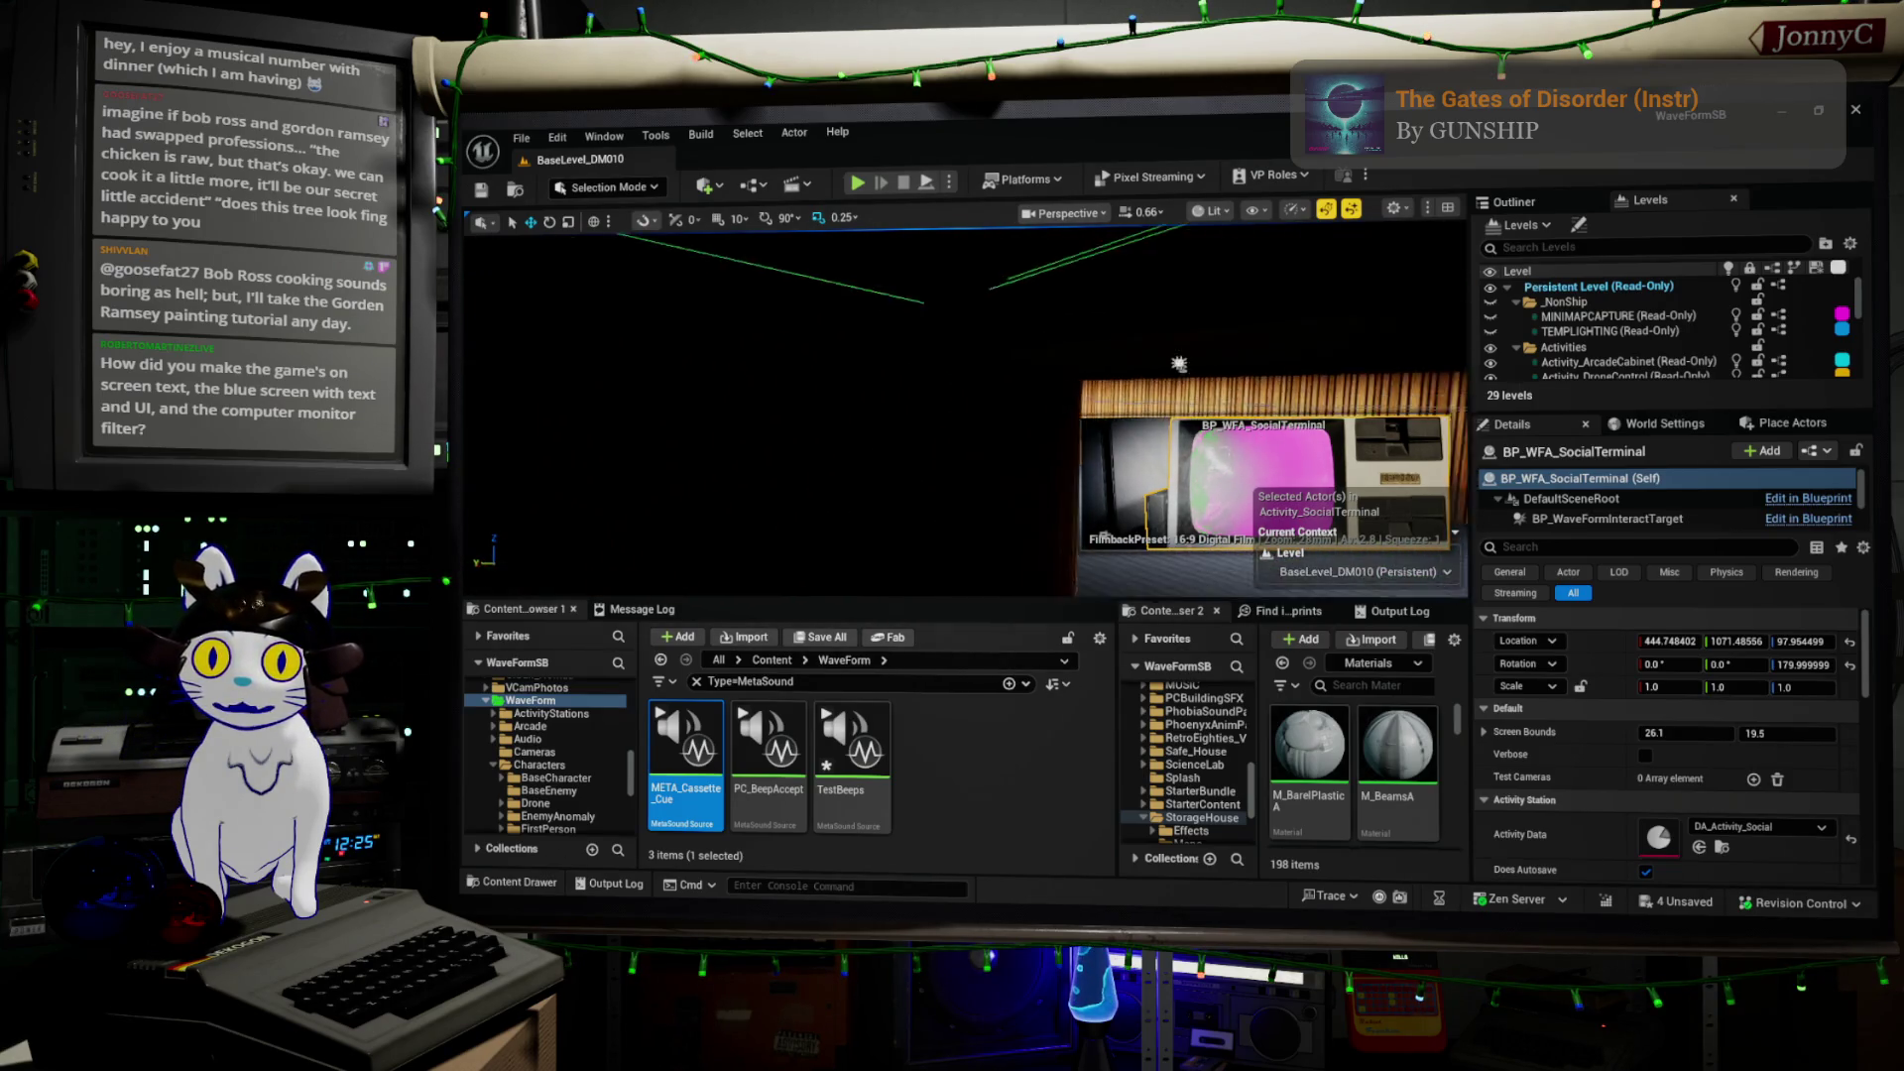
key(w)
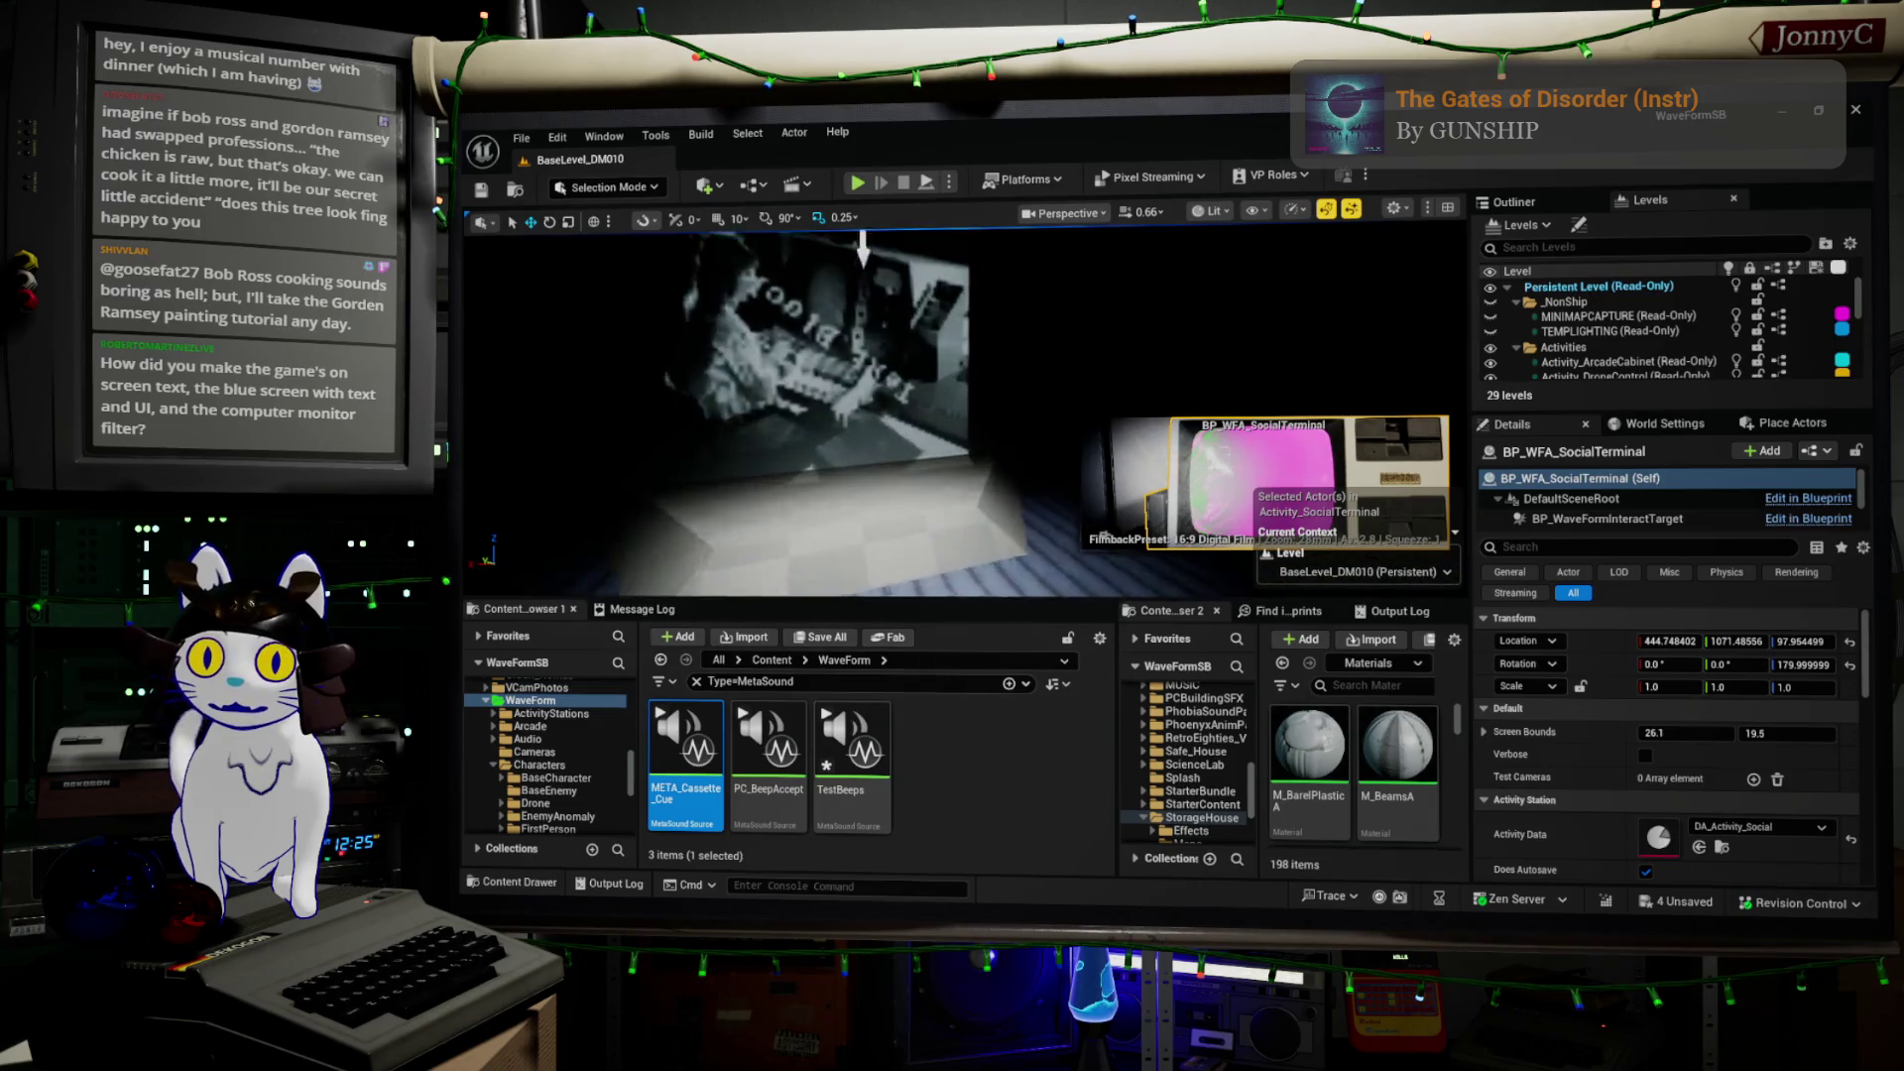
key(s)
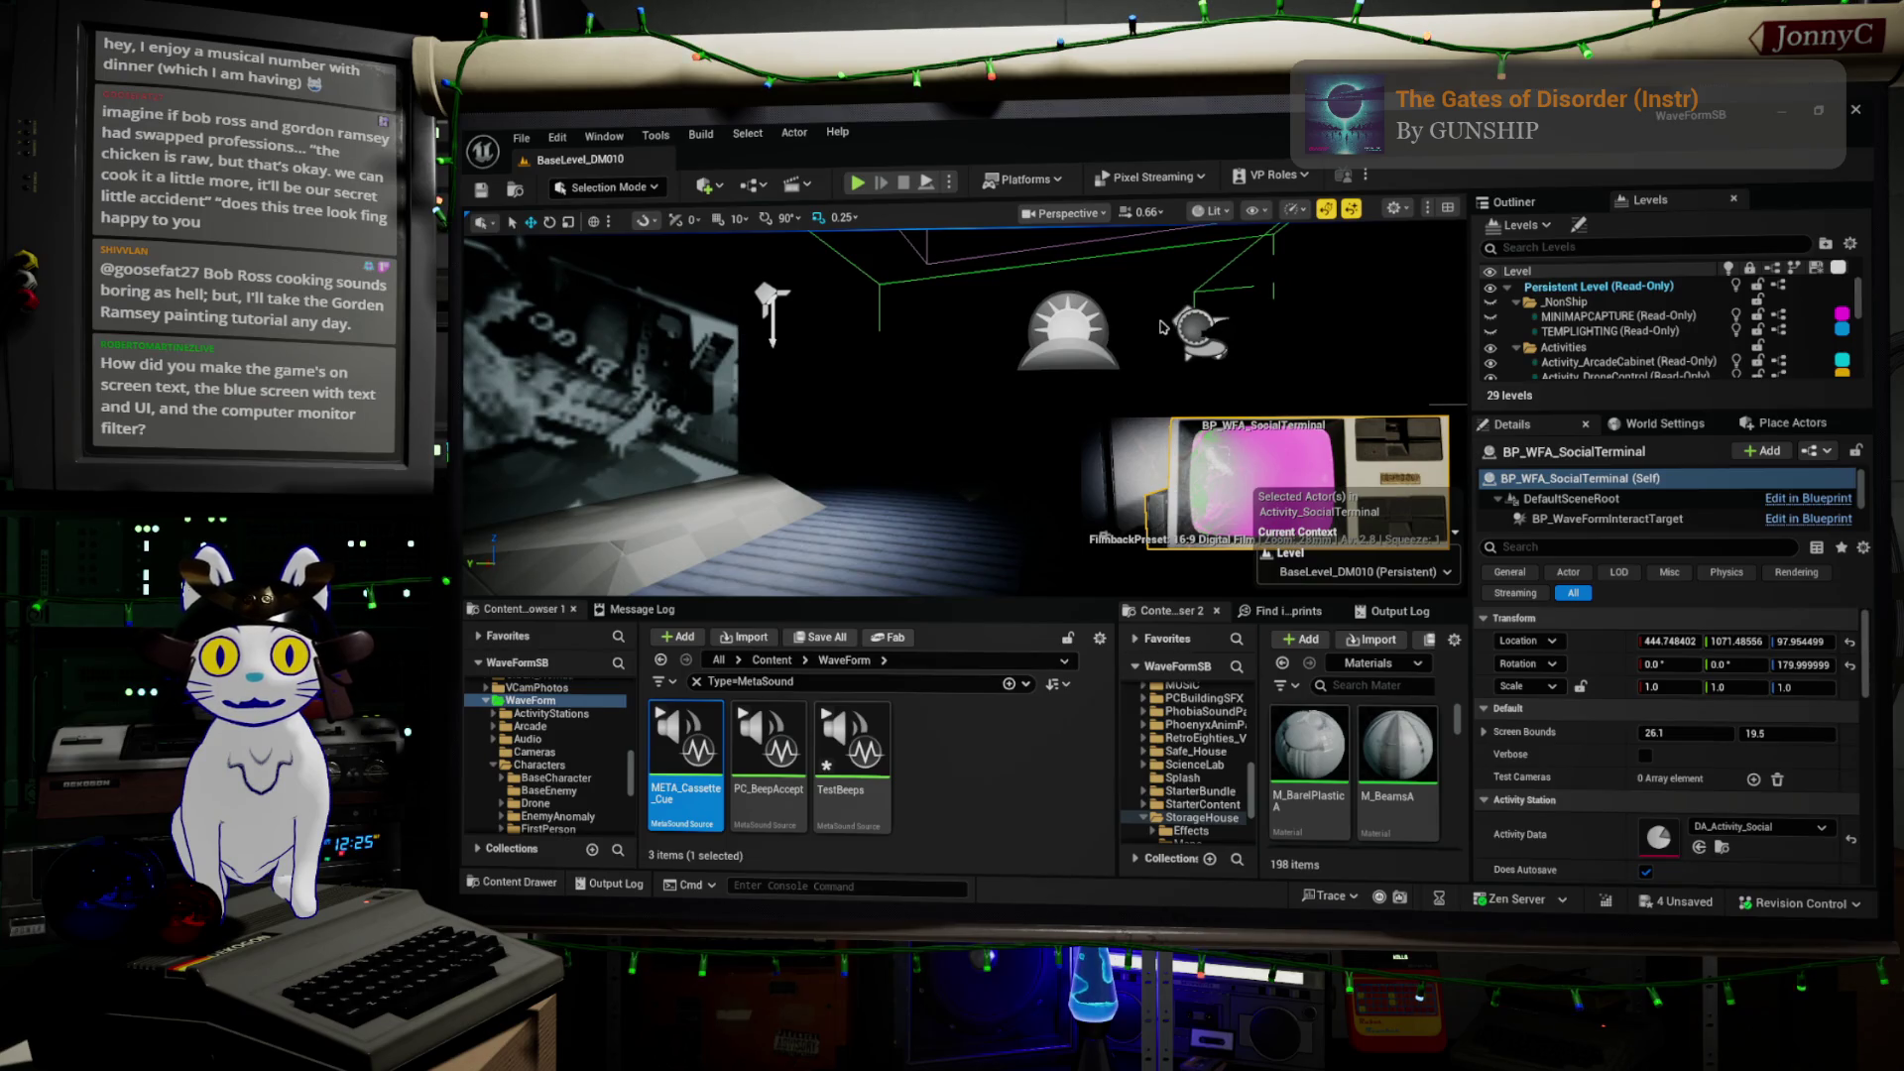
Select the BP_Projector actor, then the SM_Cube_Floor221 floor mesh beneath its projection
click(1198, 330)
right_drag(980, 475, 968, 478)
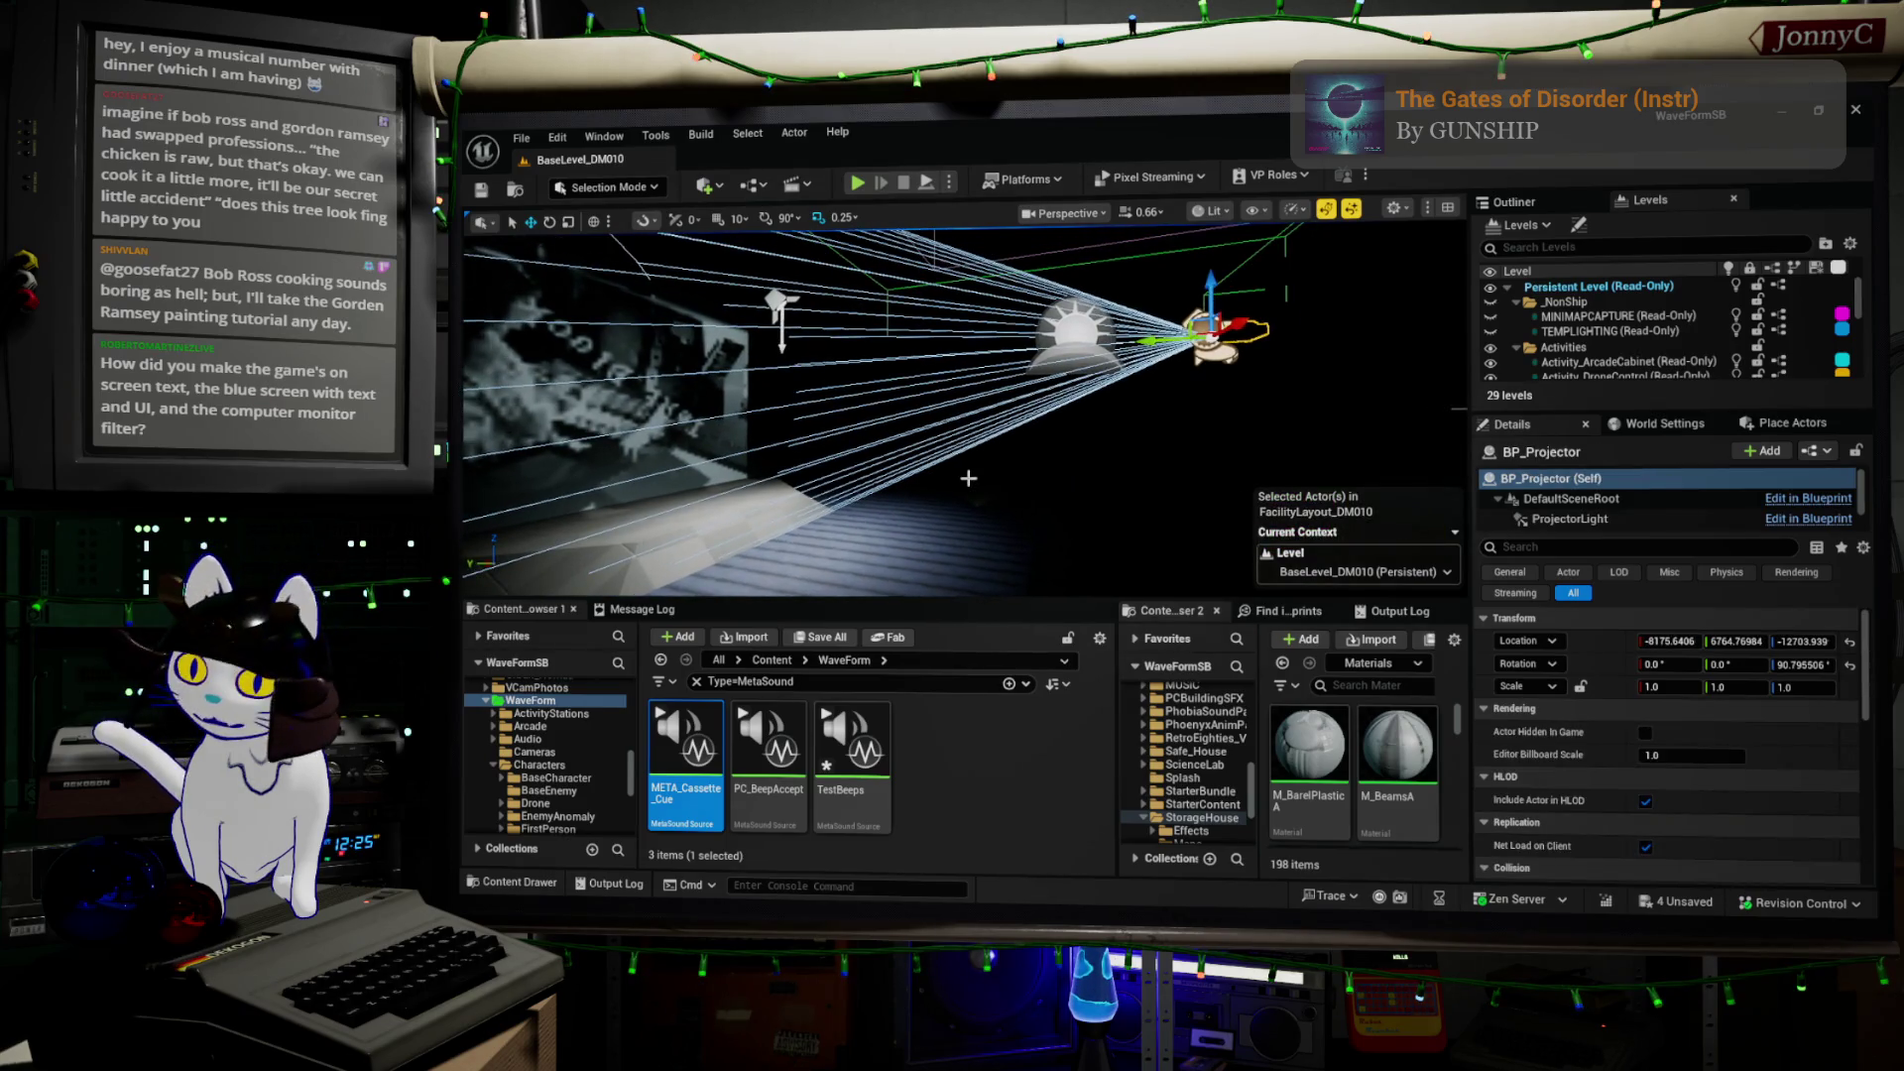
click(967, 478)
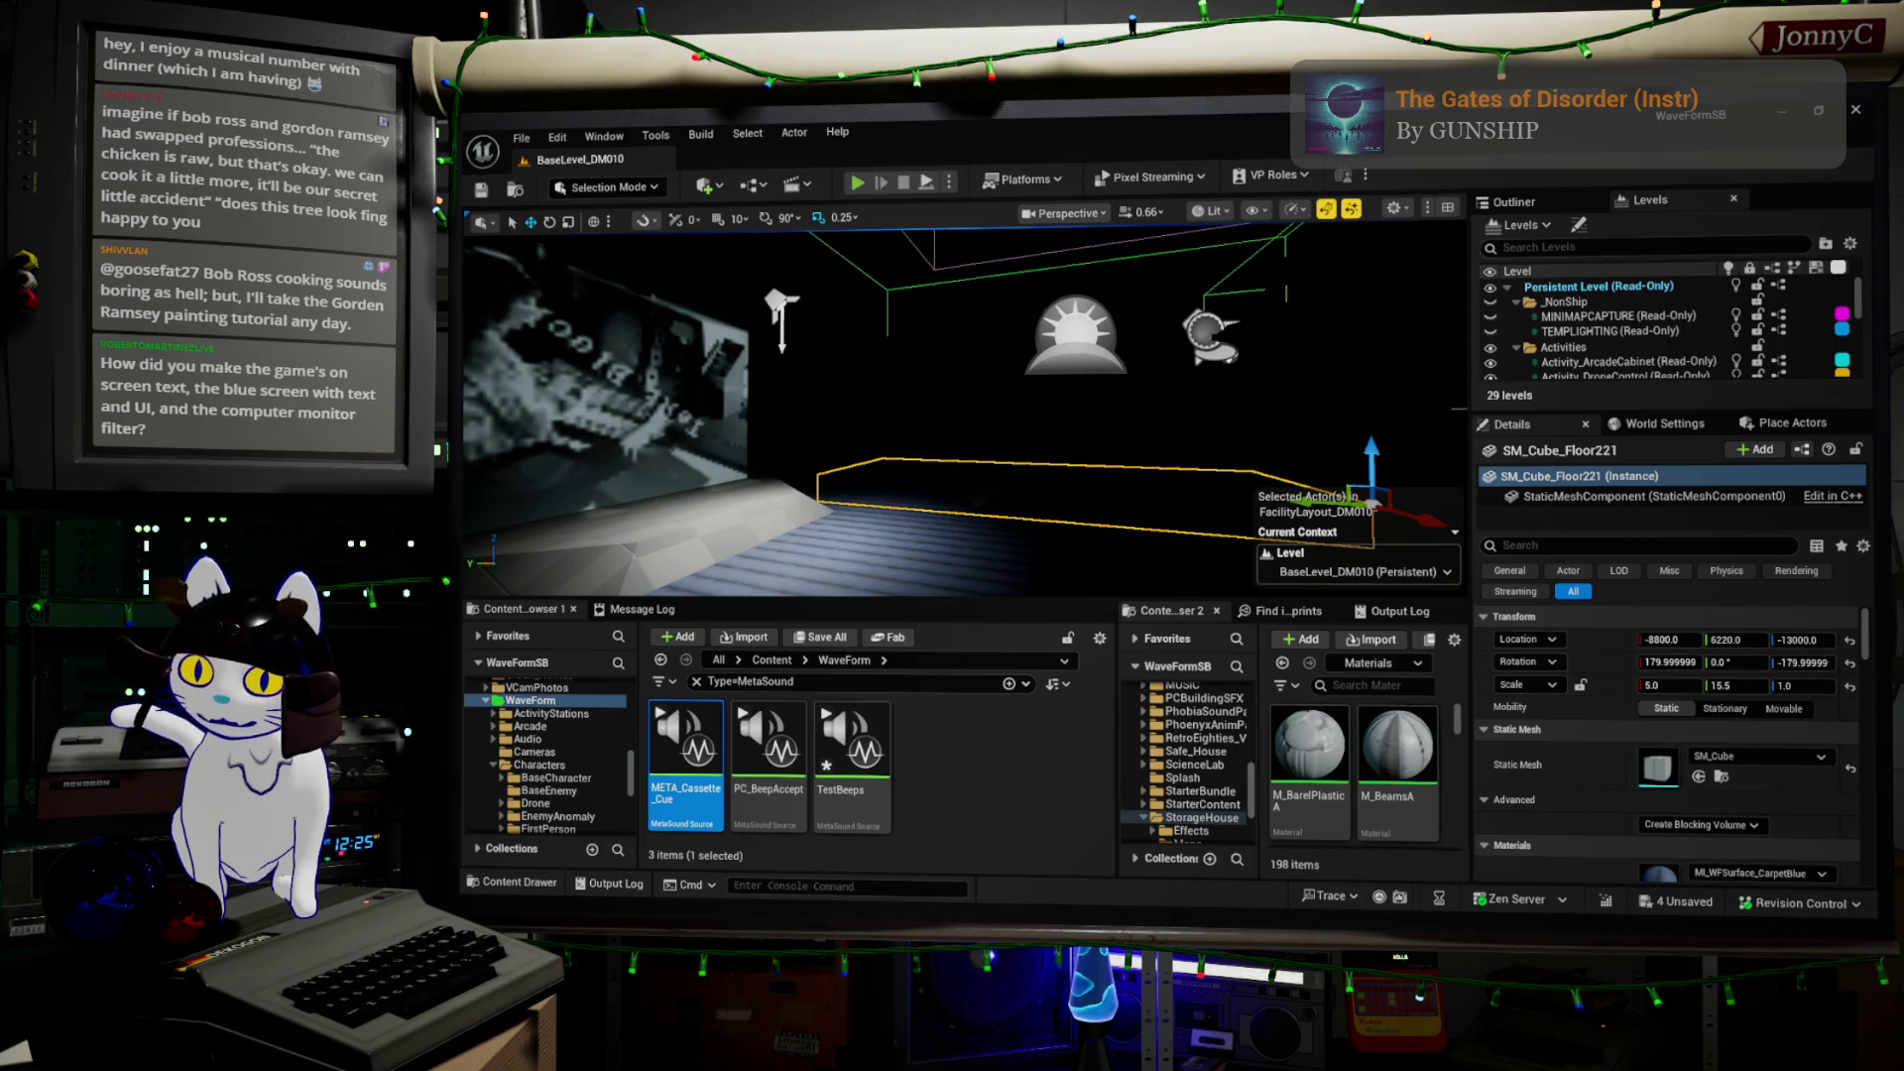
Play the level fullscreen, dismiss the DM010 - The Incident panel, and watch the projected widget images
key(alt+p)
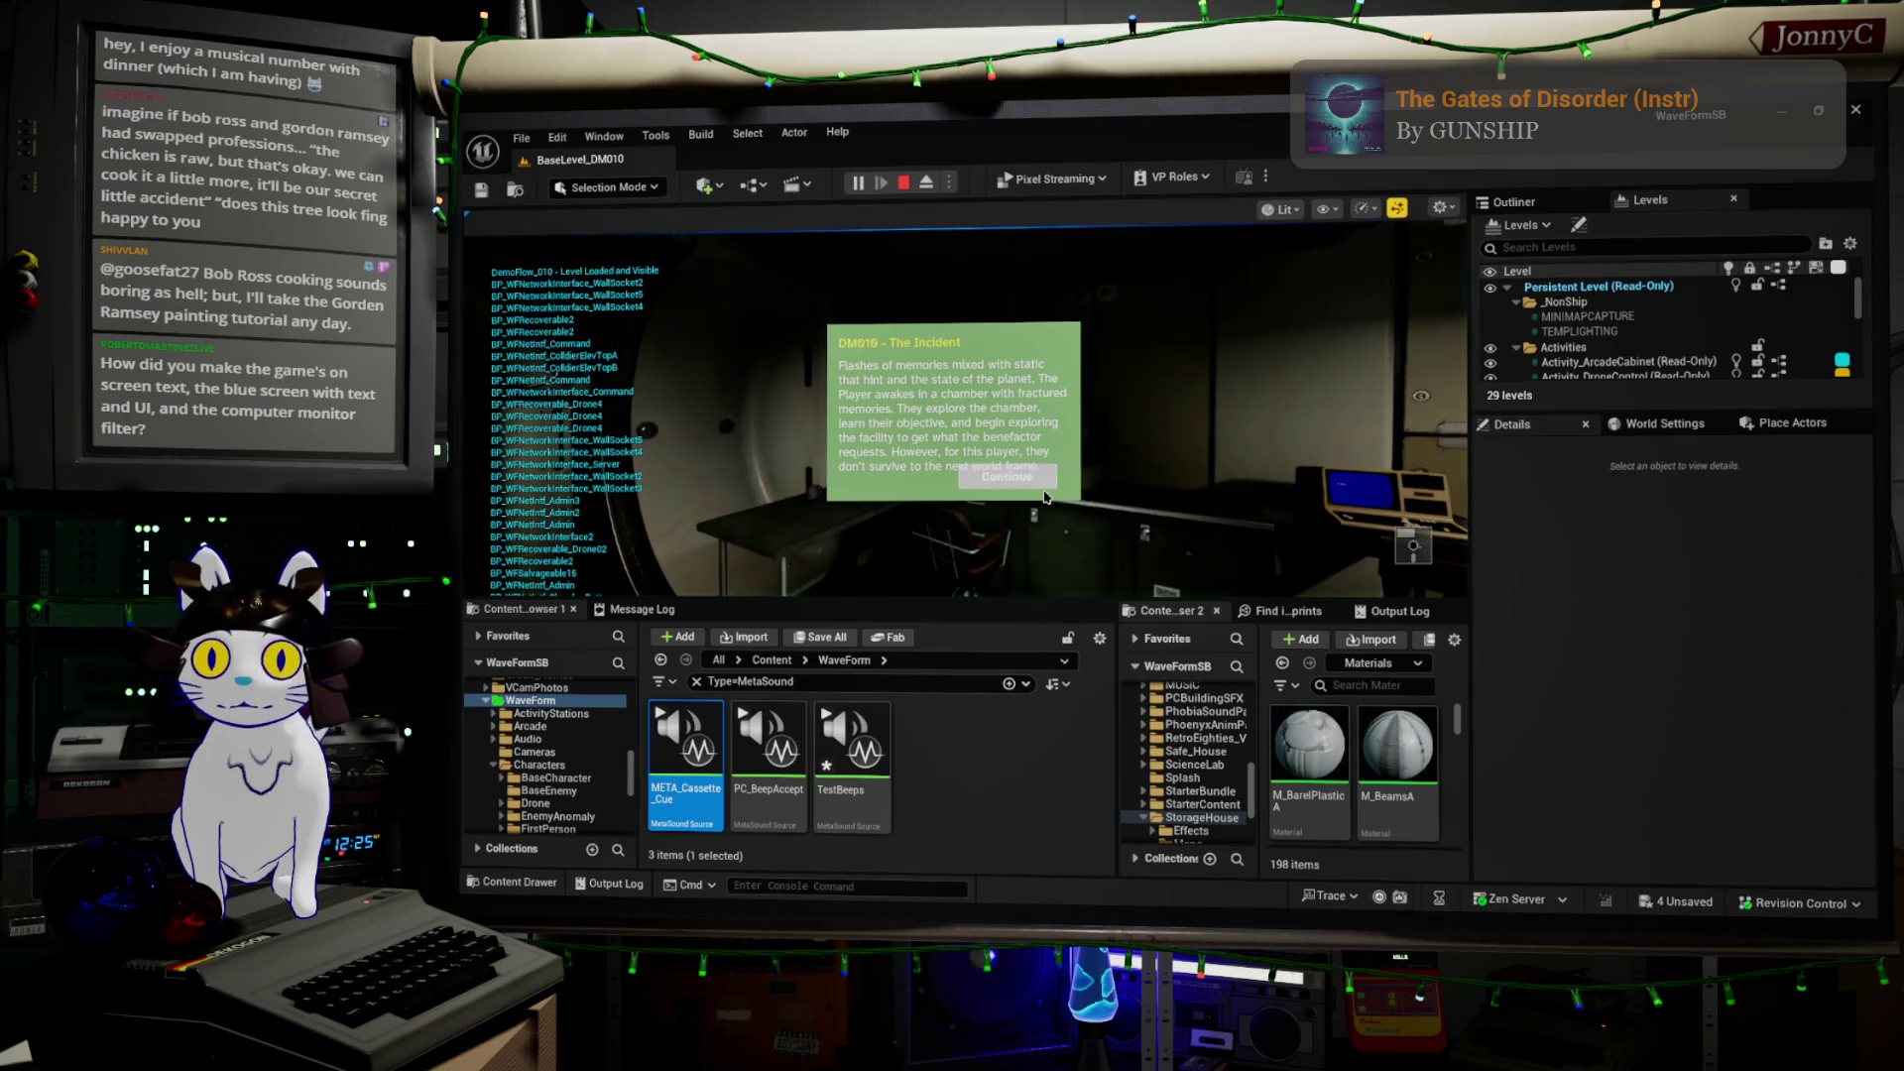
key(F11)
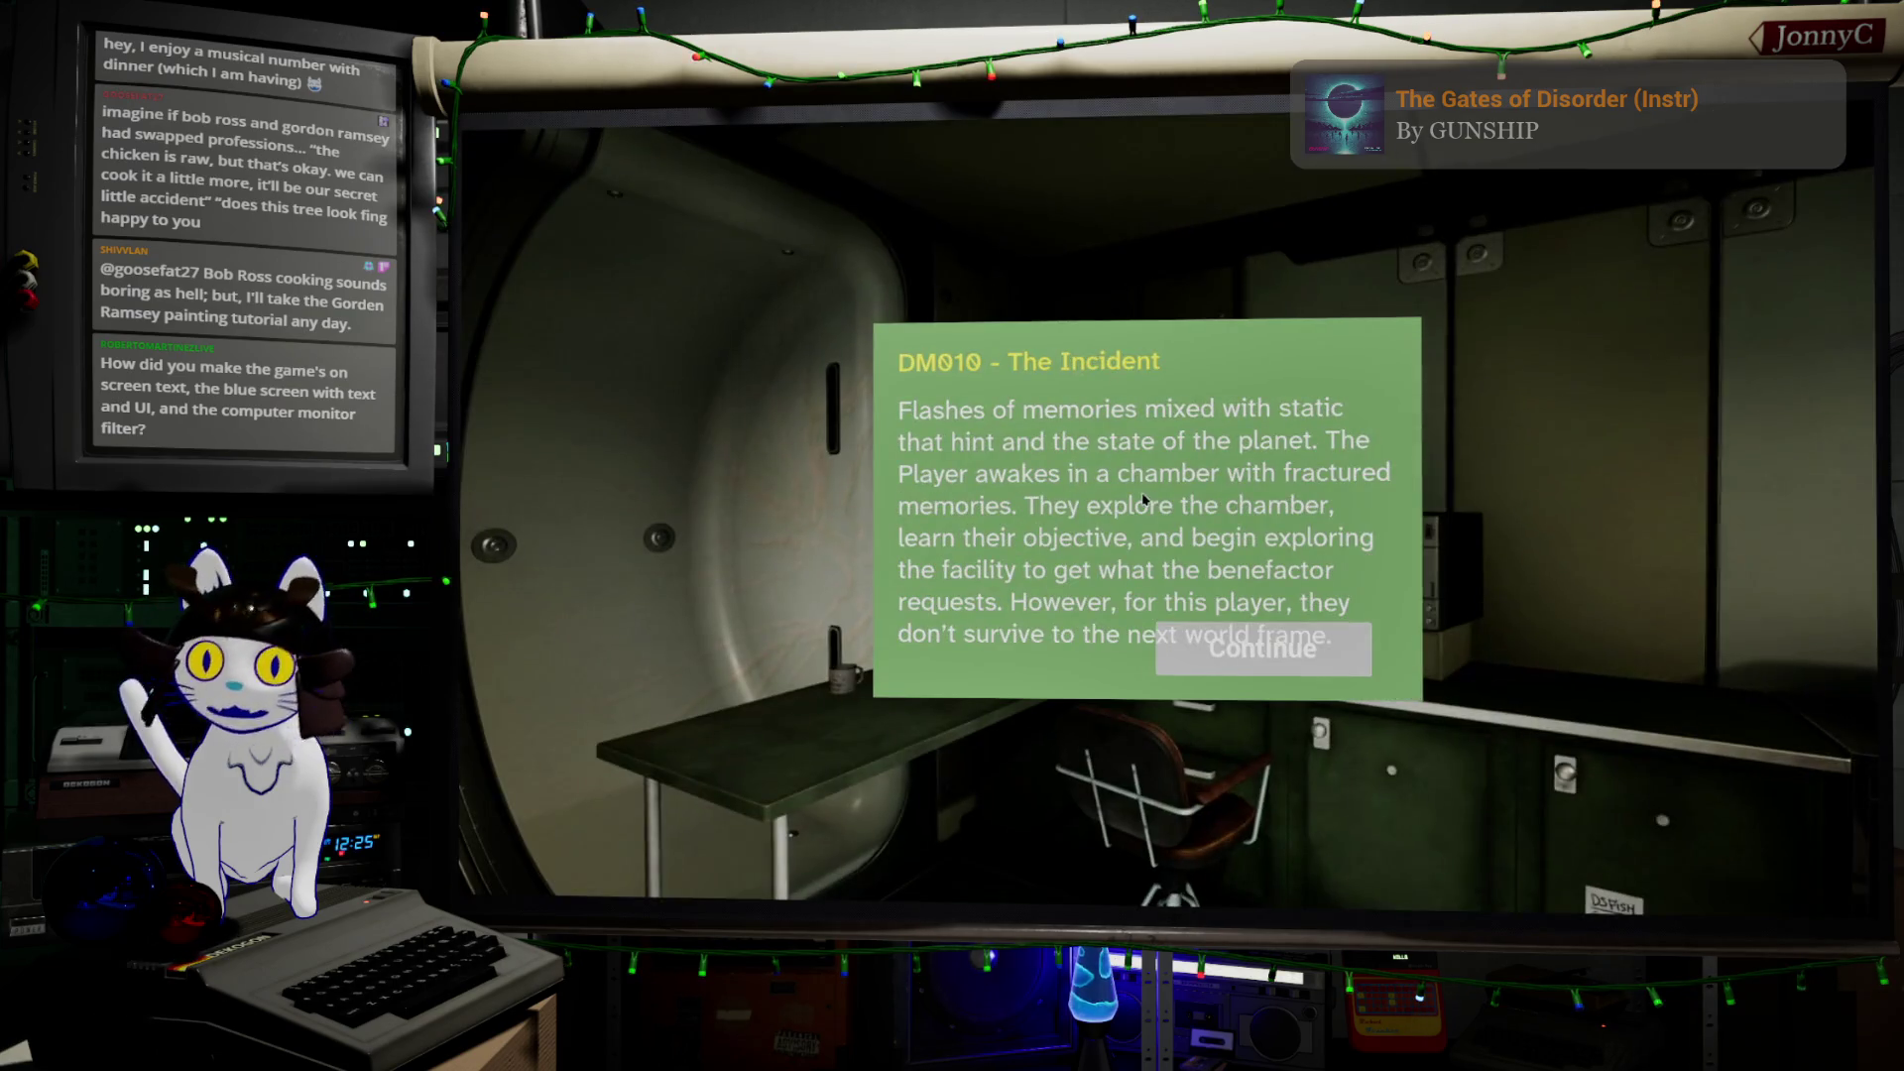
click(1262, 649)
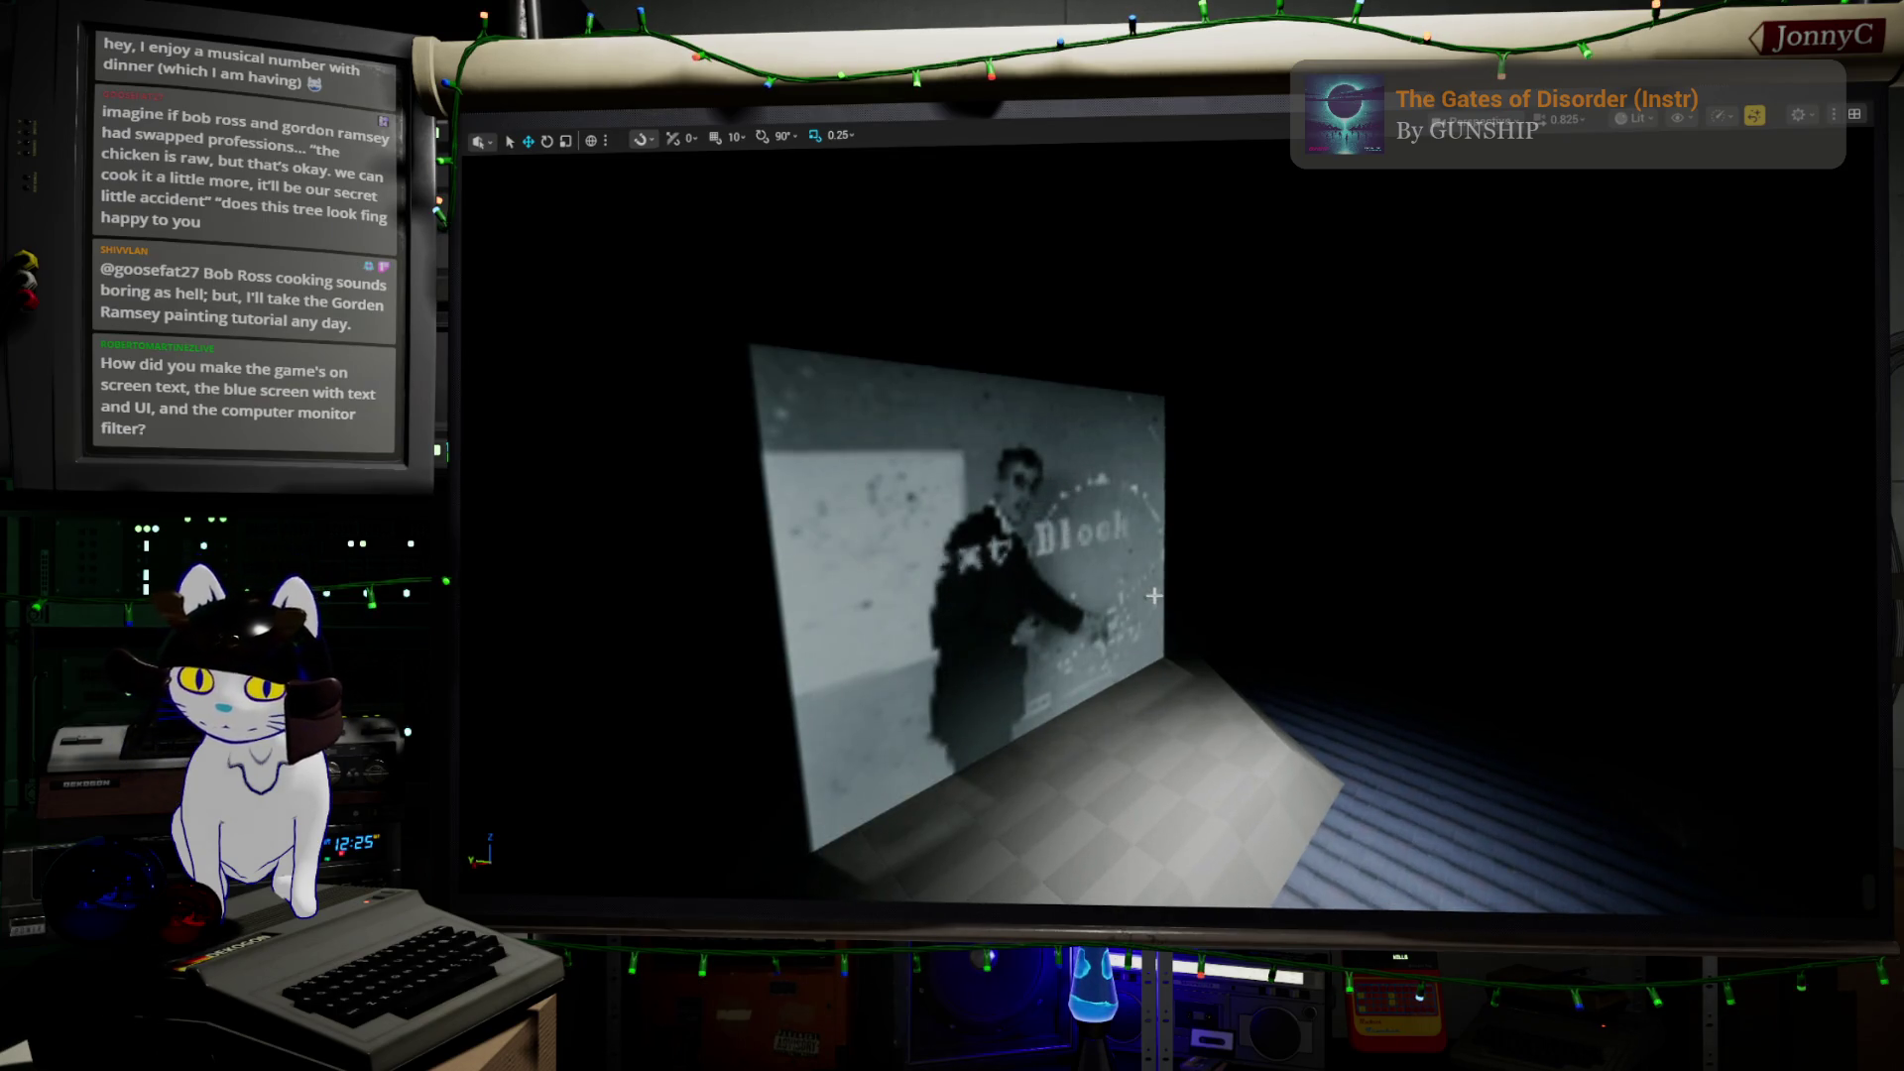
click(1234, 631)
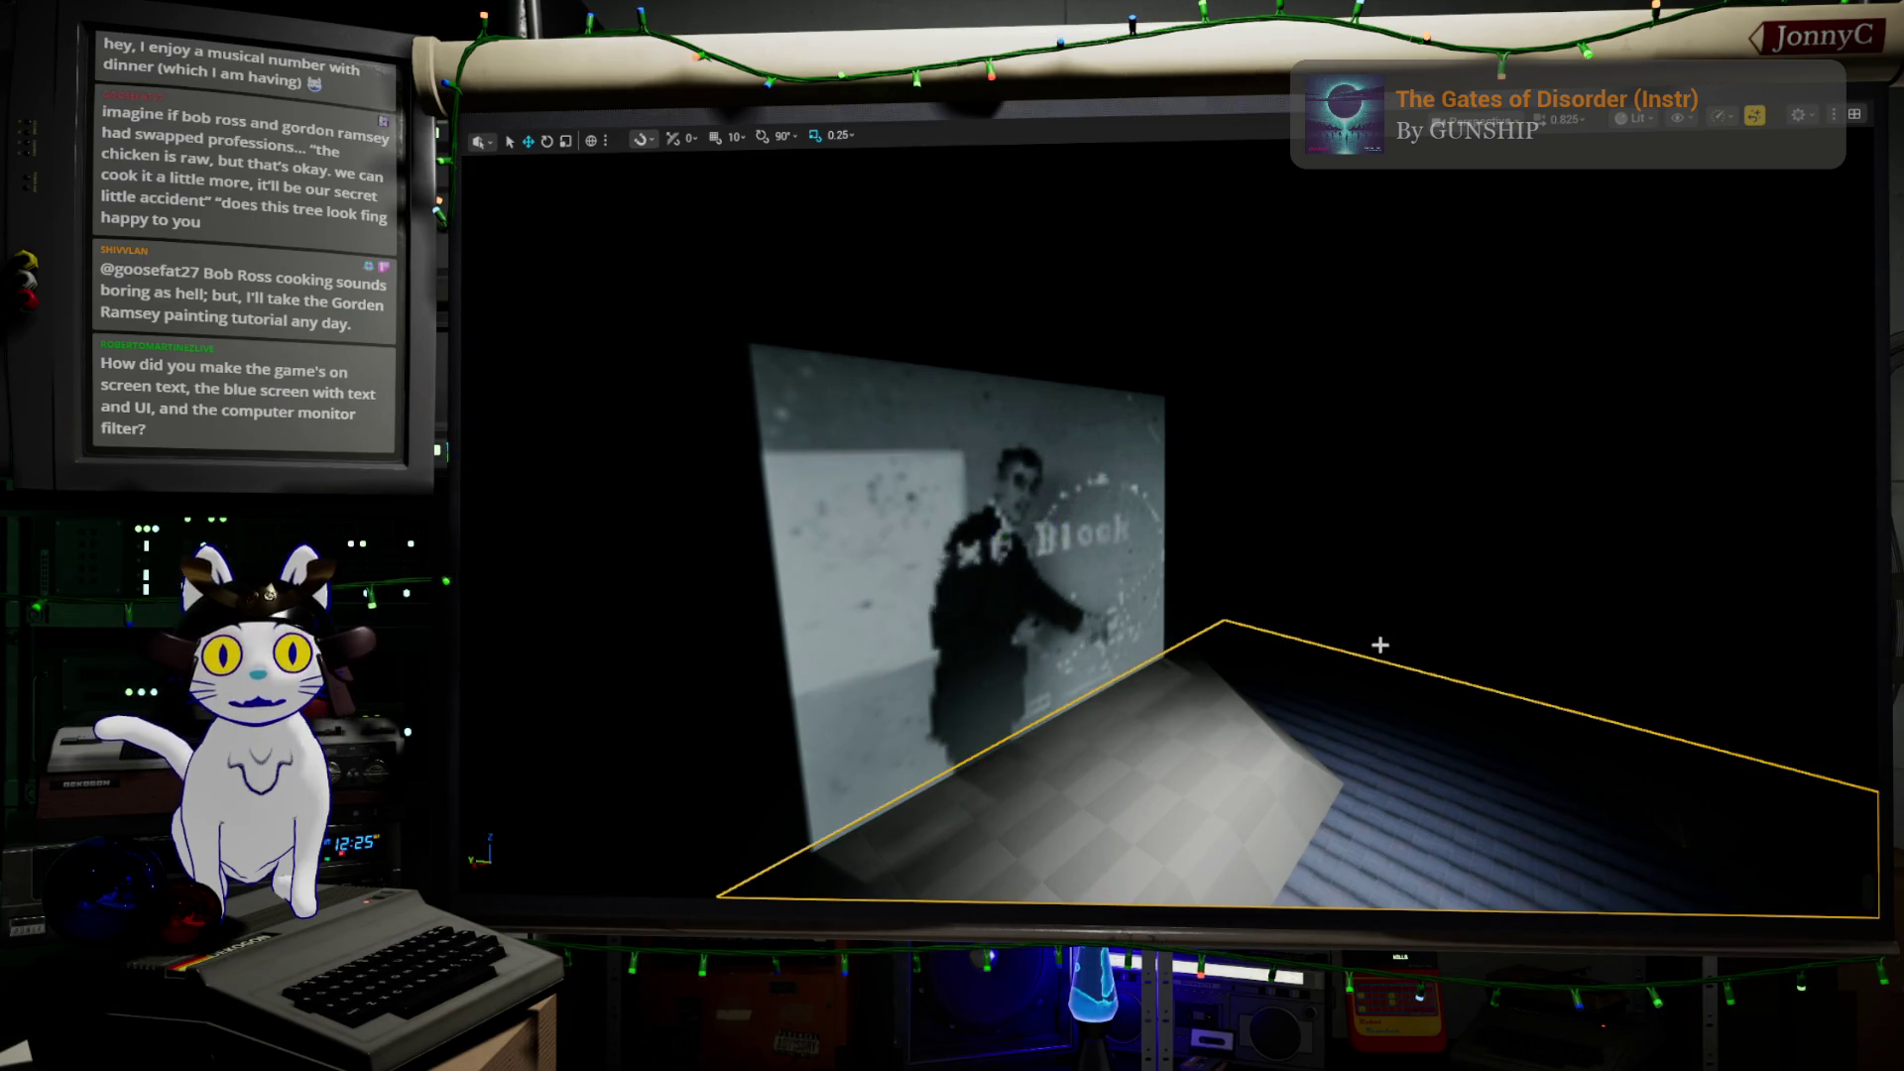
right_drag(1333, 658, 1332, 657)
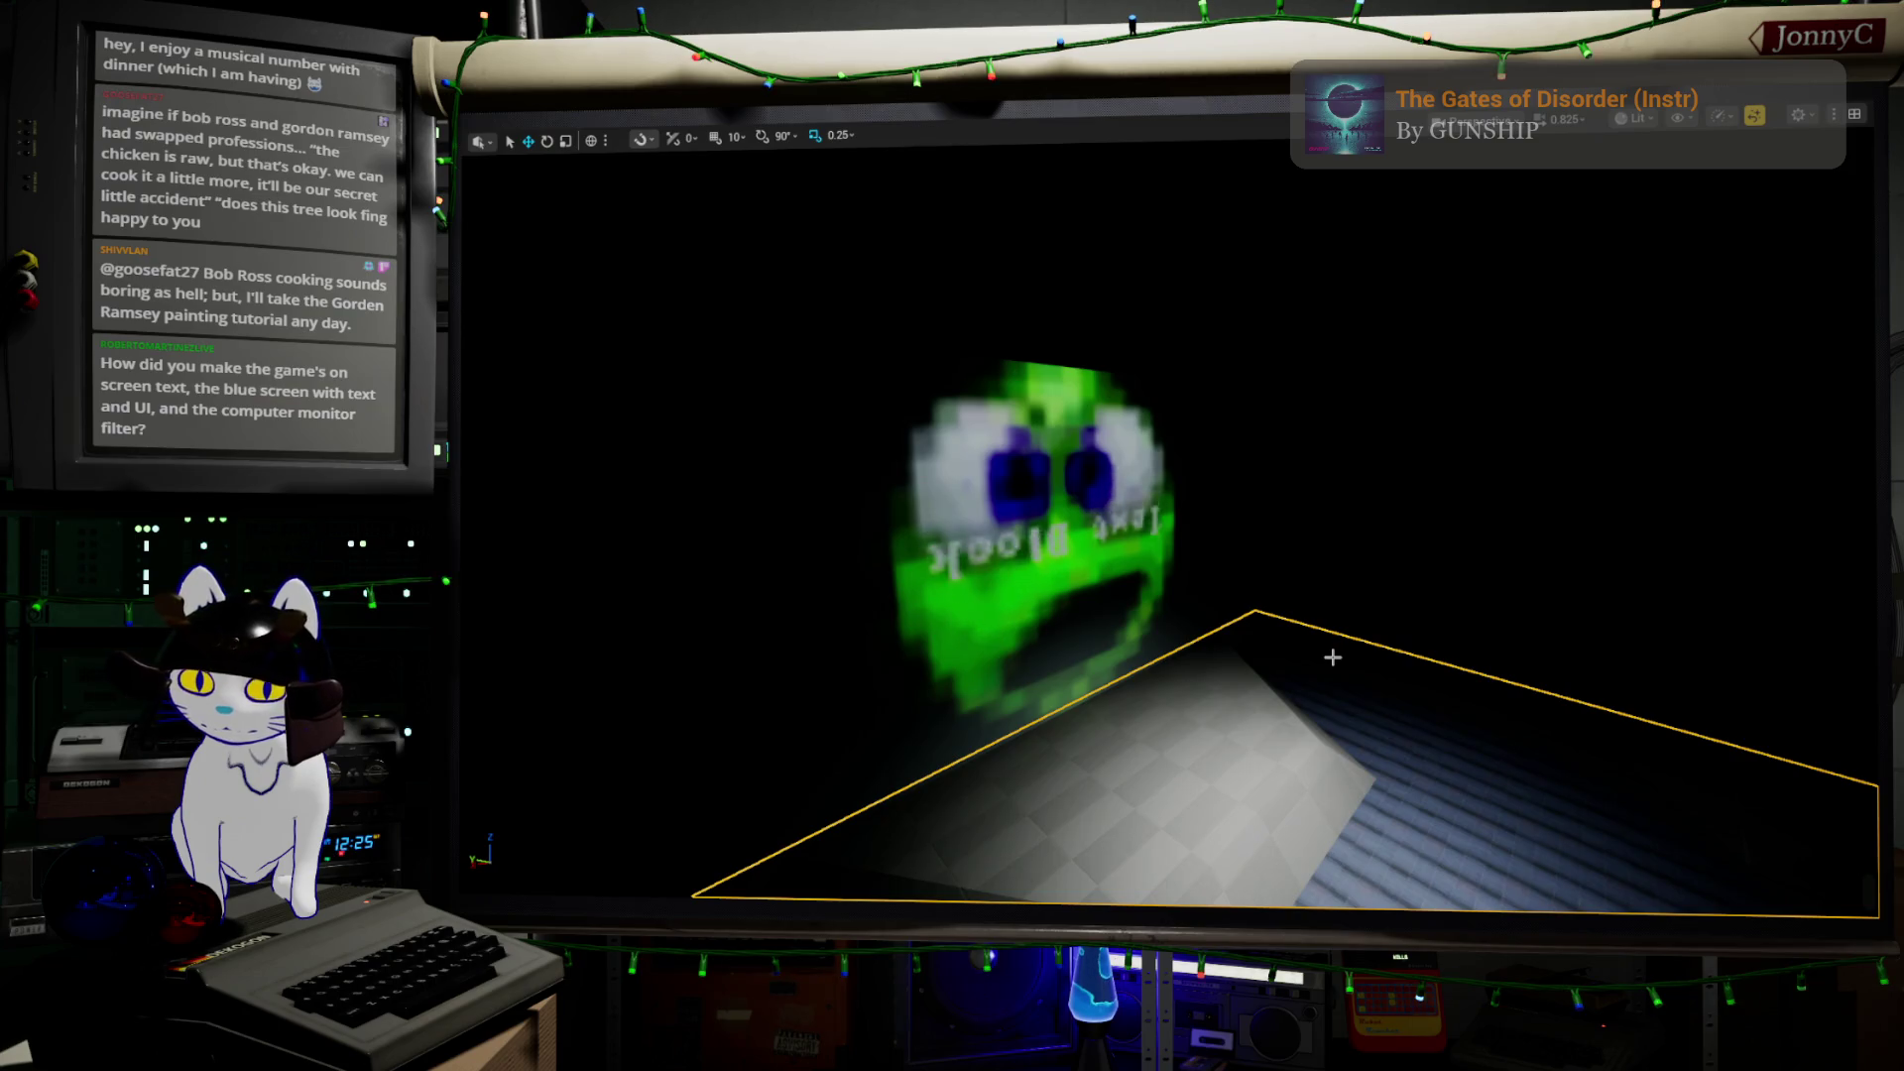
key(F11)
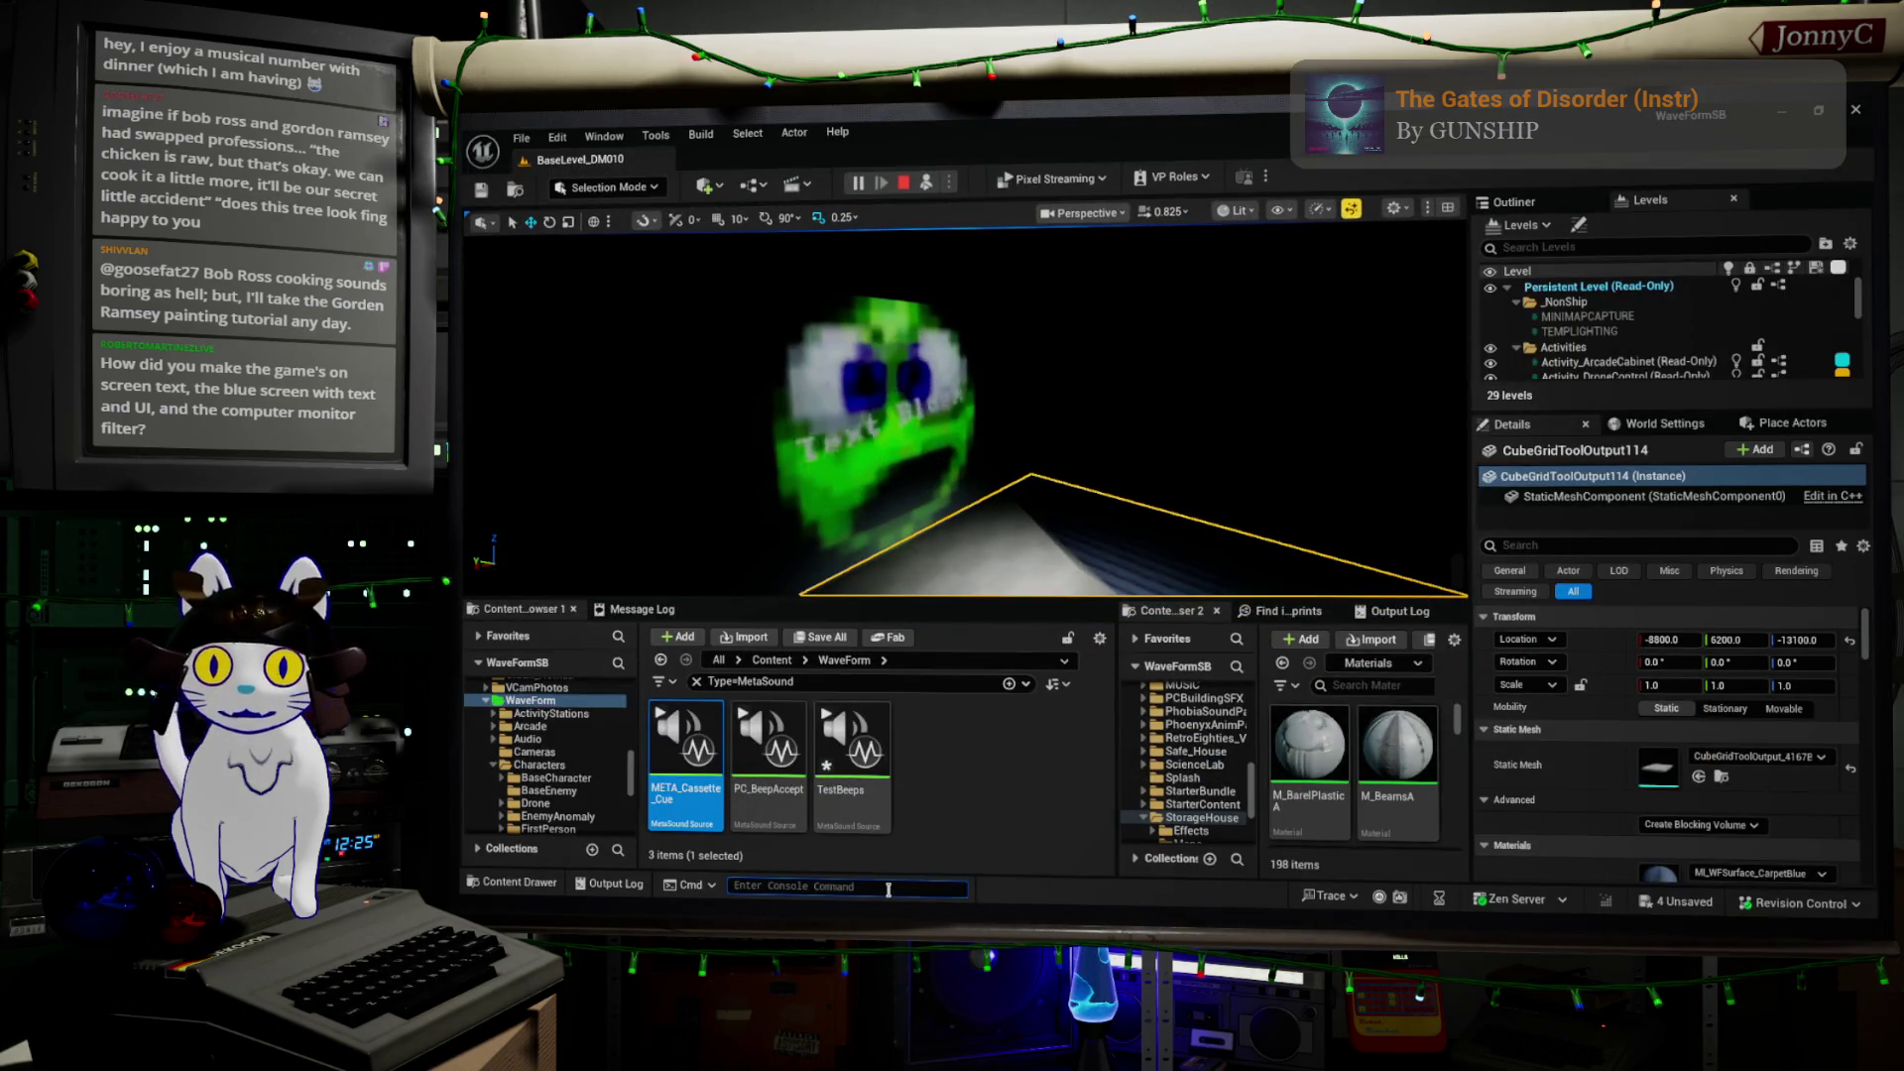
Recall the 'stat none' console command, then open and close the output log
key(Up)
key(Up)
key(Up)
key(Up)
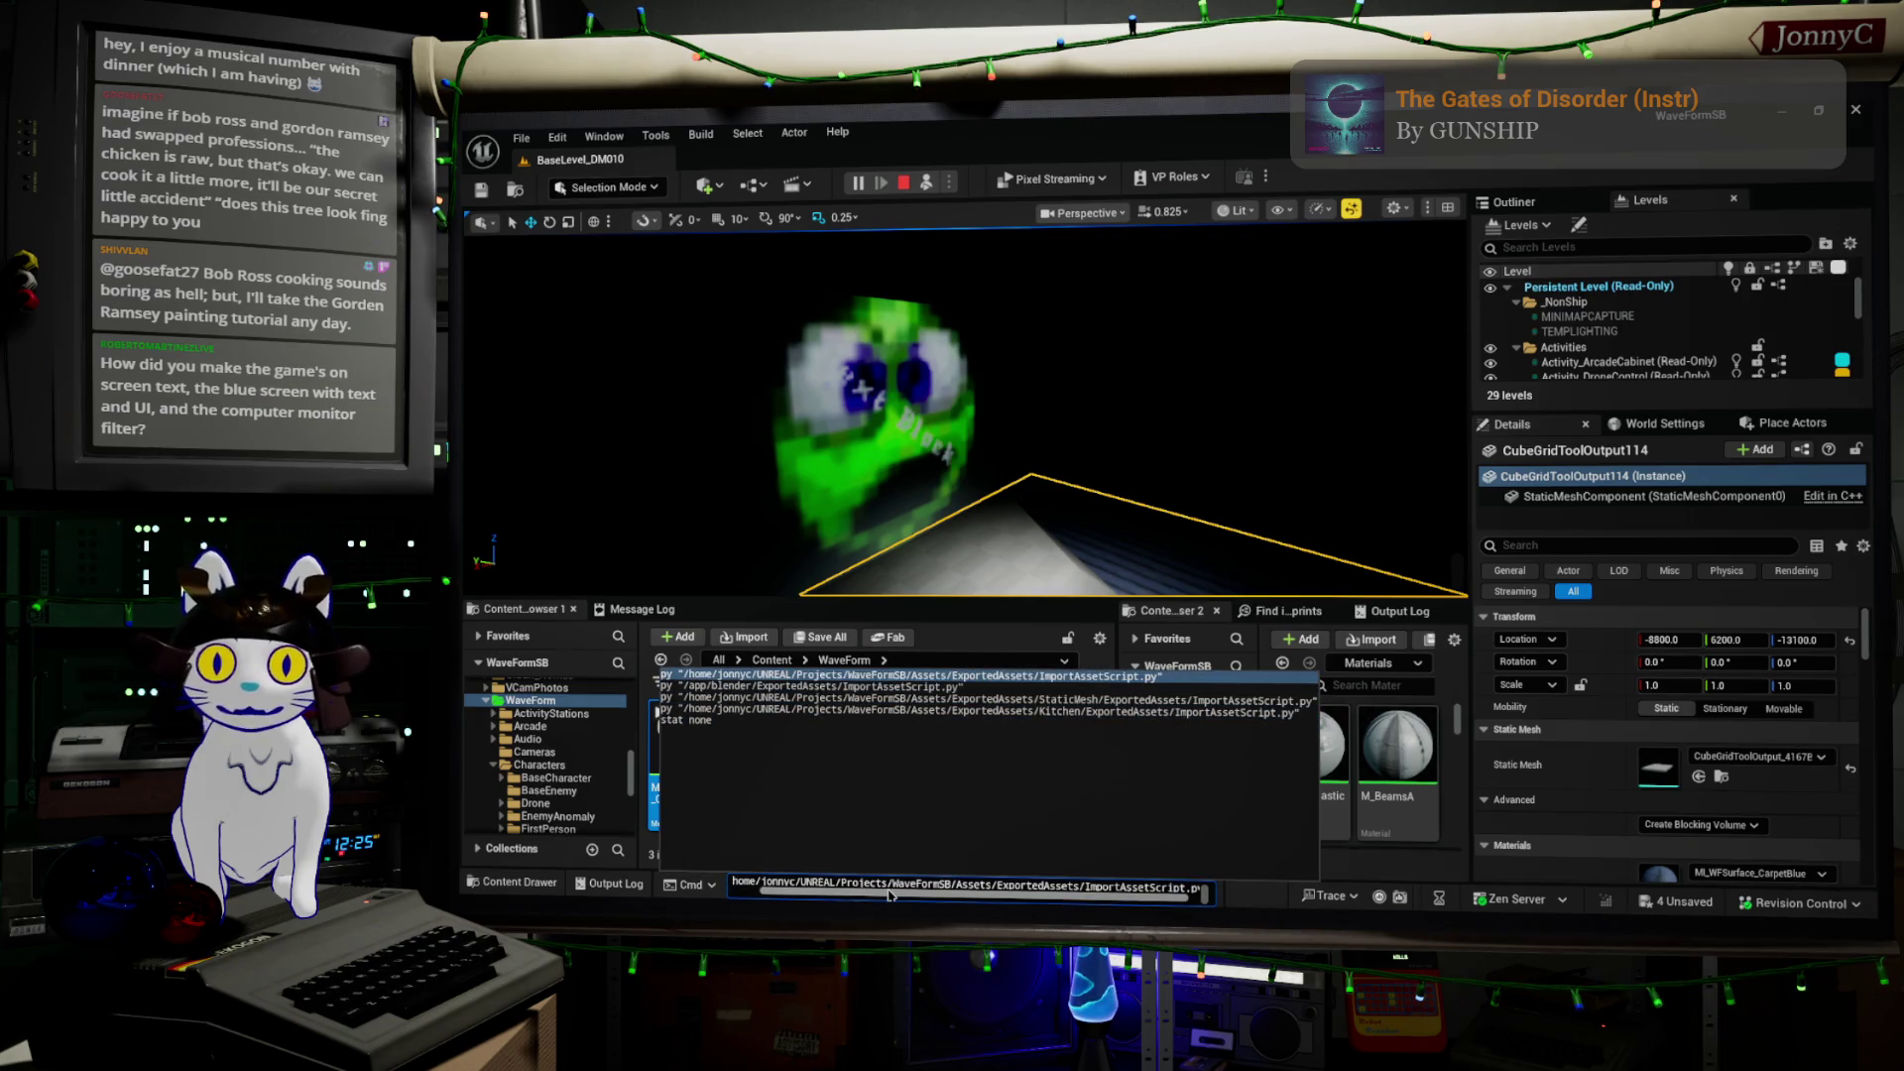
click(990, 470)
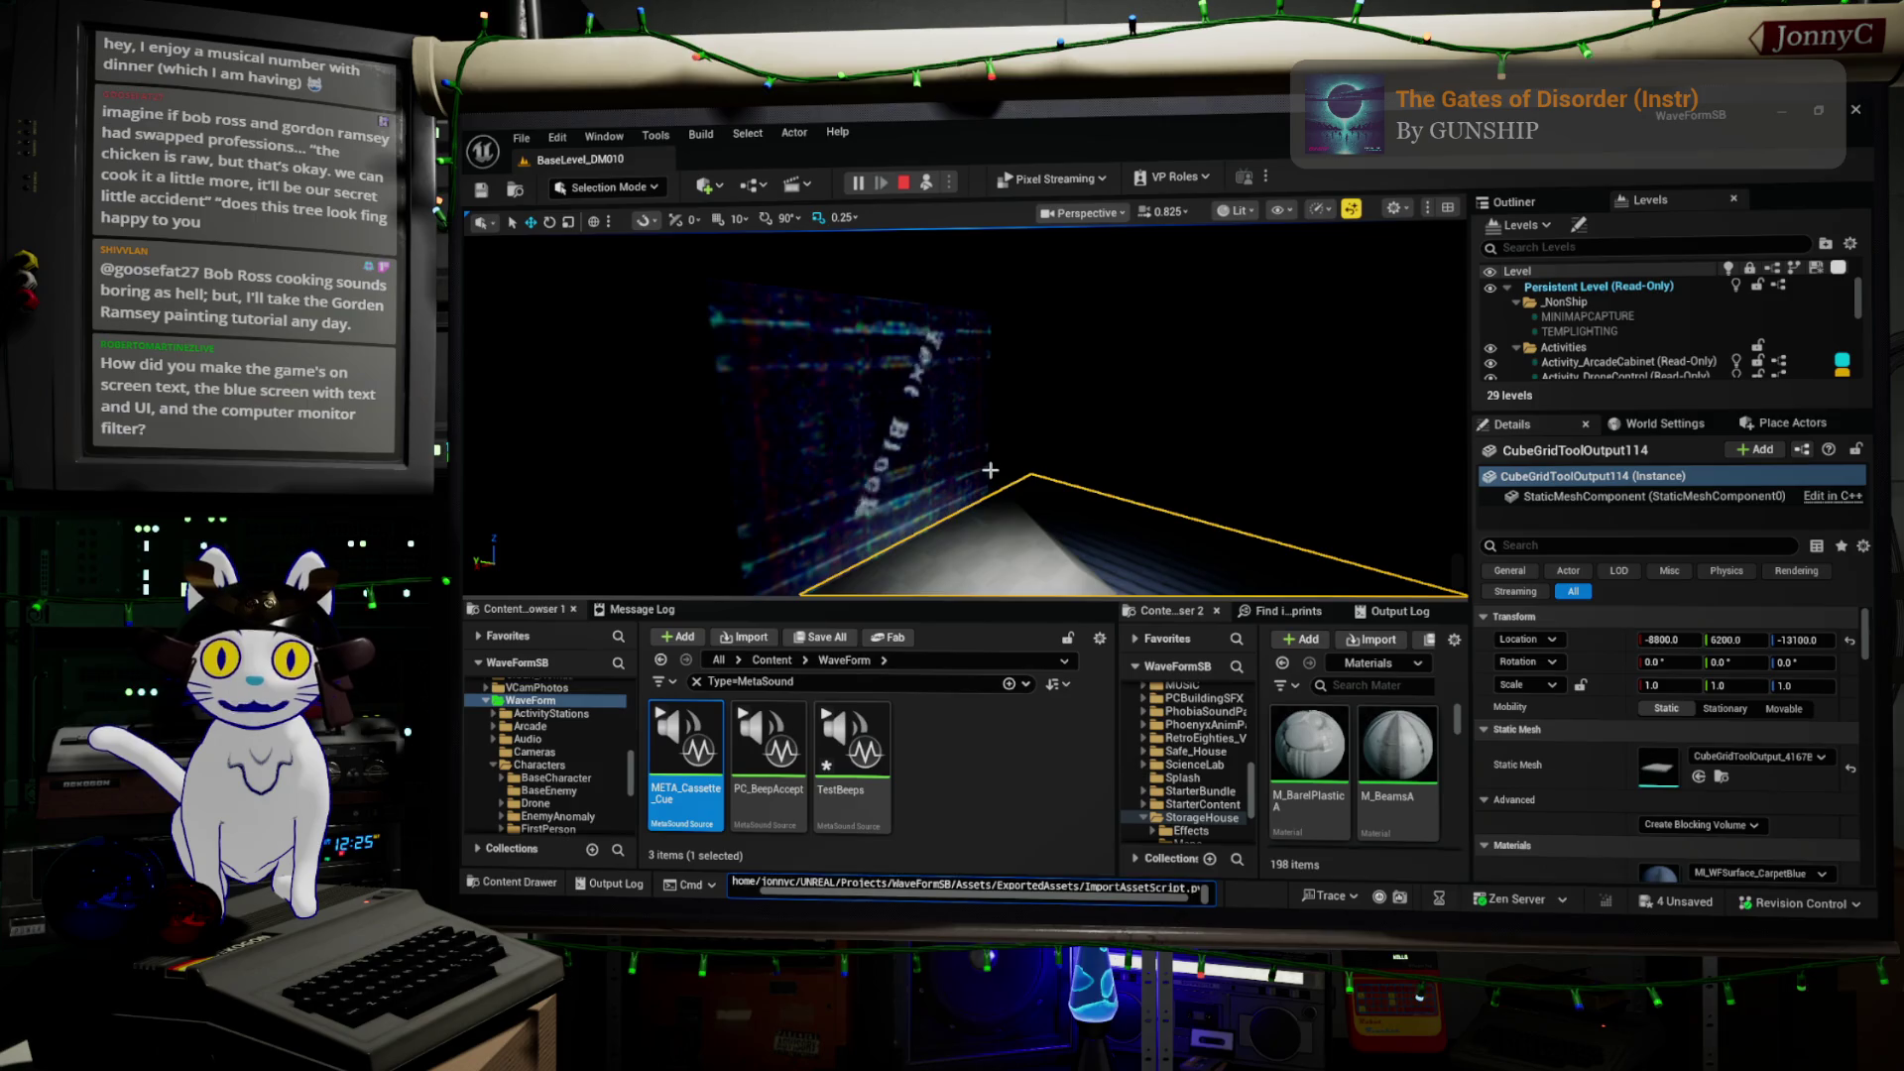
key(grave)
key(grave)
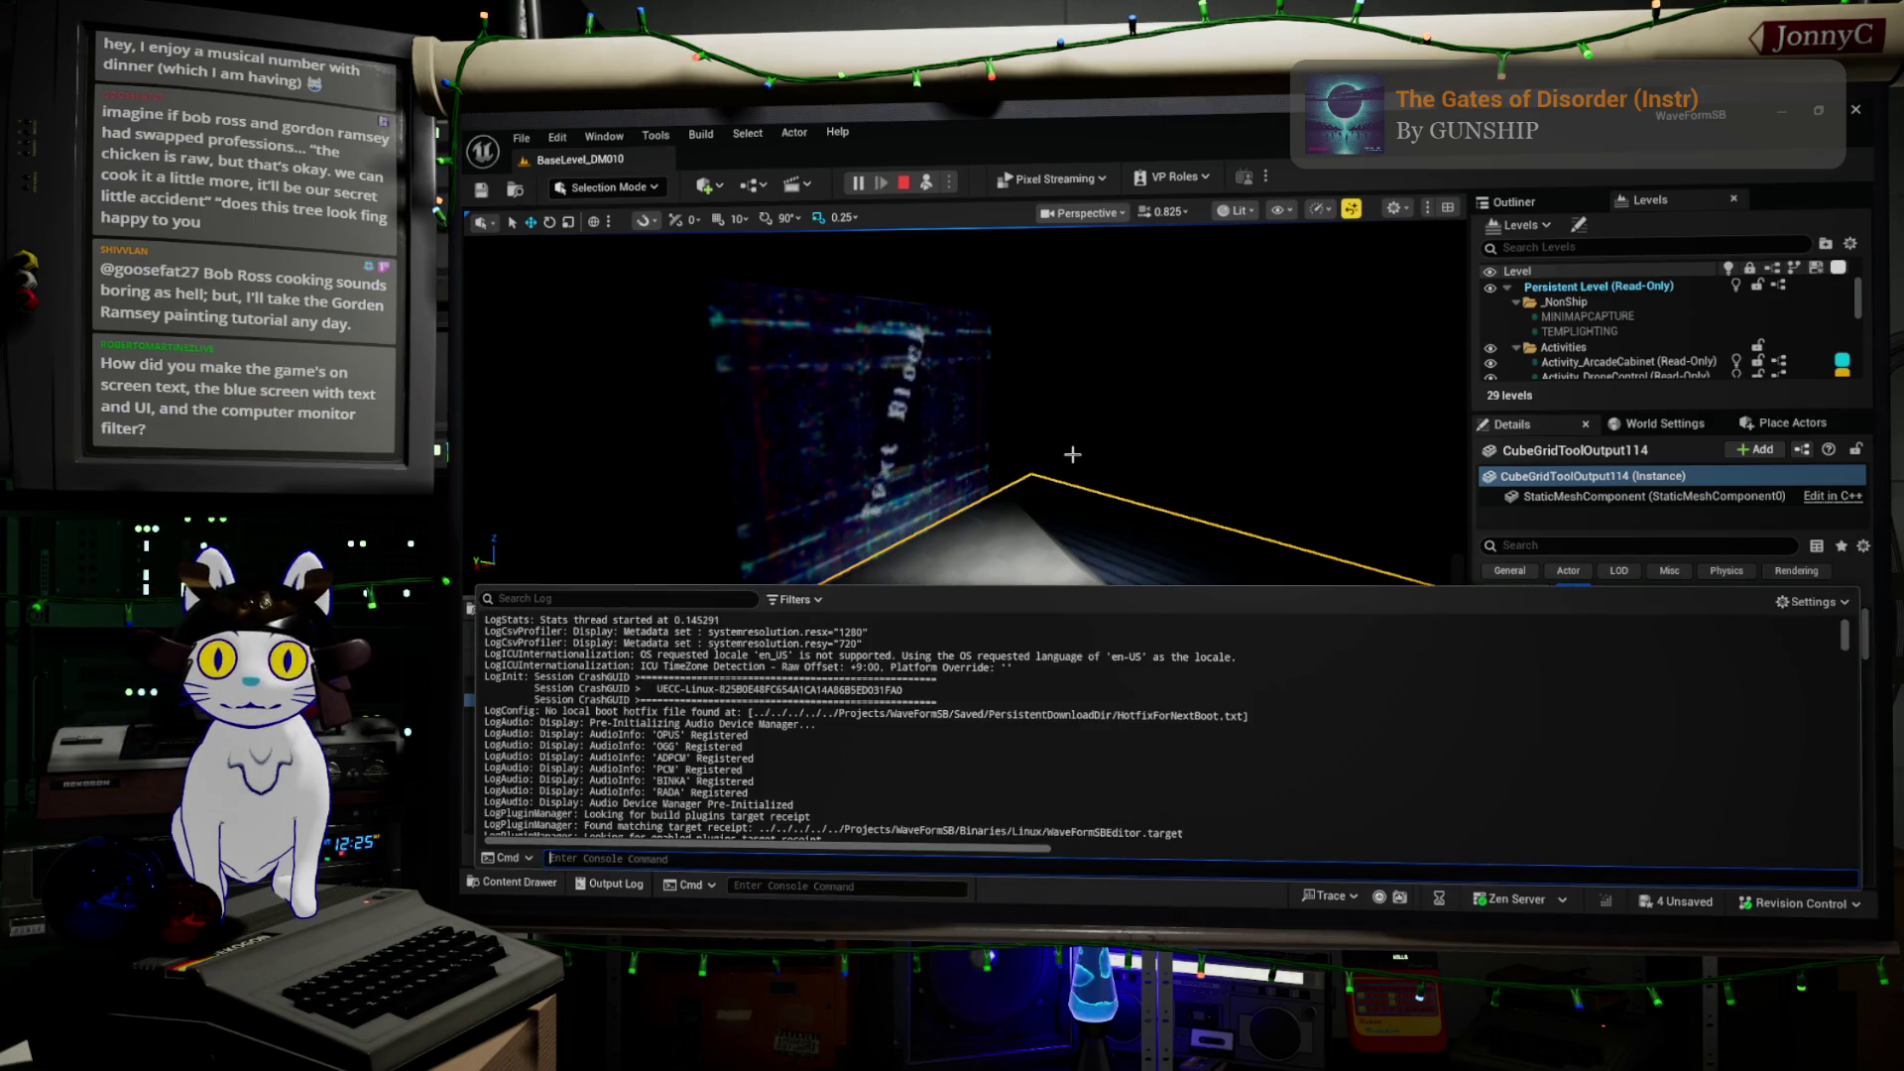
click(1072, 454)
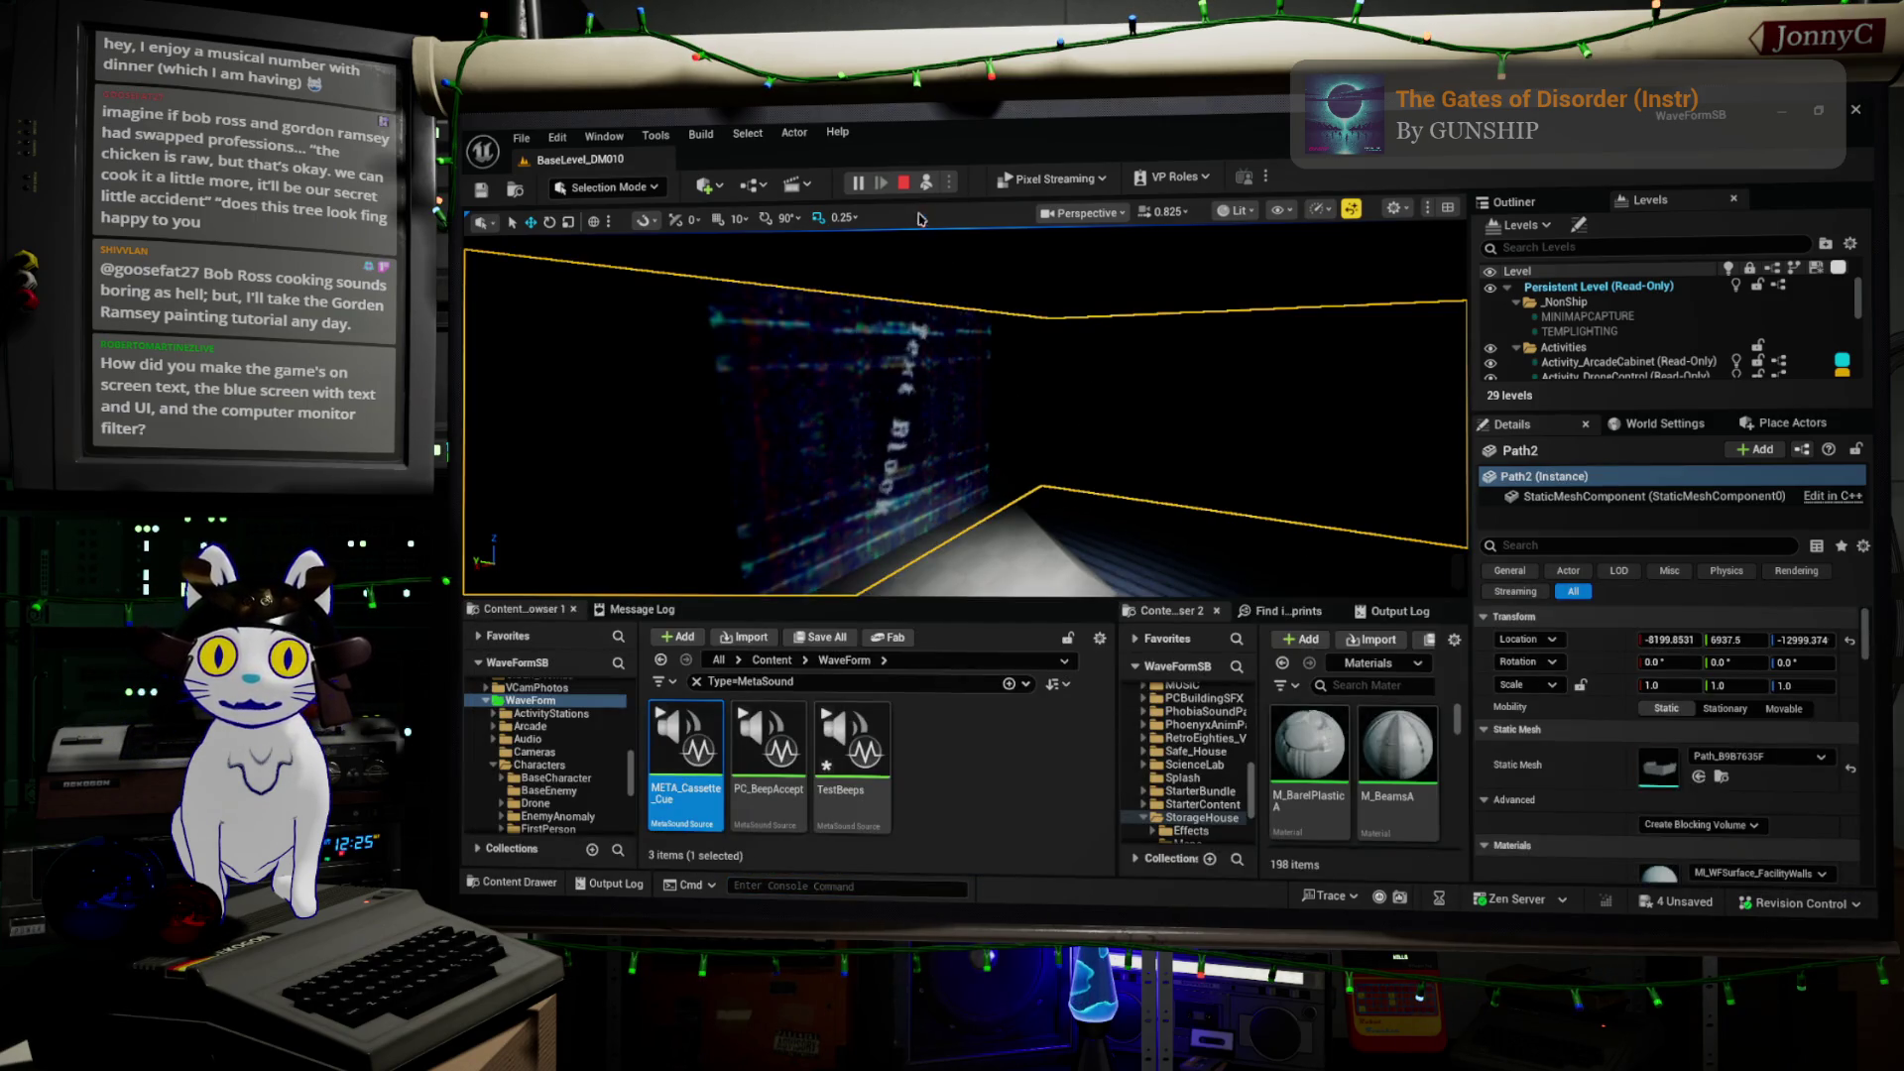
Stop the play session, select BP_Projector, and open its Blueprint dropdown in Details
click(904, 184)
click(1323, 406)
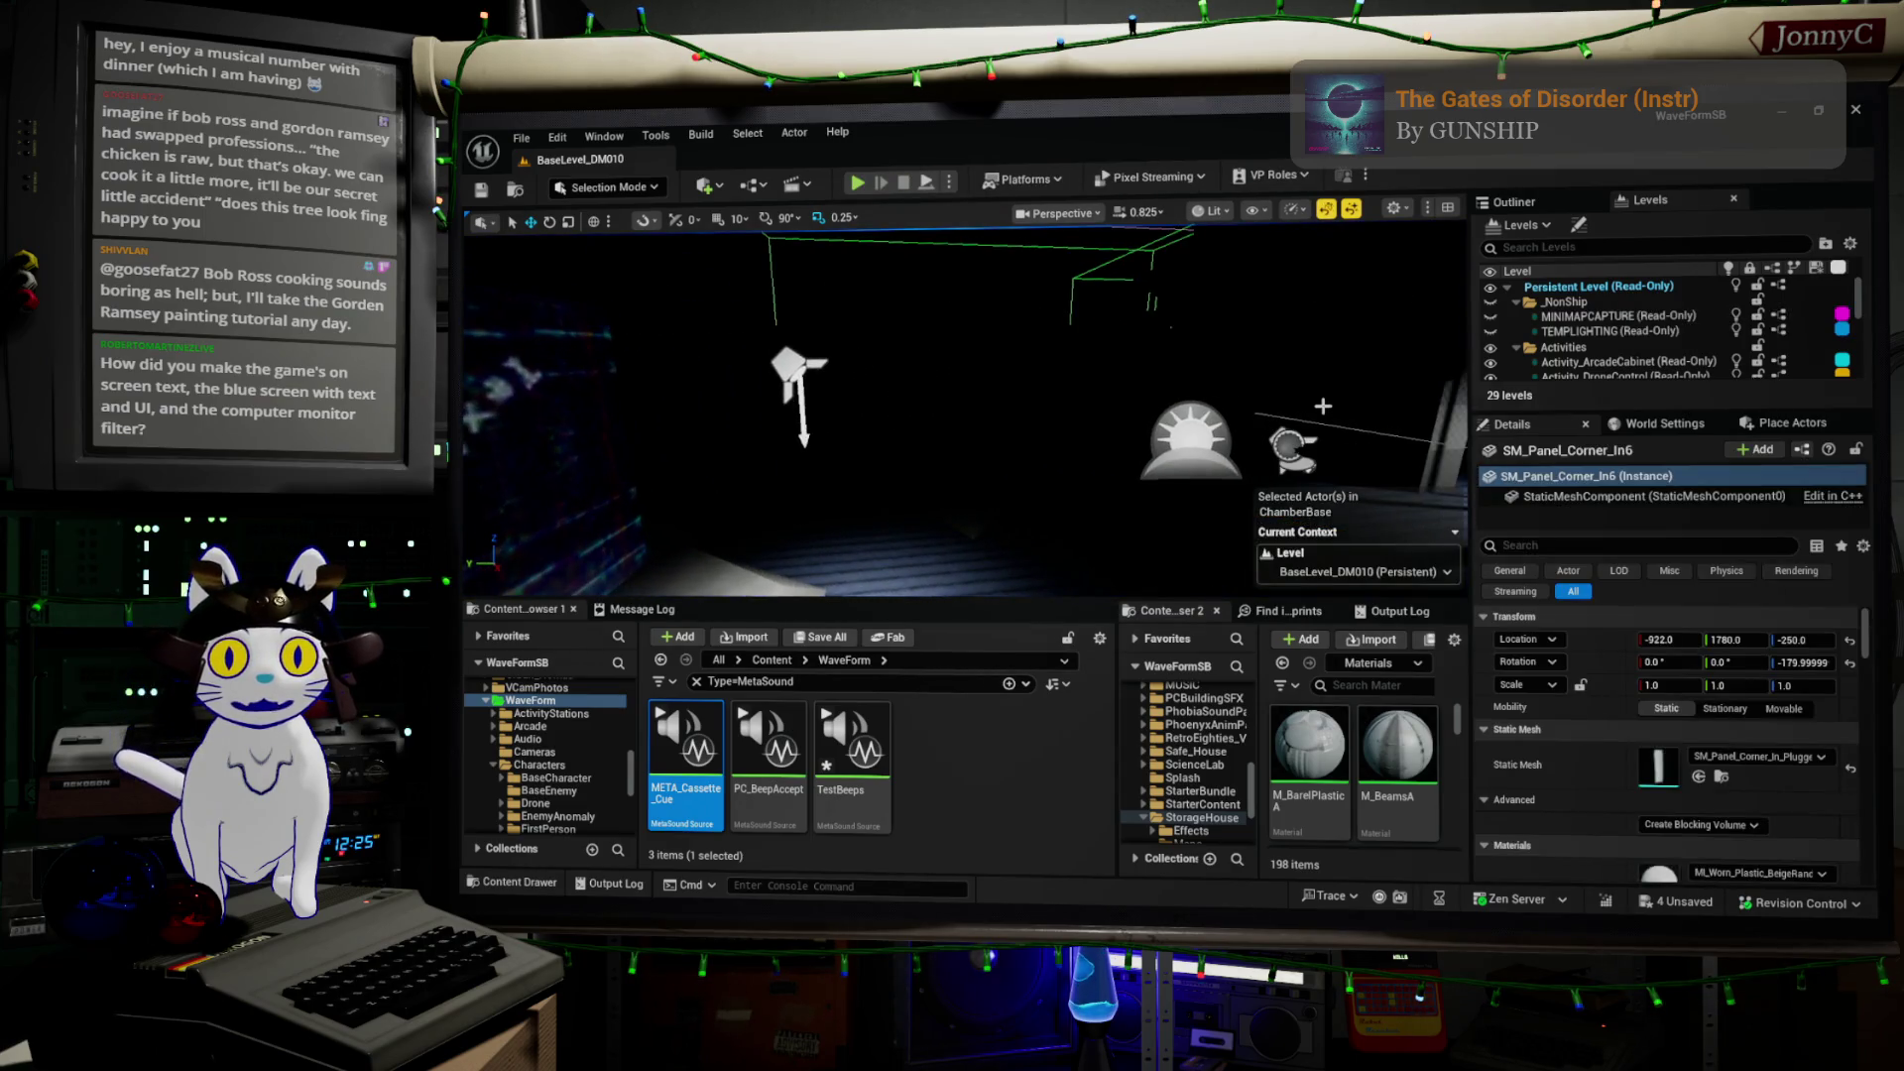
click(1292, 441)
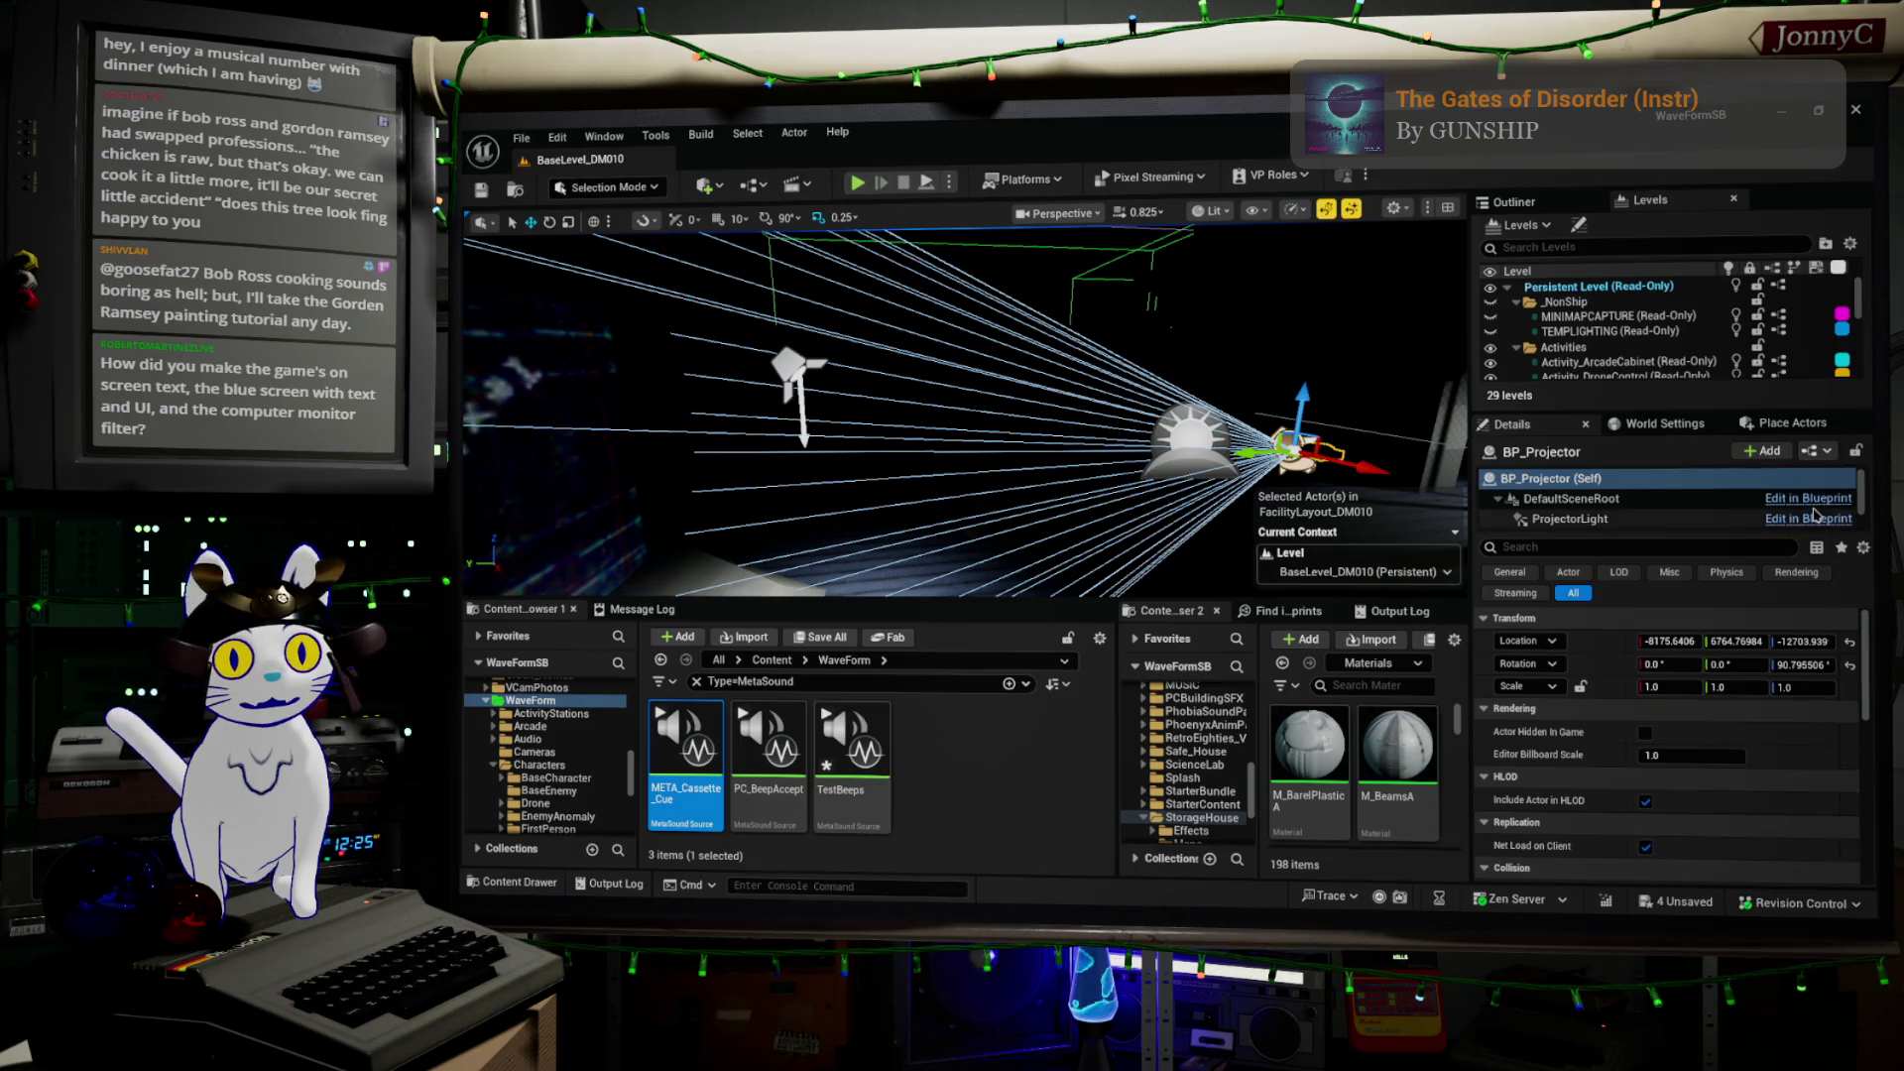
click(1811, 452)
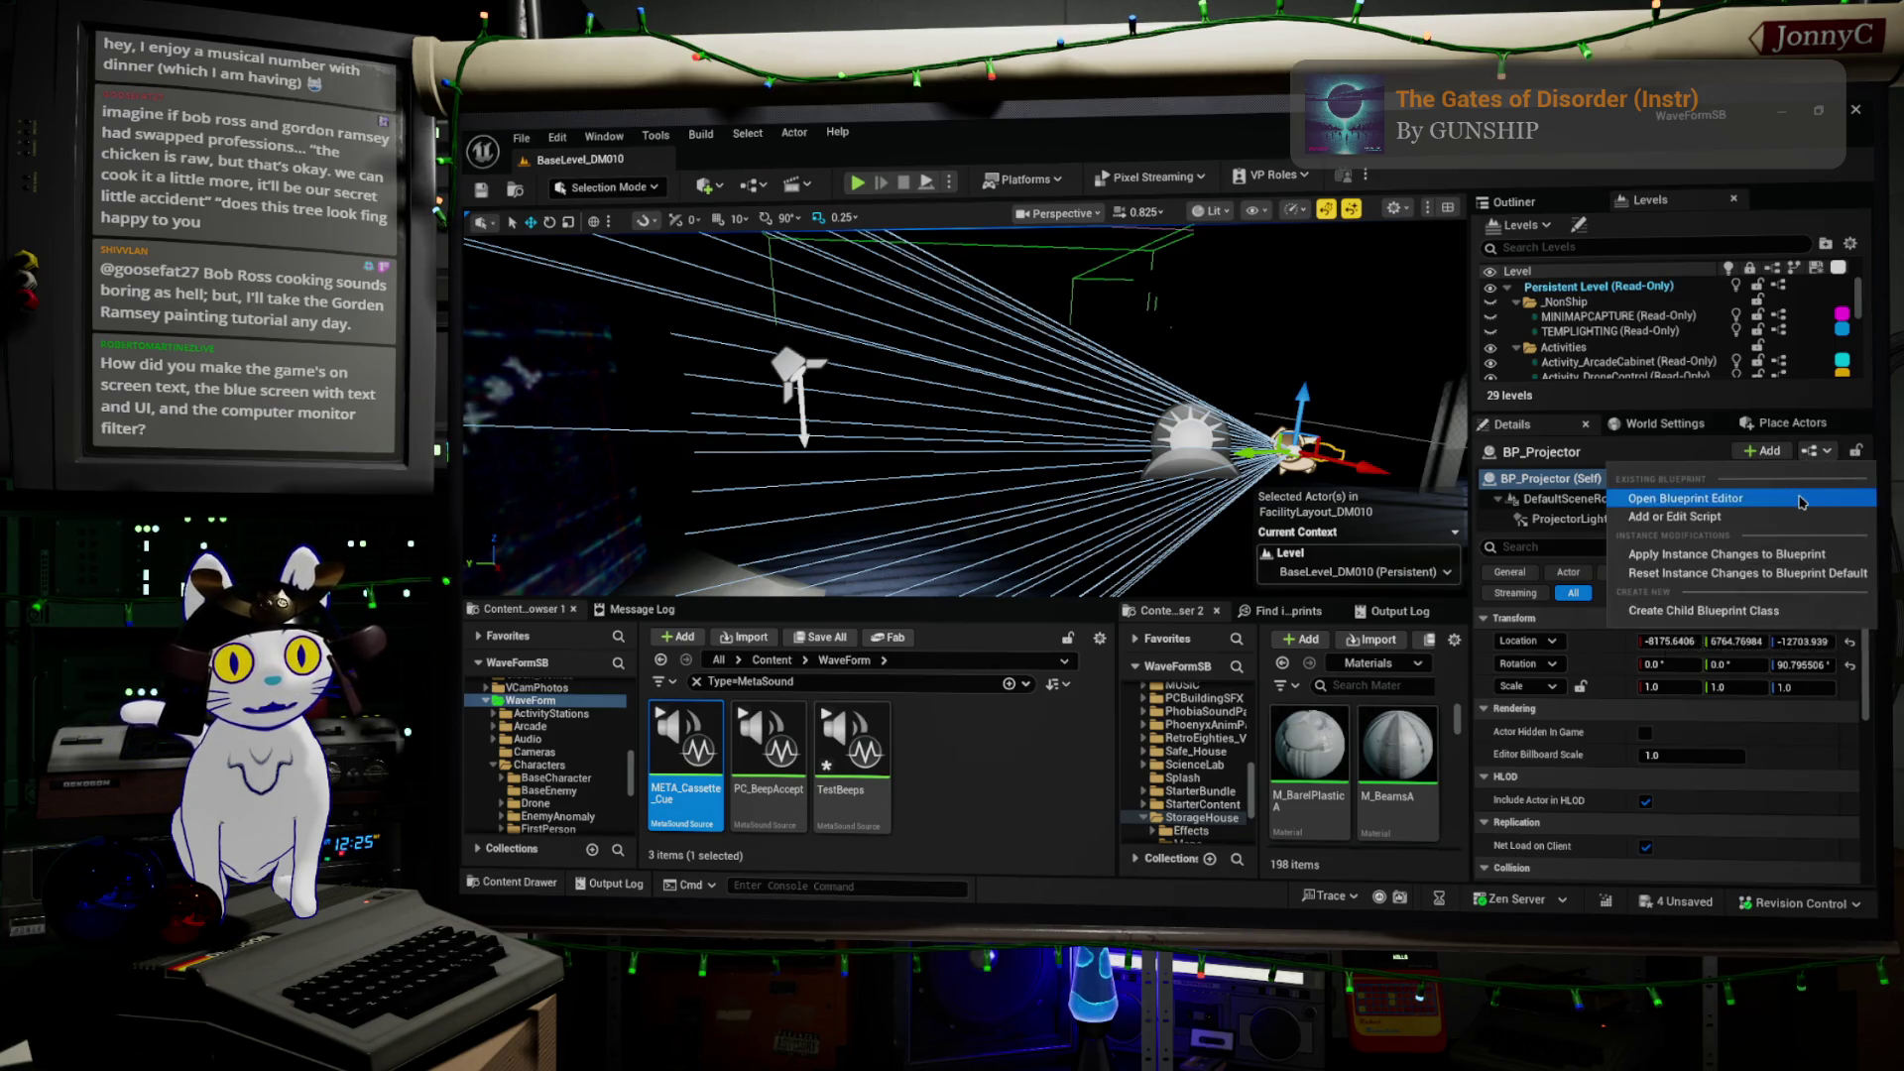
Open BP_Projector's Event Graph and inspect the ProjectorWidget component and Get Render Target node on Event Tick
click(1802, 501)
scroll(1307, 446, up, 4)
right_drag(1146, 577, 1314, 329)
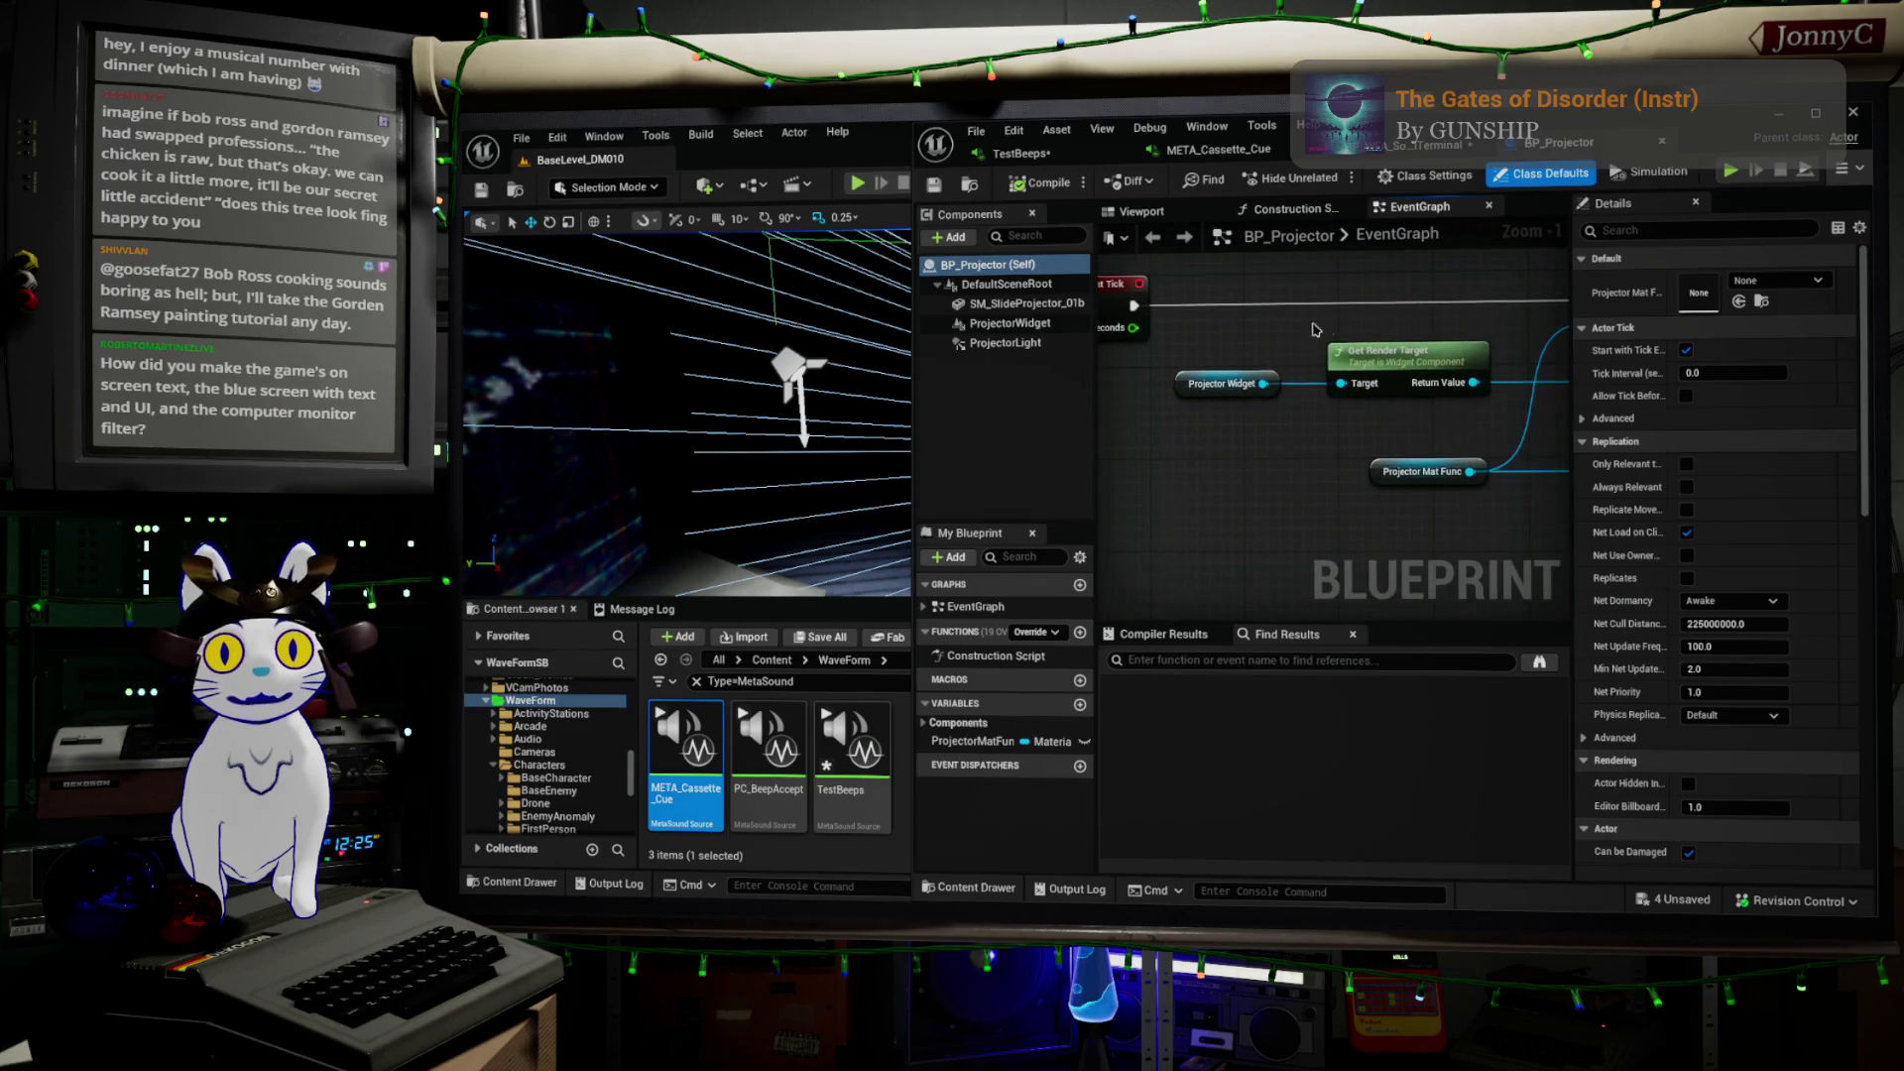
click(1040, 333)
mouse_move(1429, 303)
right_down()
mouse_move(1334, 320)
mouse_move(1274, 371)
right_up()
click(1311, 399)
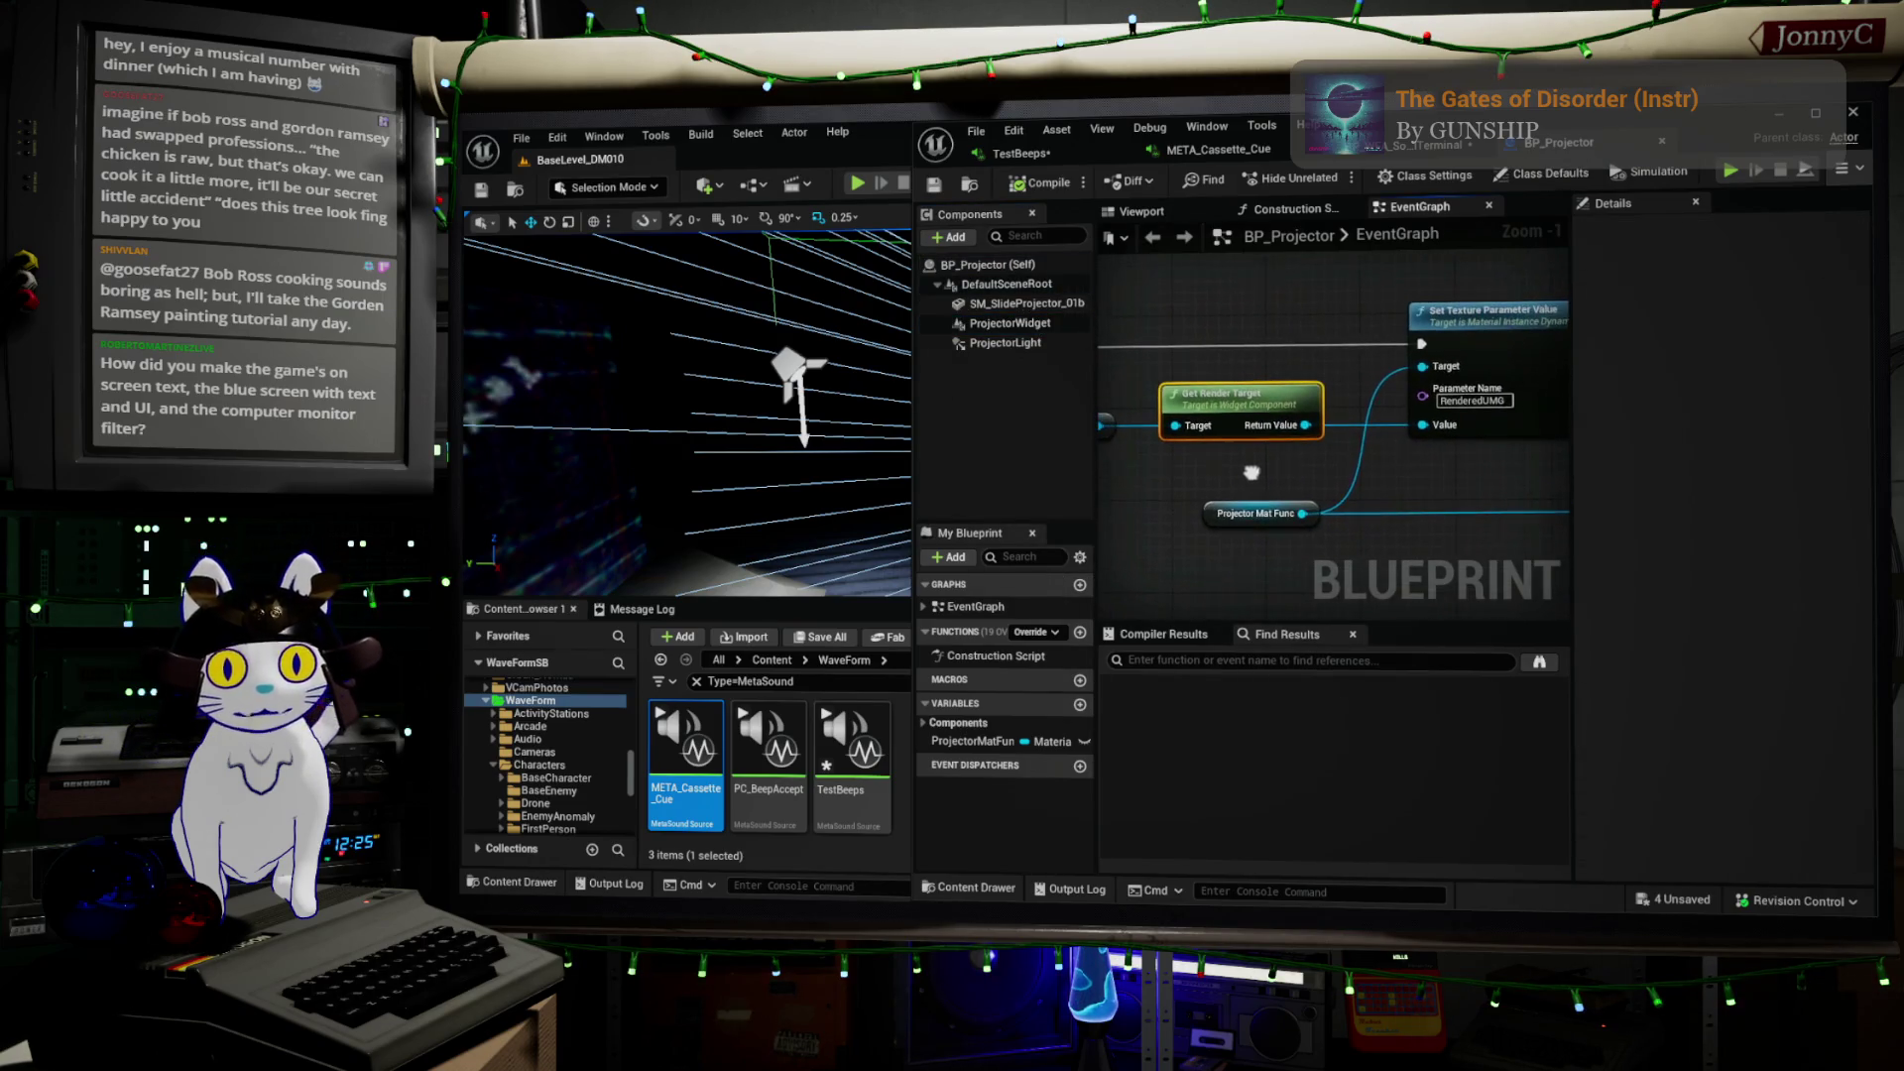
Follow the render target into Set Texture Parameter Value and Draw Material to Render Target, then minimize the Blueprint
click(1509, 334)
right_drag(1509, 334, 1431, 361)
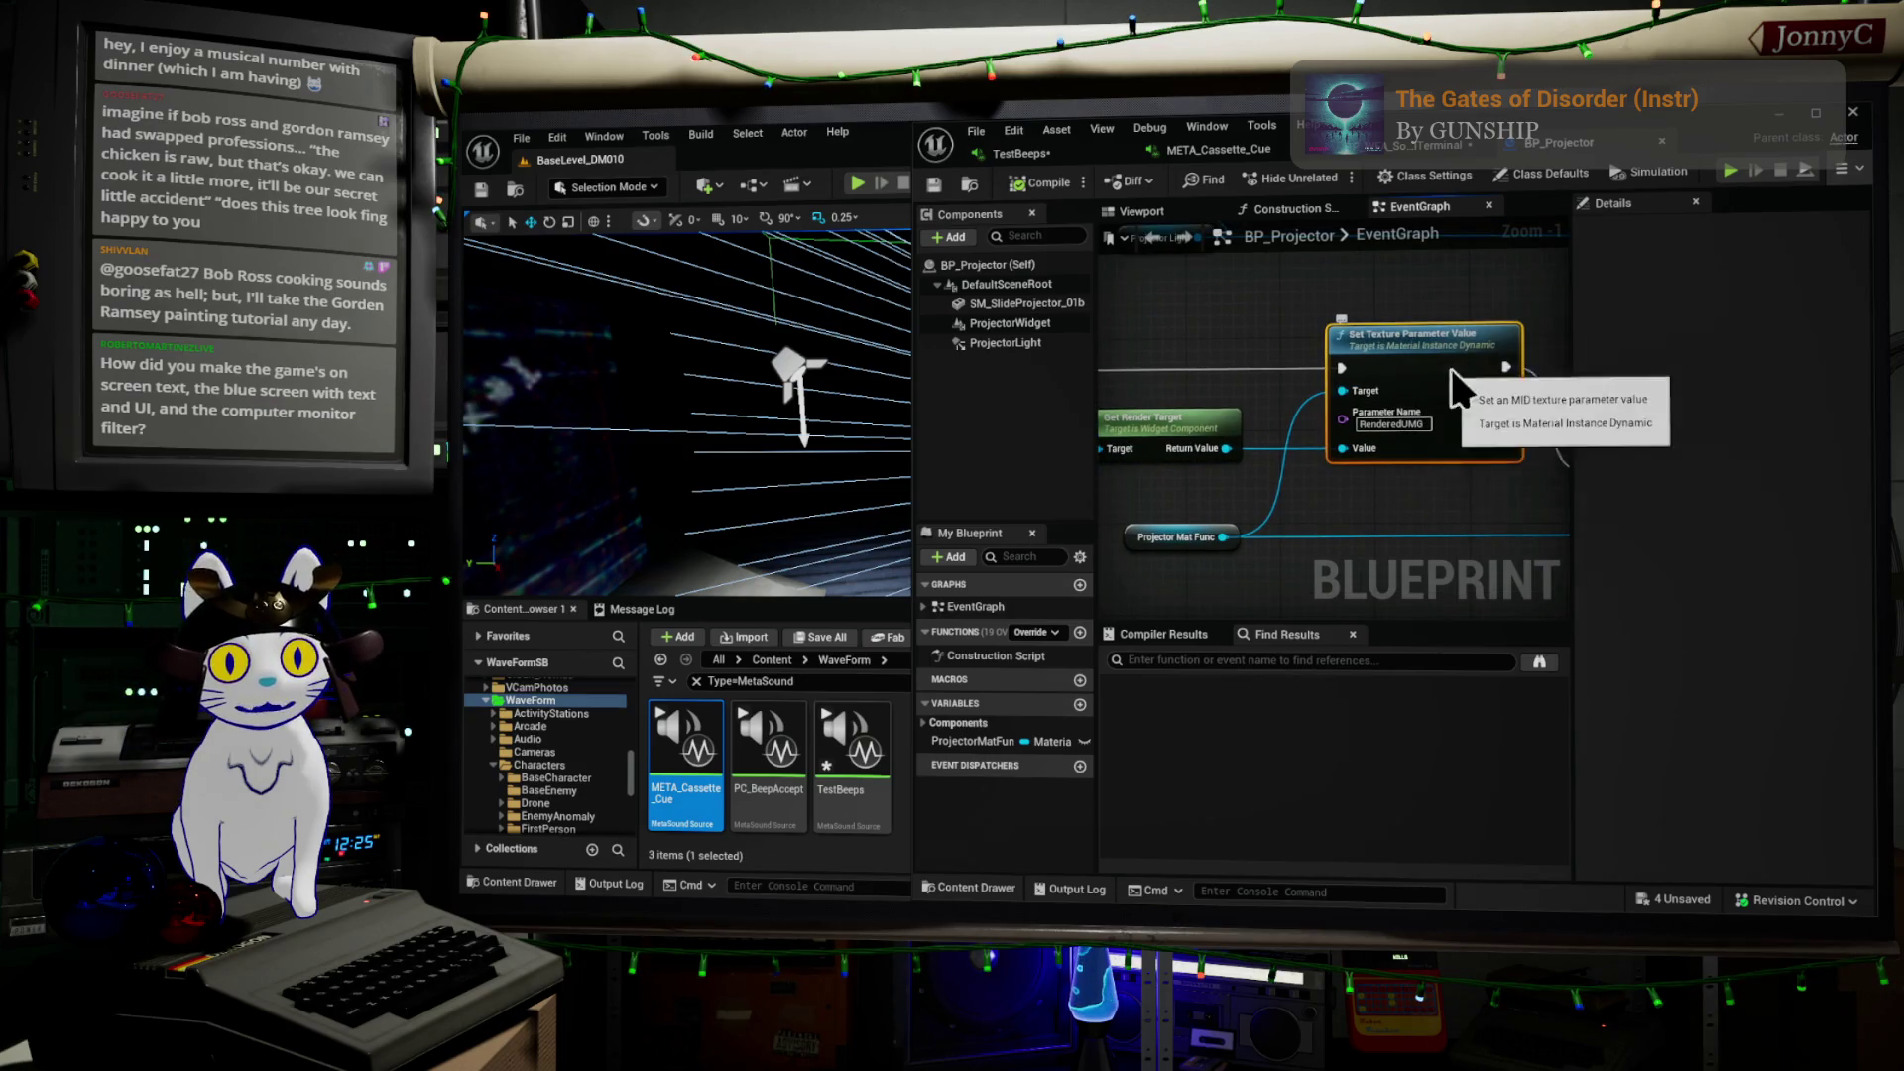
right_drag(1479, 421, 1247, 372)
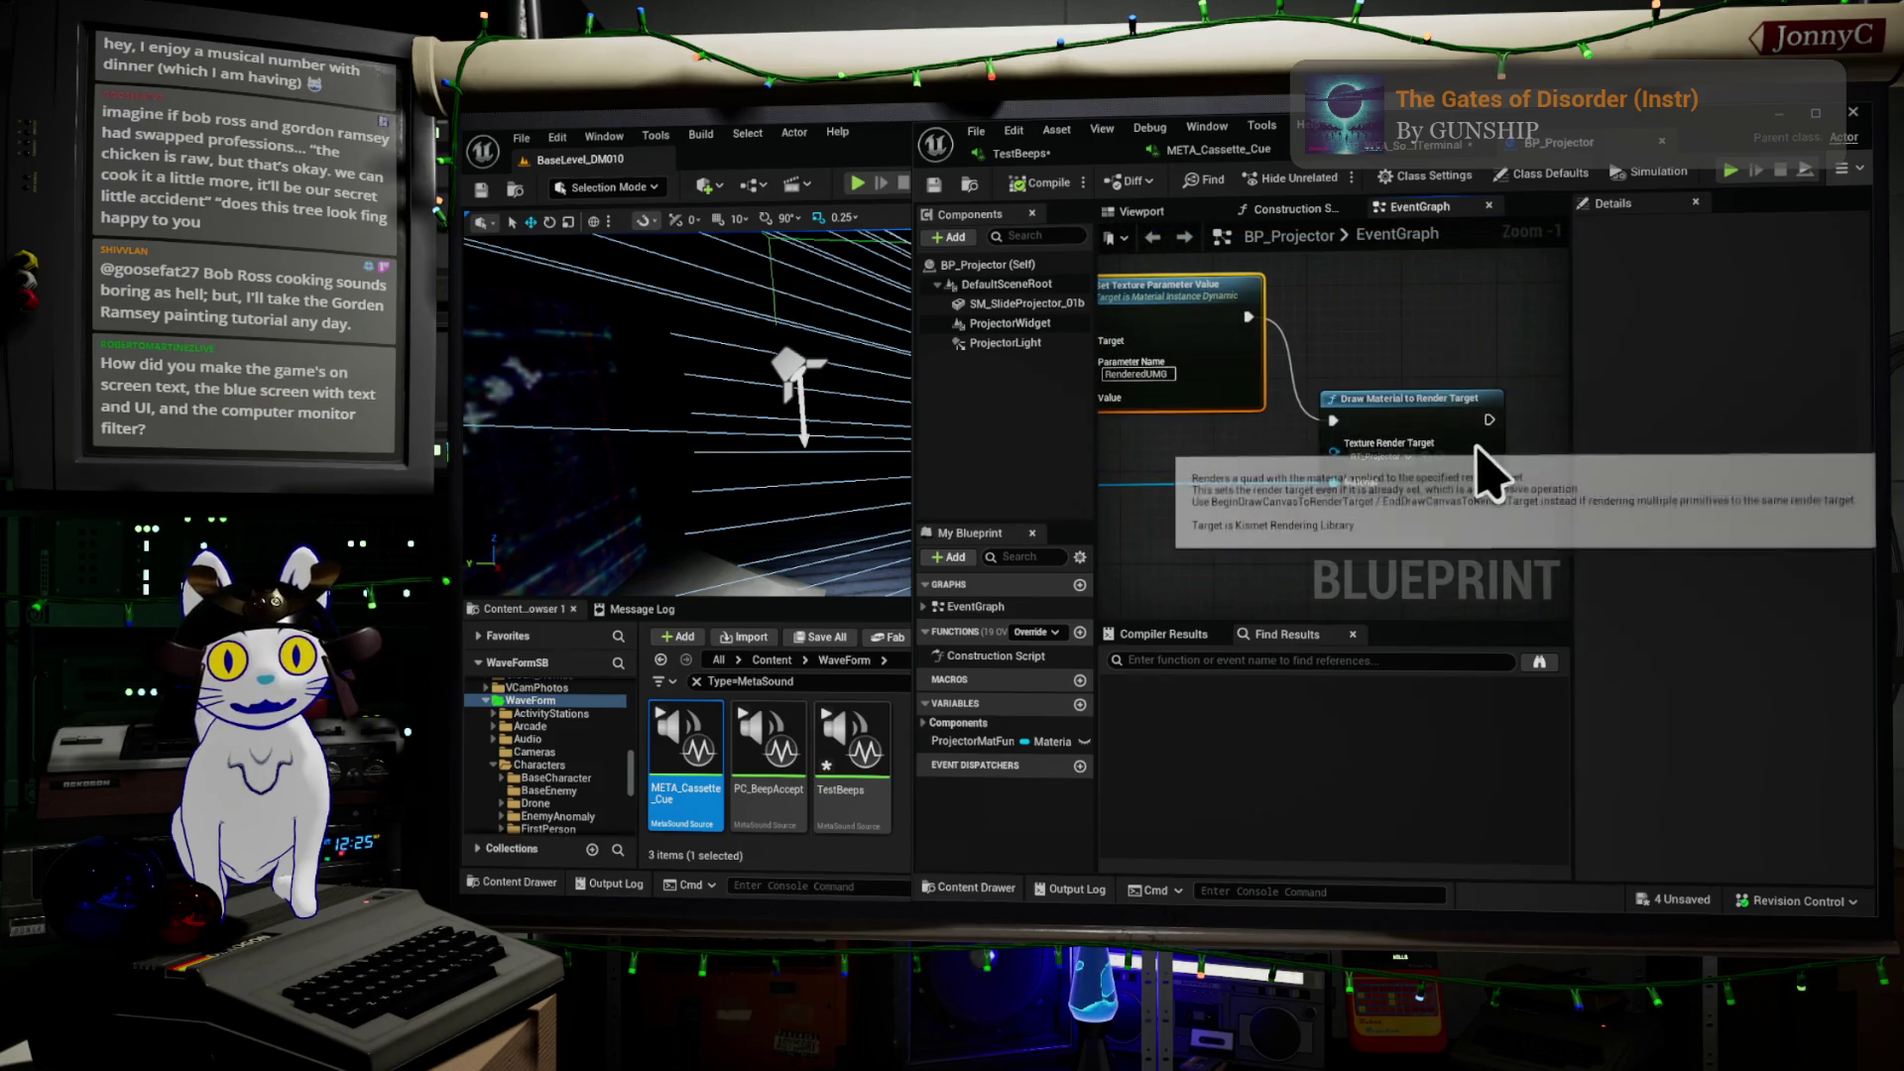
right_drag(1487, 440, 1480, 522)
scroll(1481, 522, down, 1)
scroll(1289, 536, down, 2)
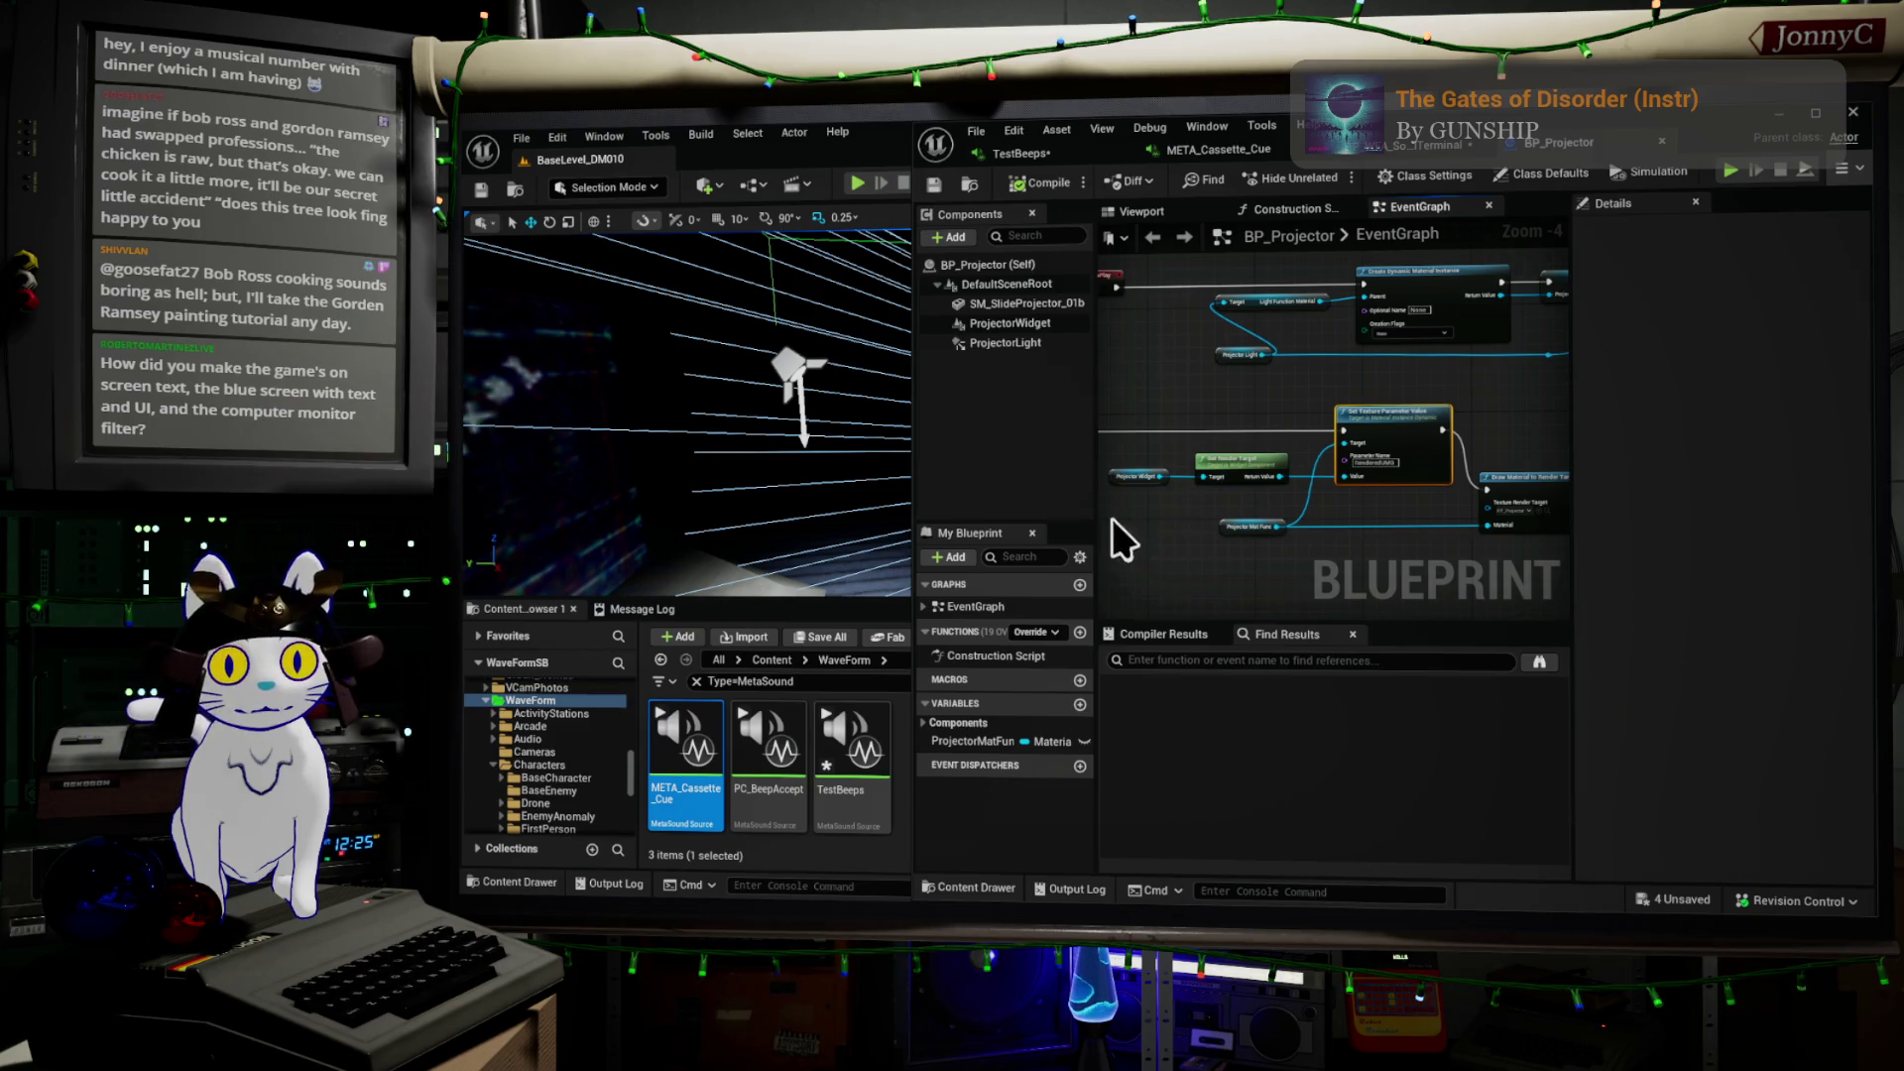
mouse_move(1039, 313)
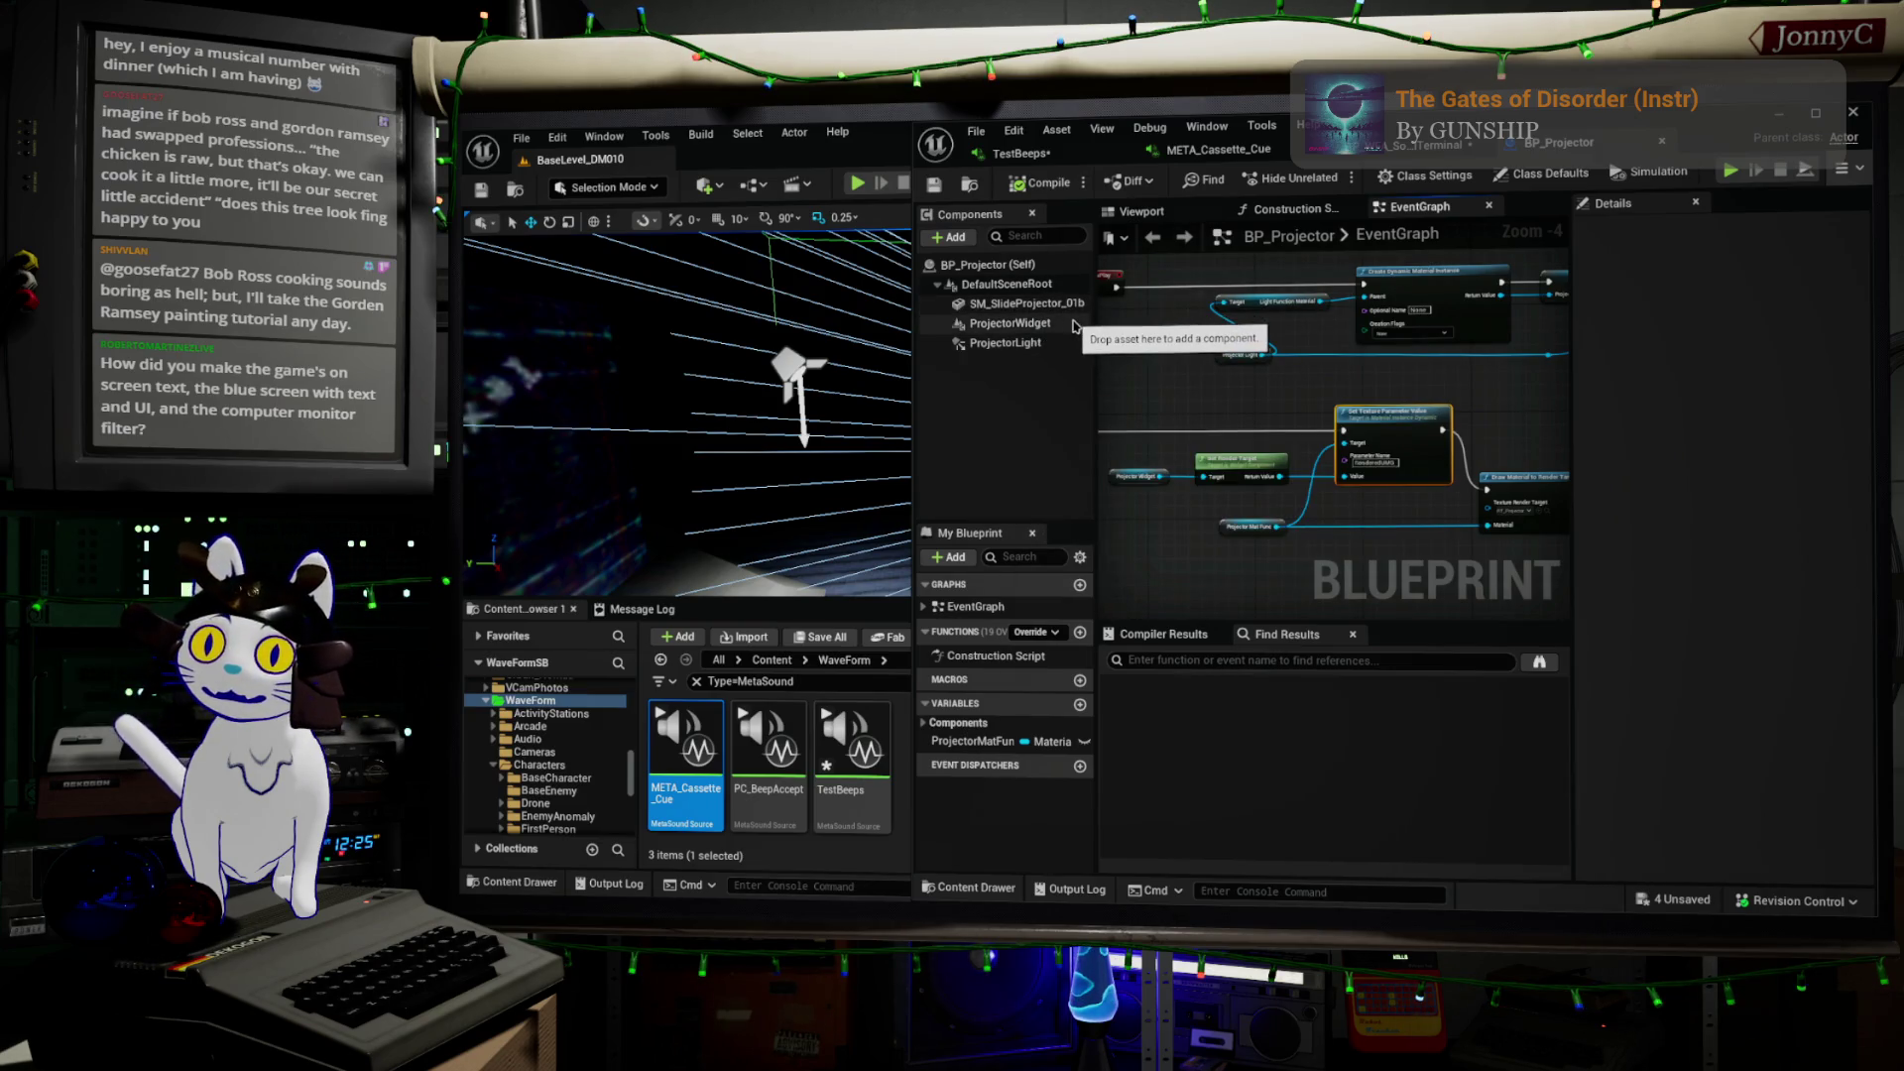
click(1762, 124)
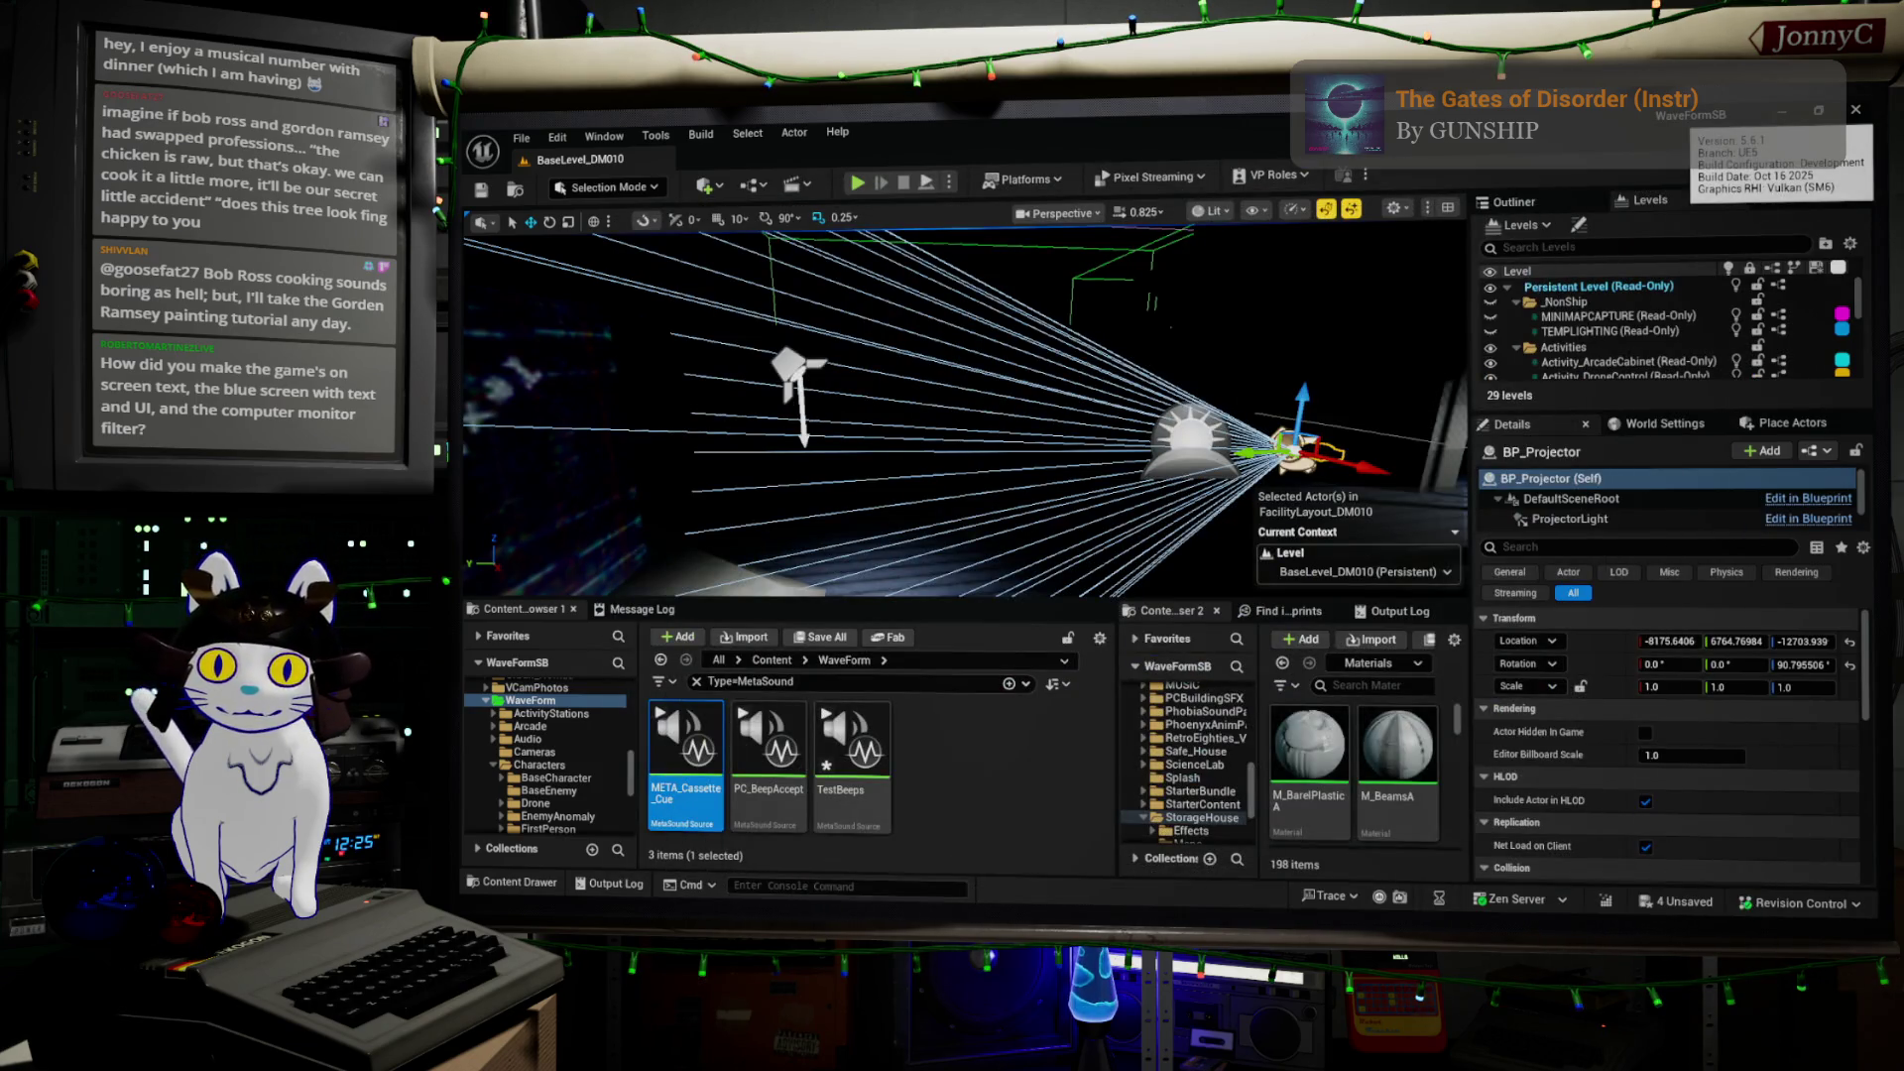
Fly the viewport camera across the level to the lit glass-walled room
mouse_move(1101, 383)
right_down()
mouse_move(739, 359)
mouse_move(1170, 523)
mouse_move(616, 522)
mouse_move(639, 523)
right_up()
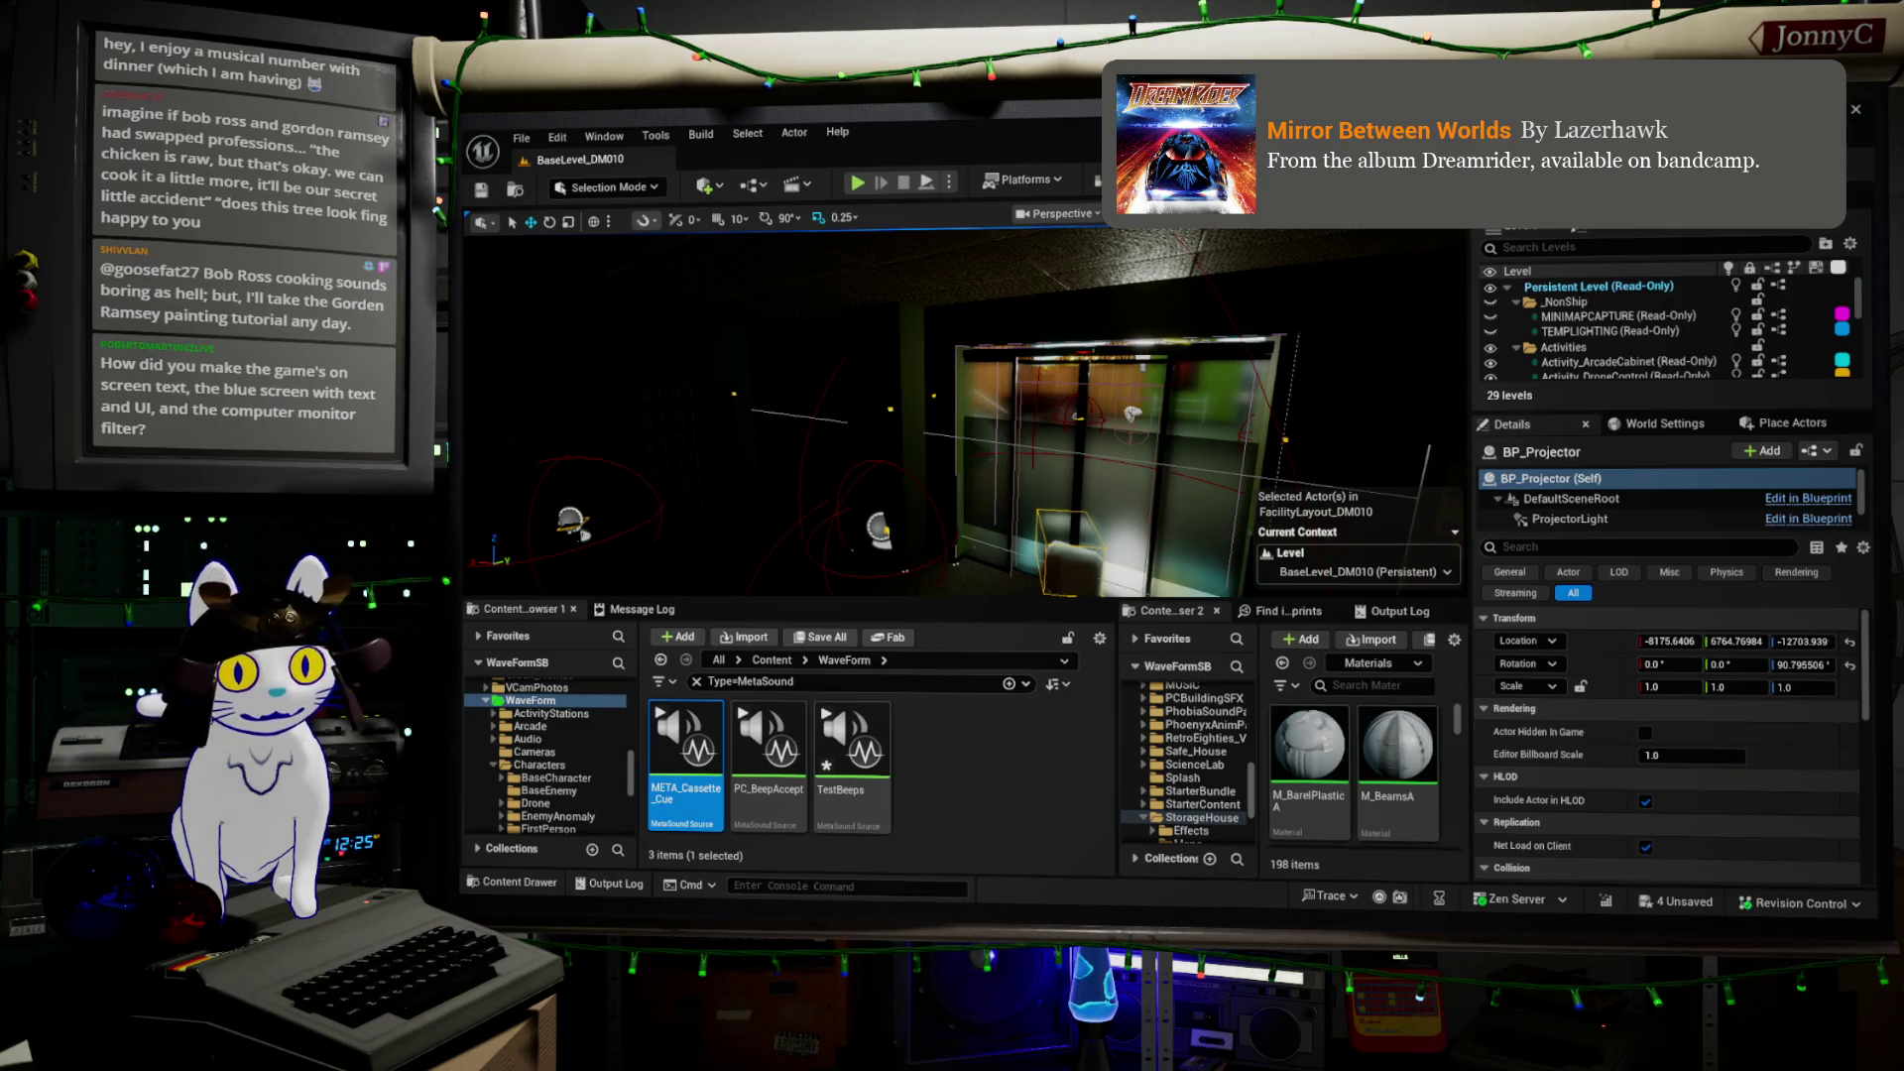